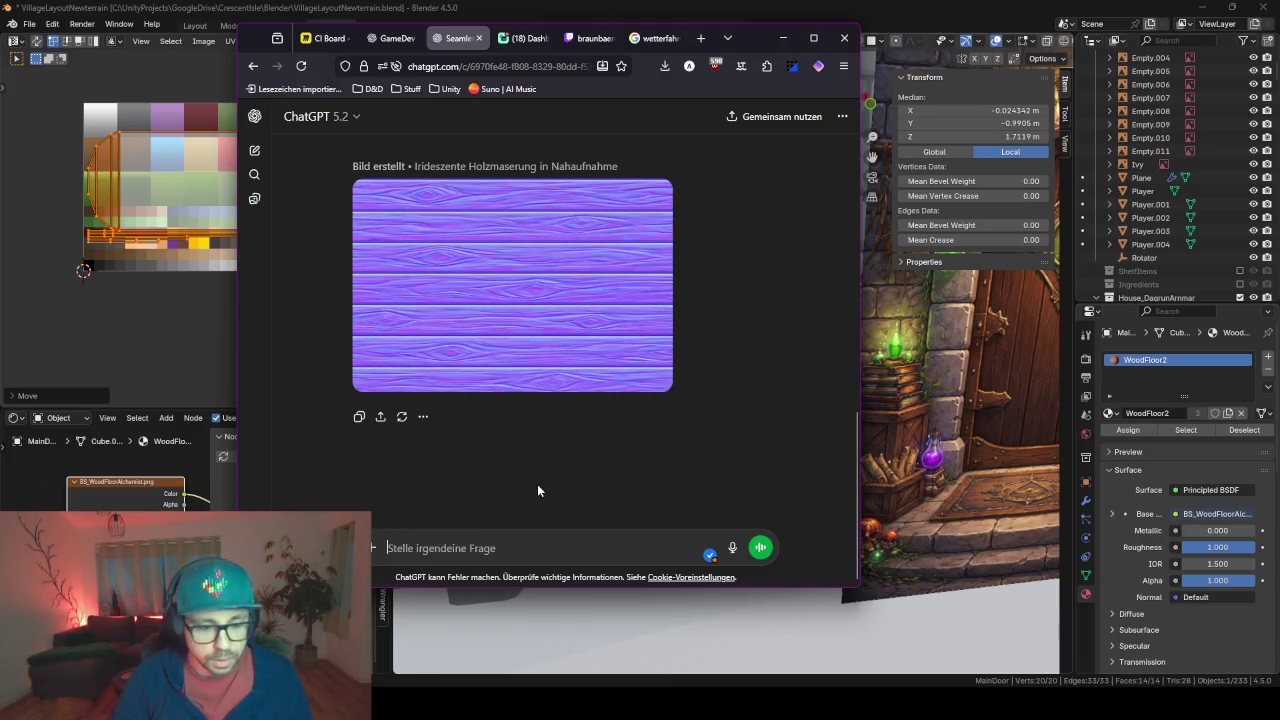
# Ask ChatGPT 'jetzt die height map' and review the generated grayscale wood-plank image
pyautogui.write('jetzt die hei')
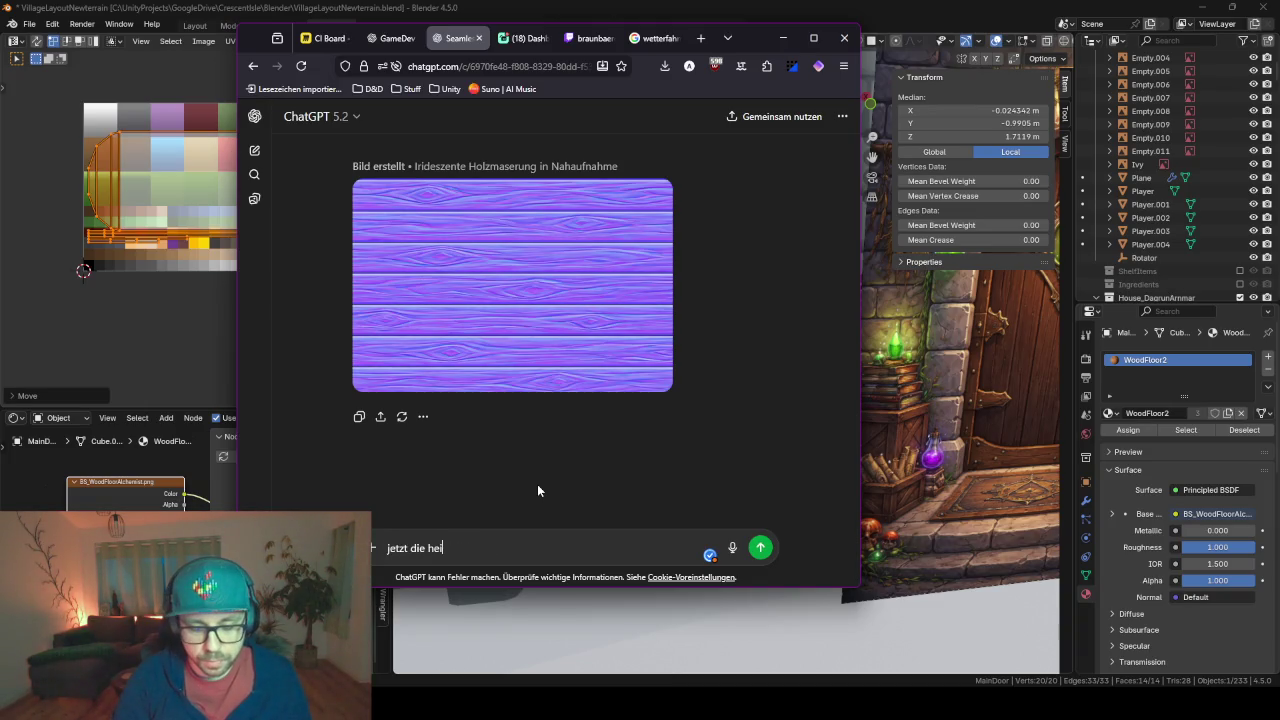
pyautogui.write('gg')
pyautogui.press('BackSpace')
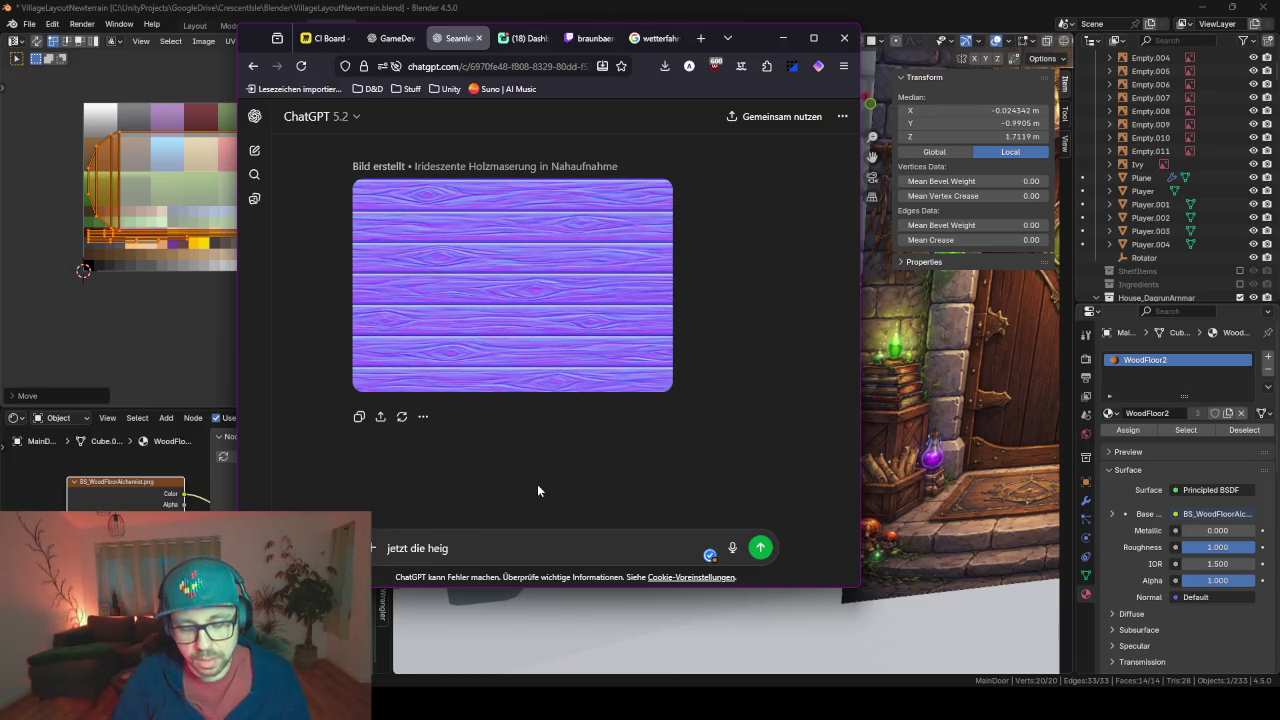
pyautogui.write('ht map')
pyautogui.press('Return')
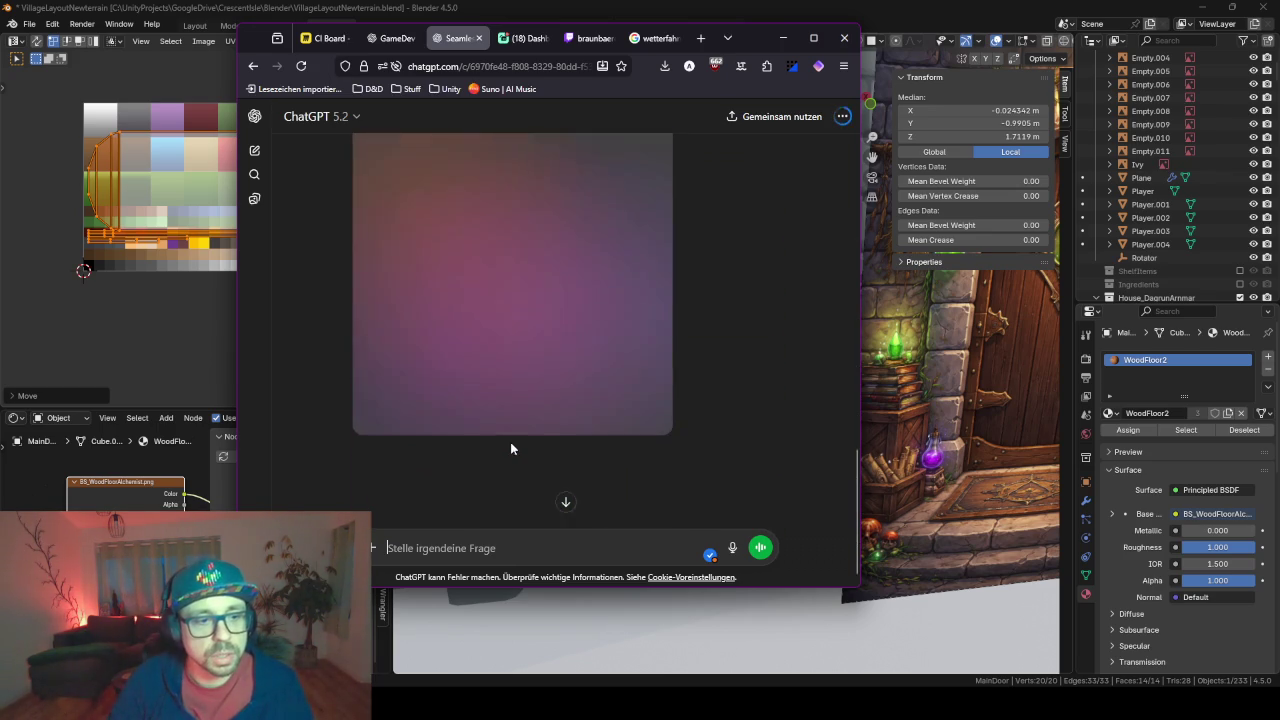
pyautogui.scroll(5, 510, 448)
pyautogui.scroll(2, 495, 250)
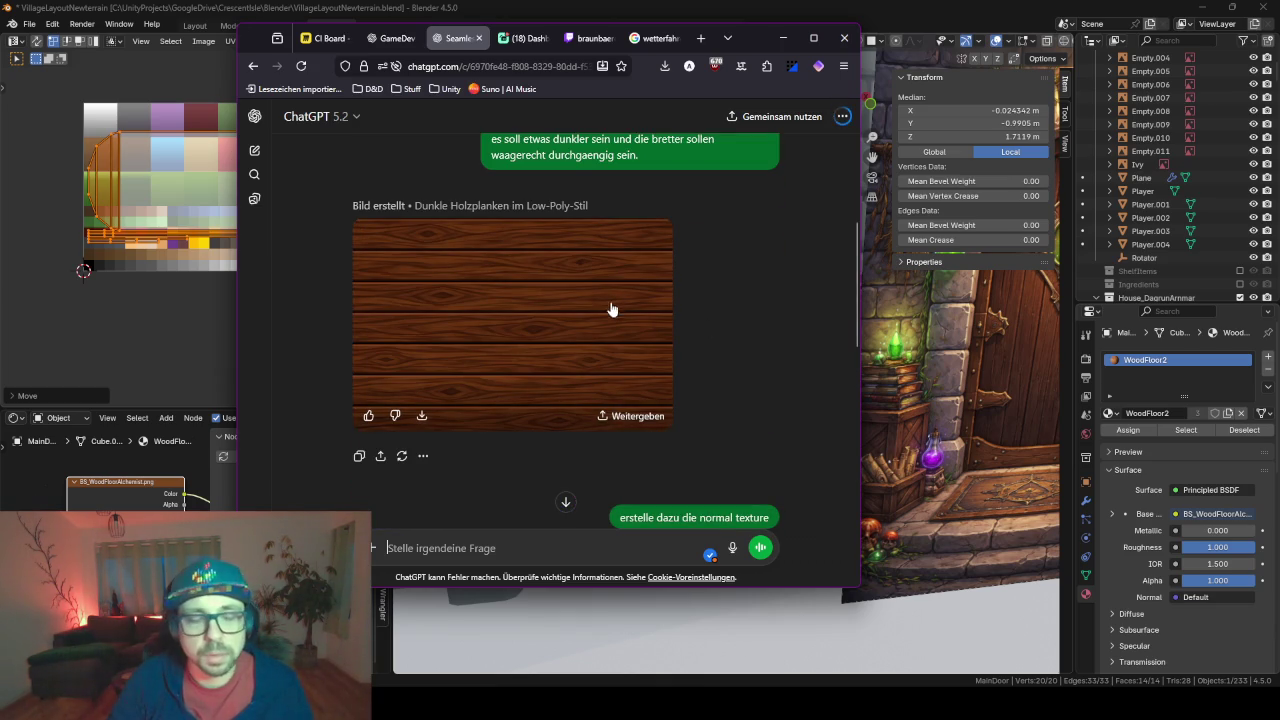
pyautogui.scroll(-5, 596, 412)
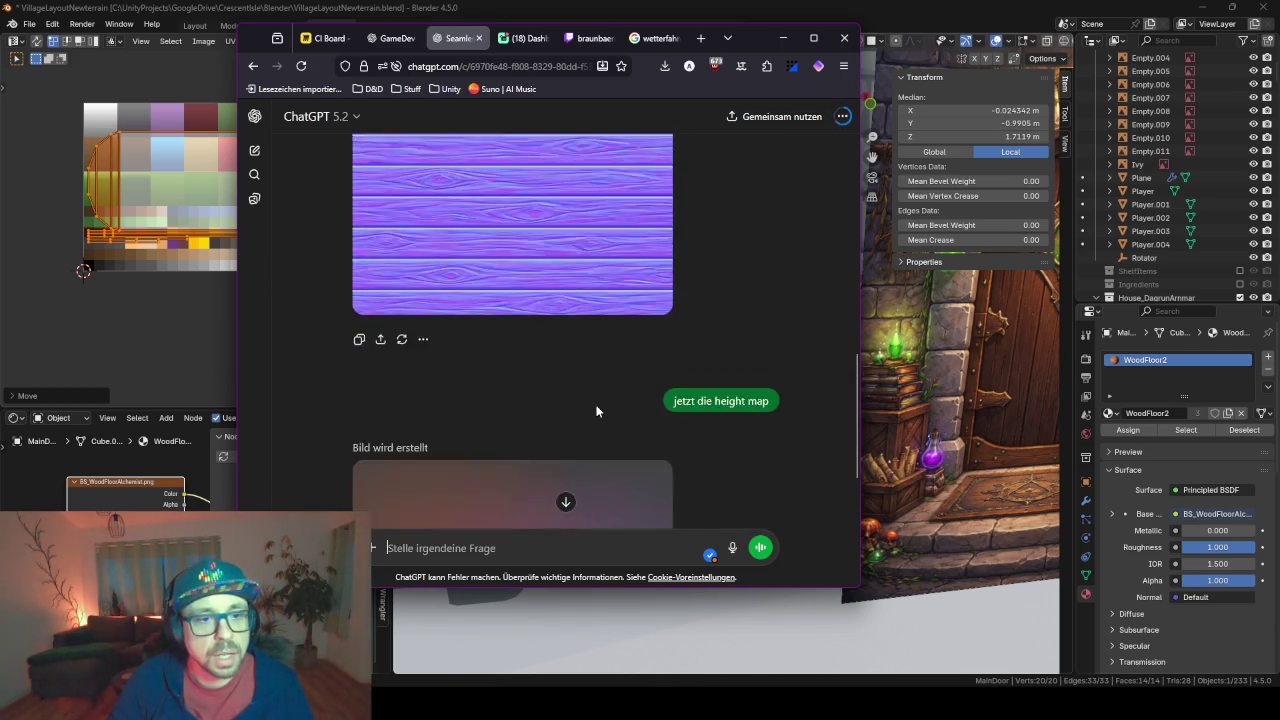
pyautogui.scroll(2, 597, 414)
pyautogui.scroll(2, 595, 300)
pyautogui.scroll(-10, 644, 359)
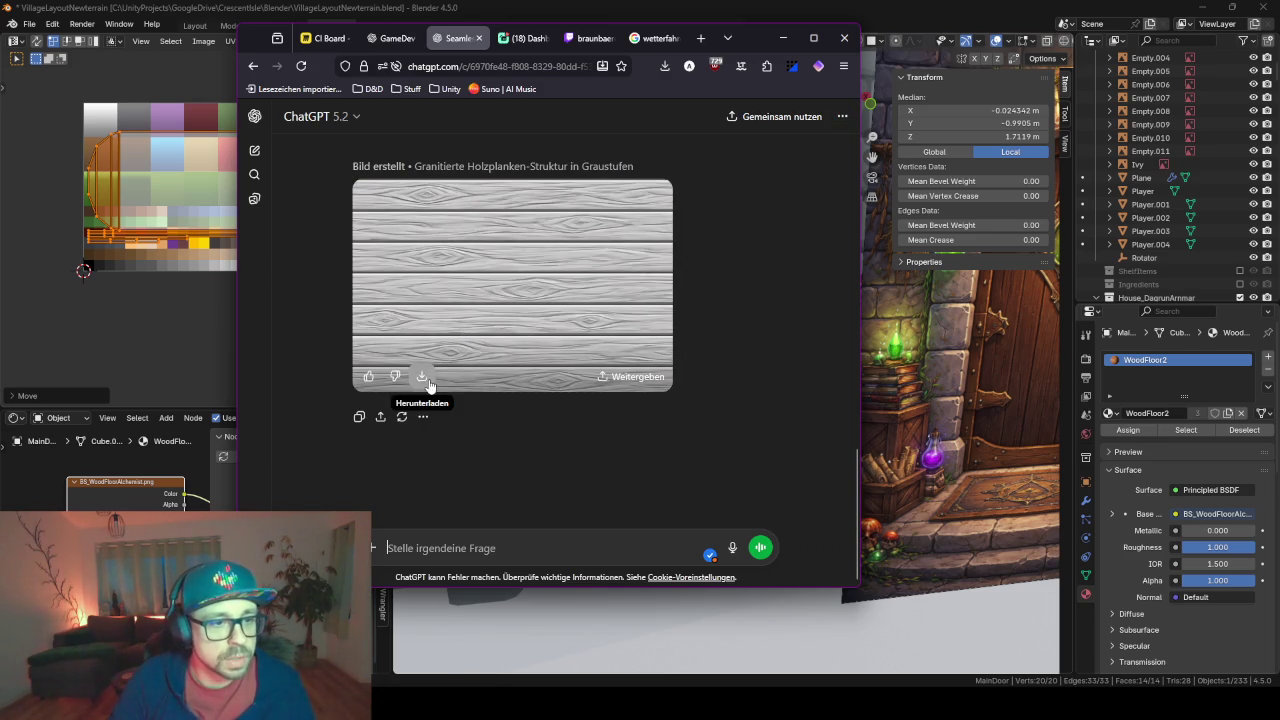
# Download the grayscale plank height map and minimize the browser to return to Blender
pyautogui.click(422, 377)
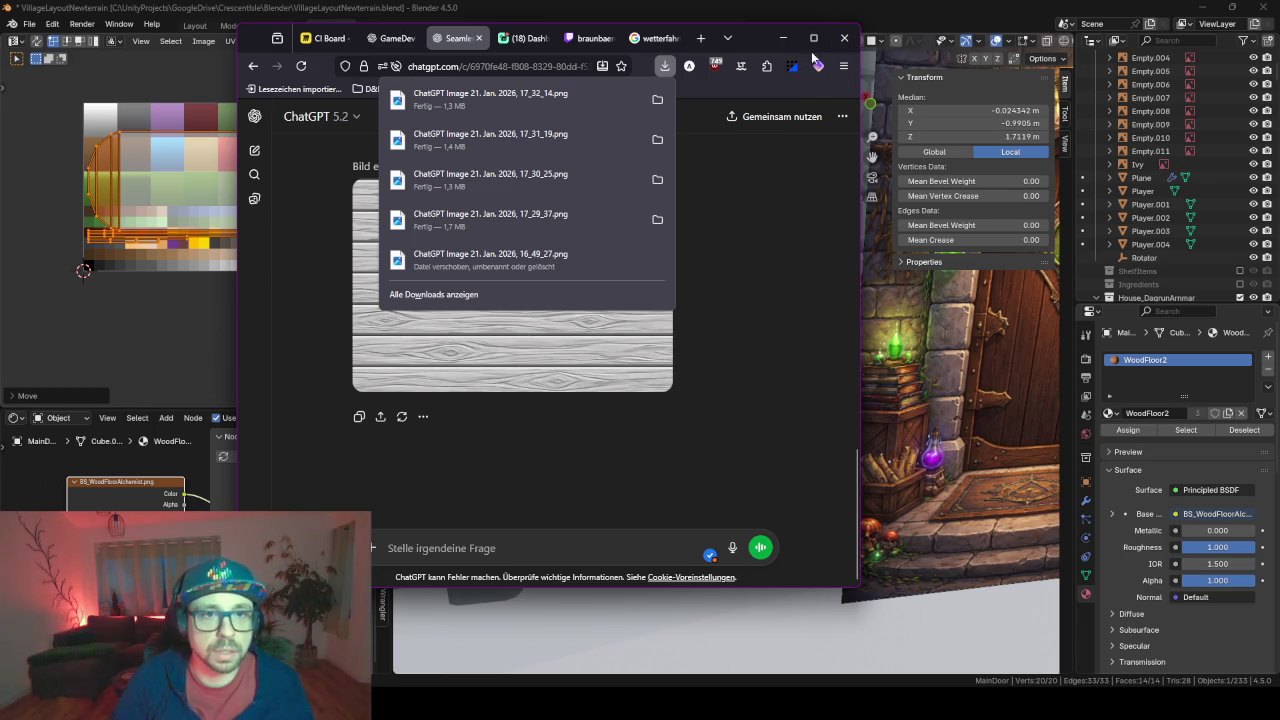
pyautogui.click(783, 38)
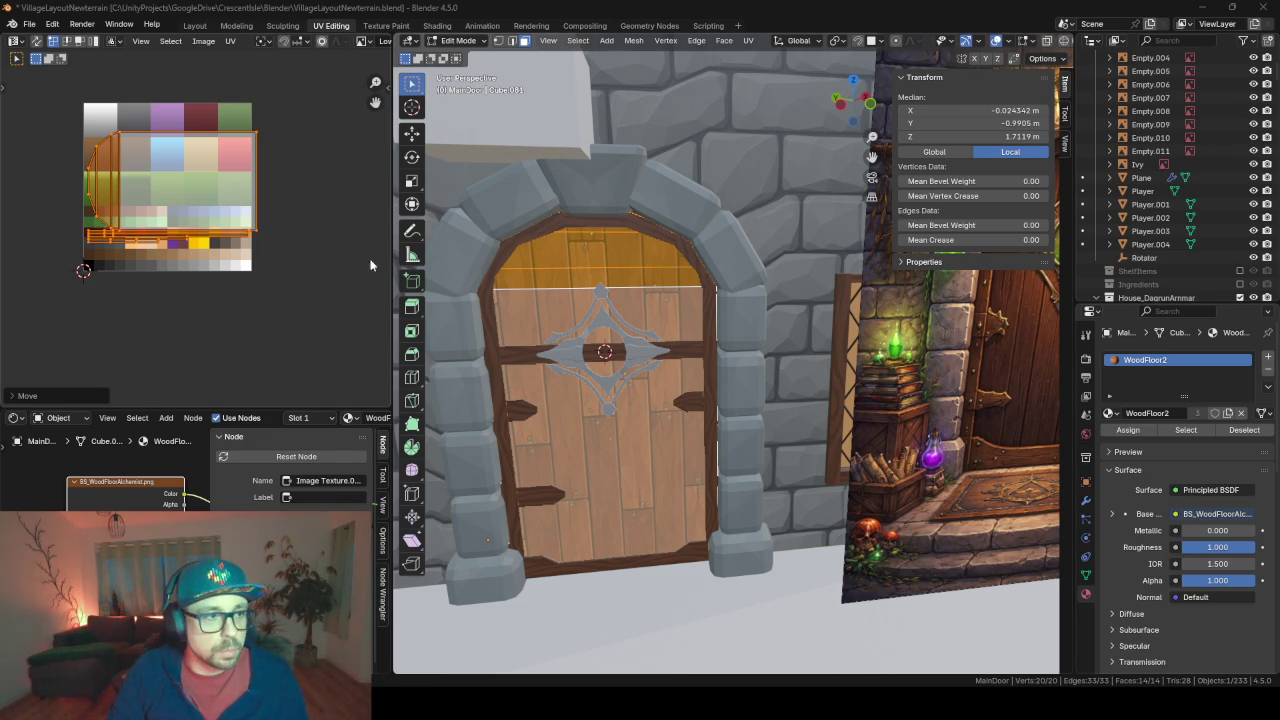
# Add a new empty material slot to the main door alongside WoodFloor2
pyautogui.click(200, 382)
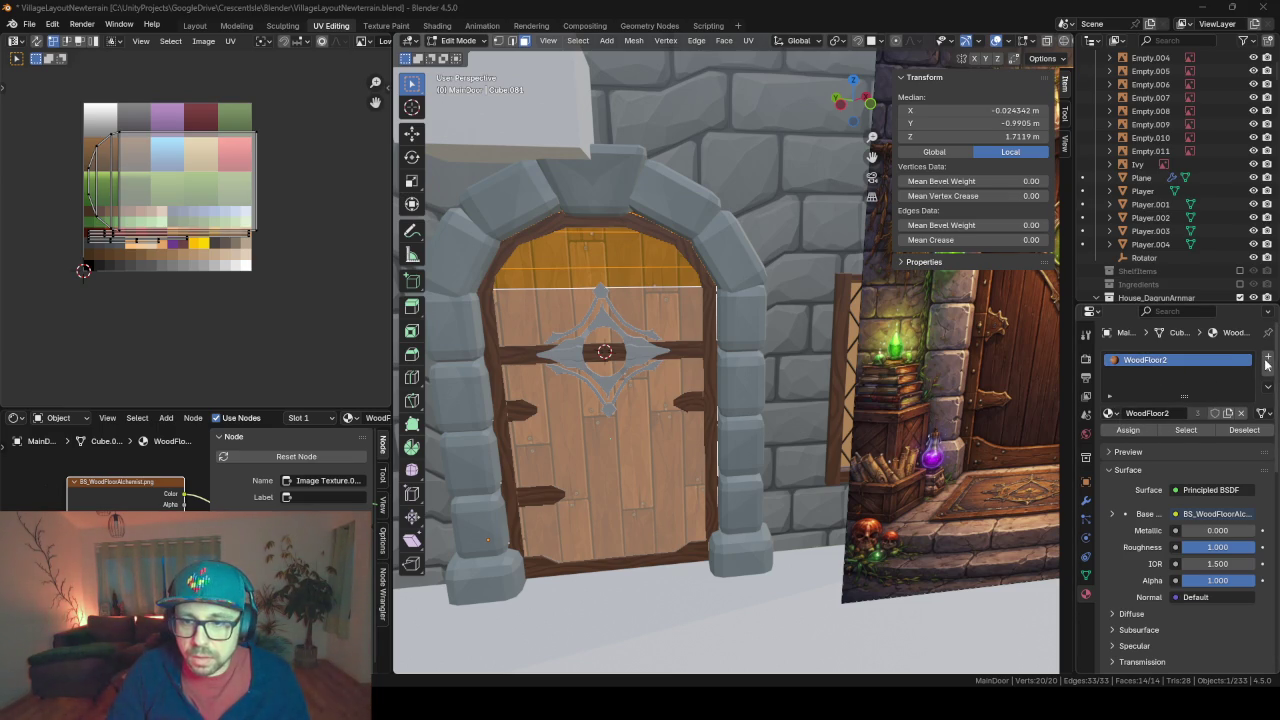
pyautogui.click(1268, 356)
pyautogui.click(1125, 361)
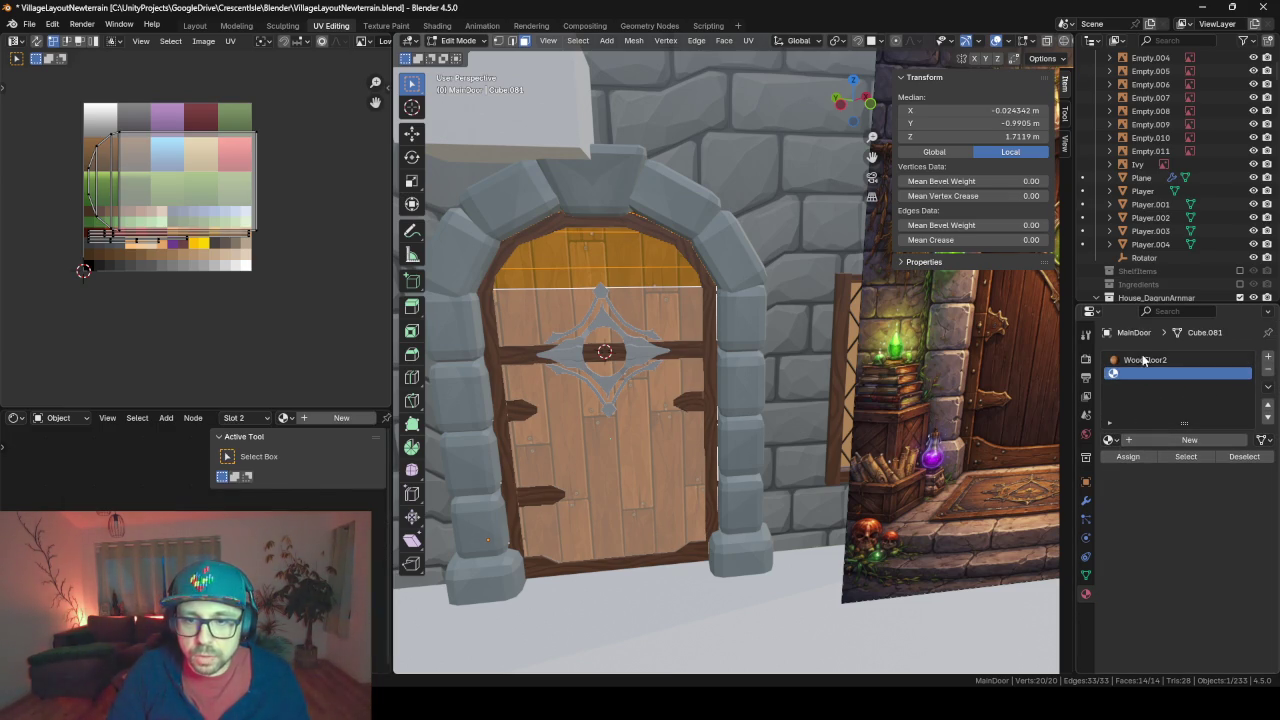
pyautogui.click(1268, 370)
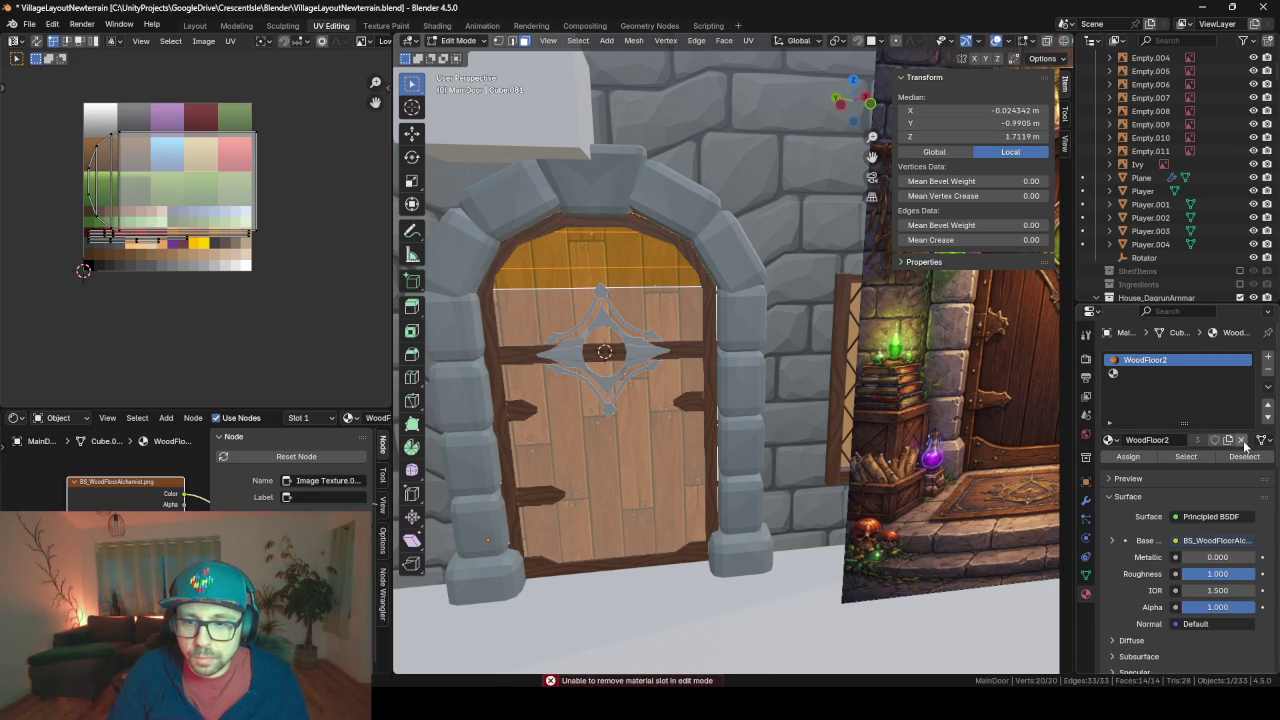
pyautogui.click(1154, 372)
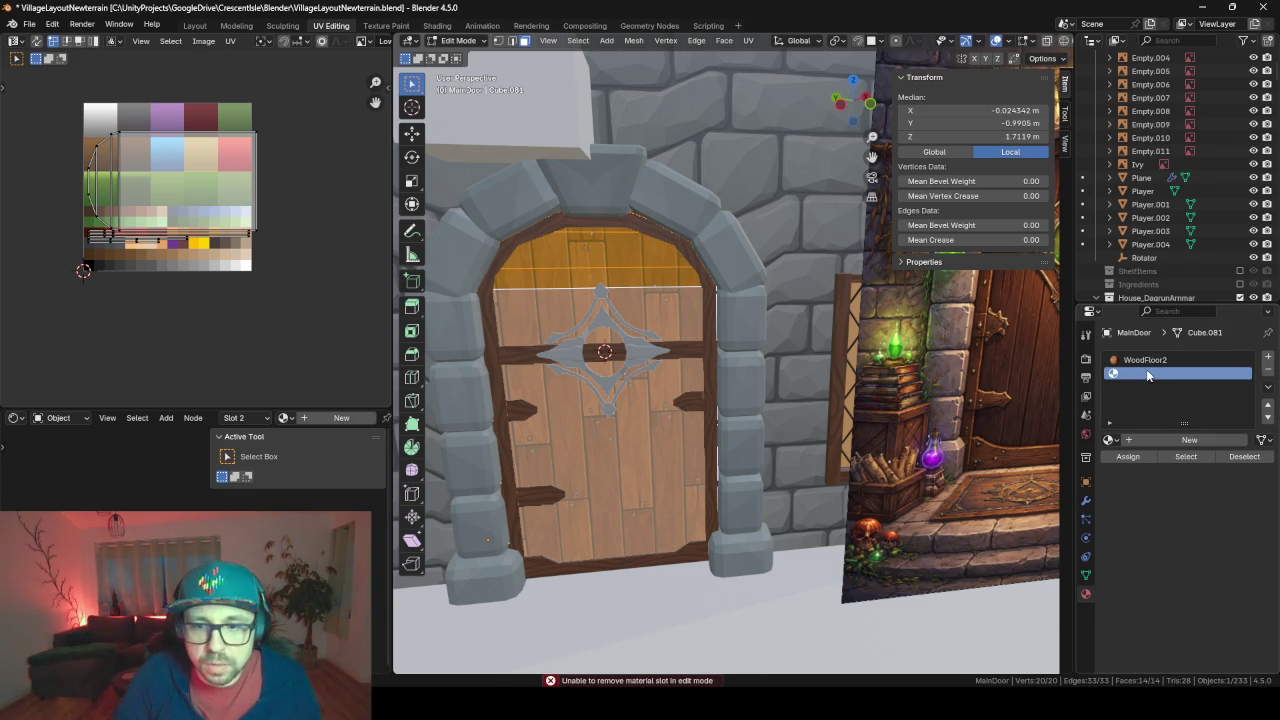
# Create a new material named WoodPlanks and set up its image texture
pyautogui.click(1189, 440)
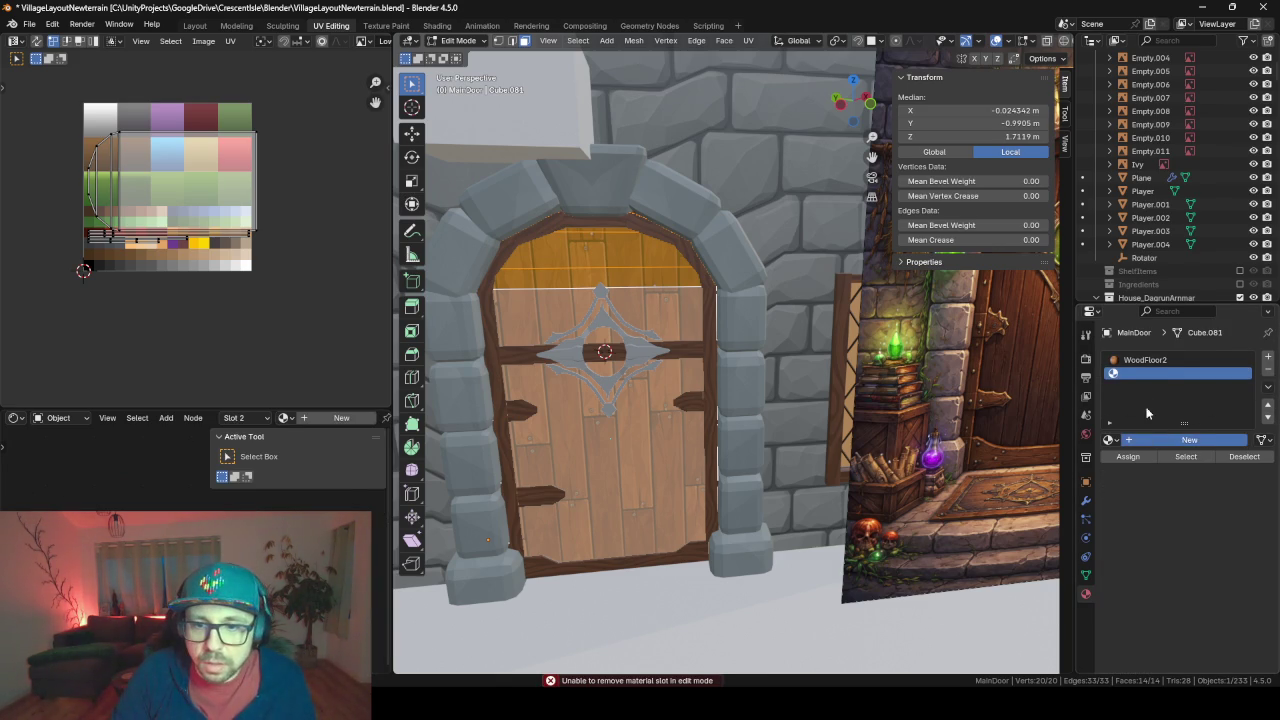
pyautogui.click(1160, 440)
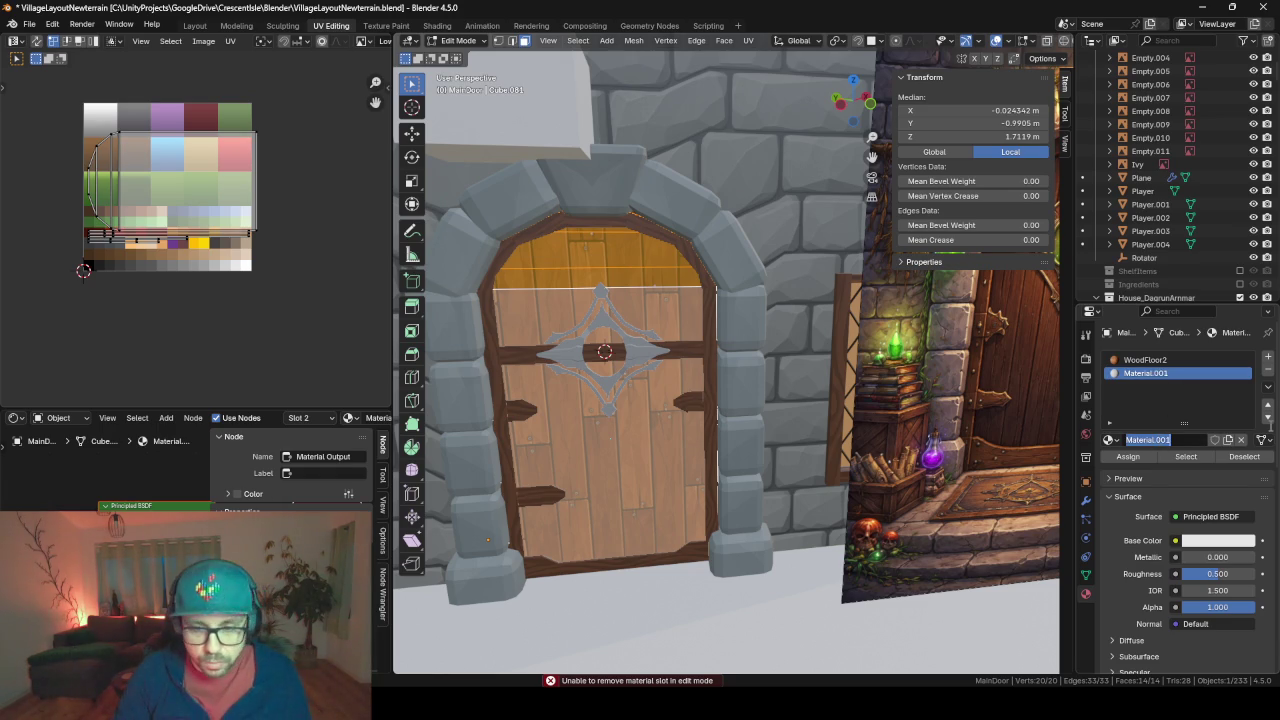
pyautogui.press('BackSpace')
pyautogui.write('WoodPlanks')
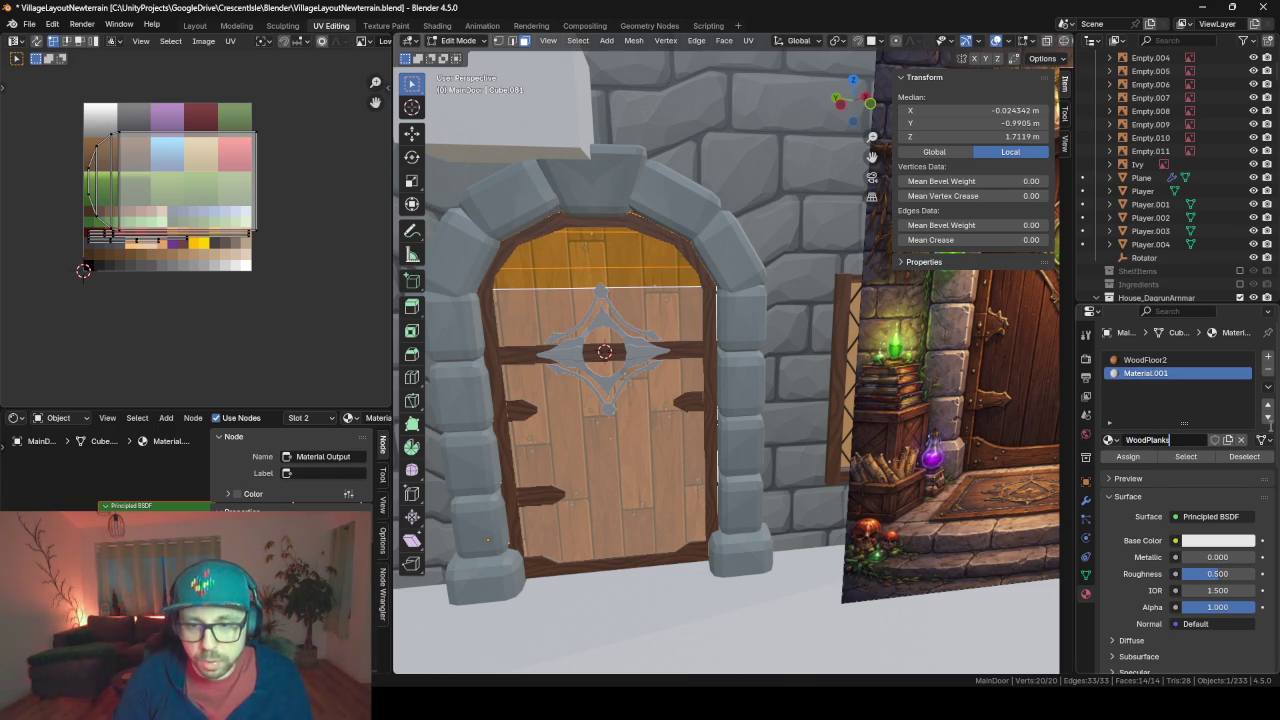
pyautogui.press('Return')
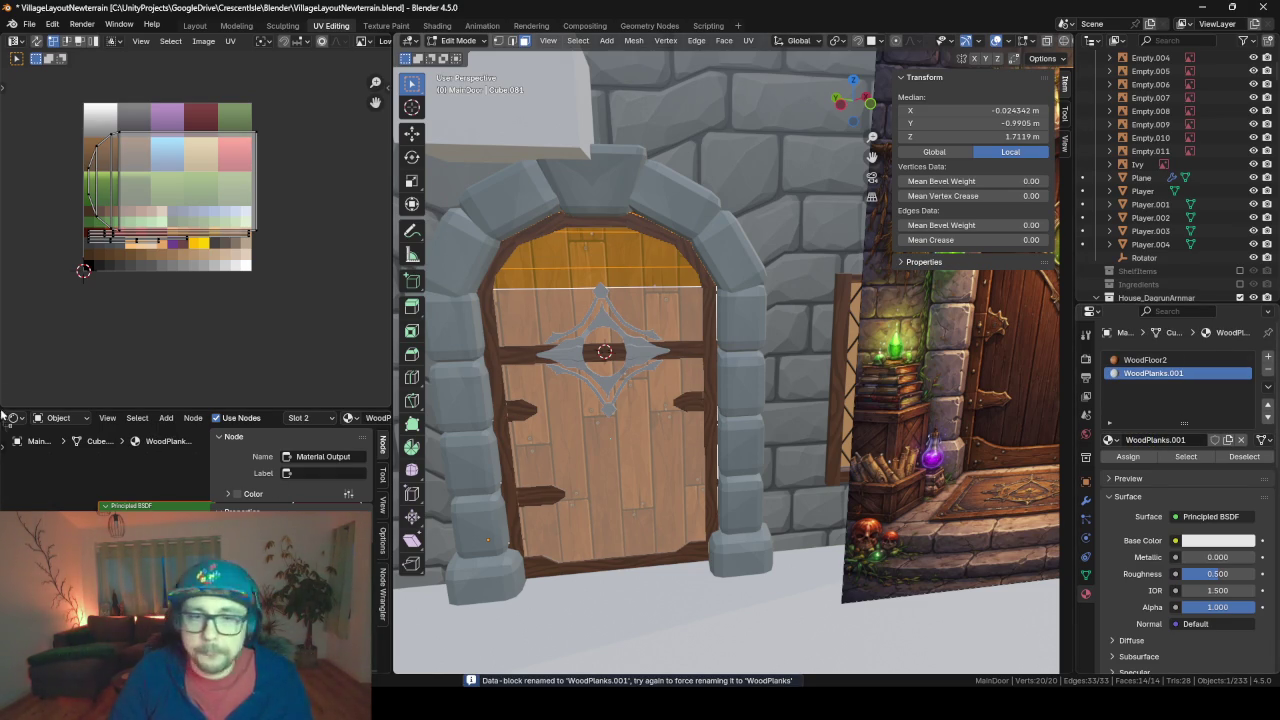
pyautogui.click(89, 486)
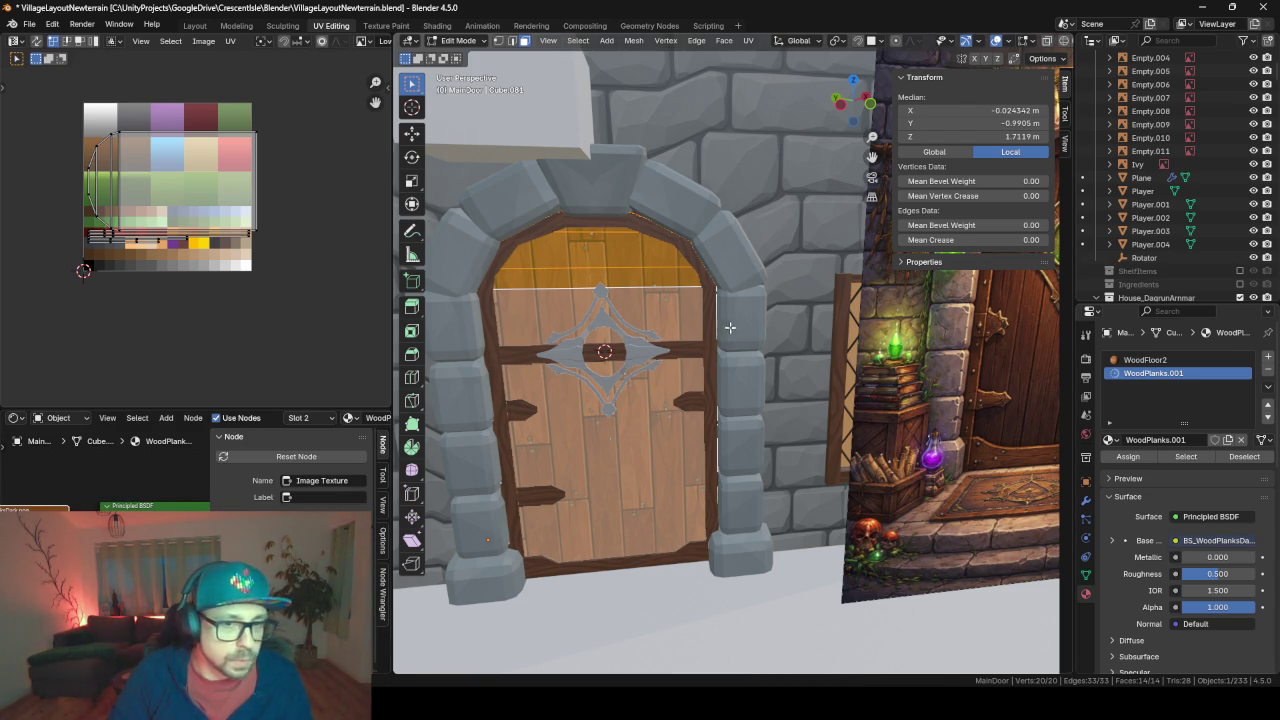
# Remove the WoodFloor2 material slot and return to Object Mode
pyautogui.click(1145, 360)
pyautogui.click(1268, 368)
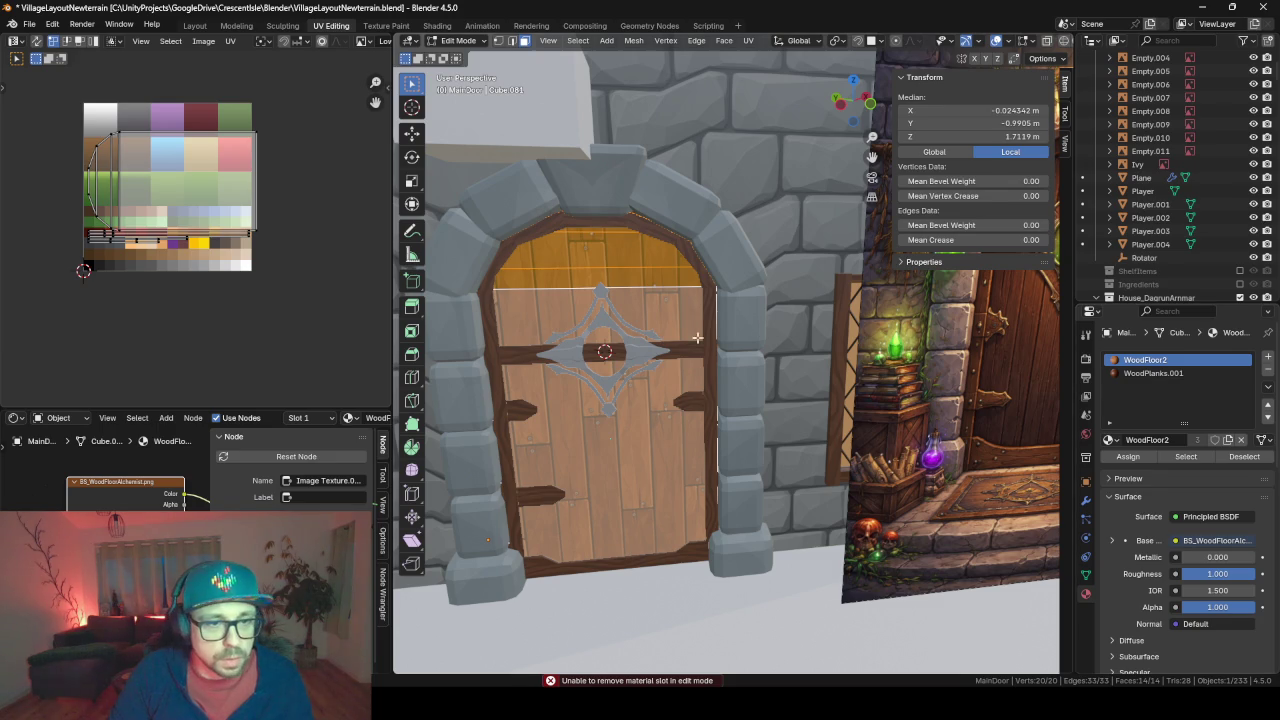
pyautogui.press('Tab')
# Remove the leftover WoodFloor2 slot, then select all the main door's UVs and scale them
pyautogui.click(1268, 368)
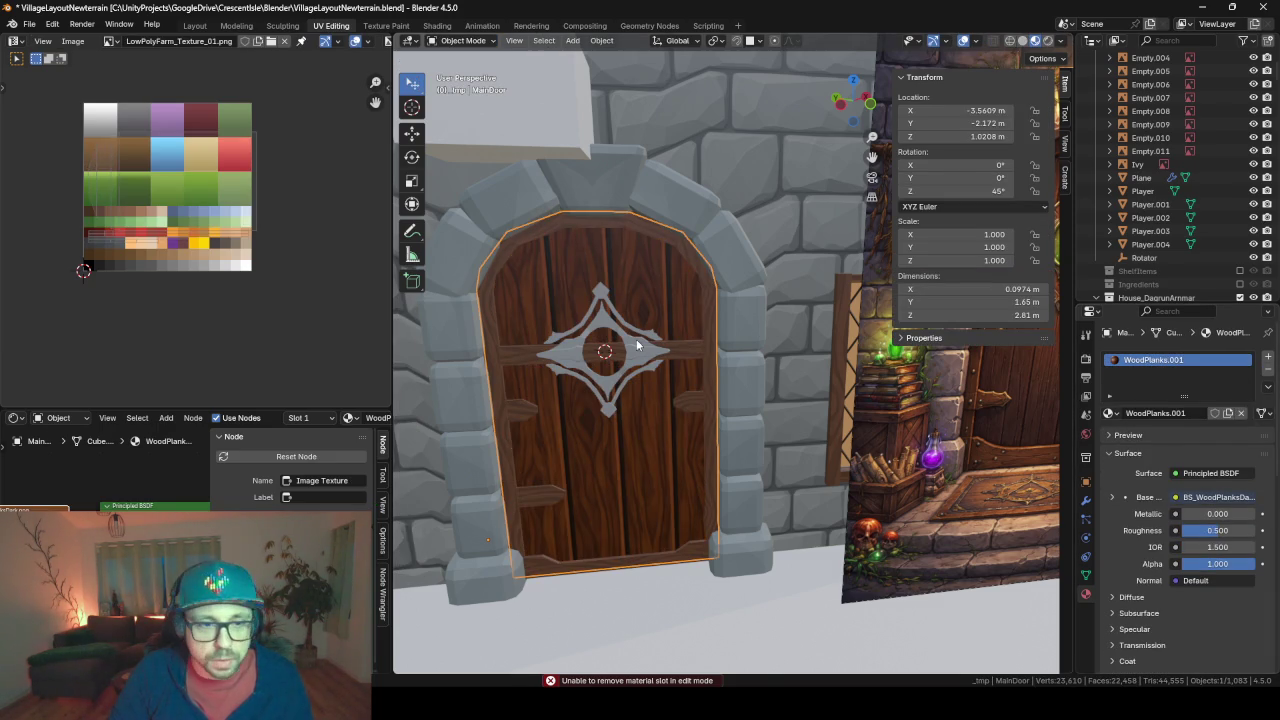
pyautogui.scroll(2, 636, 339)
pyautogui.scroll(-2, 652, 369)
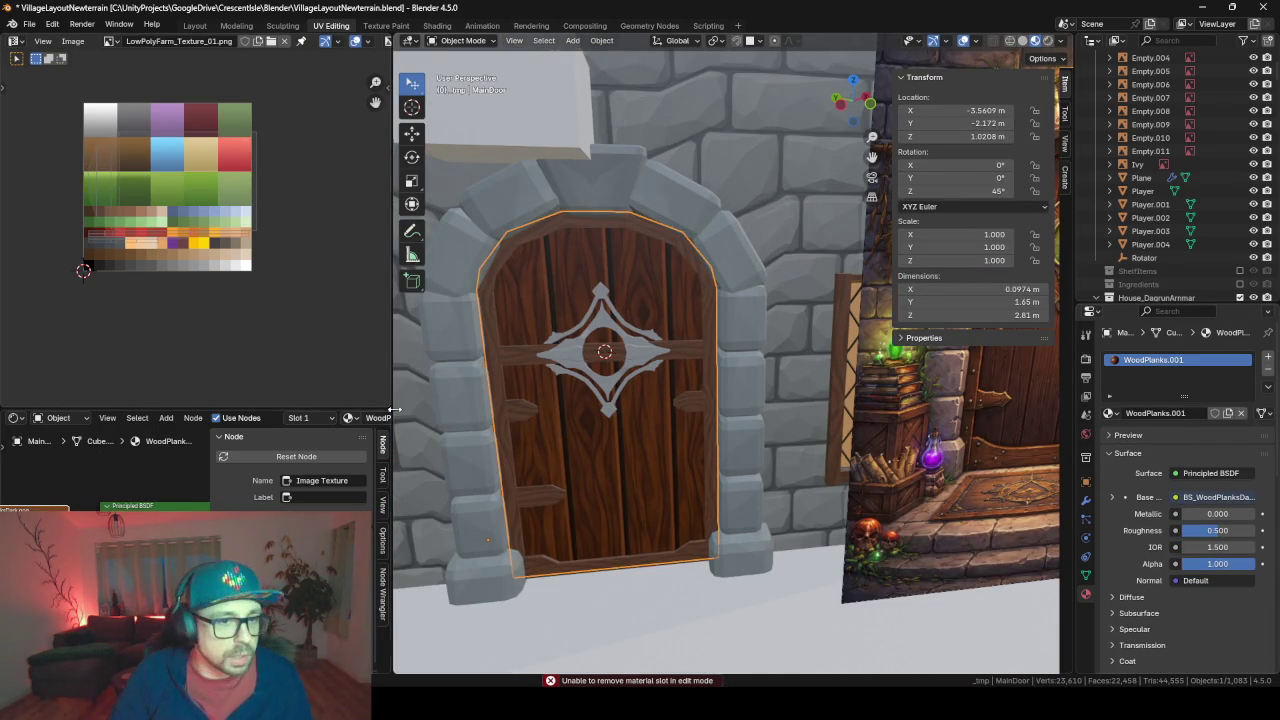
pyautogui.moveTo(460, 412)
pyautogui.mouseDown(button='middle')
pyautogui.moveTo(617, 419)
pyautogui.moveTo(519, 352)
pyautogui.mouseUp(button='middle')
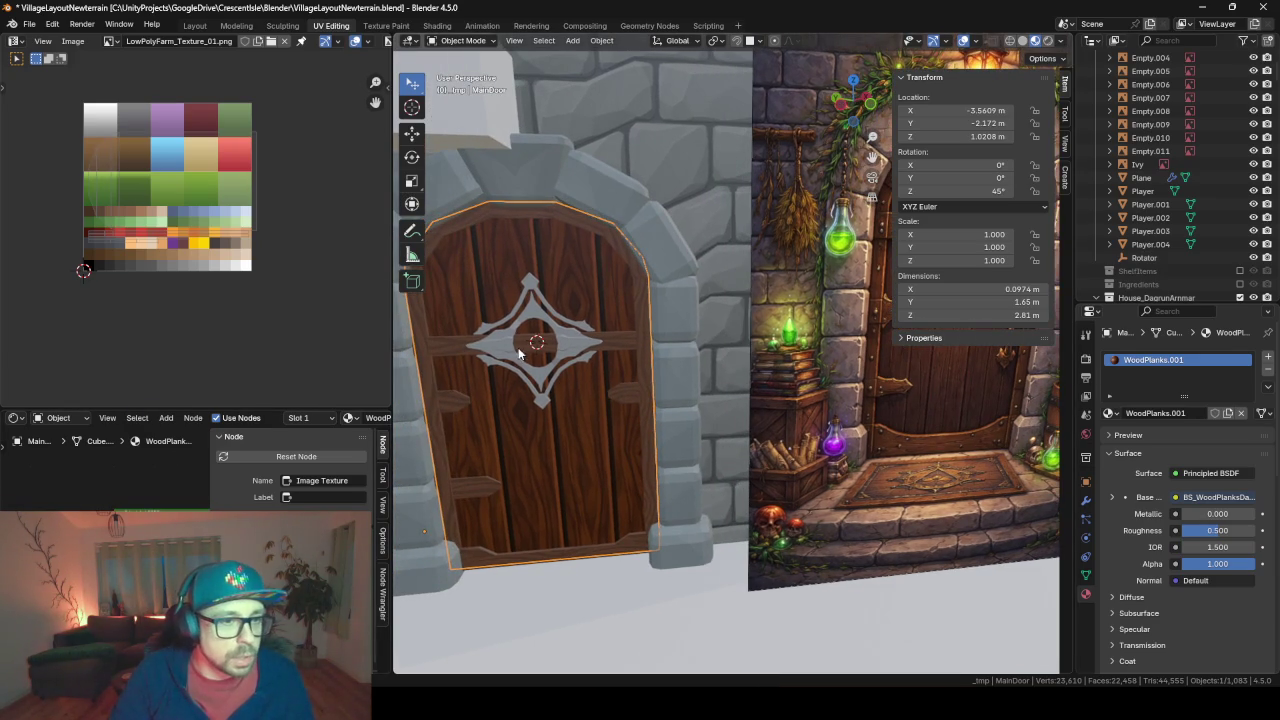
pyautogui.click(563, 467)
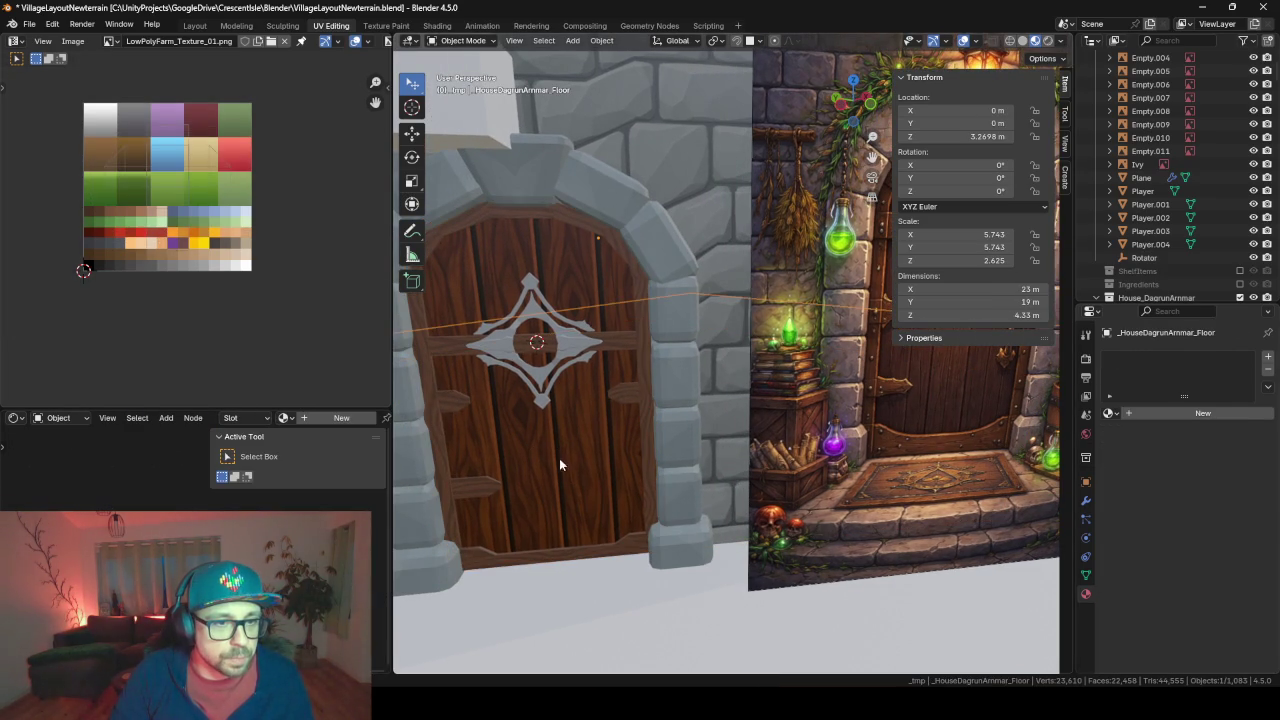
pyautogui.click(559, 463)
pyautogui.press('Tab')
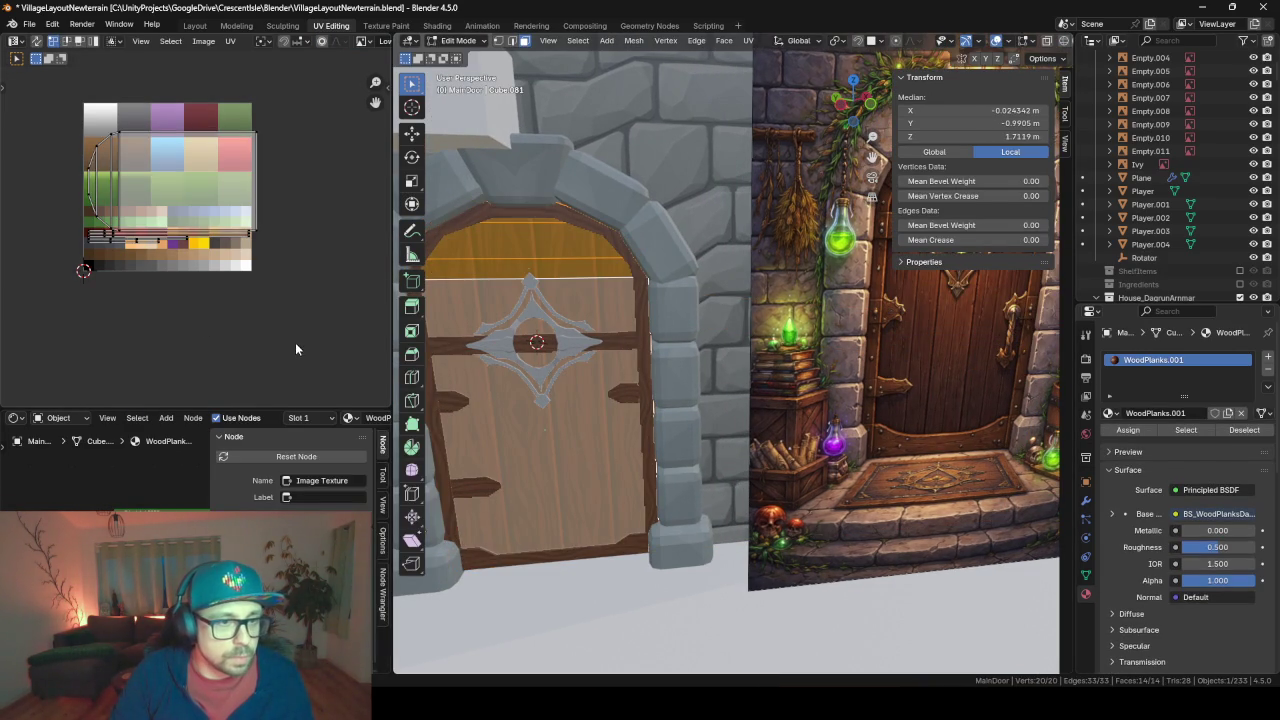
pyautogui.press('a')
pyautogui.press('s')
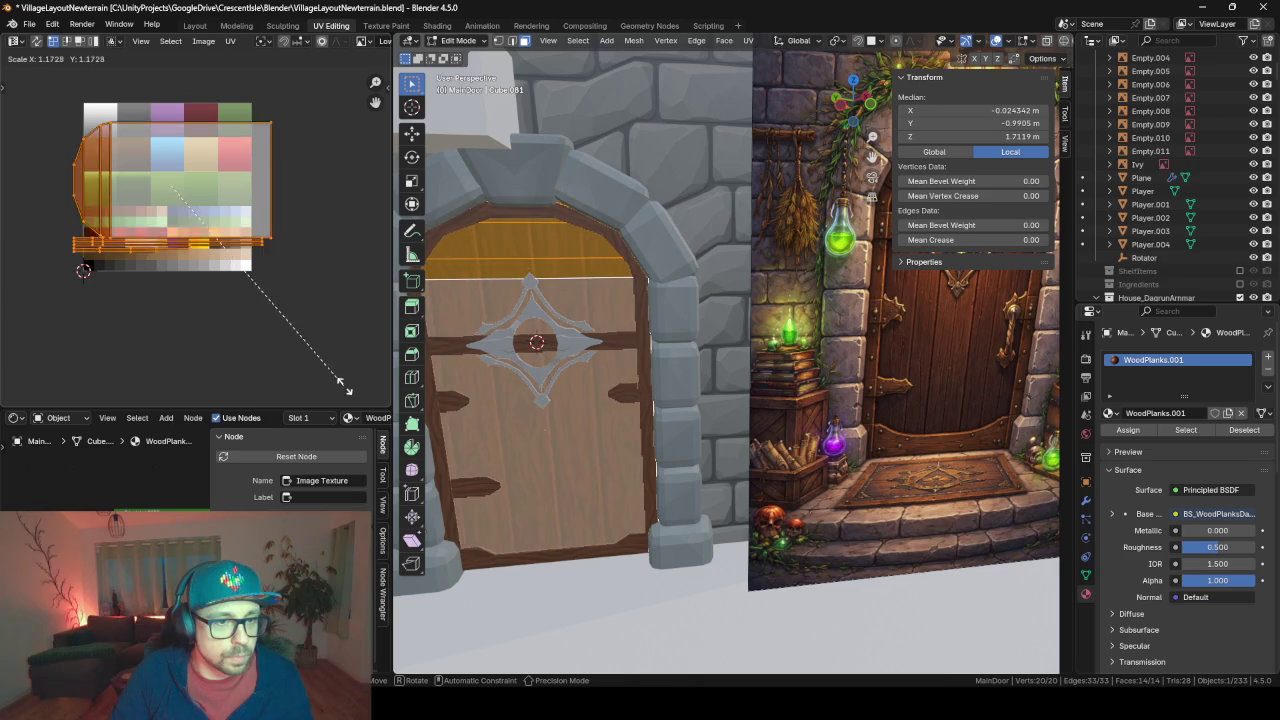
pyautogui.click(335, 335)
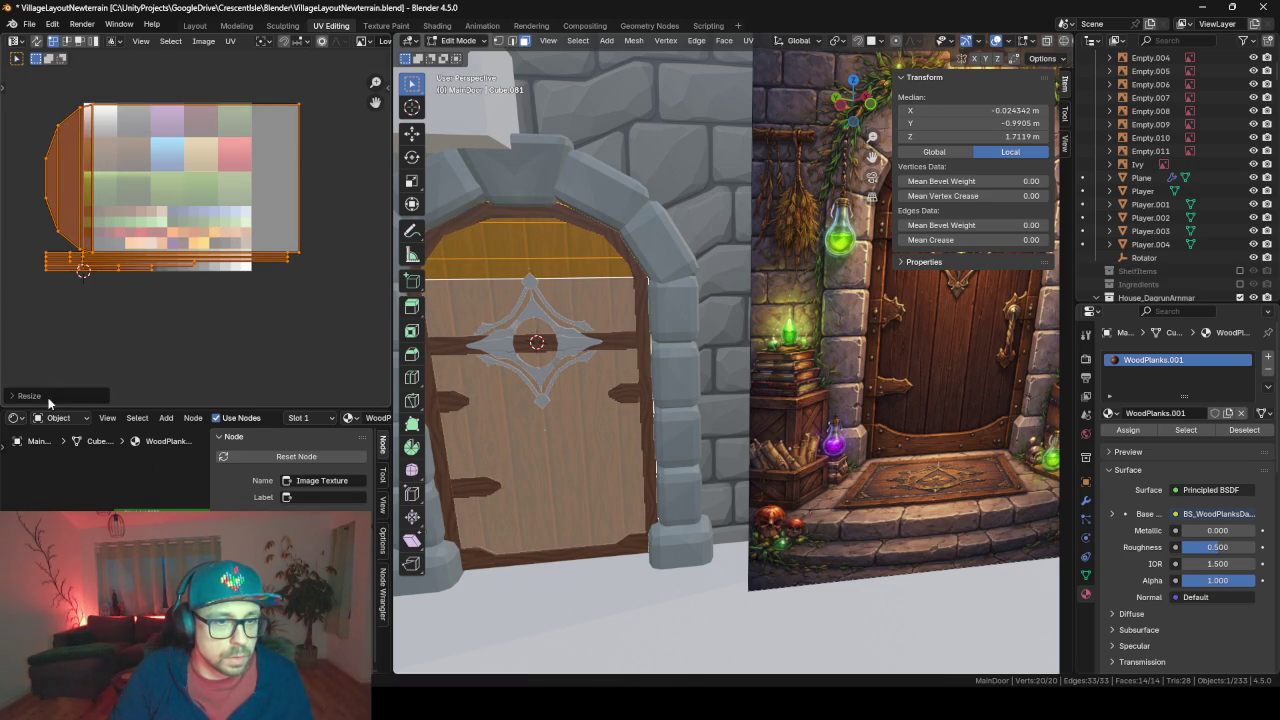
pyautogui.press('Tab')
# Select the door's plank mesh and shrink its UV island along X
pyautogui.moveTo(604, 435)
pyautogui.mouseDown(button='middle')
pyautogui.moveTo(665, 416)
pyautogui.moveTo(659, 404)
pyautogui.mouseUp(button='middle')
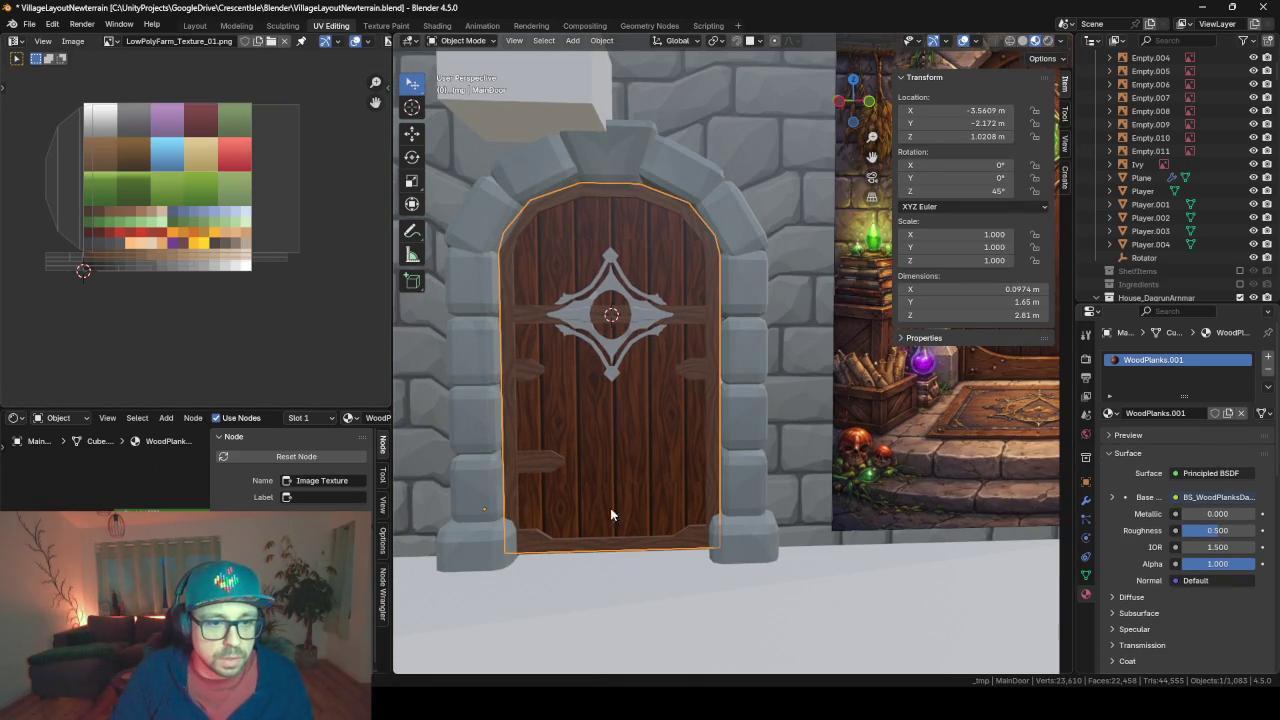
pyautogui.scroll(5, 604, 497)
pyautogui.moveTo(600, 503)
pyautogui.keyDown('shift'); pyautogui.mouseDown(button='middle')
pyautogui.moveTo(586, 380)
pyautogui.moveTo(690, 520)
pyautogui.mouseUp(button='middle'); pyautogui.keyUp('shift')
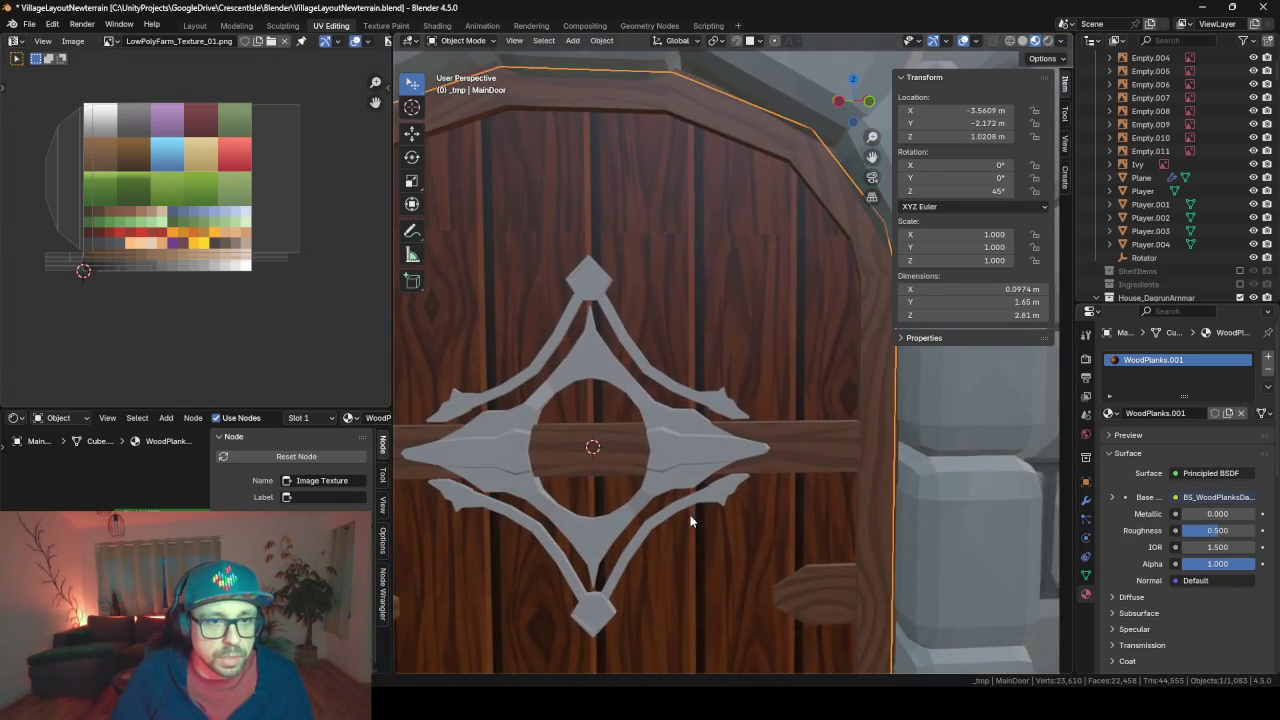
pyautogui.scroll(-4, 641, 217)
pyautogui.moveTo(626, 336)
pyautogui.keyDown('shift'); pyautogui.mouseDown(button='middle')
pyautogui.moveTo(641, 291)
pyautogui.moveTo(630, 206)
pyautogui.mouseUp(button='middle'); pyautogui.keyUp('shift')
pyautogui.click(630, 206)
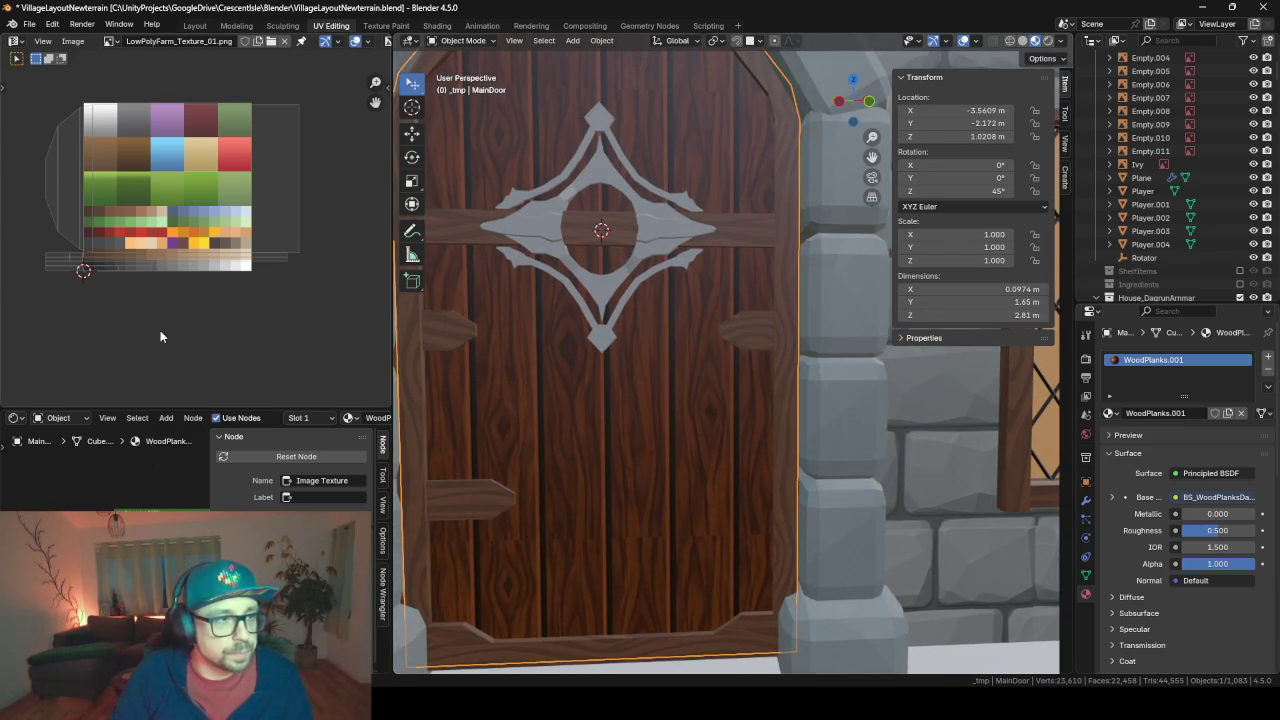
pyautogui.press('Tab')
pyautogui.press('s')
pyautogui.press('x')
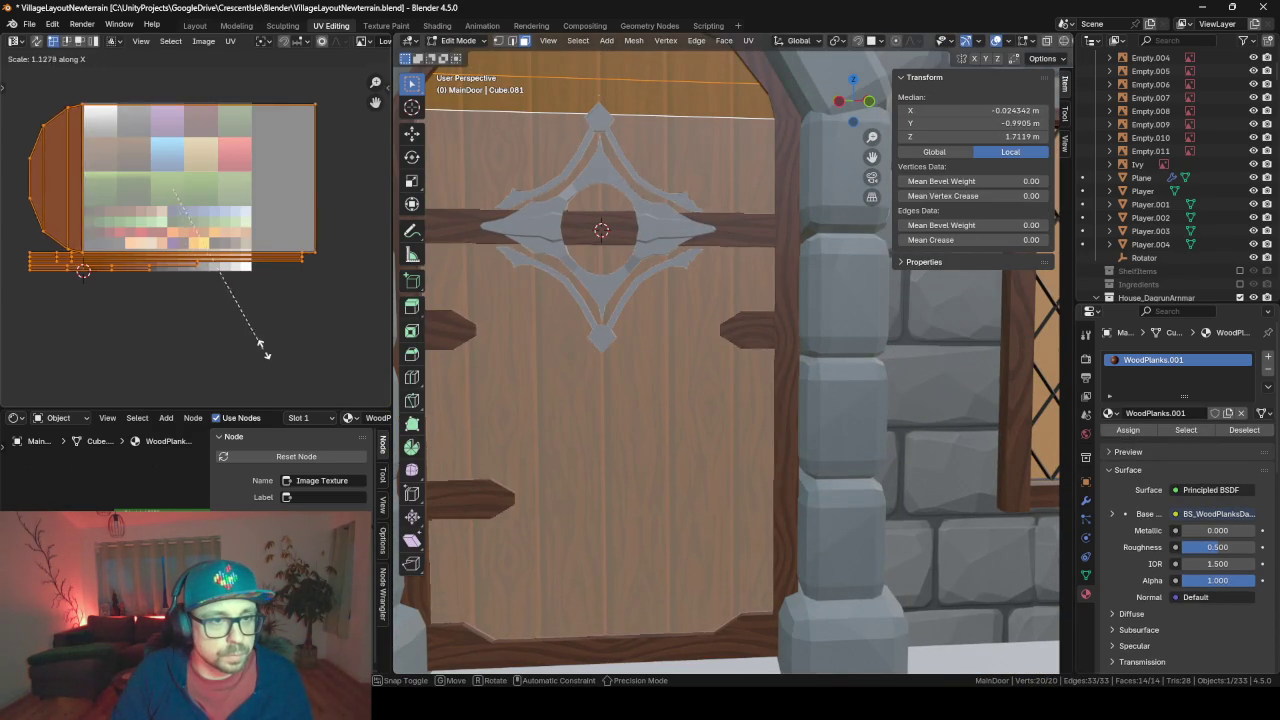
pyautogui.click(352, 350)
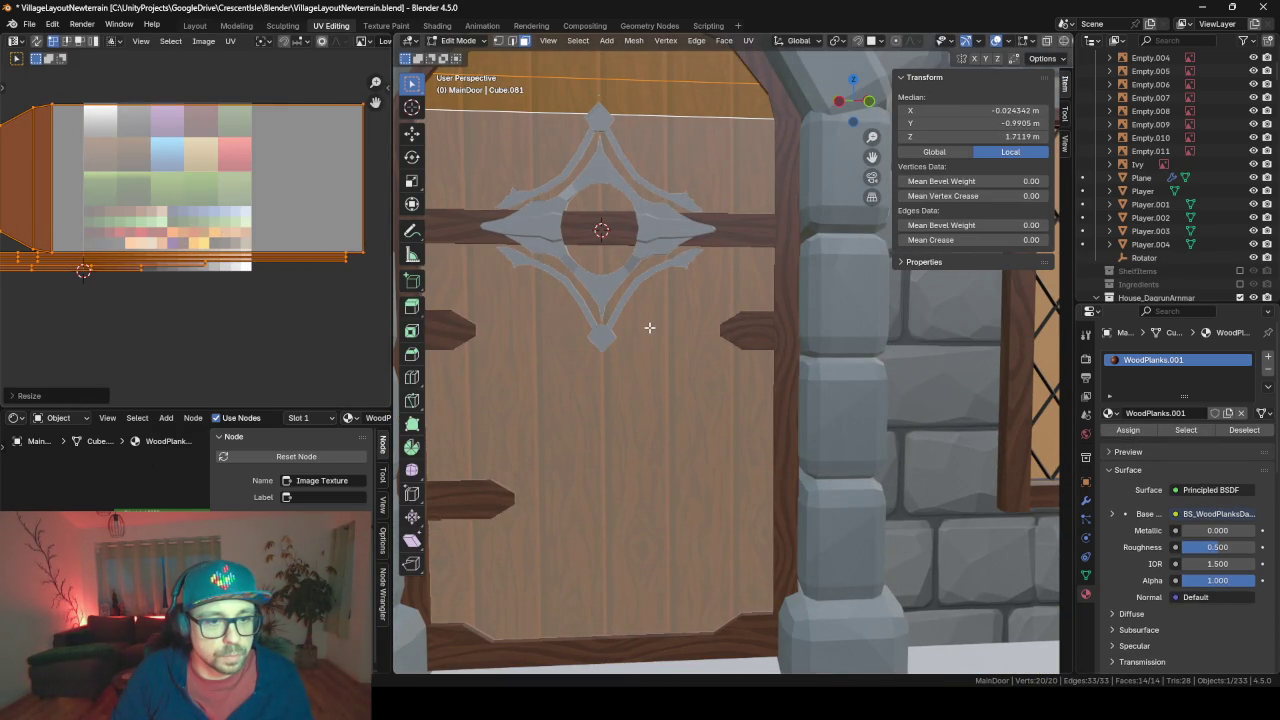
# Shrink the door's UV island along X twice more, checking the texture in Object Mode
pyautogui.scroll(-3, 648, 328)
pyautogui.press('s')
pyautogui.press('x')
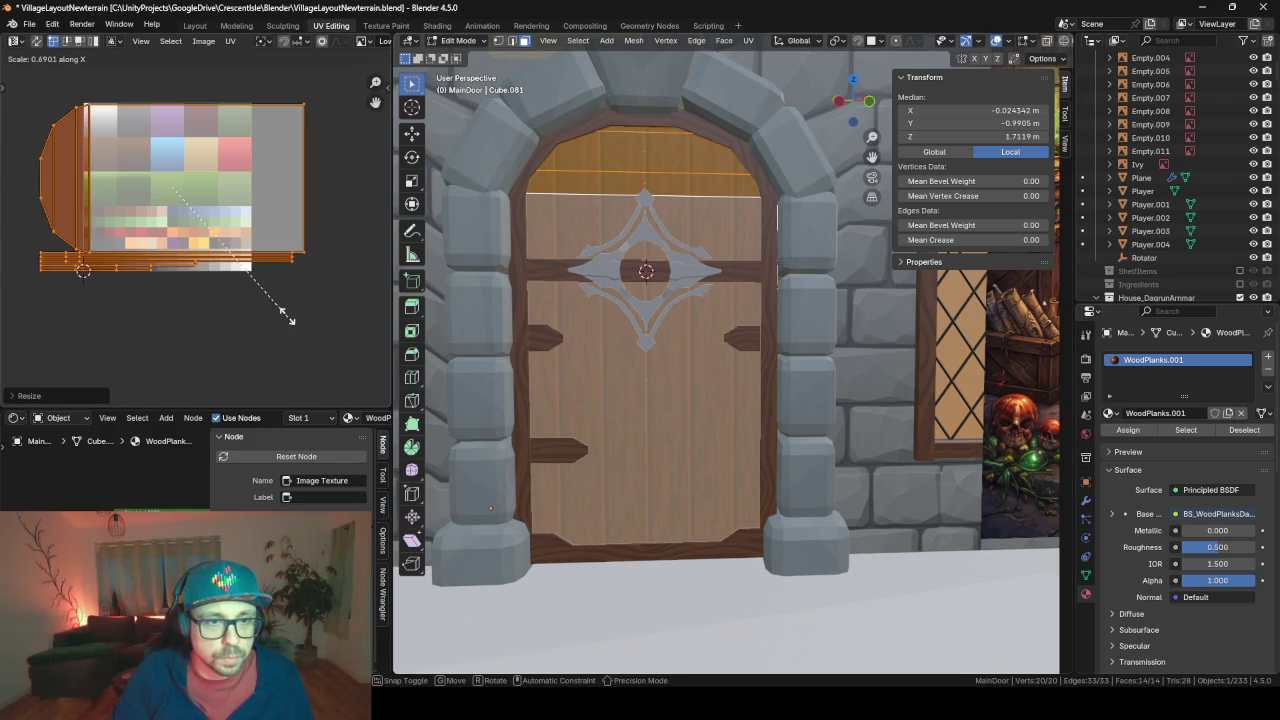
pyautogui.click(246, 285)
pyautogui.press('Tab')
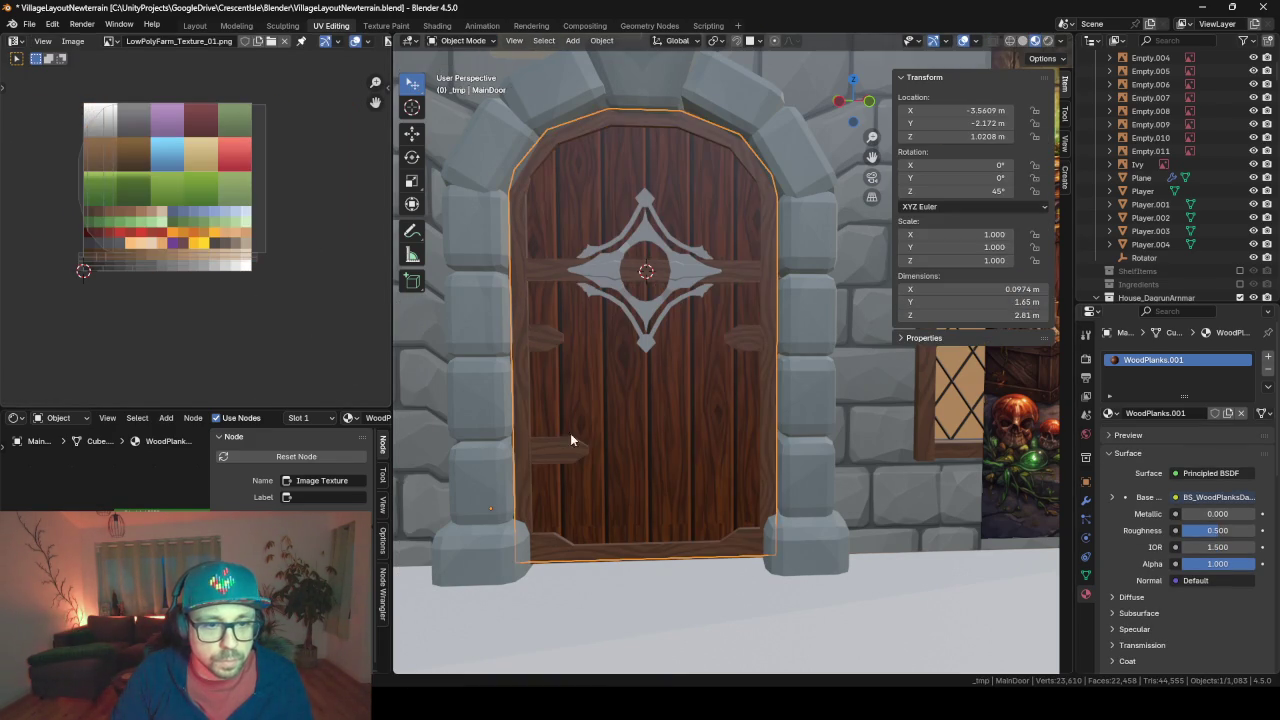
pyautogui.press('Tab')
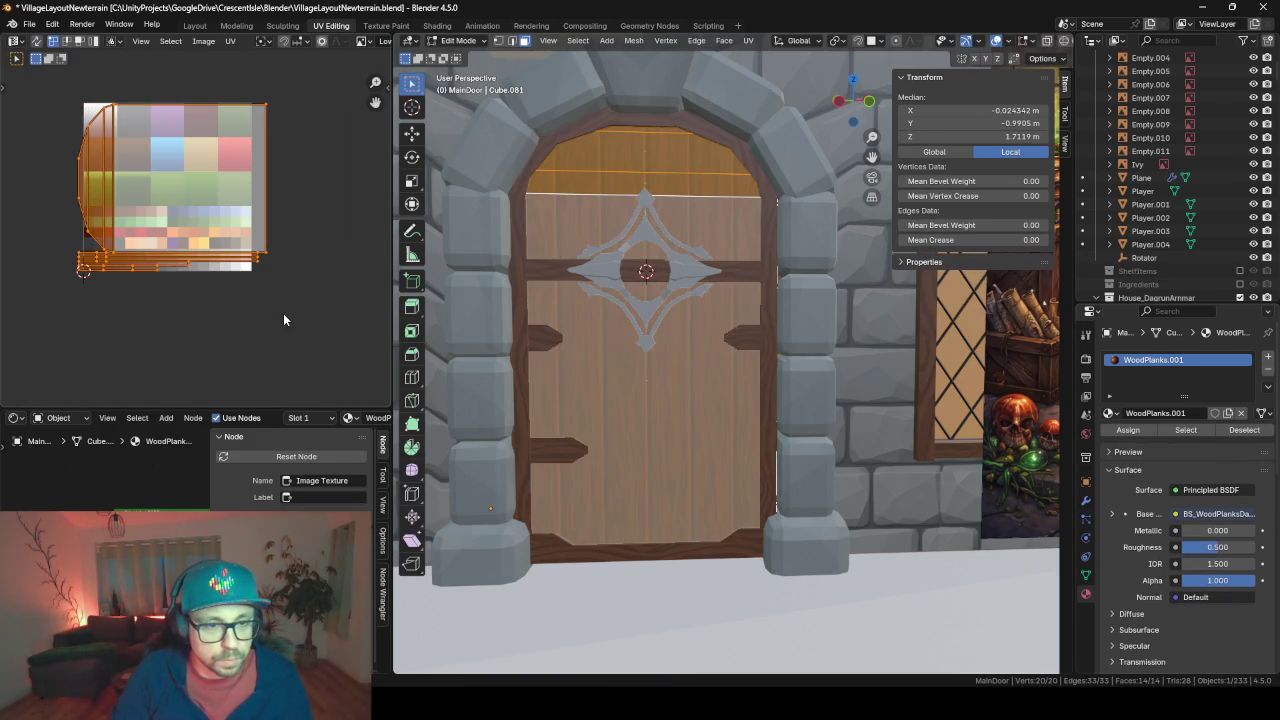
pyautogui.press('s')
pyautogui.press('x')
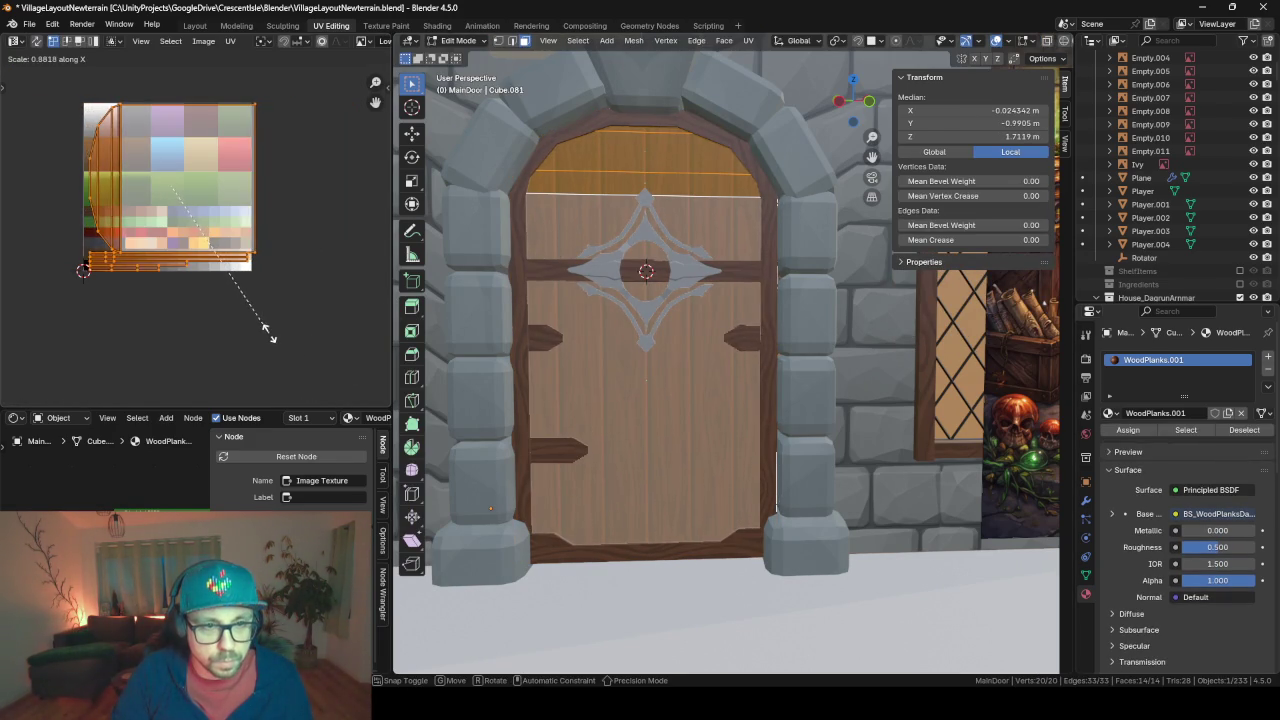
pyautogui.click(258, 325)
pyautogui.press('Tab')
pyautogui.scroll(3, 616, 345)
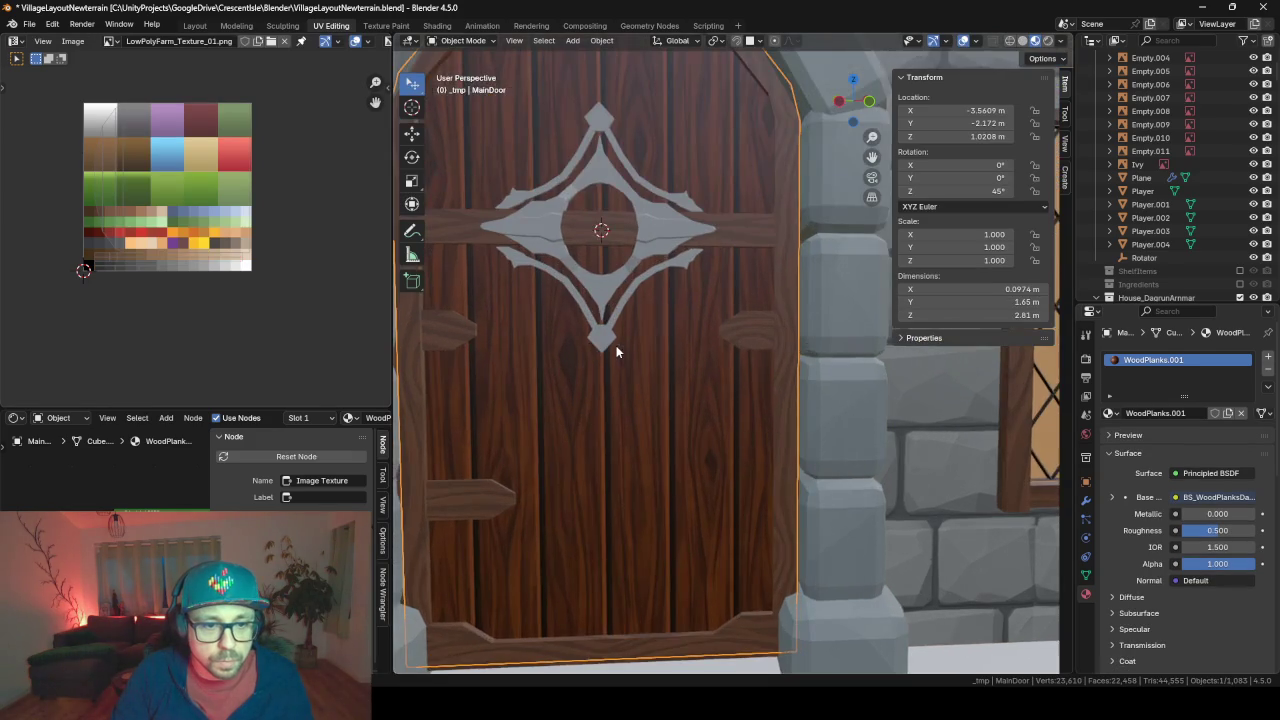
# Orbit and zoom around the house to inspect the textured door in place
pyautogui.keyDown('shift'); pyautogui.moveTo(666, 321); pyautogui.dragTo(727, 458, button='middle'); pyautogui.keyUp('shift')
pyautogui.moveTo(552, 327)
pyautogui.mouseDown(button='middle')
pyautogui.moveTo(814, 371)
pyautogui.moveTo(848, 341)
pyautogui.moveTo(565, 361)
pyautogui.moveTo(568, 349)
pyautogui.mouseUp(button='middle')
pyautogui.scroll(-3, 565, 361)
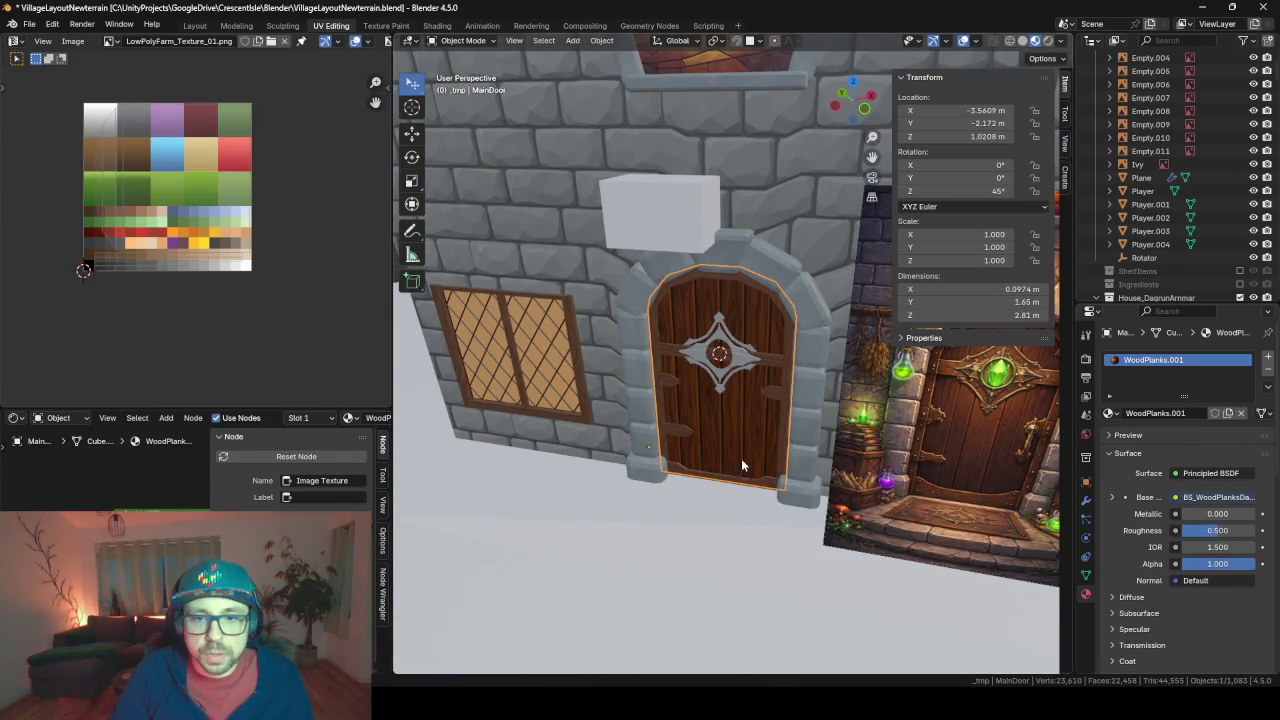
pyautogui.moveTo(741, 458); pyautogui.dragTo(729, 427, button='middle')
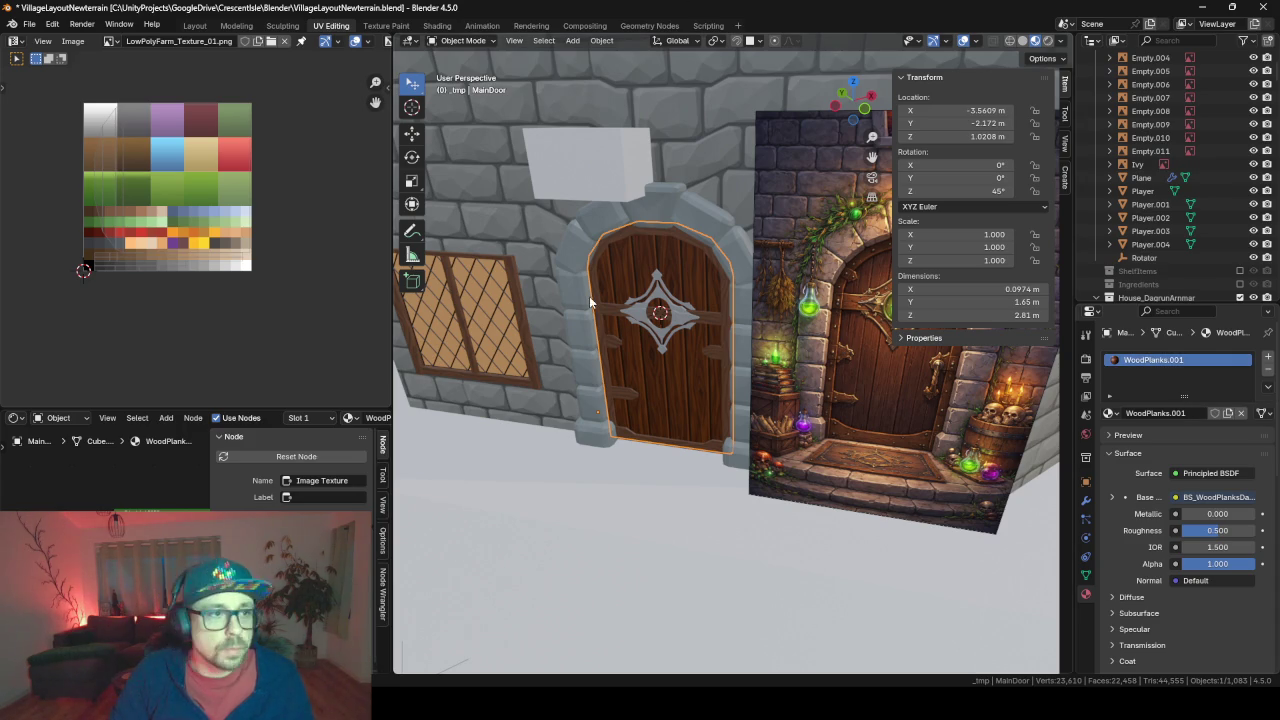
pyautogui.moveTo(629, 306)
pyautogui.mouseDown(button='middle')
pyautogui.moveTo(742, 284)
pyautogui.moveTo(715, 296)
pyautogui.mouseUp(button='middle')
pyautogui.scroll(-5, 658, 331)
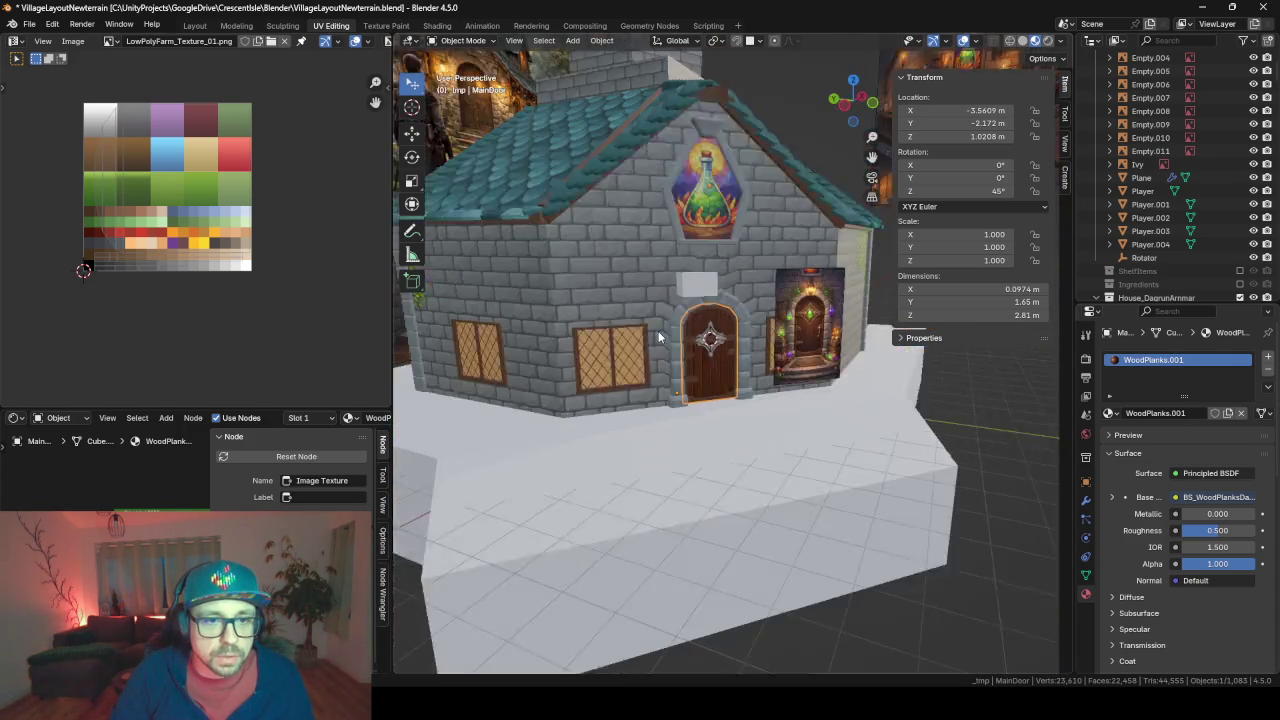
pyautogui.moveTo(658, 331)
pyautogui.mouseDown(button='middle')
pyautogui.moveTo(725, 340)
pyautogui.moveTo(624, 328)
pyautogui.moveTo(720, 364)
pyautogui.moveTo(703, 352)
pyautogui.mouseUp(button='middle')
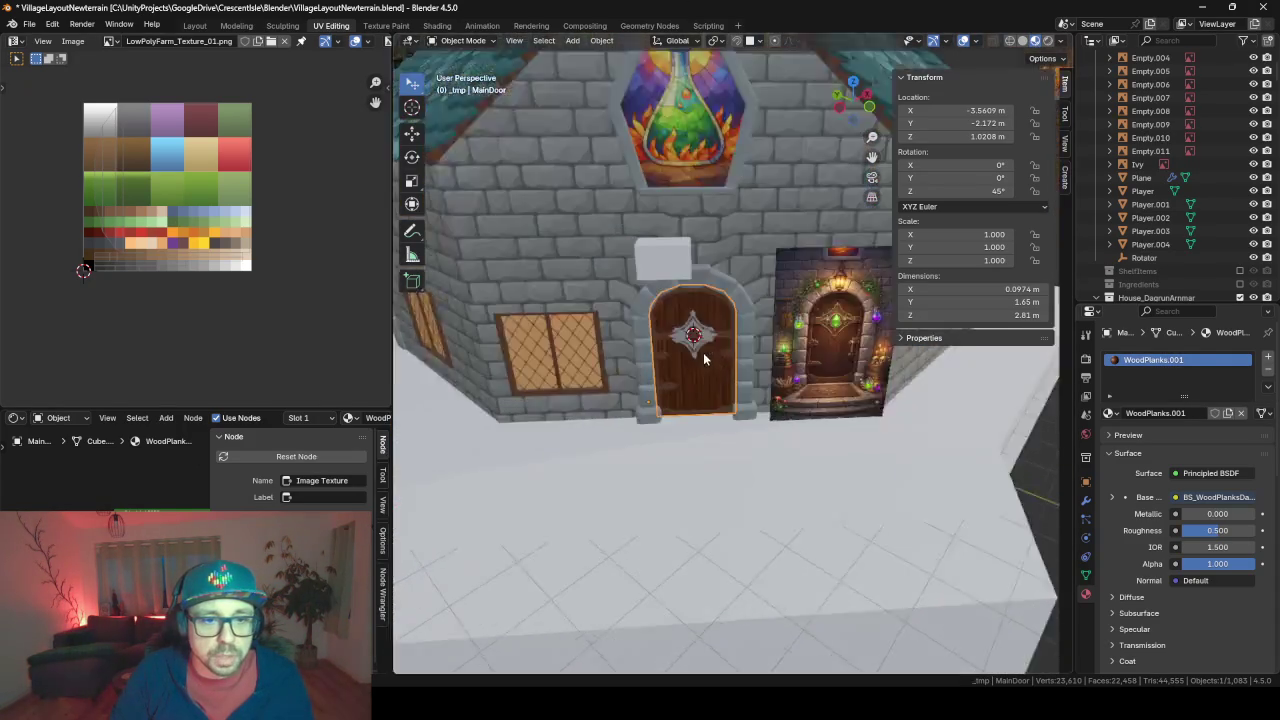
pyautogui.scroll(2, 703, 352)
pyautogui.scroll(4, 680, 420)
pyautogui.scroll(1, 746, 320)
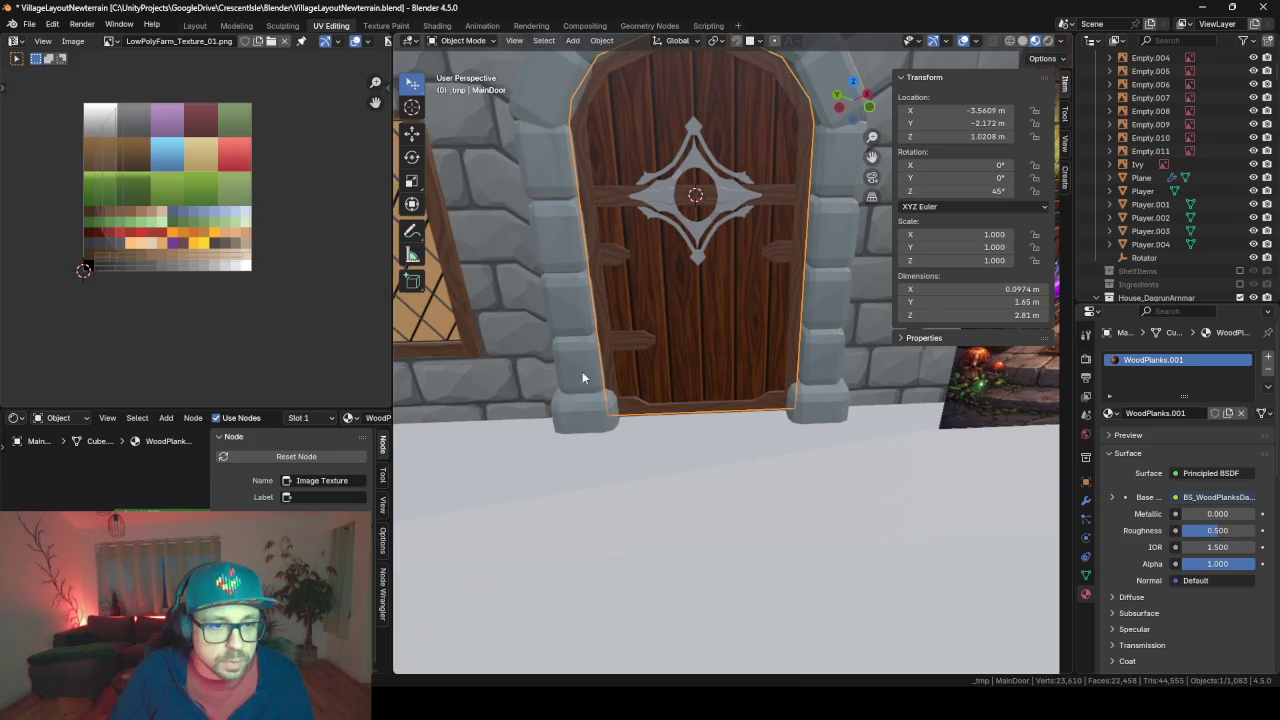
pyautogui.scroll(3, 582, 371)
pyautogui.moveTo(427, 410); pyautogui.dragTo(760, 358, button='middle')
# Select MainDoorFrame, then MainDoor, and enter Edit Mode on the door mesh
pyautogui.click(756, 365)
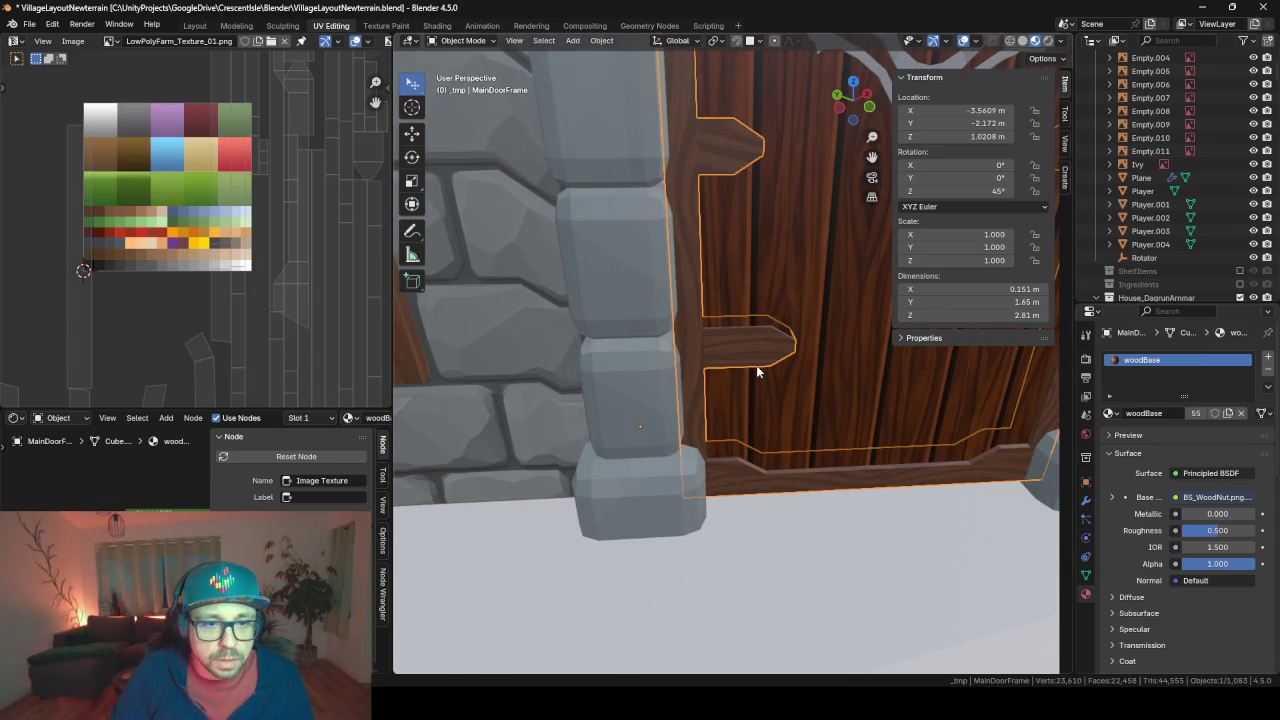
pyautogui.click(808, 392)
pyautogui.press('Tab')
pyautogui.scroll(2, 771, 449)
# Return to Object Mode and hide everything except the door pieces with Shift+H
pyautogui.scroll(-2, 771, 449)
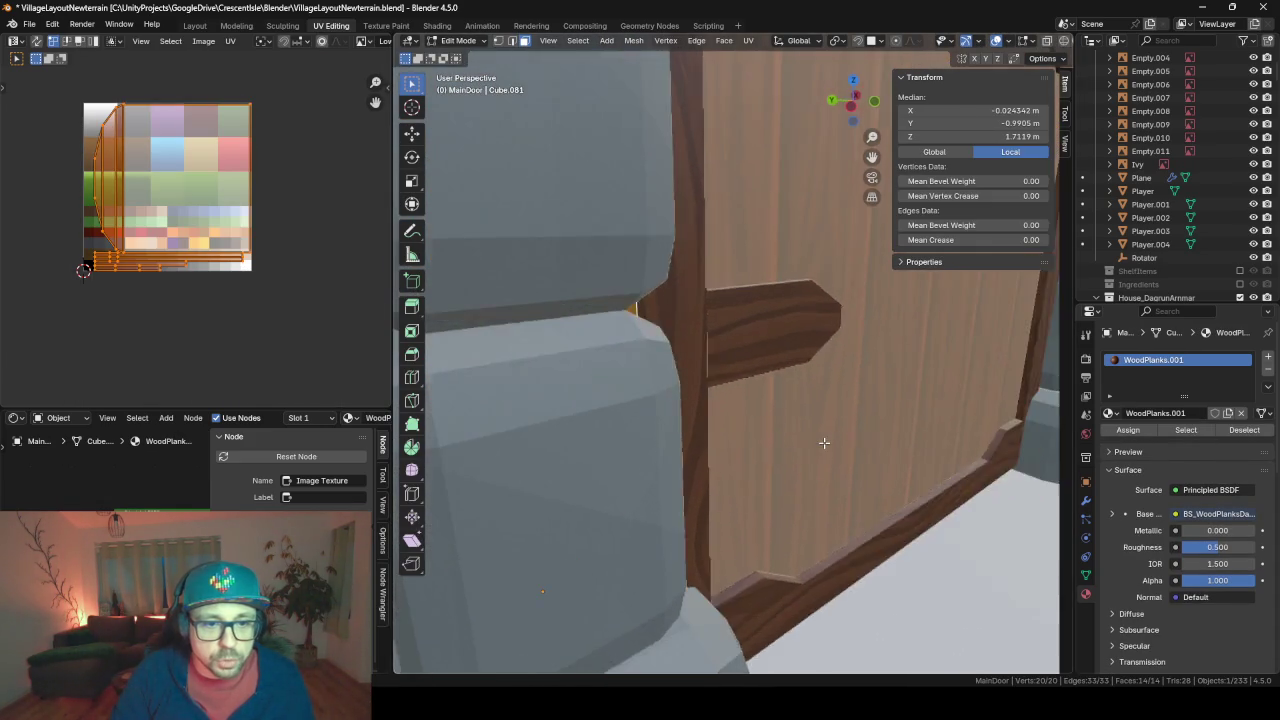
pyautogui.scroll(-2, 777, 443)
pyautogui.press('Tab')
pyautogui.scroll(-2, 802, 234)
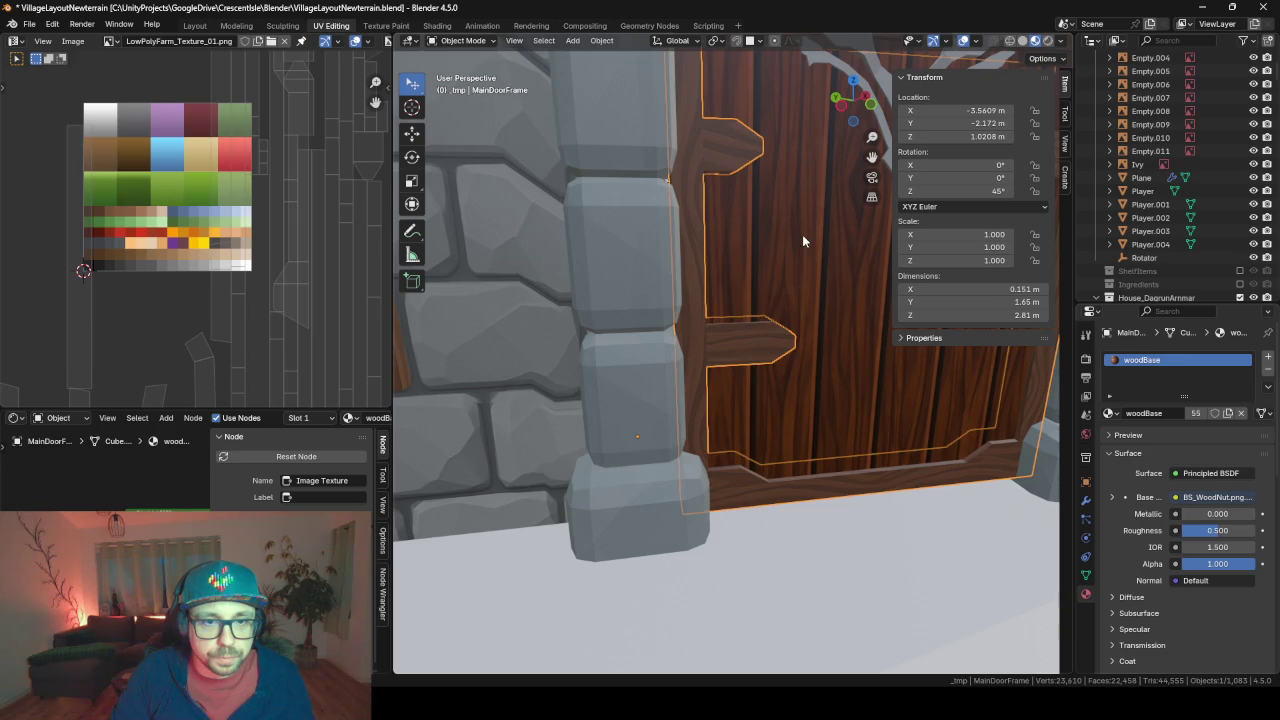
pyautogui.scroll(-2, 802, 234)
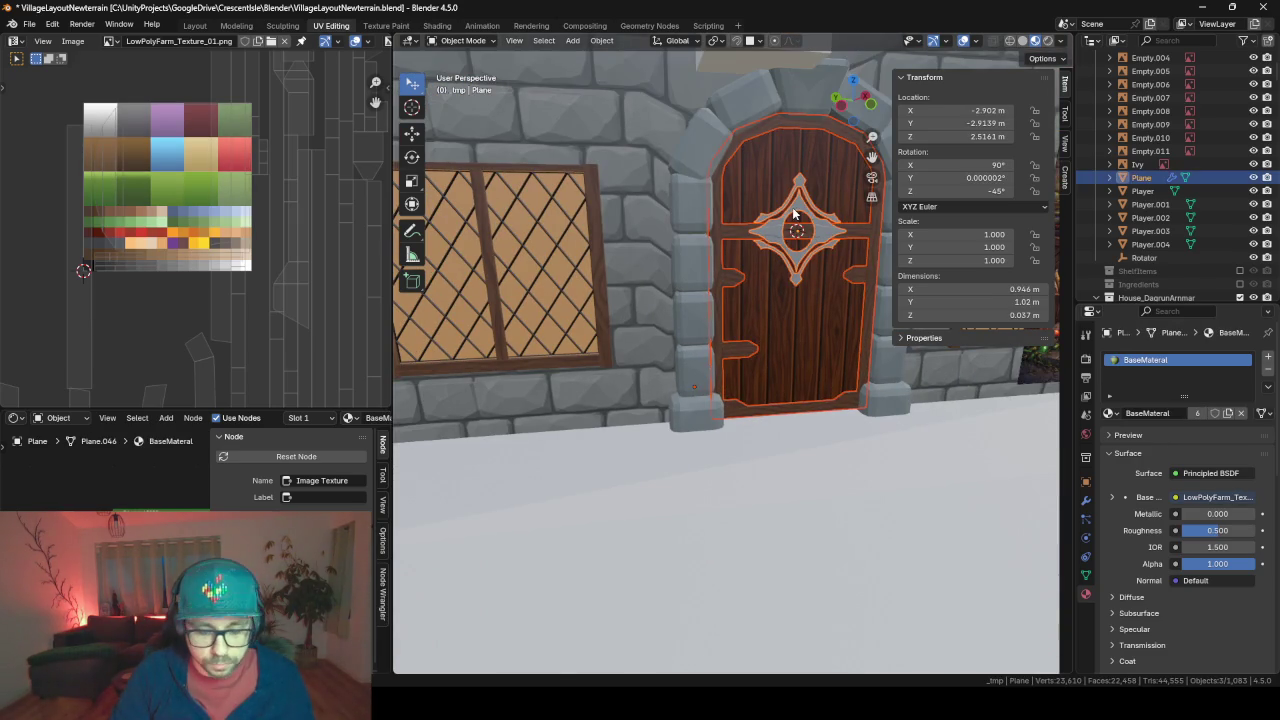
pyautogui.hotkey('shift', 'h')
pyautogui.scroll(3, 755, 394)
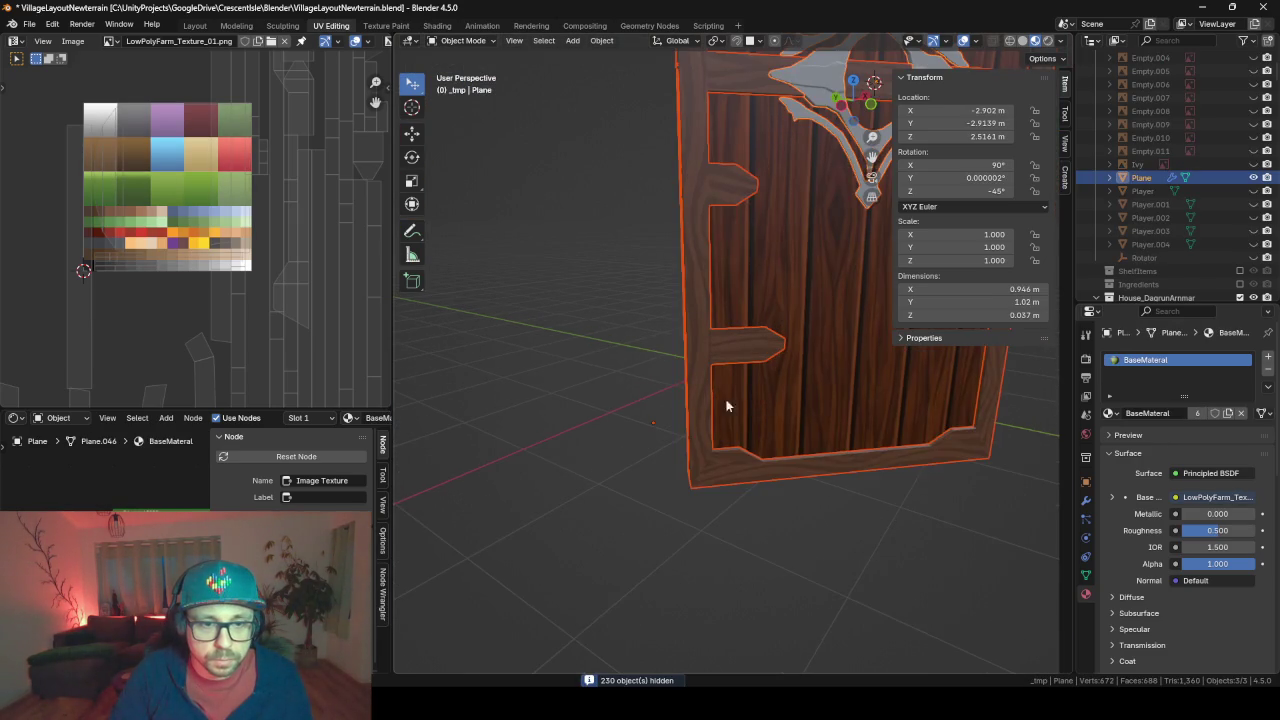
pyautogui.moveTo(726, 403); pyautogui.dragTo(694, 444, button='middle')
# Enter Edit Mode on MainDoorFrame and select its bottom corner vertex
pyautogui.click(742, 443)
pyautogui.click(707, 465)
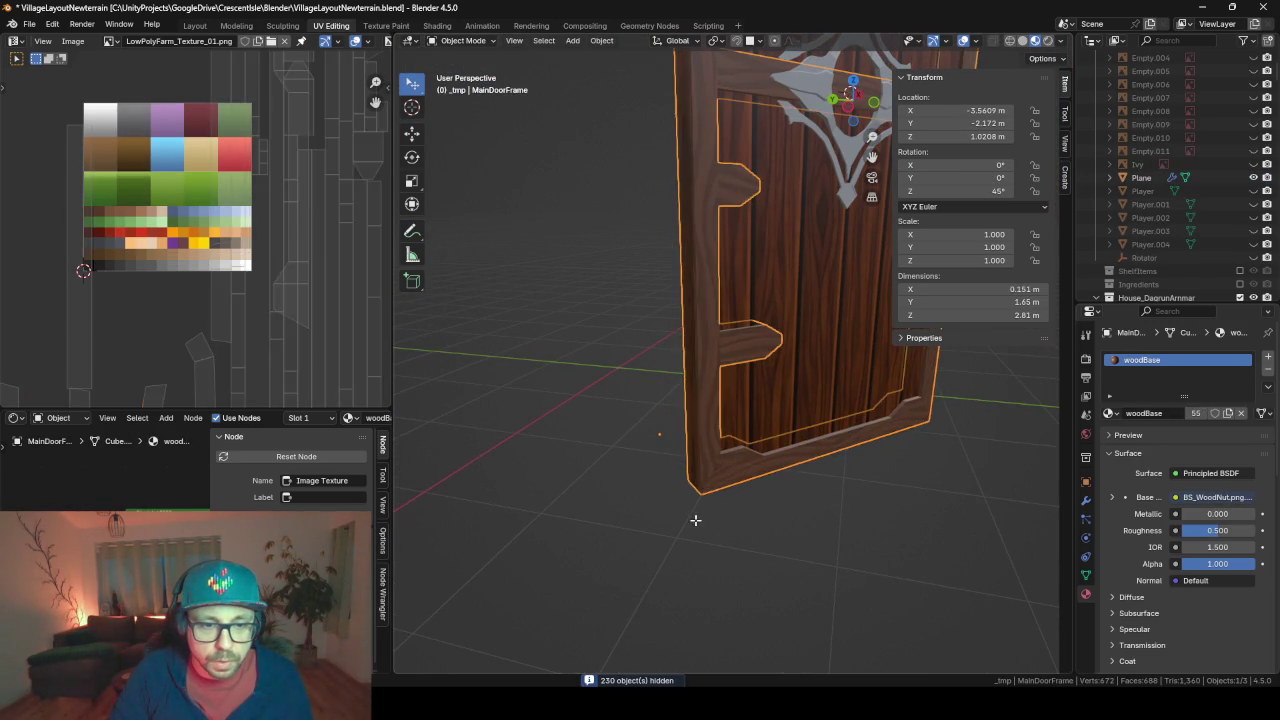
pyautogui.press('Tab')
pyautogui.moveTo(694, 517); pyautogui.dragTo(777, 485, button='middle')
pyautogui.scroll(-2, 752, 377)
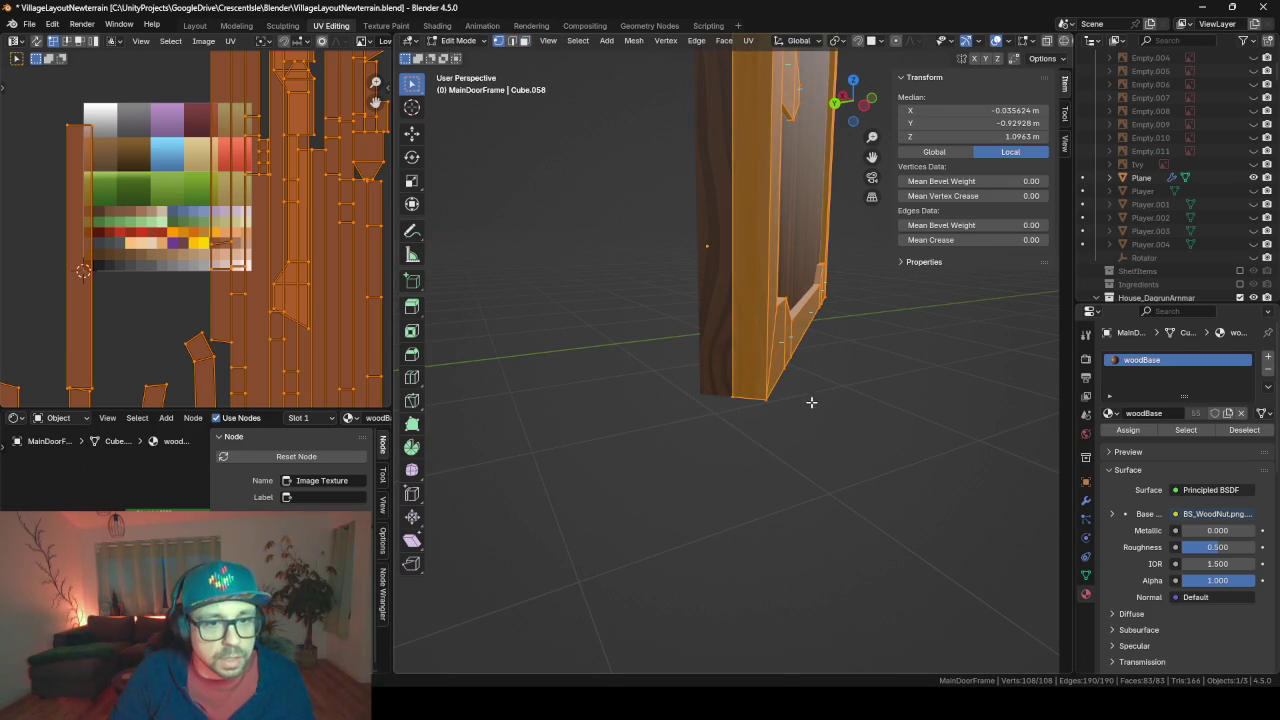
pyautogui.click(763, 400)
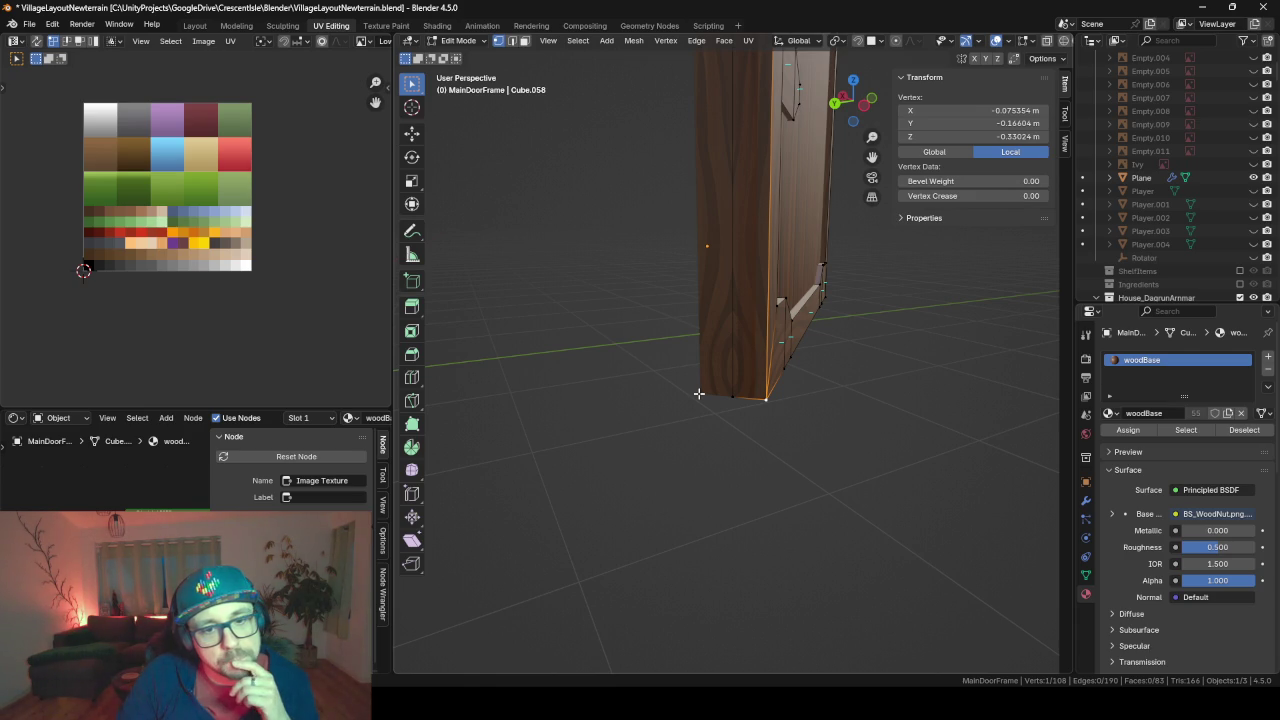
# Snap the 3D cursor to the selected frame corner vertex and return to Object Mode
pyautogui.hotkey('shift', 's')
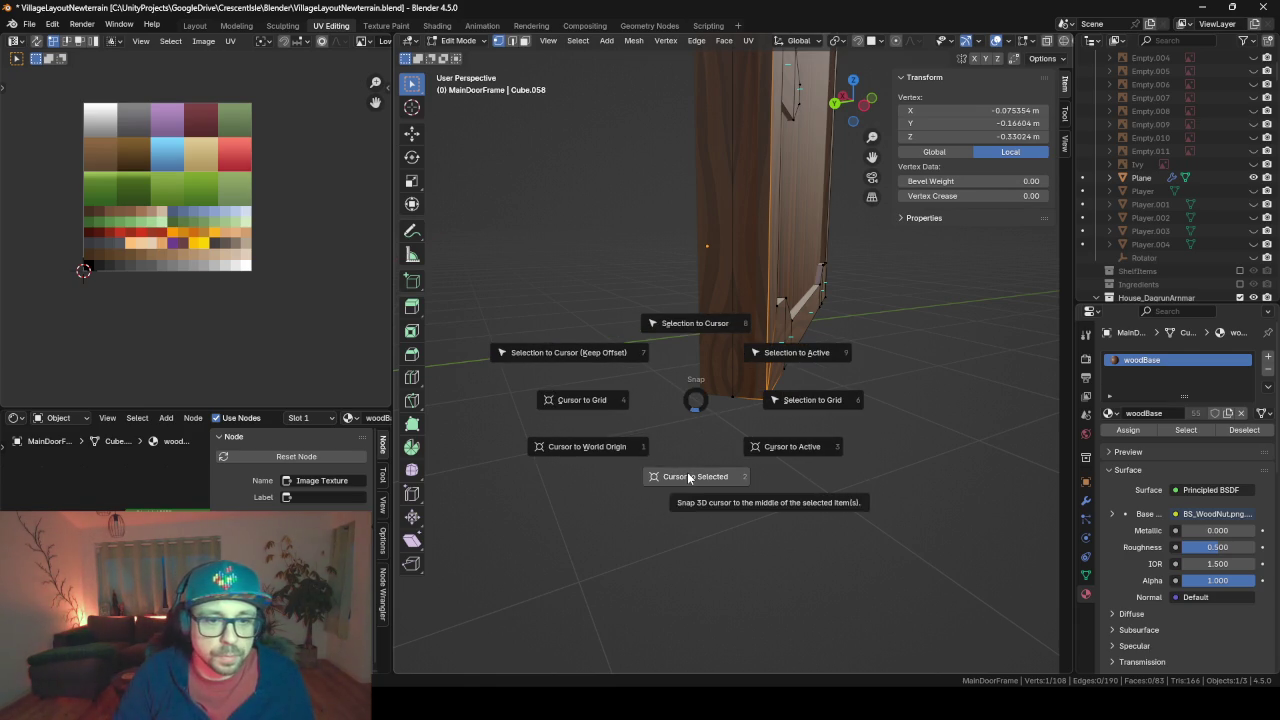
pyautogui.click(687, 477)
pyautogui.moveTo(687, 477)
pyautogui.mouseDown(button='middle')
pyautogui.moveTo(790, 347)
pyautogui.moveTo(779, 255)
pyautogui.mouseUp(button='middle')
pyautogui.press('Tab')
# Try Origin to Geometry and Origin to 3D Cursor on the door emblem plane, undoing both
pyautogui.click(796, 192)
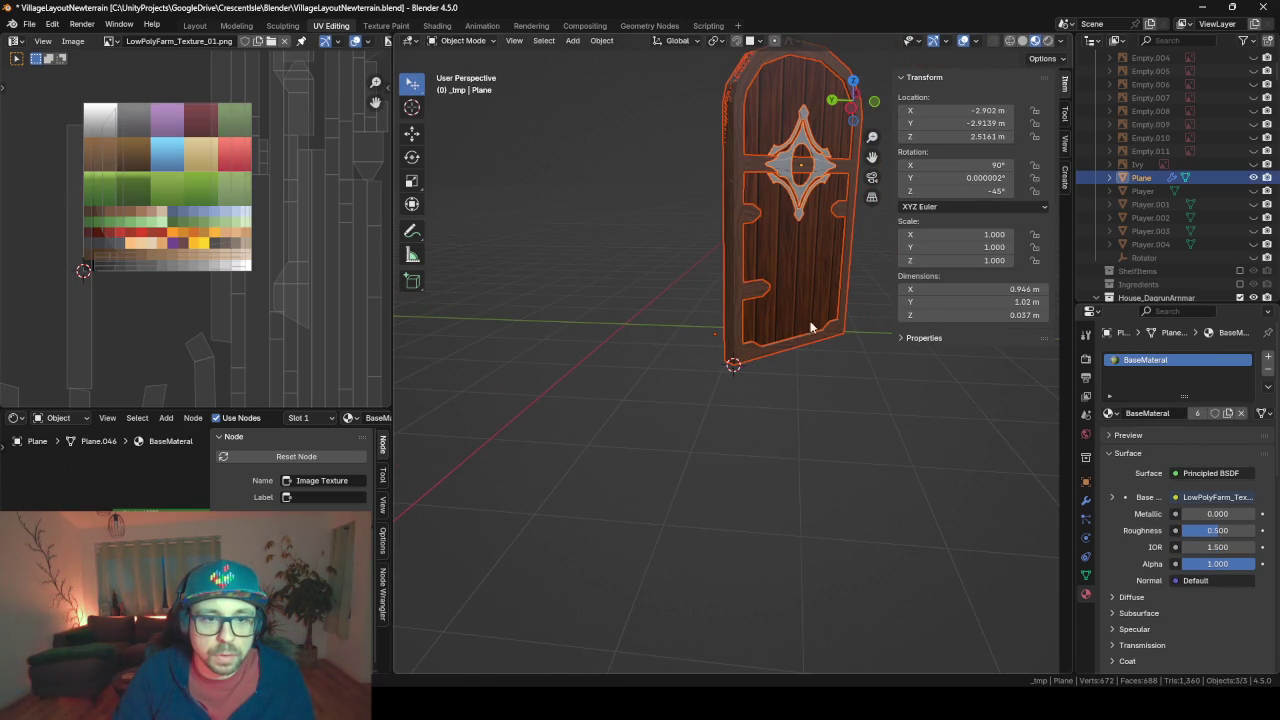
pyautogui.moveTo(810, 326); pyautogui.dragTo(742, 293, button='middle')
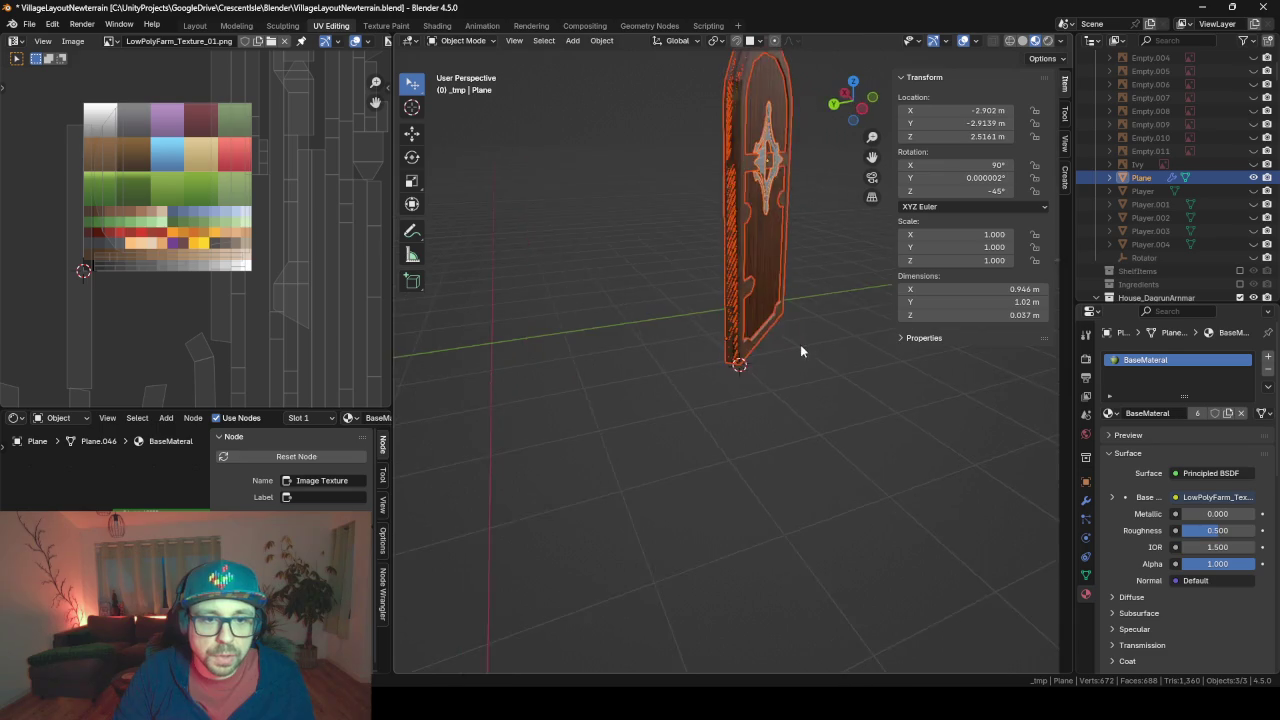
pyautogui.rightClick(745, 272)
pyautogui.moveTo(660, 344)
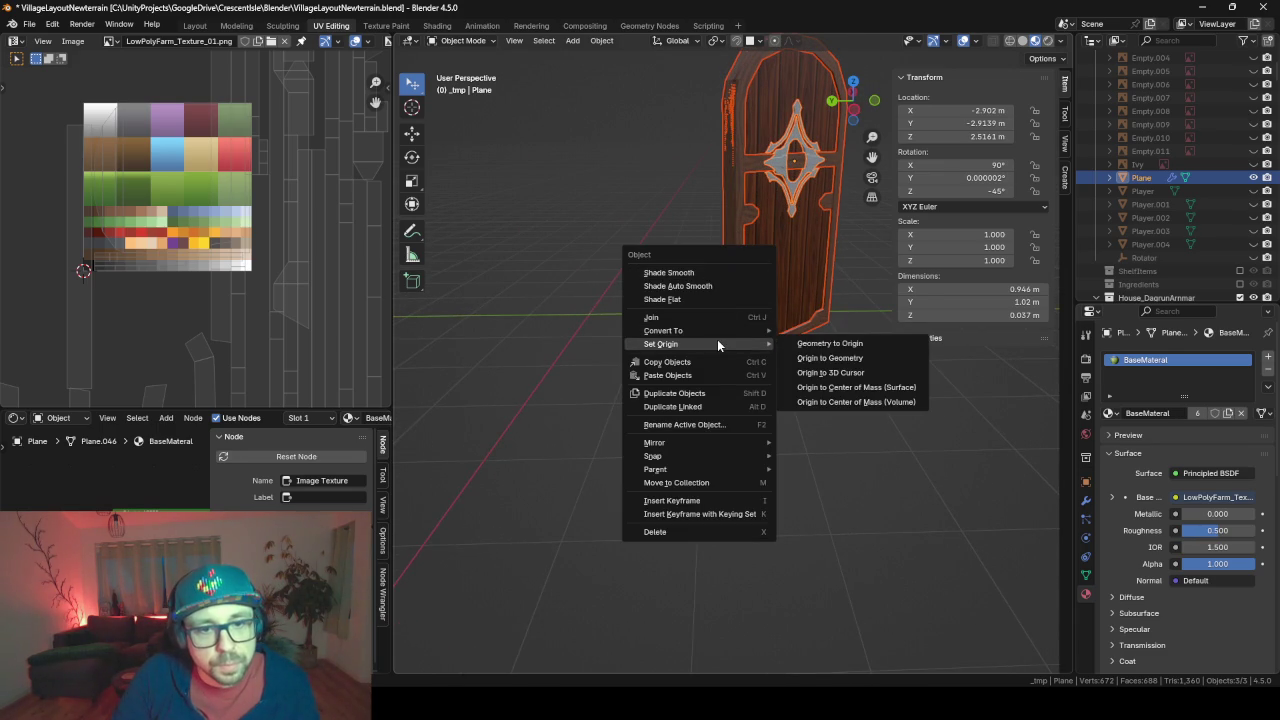
pyautogui.click(867, 344)
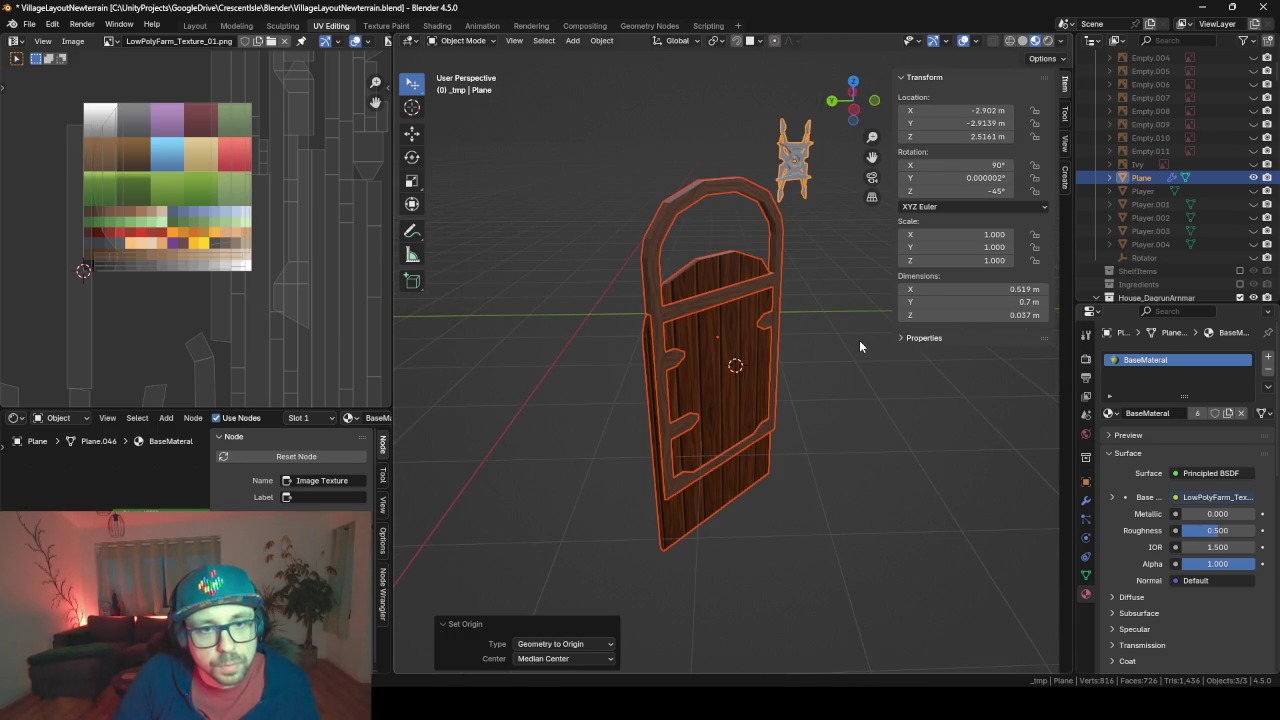
pyautogui.hotkey('ctrl', 'z')
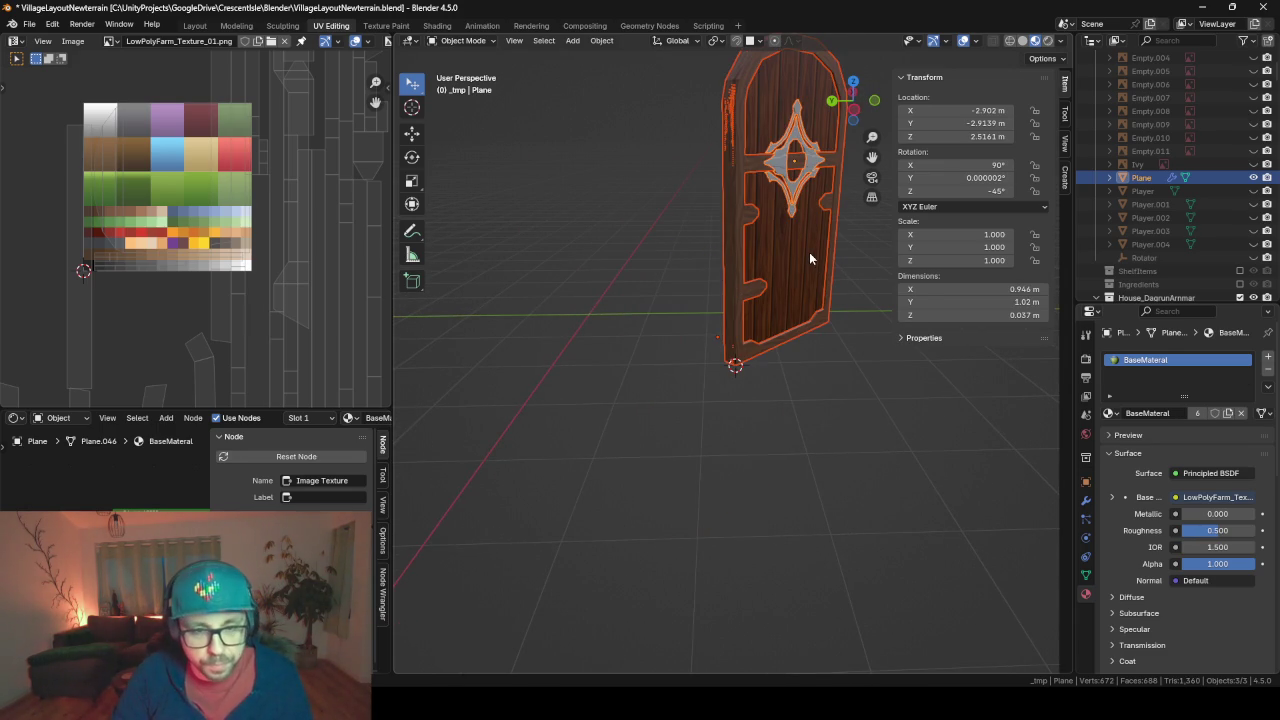
pyautogui.rightClick(809, 258)
pyautogui.moveTo(725, 253)
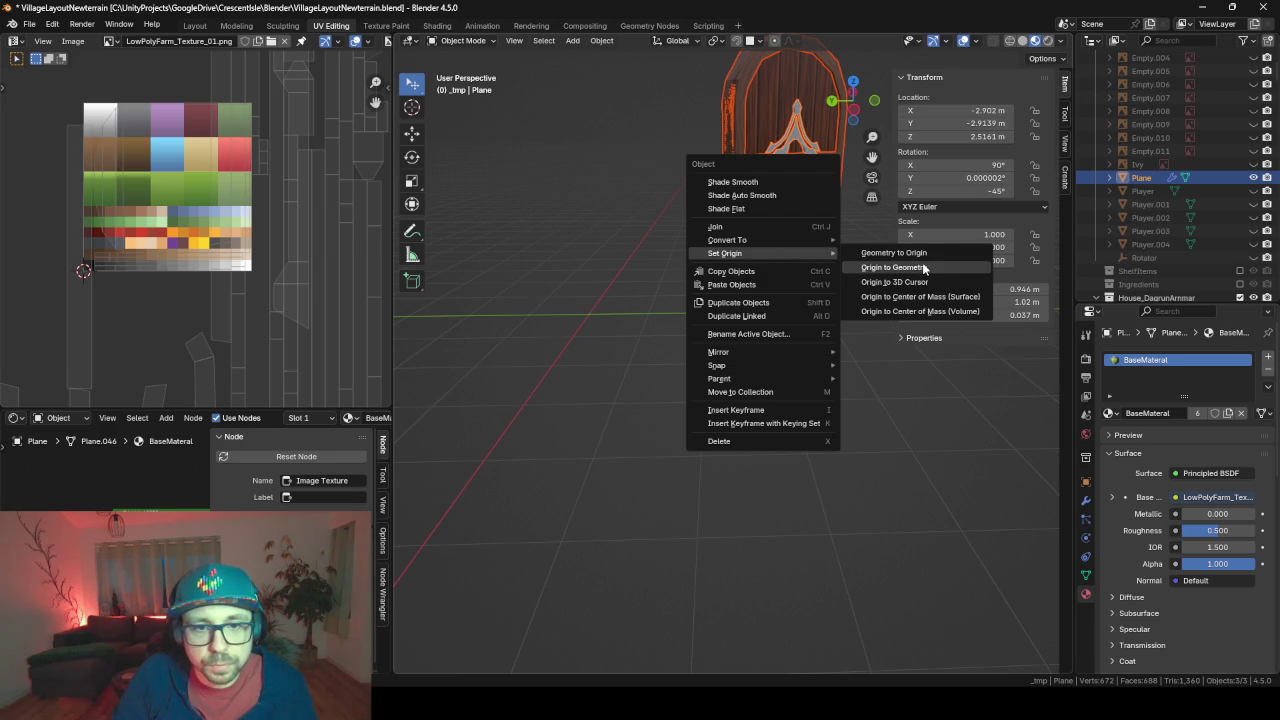
pyautogui.click(940, 282)
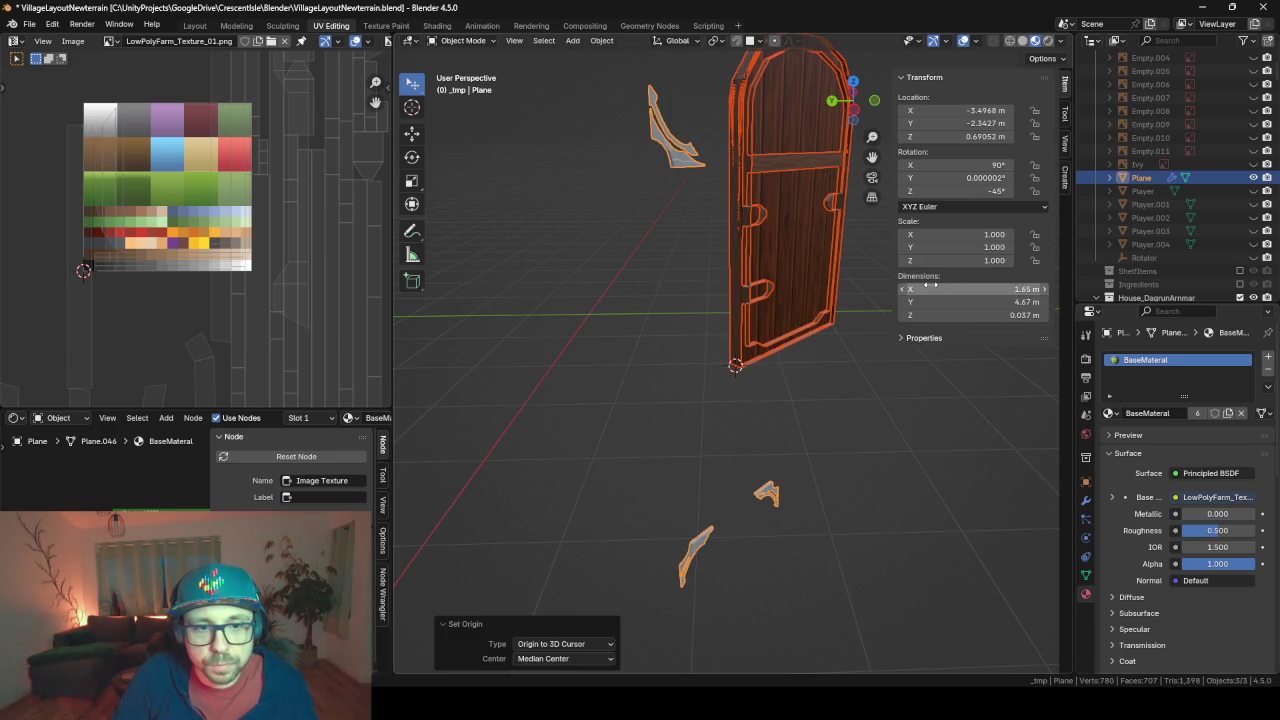
pyautogui.hotkey('ctrl', 'z')
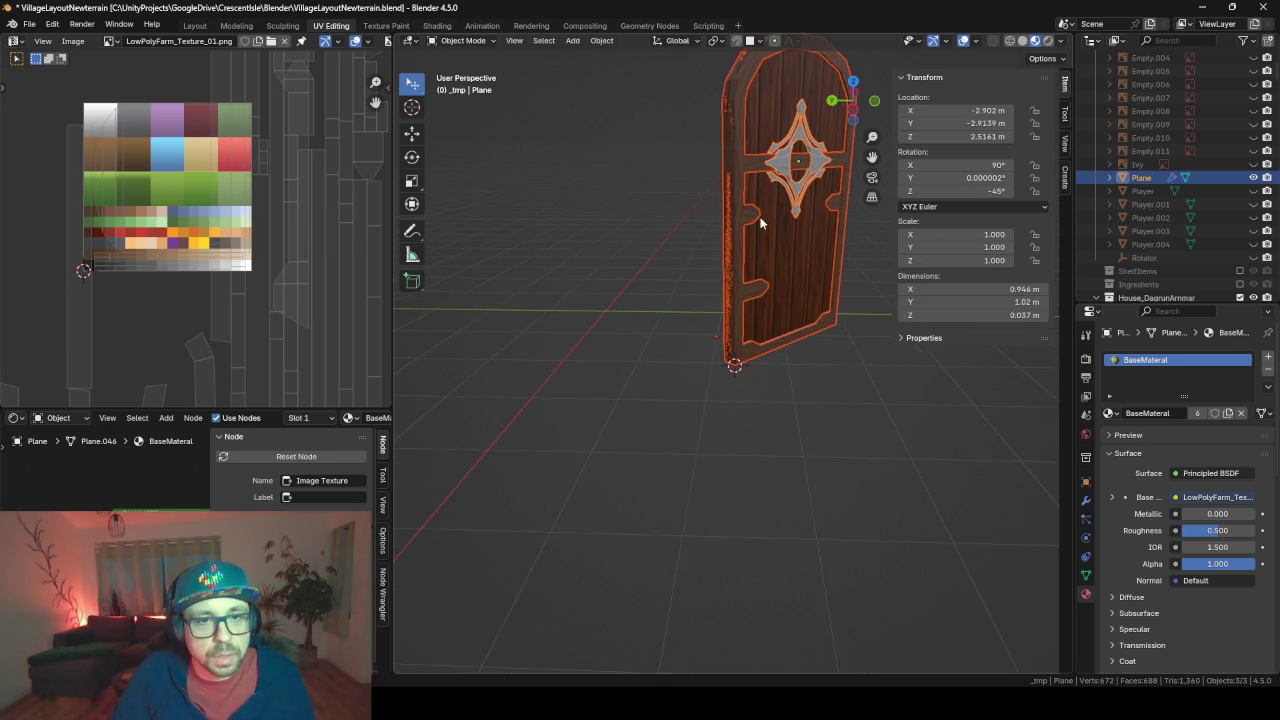
# Select the main door and view it from a front three-quarter angle
pyautogui.moveTo(760, 223)
pyautogui.mouseDown(button='middle')
pyautogui.moveTo(708, 300)
pyautogui.moveTo(713, 358)
pyautogui.mouseUp(button='middle')
pyautogui.click(692, 463)
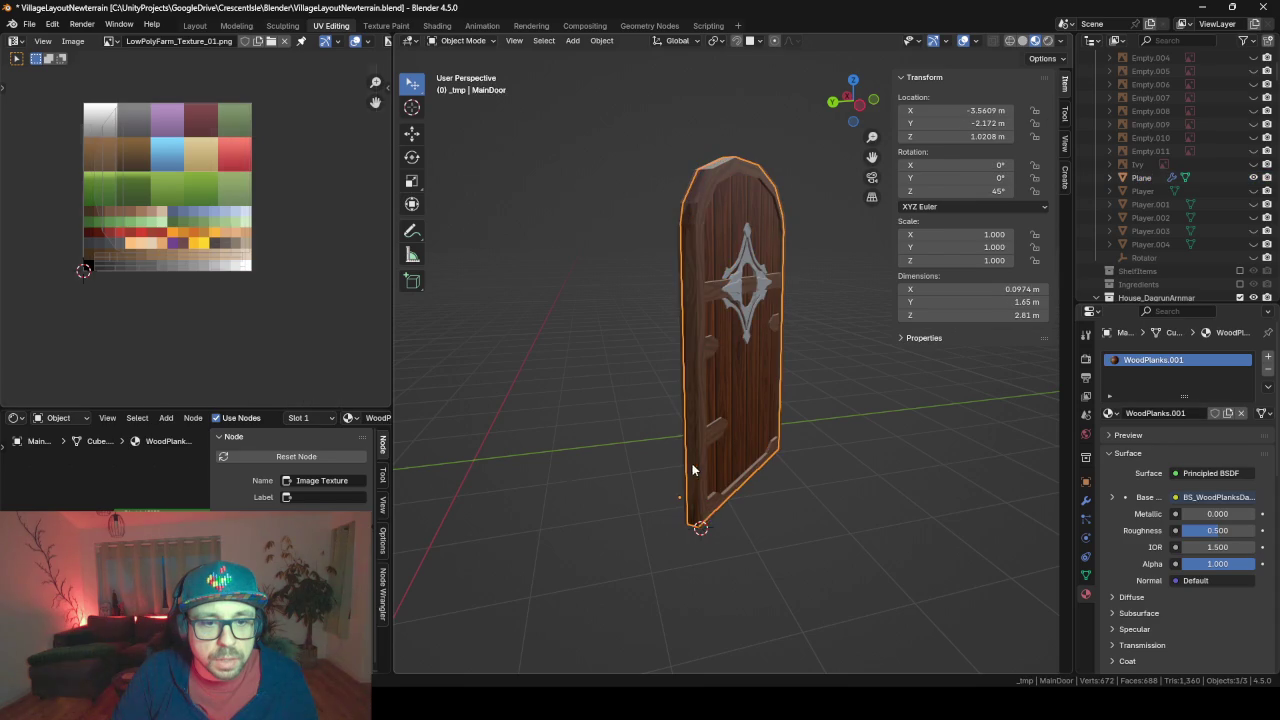
pyautogui.moveTo(681, 492)
pyautogui.mouseDown(button='middle')
pyautogui.moveTo(720, 587)
pyautogui.moveTo(722, 510)
pyautogui.moveTo(750, 518)
pyautogui.mouseUp(button='middle')
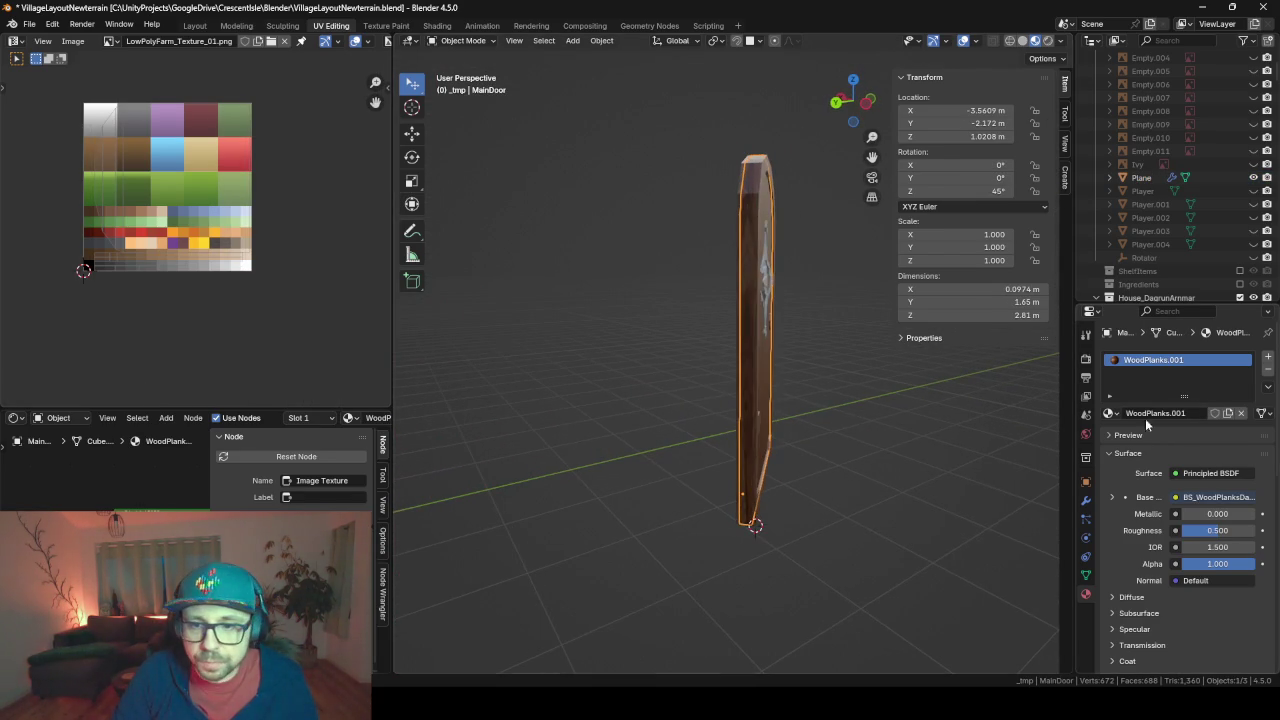
pyautogui.moveTo(843, 464)
pyautogui.mouseDown(button='middle')
pyautogui.moveTo(845, 490)
pyautogui.moveTo(810, 472)
pyautogui.moveTo(690, 470)
pyautogui.mouseUp(button='middle')
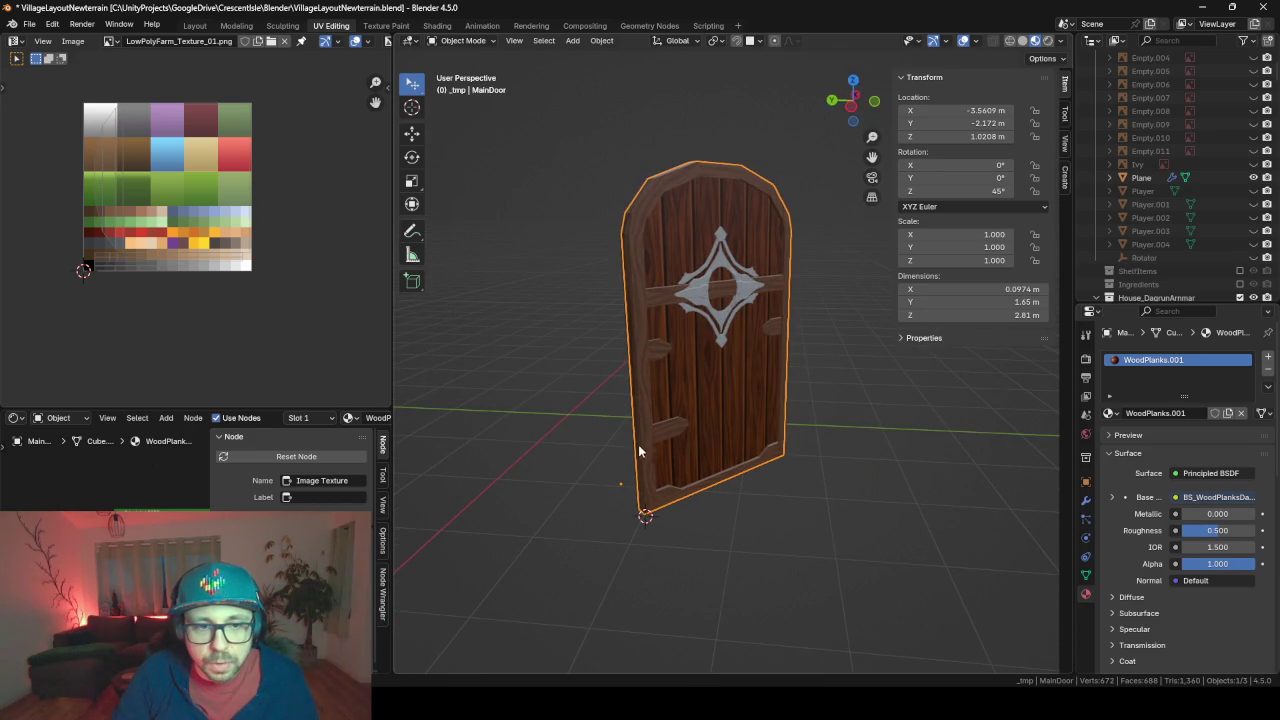
# Snap the 3D cursor to the door frame's left edge and set the frame's origin there
pyautogui.click(637, 398)
pyautogui.press('Tab')
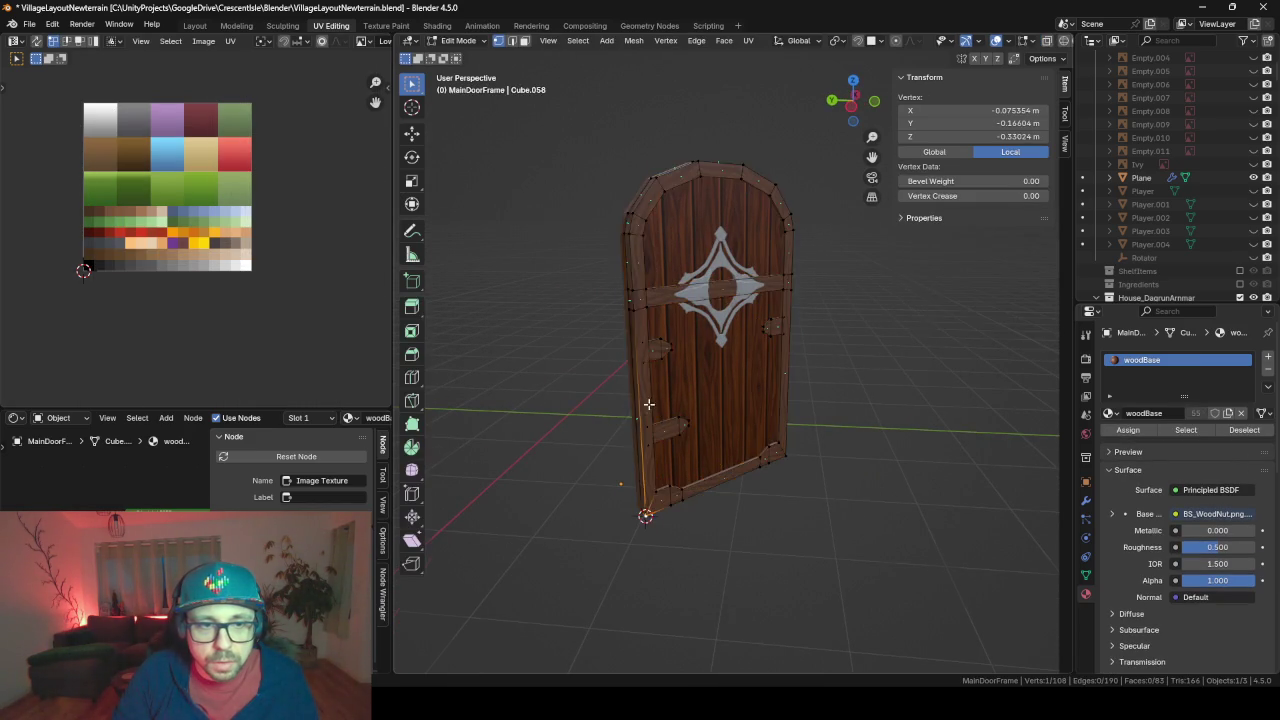
pyautogui.moveTo(642, 400); pyautogui.dragTo(480, 6, button='middle')
pyautogui.click(511, 41)
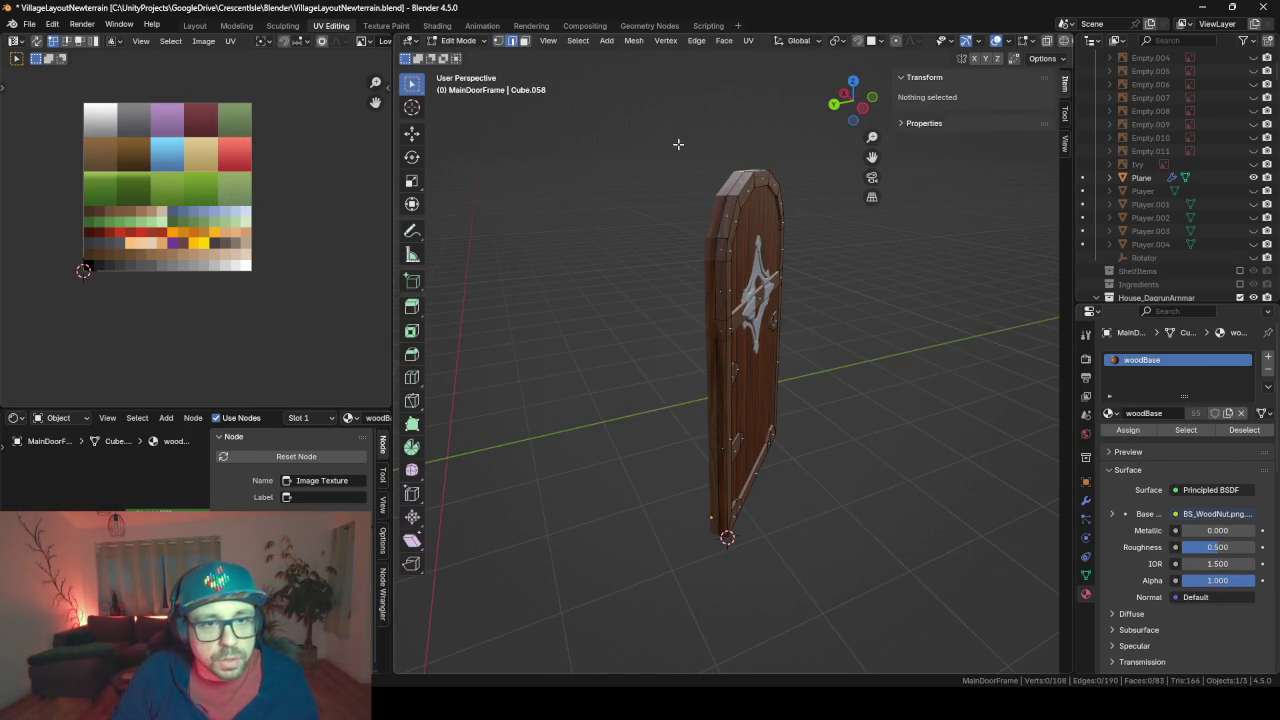
pyautogui.keyDown('alt'); pyautogui.click(735, 185); pyautogui.keyUp('alt')
pyautogui.moveTo(838, 361); pyautogui.dragTo(675, 333, button='middle')
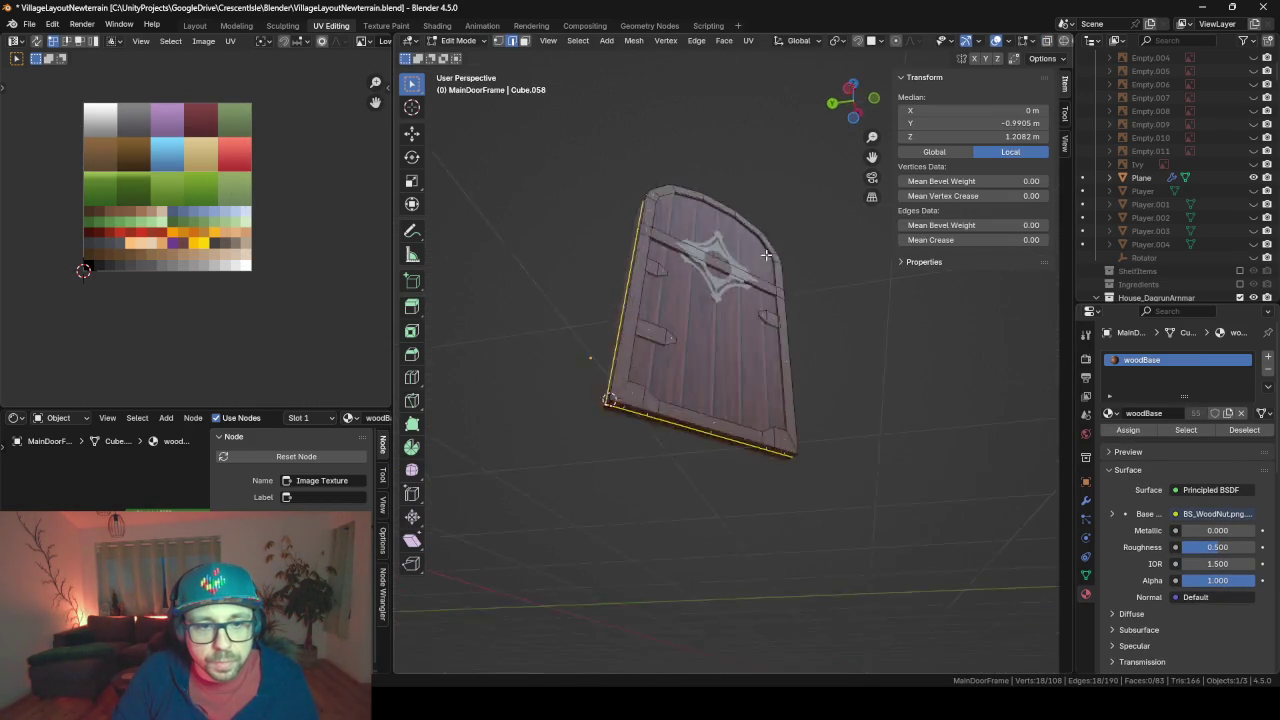
pyautogui.hotkey('shift', 's')
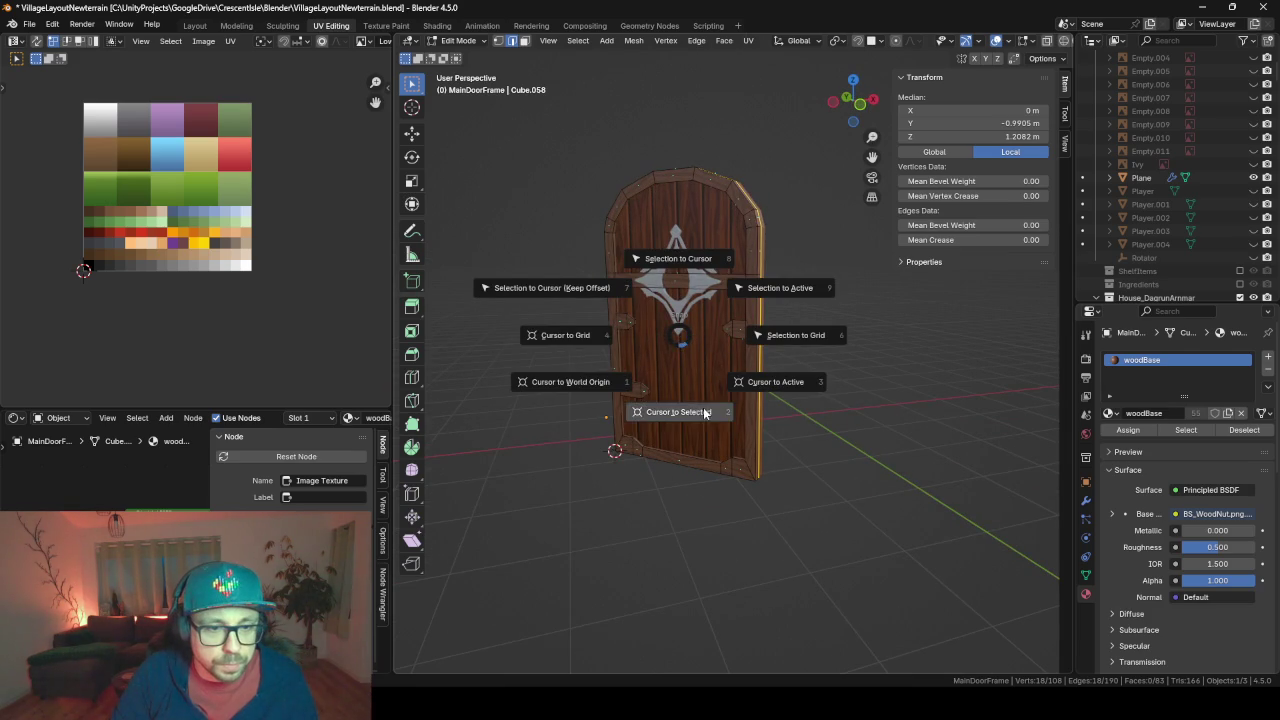
pyautogui.click(727, 412)
pyautogui.press('Tab')
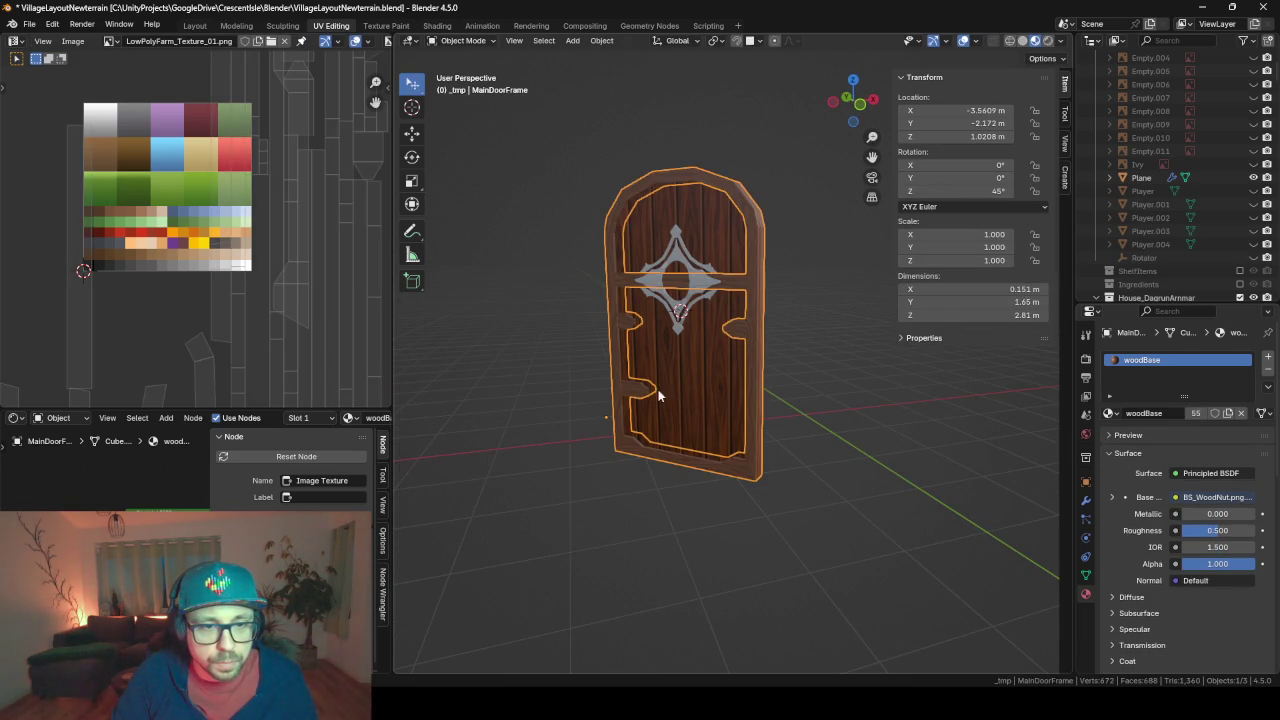
pyautogui.rightClick(611, 283)
pyautogui.moveTo(527, 276)
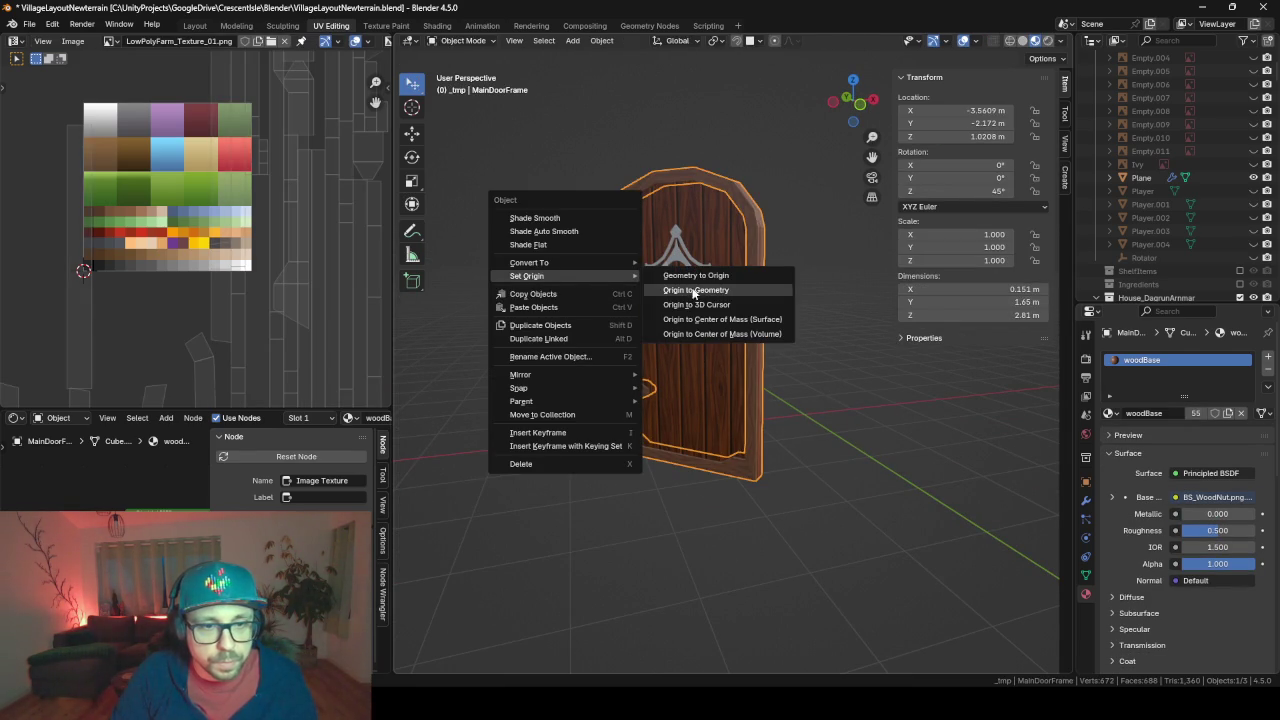
pyautogui.click(721, 304)
# Set the main door's origin to the 3D cursor on its hinge-side edge
pyautogui.click(660, 330)
pyautogui.press('KP_Decimal')
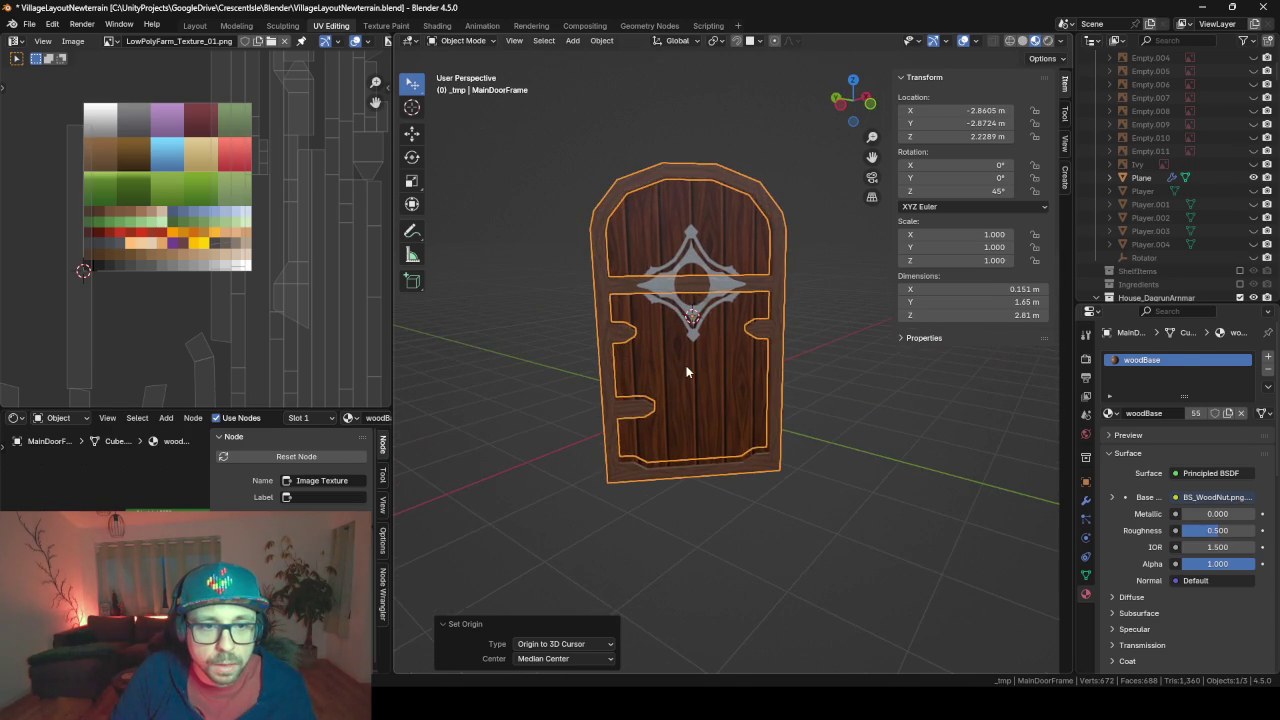
pyautogui.press('Tab')
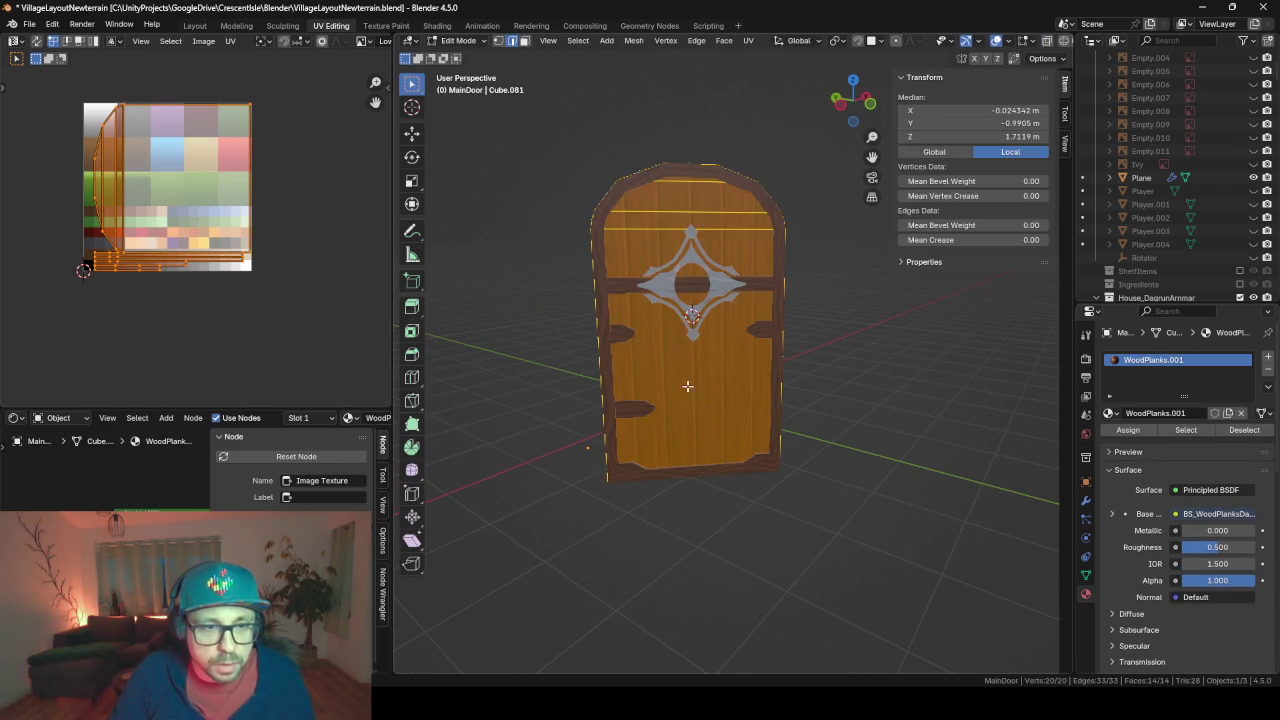
pyautogui.moveTo(684, 392); pyautogui.dragTo(727, 285, button='middle')
pyautogui.keyDown('alt'); pyautogui.click(717, 257); pyautogui.keyUp('alt')
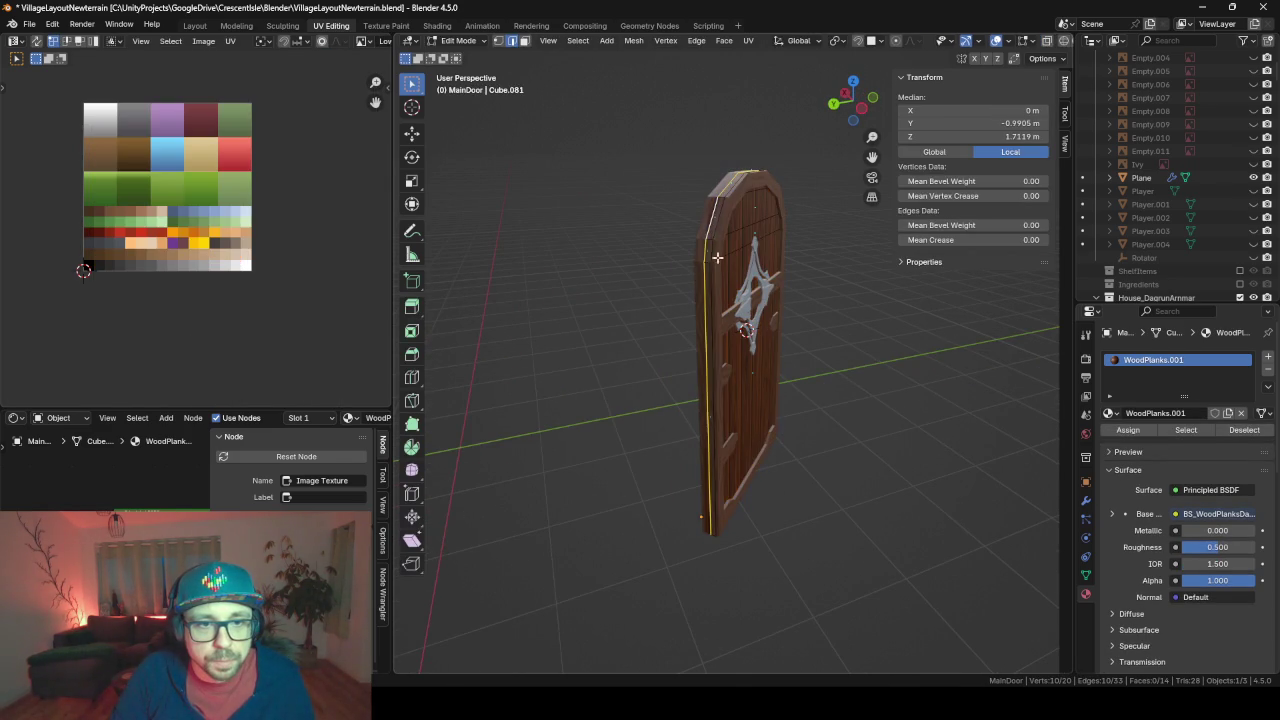
pyautogui.moveTo(854, 389); pyautogui.dragTo(779, 348, button='middle')
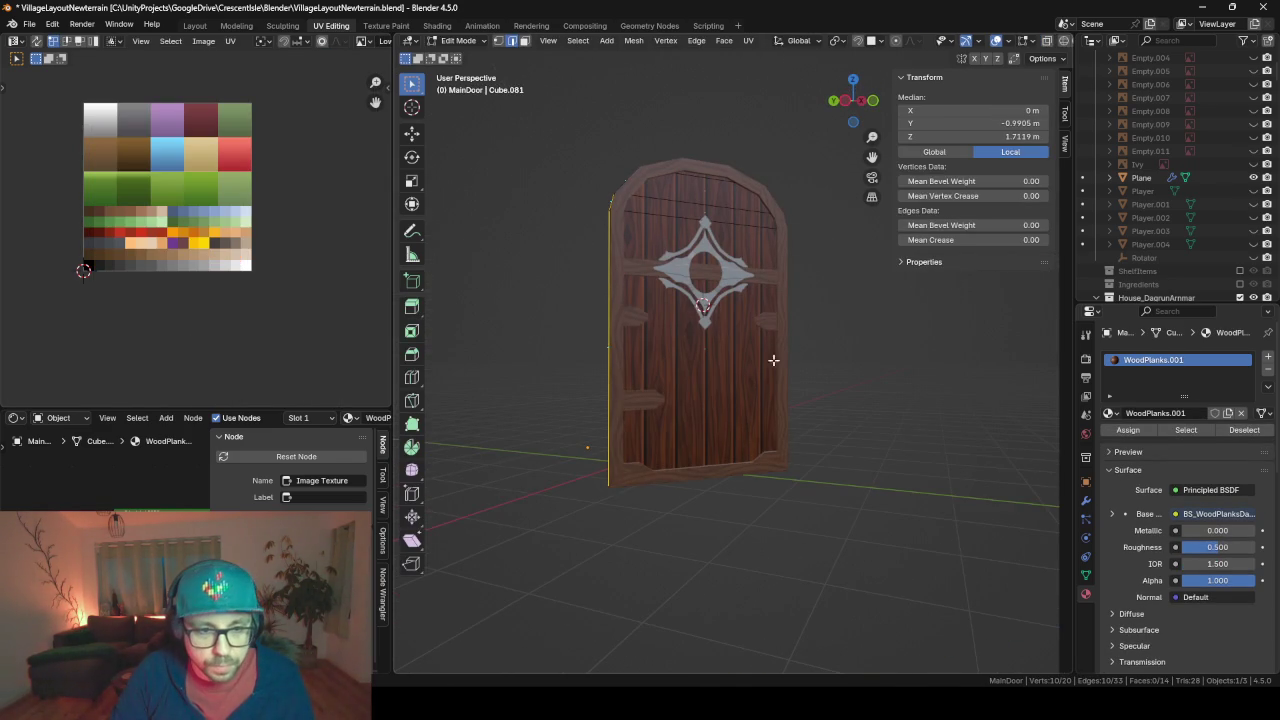
pyautogui.press('Tab')
pyautogui.rightClick(684, 368)
pyautogui.moveTo(640, 369)
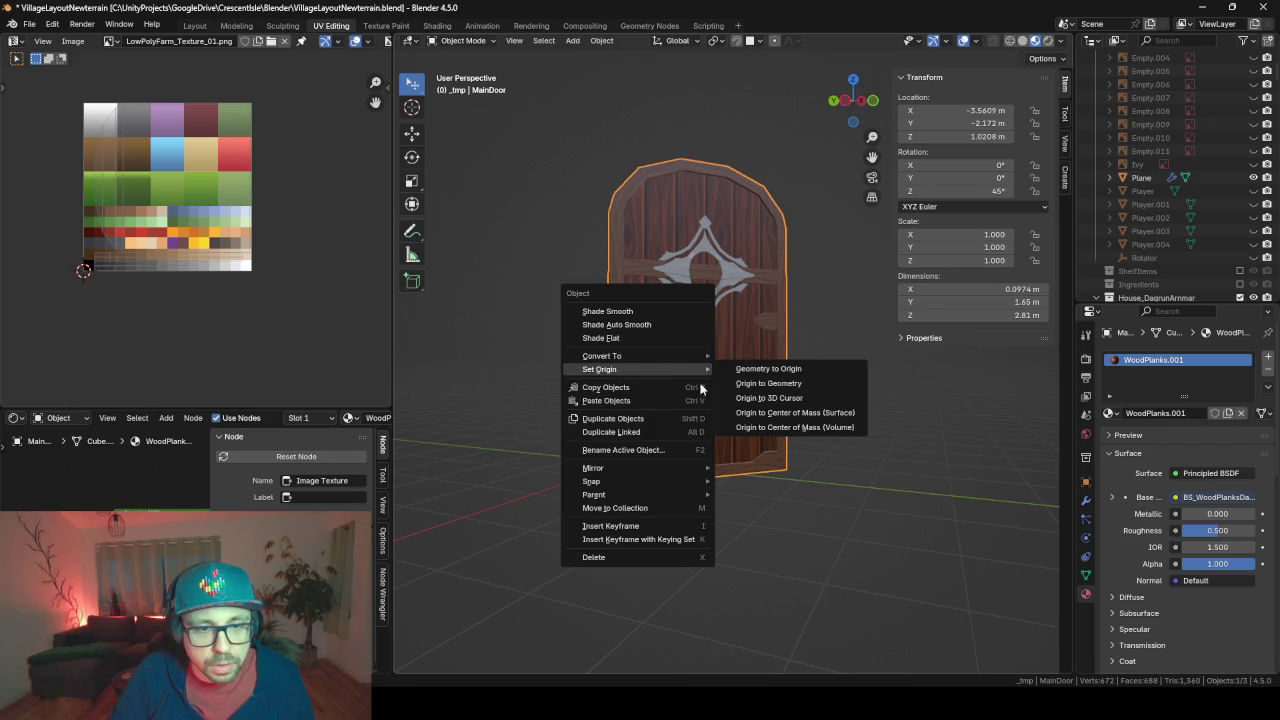
pyautogui.click(778, 399)
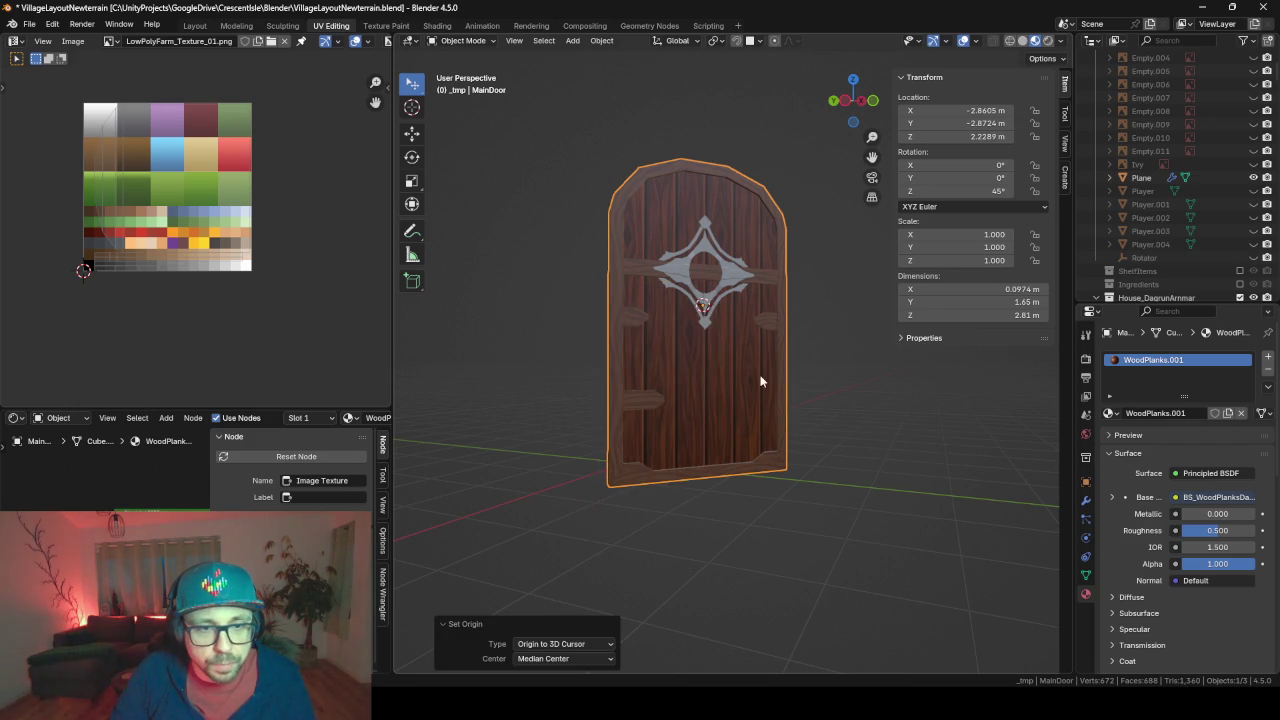
# Select the door emblem and inspect the door edge-on and from a front angle
pyautogui.moveTo(760, 381)
pyautogui.mouseDown(button='middle')
pyautogui.moveTo(662, 387)
pyautogui.moveTo(700, 312)
pyautogui.moveTo(721, 339)
pyautogui.mouseUp(button='middle')
pyautogui.click(700, 312)
pyautogui.scroll(4, 693, 270)
pyautogui.scroll(-3, 748, 274)
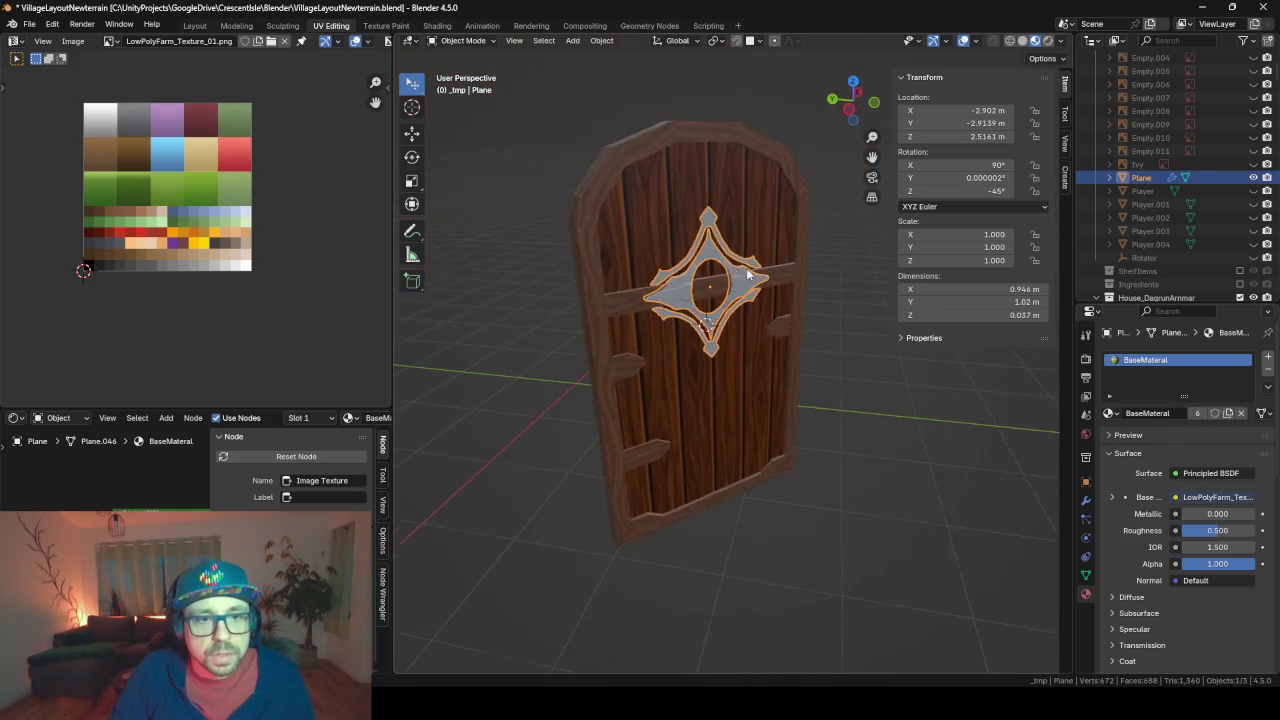
pyautogui.scroll(-2, 748, 274)
pyautogui.moveTo(748, 274); pyautogui.dragTo(724, 199, button='middle')
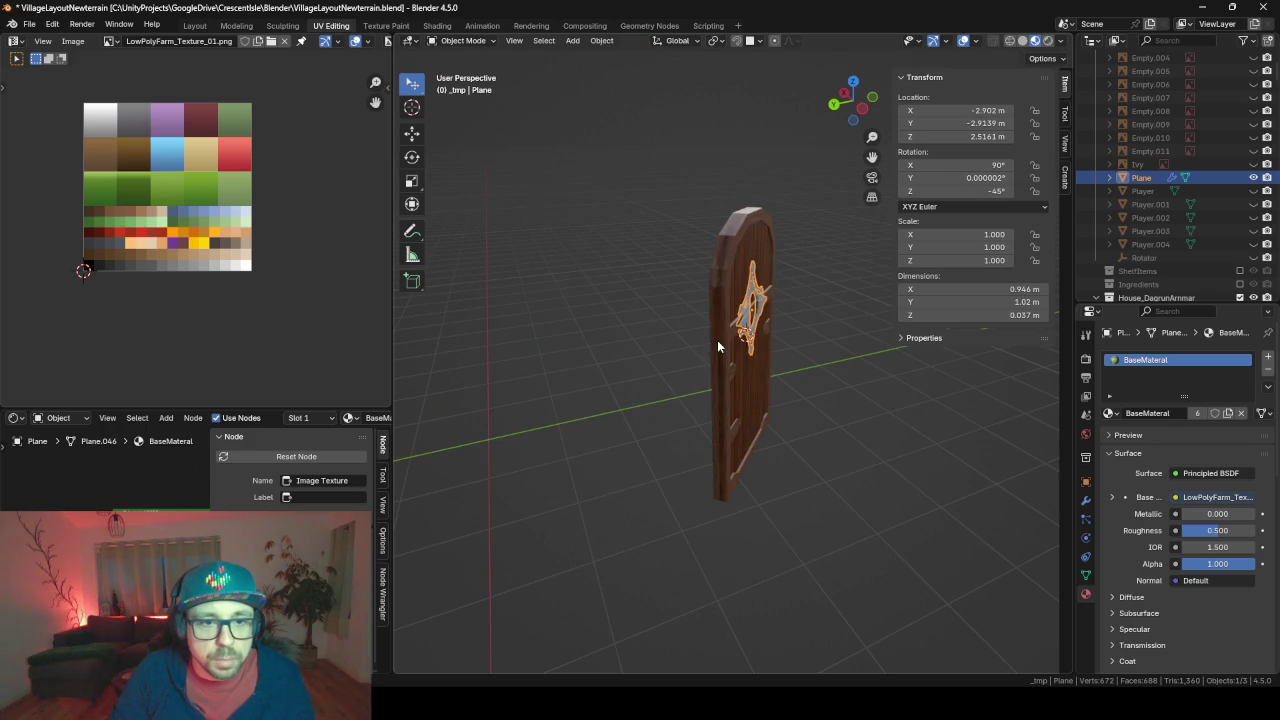
pyautogui.scroll(4, 717, 345)
pyautogui.moveTo(717, 345)
pyautogui.mouseDown(button='middle')
pyautogui.moveTo(746, 345)
pyautogui.moveTo(680, 350)
pyautogui.moveTo(494, 307)
pyautogui.moveTo(700, 337)
pyautogui.moveTo(665, 338)
pyautogui.moveTo(605, 450)
pyautogui.moveTo(602, 531)
pyautogui.mouseUp(button='middle')
# Scale the door's faces down to 1.6 m wide and 2.75 m tall, keeping its thickness unchanged
pyautogui.click(658, 377)
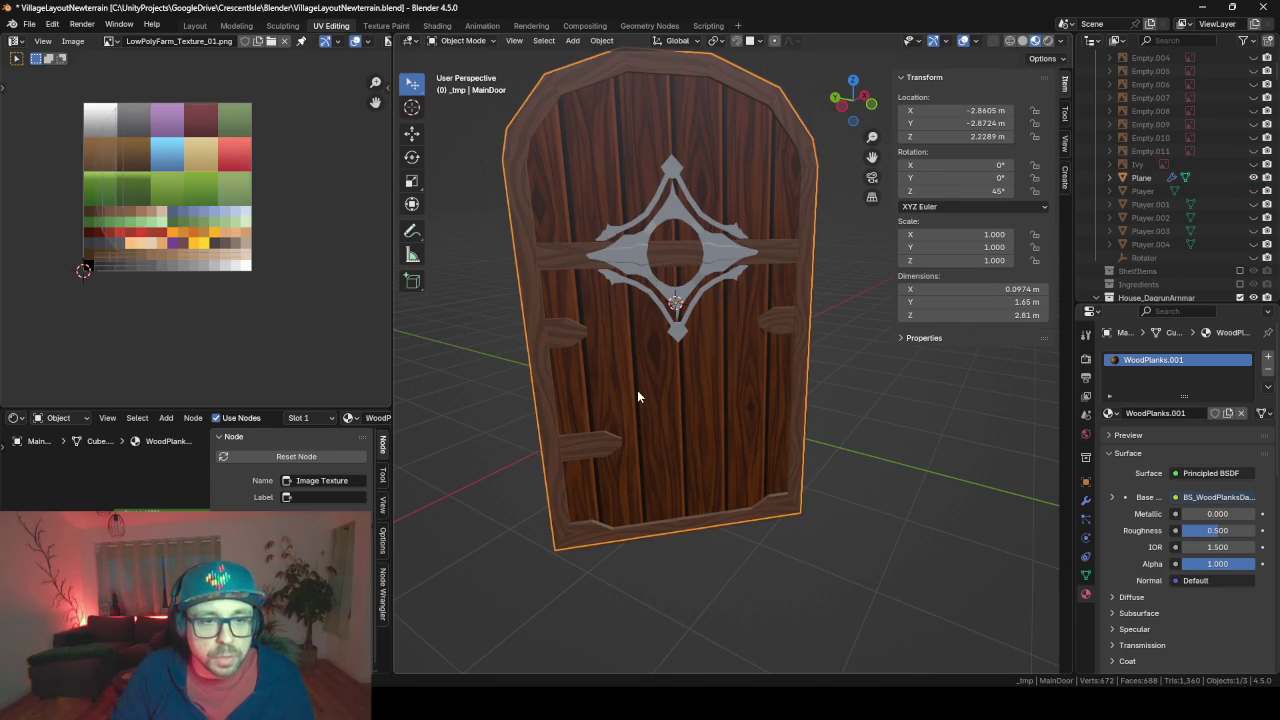
pyautogui.press('Tab')
pyautogui.moveTo(623, 407); pyautogui.dragTo(646, 387, button='middle')
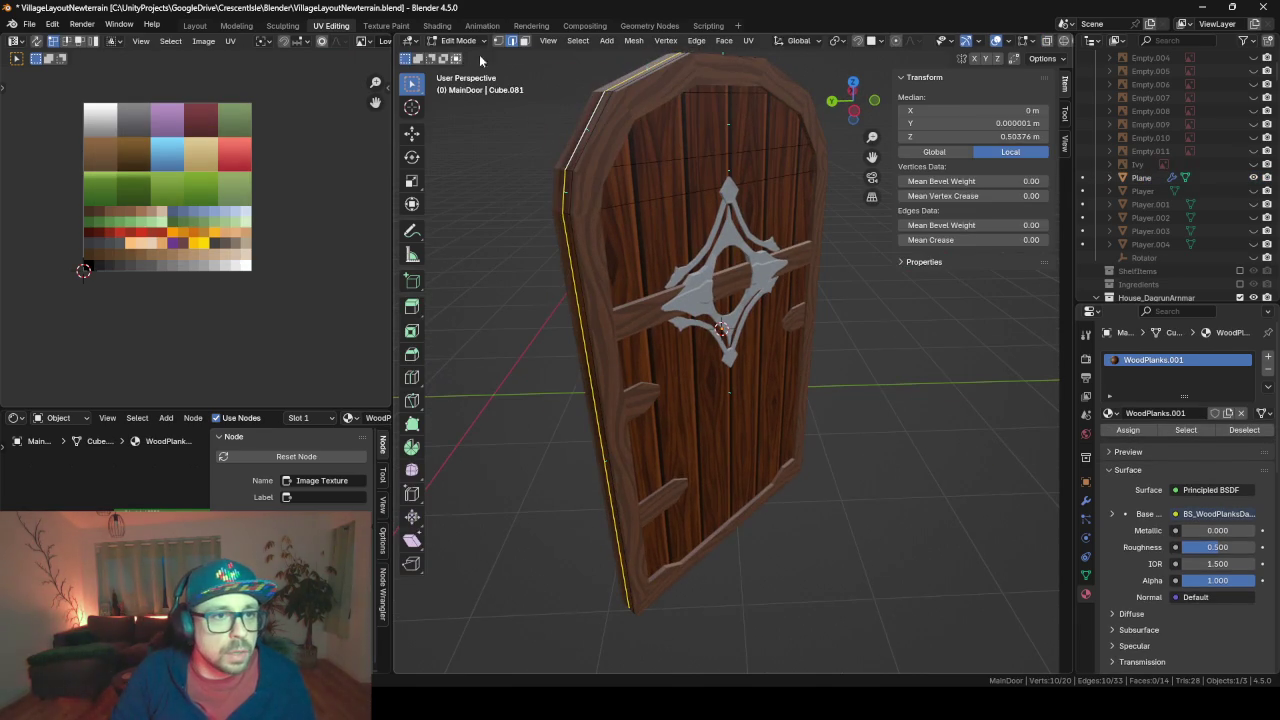
pyautogui.click(525, 41)
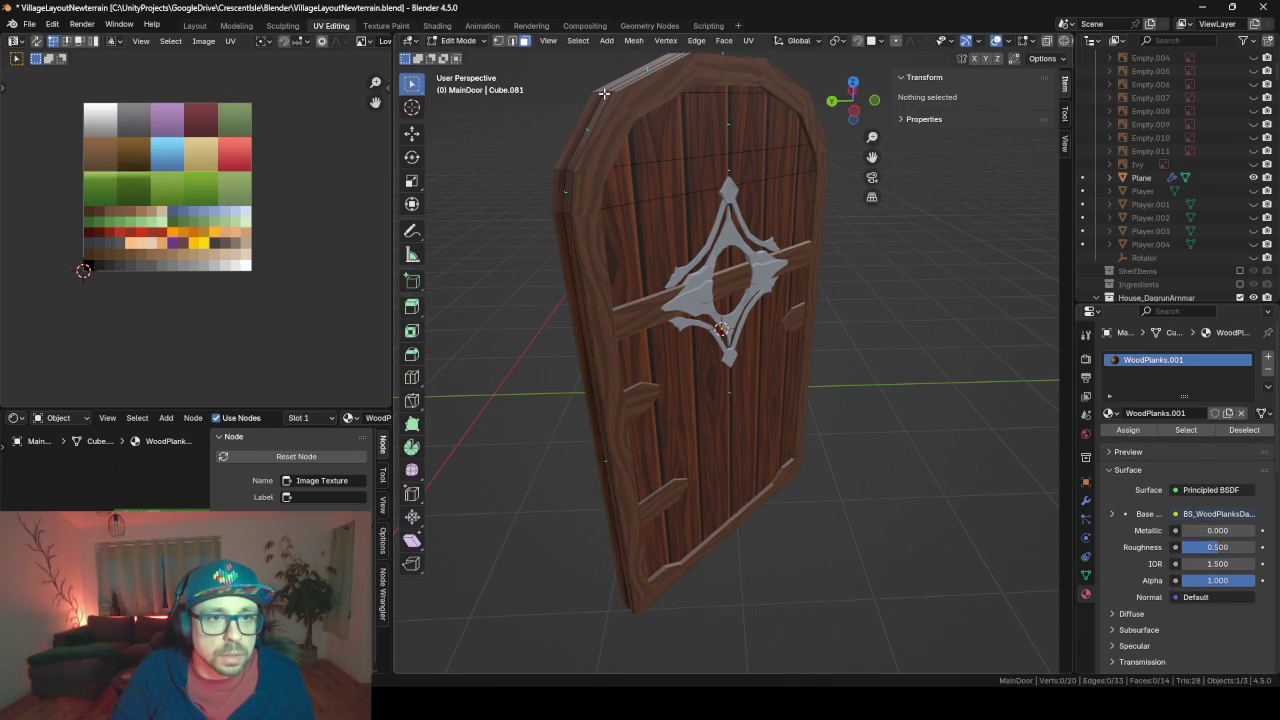
pyautogui.keyDown('alt'); pyautogui.click(606, 93); pyautogui.keyUp('alt')
pyautogui.moveTo(606, 93)
pyautogui.mouseDown(button='middle')
pyautogui.moveTo(775, 328)
pyautogui.moveTo(808, 337)
pyautogui.moveTo(777, 270)
pyautogui.moveTo(797, 433)
pyautogui.mouseUp(button='middle')
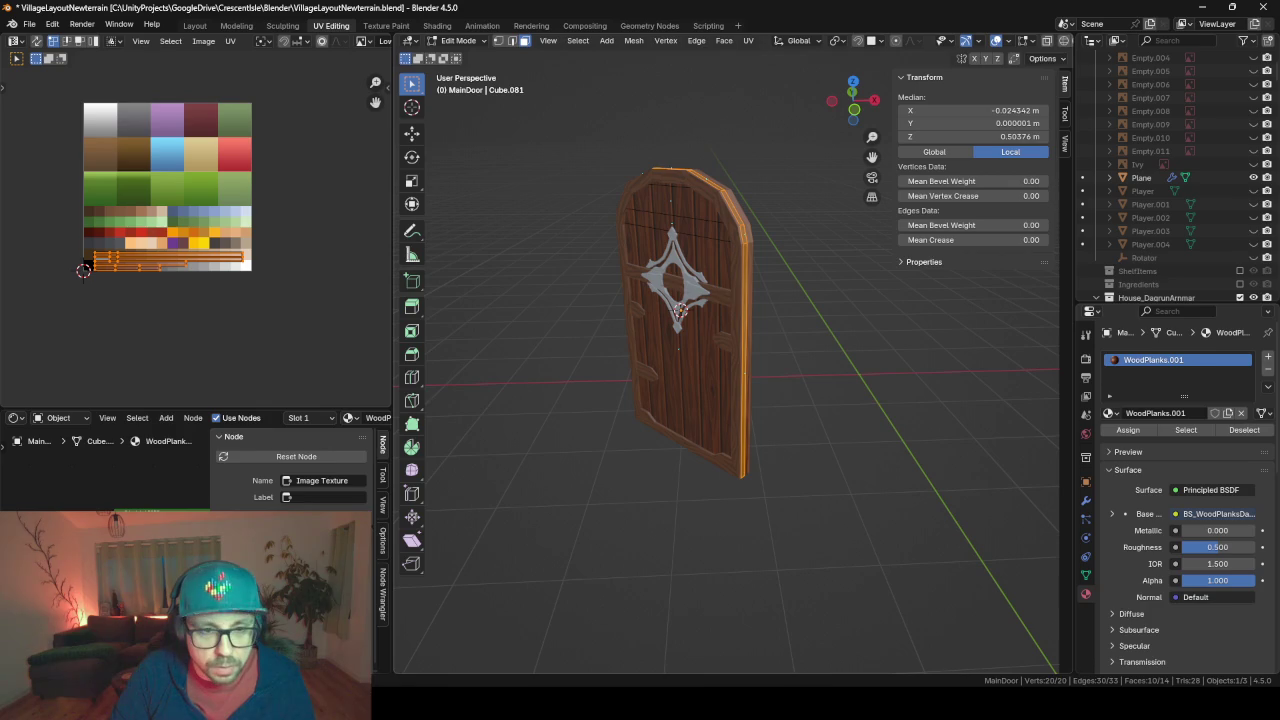
pyautogui.press('s')
pyautogui.hotkey('shift', 'x')
pyautogui.hotkey('shift', 'x')
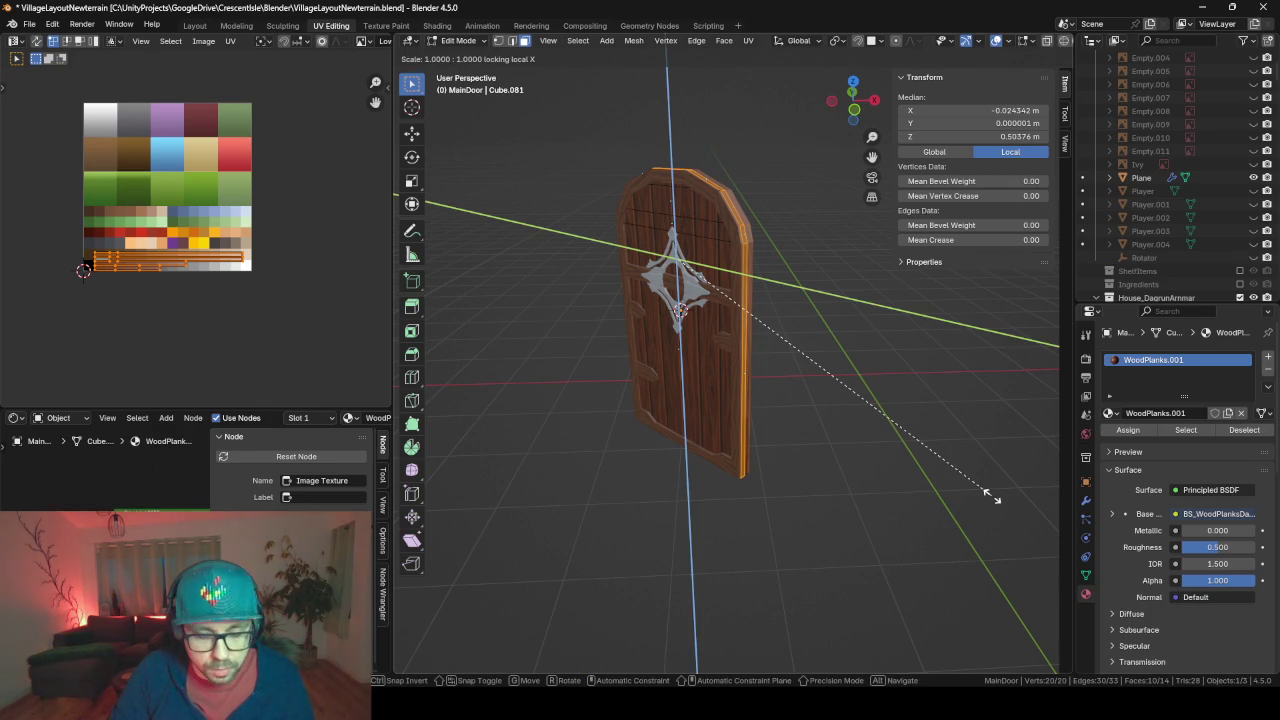
pyautogui.click(985, 488)
pyautogui.press('Tab')
# Briefly hide and reveal the door planks, then unhide all hidden house objects
pyautogui.moveTo(563, 510)
pyautogui.mouseDown(button='middle')
pyautogui.moveTo(717, 517)
pyautogui.moveTo(754, 504)
pyautogui.moveTo(660, 478)
pyautogui.mouseUp(button='middle')
pyautogui.press('Tab')
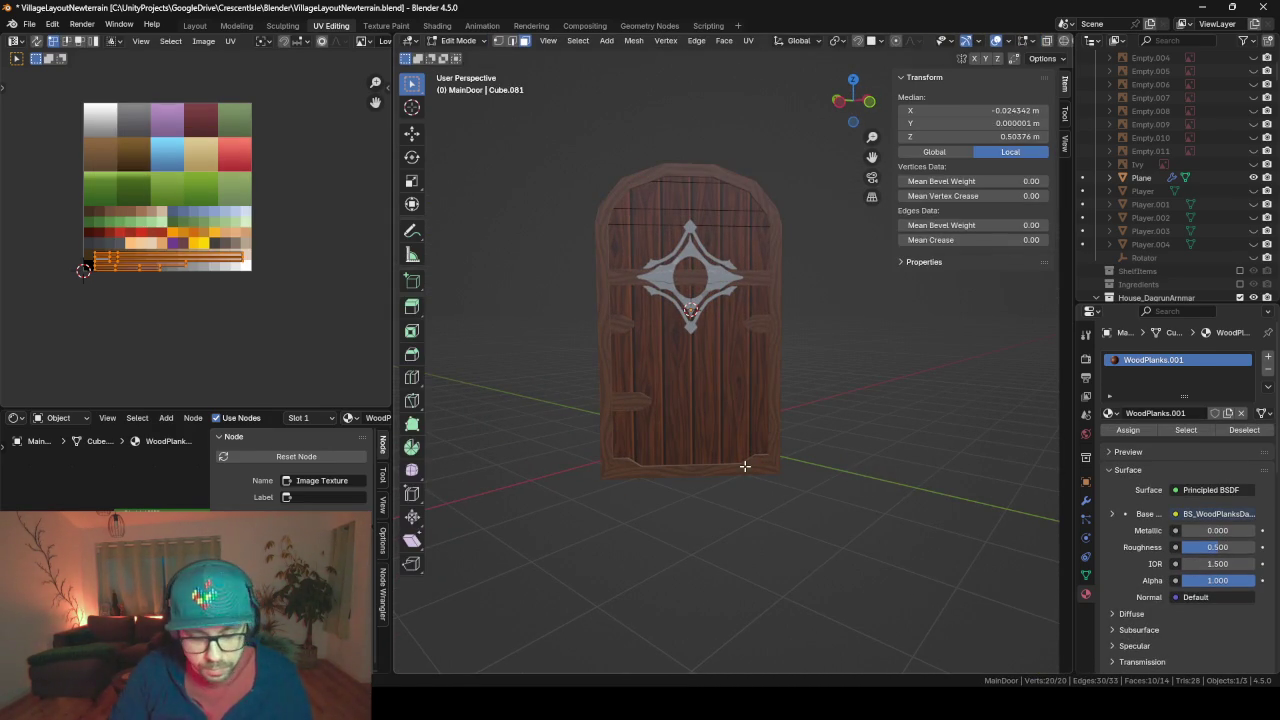
pyautogui.press('h')
pyautogui.hotkey('alt', 'h')
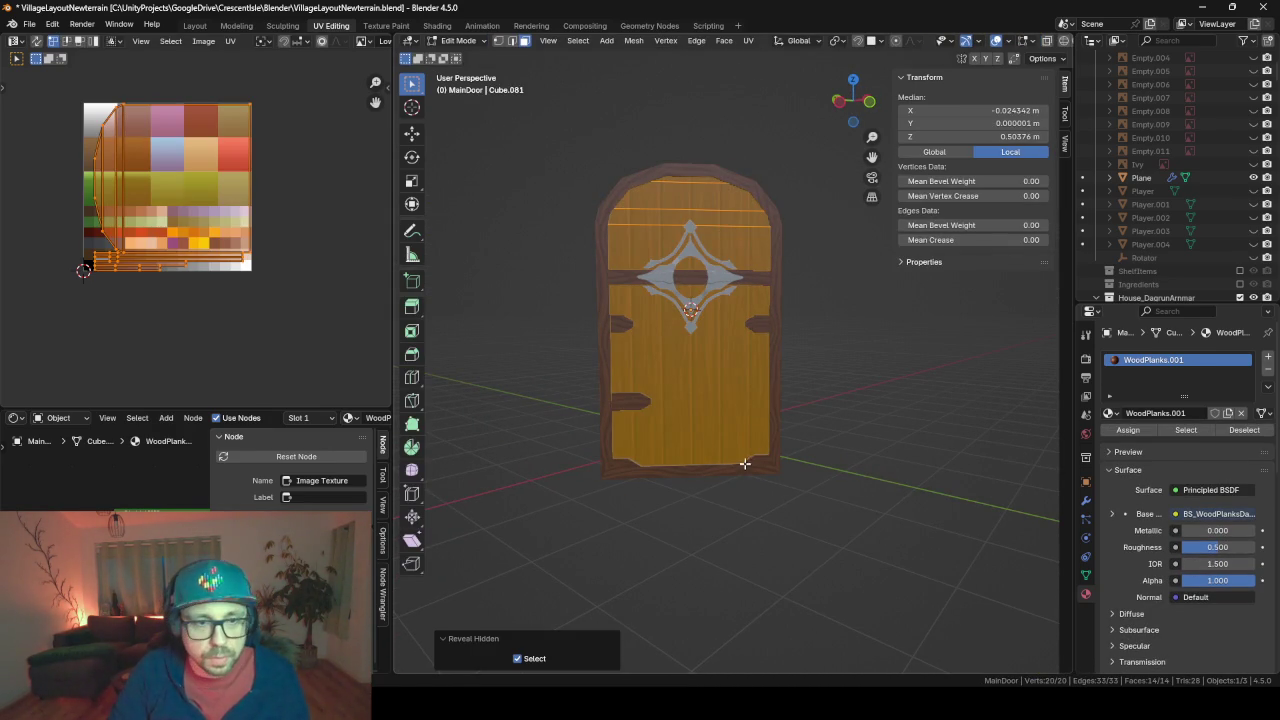
pyautogui.press('`')
pyautogui.press('Tab')
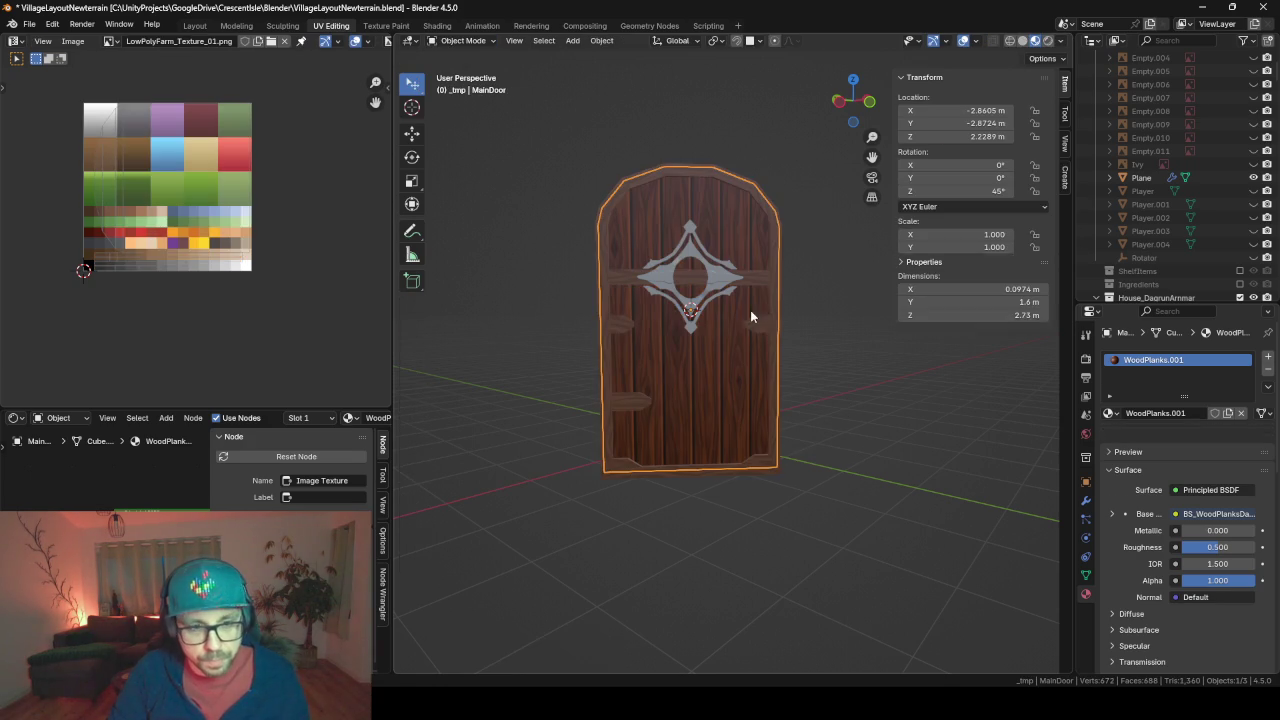
pyautogui.hotkey('alt', 'h')
# Move the door emblem into the House_DagrunArmmar collection
pyautogui.scroll(-3, 746, 315)
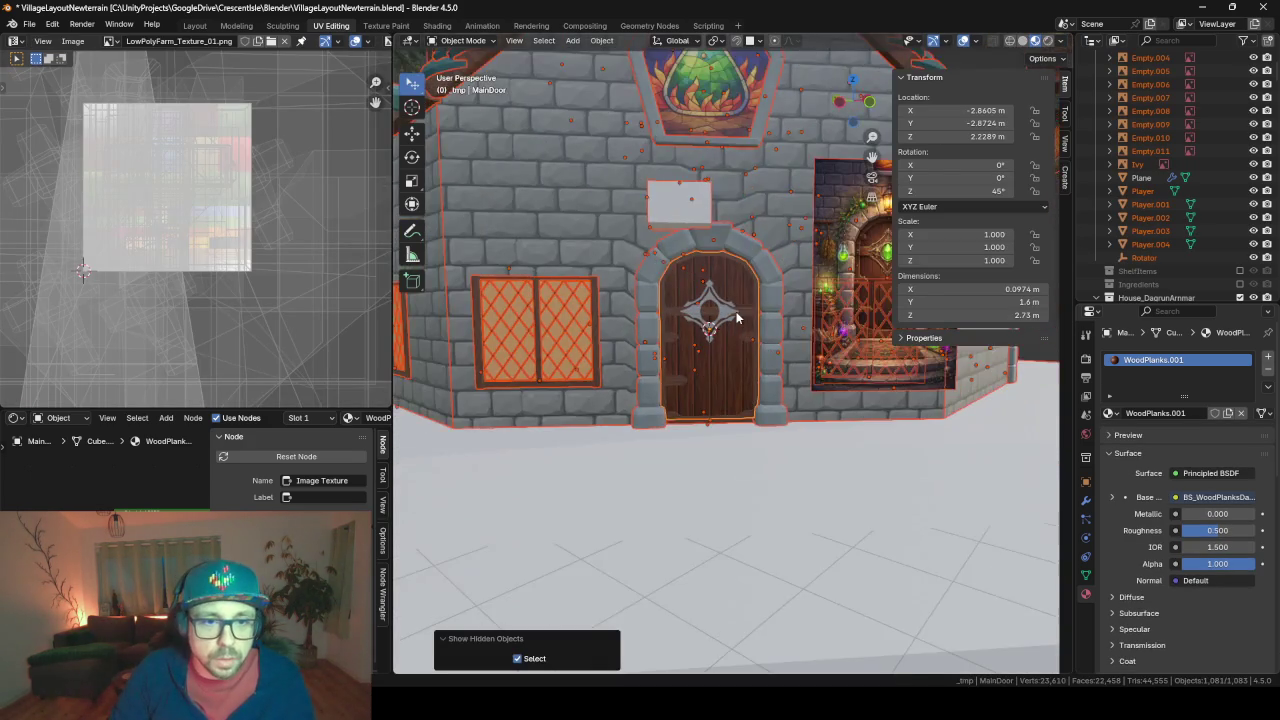
pyautogui.click(771, 370)
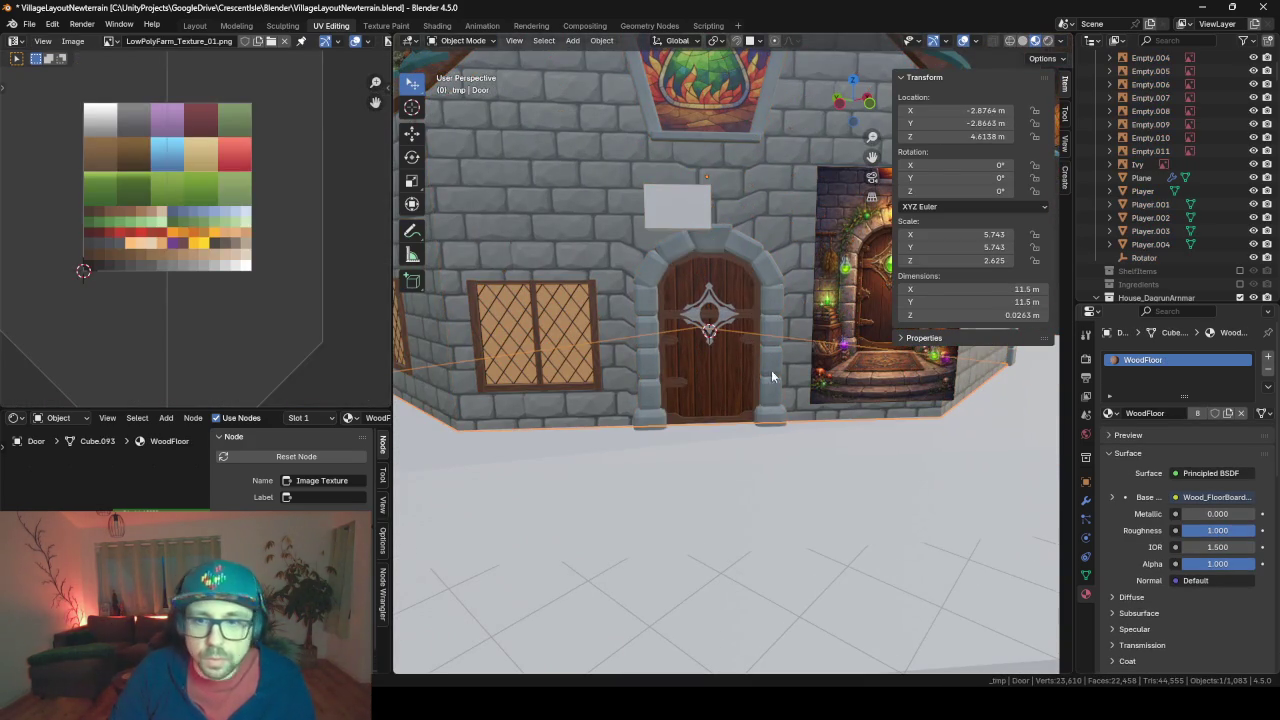
pyautogui.click(712, 310)
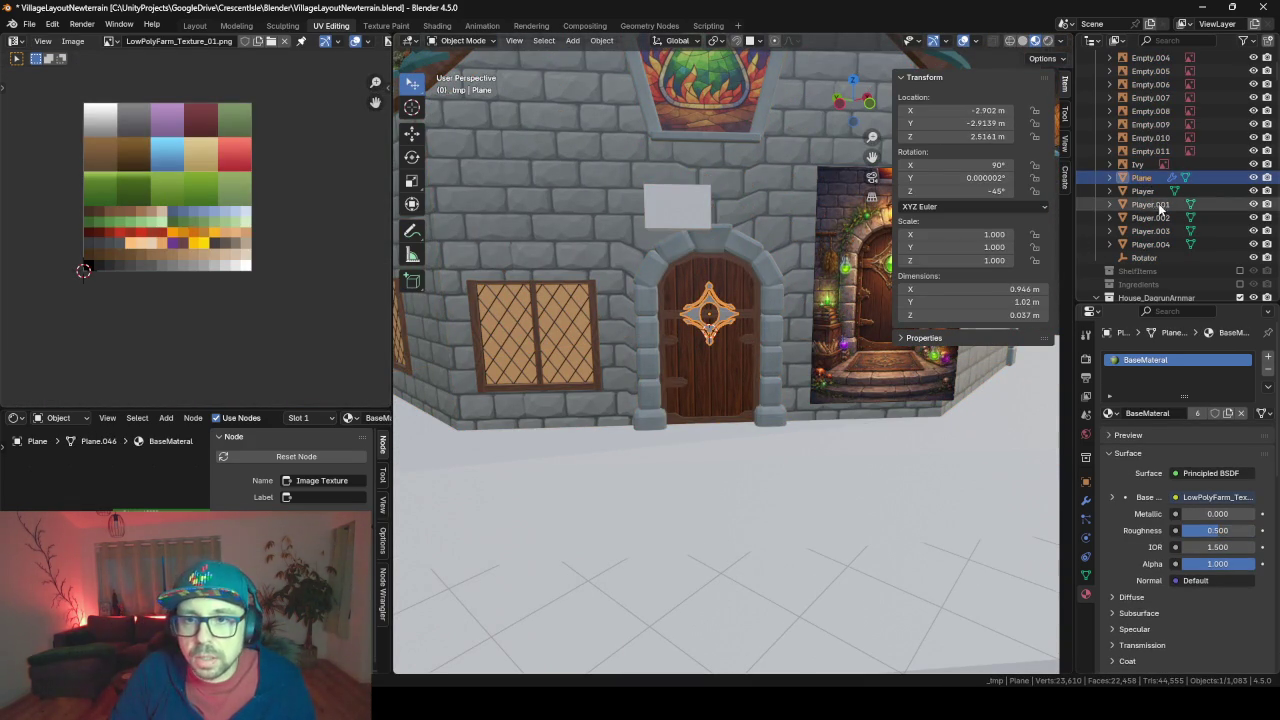
pyautogui.click(736, 285)
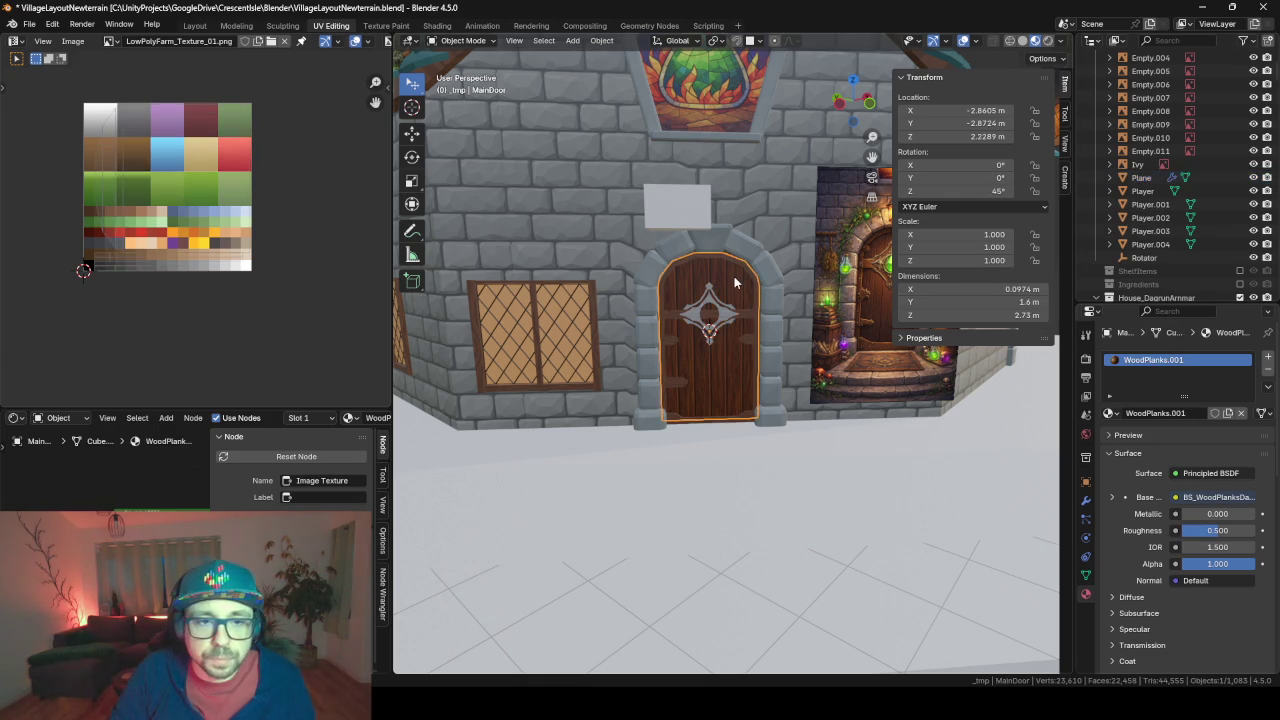
pyautogui.click(722, 312)
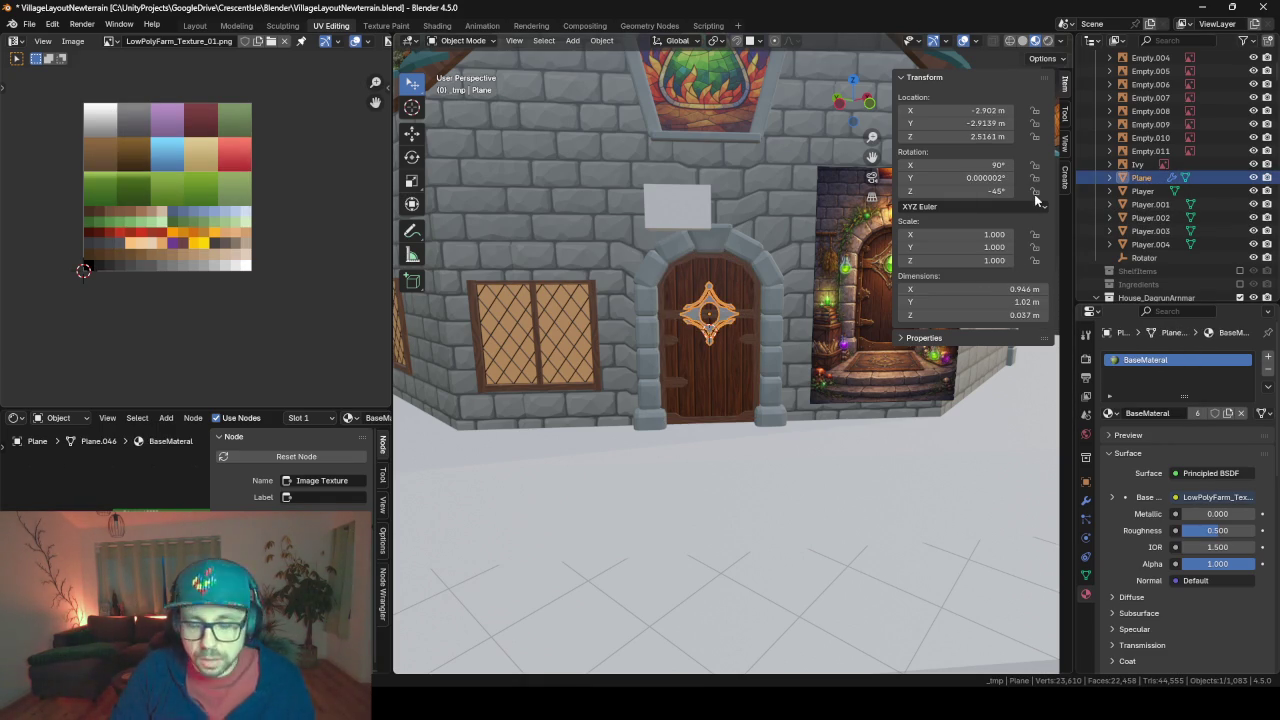
pyautogui.press('m')
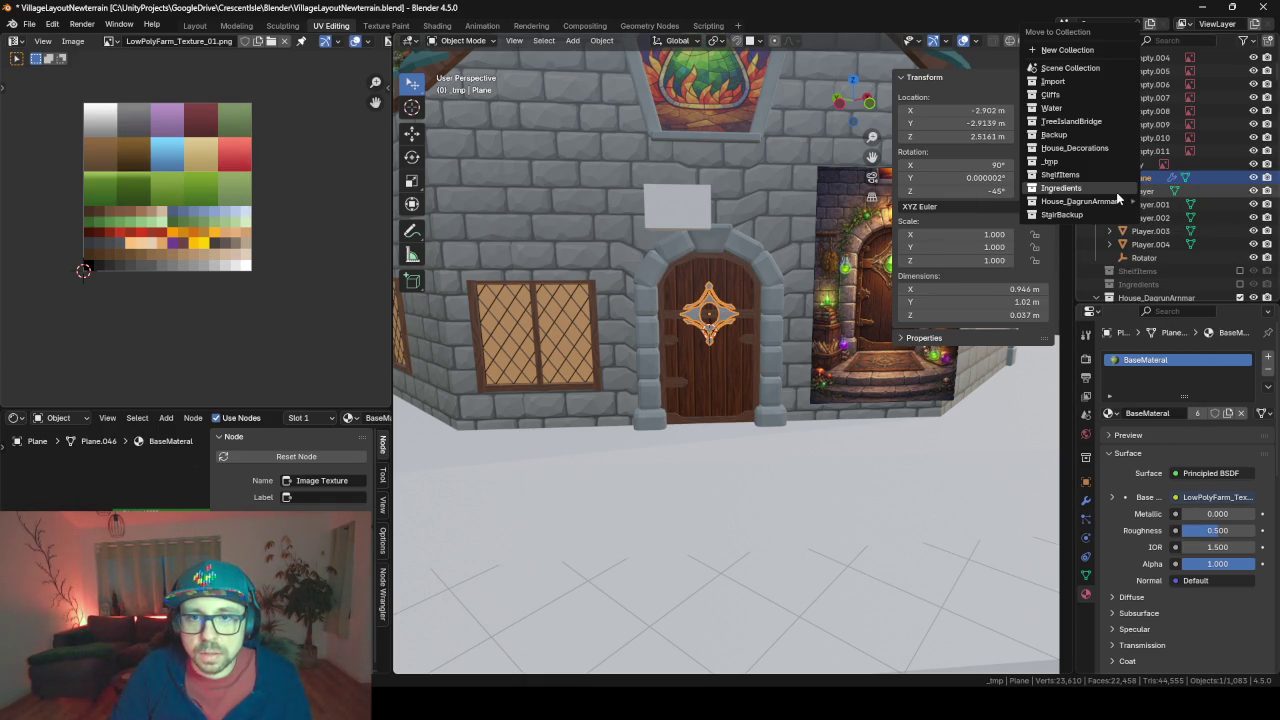
pyautogui.moveTo(1078, 201)
pyautogui.click(1175, 220)
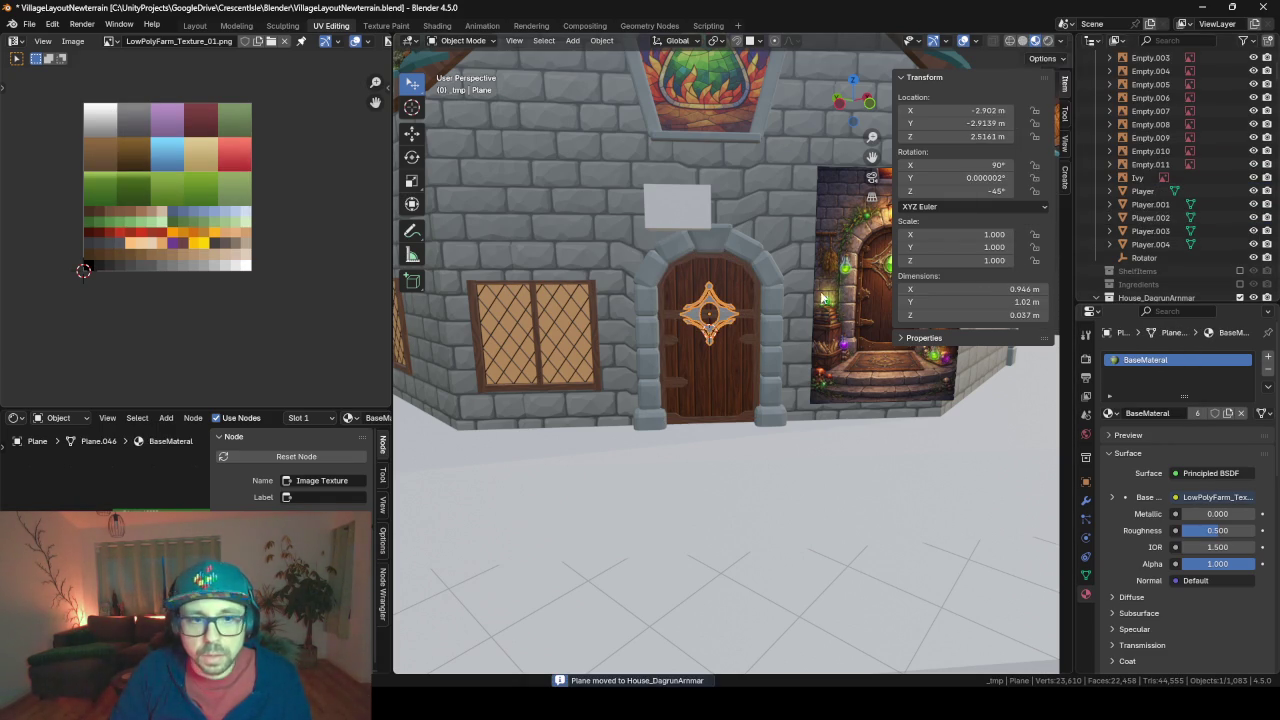
# Rename the emblem's Plane object to MainDoorOrnament in the Outliner
pyautogui.click(736, 289)
pyautogui.scroll(10, 1143, 230)
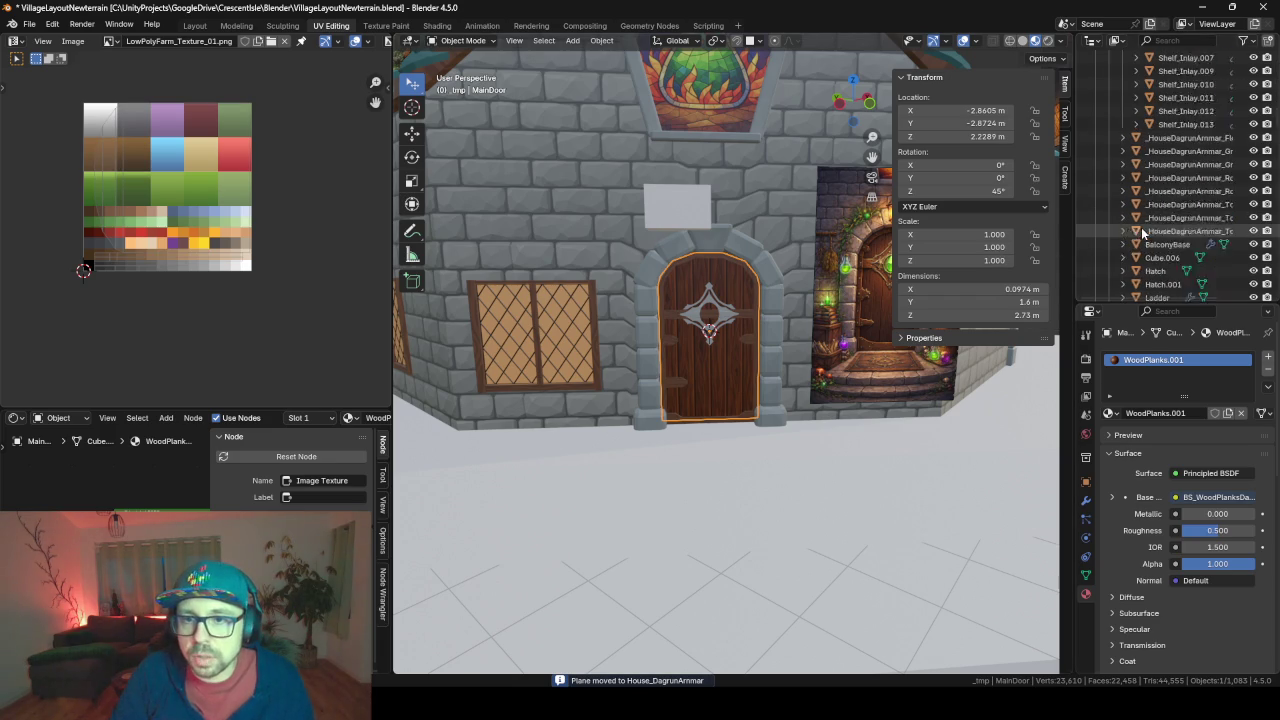
pyautogui.scroll(-3, 1143, 230)
pyautogui.scroll(-3, 1143, 228)
pyautogui.scroll(-4, 1143, 225)
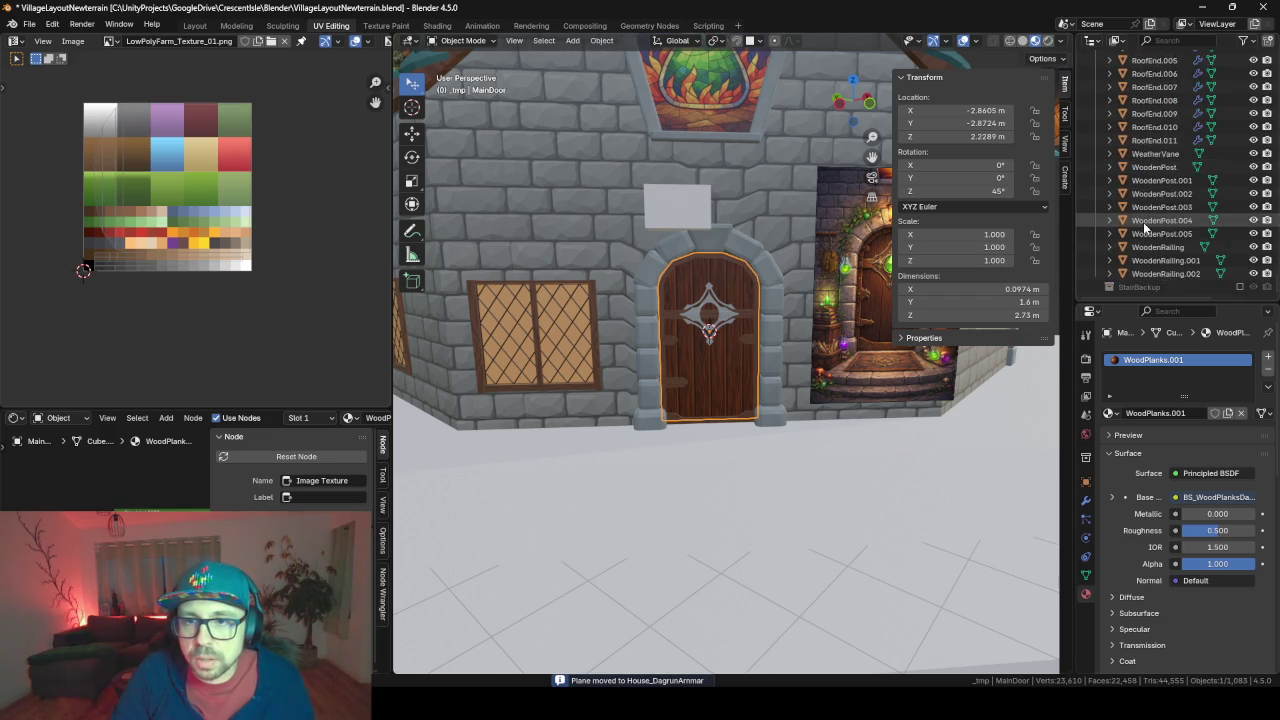
pyautogui.scroll(-3, 1143, 222)
pyautogui.doubleClick(1148, 140)
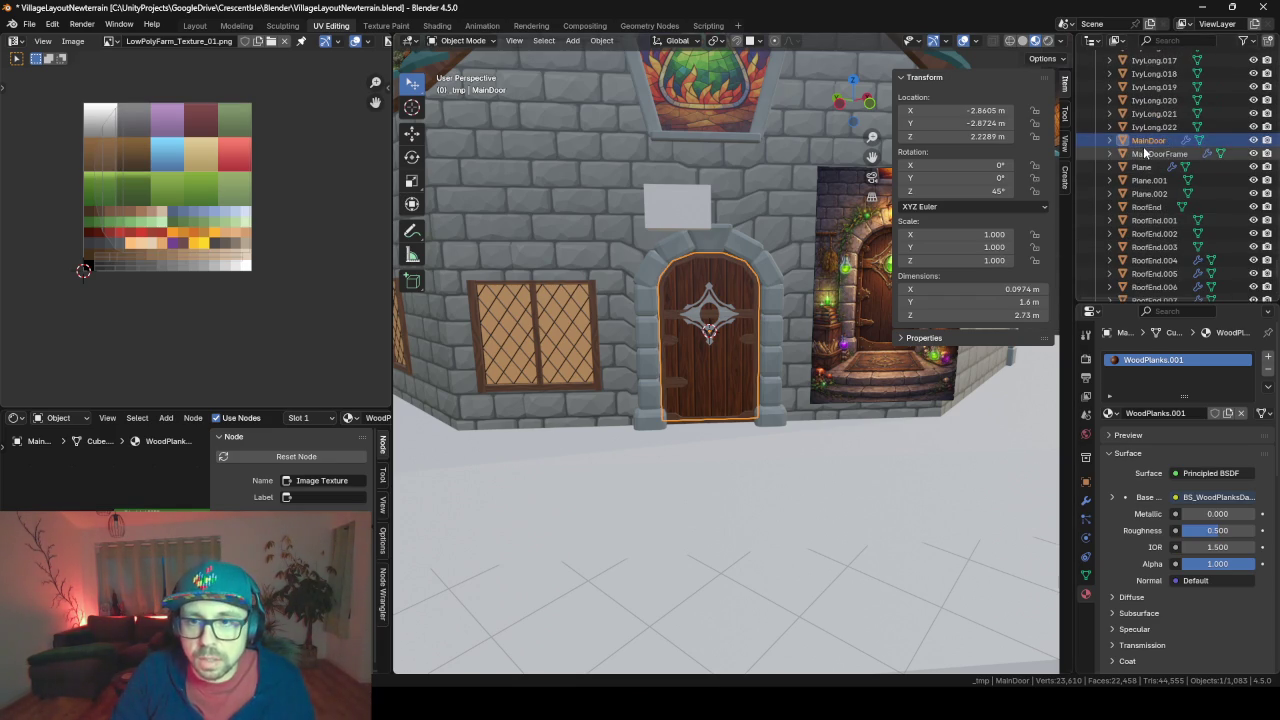
pyautogui.scroll(1, 1147, 147)
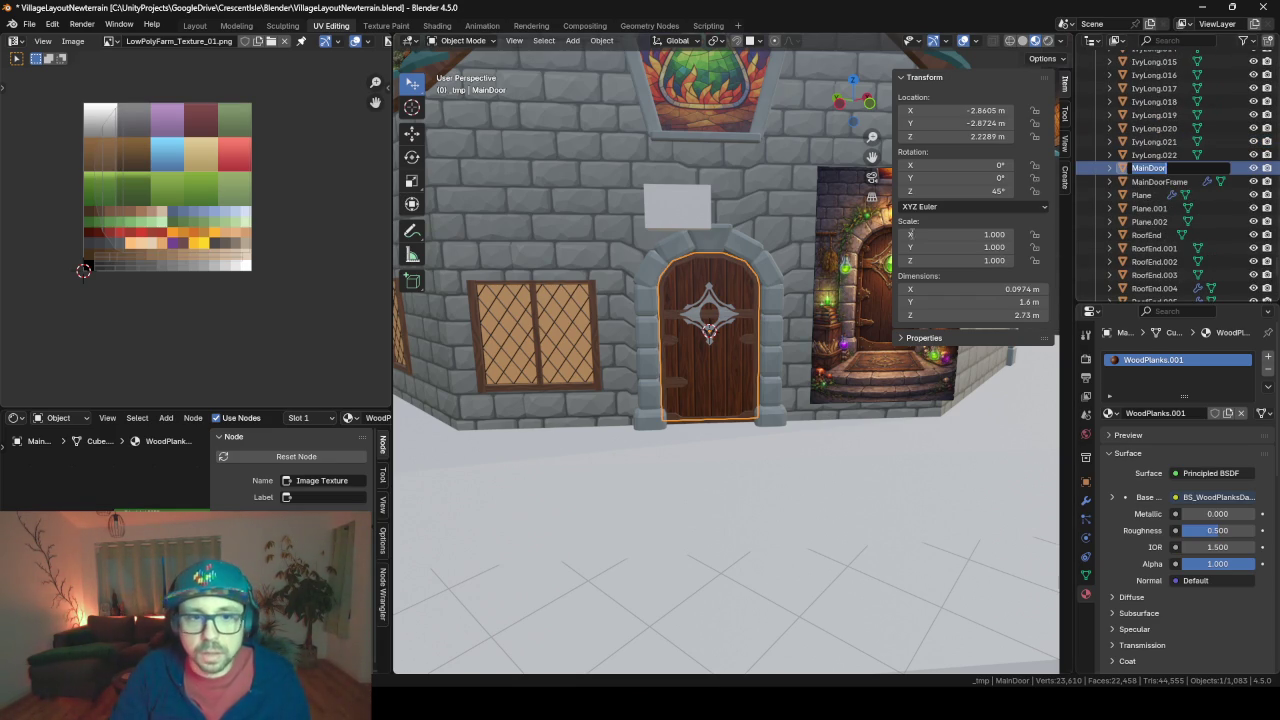
pyautogui.click(708, 306)
pyautogui.doubleClick(1148, 196)
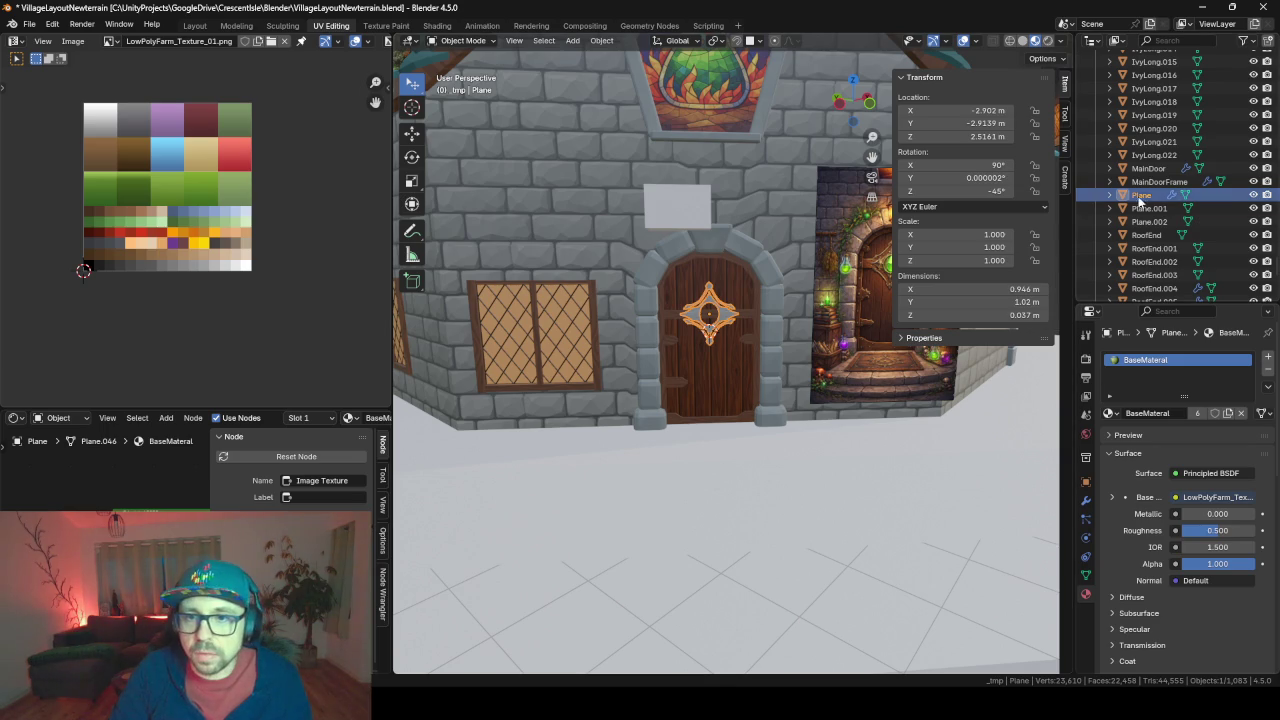
pyautogui.scroll(-1, 1160, 203)
pyautogui.write('MainDoorOrnament')
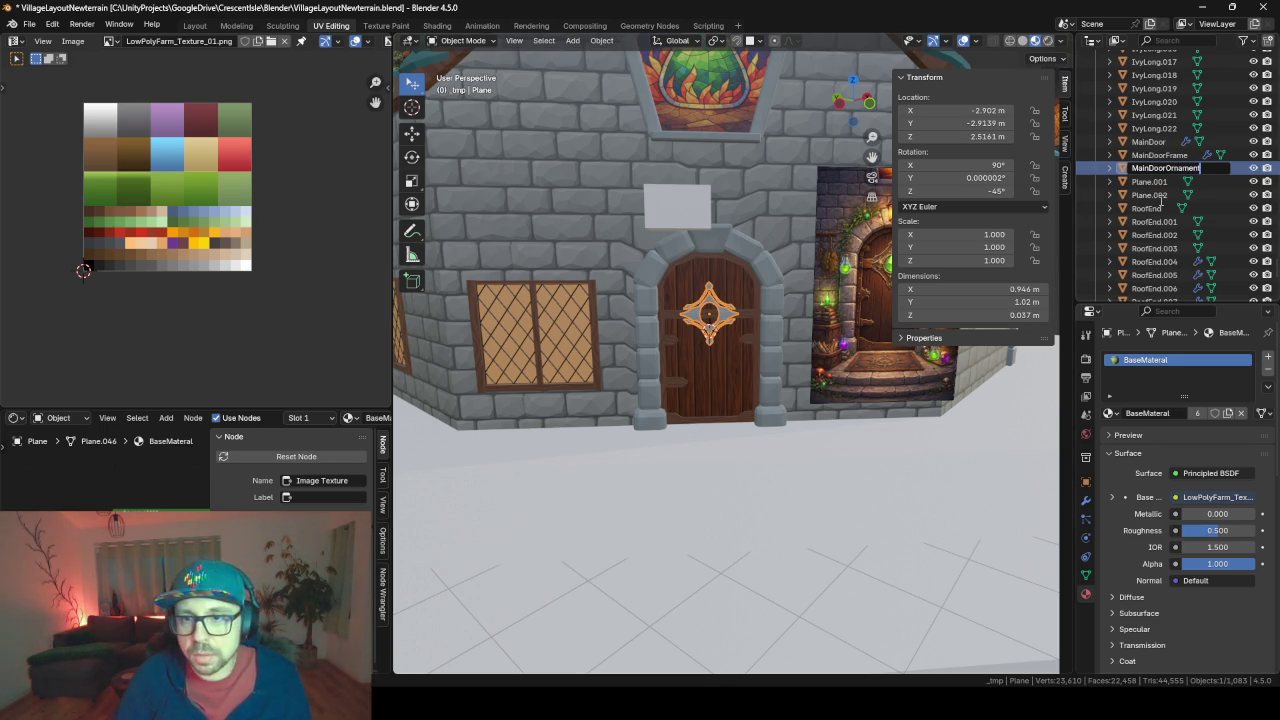
pyautogui.press('Return')
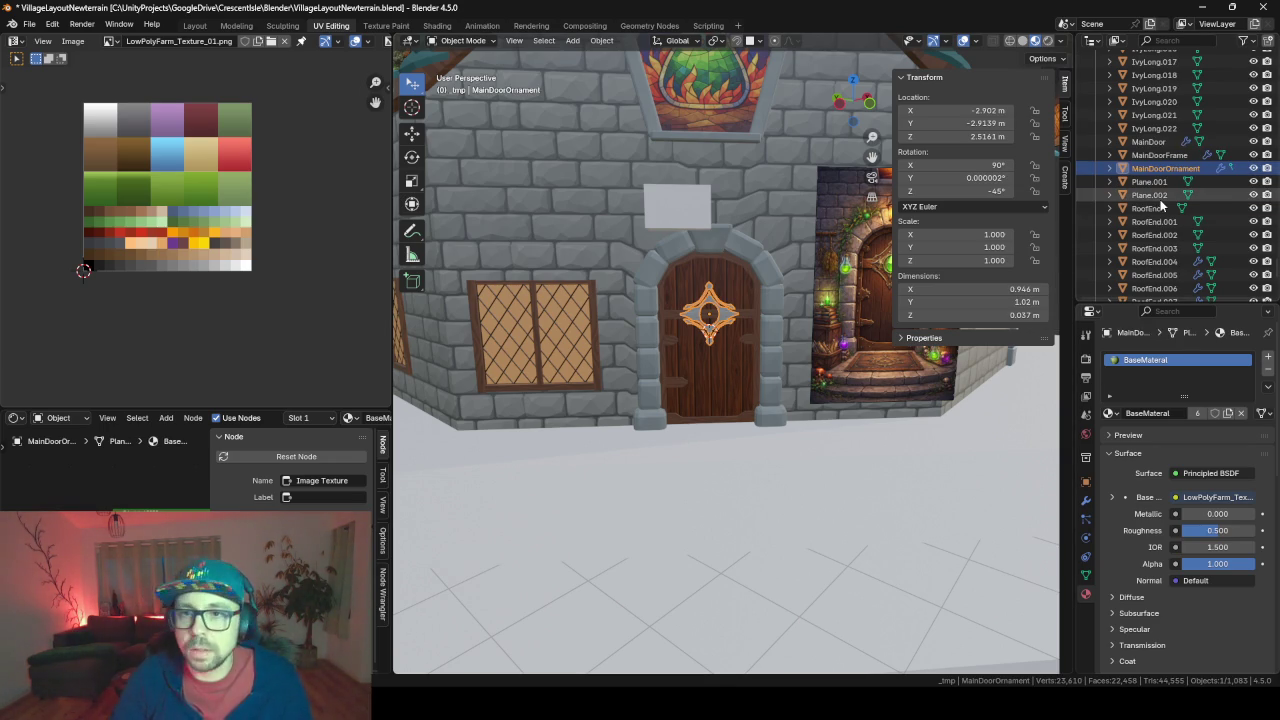
# Exclude the _tmp collection so the reference door image leaves the house wall
pyautogui.scroll(-3, 723, 302)
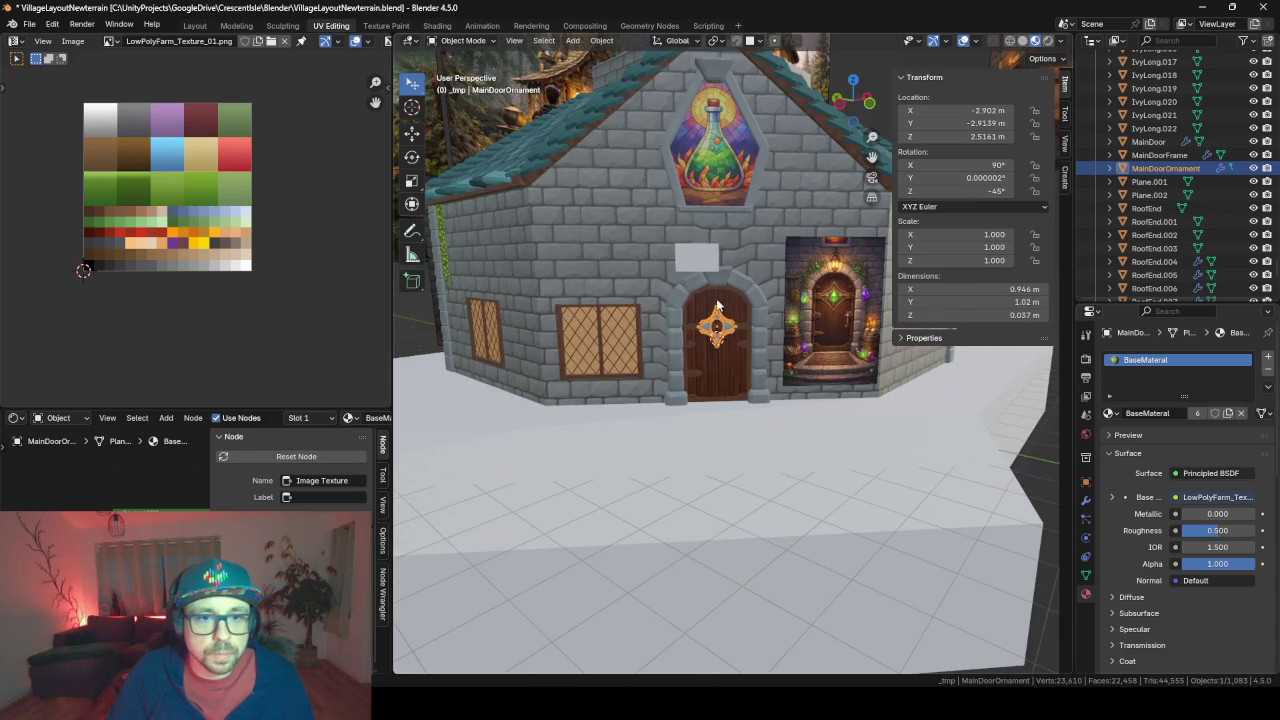
pyautogui.click(822, 272)
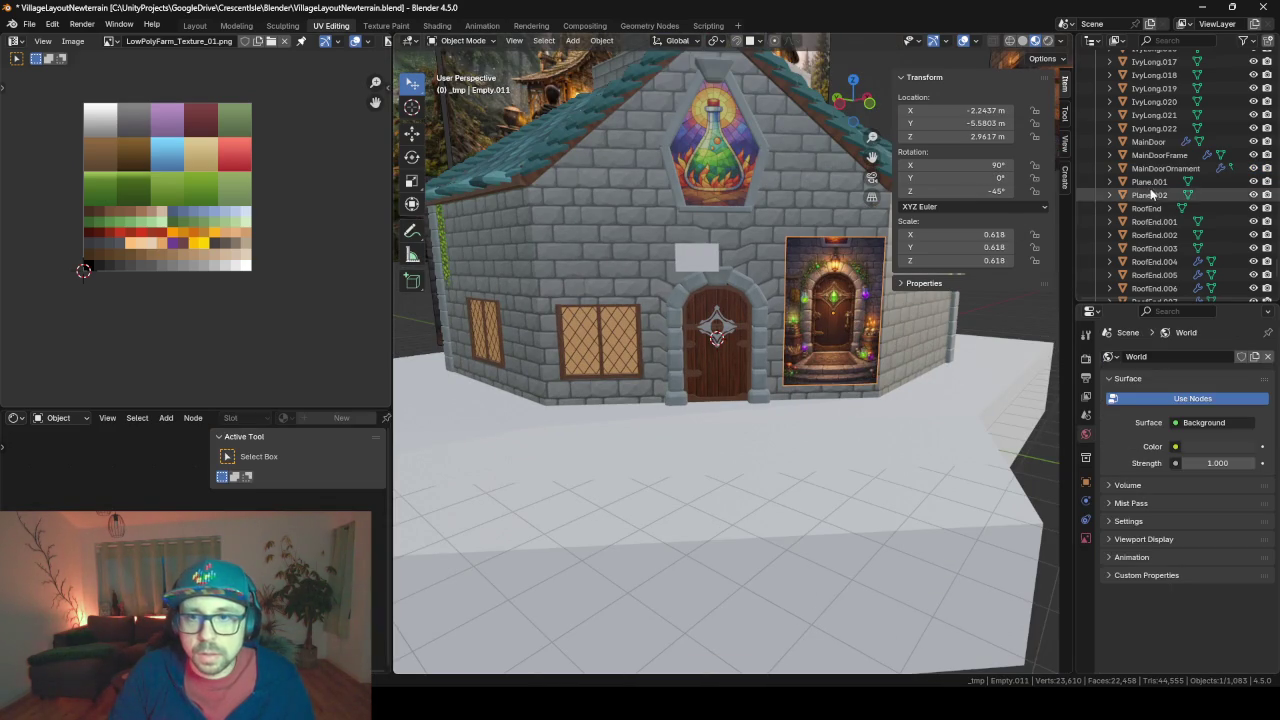
pyautogui.scroll(5, 1182, 156)
pyautogui.scroll(3, 1182, 156)
pyautogui.scroll(3, 1182, 156)
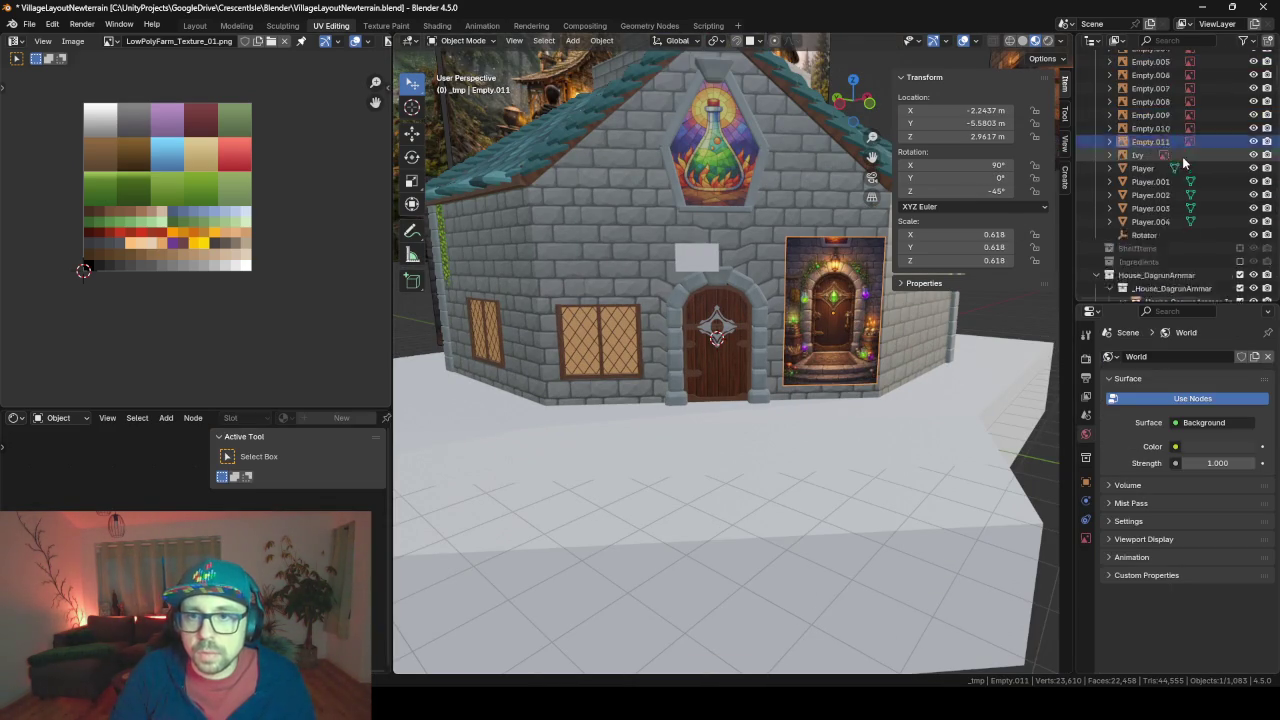
pyautogui.scroll(3, 1182, 156)
pyautogui.click(1240, 151)
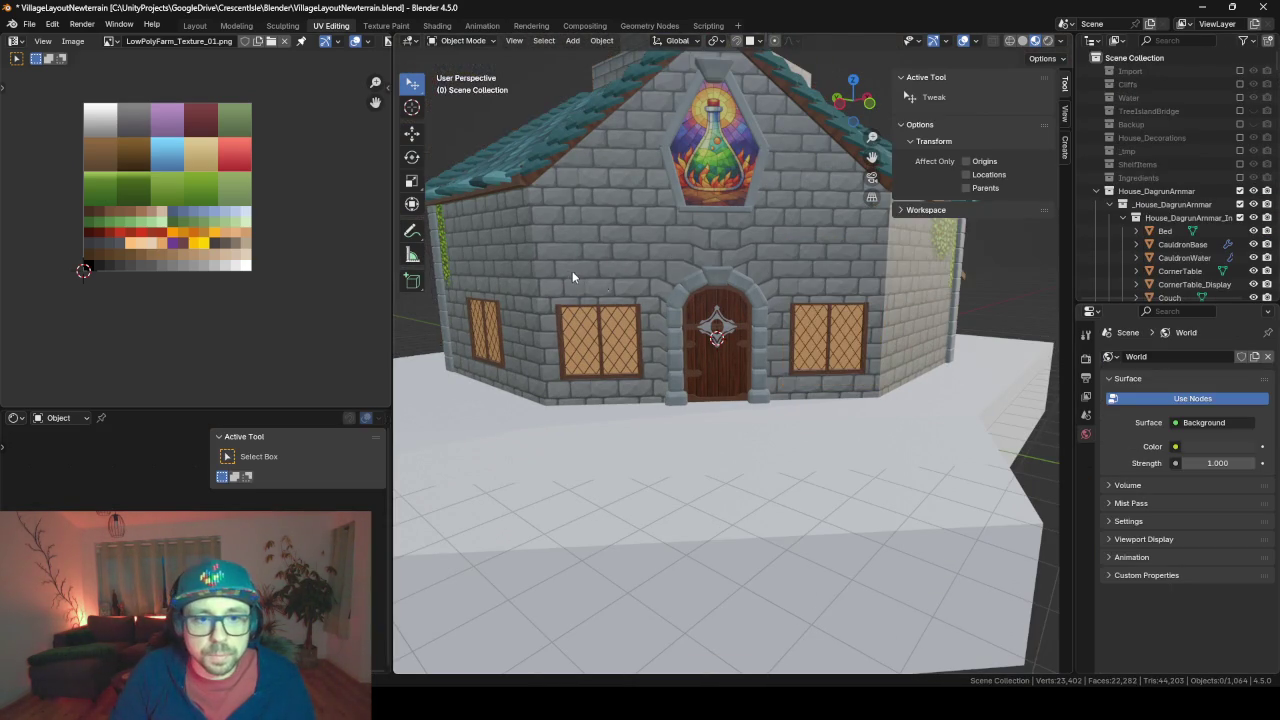
pyautogui.moveTo(572, 271); pyautogui.dragTo(647, 254, button='middle')
pyautogui.scroll(-4, 647, 254)
pyautogui.moveTo(721, 268)
pyautogui.mouseDown(button='middle')
pyautogui.moveTo(766, 277)
pyautogui.moveTo(637, 266)
pyautogui.mouseUp(button='middle')
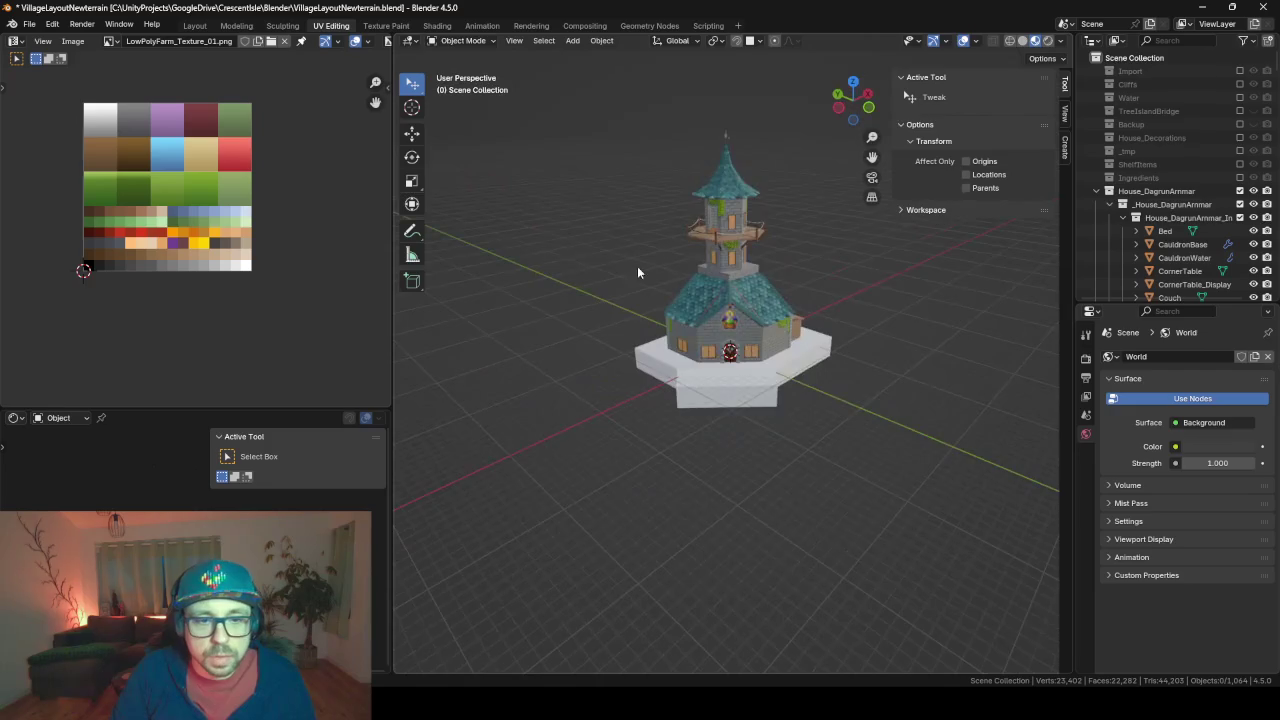
pyautogui.scroll(3, 661, 322)
pyautogui.scroll(3, 665, 326)
# Export FBX from the recent FBX folder, overwriting _HouseDagrunAmmarConcept.fbx
pyautogui.press('F3')
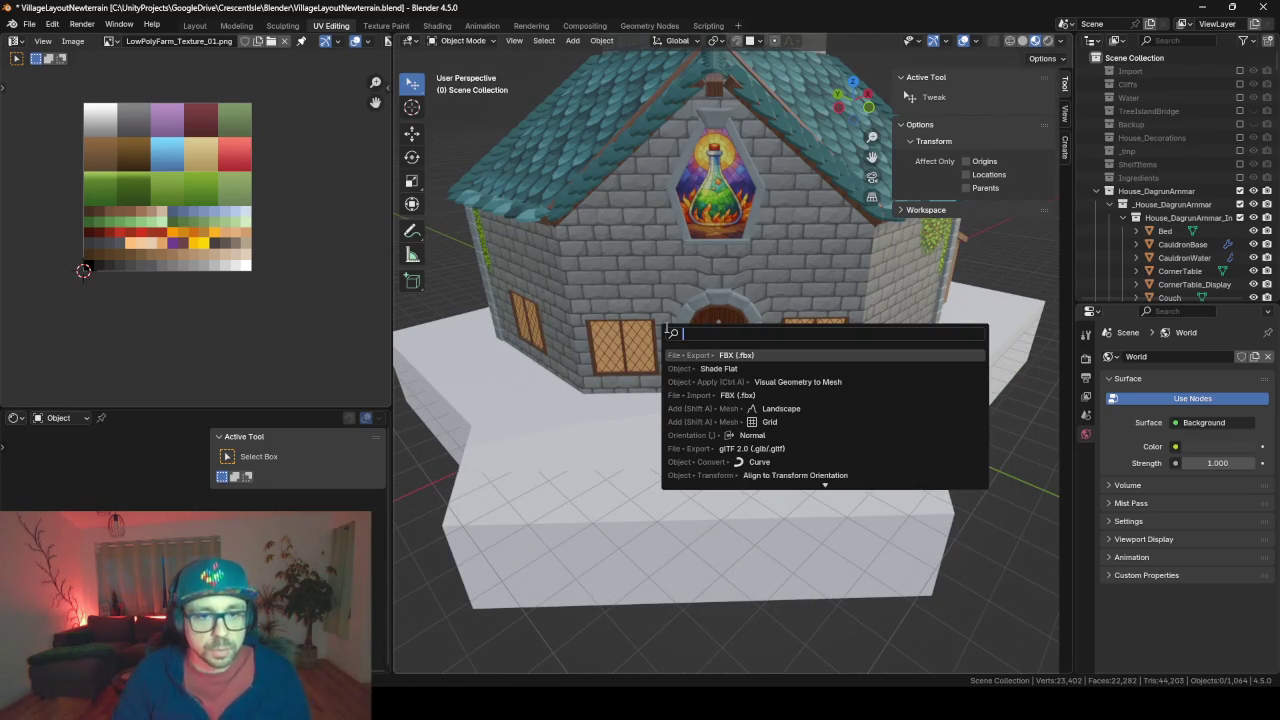
pyautogui.press('Return')
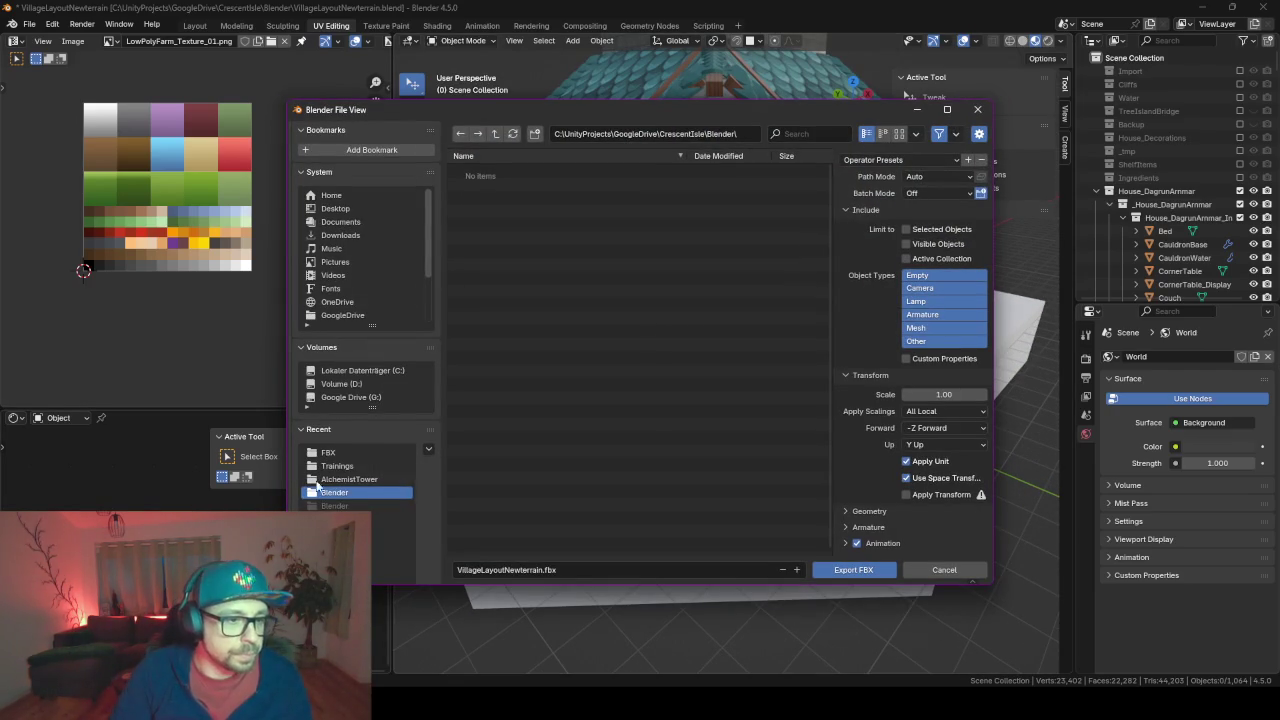
pyautogui.click(333, 454)
pyautogui.click(560, 171)
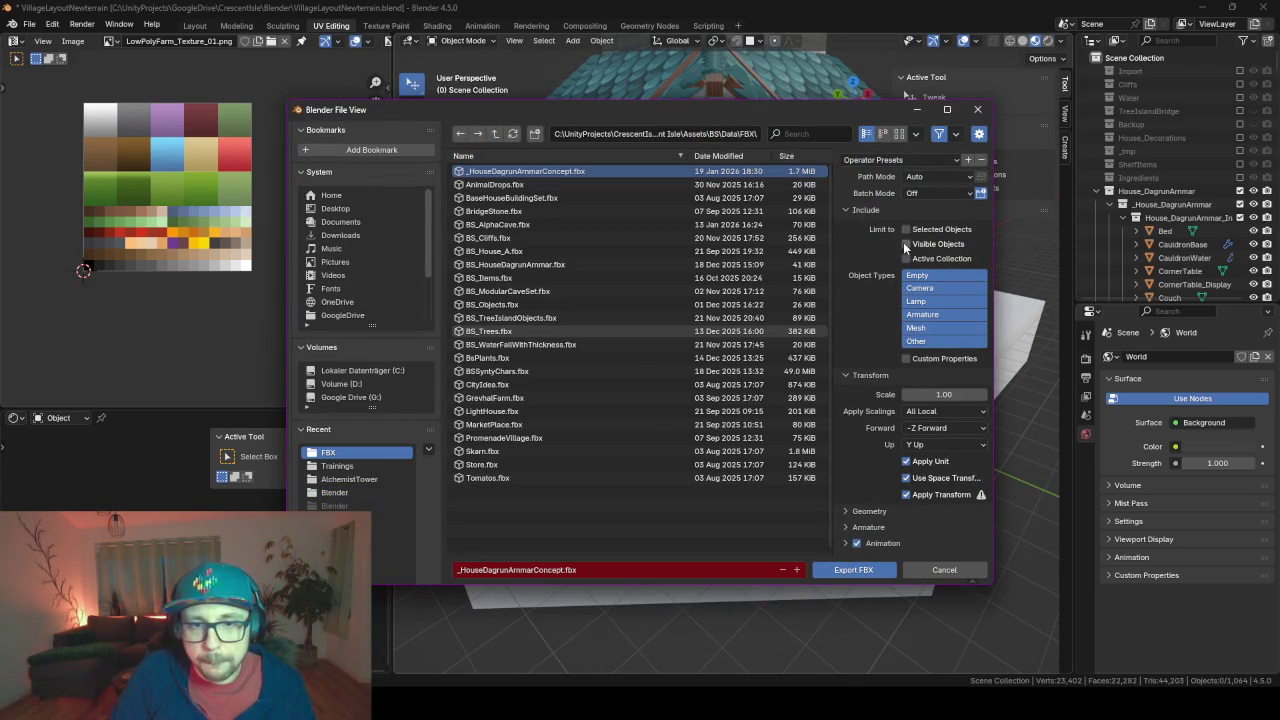
pyautogui.click(863, 571)
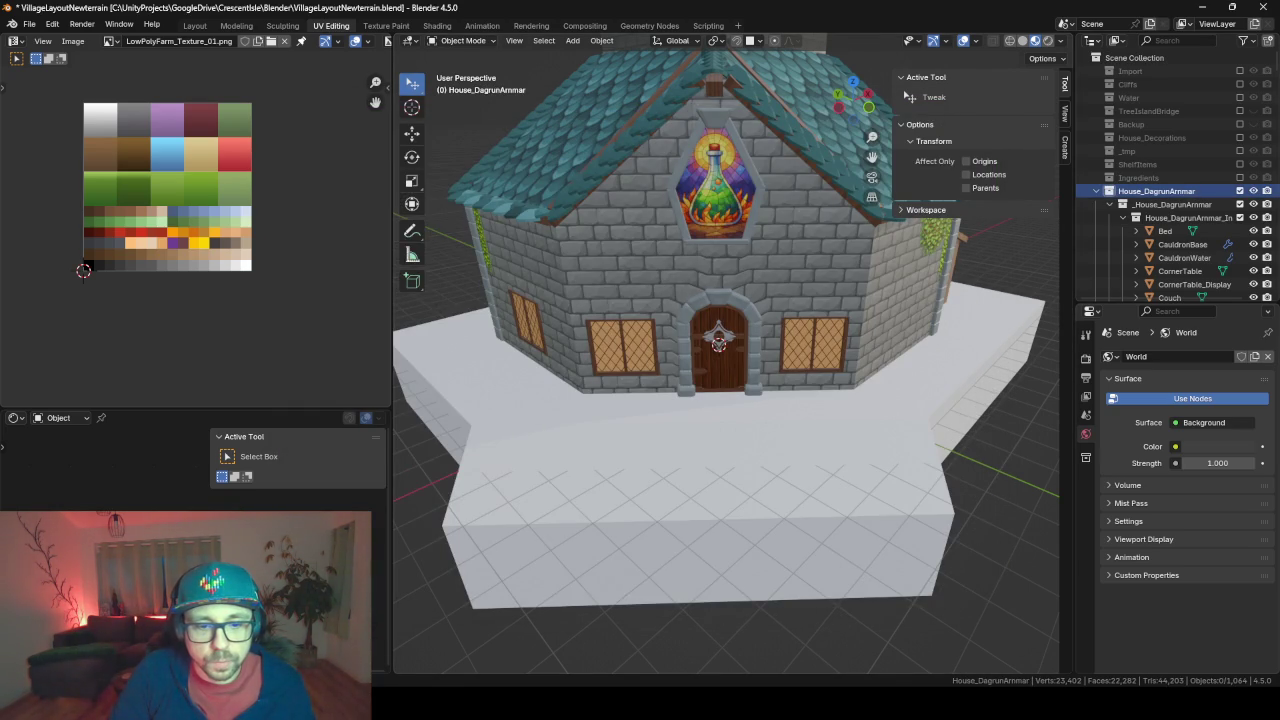
pyautogui.moveTo(785, 660)
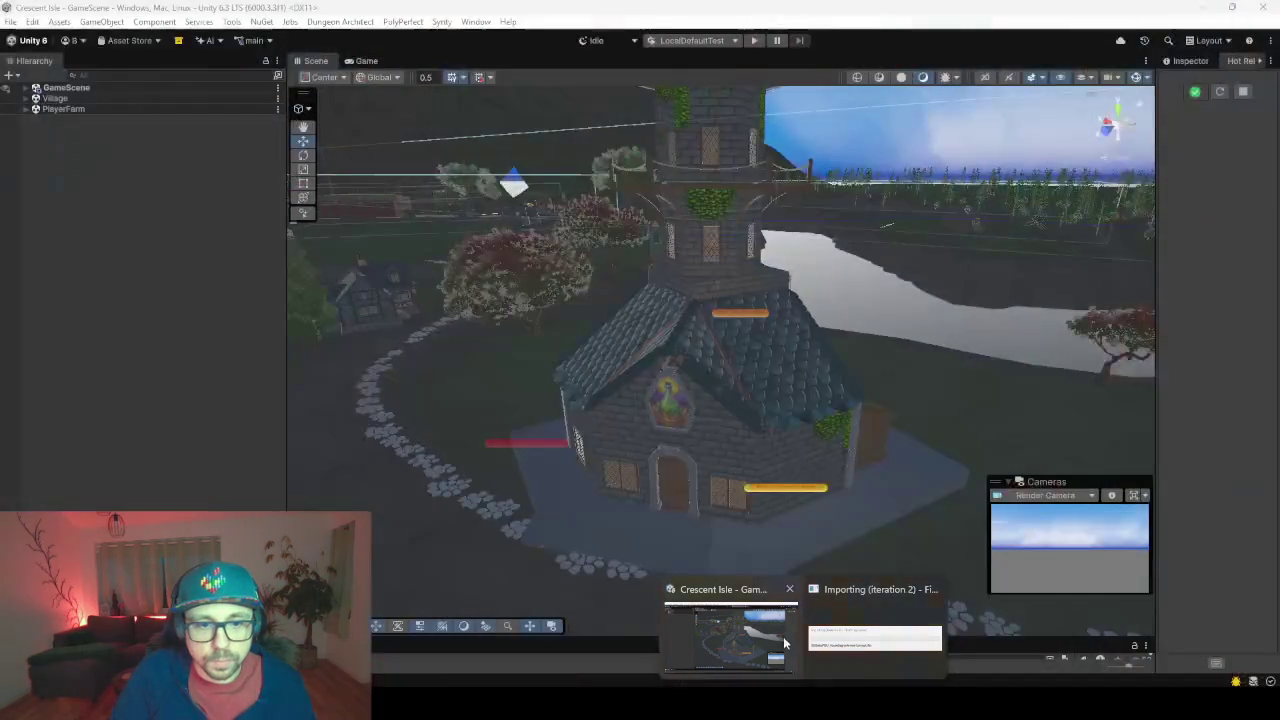
# In Unity, check the re-imported house and its door, collapse its hierarchy entry, and enlarge the Project panel
pyautogui.click(785, 643)
pyautogui.click(681, 482)
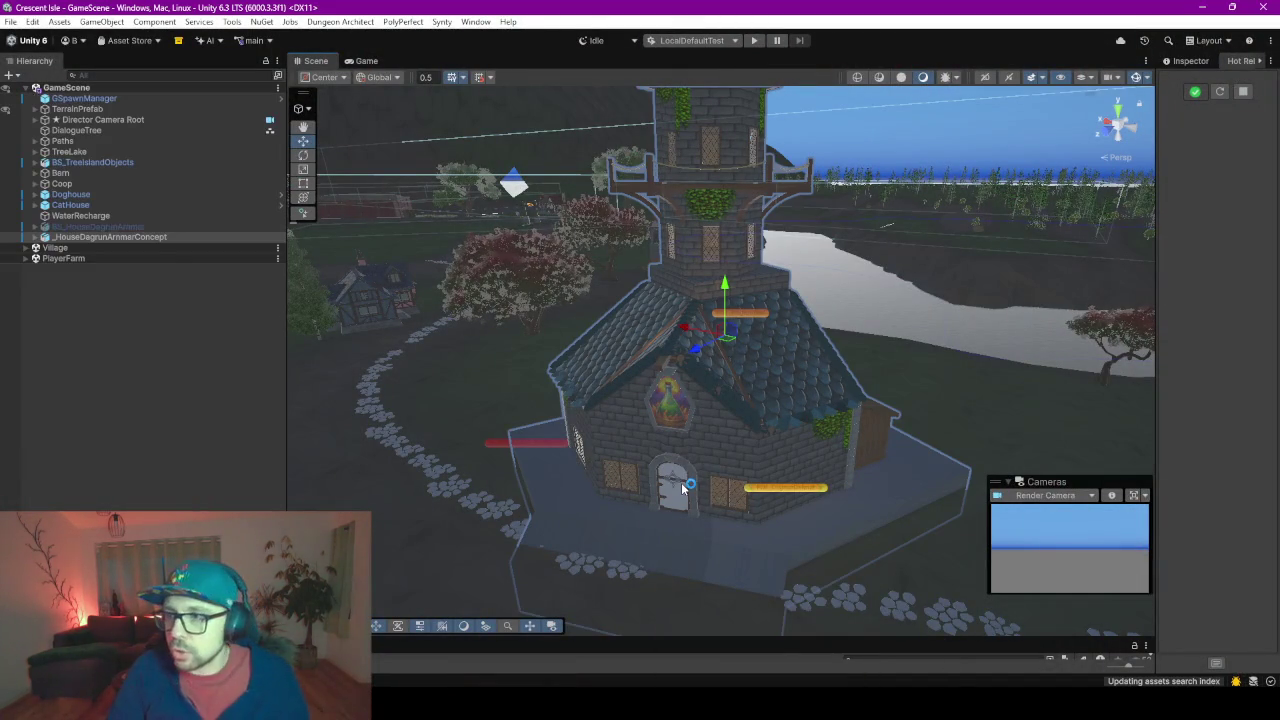
pyautogui.click(681, 484)
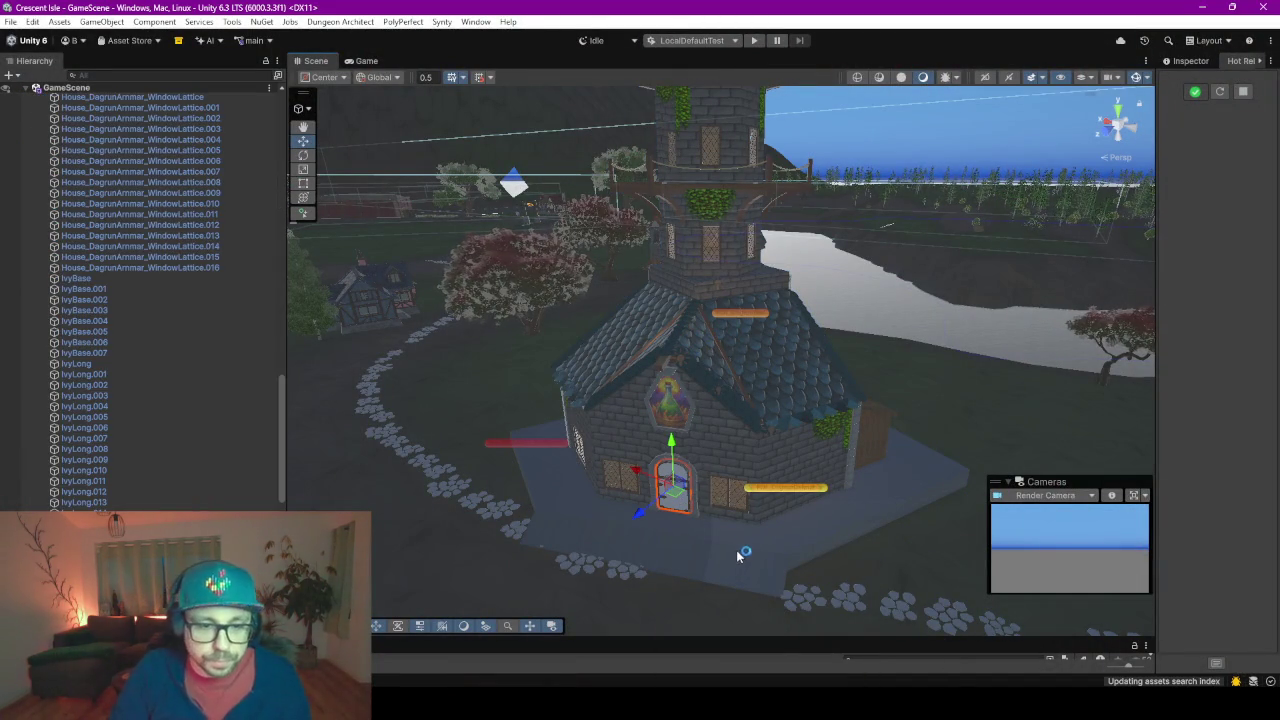
pyautogui.scroll(5, 208, 229)
pyautogui.scroll(5, 202, 230)
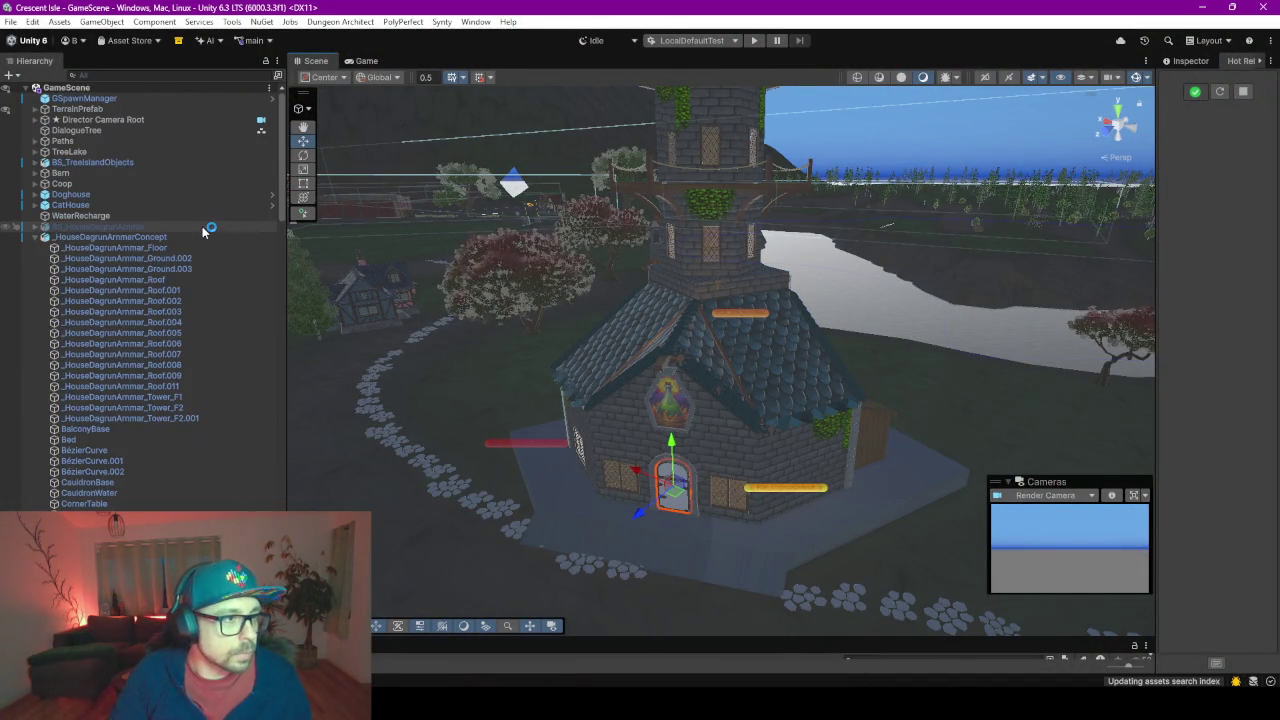
pyautogui.click(35, 237)
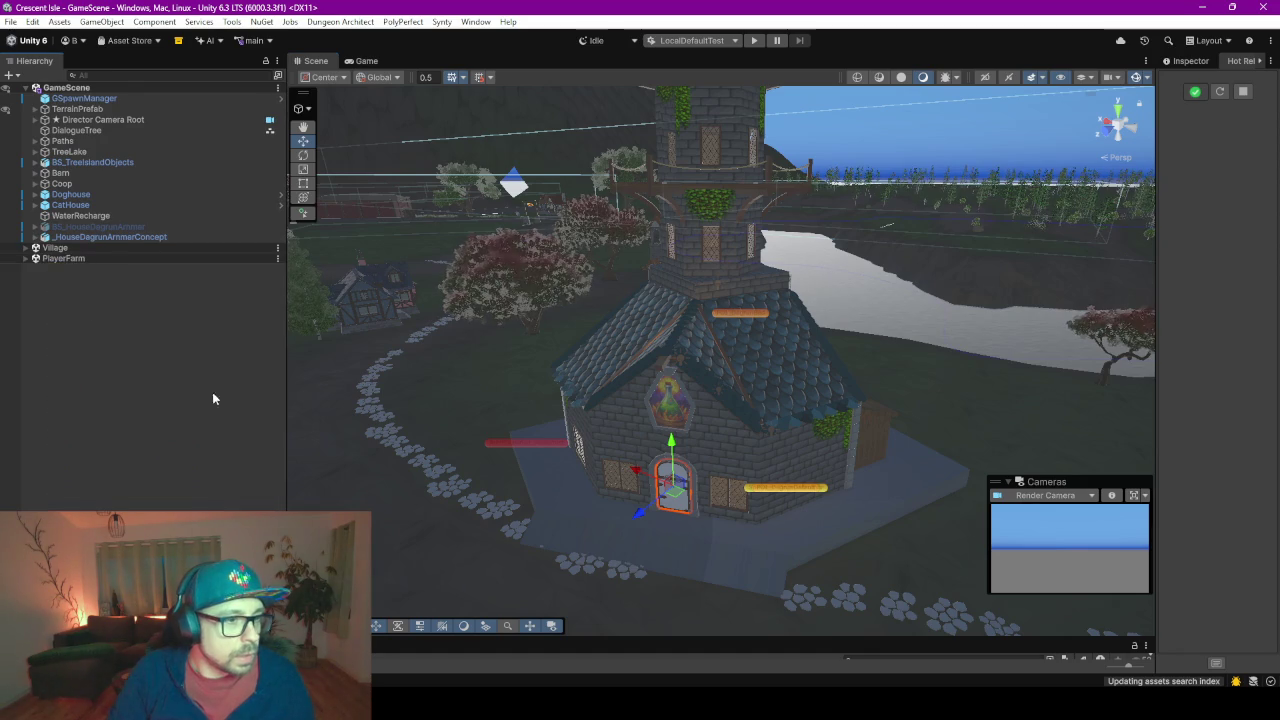
pyautogui.moveTo(637, 638); pyautogui.dragTo(637, 336)
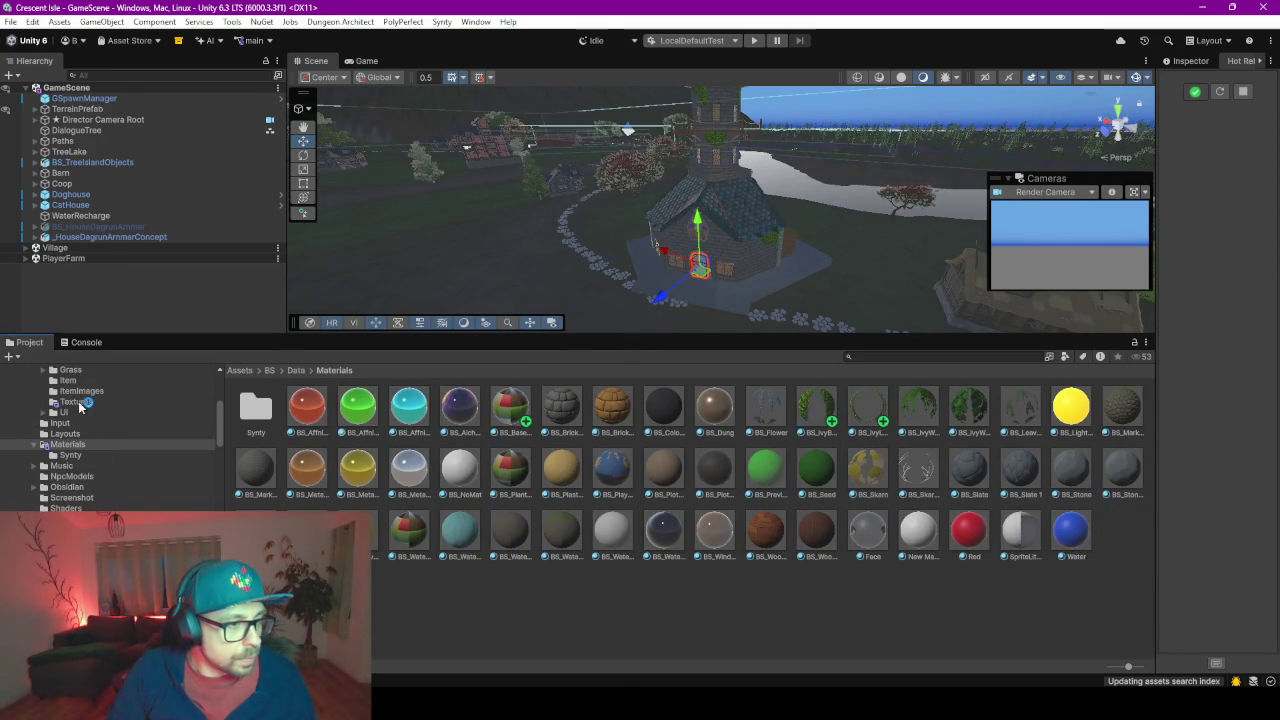
# Duplicate the dark wood material in the Materials folder and name the copy BS_WoodPlanks
pyautogui.click(80, 402)
pyautogui.click(78, 447)
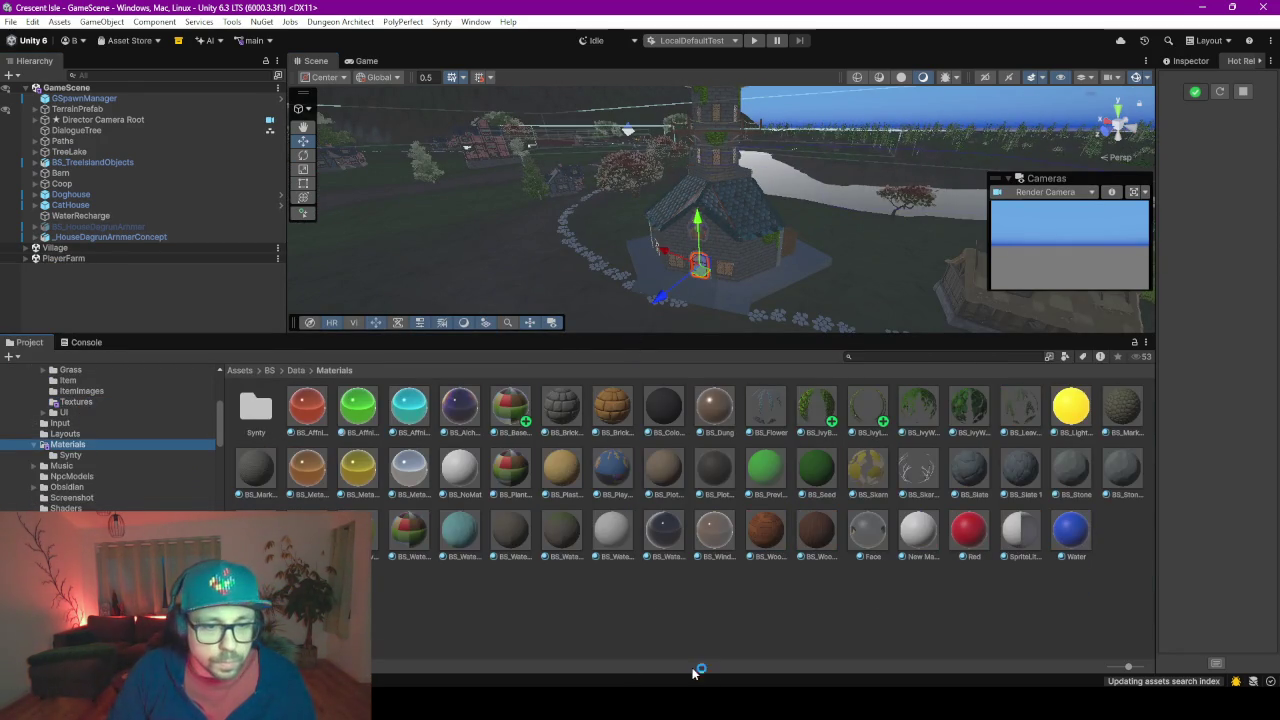
pyautogui.rightClick(770, 619)
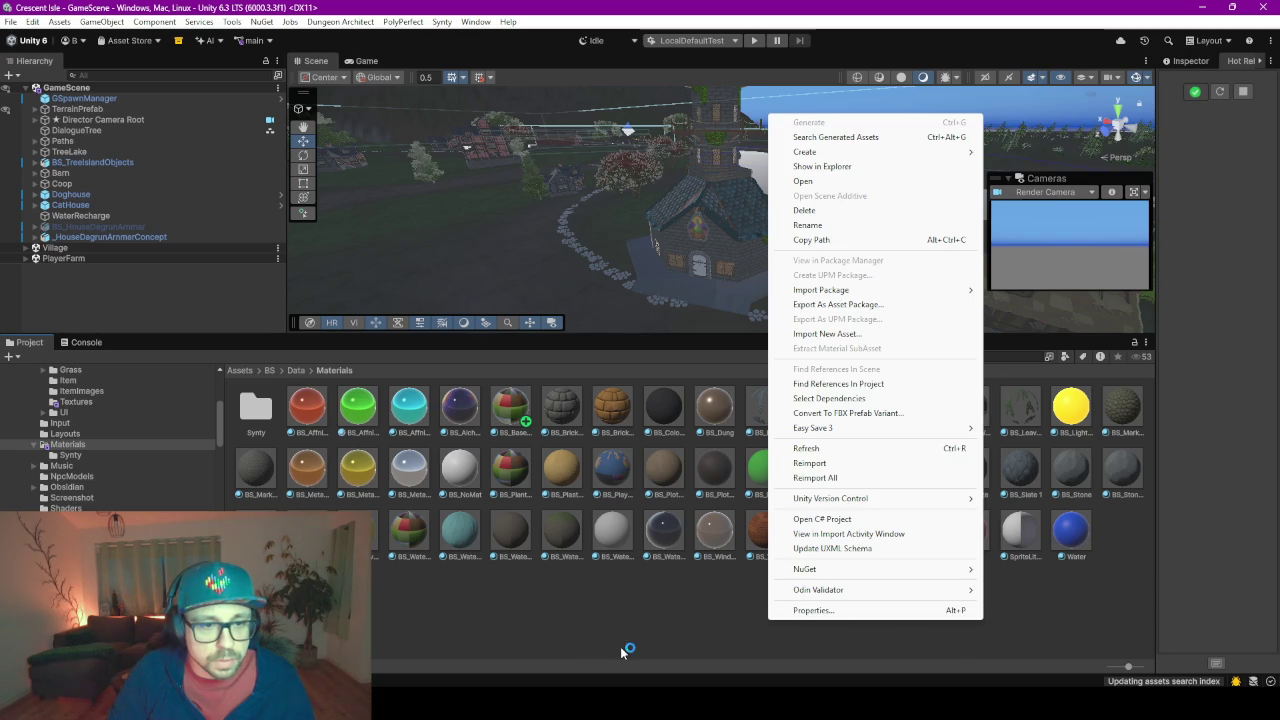
pyautogui.click(1068, 451)
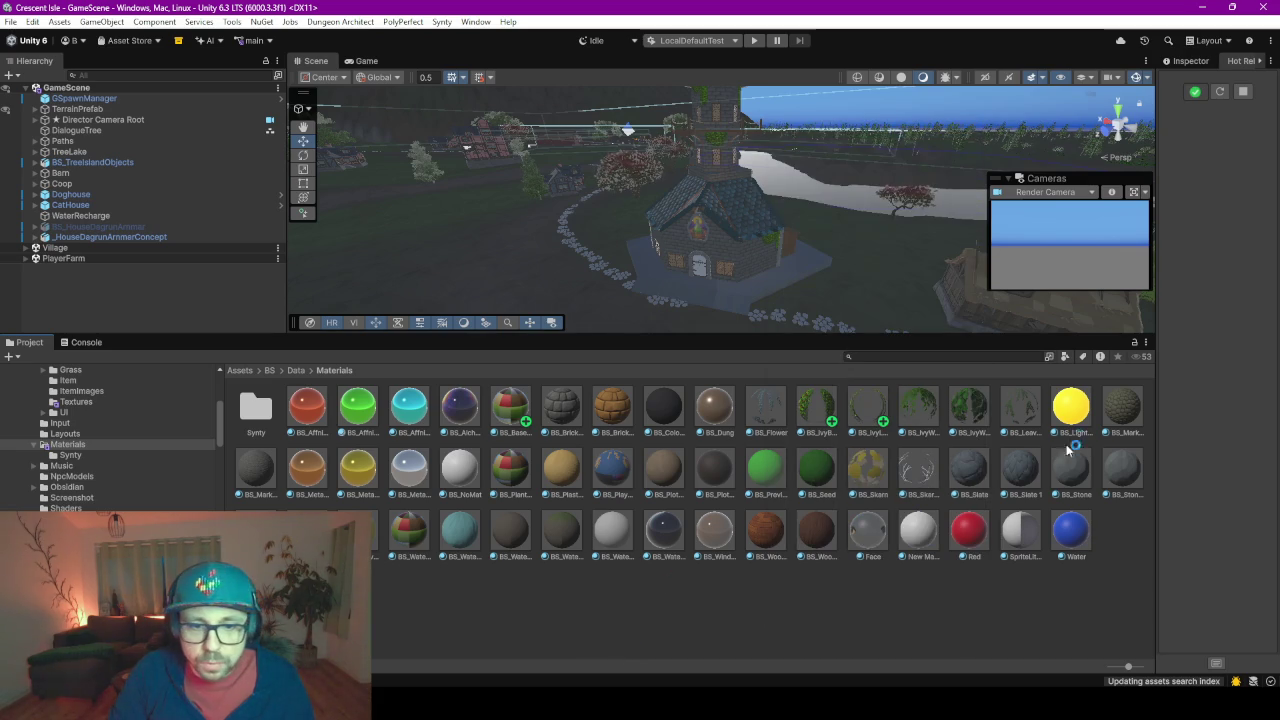
pyautogui.click(830, 532)
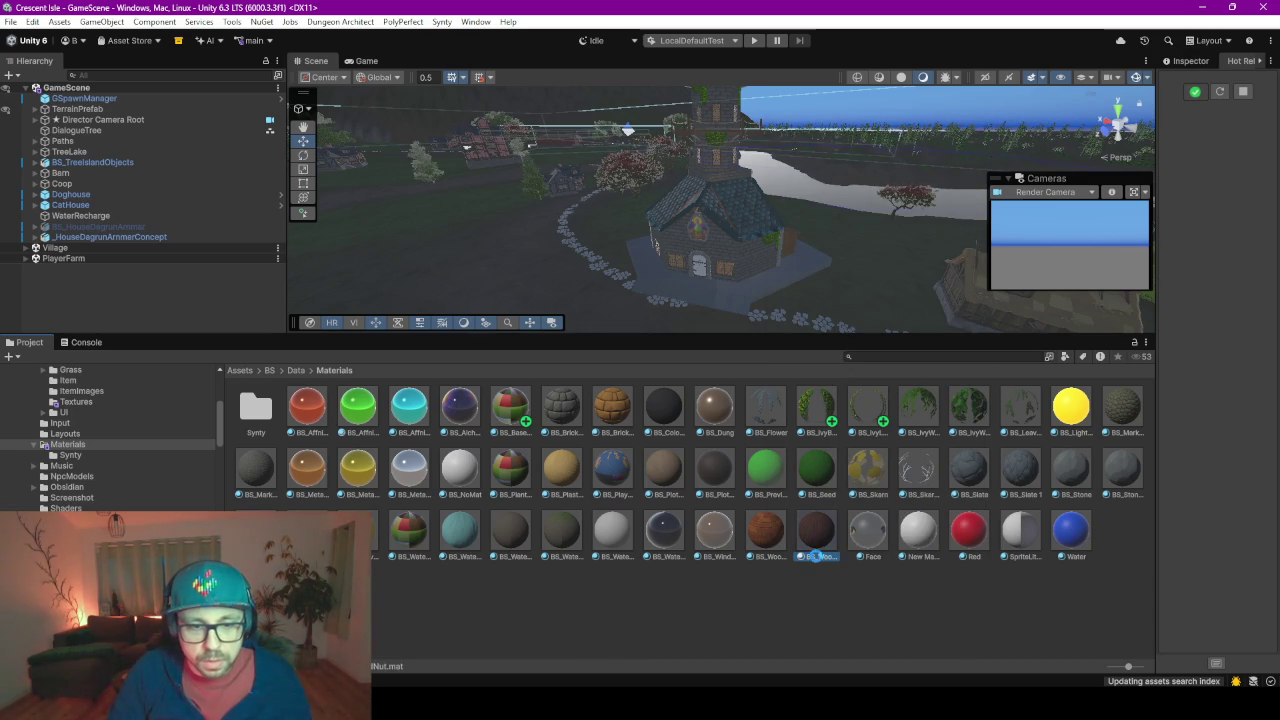
pyautogui.hotkey('ctrl', 'd')
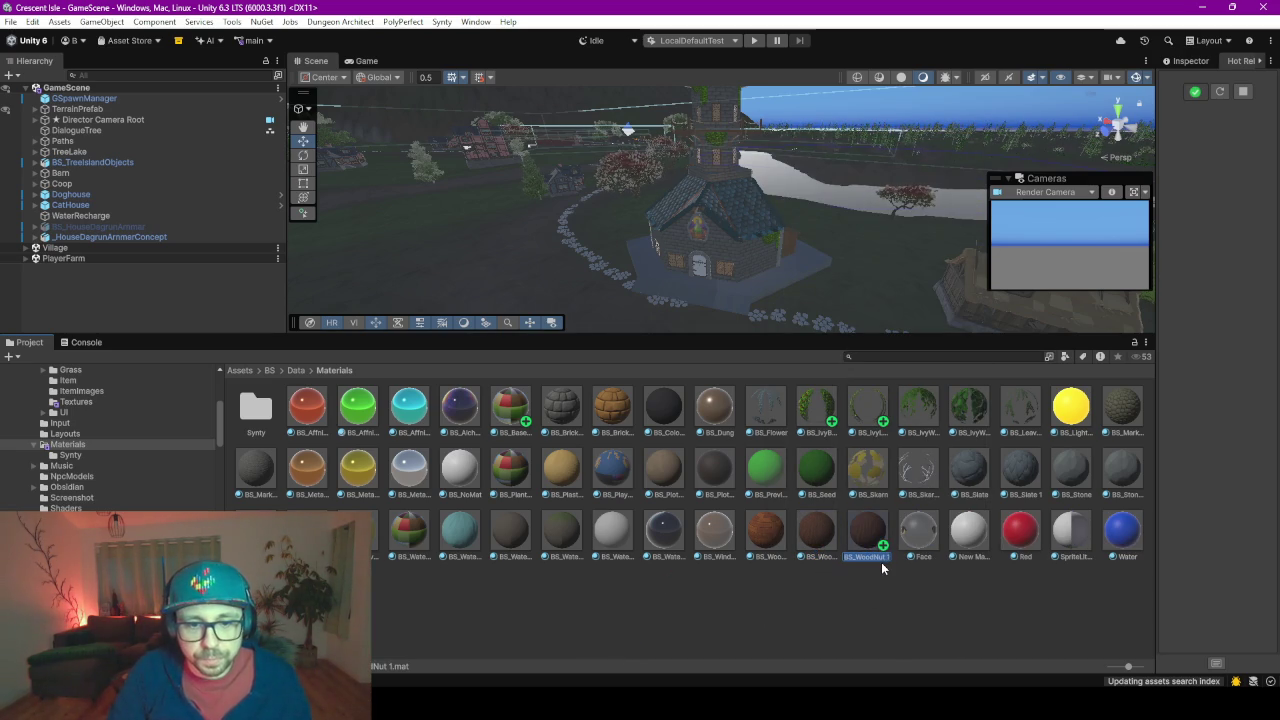
pyautogui.click(866, 556)
pyautogui.write('Planks')
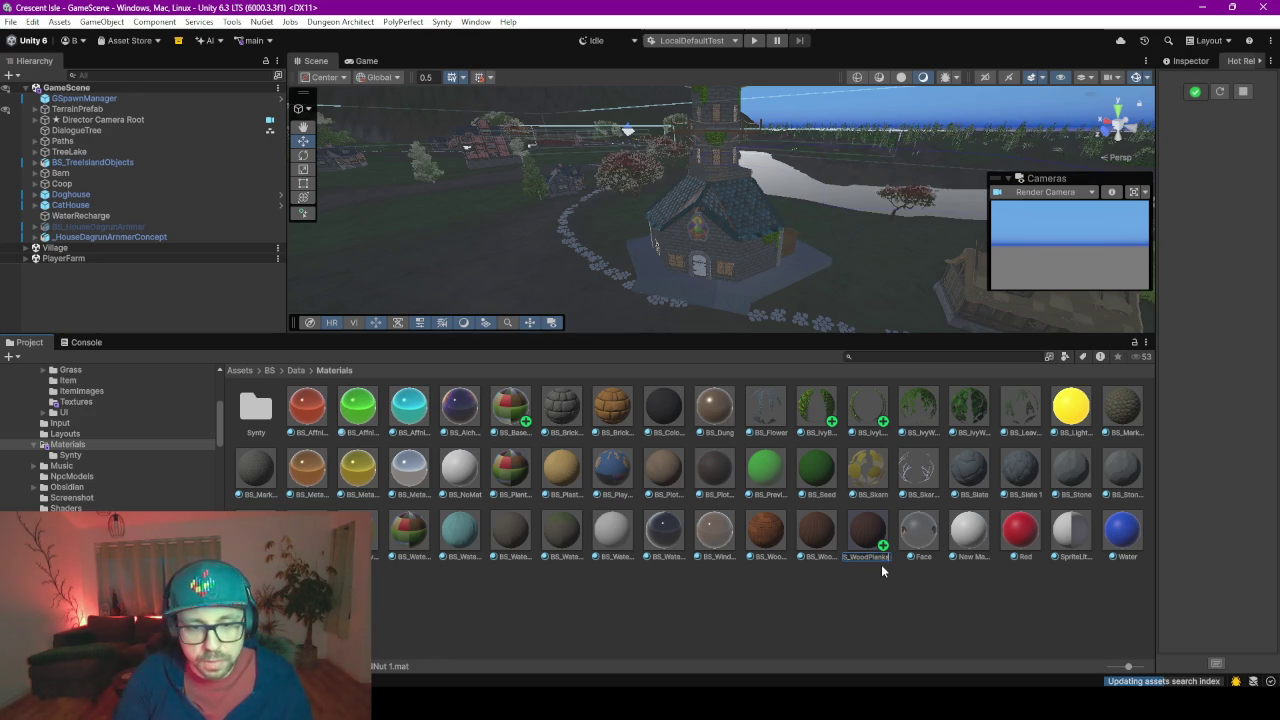
pyautogui.press('Return')
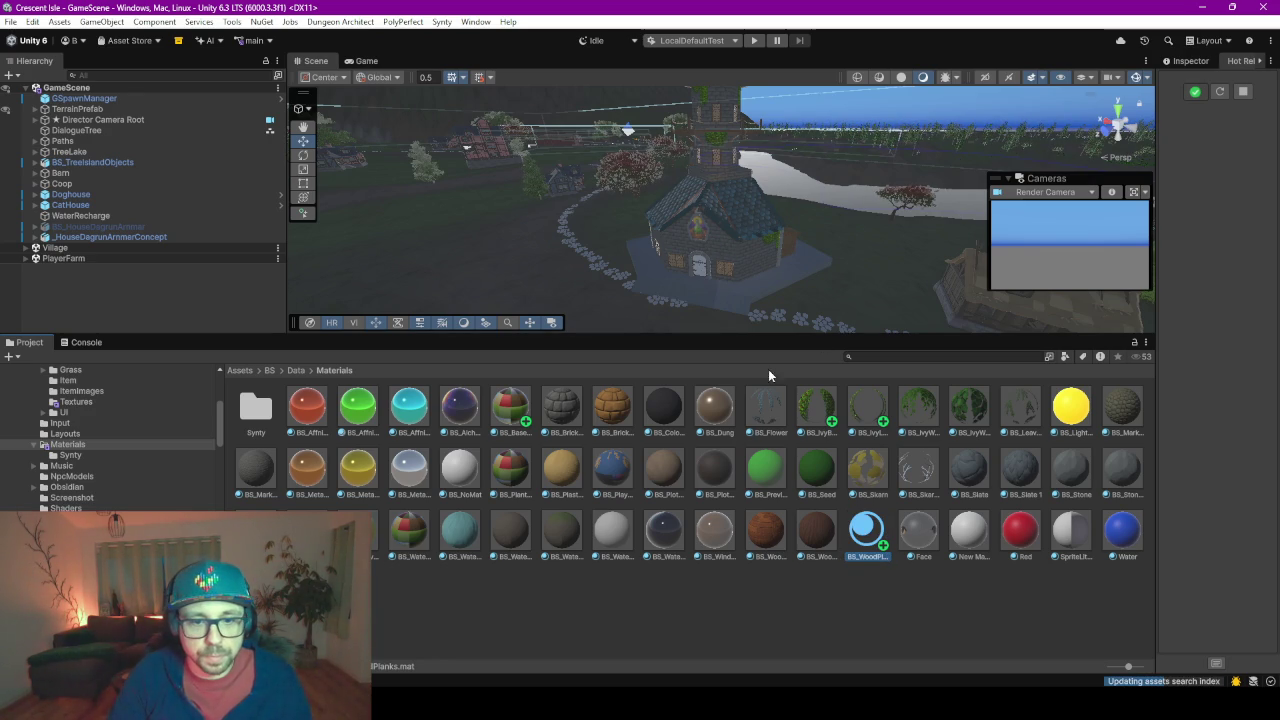
# Apply BS_WoodPlanks to the door and show its settings in the Inspector
pyautogui.scroll(2, 710, 295)
pyautogui.scroll(2, 690, 286)
pyautogui.scroll(3, 768, 212)
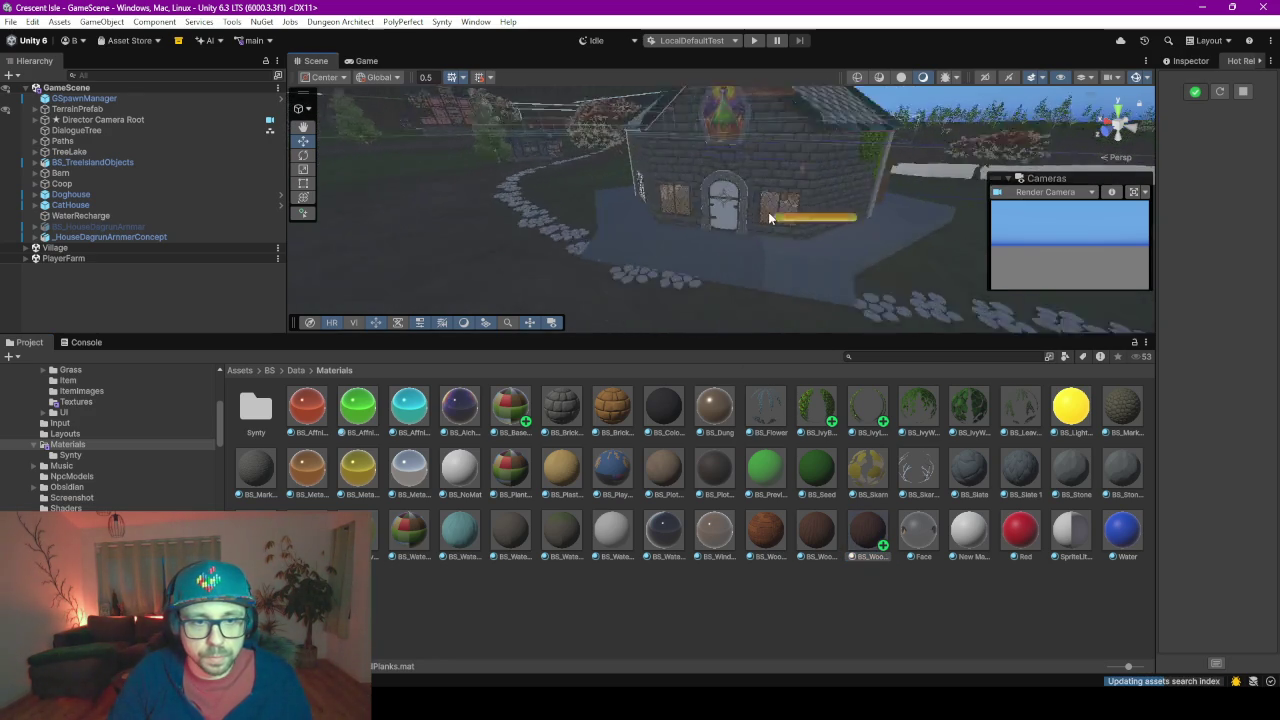
pyautogui.scroll(3, 768, 212)
pyautogui.scroll(2, 772, 250)
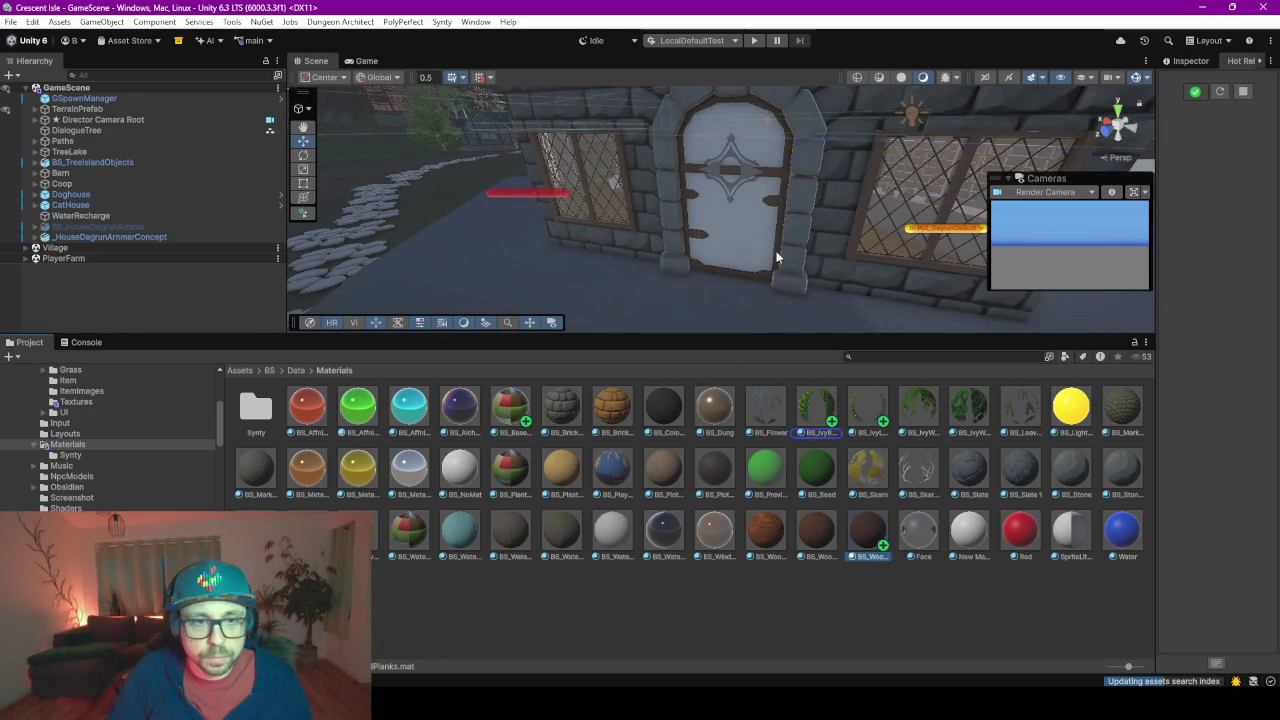
pyautogui.moveTo(776, 257); pyautogui.dragTo(745, 218)
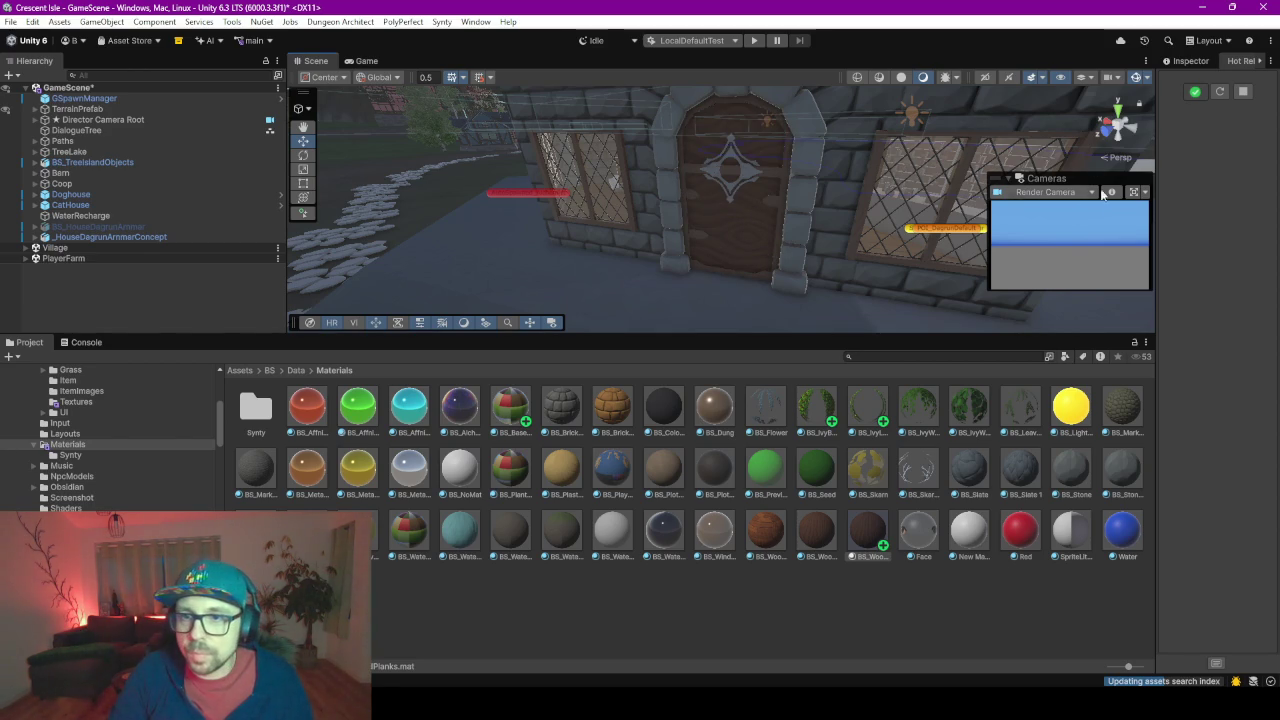
pyautogui.click(1190, 61)
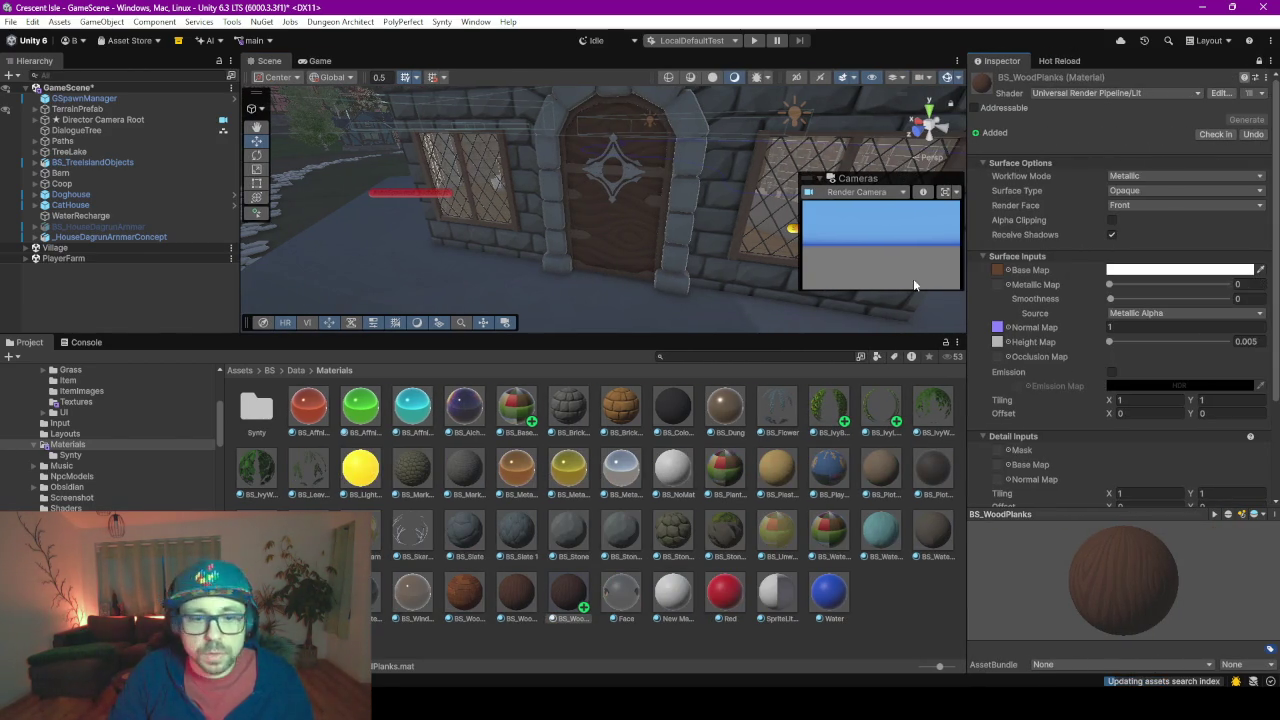
# Import the new wood-plank textures into Textures and assign BS_WoodPlanksDark as the Base Map
pyautogui.click(72, 402)
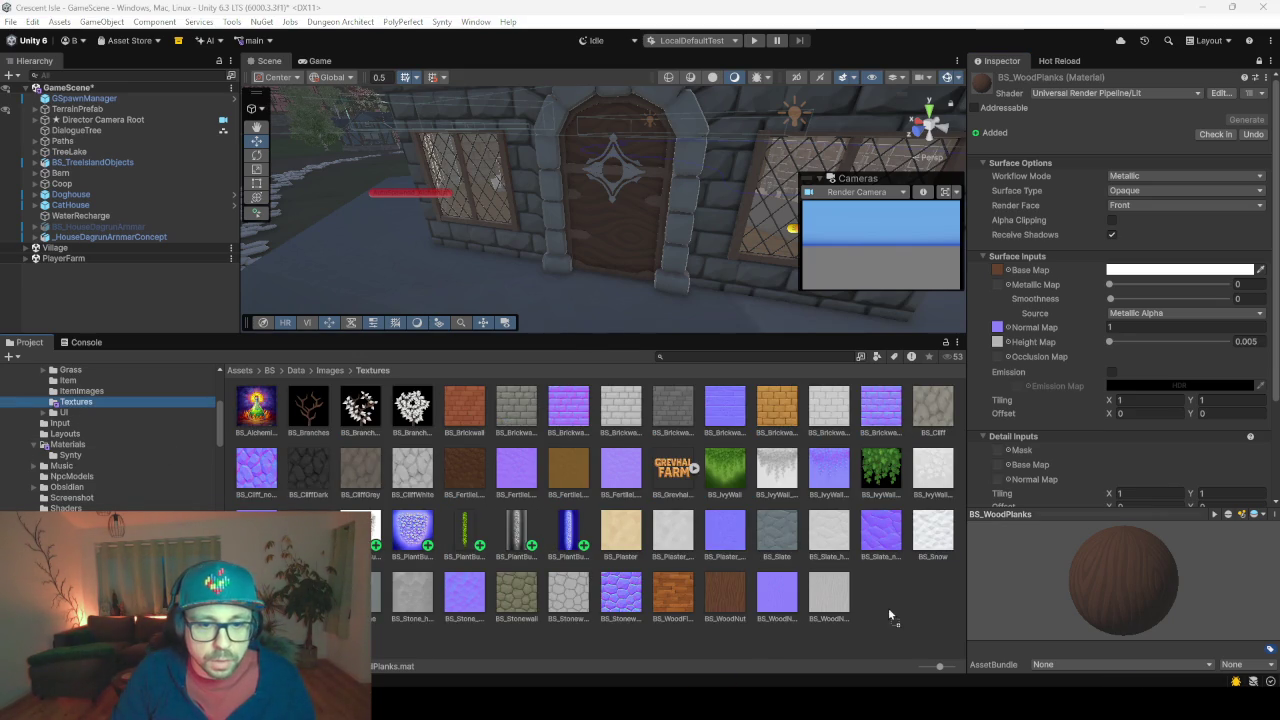
pyautogui.moveTo(888, 607); pyautogui.dragTo(888, 607)
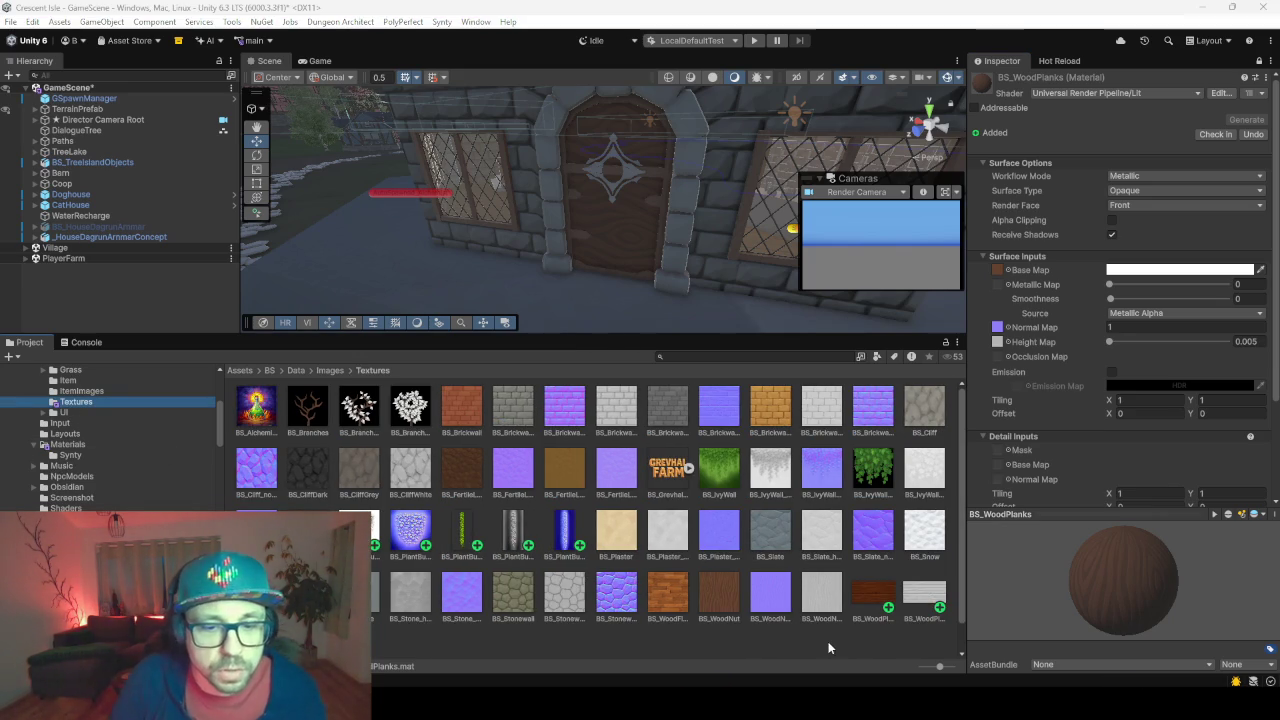
pyautogui.click(884, 603)
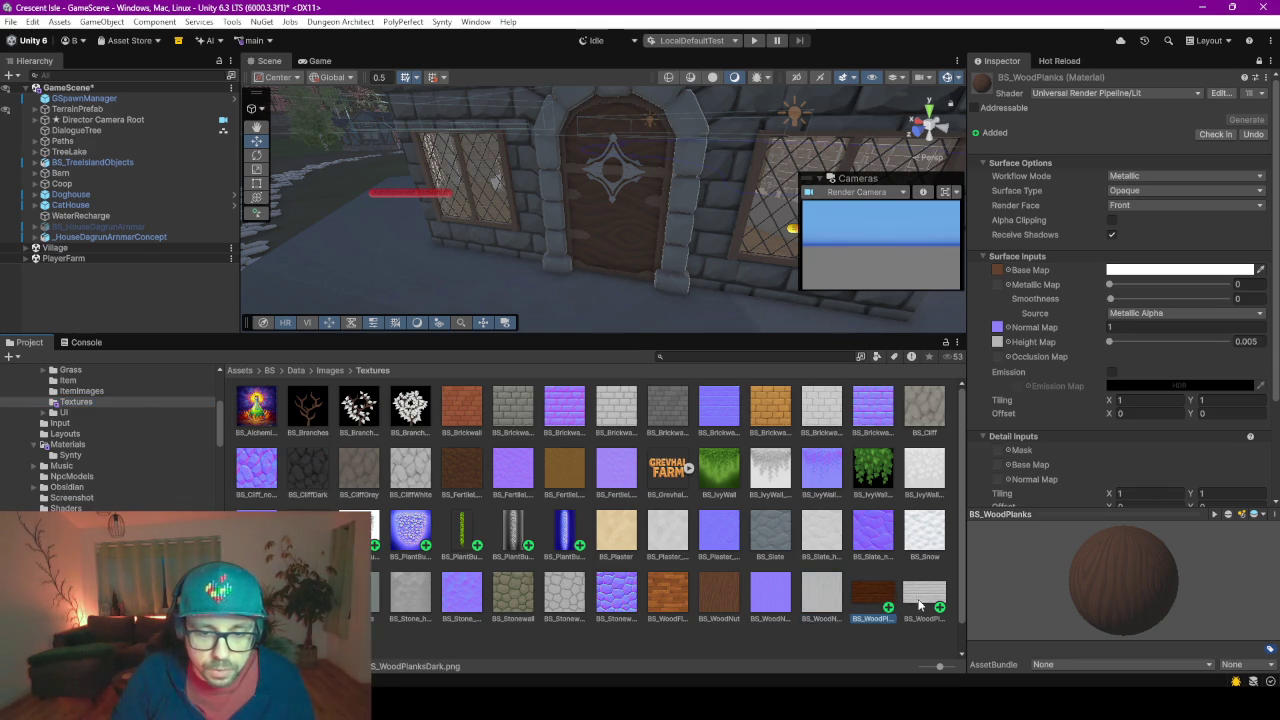
pyautogui.scroll(-1, 846, 564)
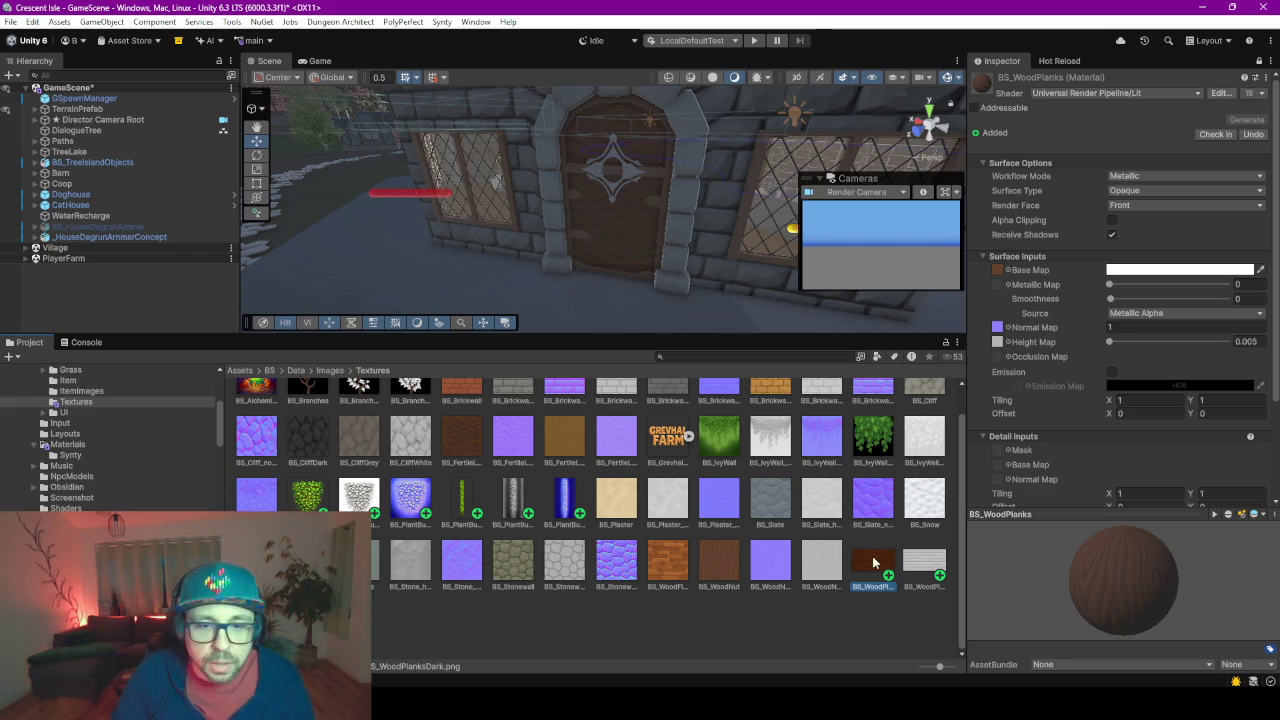
pyautogui.click(1010, 290)
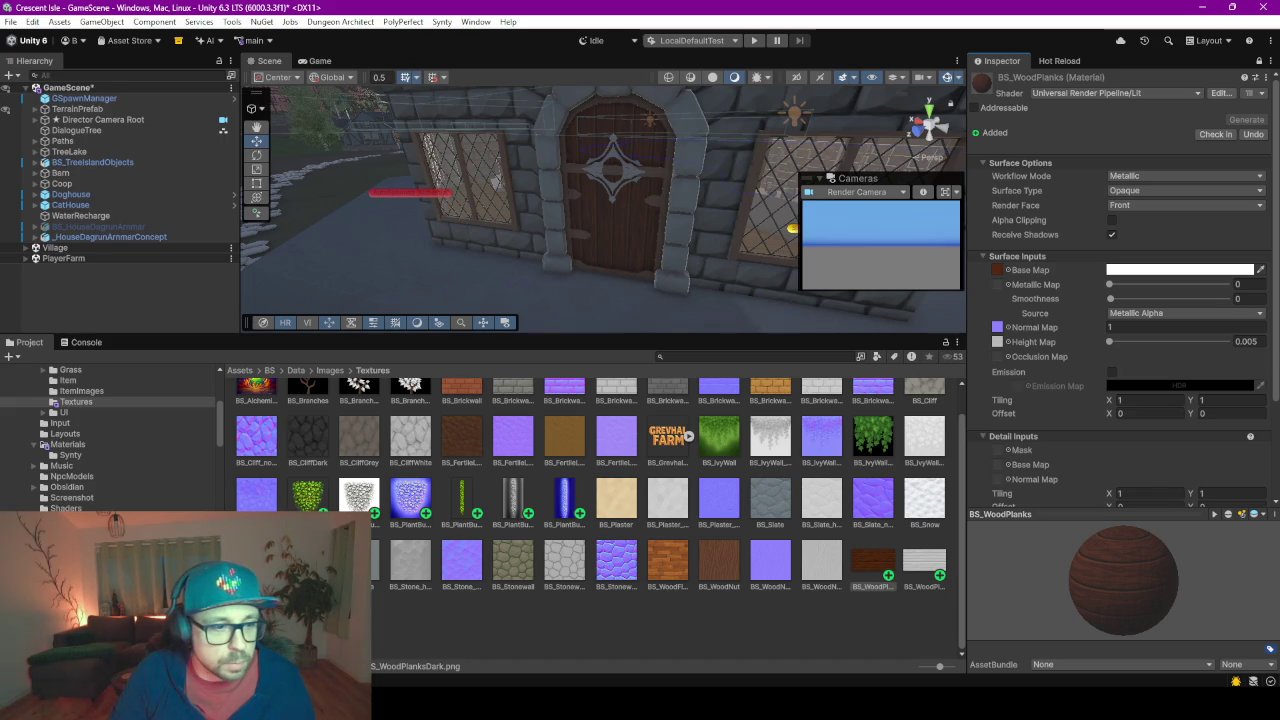
# Set the other plank texture as the Normal Map and fix its normal-map import setting
pyautogui.moveTo(873, 565)
pyautogui.mouseDown()
pyautogui.moveTo(1022, 289)
pyautogui.moveTo(998, 327)
pyautogui.mouseUp()
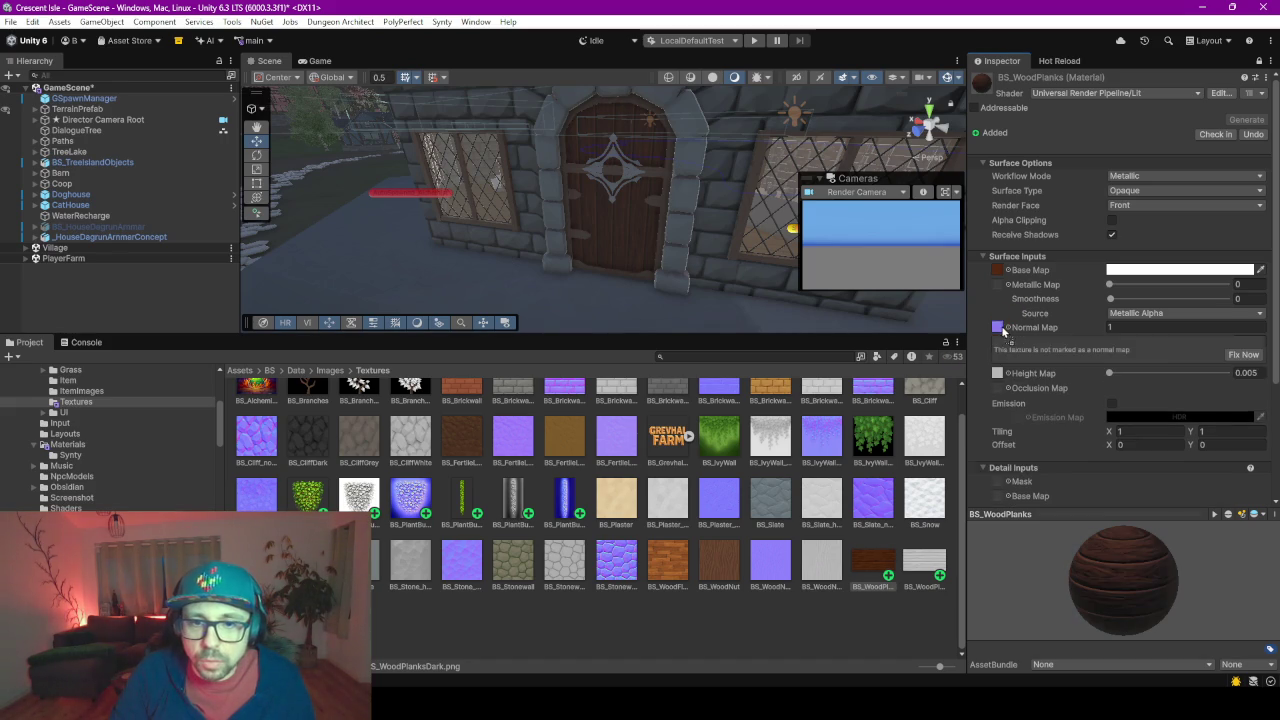
pyautogui.click(1232, 356)
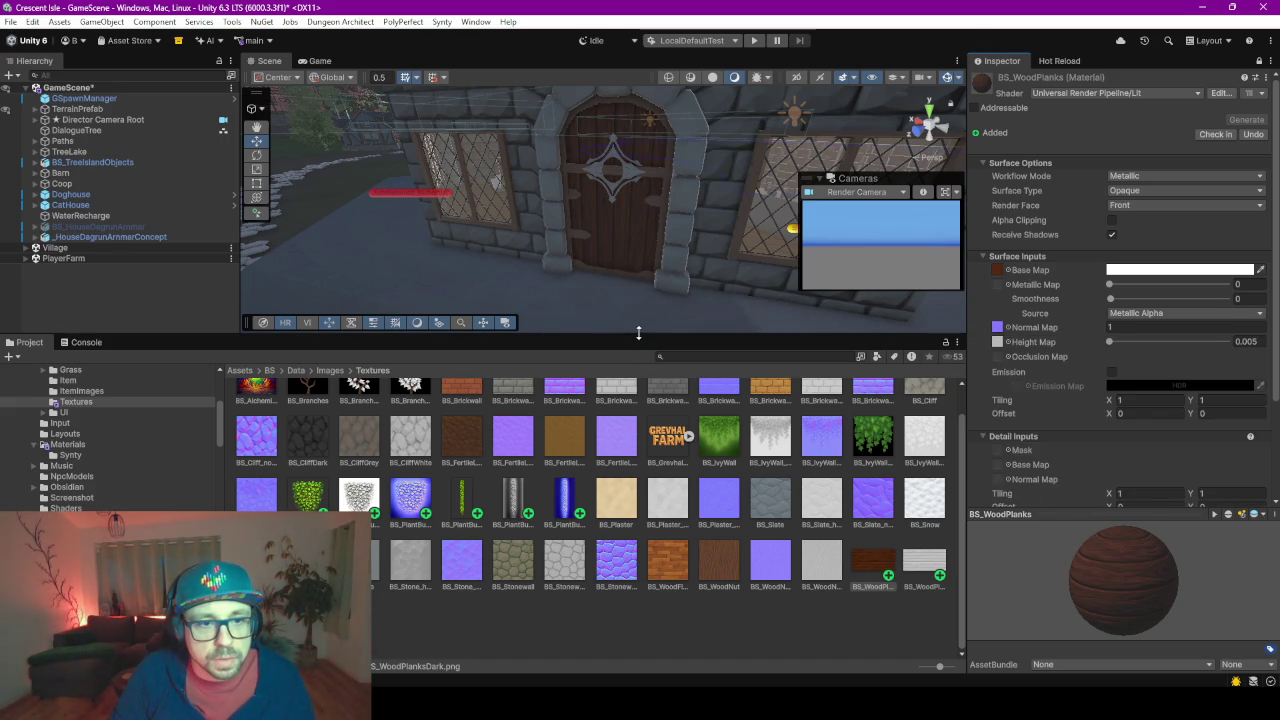
pyautogui.moveTo(638, 333); pyautogui.dragTo(640, 546)
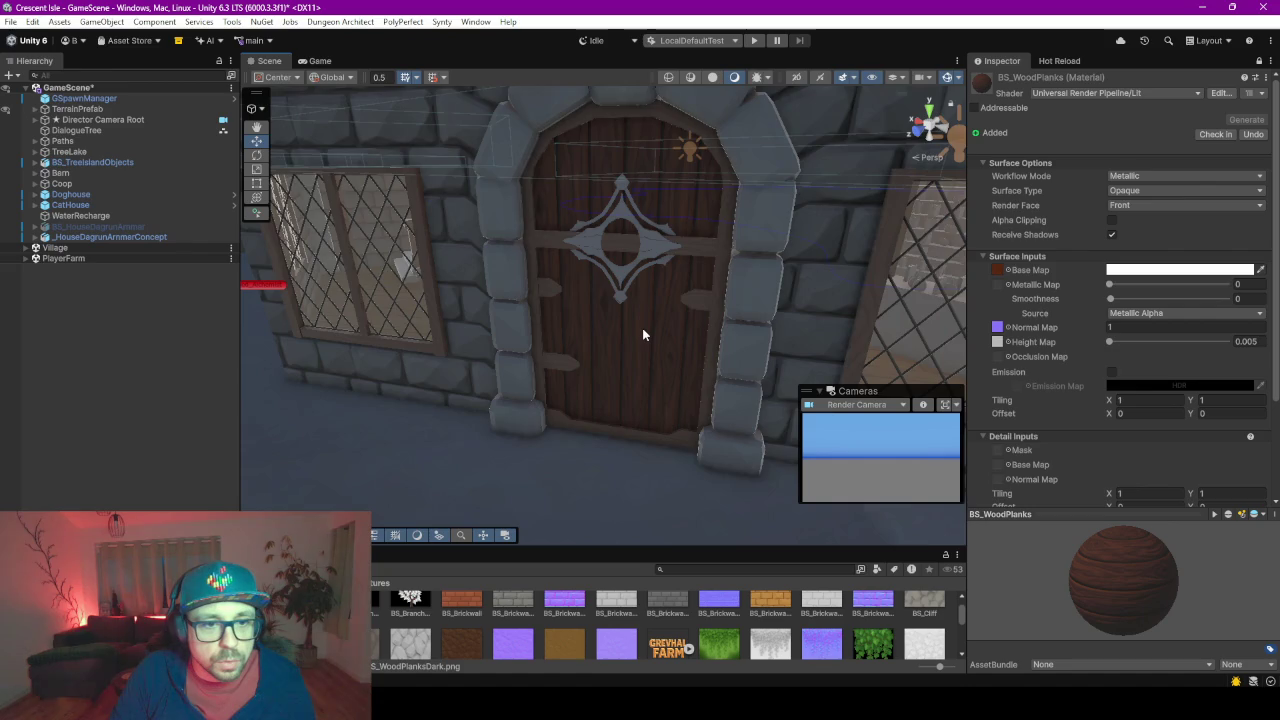
pyautogui.scroll(3, 643, 334)
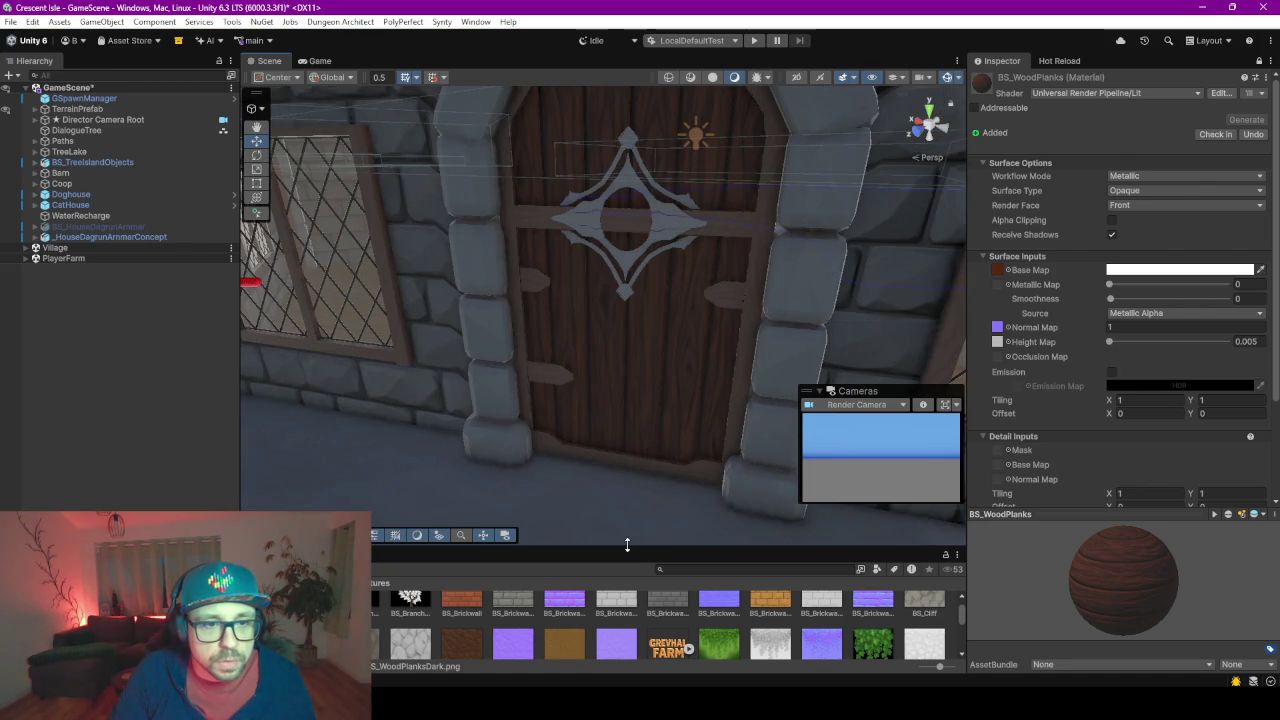
pyautogui.moveTo(627, 544); pyautogui.dragTo(627, 312)
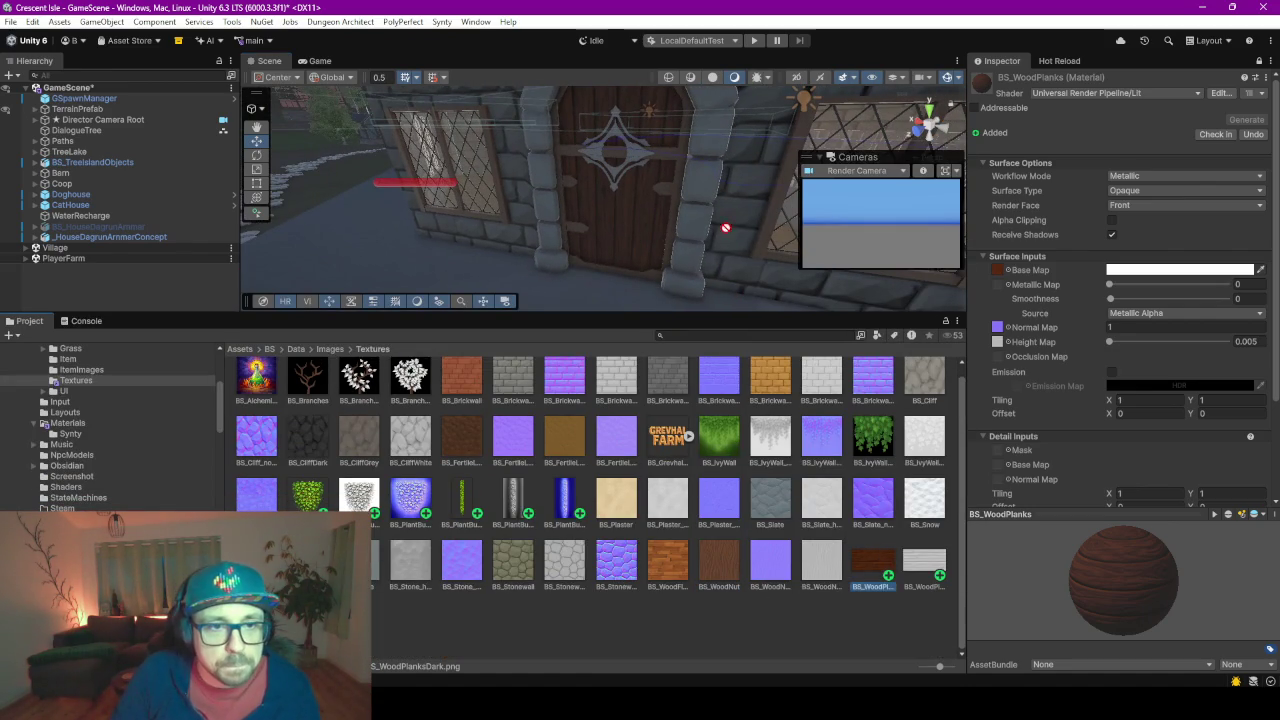
# Apply BS_WoodPlanks to the door and the BS_Base Metallic material to its emblem
pyautogui.moveTo(726, 228); pyautogui.dragTo(679, 154)
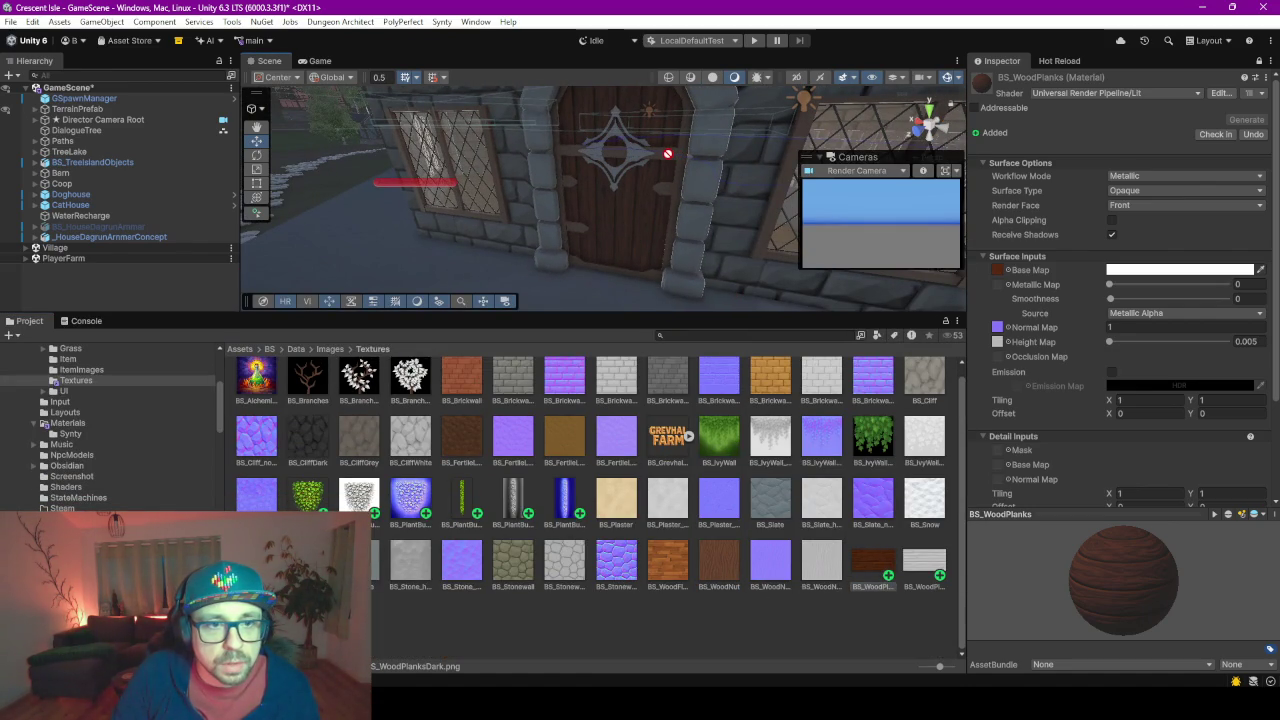
pyautogui.click(72, 424)
pyautogui.moveTo(533, 573); pyautogui.dragTo(673, 160)
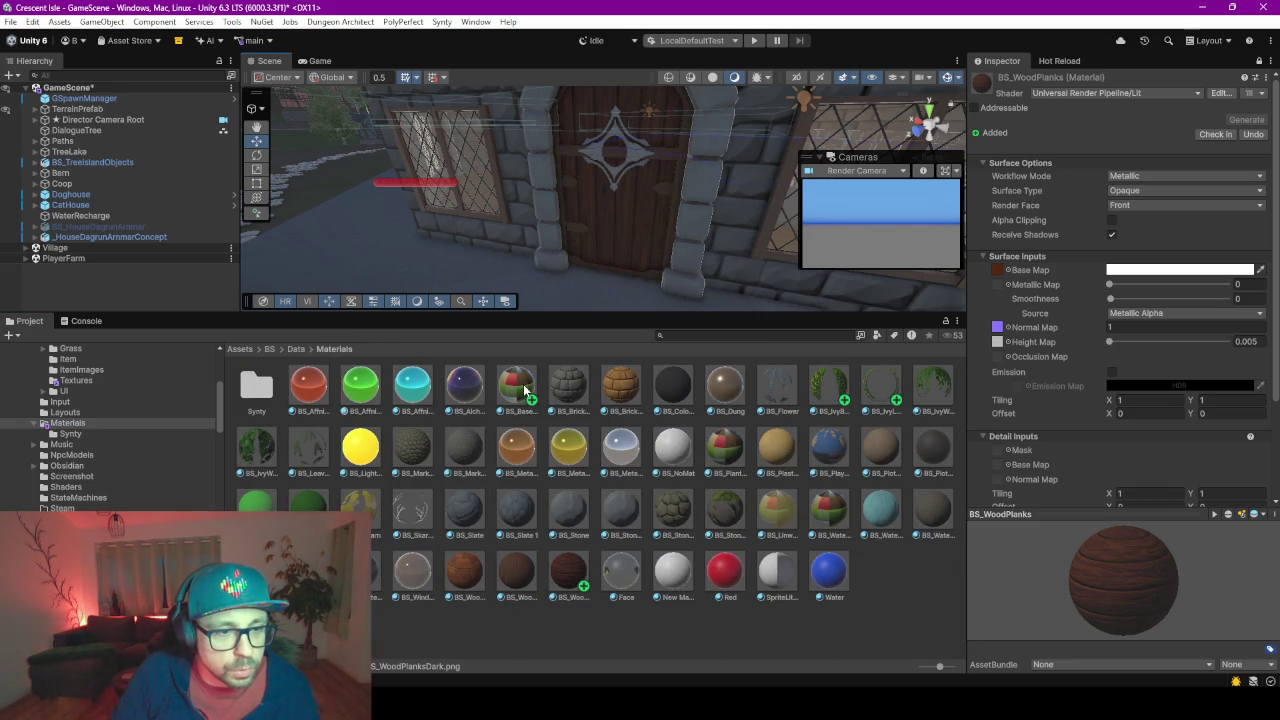
pyautogui.click(525, 390)
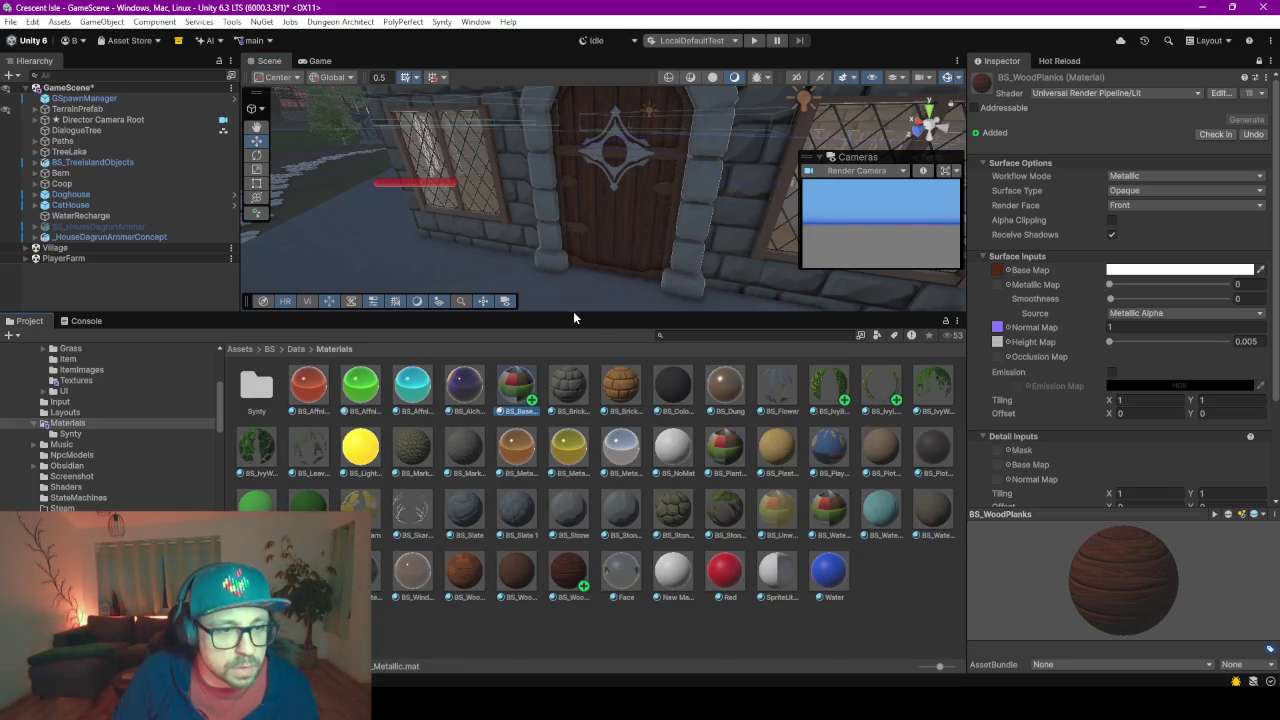
pyautogui.moveTo(530, 393); pyautogui.dragTo(628, 160)
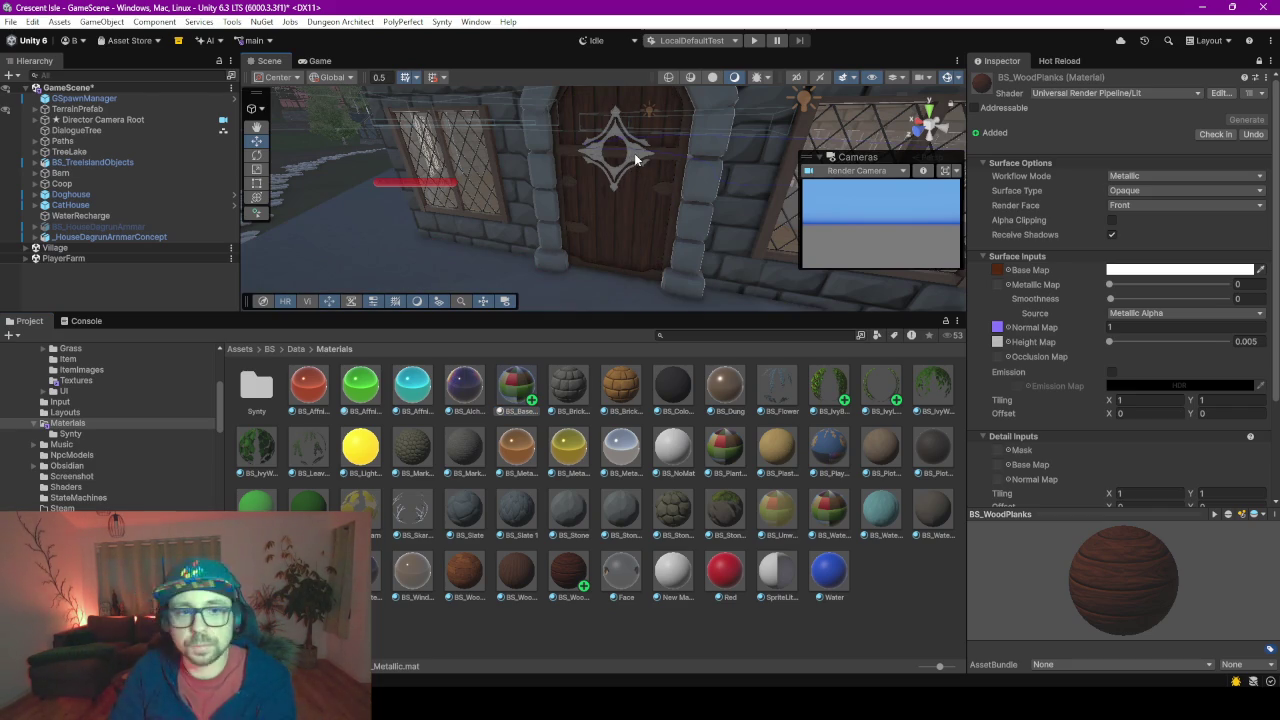
# Frame and inspect the door emblem up close, then select the ornament
pyautogui.press('f')
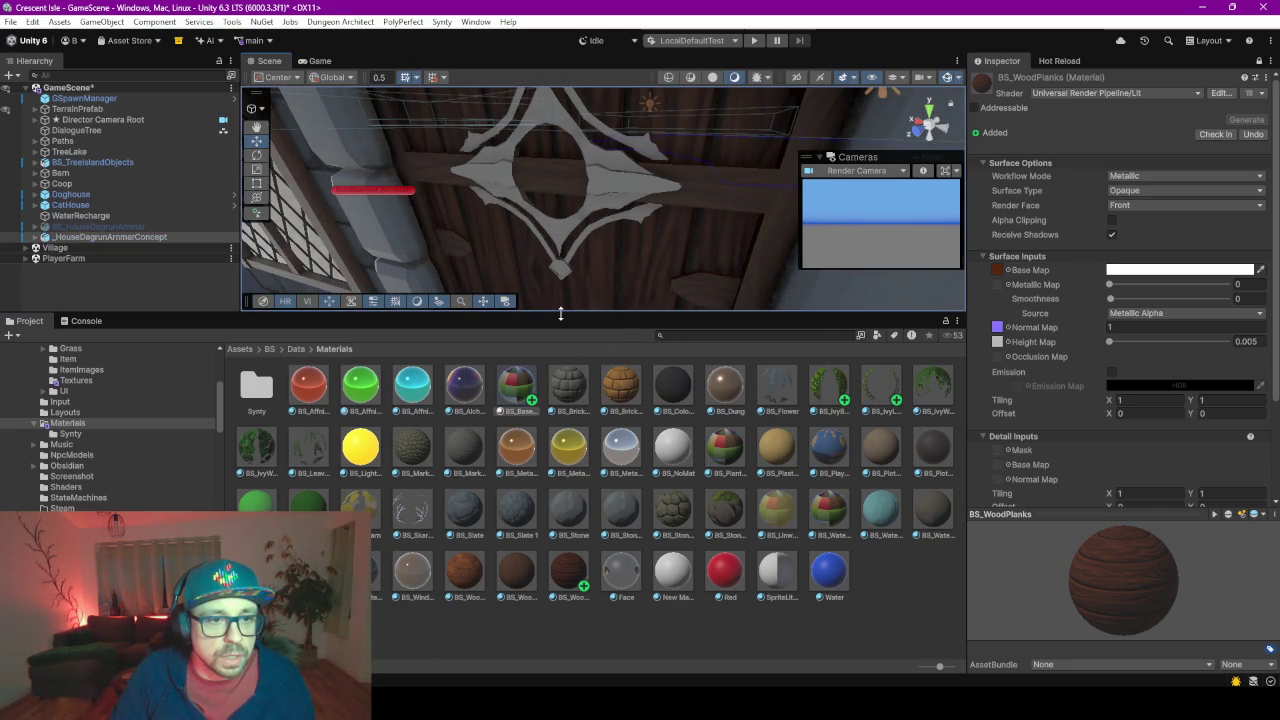
pyautogui.moveTo(560, 313); pyautogui.dragTo(600, 590)
pyautogui.press('q')
pyautogui.moveTo(636, 390)
pyautogui.keyDown('alt'); pyautogui.mouseDown()
pyautogui.moveTo(642, 200)
pyautogui.moveTo(612, 310)
pyautogui.moveTo(829, 329)
pyautogui.moveTo(795, 338)
pyautogui.moveTo(788, 303)
pyautogui.mouseUp(); pyautogui.keyUp('alt')
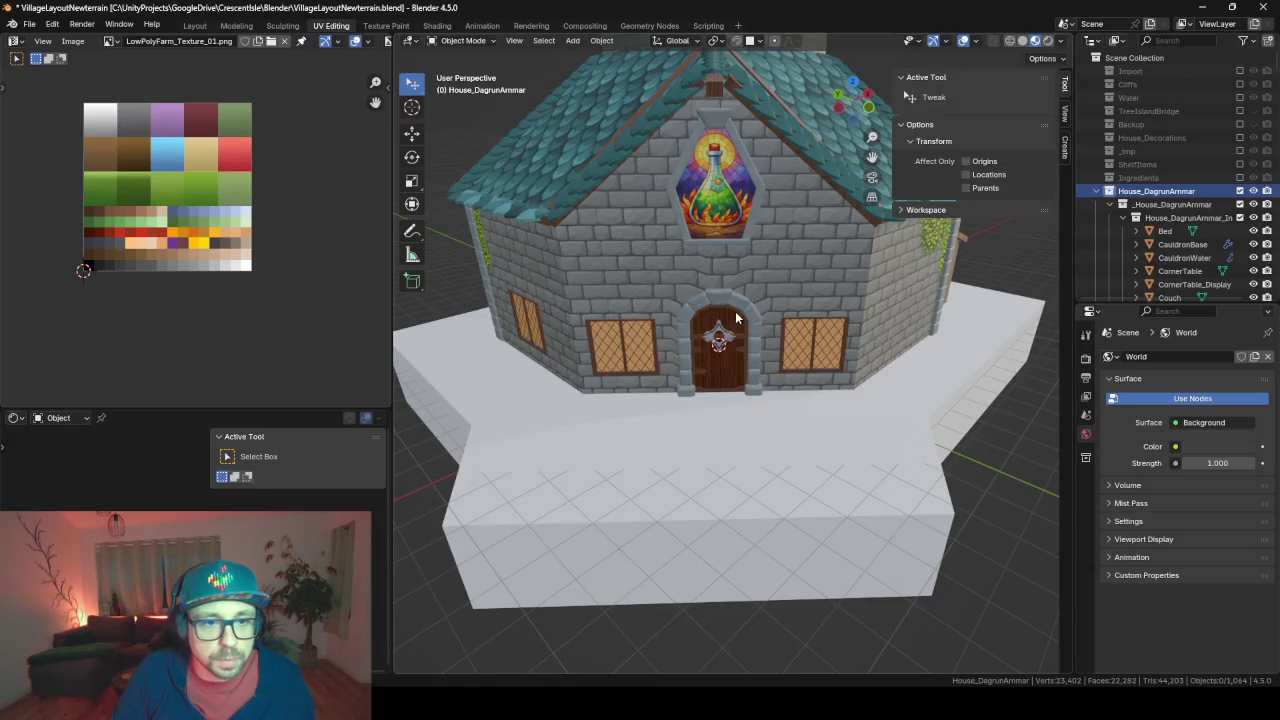
pyautogui.click(725, 336)
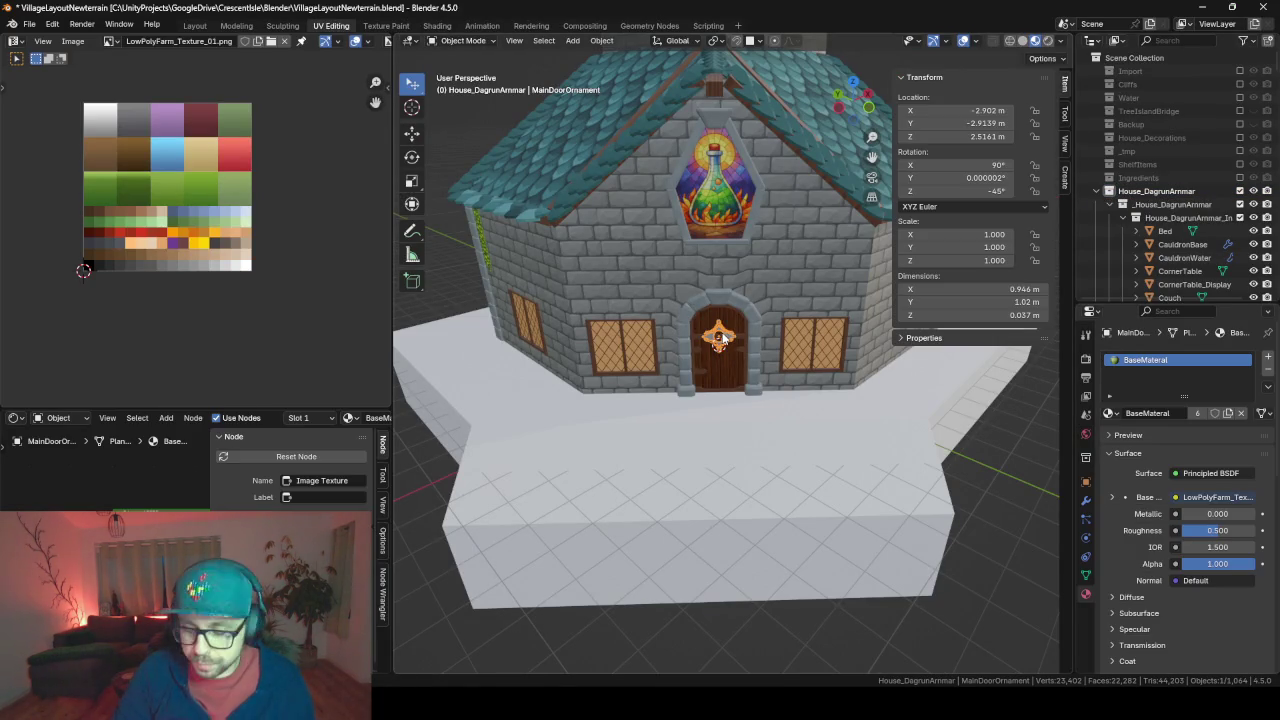
# Move the ornament's UVs onto a dark grey swatch of the palette texture
pyautogui.press('KP_Decimal')
pyautogui.press('Tab')
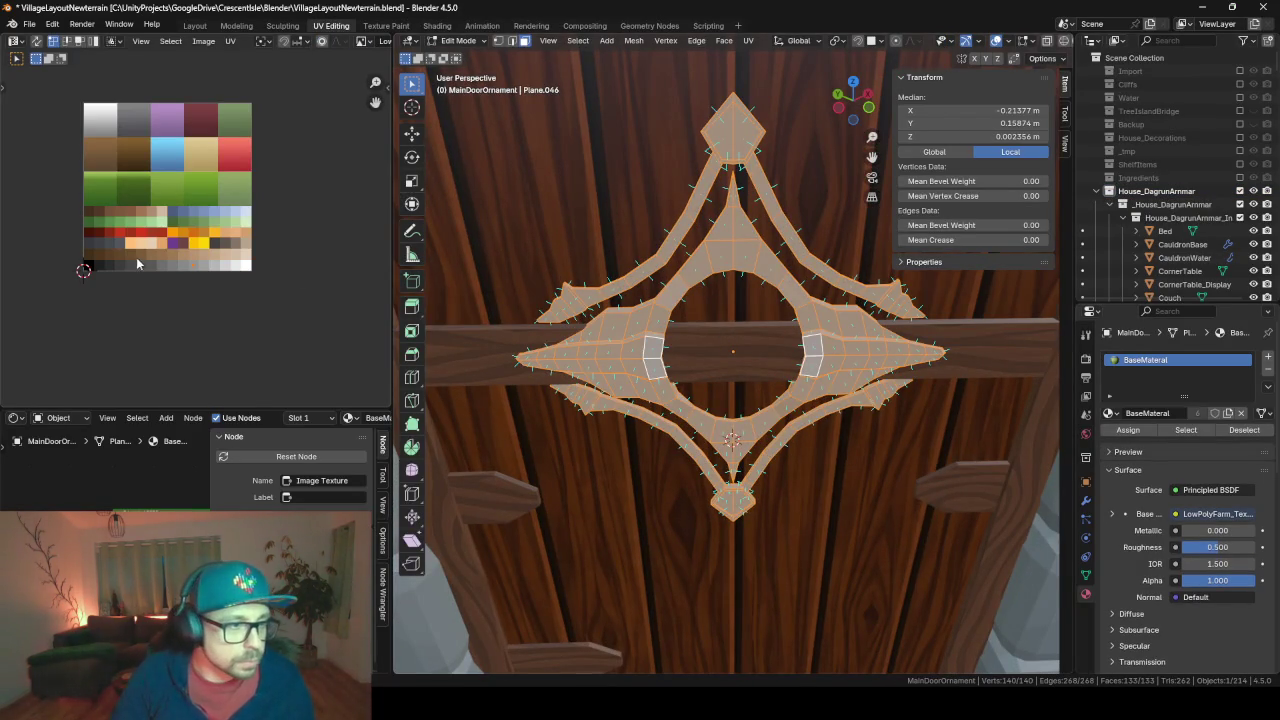
pyautogui.scroll(2, 136, 257)
pyautogui.scroll(2, 156, 290)
pyautogui.moveTo(156, 290); pyautogui.dragTo(334, 266, button='middle')
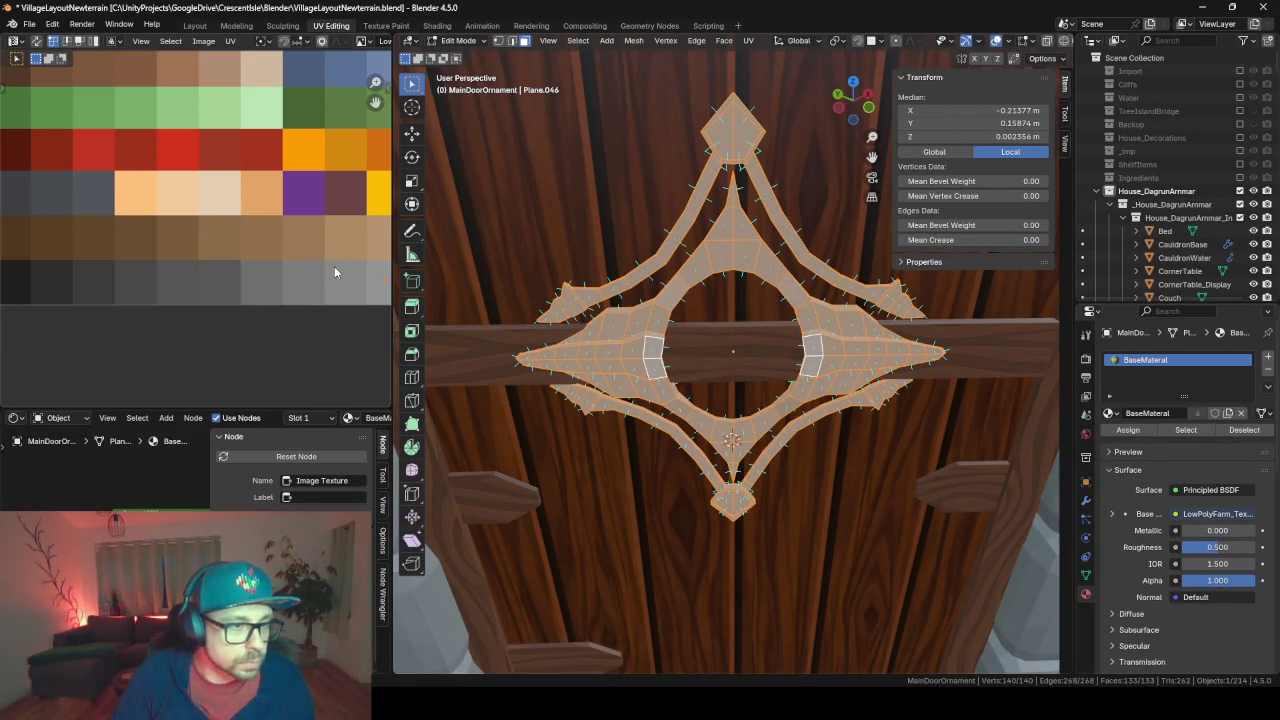
pyautogui.press('g')
pyautogui.click(110, 272)
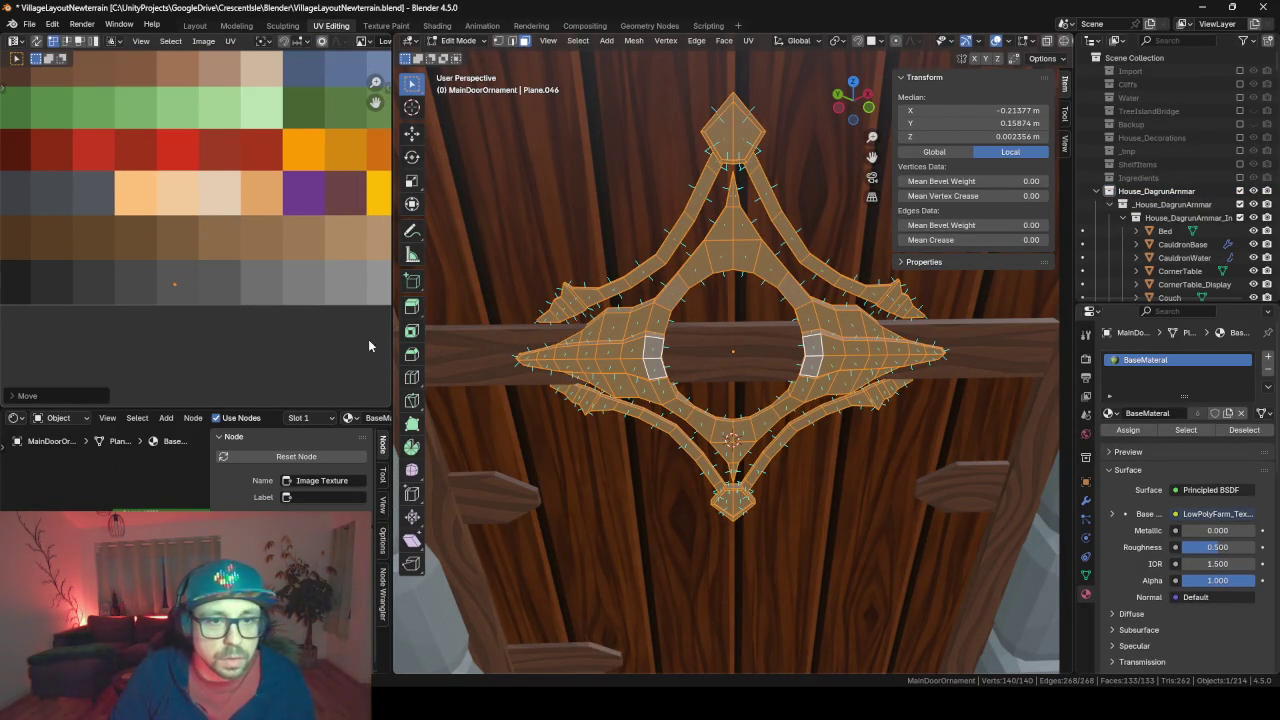
pyautogui.press('Tab')
# Save the Blender file and bring up the command search for exporting
pyautogui.scroll(-3, 688, 194)
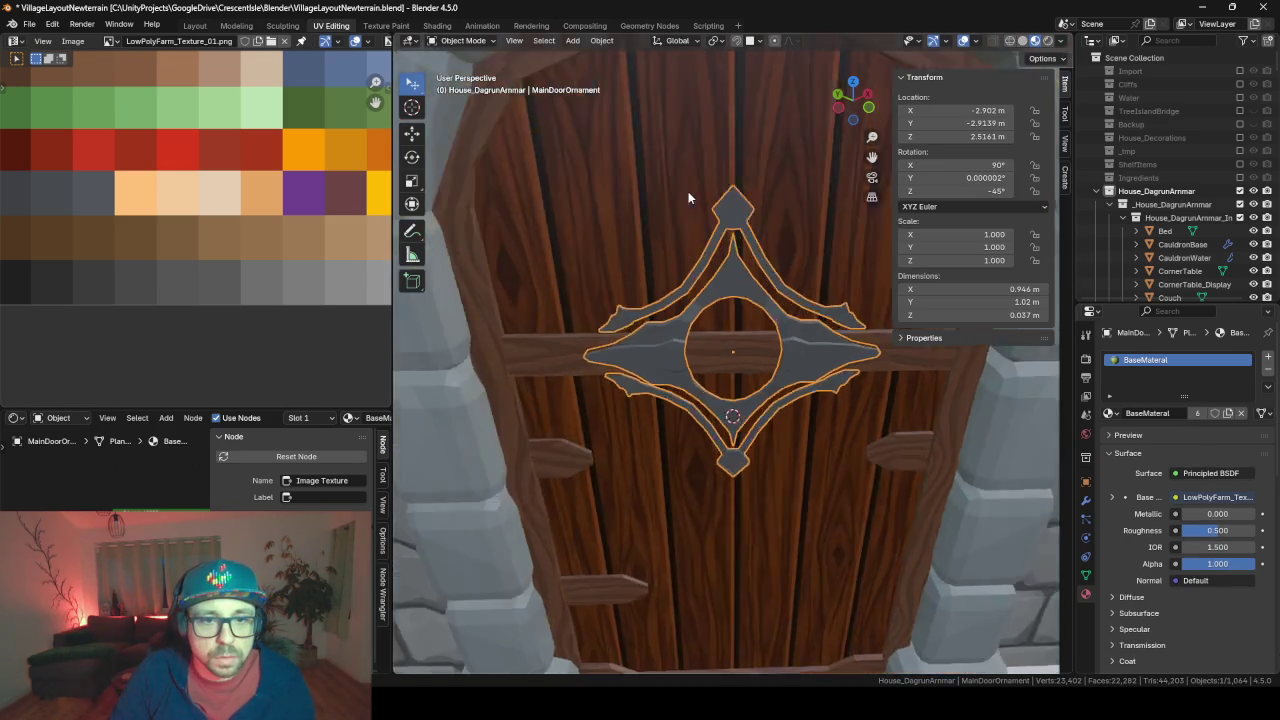
pyautogui.scroll(-2, 688, 194)
pyautogui.hotkey('ctrl', 's')
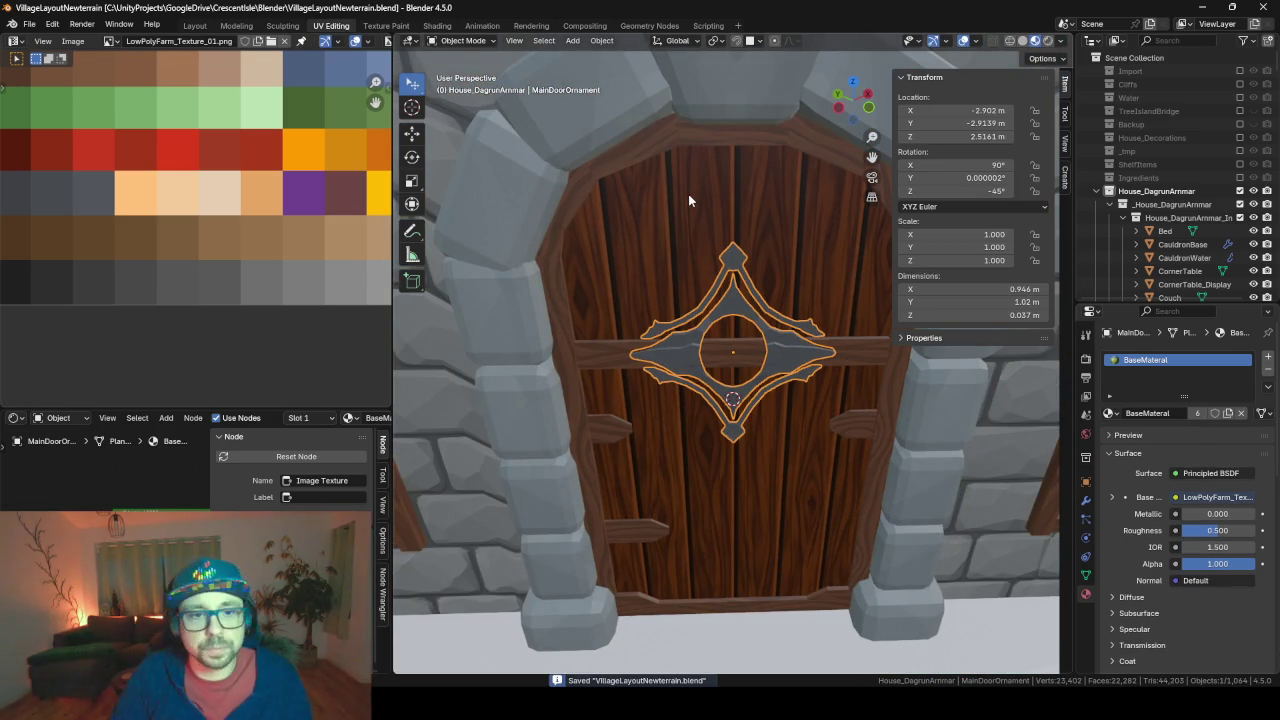
pyautogui.press('F3')
# Export the house over _HouseDagrunArmmarConcept.fbx and return to Unity
pyautogui.press('Return')
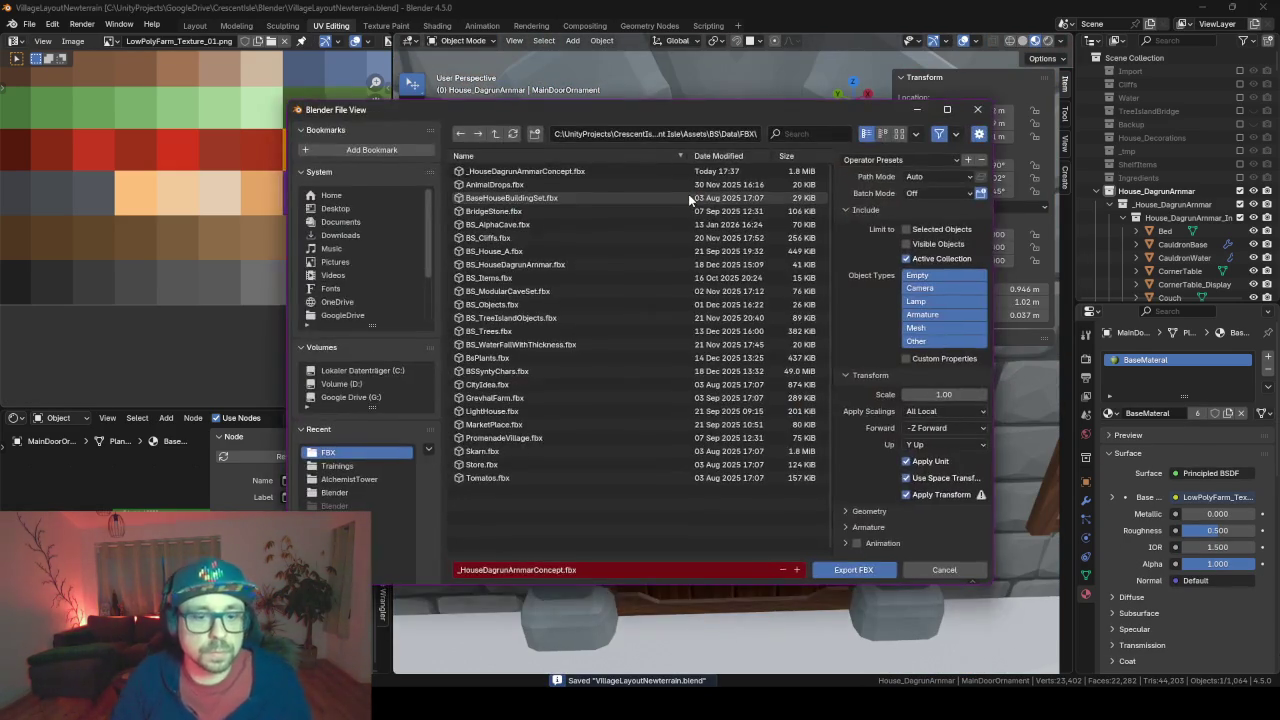
pyautogui.press('Return')
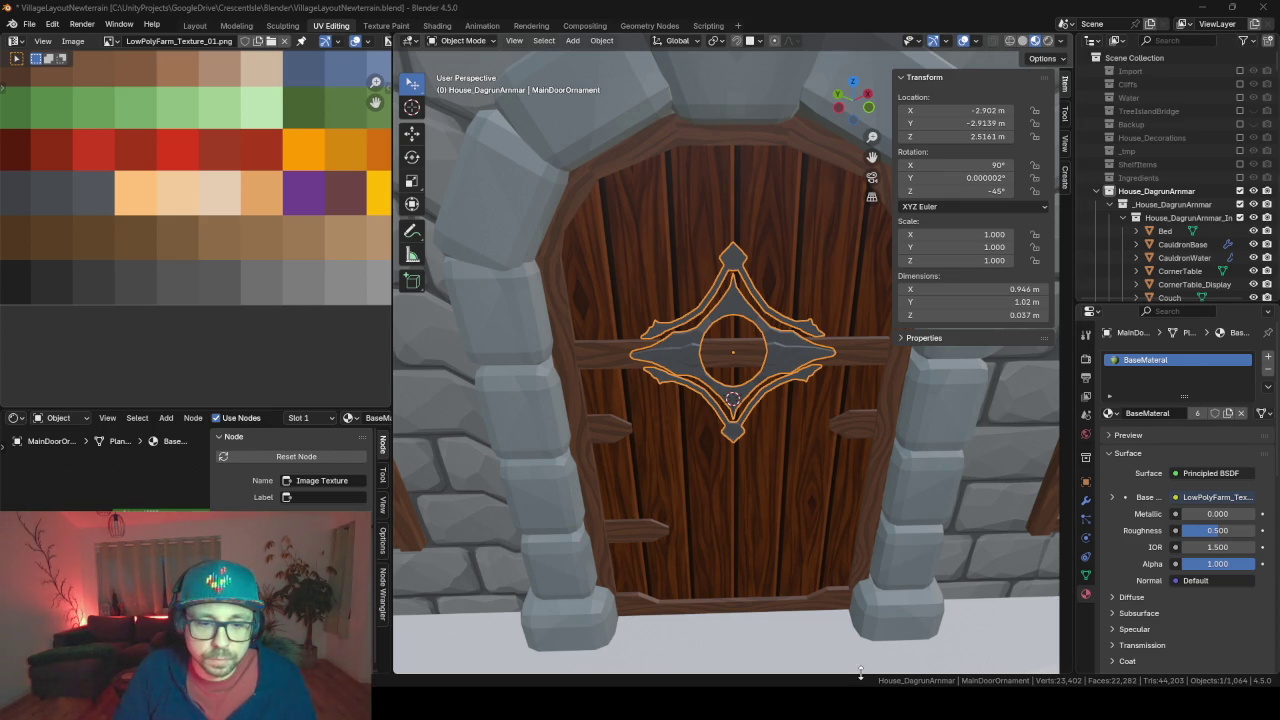
pyautogui.hotkey('alt', 'Tab')
pyautogui.scroll(-3, 646, 272)
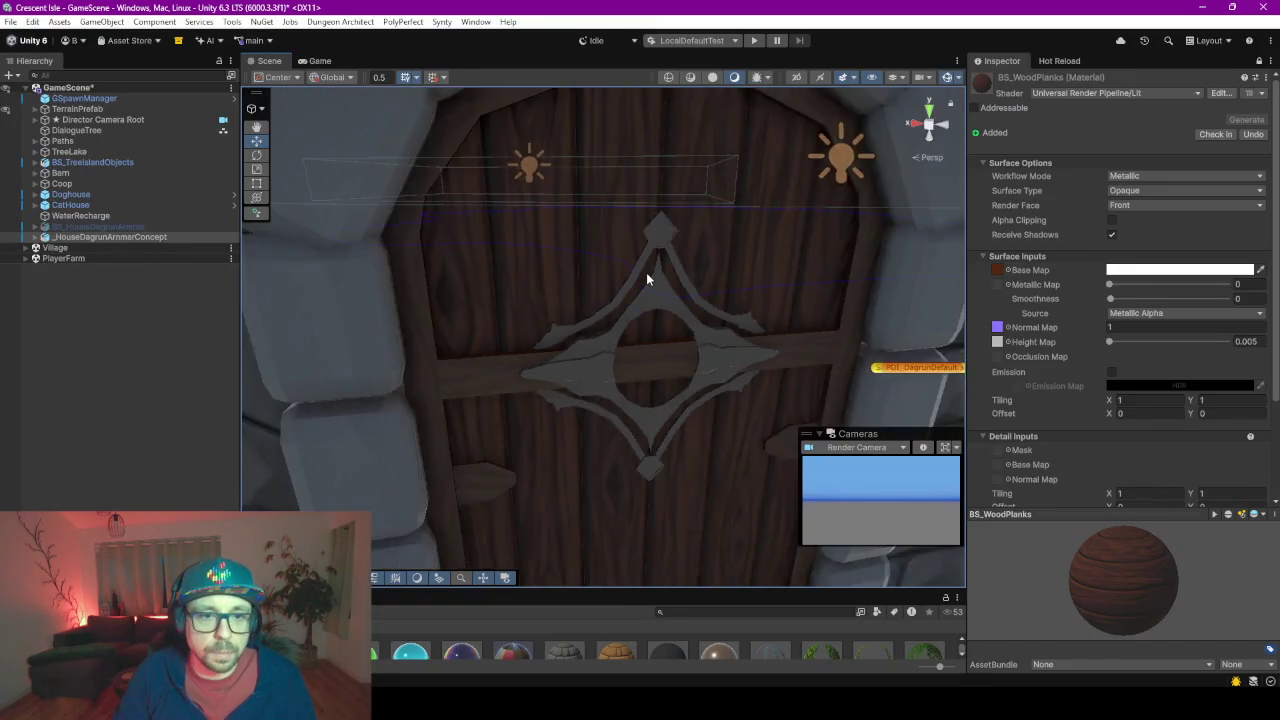
pyautogui.scroll(-3, 646, 272)
pyautogui.click(609, 430)
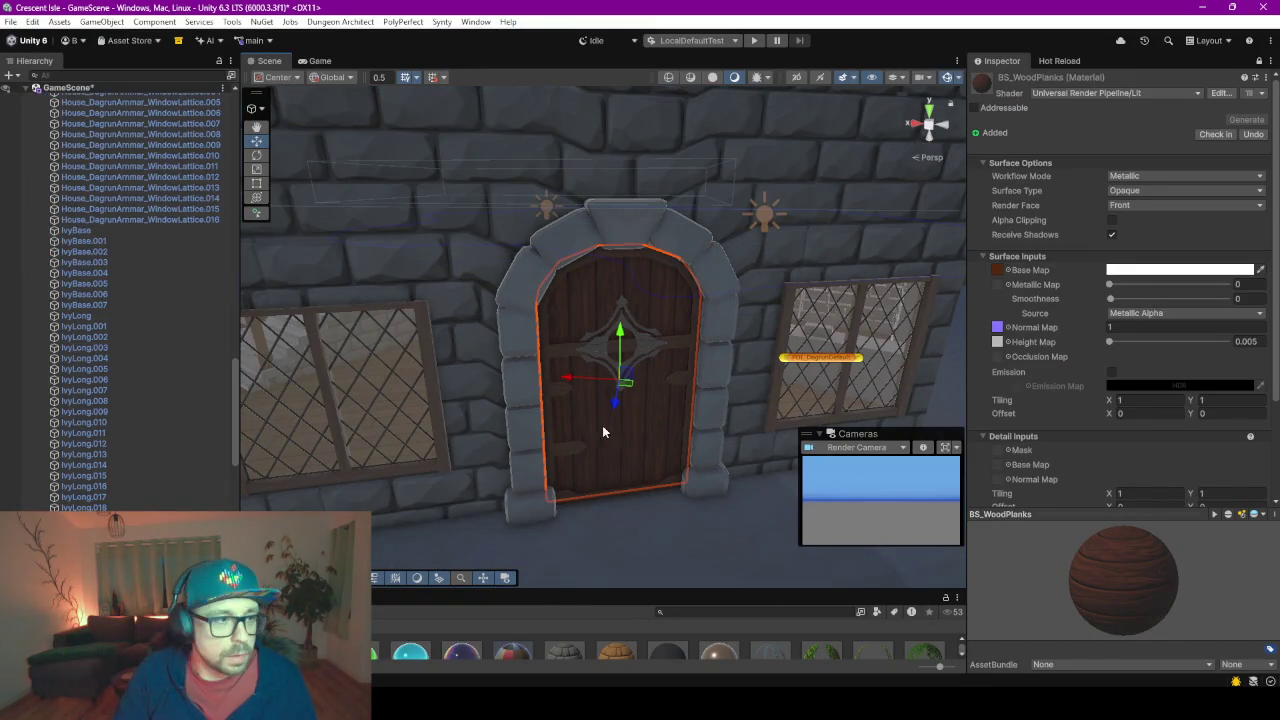
pyautogui.scroll(-5, 96, 367)
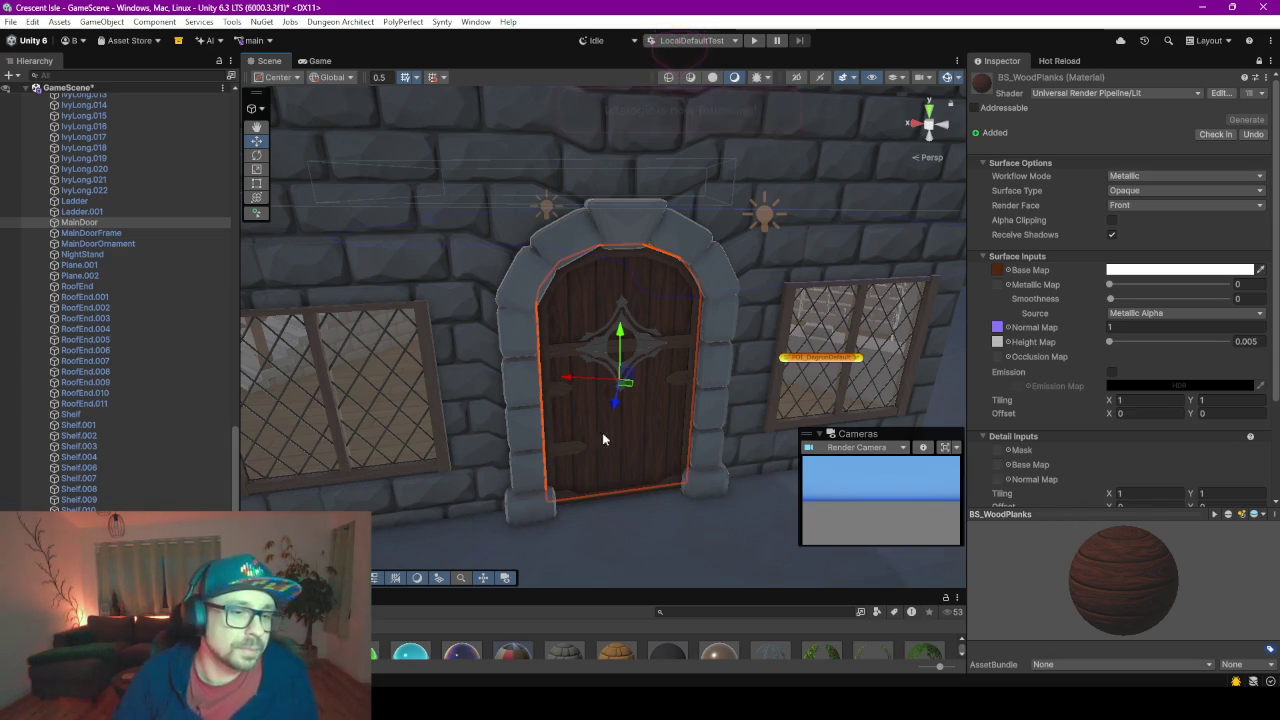
pyautogui.moveTo(714, 423); pyautogui.dragTo(710, 371, button='middle')
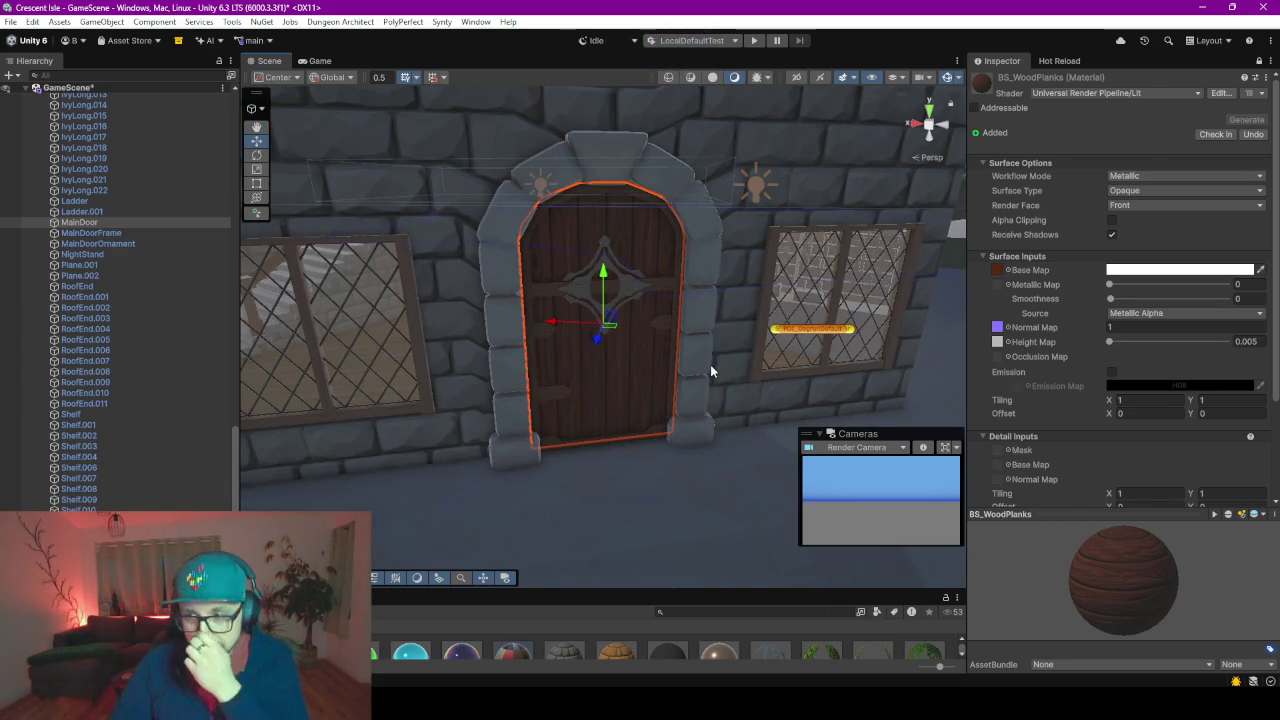
pyautogui.scroll(2, 644, 294)
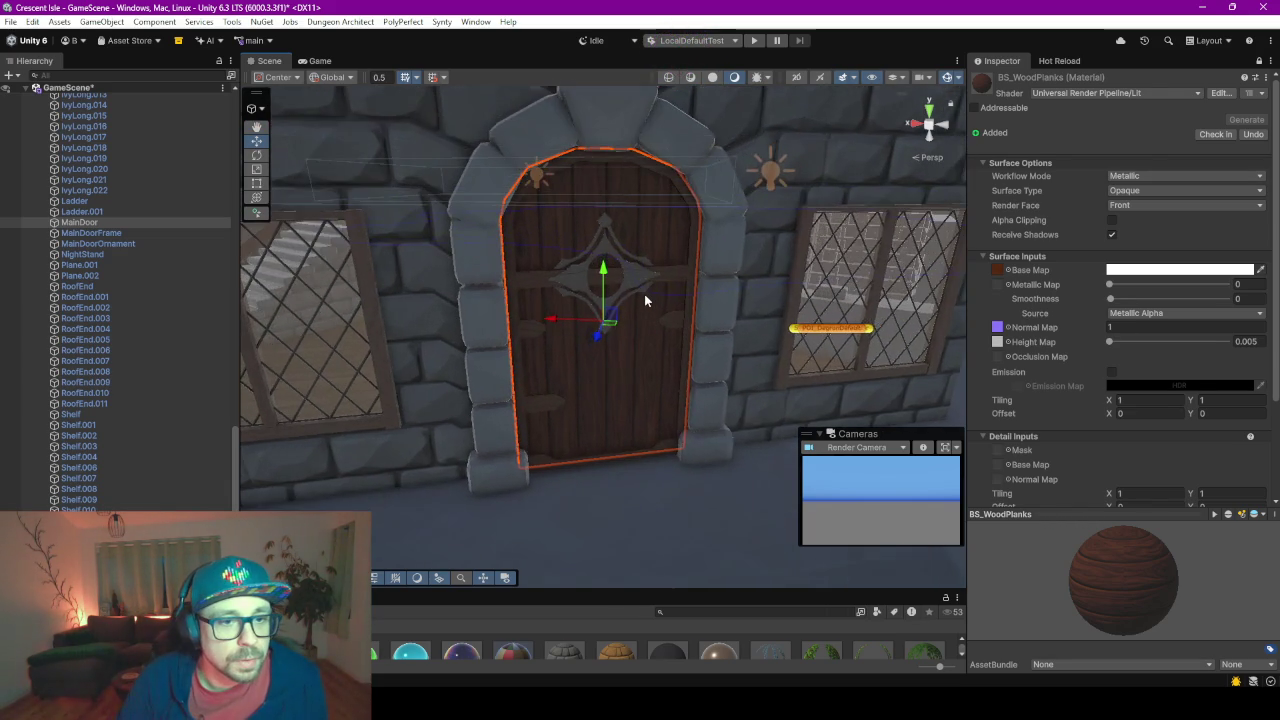
pyautogui.scroll(1, 644, 294)
pyautogui.scroll(-2, 690, 349)
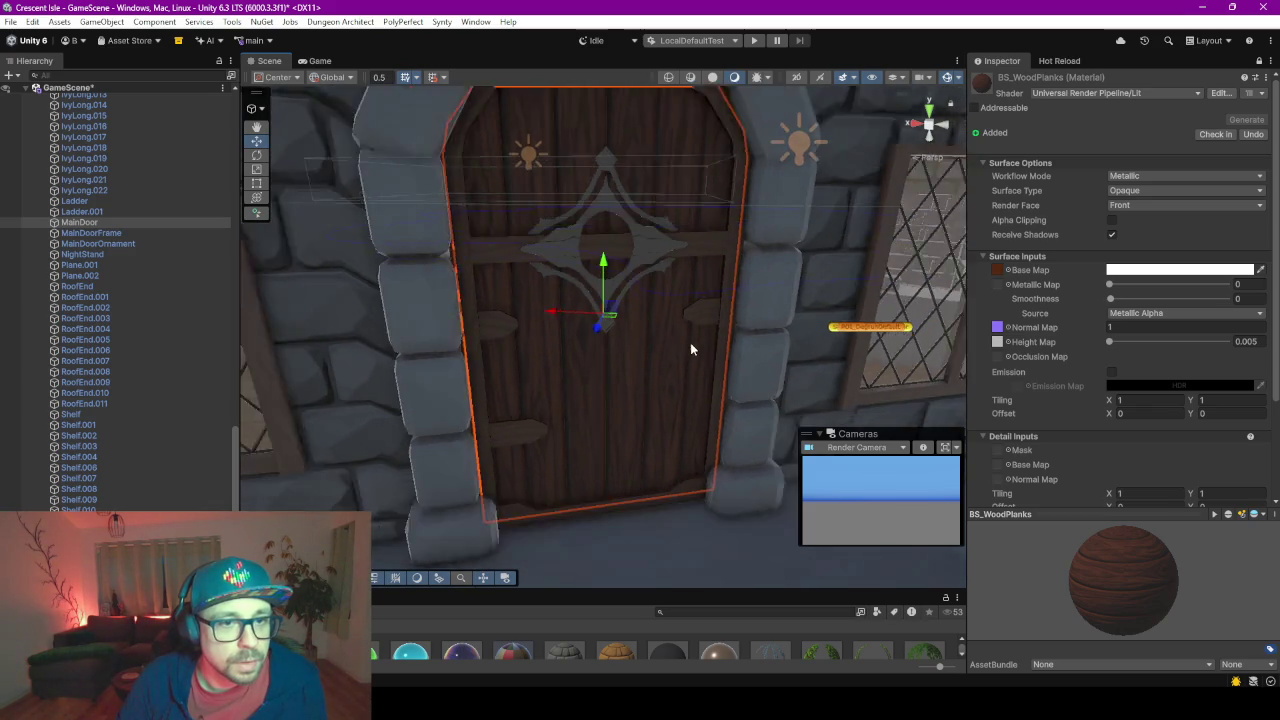
pyautogui.scroll(-1, 690, 349)
pyautogui.keyDown('shift'); pyautogui.click(95, 243); pyautogui.keyUp('shift')
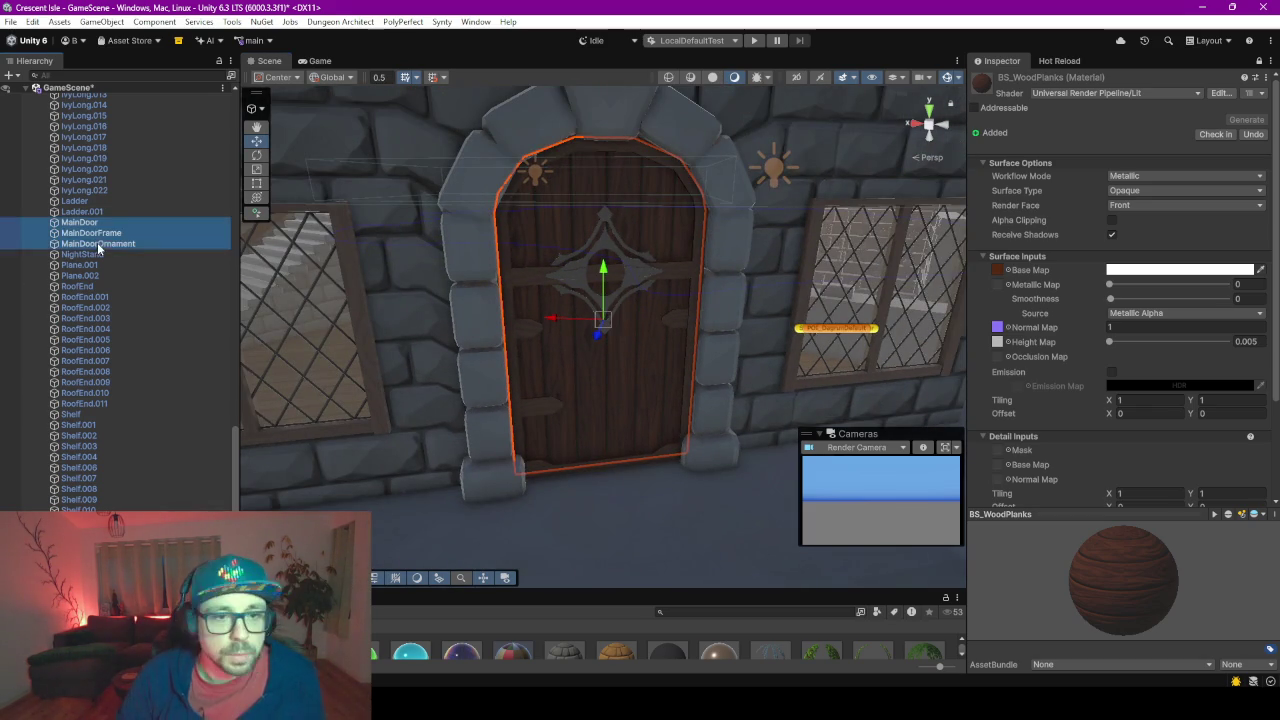
# Create an empty GameObject in the Hierarchy and rename it Door
pyautogui.rightClick(132, 243)
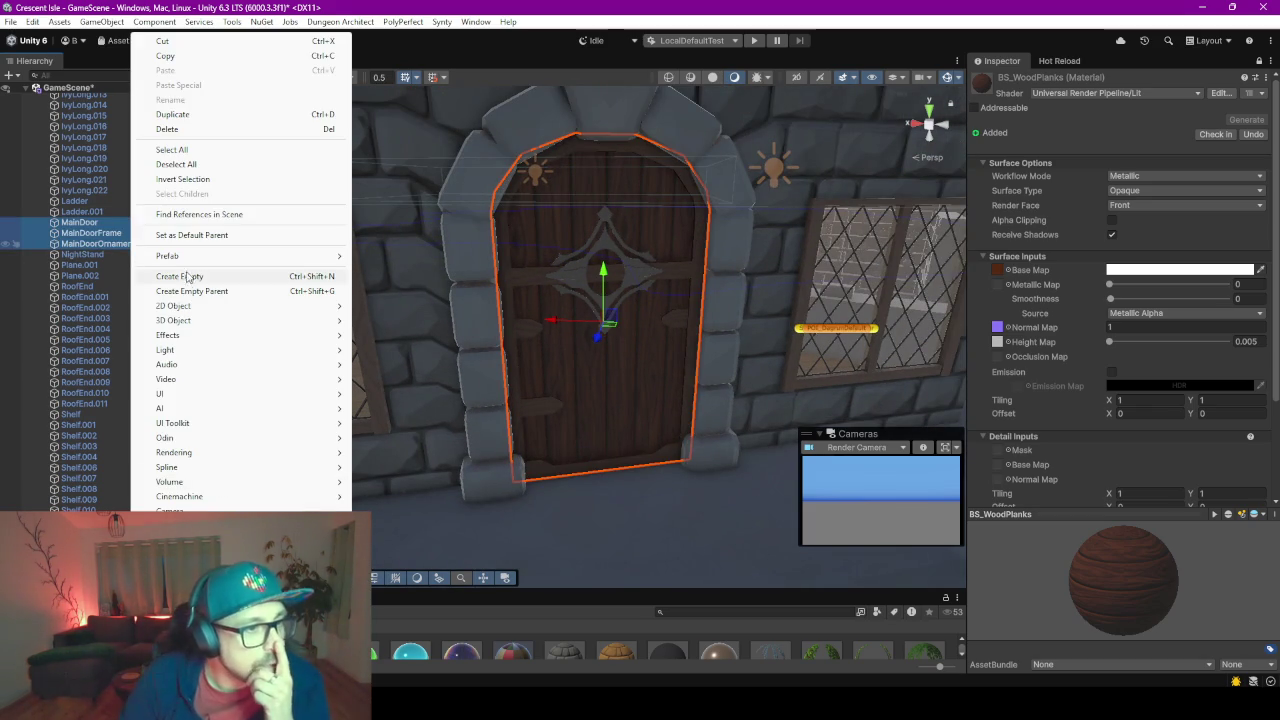
pyautogui.click(211, 295)
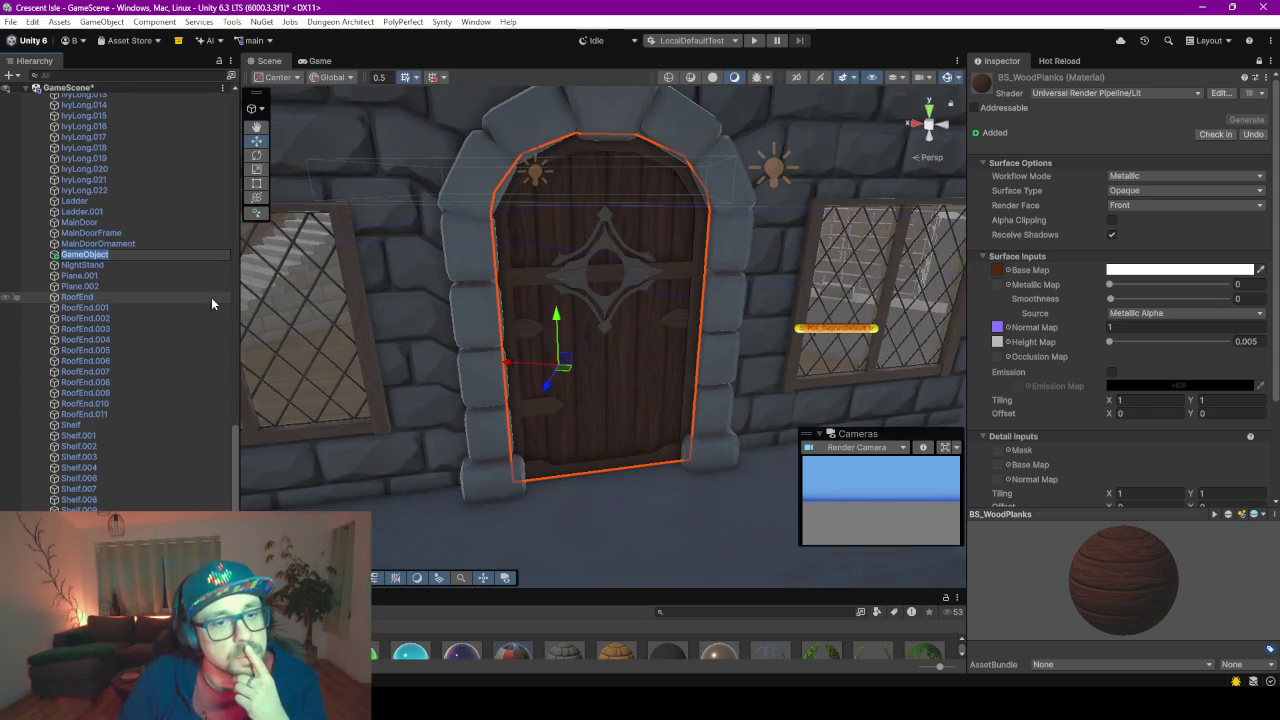
pyautogui.click(100, 244)
pyautogui.click(101, 256)
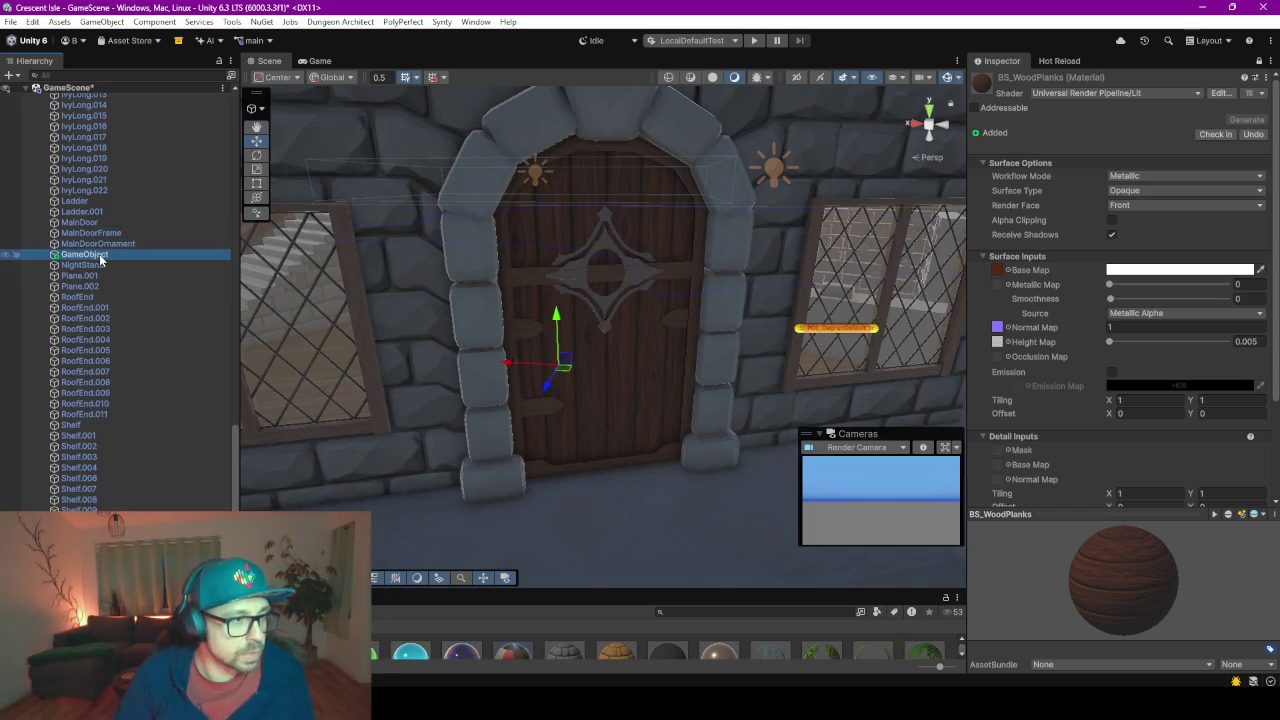
pyautogui.press('F2')
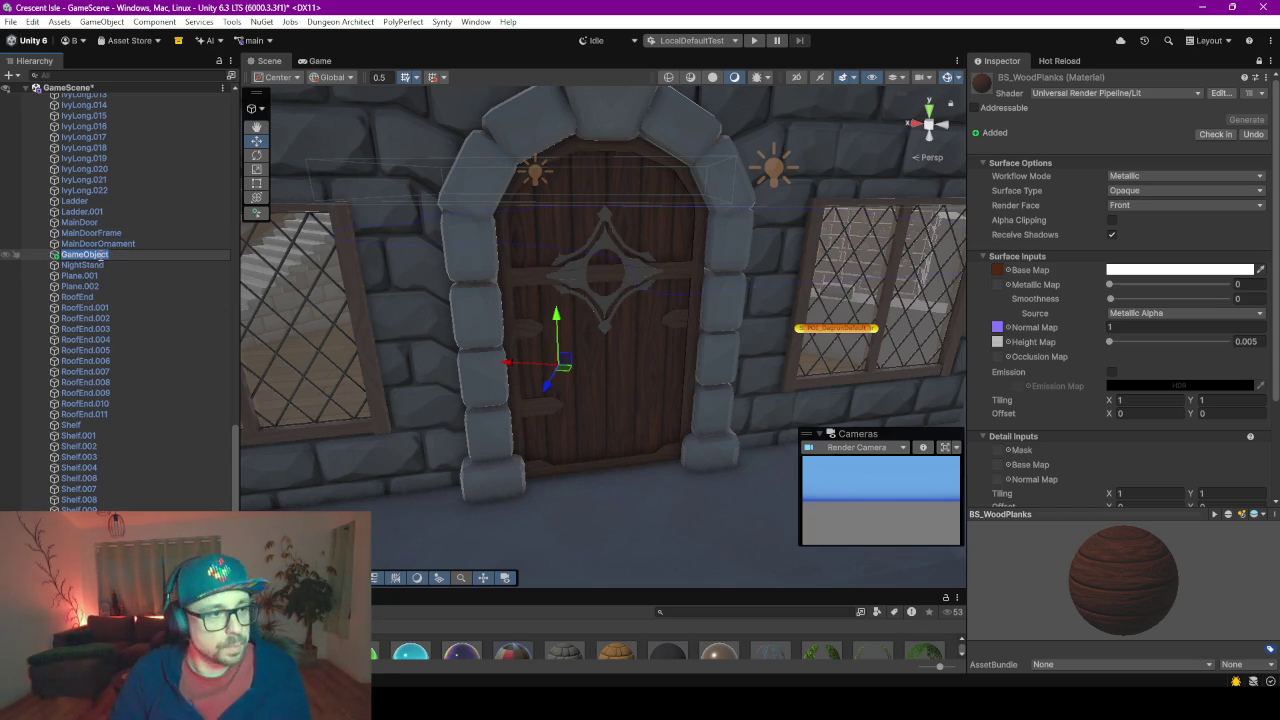
pyautogui.write('Door')
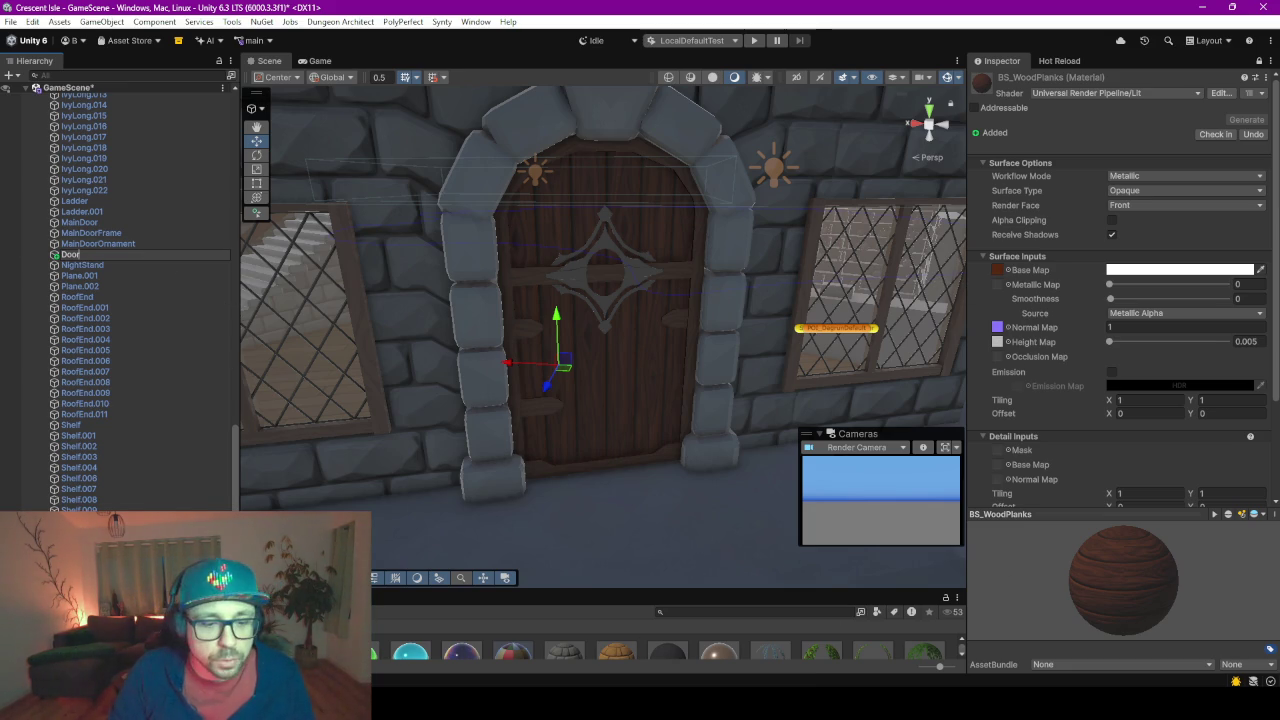
# Send 'sokoban' as a new ChatGPT chat prompt, then return to Unity
pyautogui.hotkey('alt', 'Tab')
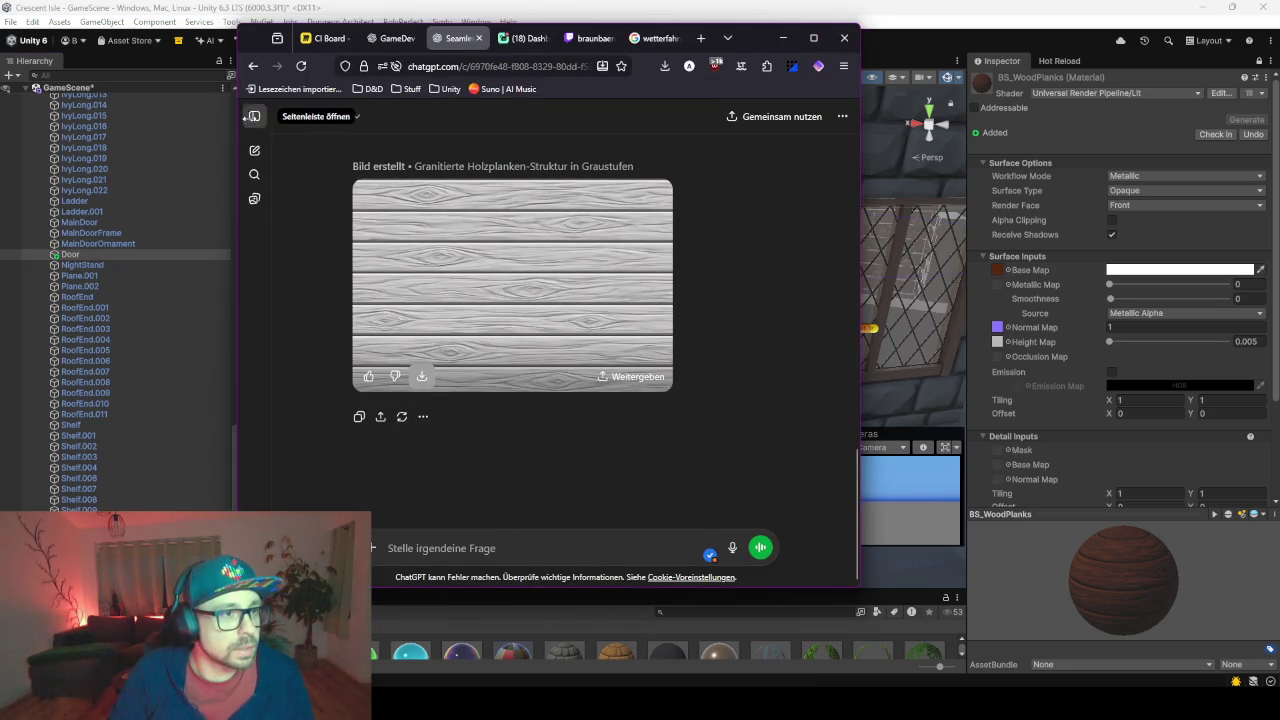
pyautogui.hotkey('ctrl', 'shift', 'o')
pyautogui.write('soko')
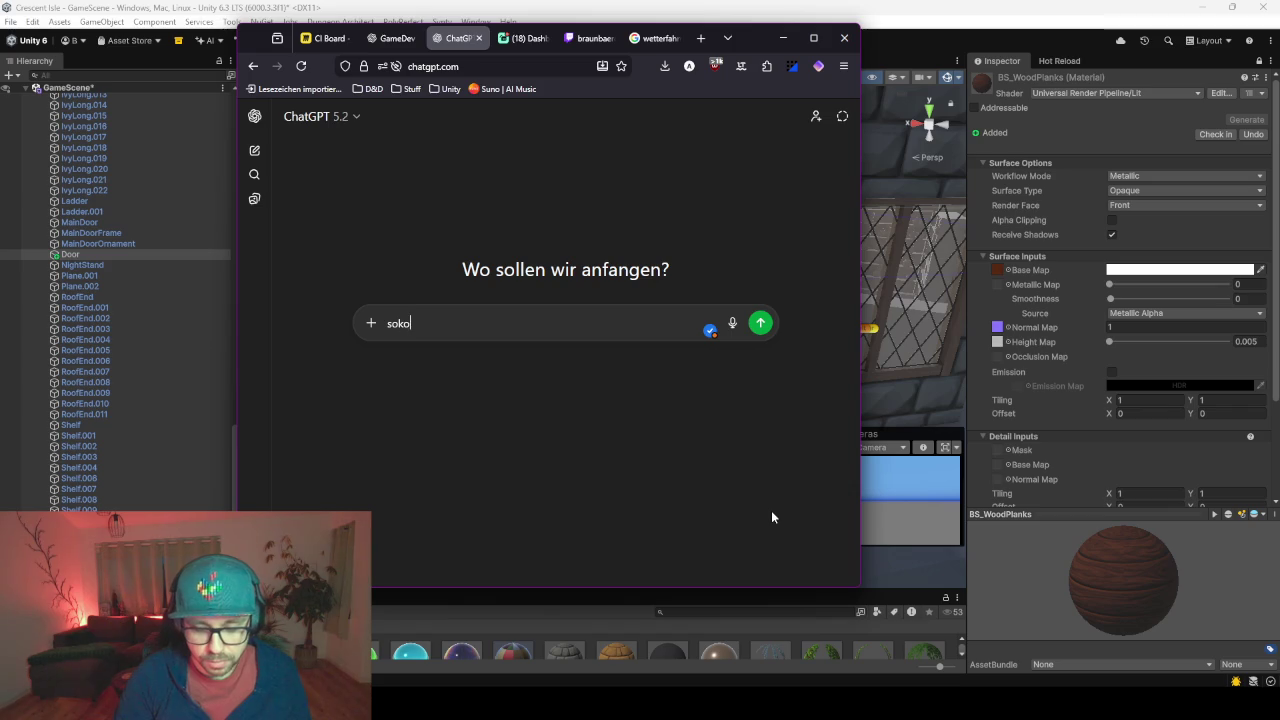
pyautogui.write('ban')
pyautogui.press('Return')
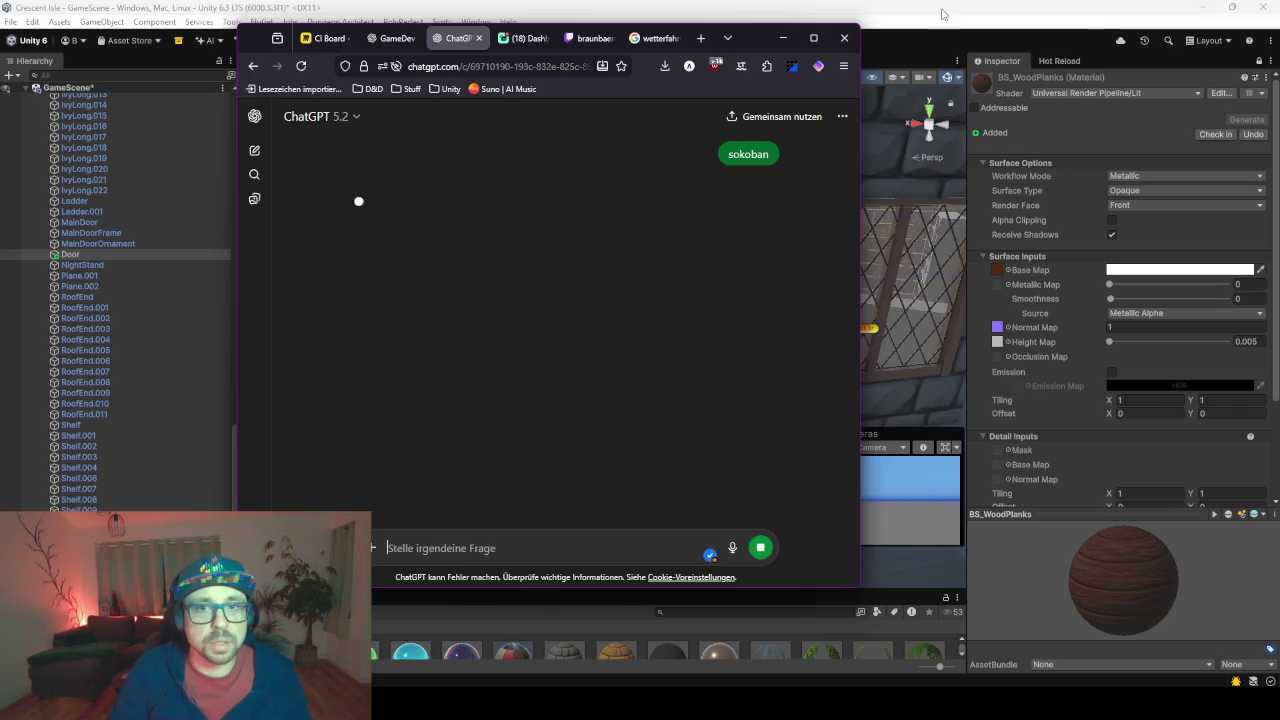
pyautogui.hotkey('alt', 'Tab')
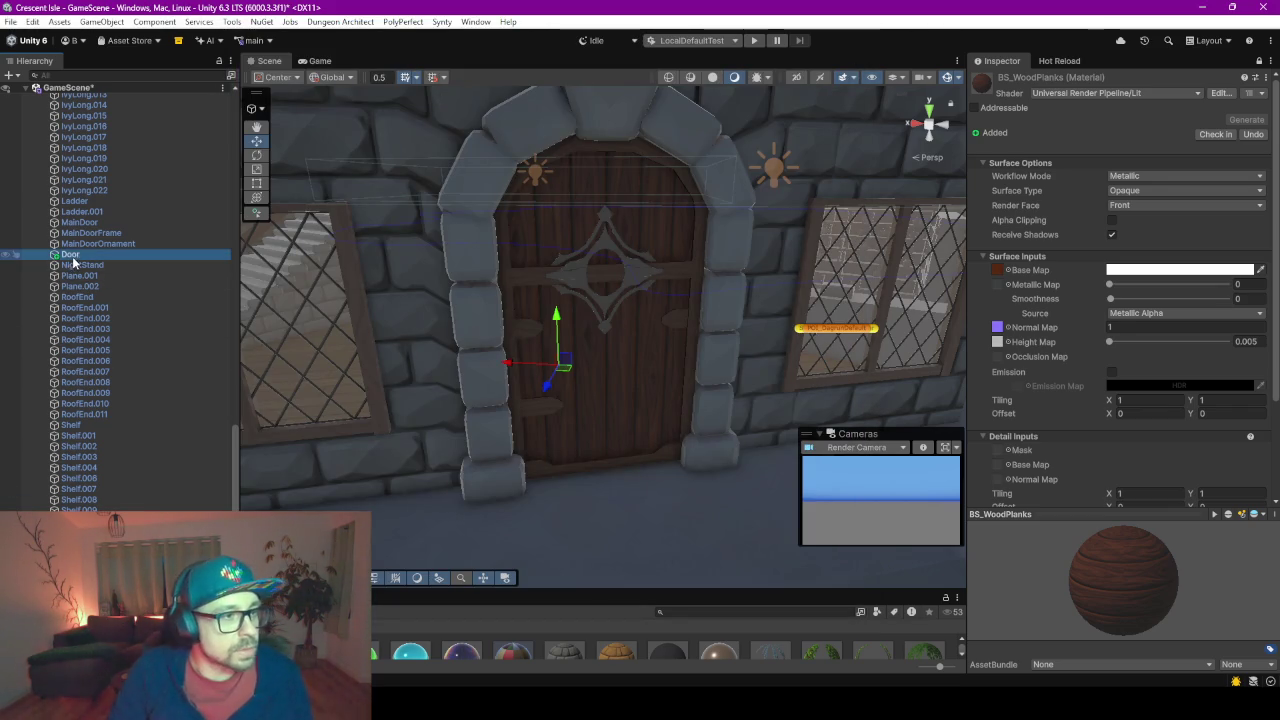
# Rename the empty to MainDoorHinge
pyautogui.write('MainDo')
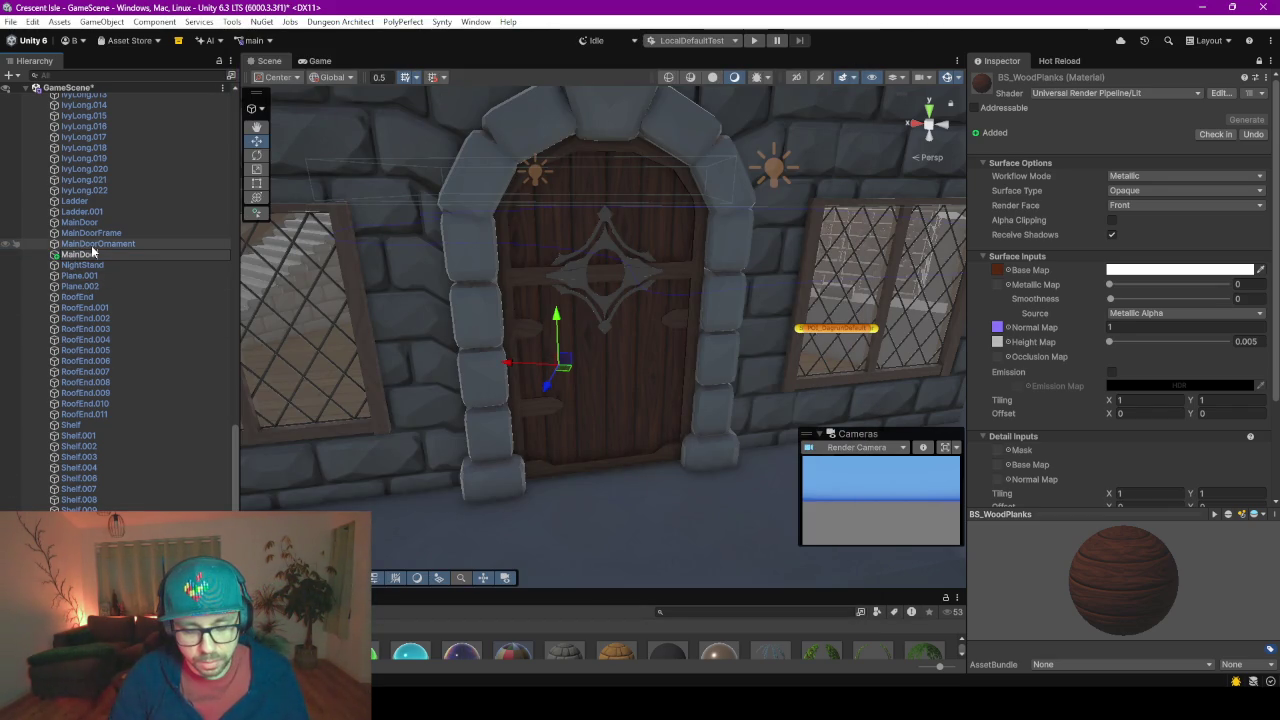
pyautogui.write('orHinge')
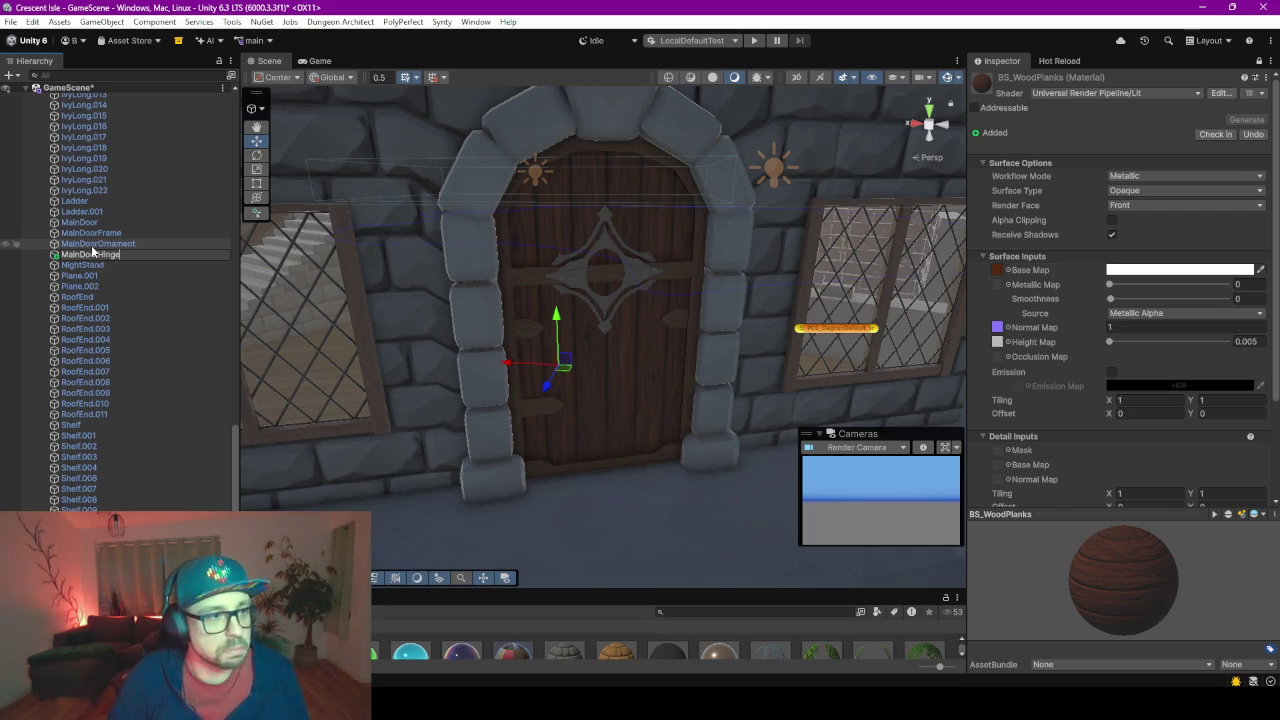
pyautogui.press('Return')
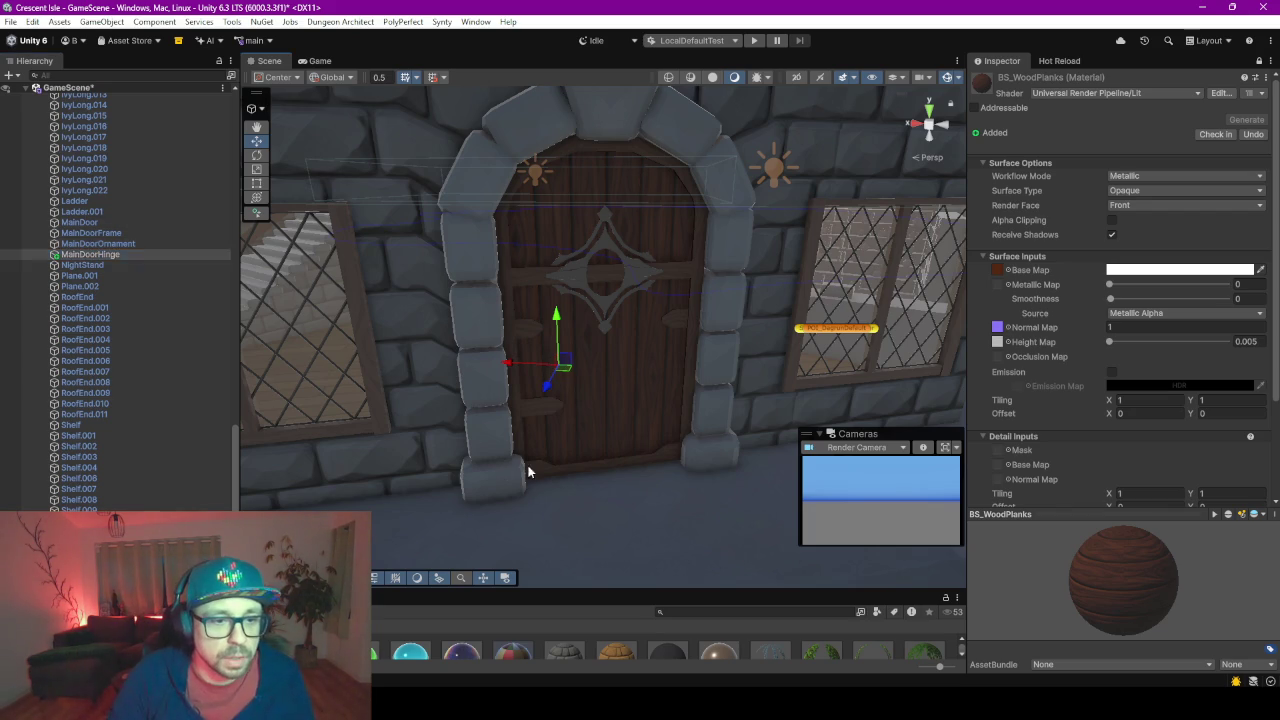
pyautogui.click(528, 464)
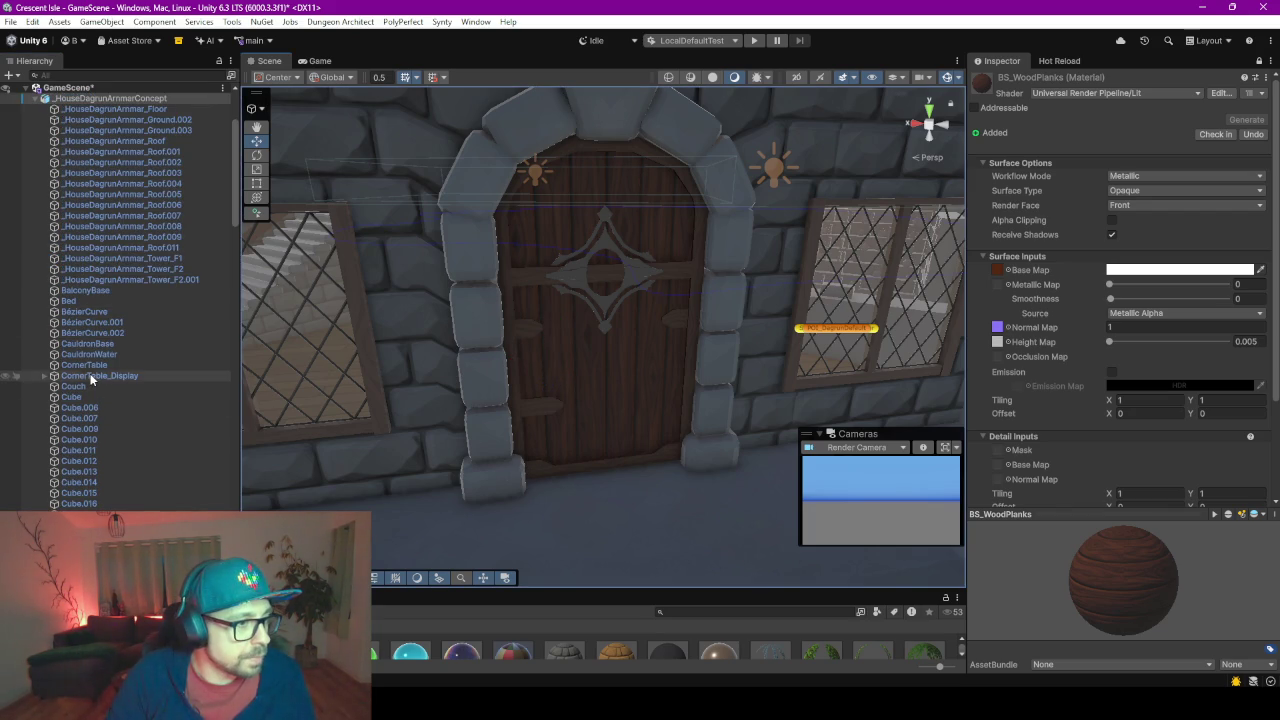
# Select MainDoorHinge and drag it down to the door's bottom corner
pyautogui.scroll(-5, 173, 312)
pyautogui.scroll(-3, 171, 309)
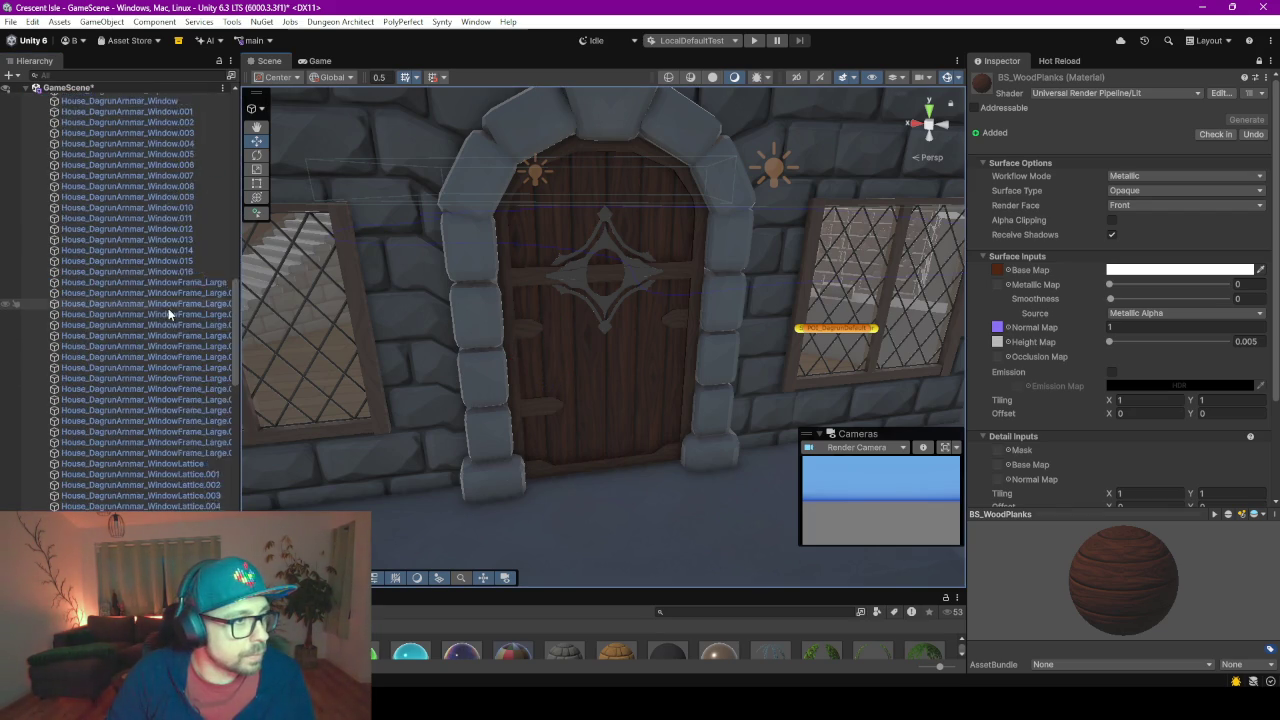
pyautogui.scroll(-3, 166, 303)
pyautogui.scroll(-3, 163, 297)
pyautogui.scroll(-3, 163, 297)
pyautogui.scroll(-8, 160, 300)
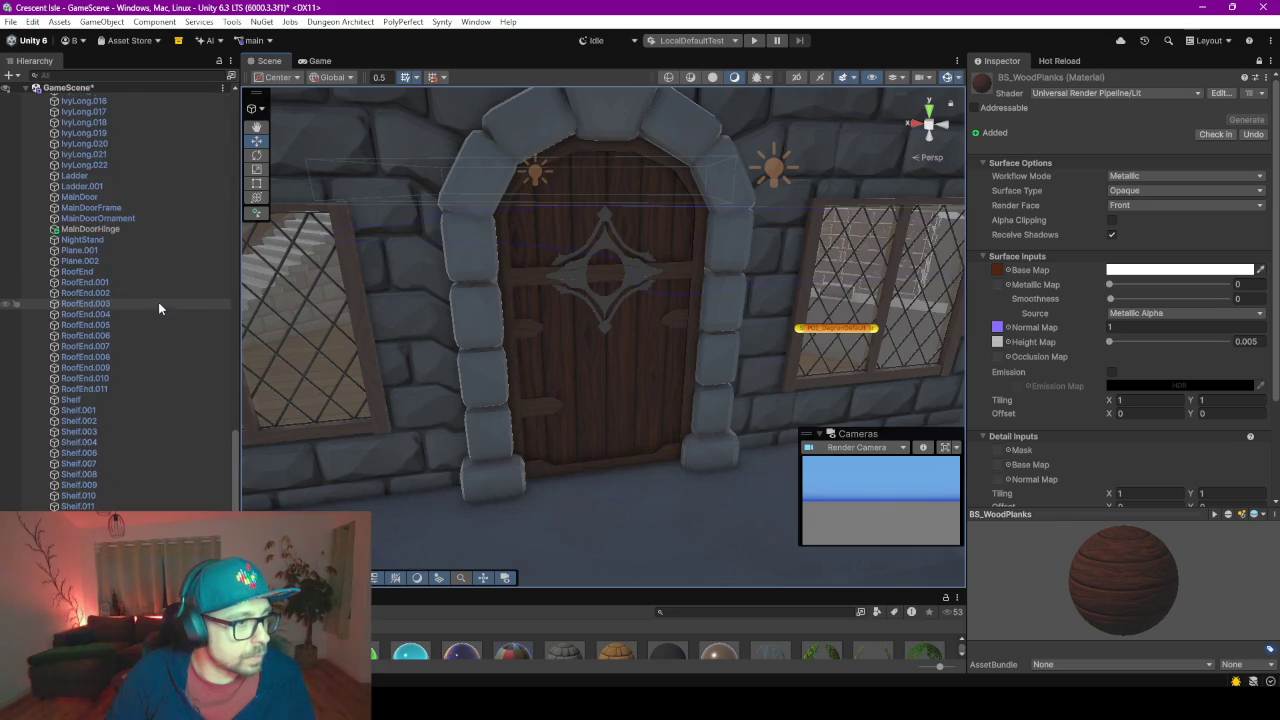
pyautogui.click(80, 240)
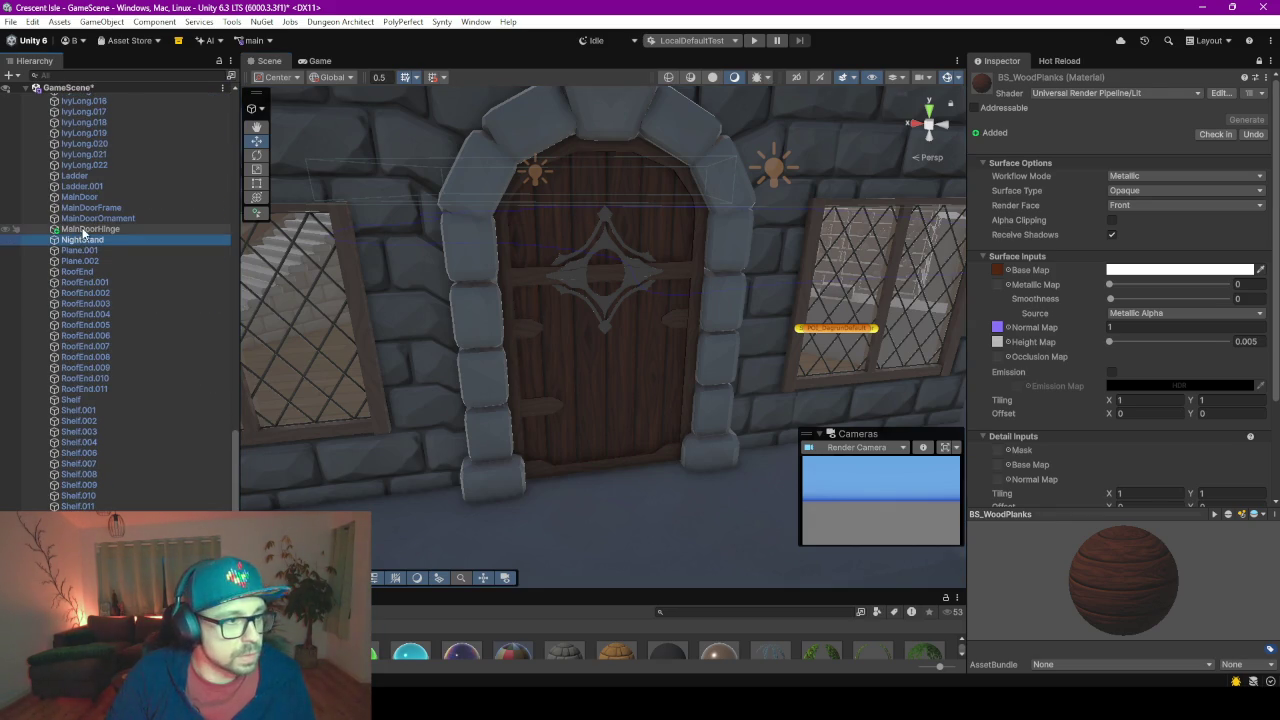
pyautogui.click(85, 229)
pyautogui.moveTo(600, 376)
pyautogui.mouseDown(button='middle')
pyautogui.moveTo(643, 351)
pyautogui.moveTo(629, 333)
pyautogui.mouseUp(button='middle')
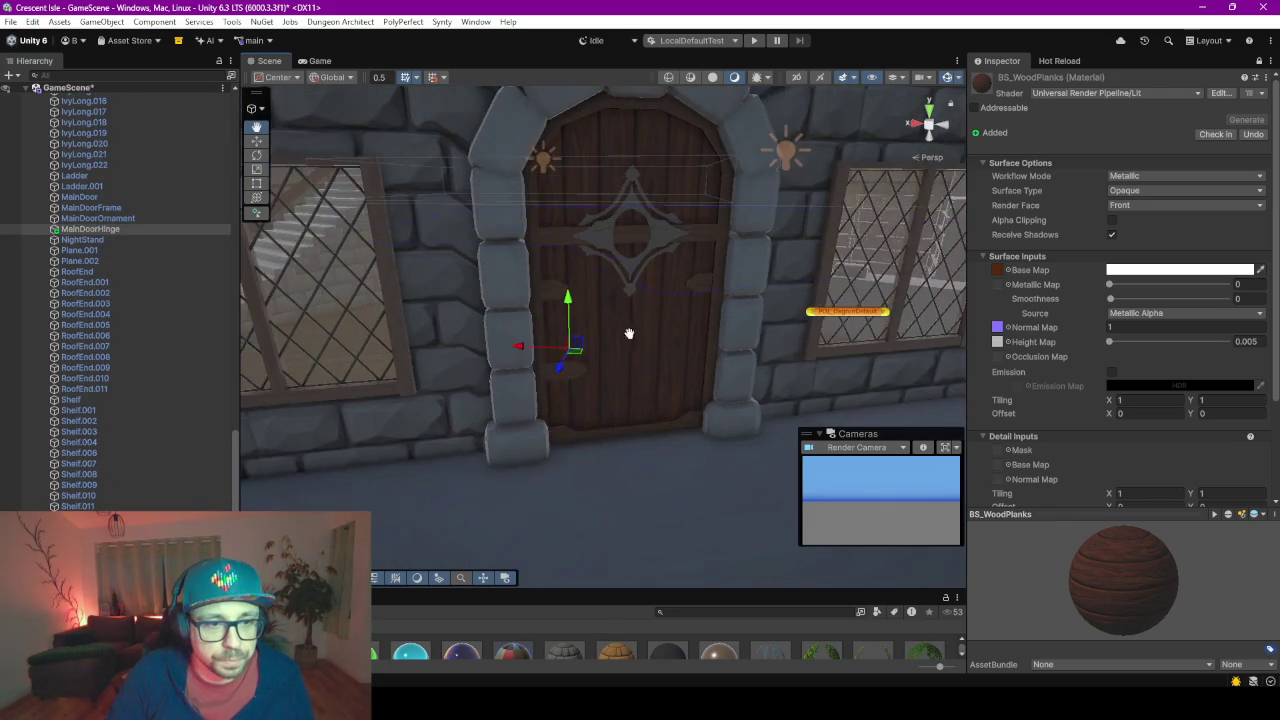
pyautogui.moveTo(570, 352); pyautogui.dragTo(558, 442)
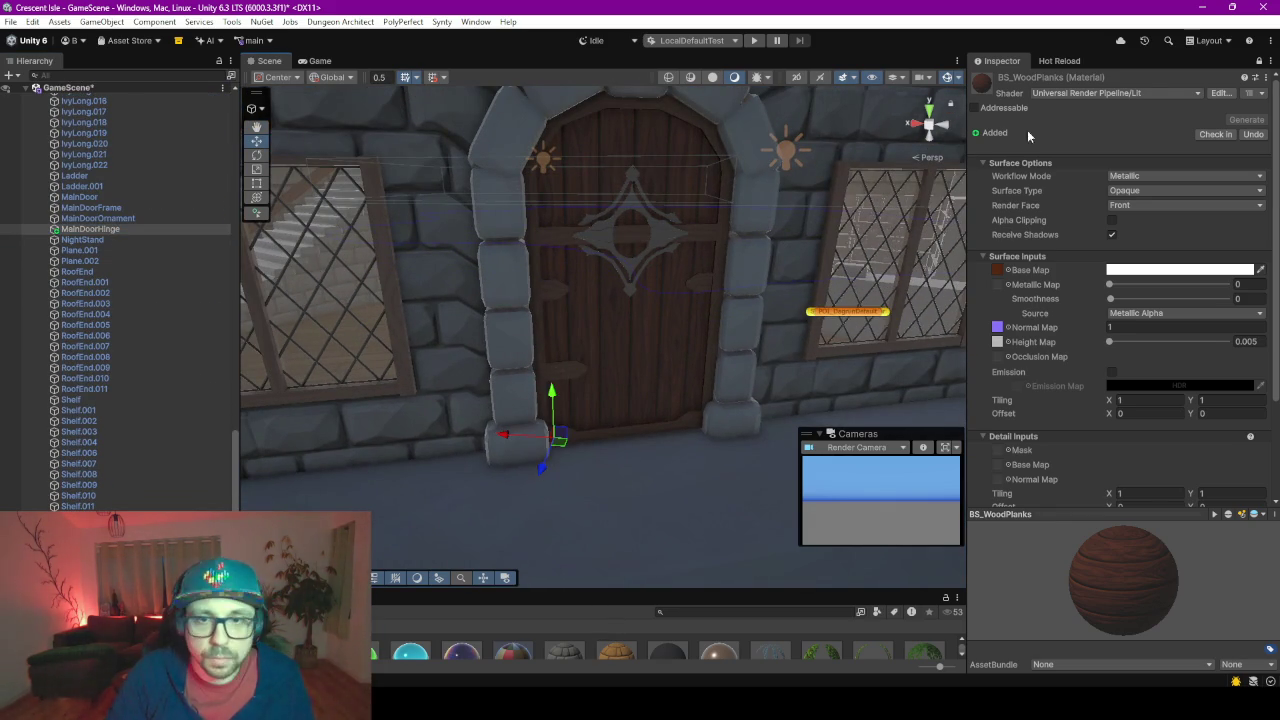
# Give MainDoorHinge a red label scene icon and frame it in the view
pyautogui.click(1259, 62)
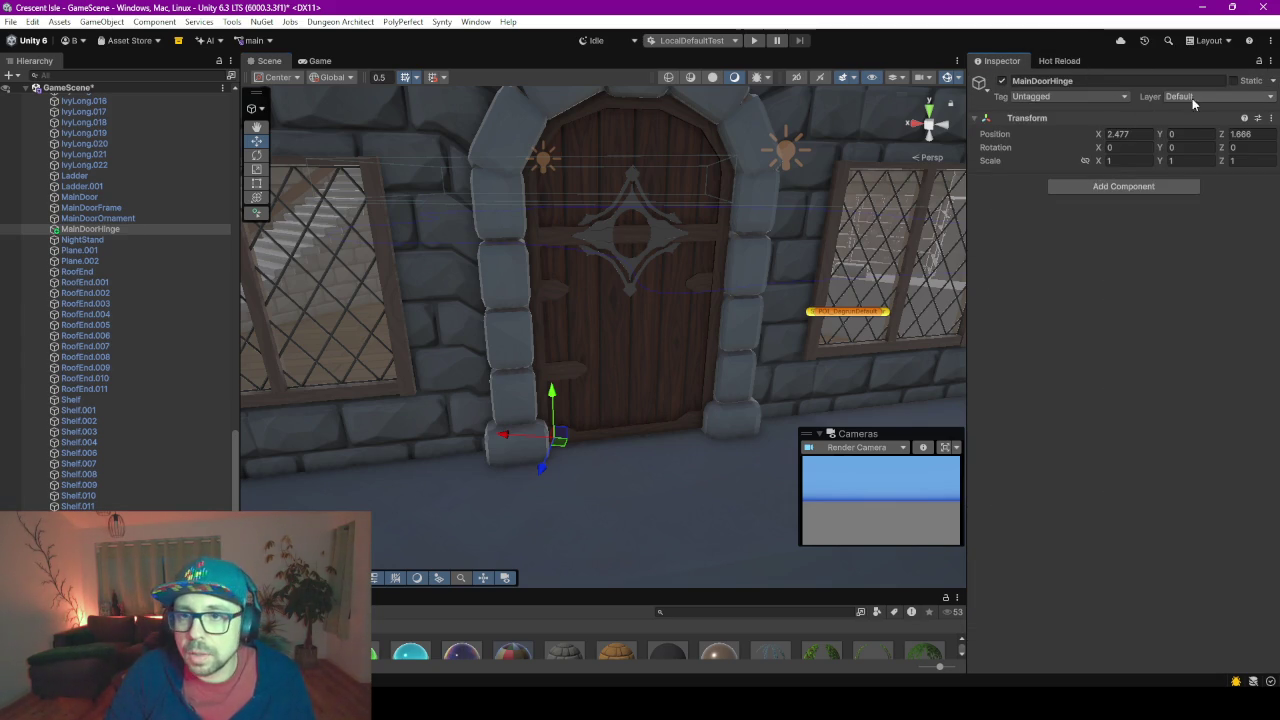
pyautogui.scroll(3, 560, 466)
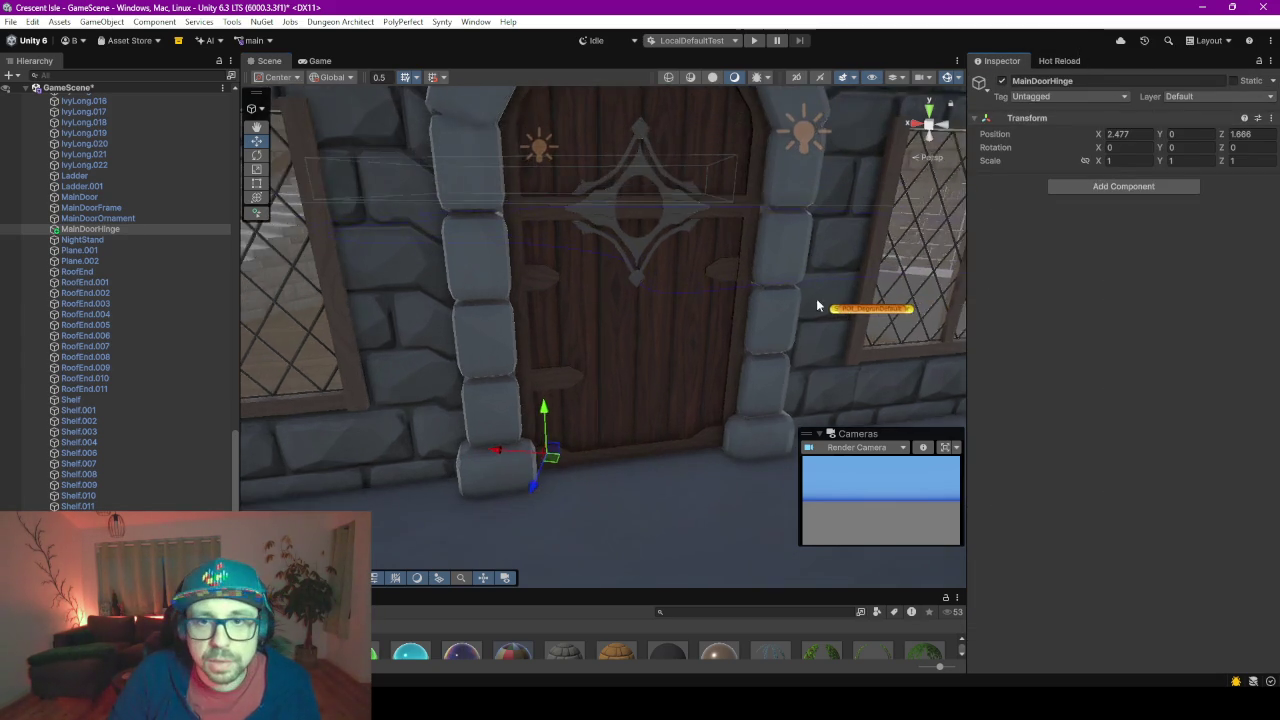
pyautogui.click(979, 83)
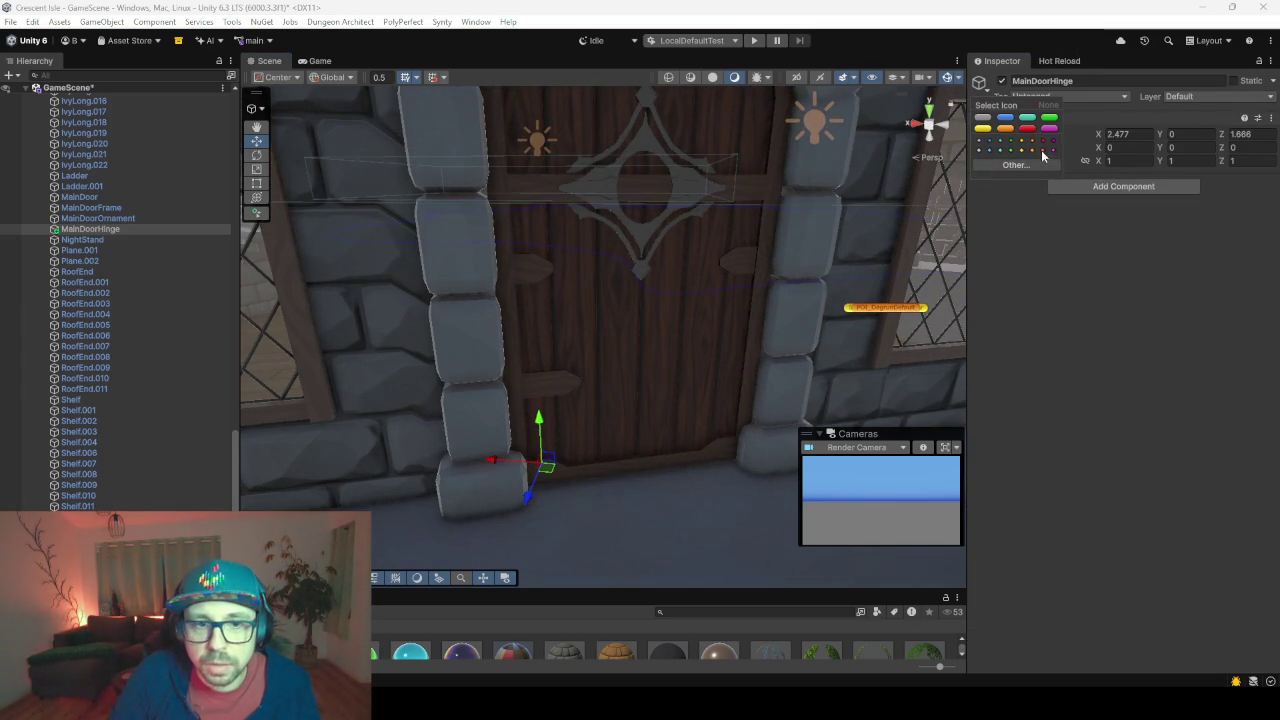
pyautogui.click(1042, 152)
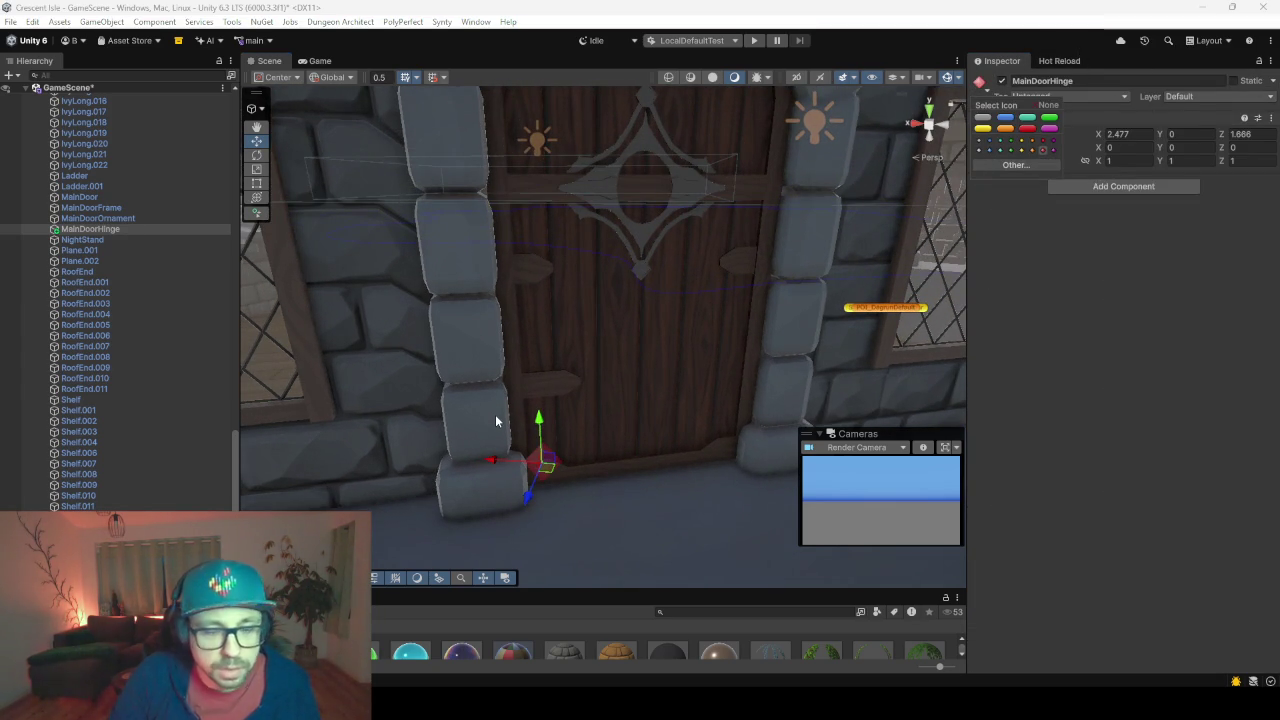
pyautogui.doubleClick(97, 228)
# Nudge MainDoorHinge onto the door's bottom corner, set Y rotation -45, then inspect MainDoorOrnament
pyautogui.press('f')
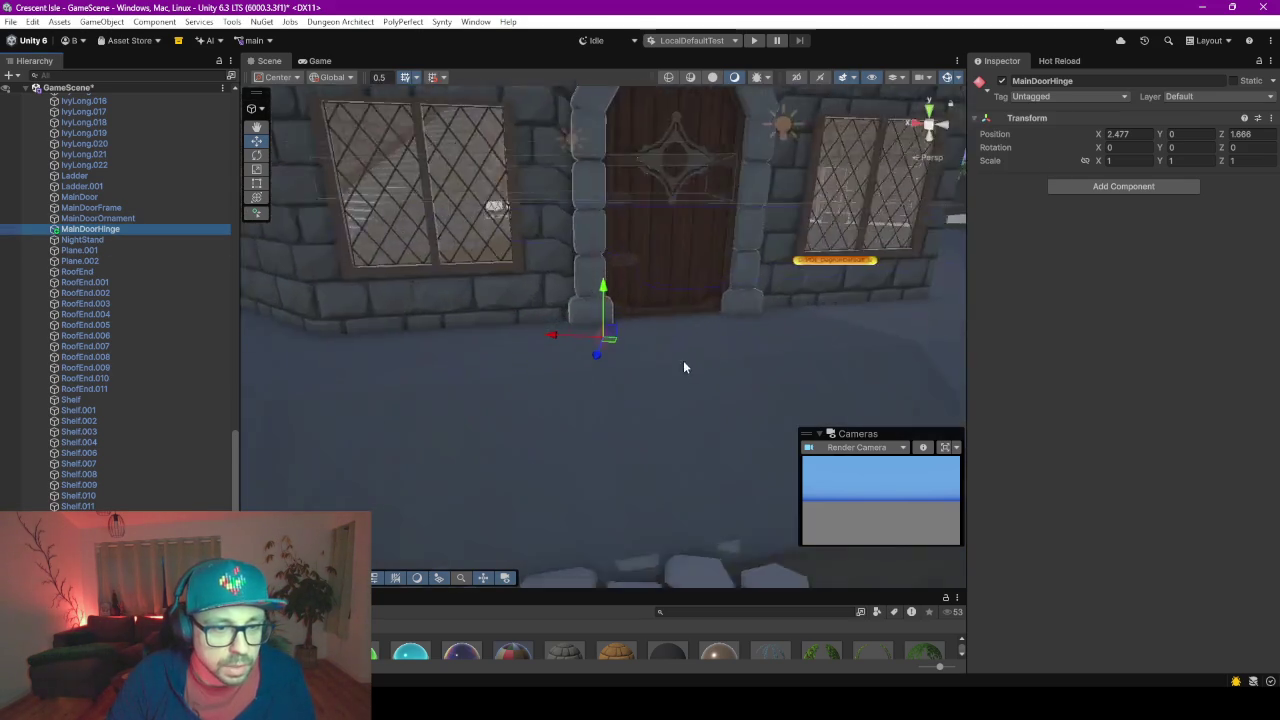
pyautogui.keyDown('alt'); pyautogui.moveTo(770, 290); pyautogui.dragTo(590, 401); pyautogui.keyUp('alt')
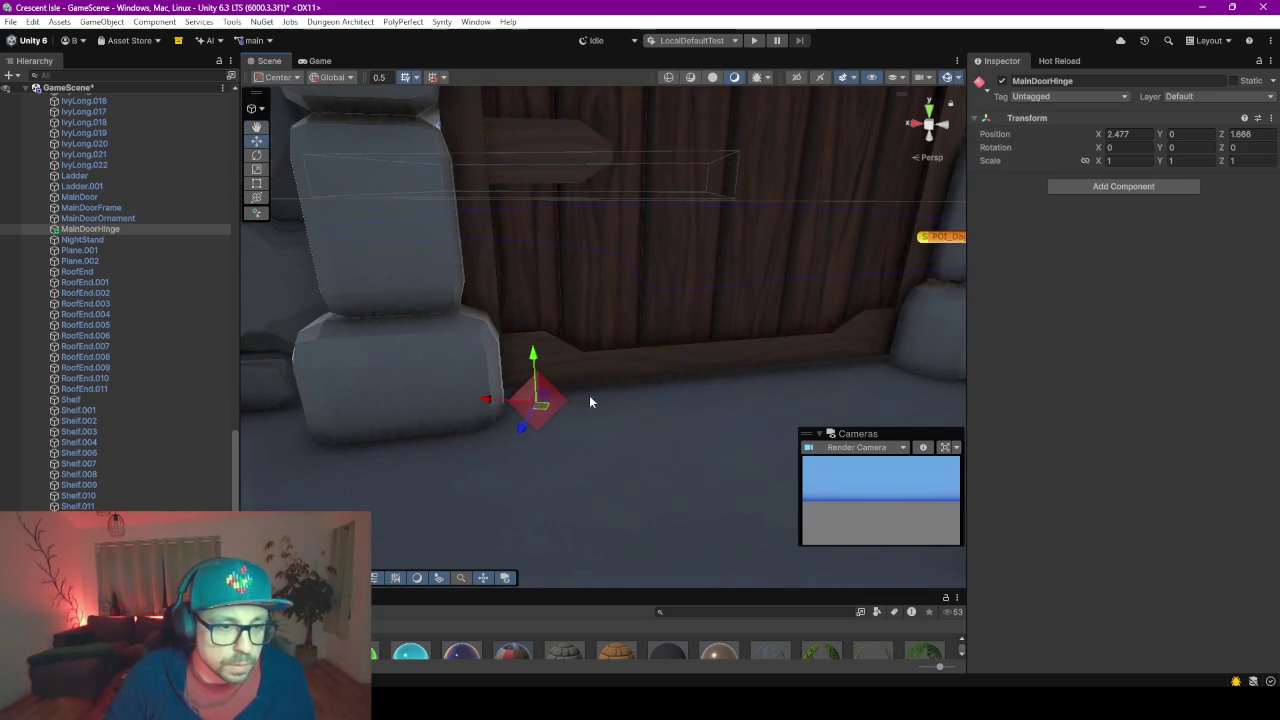
pyautogui.moveTo(551, 451); pyautogui.dragTo(519, 408)
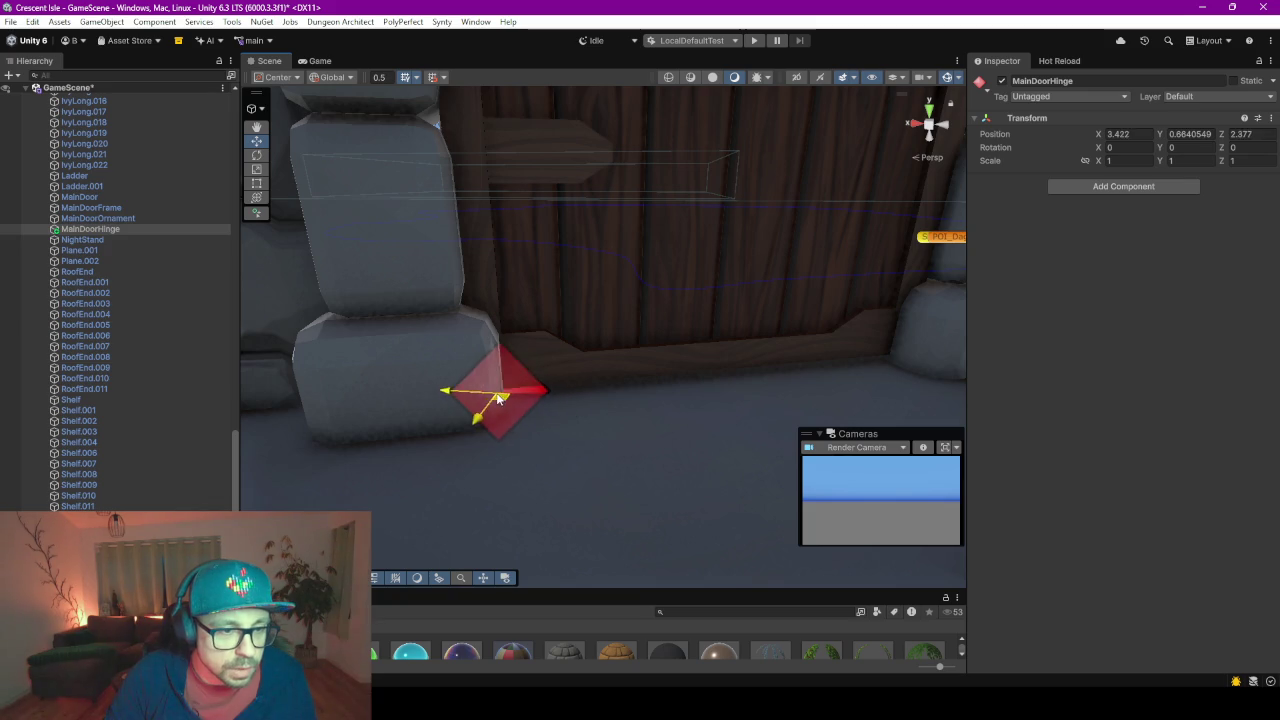
pyautogui.moveTo(518, 404)
pyautogui.mouseDown(button='middle')
pyautogui.moveTo(557, 426)
pyautogui.moveTo(400, 408)
pyautogui.moveTo(737, 346)
pyautogui.moveTo(588, 336)
pyautogui.moveTo(677, 346)
pyautogui.moveTo(457, 354)
pyautogui.moveTo(606, 343)
pyautogui.moveTo(460, 342)
pyautogui.moveTo(552, 343)
pyautogui.mouseUp(button='middle')
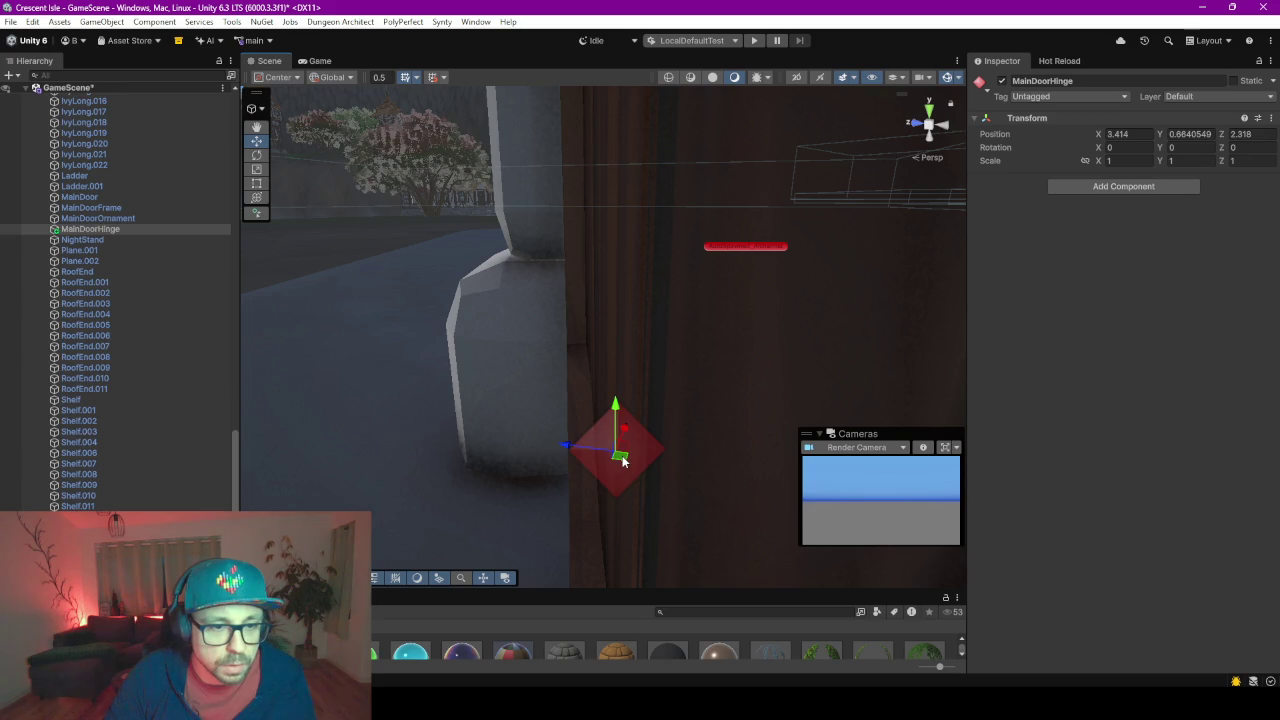
pyautogui.moveTo(622, 460); pyautogui.dragTo(571, 452)
pyautogui.moveTo(571, 452)
pyautogui.mouseDown(button='middle')
pyautogui.moveTo(502, 392)
pyautogui.moveTo(624, 401)
pyautogui.moveTo(717, 369)
pyautogui.moveTo(620, 311)
pyautogui.moveTo(757, 371)
pyautogui.moveTo(713, 340)
pyautogui.moveTo(543, 343)
pyautogui.moveTo(548, 398)
pyautogui.moveTo(591, 383)
pyautogui.moveTo(580, 420)
pyautogui.mouseUp(button='middle')
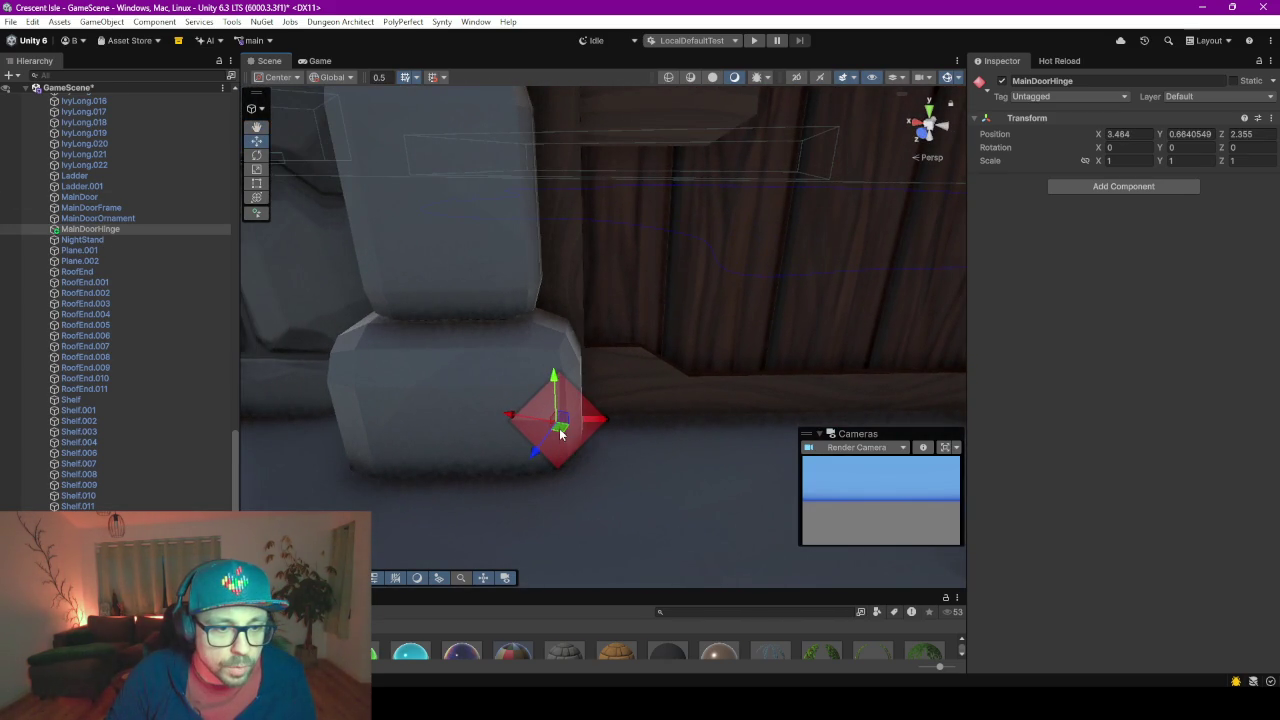
pyautogui.moveTo(561, 432); pyautogui.dragTo(551, 430)
pyautogui.write('-4')
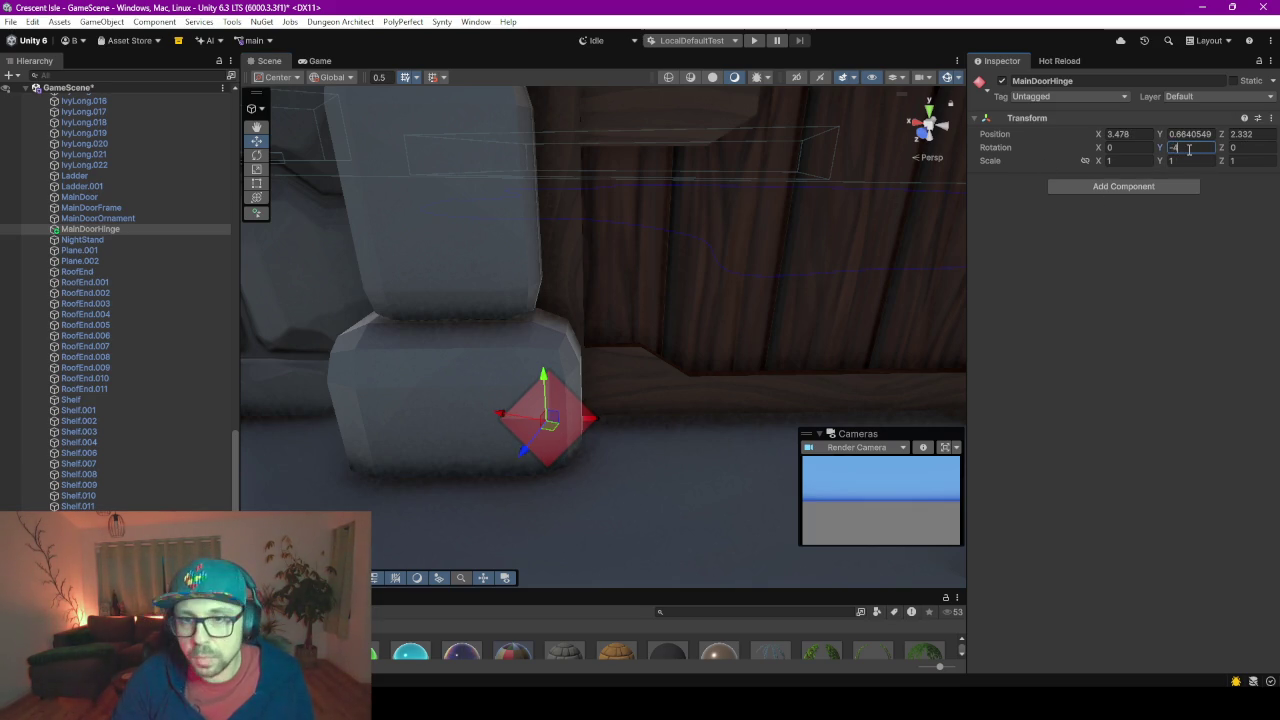
pyautogui.write('5')
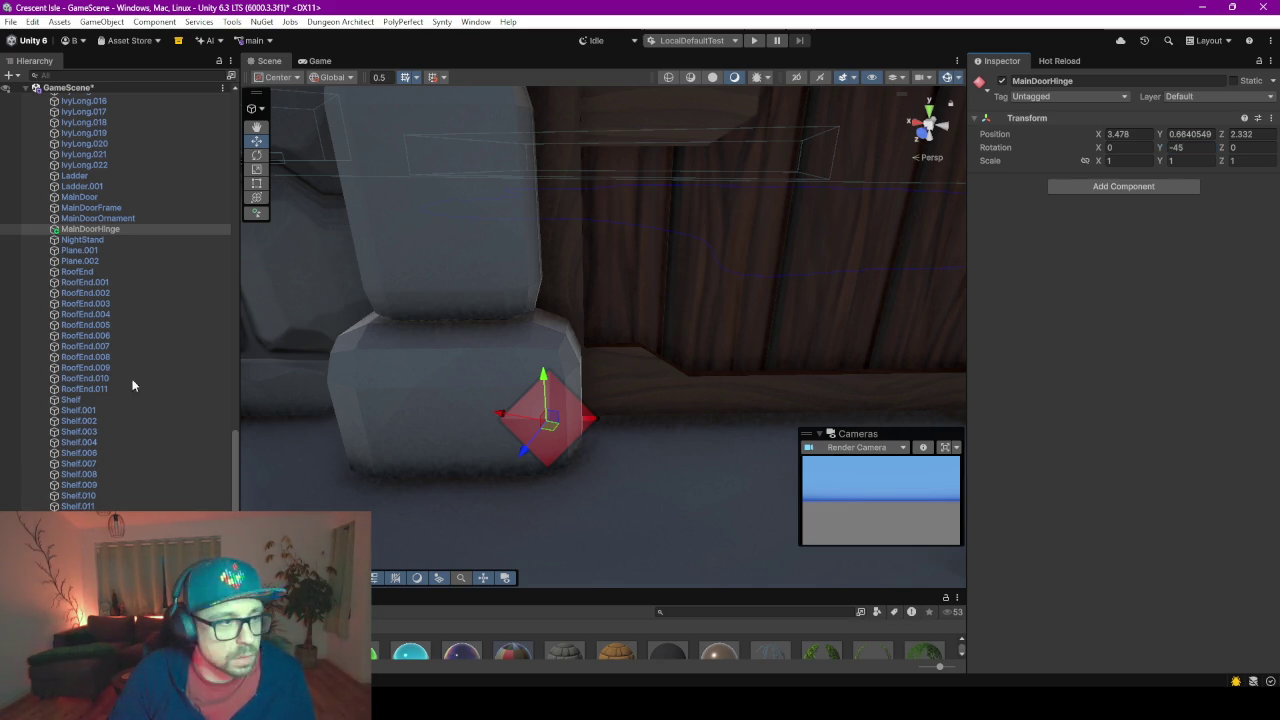
pyautogui.click(92, 218)
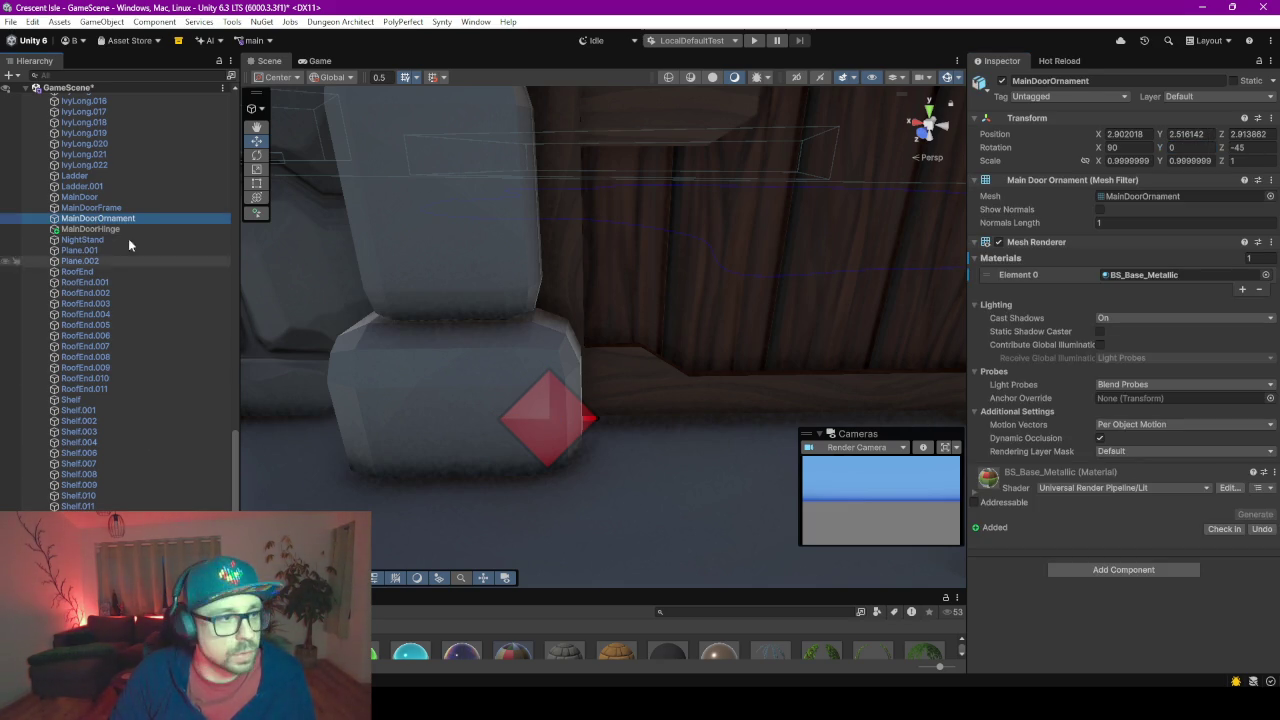
# Try dragging MainDoor, MainDoorFrame and MainDoorOrnament under MainDoorHinge, and dismiss the prefab error
pyautogui.click(100, 229)
pyautogui.scroll(-2, 752, 308)
pyautogui.scroll(-3, 752, 308)
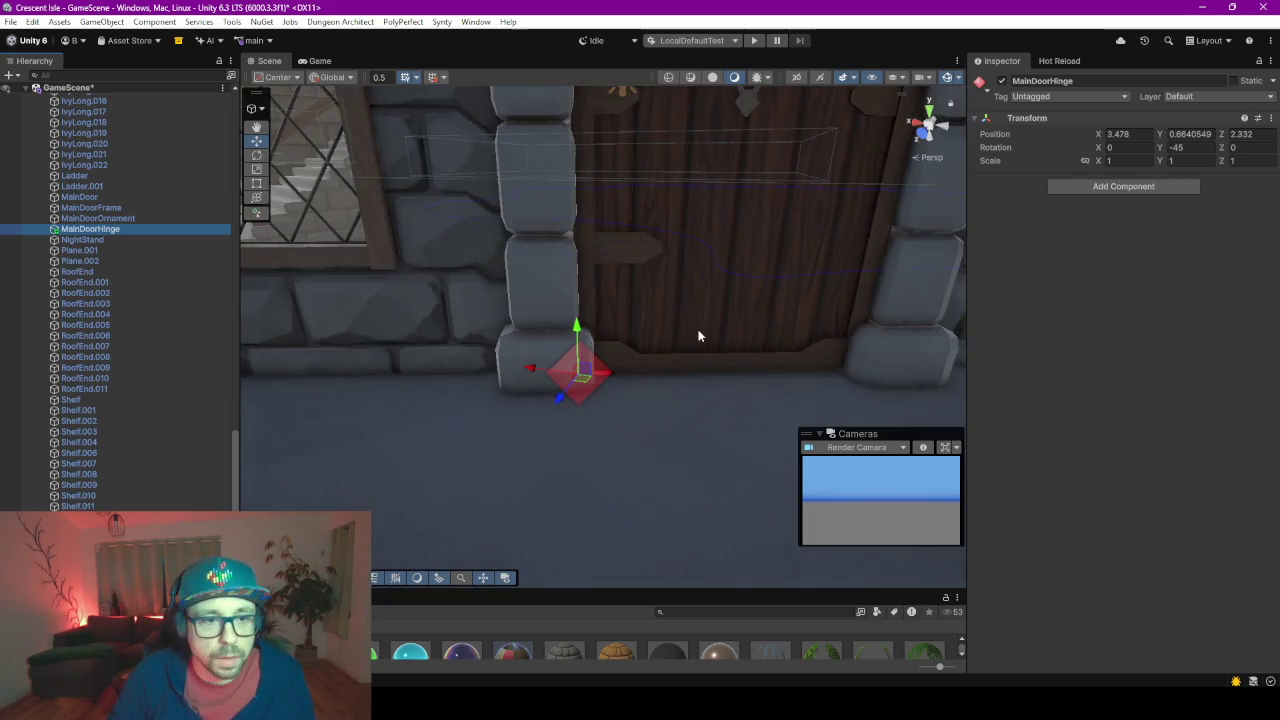
pyautogui.scroll(3, 692, 331)
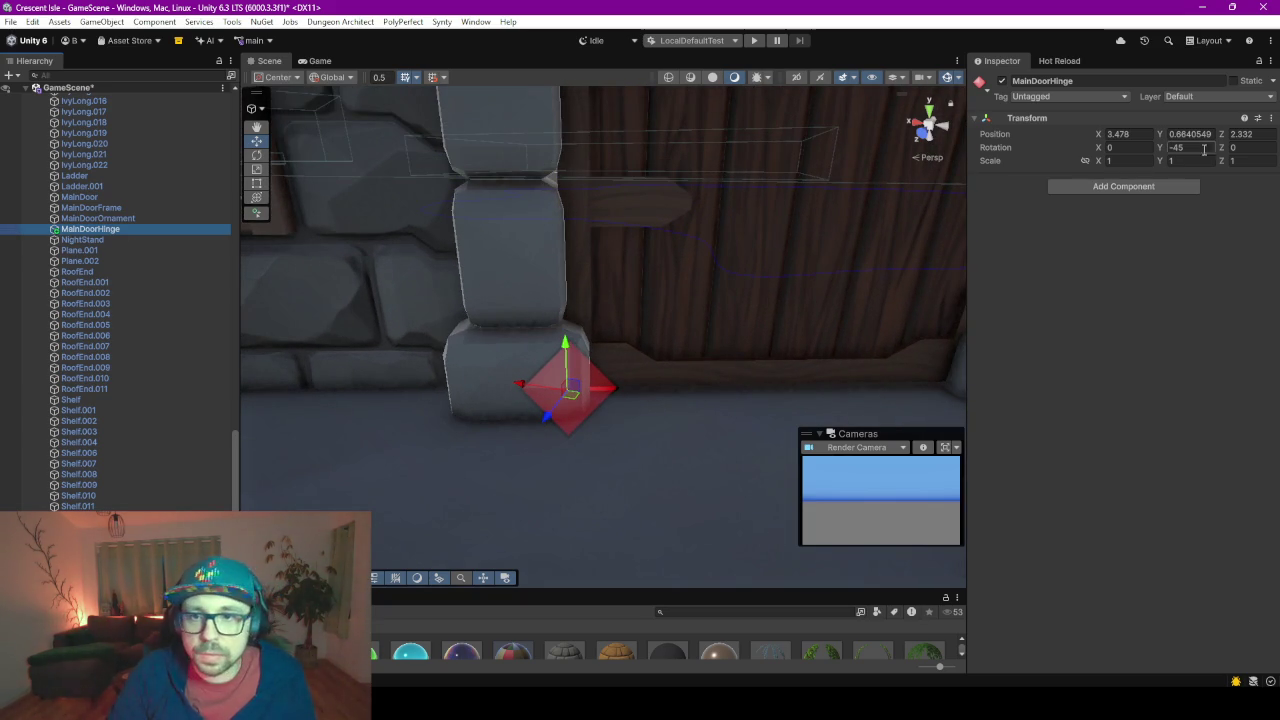
pyautogui.click(106, 197)
pyautogui.keyDown('shift'); pyautogui.click(105, 218); pyautogui.keyUp('shift')
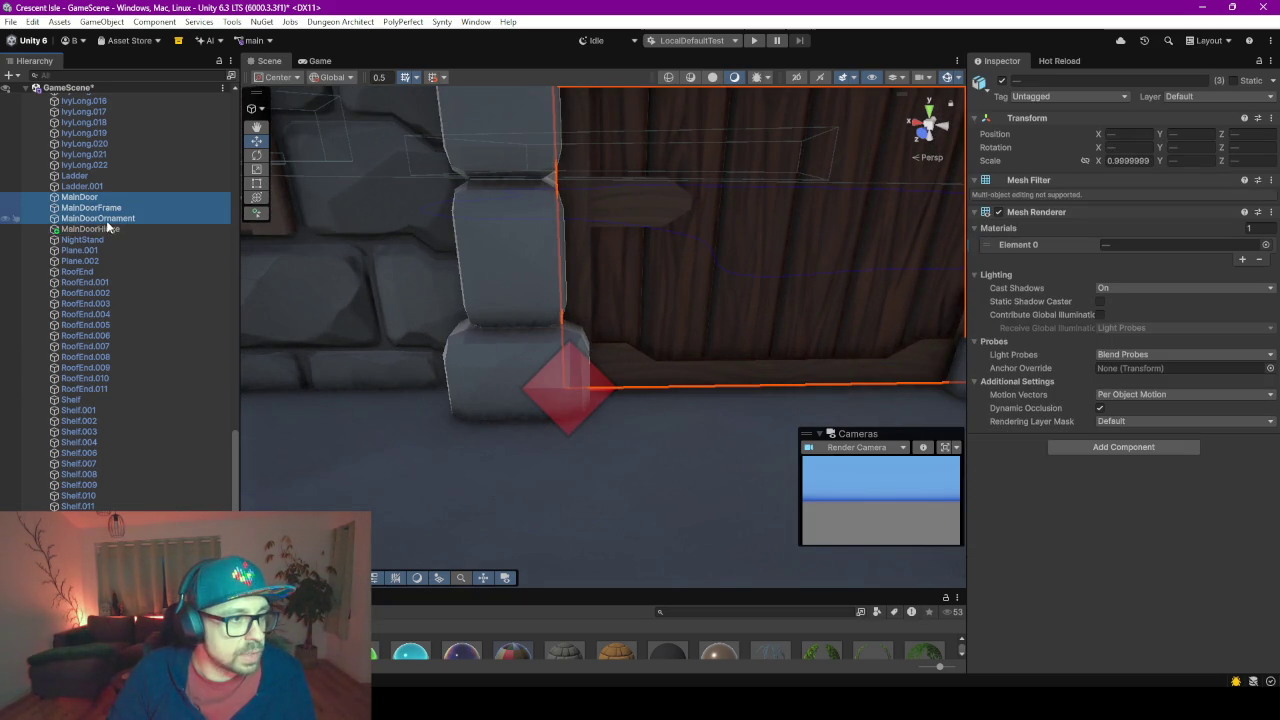
pyautogui.moveTo(106, 220); pyautogui.dragTo(102, 229)
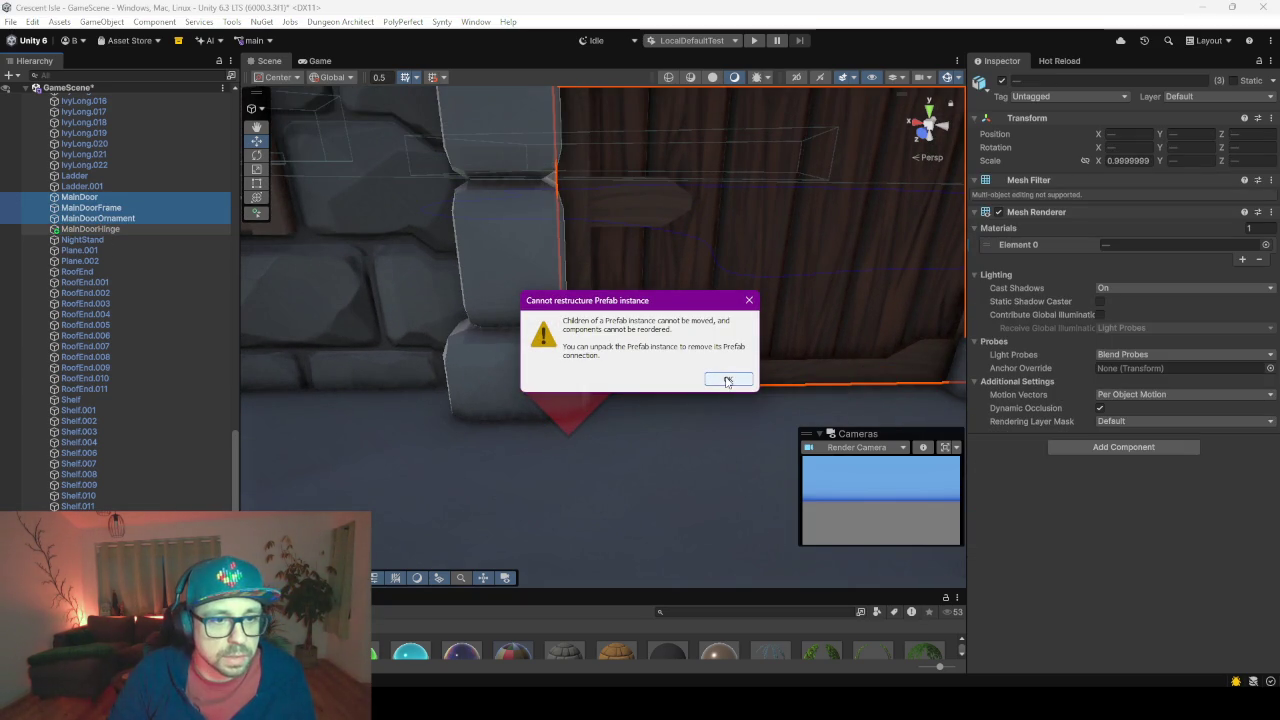
pyautogui.click(727, 380)
# Look through the Hierarchy's prefab children and expand the Display group
pyautogui.scroll(3, 85, 252)
pyautogui.scroll(5, 90, 260)
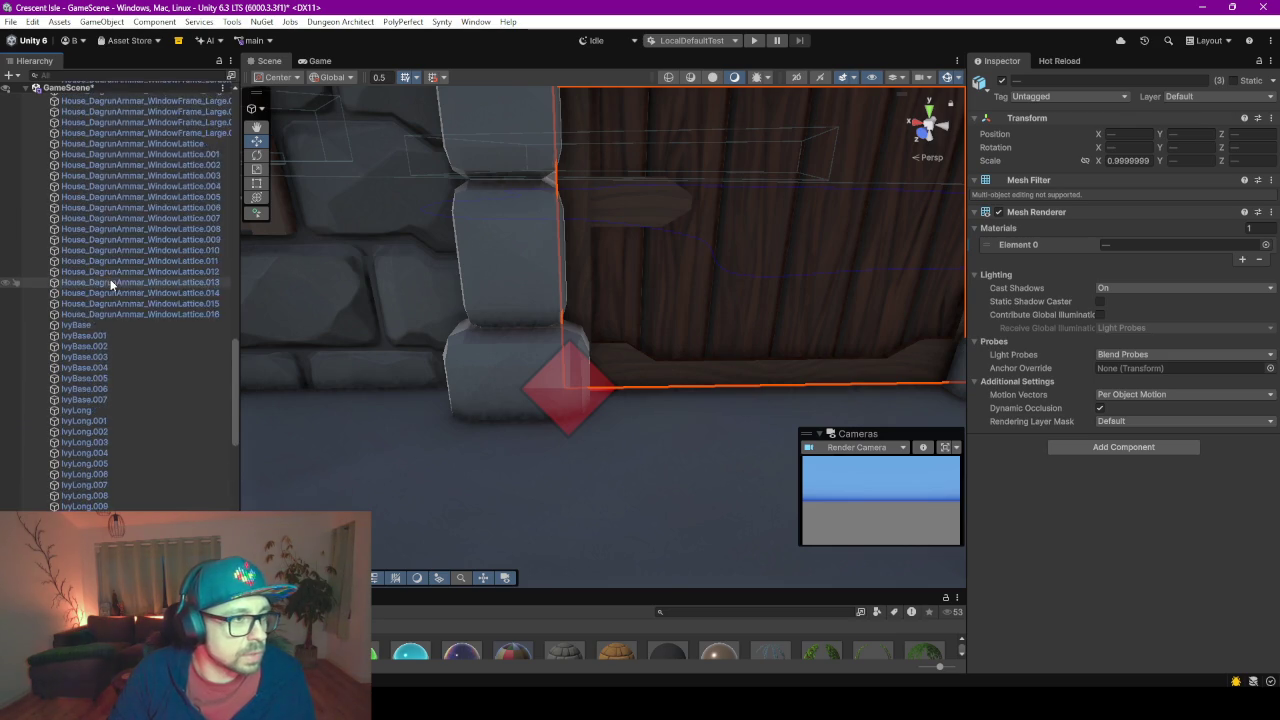
pyautogui.scroll(-6, 110, 280)
pyautogui.scroll(5, 120, 320)
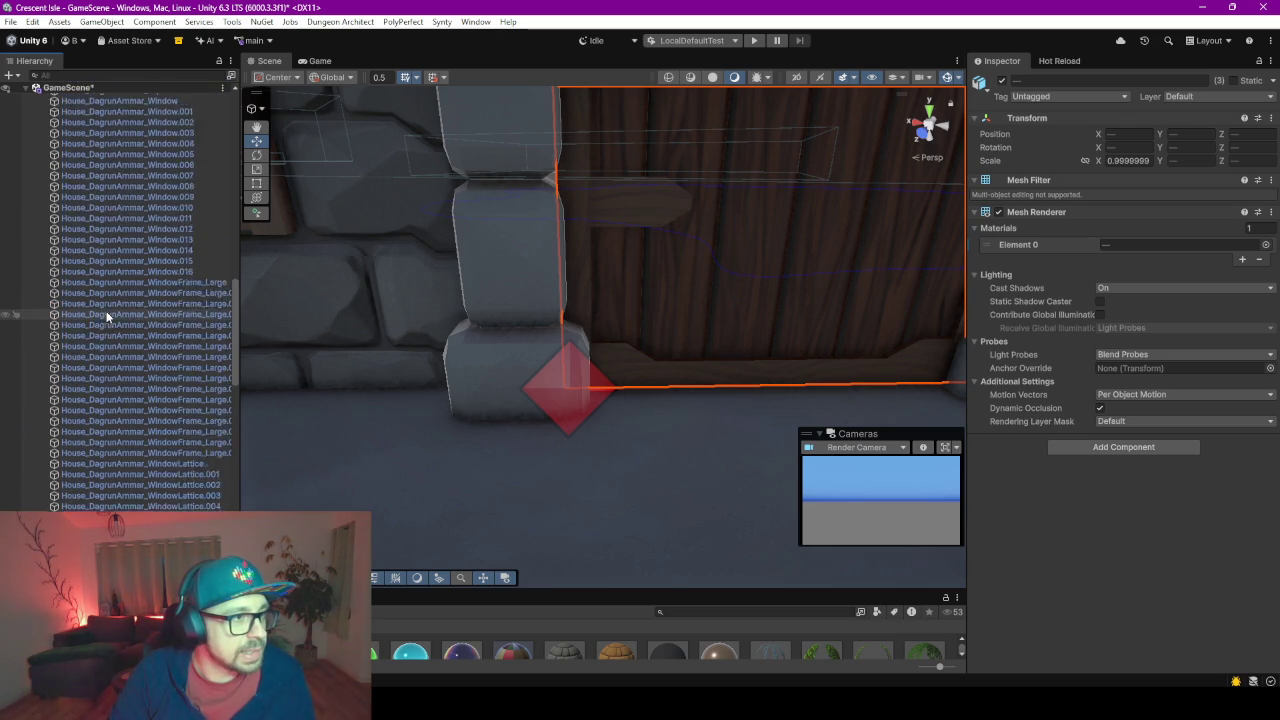
pyautogui.scroll(5, 110, 315)
pyautogui.scroll(5, 106, 311)
pyautogui.scroll(10, 102, 305)
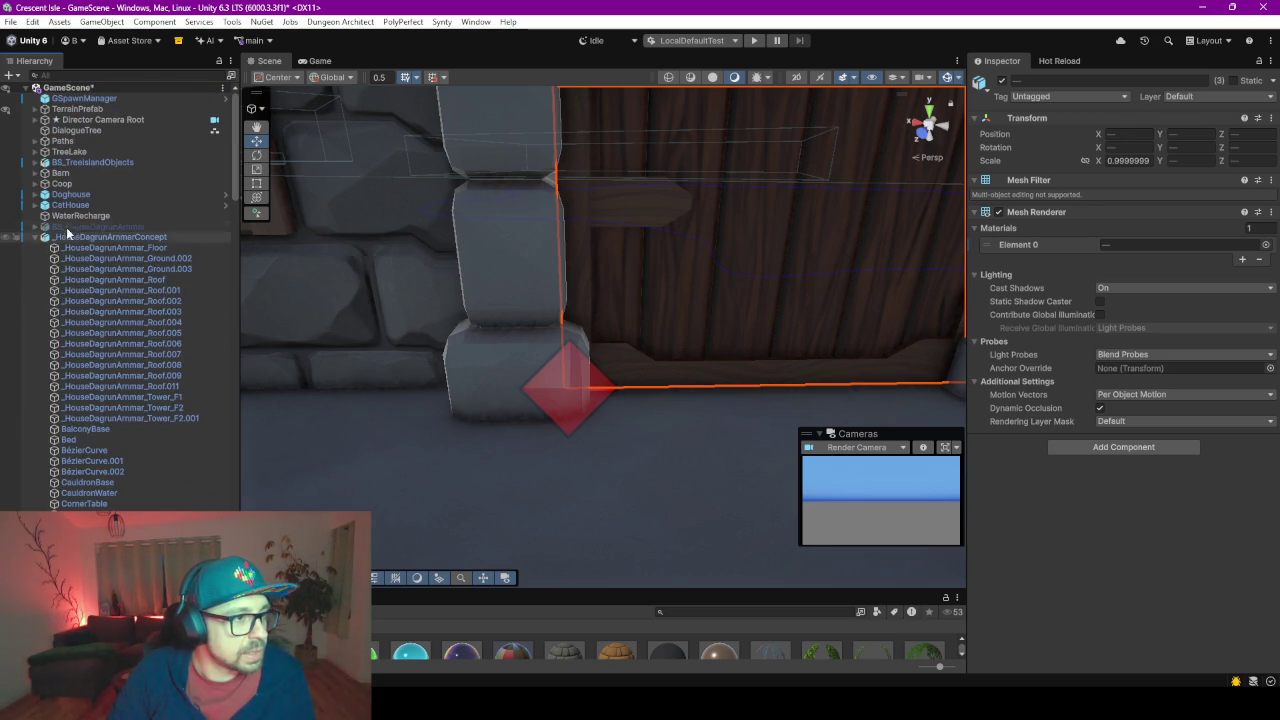
pyautogui.scroll(-5, 148, 335)
pyautogui.scroll(-5, 146, 335)
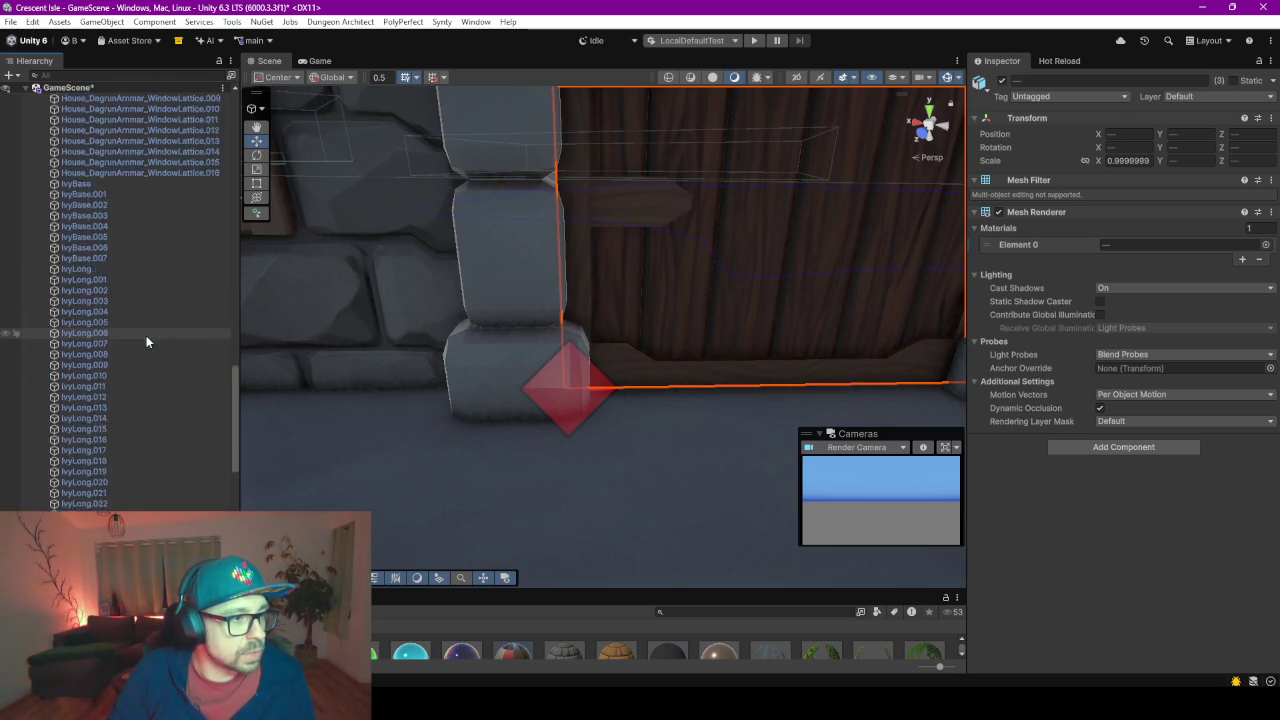
pyautogui.scroll(-5, 120, 370)
pyautogui.scroll(-3, 100, 410)
pyautogui.scroll(5, 99, 390)
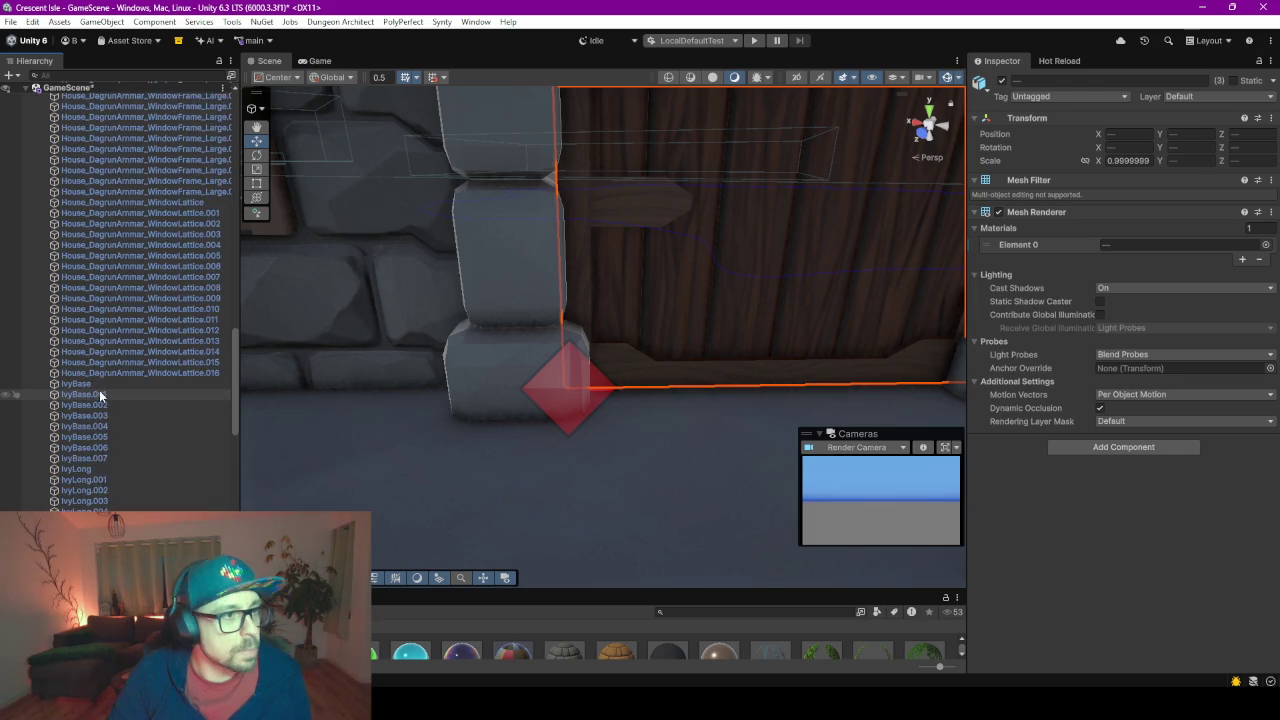
pyautogui.scroll(3, 99, 390)
pyautogui.scroll(3, 99, 390)
pyautogui.scroll(5, 99, 397)
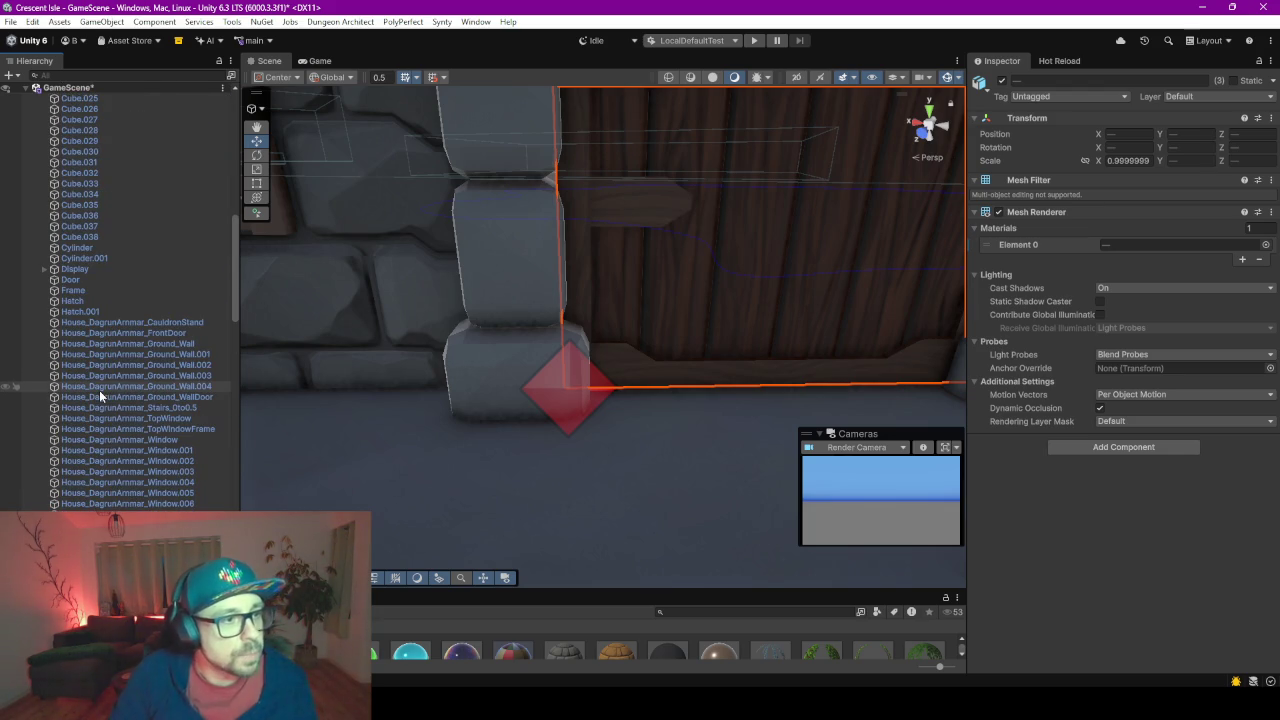
pyautogui.click(44, 270)
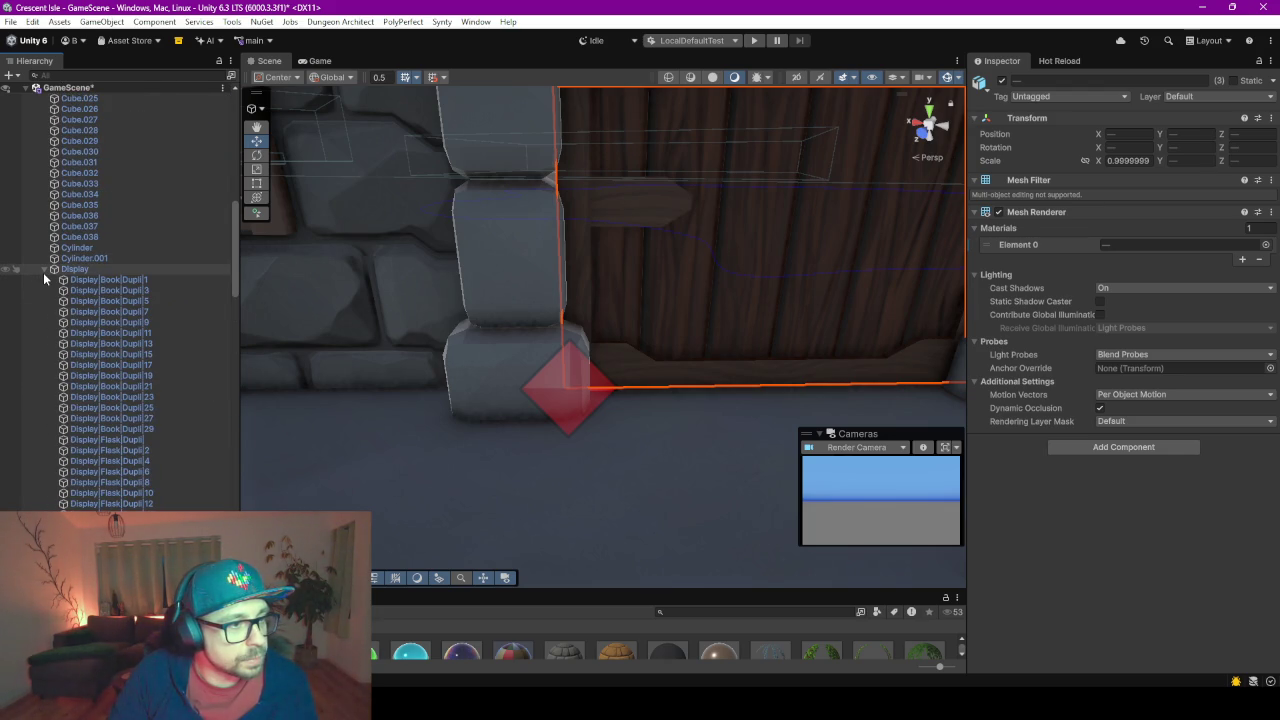
# Delete MainDoorHinge from the Unity Hierarchy and bring the Blender window to the front
pyautogui.scroll(-5, 91, 329)
pyautogui.scroll(-5, 92, 336)
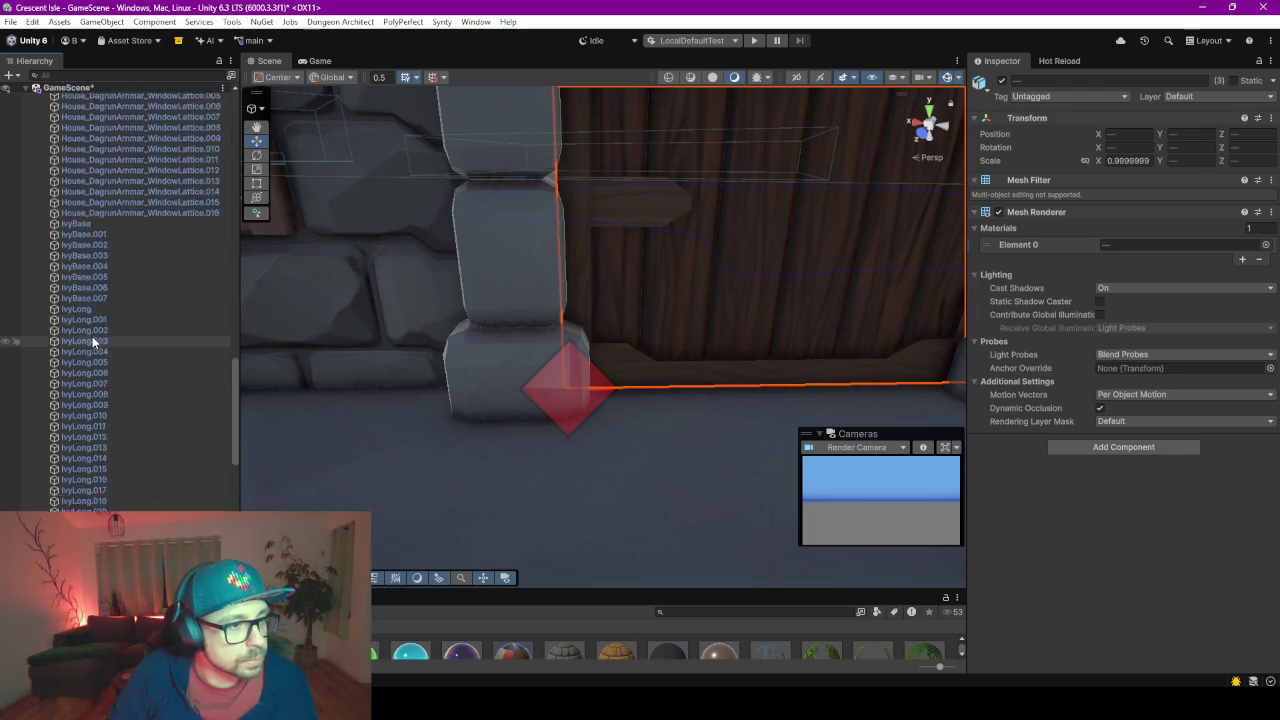
pyautogui.scroll(-5, 92, 338)
pyautogui.scroll(-5, 92, 336)
pyautogui.click(97, 330)
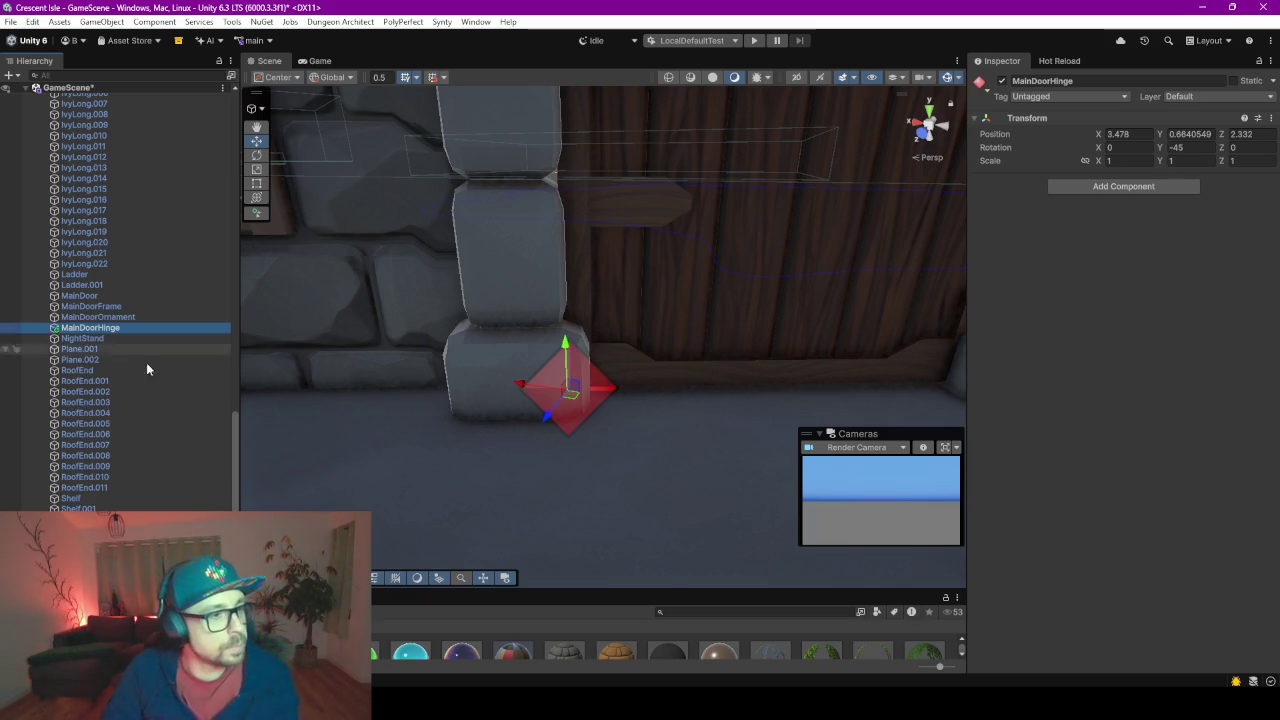
pyautogui.press('Delete')
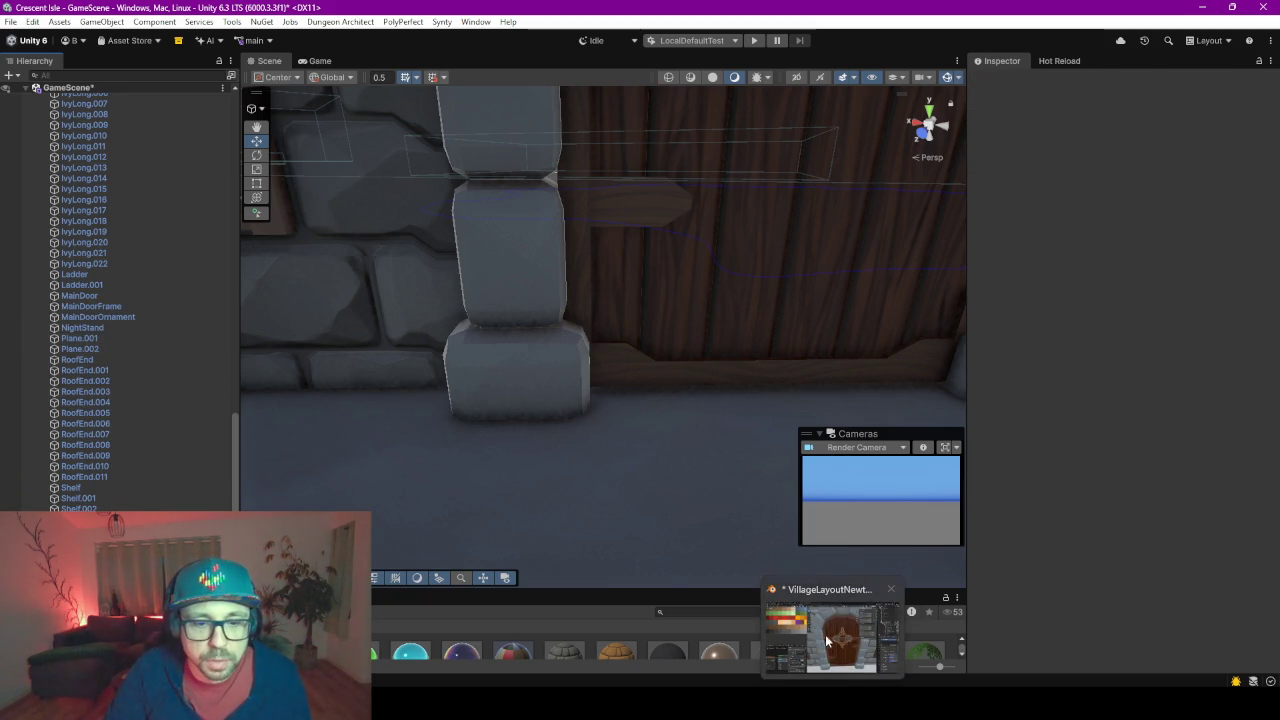
pyautogui.click(829, 640)
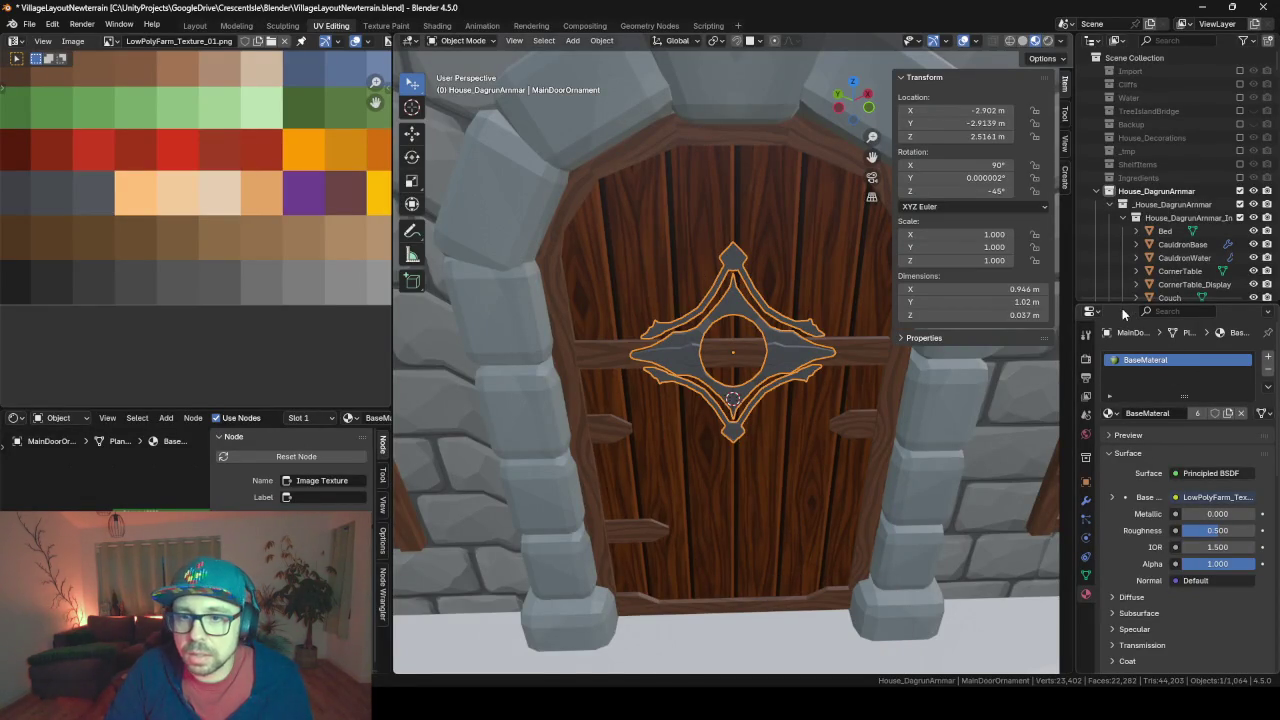
# Select MainDoor, MainDoorFrame and MainDoorOrnament and hide everything else with Shift+H
pyautogui.moveTo(1117, 303); pyautogui.dragTo(1117, 580)
pyautogui.scroll(-10, 1148, 386)
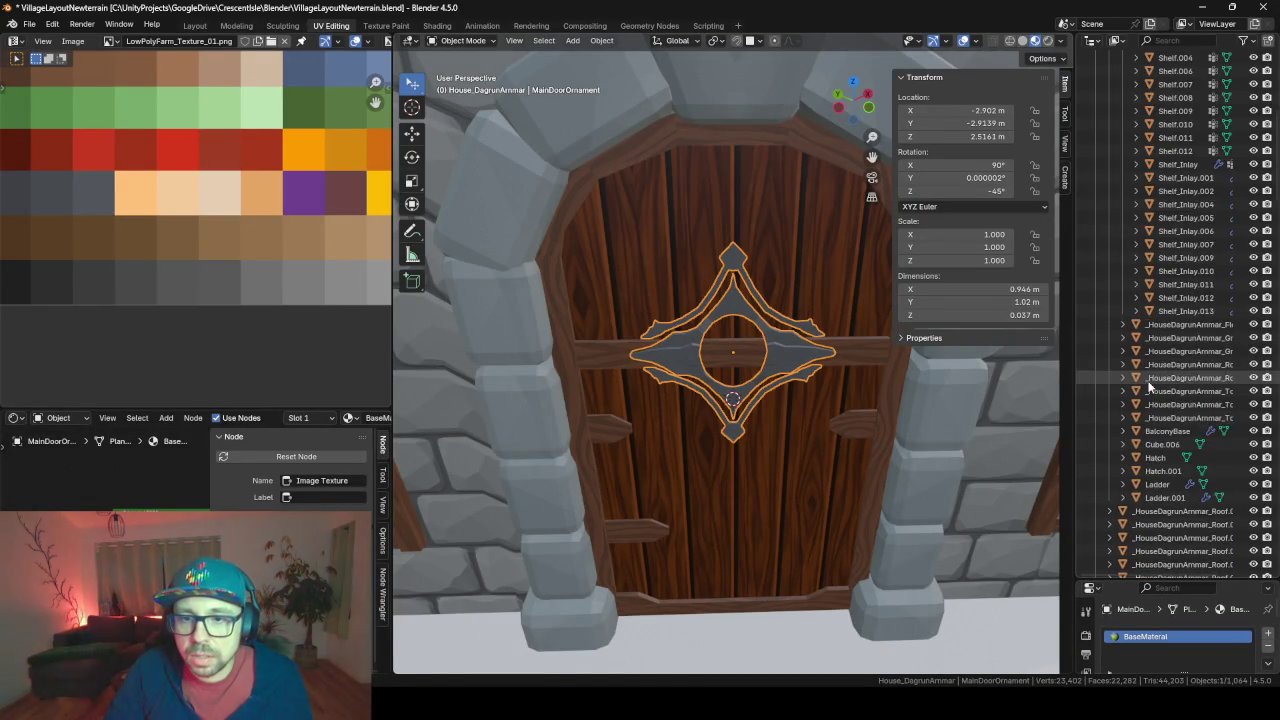
pyautogui.scroll(-5, 1148, 386)
pyautogui.scroll(-3, 1148, 384)
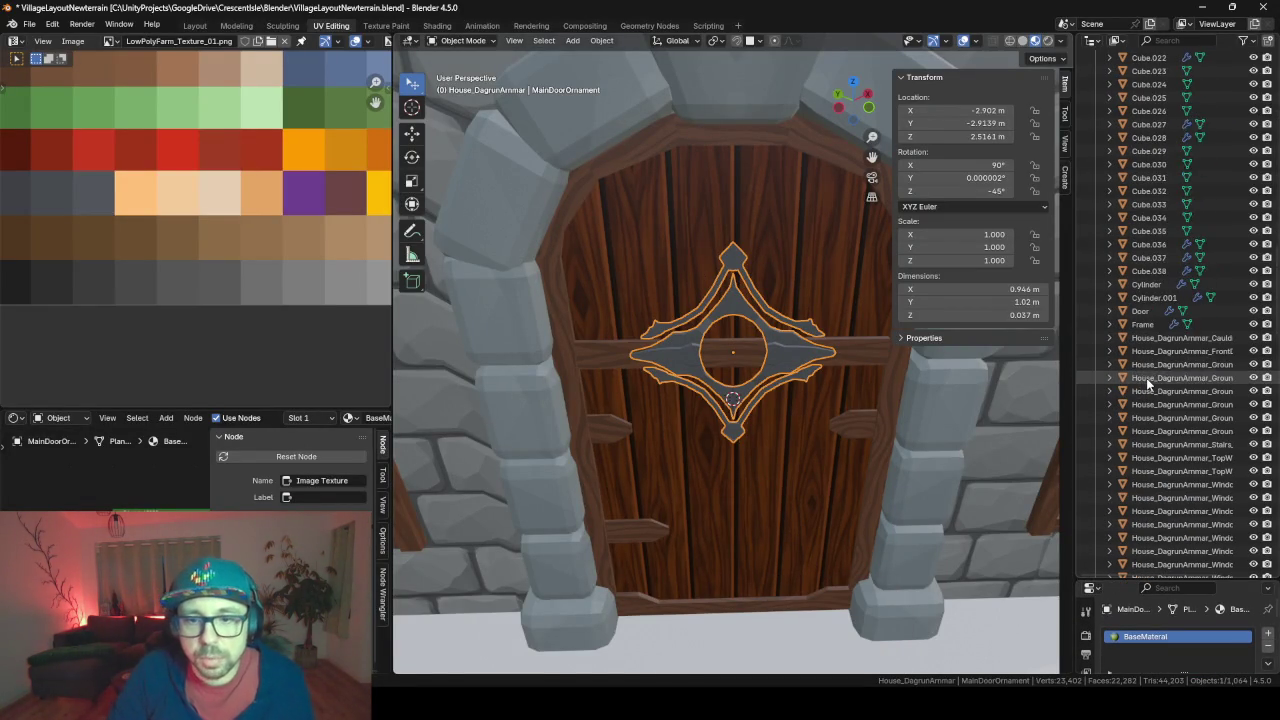
pyautogui.scroll(-3, 1147, 381)
pyautogui.scroll(-3, 1147, 380)
pyautogui.scroll(-10, 1146, 377)
pyautogui.scroll(-5, 1147, 330)
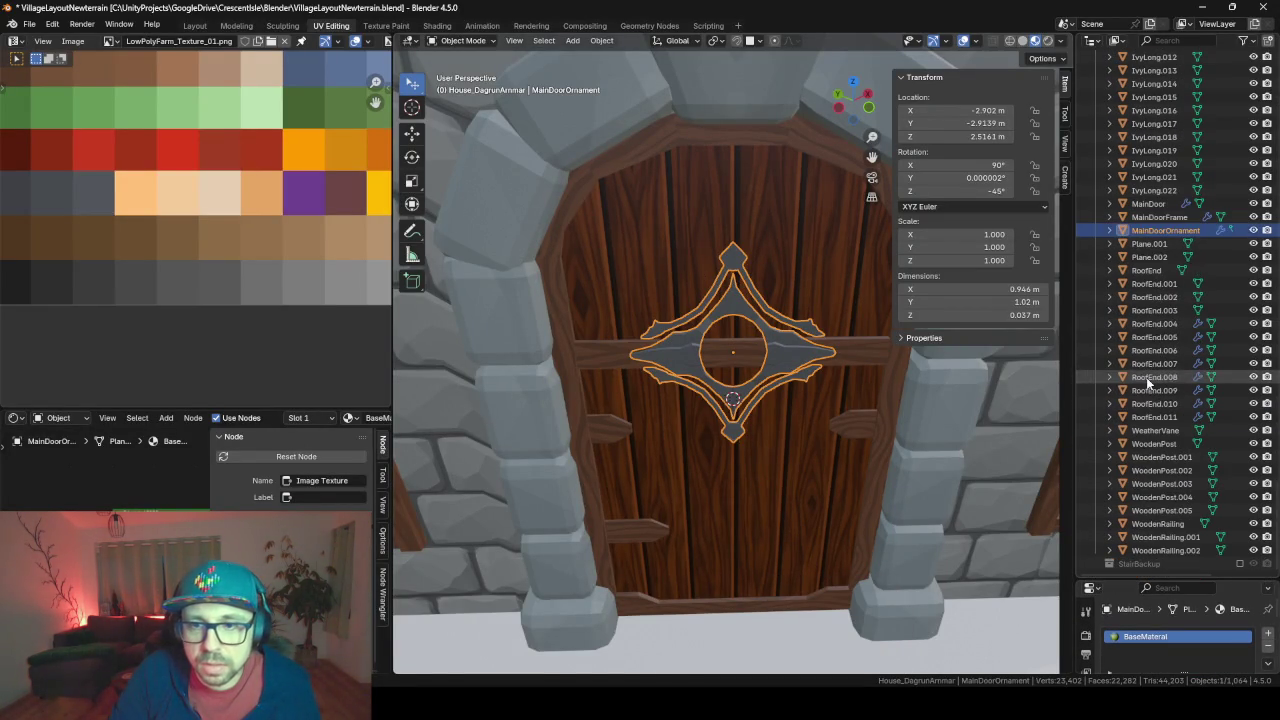
pyautogui.keyDown('shift'); pyautogui.click(1148, 203); pyautogui.keyUp('shift')
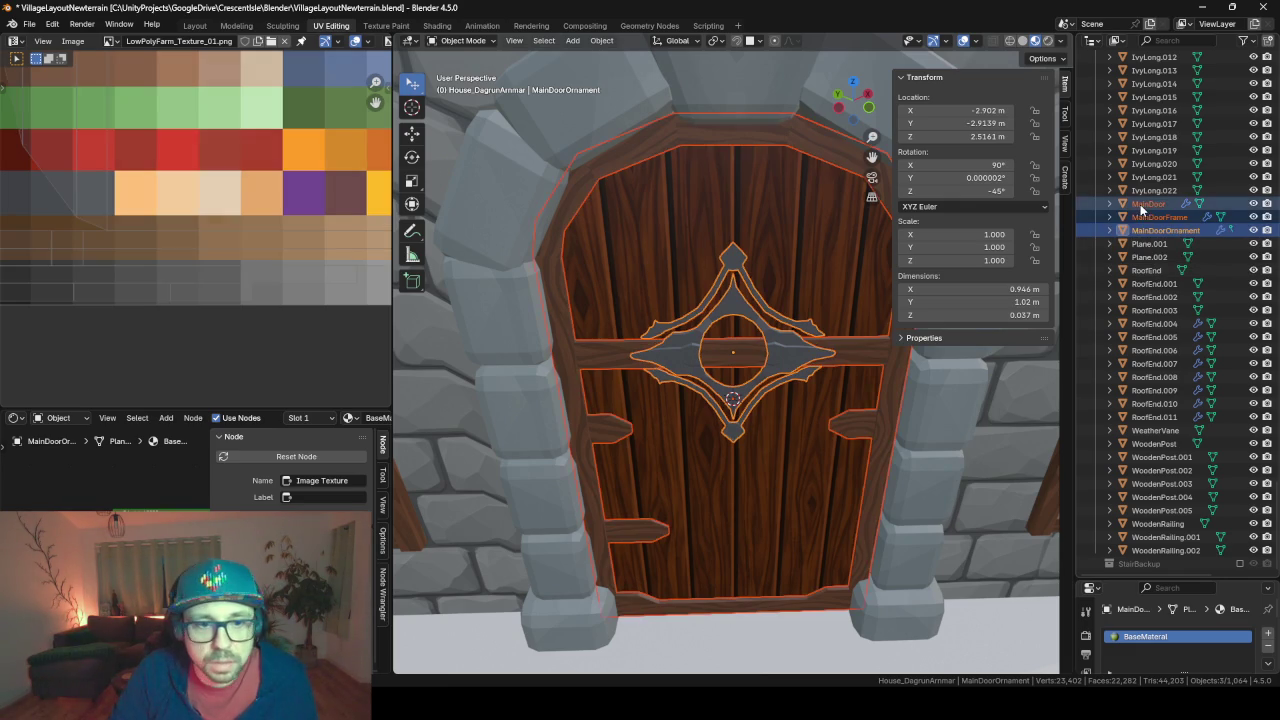
pyautogui.click(597, 607)
pyautogui.click(606, 607)
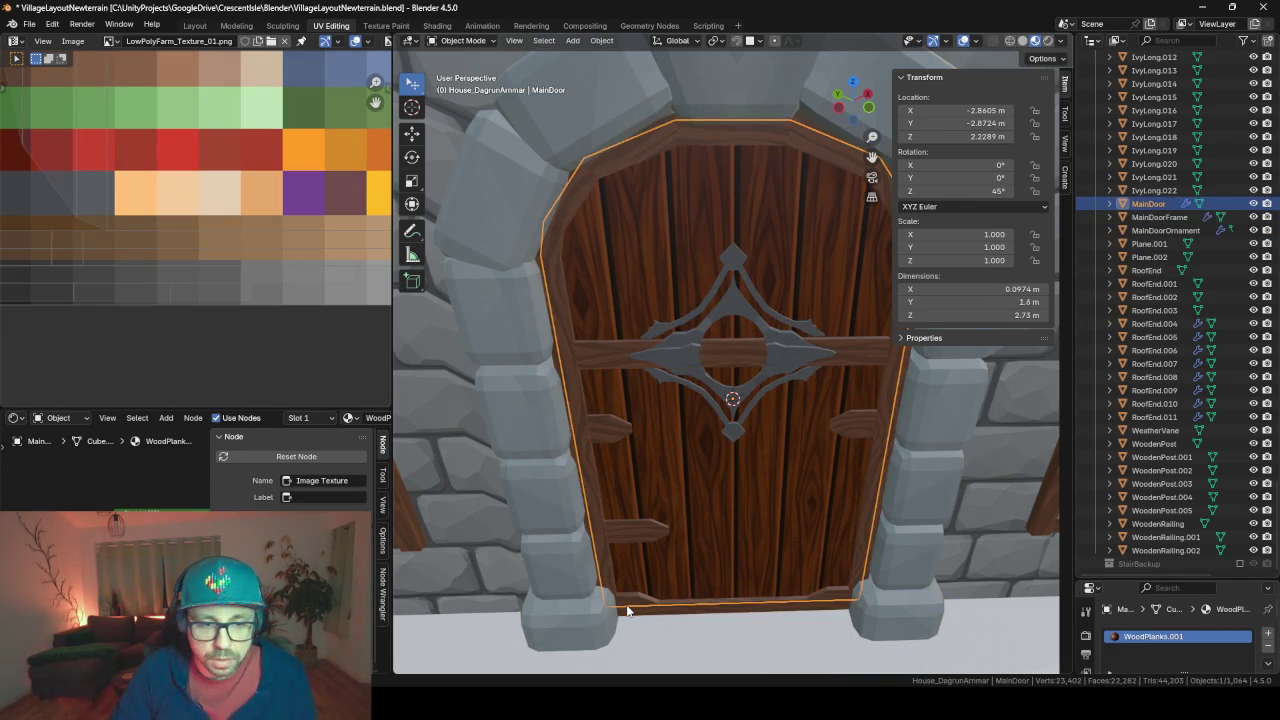
pyautogui.click(630, 609)
pyautogui.click(633, 610)
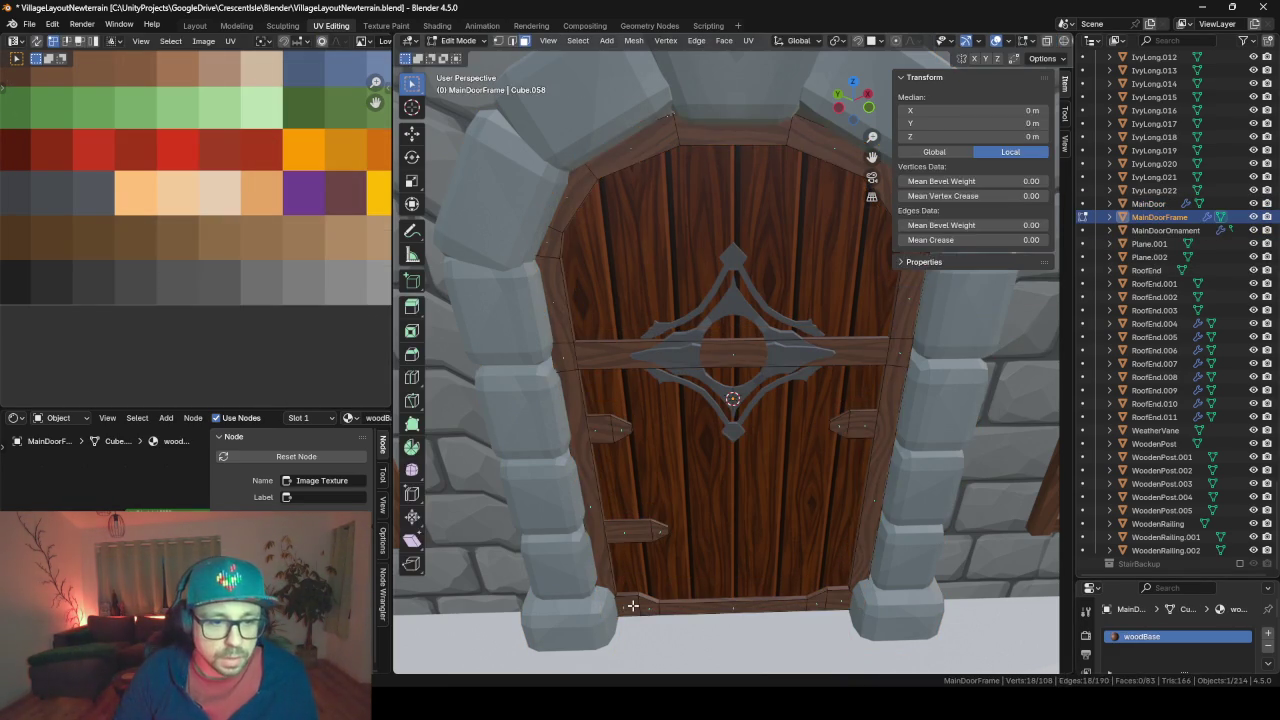
pyautogui.click(636, 608)
pyautogui.keyDown('shift'); pyautogui.click(651, 510); pyautogui.keyUp('shift')
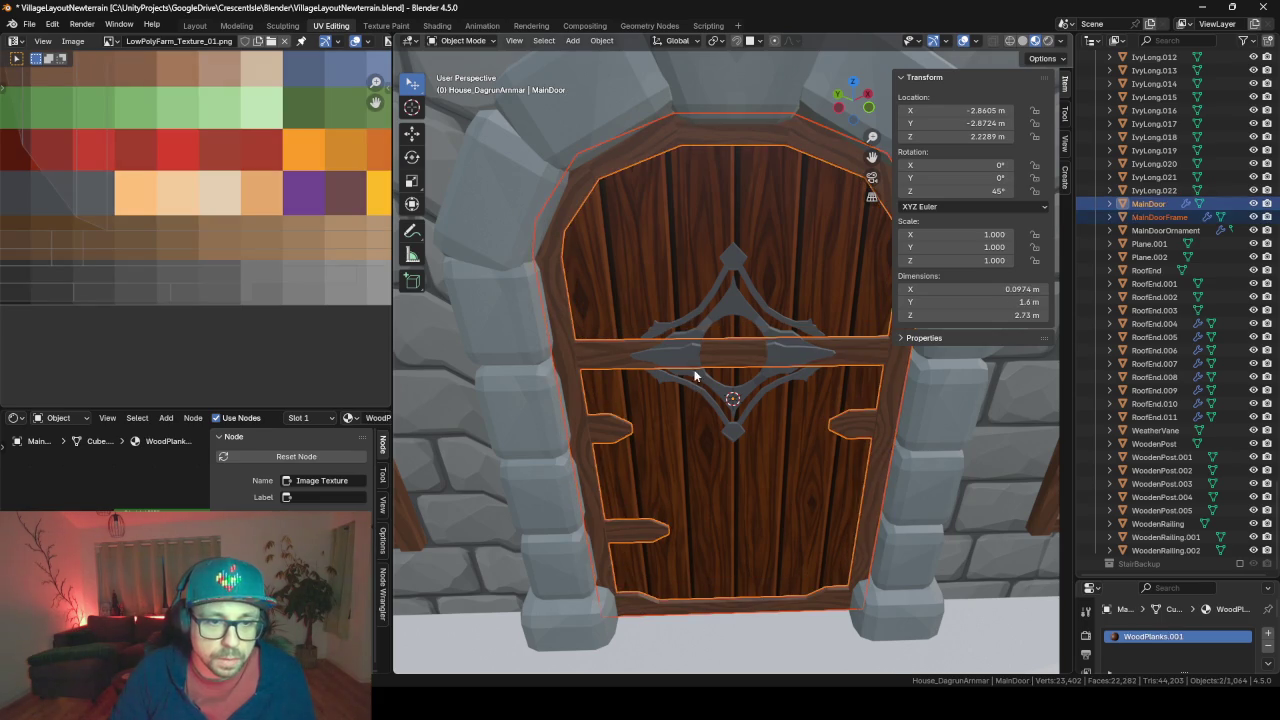
pyautogui.keyDown('shift'); pyautogui.click(692, 365); pyautogui.keyUp('shift')
pyautogui.hotkey('shift', 'h')
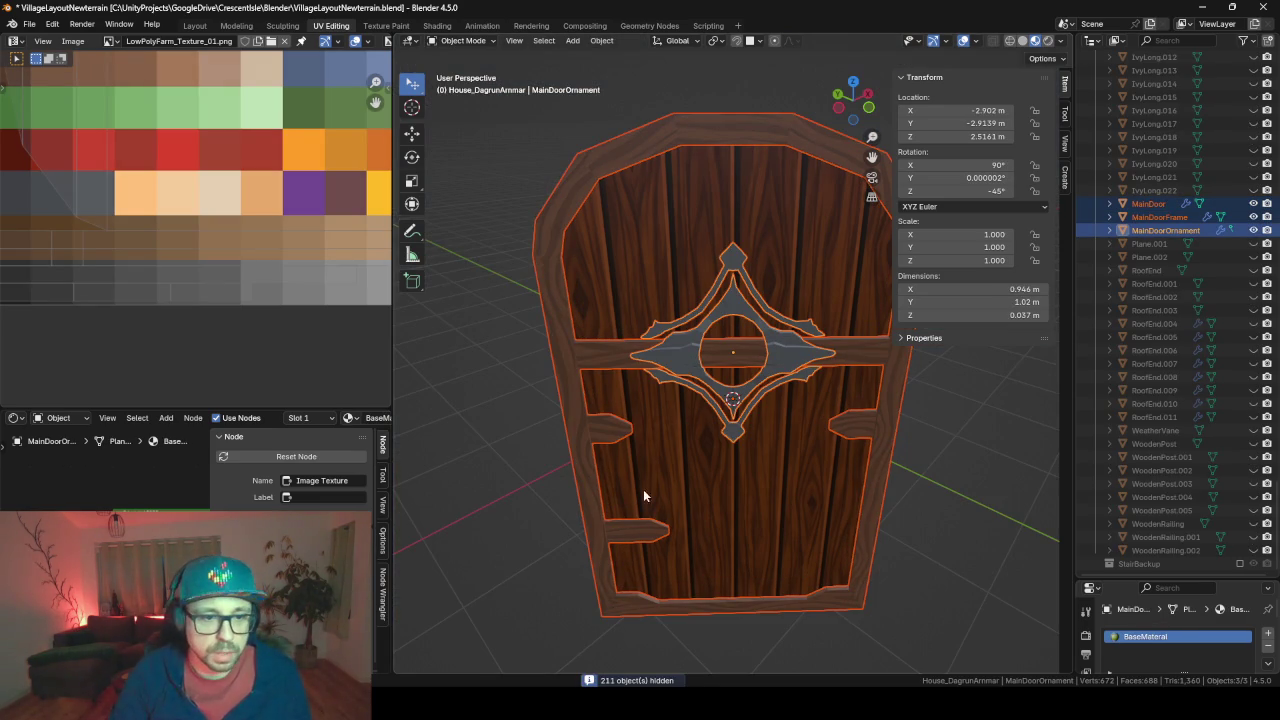
# Put the 3D cursor on the door frame's bottom corner vertex
pyautogui.moveTo(643, 489)
pyautogui.mouseDown(button='middle')
pyautogui.moveTo(740, 491)
pyautogui.moveTo(615, 574)
pyautogui.mouseUp(button='middle')
pyautogui.click(562, 615)
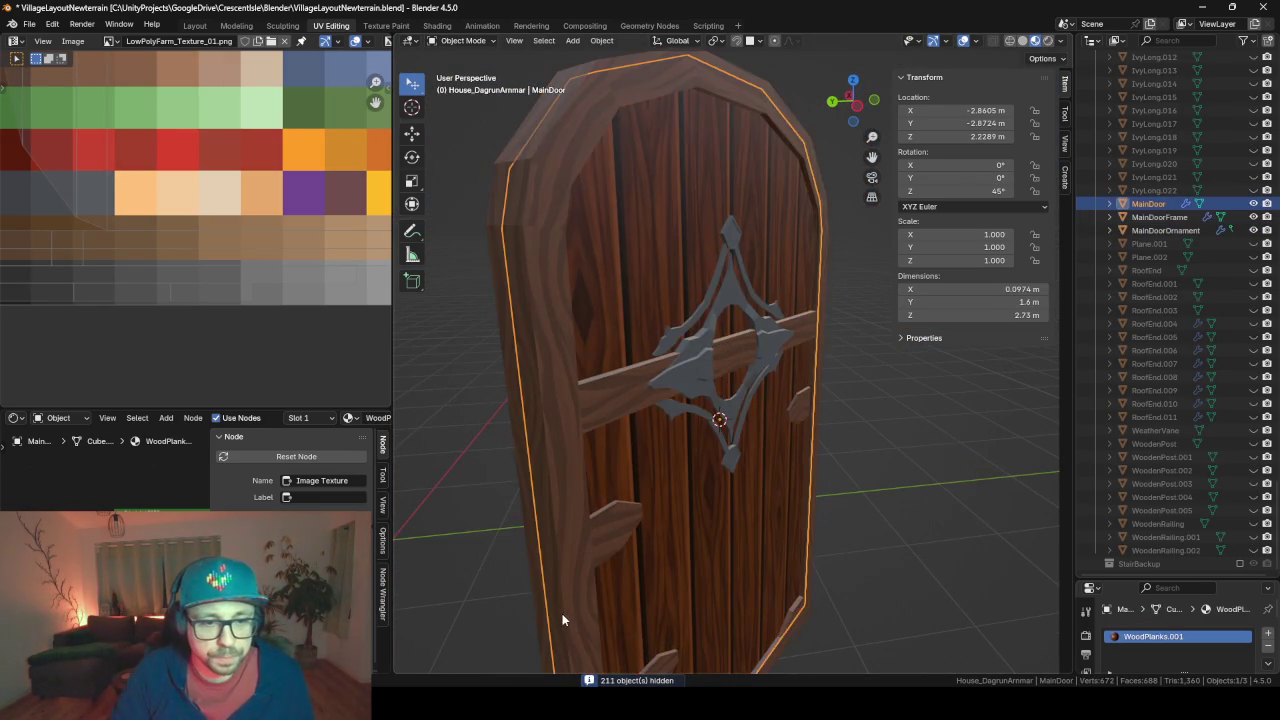
pyautogui.moveTo(564, 607); pyautogui.dragTo(691, 386, button='middle')
pyautogui.click(711, 431)
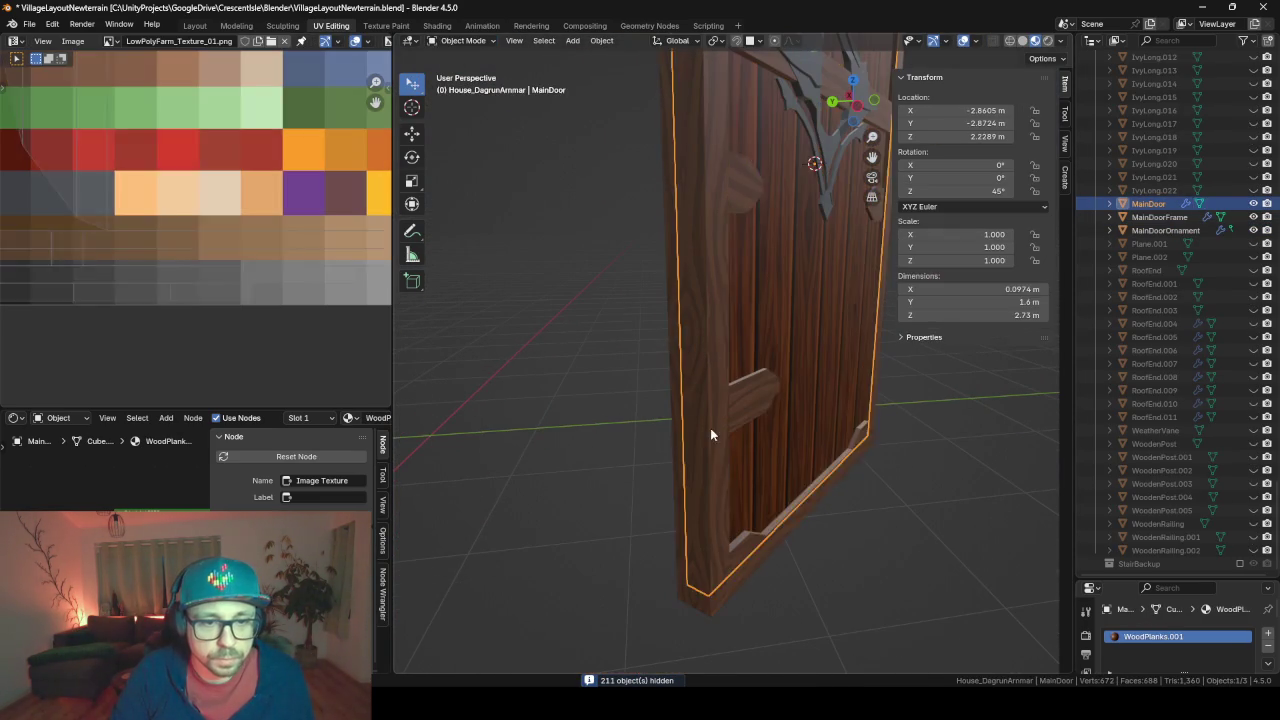
pyautogui.press('Tab')
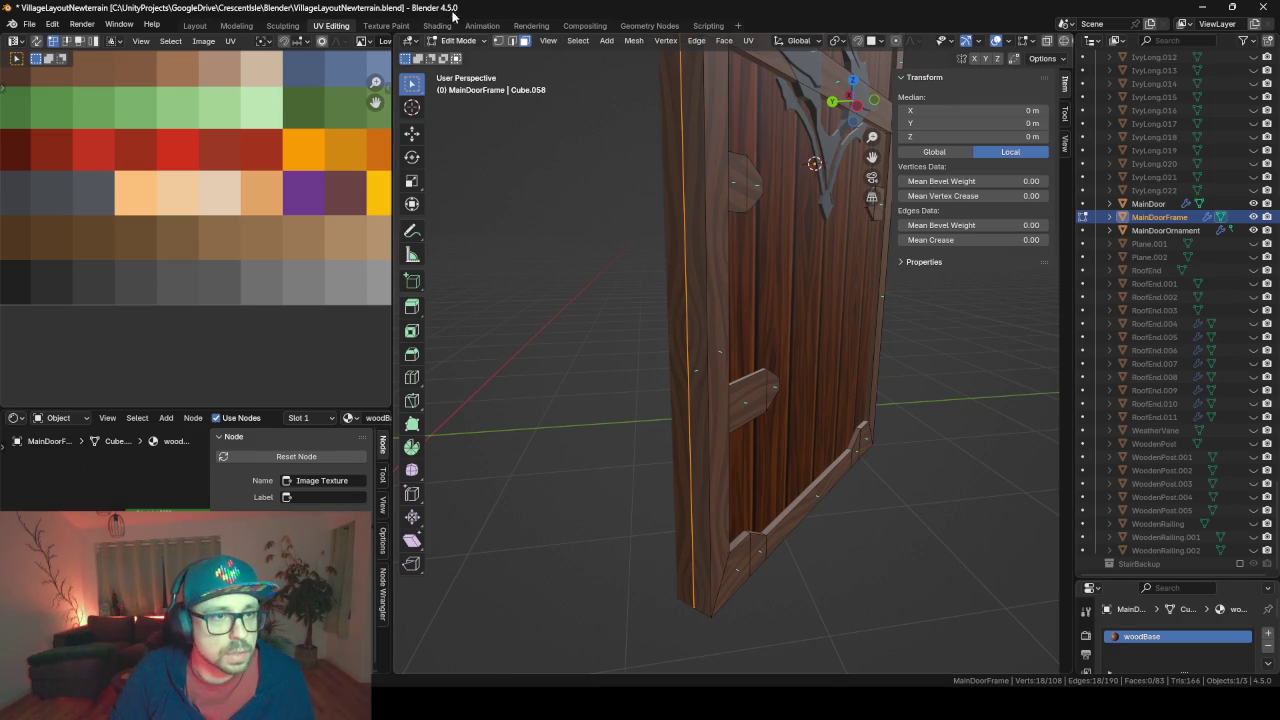
pyautogui.click(711, 617)
pyautogui.press('KP_Decimal')
pyautogui.moveTo(707, 605)
pyautogui.mouseDown(button='middle')
pyautogui.moveTo(788, 358)
pyautogui.moveTo(854, 366)
pyautogui.moveTo(818, 366)
pyautogui.mouseUp(button='middle')
pyautogui.hotkey('shift', 's')
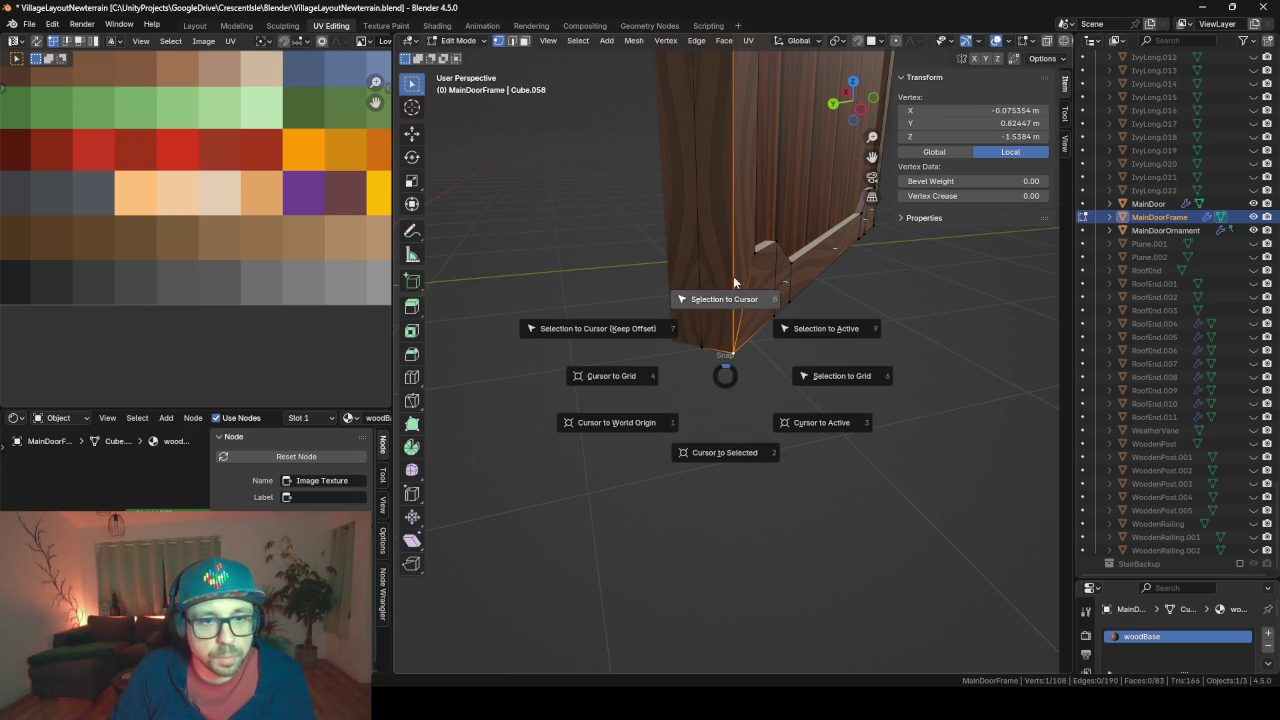
pyautogui.click(733, 452)
# Add a Plain Axes empty at the 3D cursor, deleting a mistakenly added Volume
pyautogui.press('Tab')
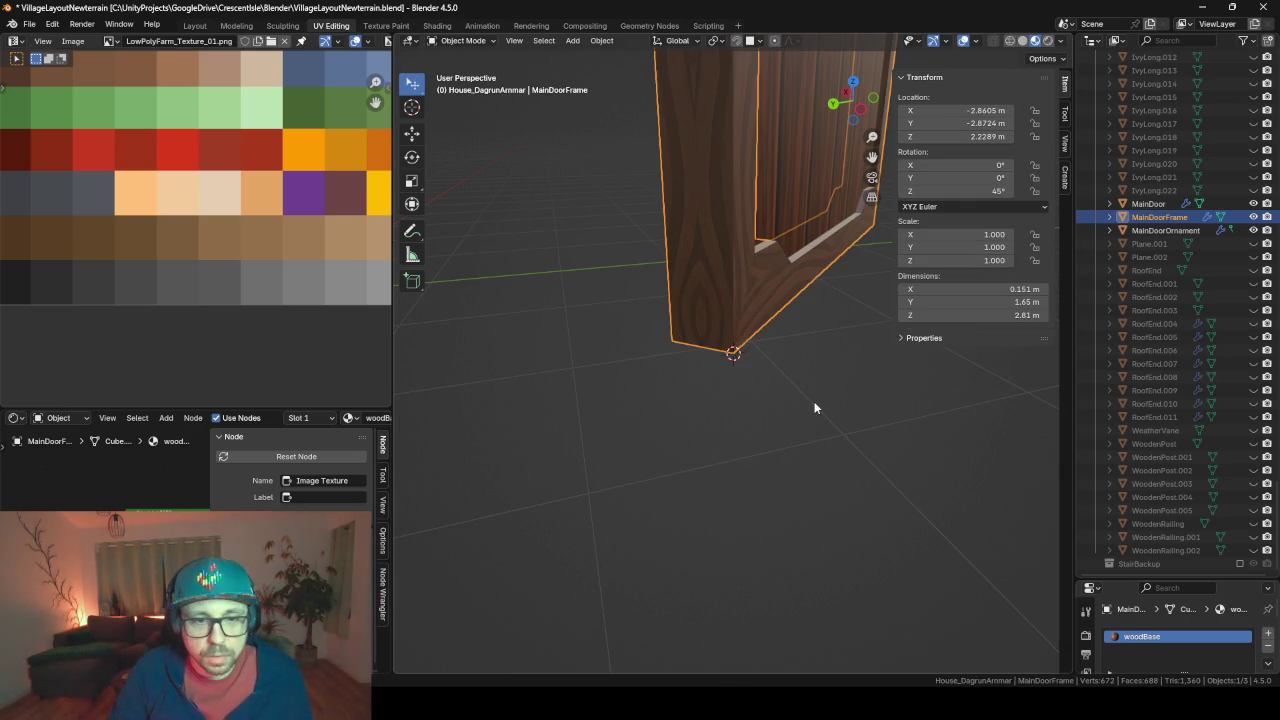
pyautogui.hotkey('shift', 'a')
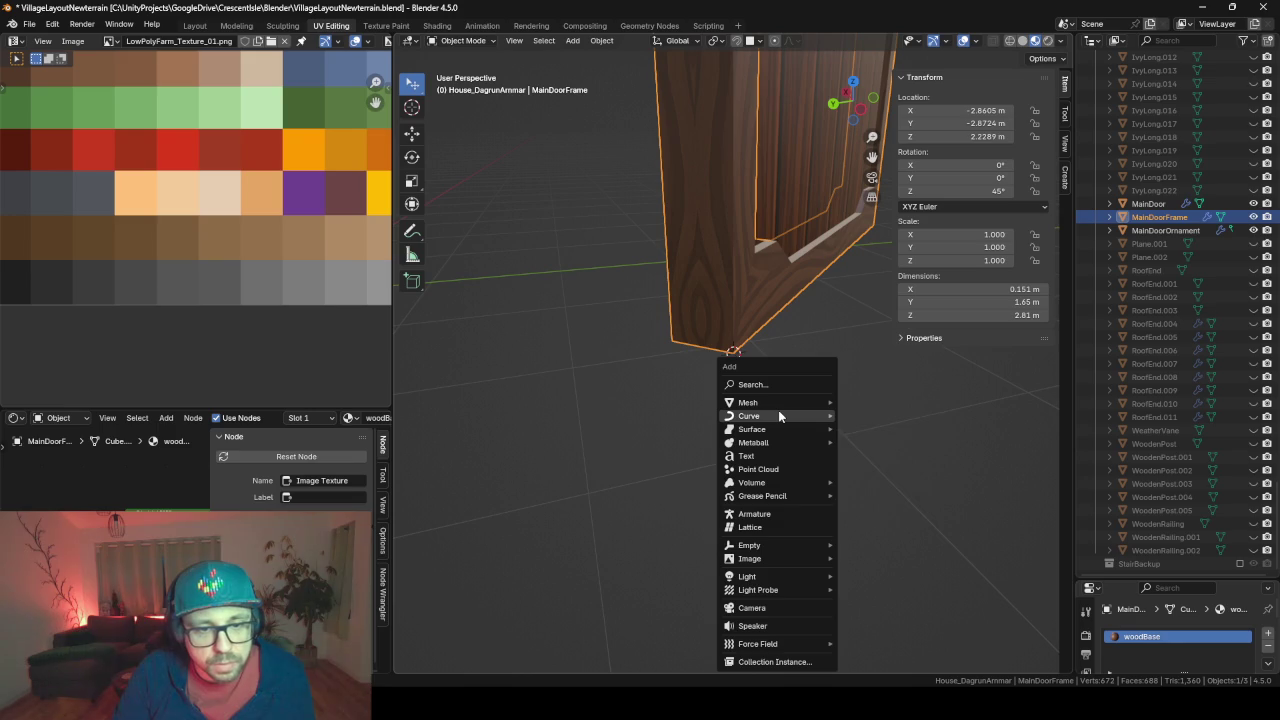
pyautogui.write('empty')
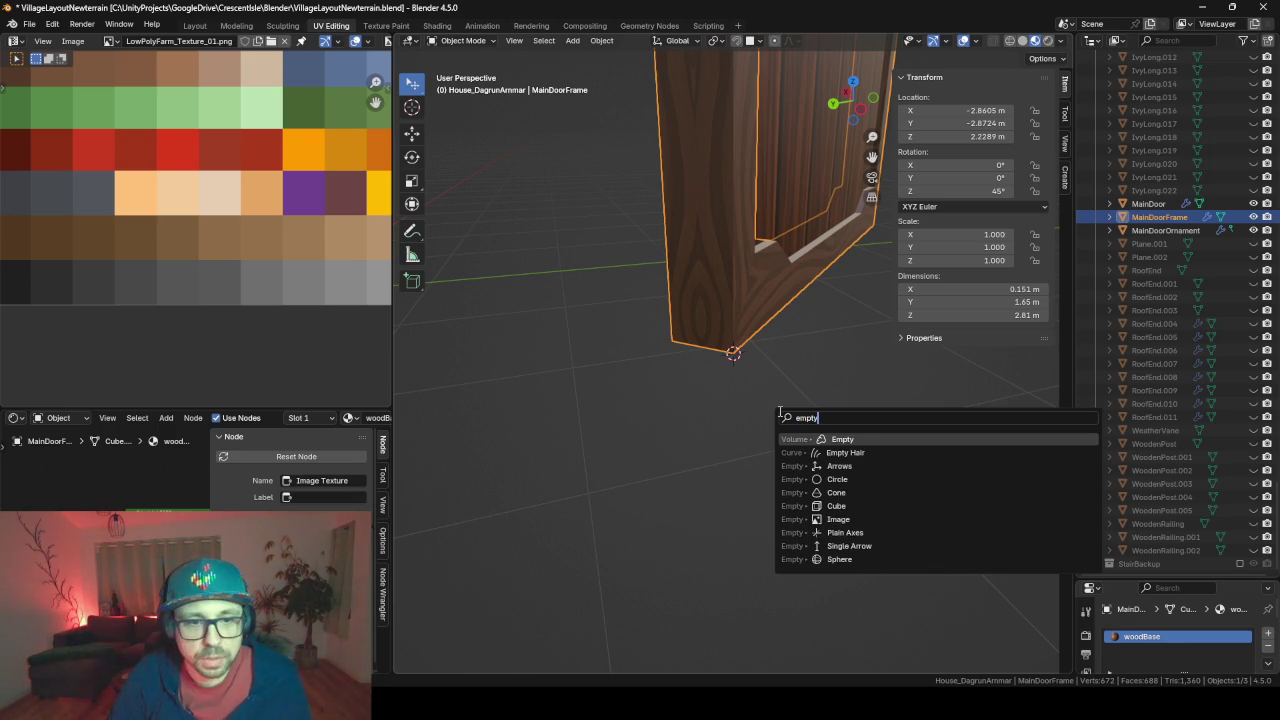
pyautogui.press('Return')
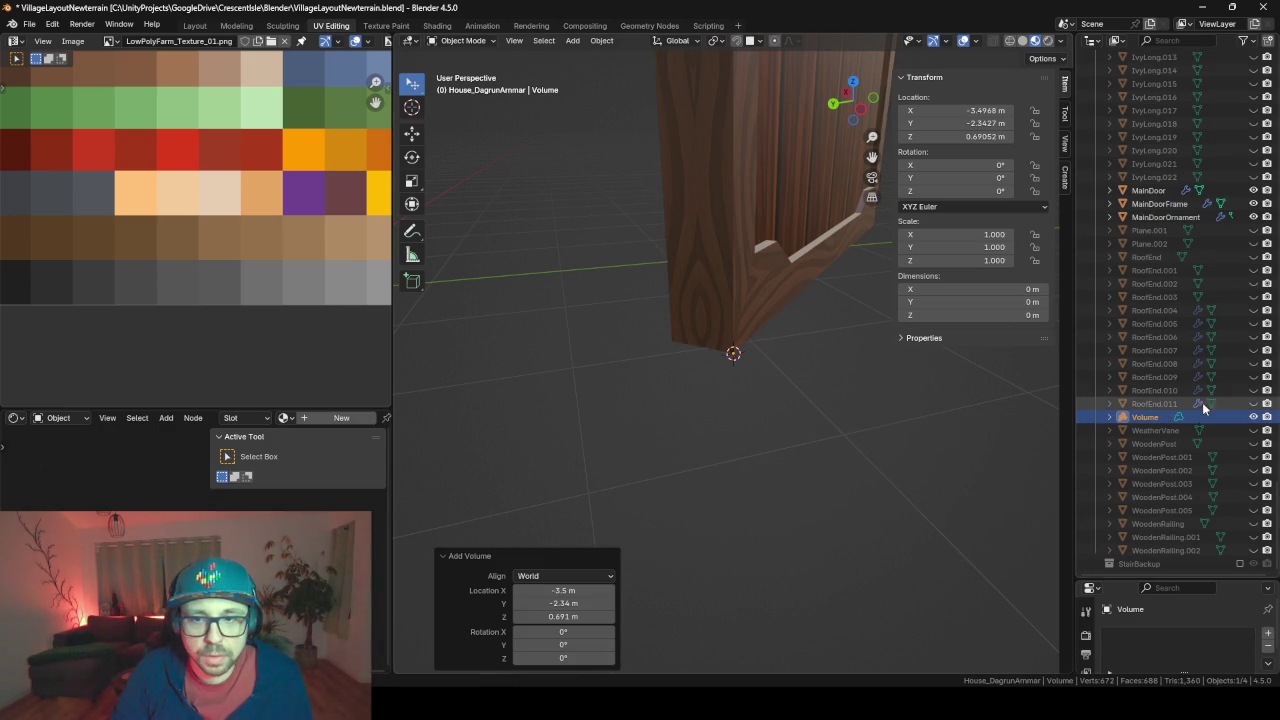
pyautogui.click(1158, 426)
pyautogui.click(1151, 418)
pyautogui.press('Delete')
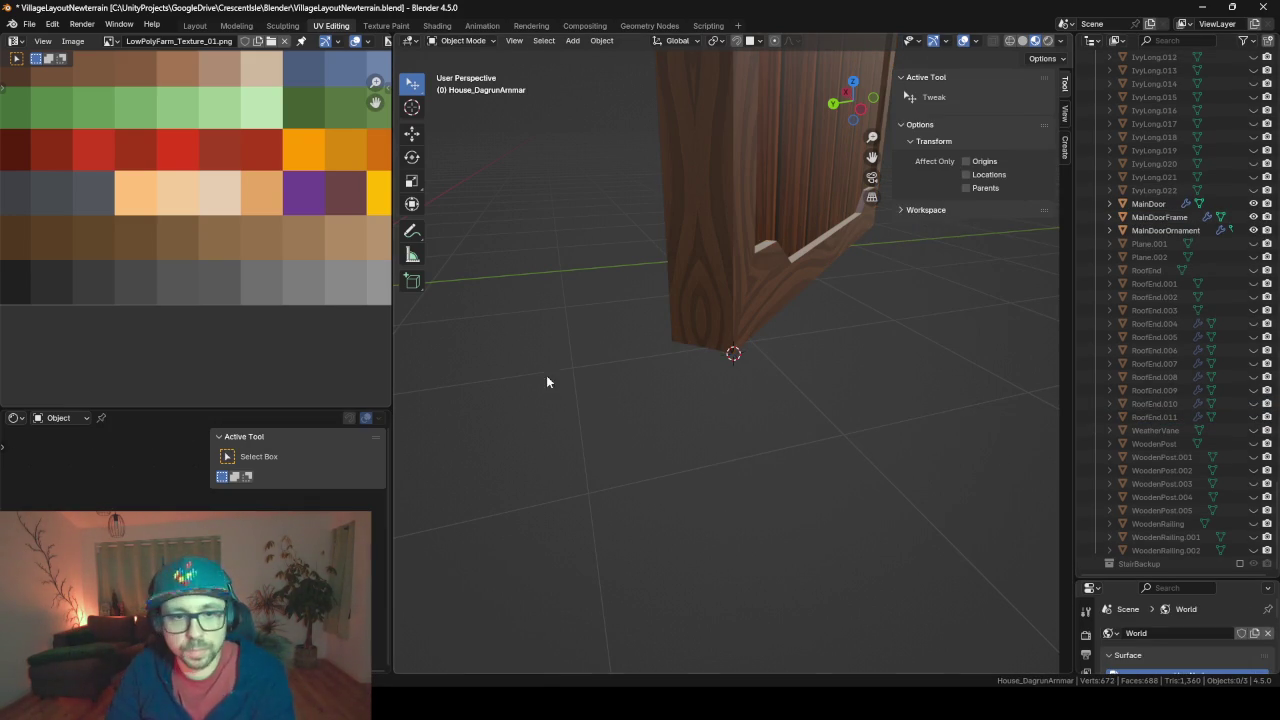
pyautogui.hotkey('shift', 'a')
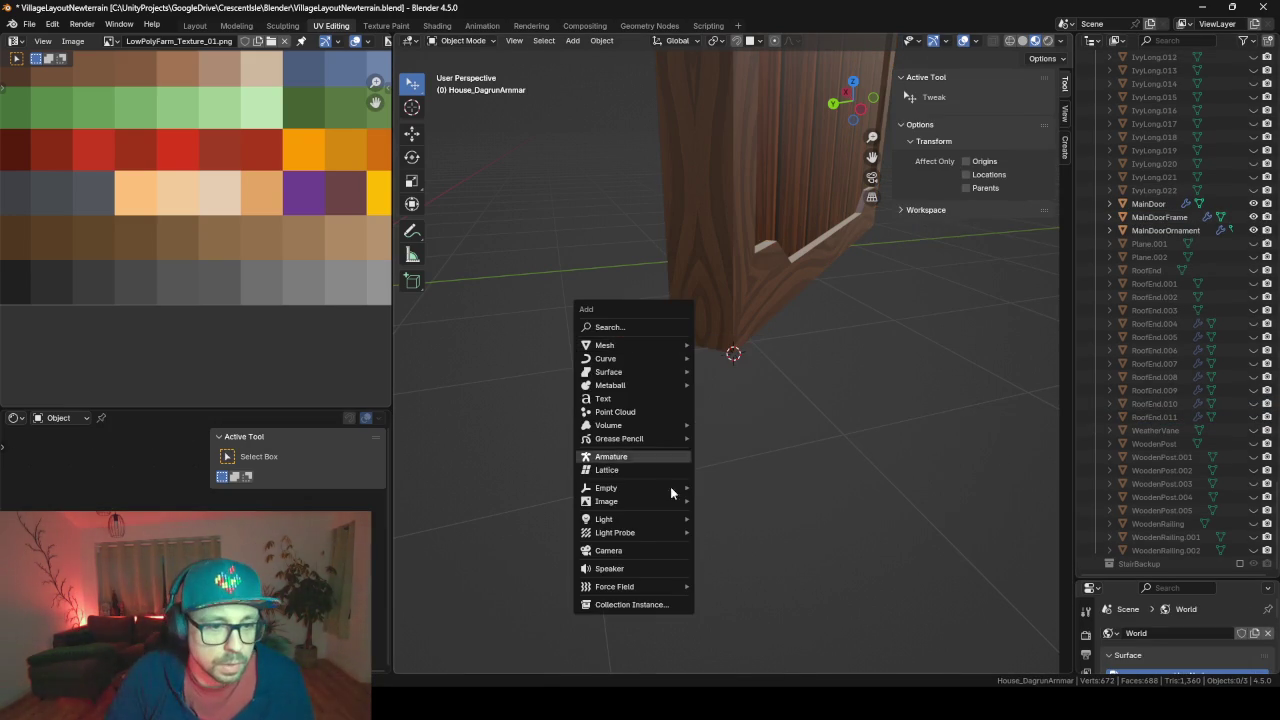
pyautogui.moveTo(606, 488)
pyautogui.click(741, 487)
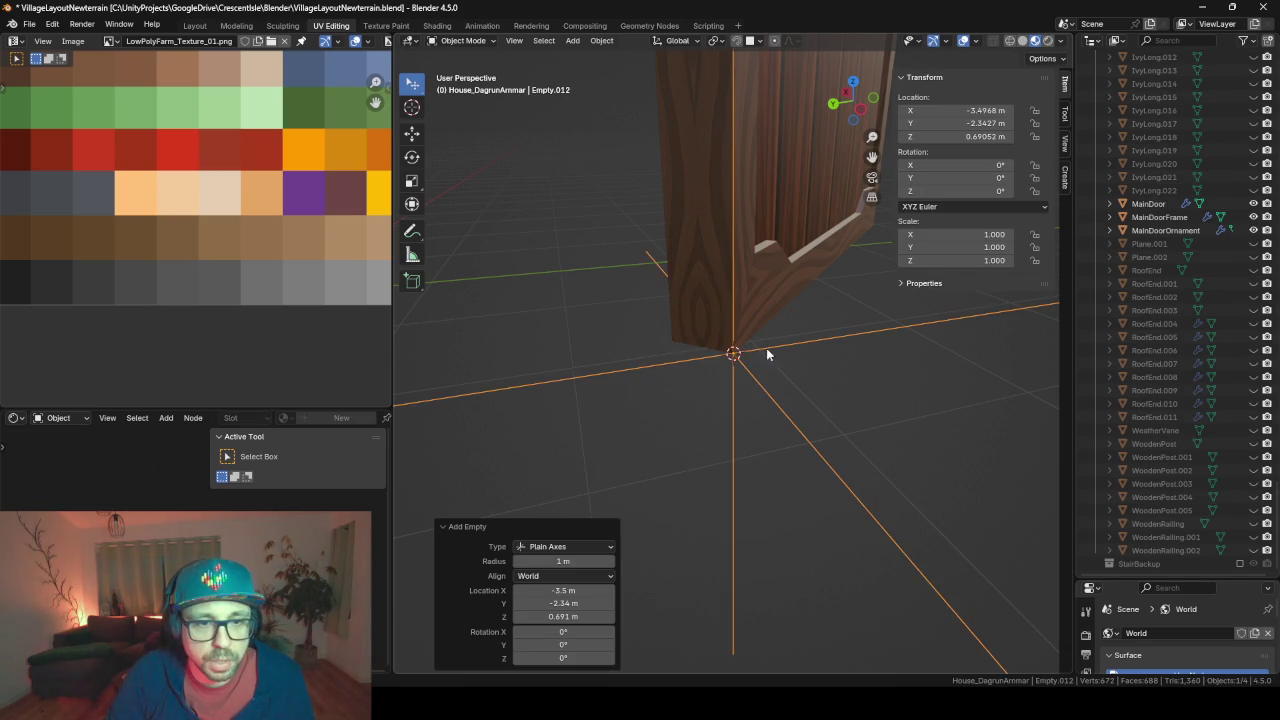
# Rotate the empty -45° about Z, move it to the house collection, and name it MainDoorHinge
pyautogui.moveTo(766, 349)
pyautogui.mouseDown(button='middle')
pyautogui.moveTo(832, 339)
pyautogui.moveTo(762, 392)
pyautogui.moveTo(764, 406)
pyautogui.mouseUp(button='middle')
pyautogui.write('r')
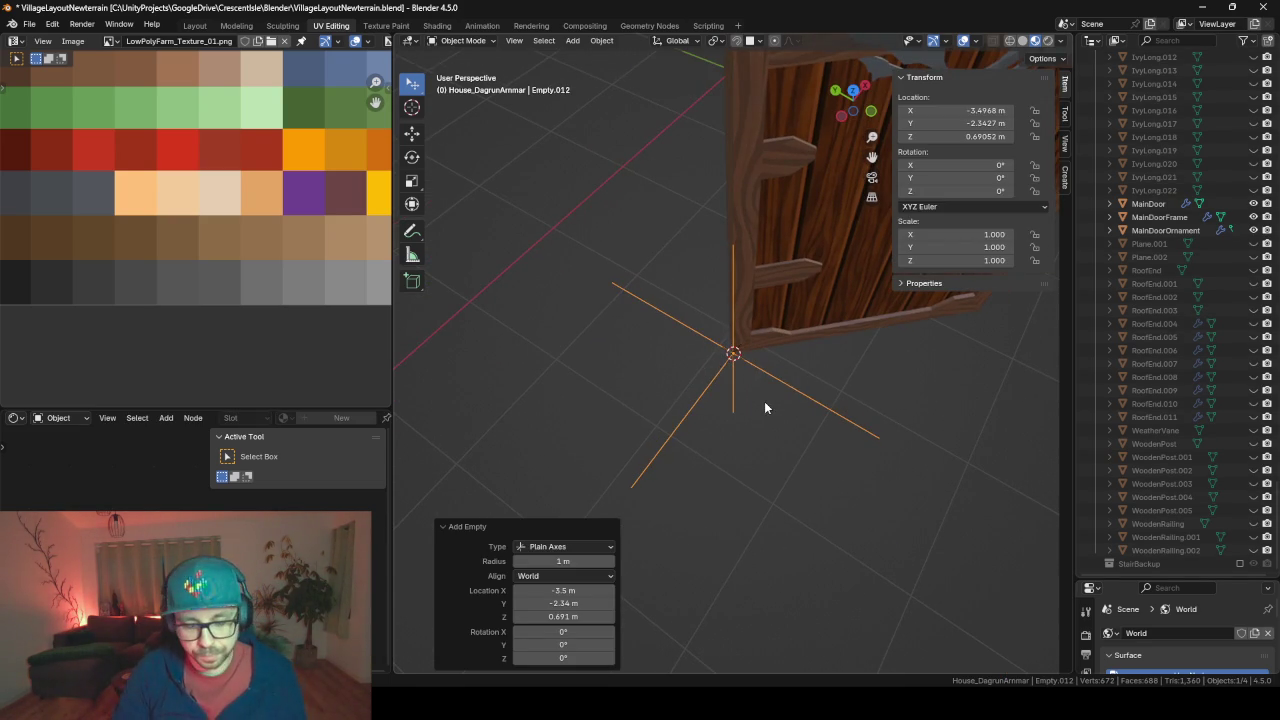
pyautogui.write('z')
pyautogui.write('-45')
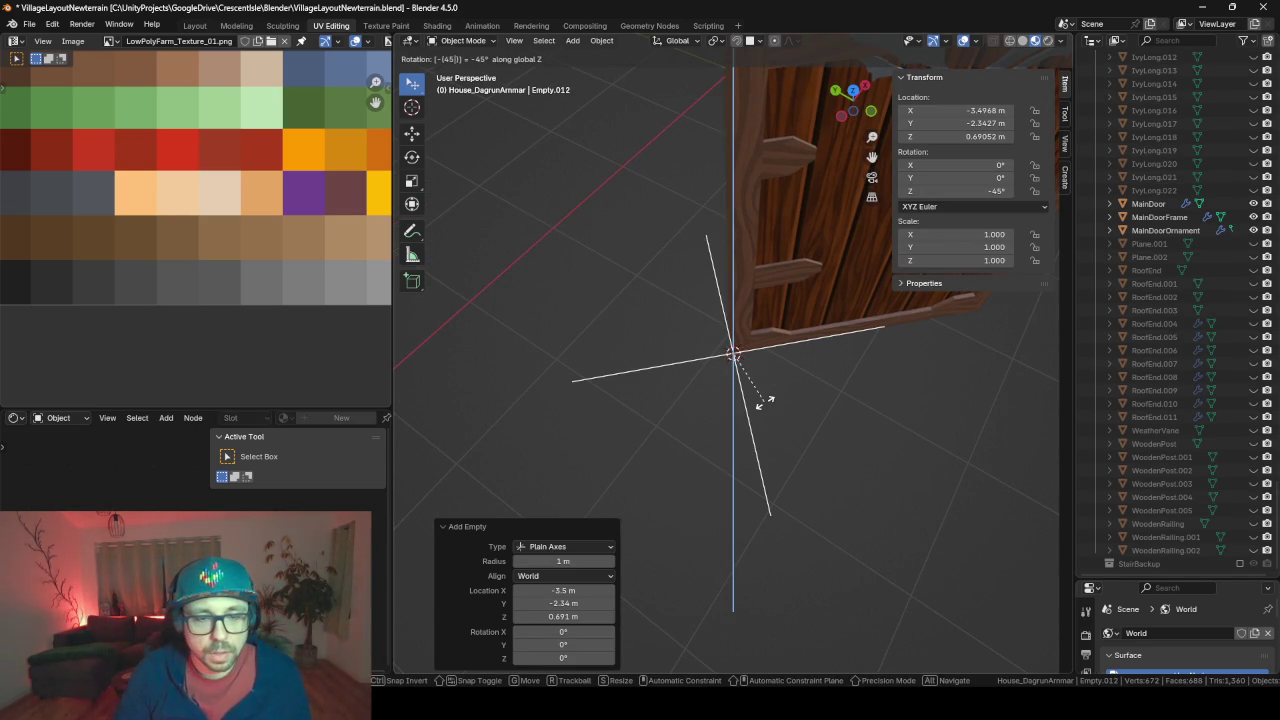
pyautogui.press('Return')
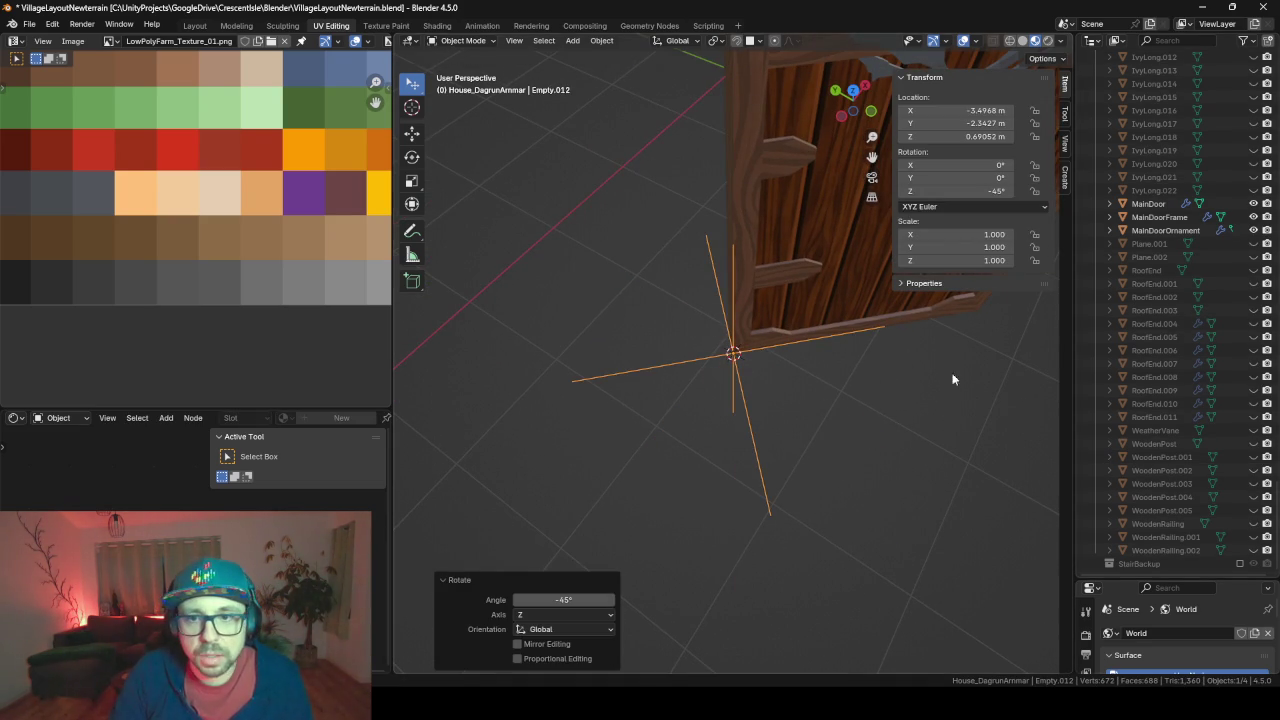
pyautogui.press('m')
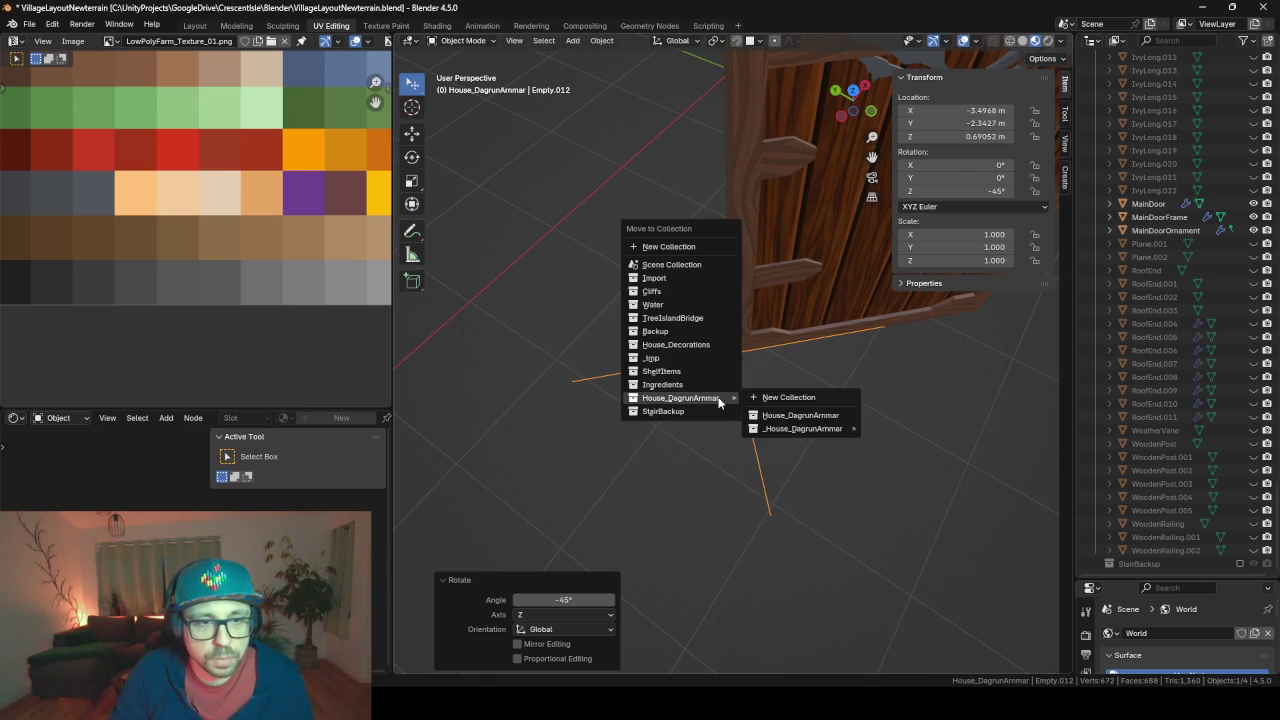
pyautogui.click(800, 415)
pyautogui.press('F2')
pyautogui.write('MainDoorHinge')
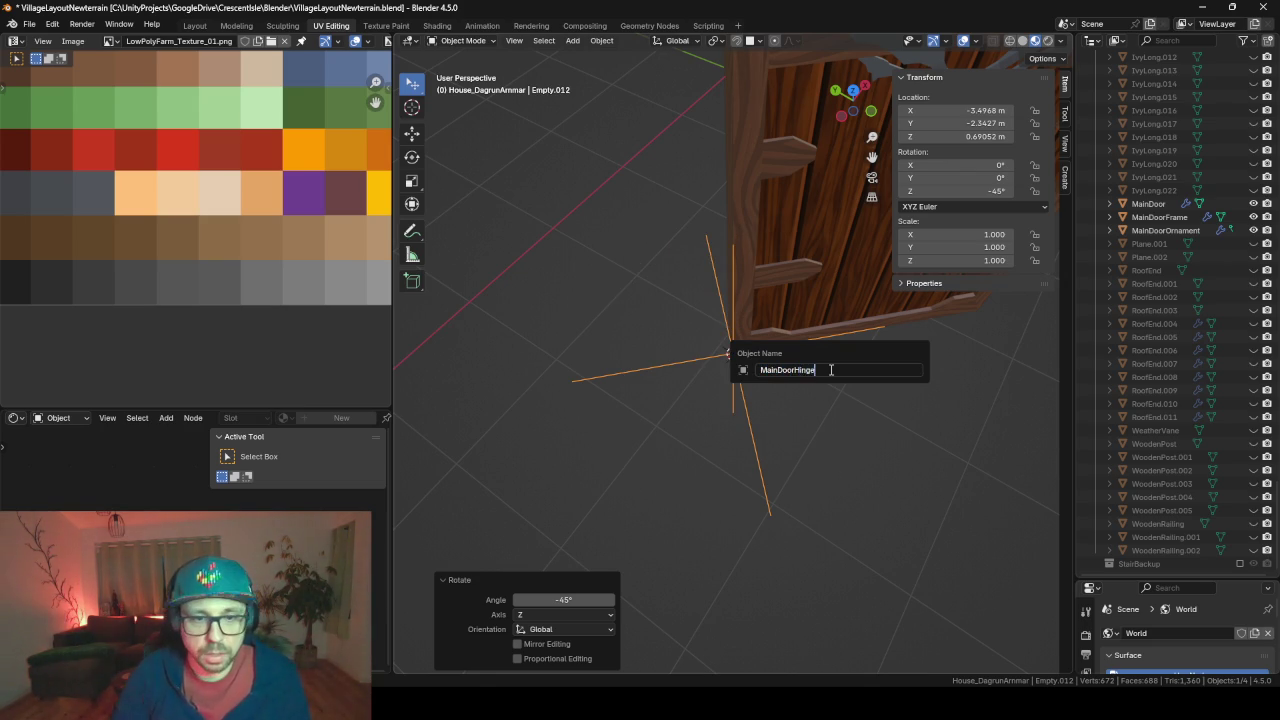
pyautogui.press('Return')
pyautogui.click(1160, 190)
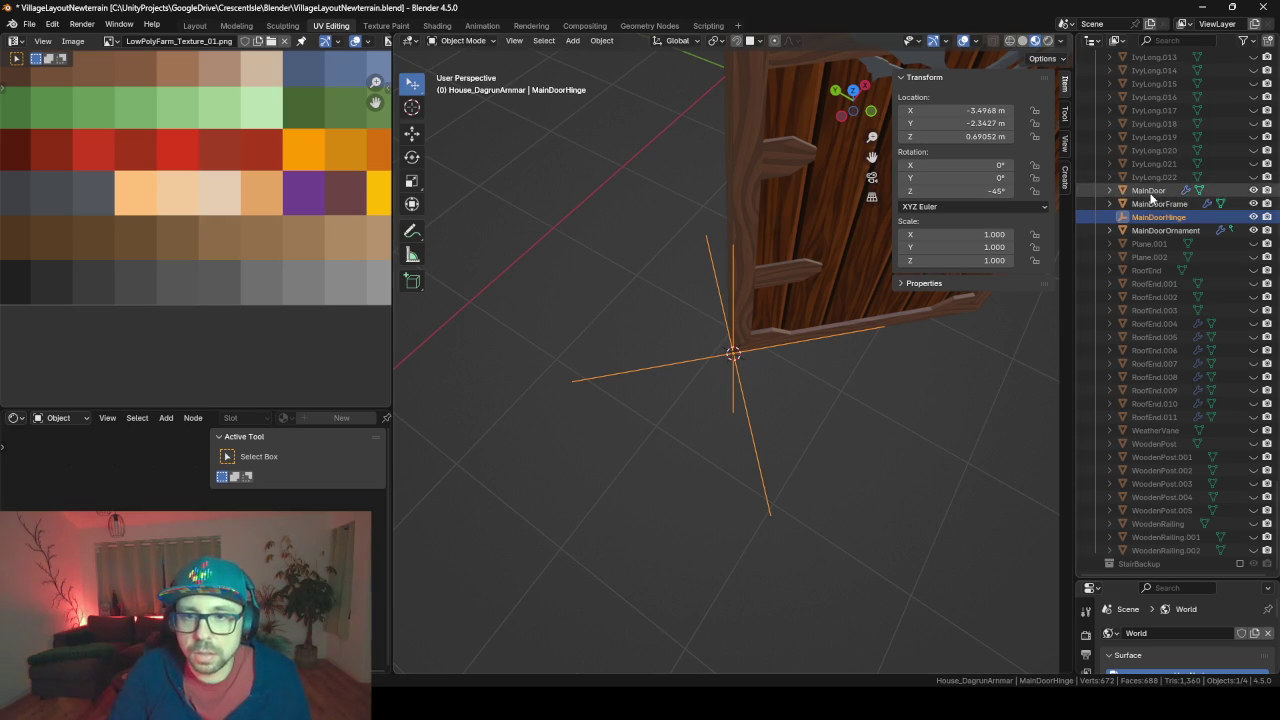
# Parent MainDoor, MainDoorFrame and MainDoorOrnament under MainDoorHinge in the Outliner
pyautogui.keyDown('ctrl'); pyautogui.click(1149, 203); pyautogui.keyUp('ctrl')
pyautogui.keyDown('ctrl'); pyautogui.click(1160, 230); pyautogui.keyUp('ctrl')
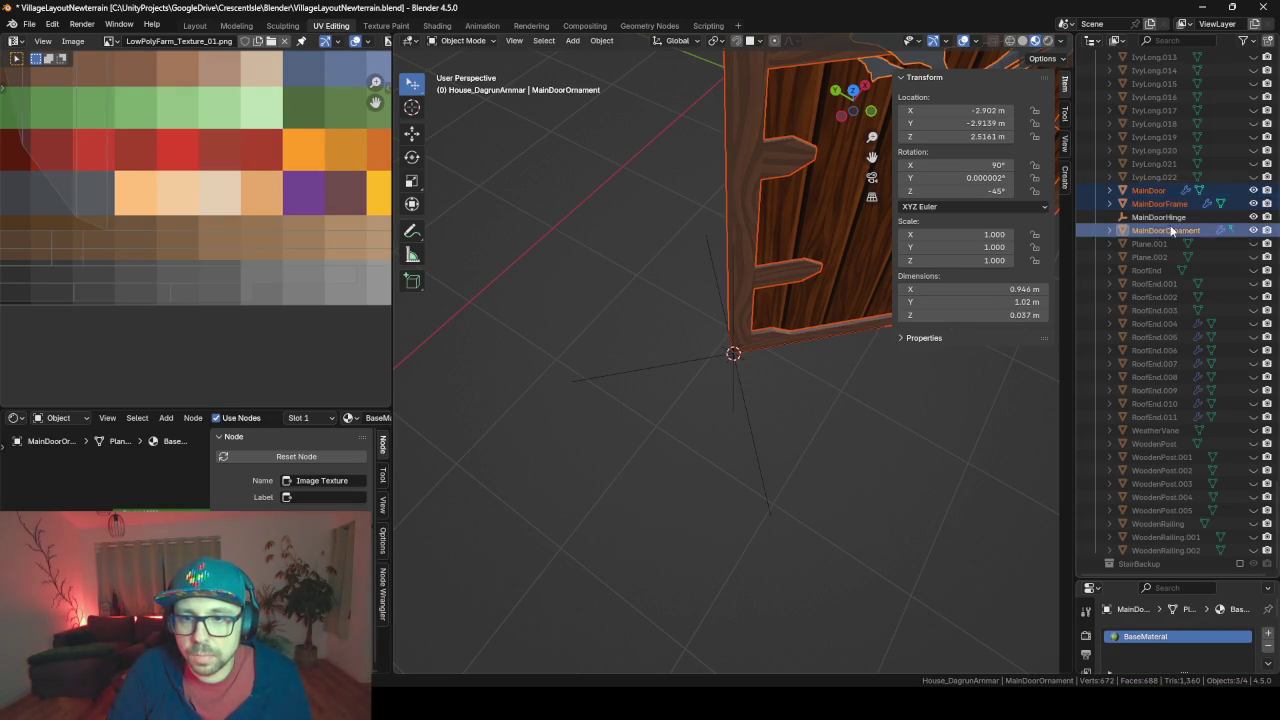
pyautogui.moveTo(1155, 208); pyautogui.dragTo(1160, 226)
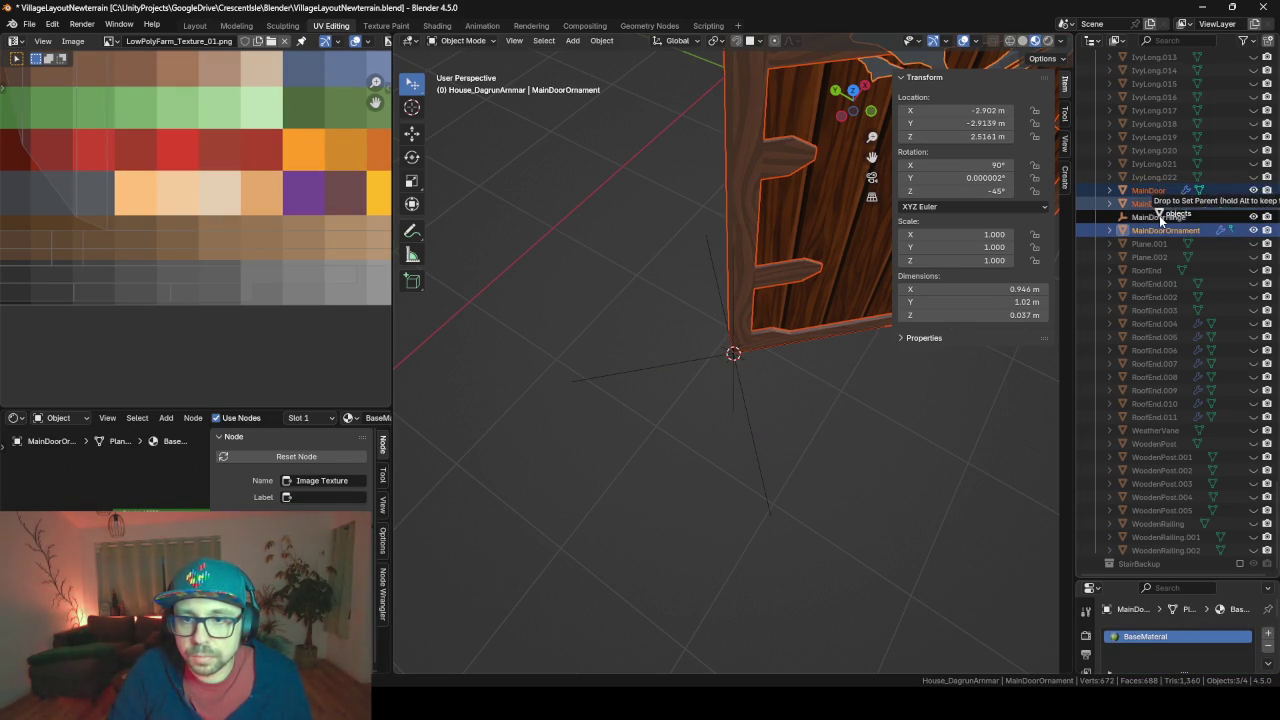
pyautogui.moveTo(1143, 222); pyautogui.dragTo(1159, 216)
pyautogui.click(1108, 231)
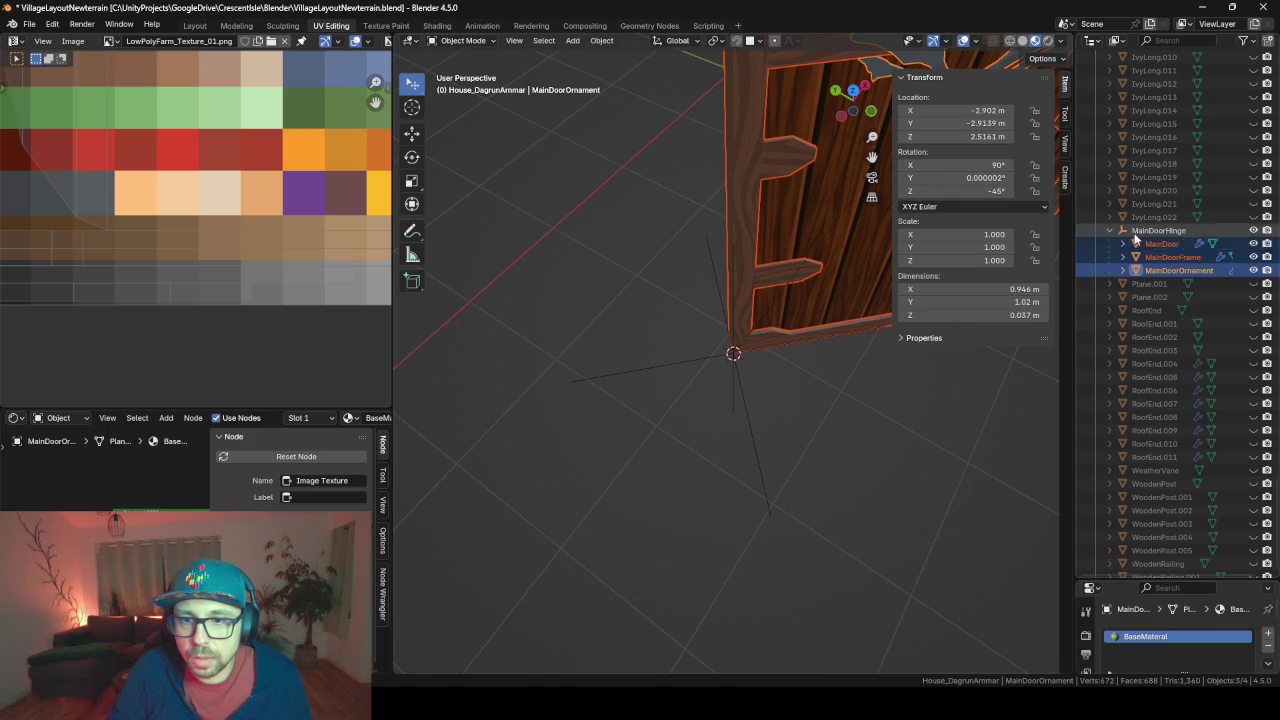
pyautogui.click(1158, 230)
# Unhide all the hidden house objects with Alt+H
pyautogui.scroll(2, 718, 333)
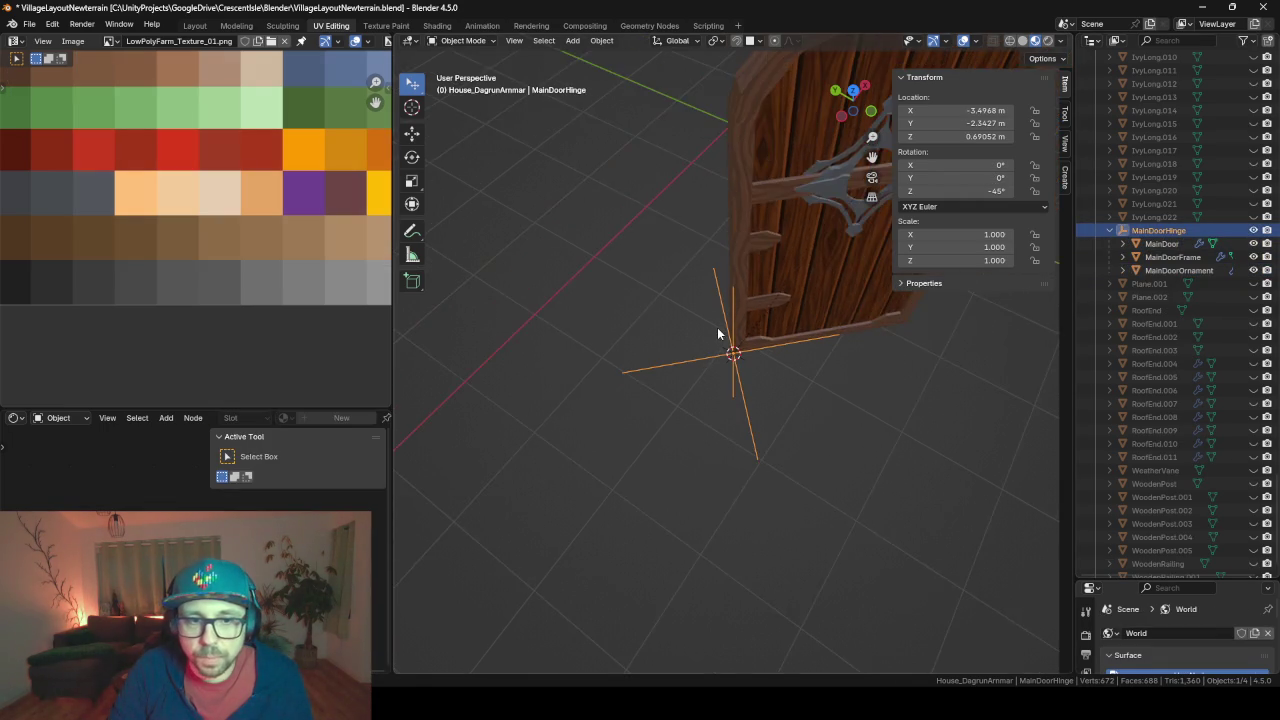
pyautogui.scroll(2, 718, 333)
pyautogui.rightClick(718, 333)
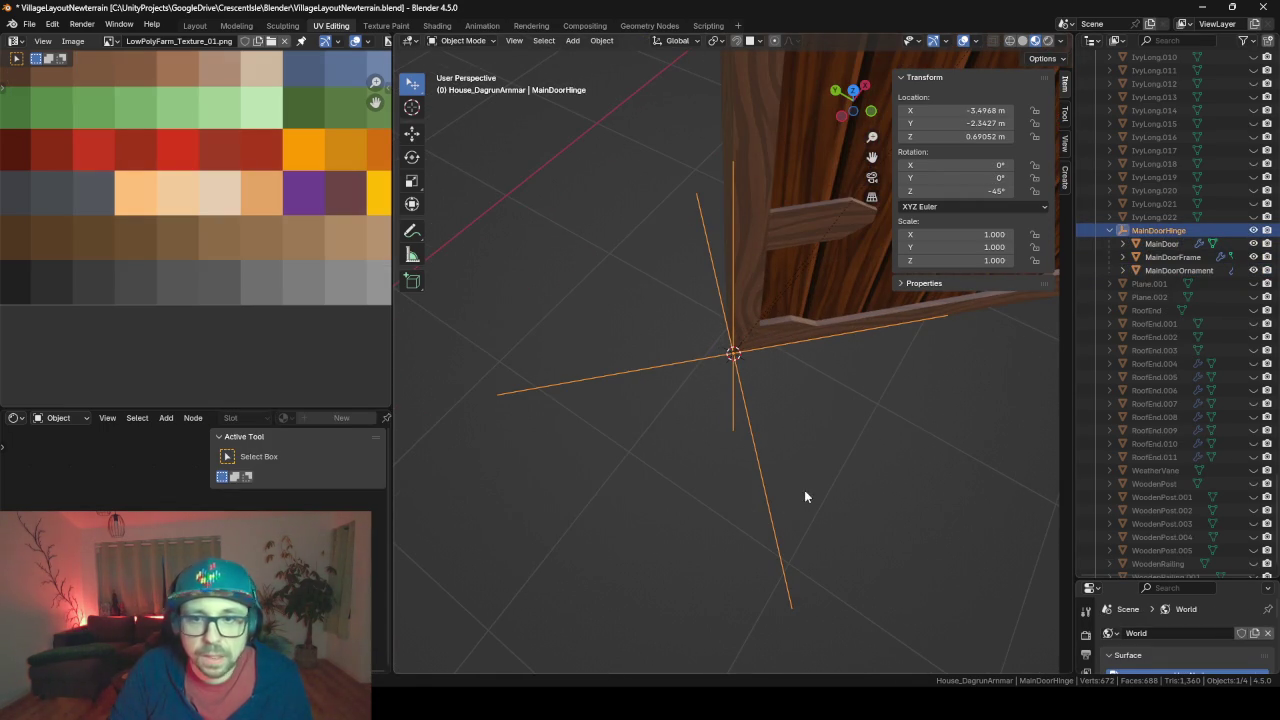
pyautogui.moveTo(805, 496); pyautogui.dragTo(790, 467, button='middle')
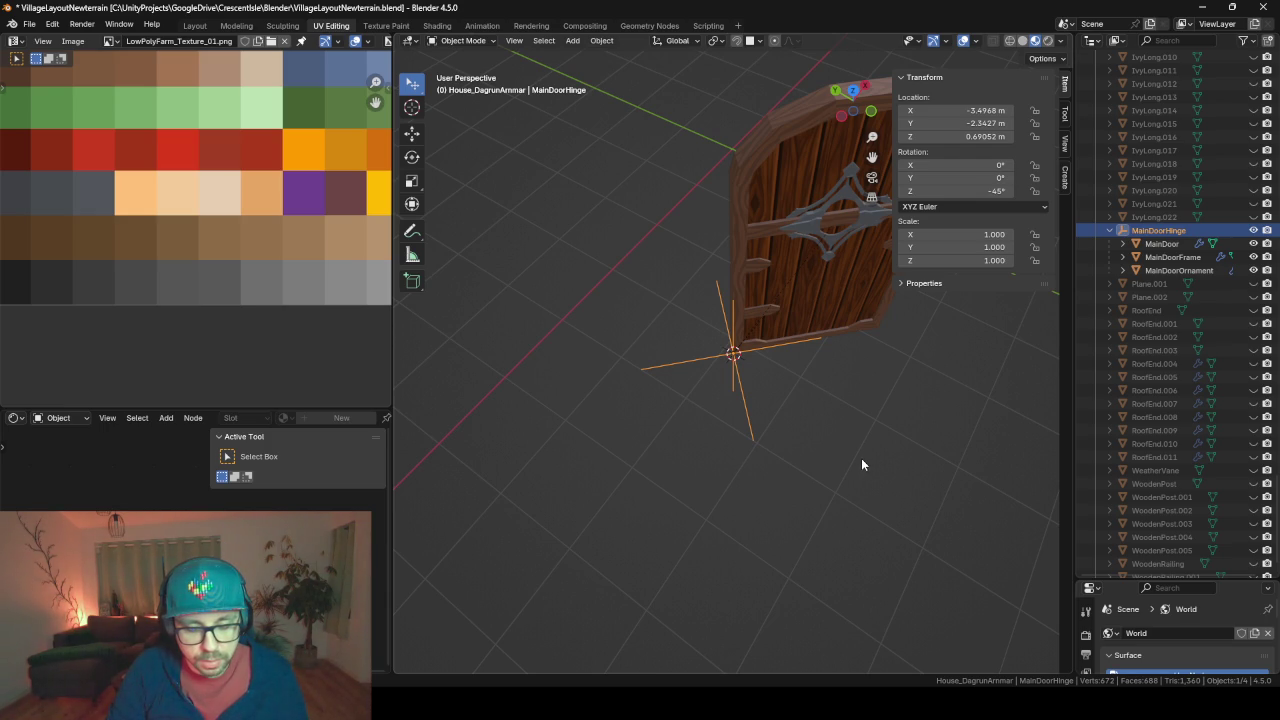
pyautogui.hotkey('alt', 'h')
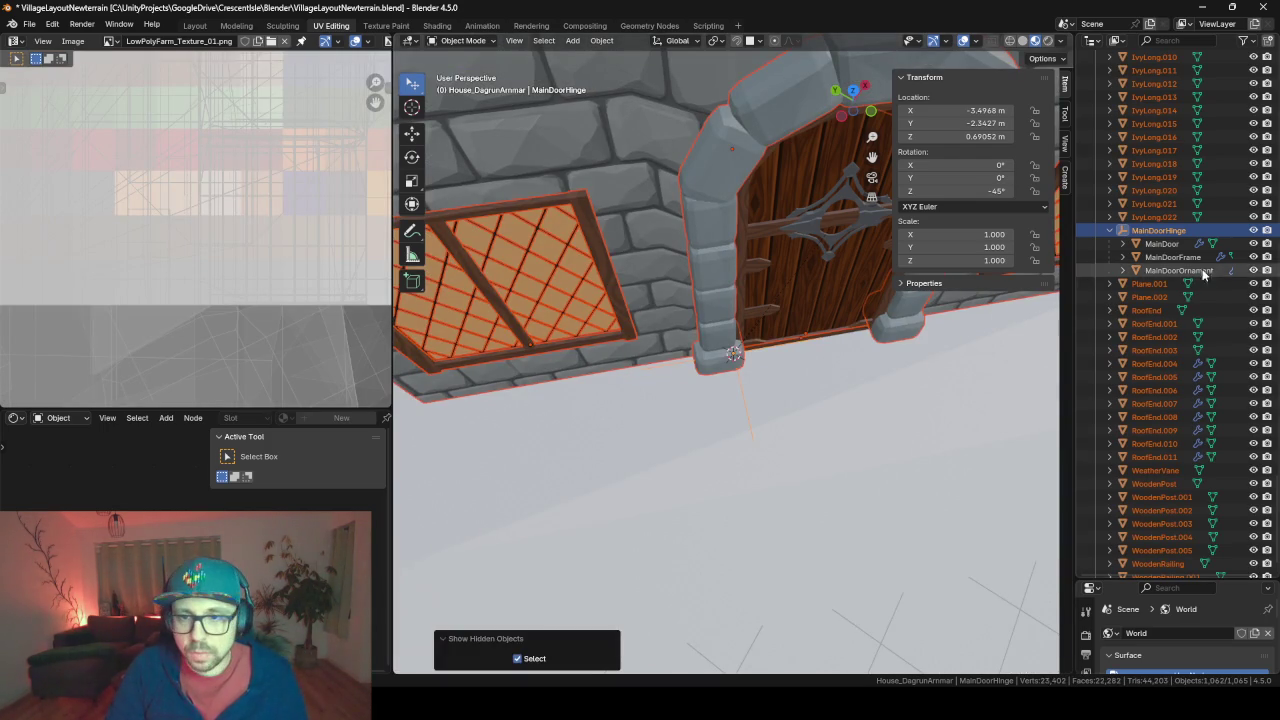
# Rotate MainDoorHinge around Z to swing the door open to -61.8°
pyautogui.click(1180, 230)
pyautogui.press('r')
pyautogui.press('z')
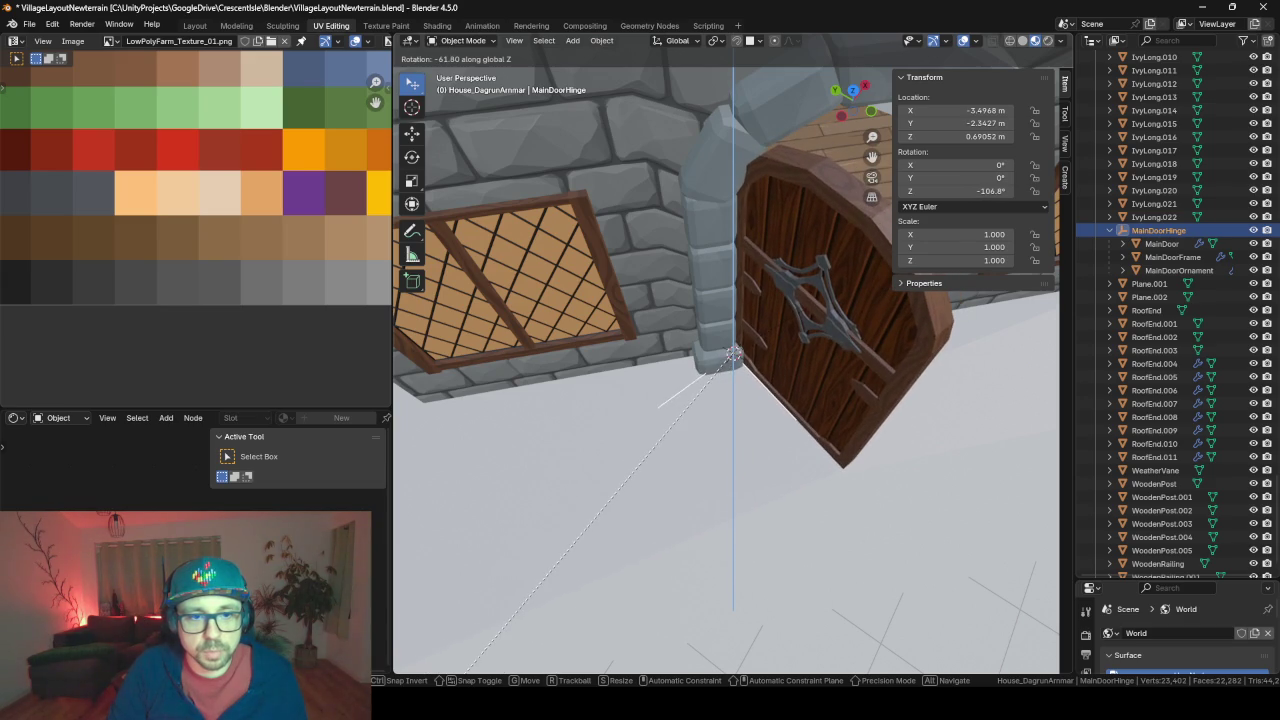
pyautogui.click(465, 668)
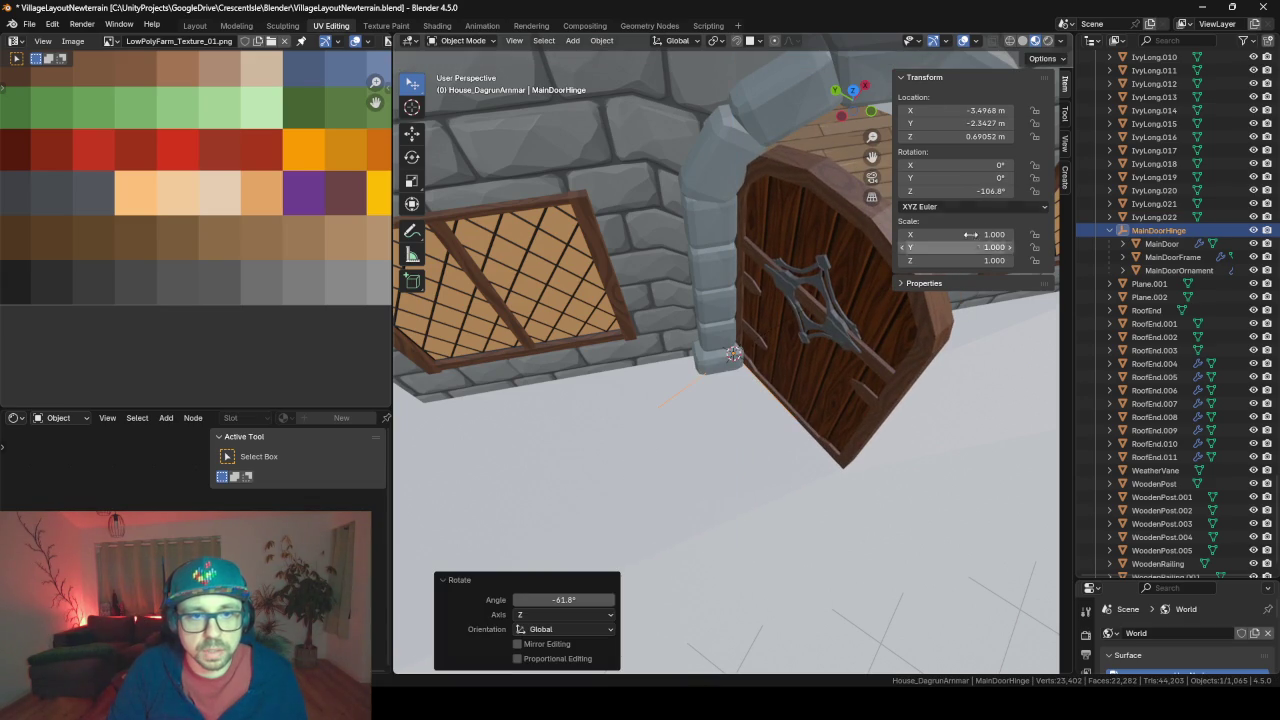
# In the Layout workspace, centre and orbit the view around the door hinge
pyautogui.click(192, 26)
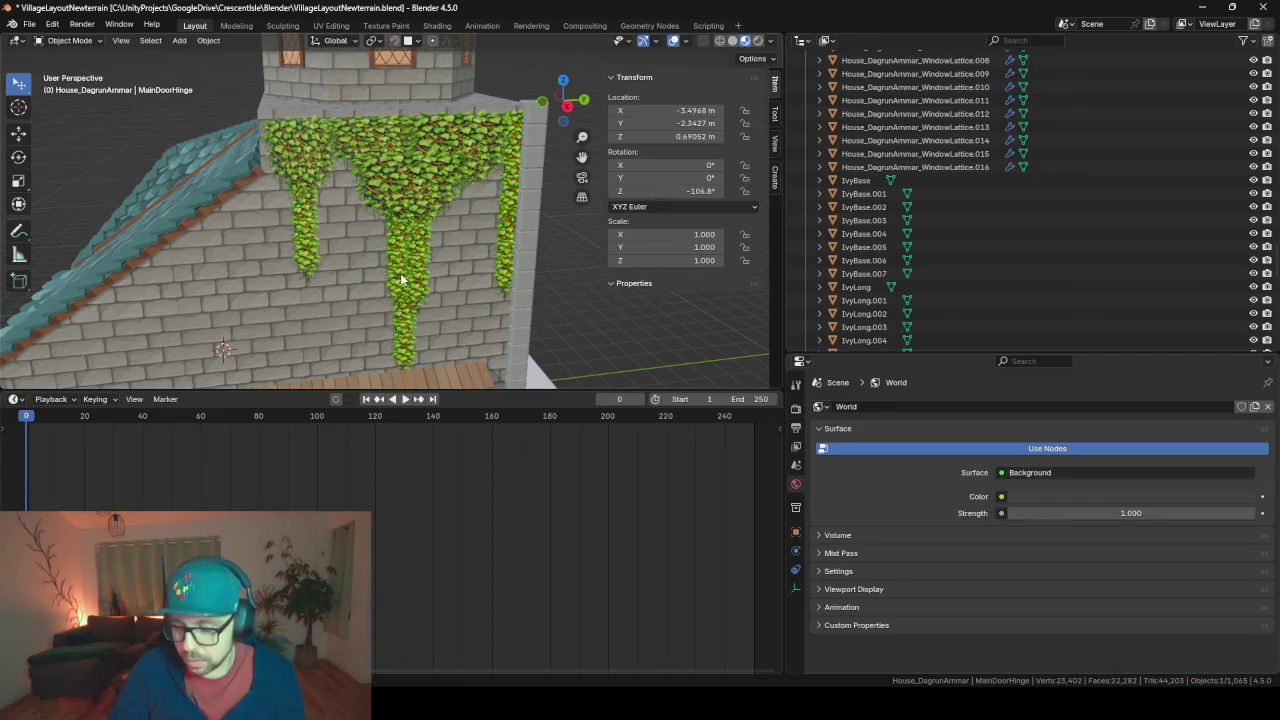
pyautogui.press('KP_Decimal')
pyautogui.moveTo(410, 260)
pyautogui.mouseDown(button='middle')
pyautogui.moveTo(410, 135)
pyautogui.moveTo(511, 175)
pyautogui.moveTo(469, 183)
pyautogui.moveTo(483, 113)
pyautogui.moveTo(330, 250)
pyautogui.moveTo(278, 241)
pyautogui.moveTo(389, 267)
pyautogui.moveTo(496, 216)
pyautogui.mouseUp(button='middle')
pyautogui.scroll(-5, 511, 175)
pyautogui.scroll(2, 490, 180)
pyautogui.scroll(3, 483, 113)
pyautogui.scroll(2, 330, 250)
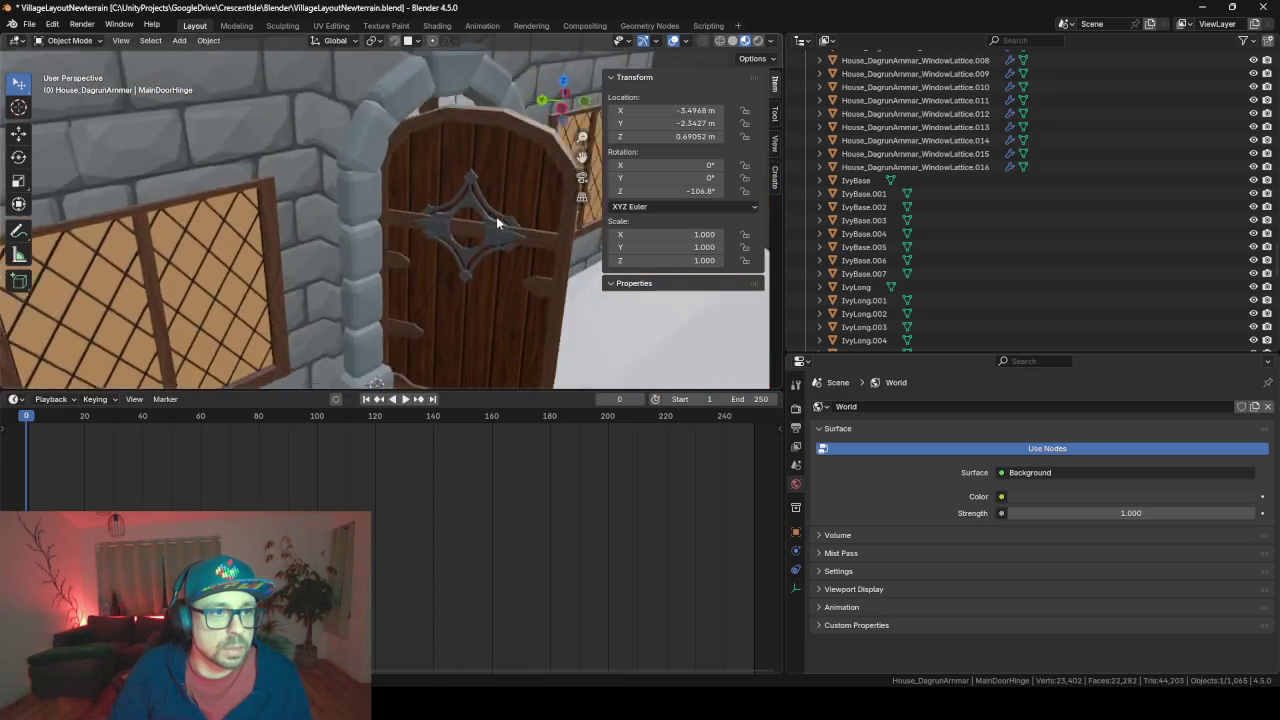
pyautogui.scroll(-4, 496, 216)
pyautogui.scroll(-2, 440, 230)
pyautogui.scroll(1, 450, 258)
# Swing the hinge to a new Z angle and inspect the door from another view
pyautogui.press('r')
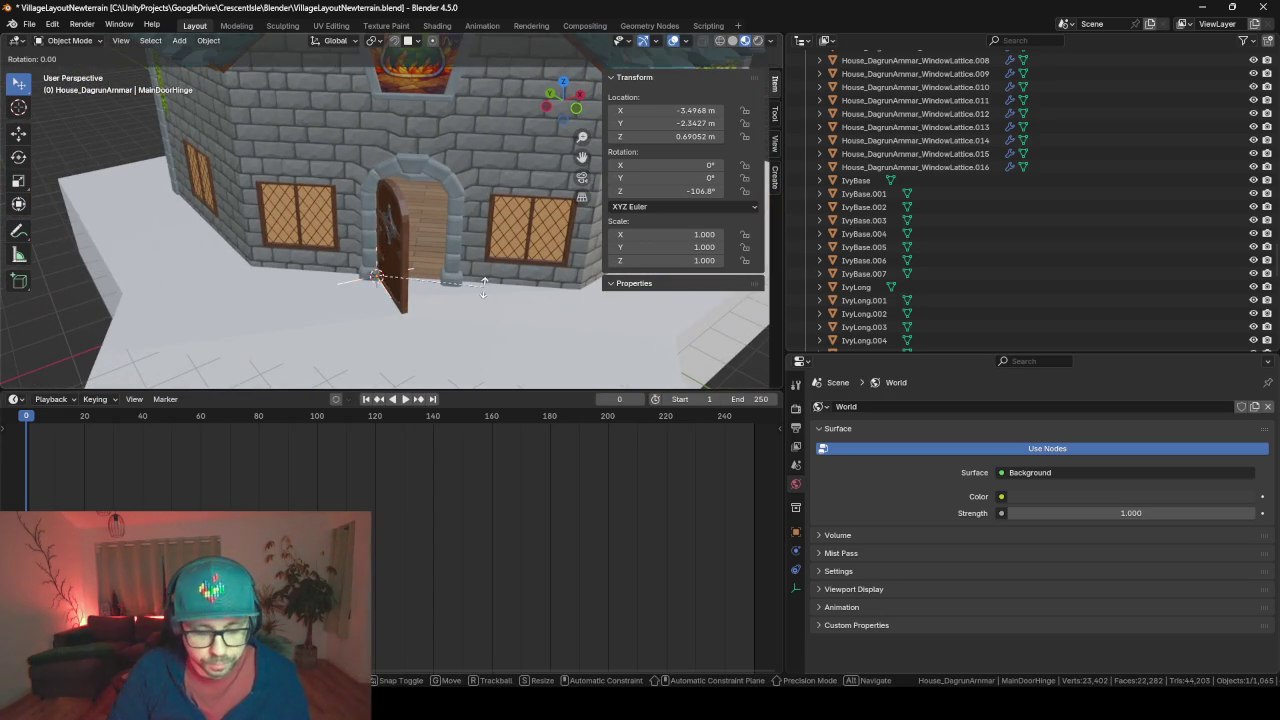
pyautogui.press('z')
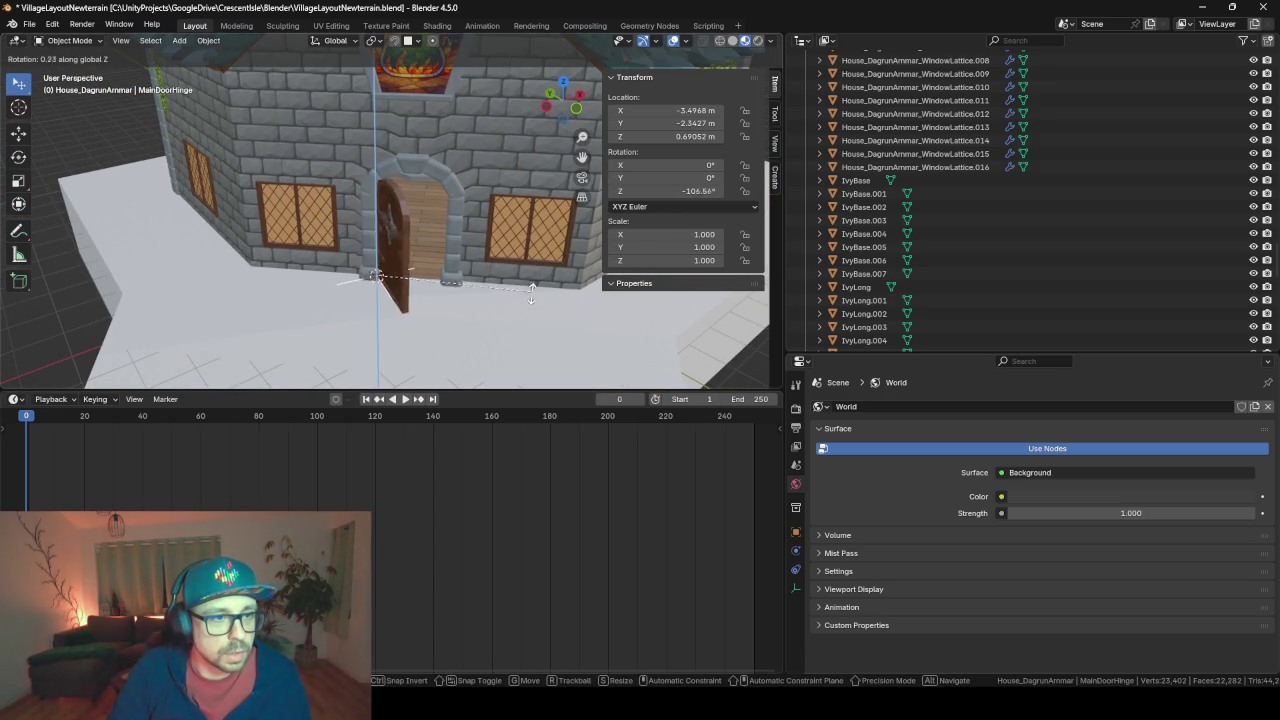
pyautogui.click(418, 326)
pyautogui.moveTo(418, 326)
pyautogui.mouseDown(button='middle')
pyautogui.moveTo(509, 318)
pyautogui.moveTo(353, 273)
pyautogui.moveTo(449, 258)
pyautogui.moveTo(406, 238)
pyautogui.moveTo(450, 187)
pyautogui.mouseUp(button='middle')
pyautogui.scroll(3, 449, 258)
pyautogui.scroll(2, 448, 264)
pyautogui.scroll(-3, 448, 258)
pyautogui.scroll(4, 470, 115)
pyautogui.scroll(-4, 460, 135)
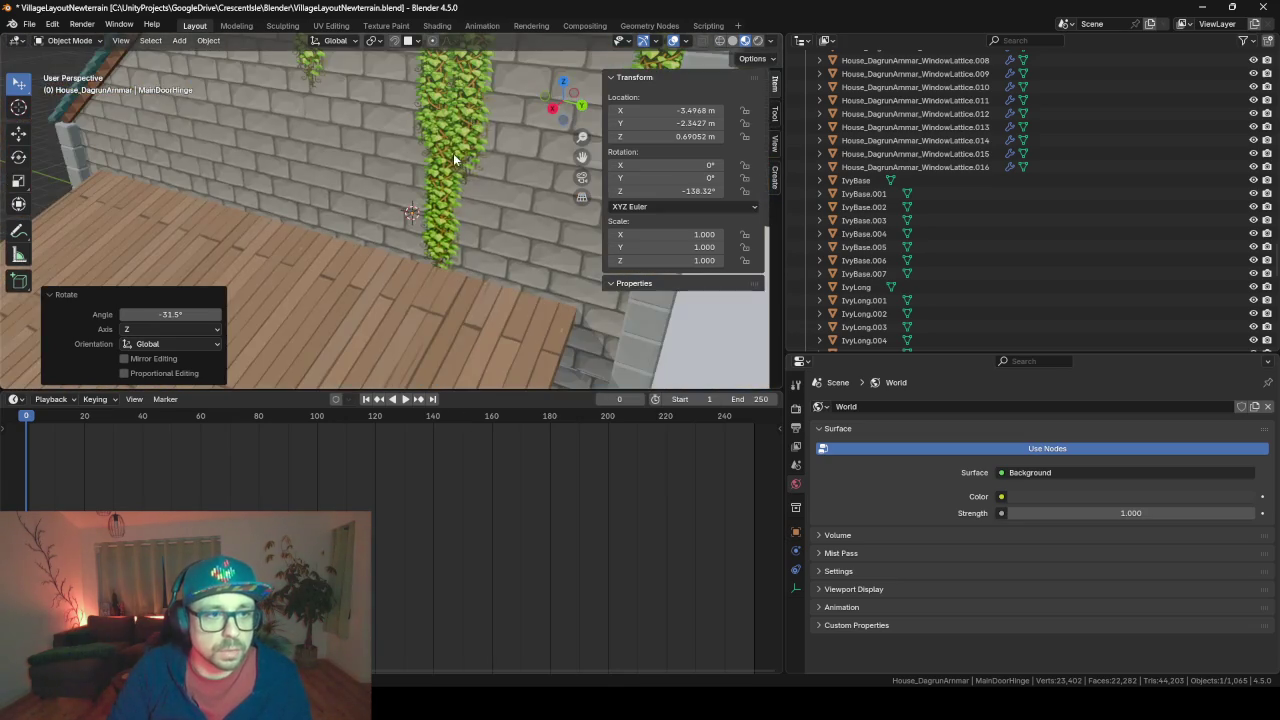
pyautogui.scroll(3, 452, 157)
pyautogui.scroll(-3, 451, 162)
pyautogui.scroll(2, 451, 165)
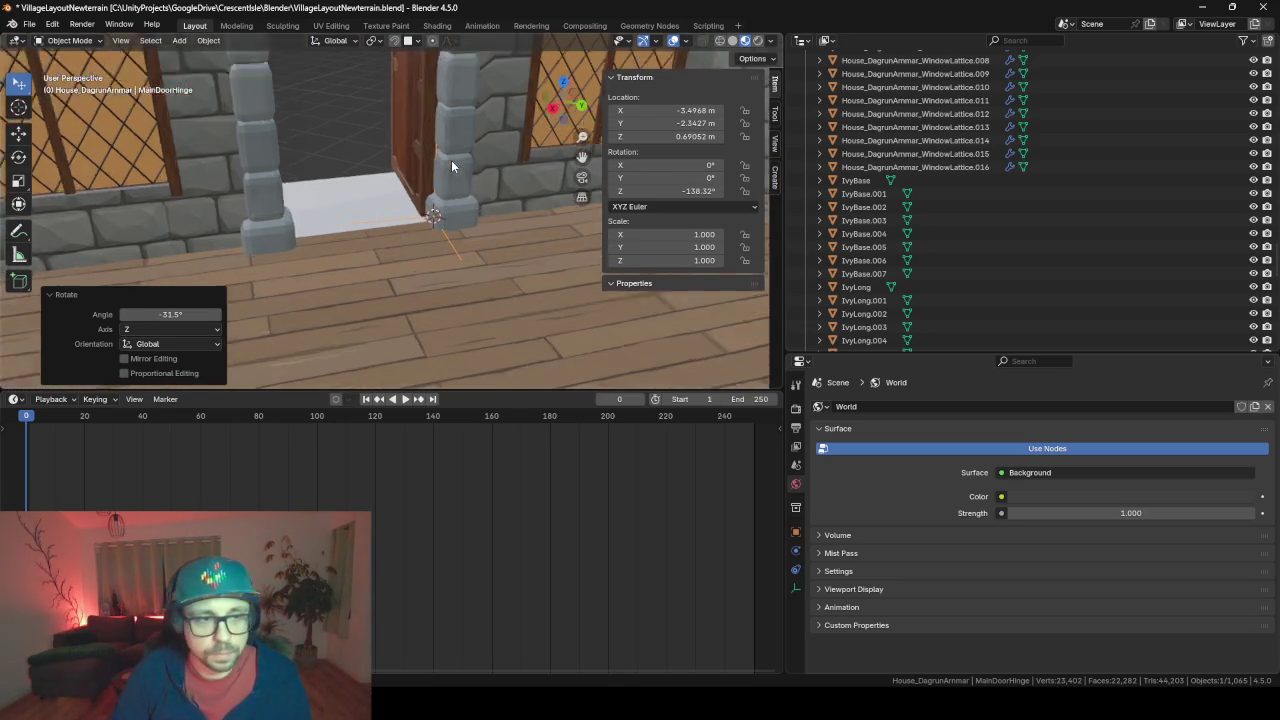
pyautogui.scroll(2, 451, 165)
pyautogui.scroll(3, 451, 165)
pyautogui.scroll(-4, 451, 165)
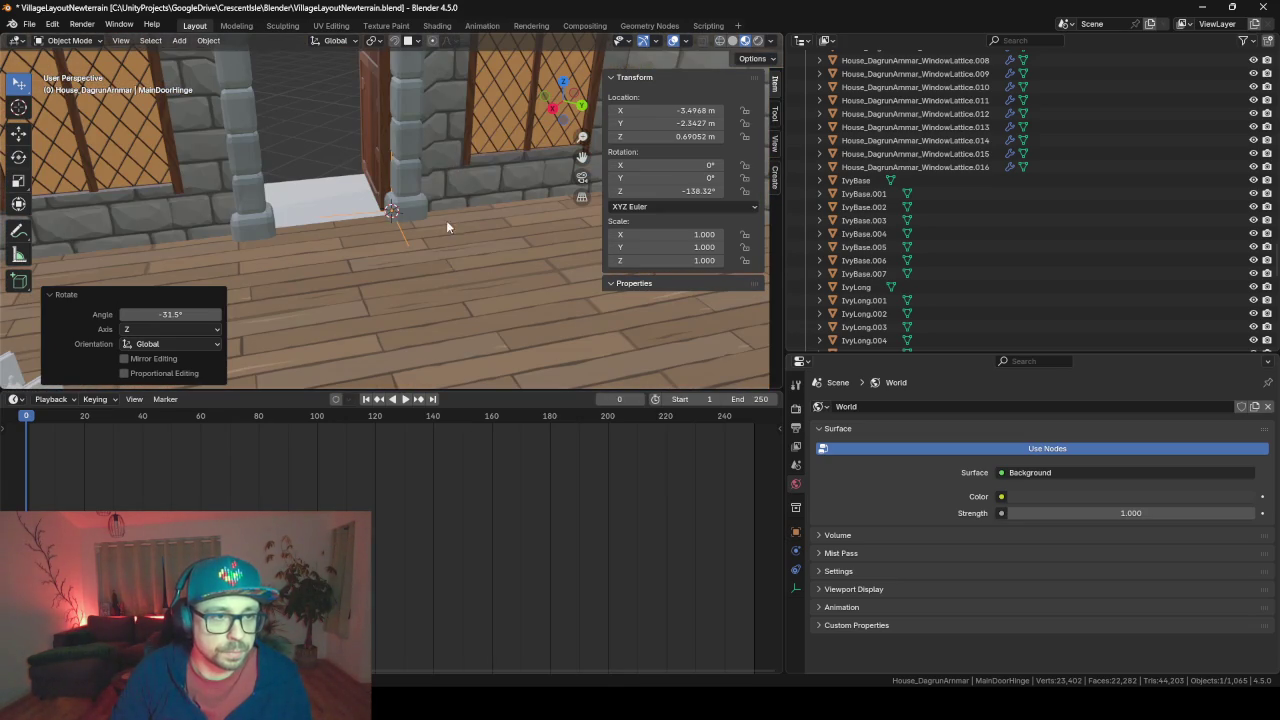
# Walk the view back toward the door and swing the hinge around Z to -138.32°
pyautogui.hotkey('shift', '`')
pyautogui.press('s')
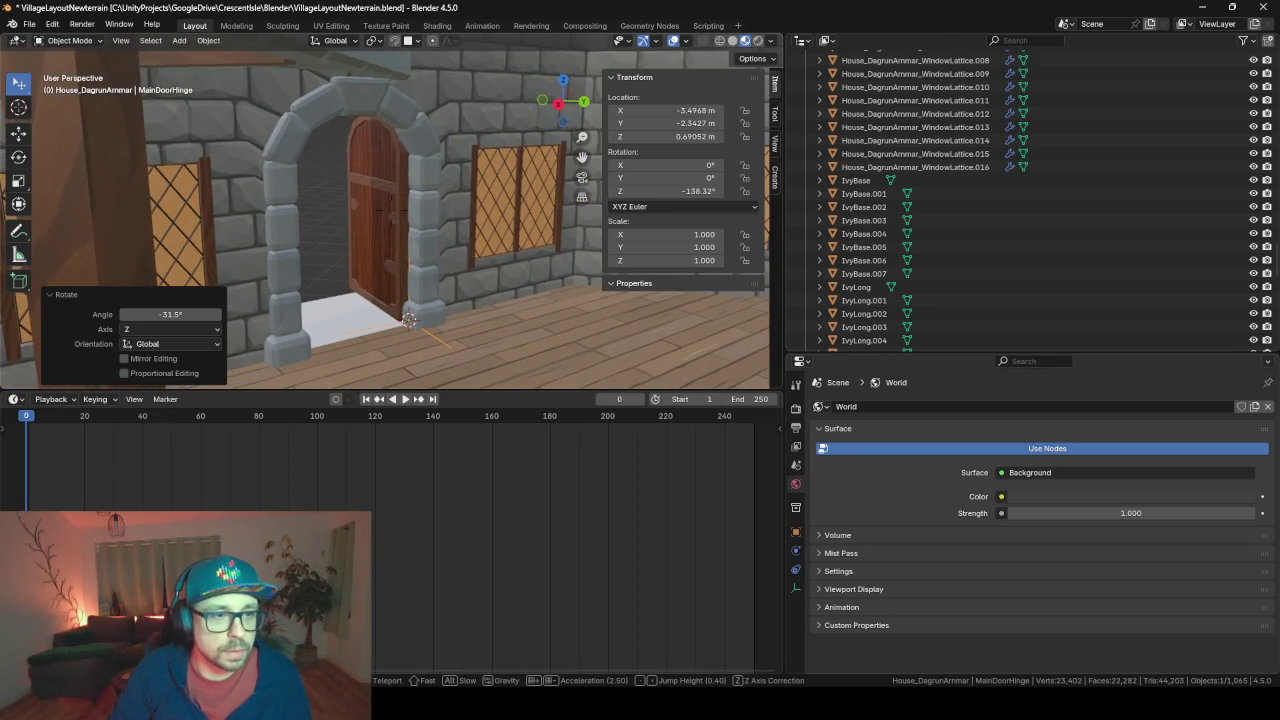
pyautogui.click(443, 300)
pyautogui.press('r')
pyautogui.press('z')
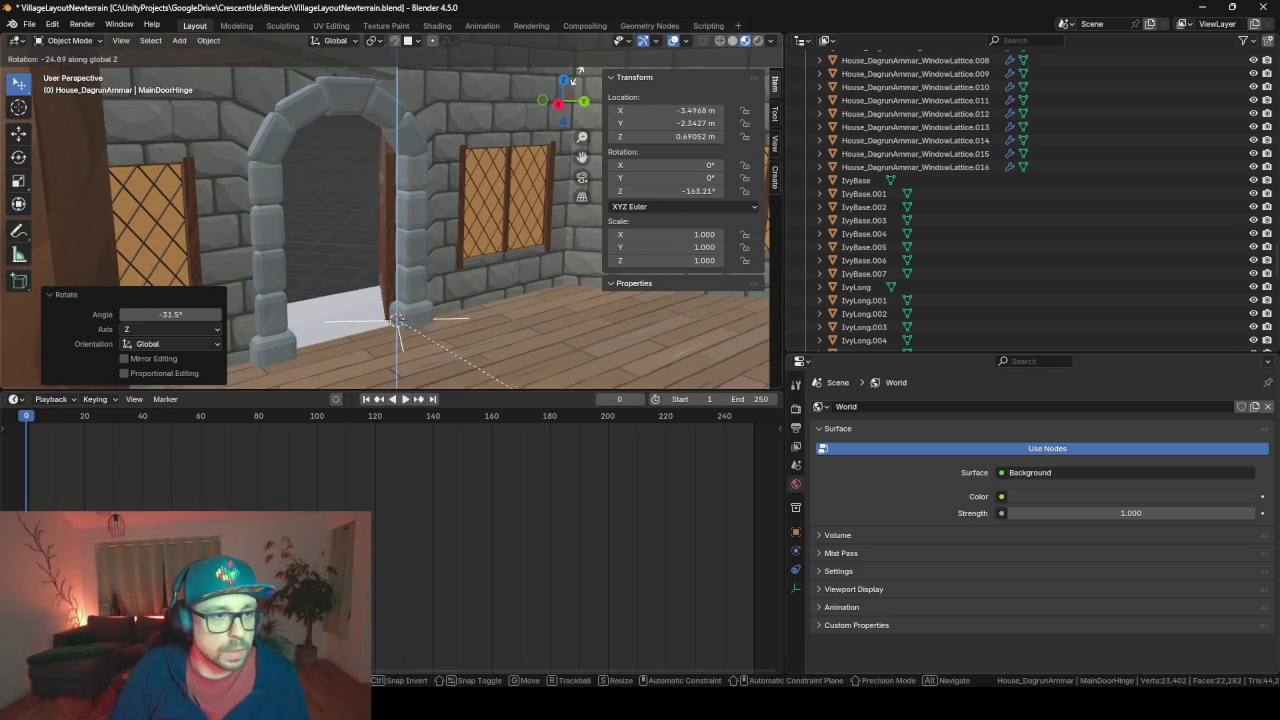
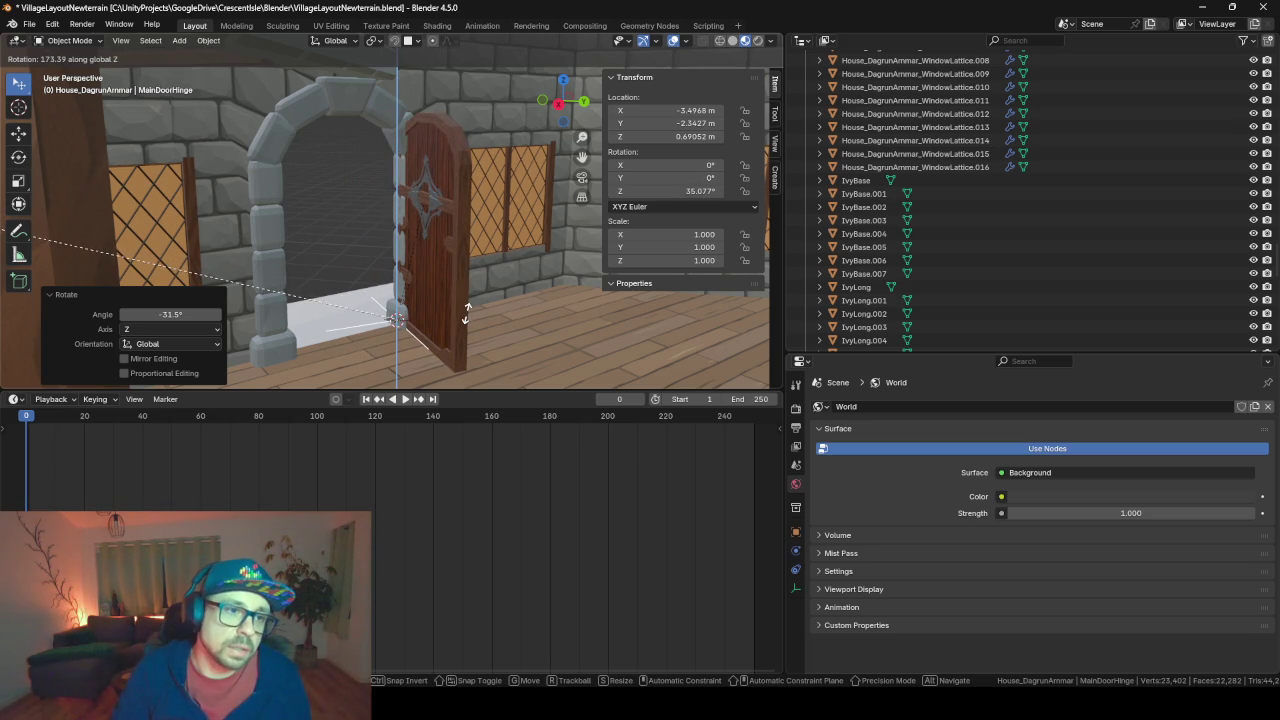
# Cancel the door rotation so the hinge returns to -45°, and frame the hinge in view
pyautogui.press('Escape')
pyautogui.hotkey('ctrl', 'z')
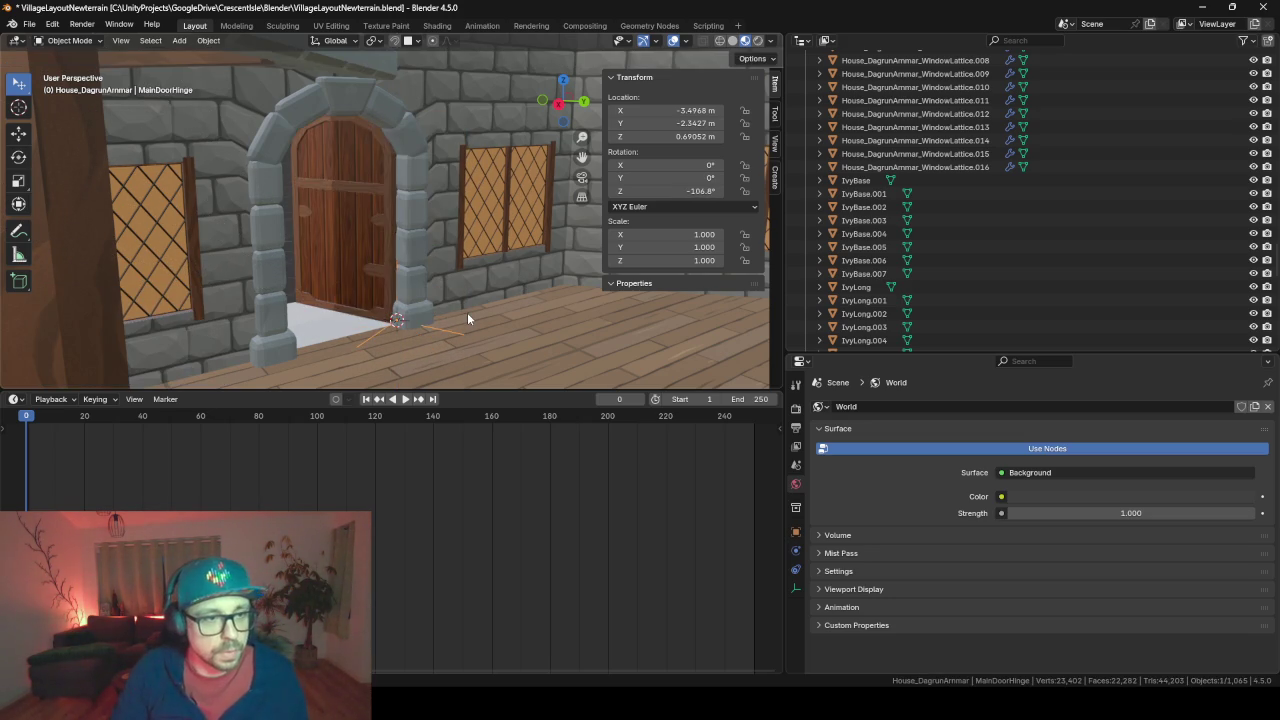
pyautogui.hotkey('ctrl', 'z')
pyautogui.press('KP_Decimal')
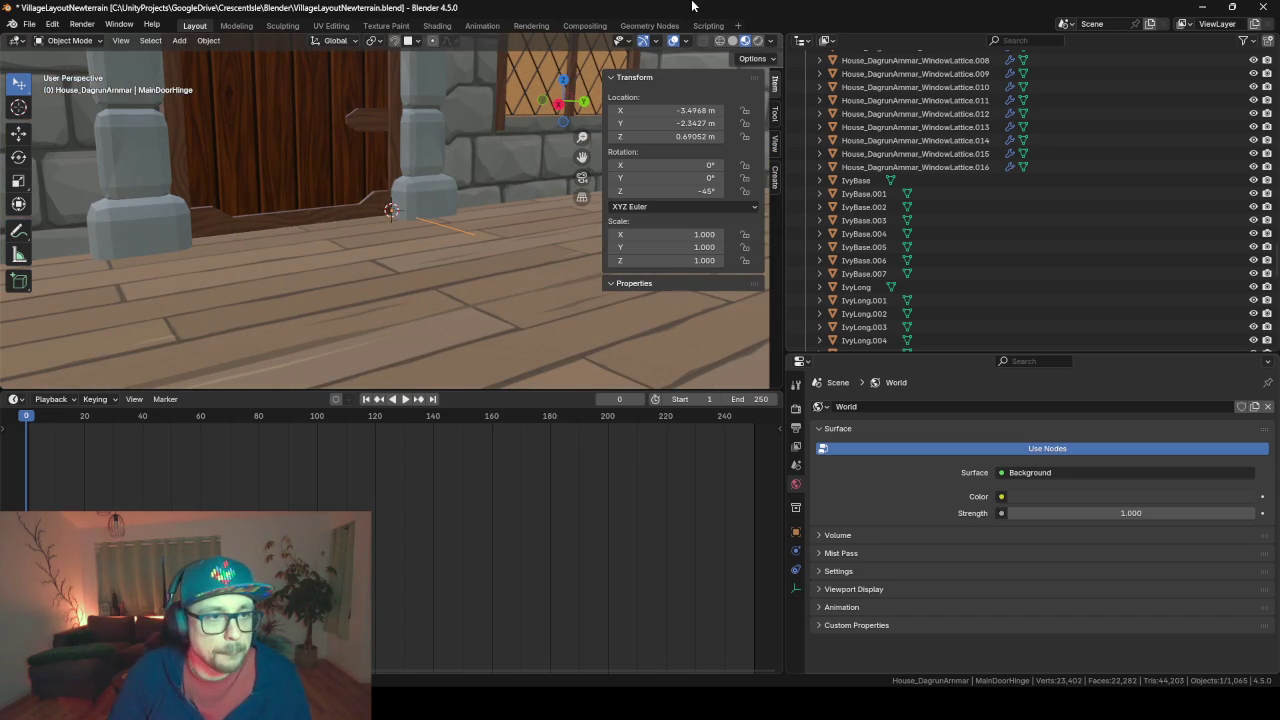
pyautogui.moveTo(286, 206)
pyautogui.mouseDown(button='middle')
pyautogui.moveTo(555, 252)
pyautogui.moveTo(555, 228)
pyautogui.mouseUp(button='middle')
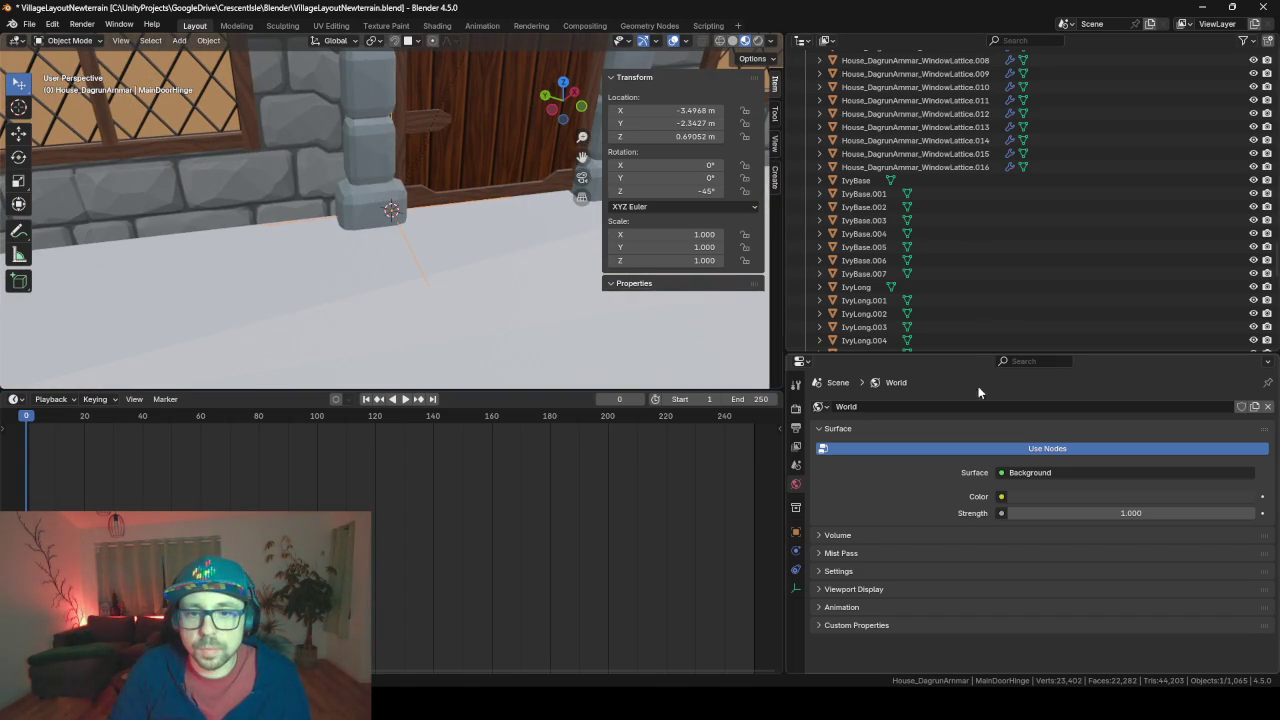
pyautogui.moveTo(975, 353); pyautogui.dragTo(975, 553)
pyautogui.scroll(-5, 910, 300)
pyautogui.scroll(-1, 920, 450)
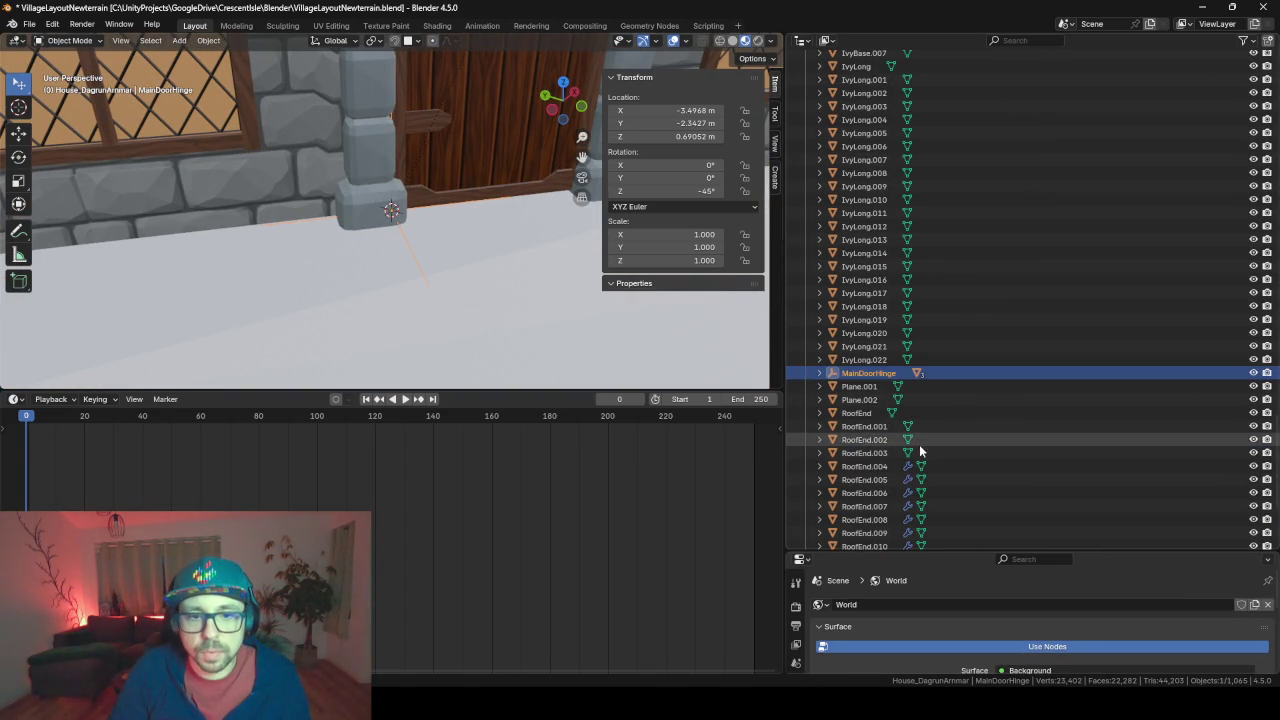
# In the Outliner, drag MainDoor, MainDoorFrame and MainDoorOrnament onto MainDoorHinge
pyautogui.click(820, 373)
pyautogui.click(871, 386)
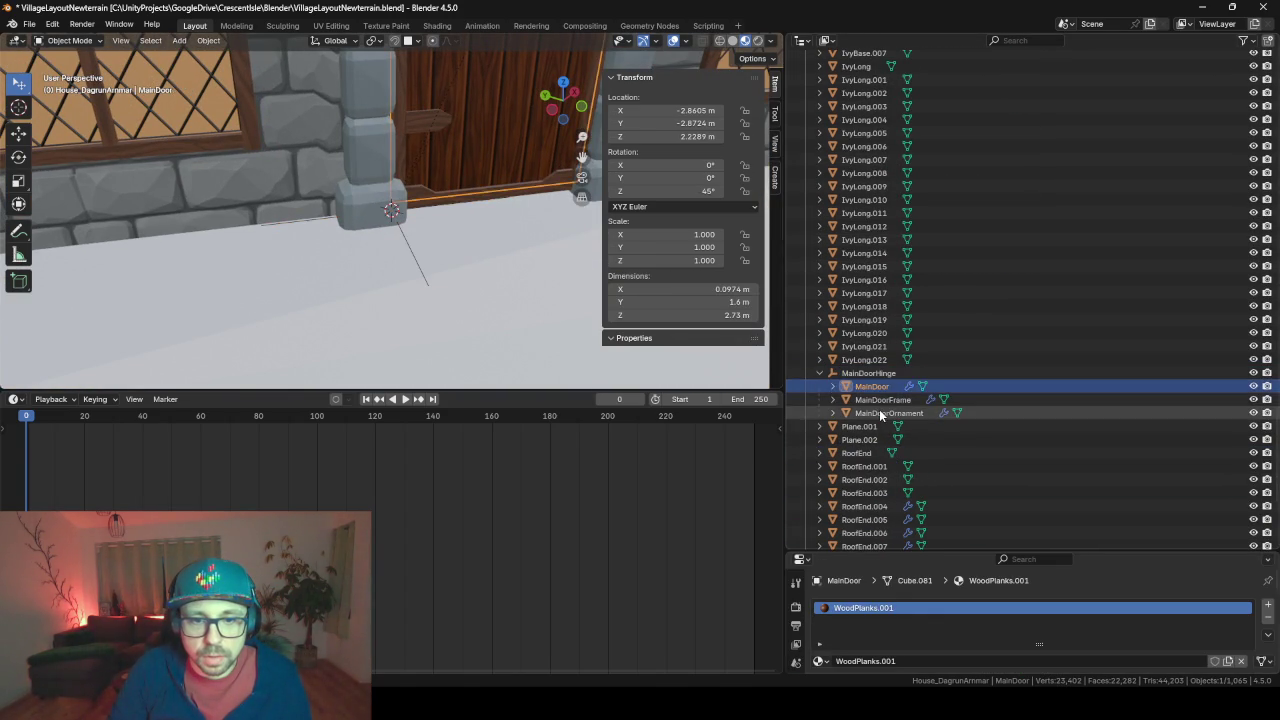
pyautogui.keyDown('shift'); pyautogui.click(879, 413); pyautogui.keyUp('shift')
pyautogui.moveTo(871, 389); pyautogui.dragTo(869, 366)
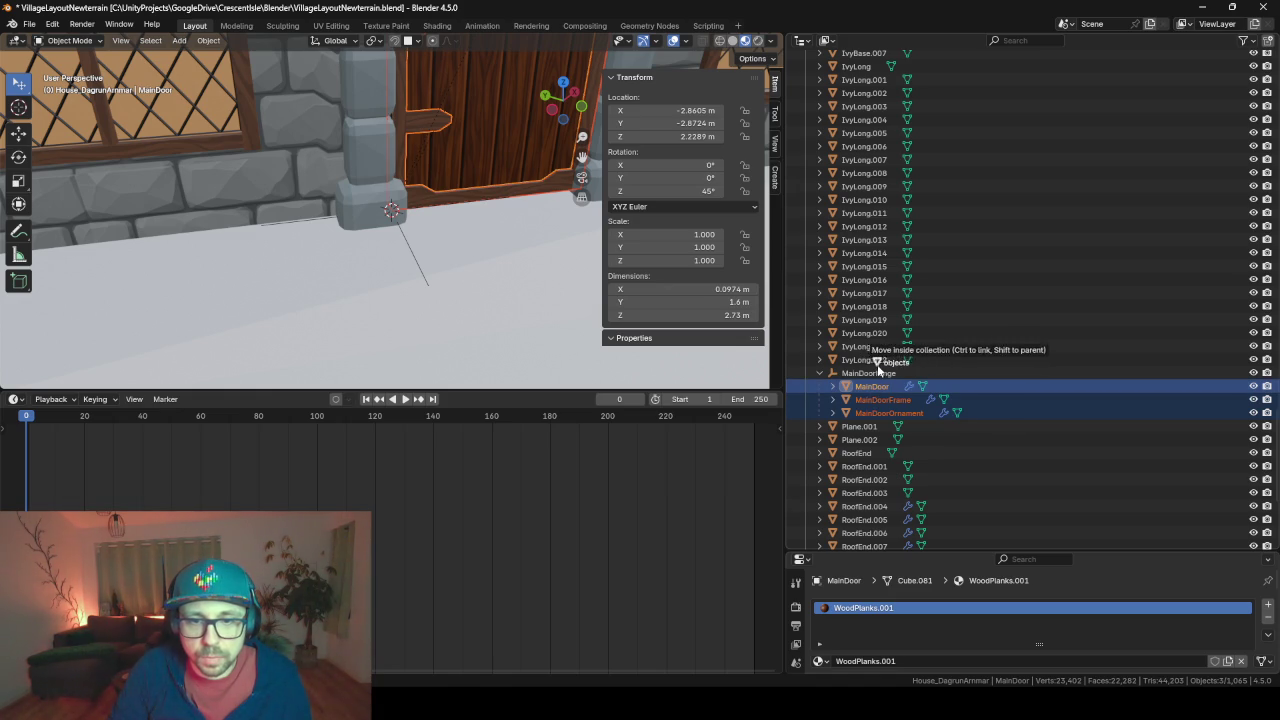
pyautogui.keyDown('ctrl'); pyautogui.moveTo(869, 366); pyautogui.dragTo(879, 379); pyautogui.keyUp('ctrl')
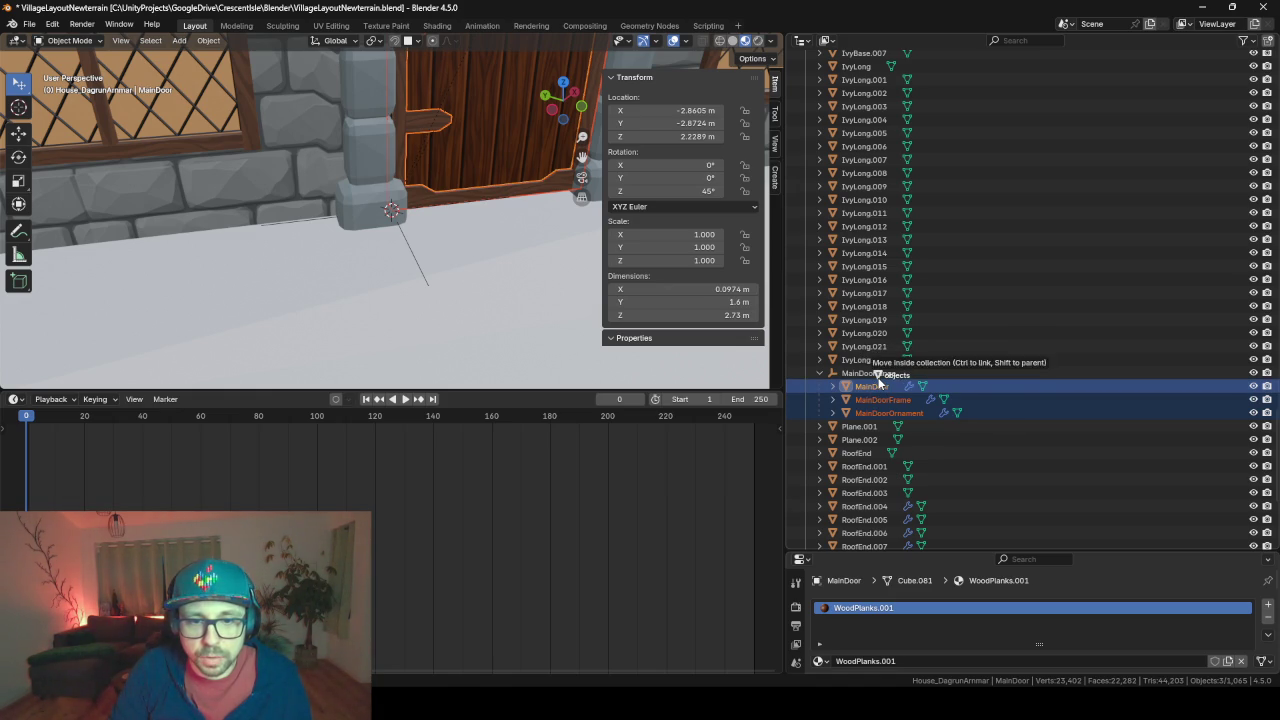
pyautogui.moveTo(879, 380); pyautogui.dragTo(879, 393)
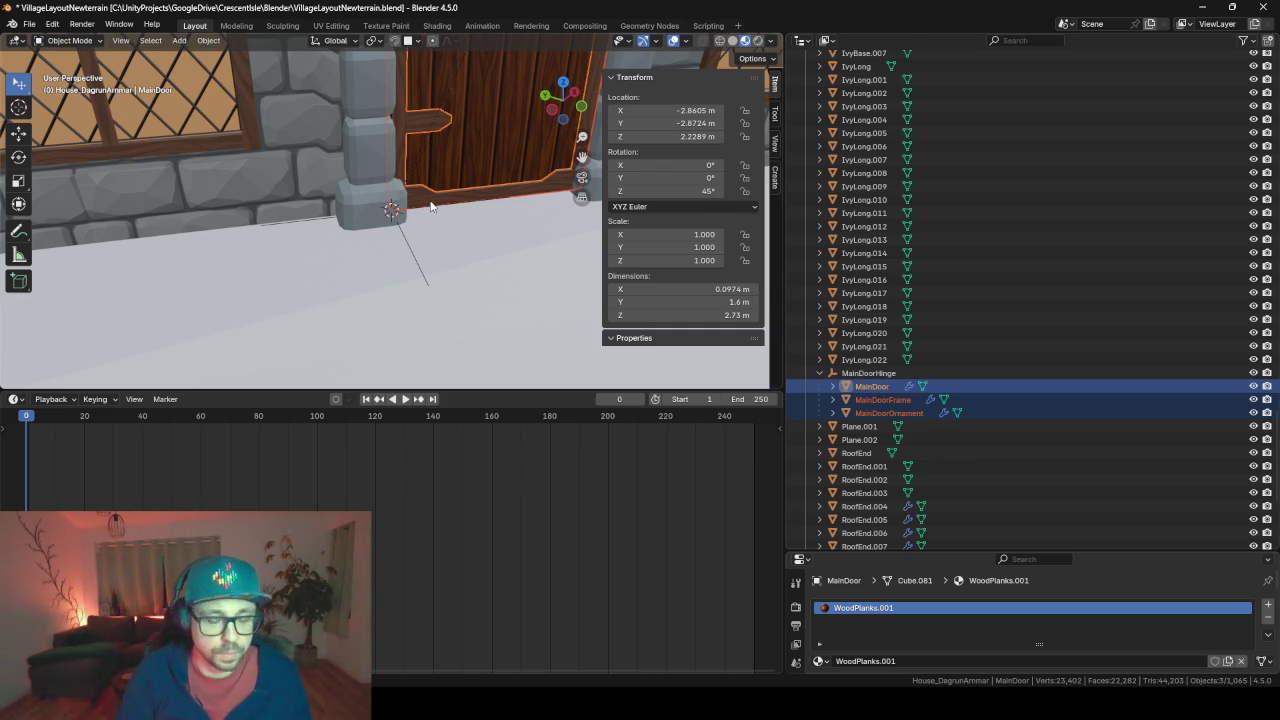
# Search commands for 'unifo', cancel the search, and reselect MainDoor
pyautogui.press('F3')
pyautogui.write('unif')
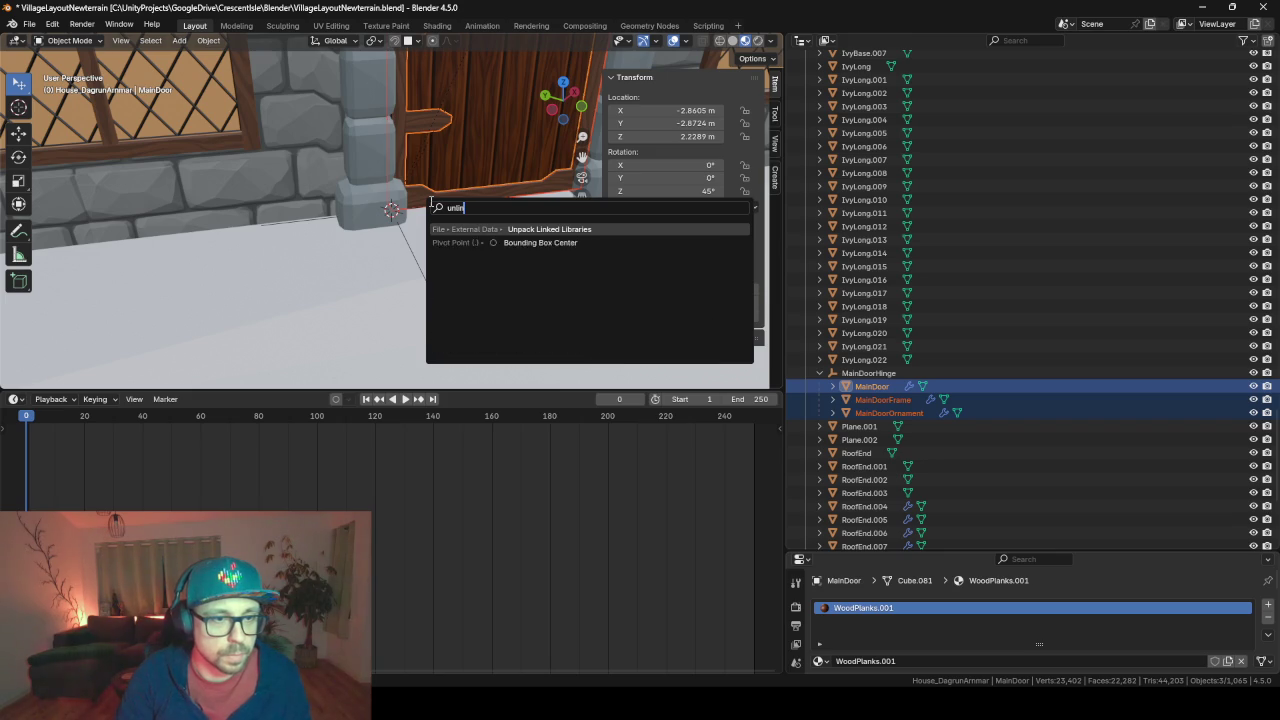
pyautogui.write('o')
pyautogui.press('Escape')
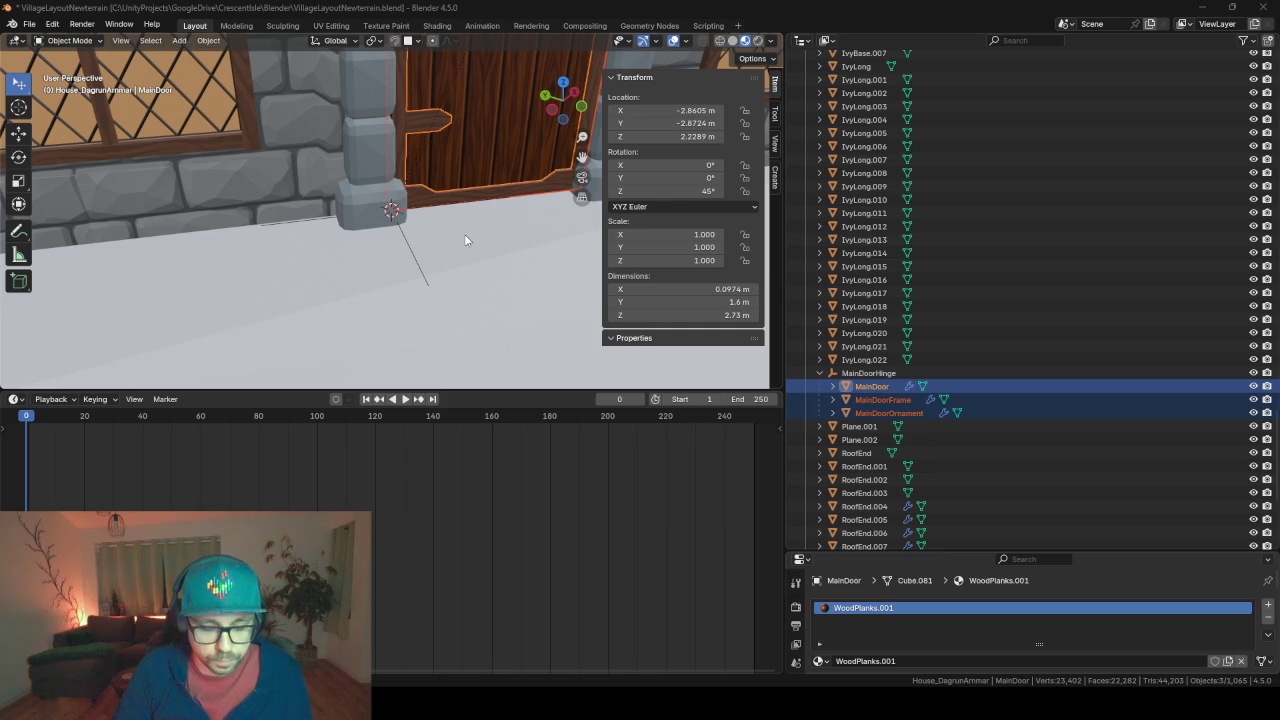
pyautogui.click(800, 333)
pyautogui.hotkey('ctrl', 'z')
# Pick a bottom corner vertex of MainDoorFrame and check the frame's modifiers
pyautogui.hotkey('ctrl', 'z')
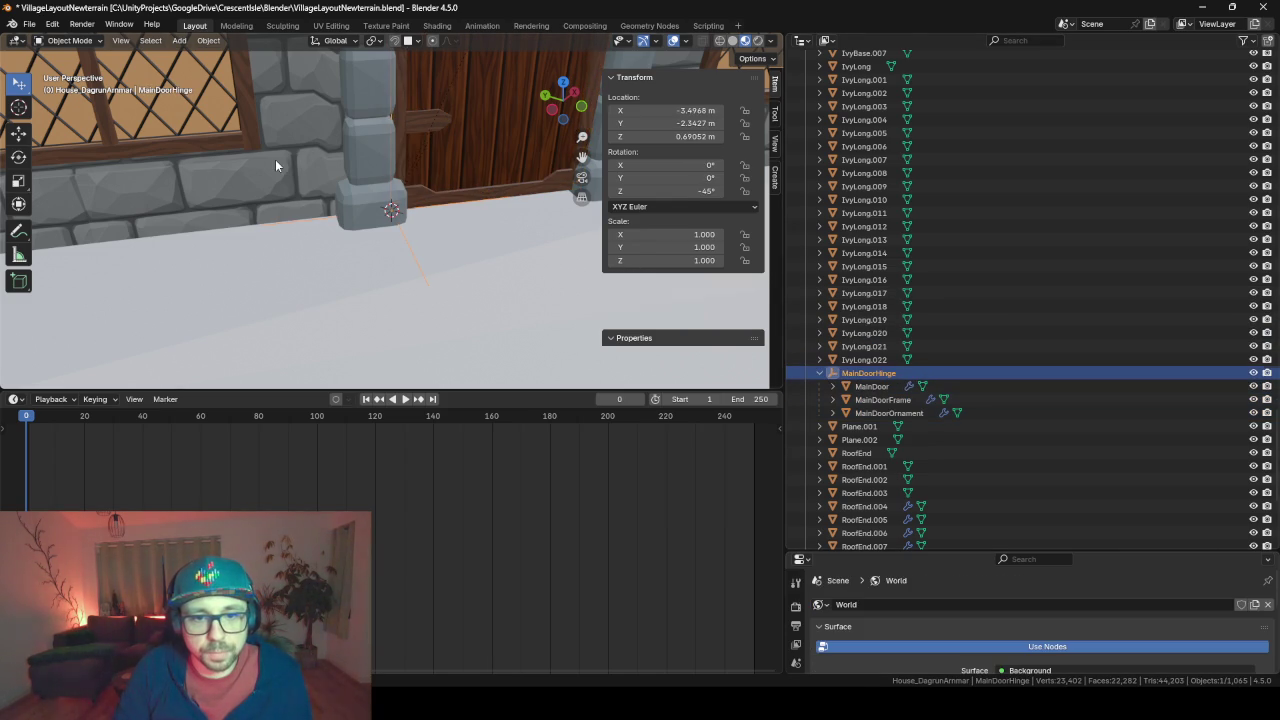
pyautogui.hotkey('ctrl', 'z')
pyautogui.hotkey('ctrl', 'z')
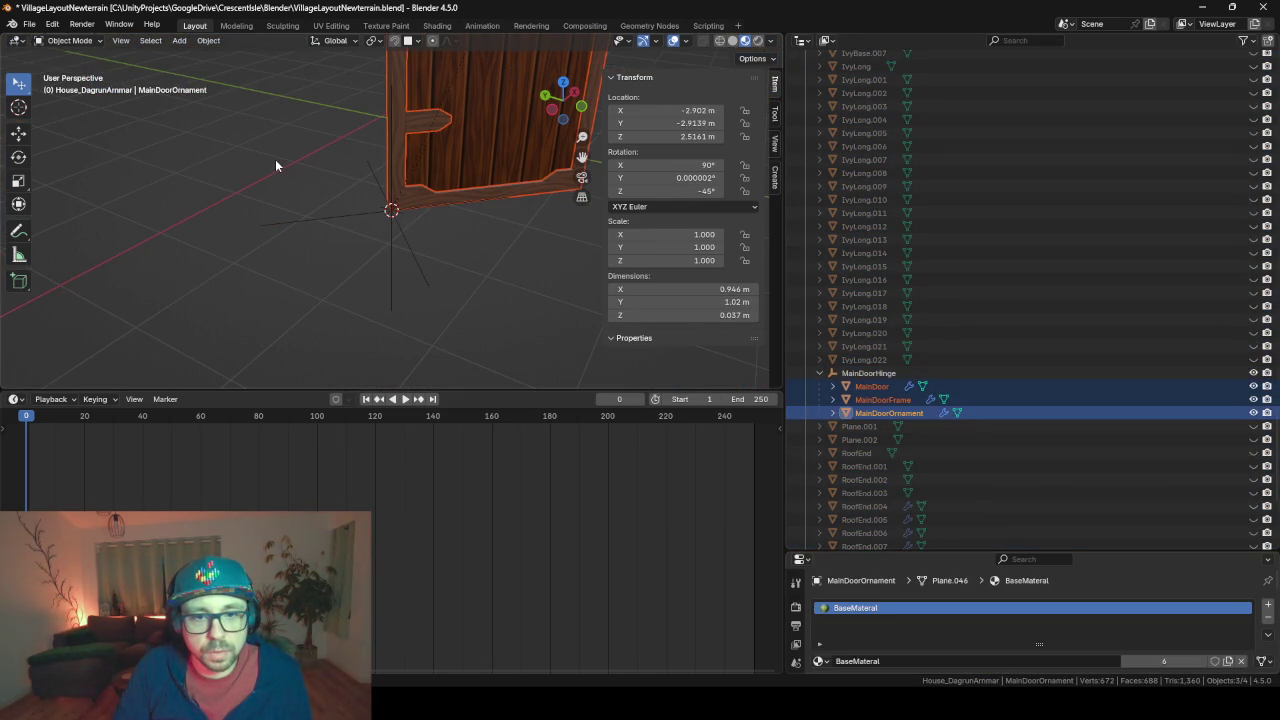
pyautogui.moveTo(401, 193)
pyautogui.mouseDown(button='middle')
pyautogui.moveTo(426, 175)
pyautogui.moveTo(524, 248)
pyautogui.moveTo(402, 237)
pyautogui.moveTo(418, 235)
pyautogui.mouseUp(button='middle')
pyautogui.click(382, 195)
pyautogui.press('Tab')
pyautogui.scroll(2, 523, 247)
pyautogui.click(478, 255)
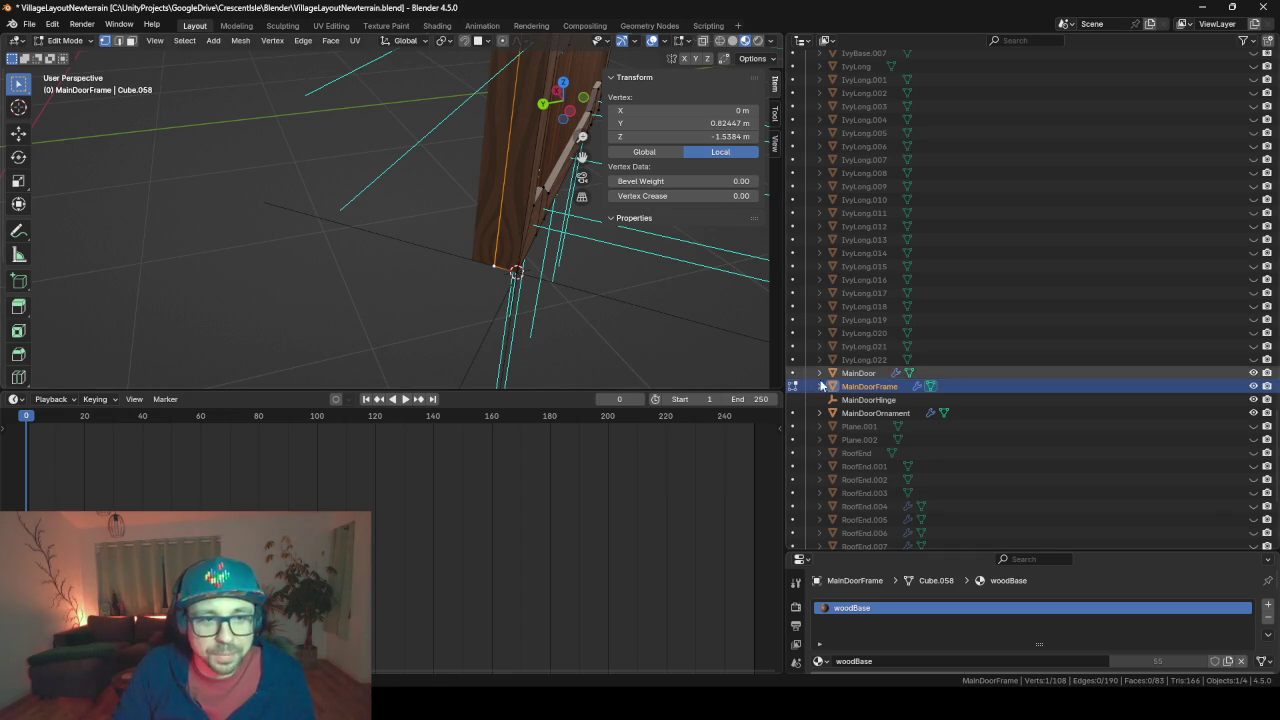
pyautogui.press('Tab')
pyautogui.click(514, 235)
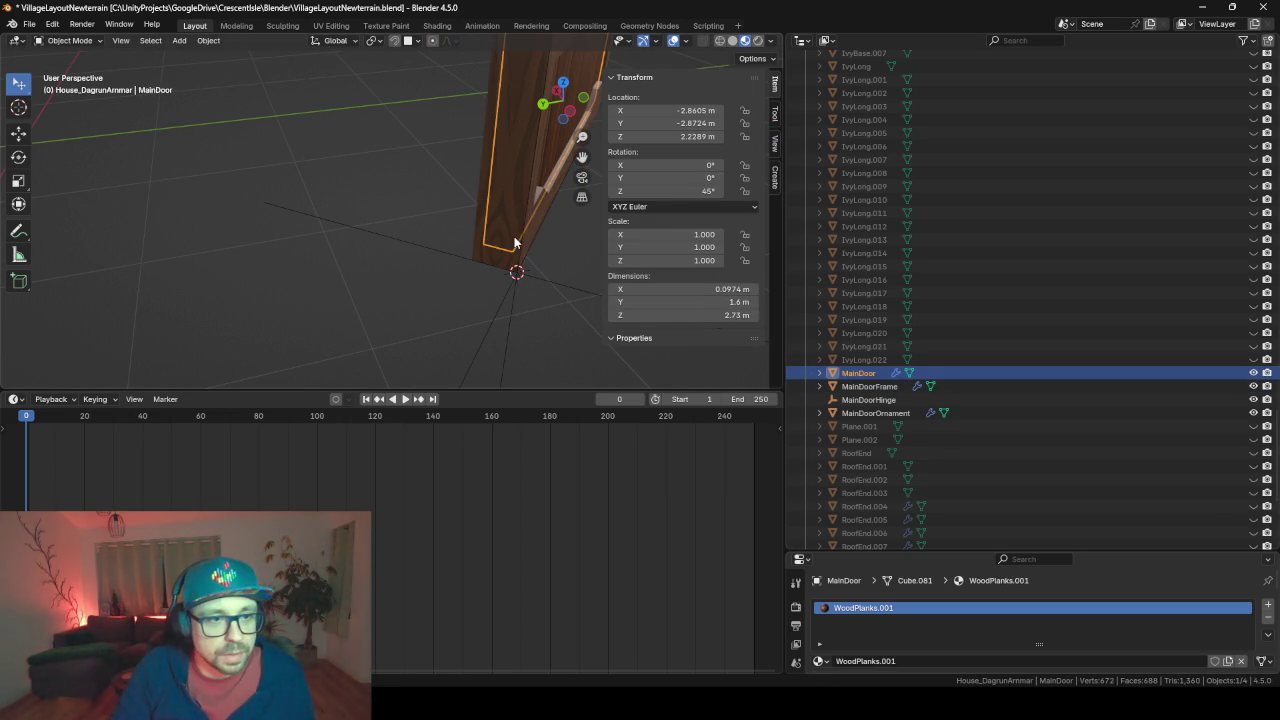
pyautogui.click(514, 243)
pyautogui.moveTo(946, 551); pyautogui.dragTo(980, 214)
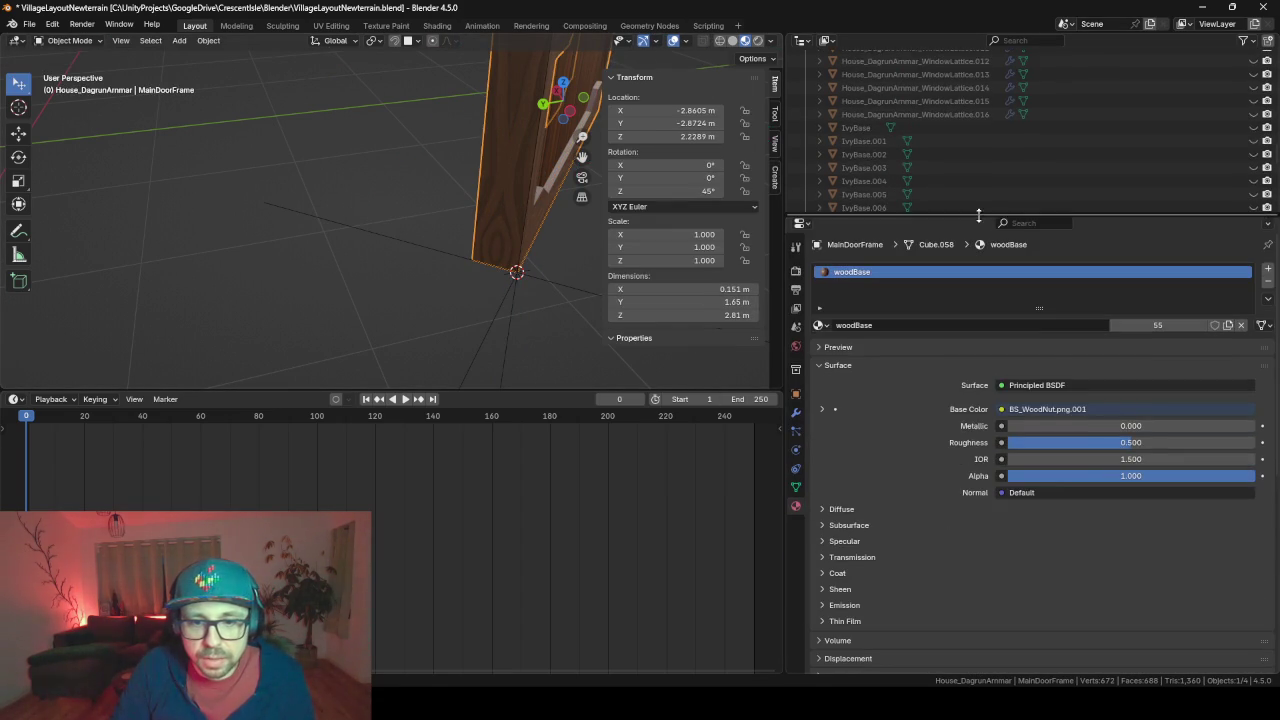
pyautogui.click(796, 412)
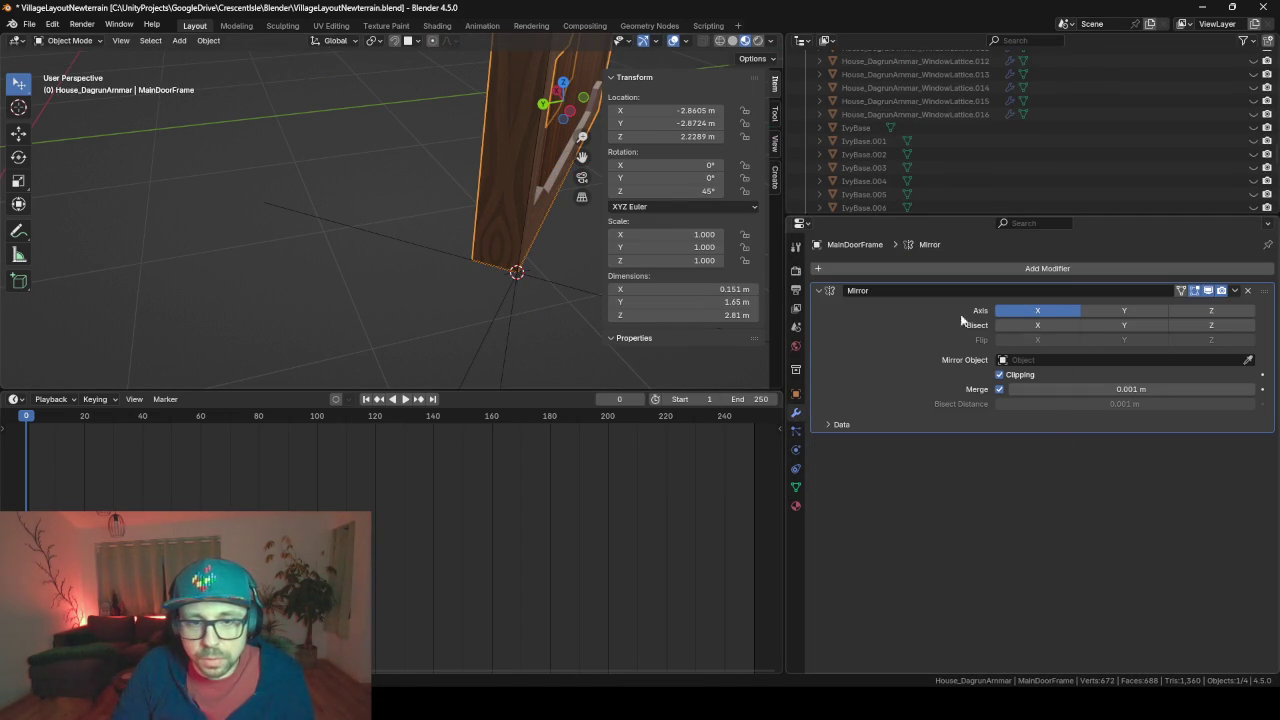
# Snap the 3D cursor to the door frame's selected bottom corner vertex
pyautogui.press('Tab')
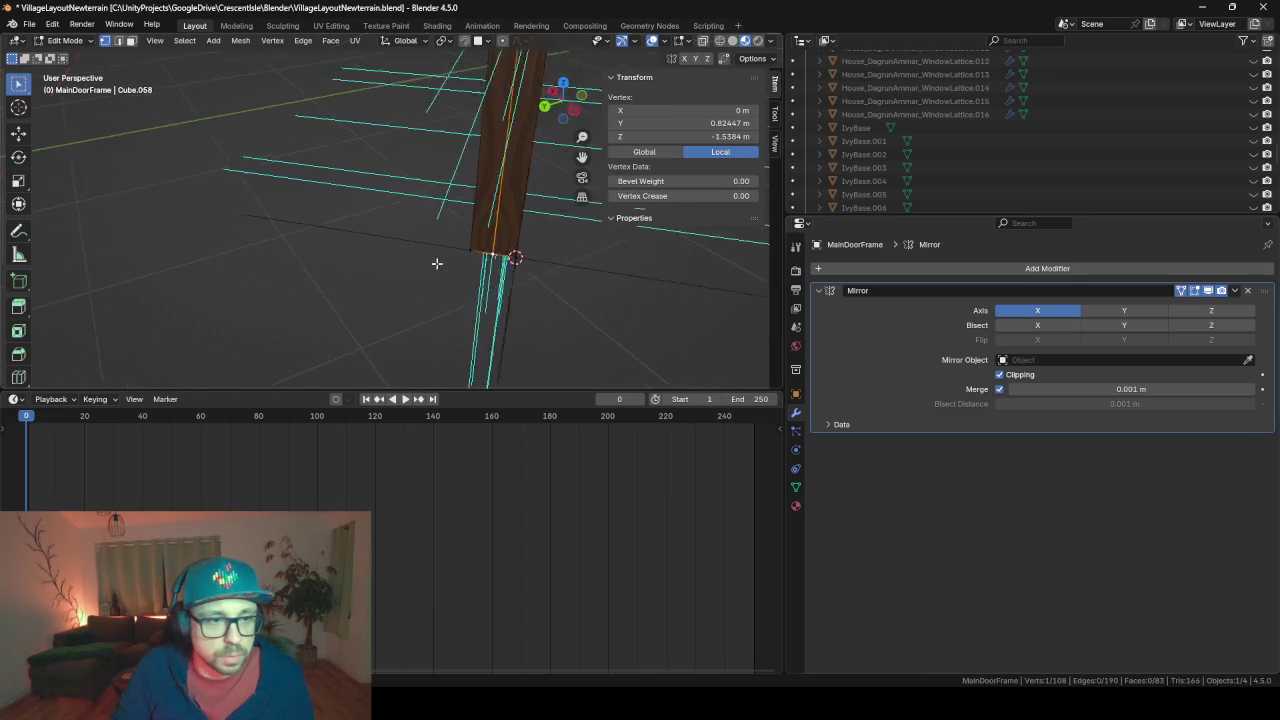
pyautogui.moveTo(356, 267); pyautogui.dragTo(480, 320, button='middle')
pyautogui.hotkey('shift', 's')
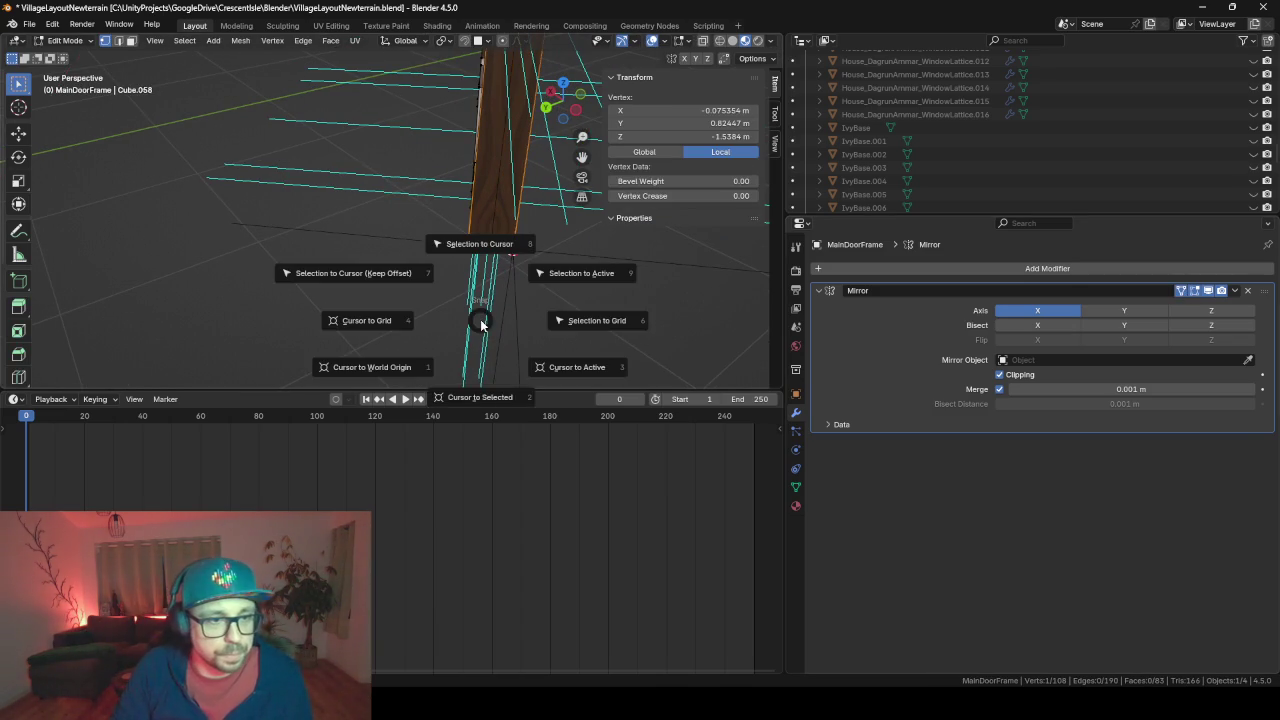
pyautogui.click(492, 400)
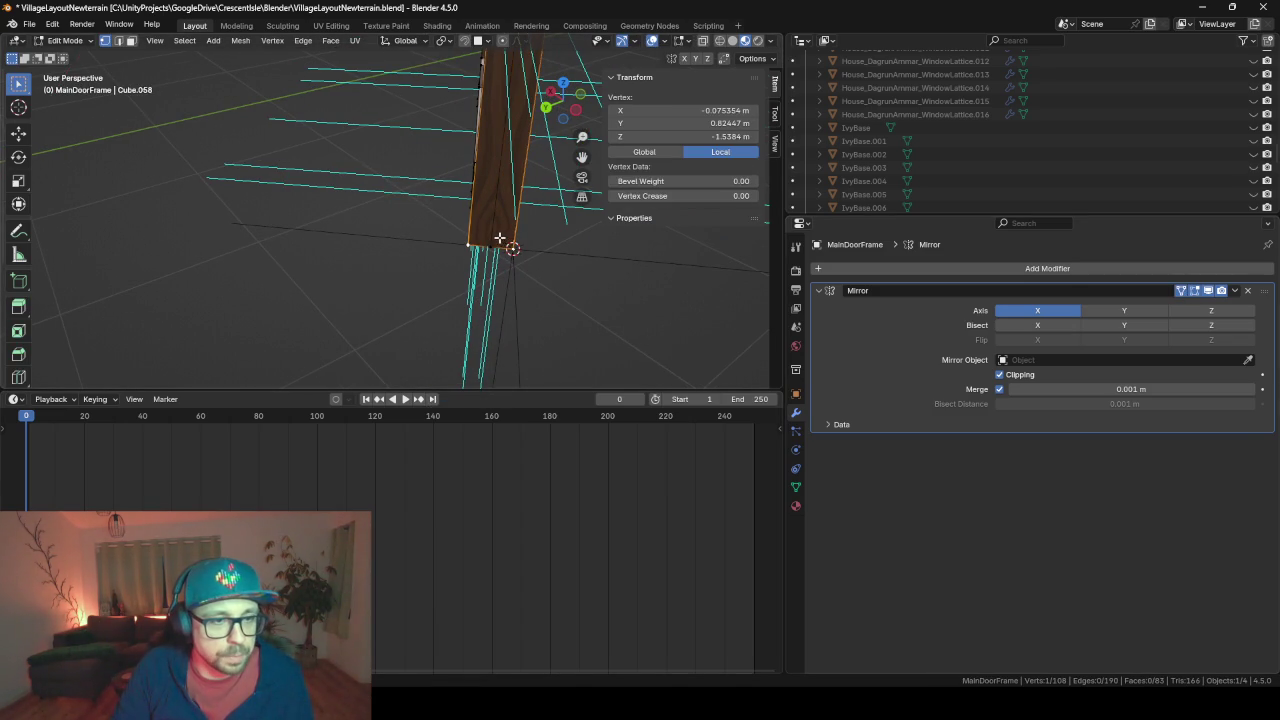
pyautogui.scroll(1, 499, 238)
pyautogui.scroll(1, 483, 287)
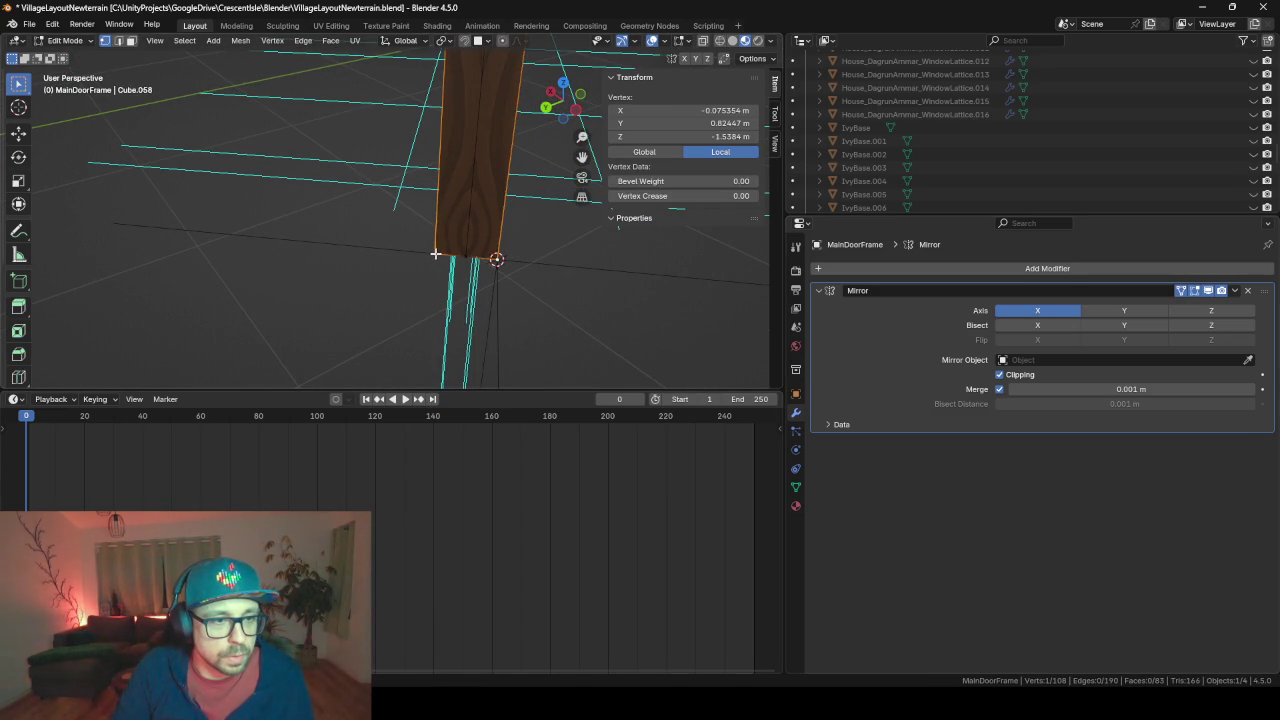
pyautogui.moveTo(504, 318); pyautogui.dragTo(535, 293, button='middle')
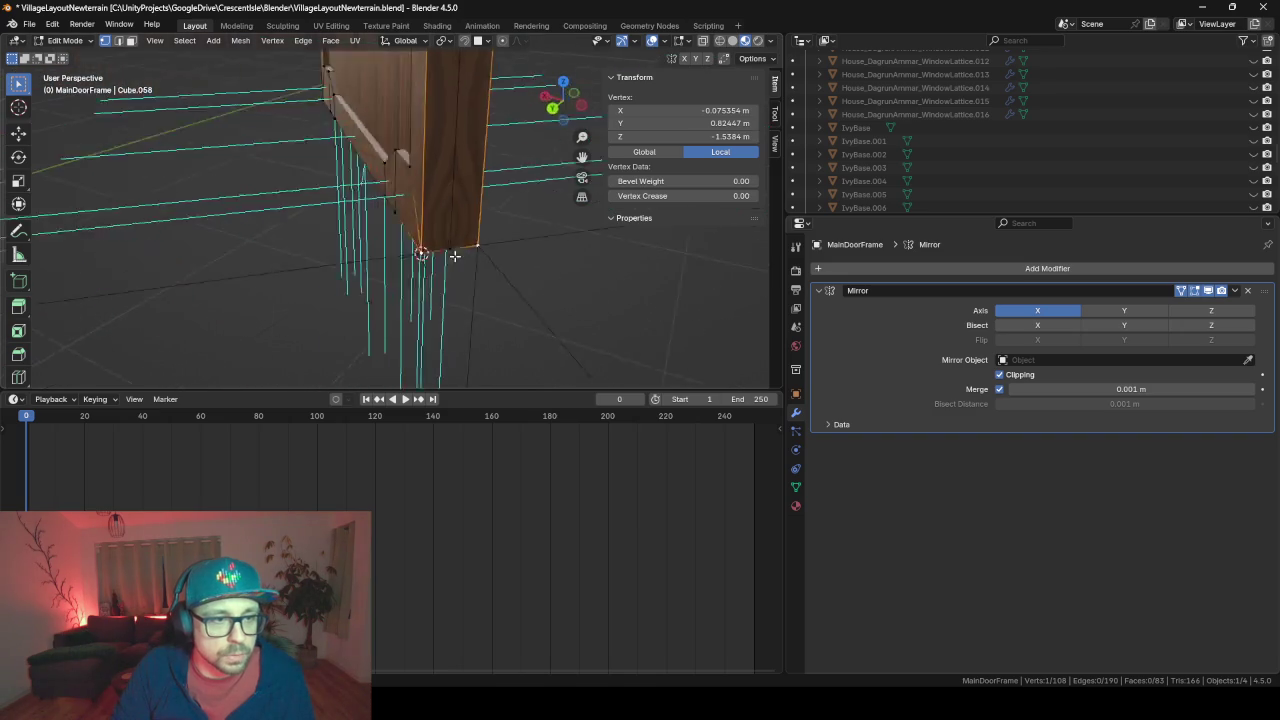
pyautogui.press('Tab')
pyautogui.click(504, 251)
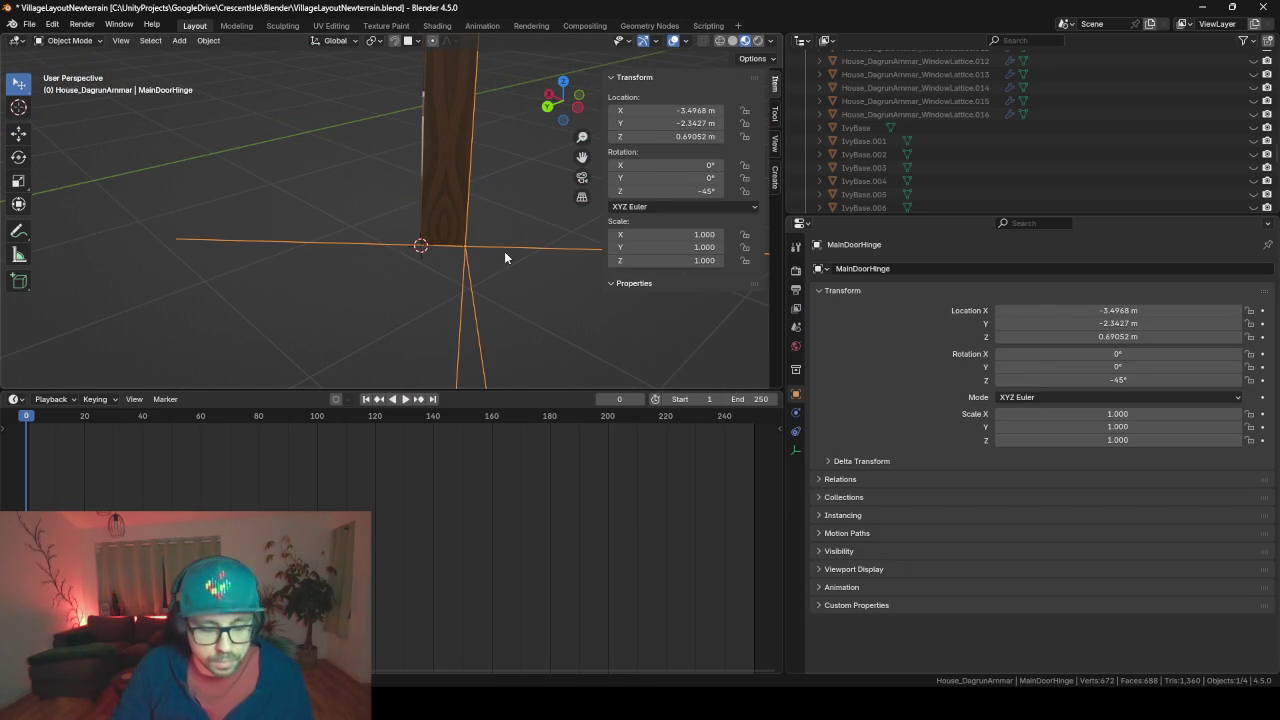
pyautogui.hotkey('shift', 's')
pyautogui.click(507, 334)
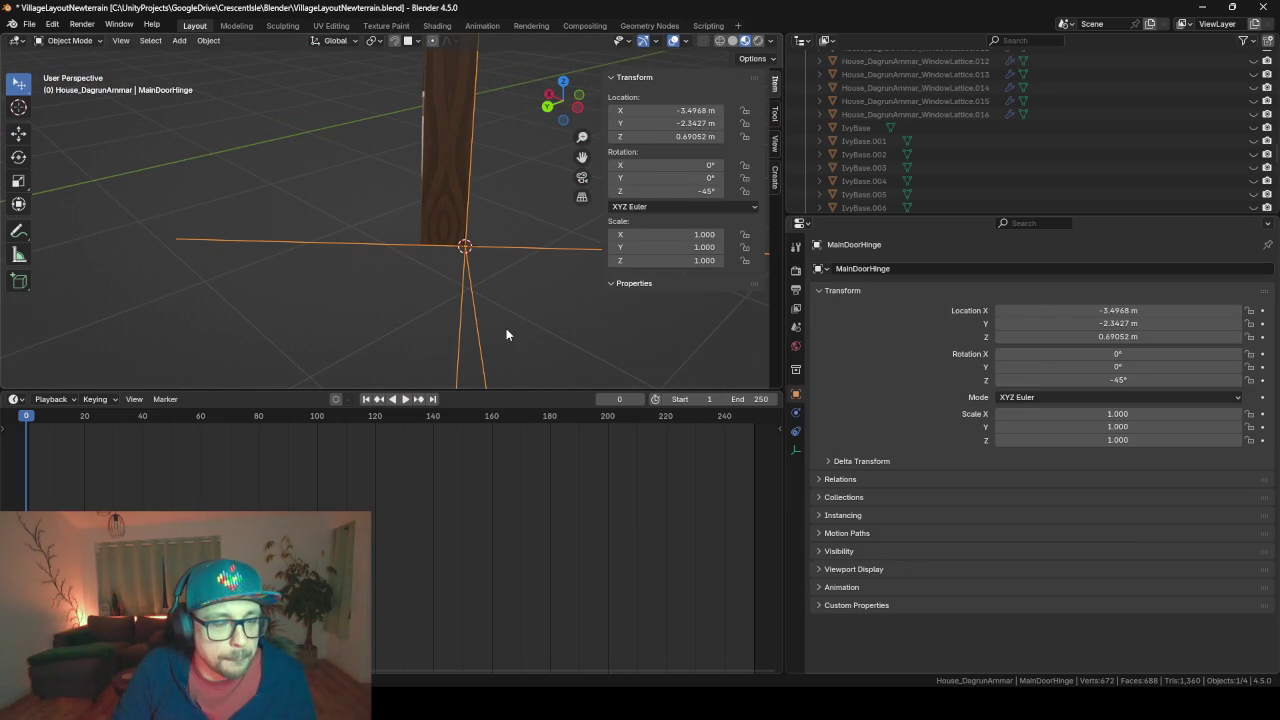
# Move the MainDoorHinge empty onto the 3D cursor at the frame's corner
pyautogui.hotkey('ctrl', 'z')
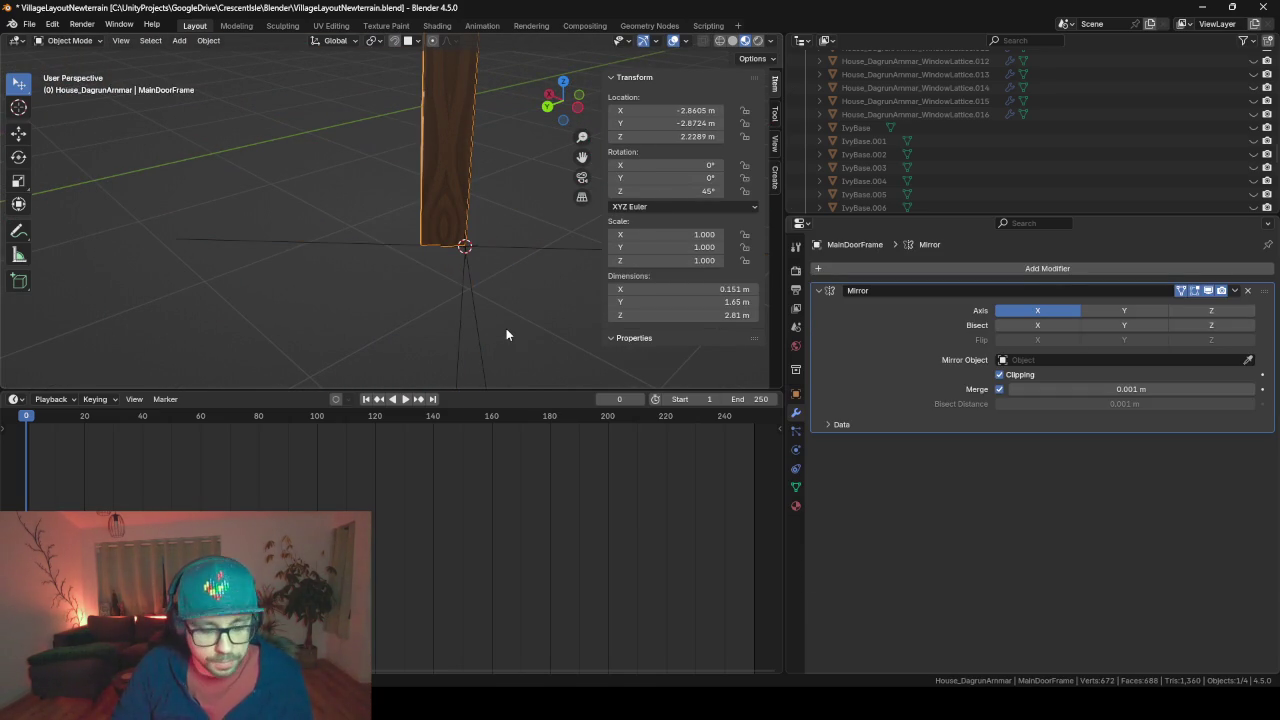
pyautogui.press('Tab')
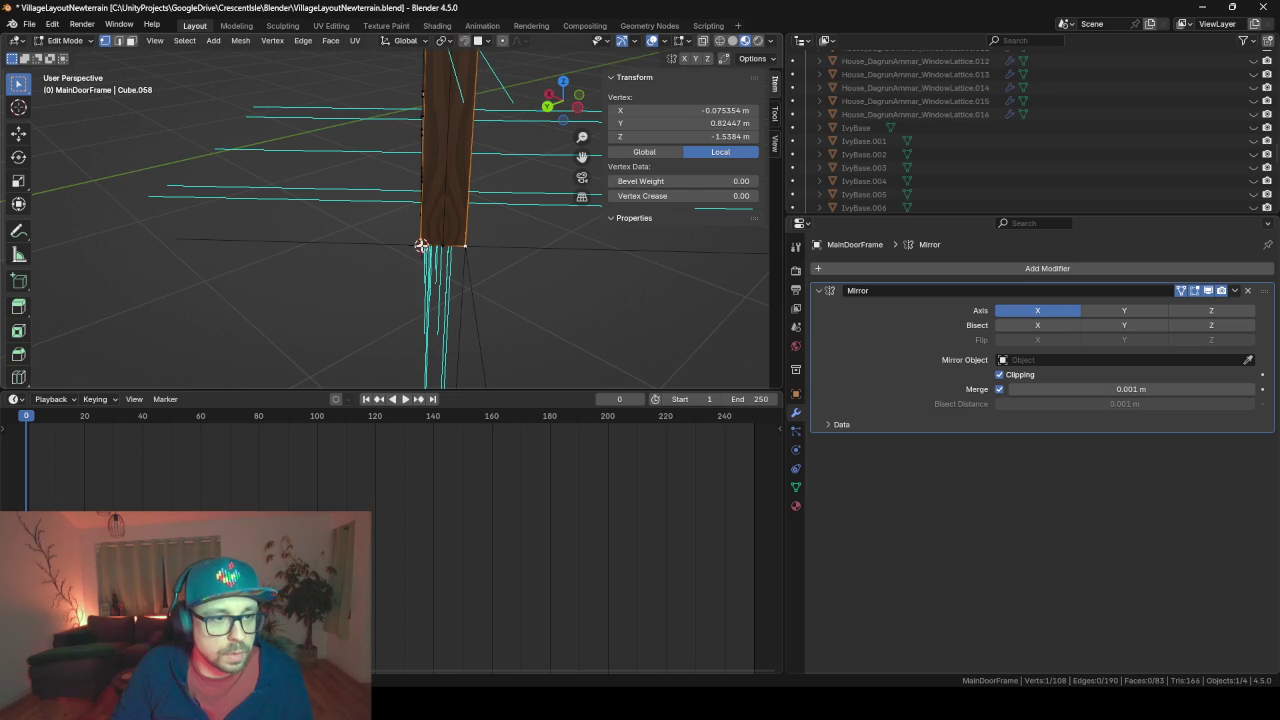
pyautogui.press('Tab')
pyautogui.click(511, 244)
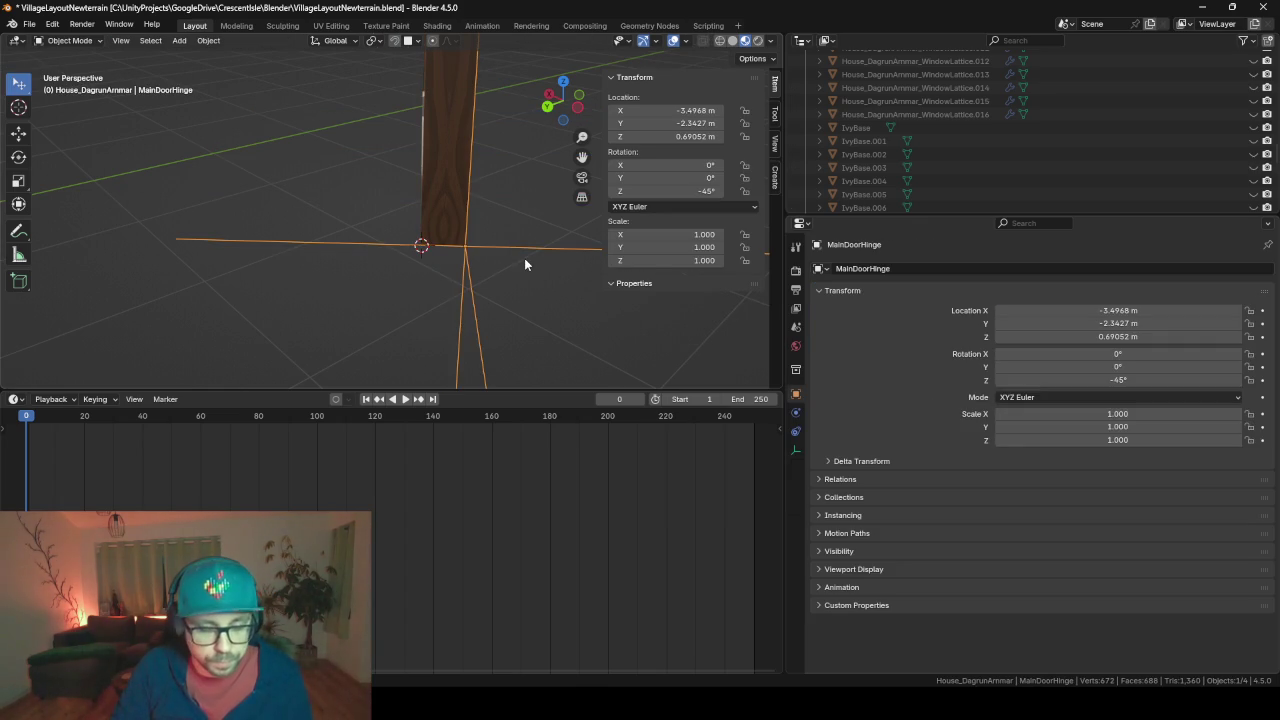
pyautogui.hotkey('shift', 's')
pyautogui.press('7')
pyautogui.moveTo(524, 258)
pyautogui.mouseDown(button='middle')
pyautogui.moveTo(502, 260)
pyautogui.moveTo(470, 219)
pyautogui.mouseUp(button='middle')
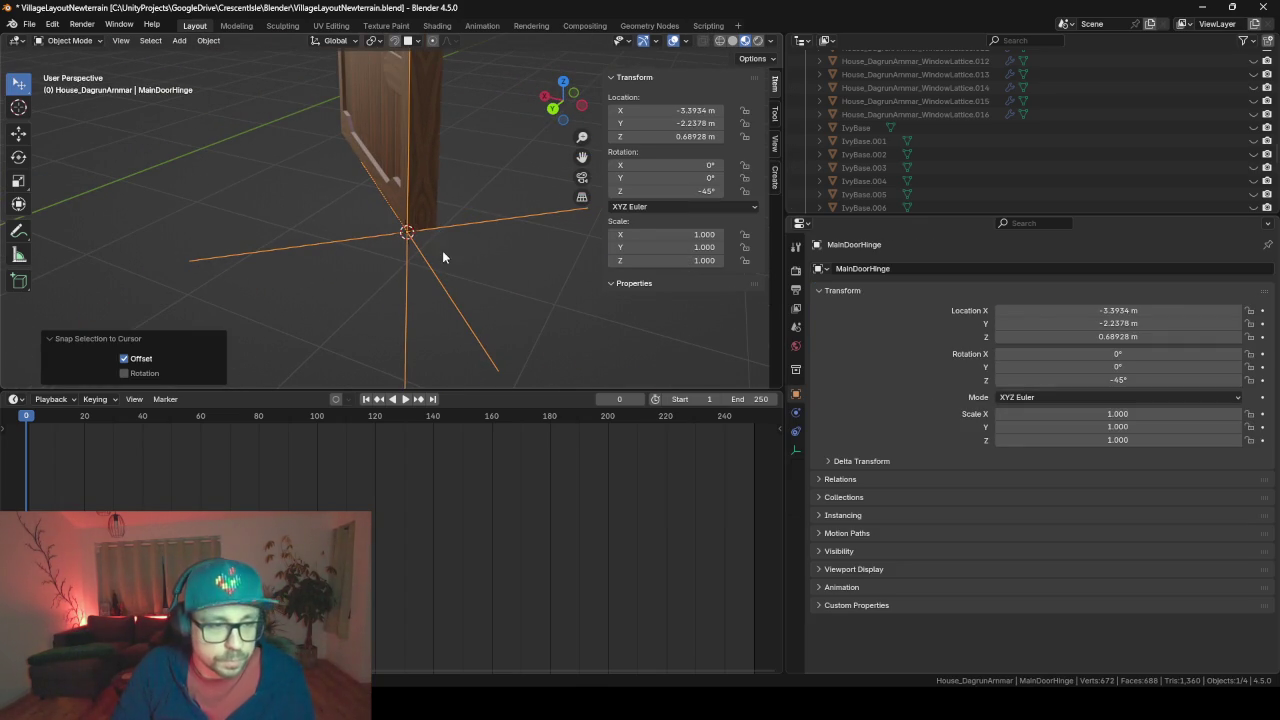
pyautogui.click(416, 188)
pyautogui.scroll(-3, 1034, 166)
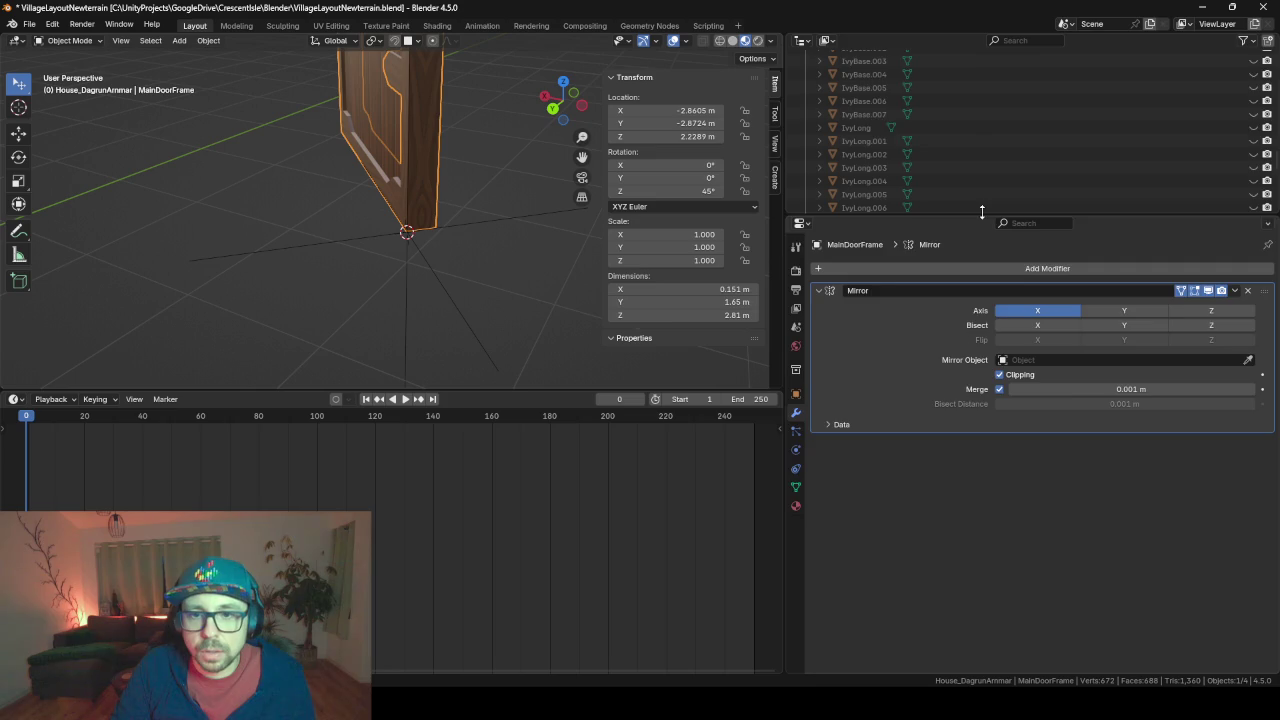
# Parent MainDoor, MainDoorOrnament and MainDoorFrame under MainDoorHinge, then select the hinge
pyautogui.moveTo(982, 212); pyautogui.dragTo(982, 502)
pyautogui.scroll(-2, 983, 309)
pyautogui.scroll(-3, 983, 309)
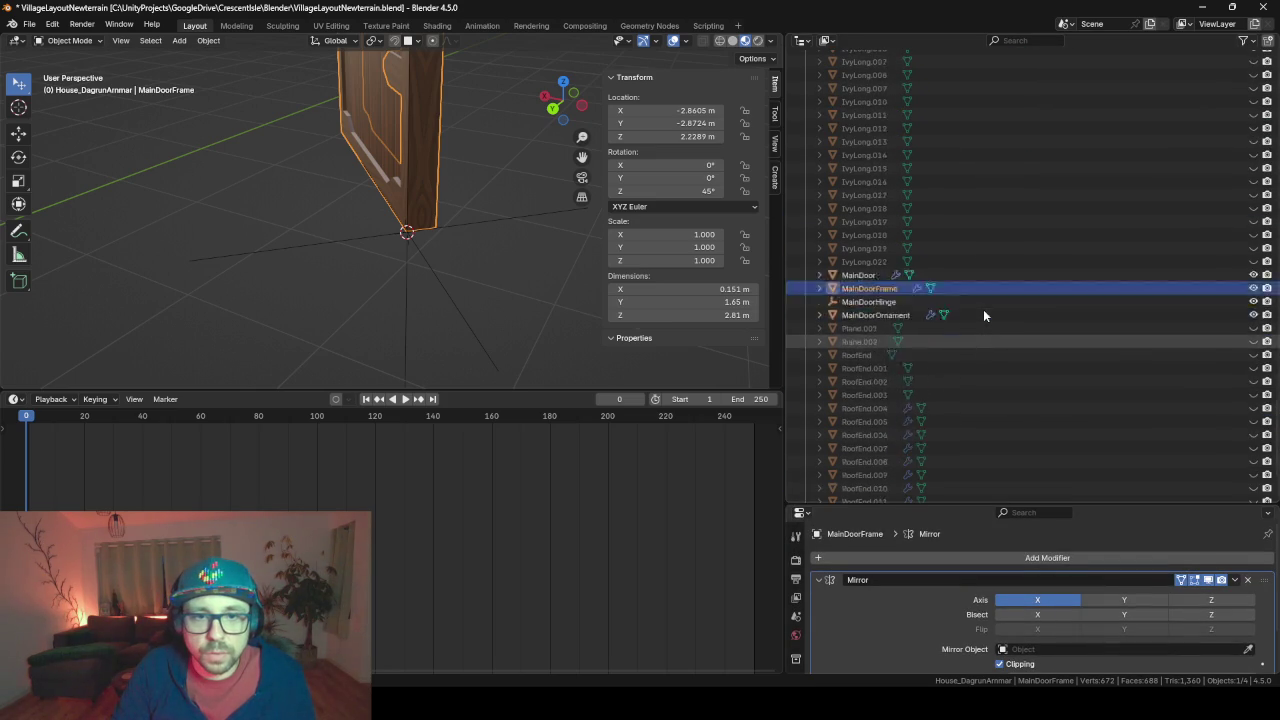
pyautogui.scroll(2, 983, 315)
pyautogui.scroll(2, 983, 315)
pyautogui.click(858, 328)
pyautogui.keyDown('ctrl'); pyautogui.click(876, 367); pyautogui.keyUp('ctrl')
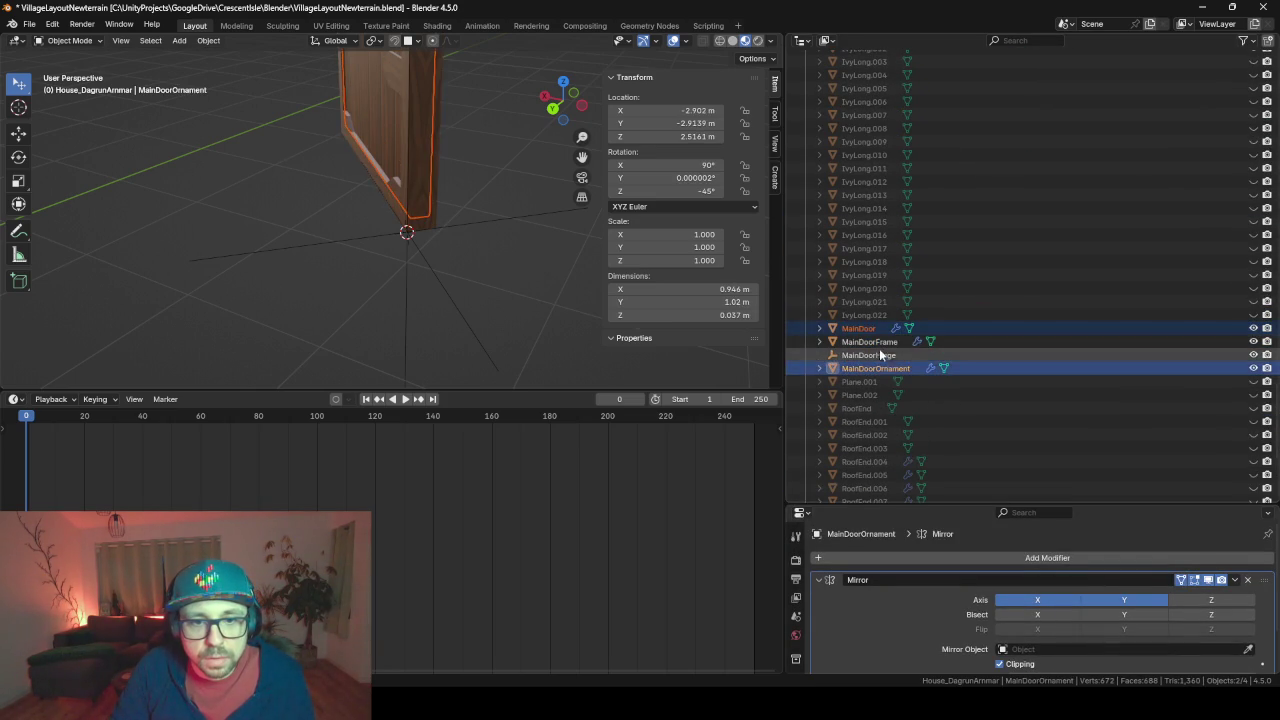
pyautogui.keyDown('ctrl'); pyautogui.click(869, 342); pyautogui.keyUp('ctrl')
pyautogui.moveTo(869, 342); pyautogui.dragTo(887, 356)
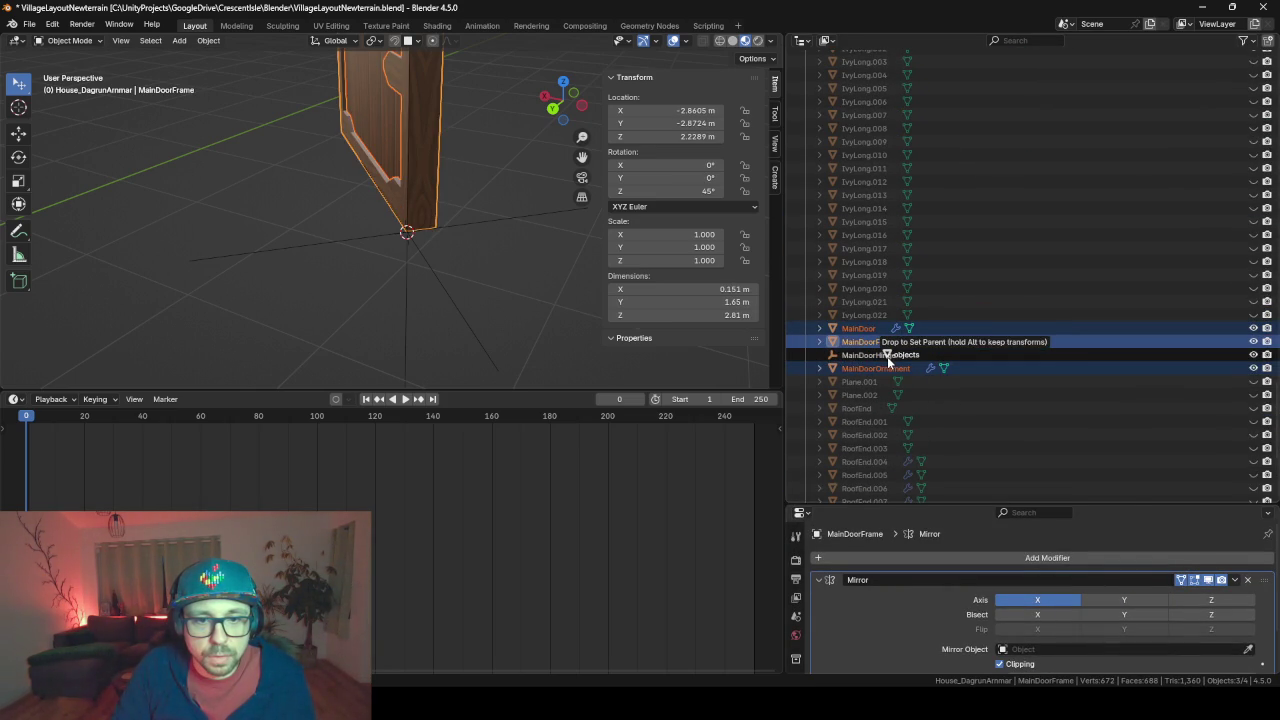
pyautogui.moveTo(887, 356); pyautogui.dragTo(887, 356)
pyautogui.scroll(-2, 456, 277)
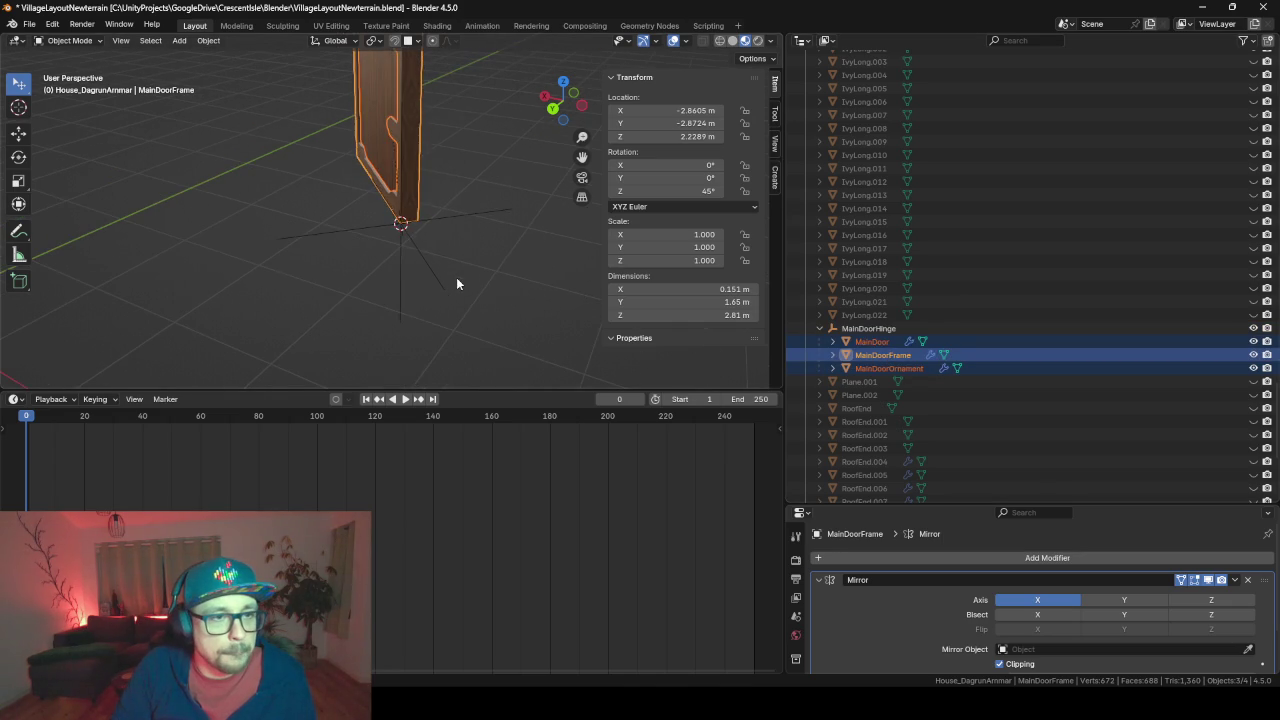
pyautogui.click(435, 222)
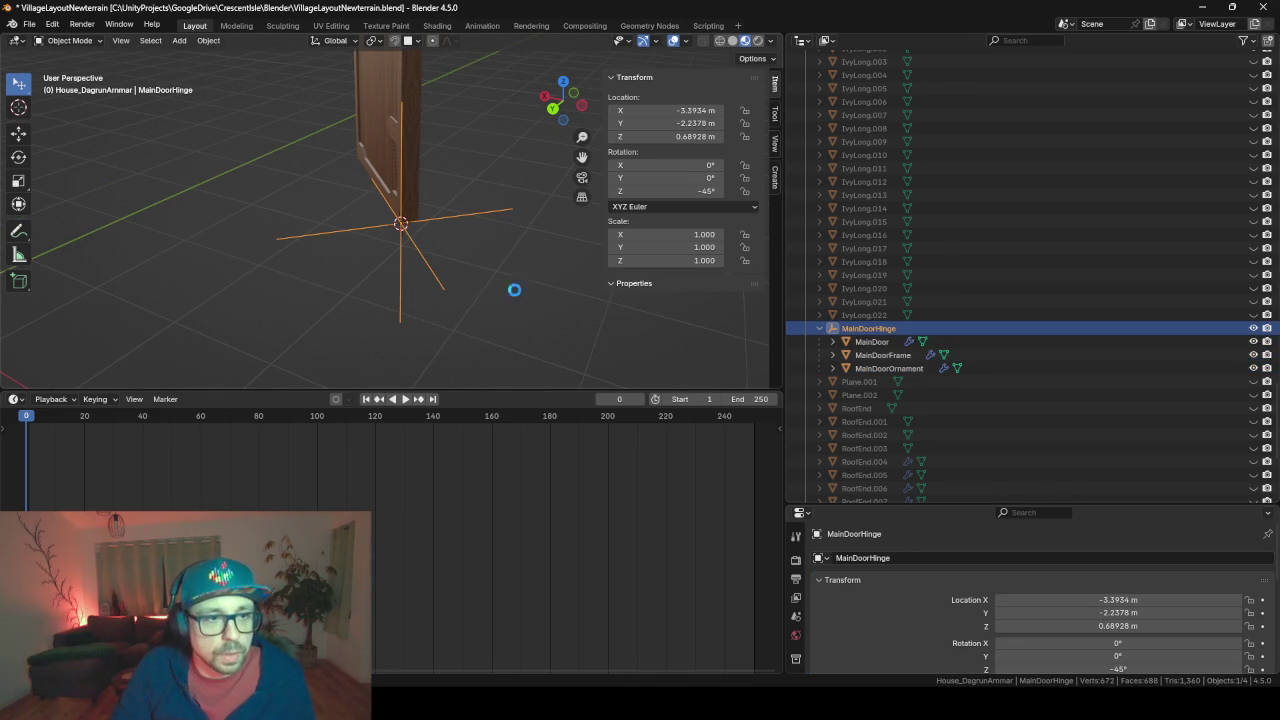
pyautogui.scroll(10, 1010, 256)
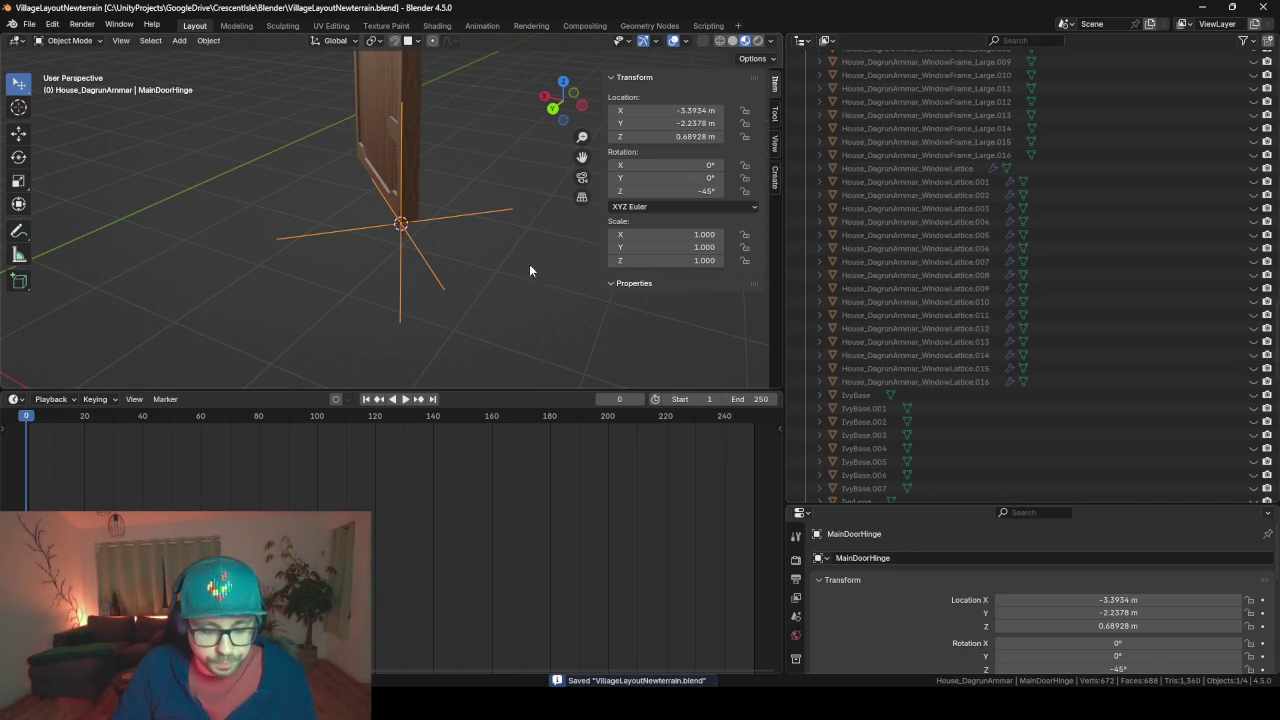
pyautogui.hotkey('alt', 'h')
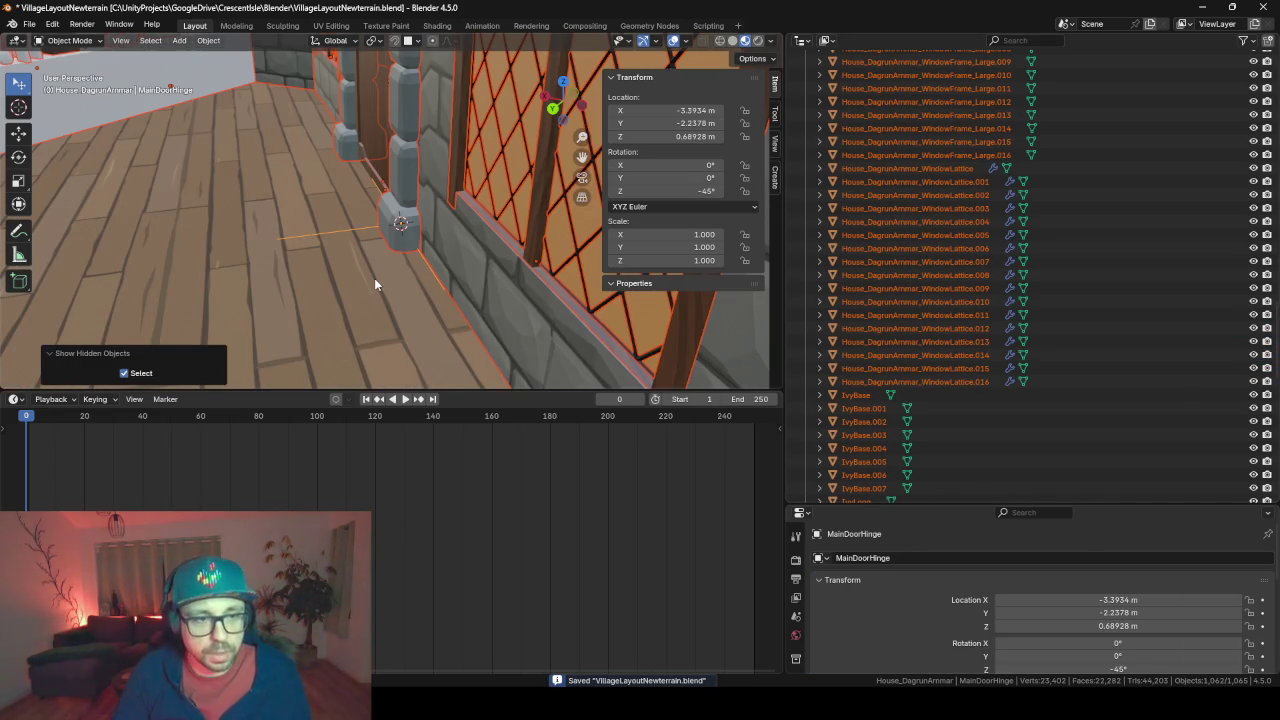
pyautogui.press('F3')
pyautogui.press('Return')
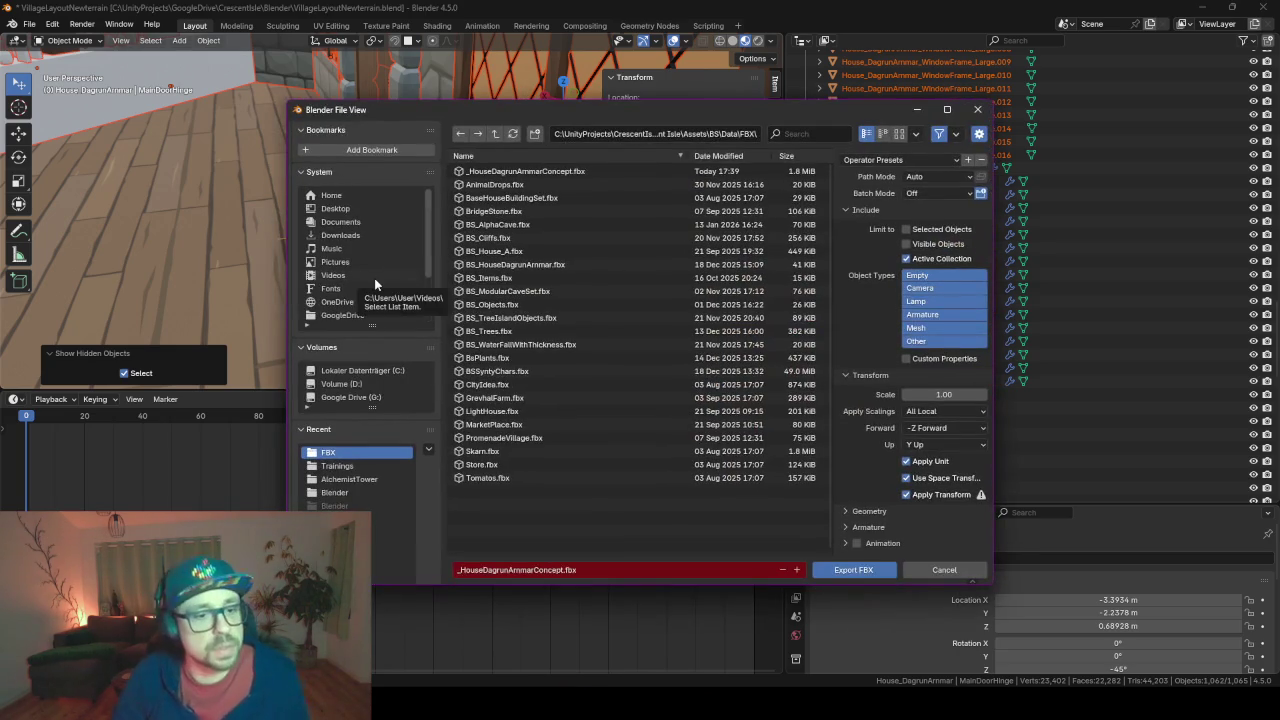
pyautogui.click(374, 279)
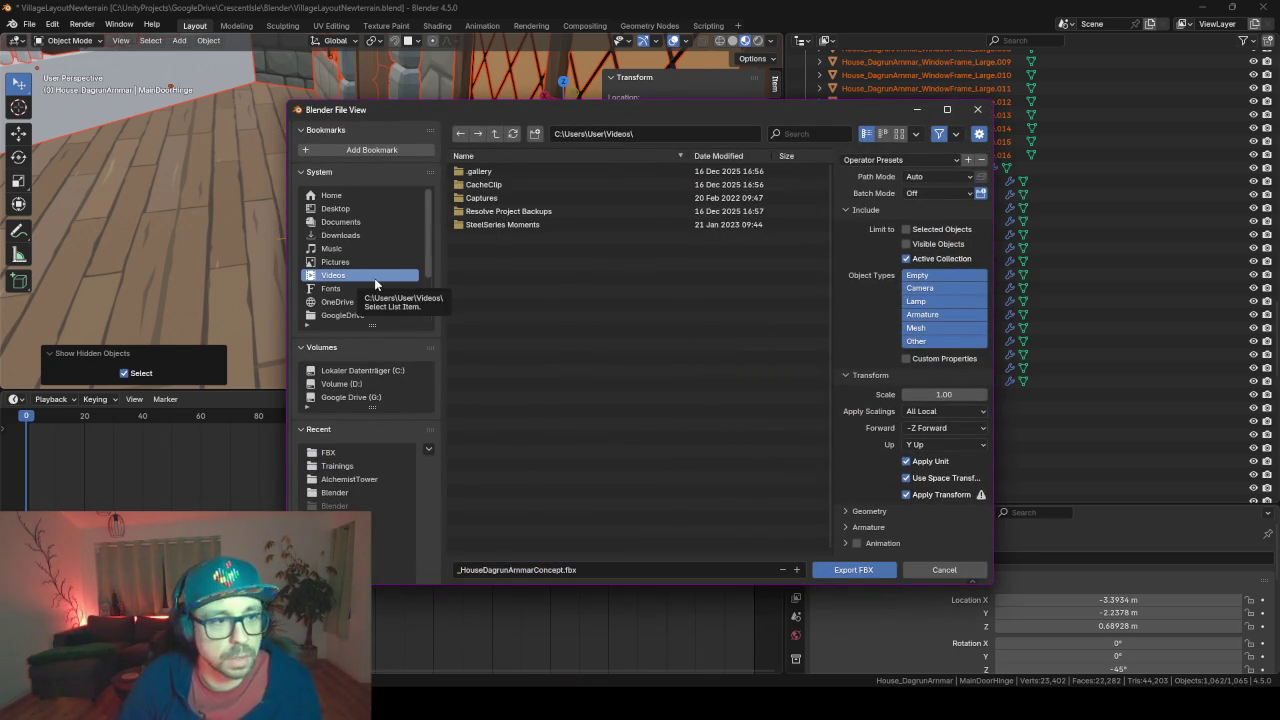
pyautogui.click(340, 453)
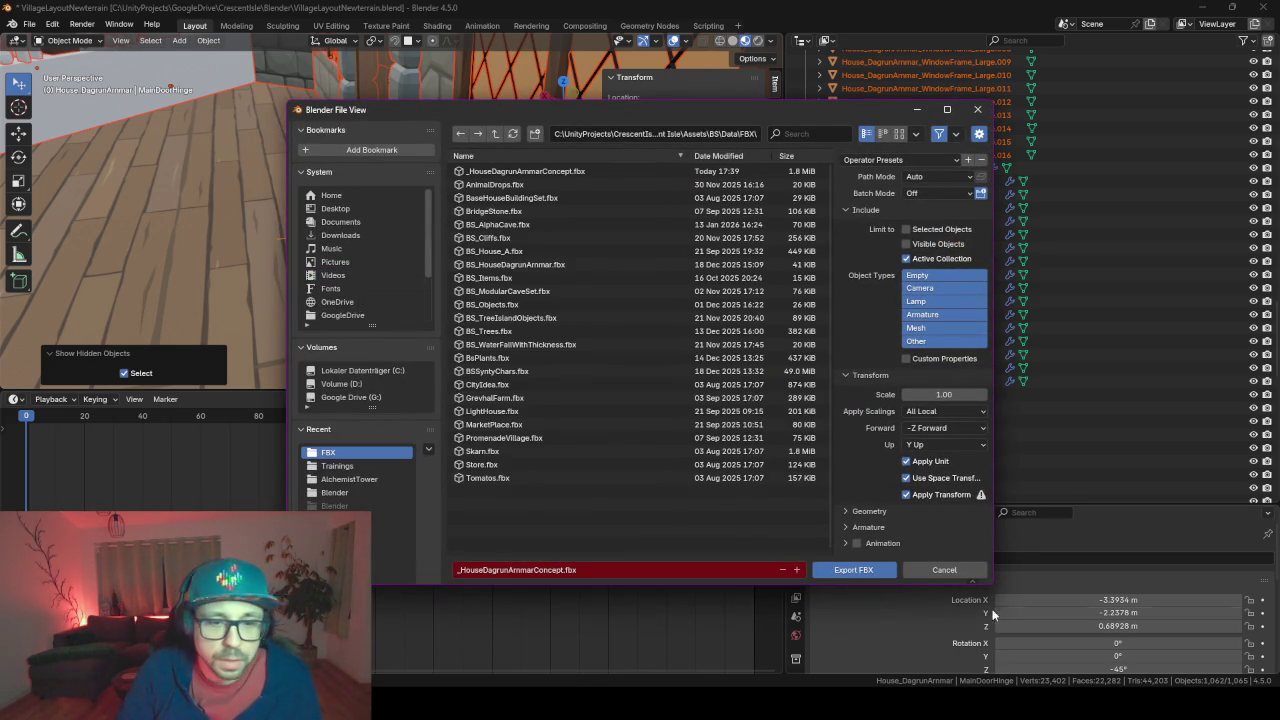
pyautogui.click(852, 574)
# Orbit to face the closed door straight on and select the door slab
pyautogui.press('KP_Decimal')
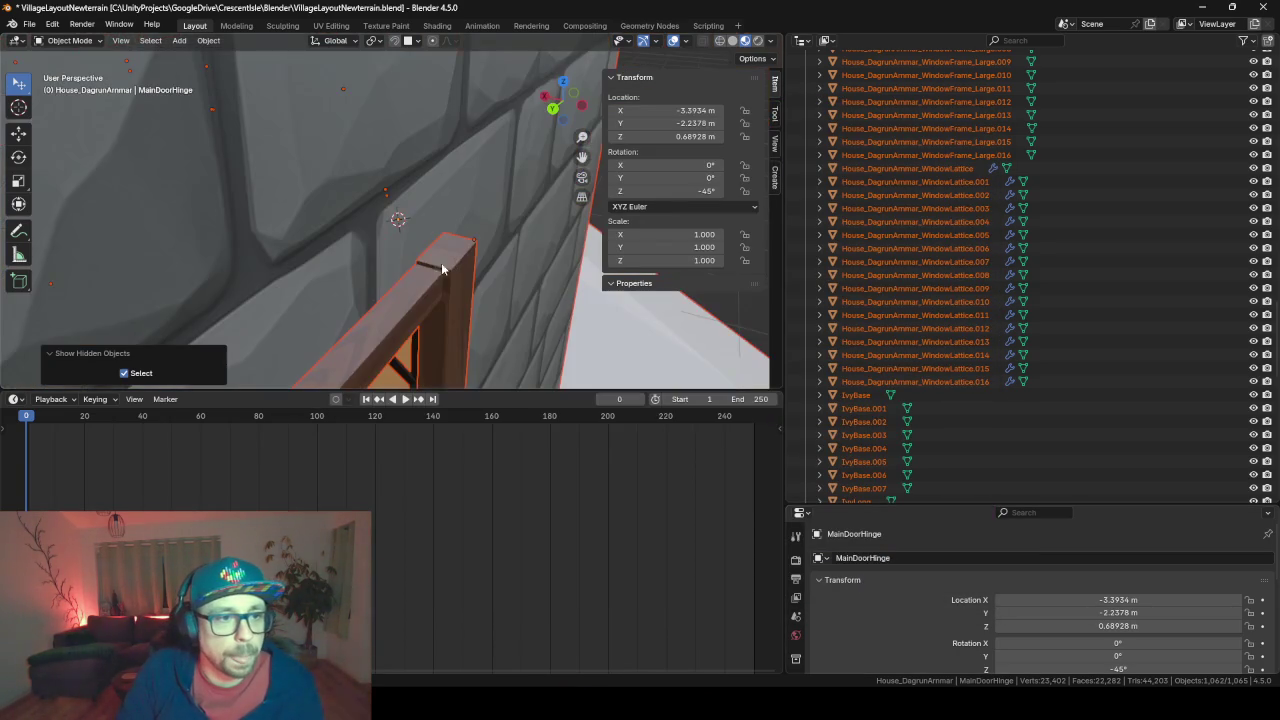
pyautogui.moveTo(512, 392); pyautogui.dragTo(512, 534)
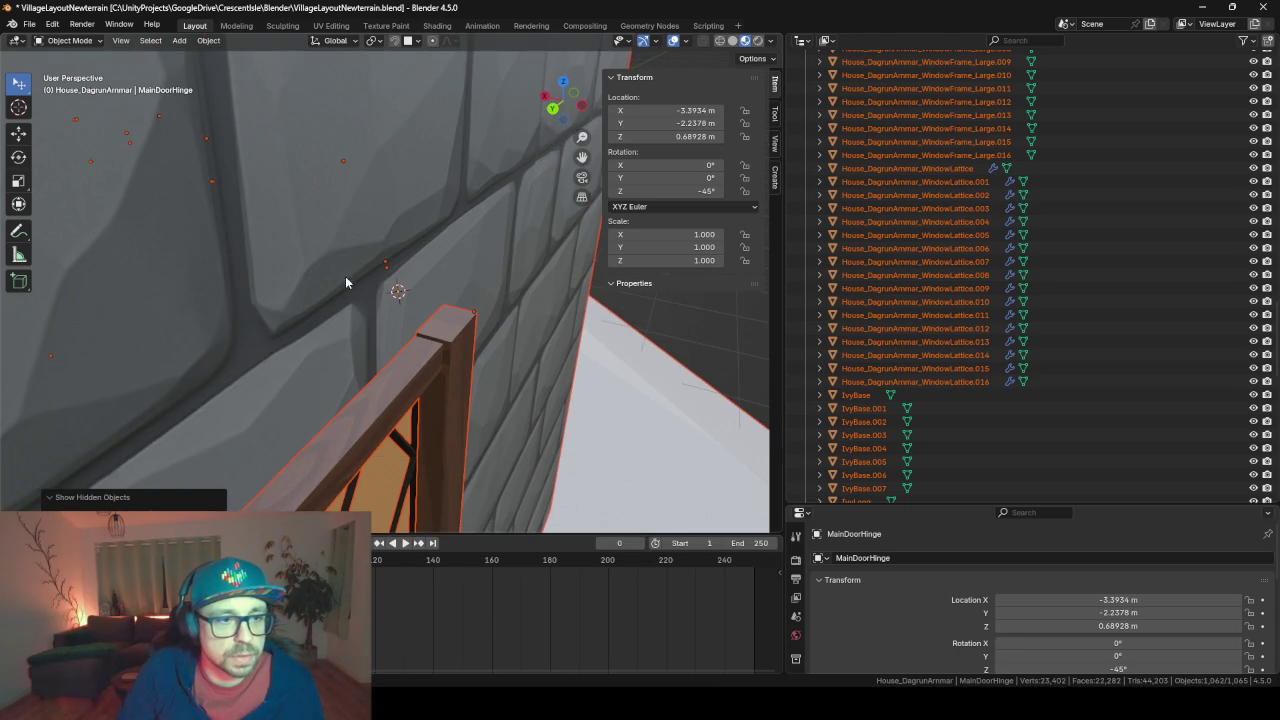
pyautogui.moveTo(345, 276); pyautogui.dragTo(450, 300, button='middle')
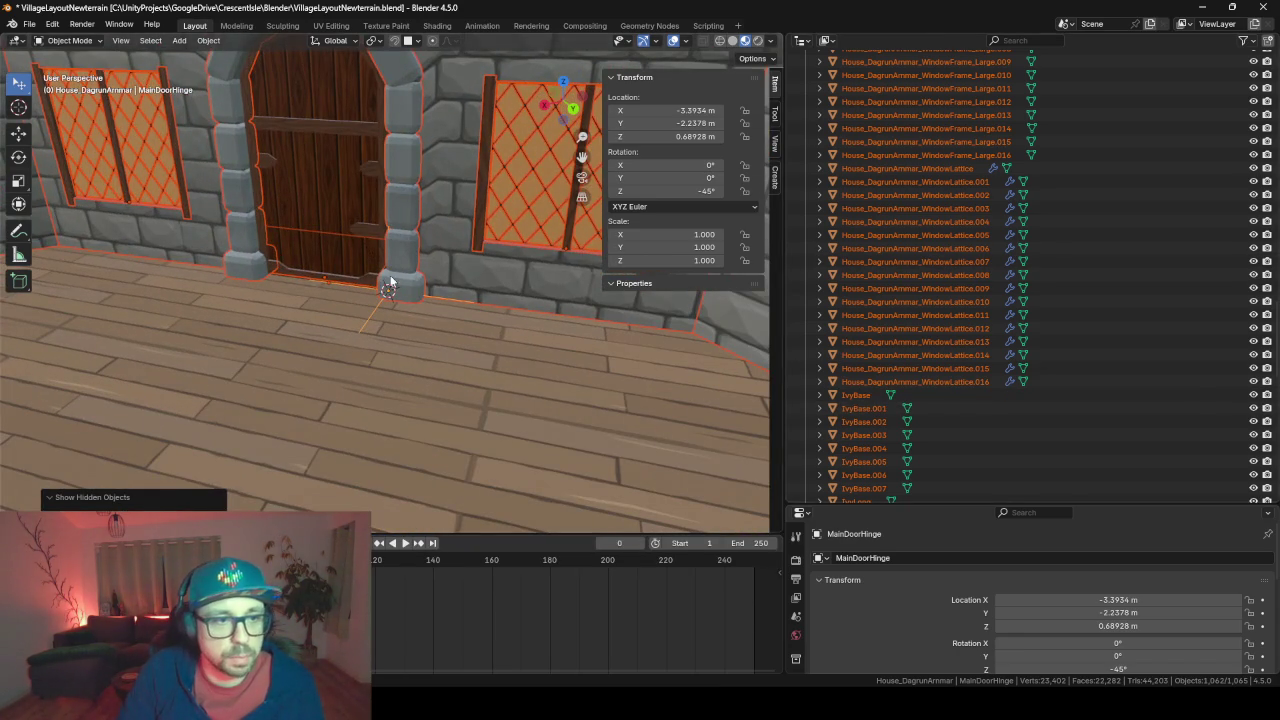
pyautogui.moveTo(230, 230); pyautogui.dragTo(93, 248, button='middle')
pyautogui.moveTo(340, 298); pyautogui.dragTo(450, 325, button='middle')
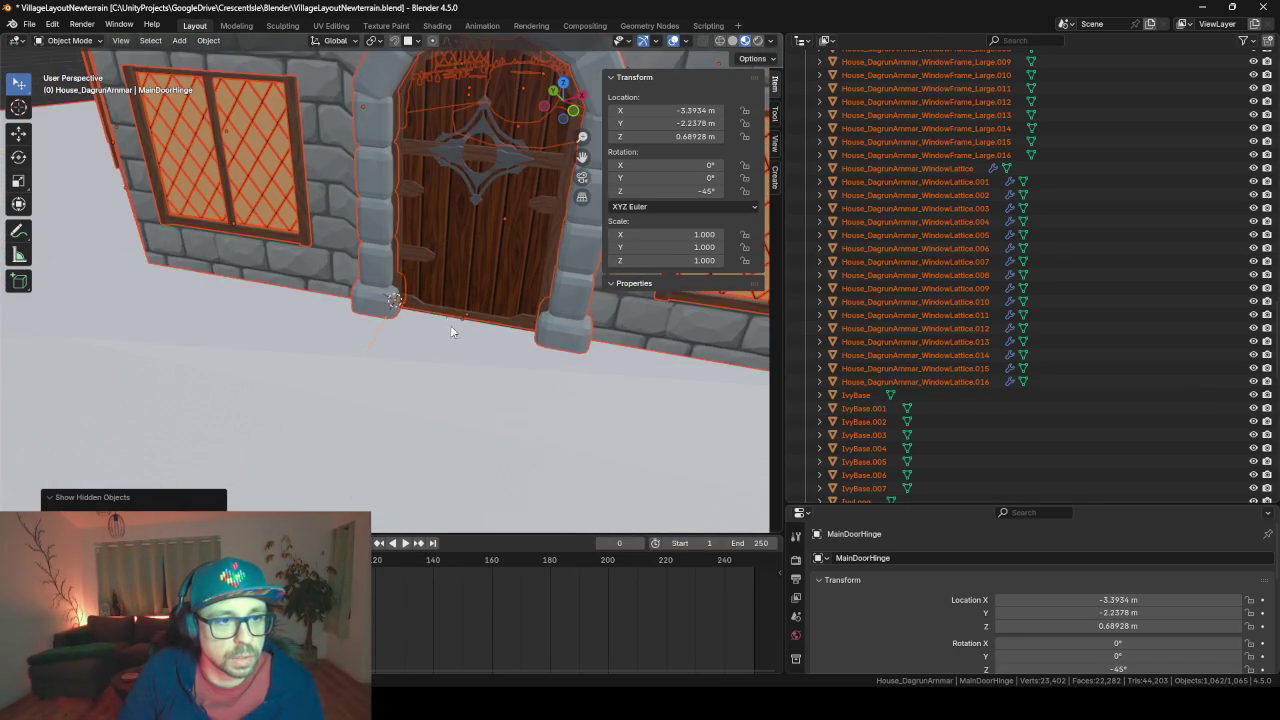
pyautogui.click(450, 318)
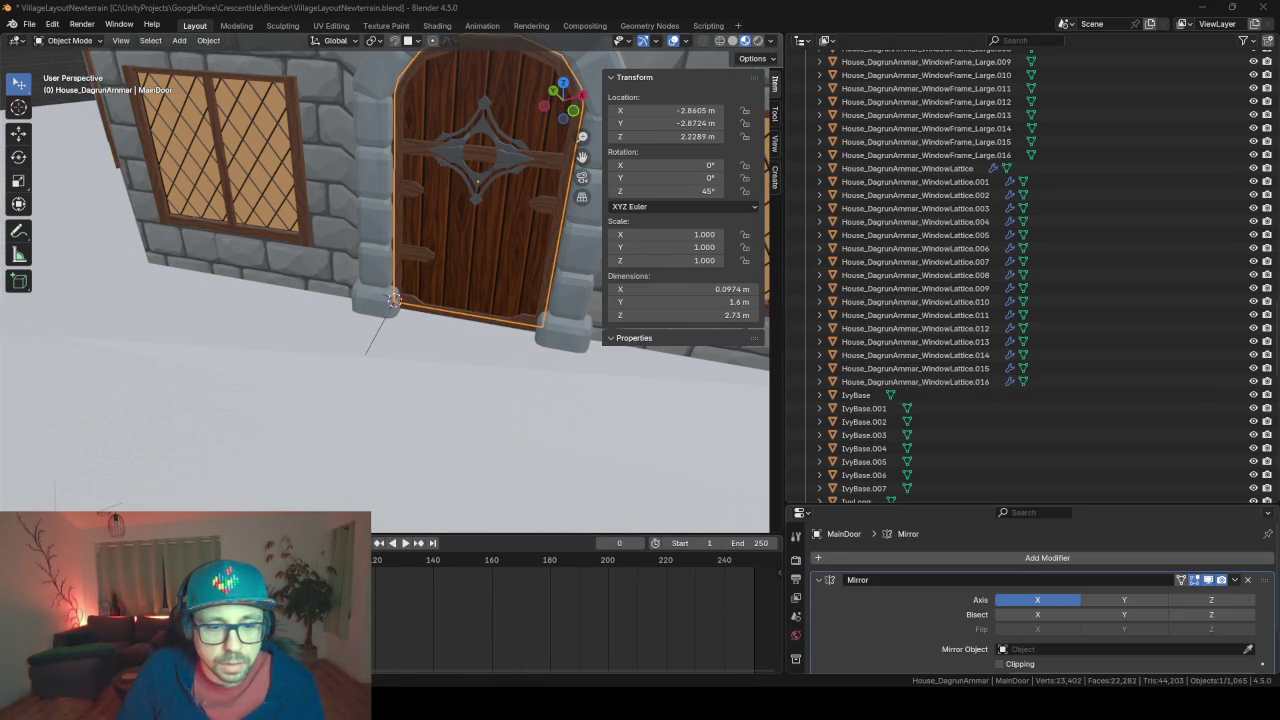
# In Unity, select the re-imported MainDoorHinge object
pyautogui.hotkey('alt', 'Tab')
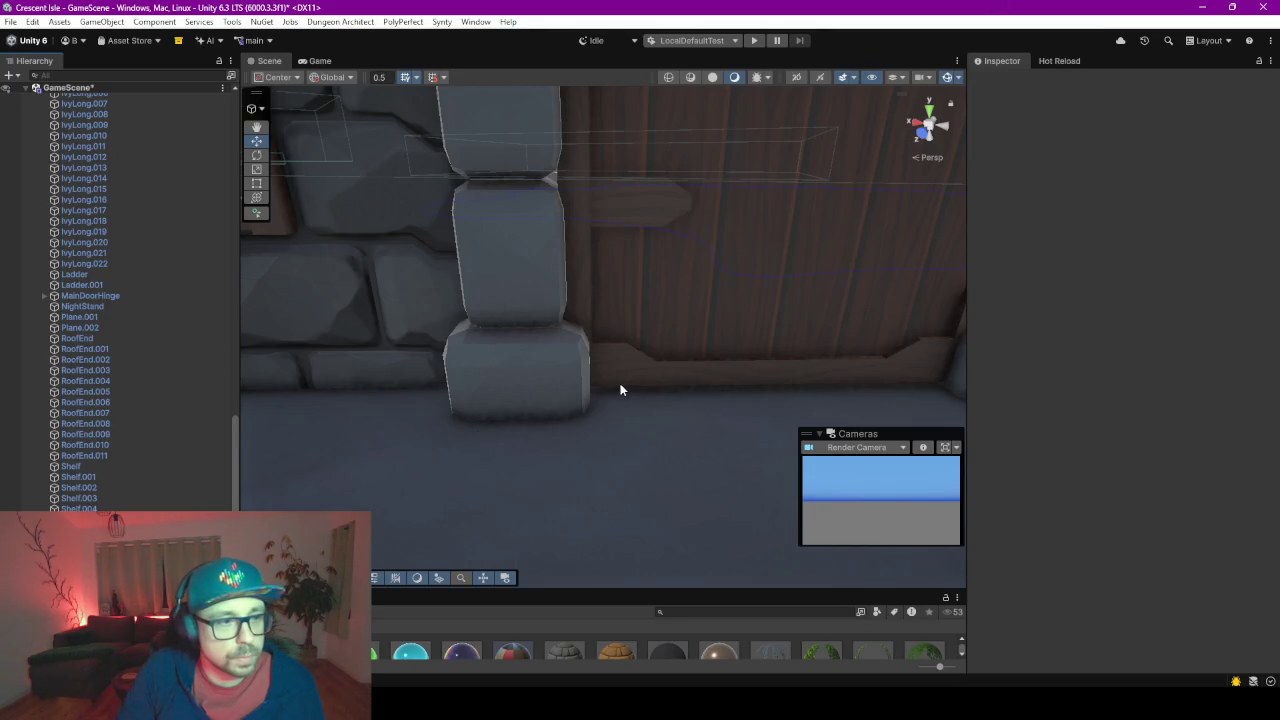
pyautogui.click(808, 263)
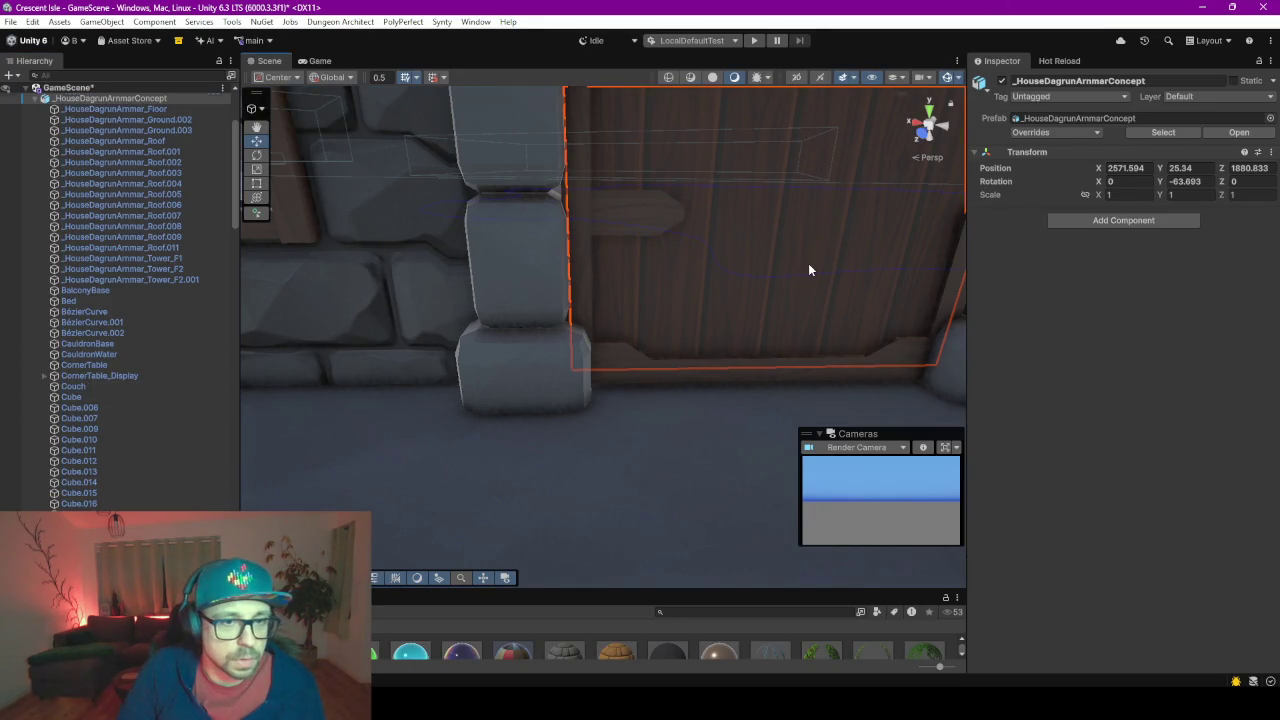
pyautogui.scroll(-4, 110, 450)
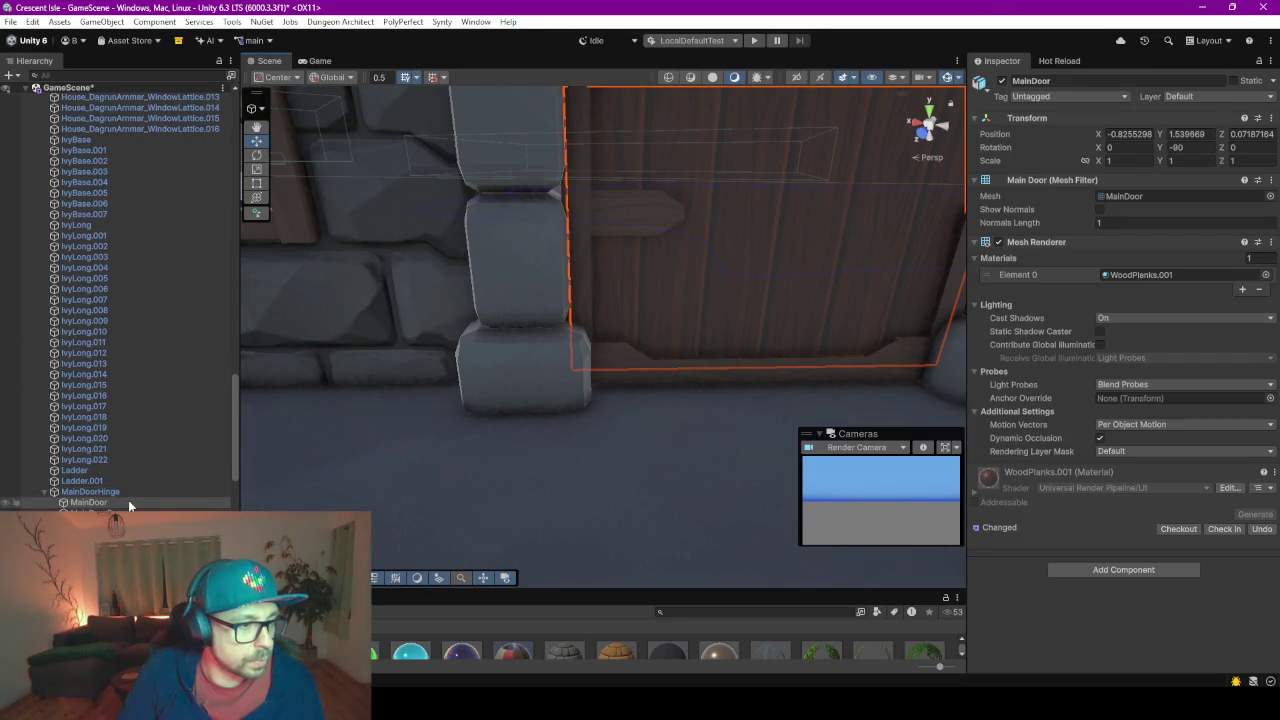
pyautogui.click(115, 490)
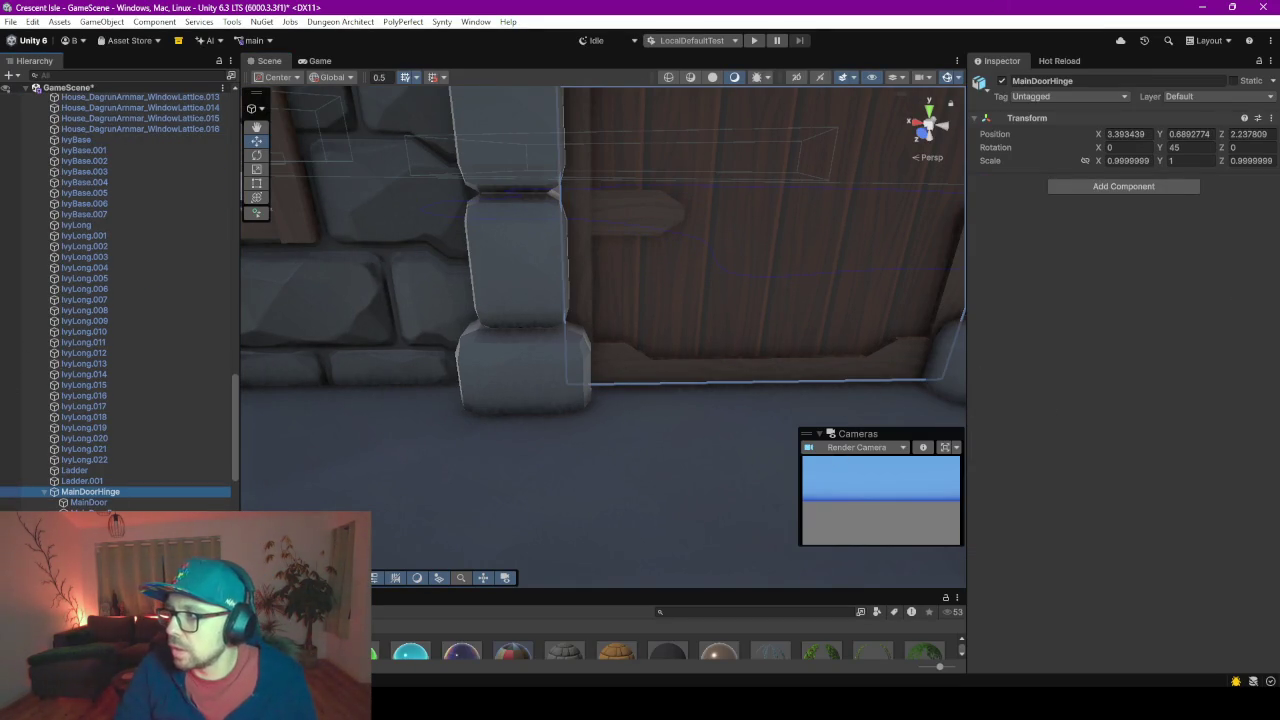
pyautogui.scroll(-3, 664, 328)
pyautogui.scroll(-3, 664, 328)
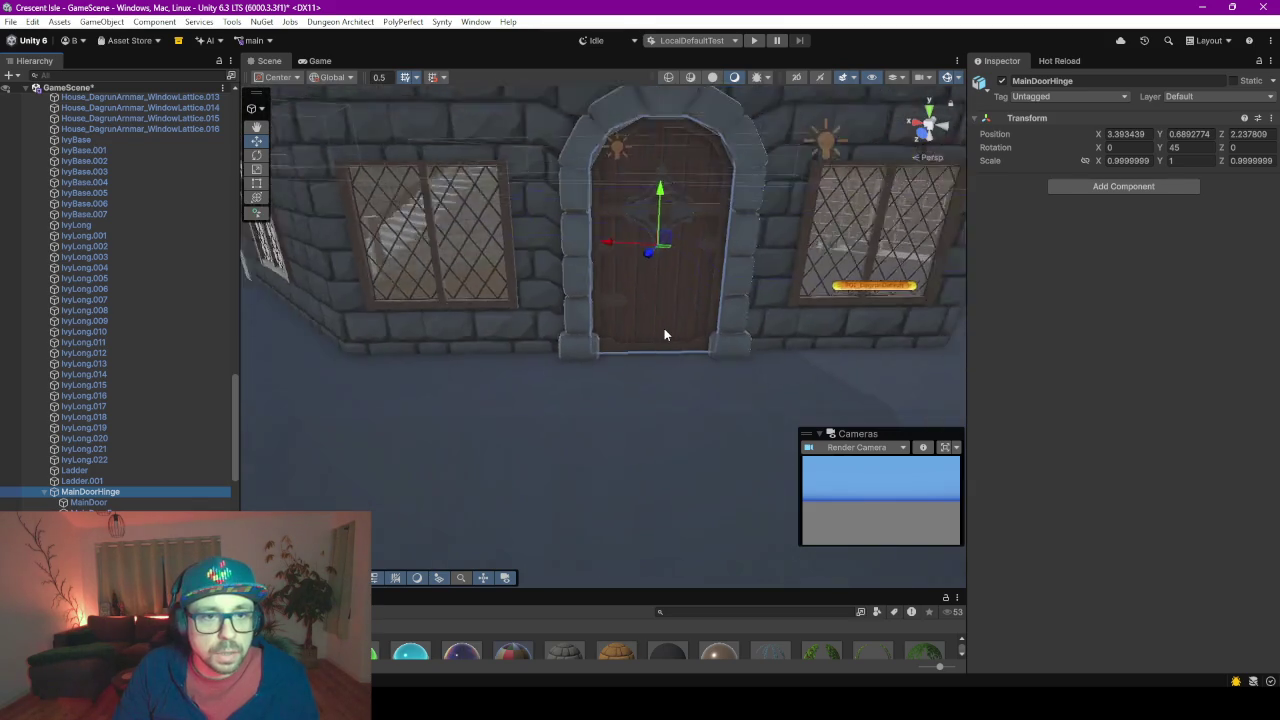
pyautogui.scroll(-2, 660, 330)
pyautogui.scroll(1, 660, 330)
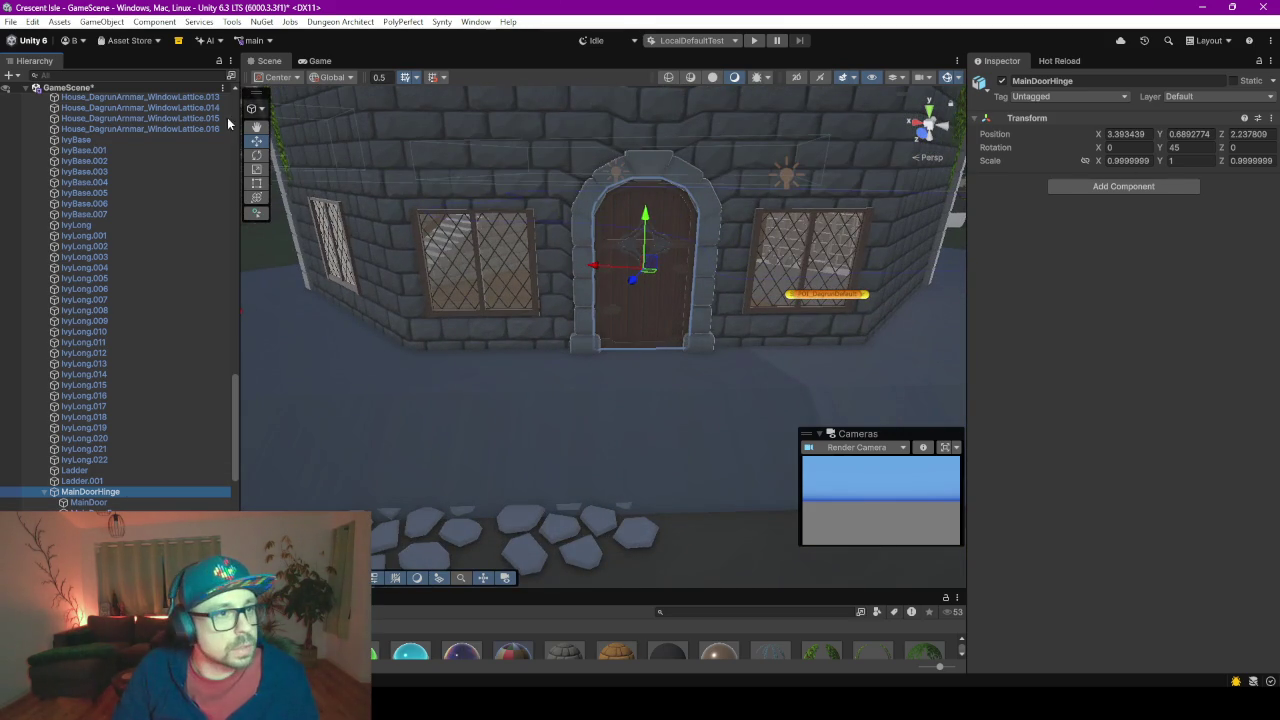
# Set the handle position to Pivot and the orientation to Local
pyautogui.click(331, 77)
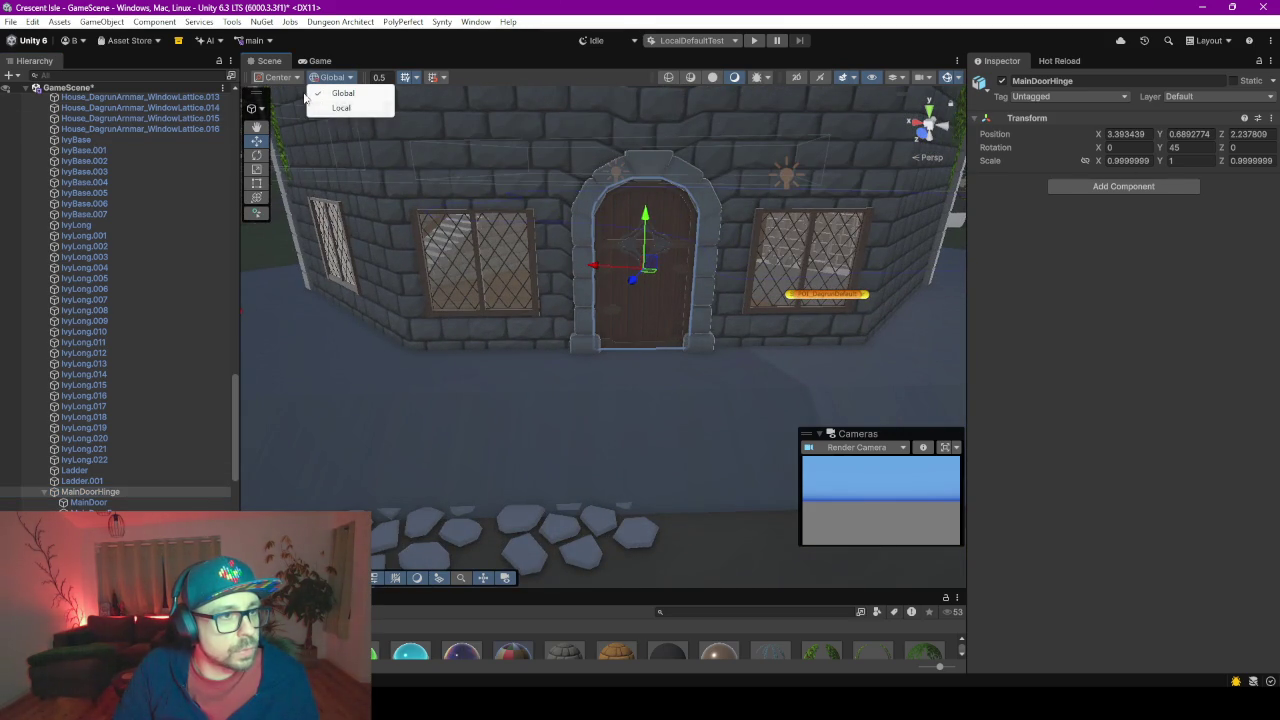
pyautogui.click(322, 93)
pyautogui.press('z')
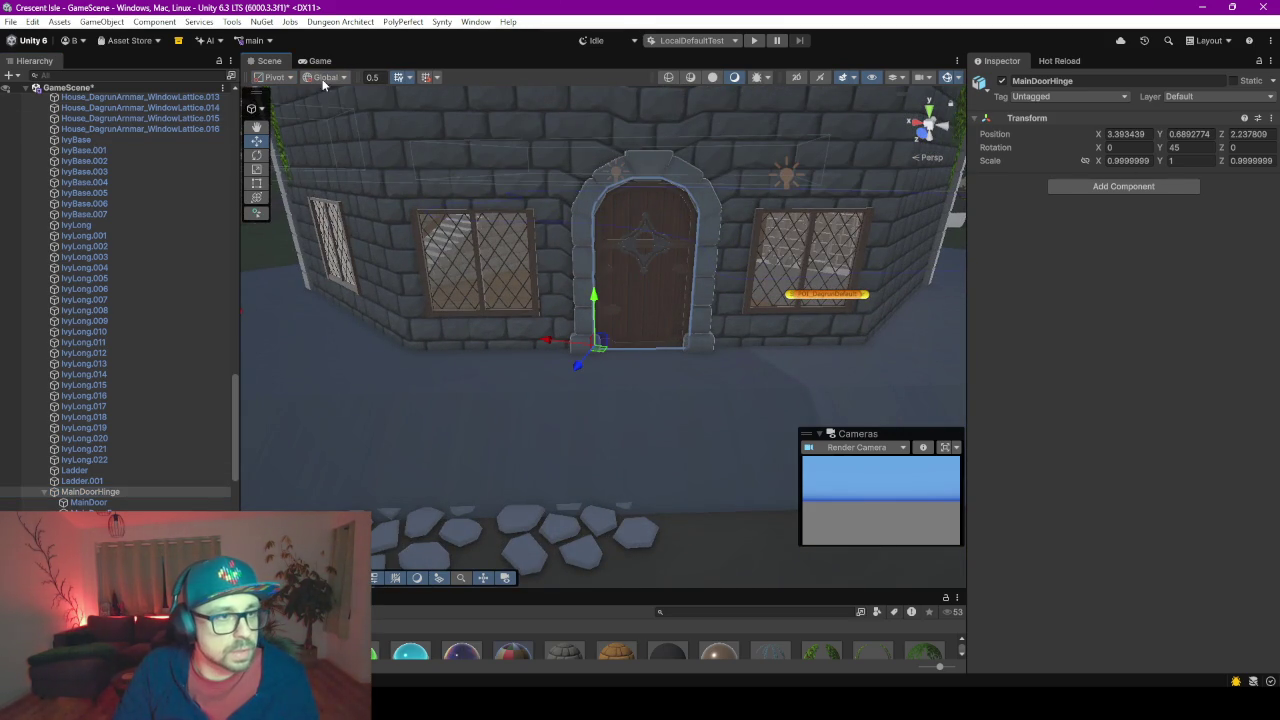
pyautogui.click(326, 77)
pyautogui.click(333, 108)
pyautogui.scroll(1, 530, 400)
pyautogui.scroll(1, 632, 345)
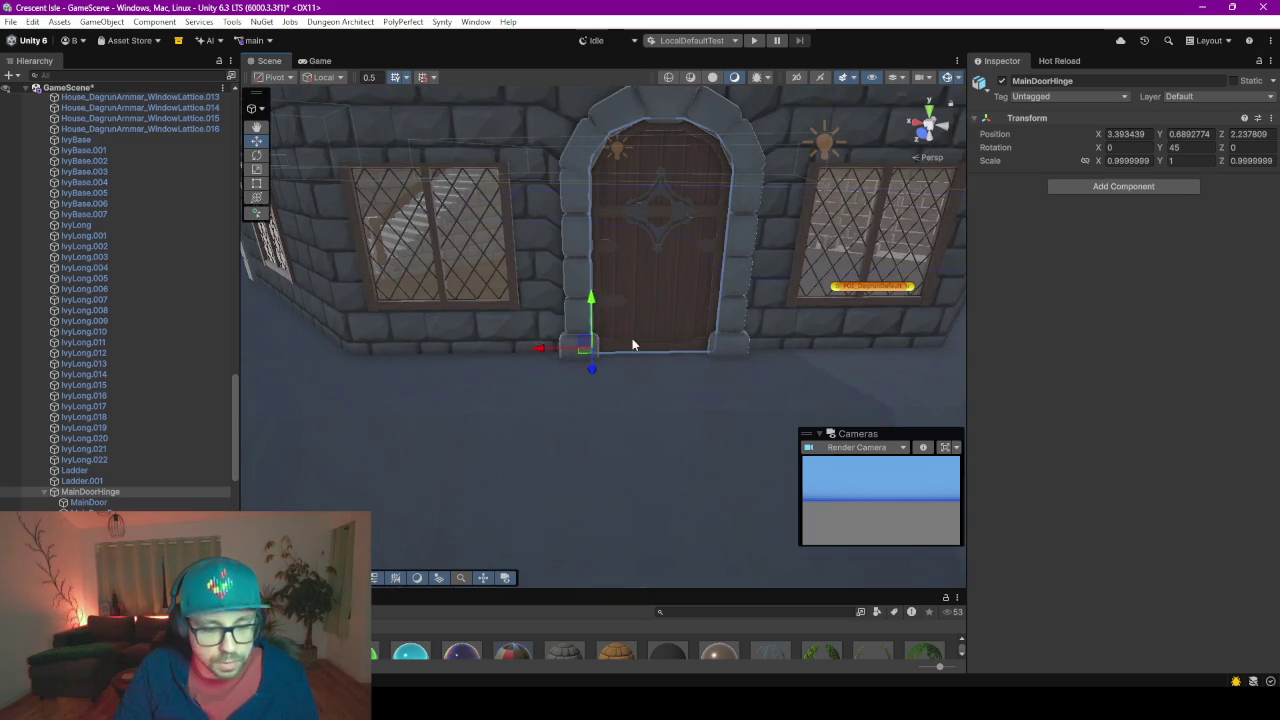
# Rotate the hinge on Y to swing the door open, then undo so it rests closed at 45°
pyautogui.press('e')
pyautogui.press('w')
pyautogui.press('e')
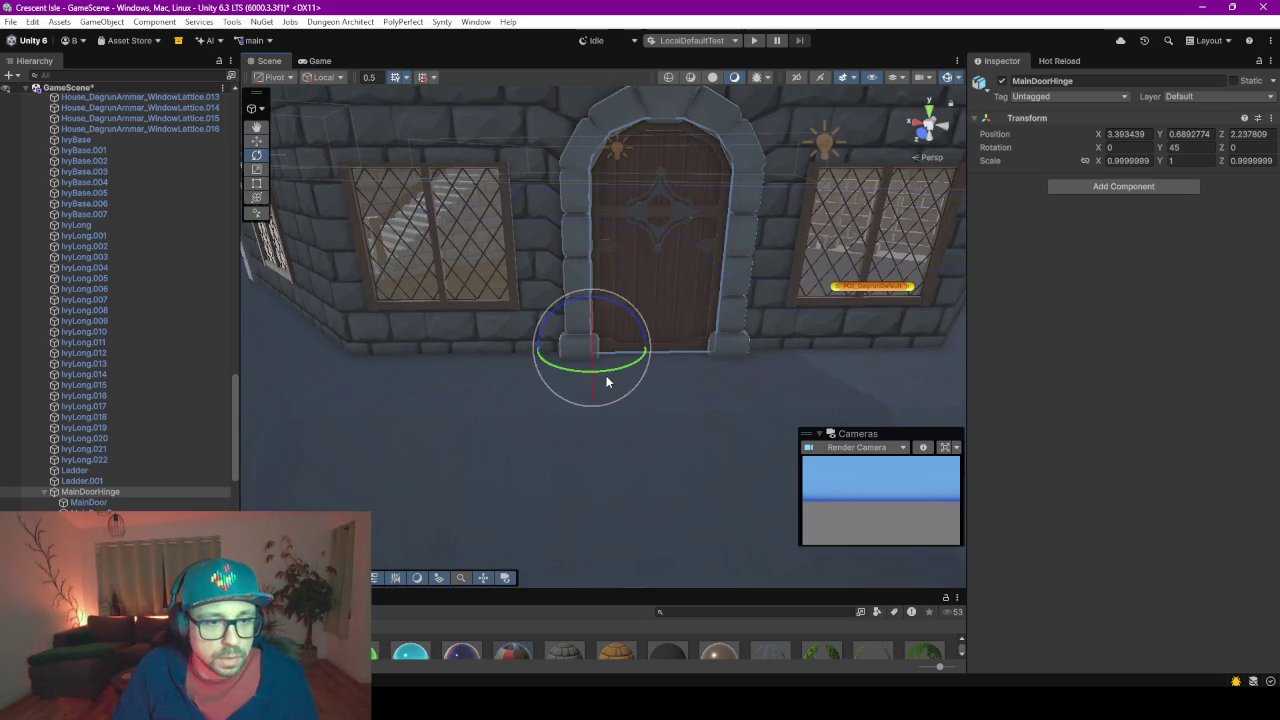
pyautogui.moveTo(605, 374)
pyautogui.mouseDown()
pyautogui.moveTo(790, 332)
pyautogui.moveTo(577, 434)
pyautogui.moveTo(742, 403)
pyautogui.moveTo(798, 376)
pyautogui.mouseUp()
pyautogui.moveTo(449, 266)
pyautogui.mouseDown(button='middle')
pyautogui.moveTo(737, 297)
pyautogui.moveTo(624, 371)
pyautogui.mouseUp(button='middle')
pyautogui.moveTo(624, 371)
pyautogui.mouseDown(button='right')
pyautogui.moveTo(906, 337)
pyautogui.moveTo(532, 391)
pyautogui.moveTo(757, 323)
pyautogui.moveTo(848, 320)
pyautogui.moveTo(526, 323)
pyautogui.moveTo(330, 345)
pyautogui.mouseUp(button='right')
pyautogui.hotkey('ctrl', 'z')
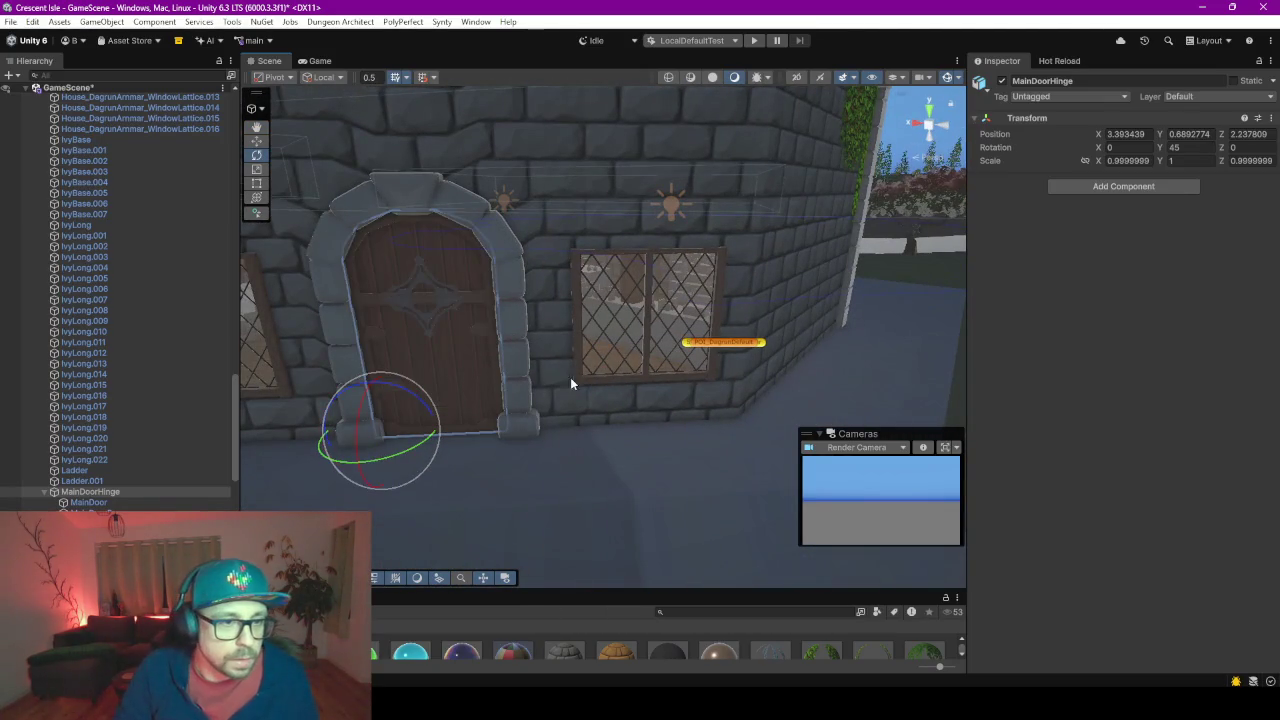
pyautogui.scroll(1, 585, 393)
pyautogui.click(395, 378)
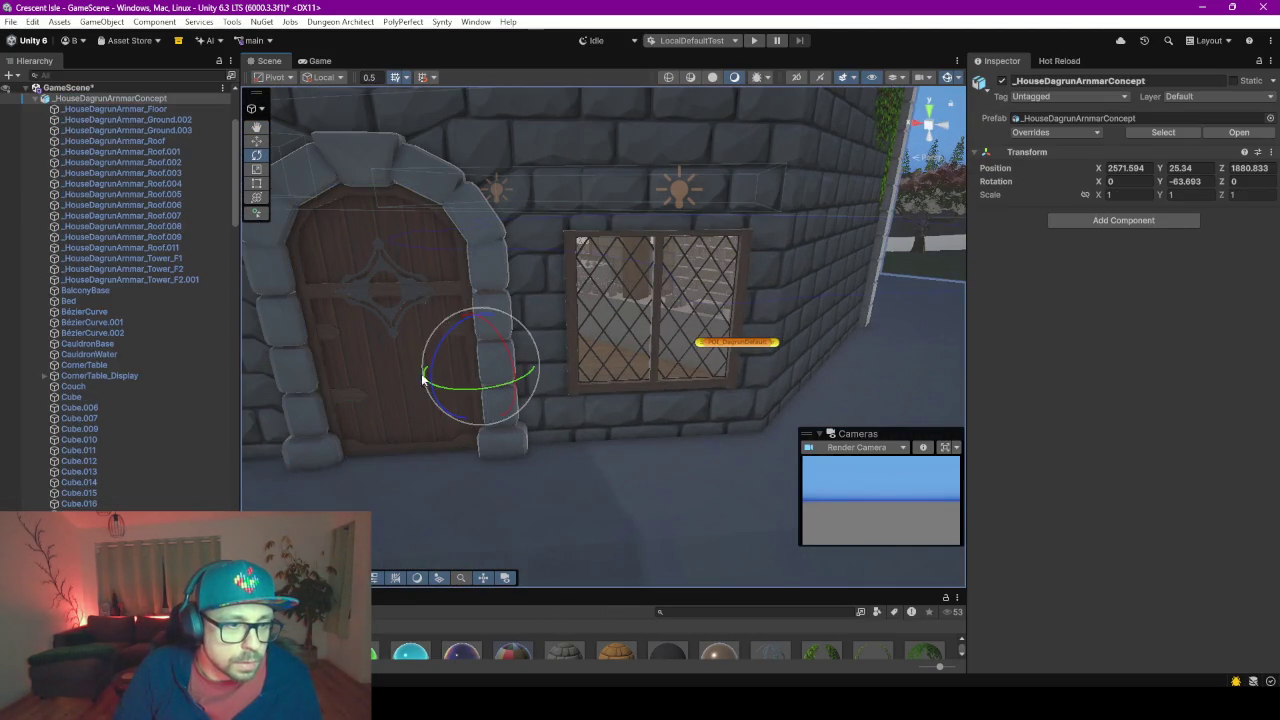
pyautogui.click(424, 382)
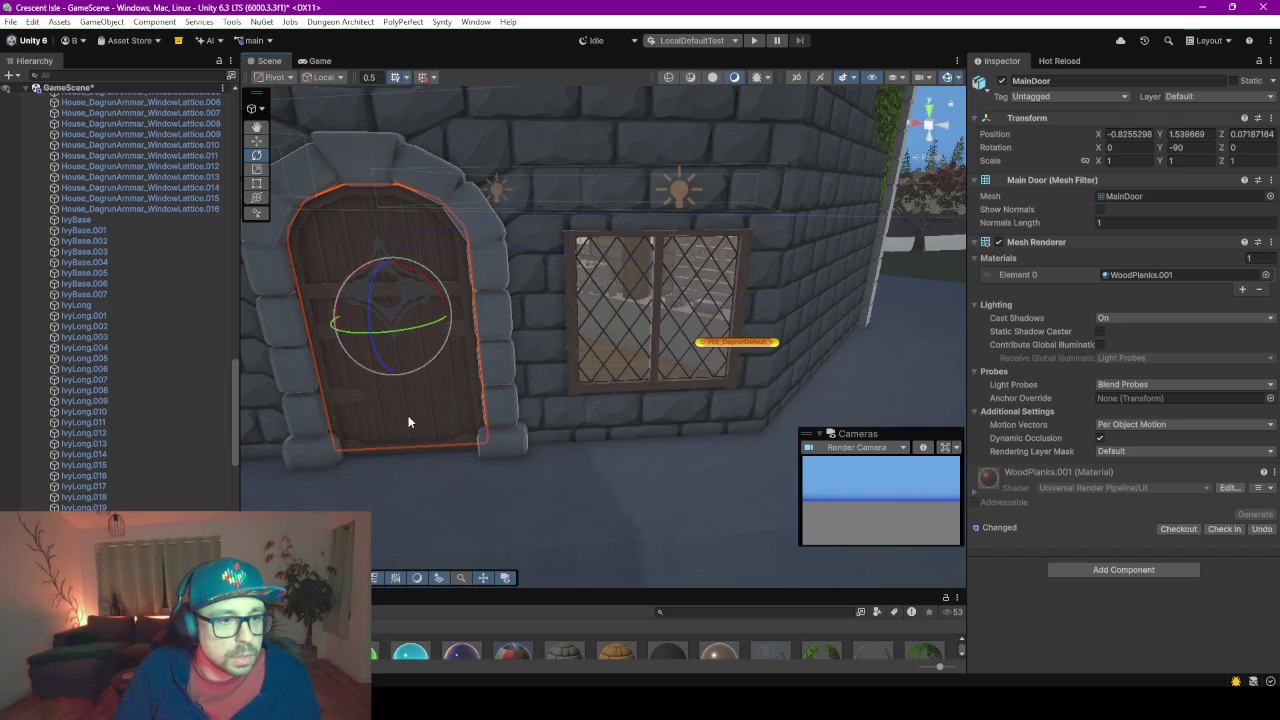
pyautogui.click(408, 415)
pyautogui.click(399, 370)
pyautogui.click(399, 370)
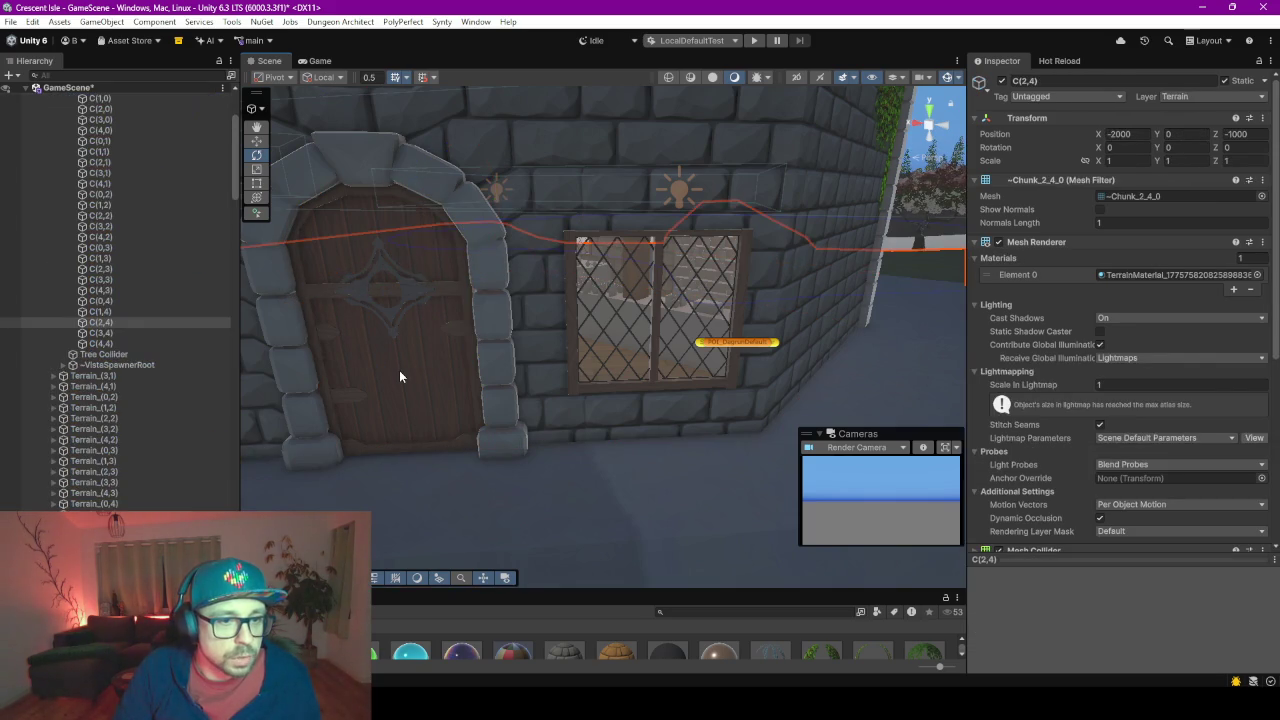
pyautogui.moveTo(399, 376); pyautogui.dragTo(614, 616, button='right')
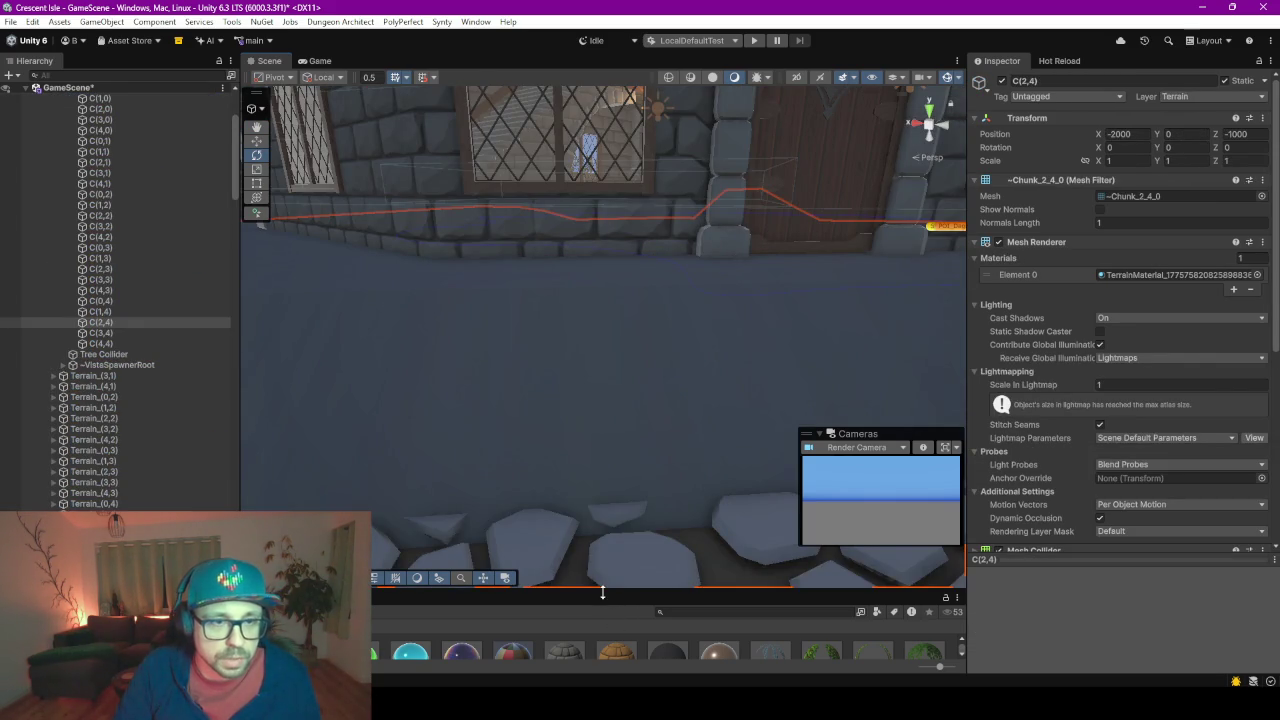
pyautogui.moveTo(603, 594); pyautogui.dragTo(603, 350)
pyautogui.moveTo(739, 166)
pyautogui.mouseDown(button='middle')
pyautogui.moveTo(698, 253)
pyautogui.moveTo(705, 232)
pyautogui.mouseUp(button='middle')
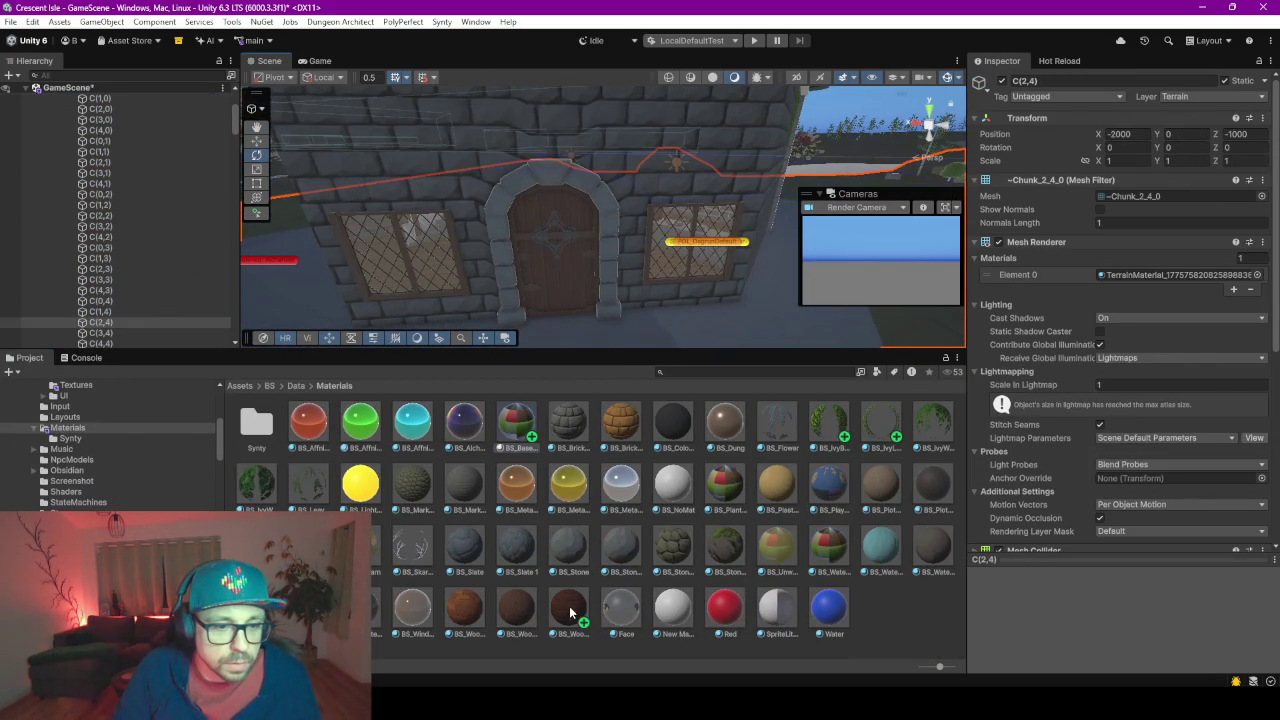
pyautogui.moveTo(570, 612); pyautogui.dragTo(564, 281)
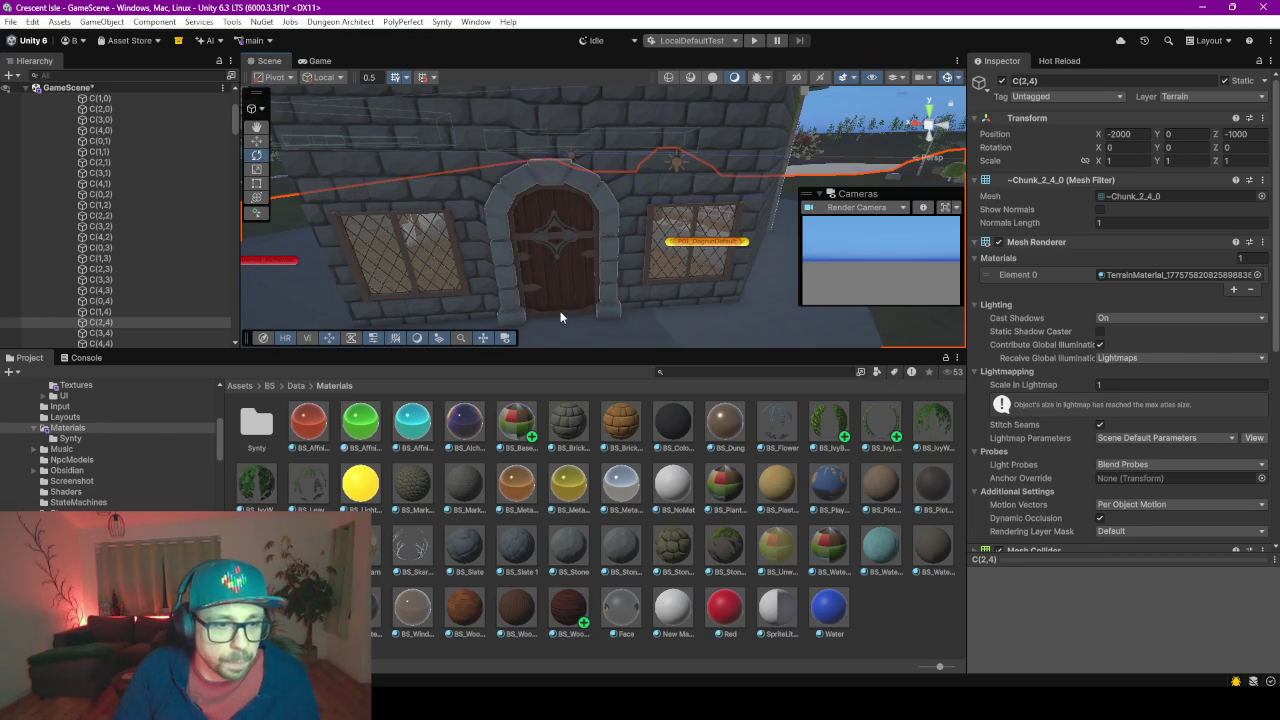
pyautogui.scroll(3, 561, 300)
pyautogui.moveTo(520, 627); pyautogui.dragTo(588, 243)
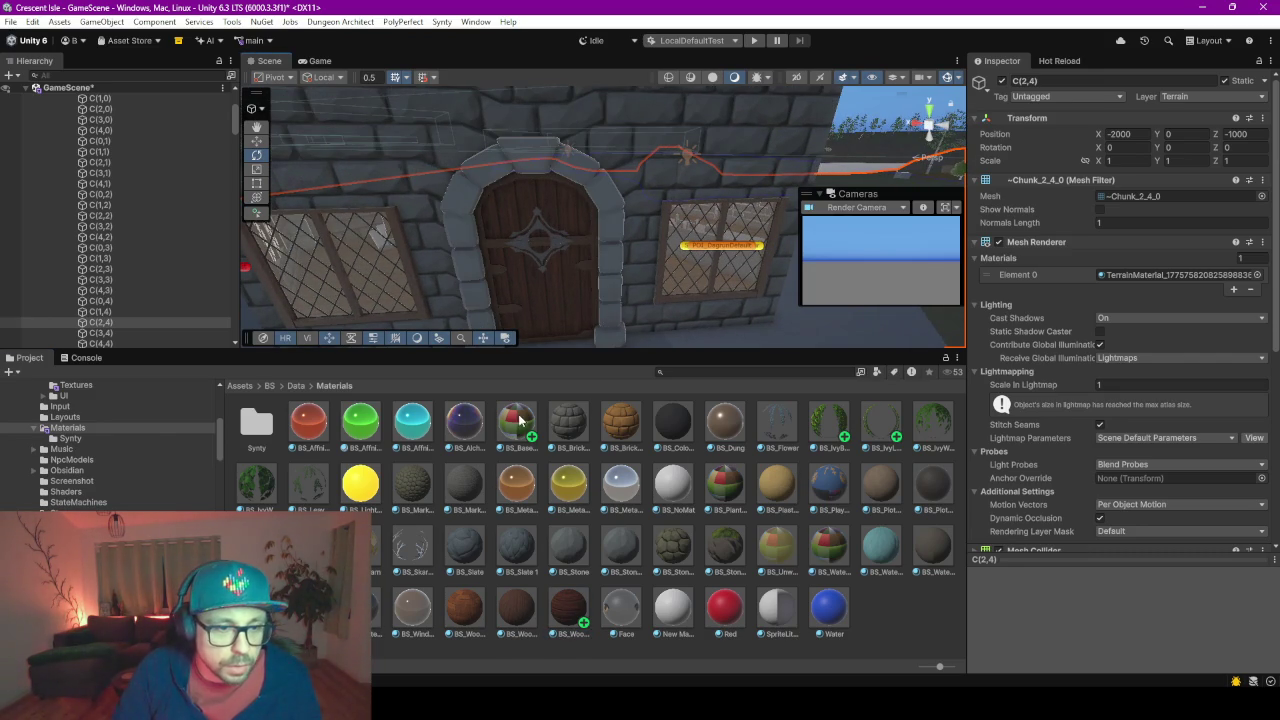
pyautogui.moveTo(520, 420); pyautogui.dragTo(545, 256)
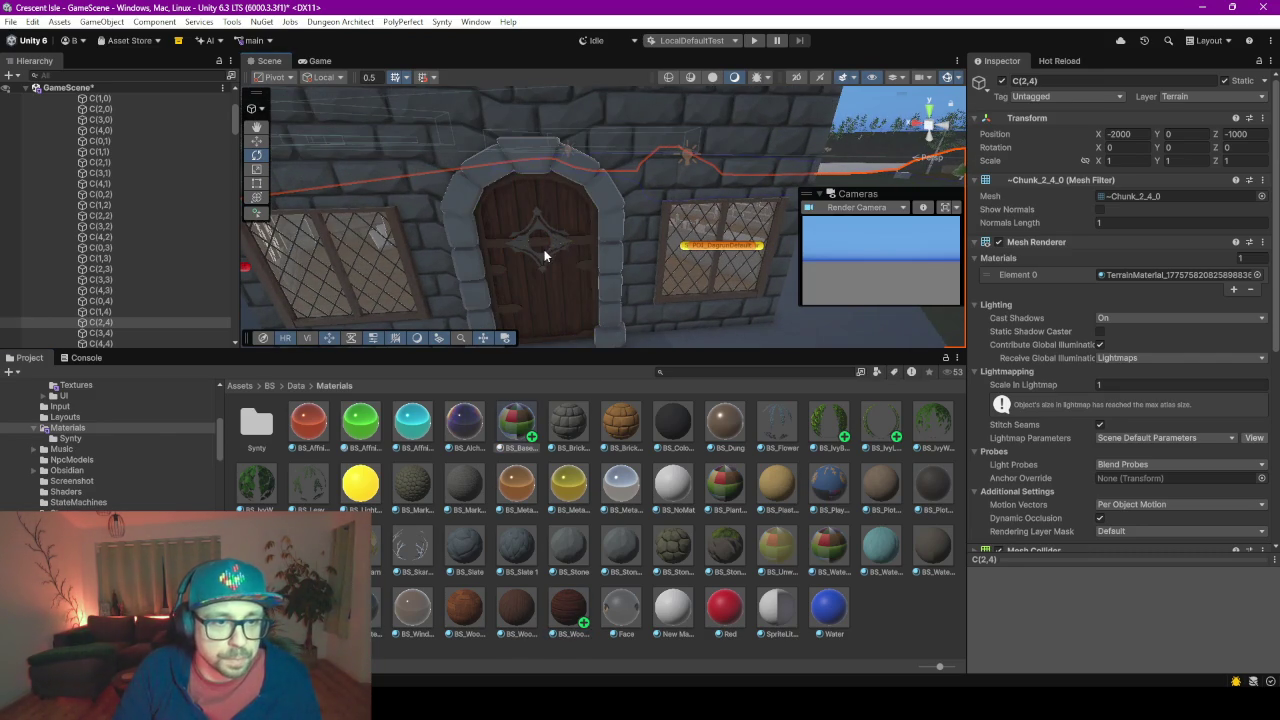
pyautogui.scroll(2, 545, 256)
pyautogui.scroll(2, 543, 251)
pyautogui.scroll(2, 558, 244)
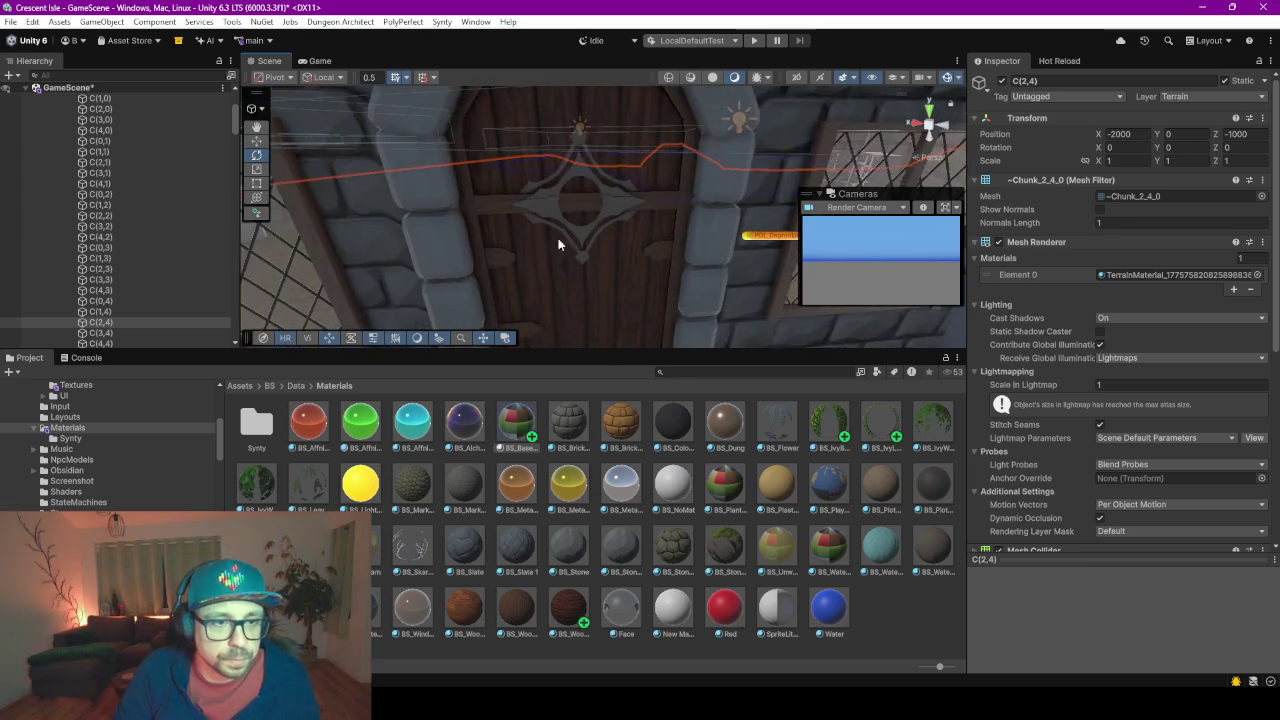
pyautogui.scroll(2, 558, 244)
pyautogui.moveTo(600, 352); pyautogui.dragTo(600, 645)
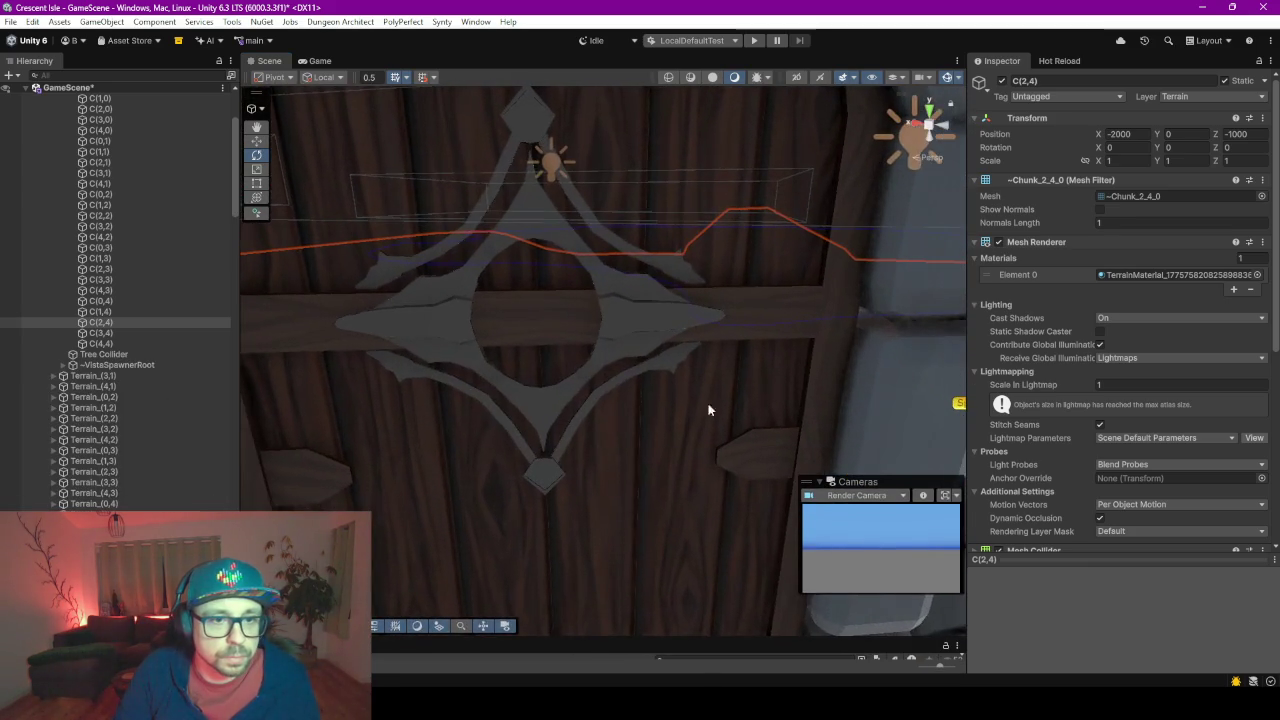
pyautogui.scroll(-2, 722, 263)
pyautogui.scroll(-2, 706, 277)
pyautogui.scroll(-2, 703, 277)
pyautogui.moveTo(703, 277)
pyautogui.mouseDown(button='middle')
pyautogui.moveTo(682, 375)
pyautogui.moveTo(700, 354)
pyautogui.mouseUp(button='middle')
pyautogui.scroll(2, 540, 388)
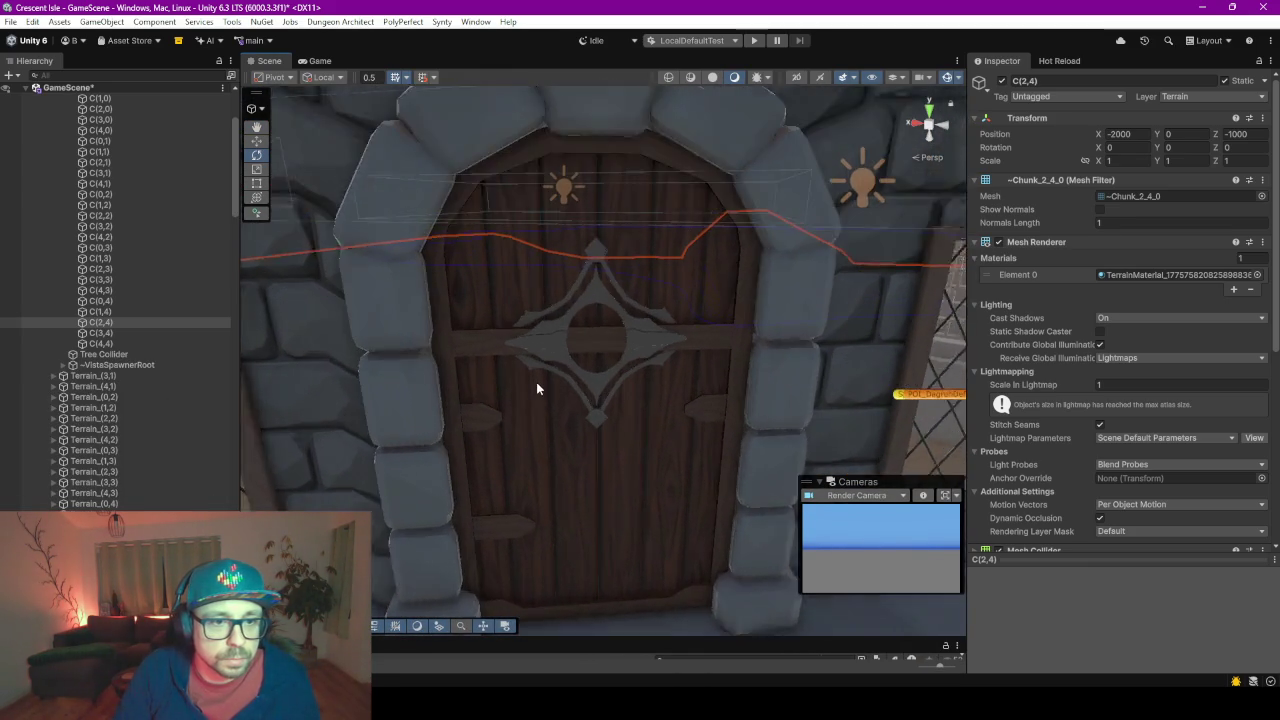
pyautogui.scroll(2, 536, 382)
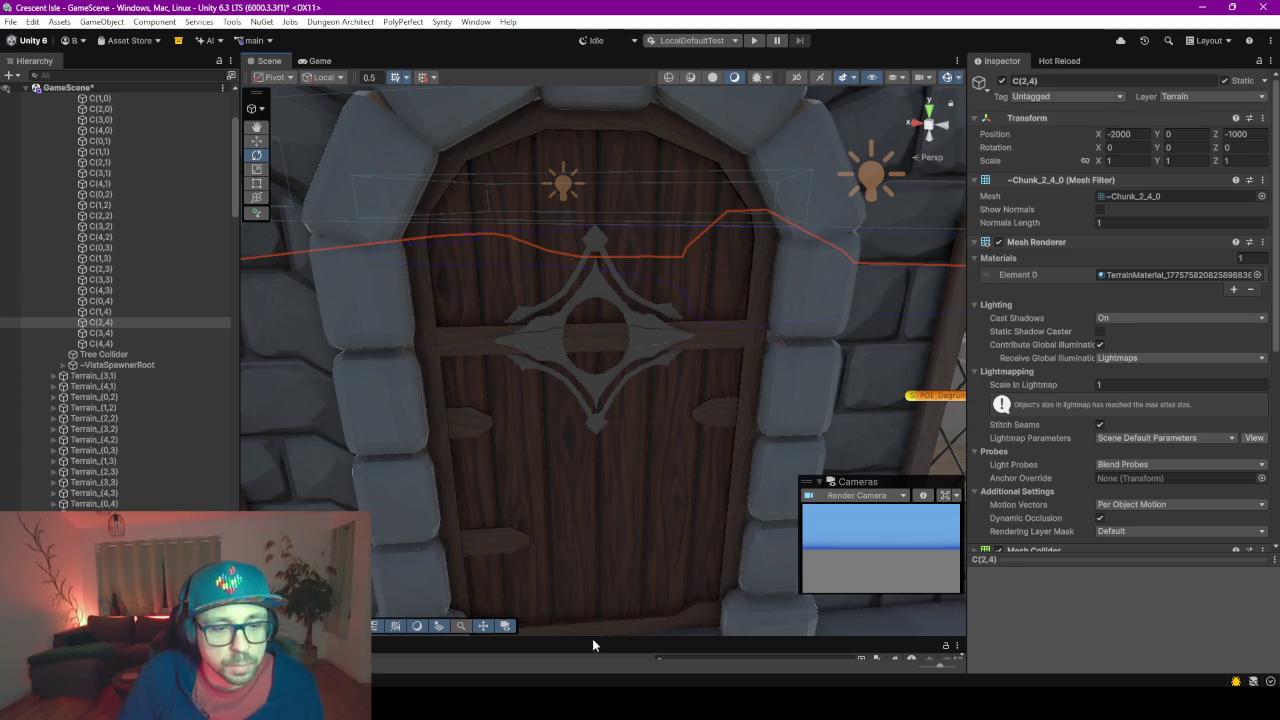
pyautogui.moveTo(593, 640); pyautogui.dragTo(593, 432)
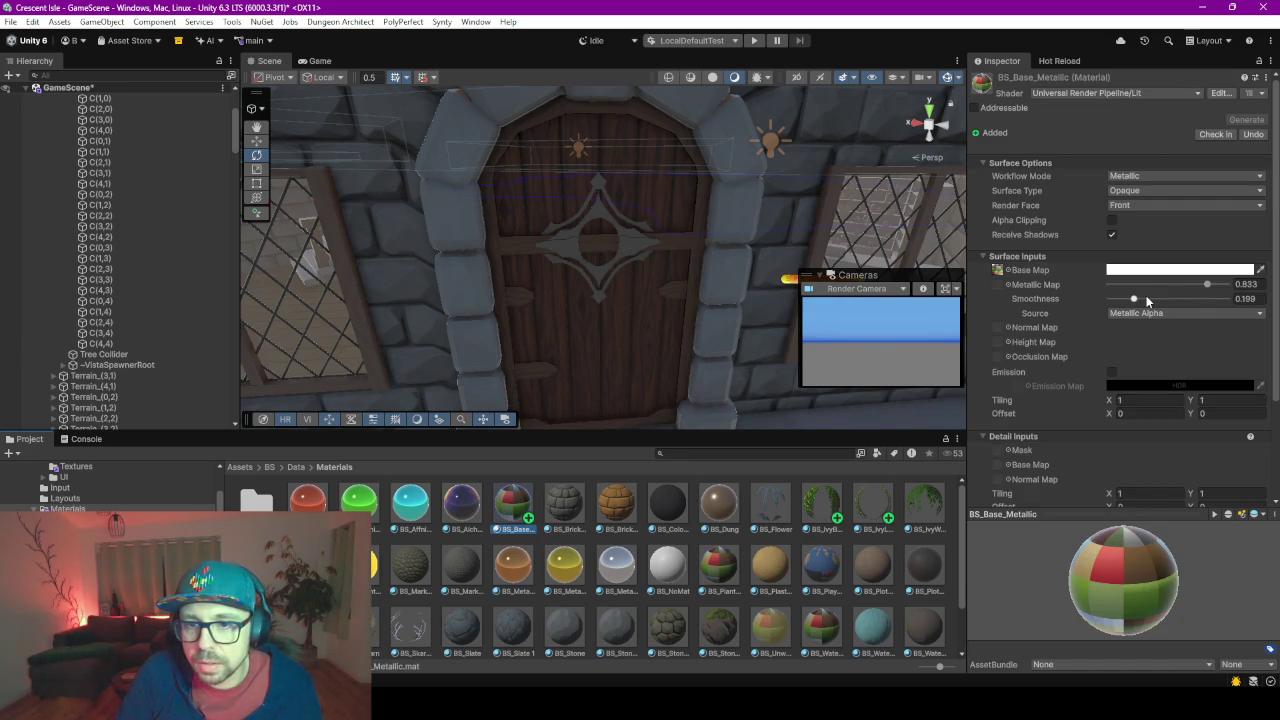
# Raise BS_Base_Metallic Smoothness to 0.573 and lower Metallic to 0.861
pyautogui.moveTo(1140, 296); pyautogui.dragTo(1162, 301)
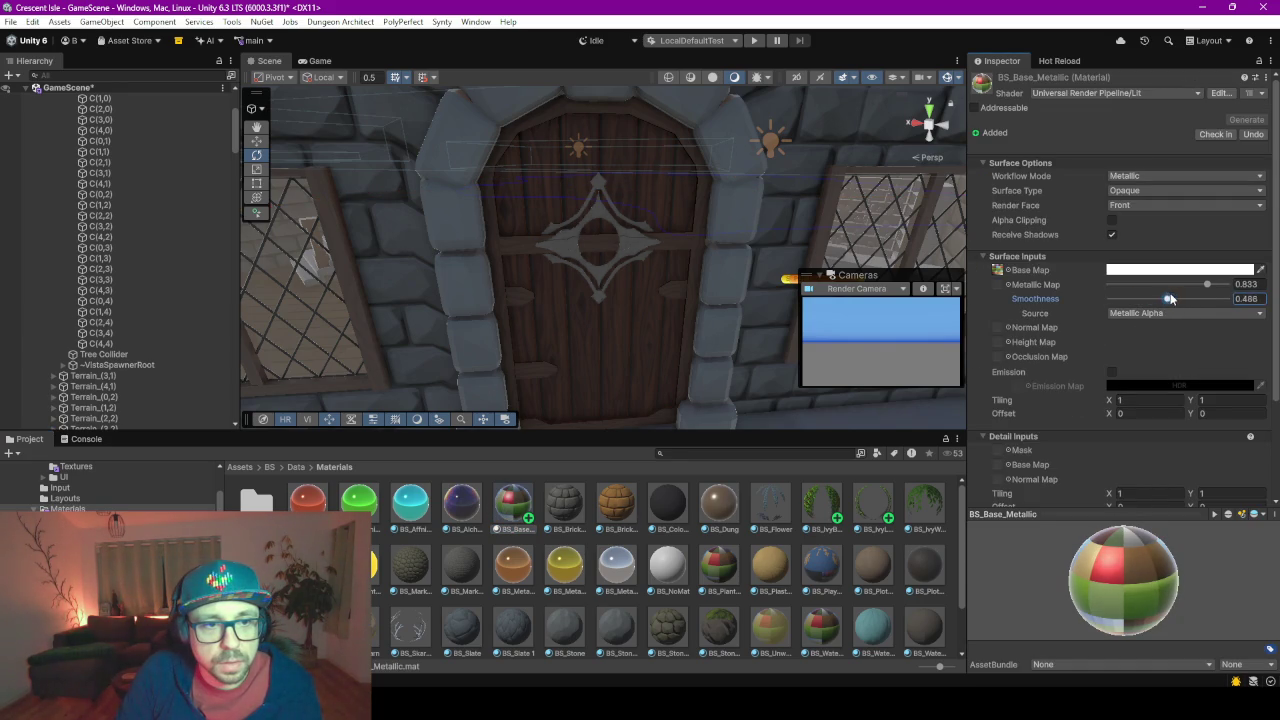
pyautogui.moveTo(1170, 298); pyautogui.dragTo(1196, 298)
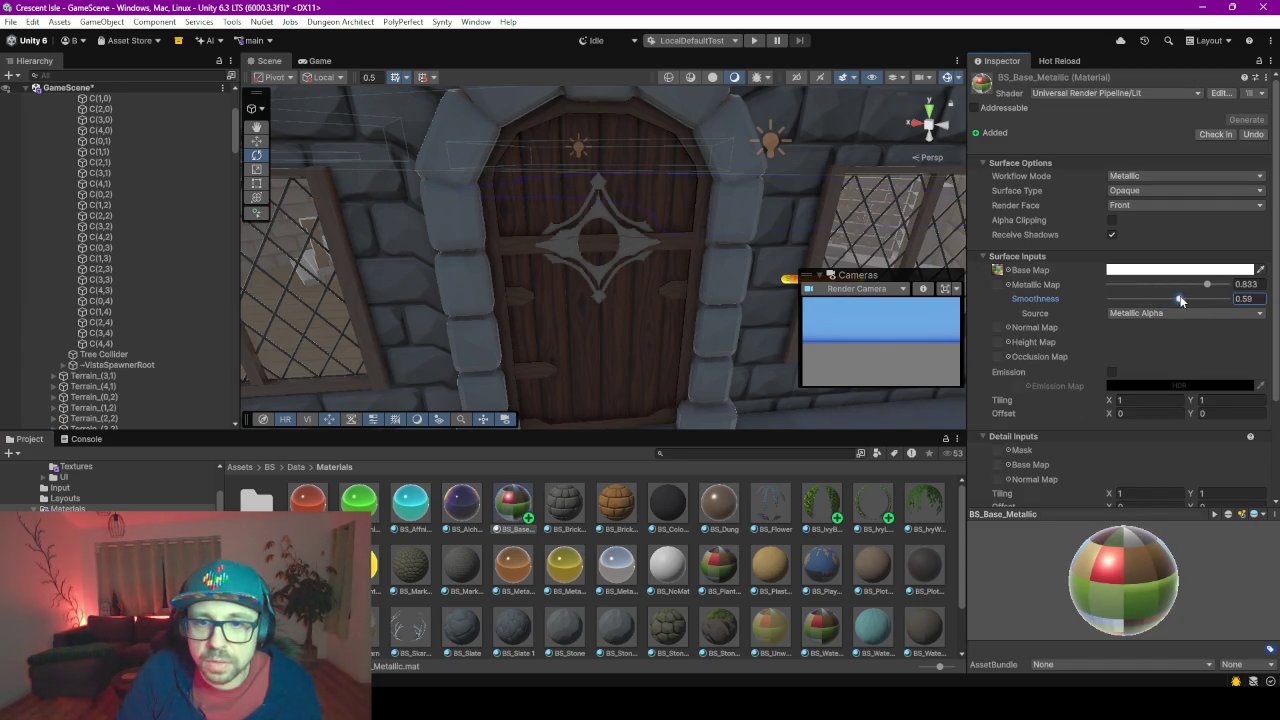
pyautogui.moveTo(1228, 288); pyautogui.dragTo(1205, 290)
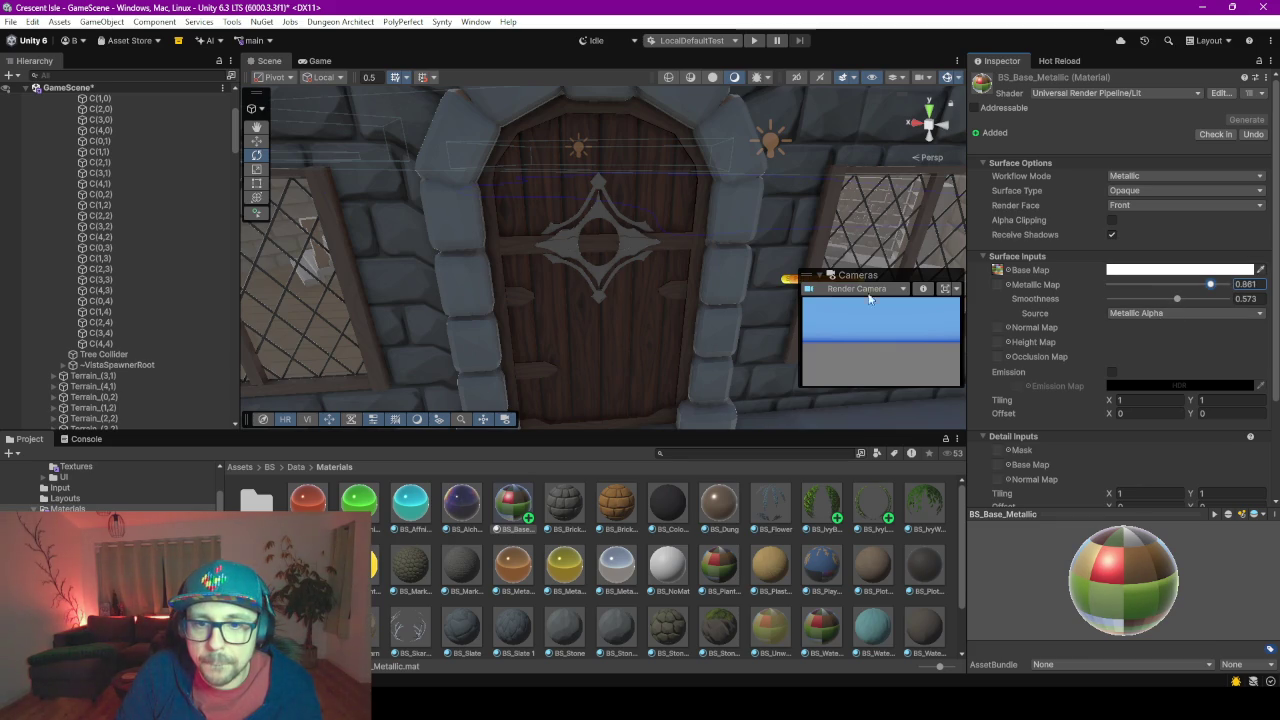
pyautogui.scroll(2, 604, 274)
pyautogui.scroll(2, 604, 274)
pyautogui.scroll(2, 604, 274)
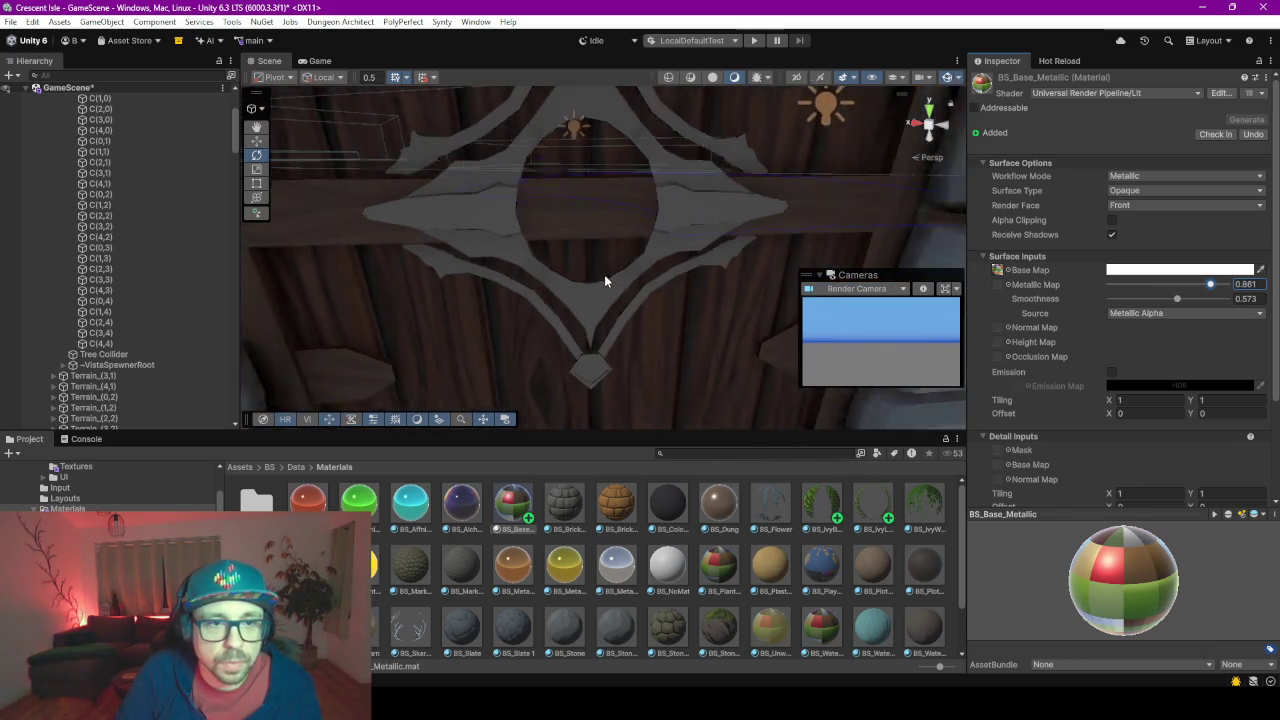
pyautogui.moveTo(630, 245)
pyautogui.mouseDown(button='middle')
pyautogui.moveTo(588, 288)
pyautogui.moveTo(588, 365)
pyautogui.mouseUp(button='middle')
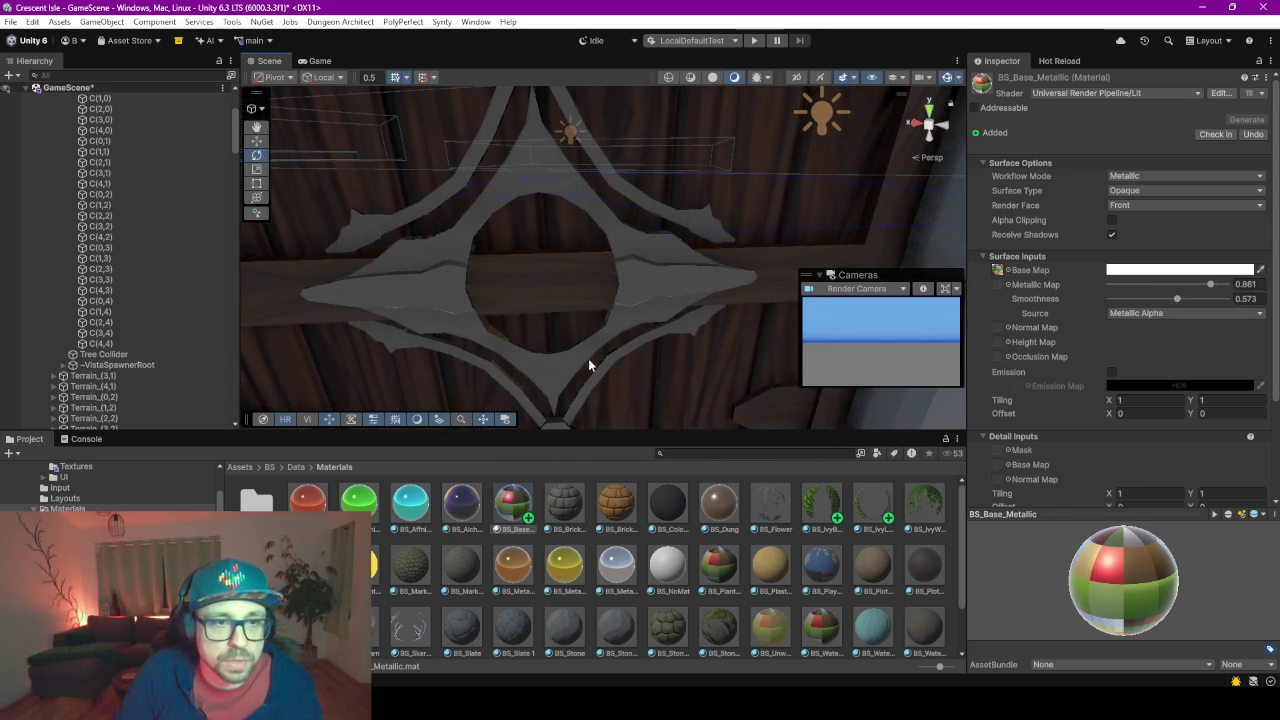
# Enter Play mode, save the modified GameScene when prompted, and switch to the ChatGPT browser
pyautogui.click(757, 41)
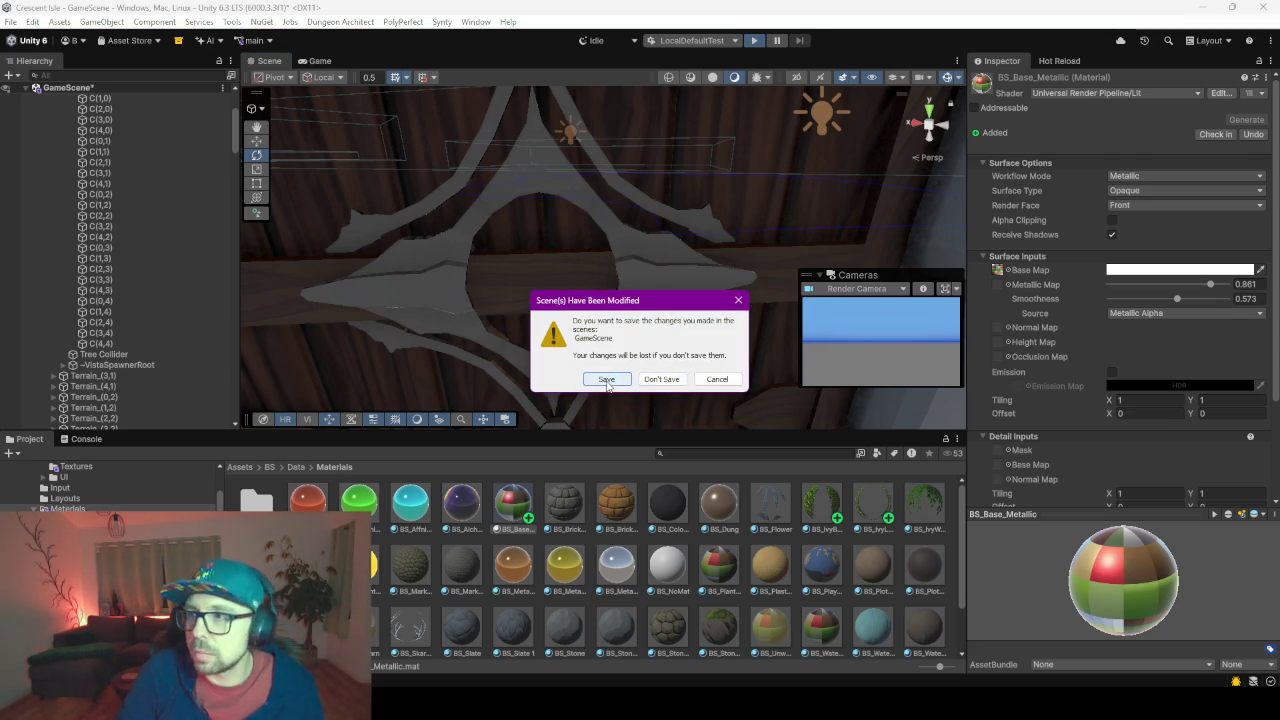
pyautogui.click(606, 380)
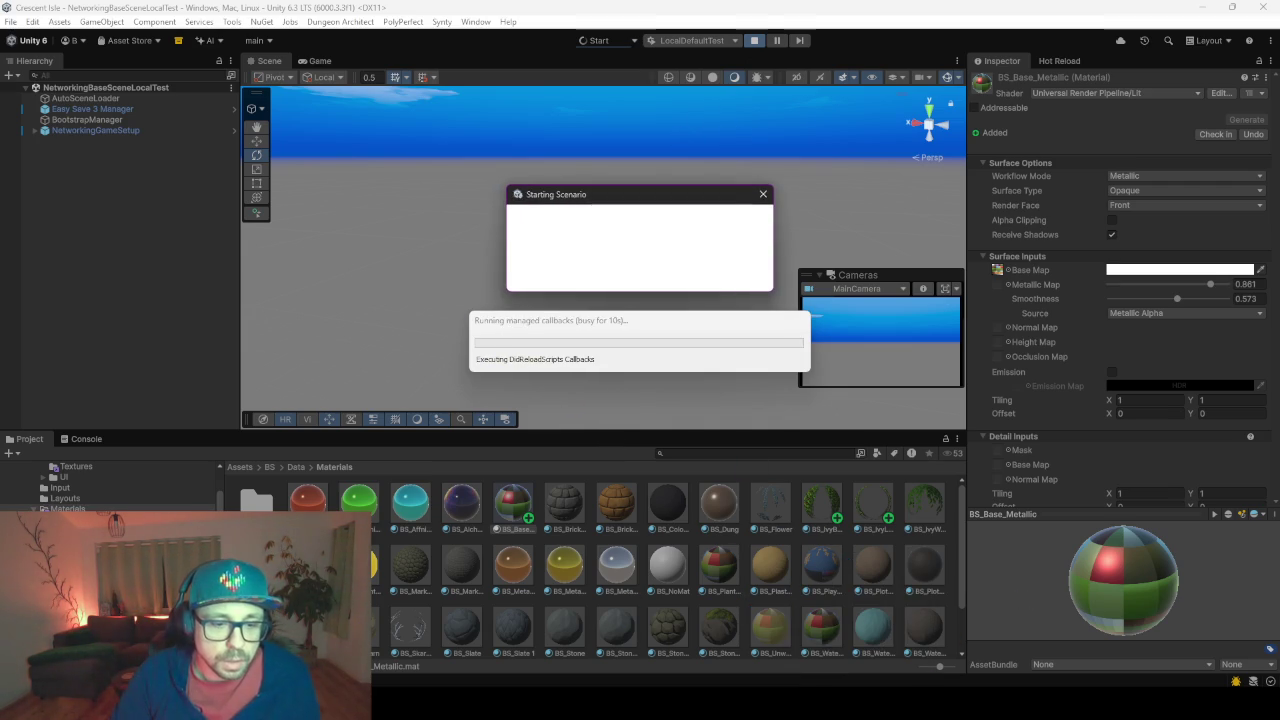
pyautogui.hotkey('alt', 'Tab')
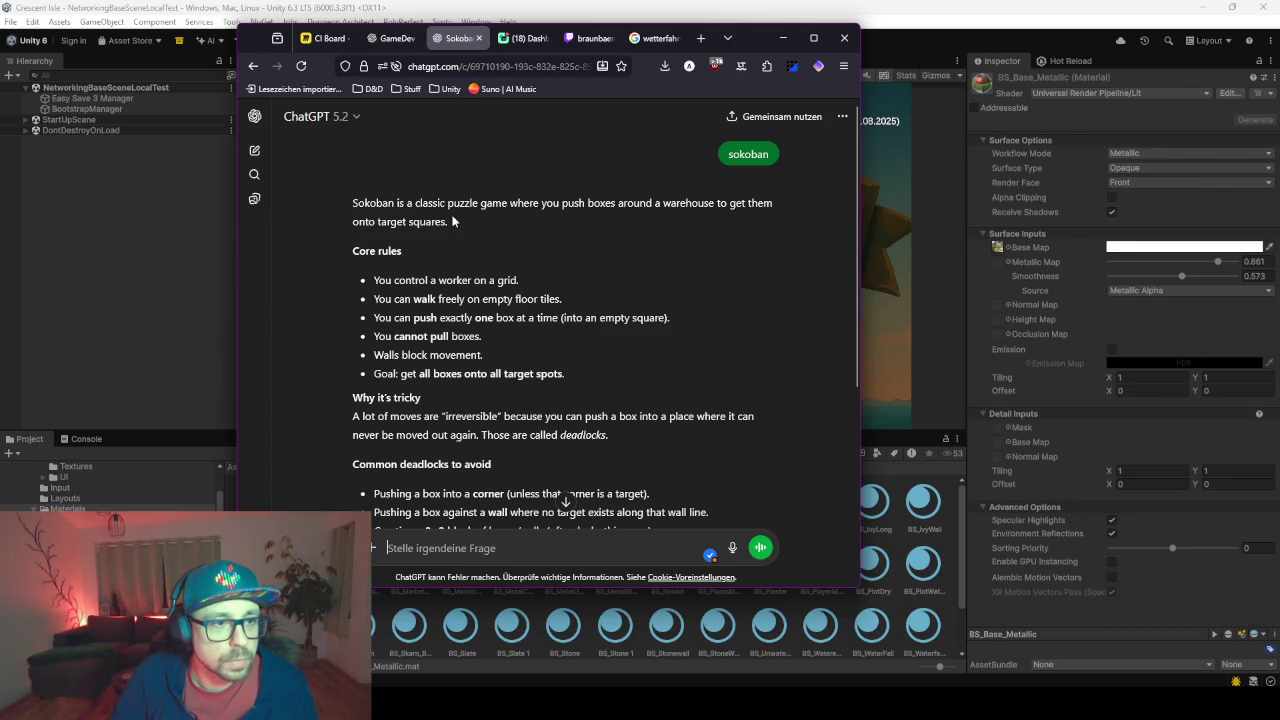
pyautogui.scroll(-1, 488, 288)
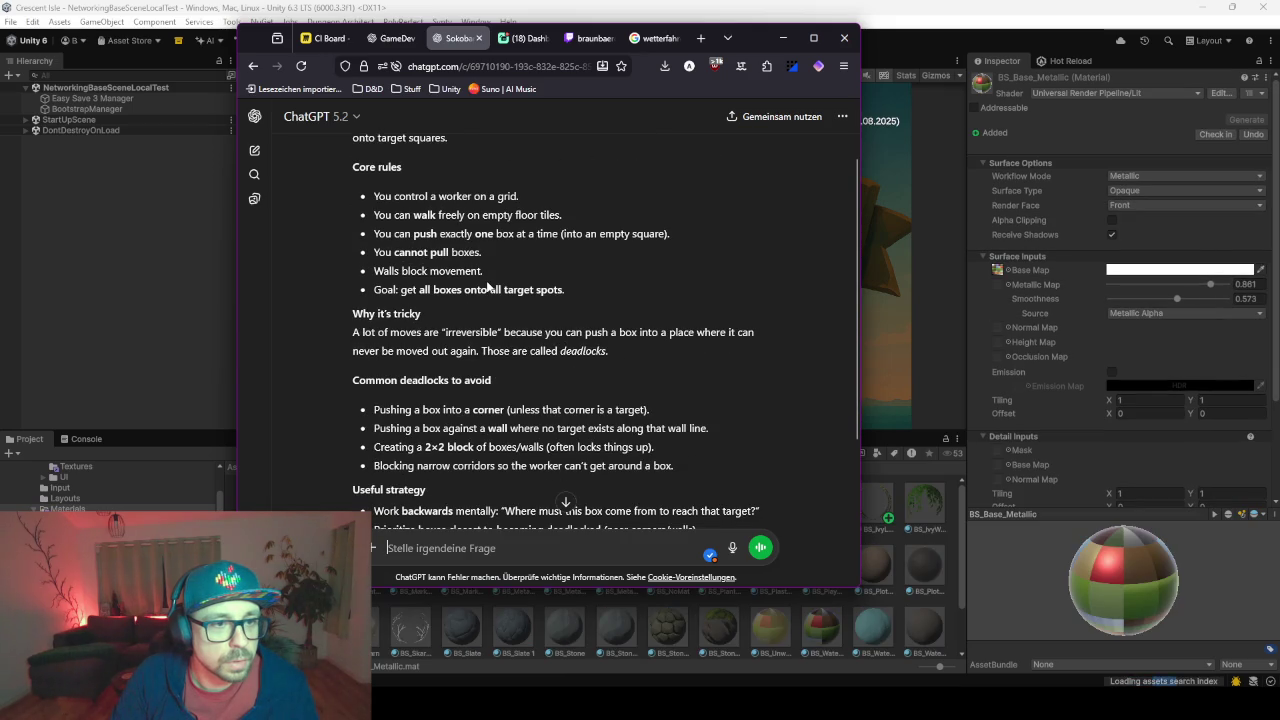
pyautogui.scroll(-1, 431, 314)
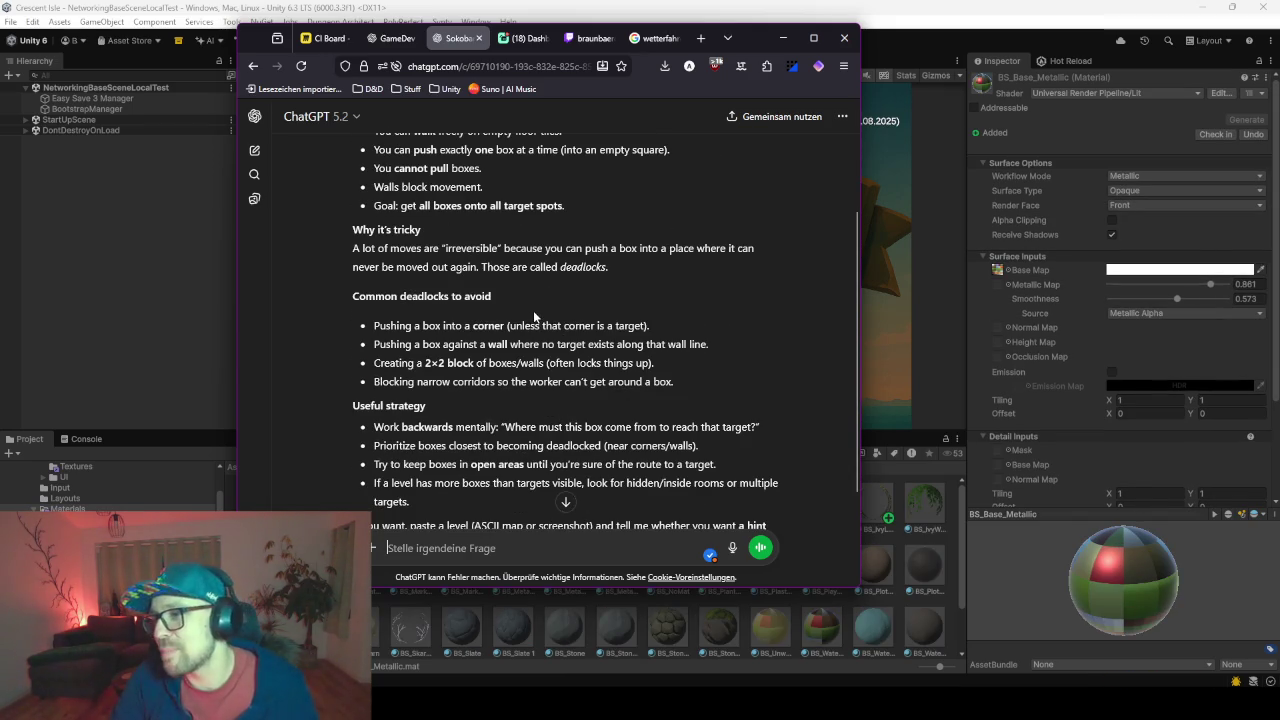
pyautogui.scroll(-1, 533, 318)
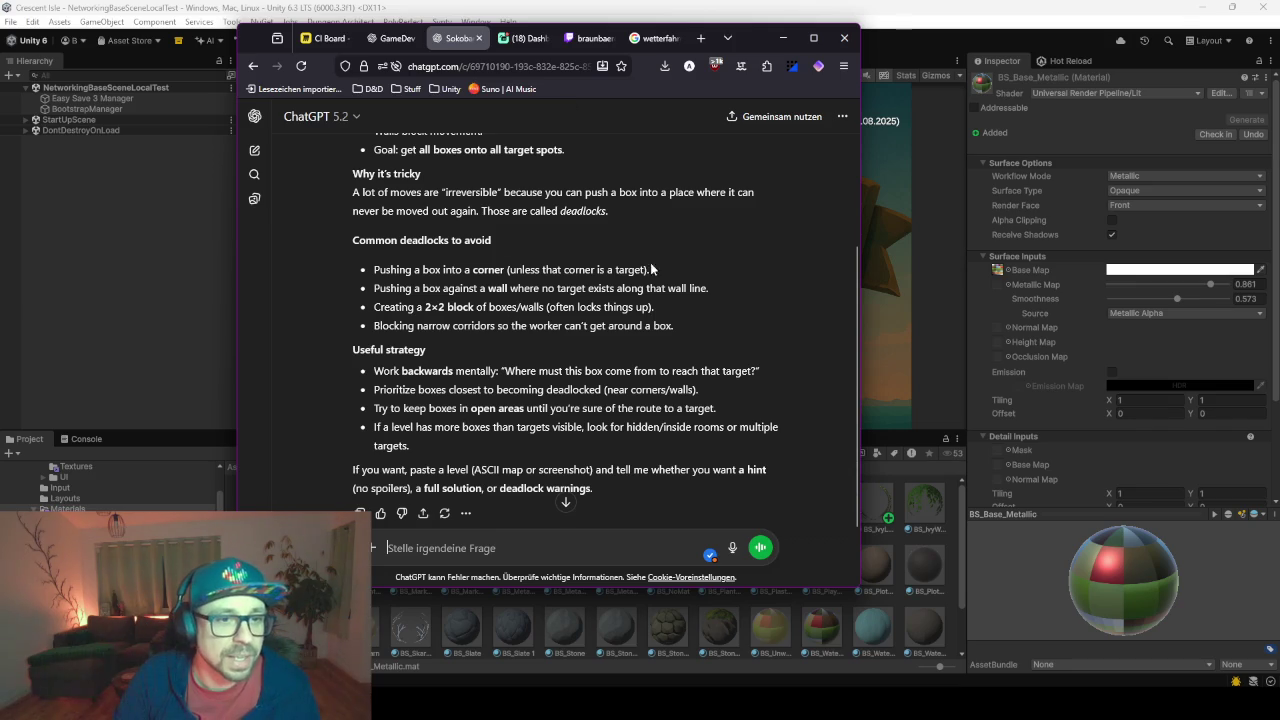
pyautogui.scroll(4, 494, 265)
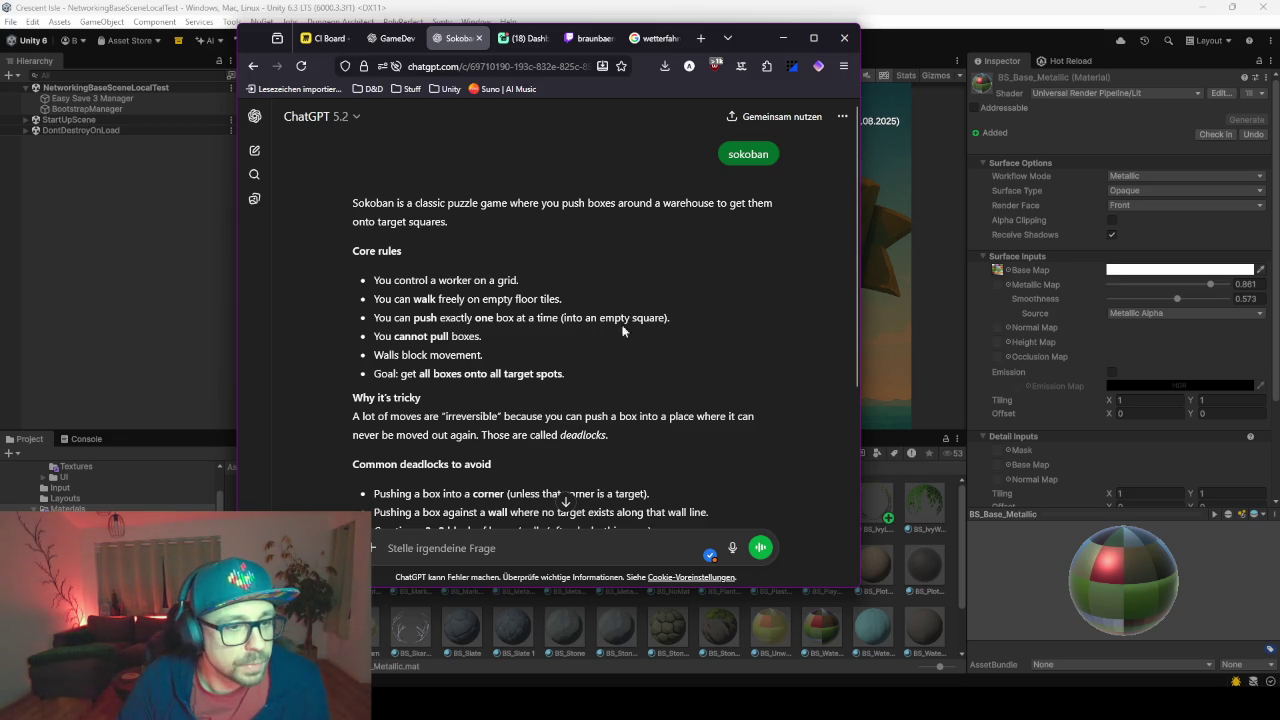
# Return to the game and start a single-player session from the save slot with the existing character
pyautogui.click(630, 384)
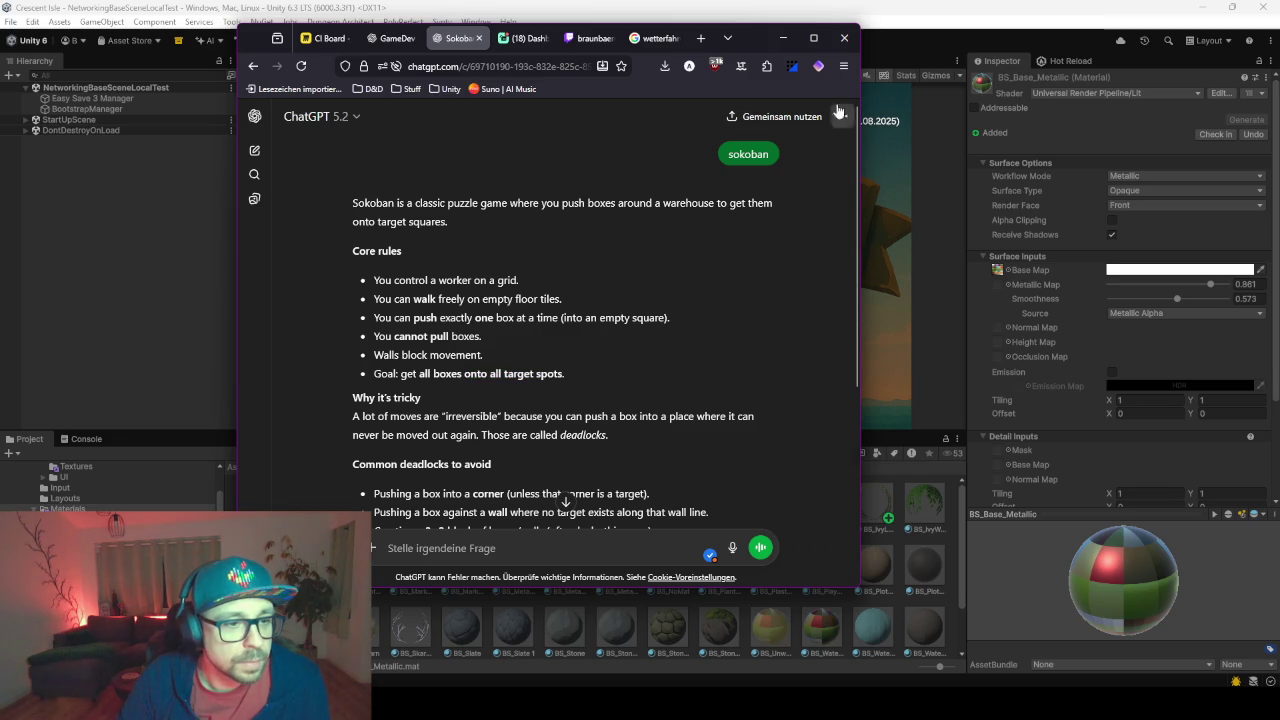
pyautogui.click(785, 39)
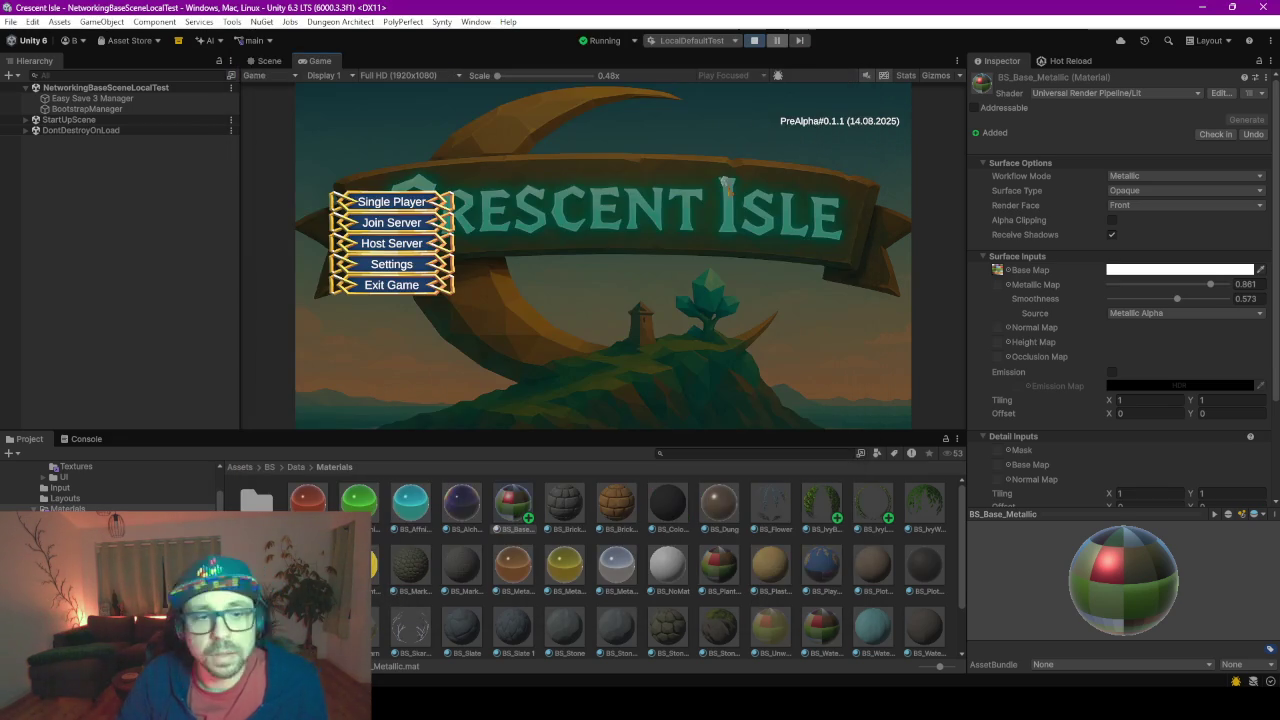
pyautogui.click(399, 202)
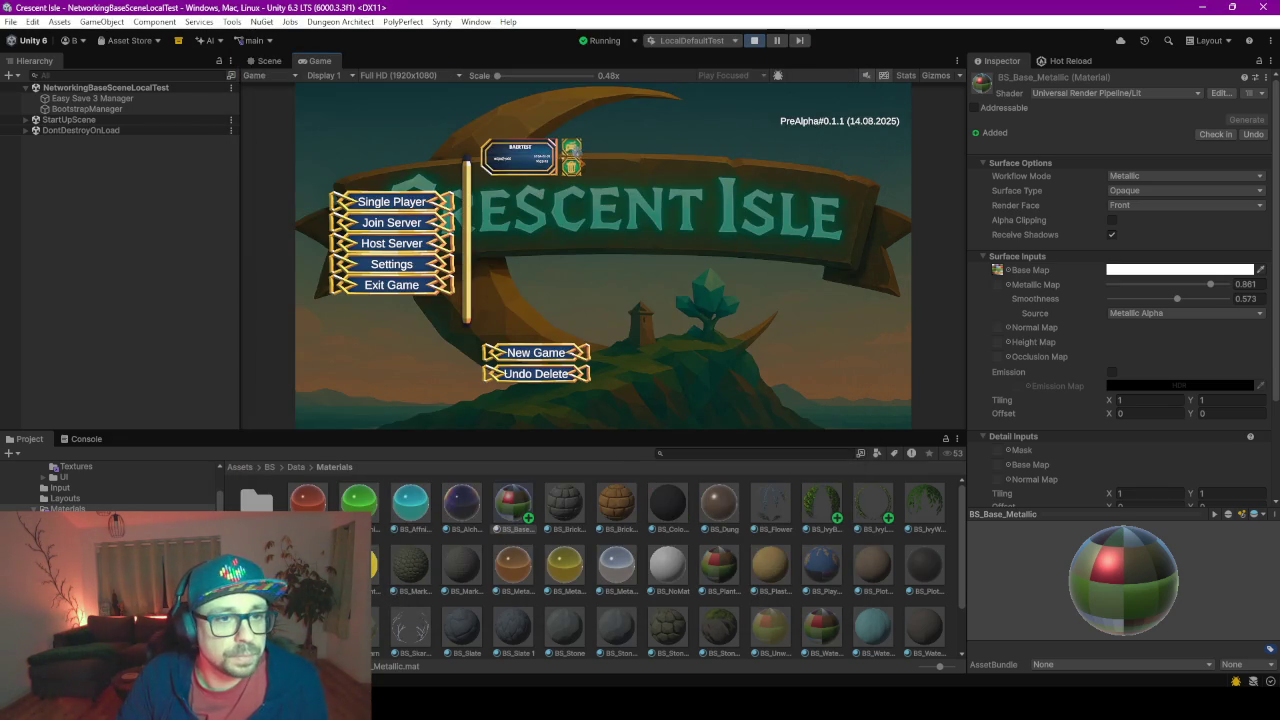
pyautogui.click(571, 148)
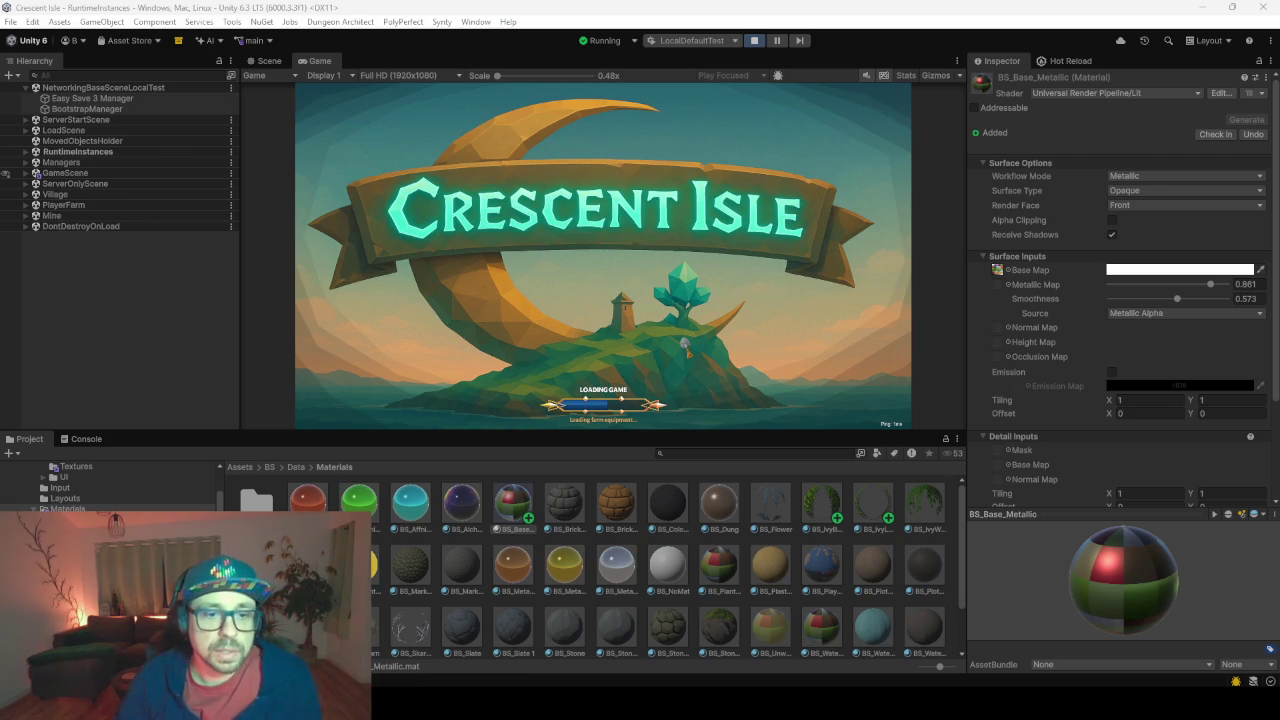
pyautogui.click(345, 252)
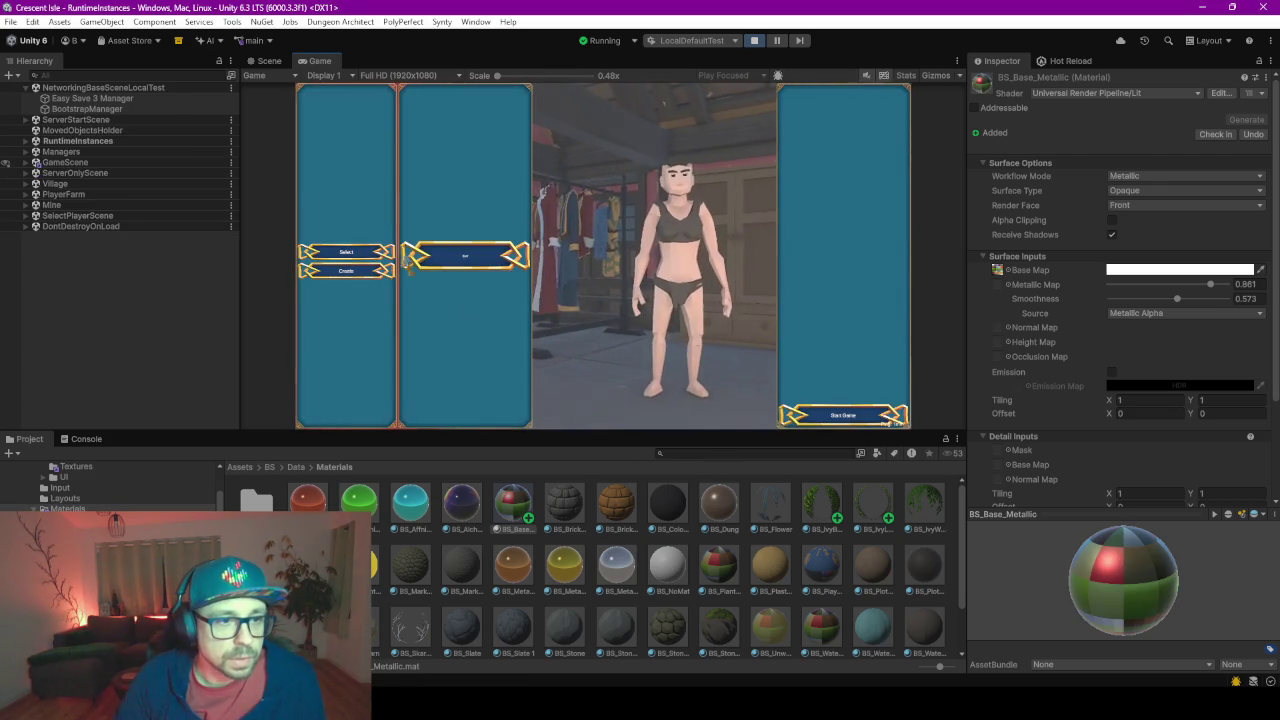
pyautogui.click(823, 418)
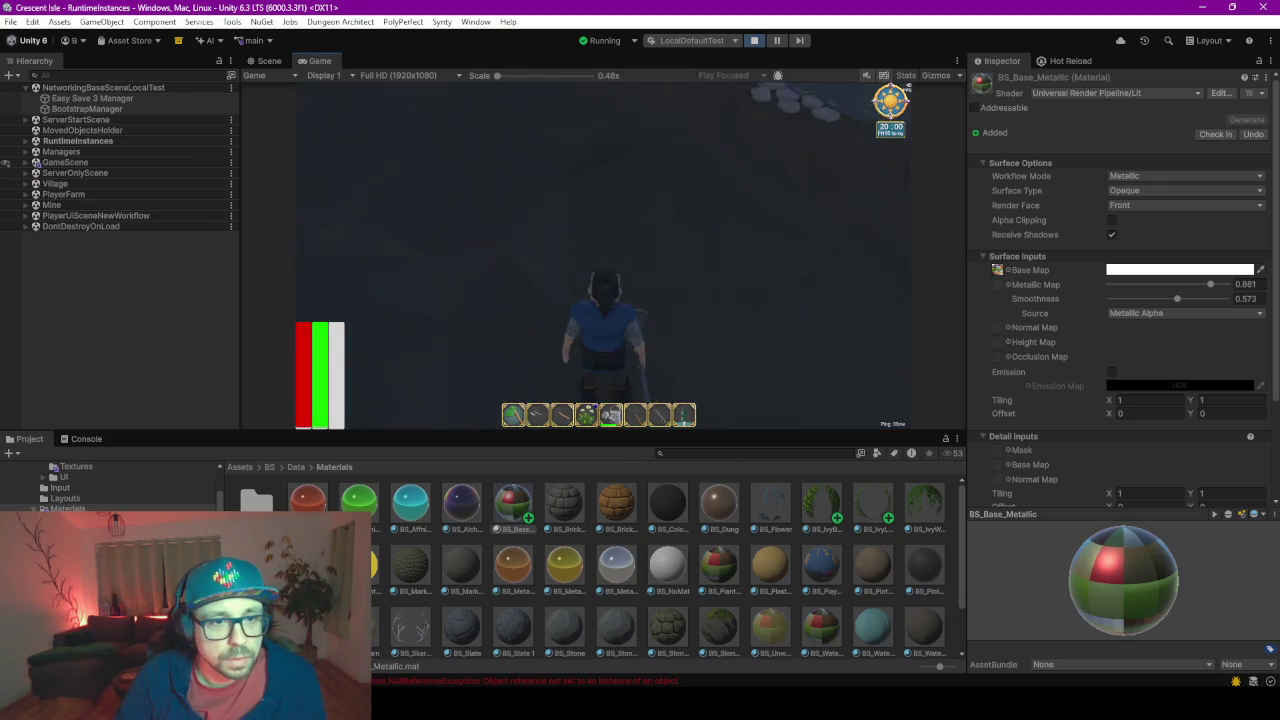
# Walk the character through the doorway and back, ending in front of the arched house door
pyautogui.press('d')
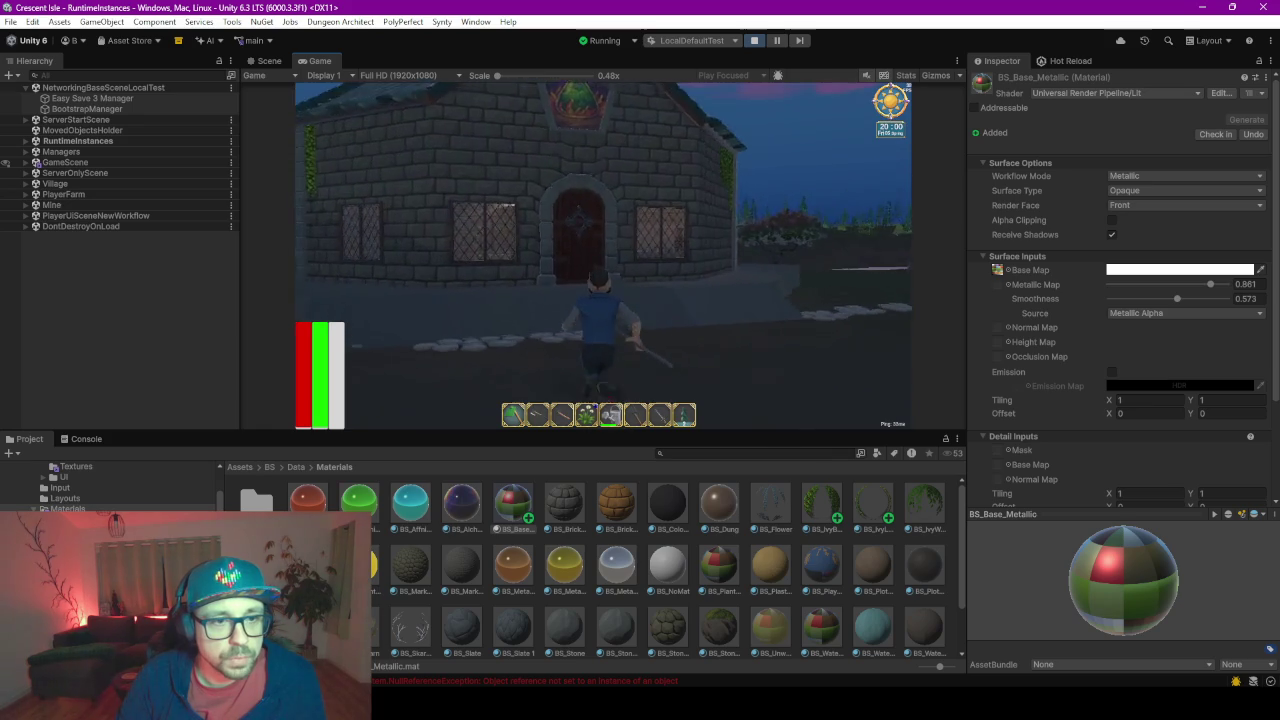
pyautogui.press('w')
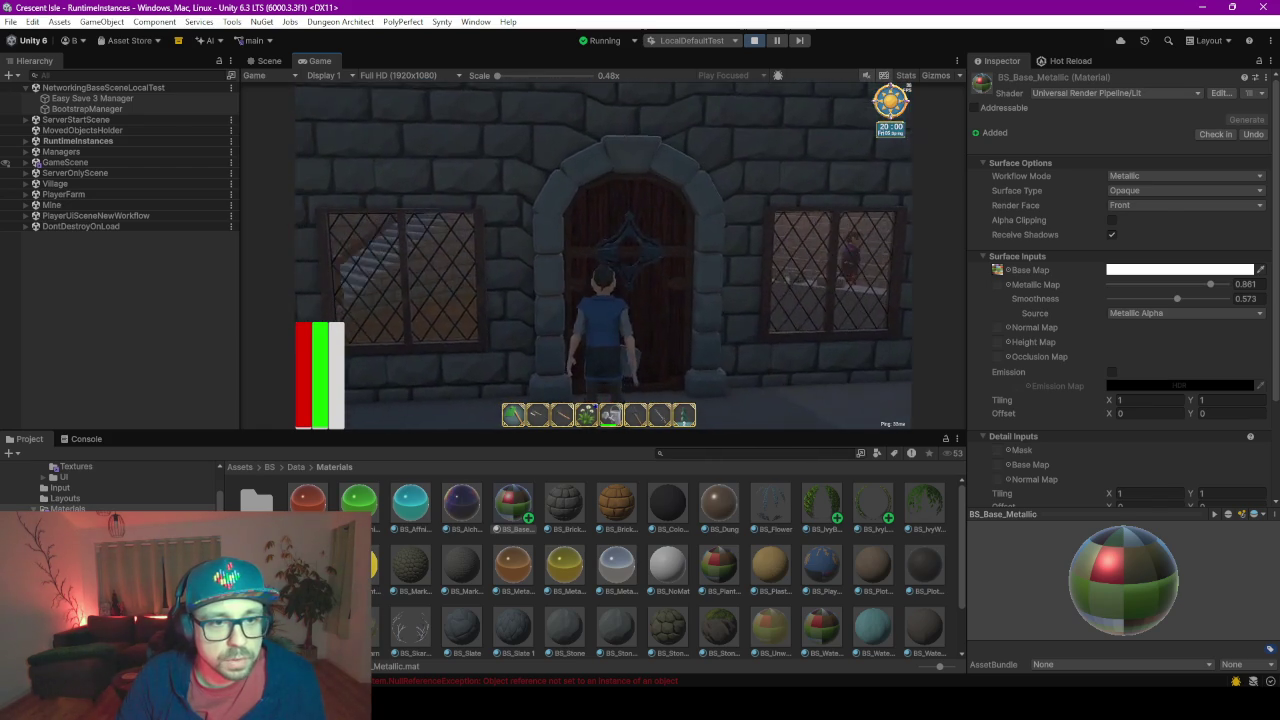
pyautogui.press('w')
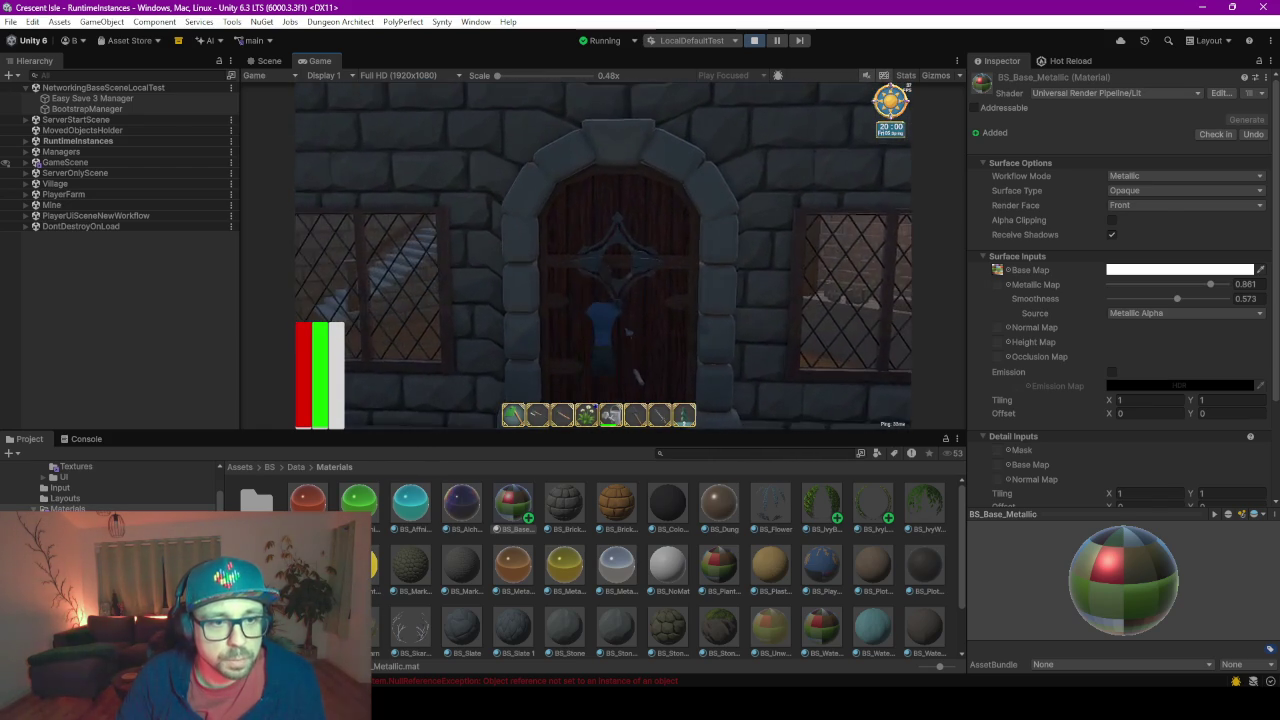
pyautogui.press('s')
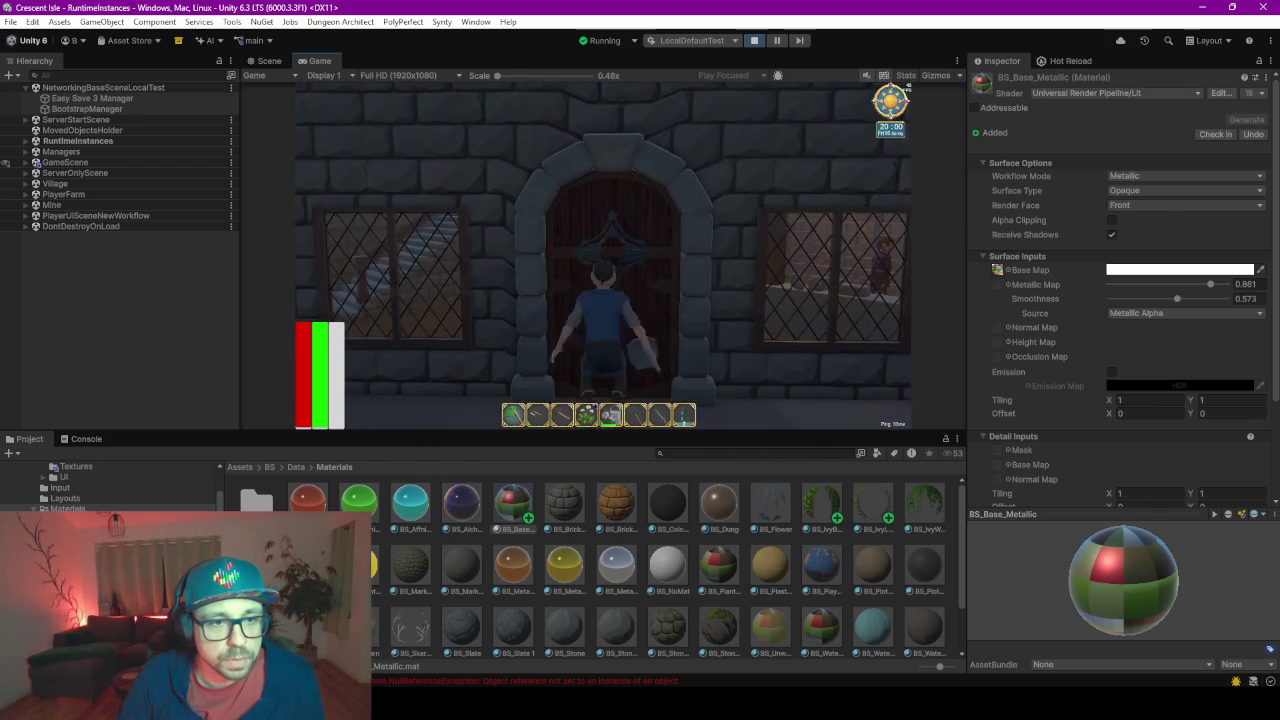
pyautogui.press('w')
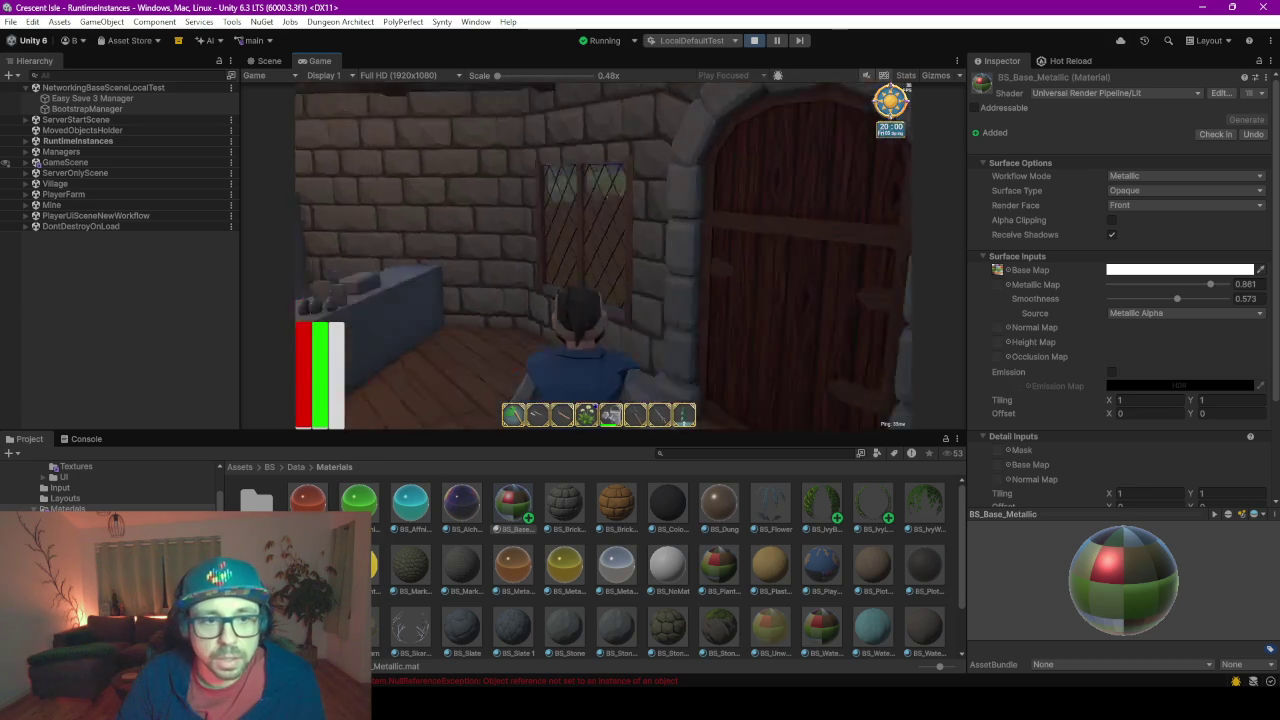
pyautogui.press('s')
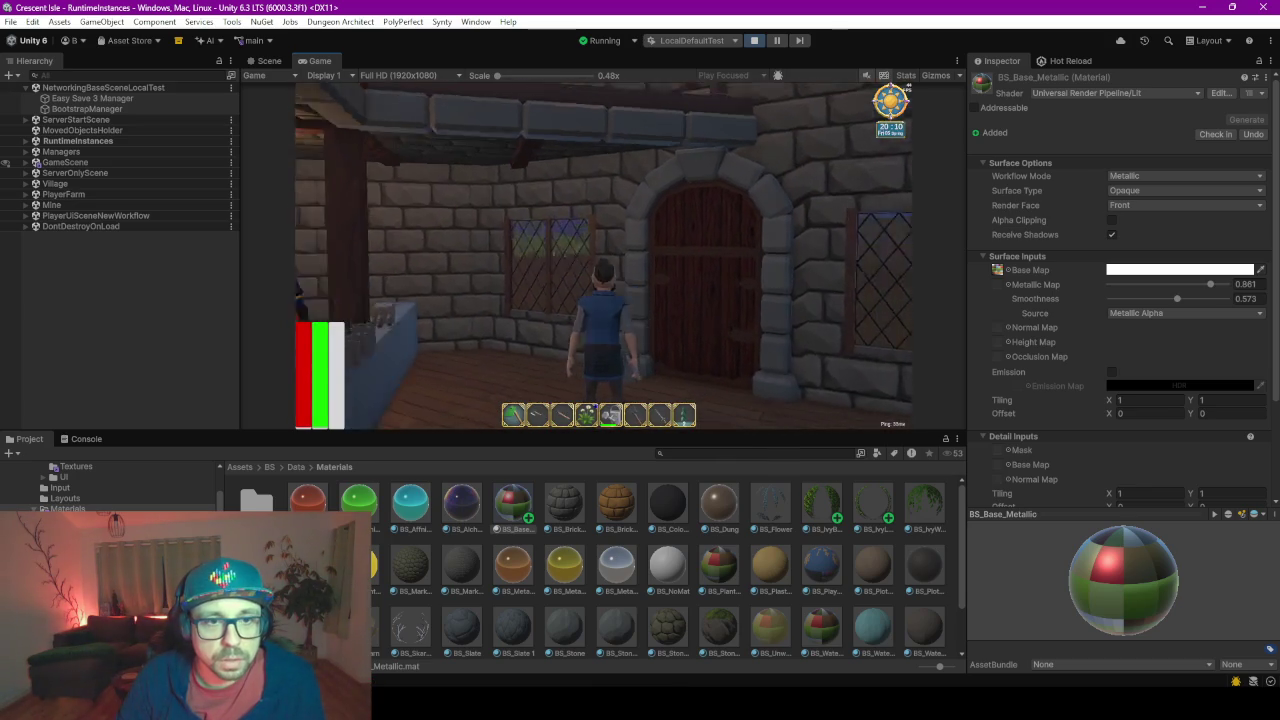
pyautogui.press('d')
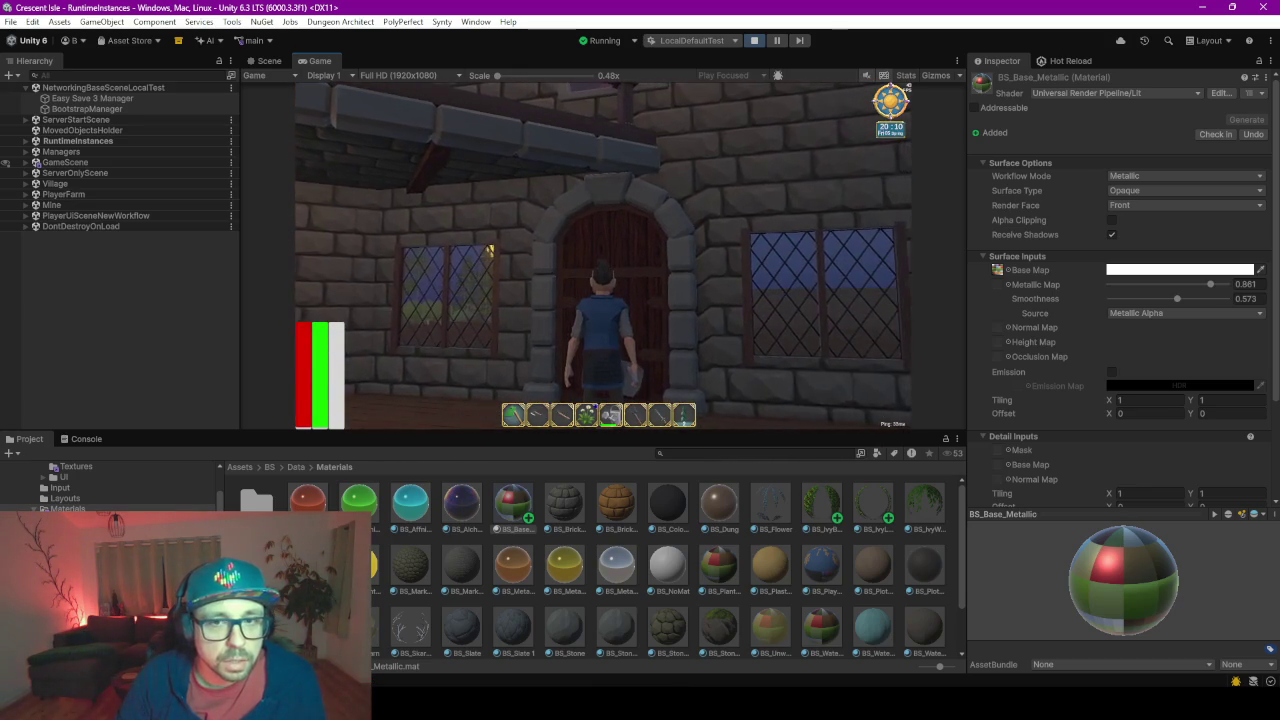
pyautogui.press('w')
pyautogui.press('d')
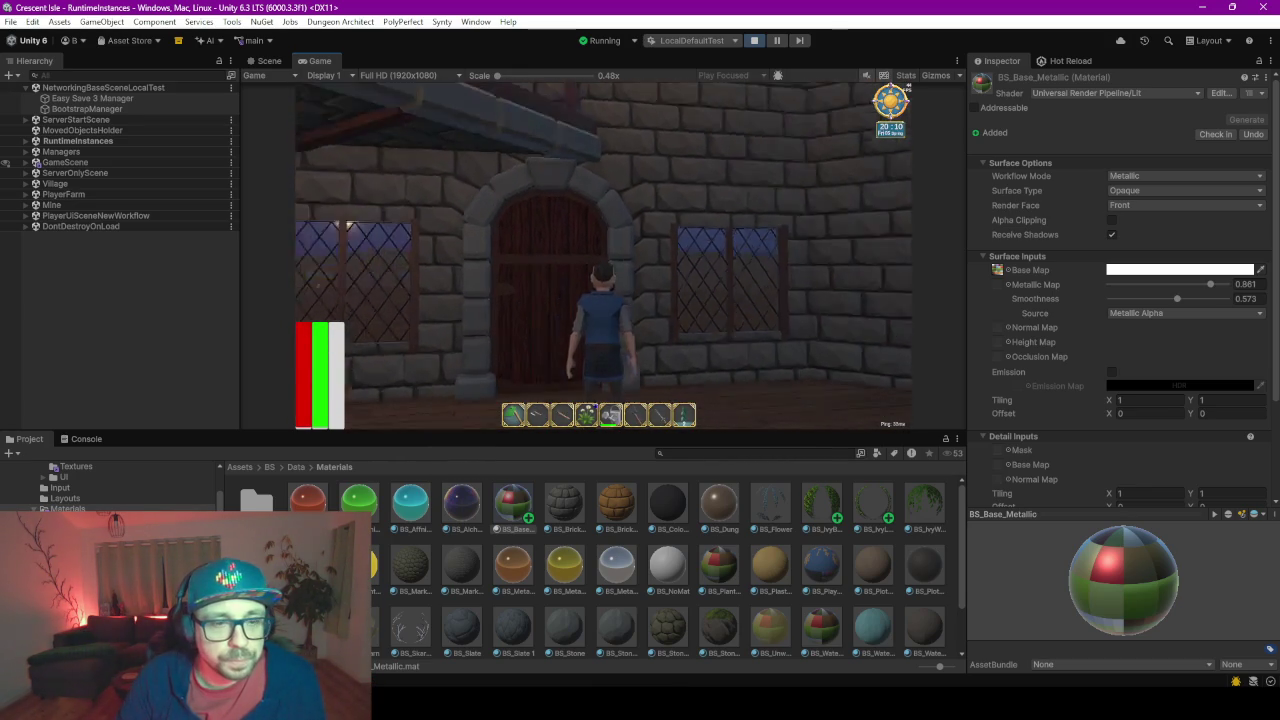
pyautogui.press('a')
pyautogui.press('a')
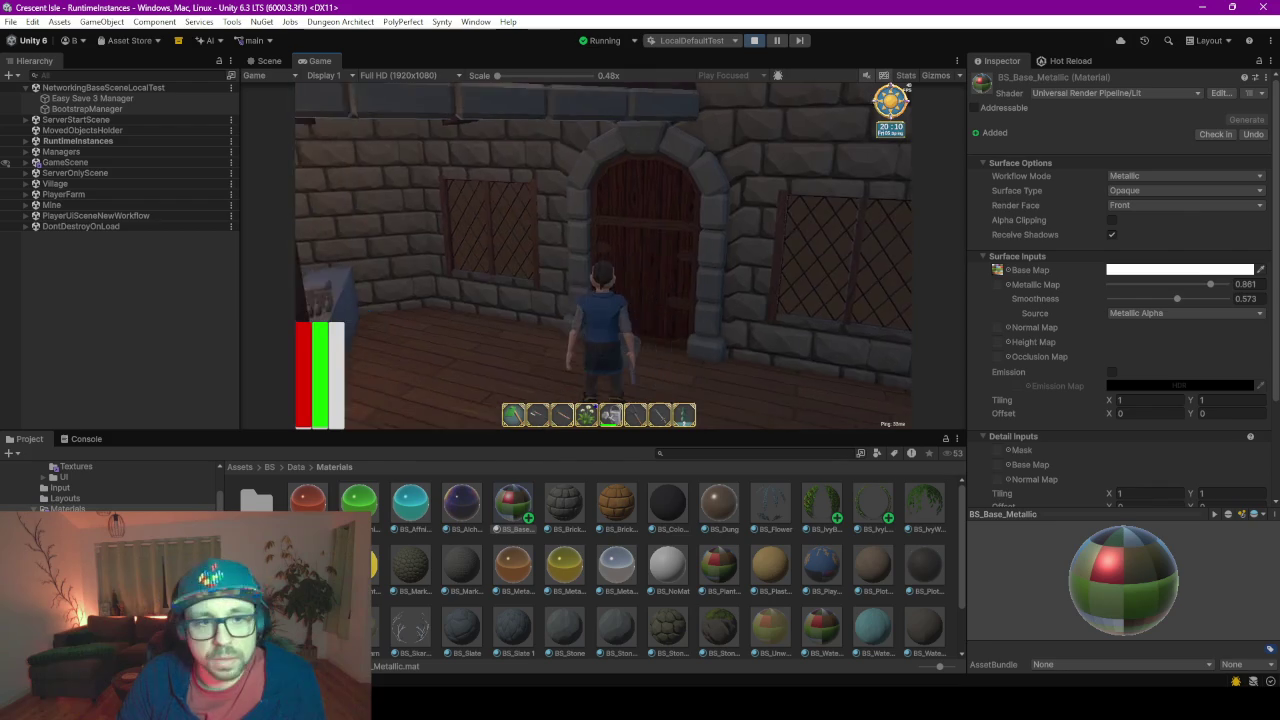
pyautogui.press('d')
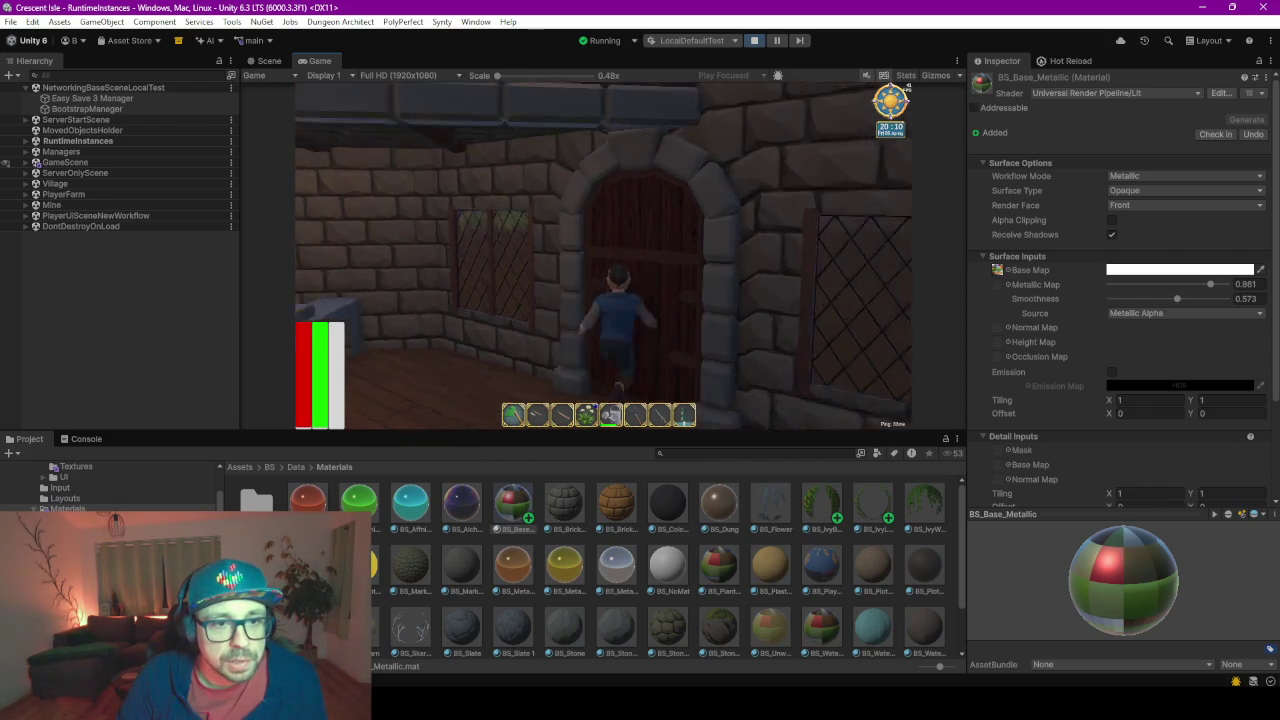
pyautogui.press('a')
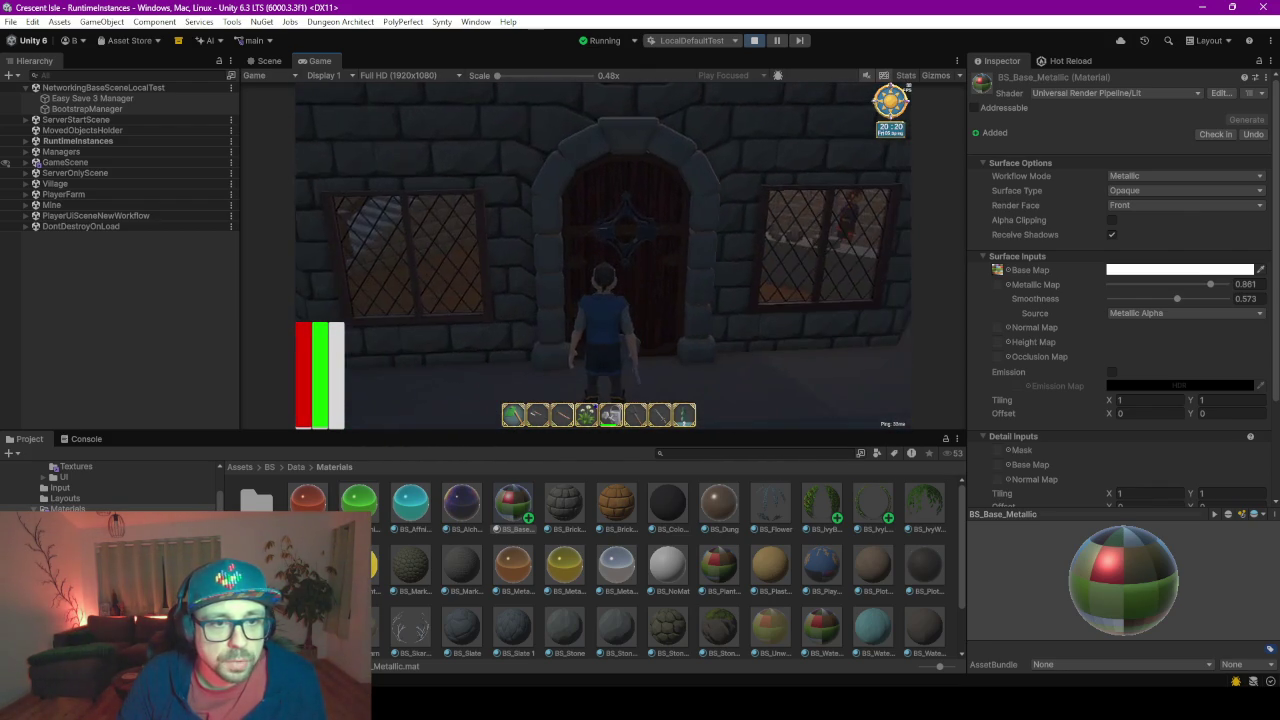
pyautogui.press('a')
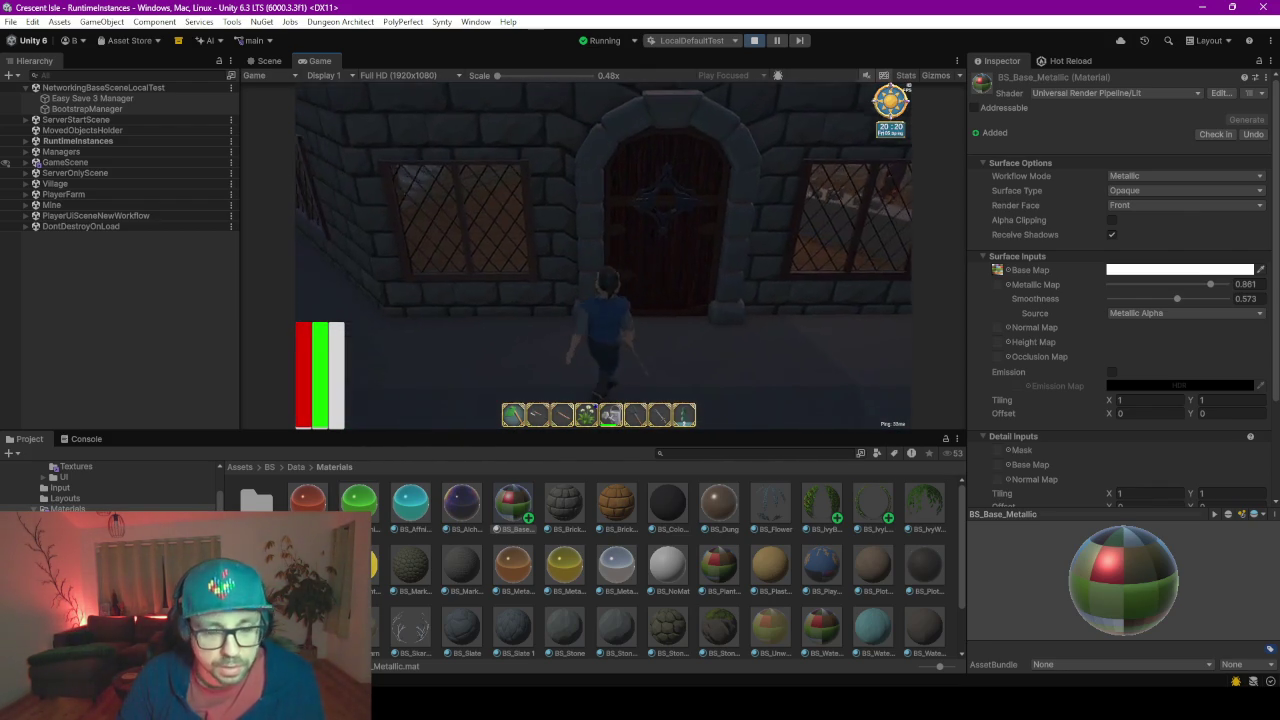
# Make the Game view taller and wider in the editor
pyautogui.hotkey('alt', 'Tab')
pyautogui.moveTo(758, 433); pyautogui.dragTo(758, 610)
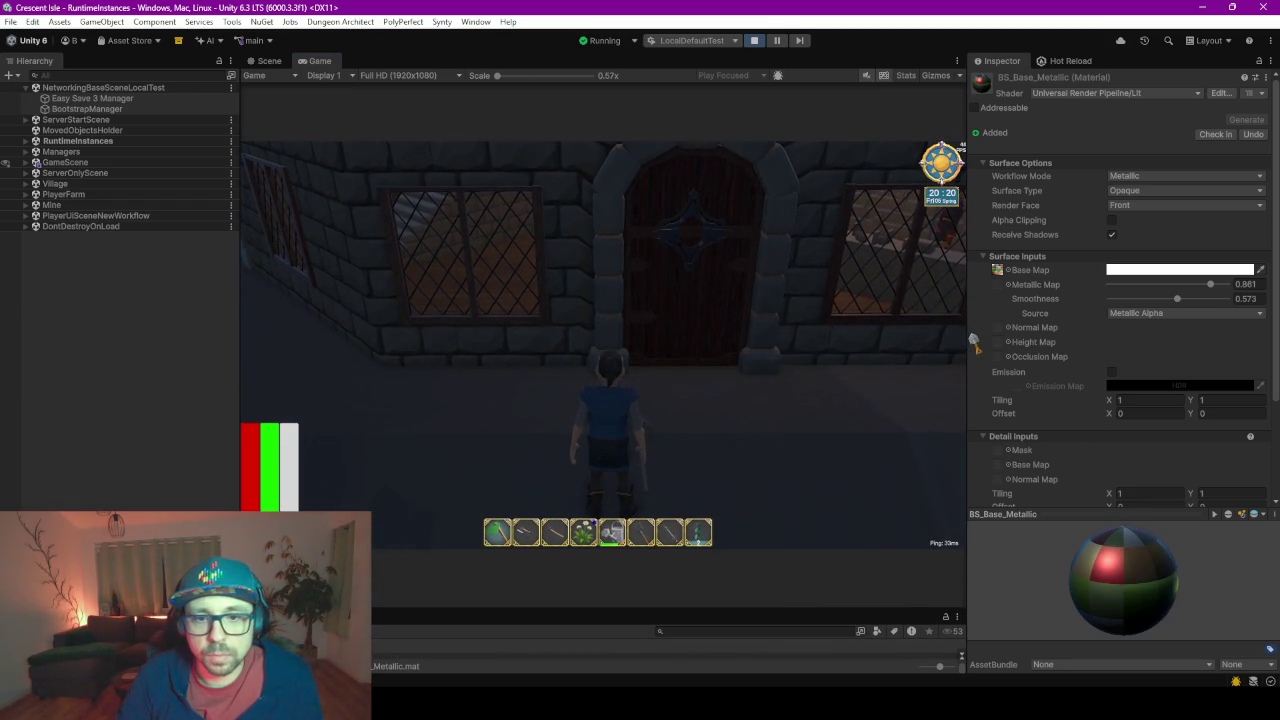
pyautogui.moveTo(969, 335); pyautogui.dragTo(1115, 335)
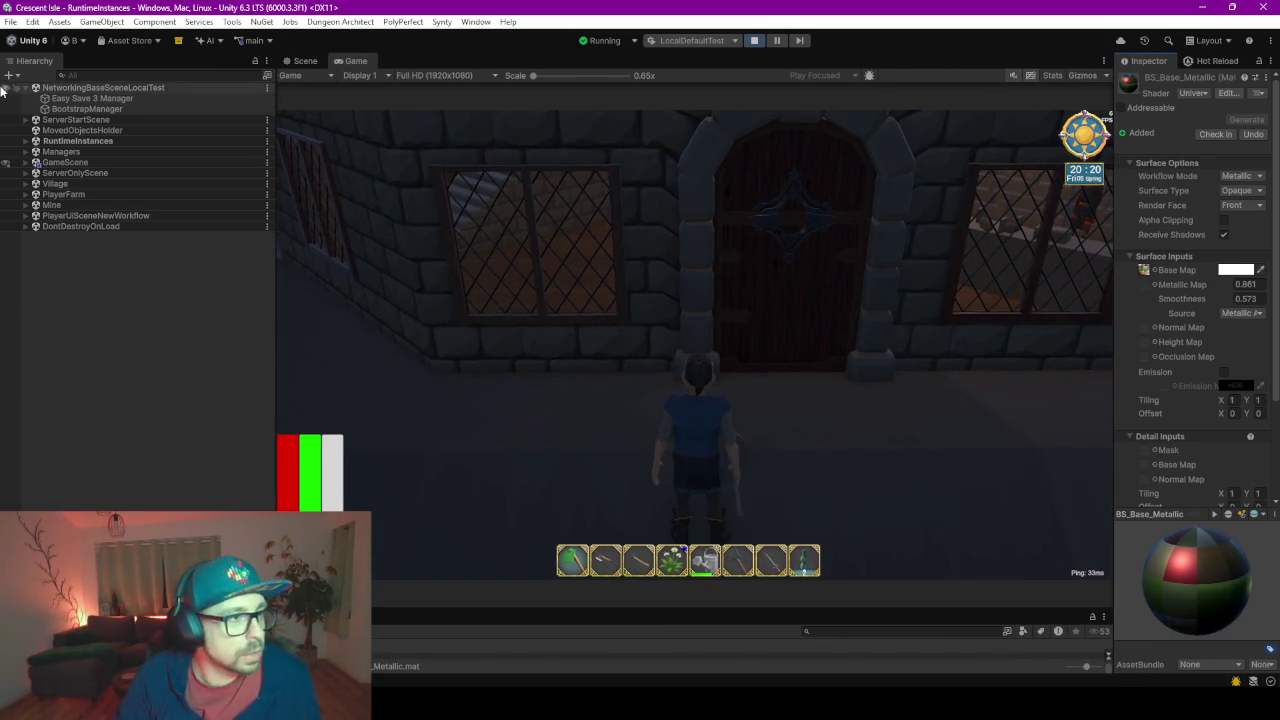
# On NetworkGameManager(Clone) > GameTimeAndWeather, set Hour To Set to 7 and apply it
pyautogui.click(98, 146)
pyautogui.press('Right')
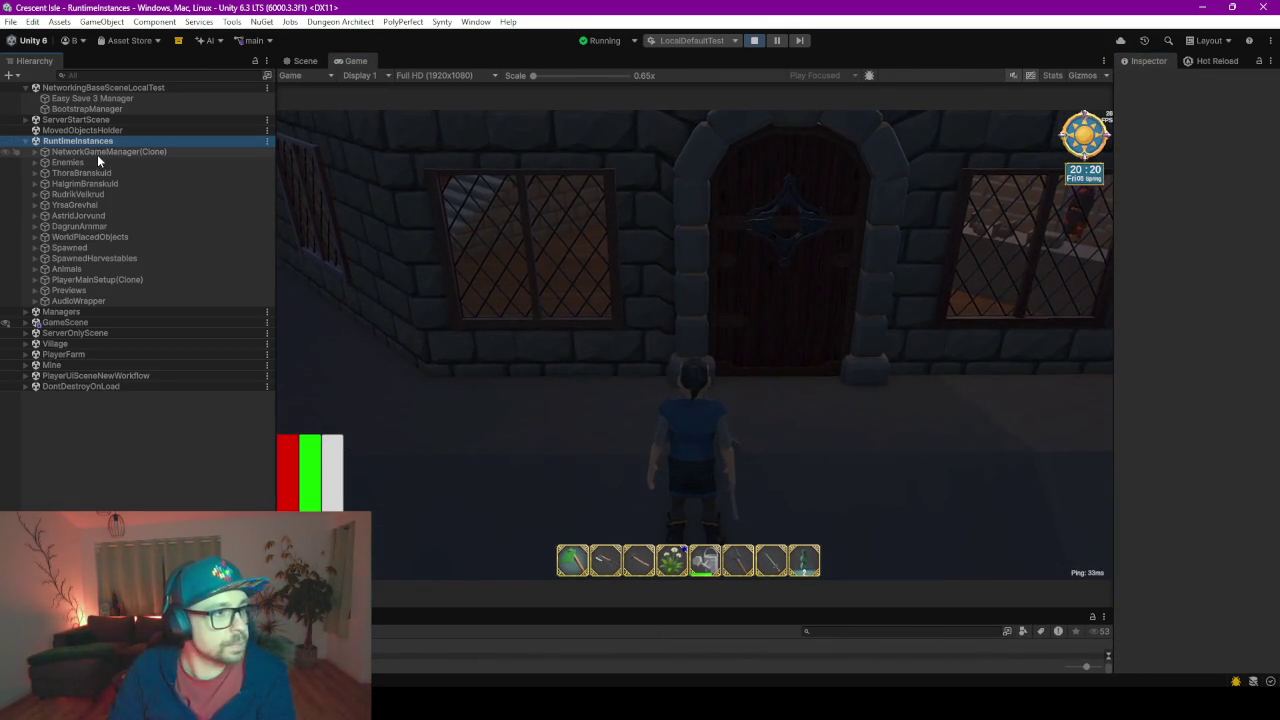
pyautogui.click(97, 154)
pyautogui.press('Right')
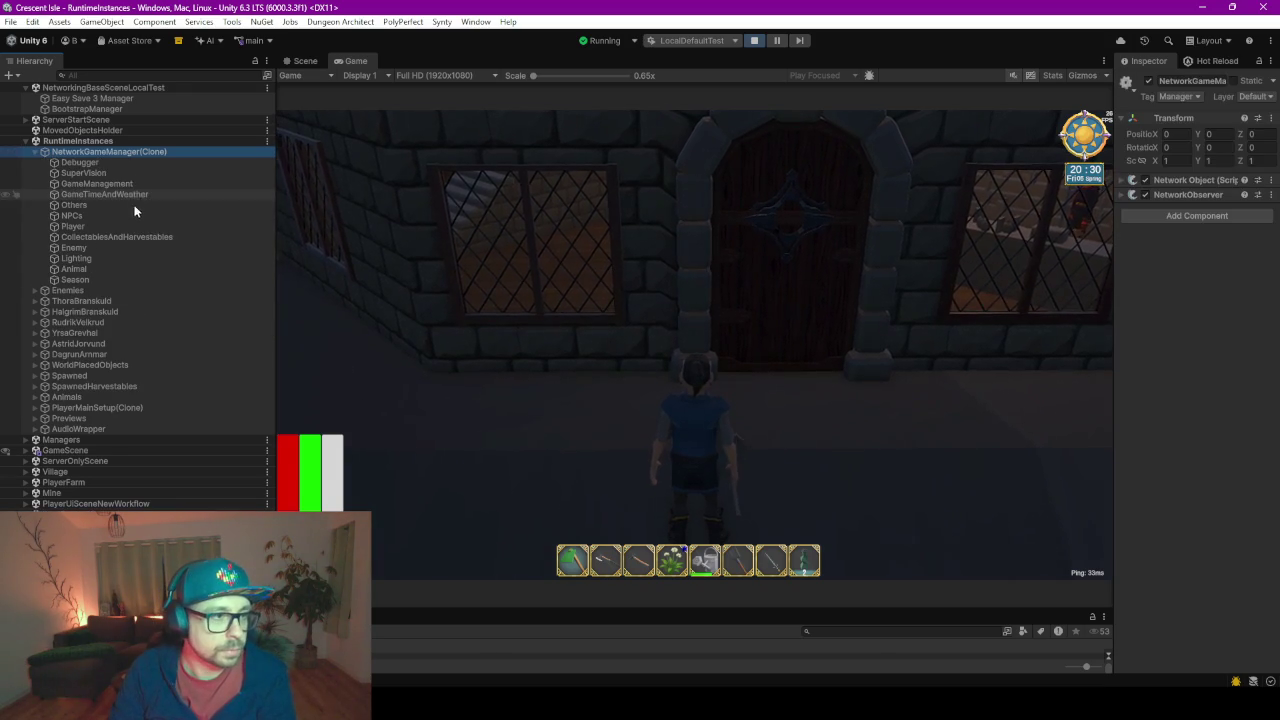
pyautogui.click(118, 196)
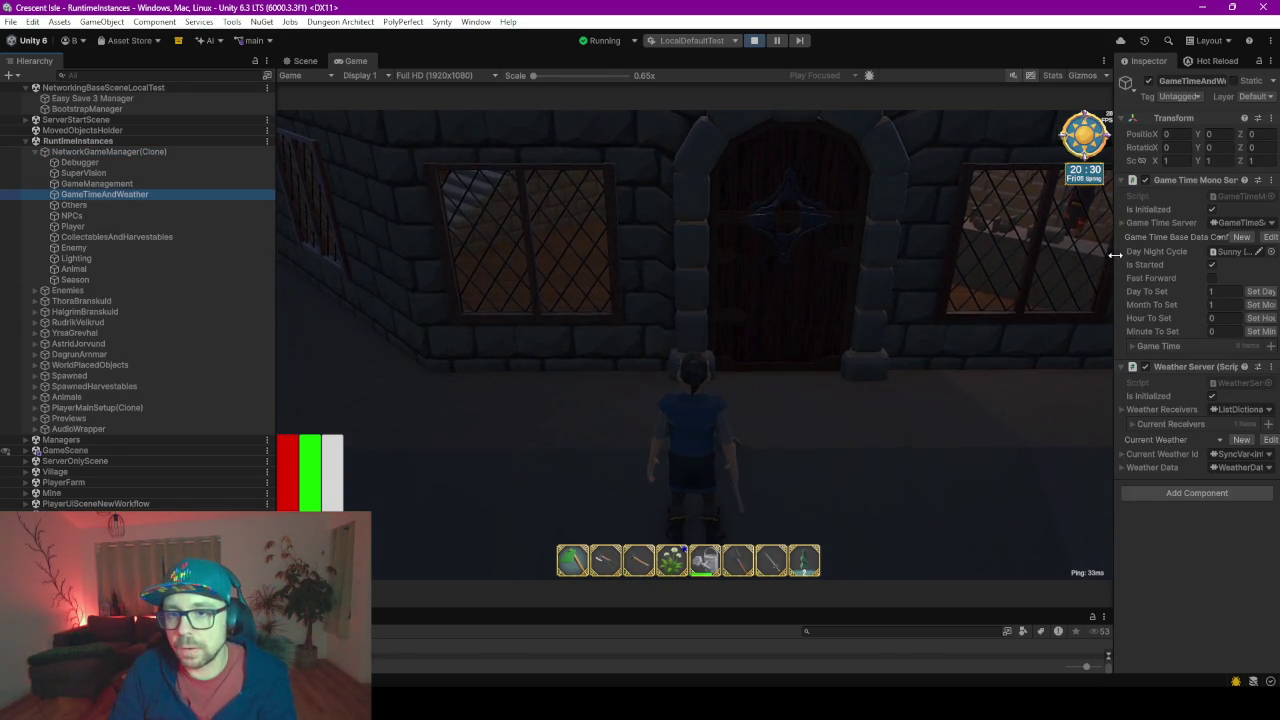
pyautogui.moveTo(1114, 256); pyautogui.dragTo(1030, 258)
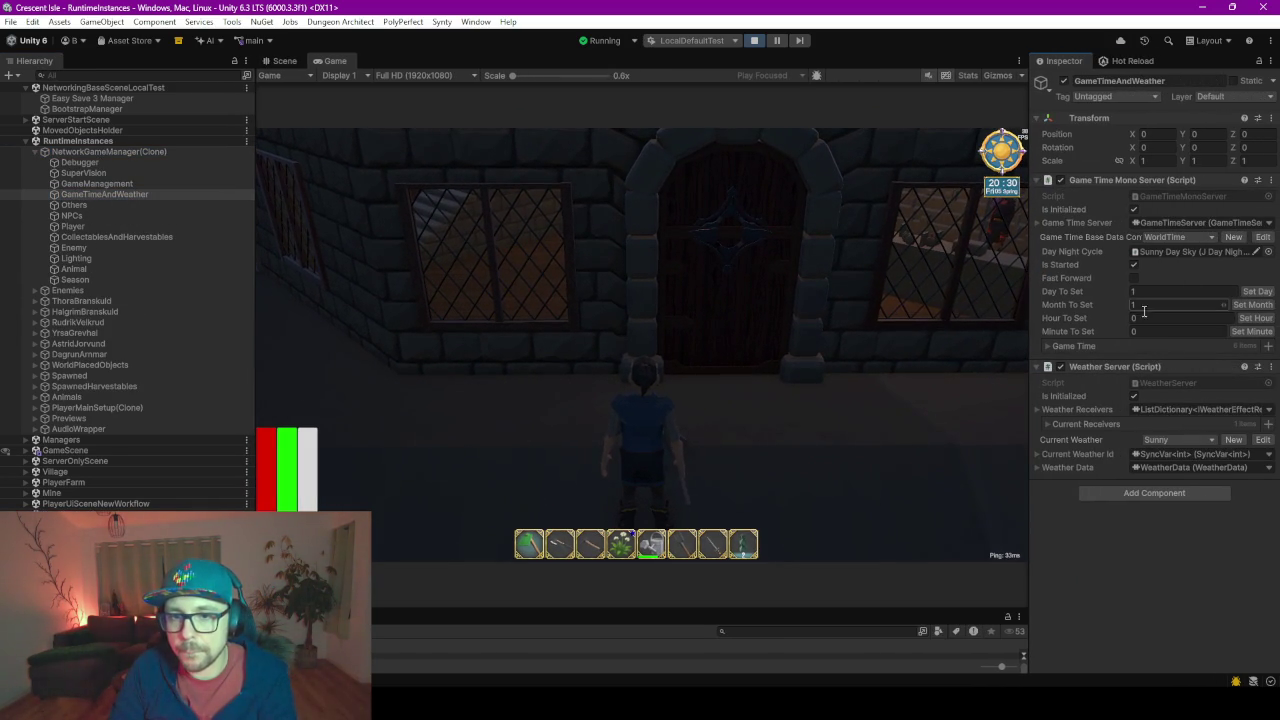
pyautogui.click(1150, 318)
pyautogui.write('7')
pyautogui.click(1253, 319)
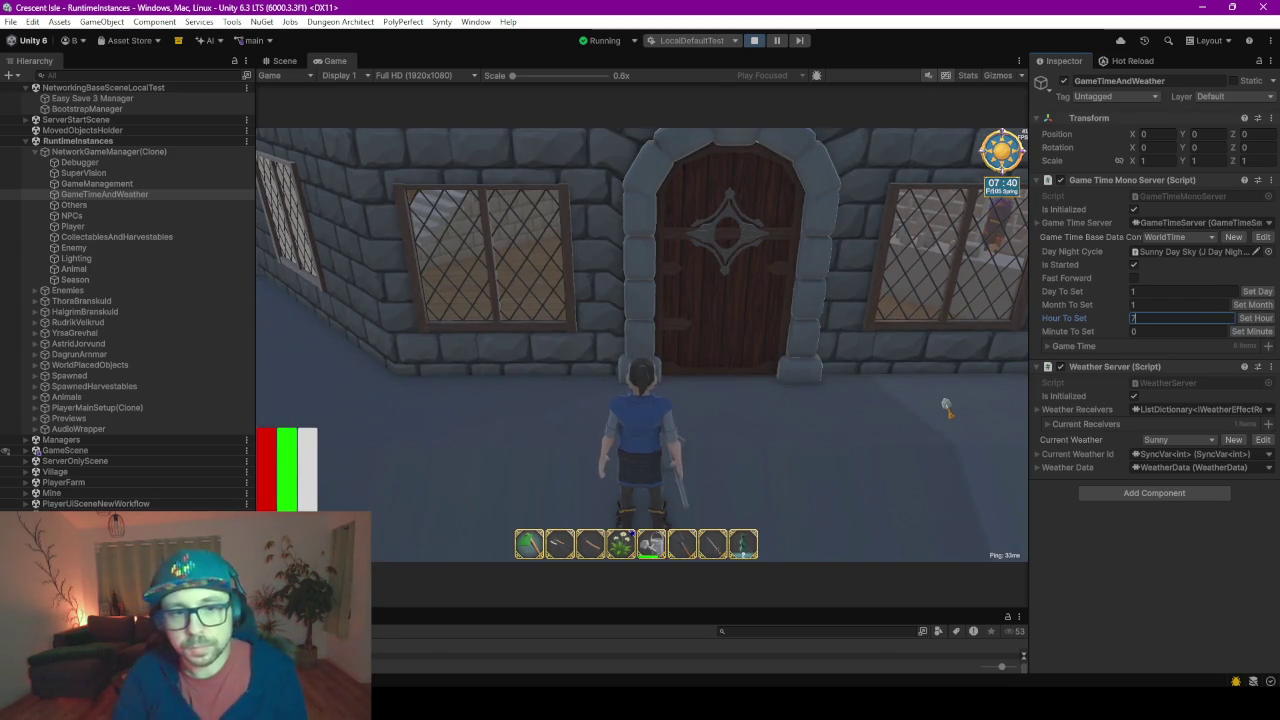
# Walk the character to the arched door to see it in daylight, then return to the editor
pyautogui.click(945, 405)
pyautogui.press('w')
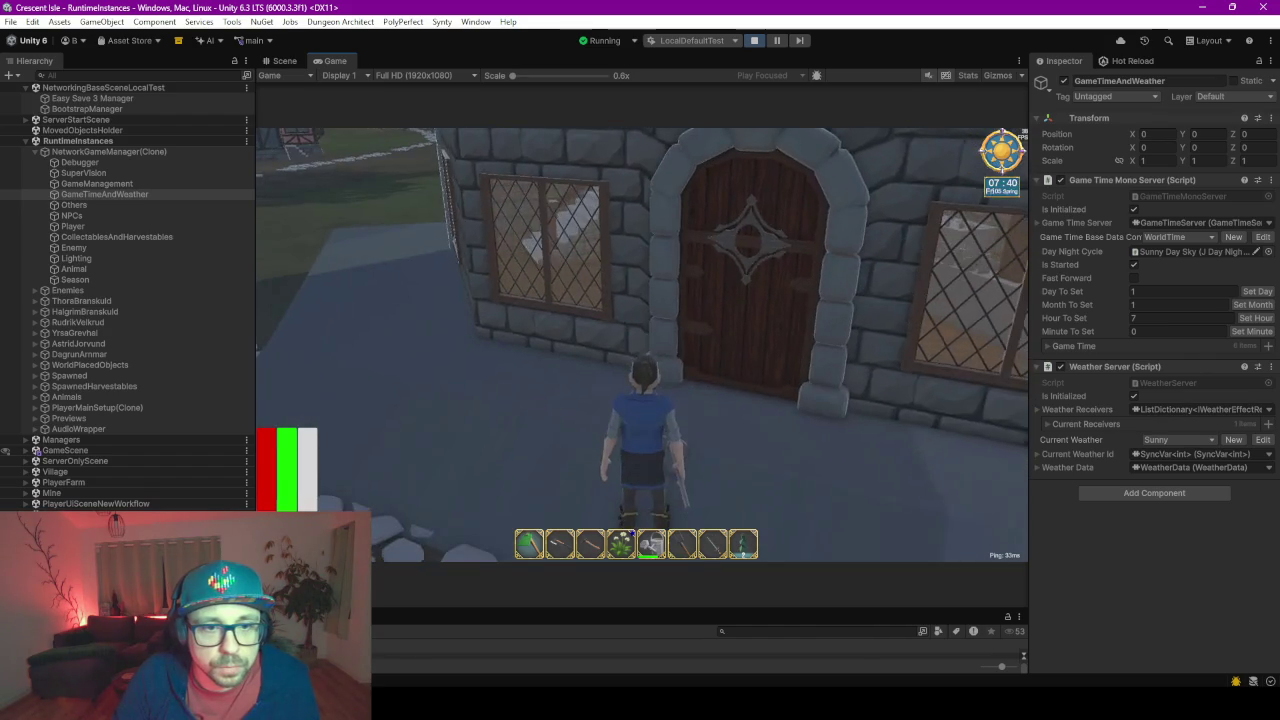
pyautogui.press('w')
pyautogui.press('w')
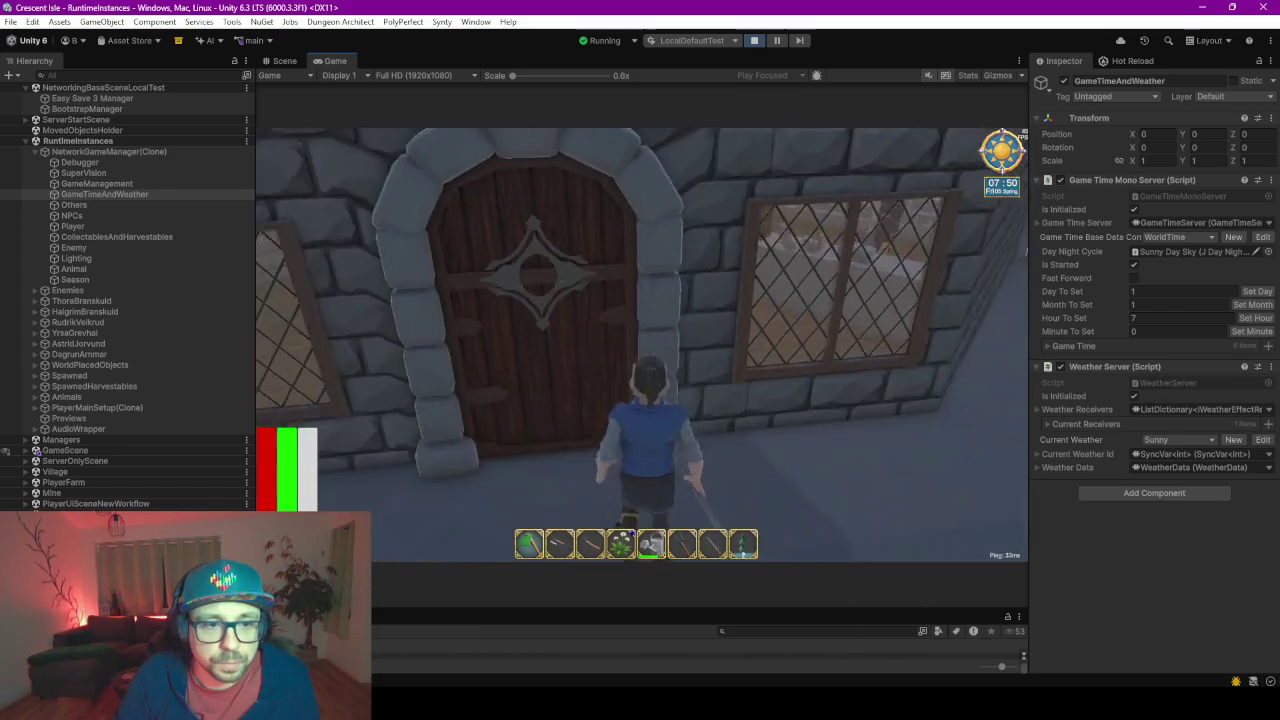
pyautogui.press('w')
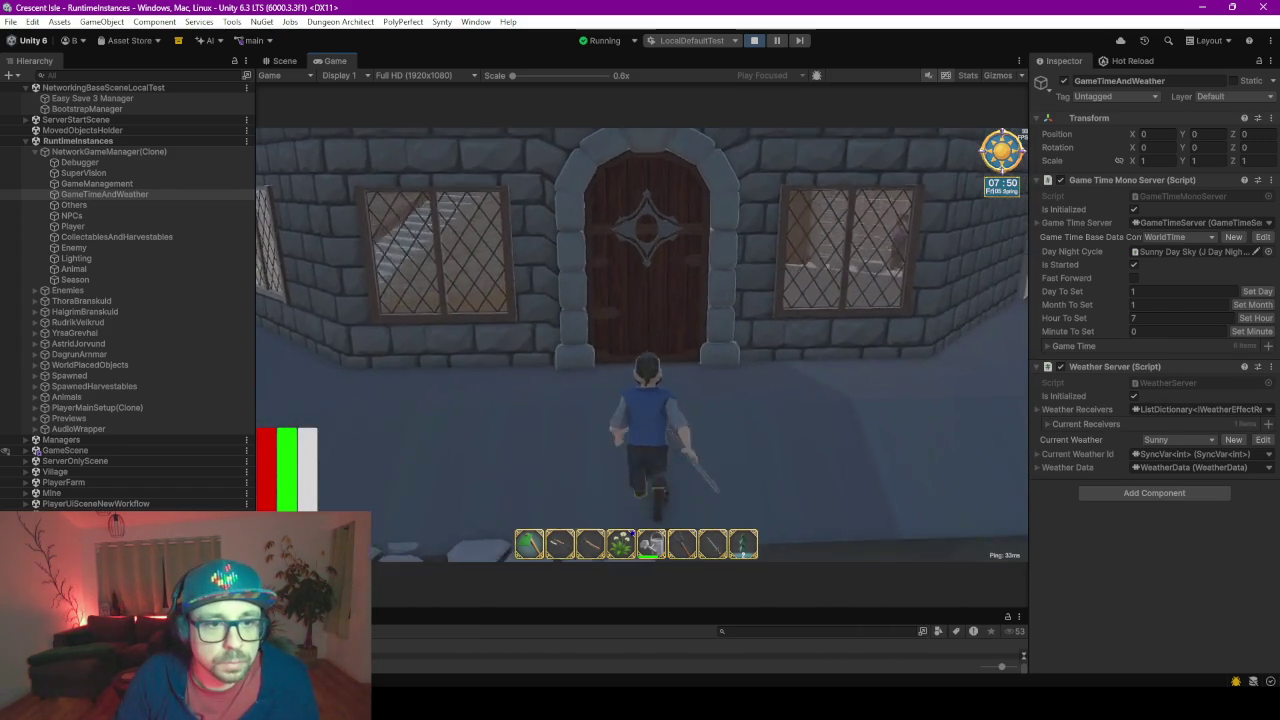
pyautogui.press('s')
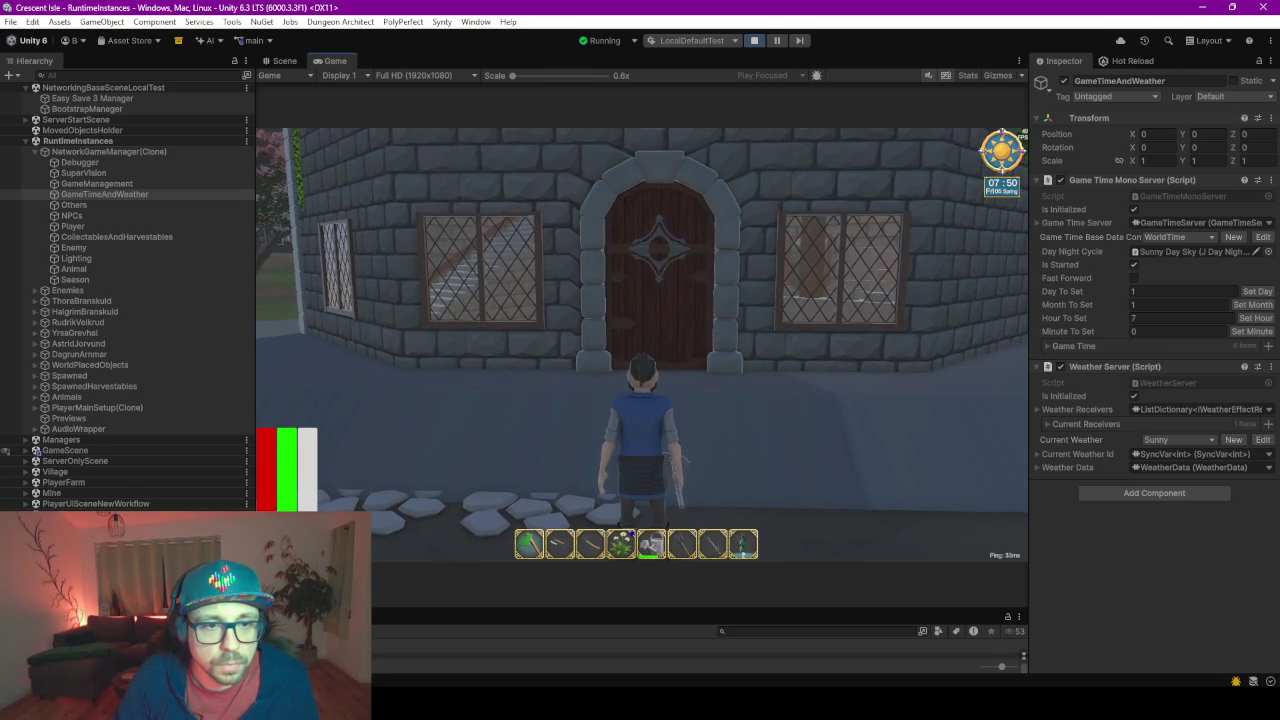
pyautogui.hotkey('alt', 'Tab')
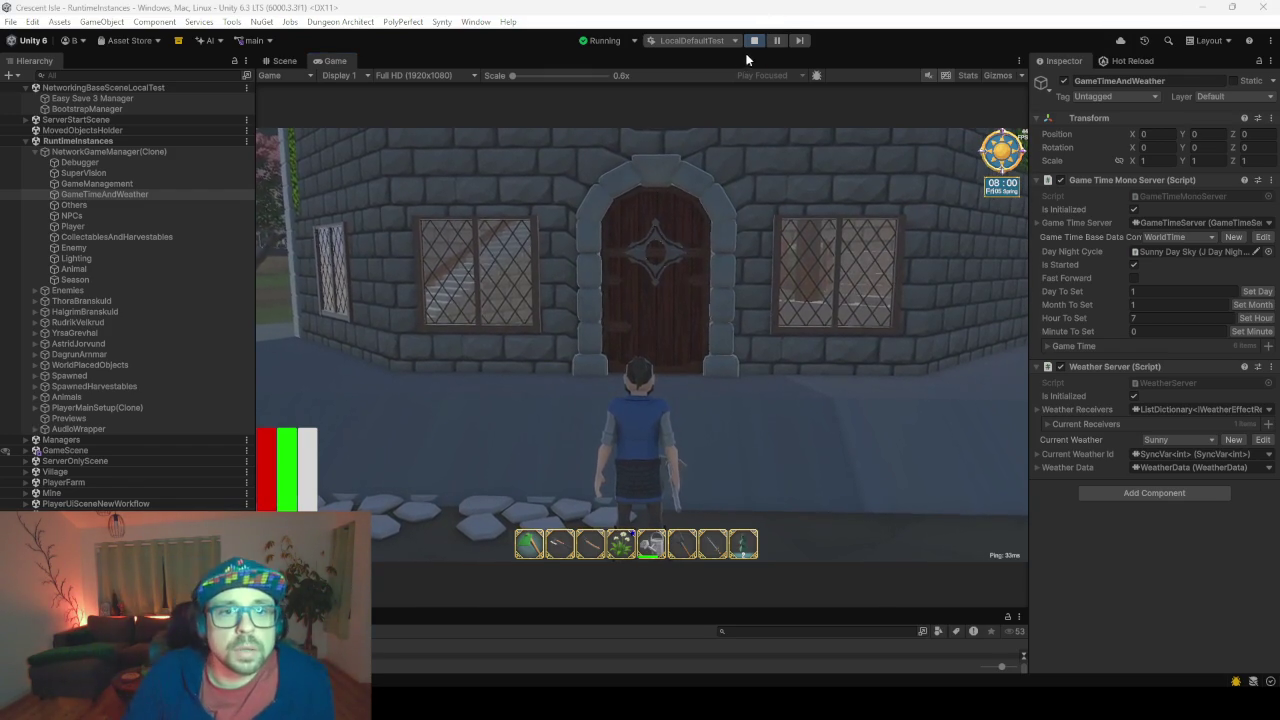
# Exit the running game through the in-game menu back to the editor
pyautogui.click(764, 241)
pyautogui.press('Escape')
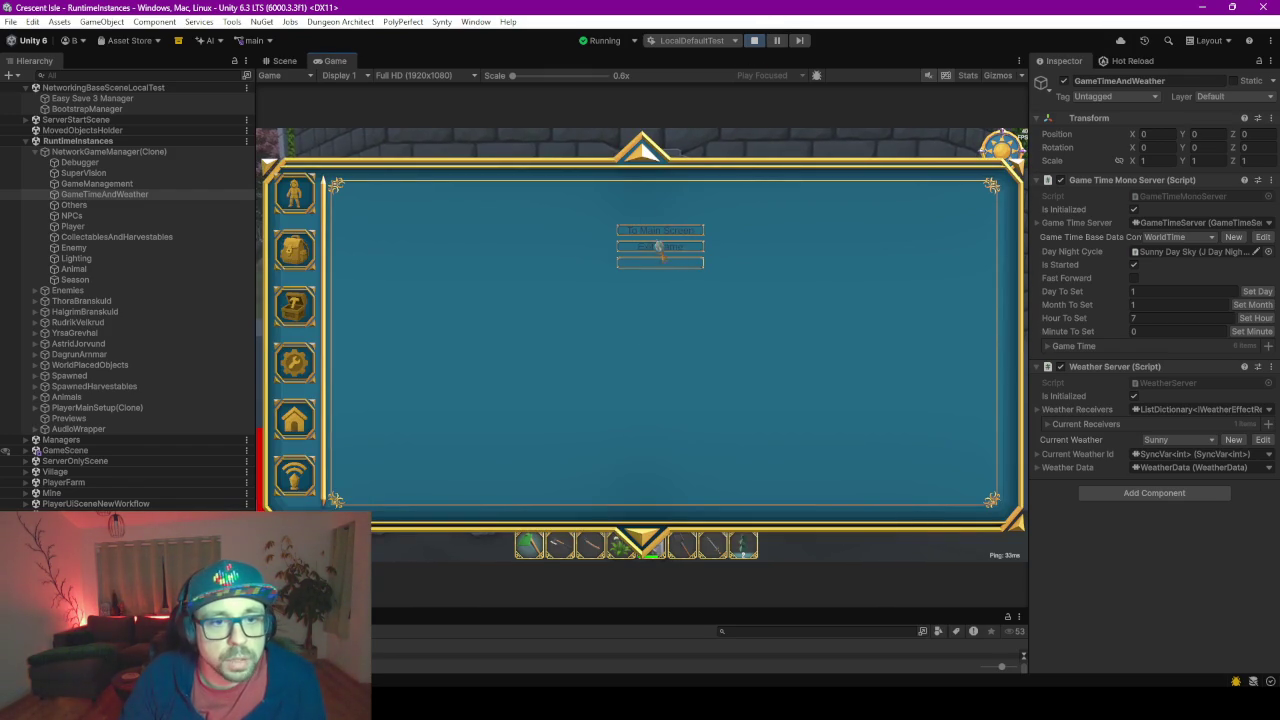
pyautogui.click(661, 247)
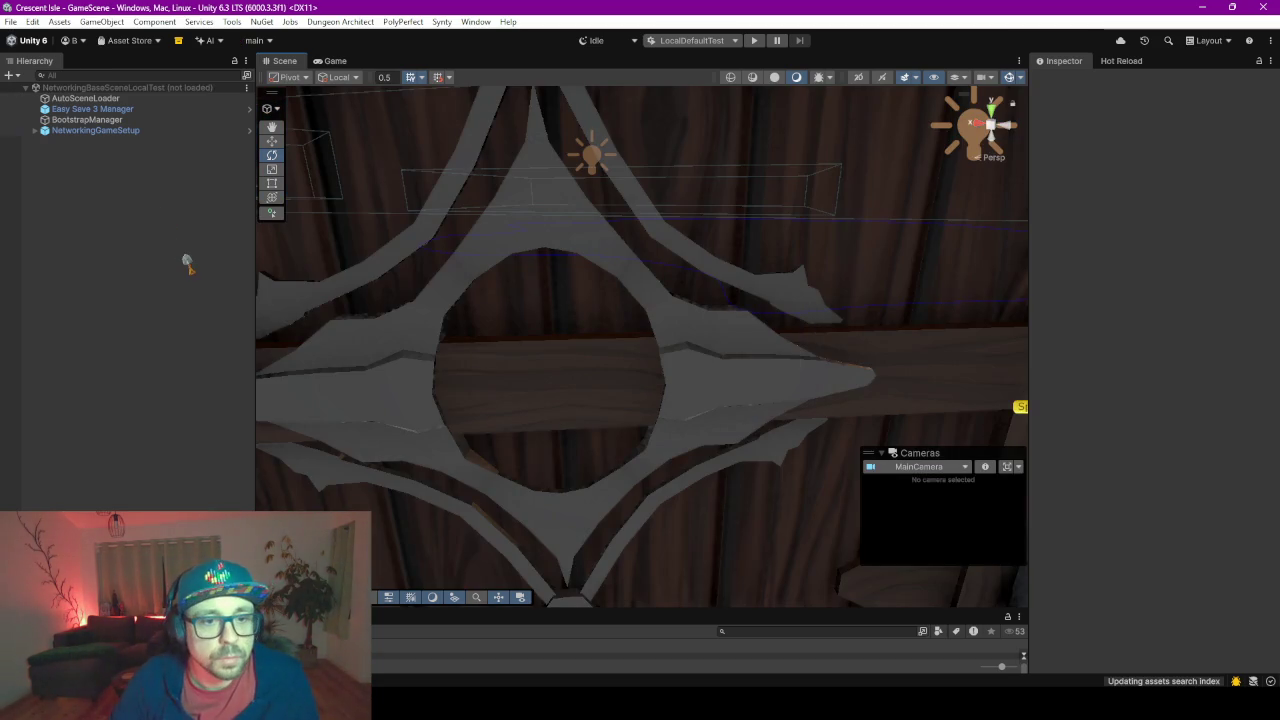
pyautogui.scroll(-3, 604, 431)
pyautogui.moveTo(66, 88)
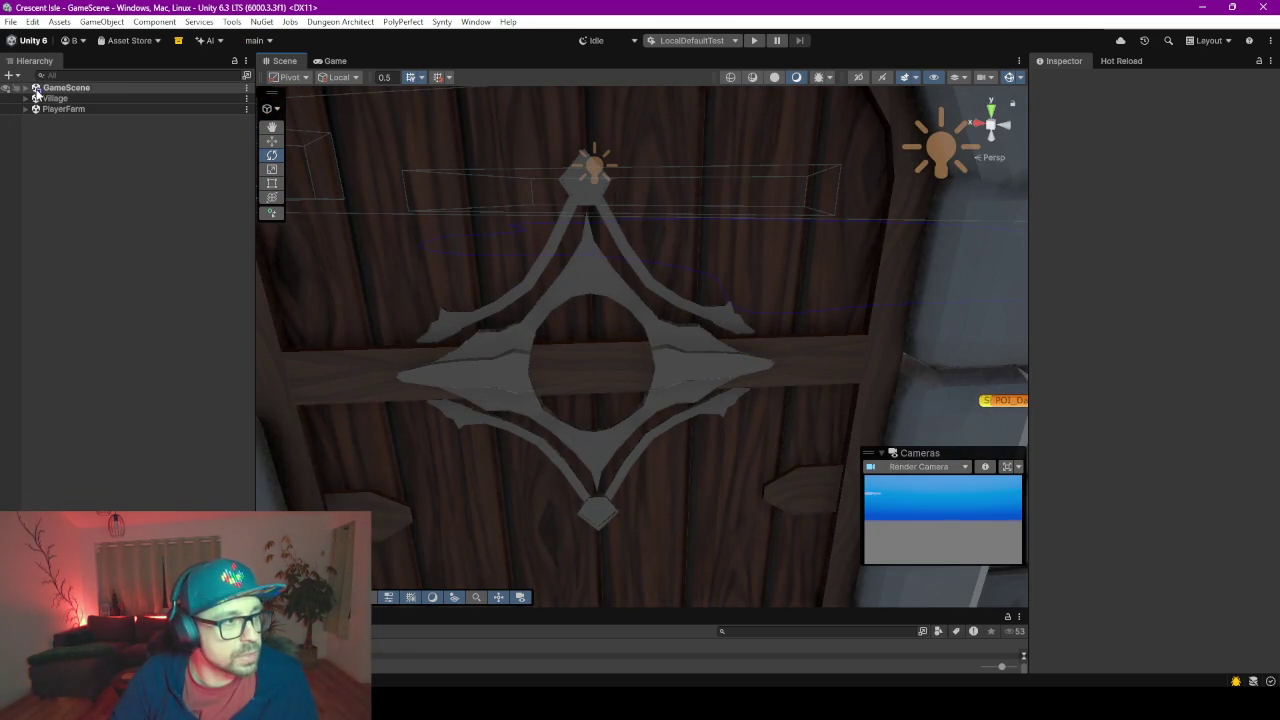
pyautogui.click(25, 88)
pyautogui.click(25, 88)
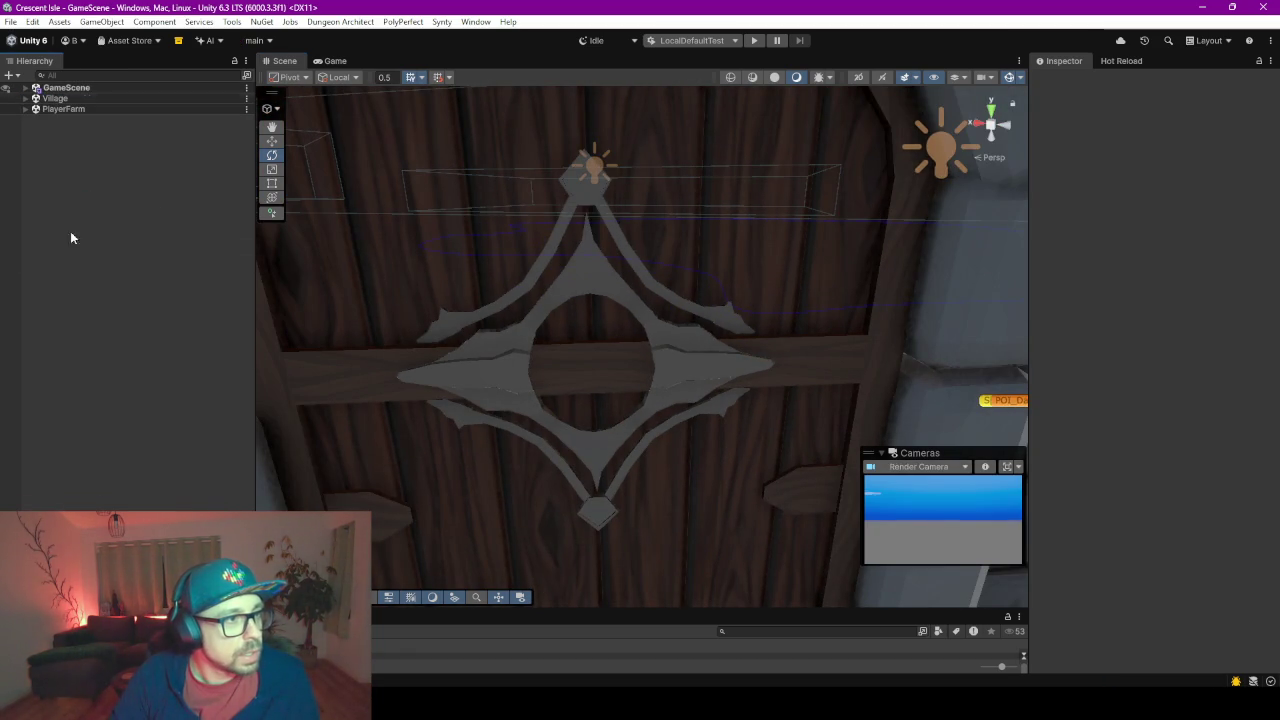
# Open the project's C# code via Assets > Open C# Project and select the wooden door
pyautogui.click(64, 22)
pyautogui.click(108, 434)
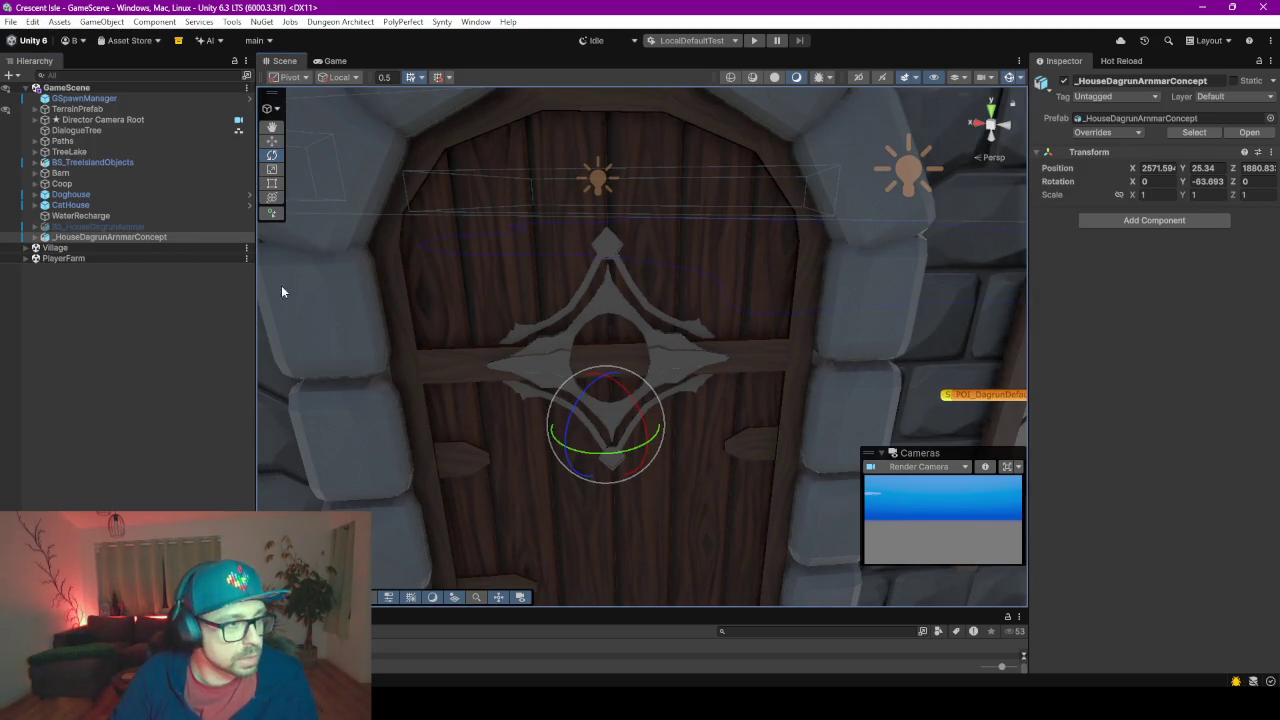
pyautogui.click(545, 300)
pyautogui.scroll(-5, 93, 250)
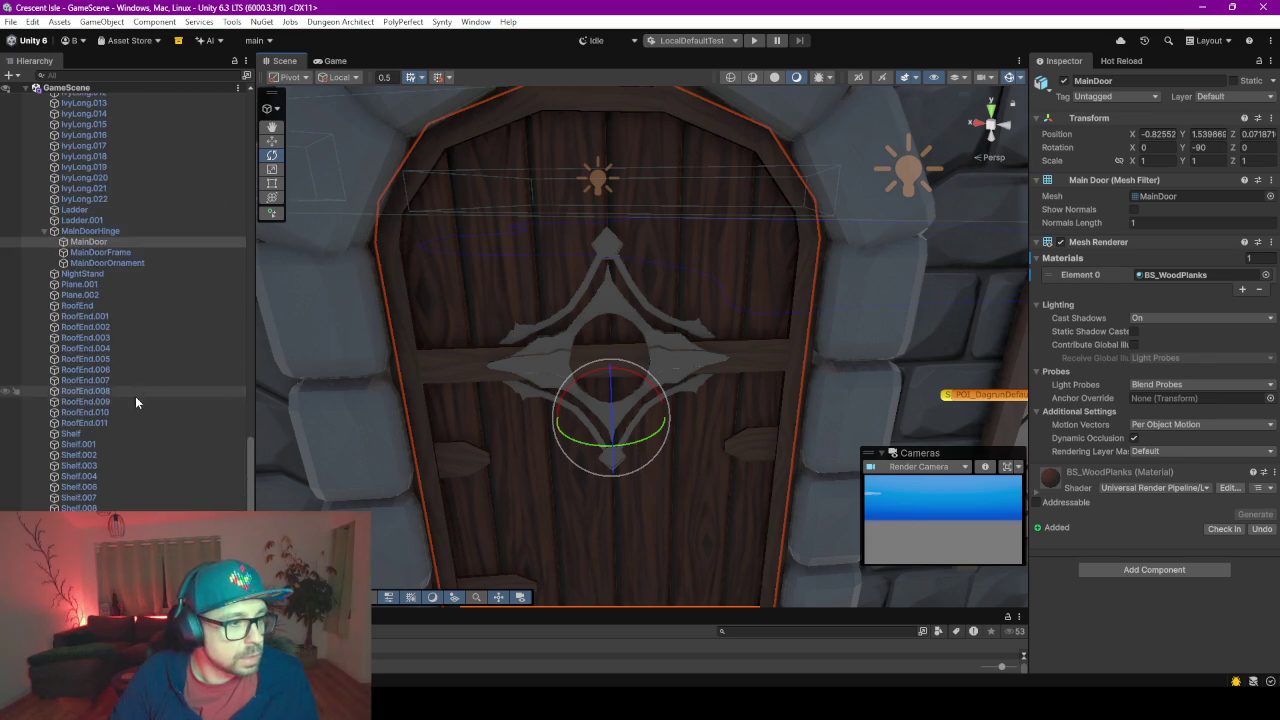
# Put MainDoorHinge and its children on the Interactable layer
pyautogui.click(112, 231)
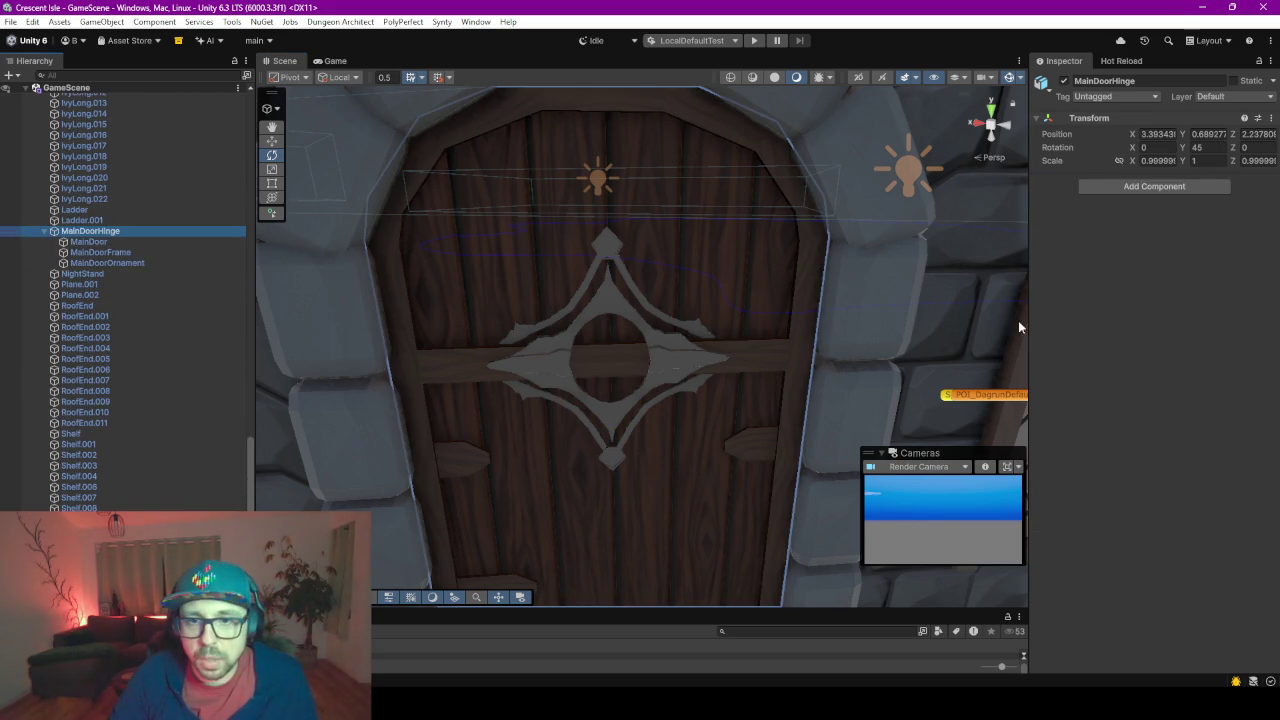
pyautogui.moveTo(1027, 255); pyautogui.dragTo(971, 241)
pyautogui.moveTo(897, 199); pyautogui.dragTo(883, 199)
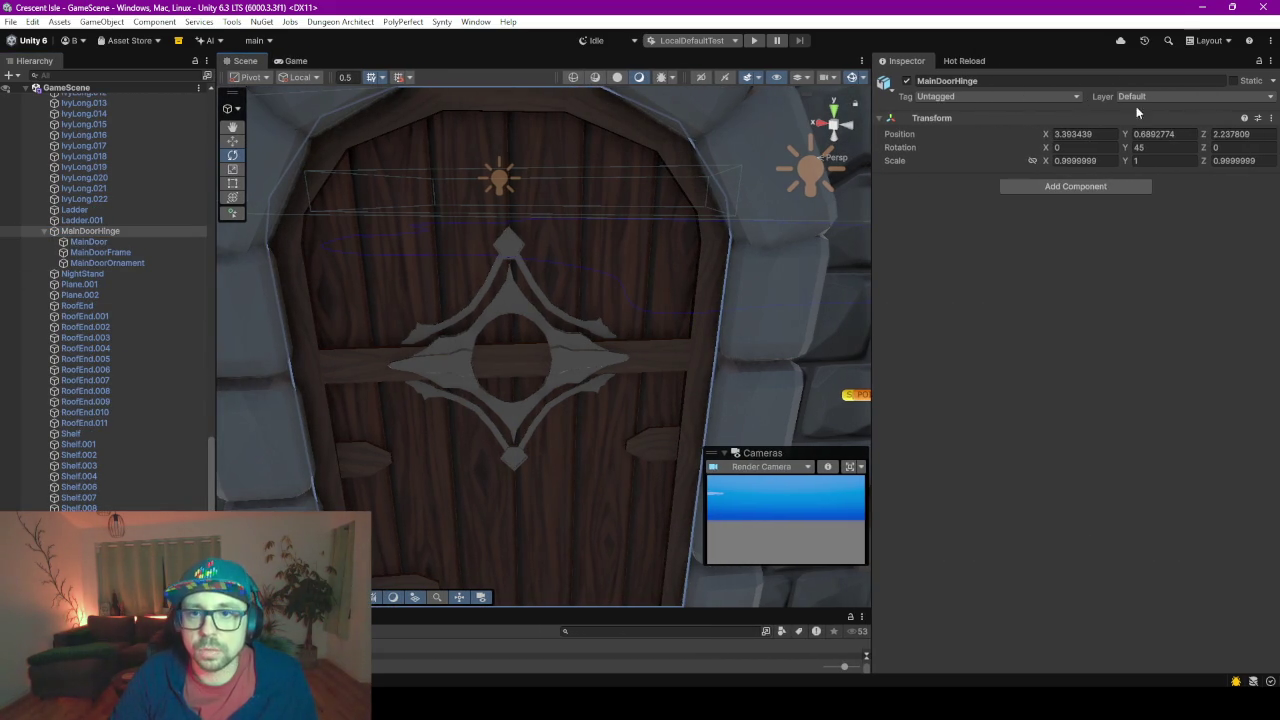
pyautogui.click(1145, 96)
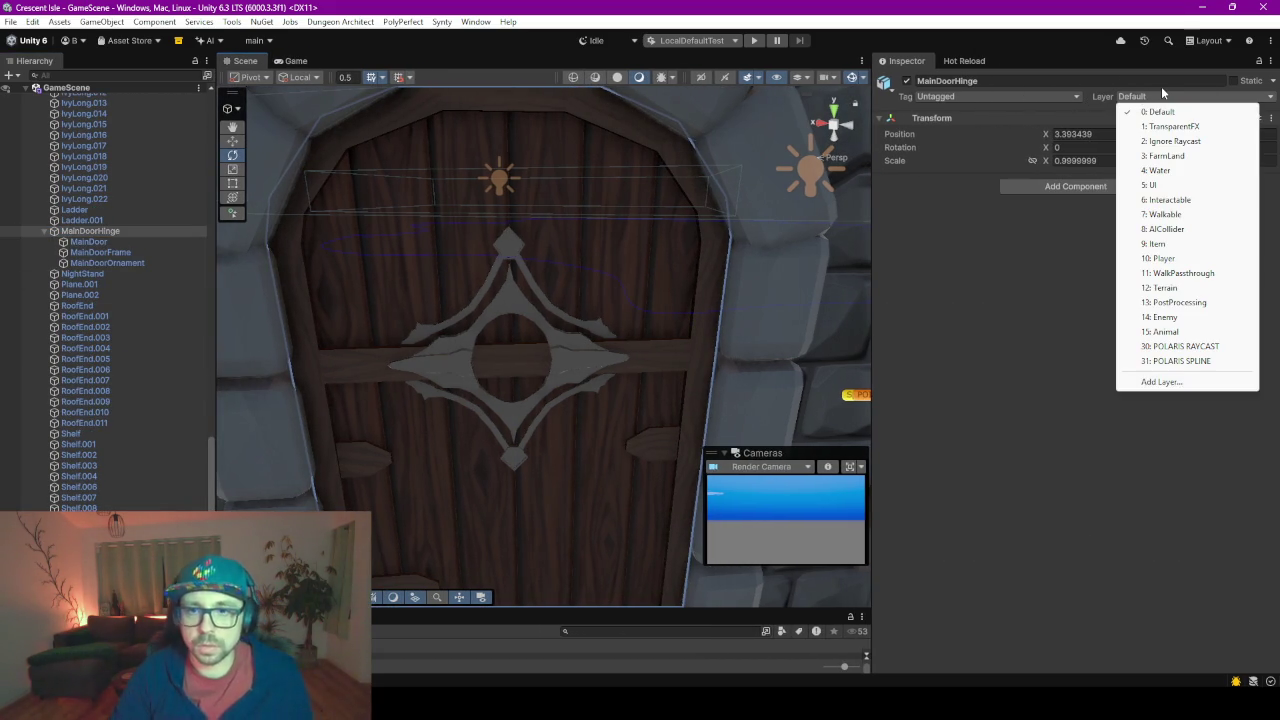
pyautogui.click(1168, 200)
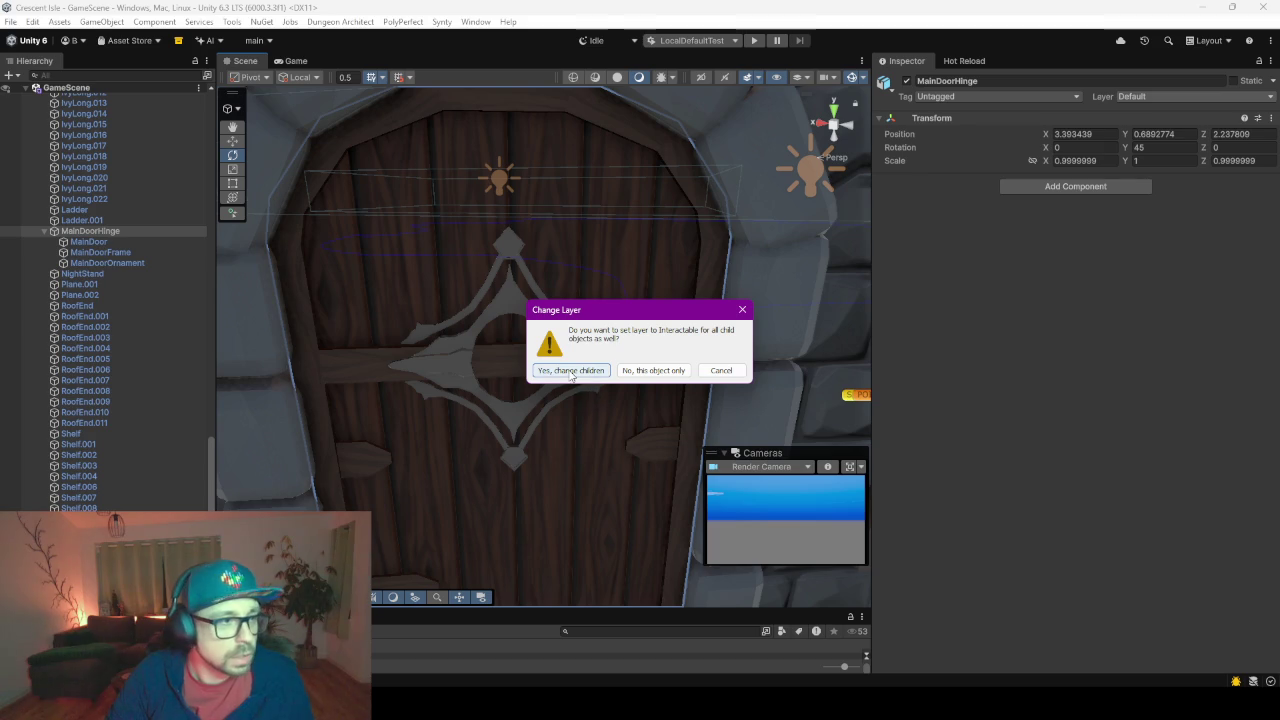
pyautogui.click(653, 370)
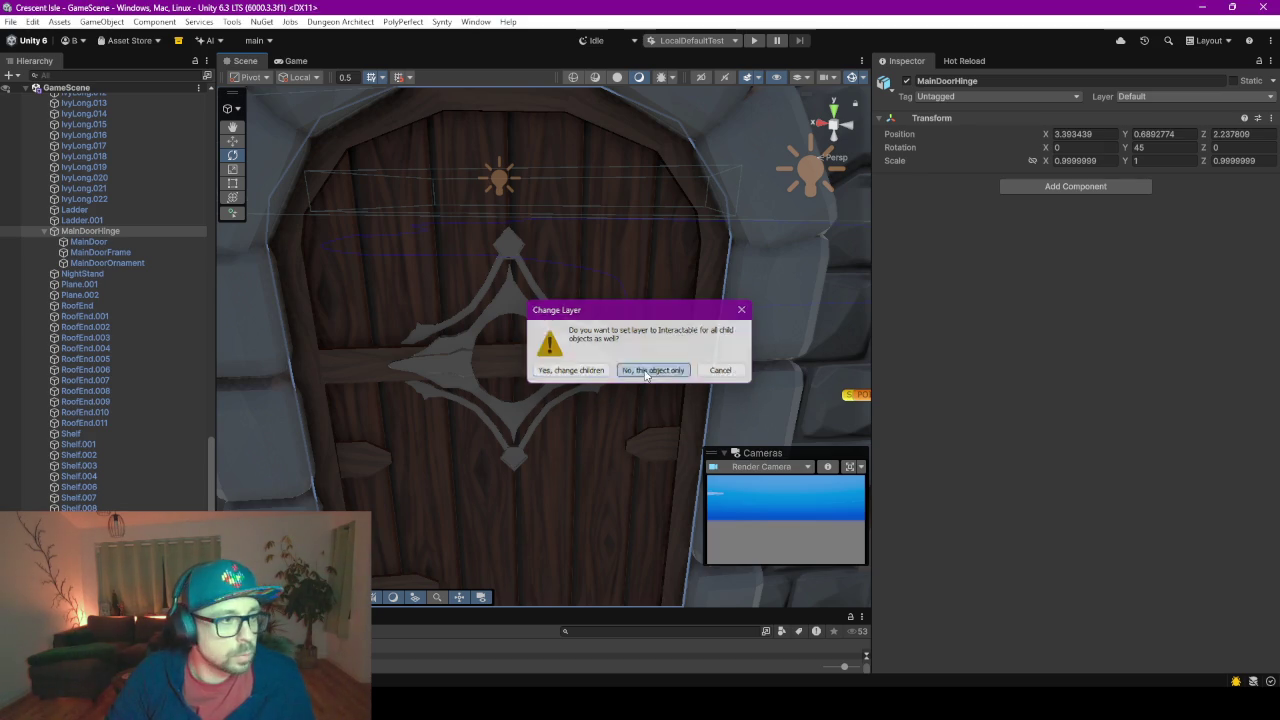
# Add a Box Collider component to MainDoorHinge
pyautogui.click(1057, 184)
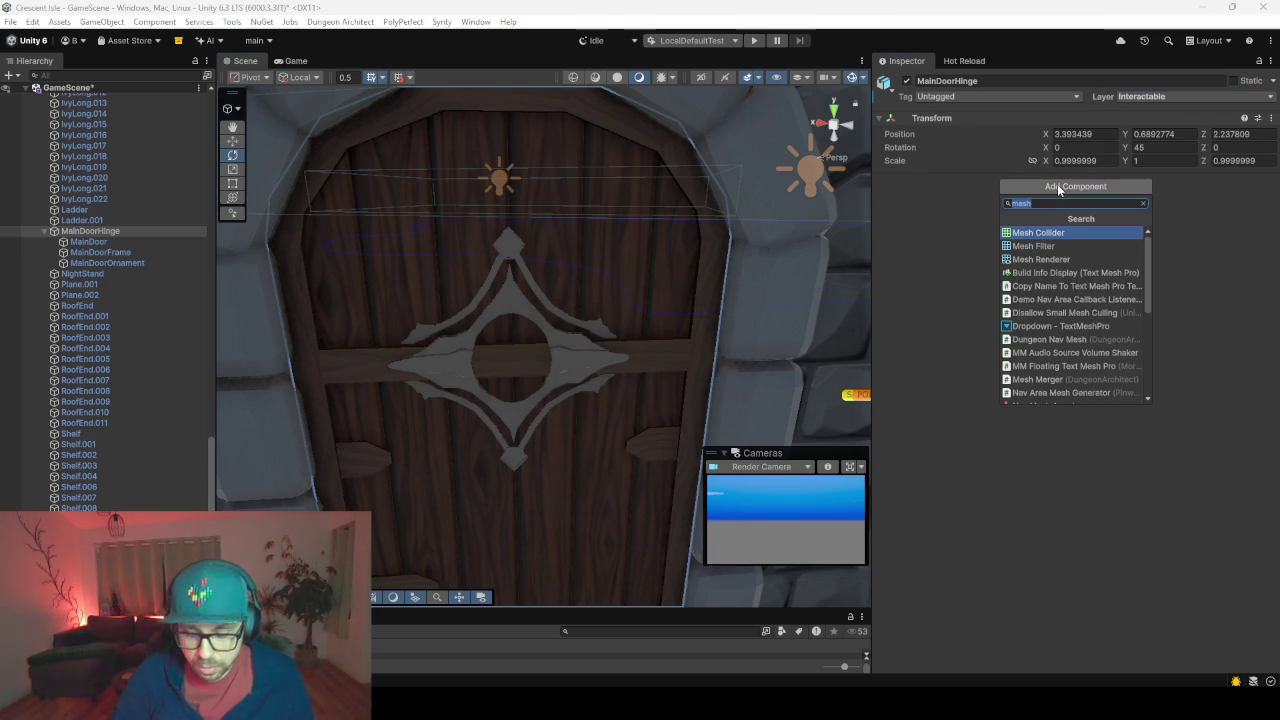
pyautogui.write('box')
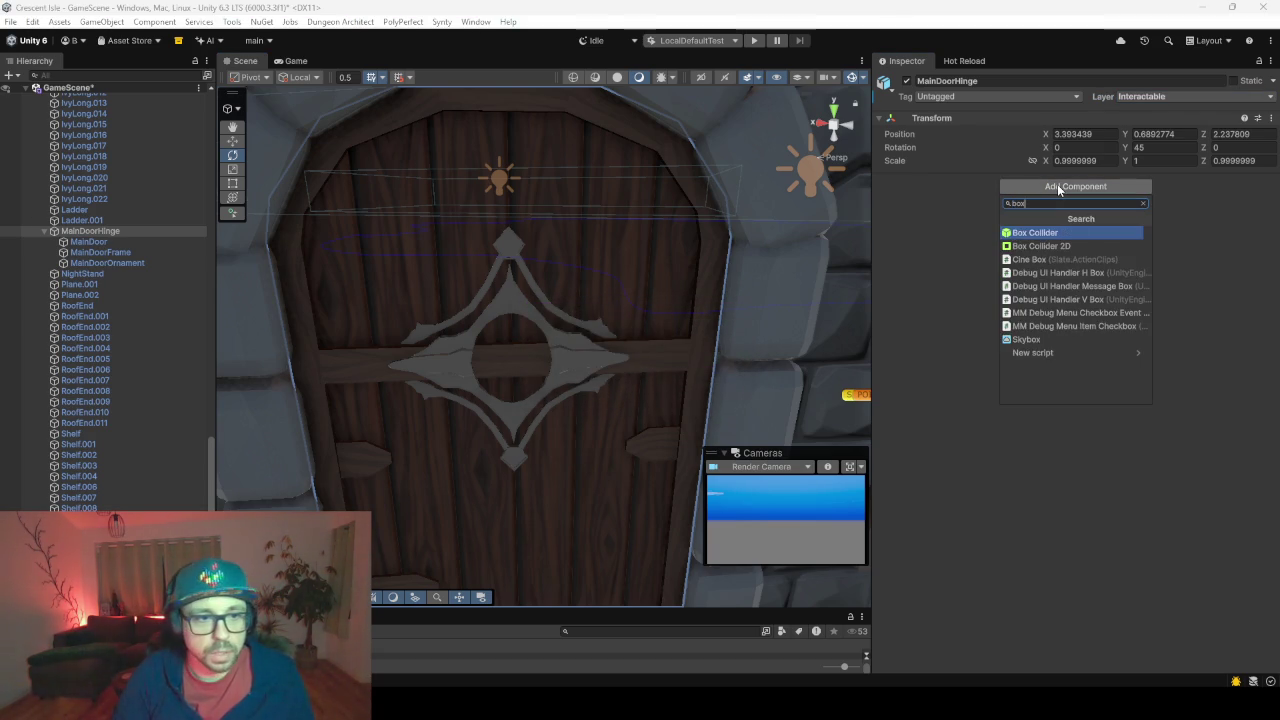
pyautogui.press('Return')
pyautogui.scroll(-3, 559, 438)
# Turn on collider editing and stretch the box collider upward over the door
pyautogui.scroll(-3, 559, 445)
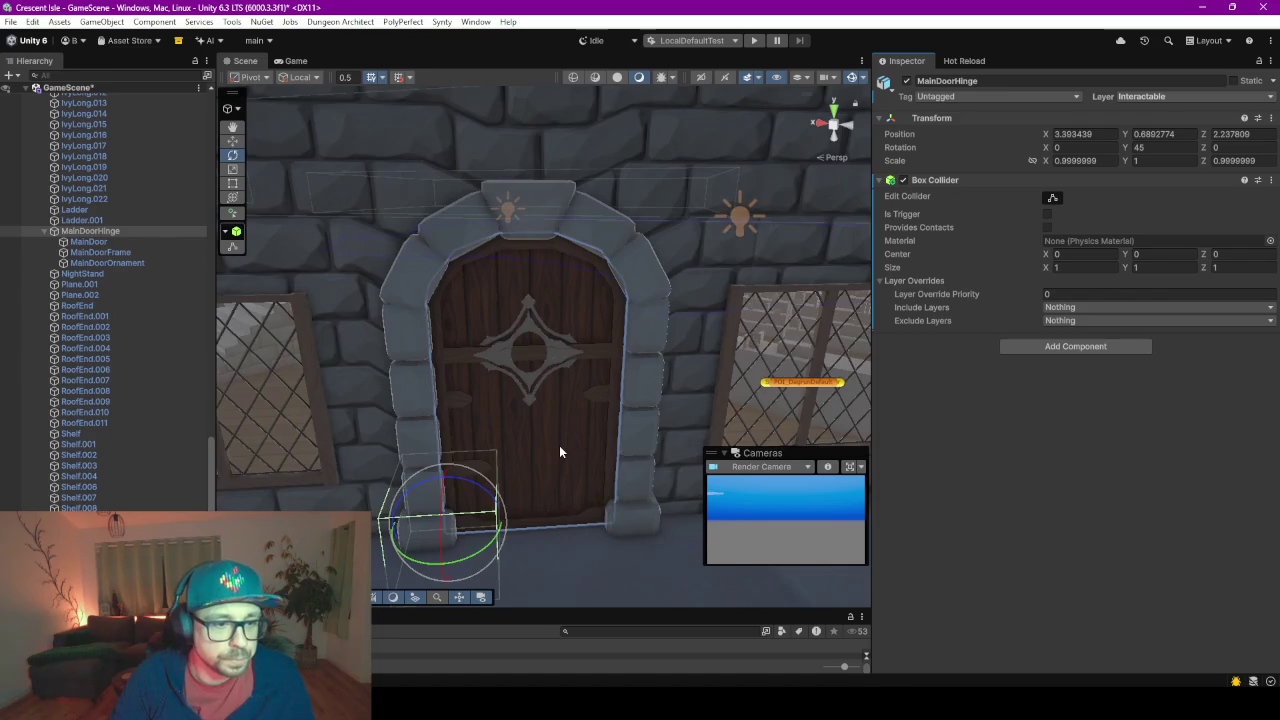
pyautogui.scroll(-2, 555, 443)
pyautogui.scroll(-2, 521, 488)
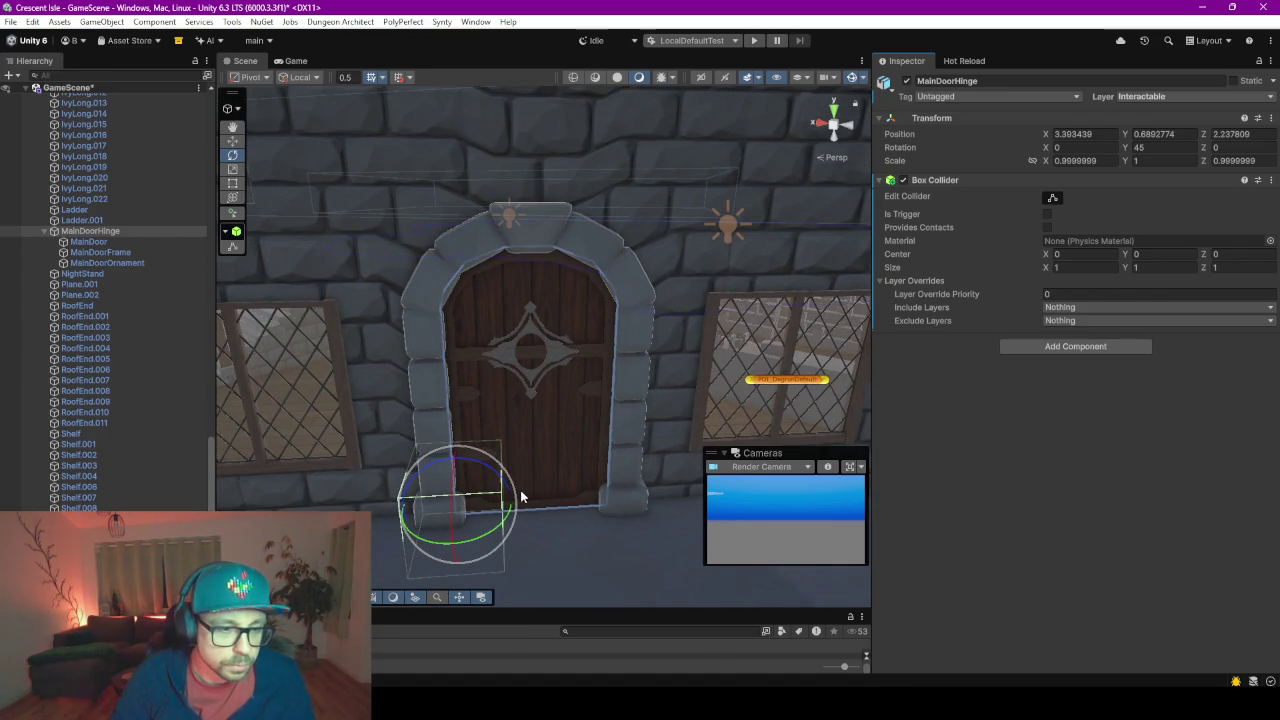
pyautogui.click(1056, 199)
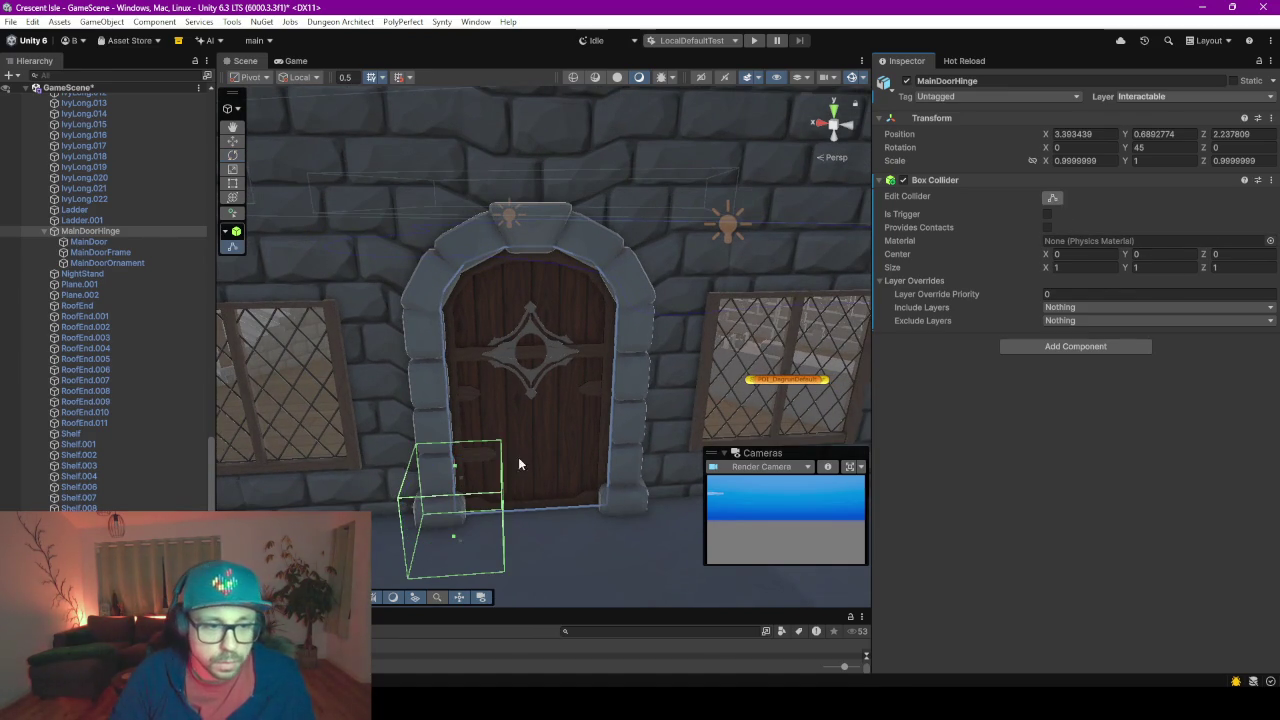
pyautogui.moveTo(503, 519)
pyautogui.keyDown('alt'); pyautogui.mouseDown()
pyautogui.moveTo(430, 511)
pyautogui.moveTo(545, 500)
pyautogui.mouseUp(); pyautogui.keyUp('alt')
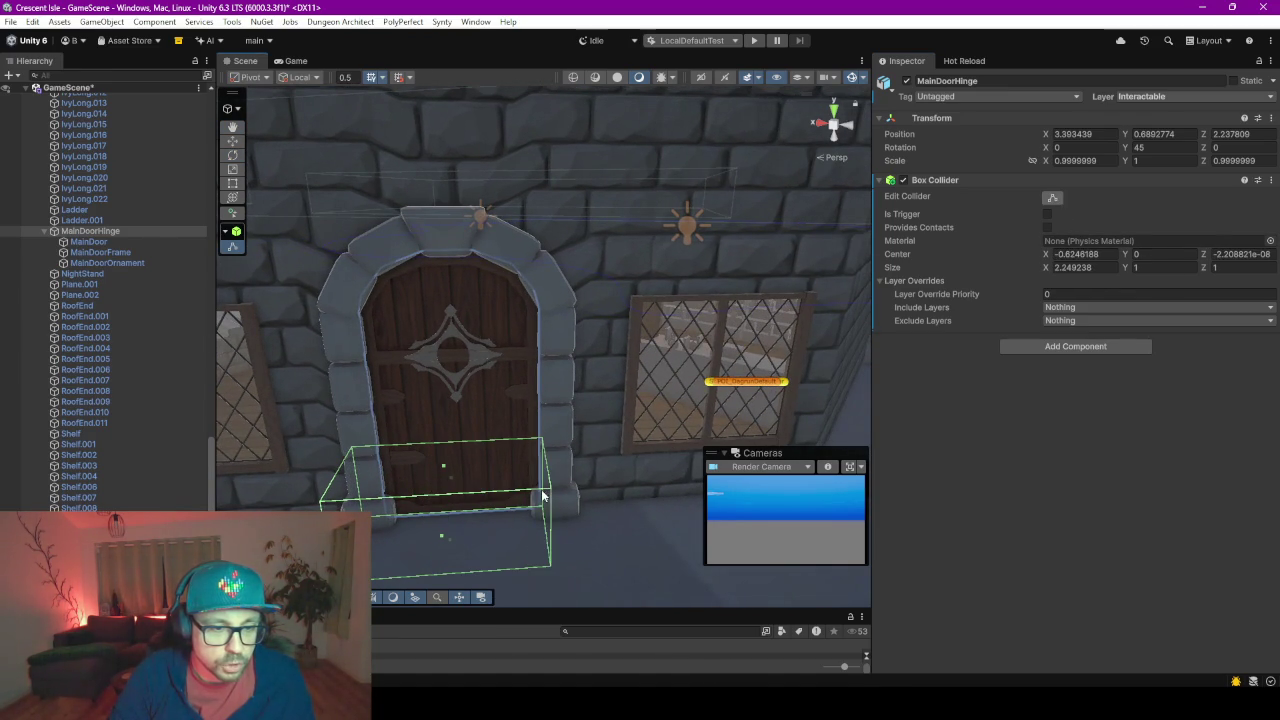
pyautogui.moveTo(443, 466); pyautogui.dragTo(447, 260)
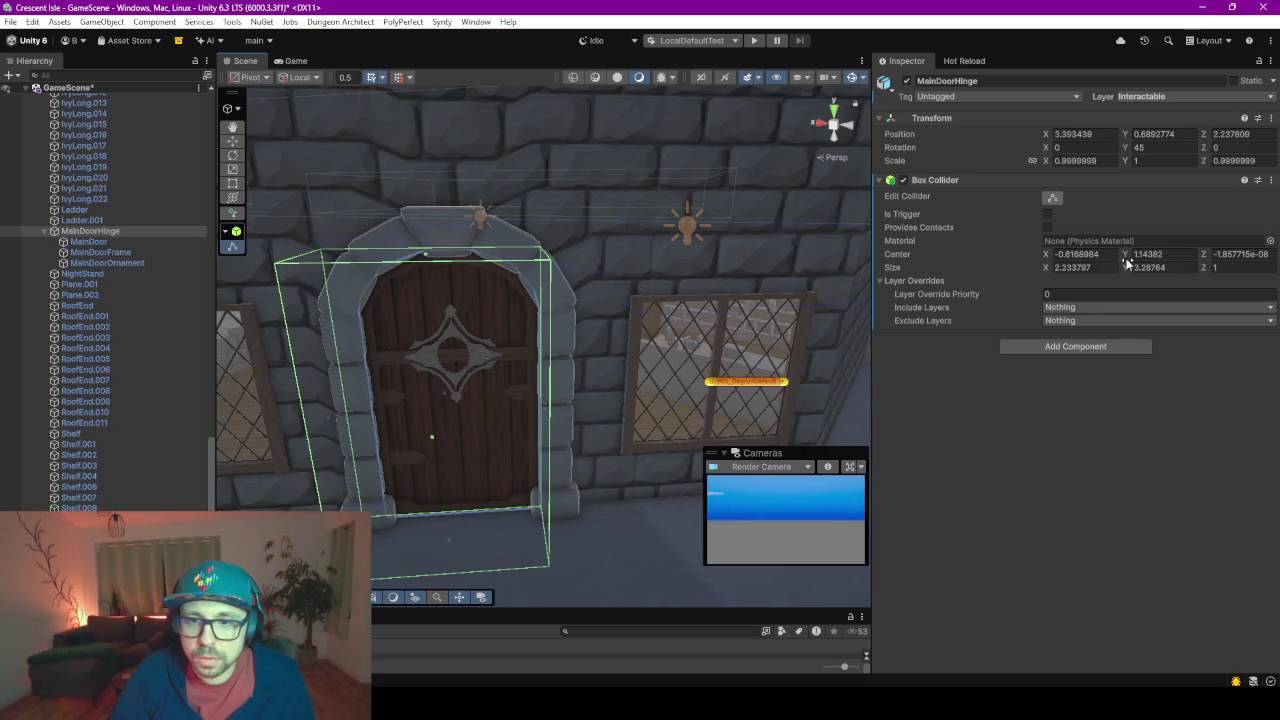
# Set the collider Center Y 1.38, Z 0 and Size Y 3.23, with depth 0.09
pyautogui.click(1127, 255)
pyautogui.write('1.38')
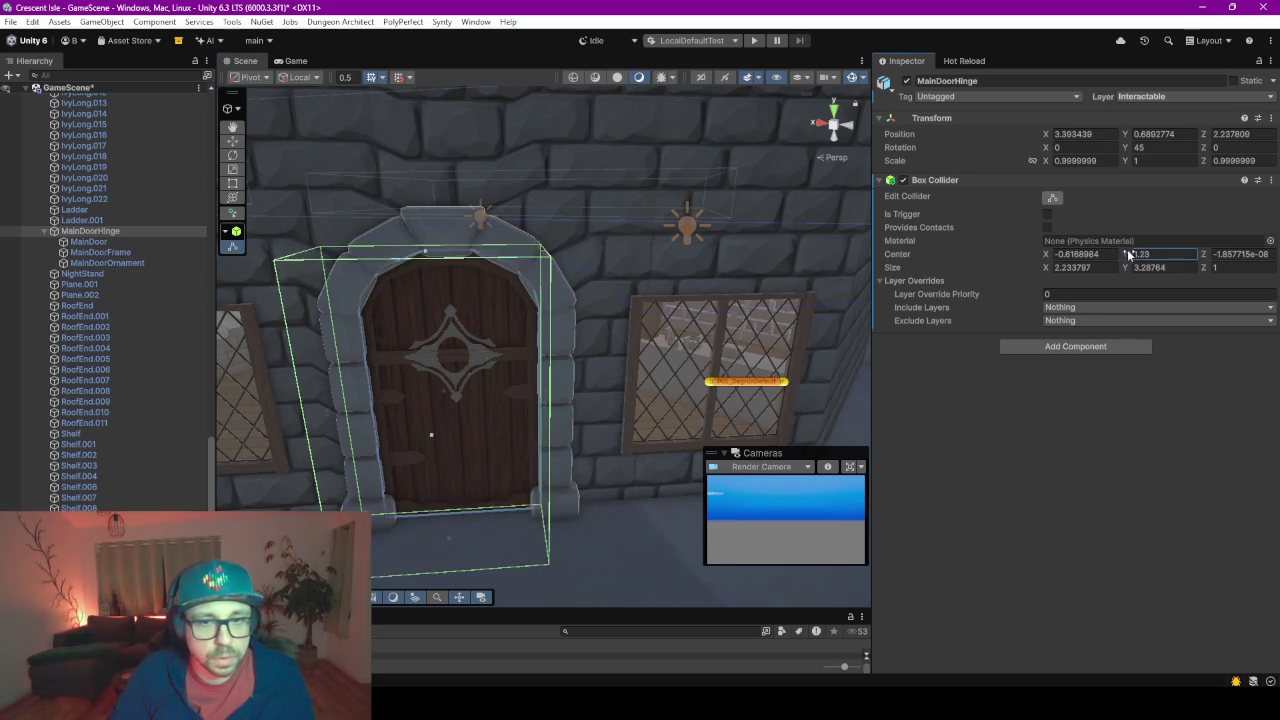
pyautogui.click(1130, 268)
pyautogui.write('3.23')
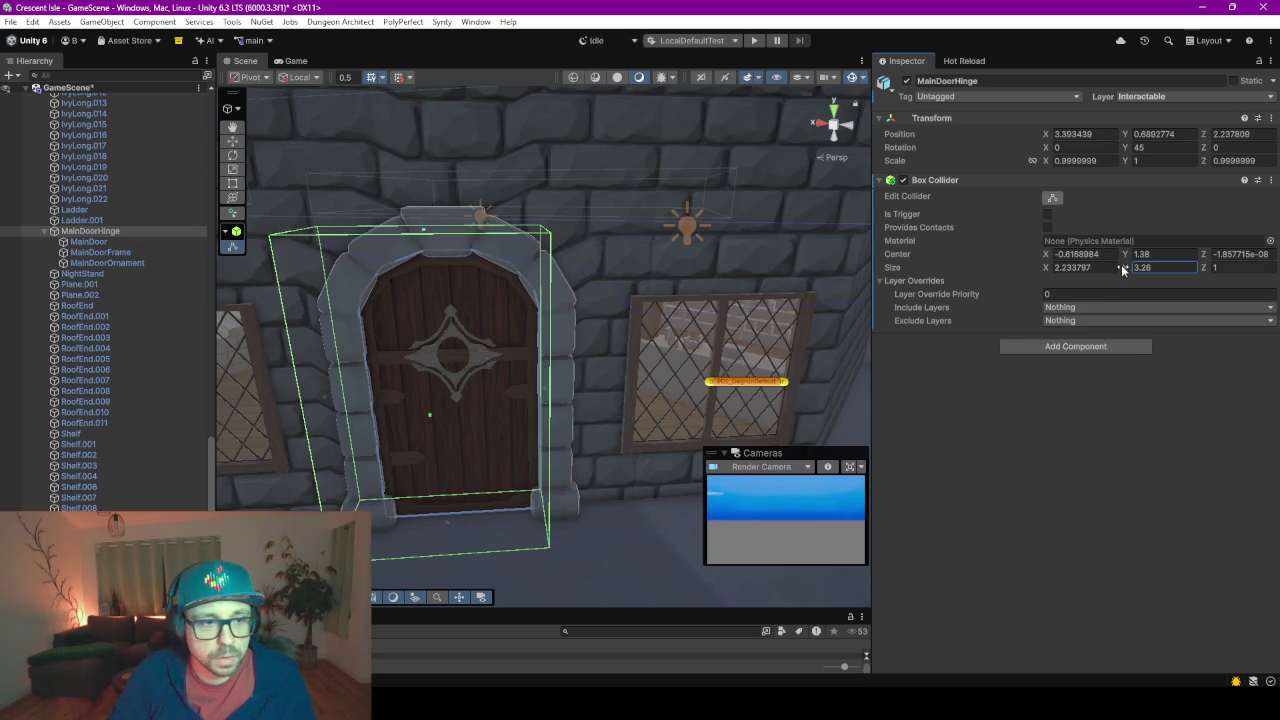
pyautogui.moveTo(1057, 268); pyautogui.dragTo(1045, 270)
pyautogui.write('2.13')
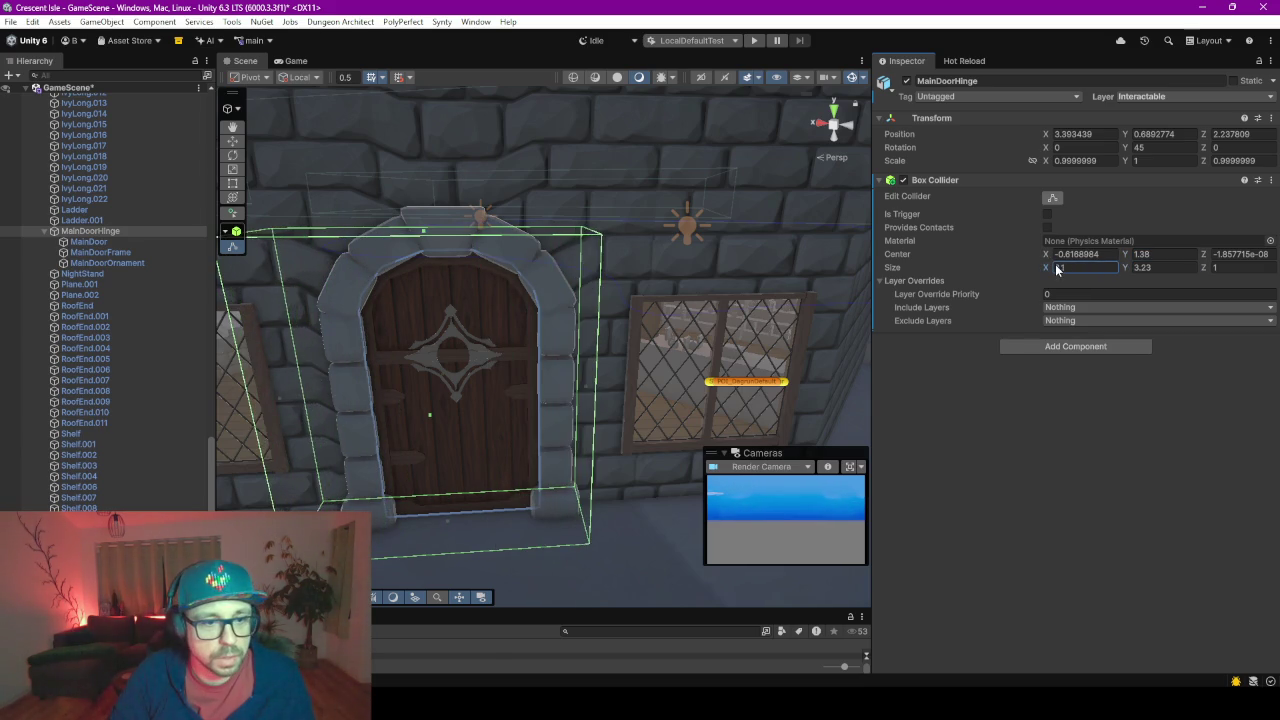
pyautogui.click(1205, 268)
pyautogui.moveTo(1200, 275); pyautogui.dragTo(1184, 275)
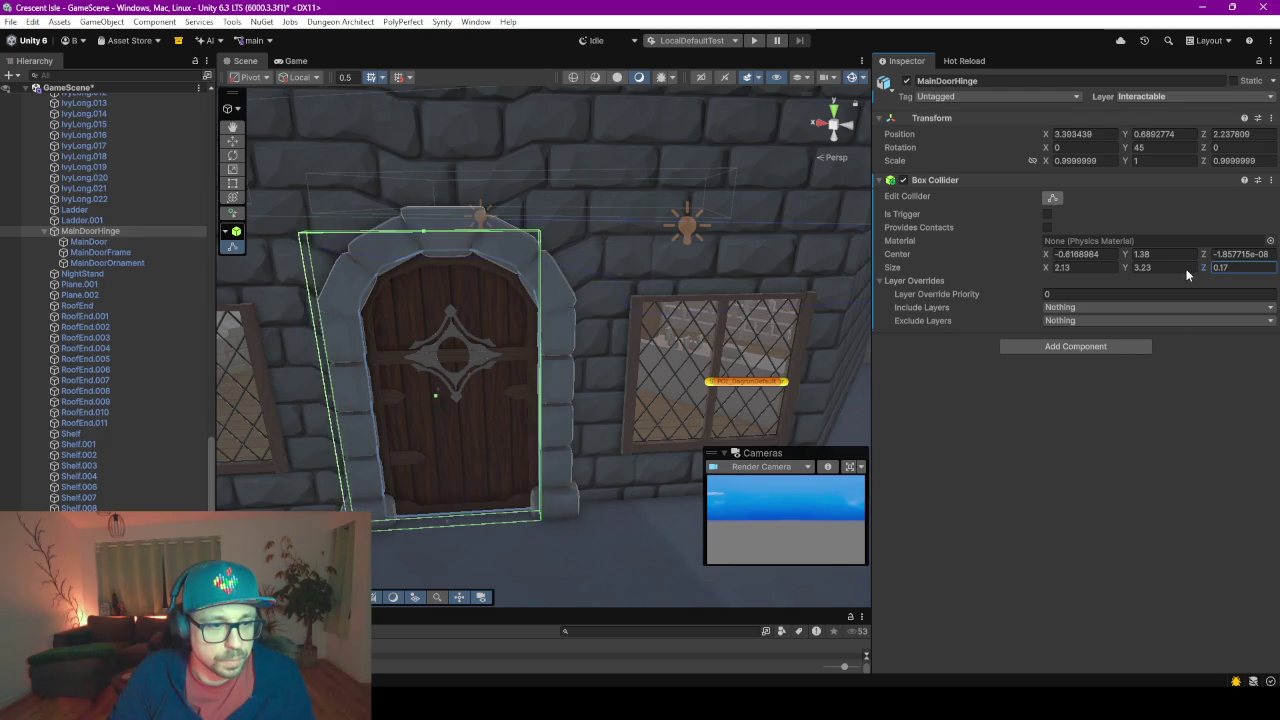
pyautogui.press('f')
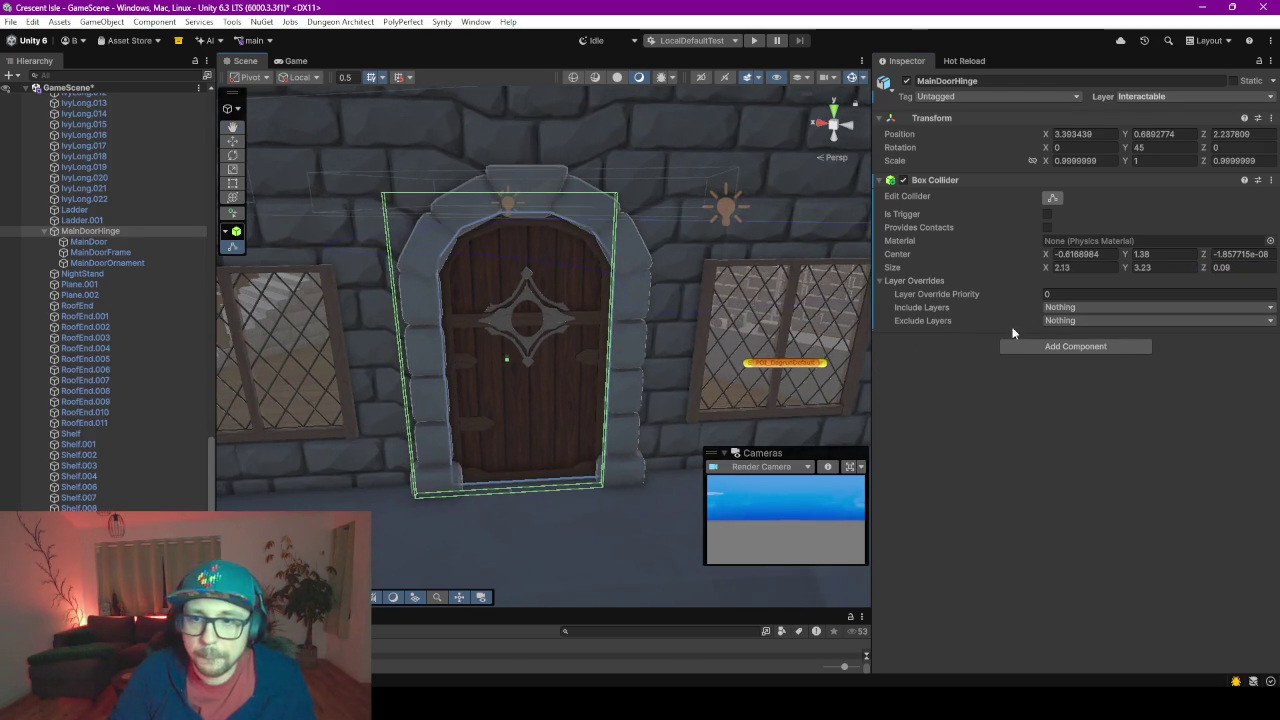
pyautogui.click(1225, 254)
pyautogui.write('0')
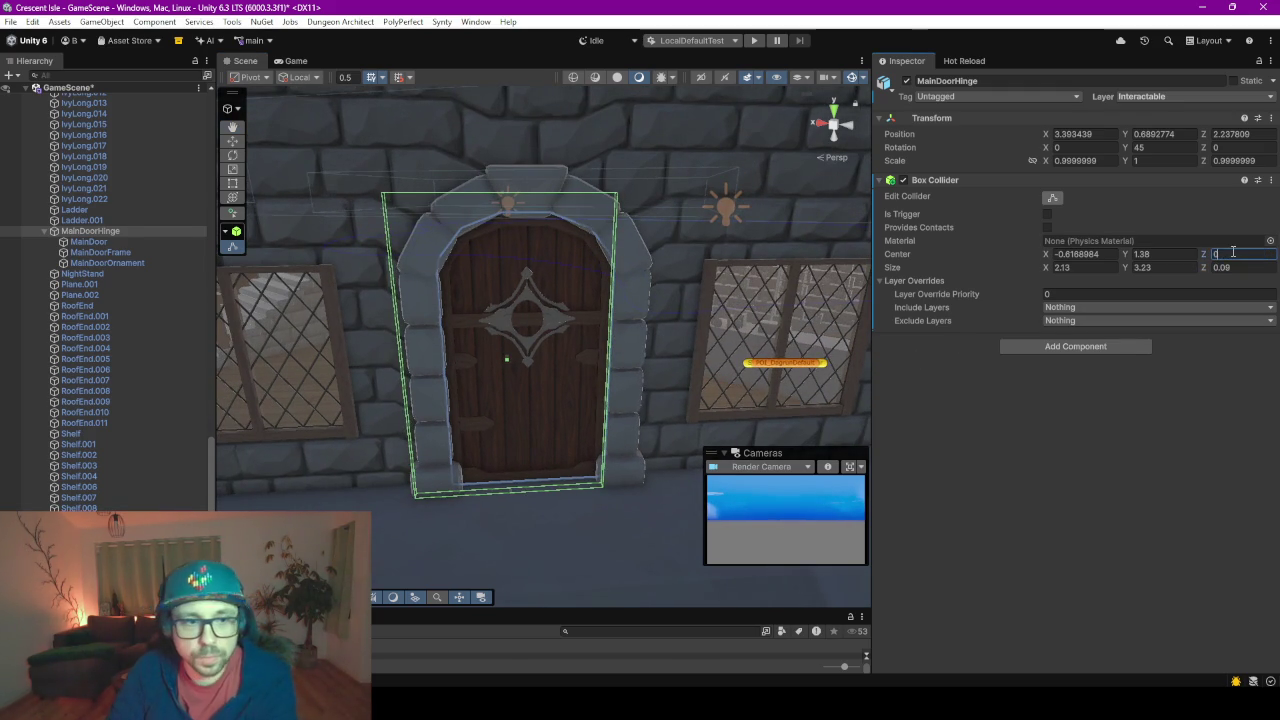
# Drag the collider's side and top faces to fit the door at about 1.77 × 3.07 × 0.09
pyautogui.moveTo(546, 368)
pyautogui.mouseDown(button='right')
pyautogui.moveTo(454, 392)
pyautogui.moveTo(894, 357)
pyautogui.moveTo(362, 328)
pyautogui.moveTo(385, 328)
pyautogui.mouseUp(button='right')
pyautogui.press('w')
pyautogui.press('f')
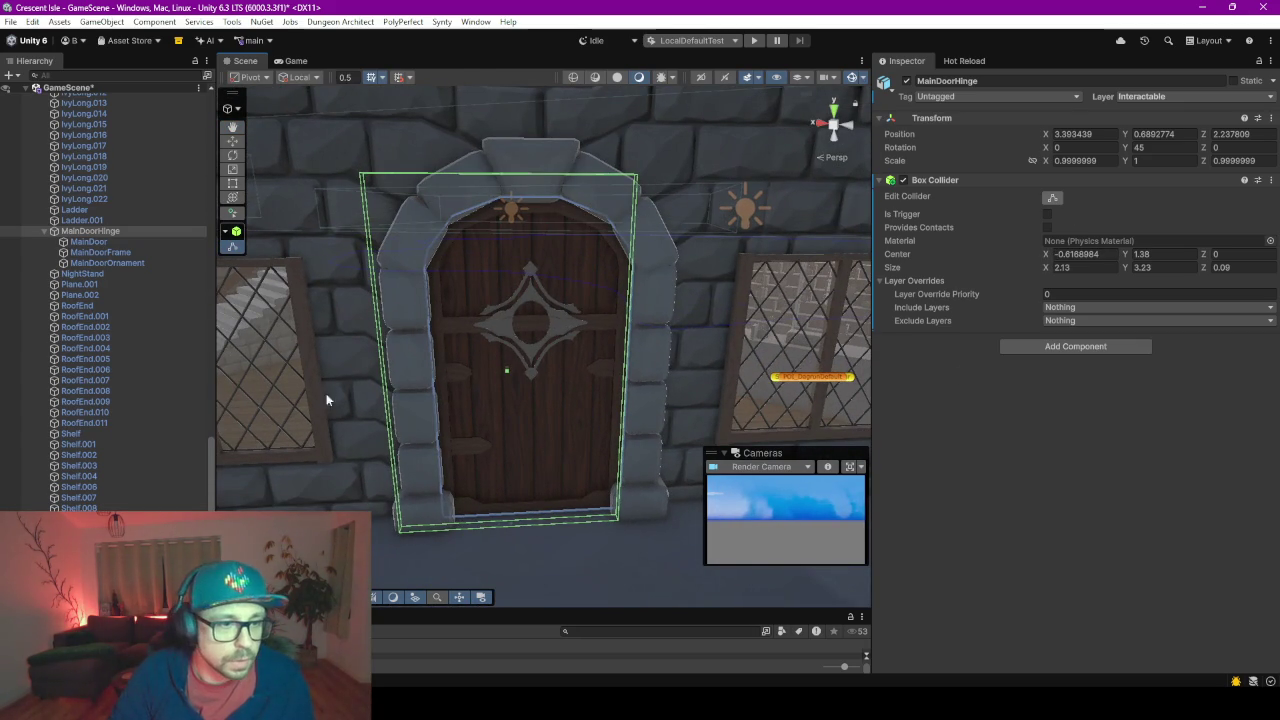
pyautogui.moveTo(392, 380)
pyautogui.mouseDown(button='right')
pyautogui.moveTo(464, 371)
pyautogui.moveTo(486, 377)
pyautogui.moveTo(486, 393)
pyautogui.mouseUp(button='right')
pyautogui.moveTo(476, 385); pyautogui.dragTo(522, 384)
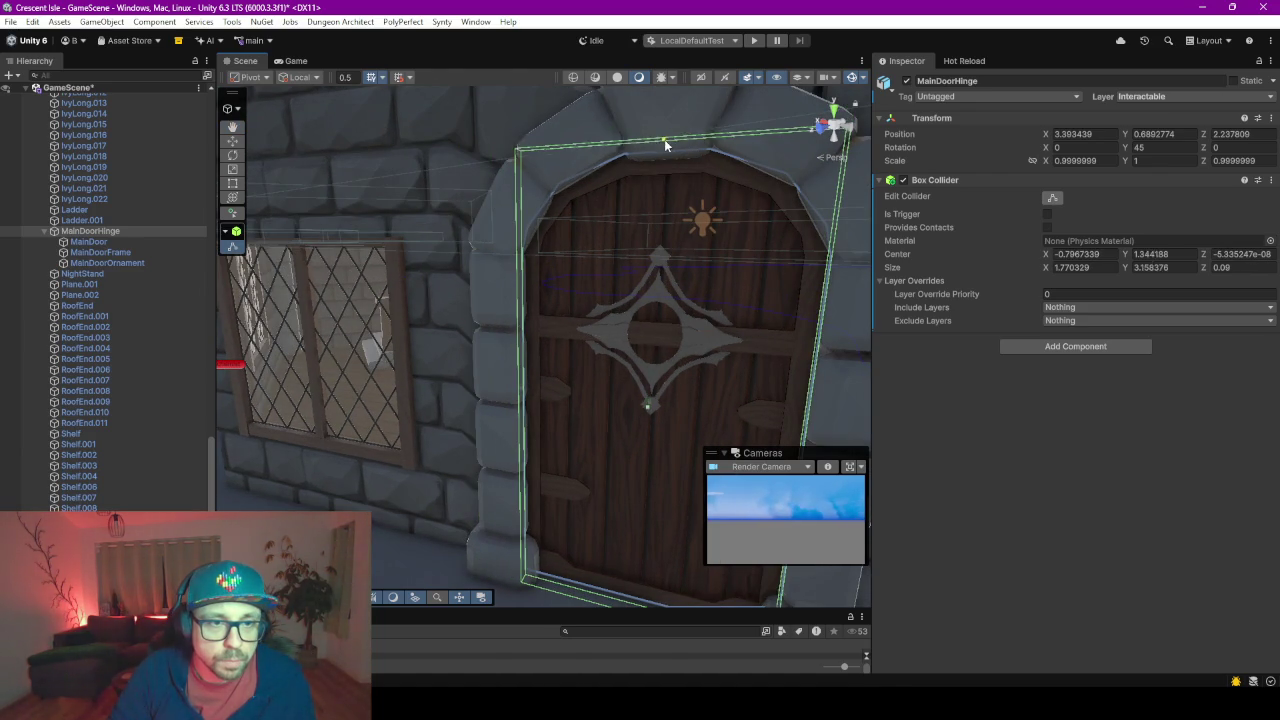
pyautogui.moveTo(665, 118); pyautogui.dragTo(662, 155)
pyautogui.moveTo(649, 212)
pyautogui.mouseDown(button='right')
pyautogui.moveTo(498, 299)
pyautogui.moveTo(735, 372)
pyautogui.mouseUp(button='right')
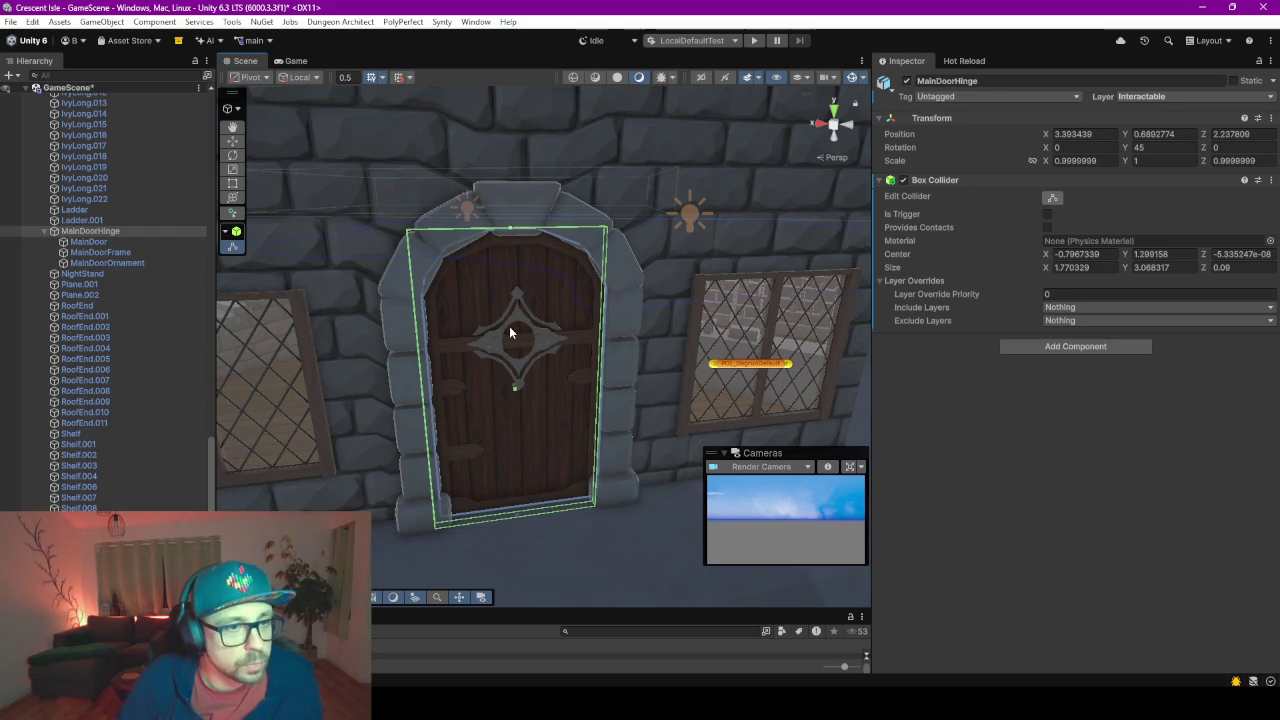
pyautogui.click(113, 232)
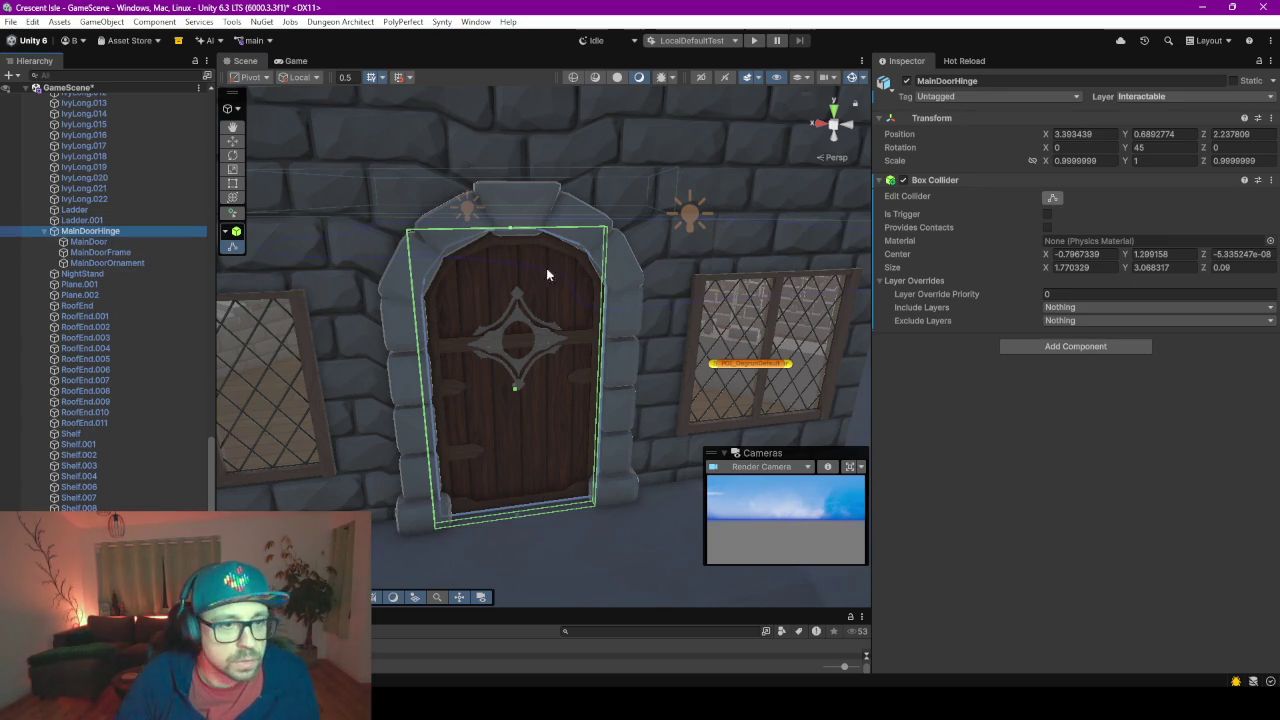
pyautogui.moveTo(377, 337); pyautogui.dragTo(704, 323, button='right')
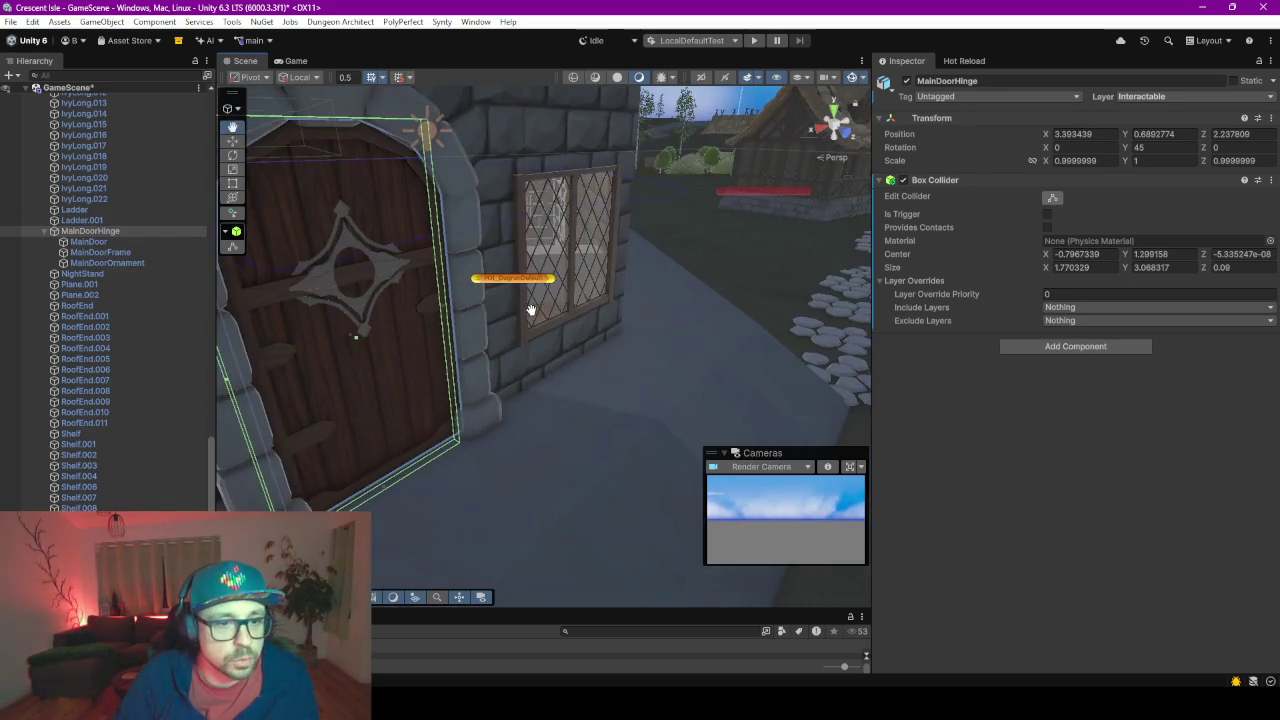
pyautogui.moveTo(704, 323); pyautogui.dragTo(923, 663, button='right')
# Below WarpPoint, declare 'public class DoorCntroller : MonoBehaviour, IInteractable'
pyautogui.hotkey('alt', 'Tab')
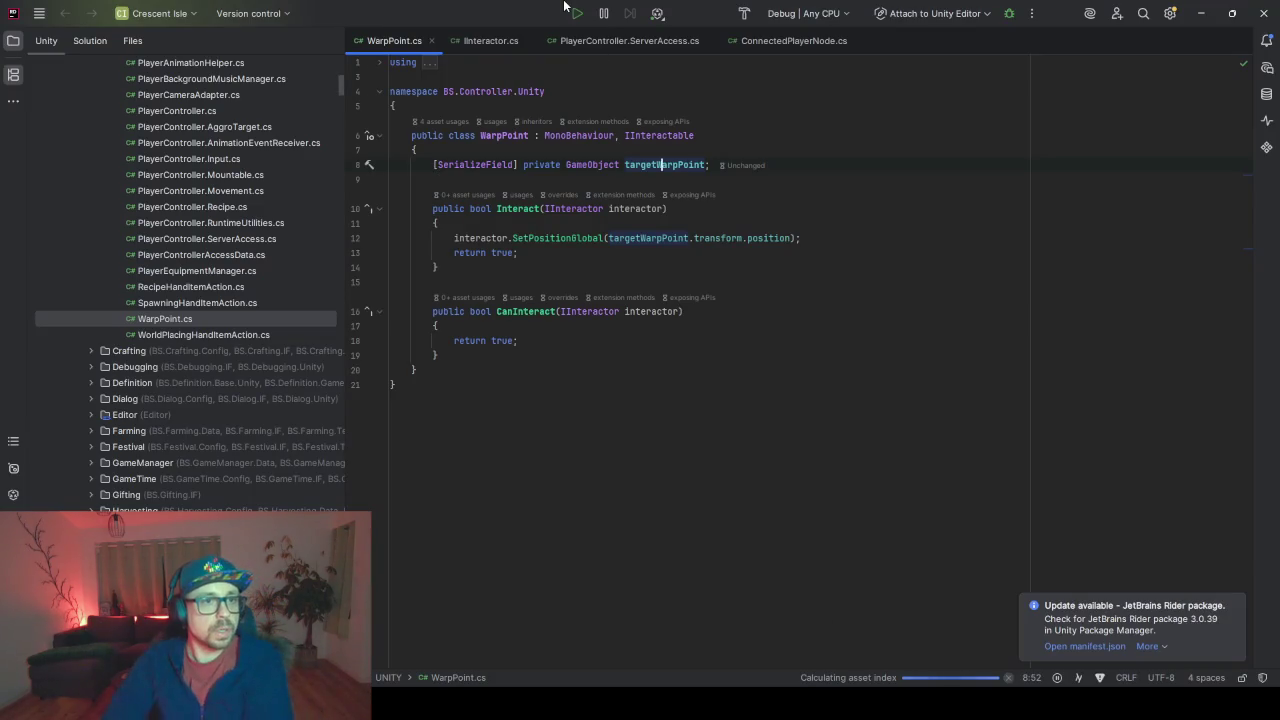
pyautogui.scroll(5, 165, 300)
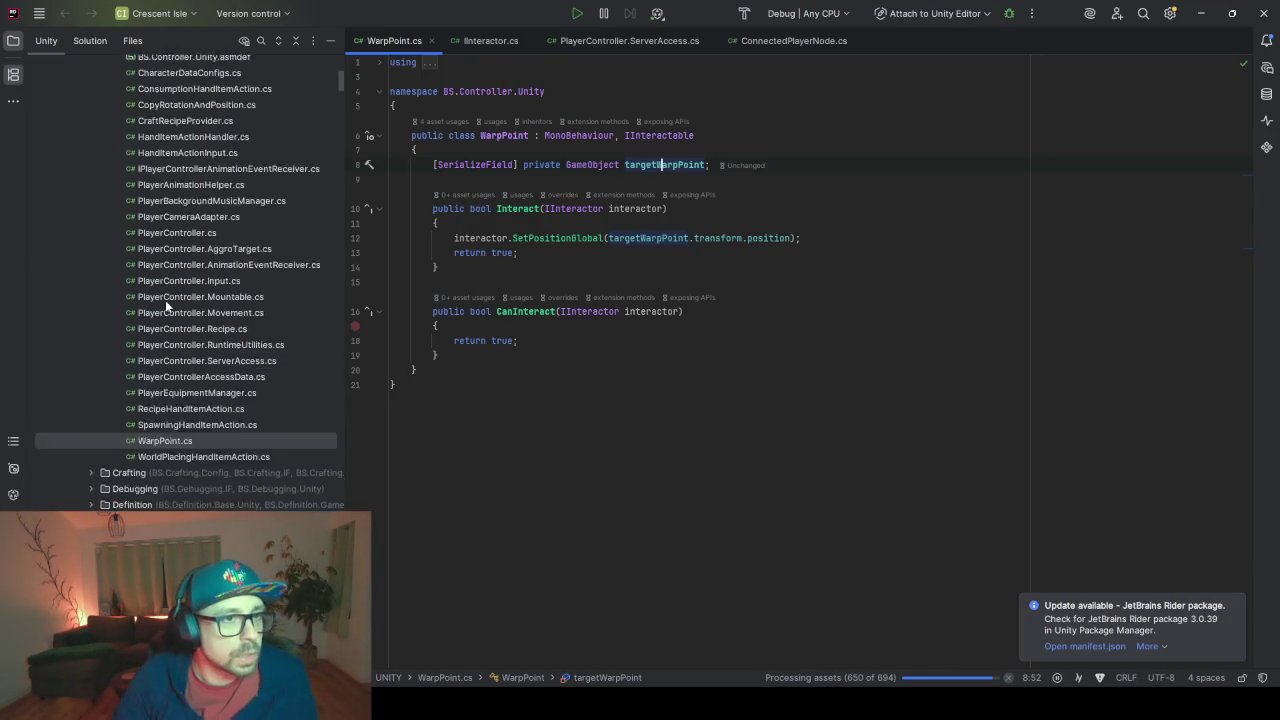
pyautogui.click(502, 91)
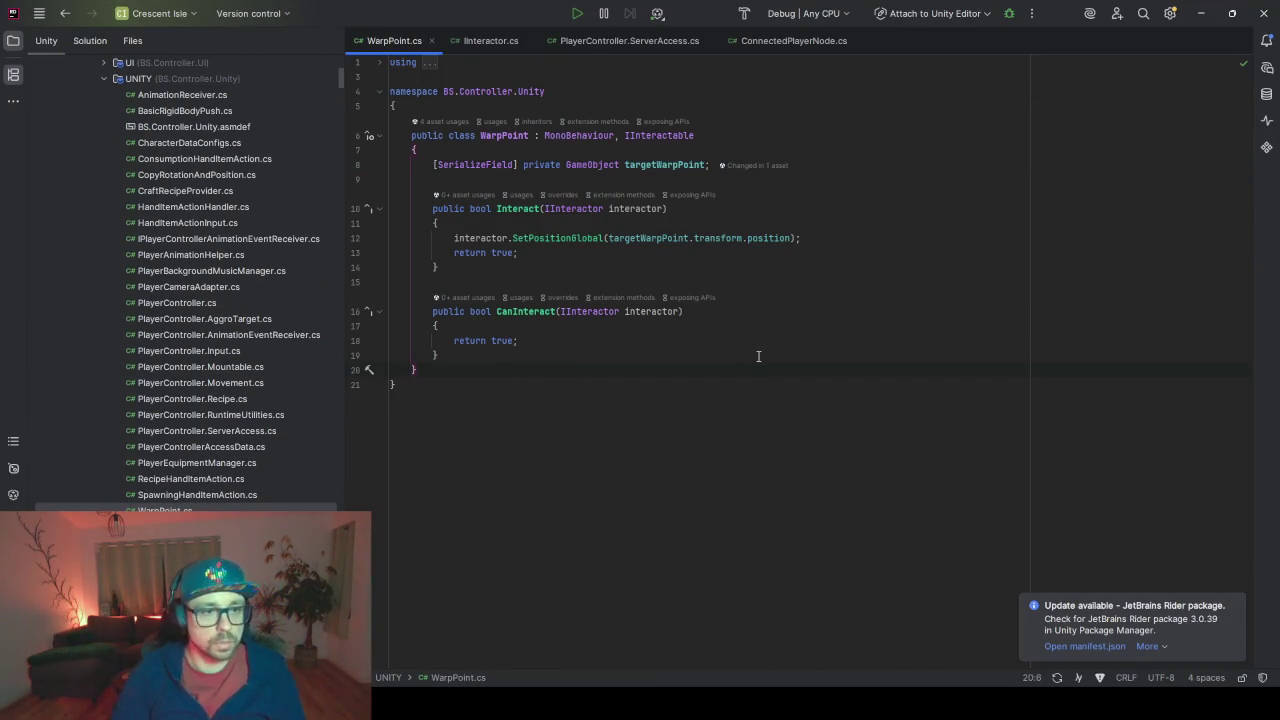
pyautogui.press('Return')
pyautogui.write('pu')
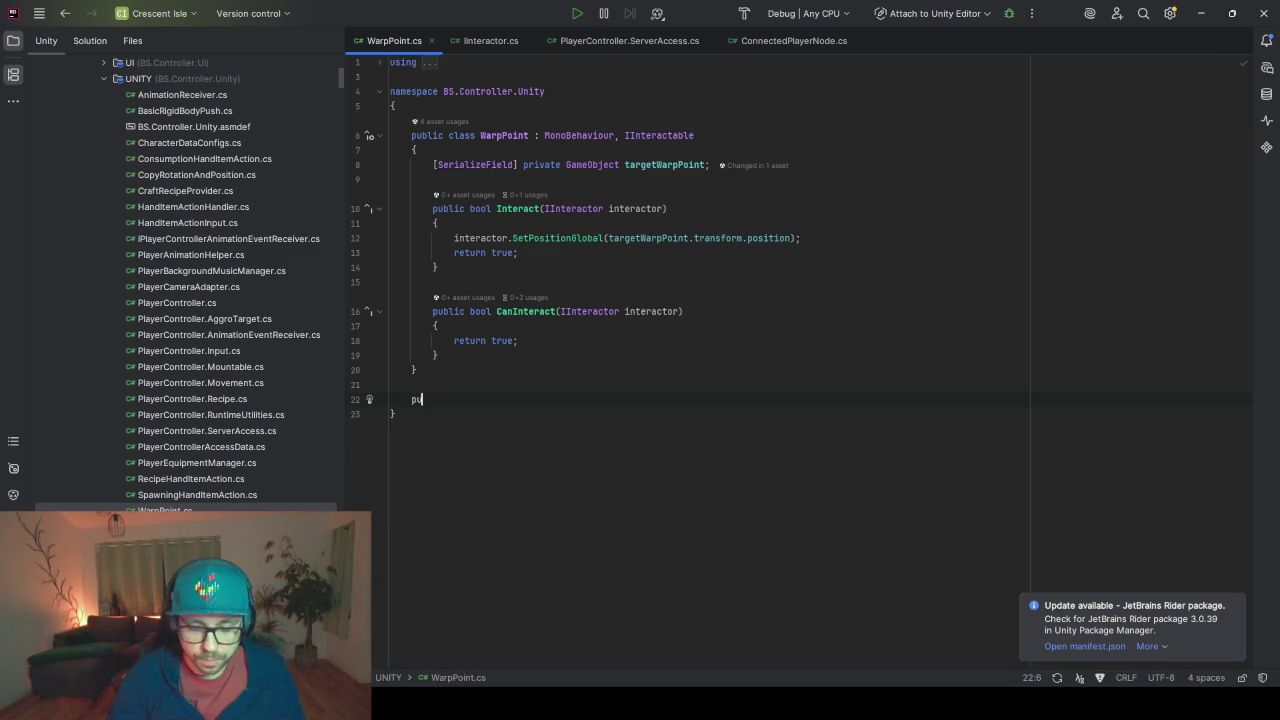
pyautogui.write('blic class')
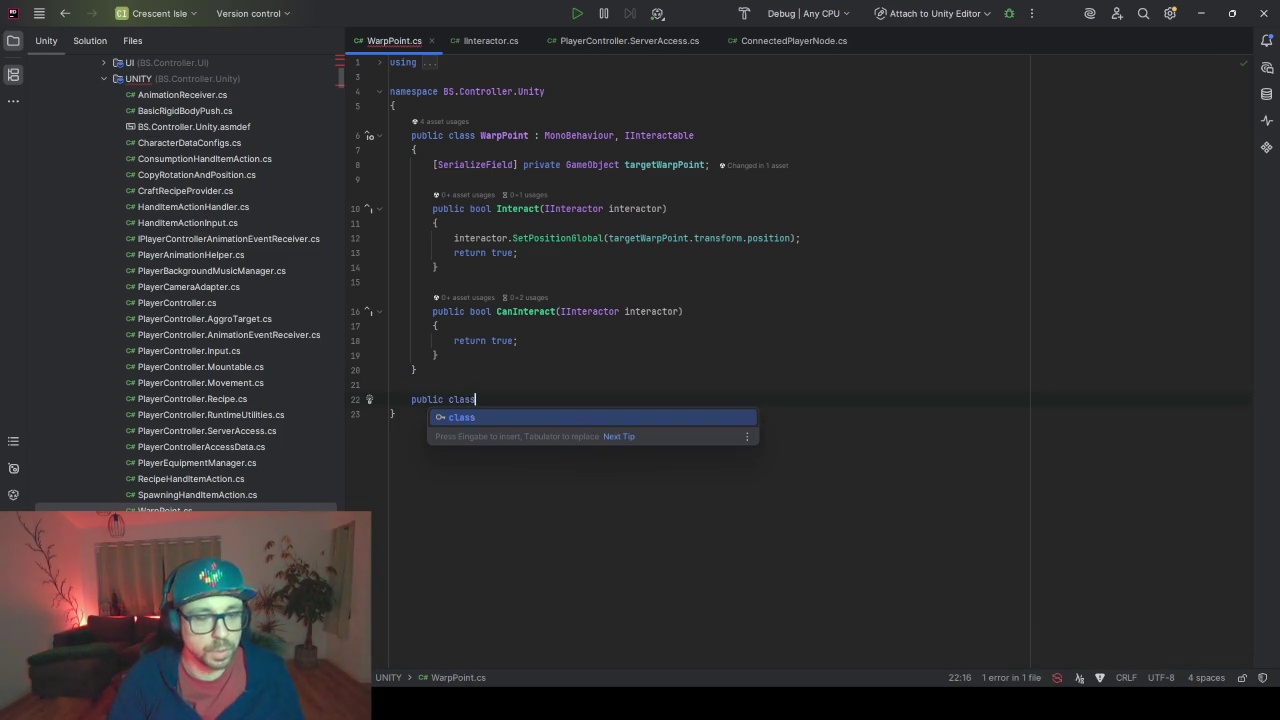
pyautogui.write(' DoorCnt')
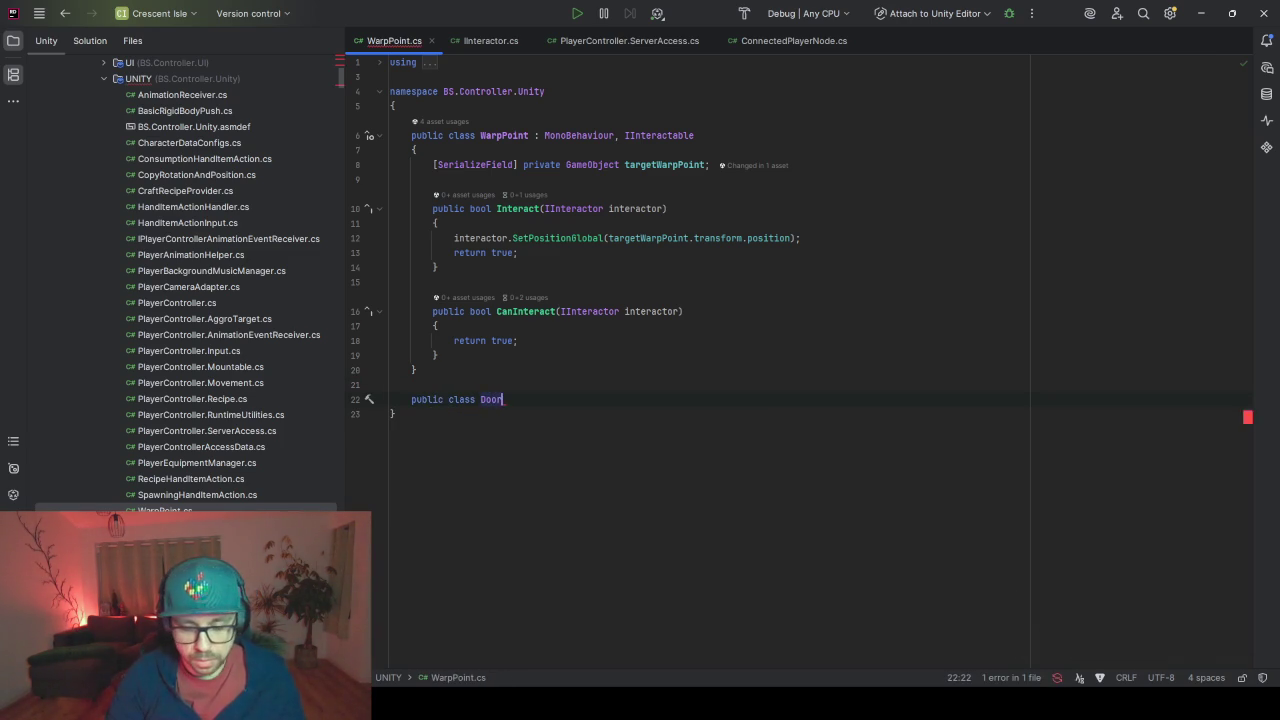
pyautogui.write('roller')
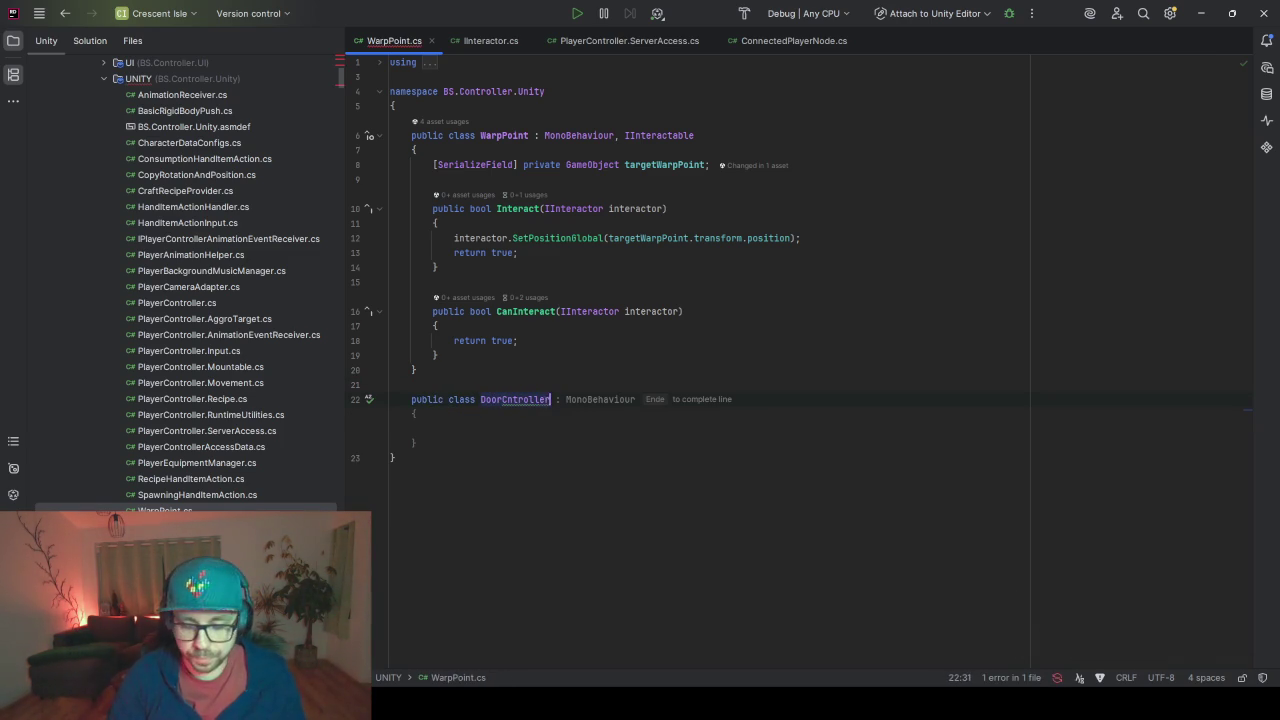
pyautogui.write(' :')
pyautogui.press('Tab')
pyautogui.write(', ')
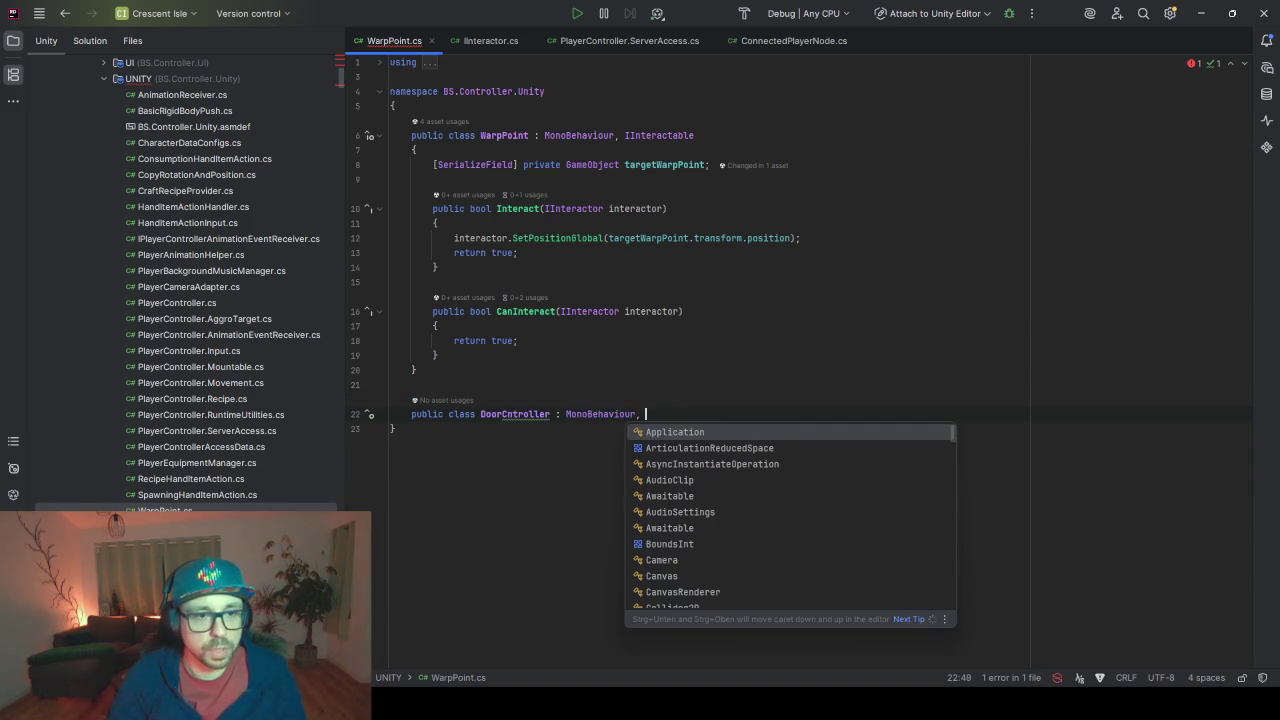
pyautogui.write('IInt')
pyautogui.press('Tab')
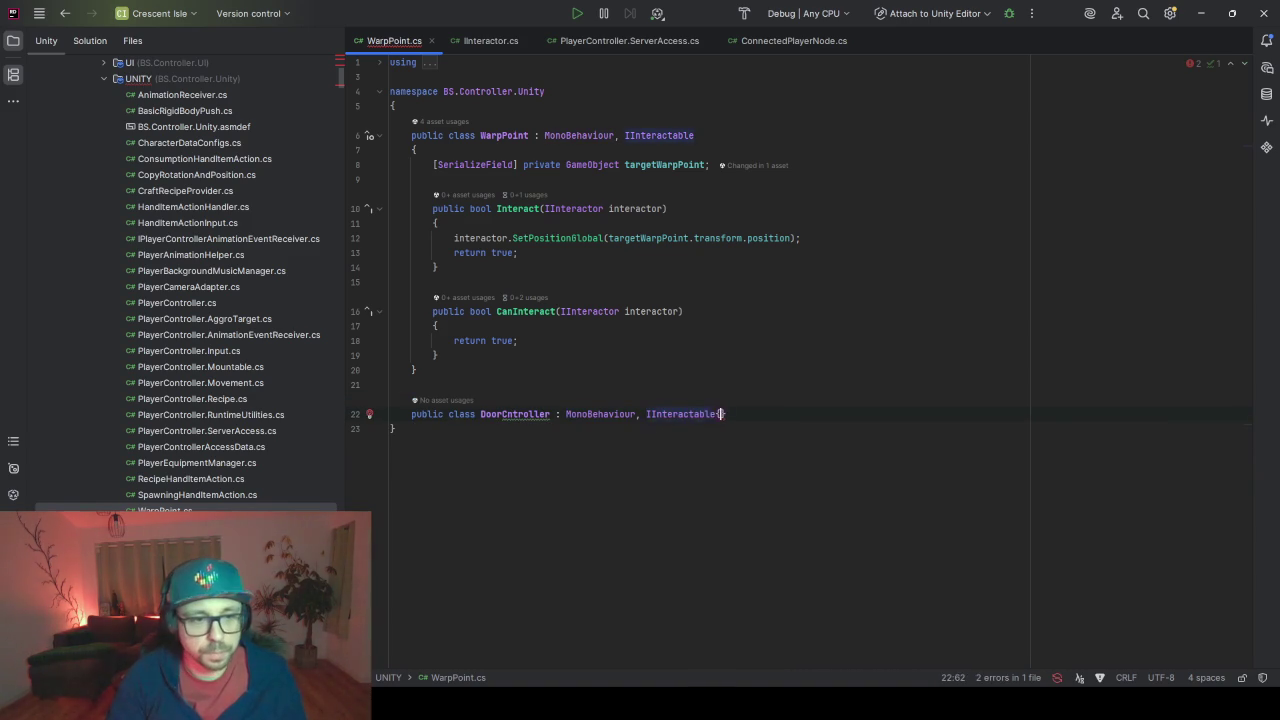
pyautogui.press('Return')
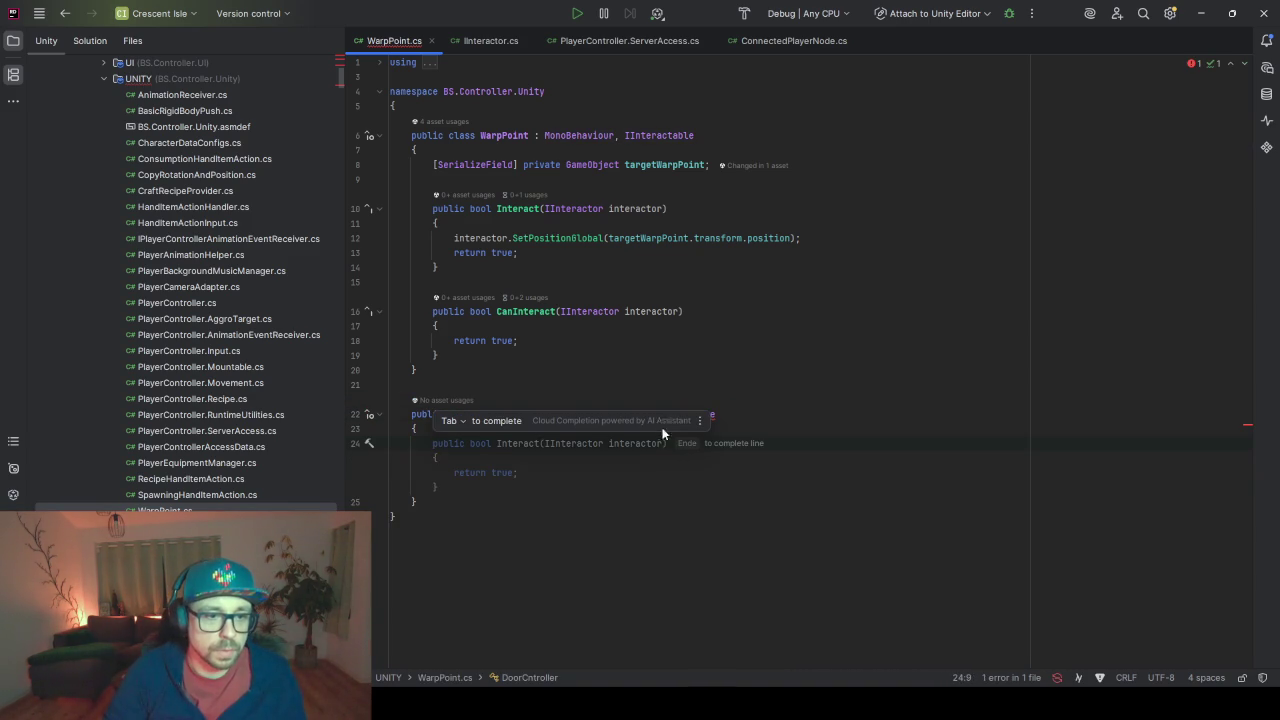
# Accept the suggested Interact and CanInteract stubs and make room for fields at the class top
pyautogui.press('Tab')
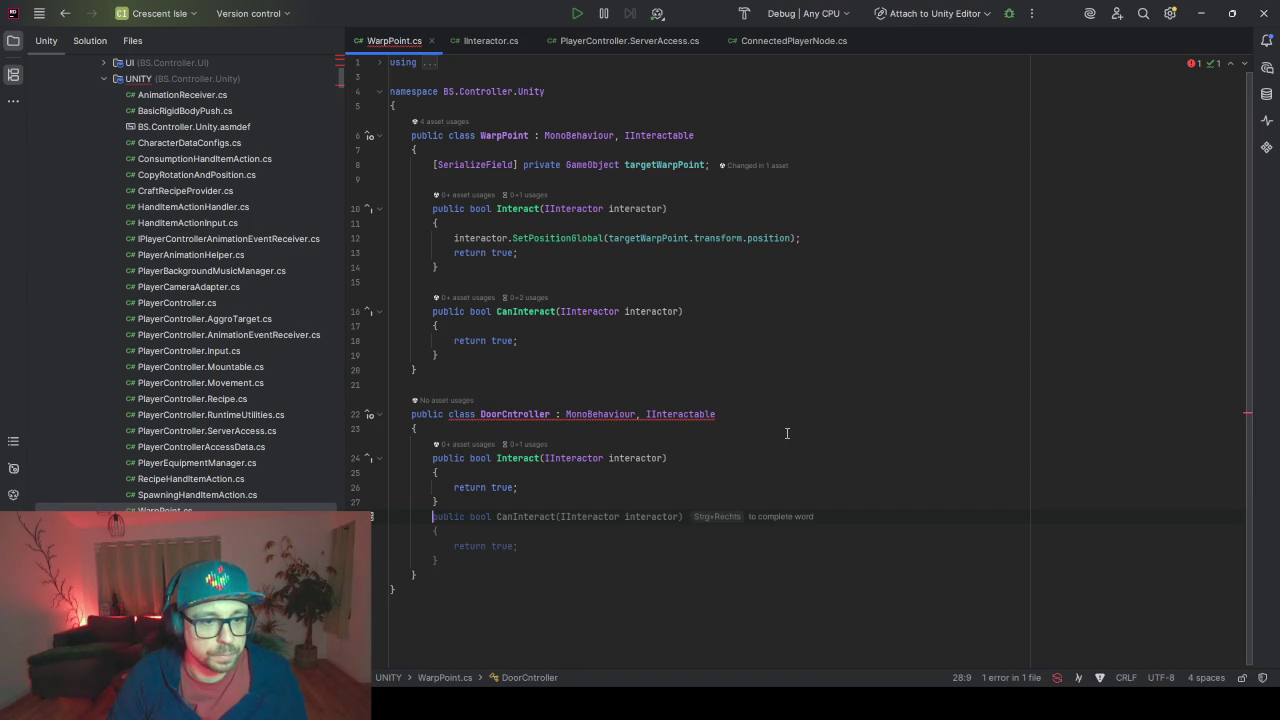
pyautogui.press('Tab')
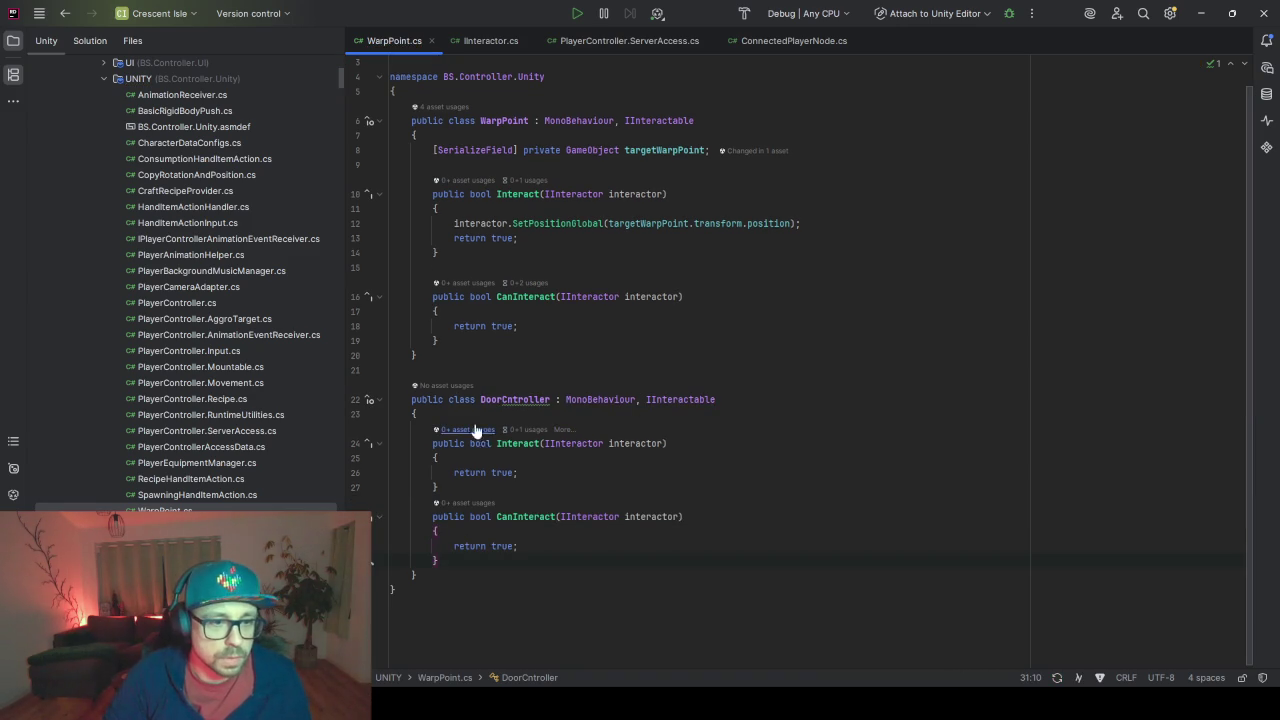
pyautogui.click(470, 413)
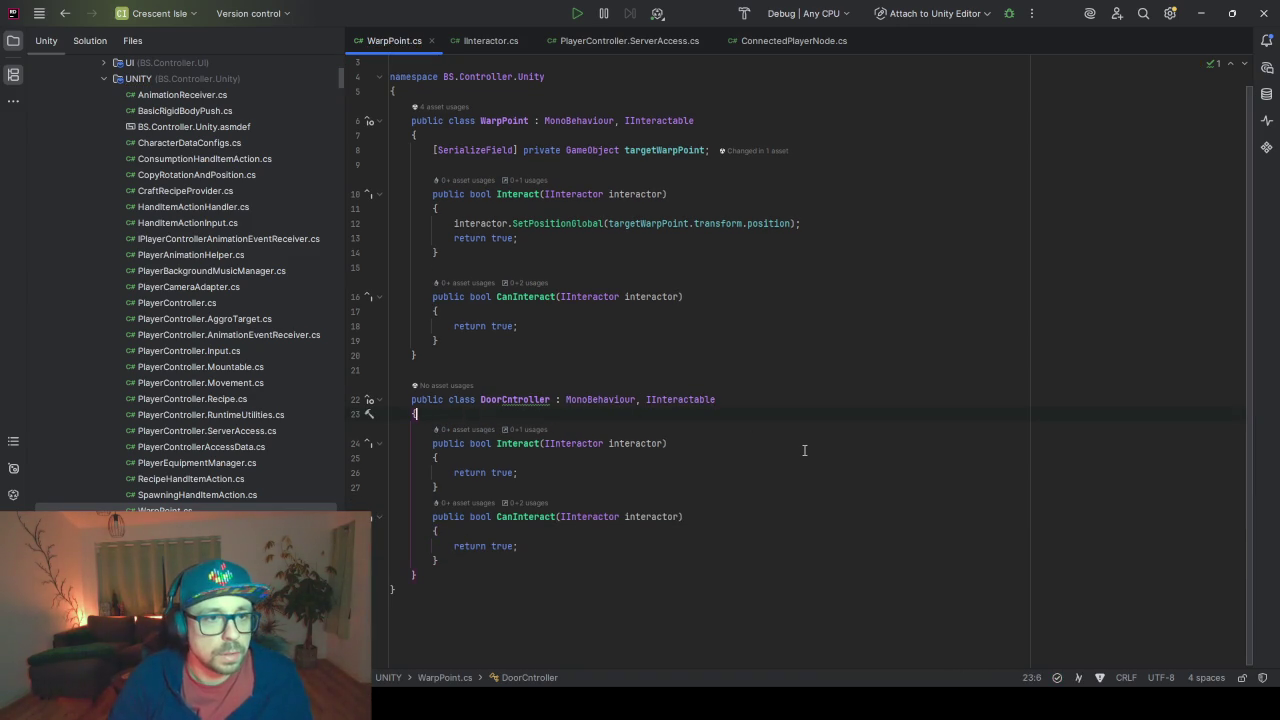
pyautogui.press('Return')
pyautogui.press('Return')
pyautogui.press('Return')
pyautogui.press('Return')
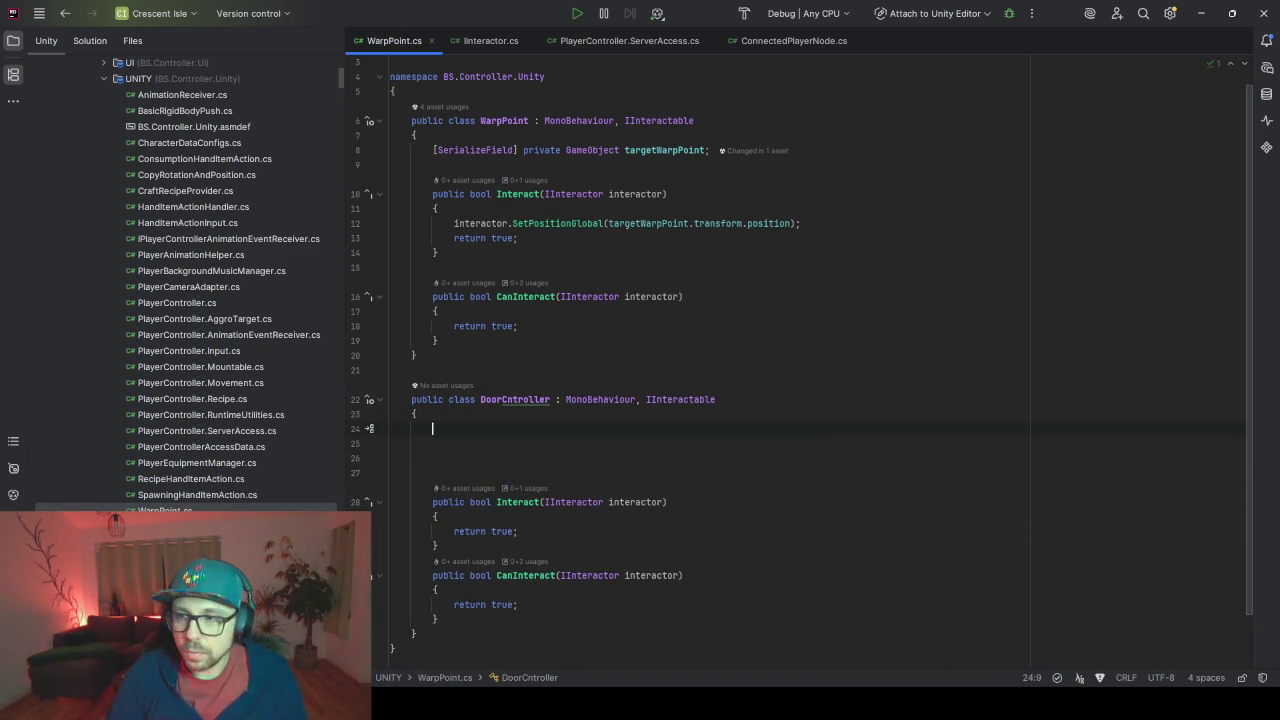
# Add a '[SerializeField] private bool isOpen' field to DoorCntroller
pyautogui.write('[')
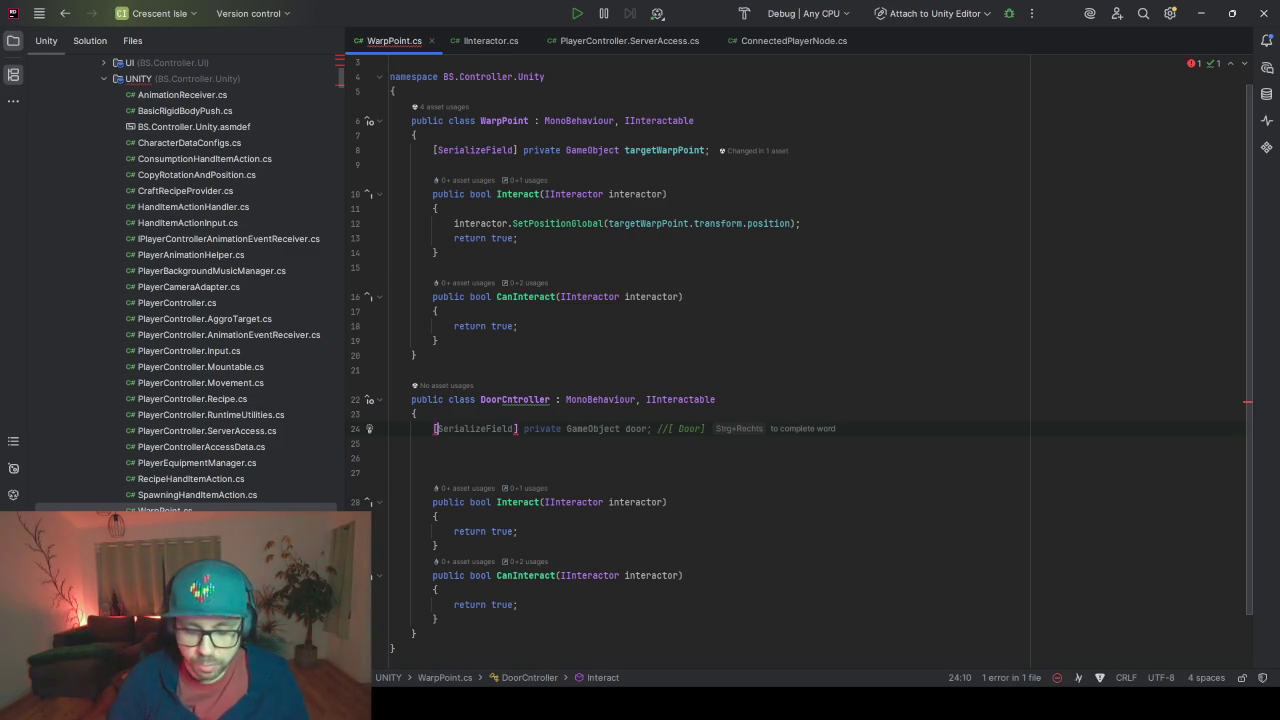
pyautogui.write('sERIA')
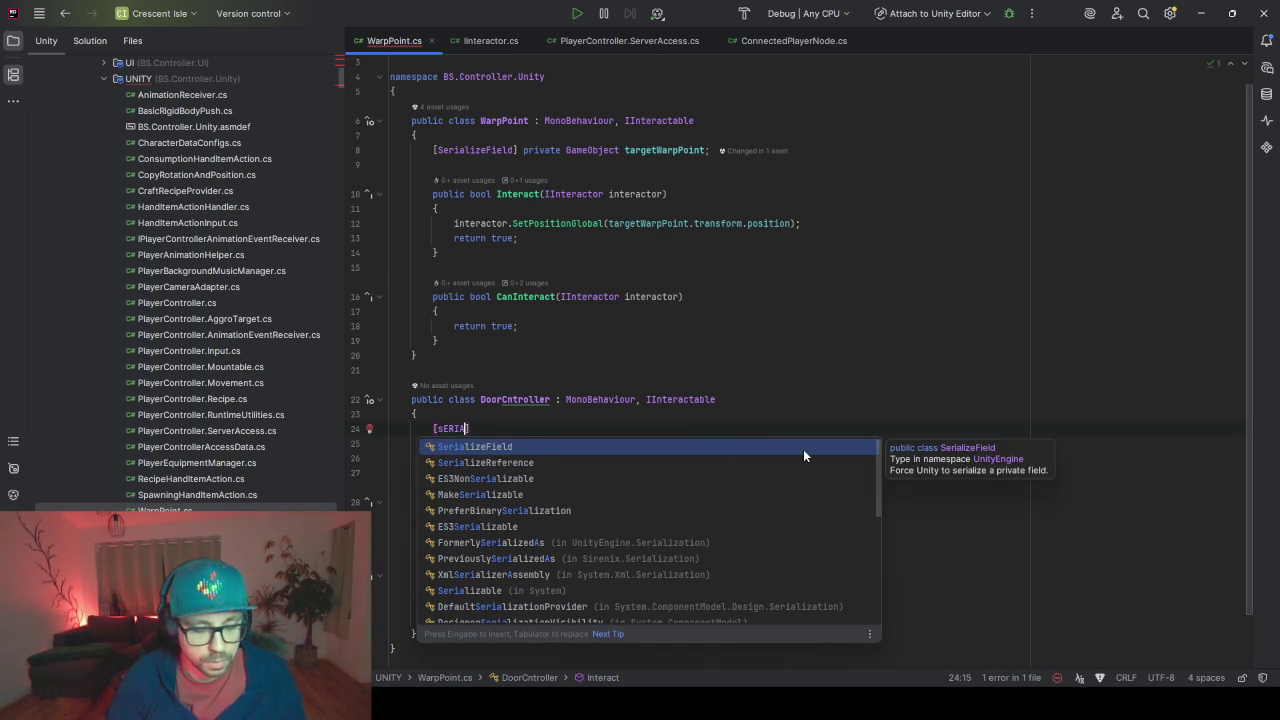
pyautogui.press('Return')
pyautogui.write('] ')
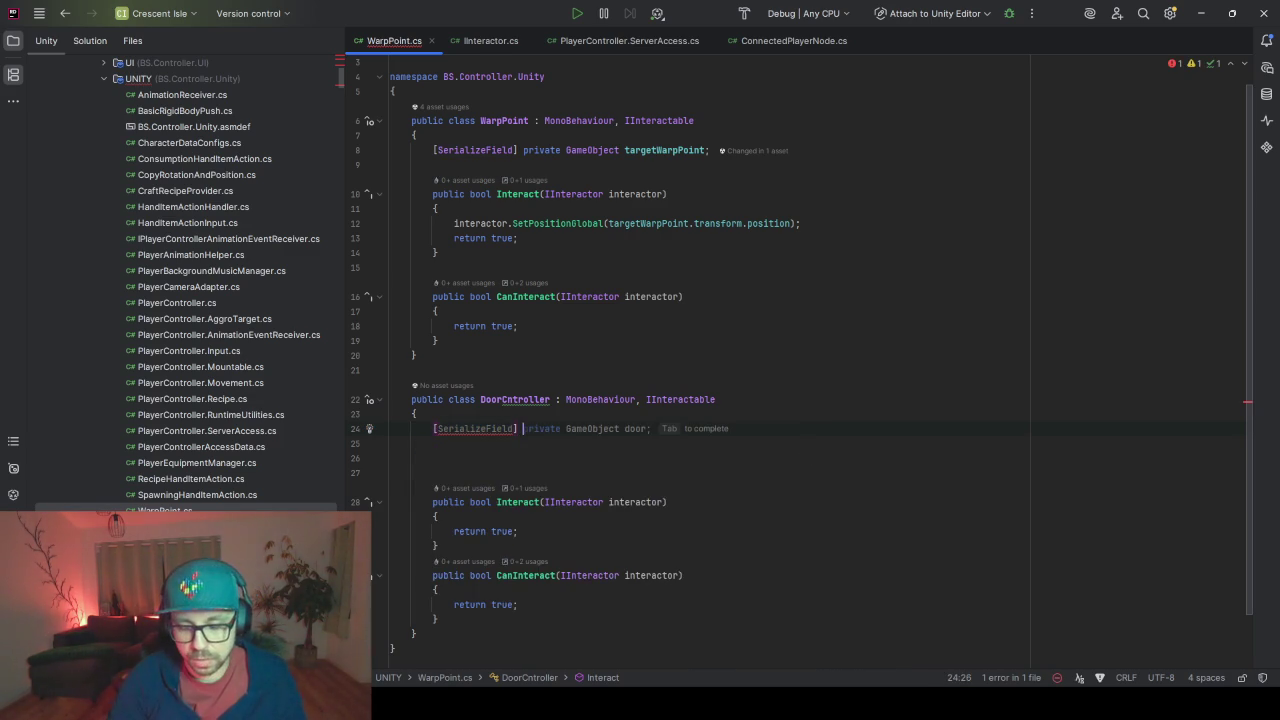
pyautogui.write('private boo')
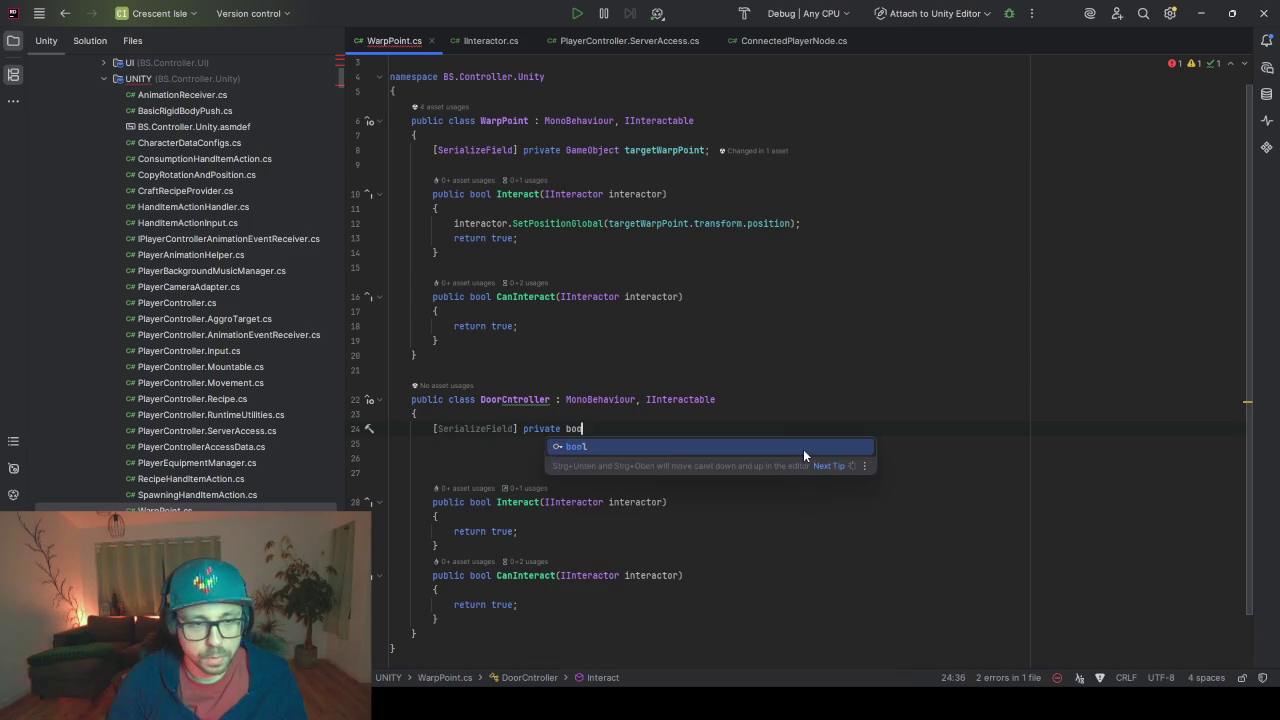
pyautogui.write('lean')
pyautogui.press('BackSpace')
pyautogui.press('BackSpace')
pyautogui.press('BackSpace')
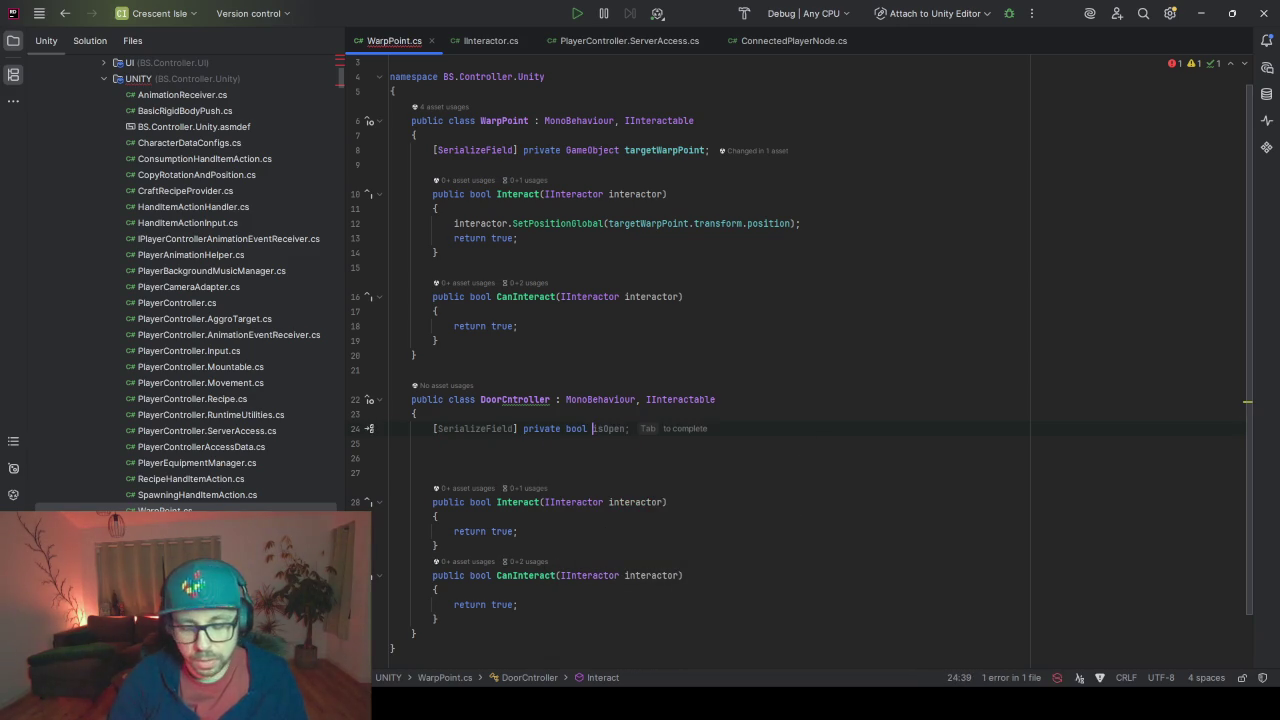
pyautogui.write('is')
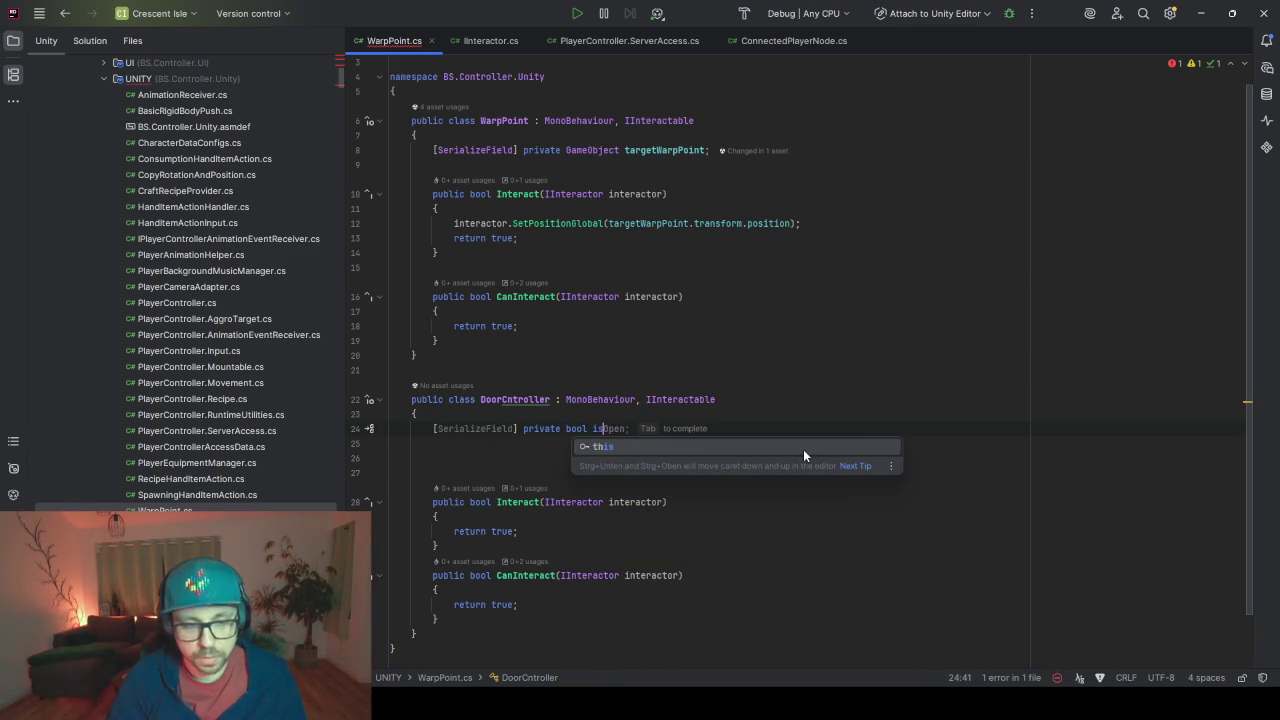
pyautogui.press('Tab')
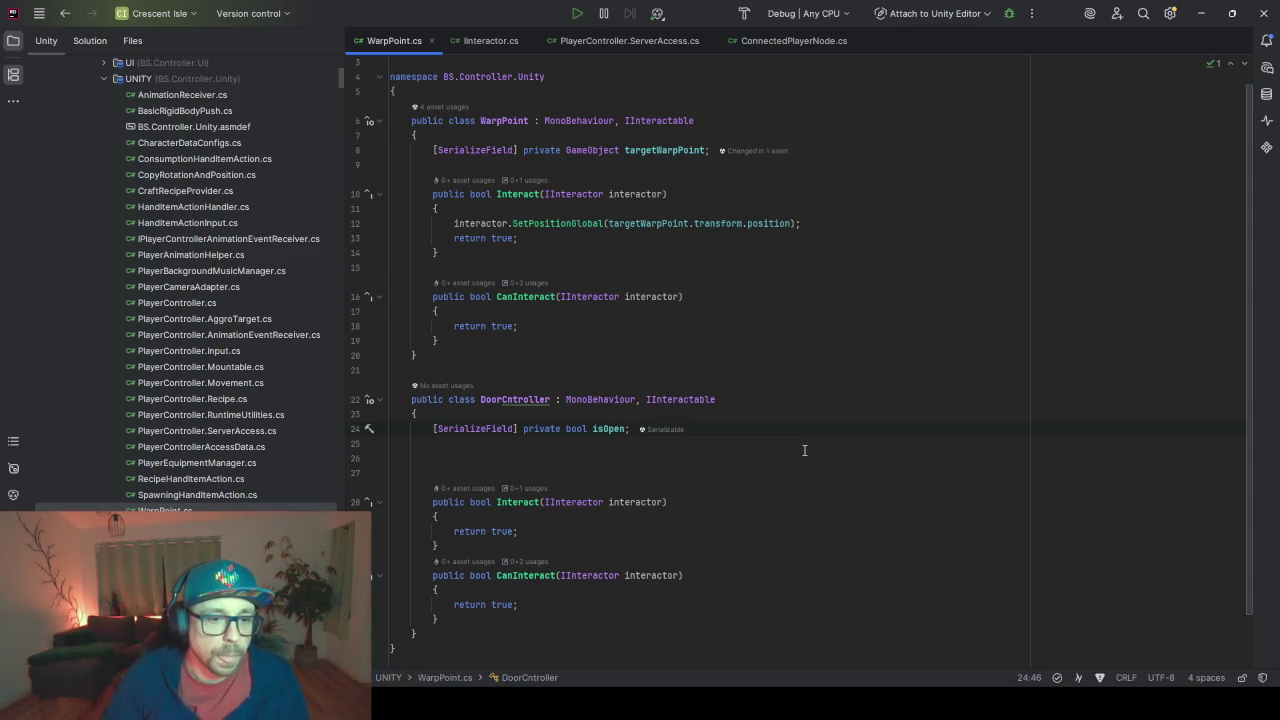
# In Interact, add 'if (isOpen)' rotating the transform by Vector3.up * 90
pyautogui.scroll(-2, 737, 437)
pyautogui.click(563, 459)
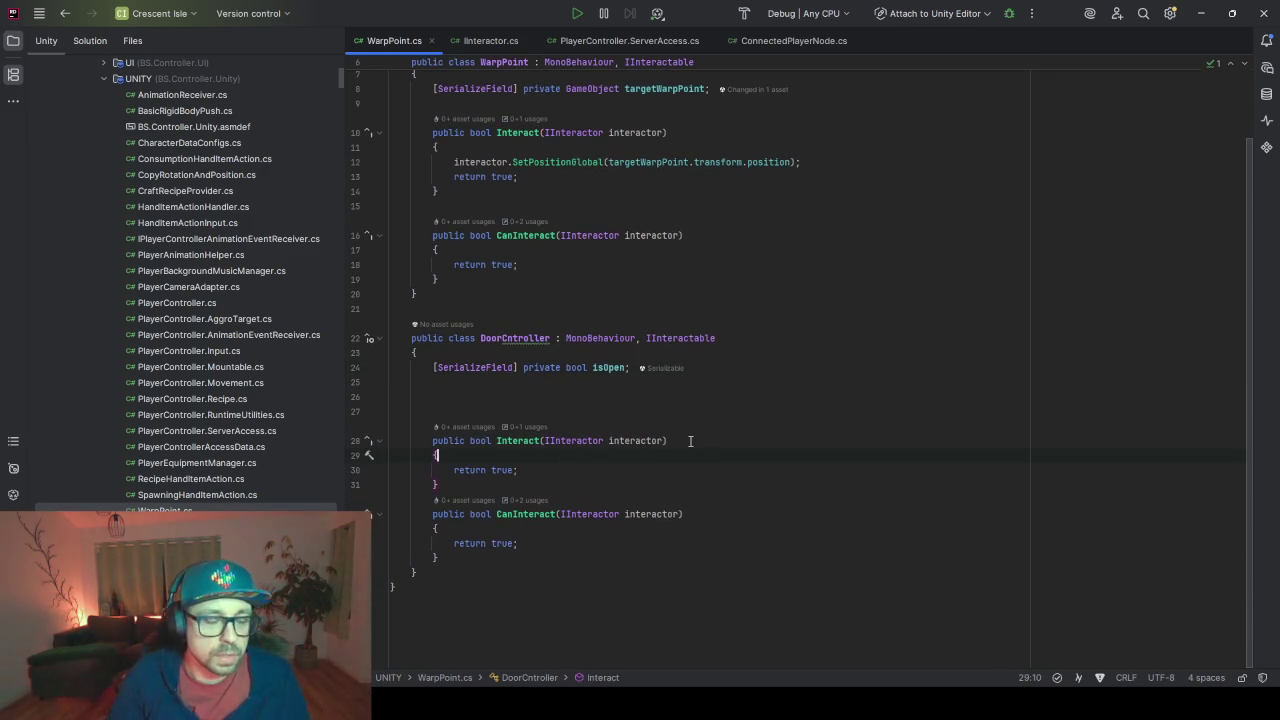
pyautogui.press('Return')
pyautogui.press('Return')
pyautogui.press('Return')
pyautogui.press('Up')
pyautogui.press('Up')
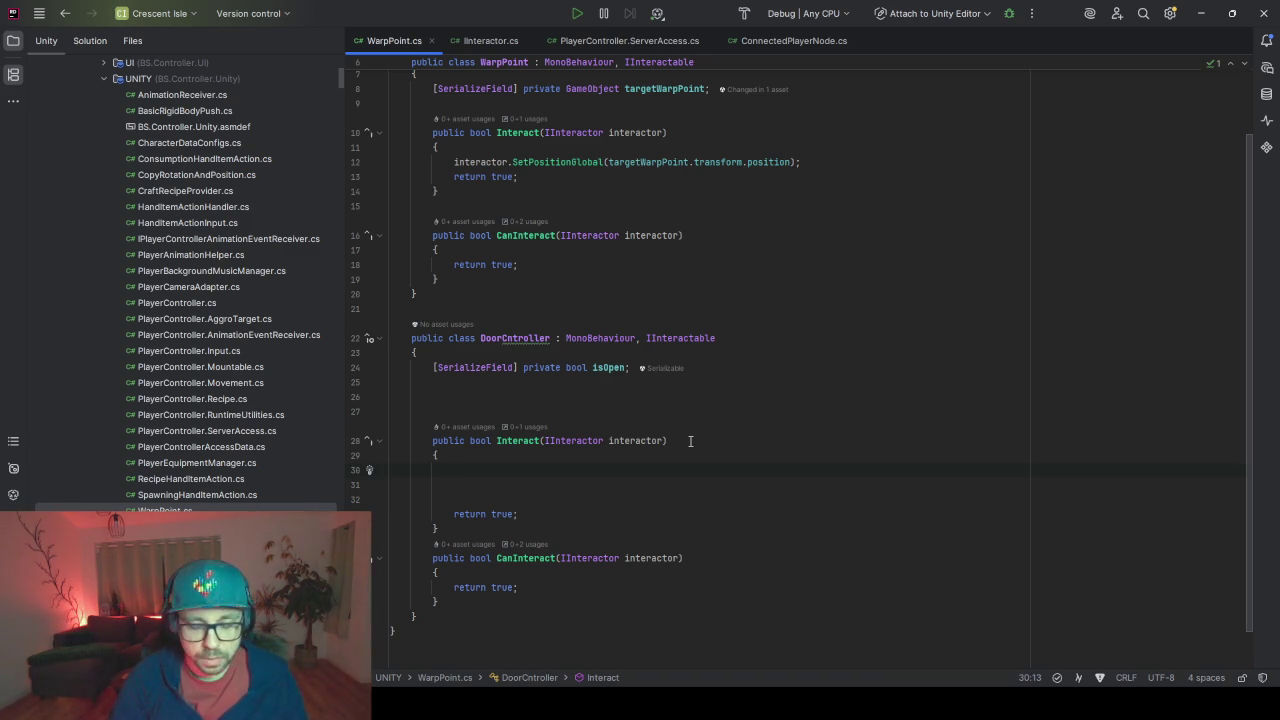
pyautogui.write('if')
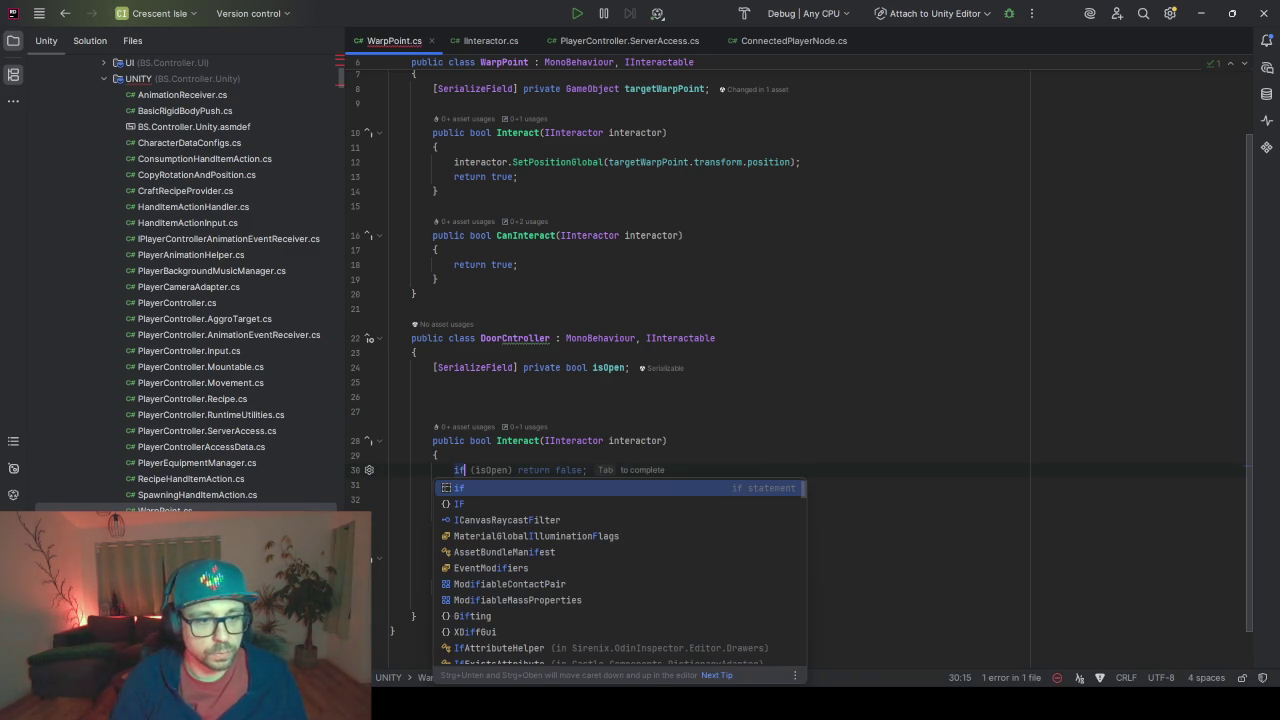
pyautogui.write(' (isOpen)')
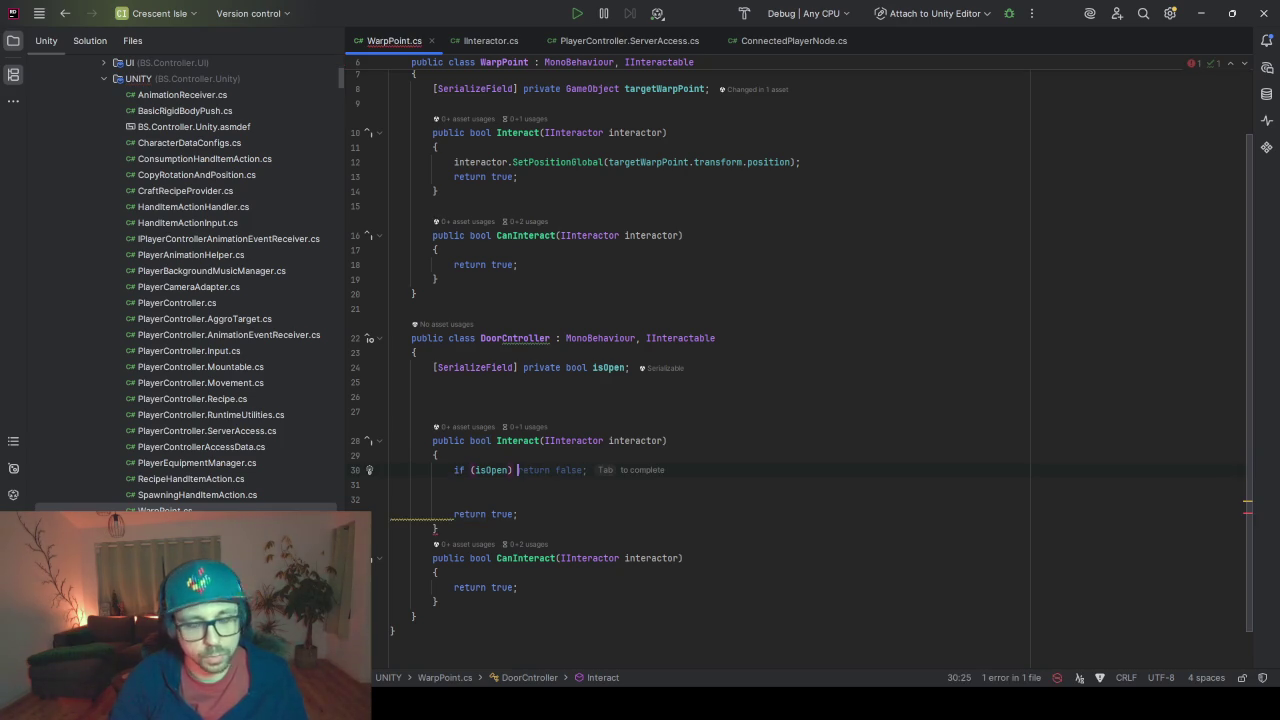
pyautogui.write(' {')
pyautogui.press('Return')
pyautogui.write('TRA')
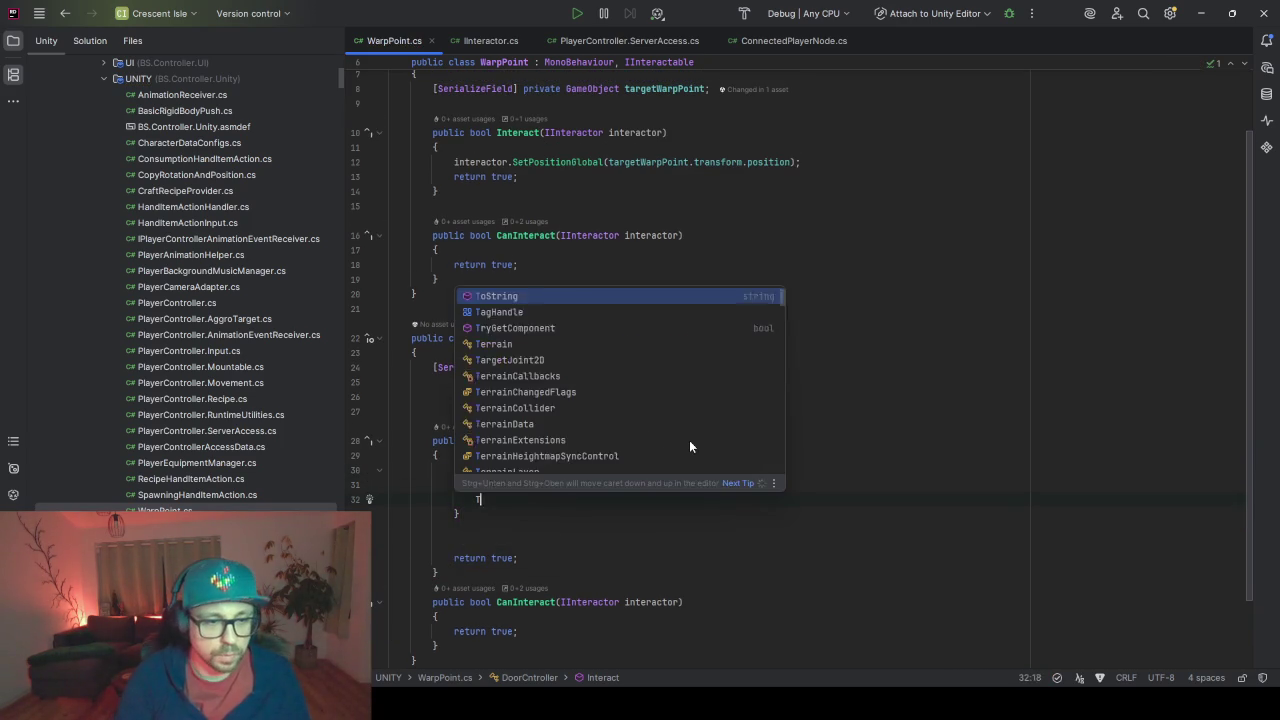
pyautogui.press('Return')
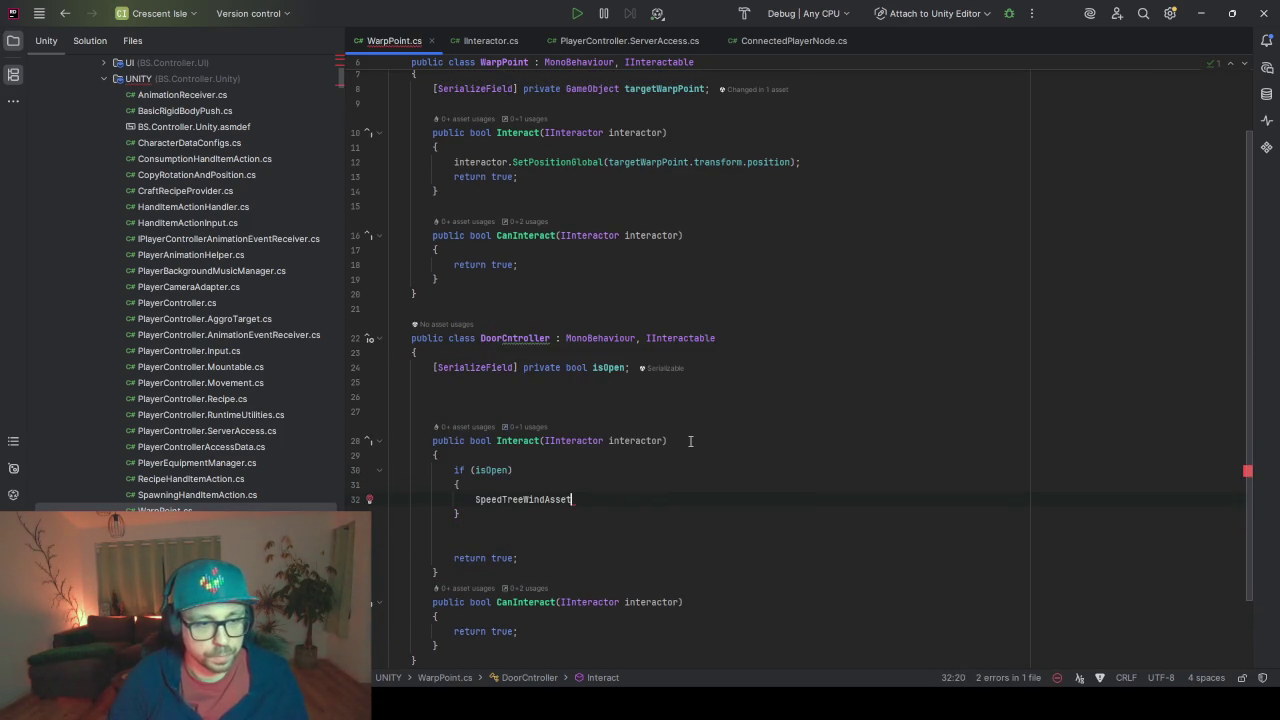
pyautogui.hotkey('ctrl', 'BackSpace')
pyautogui.write('t')
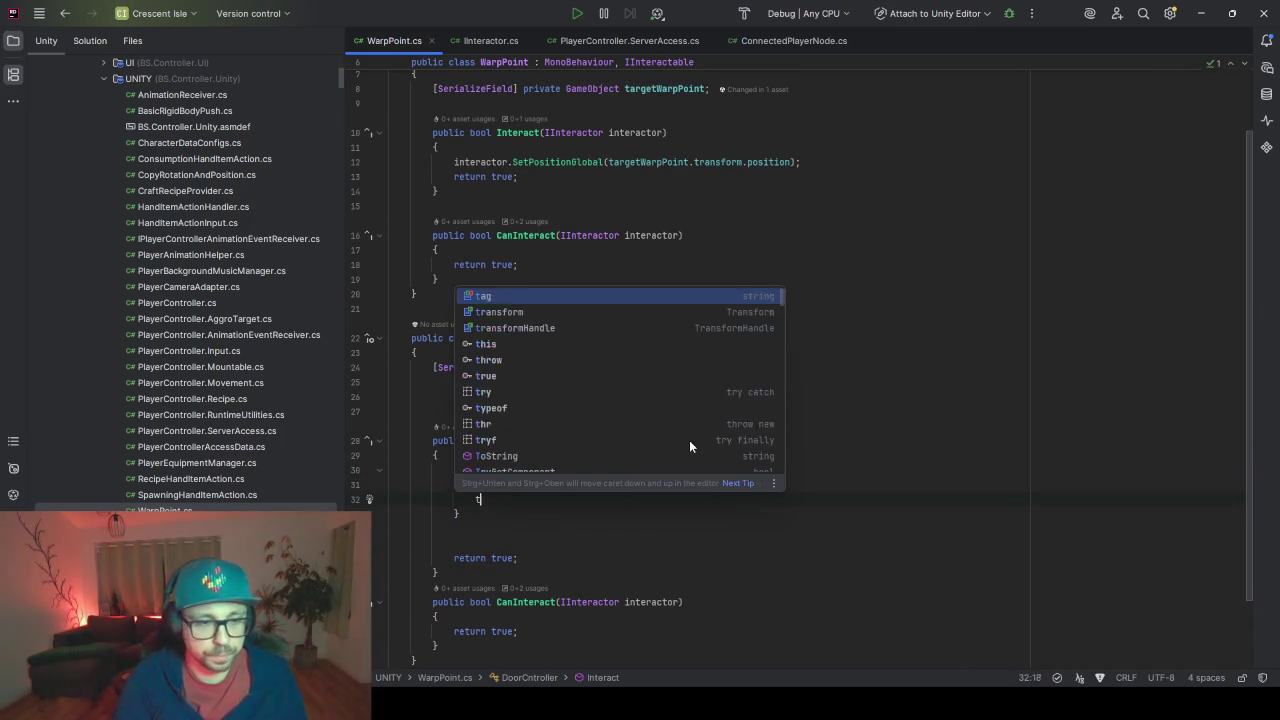
pyautogui.write('rans')
pyautogui.press('Return')
pyautogui.write('.')
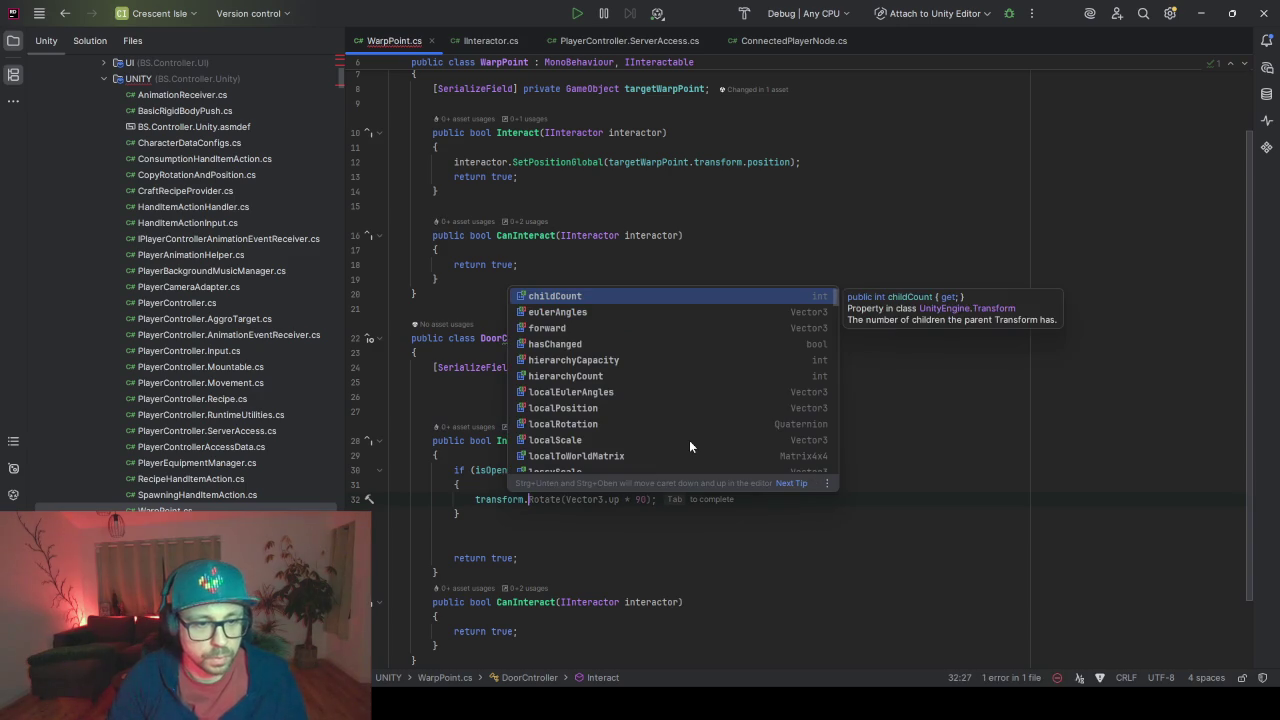
pyautogui.press('Tab')
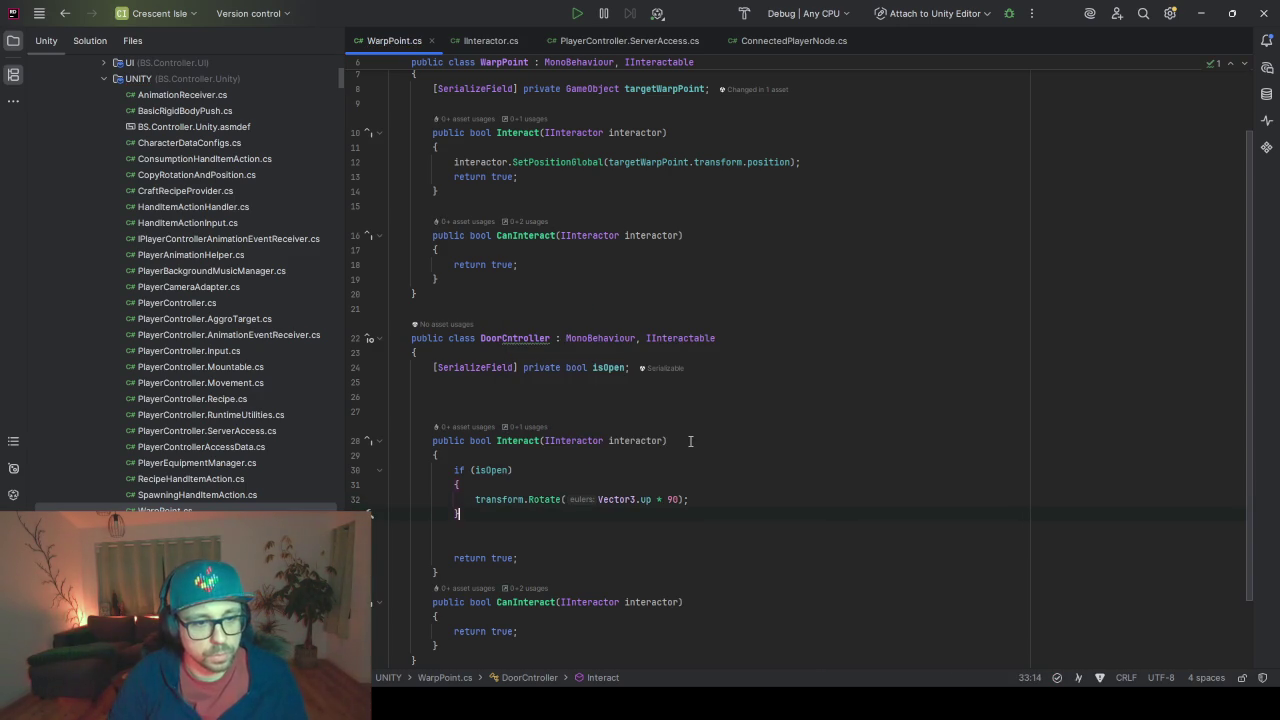
# Add an else rotating by -90, then 'isOpen = !isOpen', and reformat the code
pyautogui.write('else')
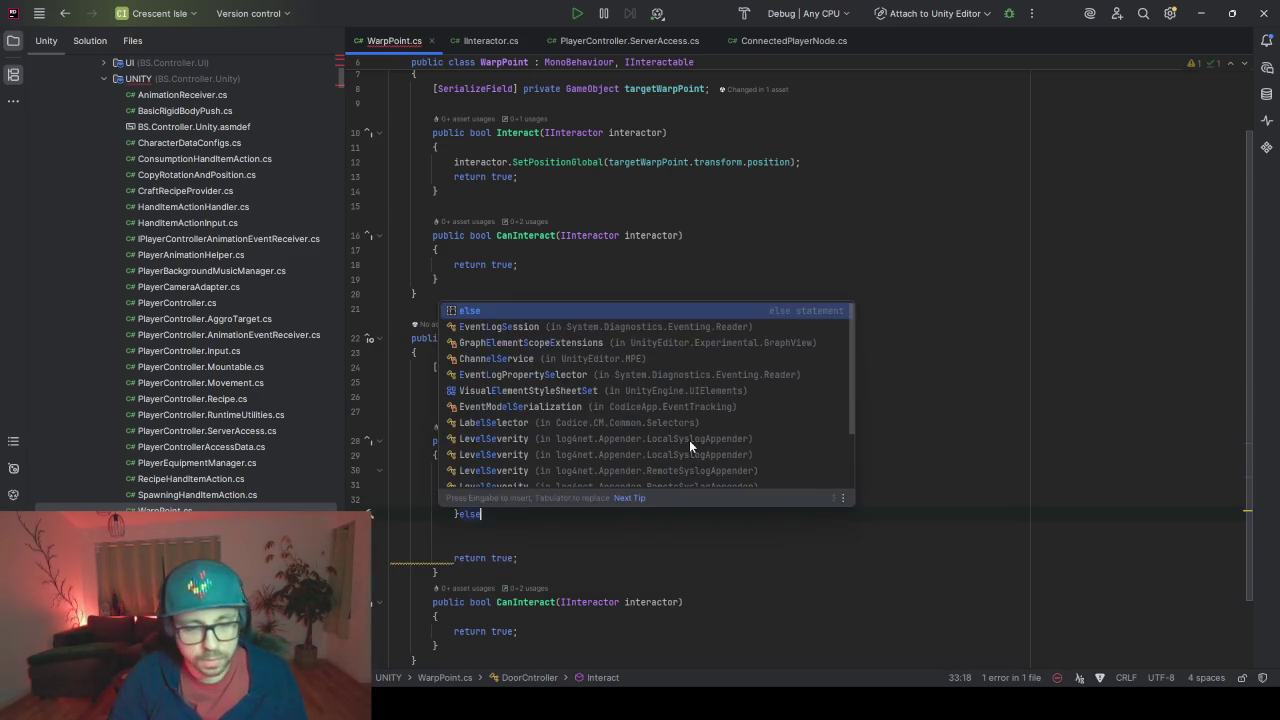
pyautogui.press('Return')
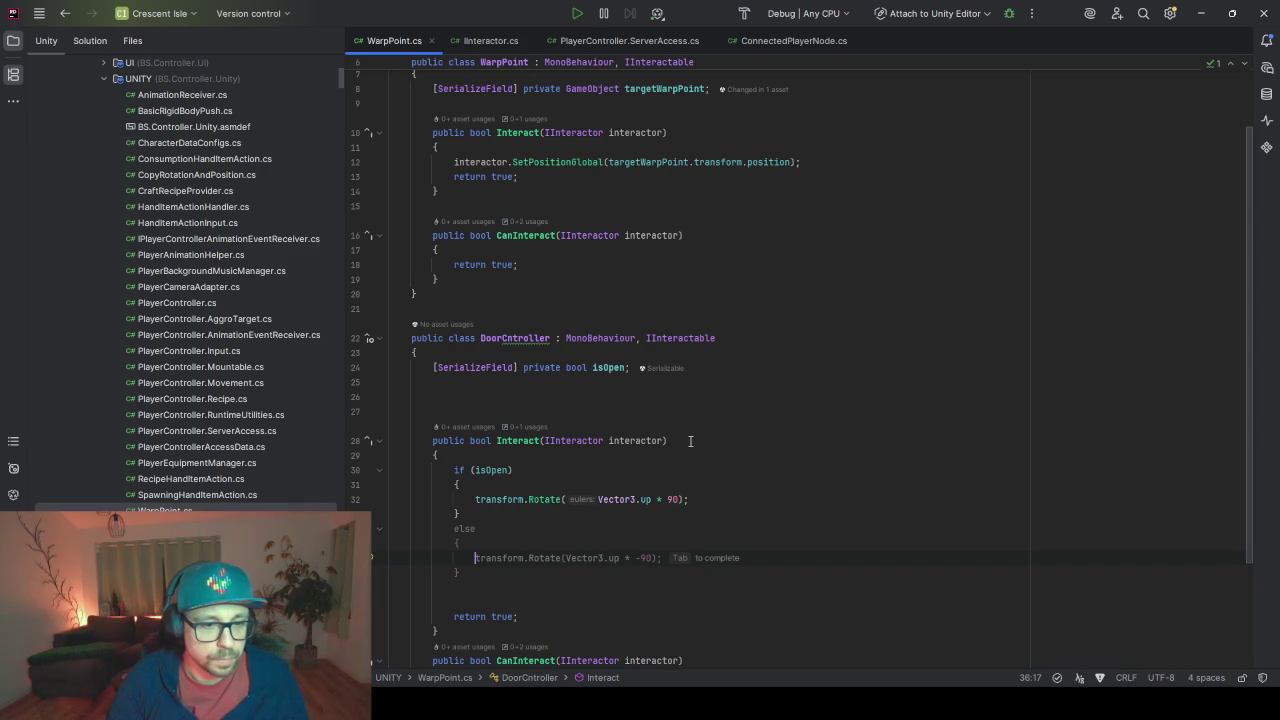
pyautogui.press('Tab')
pyautogui.press('Return')
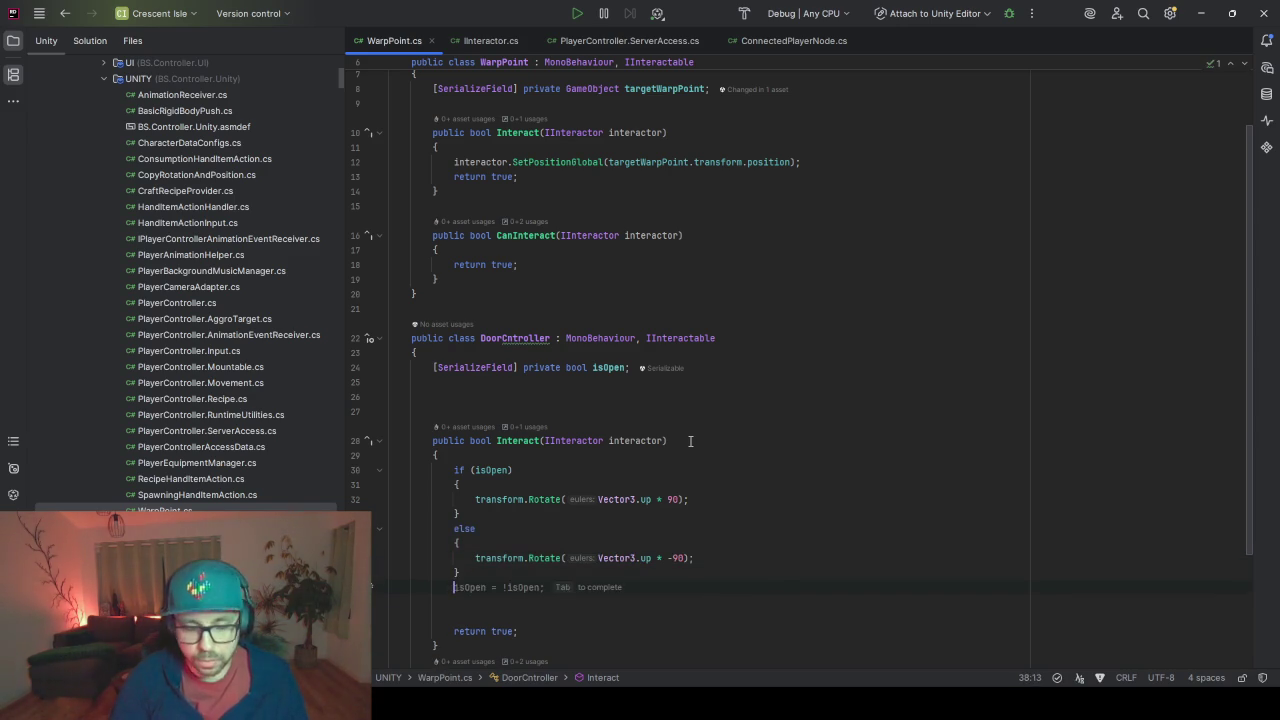
pyautogui.write('is')
pyautogui.press('Tab')
pyautogui.scroll(-3, 690, 441)
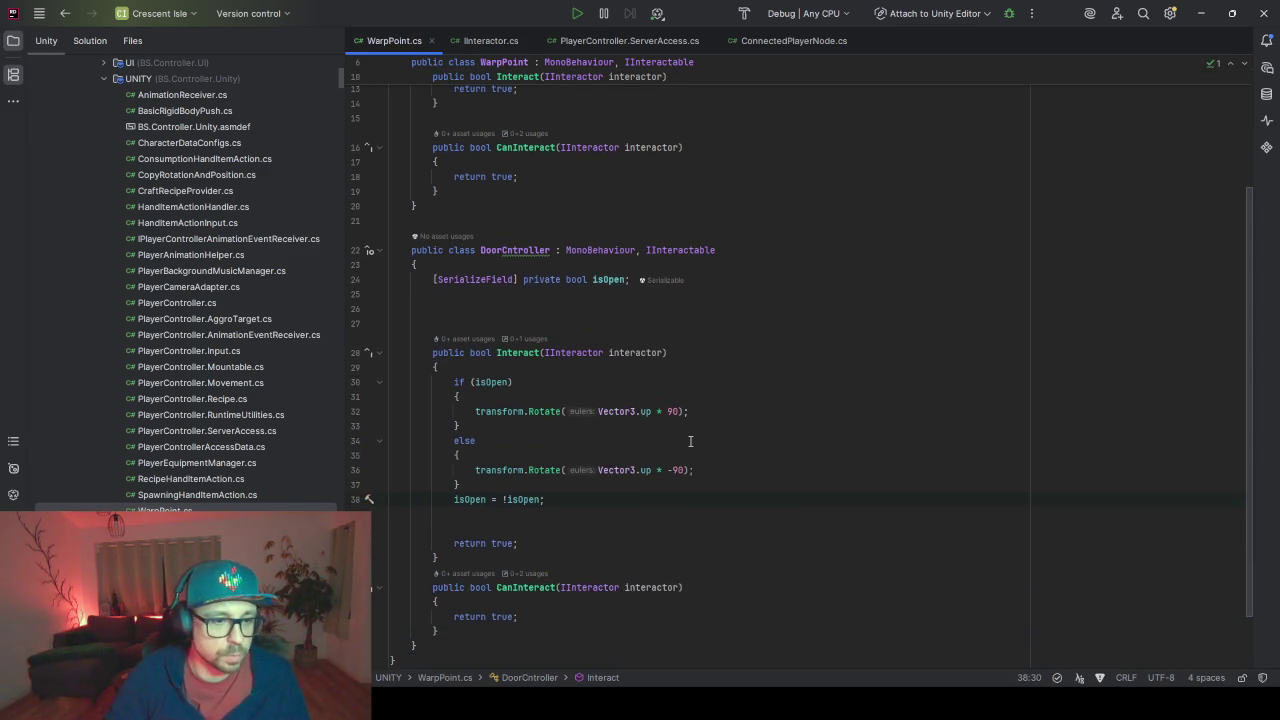
pyautogui.press('Delete')
pyautogui.press('Delete')
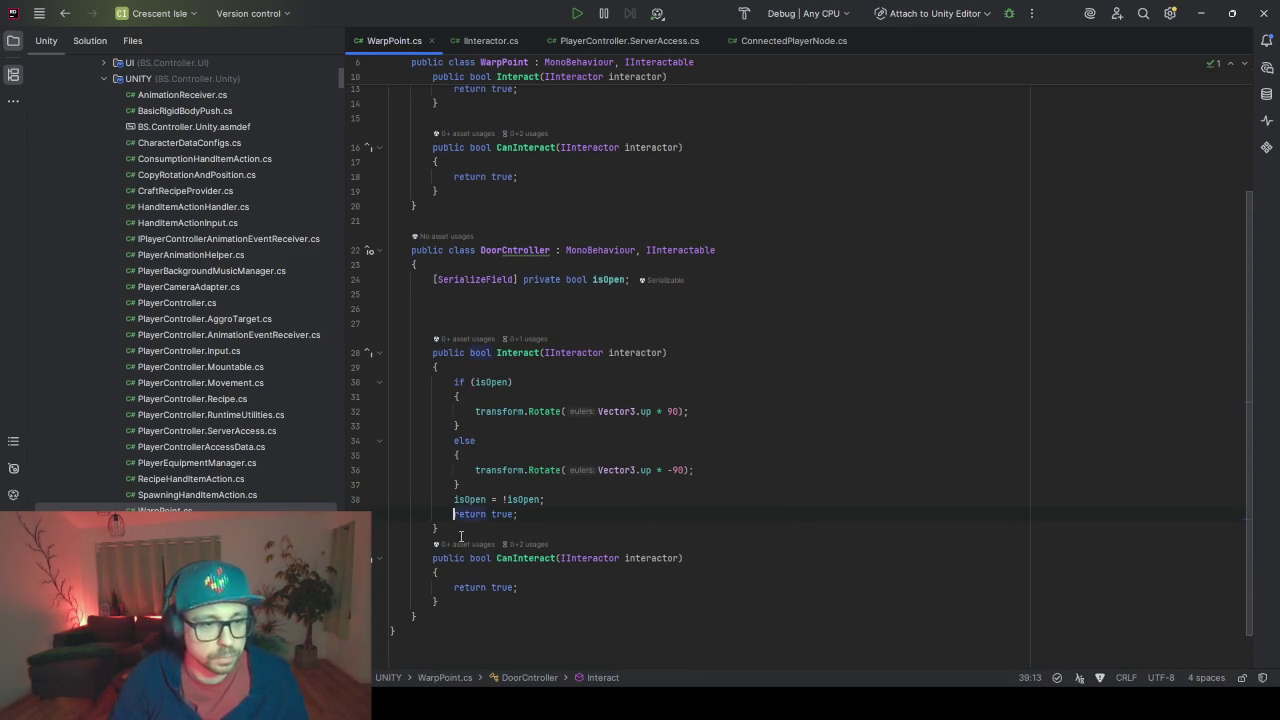
pyautogui.hotkey('ctrl', 'alt', 'l')
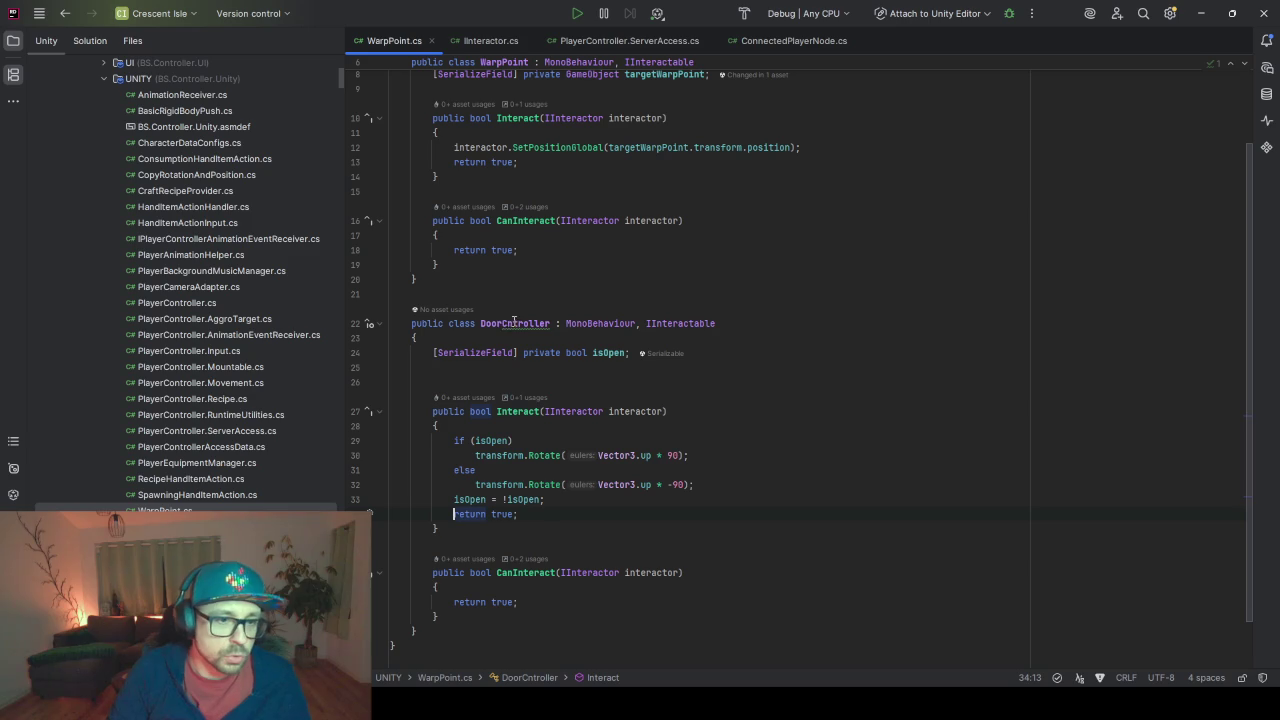
# Correct the class name to DoorController, move it into DoorController.cs, and minimize Rider
pyautogui.click(508, 324)
pyautogui.write('o')
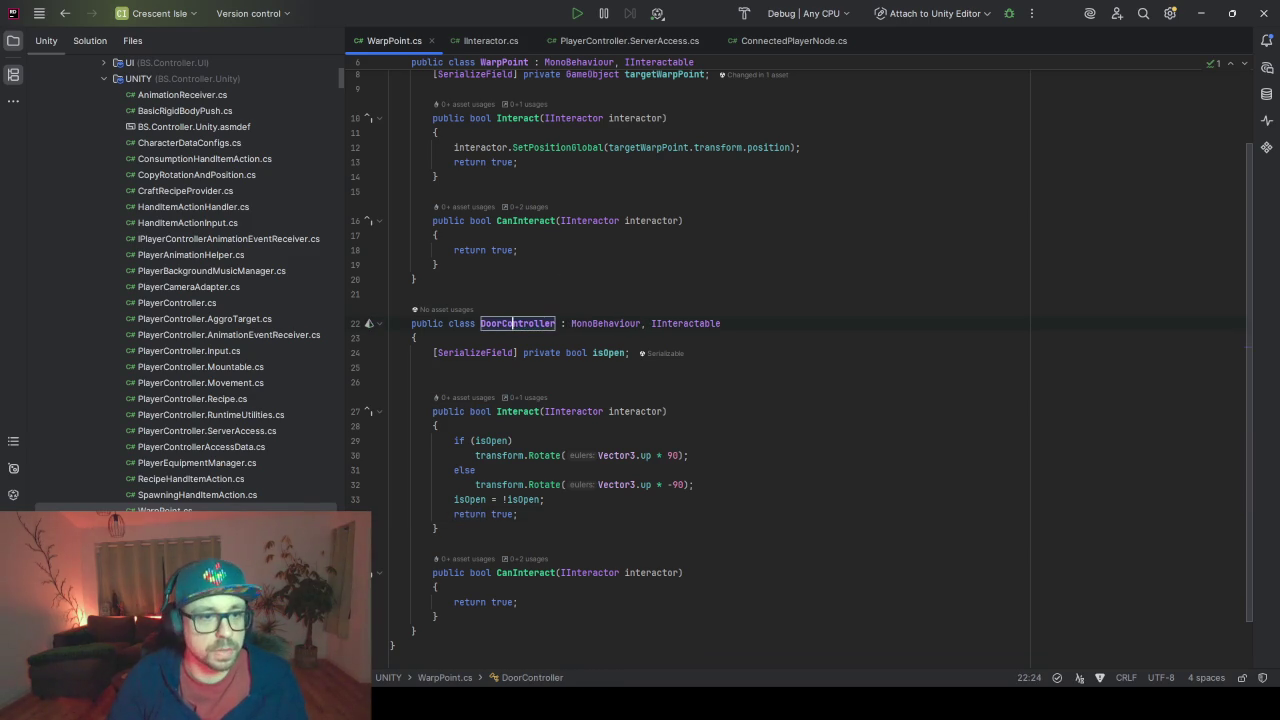
pyautogui.hotkey('alt', 'Return')
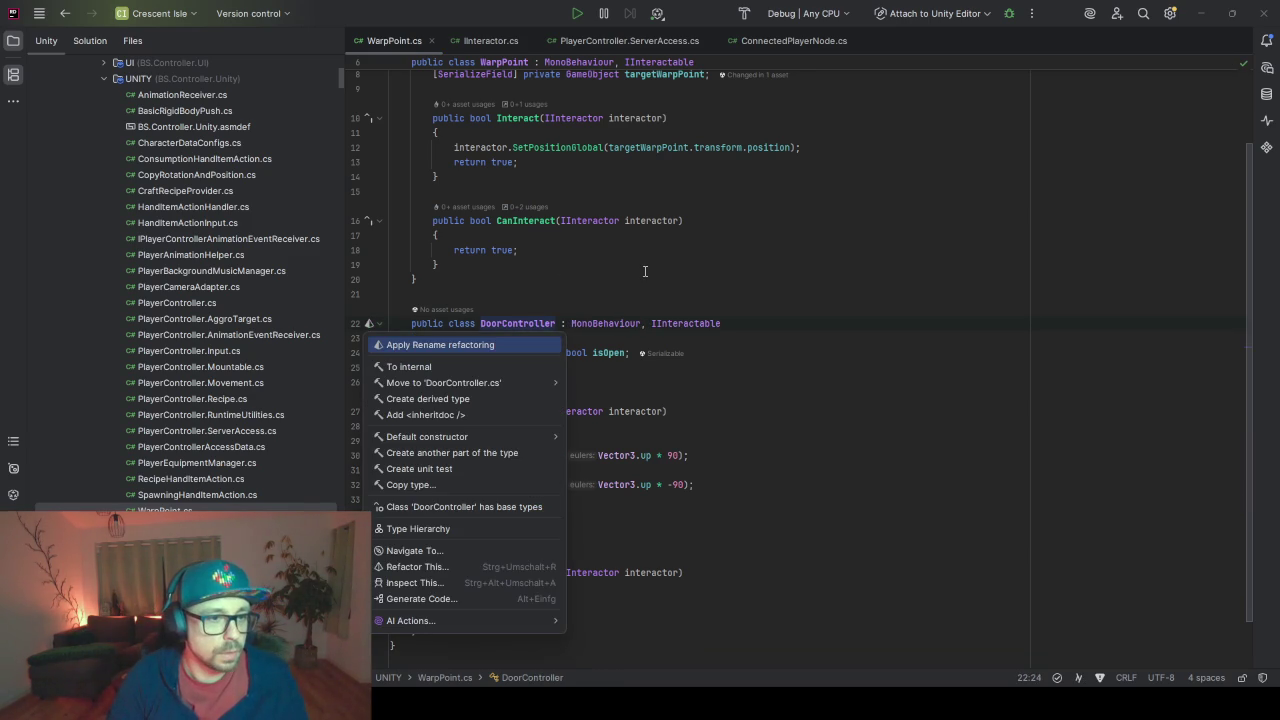
pyautogui.press('Down')
pyautogui.press('Down')
pyautogui.press('Return')
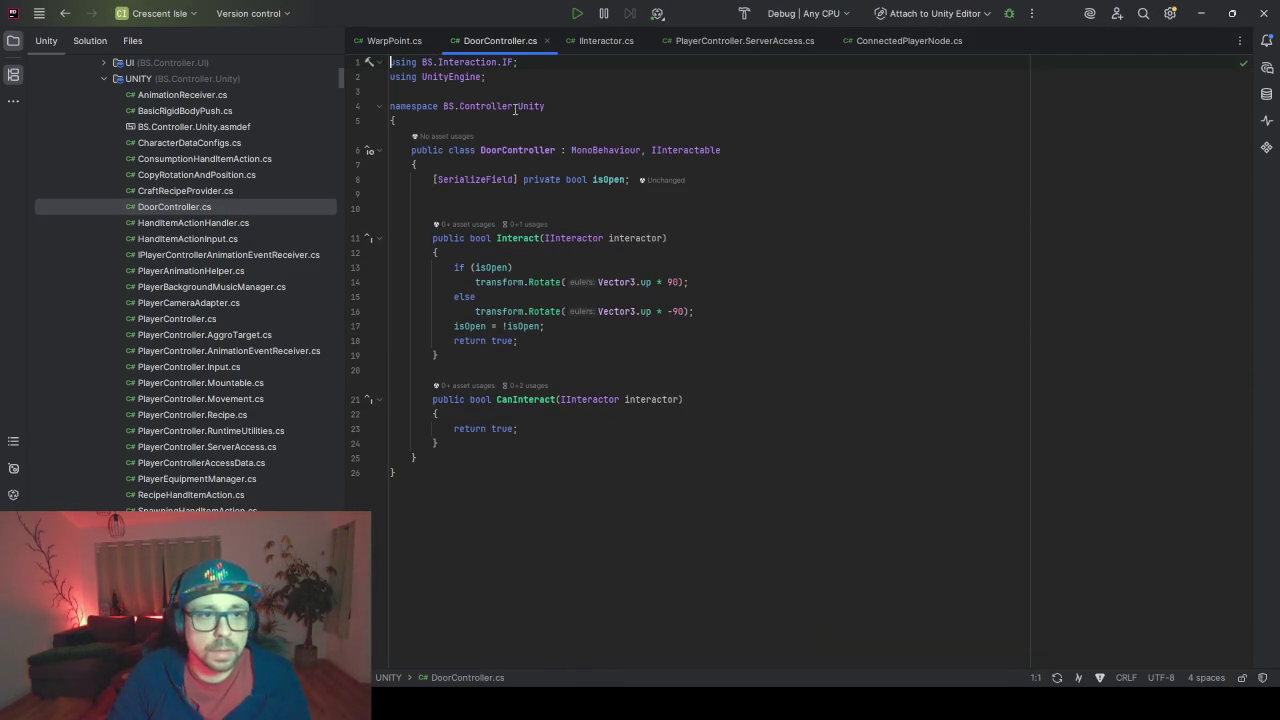
pyautogui.click(1199, 20)
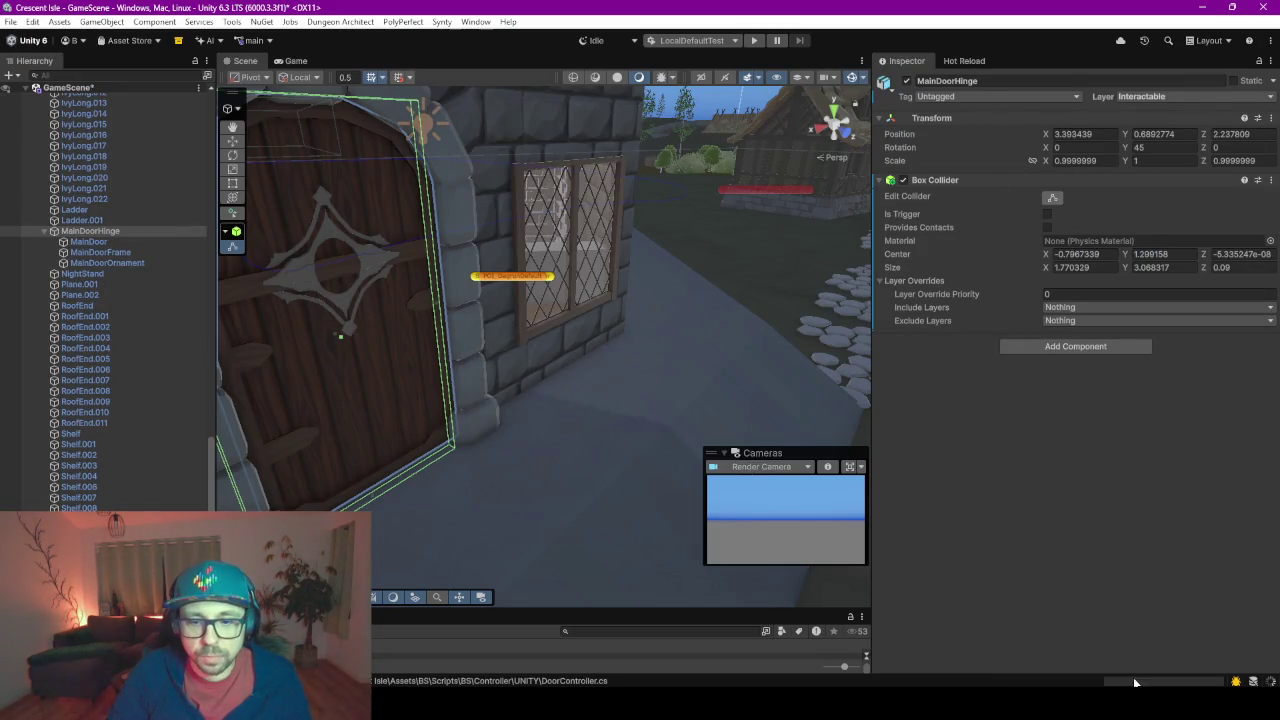
# Add the Door Controller script component to MainDoorHinge
pyautogui.click(1060, 347)
pyautogui.write('door')
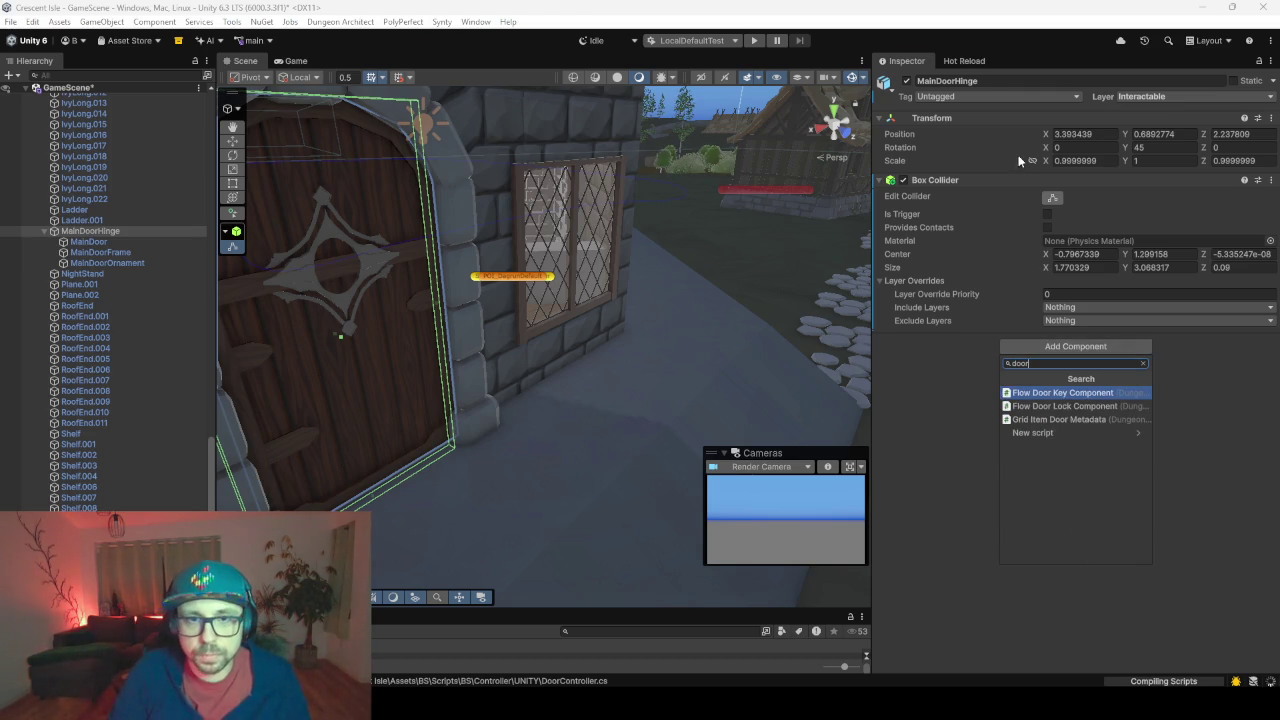
pyautogui.click(956, 66)
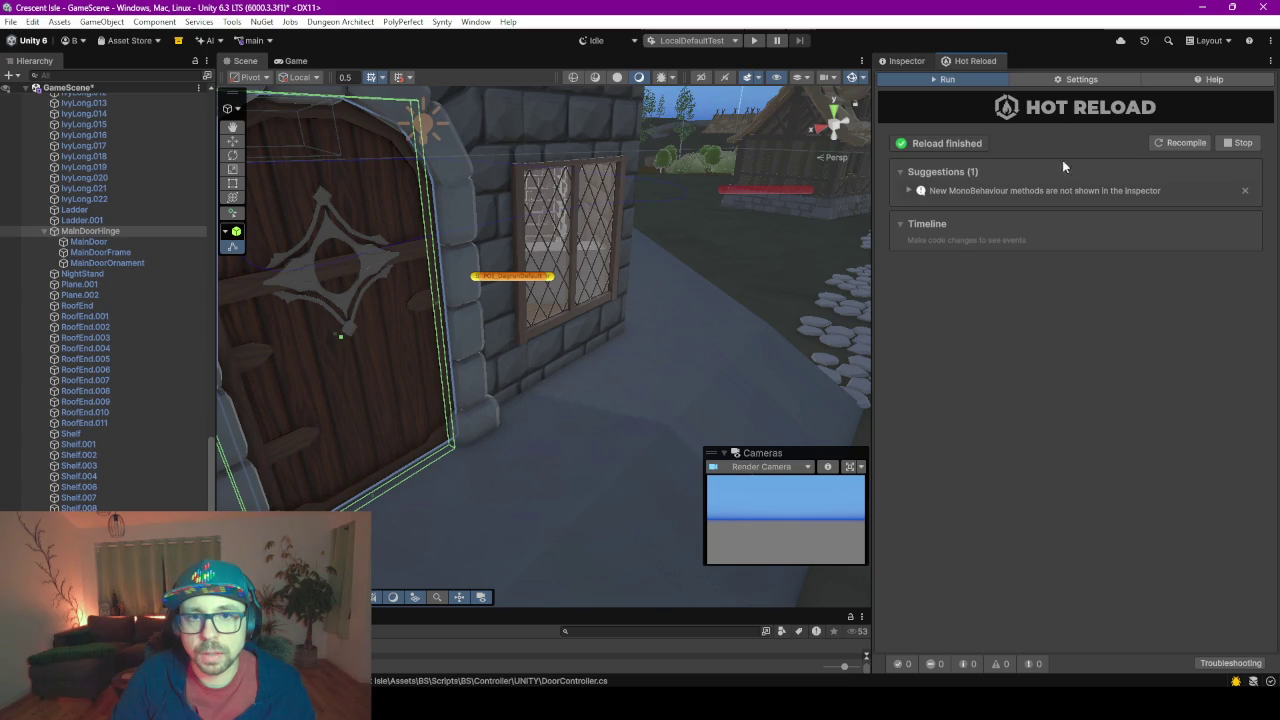
pyautogui.click(907, 61)
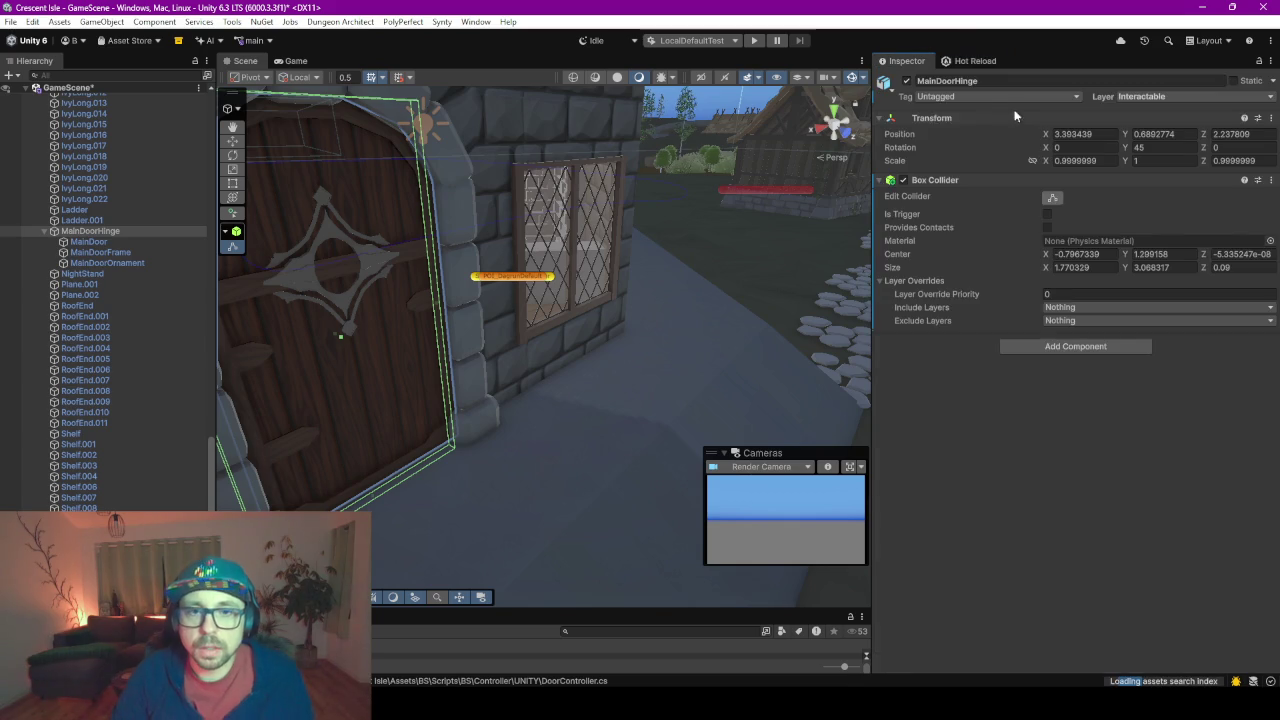
pyautogui.click(1083, 348)
pyautogui.click(1068, 396)
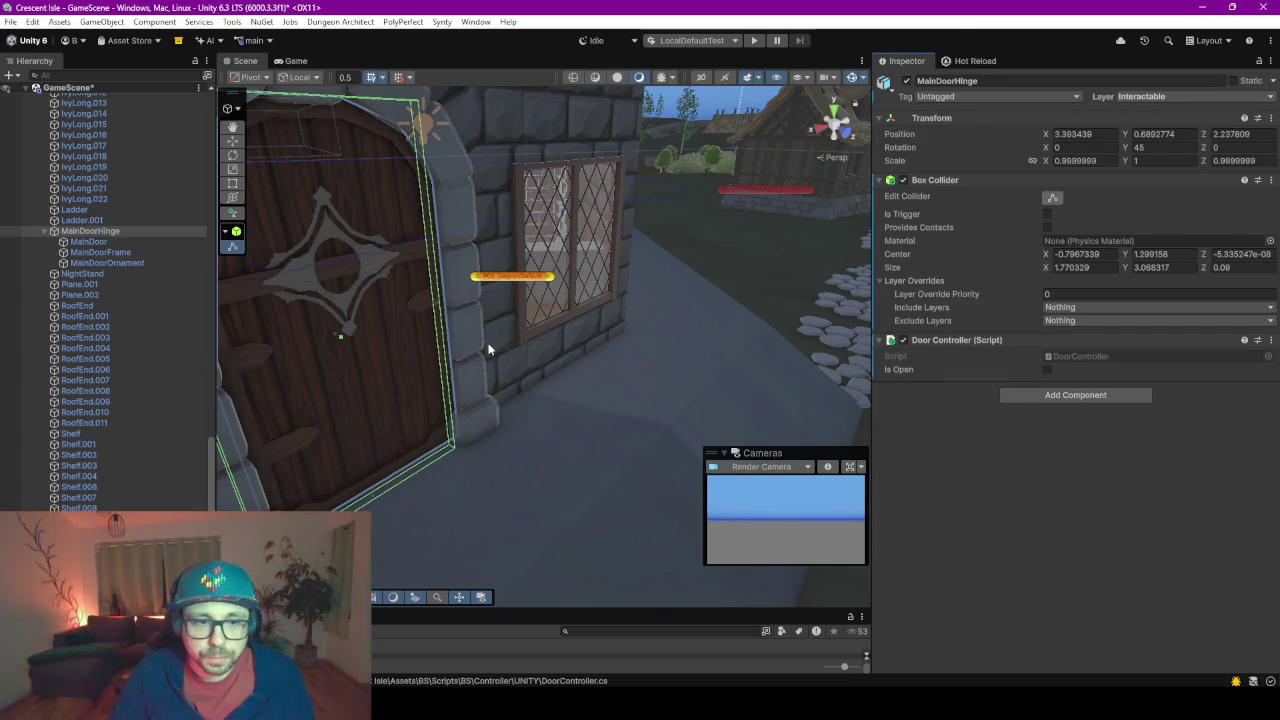
# Start Play mode, saving the modified scene when prompted
pyautogui.scroll(-3, 504, 346)
pyautogui.moveTo(568, 328)
pyautogui.keyDown('alt'); pyautogui.mouseDown()
pyautogui.moveTo(595, 387)
pyautogui.moveTo(480, 294)
pyautogui.moveTo(503, 334)
pyautogui.mouseUp(); pyautogui.keyUp('alt')
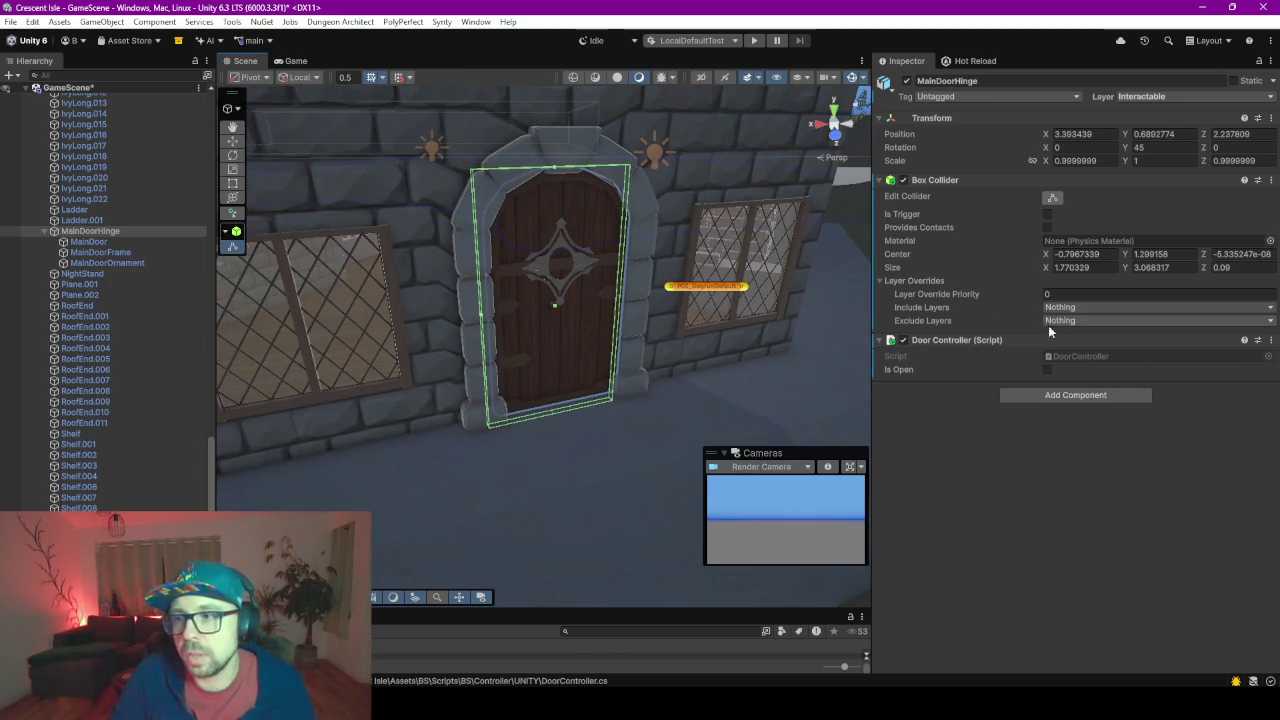
pyautogui.click(752, 43)
pyautogui.click(607, 379)
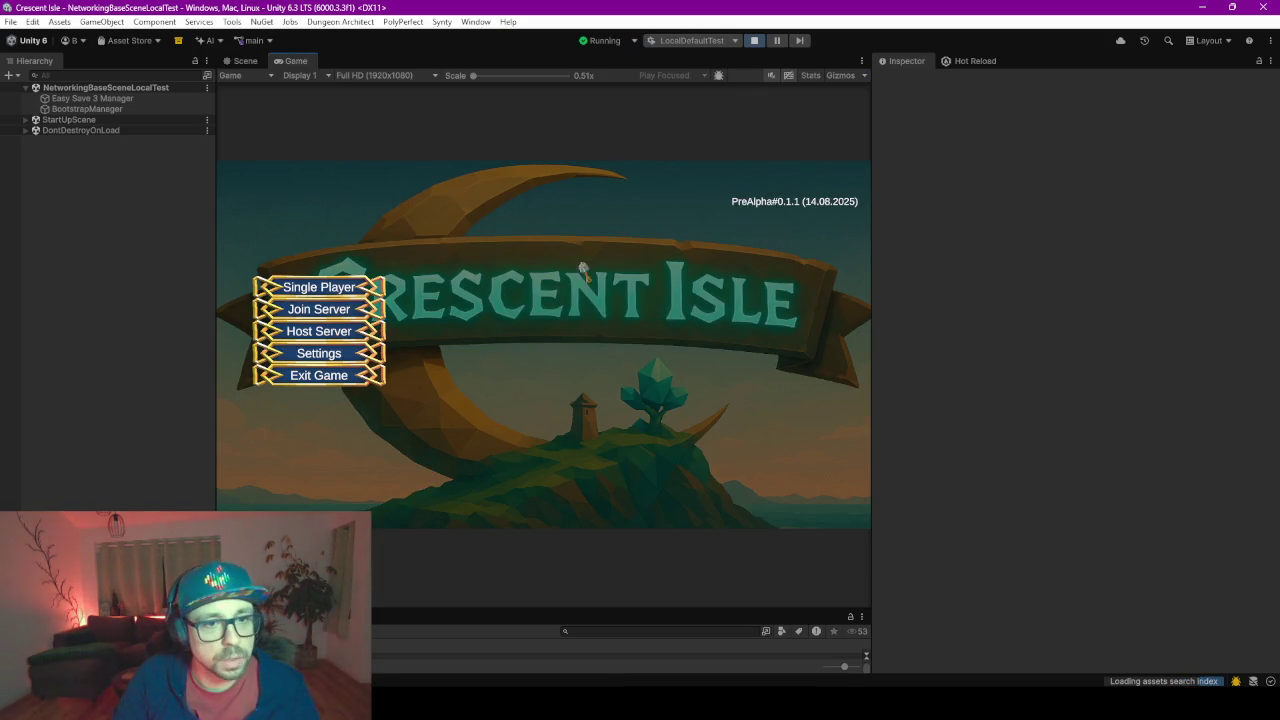
# Load the BASETEST save, pick the dressed bearded character preset, and start the game
pyautogui.click(335, 287)
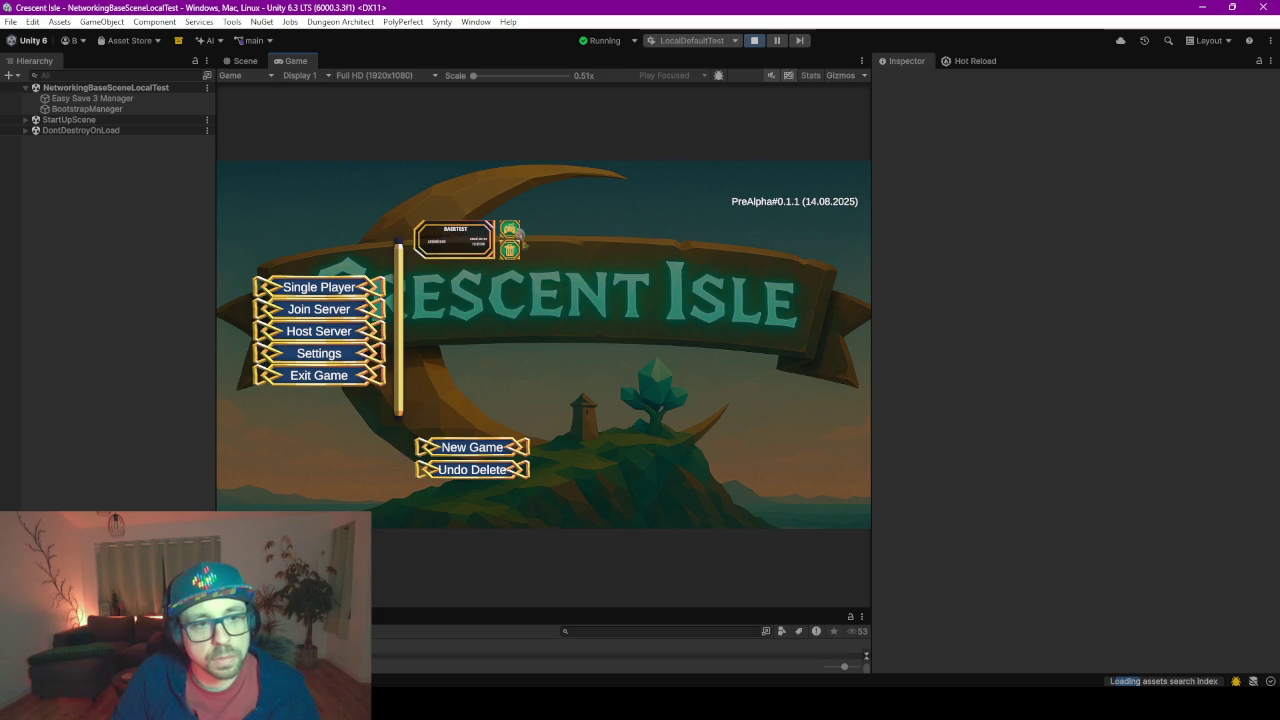
pyautogui.click(510, 230)
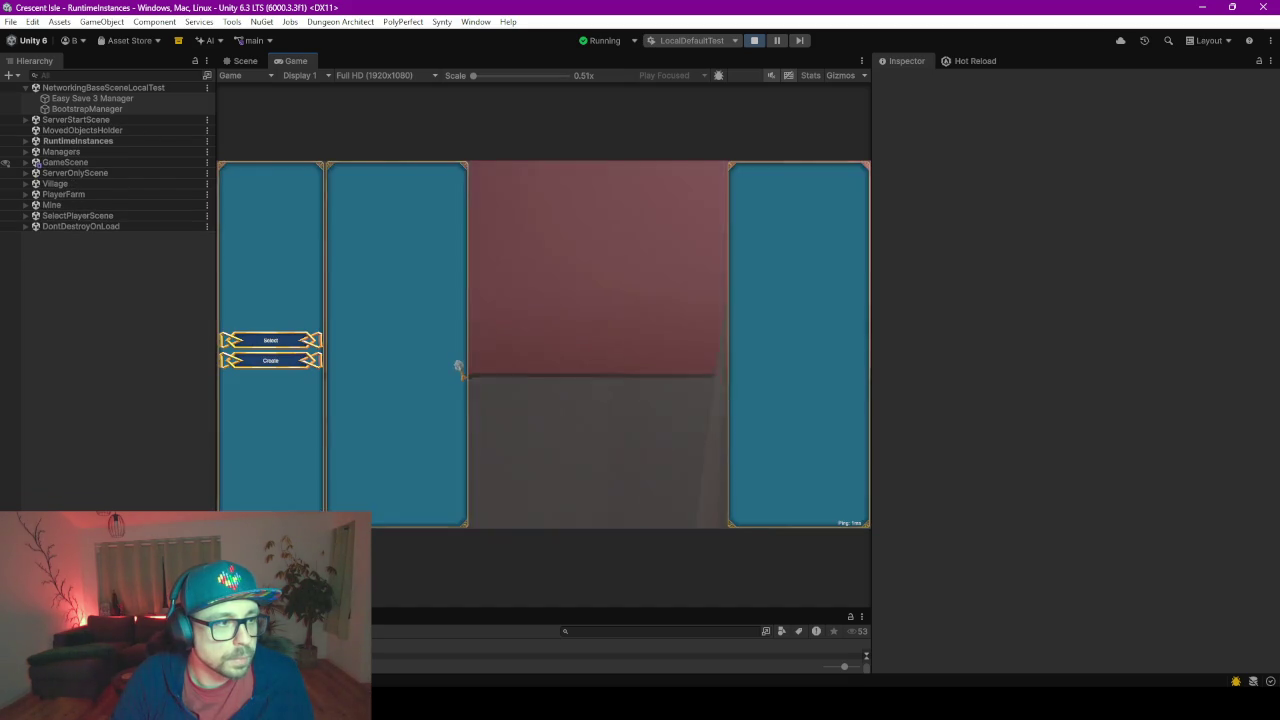
pyautogui.click(393, 348)
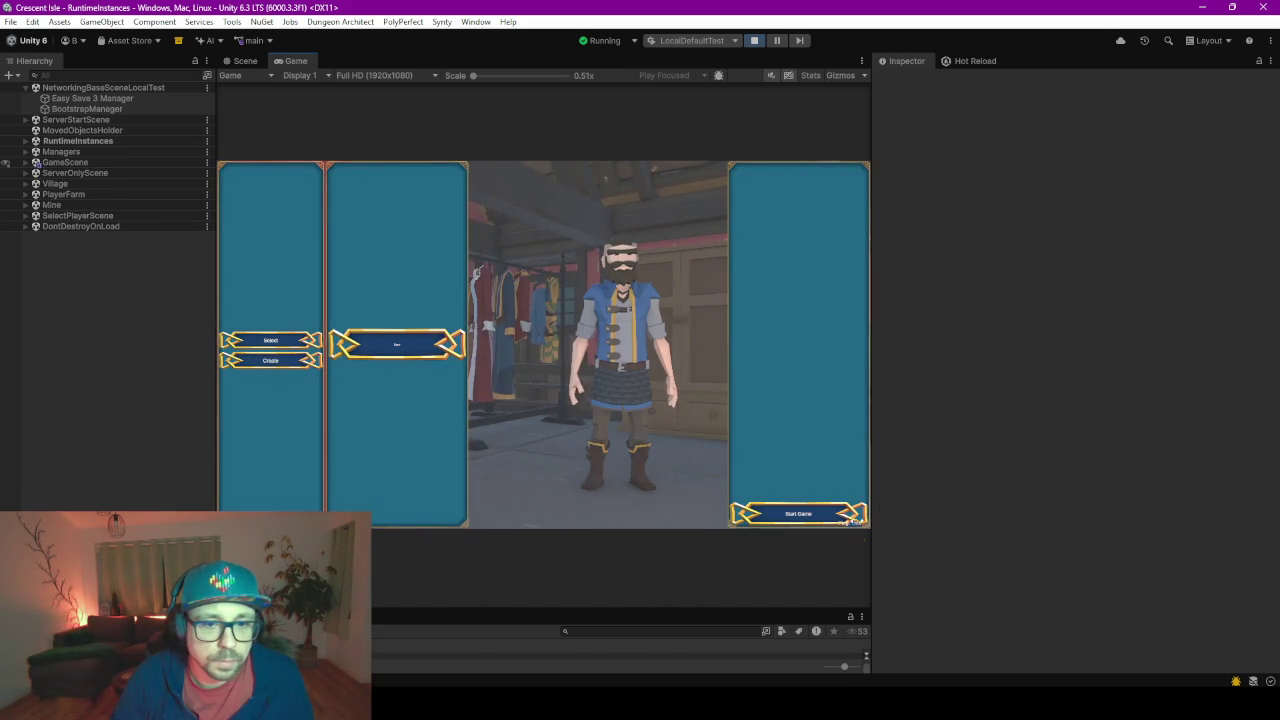
pyautogui.click(822, 520)
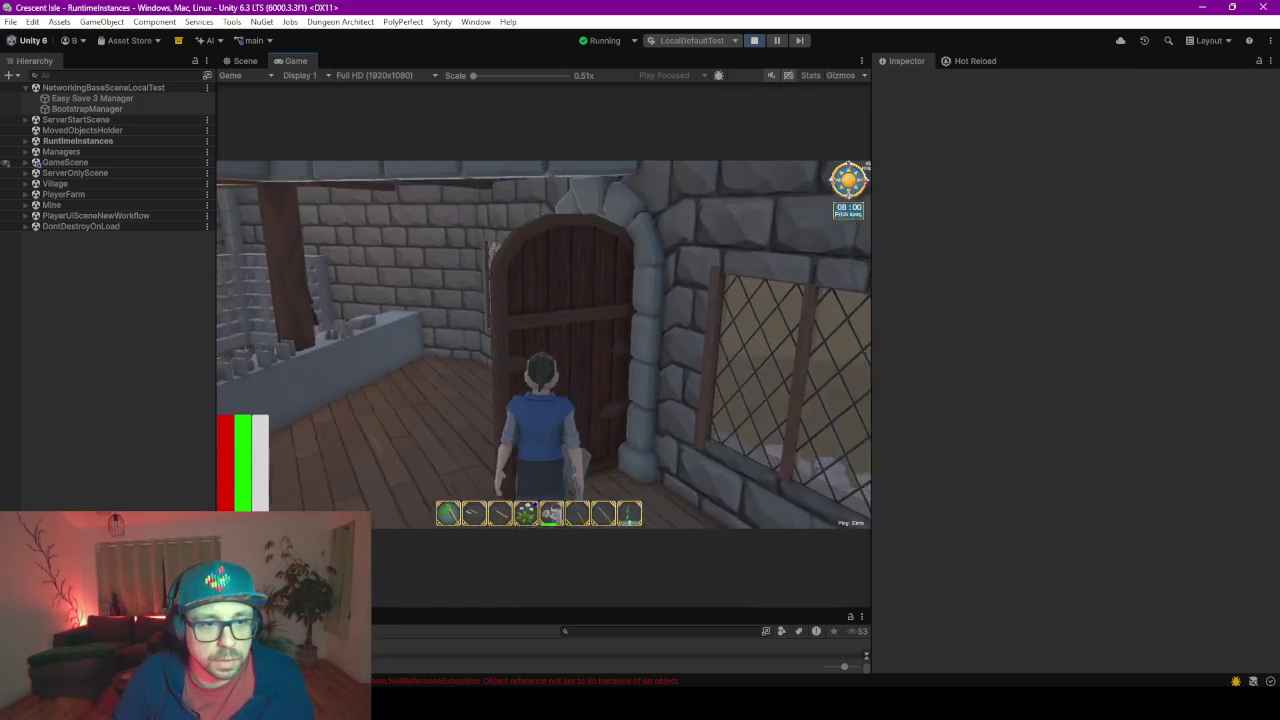
# Walk the character through the wooden door into the stone room and back out
pyautogui.press('a')
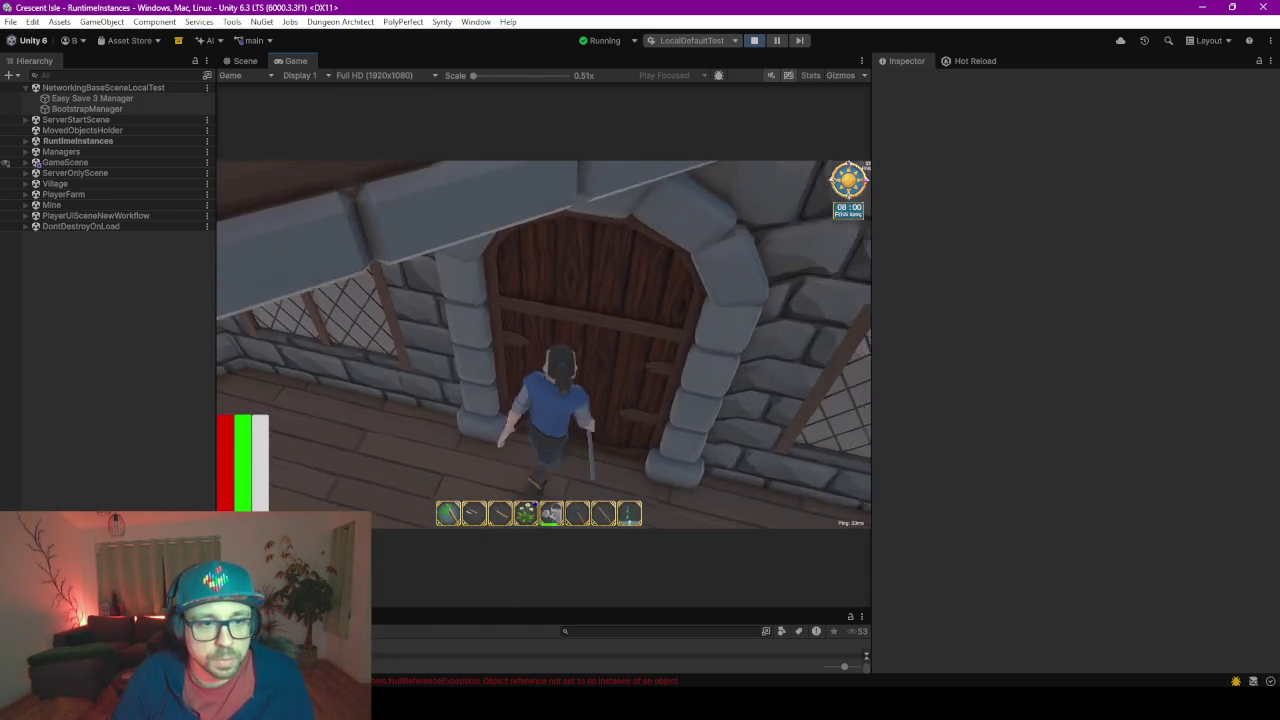
pyautogui.press('w')
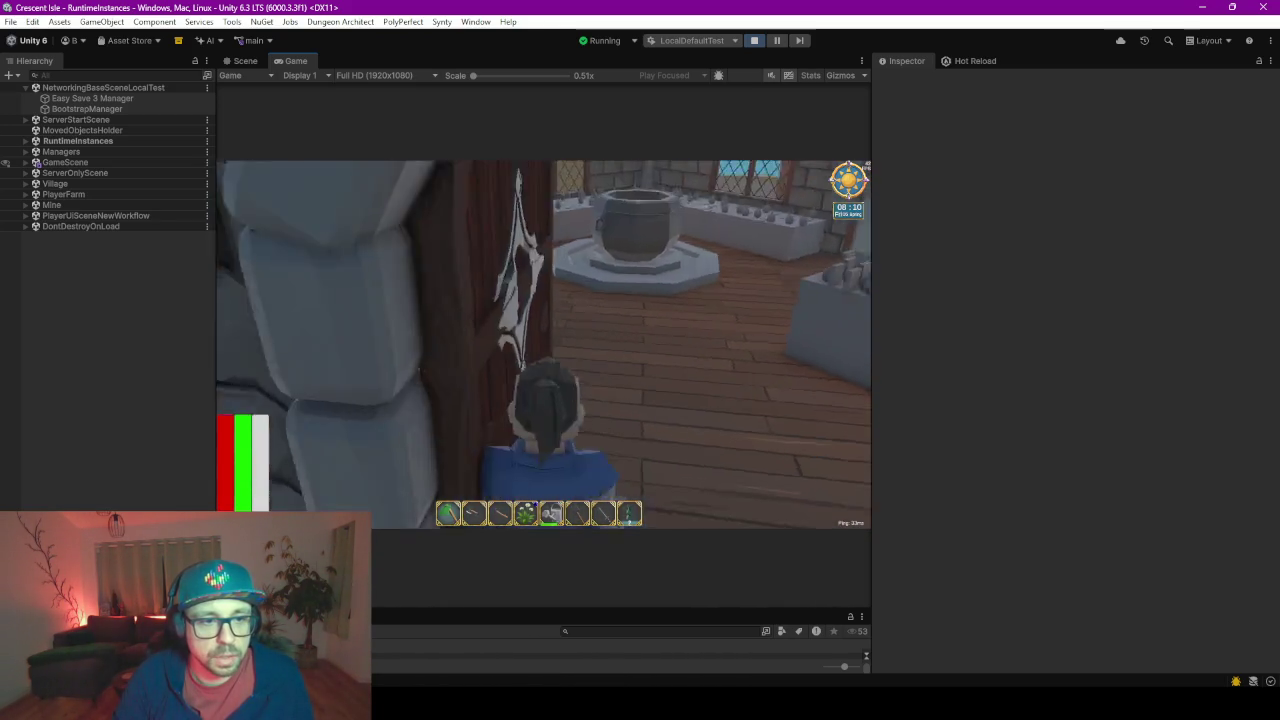
pyautogui.press('w')
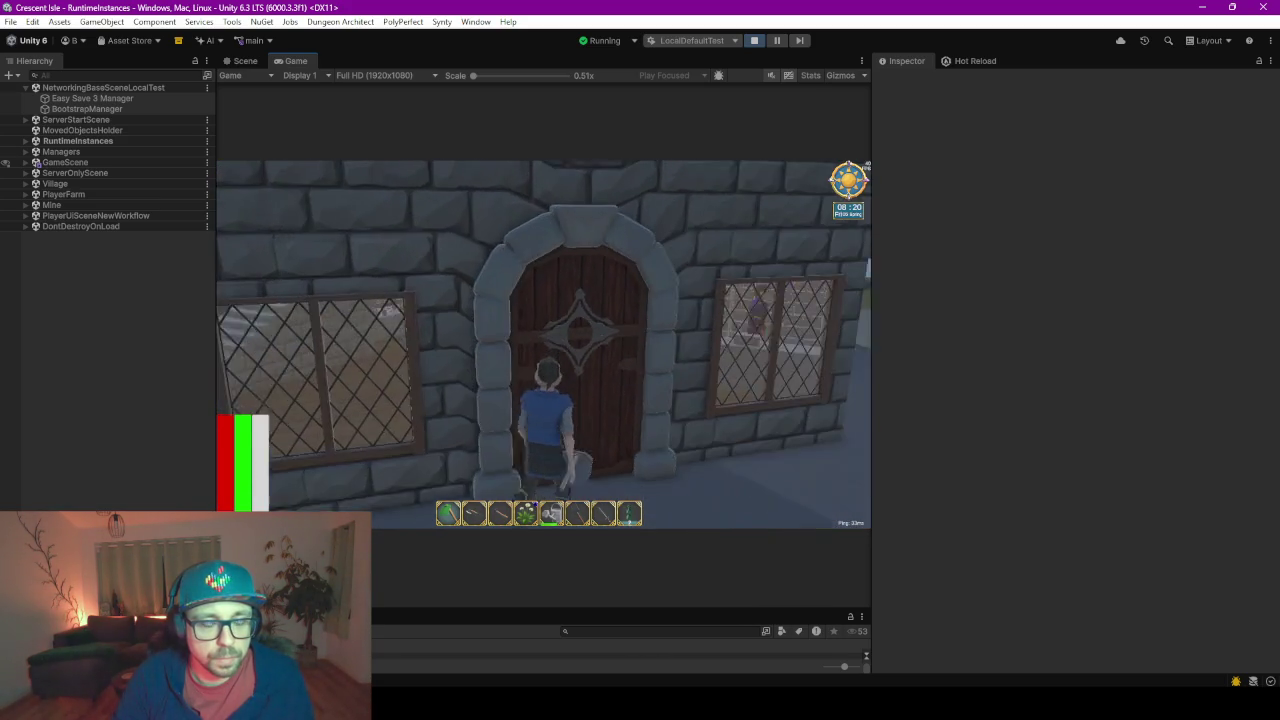
pyautogui.press('s')
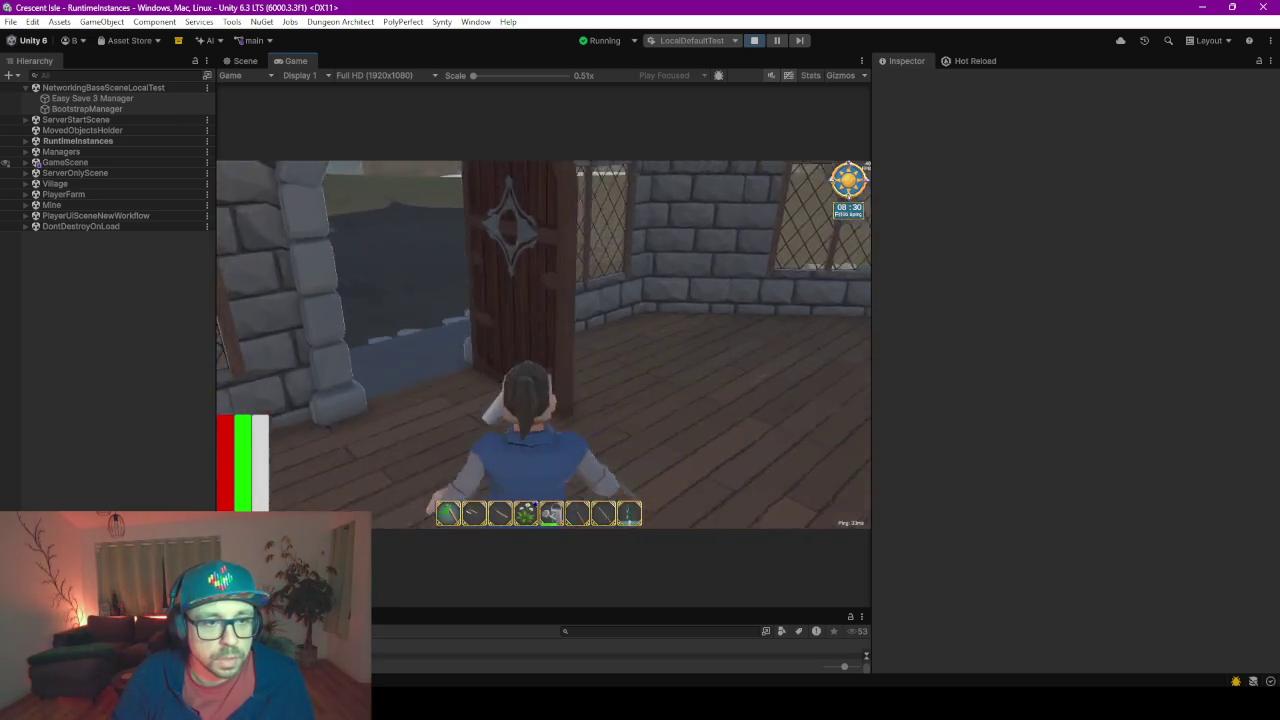
pyautogui.press('w')
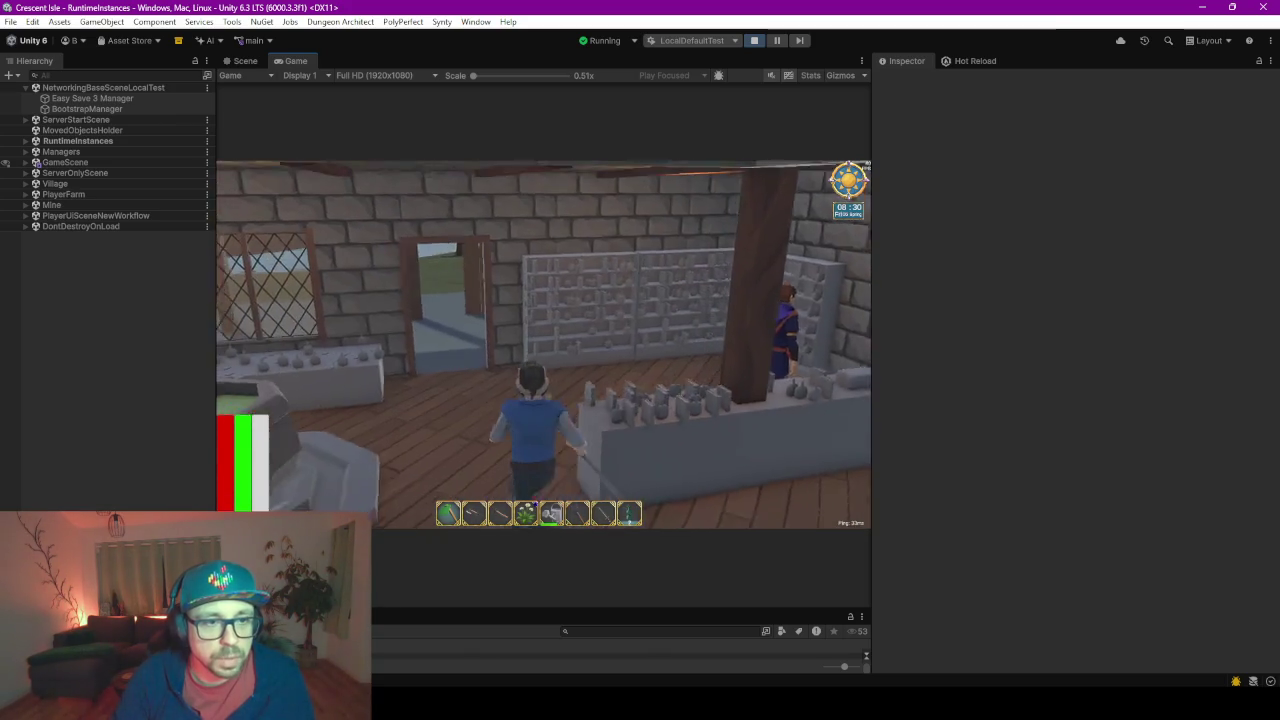
pyautogui.press('a')
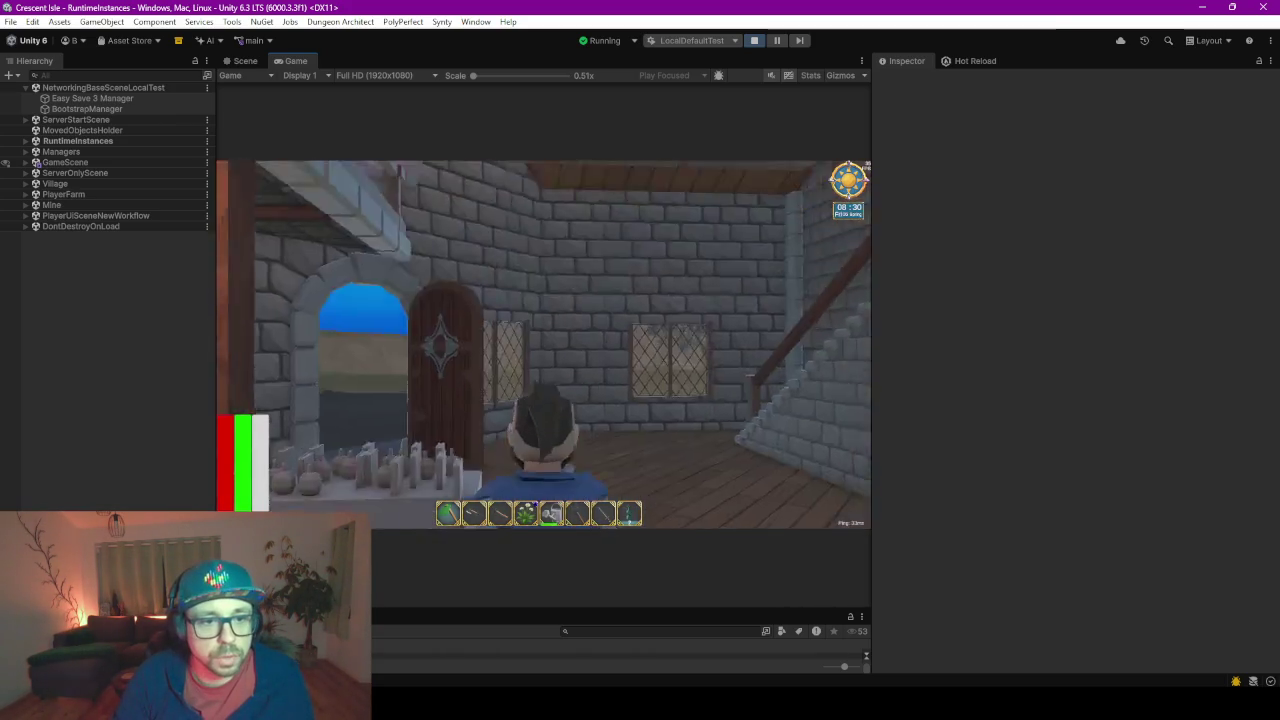
pyautogui.press('w')
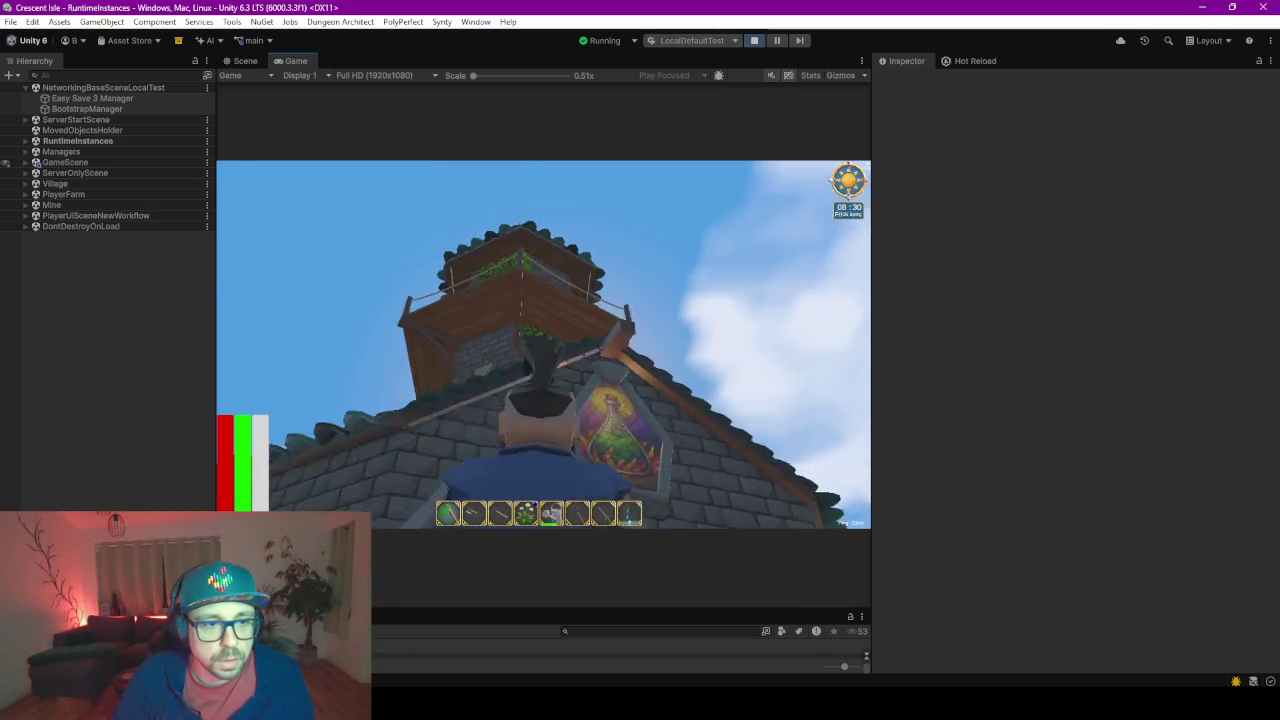
# Run to the arched doorway, then exit the game from the in-game menu
pyautogui.press('s')
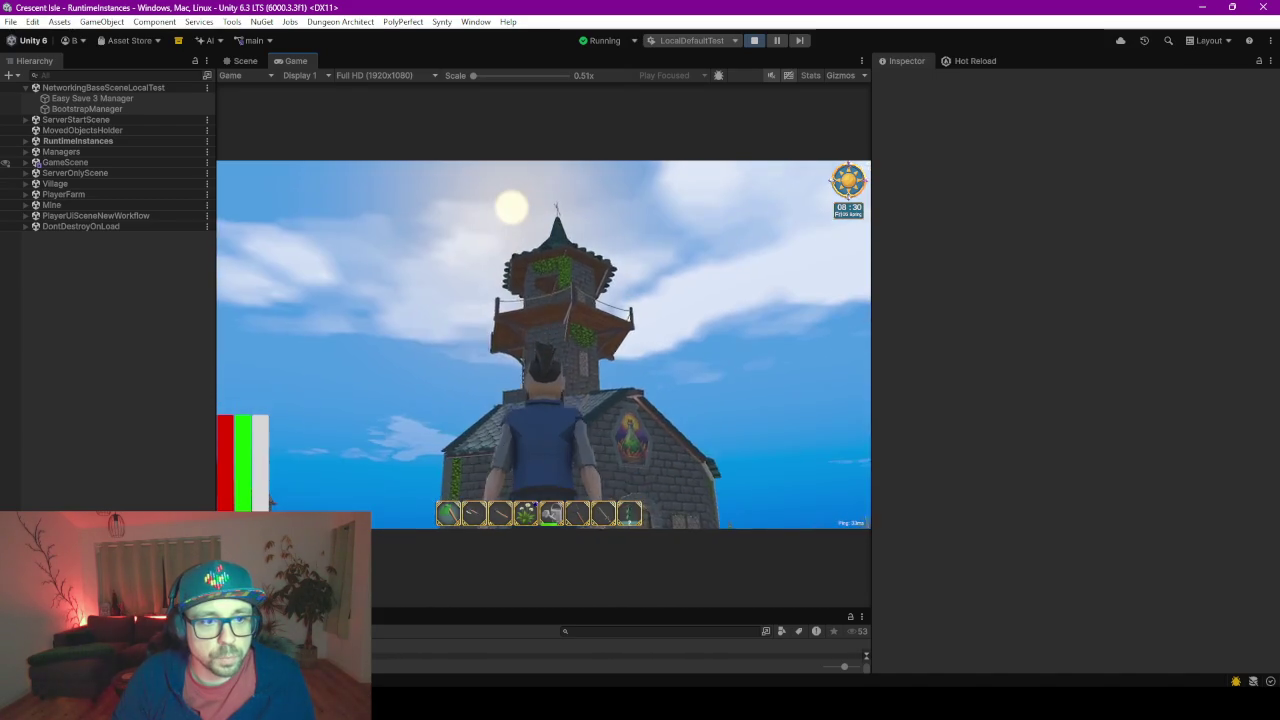
pyautogui.press('w')
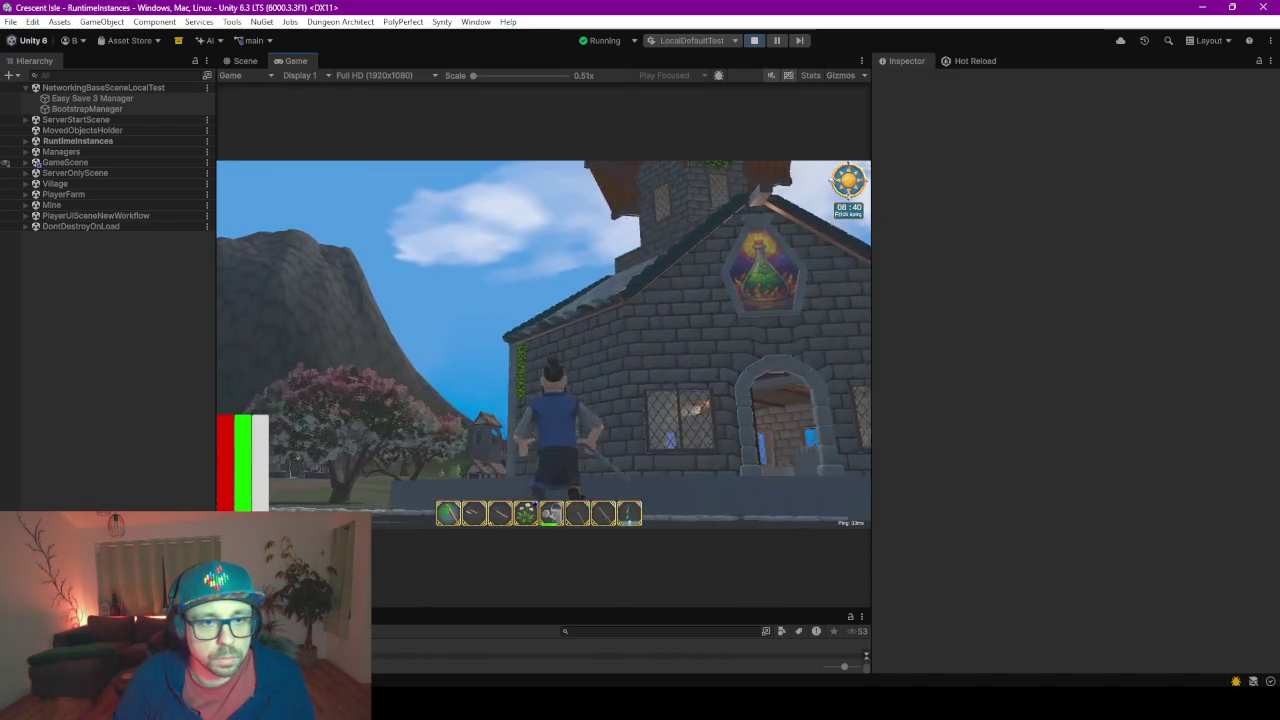
pyautogui.press('w')
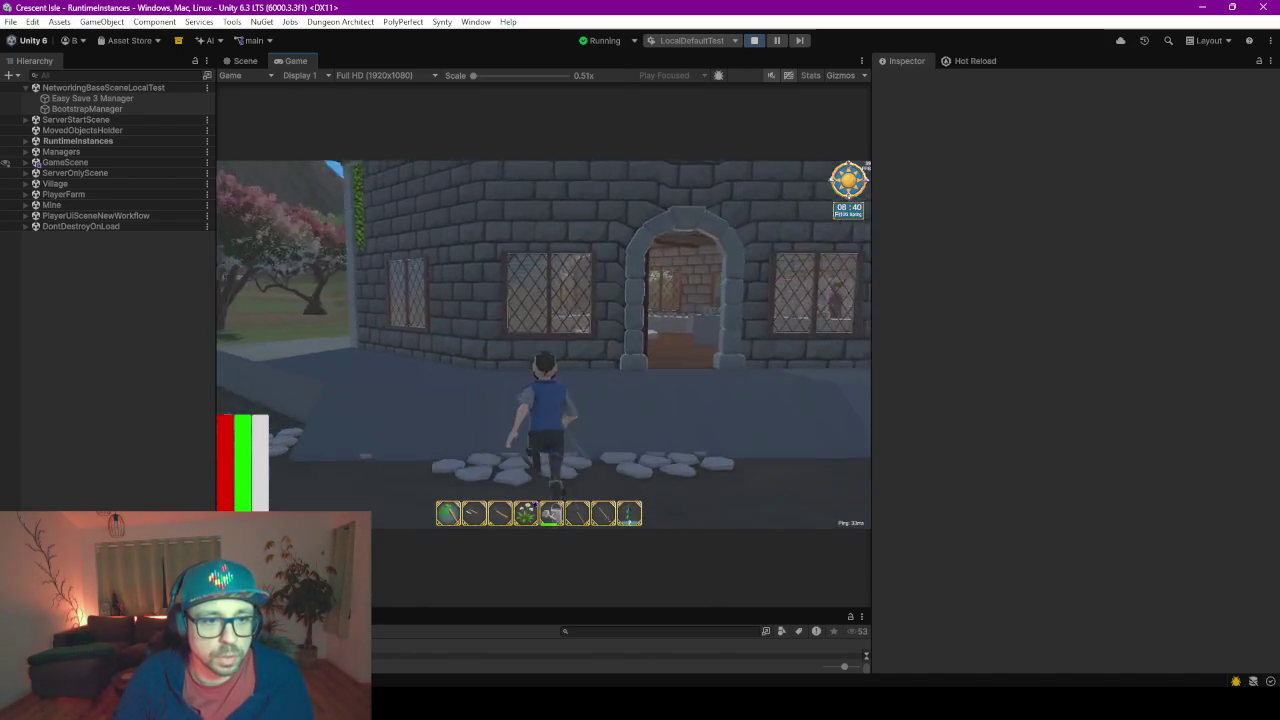
pyautogui.press('w')
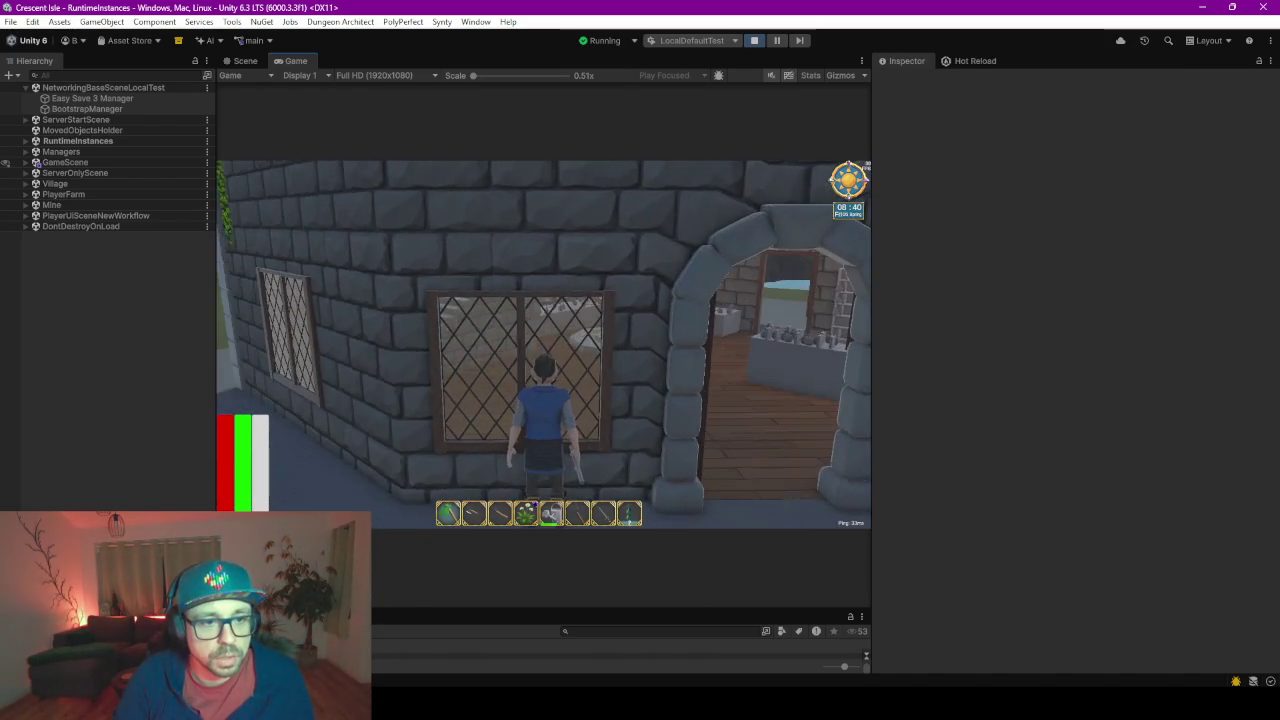
pyautogui.press('w')
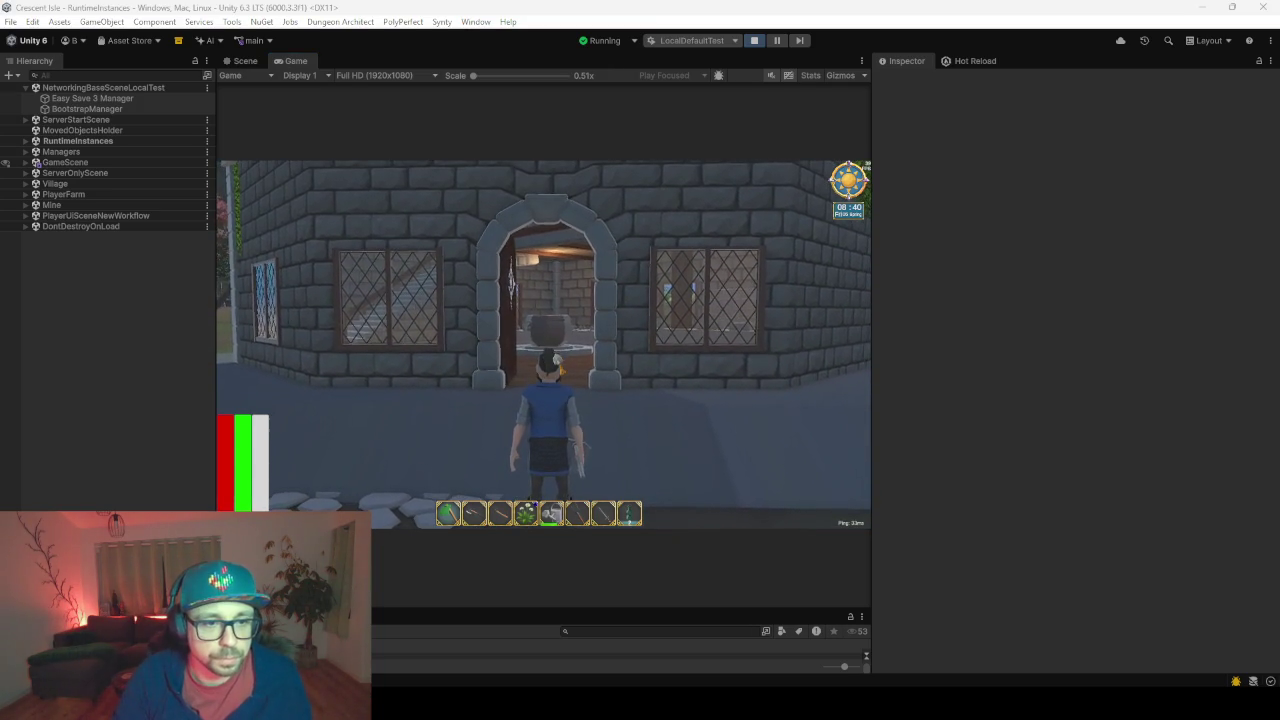
pyautogui.press('Escape')
pyautogui.click(544, 263)
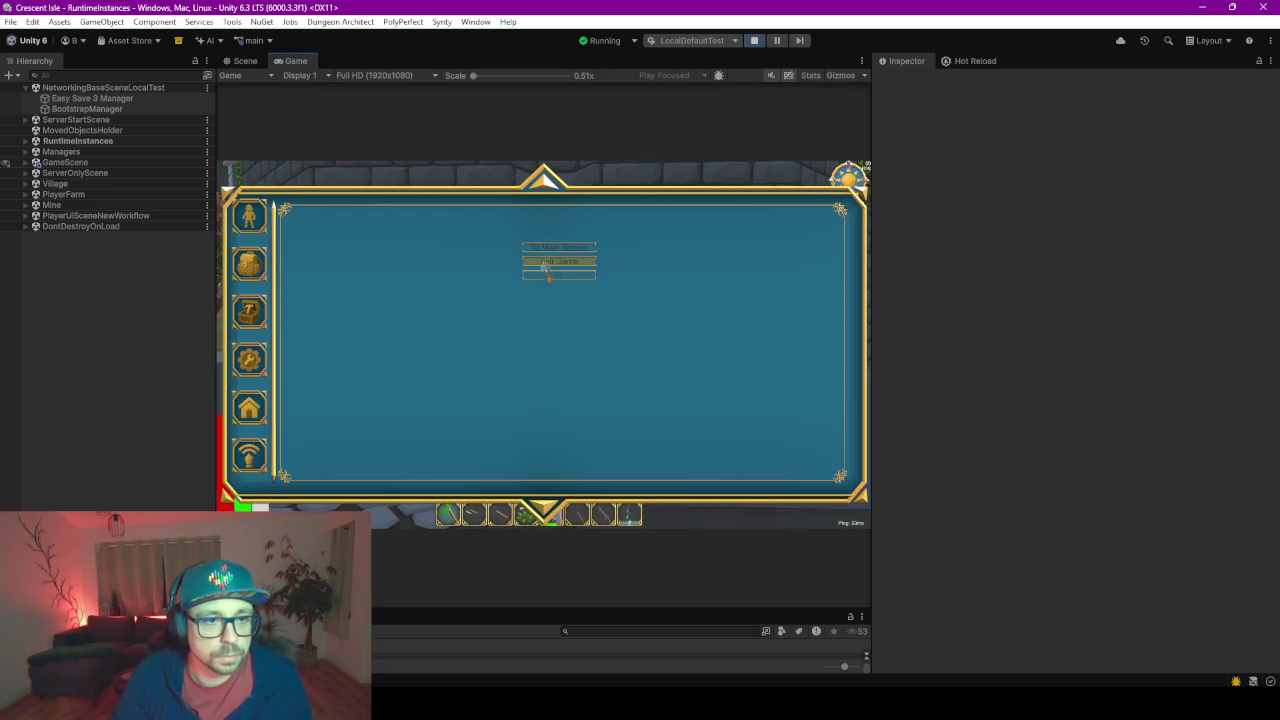
# Return to Blender, orbit to the open side doorway and select the doorframe Cube.015
pyautogui.hotkey('alt', 'Tab')
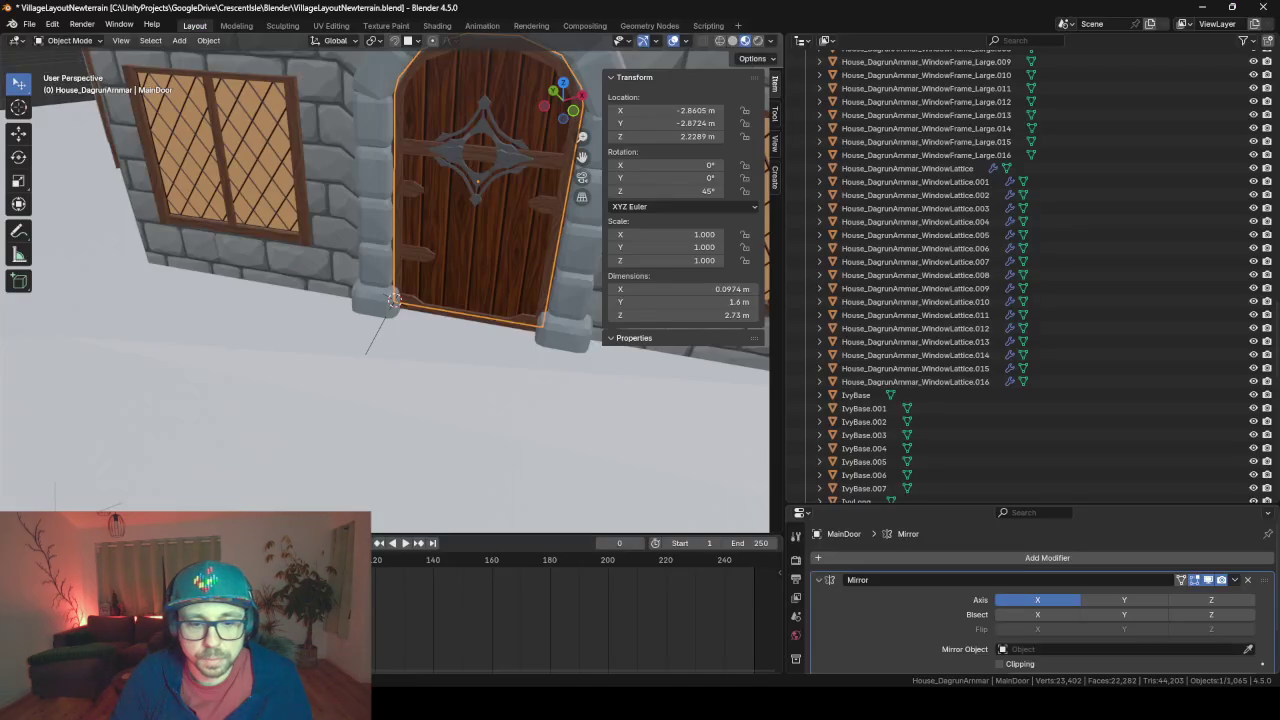
pyautogui.scroll(3, 448, 300)
pyautogui.moveTo(448, 305); pyautogui.dragTo(315, 270, button='middle')
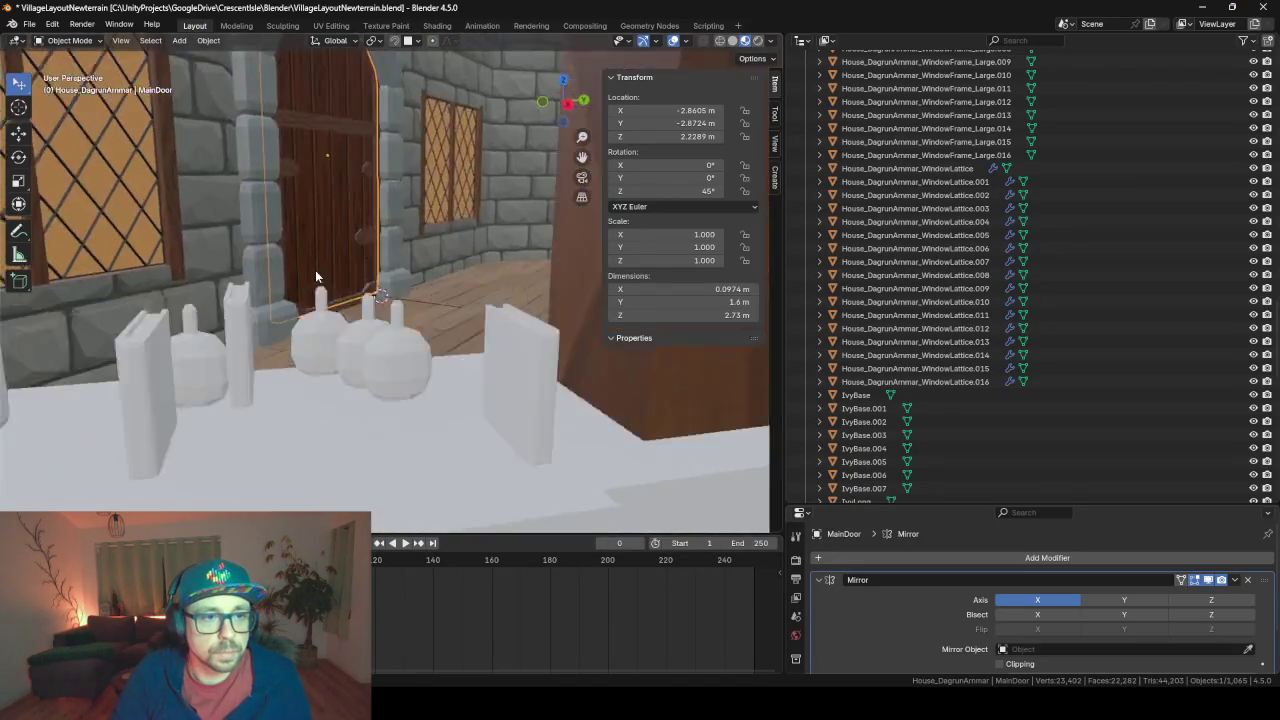
pyautogui.scroll(3, 391, 307)
pyautogui.moveTo(391, 307); pyautogui.dragTo(268, 312, button='middle')
pyautogui.scroll(-3, 394, 347)
pyautogui.moveTo(394, 347); pyautogui.dragTo(278, 316, button='middle')
pyautogui.scroll(4, 393, 338)
pyautogui.scroll(-4, 393, 333)
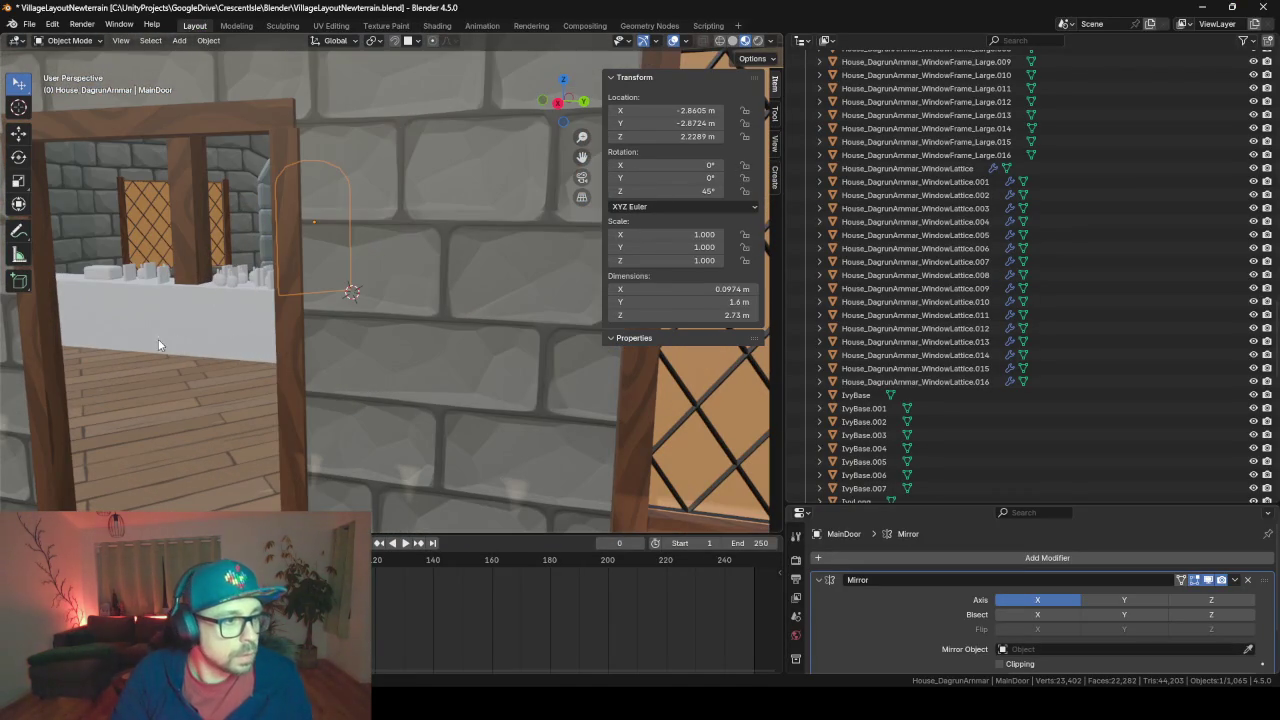
pyautogui.click(61, 405)
# Snap the 3D cursor to the doorframe Cube.015's origin
pyautogui.moveTo(61, 398); pyautogui.dragTo(139, 357, button='middle')
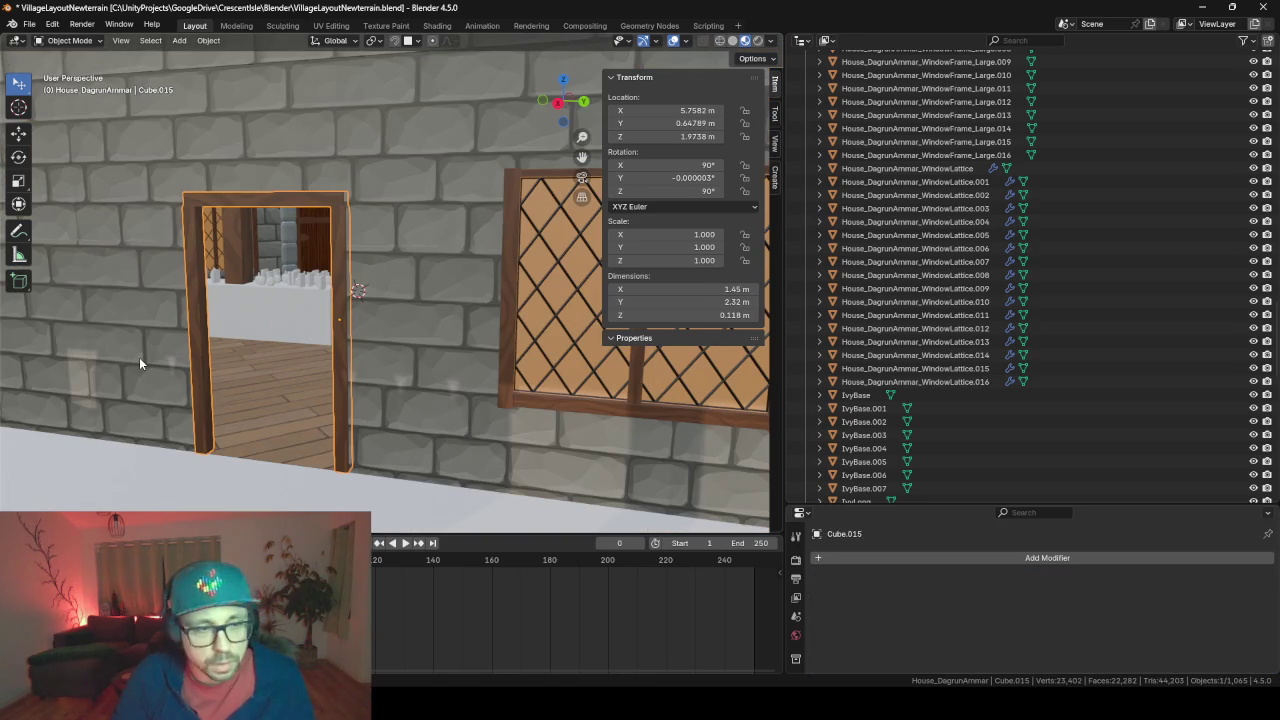
pyautogui.scroll(-3, 139, 357)
pyautogui.scroll(-3, 219, 354)
pyautogui.scroll(-3, 194, 349)
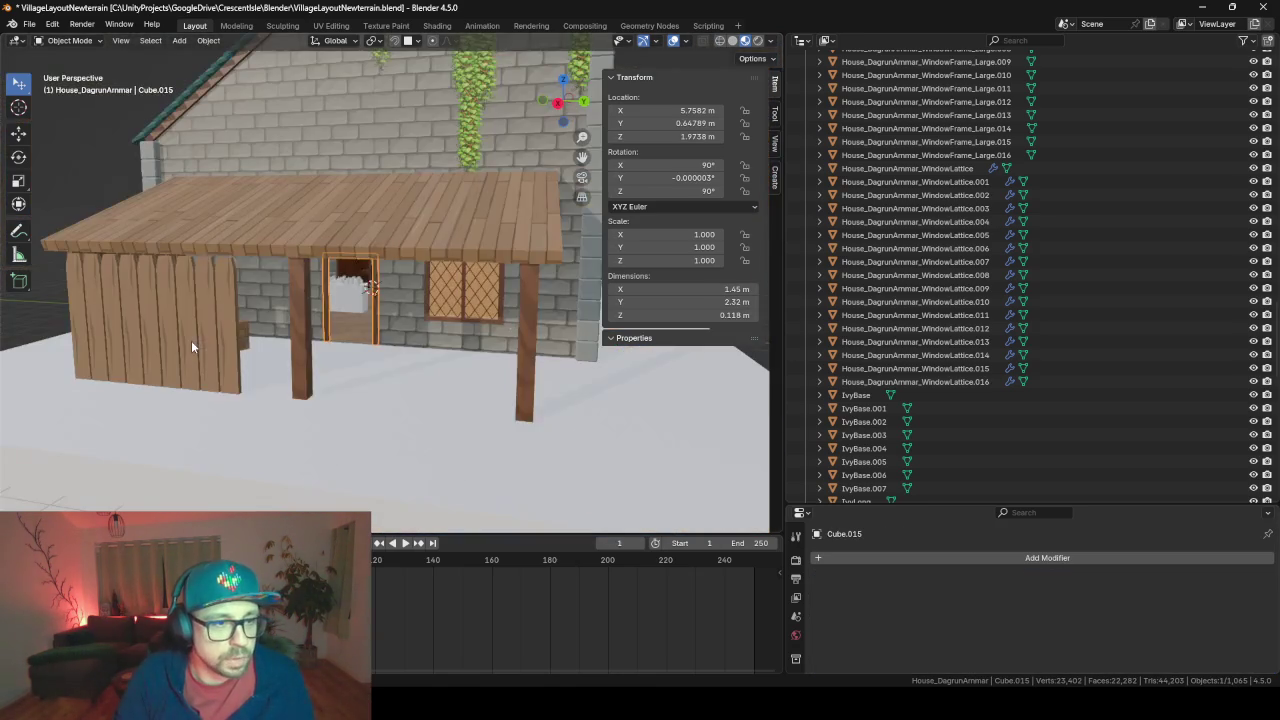
pyautogui.scroll(2, 194, 349)
pyautogui.scroll(3, 240, 341)
pyautogui.scroll(3, 240, 341)
pyautogui.scroll(3, 240, 341)
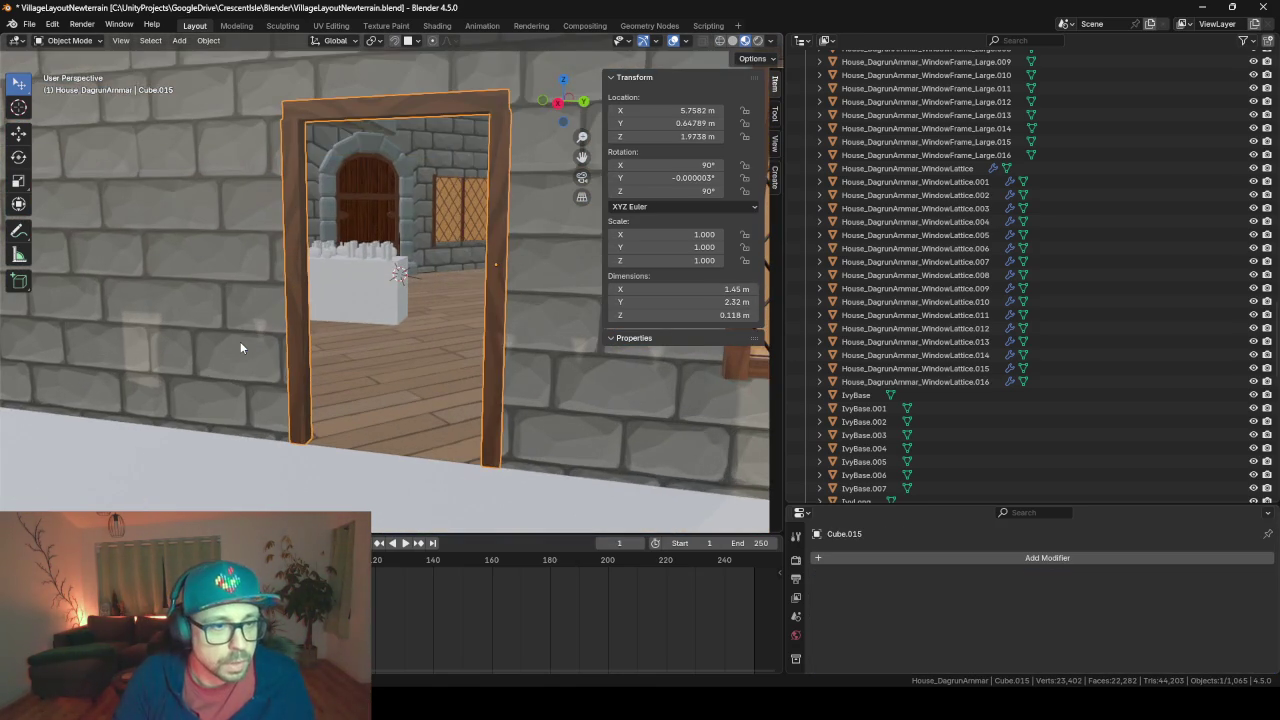
pyautogui.moveTo(240, 341); pyautogui.dragTo(342, 394, button='middle')
pyautogui.hotkey('shift', 's')
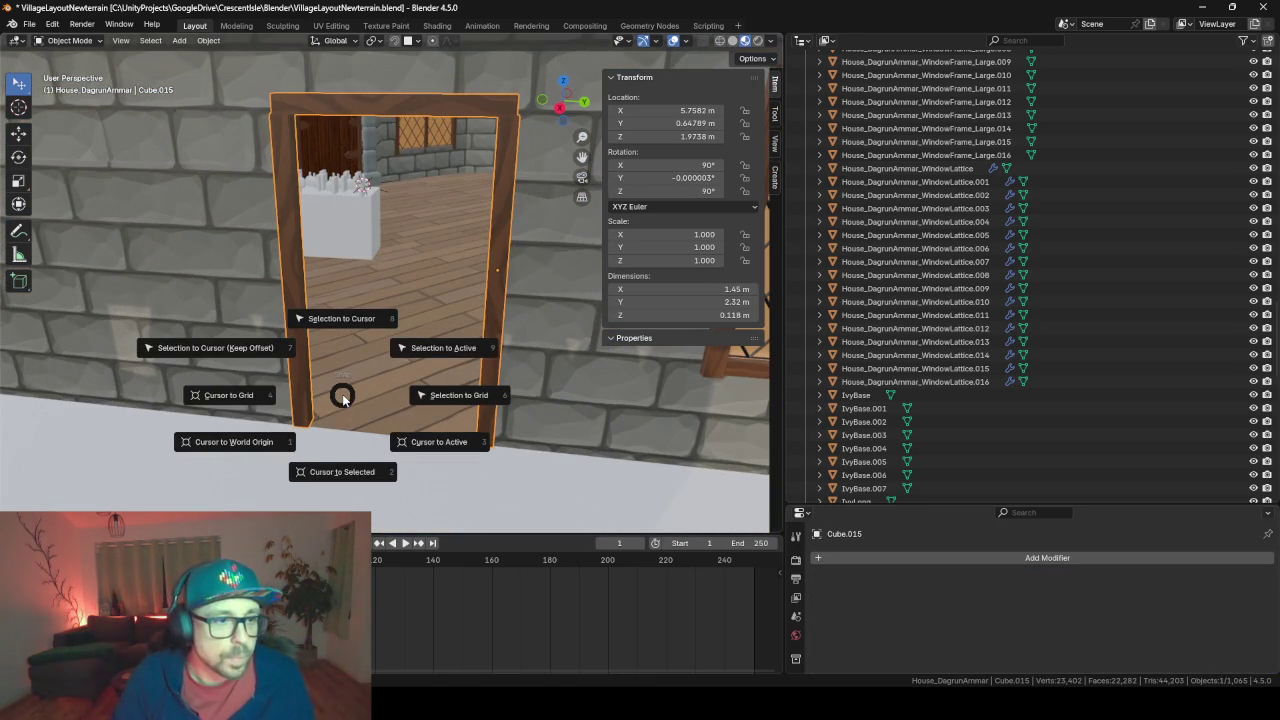
pyautogui.click(349, 490)
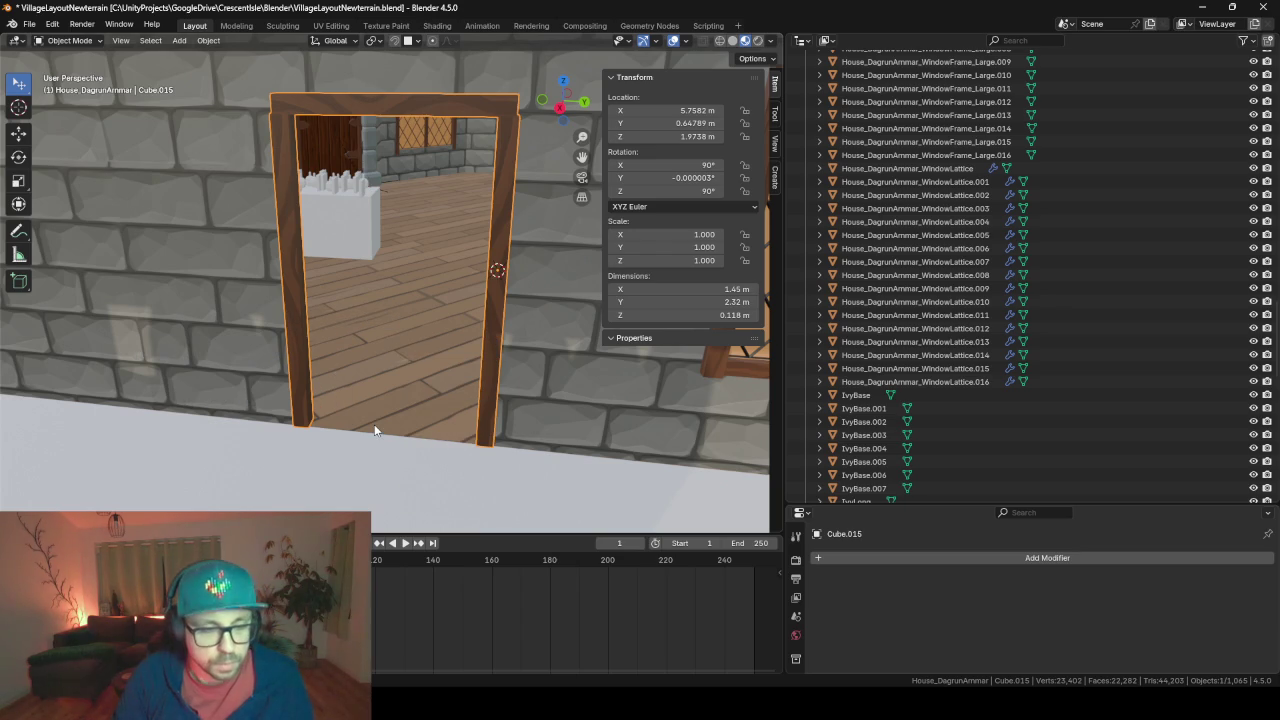
pyautogui.hotkey('shift', 's')
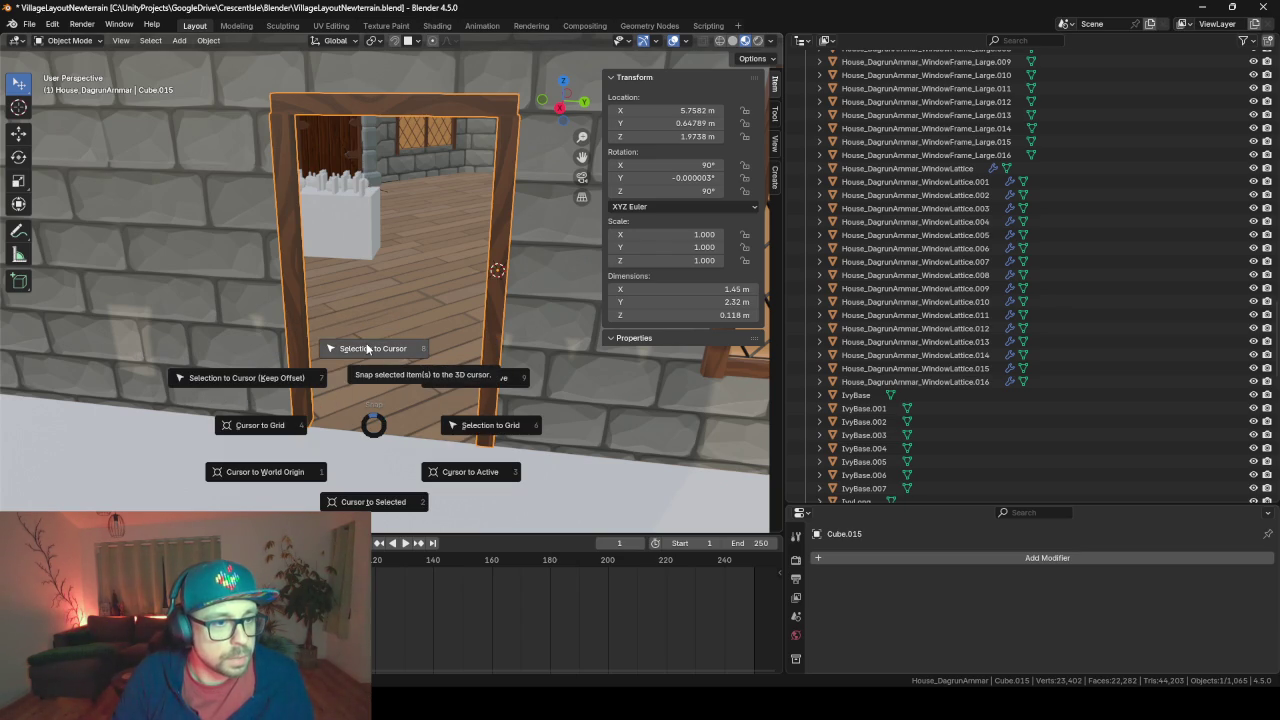
pyautogui.click(592, 240)
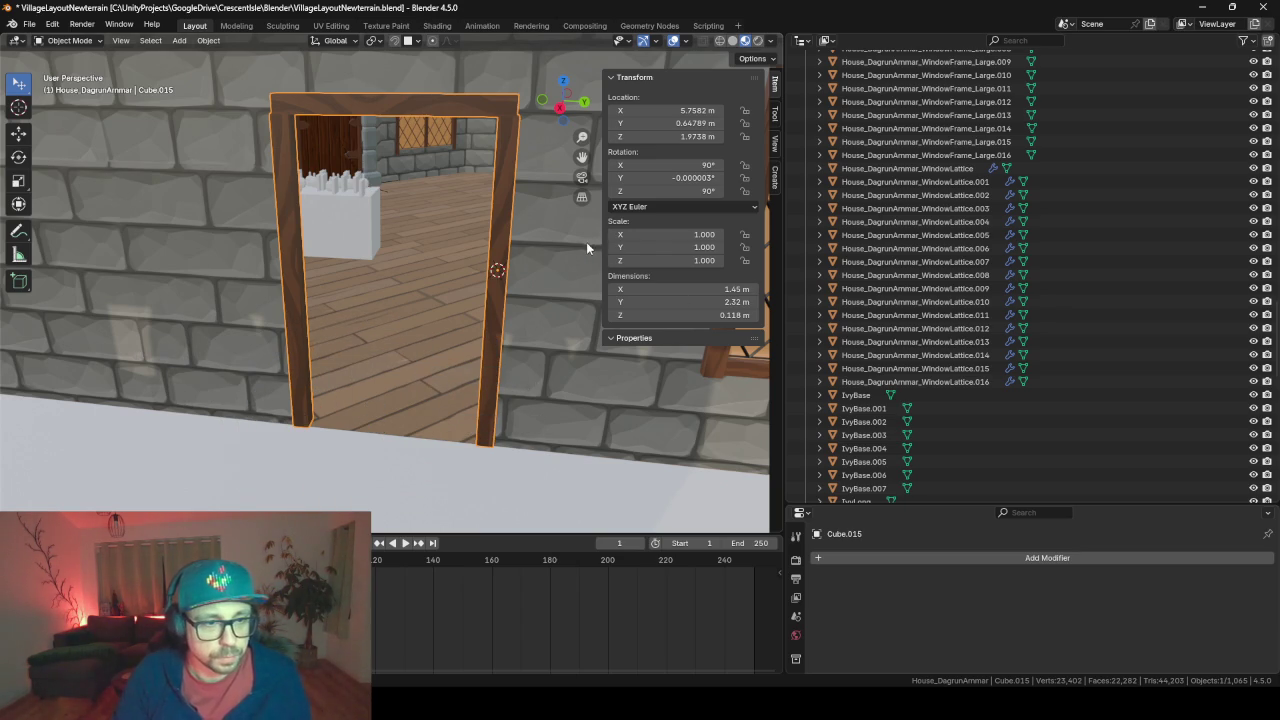
pyautogui.hotkey('shift', 'a')
# Add a new cube, Cube.039, at the 3D cursor on the doorframe
pyautogui.click(675, 125)
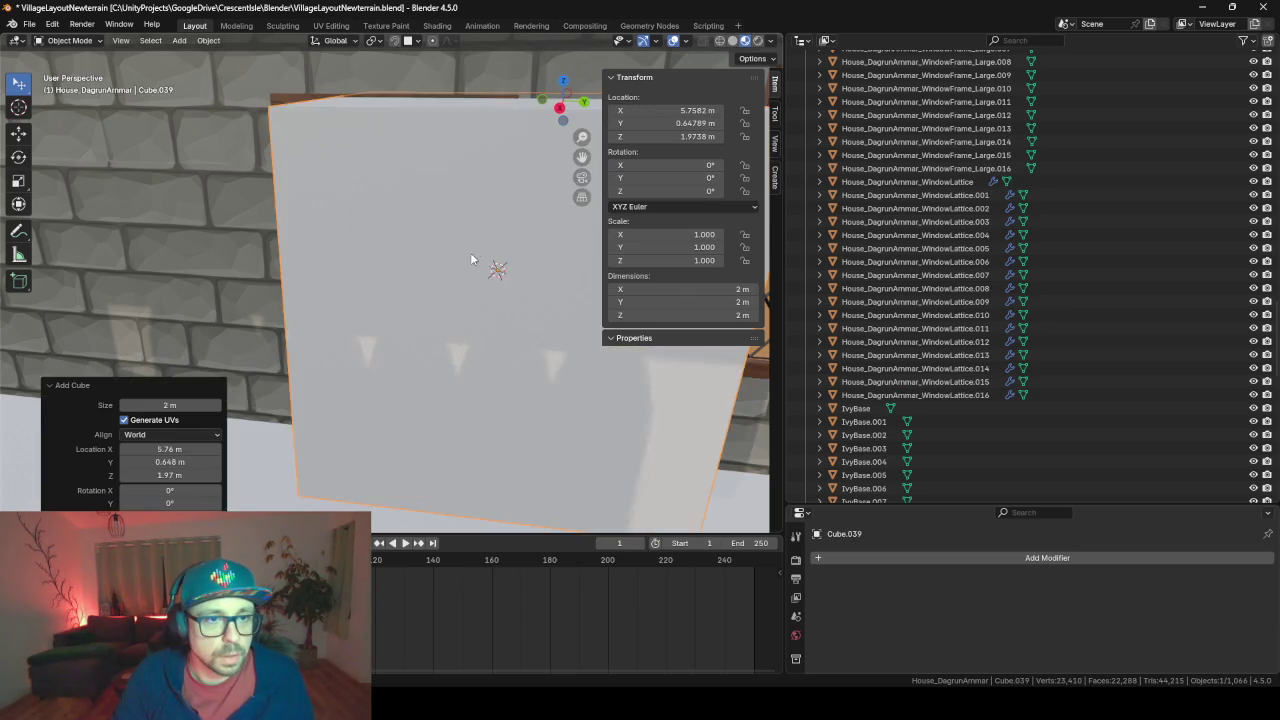
pyautogui.scroll(-3, 470, 252)
pyautogui.scroll(3, 453, 280)
pyautogui.moveTo(502, 278); pyautogui.dragTo(628, 462, button='middle')
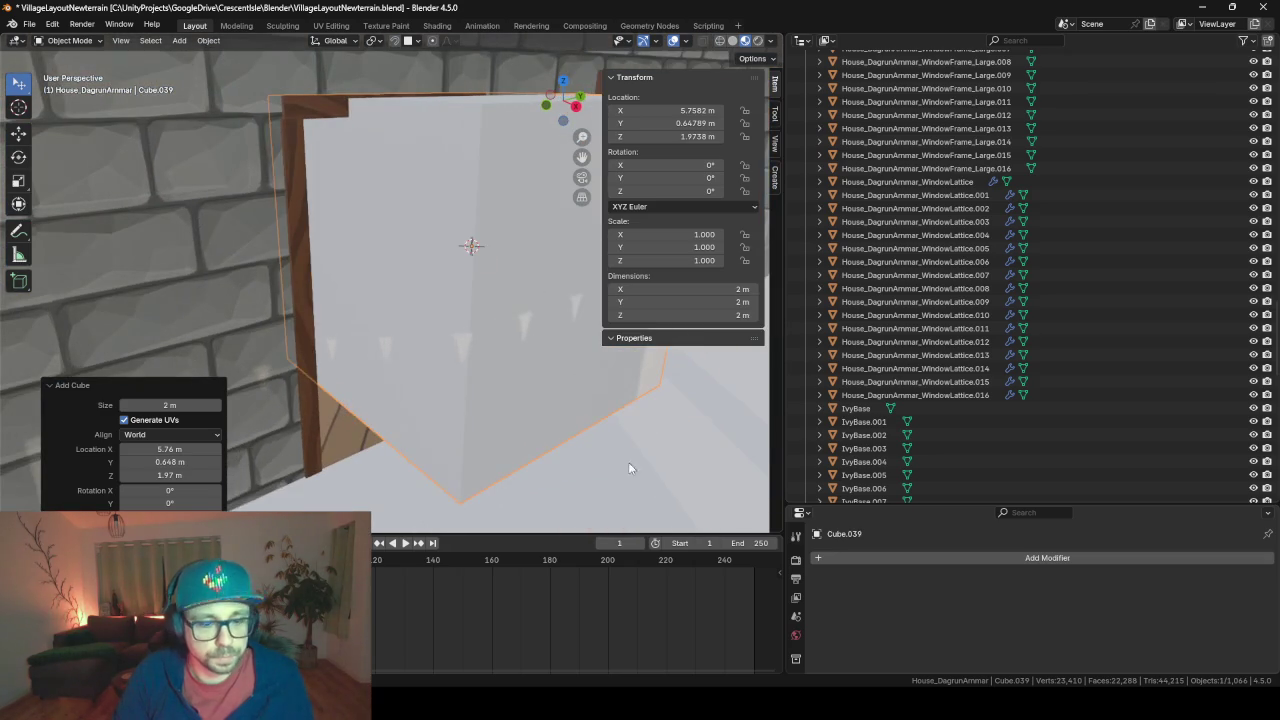
# In Edit Mode, scale the cube's mesh thin along X to 0.266
pyautogui.press('Tab')
pyautogui.press('s')
pyautogui.press('x')
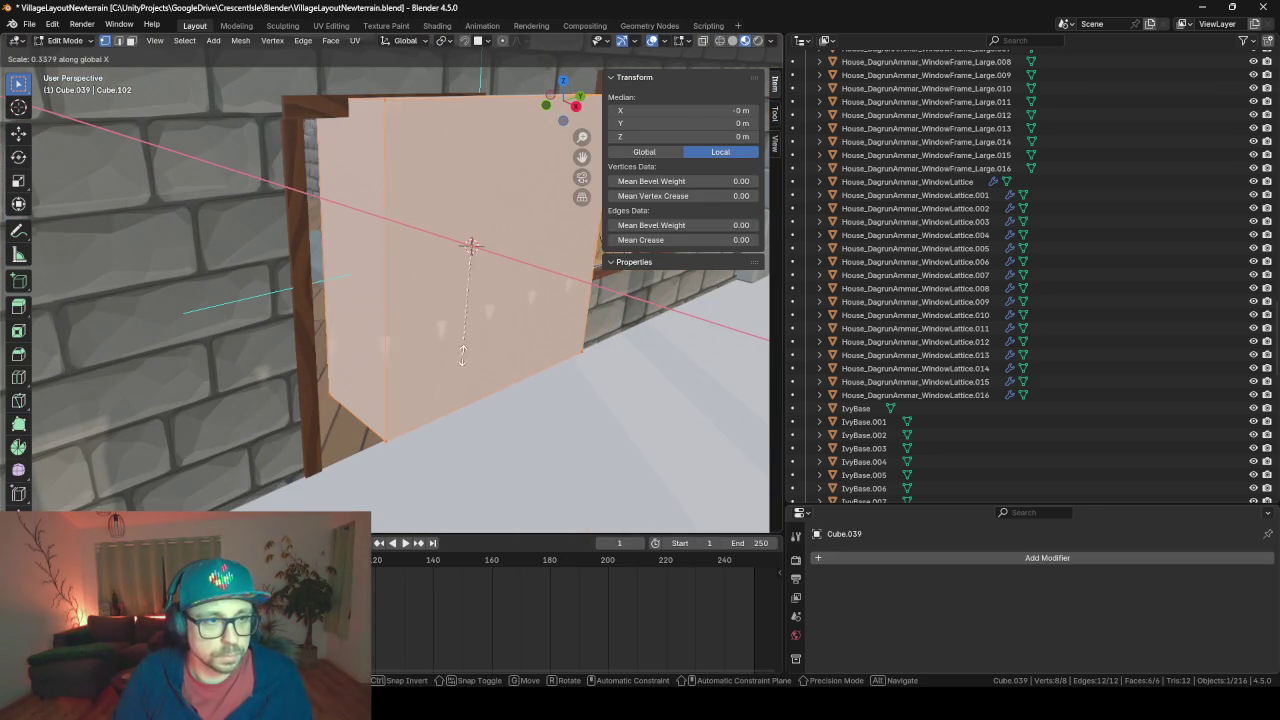
pyautogui.press('Escape')
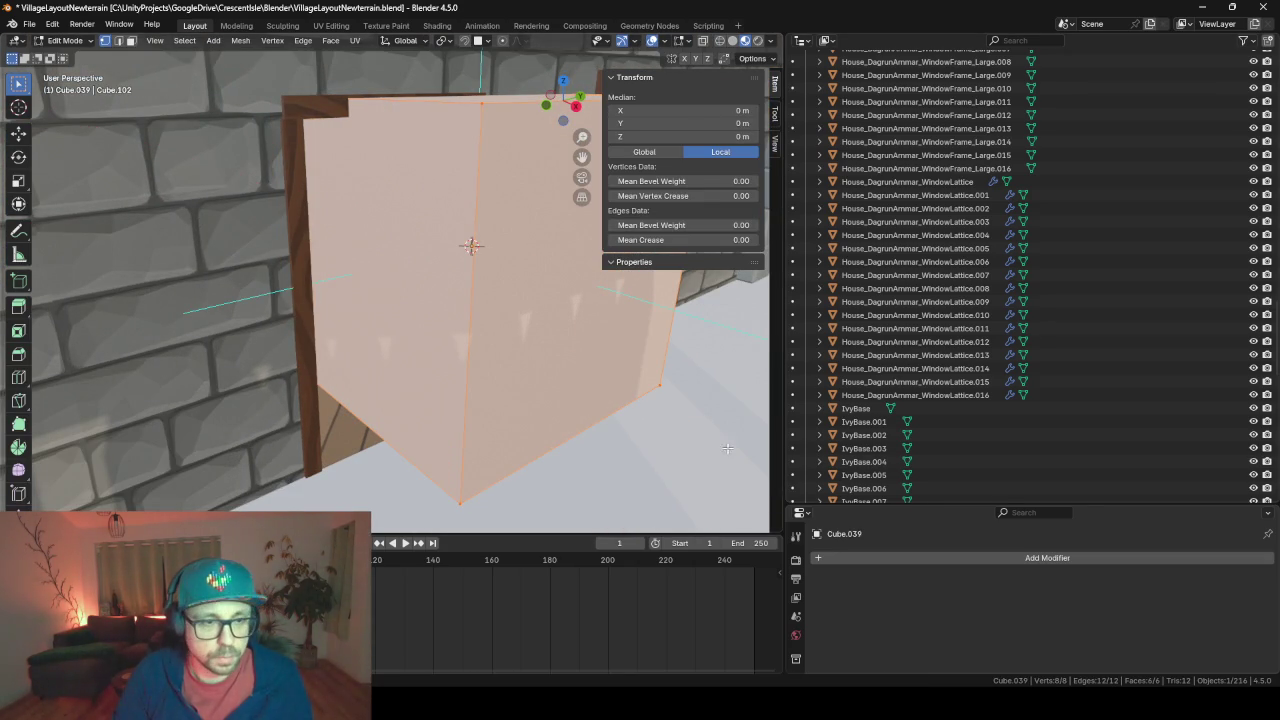
pyautogui.rightClick(698, 476)
pyautogui.press('Escape')
pyautogui.press('s')
pyautogui.press('x')
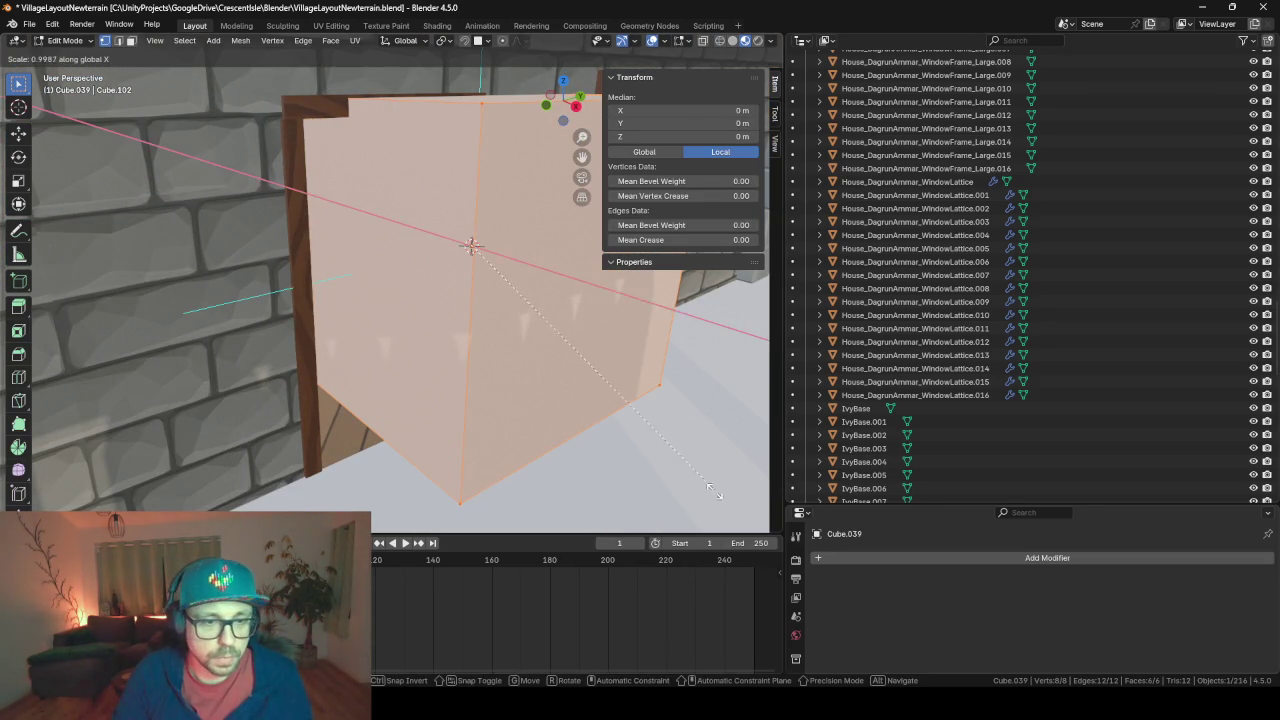
pyautogui.click(461, 267)
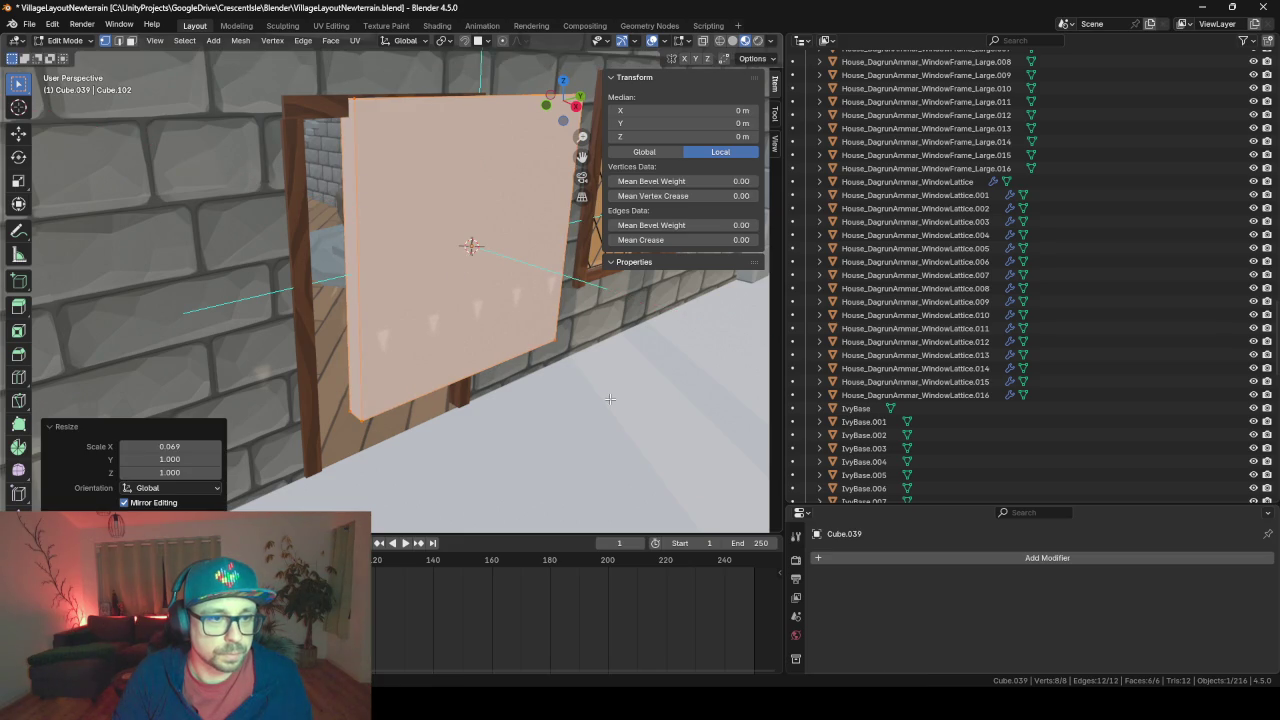
pyautogui.press('s')
pyautogui.press('x')
pyautogui.click(494, 296)
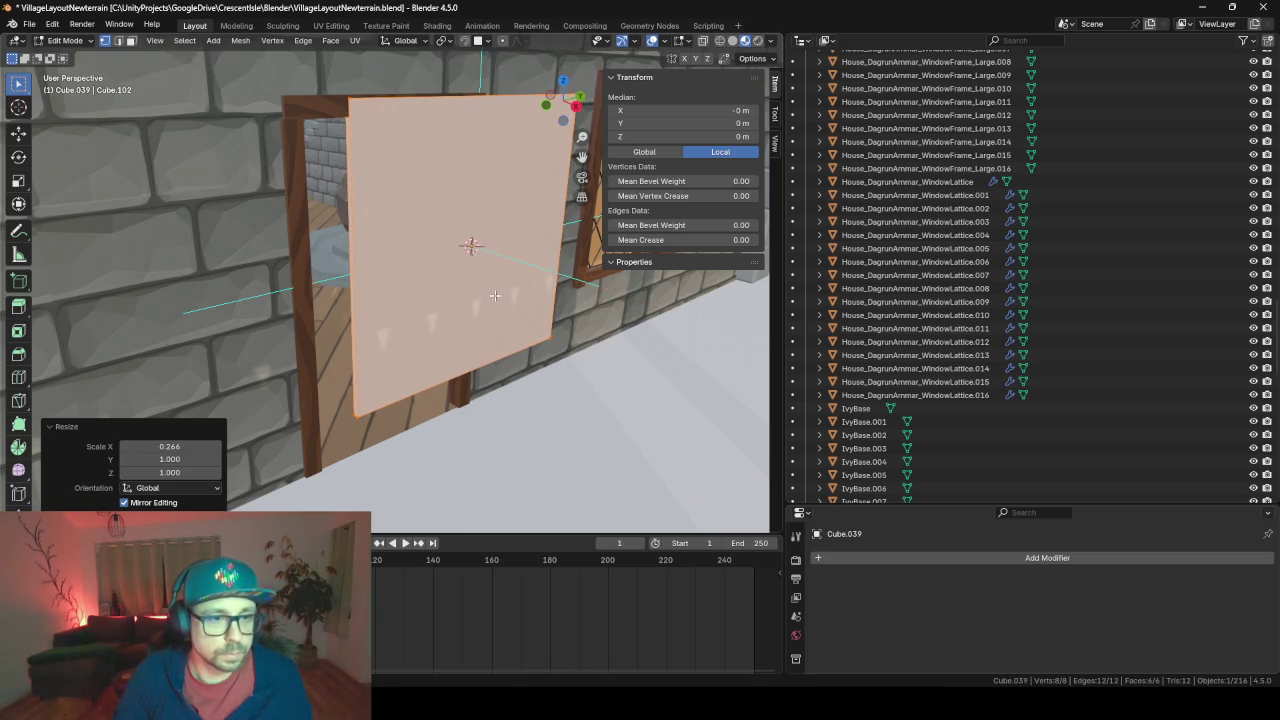
# Narrow the slab along Y to 0.526, slide it into the doorframe and lower it toward the floor
pyautogui.press('KP_Decimal')
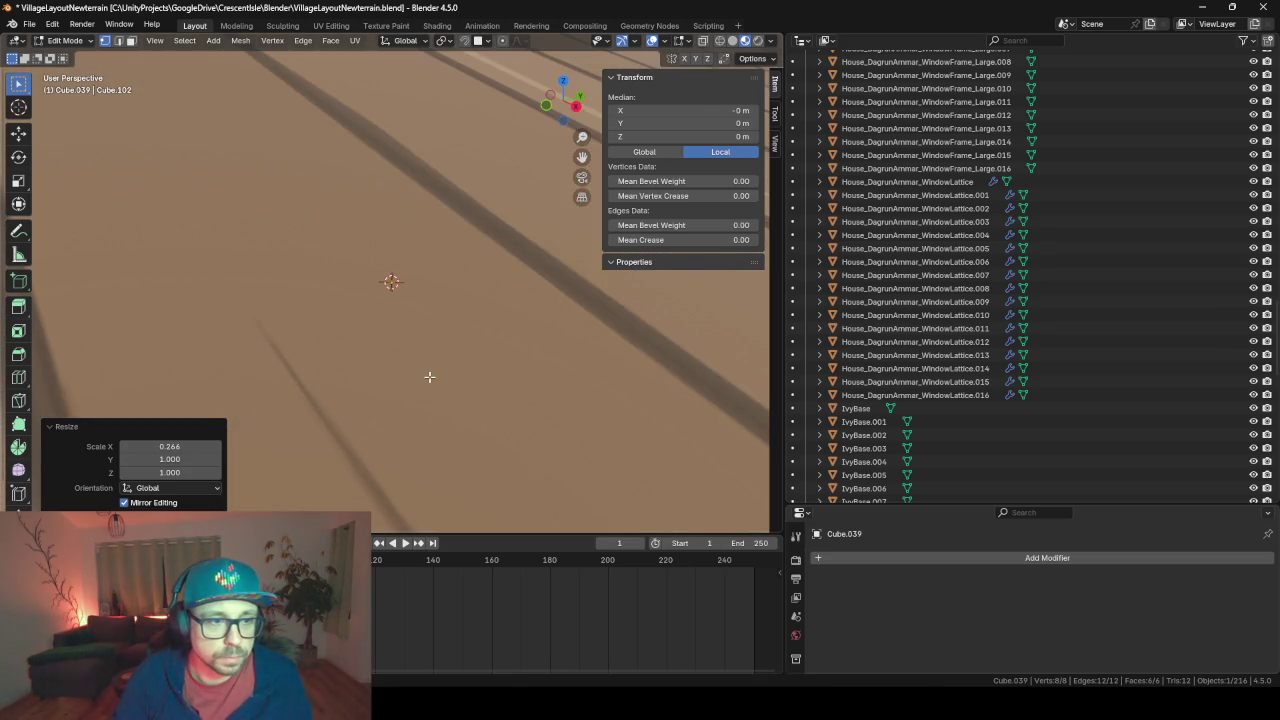
pyautogui.scroll(-6, 429, 377)
pyautogui.moveTo(429, 377); pyautogui.dragTo(580, 366, button='middle')
pyautogui.press('s')
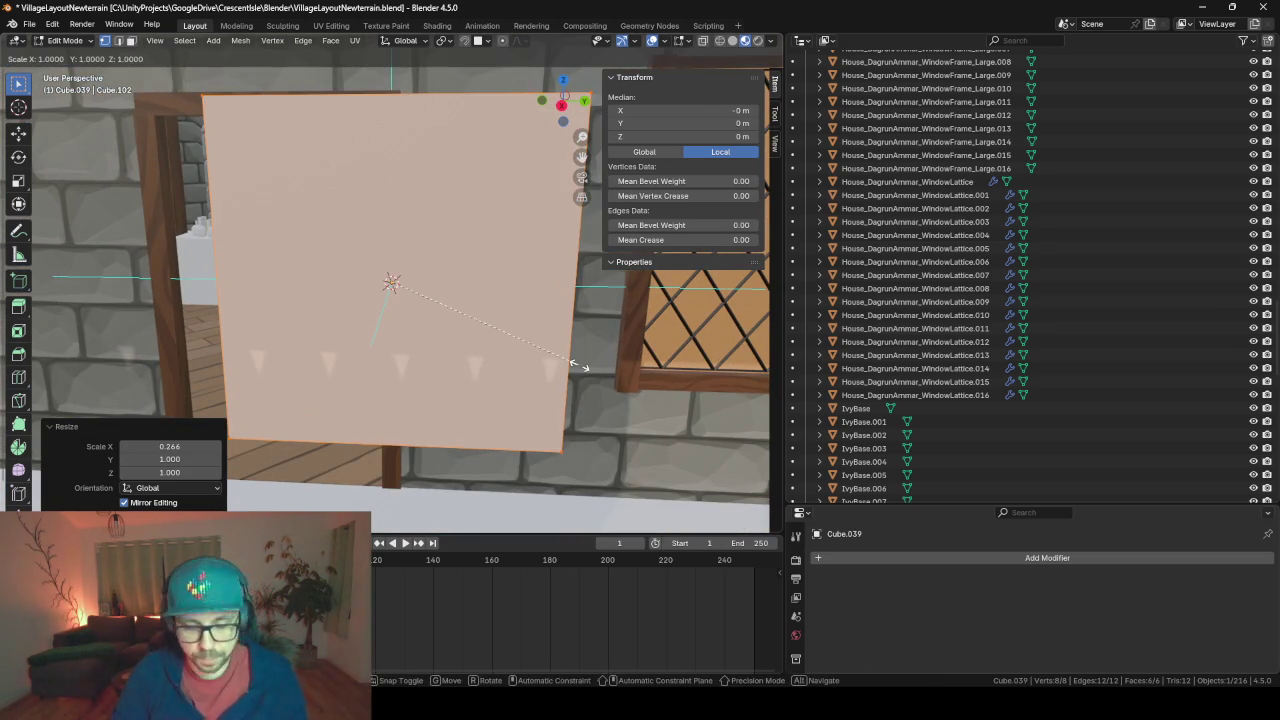
pyautogui.press('y')
pyautogui.click(594, 325)
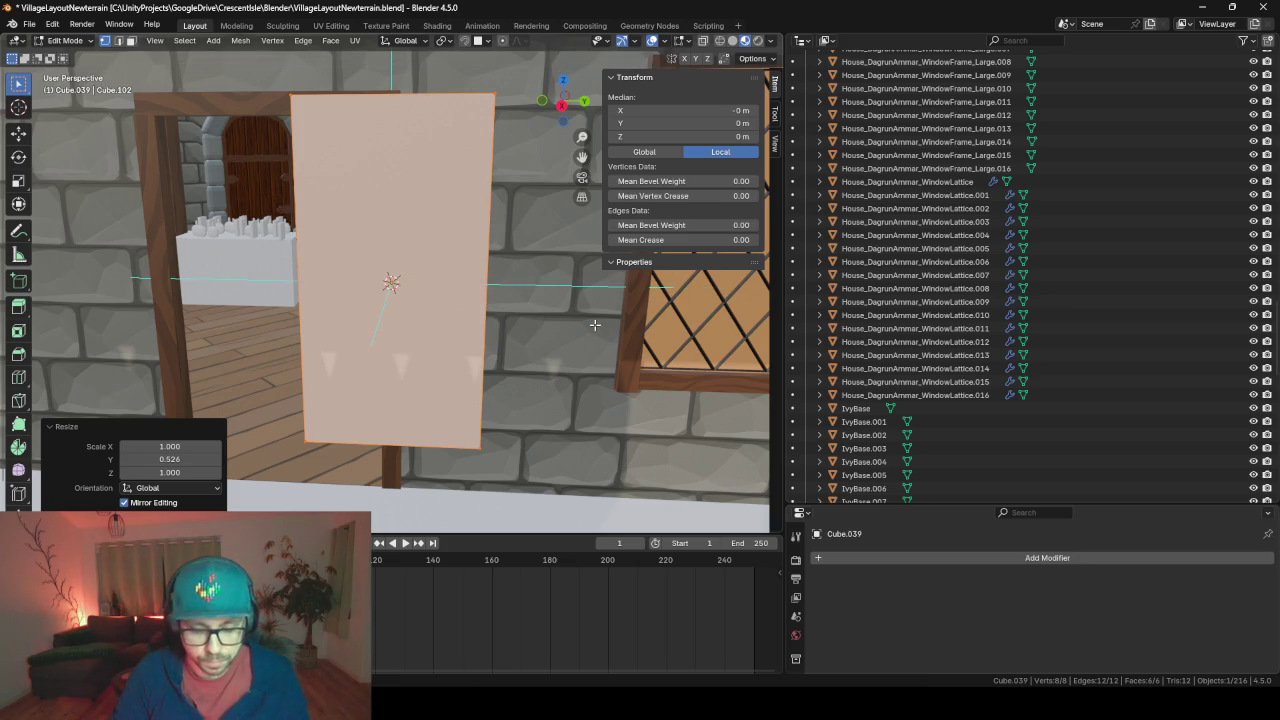
pyautogui.press('g')
pyautogui.press('y')
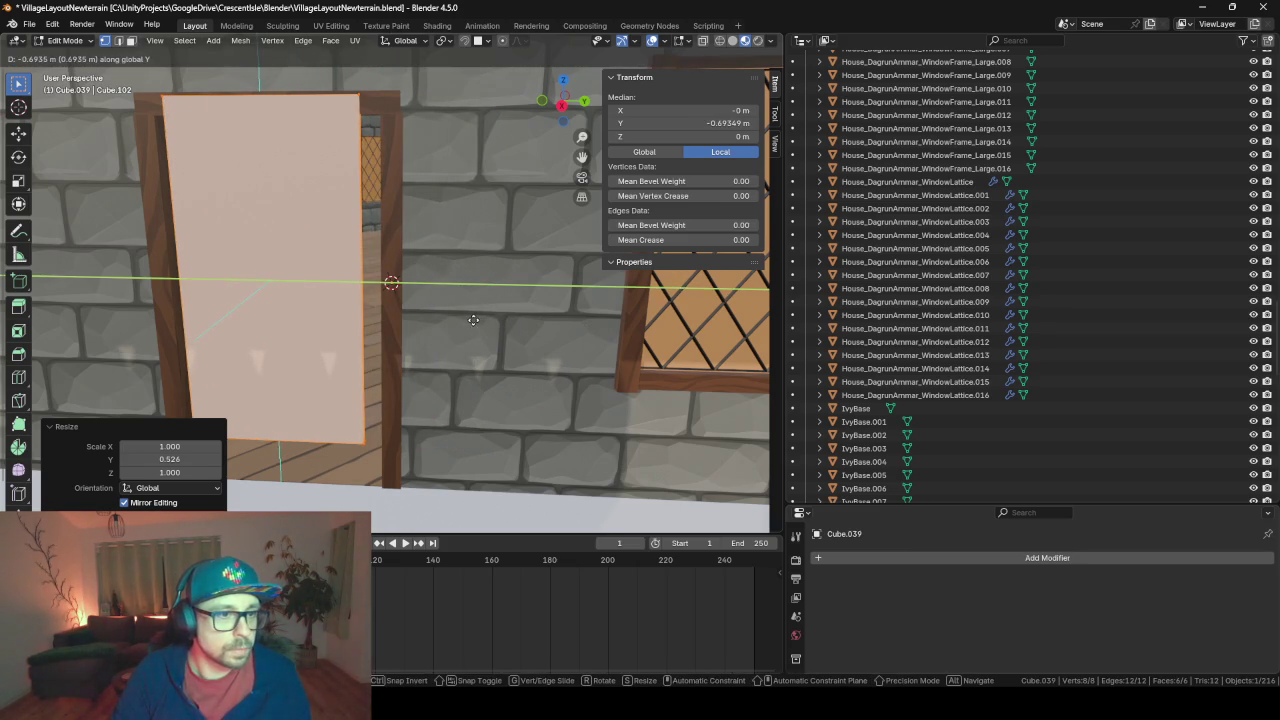
pyautogui.click(473, 320)
pyautogui.moveTo(480, 338); pyautogui.dragTo(568, 326, button='middle')
pyautogui.press('g')
pyautogui.press('z')
pyautogui.click(505, 358)
# Scale the slab along Y and Z so it fills the doorframe's width and height
pyautogui.press('s')
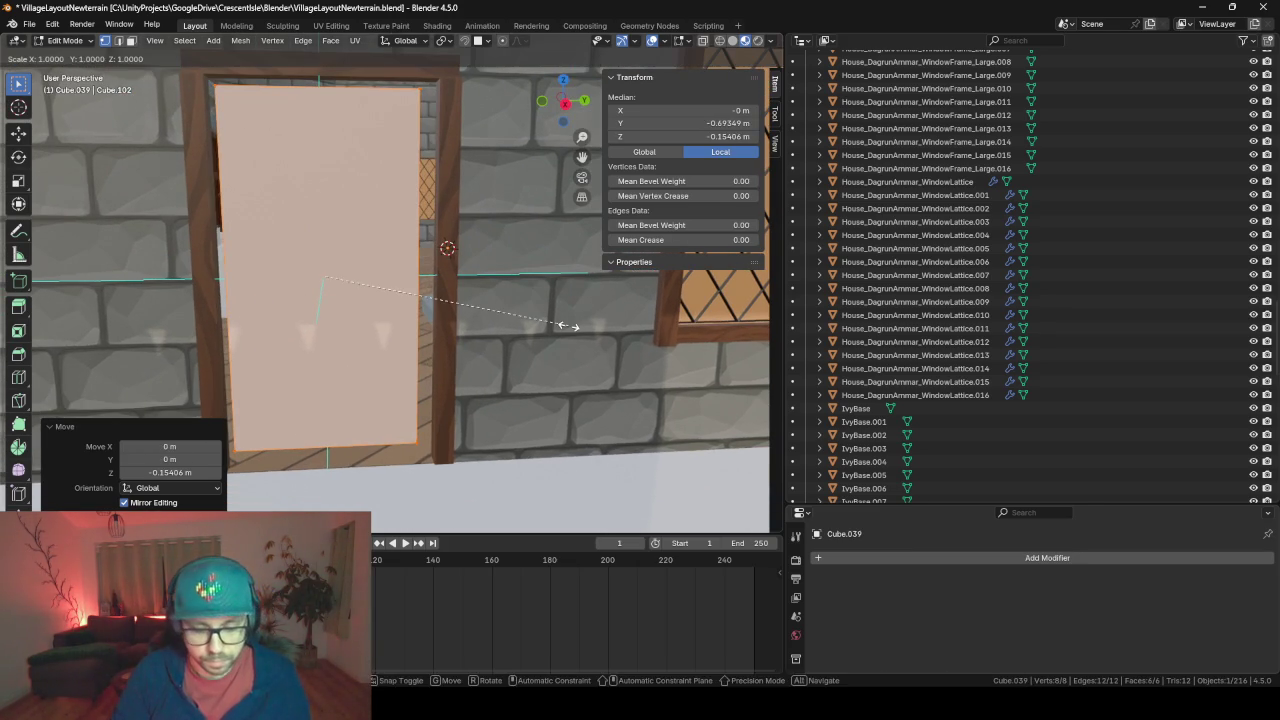
pyautogui.press('y')
pyautogui.click(606, 320)
pyautogui.press('s')
pyautogui.press('z')
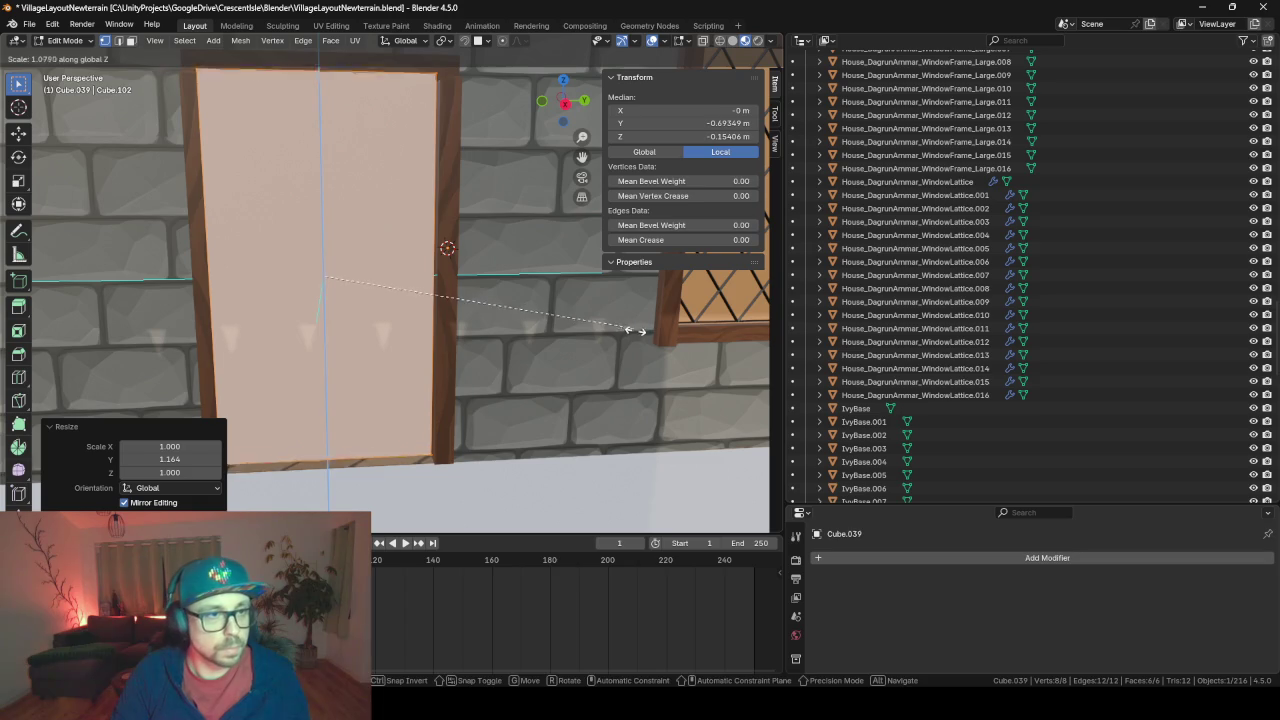
pyautogui.click(639, 332)
pyautogui.press('KP_Decimal')
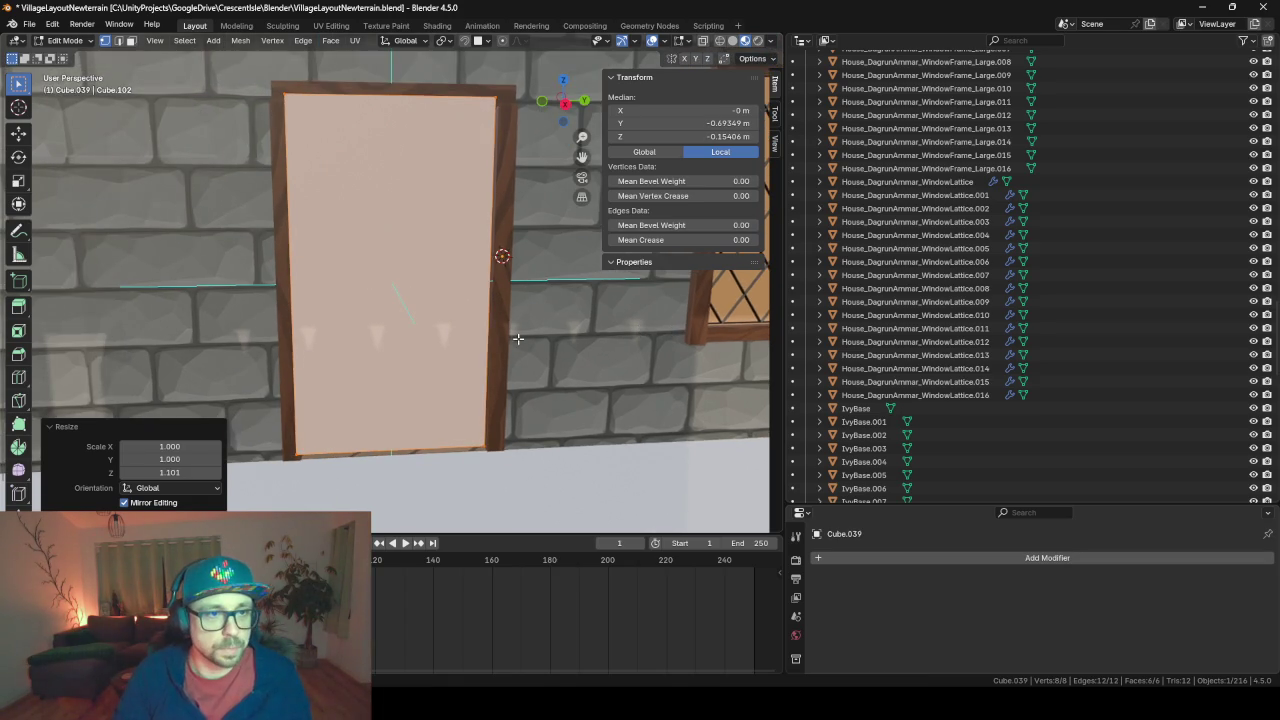
pyautogui.moveTo(517, 339); pyautogui.dragTo(589, 308, button='middle')
pyautogui.scroll(2, 545, 330)
pyautogui.scroll(2, 545, 330)
# In face select mode, move the door's edge face along Y to fit the frame
pyautogui.click(601, 324)
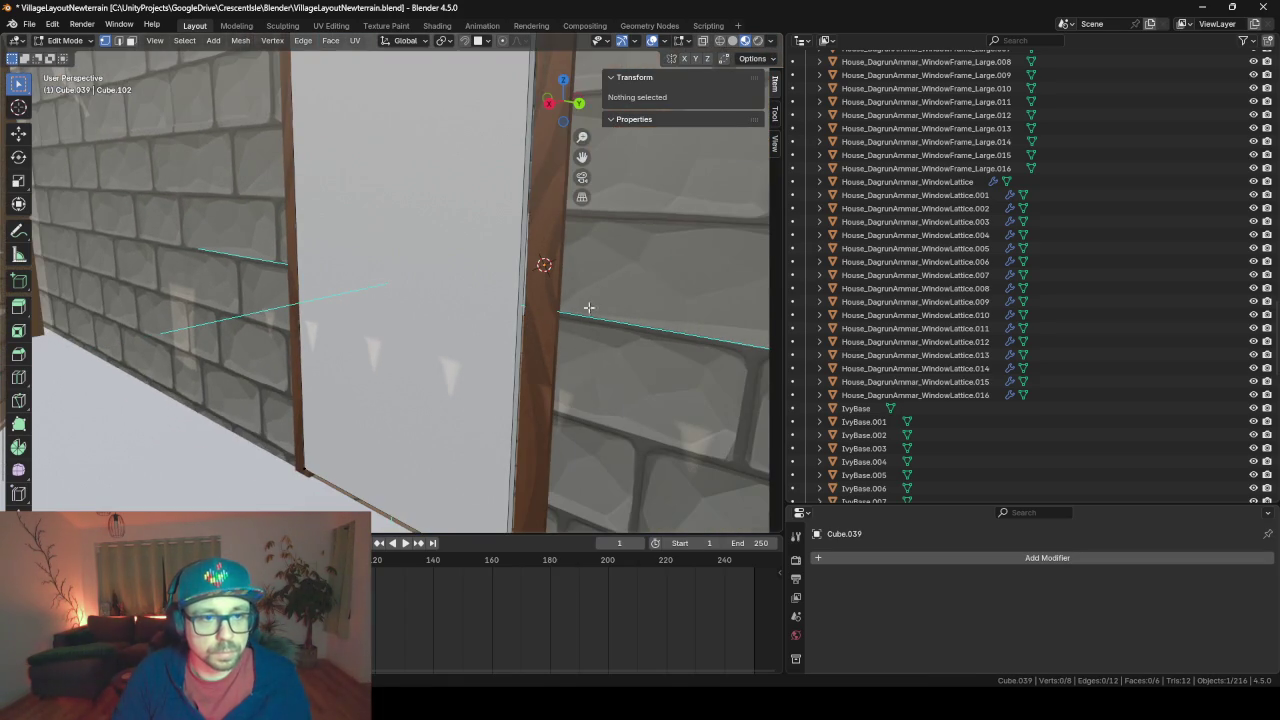
pyautogui.click(131, 41)
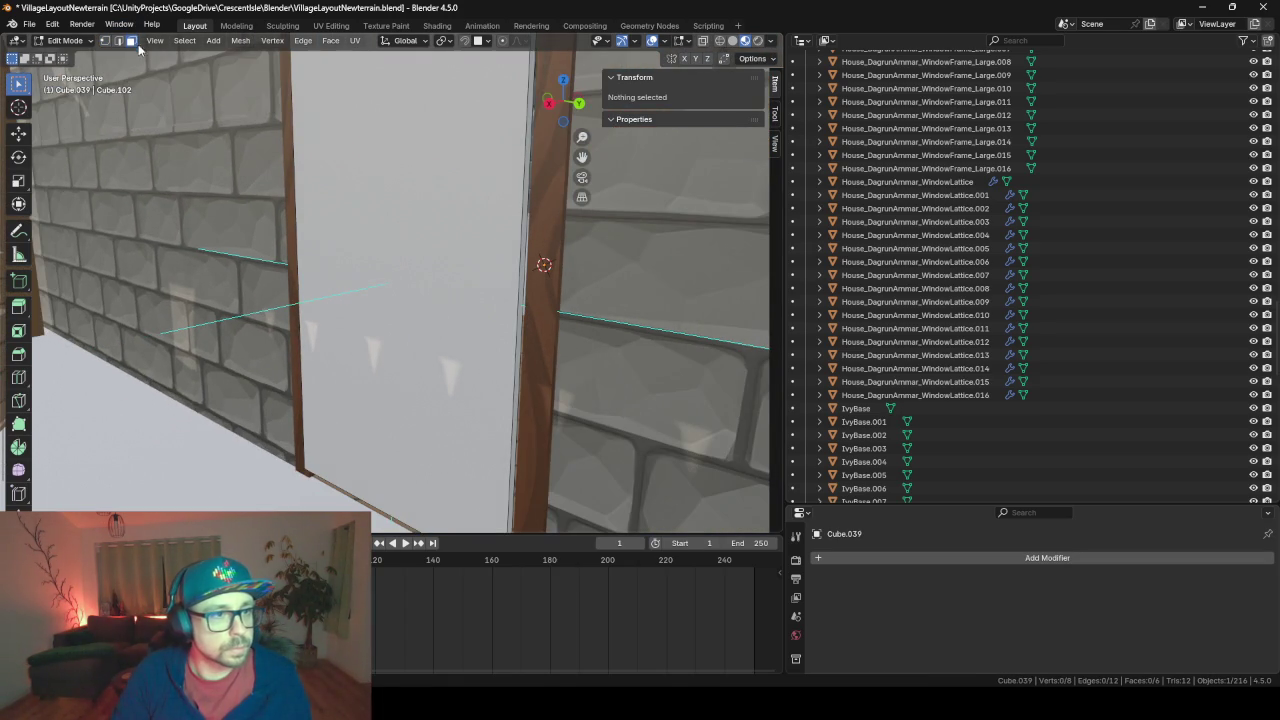
pyautogui.click(520, 304)
pyautogui.press('g')
pyautogui.press('y')
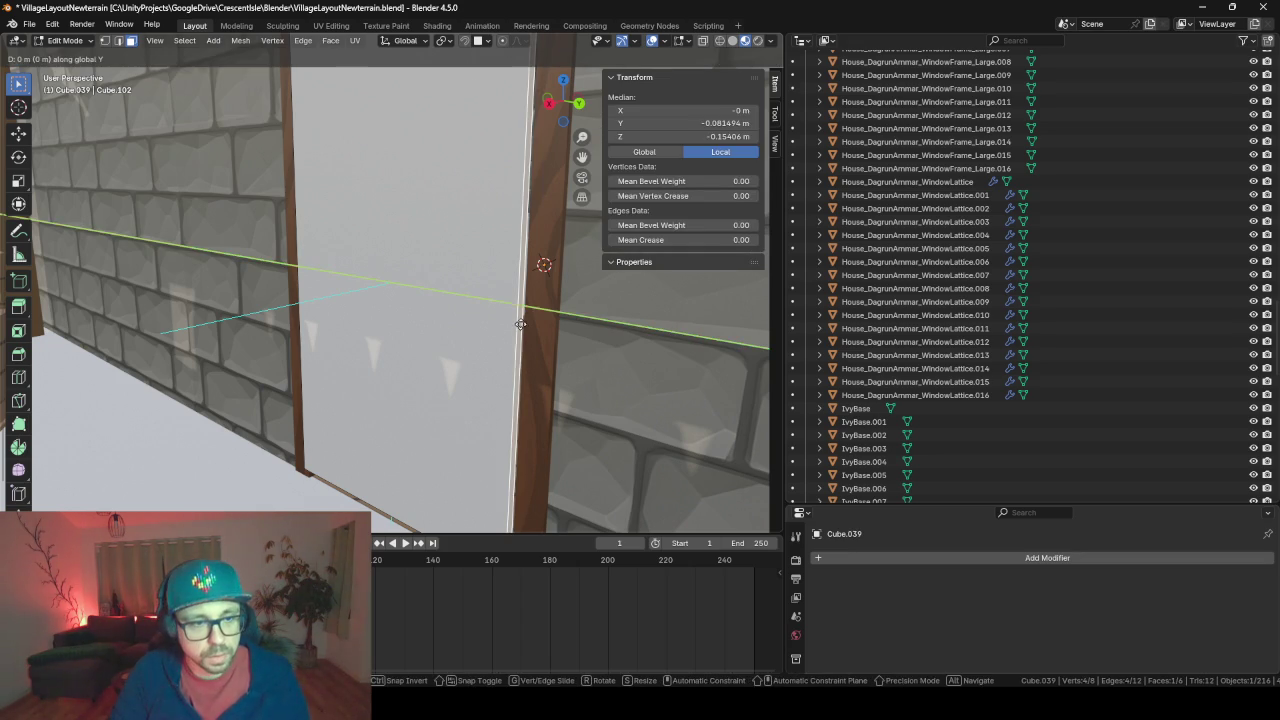
pyautogui.click(532, 331)
pyautogui.moveTo(532, 331); pyautogui.dragTo(607, 272, button='middle')
pyautogui.moveTo(481, 270); pyautogui.dragTo(483, 324, button='middle')
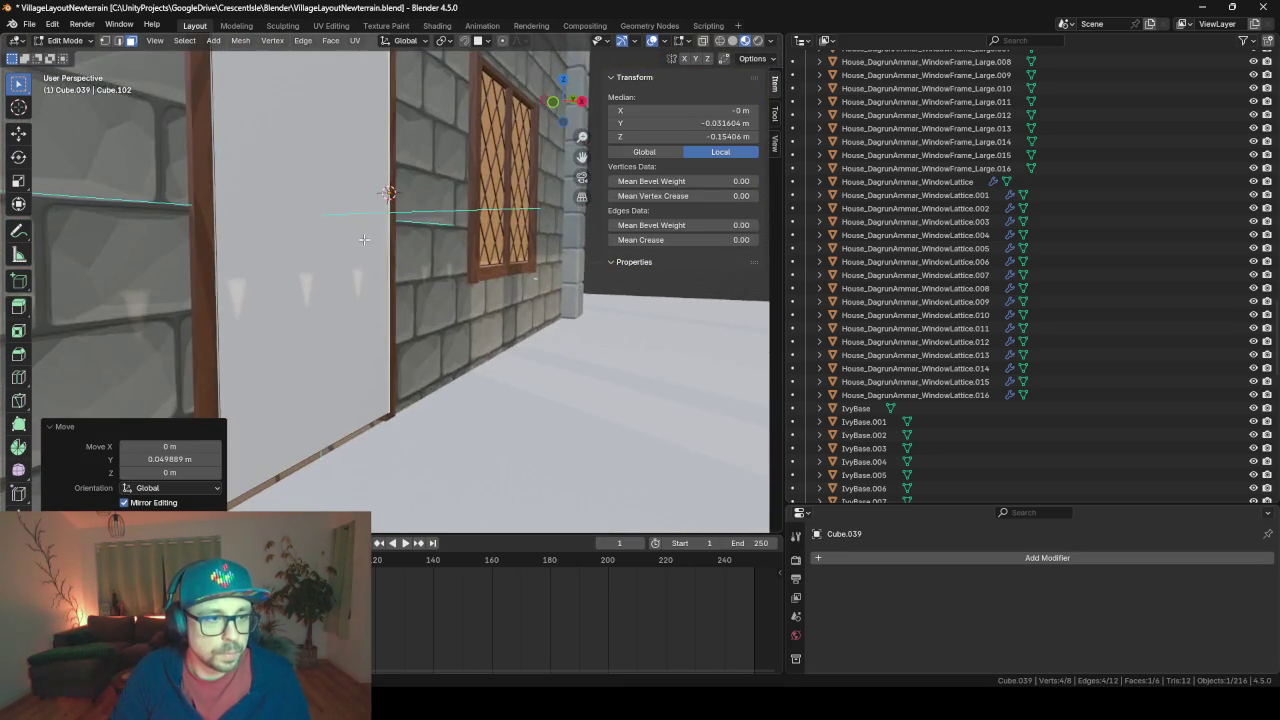
# In Object Mode, nudge the whole door slab along X to 5.7451 m
pyautogui.press('Tab')
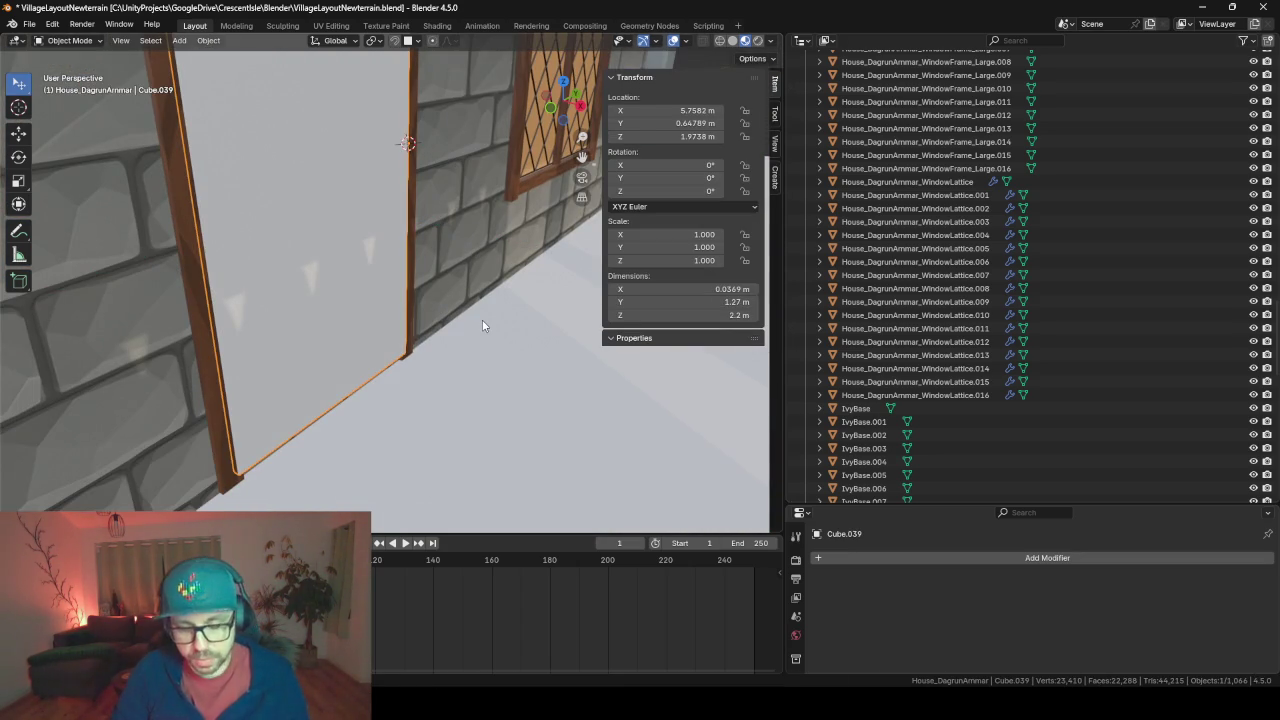
pyautogui.press('g')
pyautogui.press('y')
pyautogui.press('x')
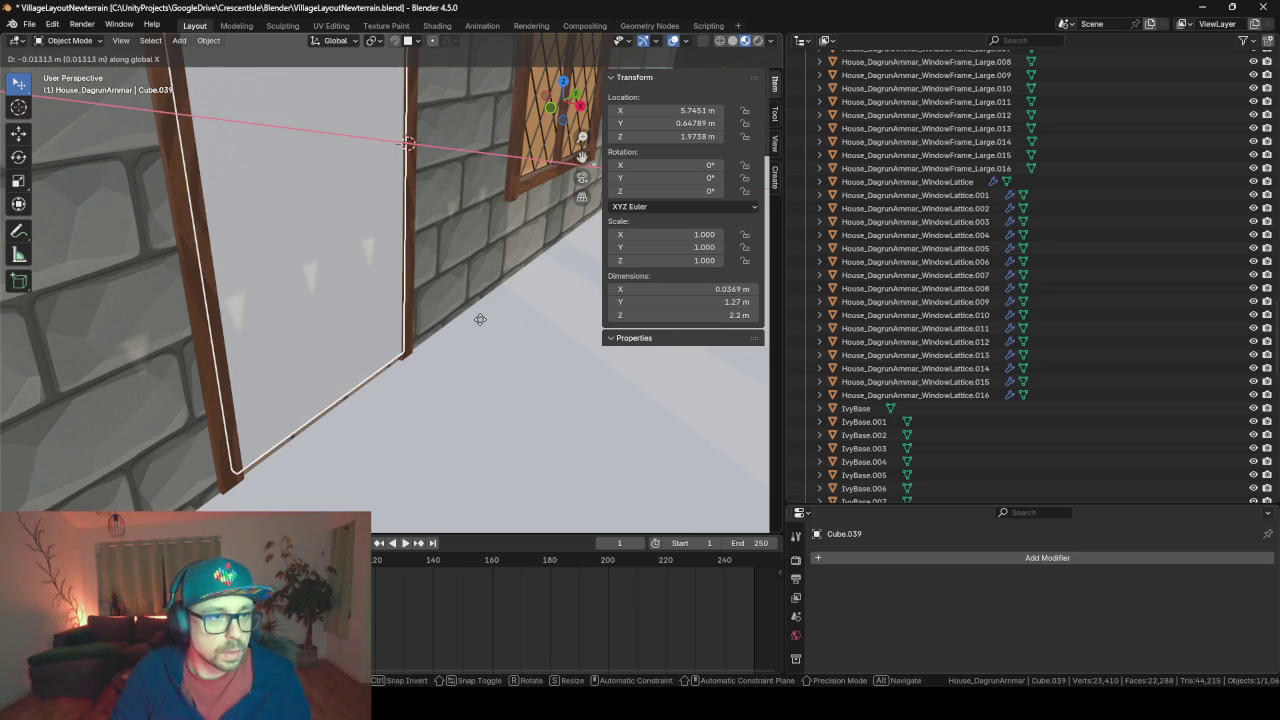
pyautogui.click(480, 319)
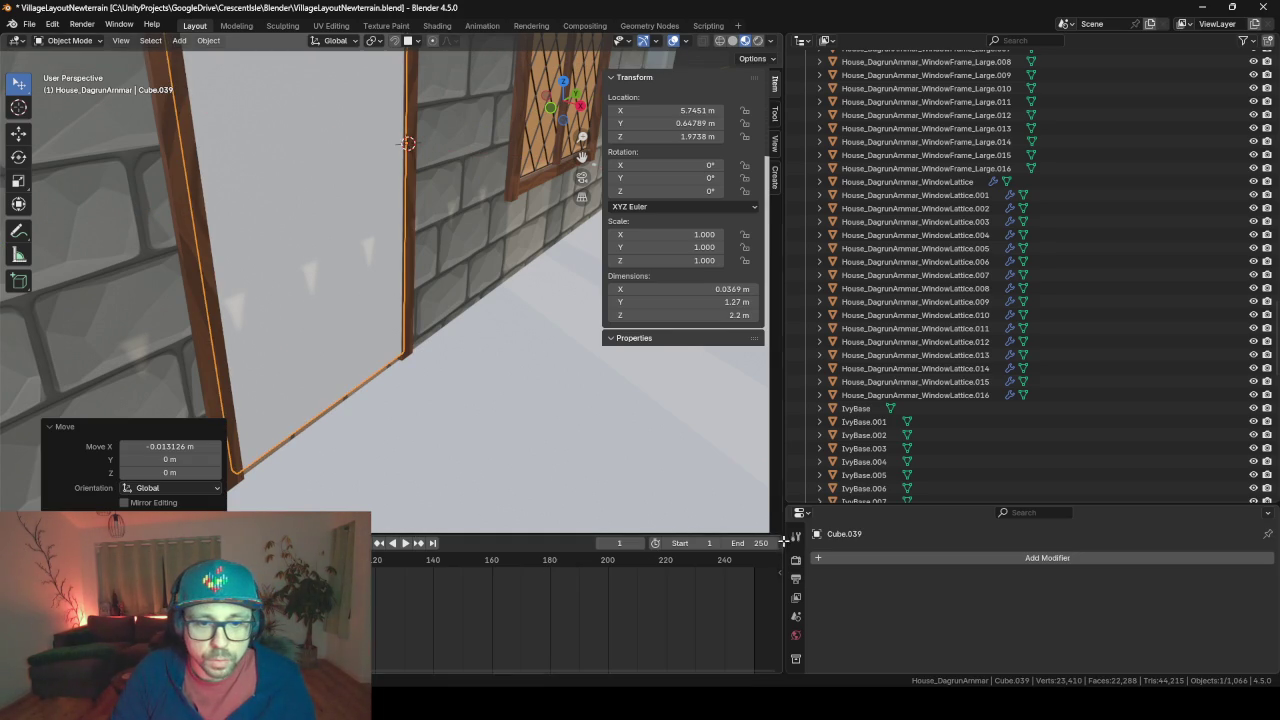
pyautogui.moveTo(896, 503); pyautogui.dragTo(850, 273)
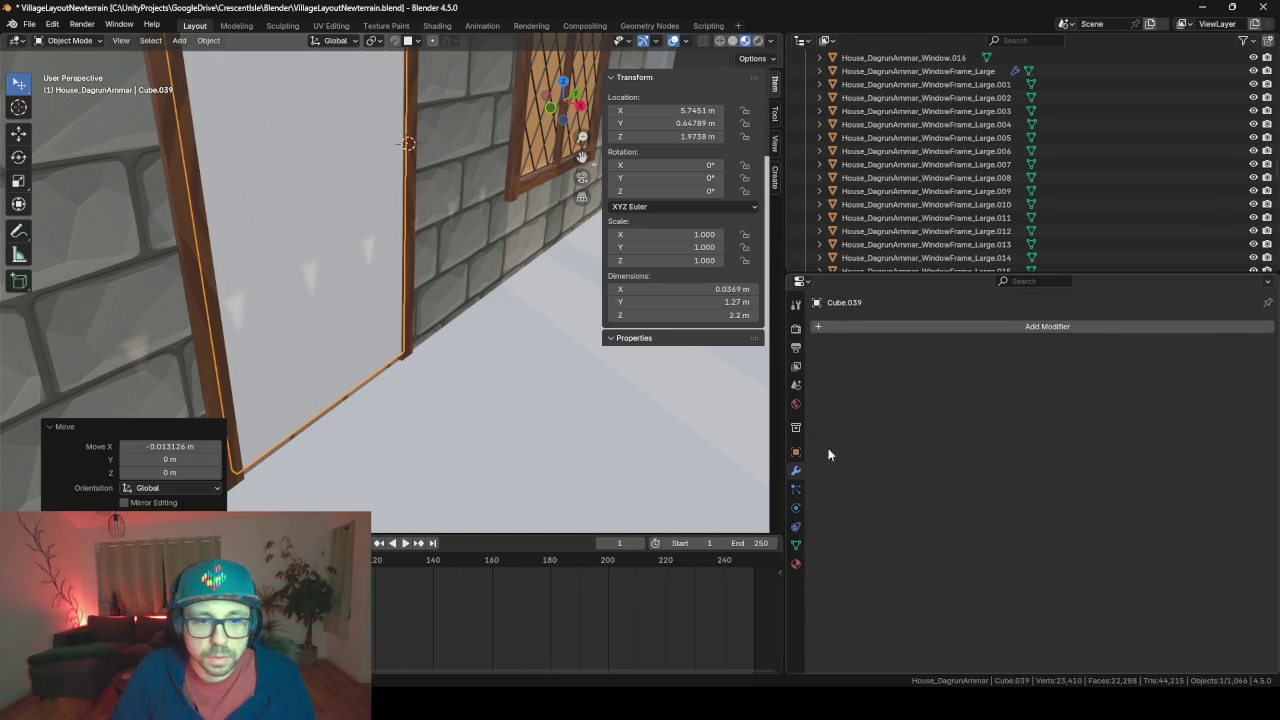
# Assign the AlchemistWindow material to the door and clear its name
pyautogui.click(796, 564)
pyautogui.click(818, 383)
pyautogui.click(855, 402)
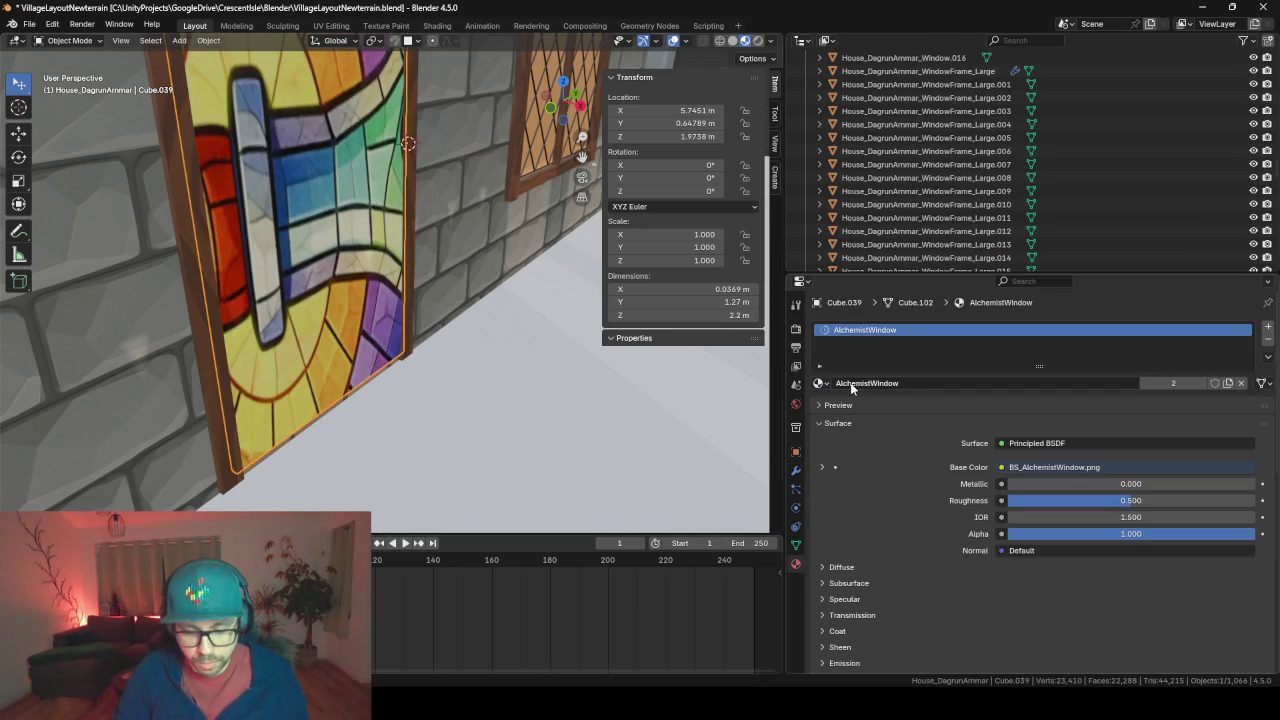
pyautogui.click(851, 383)
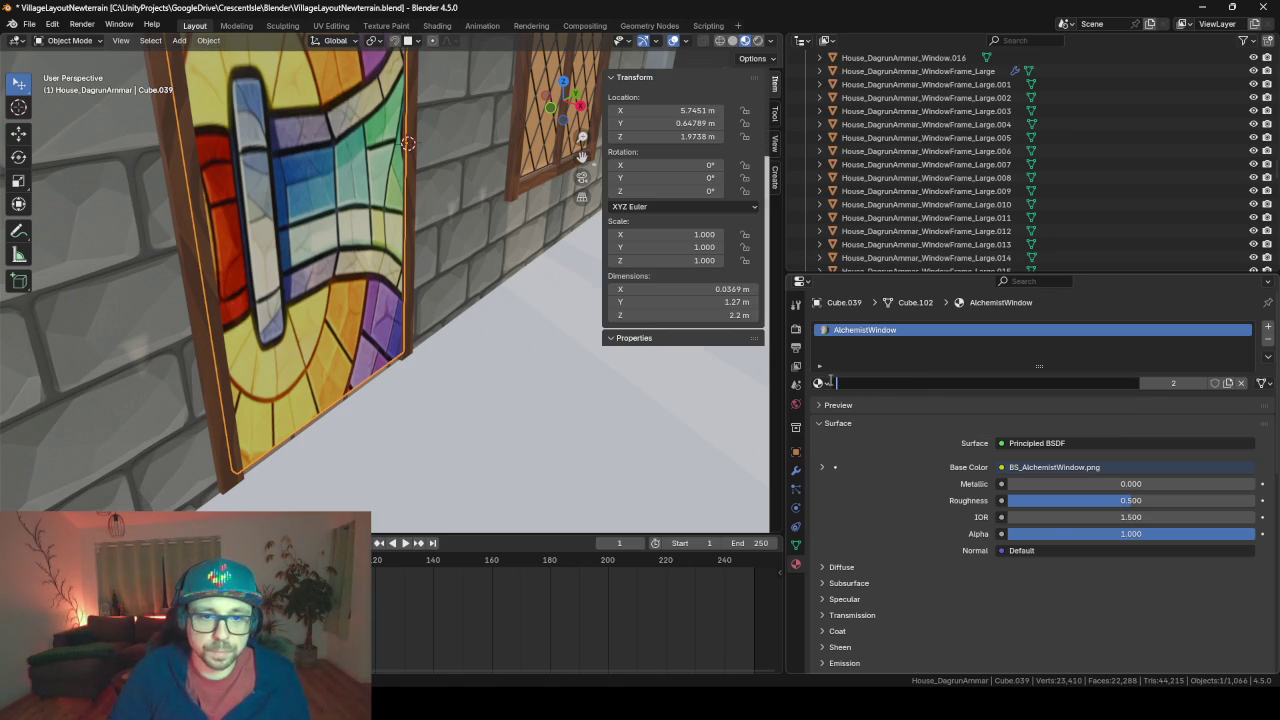
pyautogui.press('Return')
# Search the material list for 'wood' and assign WoodPlanks.001 to the door
pyautogui.click(819, 383)
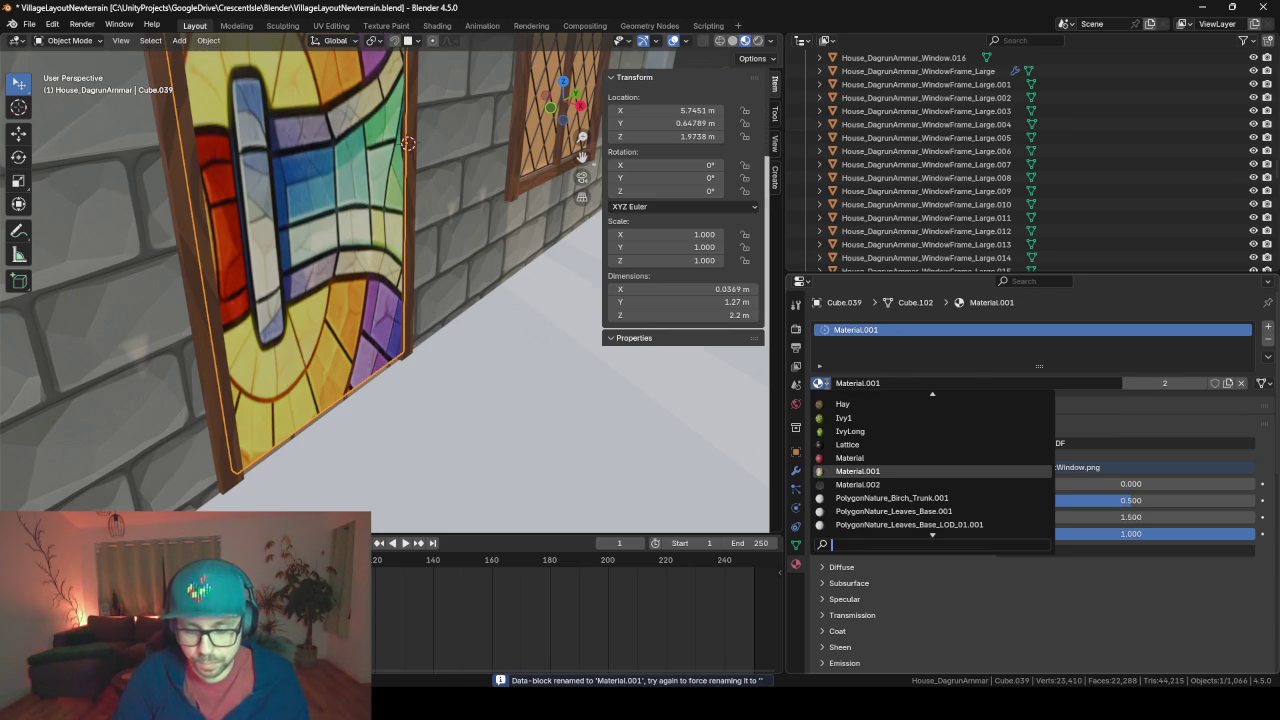
pyautogui.write('woo')
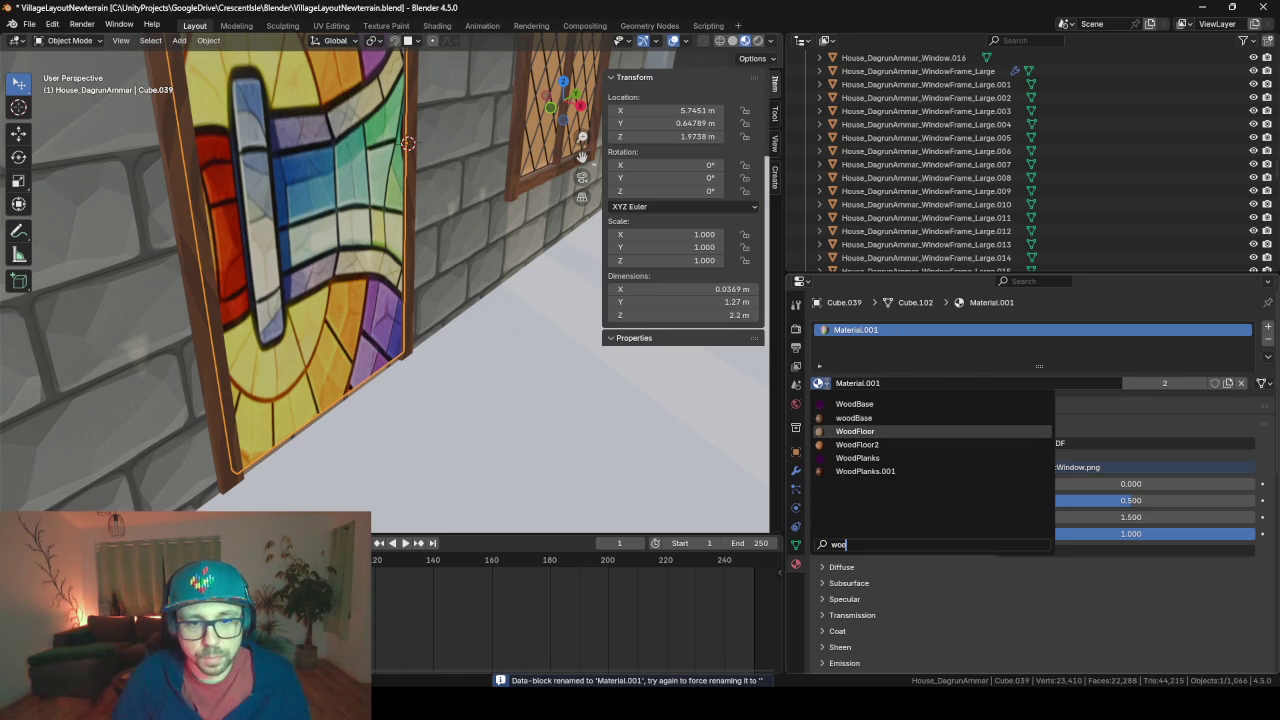
pyautogui.press('Down')
pyautogui.press('Down')
pyautogui.press('Down')
pyautogui.press('Return')
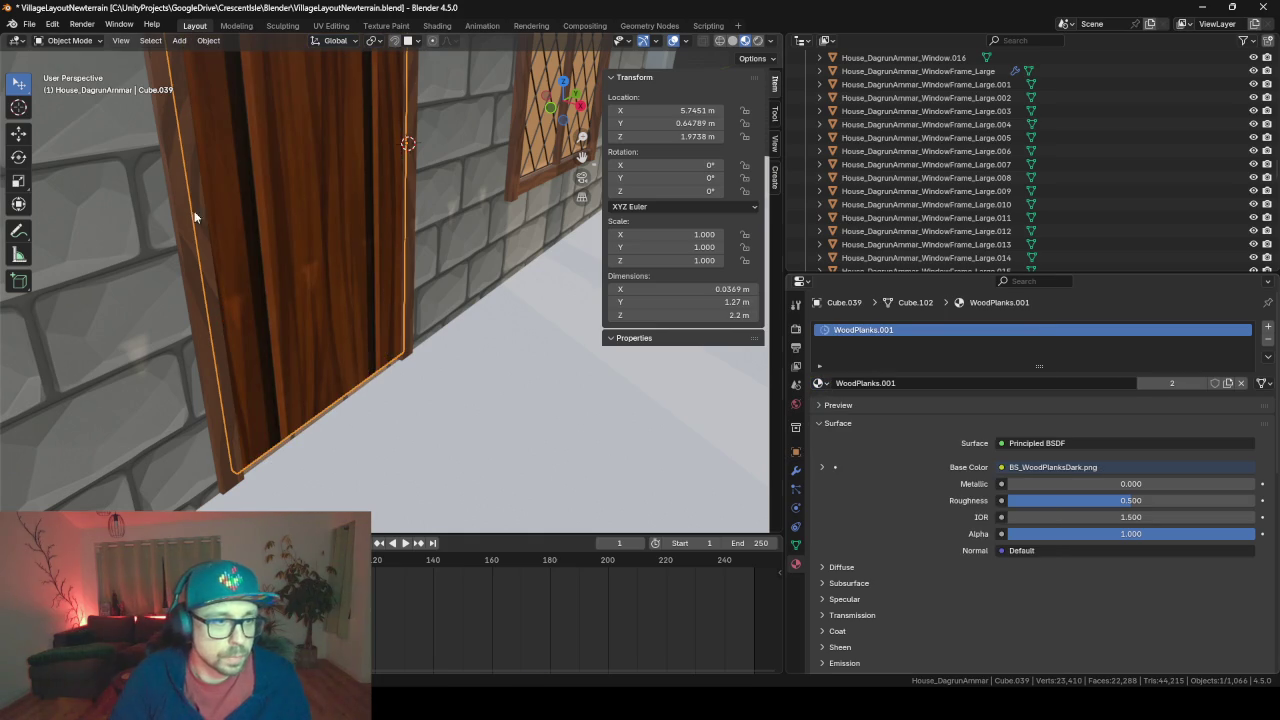
# Put the stained-glass Material.001 back on the door
pyautogui.click(820, 383)
pyautogui.scroll(3, 896, 428)
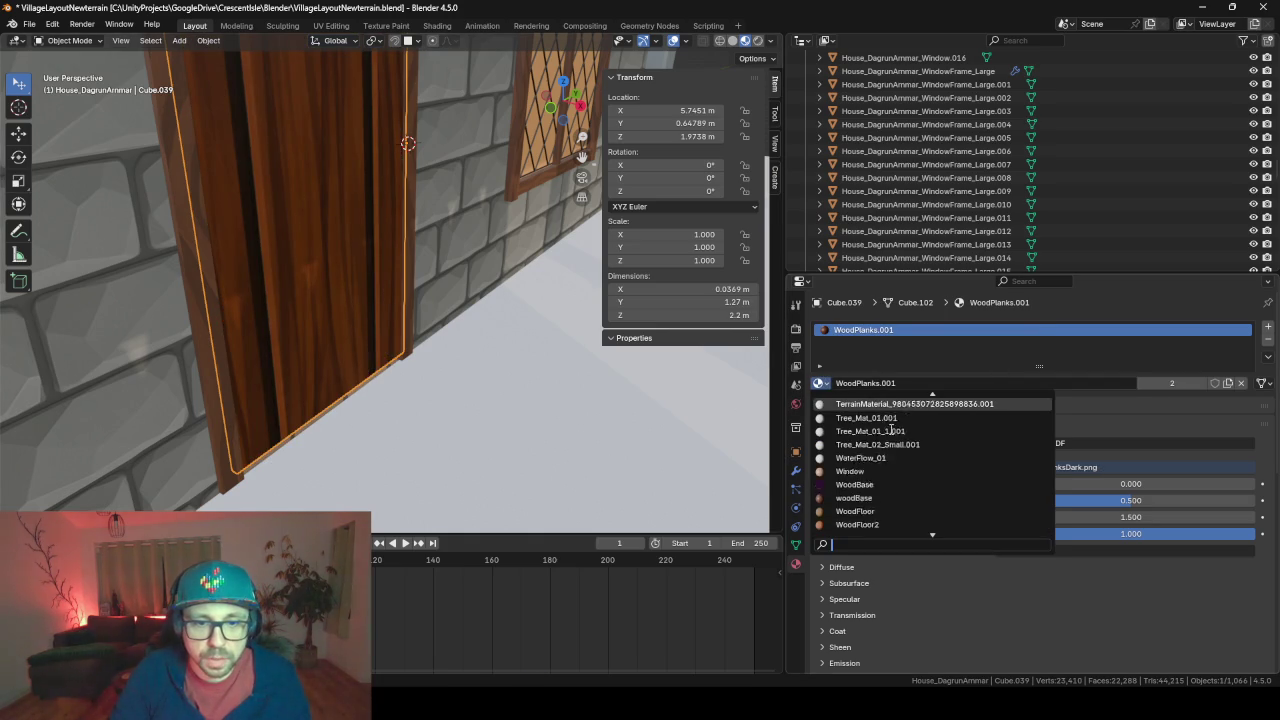
pyautogui.scroll(3, 896, 428)
pyautogui.scroll(3, 896, 428)
pyautogui.scroll(2, 896, 428)
pyautogui.scroll(2, 894, 426)
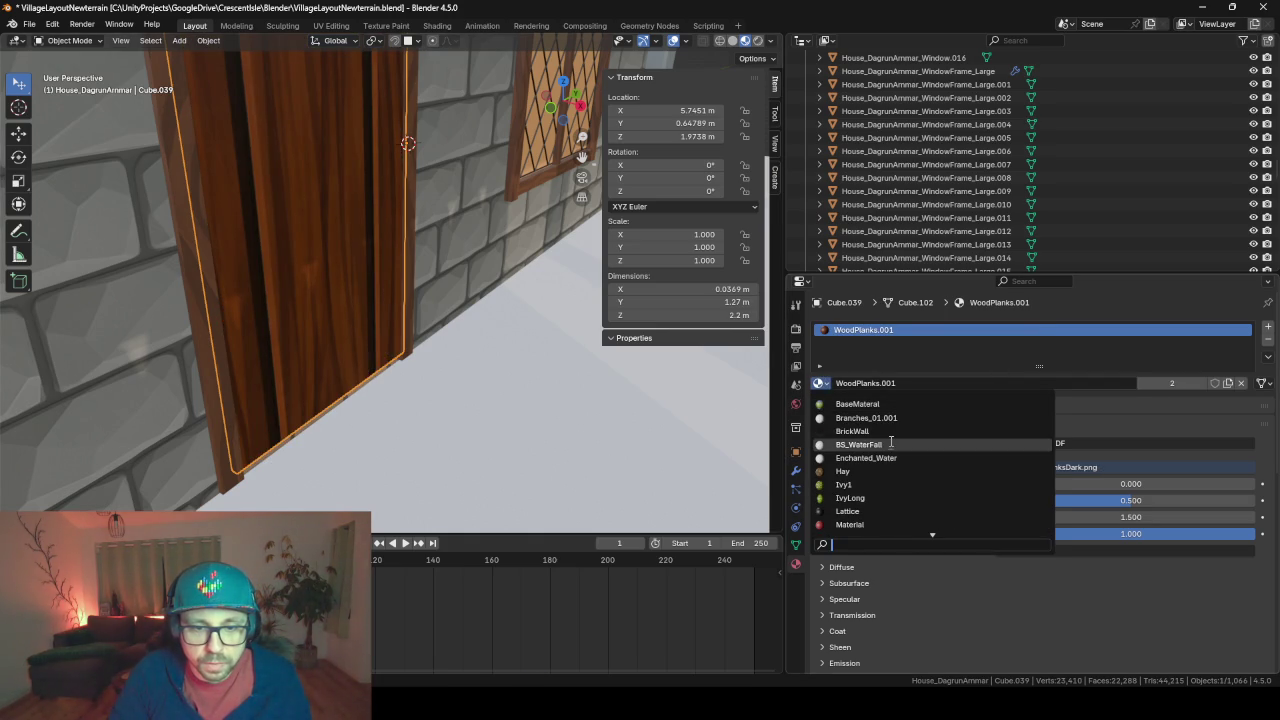
pyautogui.scroll(1, 892, 424)
pyautogui.scroll(-1, 892, 424)
pyautogui.scroll(-2, 885, 426)
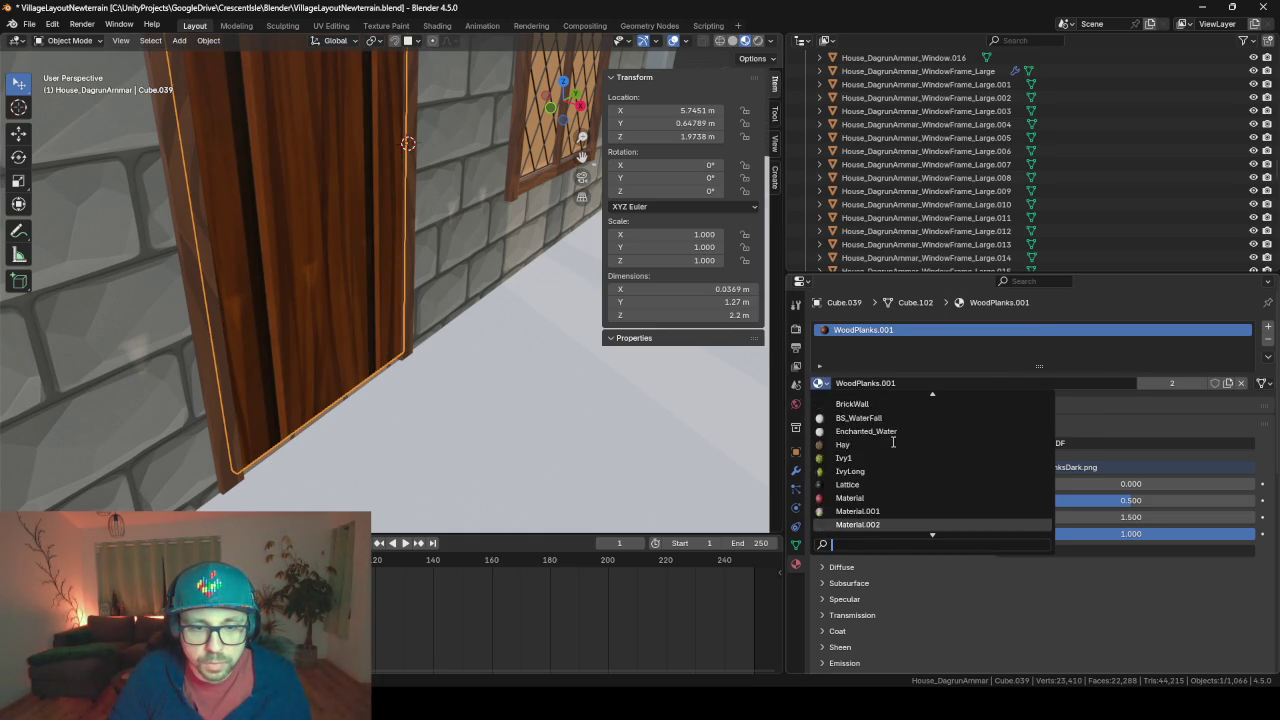
pyautogui.scroll(-6, 878, 428)
pyautogui.click(872, 418)
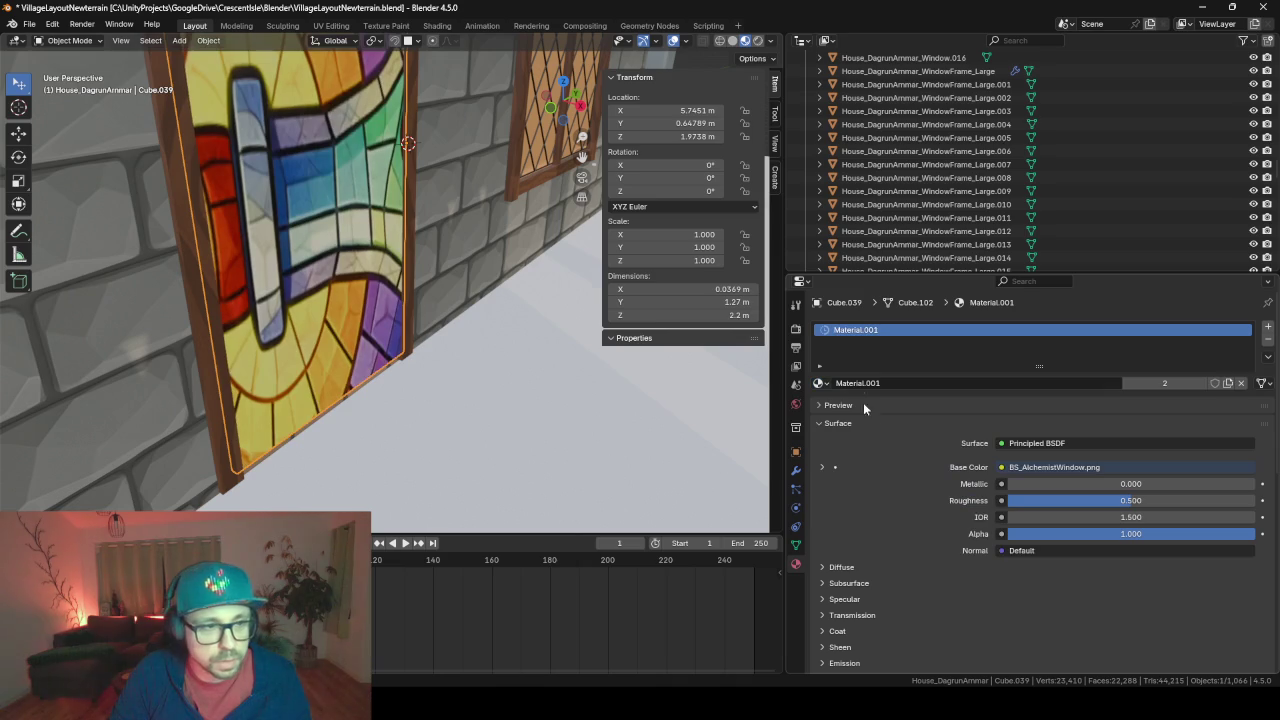
pyautogui.scroll(-3, 585, 357)
pyautogui.scroll(-3, 585, 357)
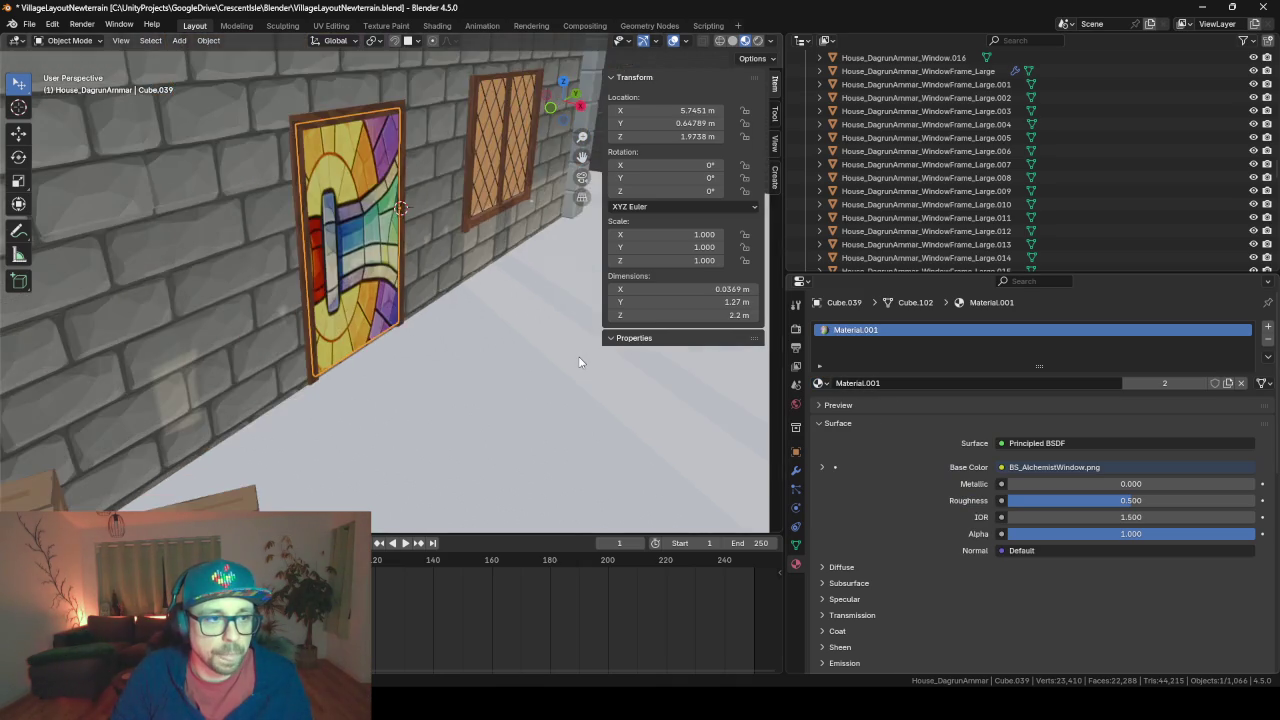
pyautogui.moveTo(585, 357)
pyautogui.mouseDown(button='middle')
pyautogui.moveTo(471, 355)
pyautogui.moveTo(500, 356)
pyautogui.mouseUp(button='middle')
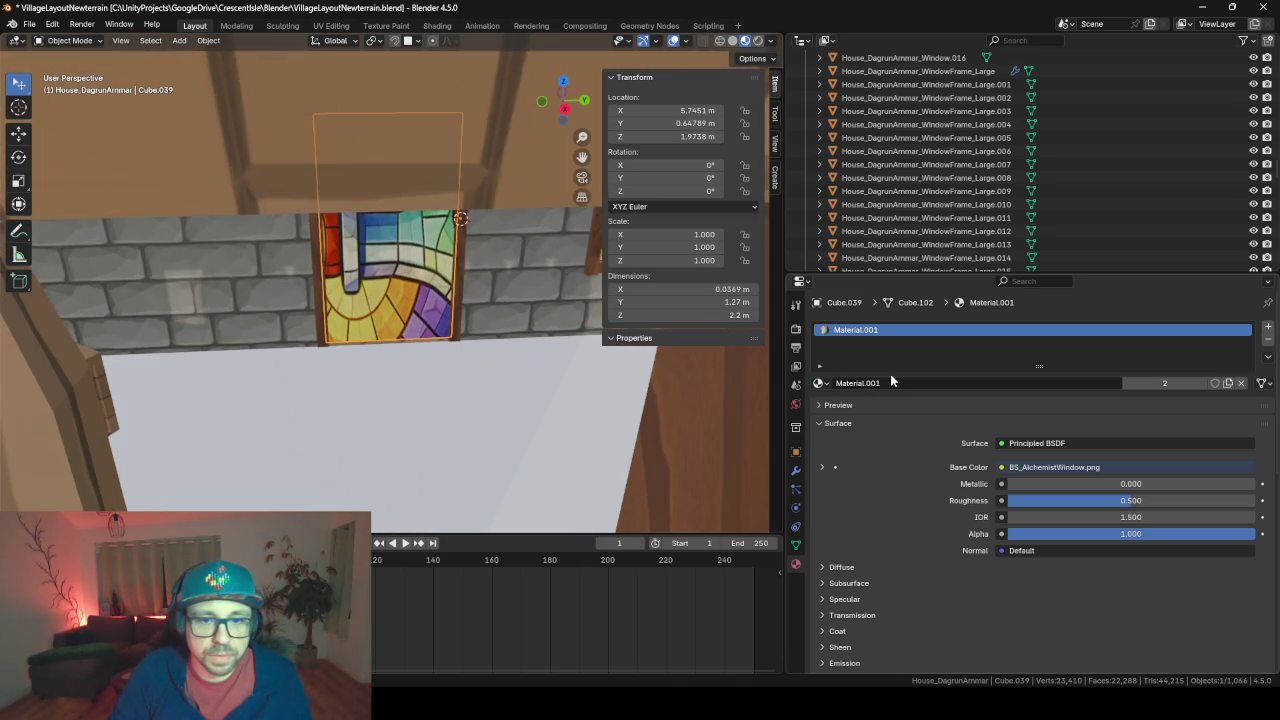
# Rename Material.001 to GlasMosaik
pyautogui.click(890, 382)
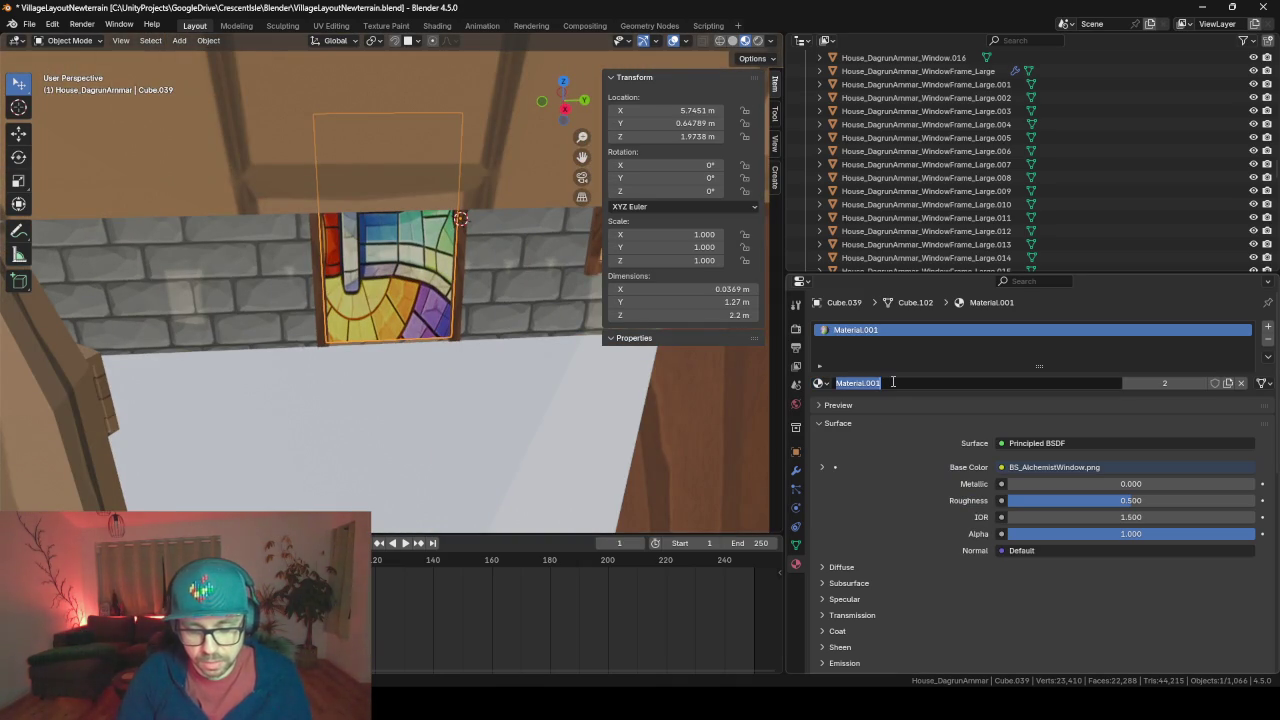
pyautogui.write('GlasMosaik')
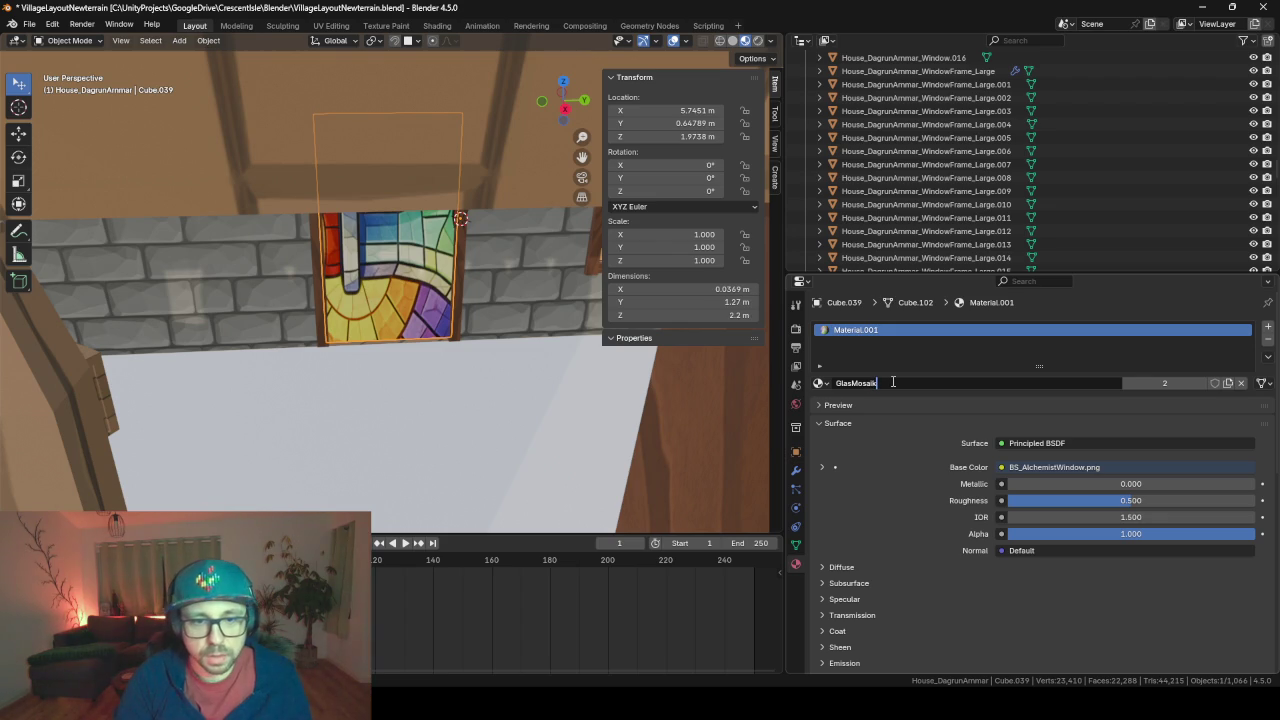
pyautogui.press('Return')
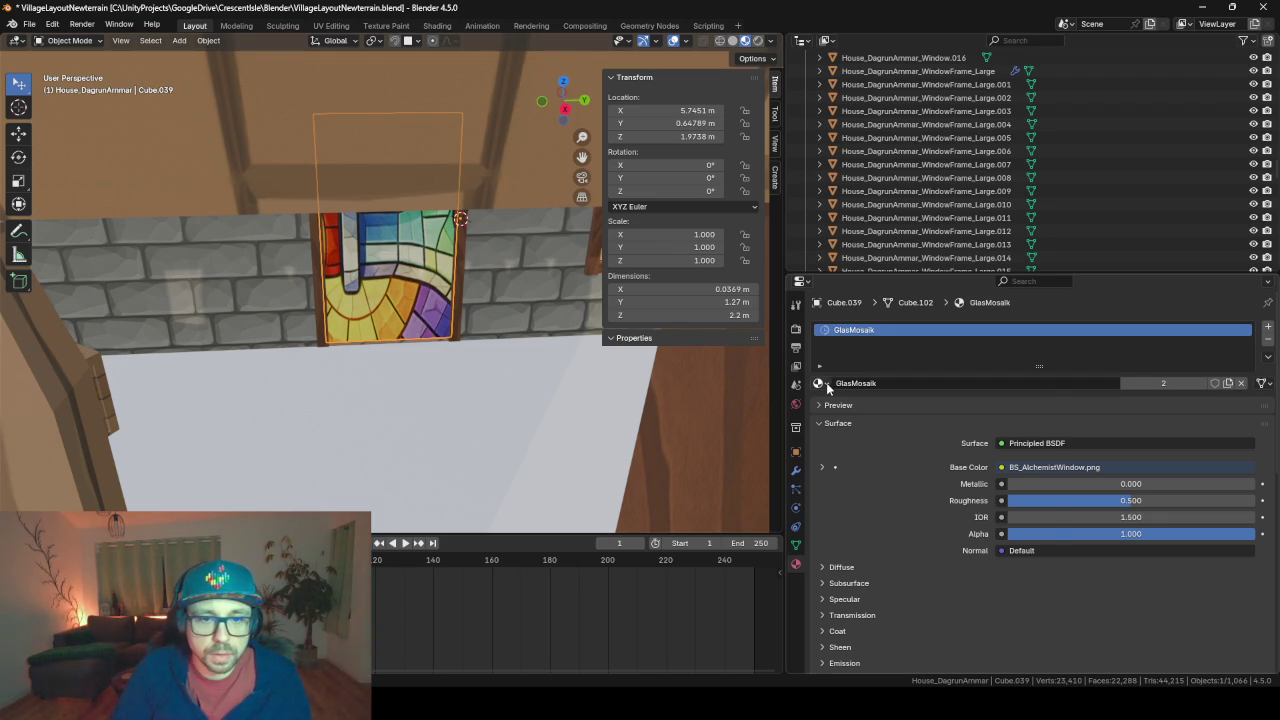
# Reassign WoodPlanks.001 to the door via a 'wood' search
pyautogui.click(821, 383)
pyautogui.write('wood')
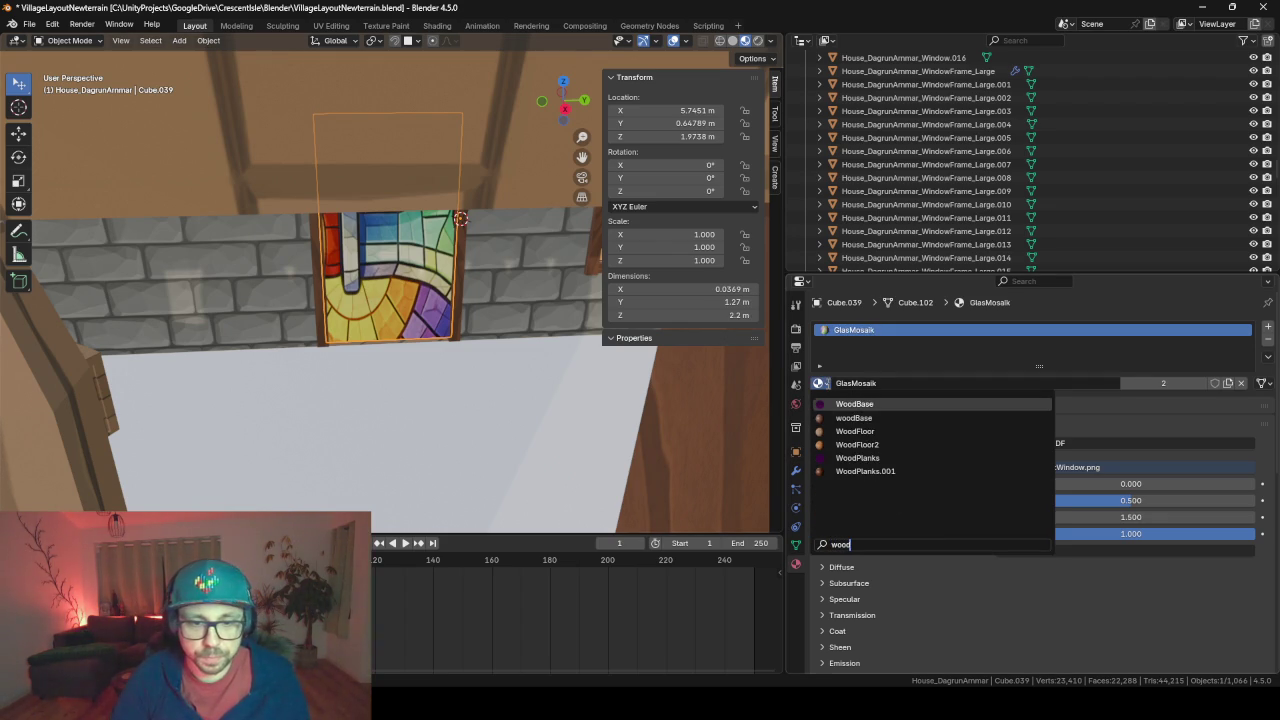
pyautogui.press('Down')
pyautogui.press('Down')
pyautogui.press('Down')
pyautogui.press('Down')
pyautogui.press('Return')
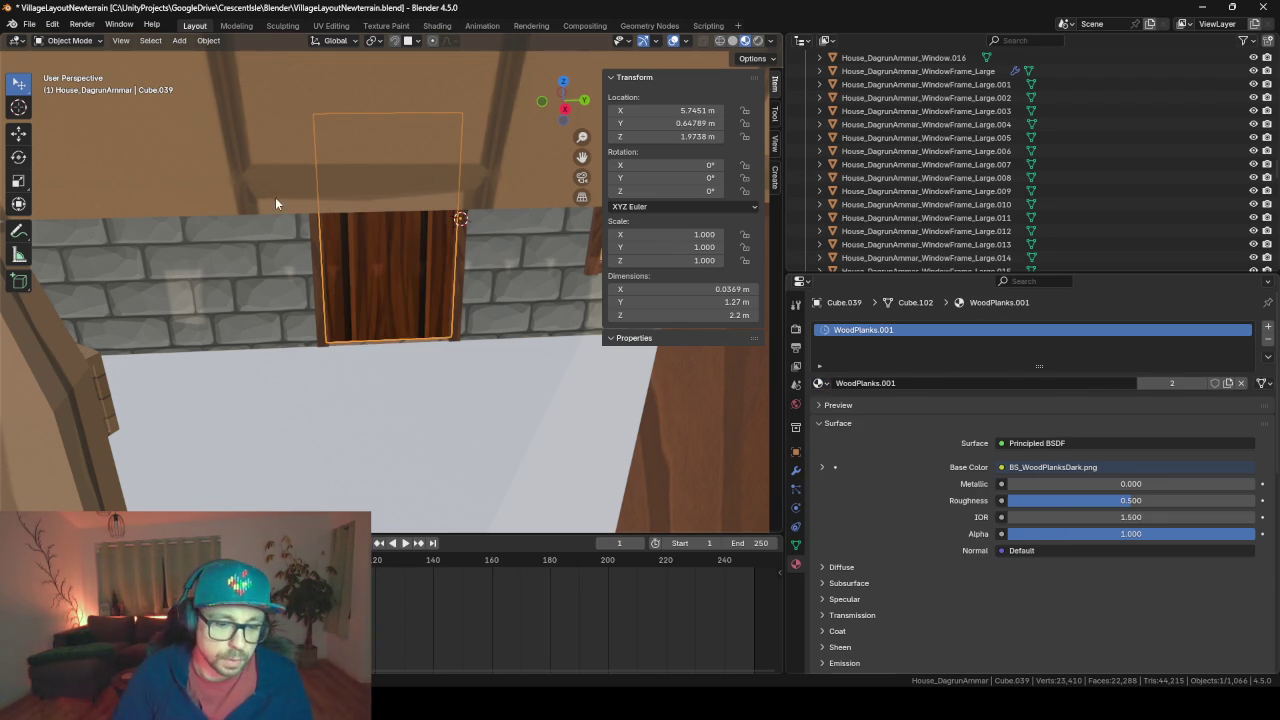
pyautogui.scroll(3, 334, 238)
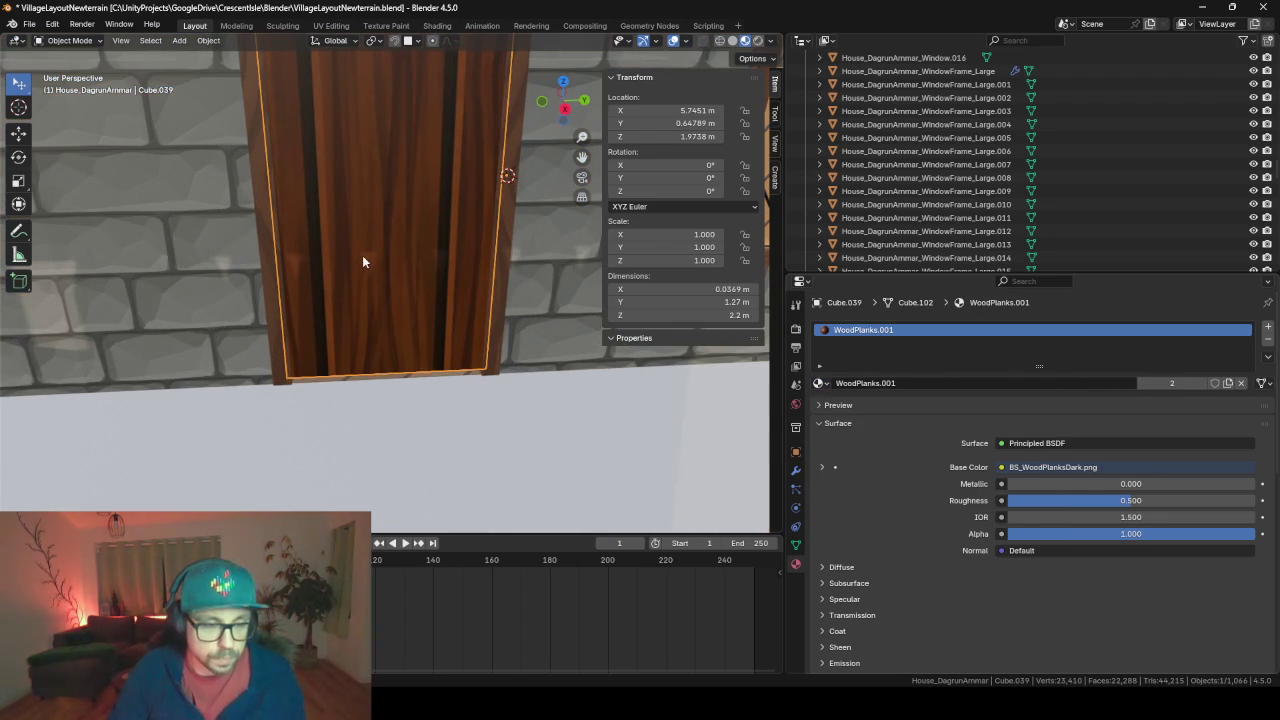
# Select all of the door's faces in Edit Mode and apply Smart UV Project
pyautogui.press('Tab')
pyautogui.press('k')
pyautogui.click(388, 207)
pyautogui.press('u')
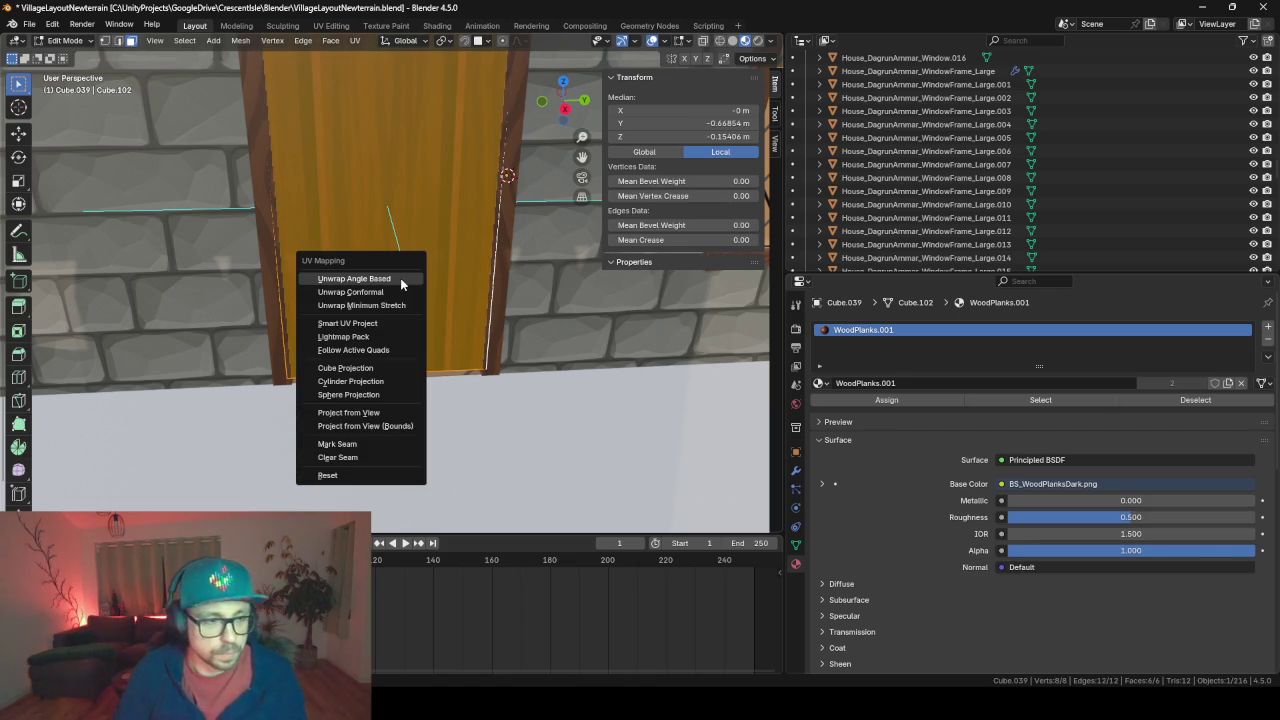
pyautogui.click(400, 278)
pyautogui.press('Return')
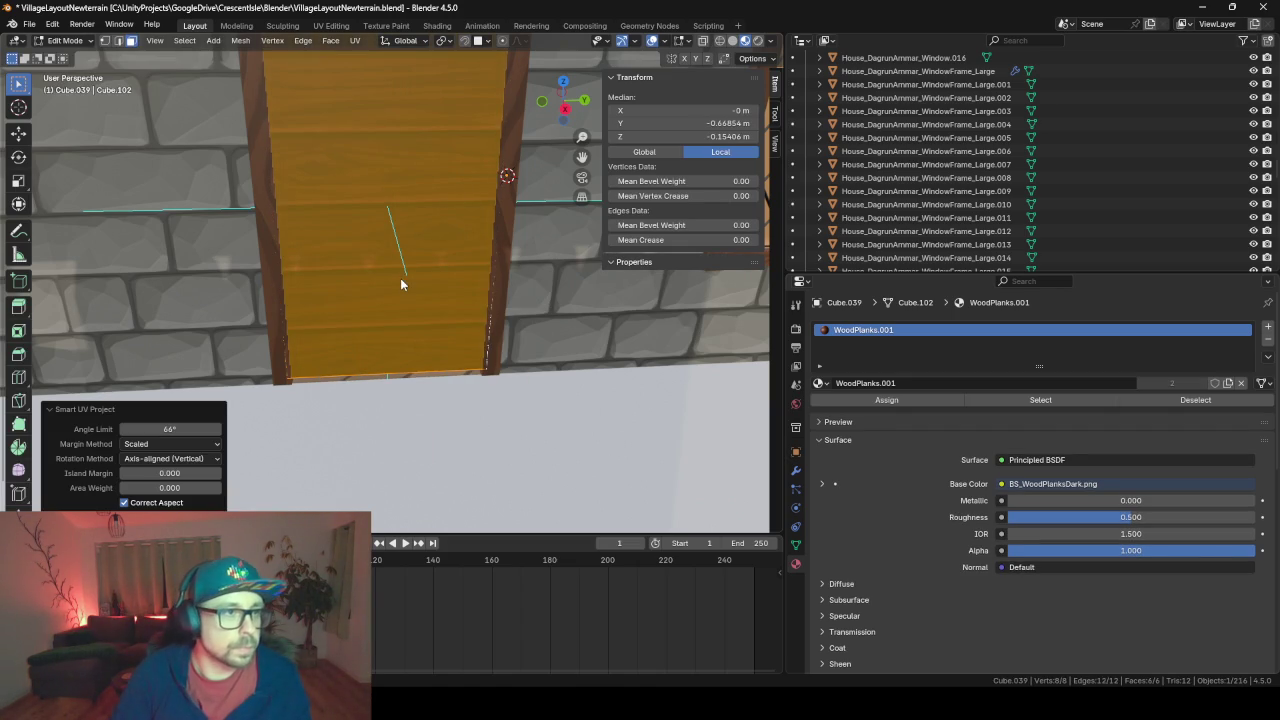
# In the UV Editing workspace, scale the door's UVs and orbit to face the door
pyautogui.click(331, 26)
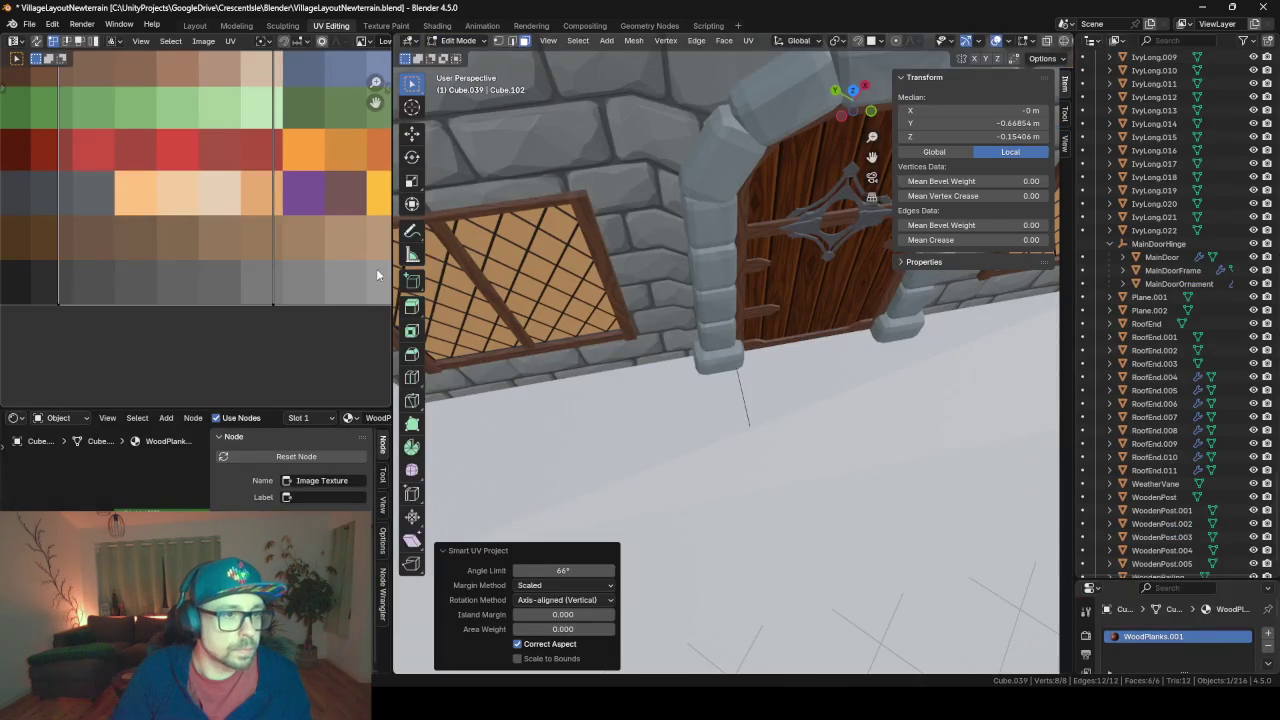
pyautogui.scroll(-3, 320, 310)
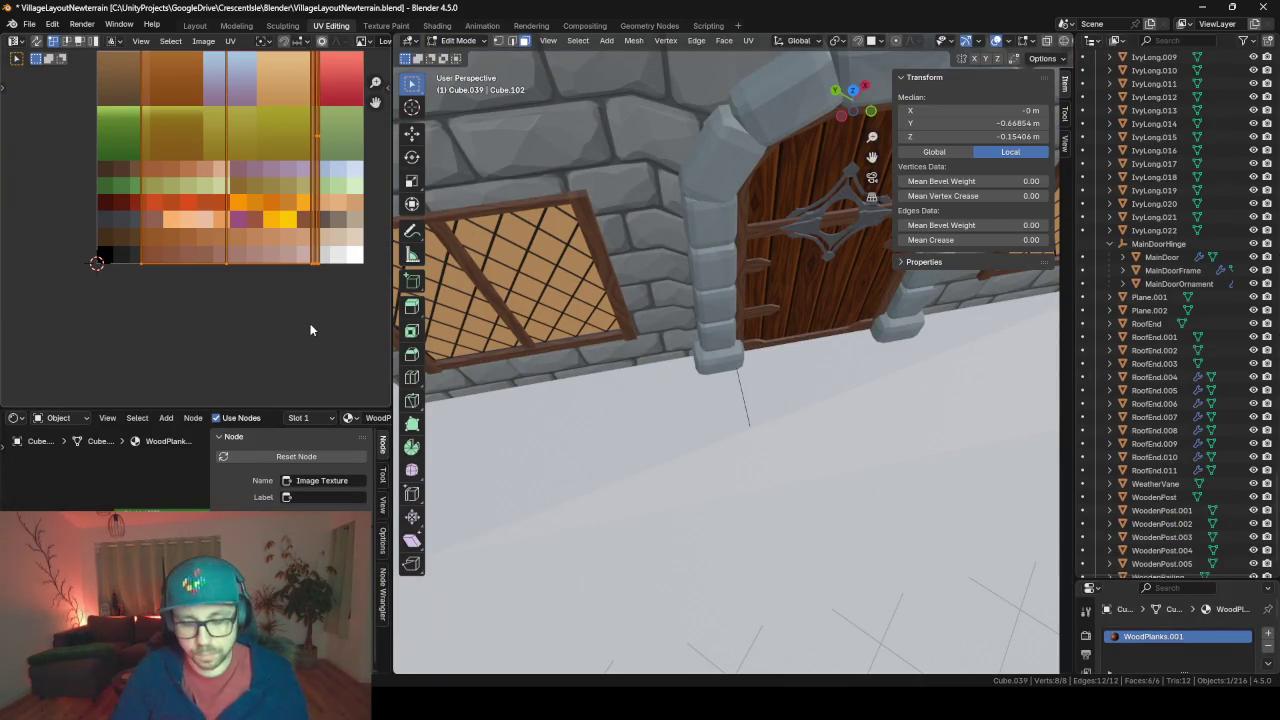
pyautogui.press('s')
pyautogui.click(310, 323)
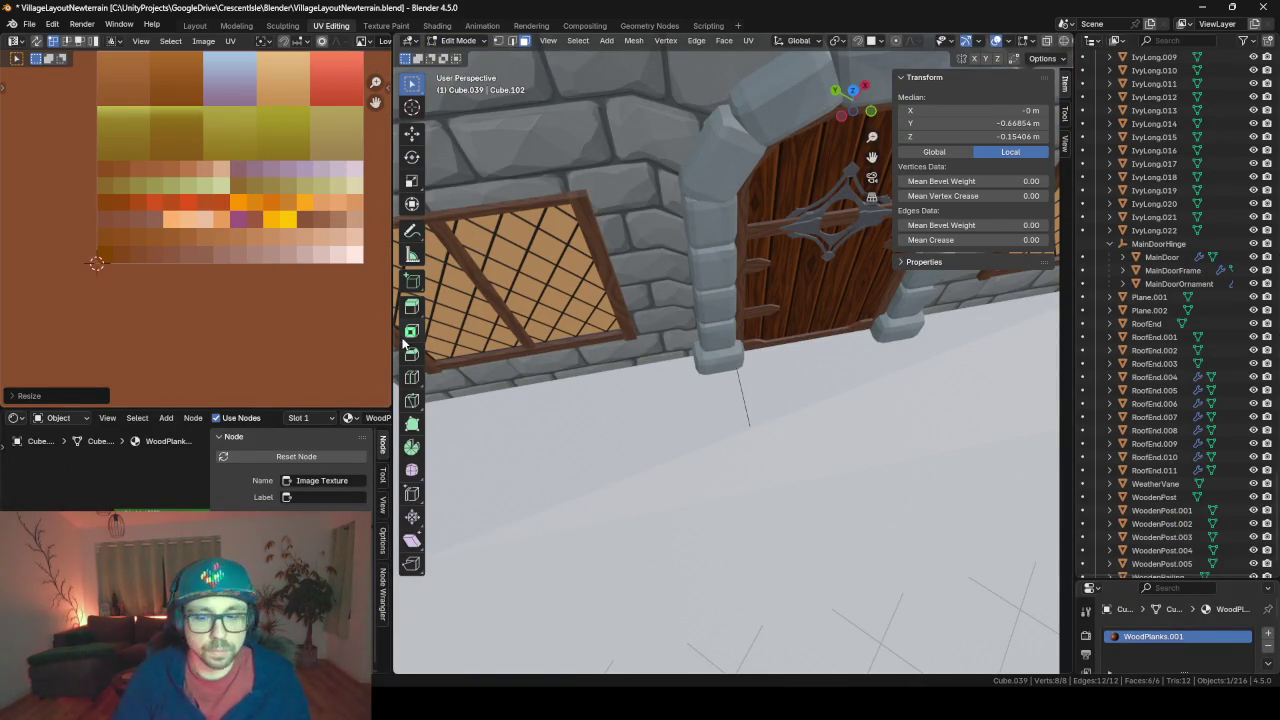
pyautogui.moveTo(689, 348); pyautogui.dragTo(620, 340, button='middle')
pyautogui.scroll(5, 600, 337)
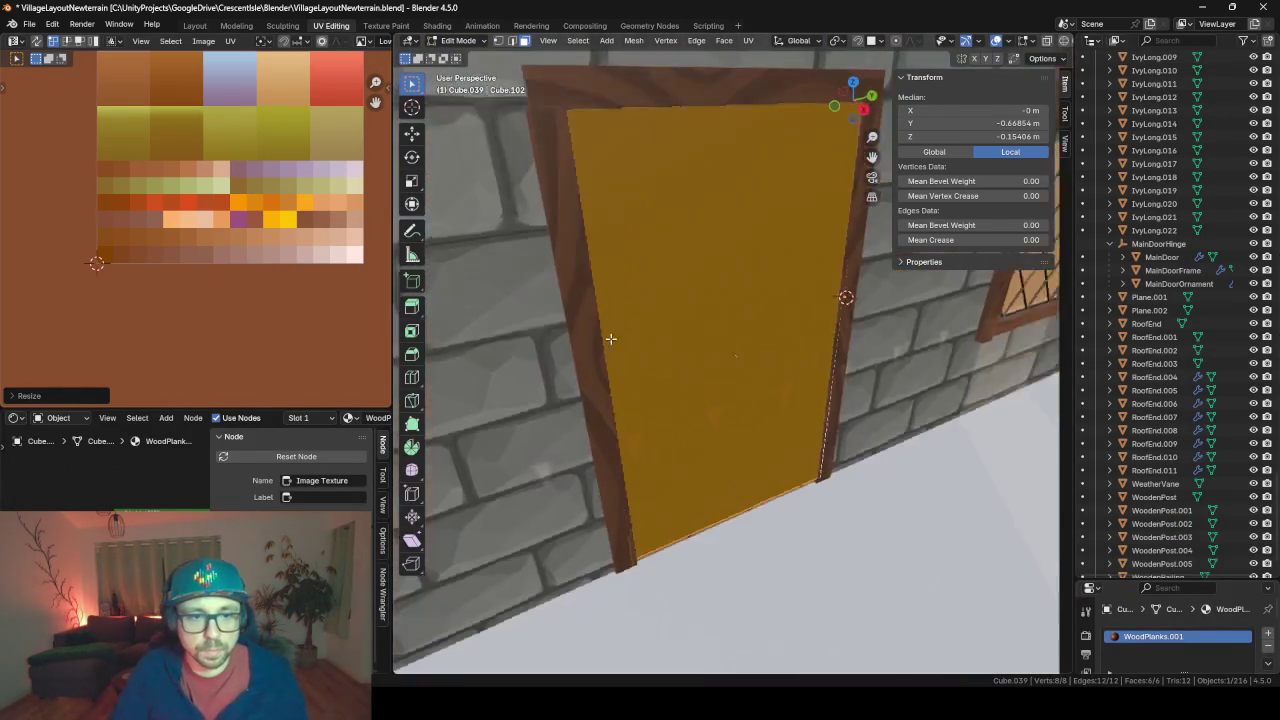
pyautogui.scroll(-3, 166, 288)
pyautogui.scroll(-3, 225, 283)
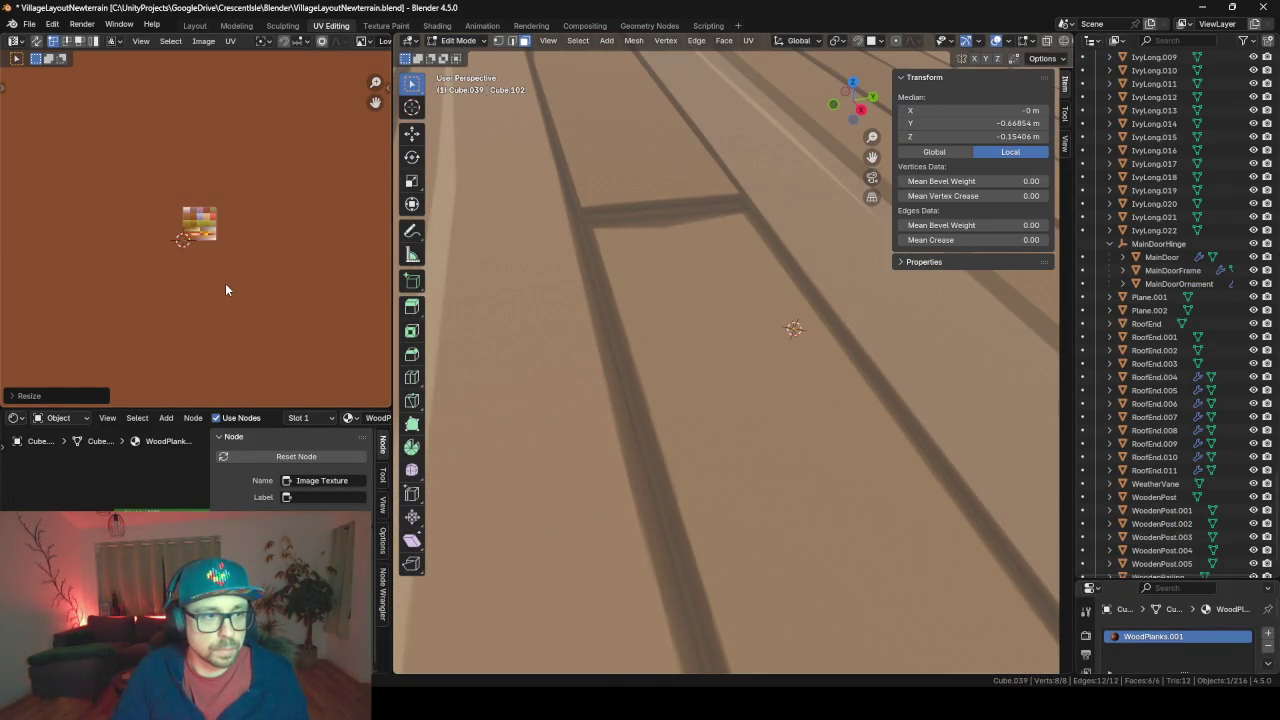
pyautogui.scroll(3, 225, 283)
pyautogui.scroll(-5, 548, 336)
pyautogui.scroll(2, 757, 409)
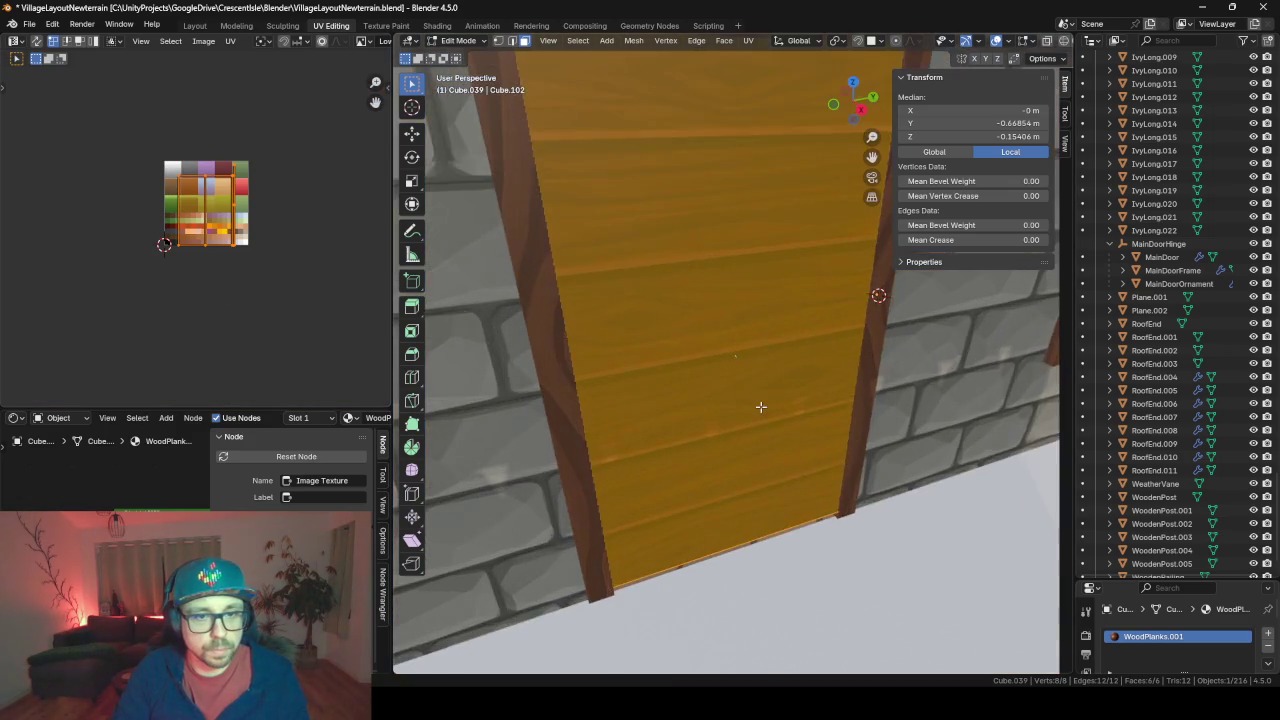
pyautogui.moveTo(757, 409)
pyautogui.mouseDown(button='middle')
pyautogui.moveTo(712, 371)
pyautogui.moveTo(775, 435)
pyautogui.mouseUp(button='middle')
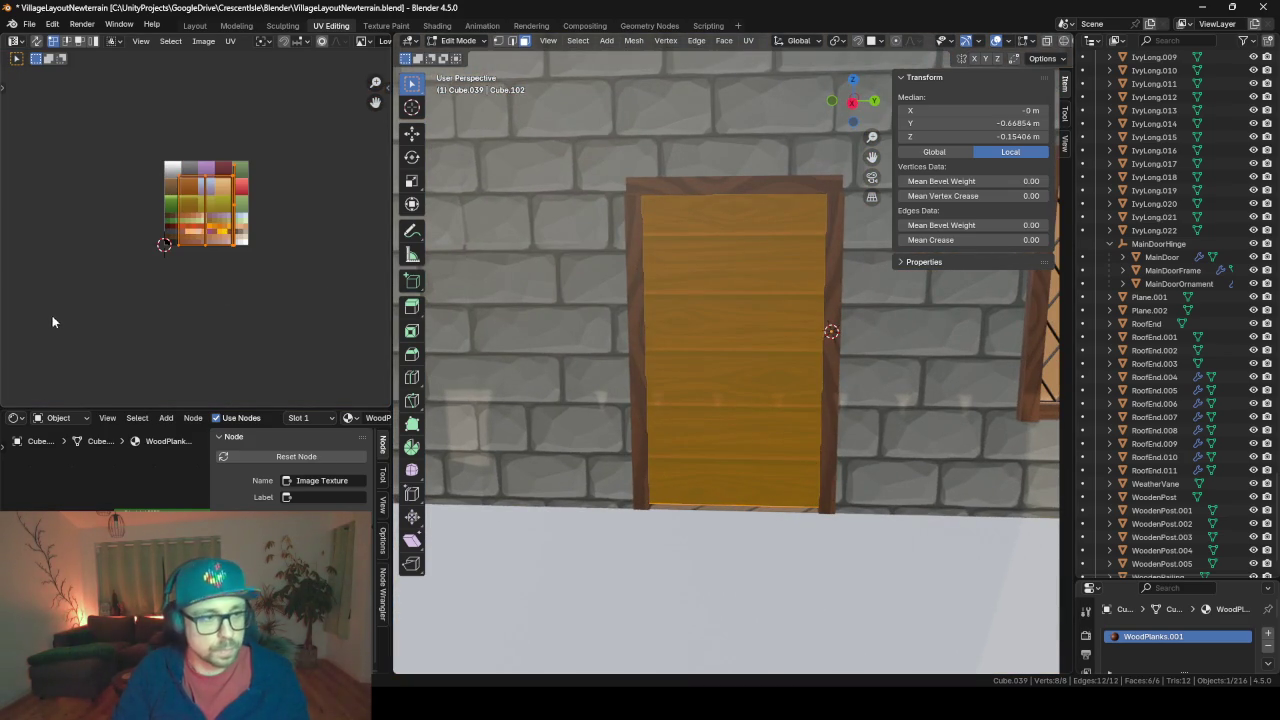
# Rotate the UVs 90° and scale them up for vertical planks, then return to Object Mode
pyautogui.write('s90')
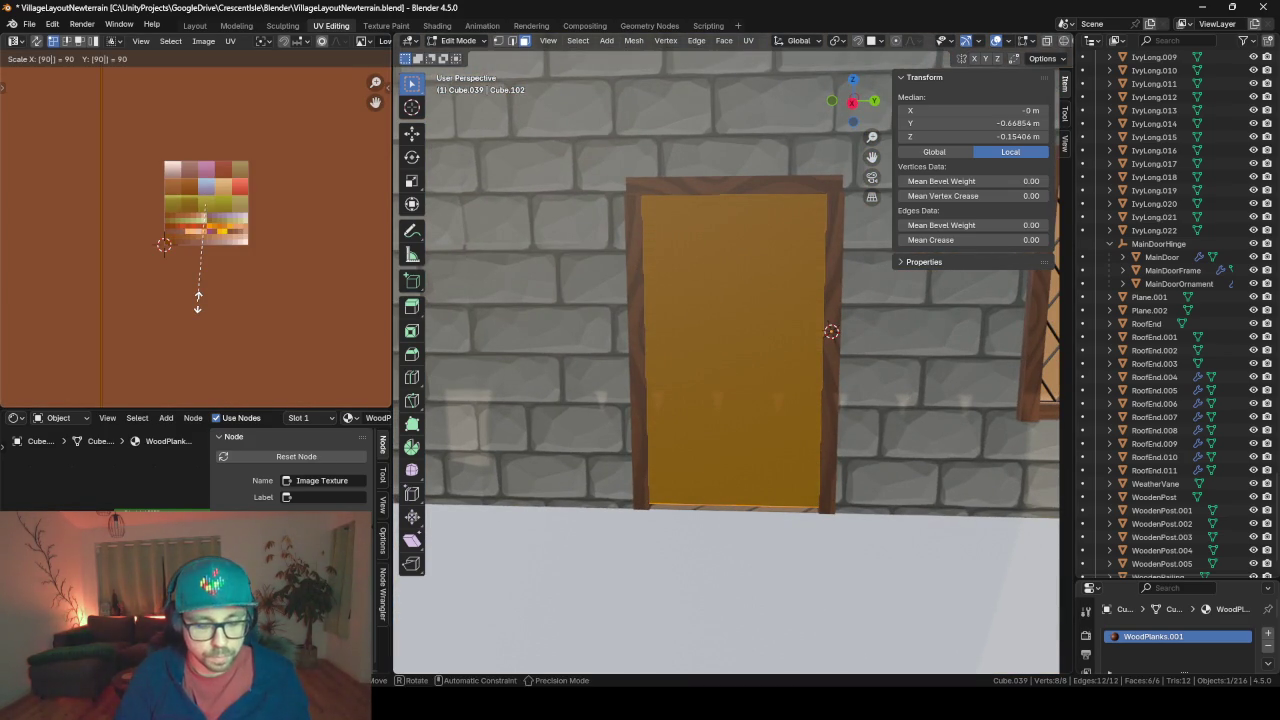
pyautogui.press('Escape')
pyautogui.write('r9')
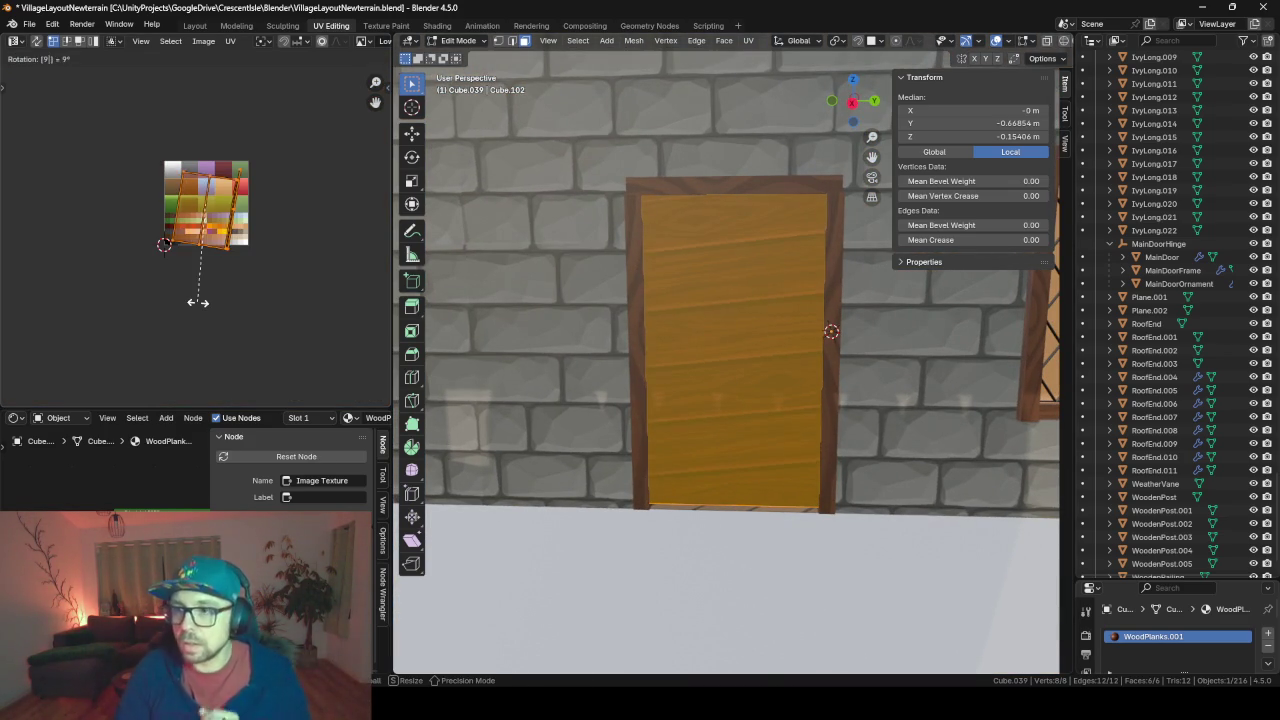
pyautogui.write('0')
pyautogui.press('Return')
pyautogui.press('s')
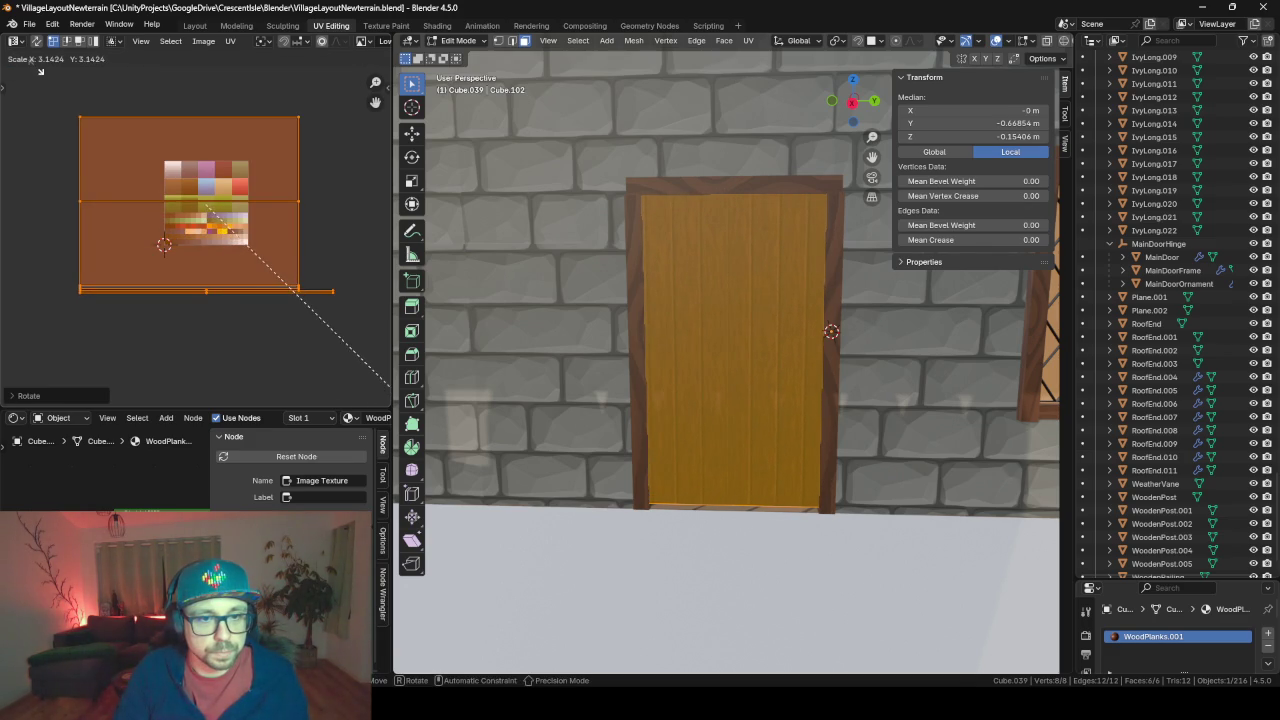
pyautogui.press('Return')
pyautogui.press('Tab')
pyautogui.moveTo(659, 447)
pyautogui.mouseDown(button='middle')
pyautogui.moveTo(606, 443)
pyautogui.moveTo(683, 449)
pyautogui.mouseUp(button='middle')
pyautogui.scroll(-3, 684, 451)
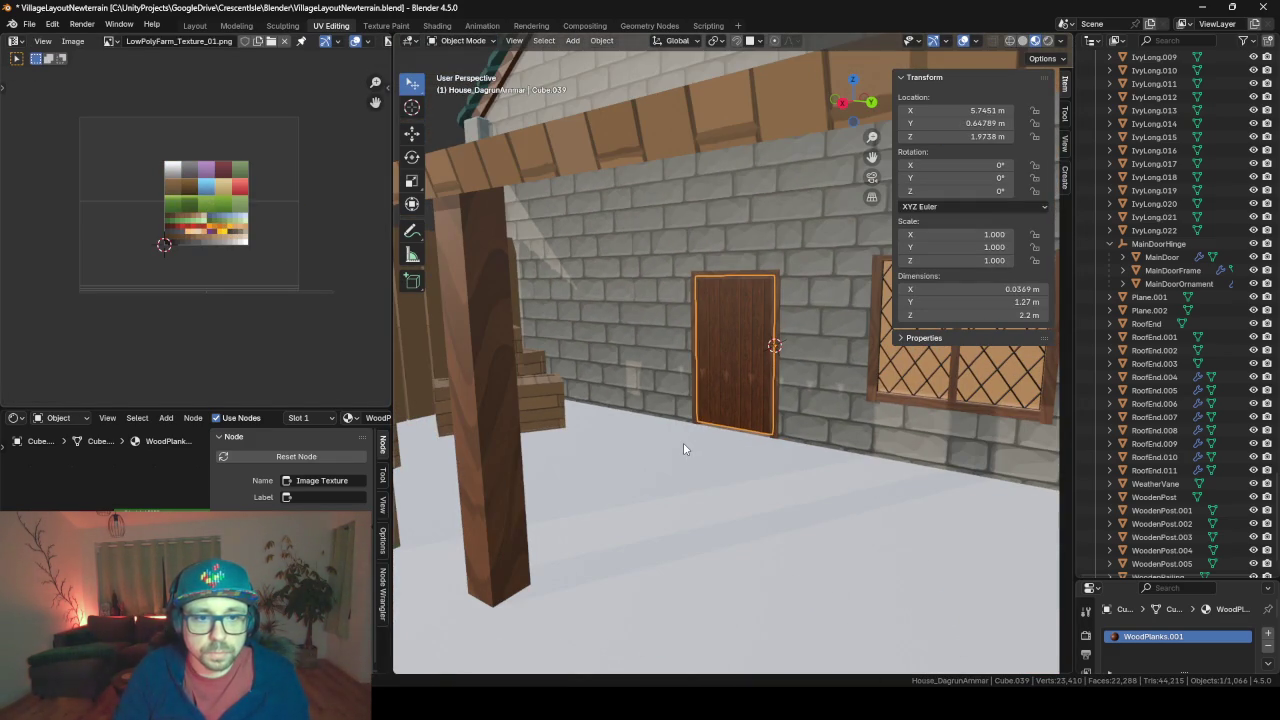
# Zoom out around the porch, deselect the door and select the ivy patch on the wall
pyautogui.scroll(-1, 683, 450)
pyautogui.scroll(-2, 653, 444)
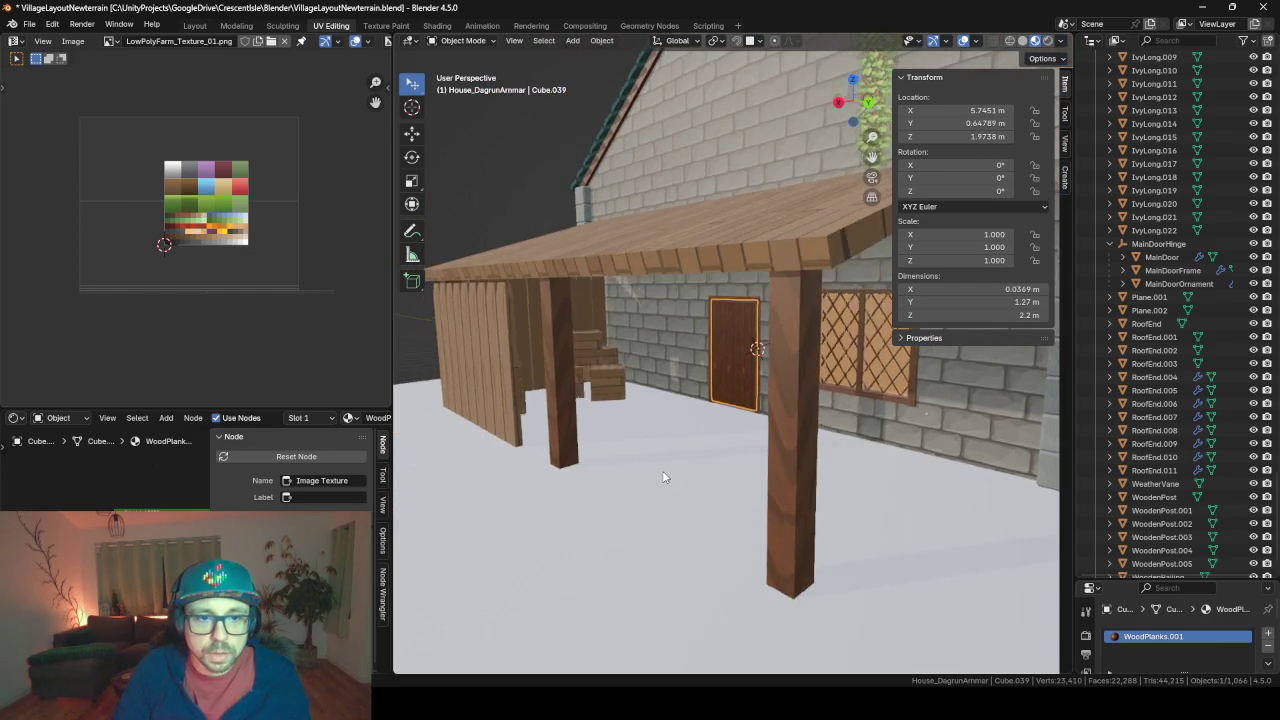
pyautogui.click(727, 482)
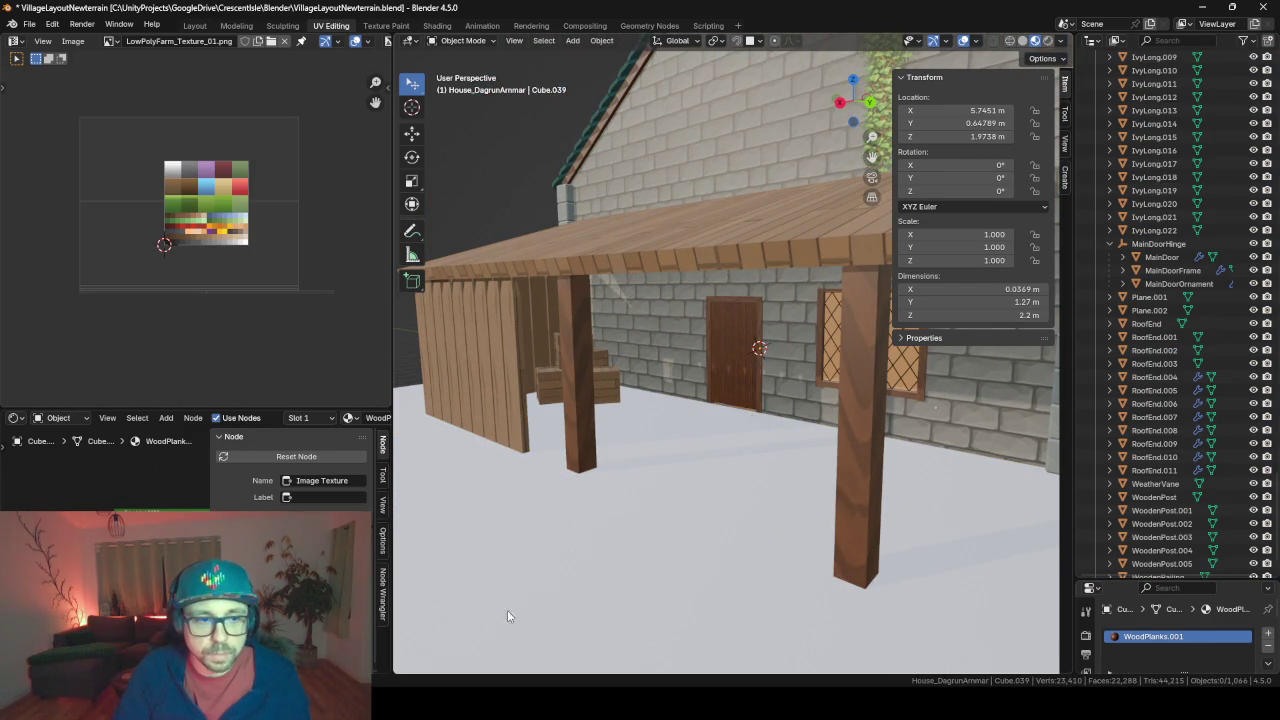
pyautogui.scroll(-2, 750, 390)
pyautogui.scroll(-1, 750, 390)
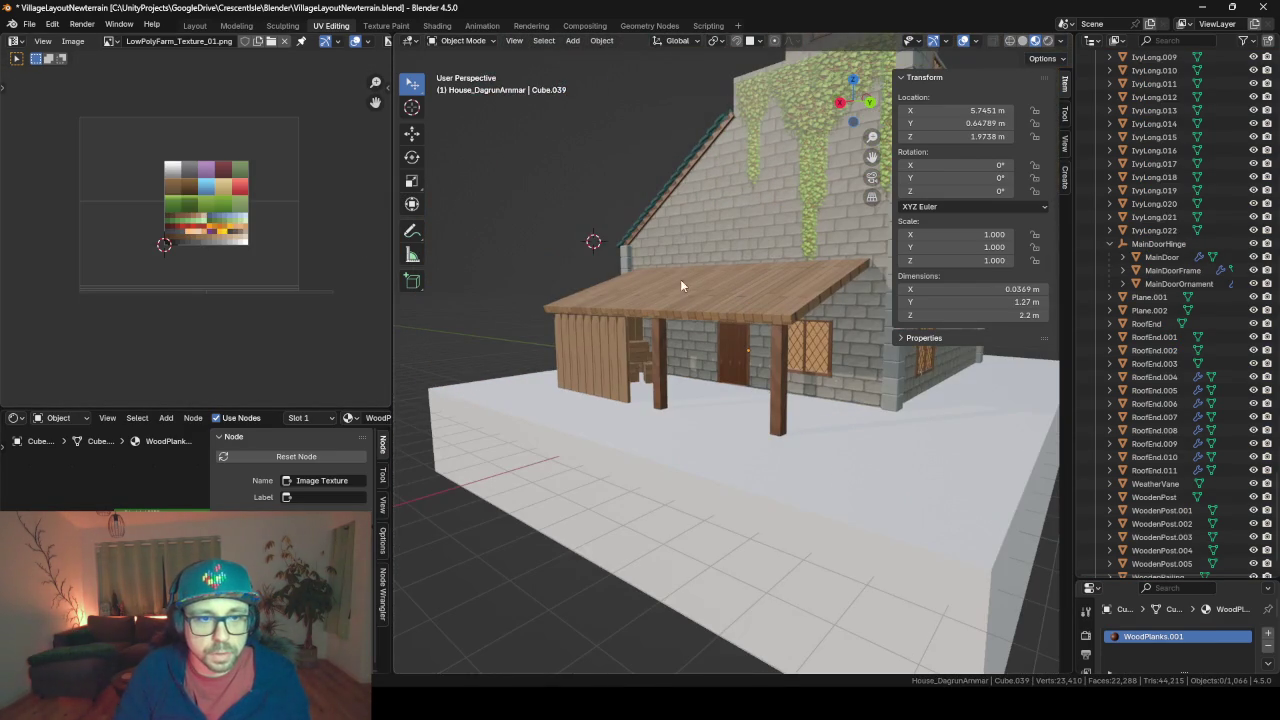
pyautogui.click(748, 153)
pyautogui.scroll(1, 509, 478)
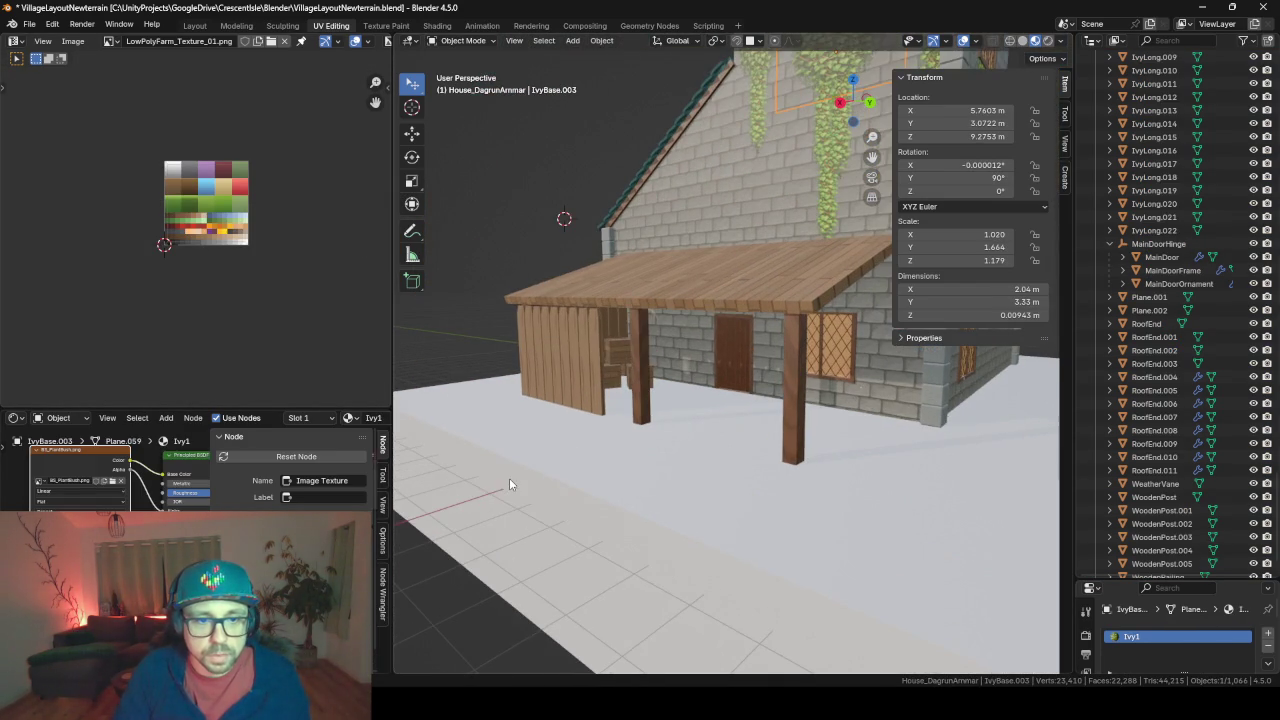
pyautogui.scroll(-3, 789, 410)
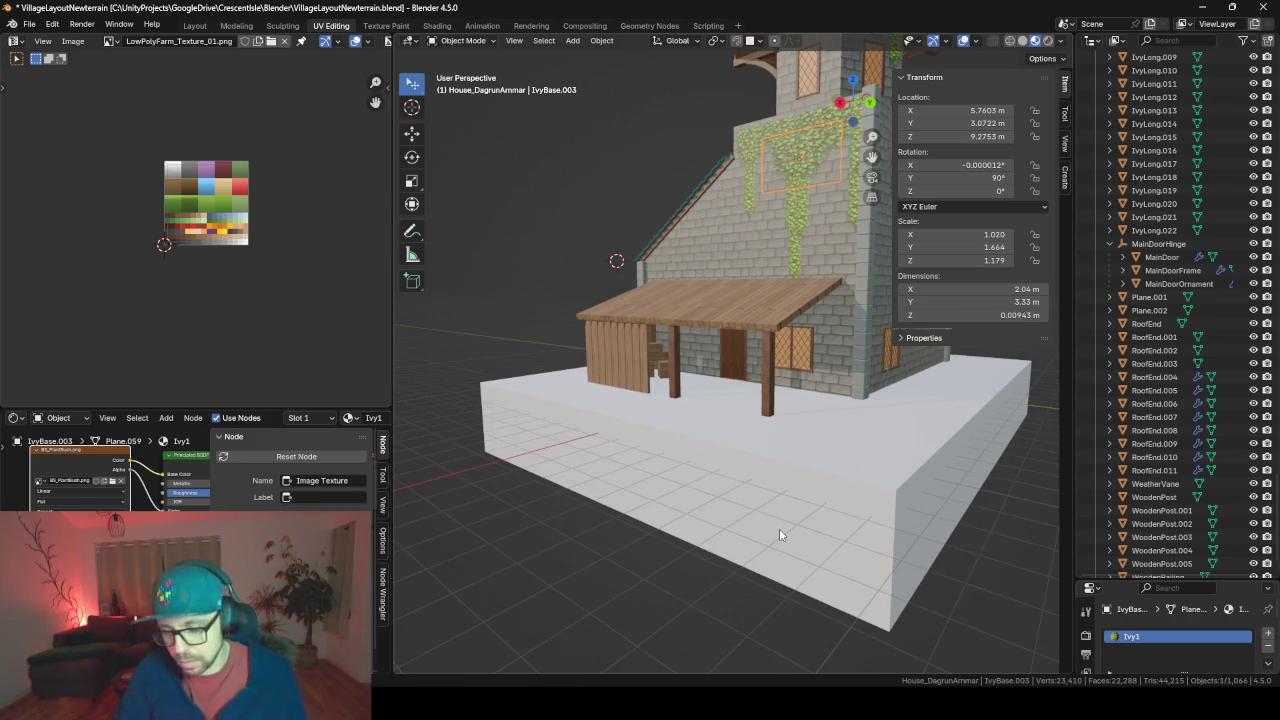
# Capture the porch roof and wall region with Greenshot, copy it, and switch to the GameDev chat
pyautogui.press('ctrl+Print')
pyautogui.moveTo(634, 264); pyautogui.dragTo(797, 414)
pyautogui.click(868, 487)
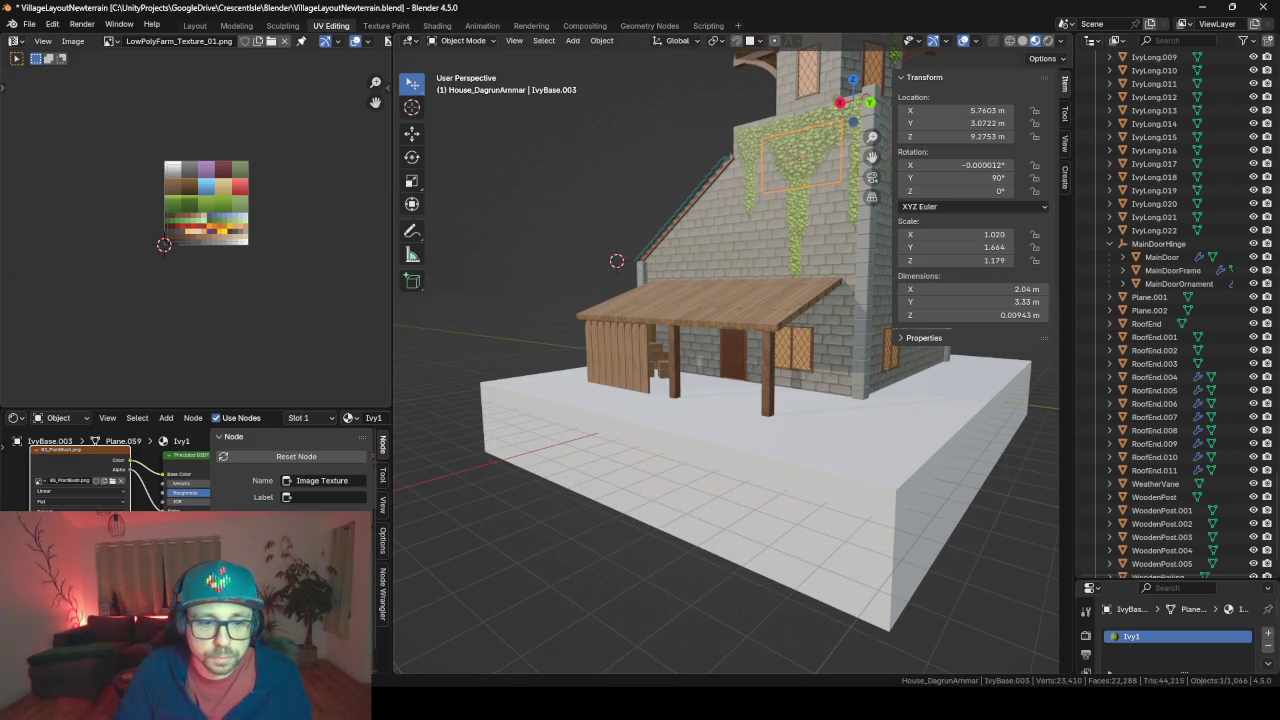
pyautogui.hotkey('alt', 'Tab')
pyautogui.click(397, 38)
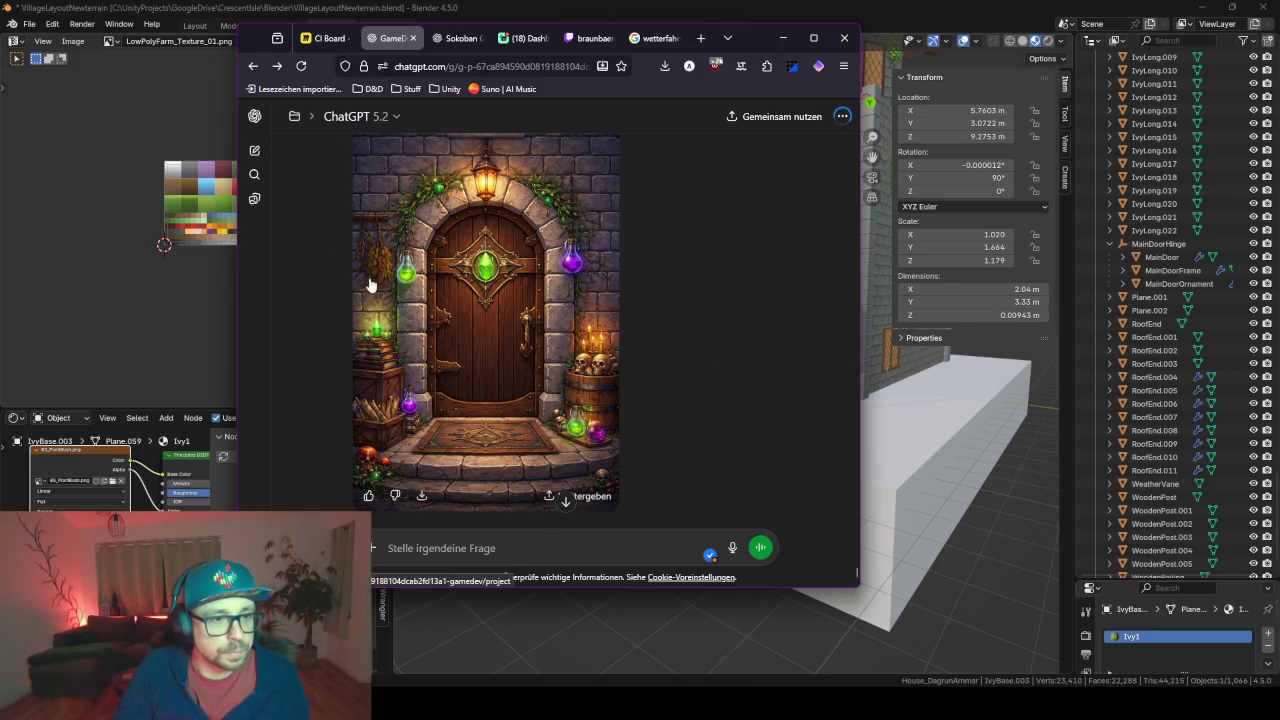
# View the door illustration, then paste the porch screenshot into a new message starting 'erstelle'
pyautogui.click(500, 330)
pyautogui.scroll(1, 555, 313)
pyautogui.press('Escape')
pyautogui.scroll(-1, 552, 512)
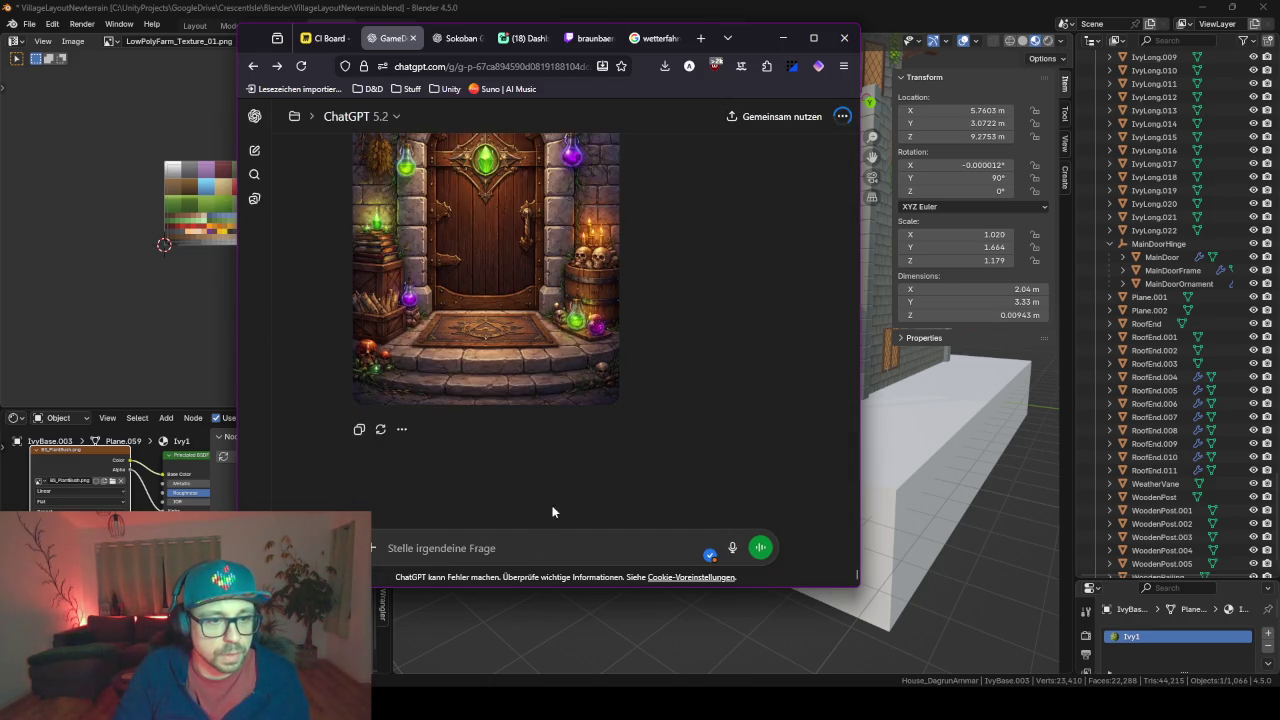
pyautogui.hotkey('ctrl', 'v')
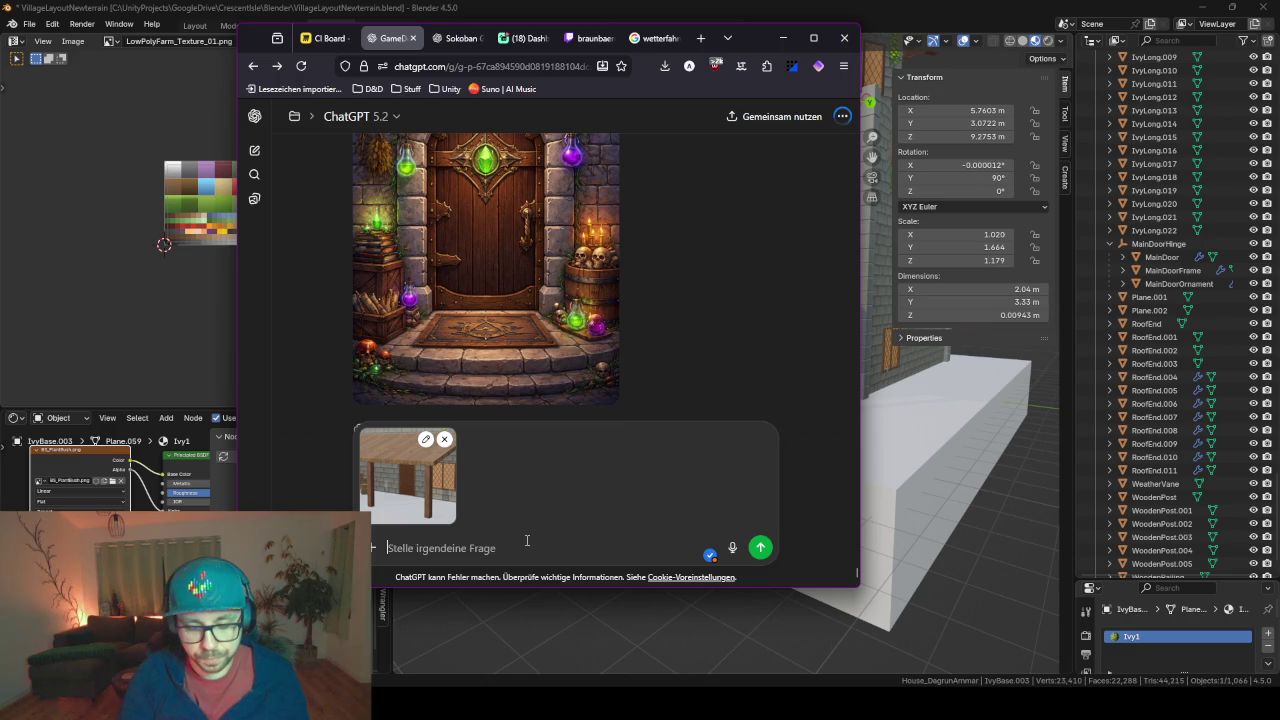
pyautogui.write('erstelle ein concept art fuer die hintertuer. Sie soll recht simpel dargstellt sein')
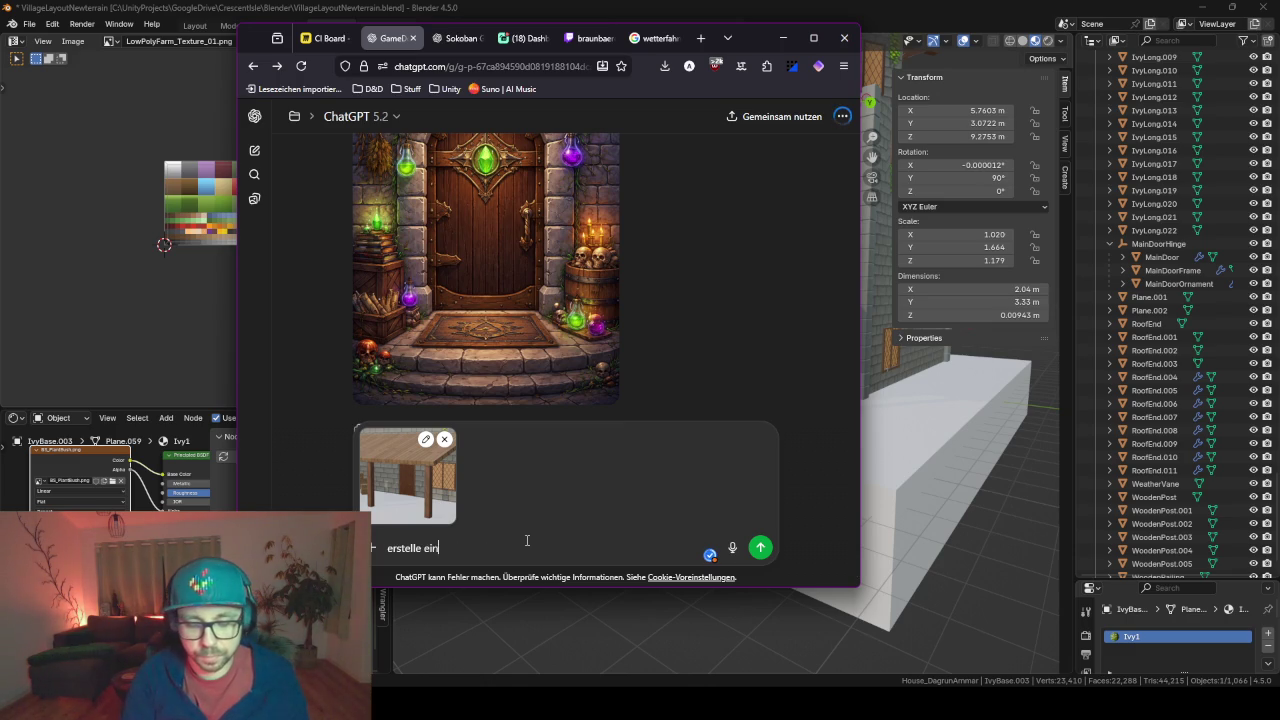
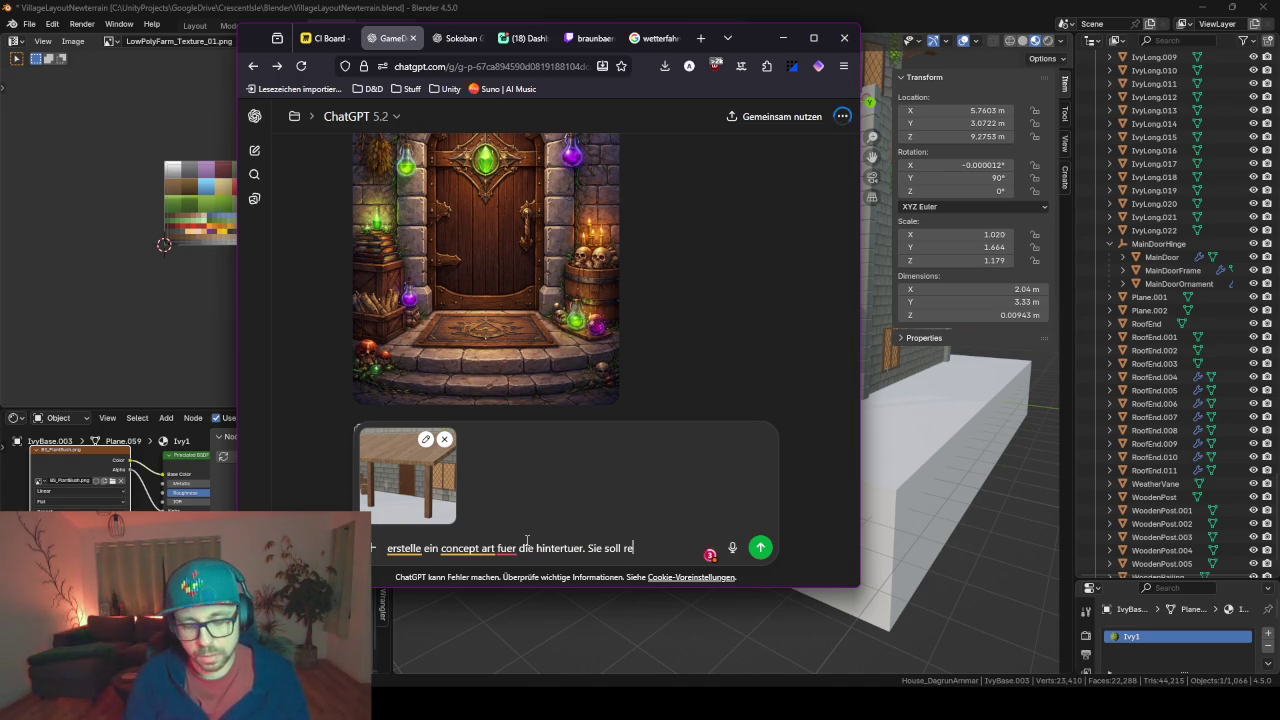
# Finish the German prompt for simple back-door concept art, with the house screenshot attached, and send it
pyautogui.write('cht simpel da')
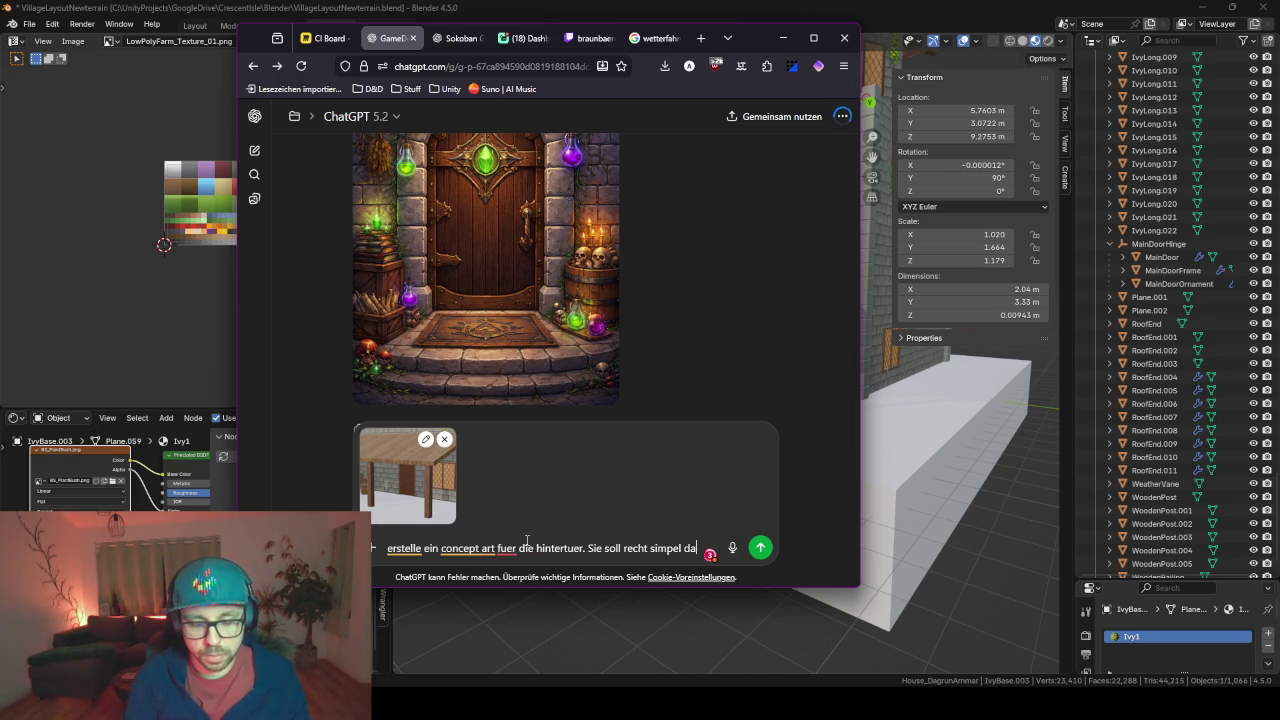
pyautogui.write('rgstellt s')
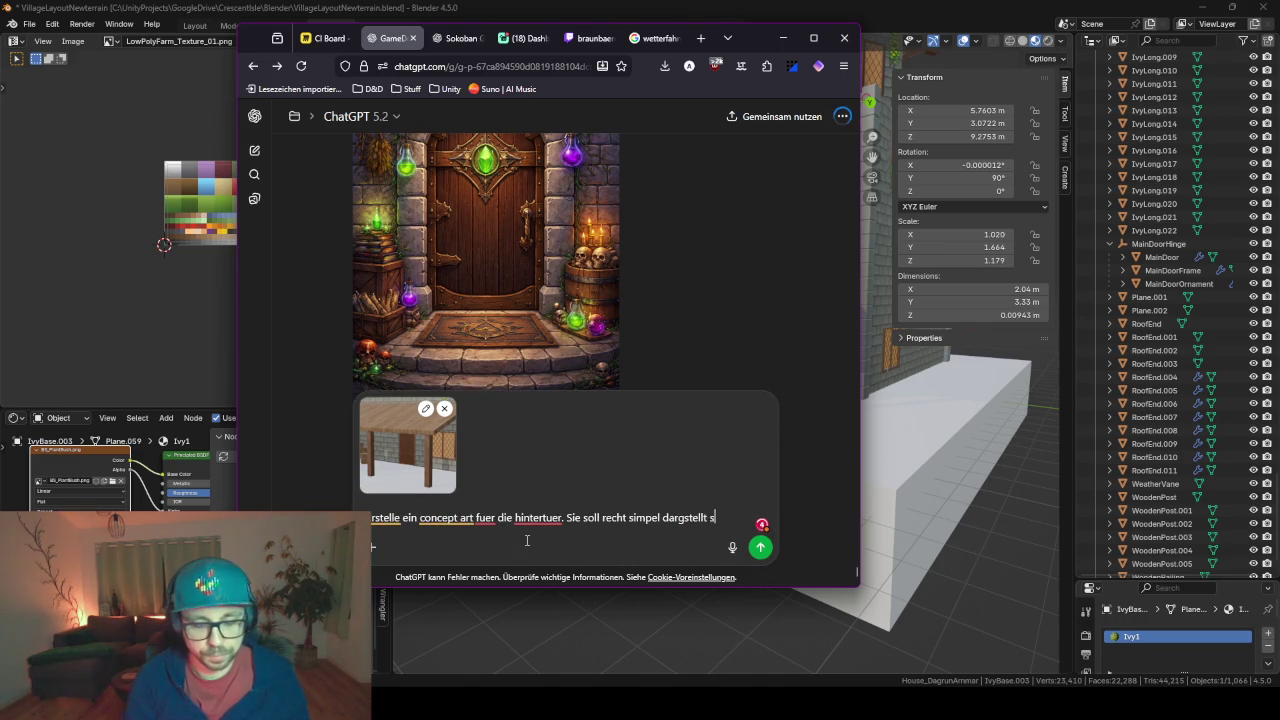
pyautogui.write('ein')
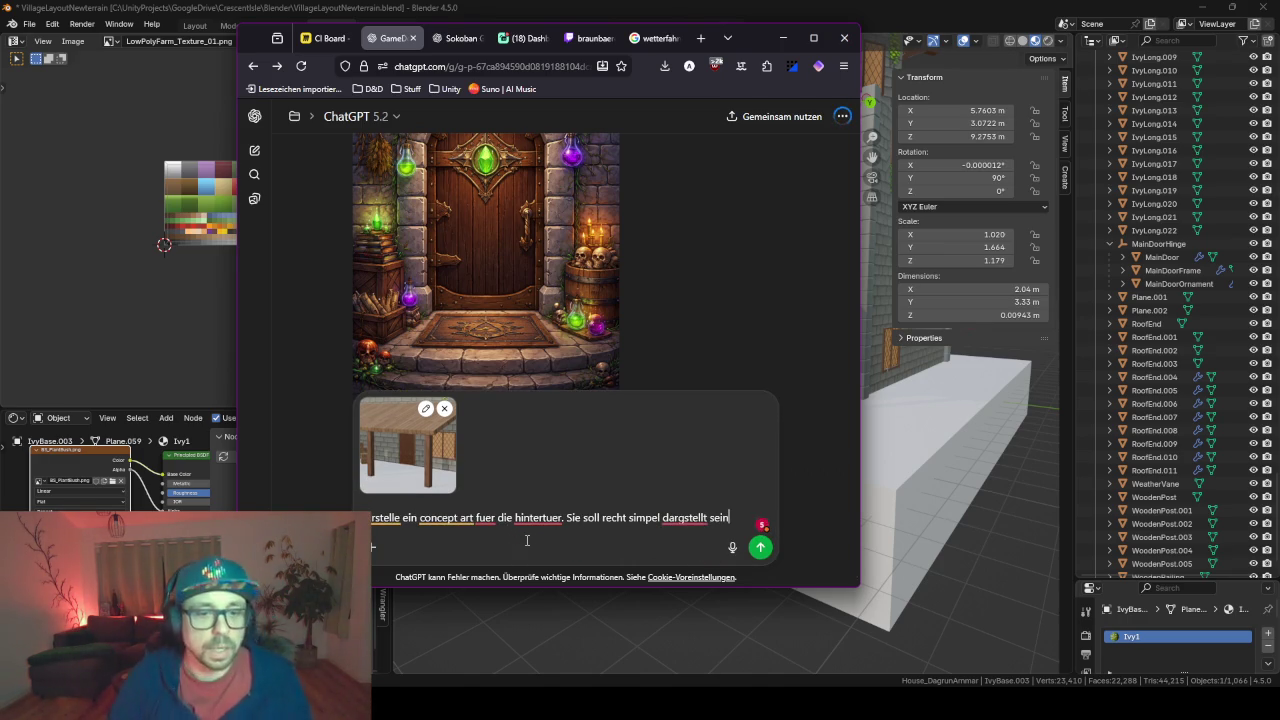
pyautogui.press('Return')
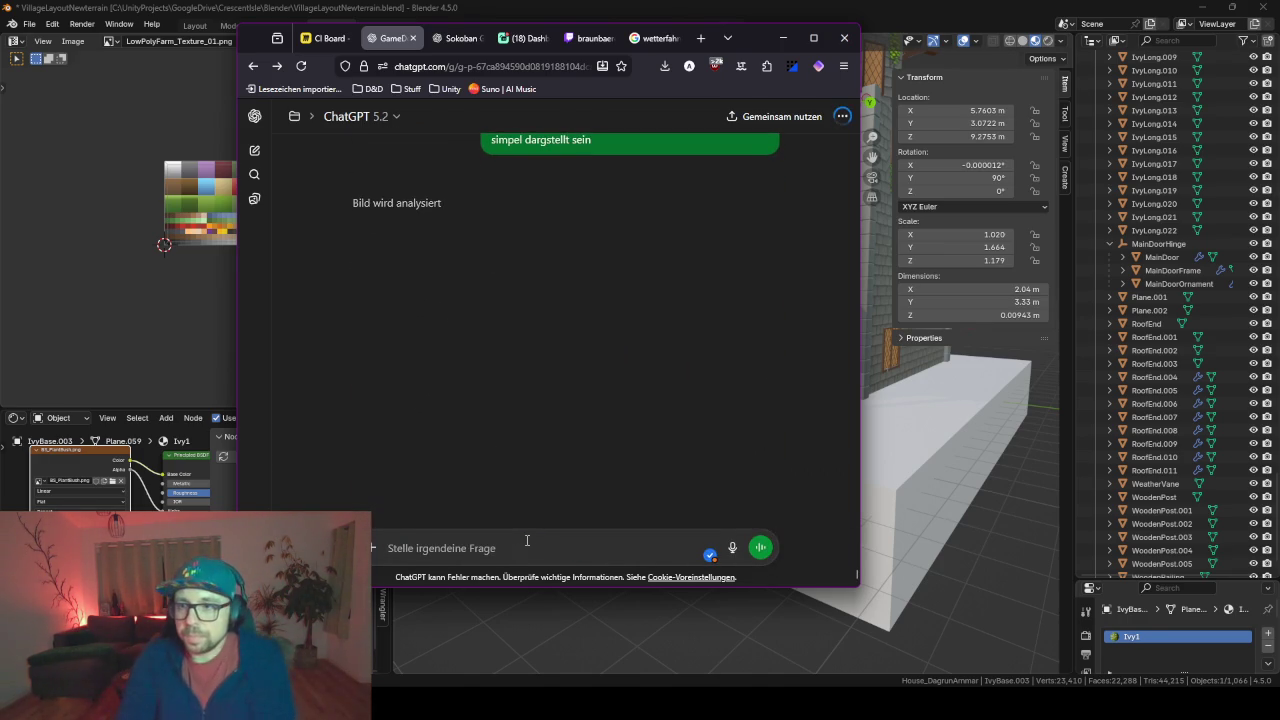
# Return to Blender and frame the view on the back door
pyautogui.click(781, 44)
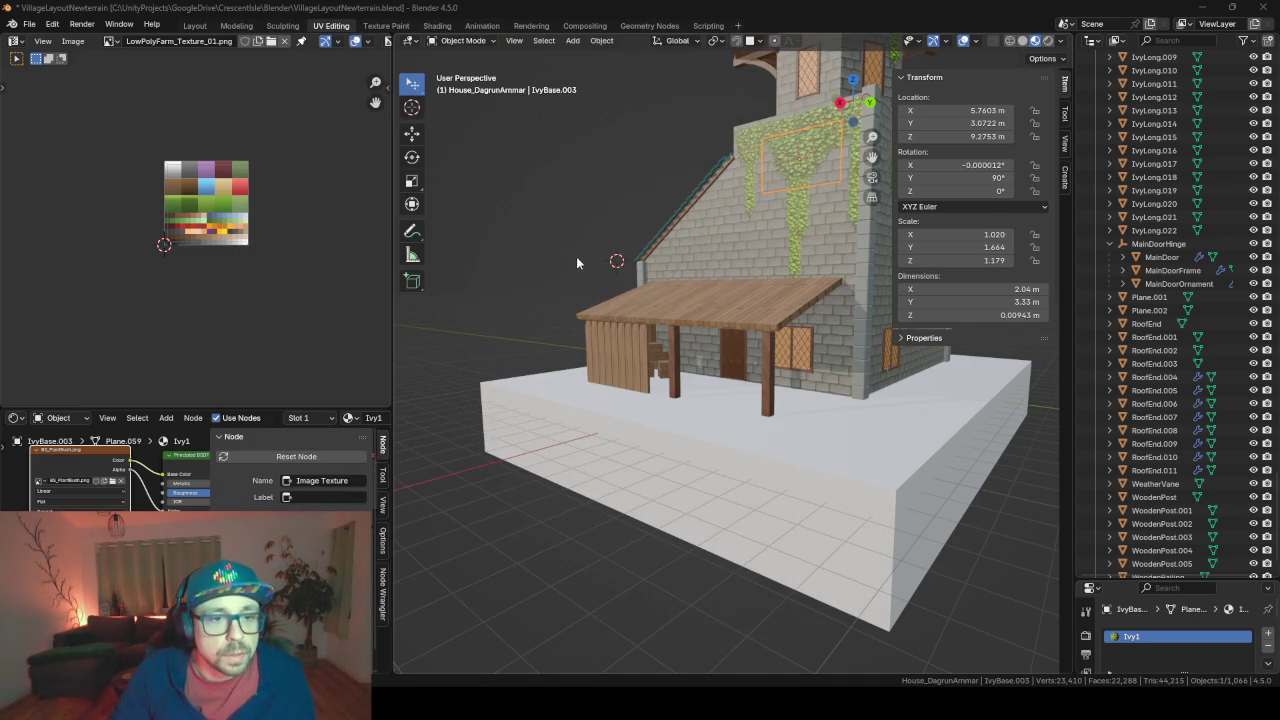
pyautogui.click(732, 368)
pyautogui.press('KP_Decimal')
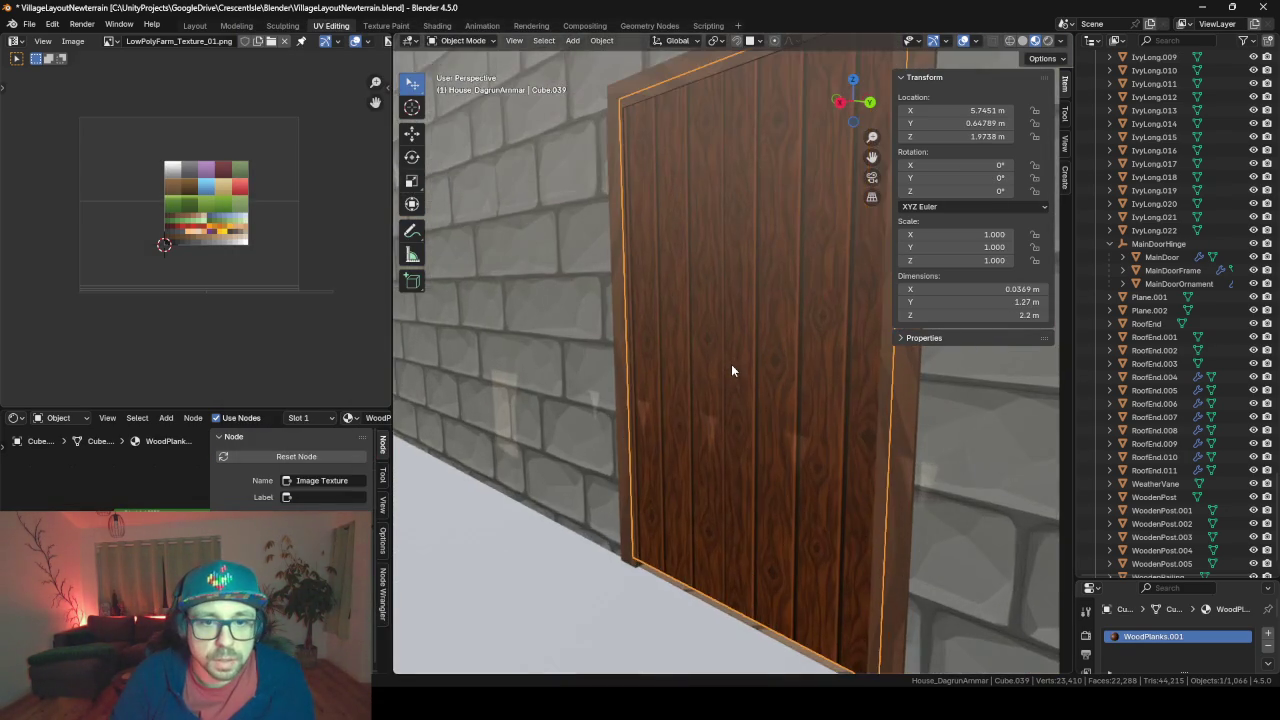
pyautogui.moveTo(732, 371); pyautogui.dragTo(813, 388, button='middle')
pyautogui.moveTo(701, 499)
pyautogui.mouseDown(button='middle')
pyautogui.moveTo(616, 428)
pyautogui.moveTo(771, 395)
pyautogui.moveTo(874, 411)
pyautogui.moveTo(729, 448)
pyautogui.moveTo(845, 426)
pyautogui.moveTo(856, 449)
pyautogui.moveTo(745, 422)
pyautogui.mouseUp(button='middle')
pyautogui.scroll(-4, 618, 433)
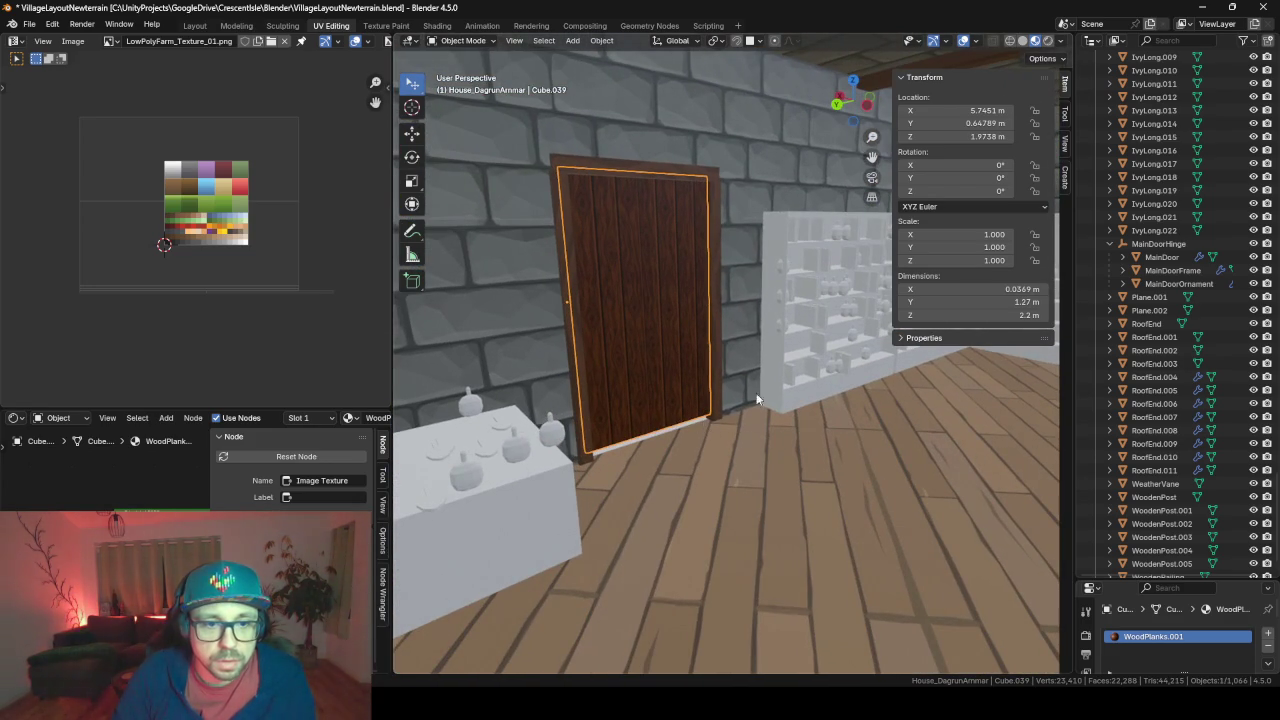
# Snap the 3D cursor to the bottom corner vertex of the back door's frame
pyautogui.click(713, 412)
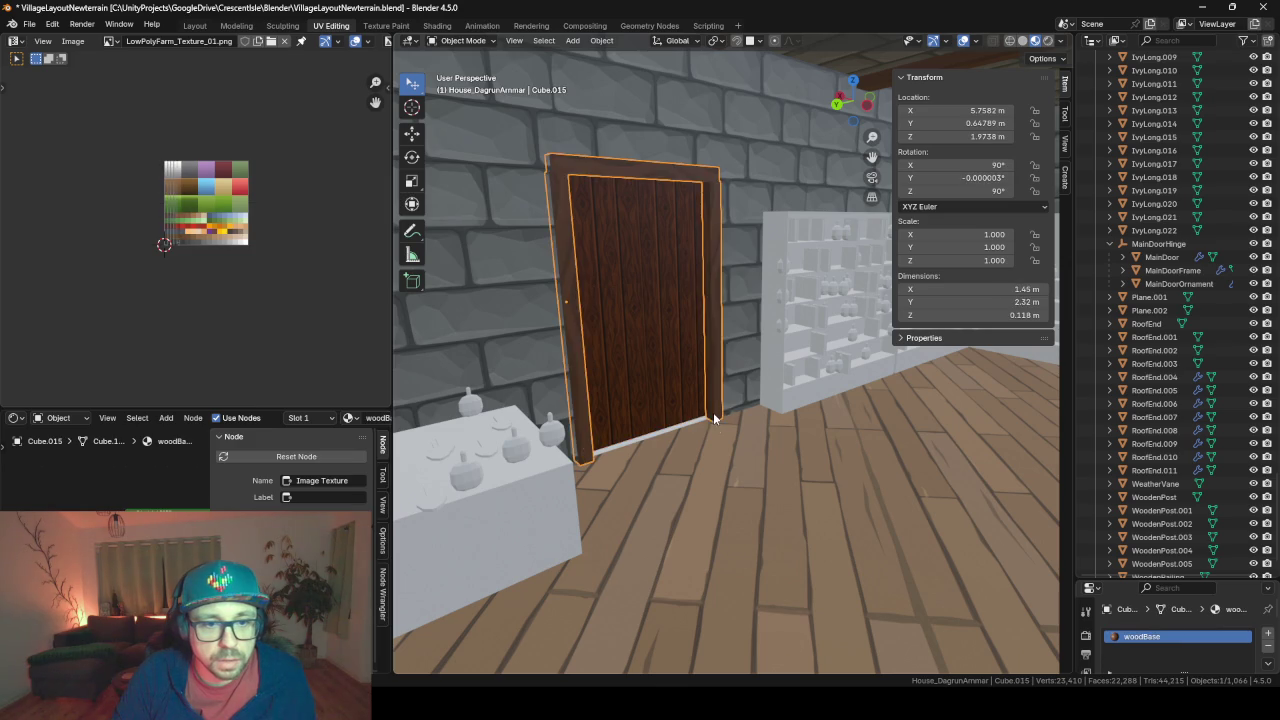
pyautogui.press('Tab')
pyautogui.scroll(3, 740, 400)
pyautogui.scroll(2, 752, 380)
pyautogui.scroll(2, 752, 380)
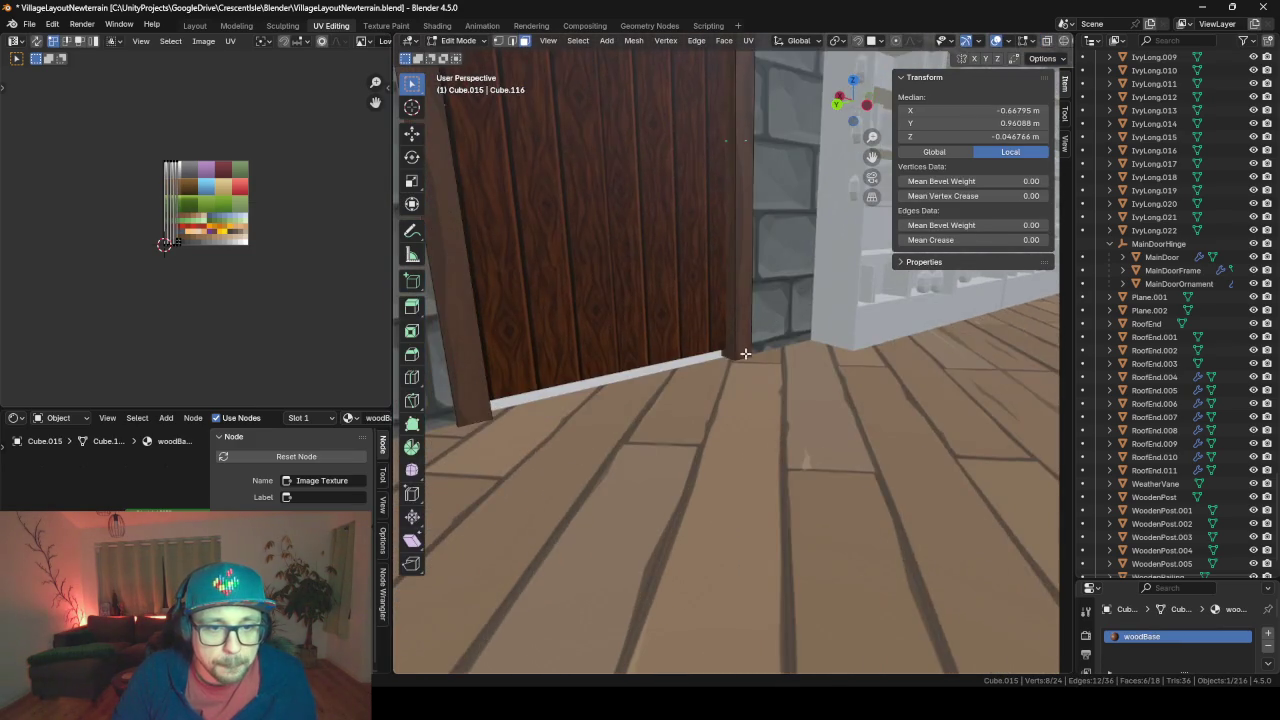
pyautogui.scroll(2, 745, 375)
pyautogui.click(740, 377)
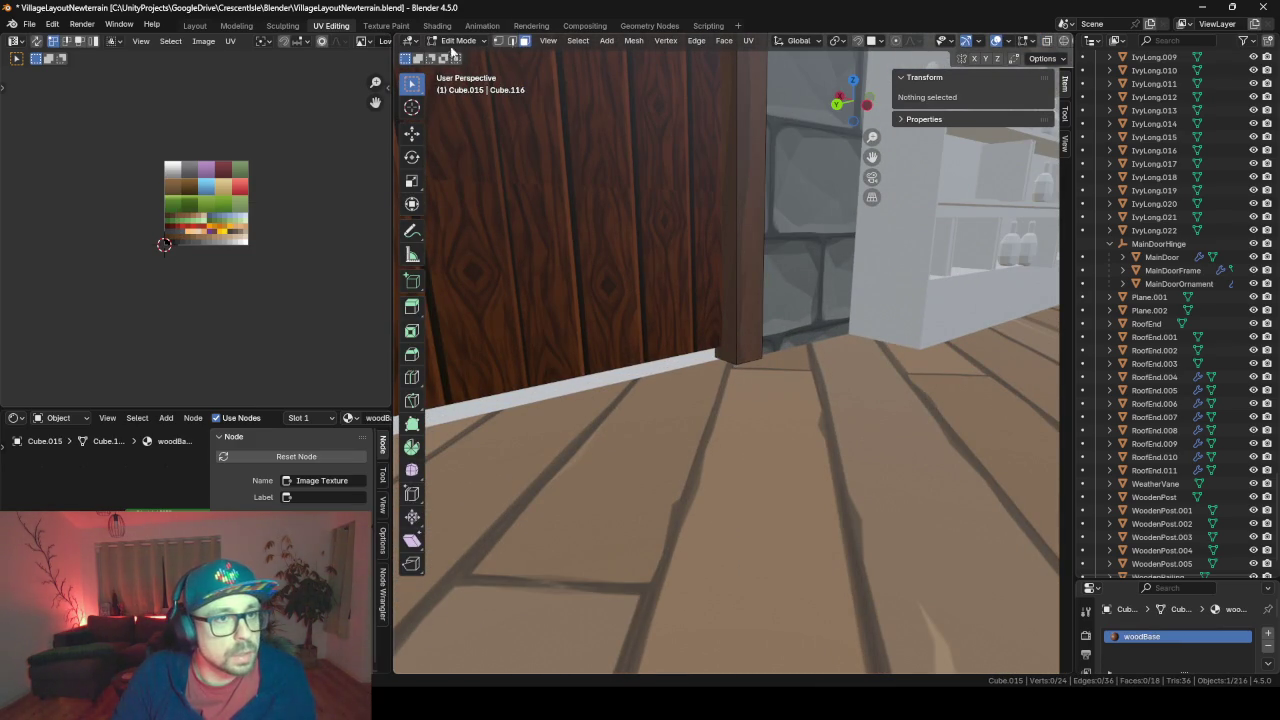
pyautogui.click(737, 360)
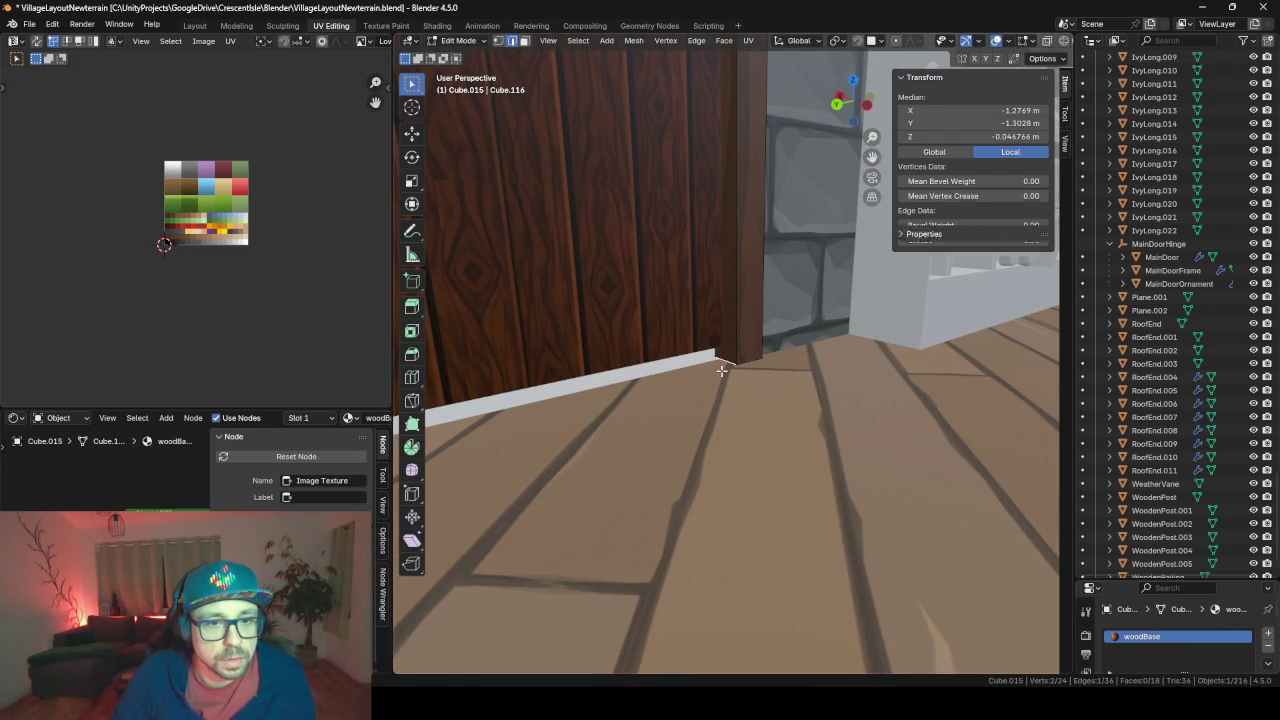
pyautogui.click(498, 41)
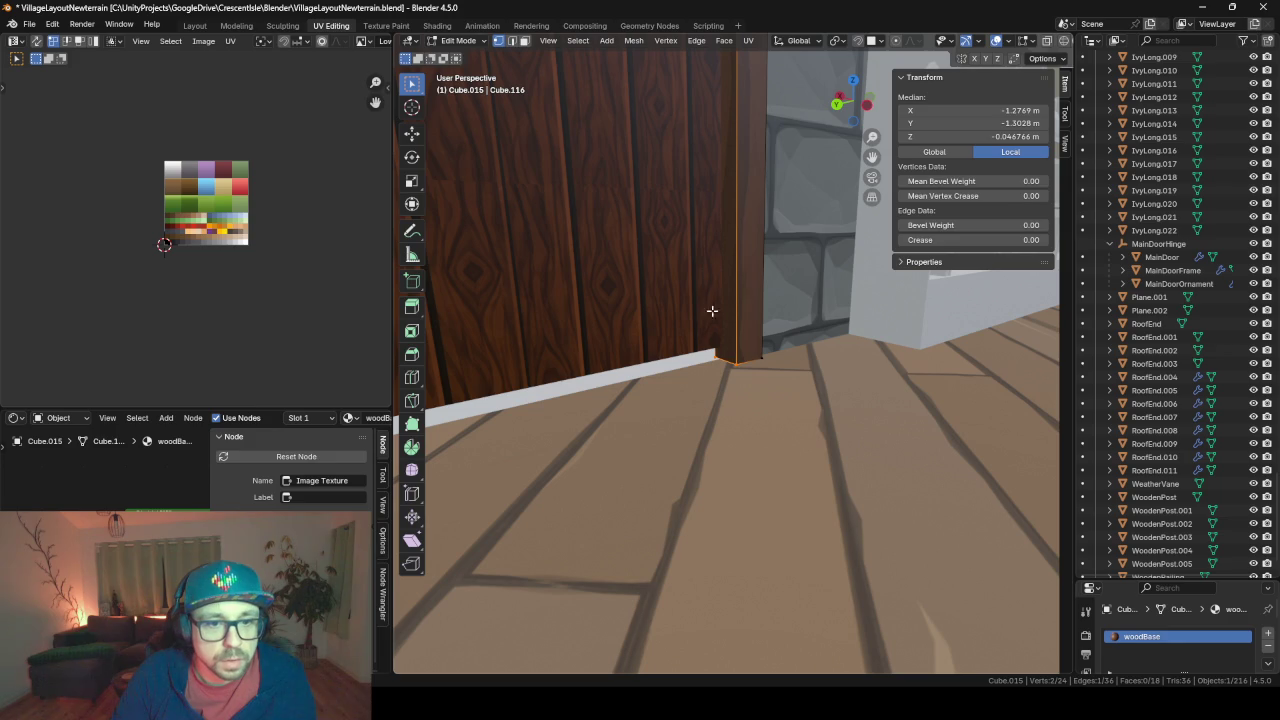
pyautogui.click(734, 358)
pyautogui.hotkey('shift', 's')
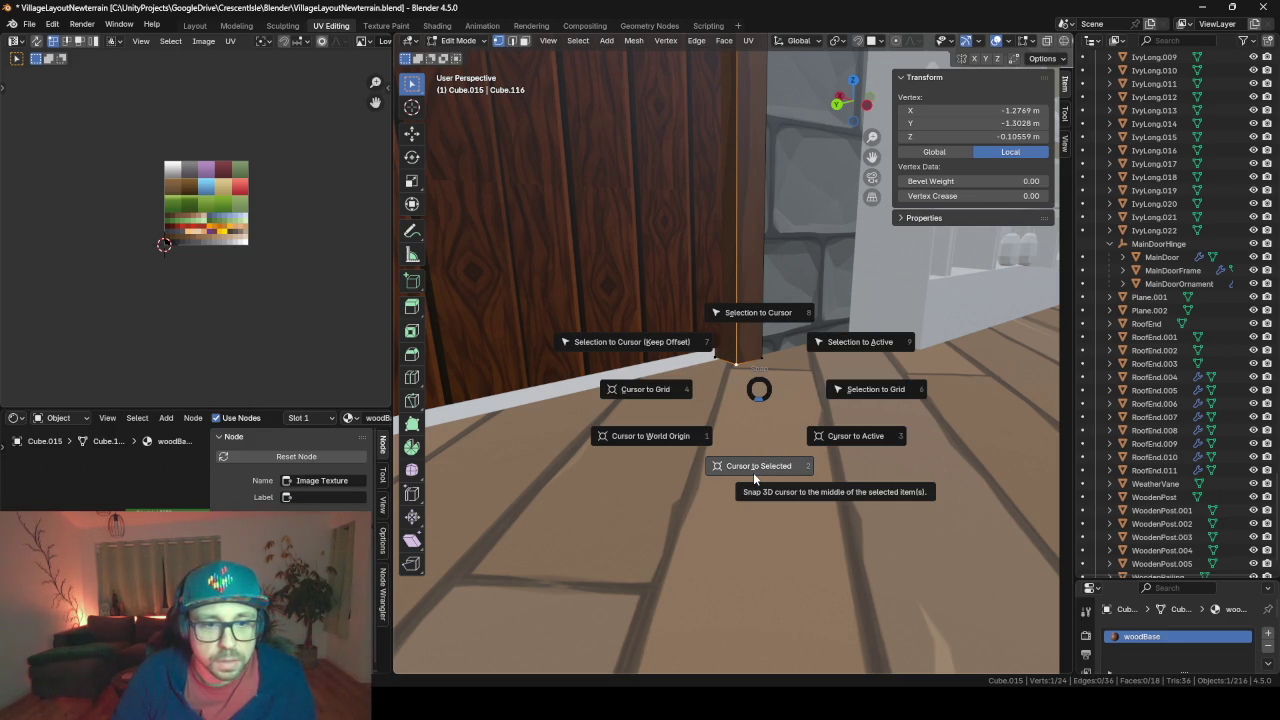
pyautogui.click(753, 472)
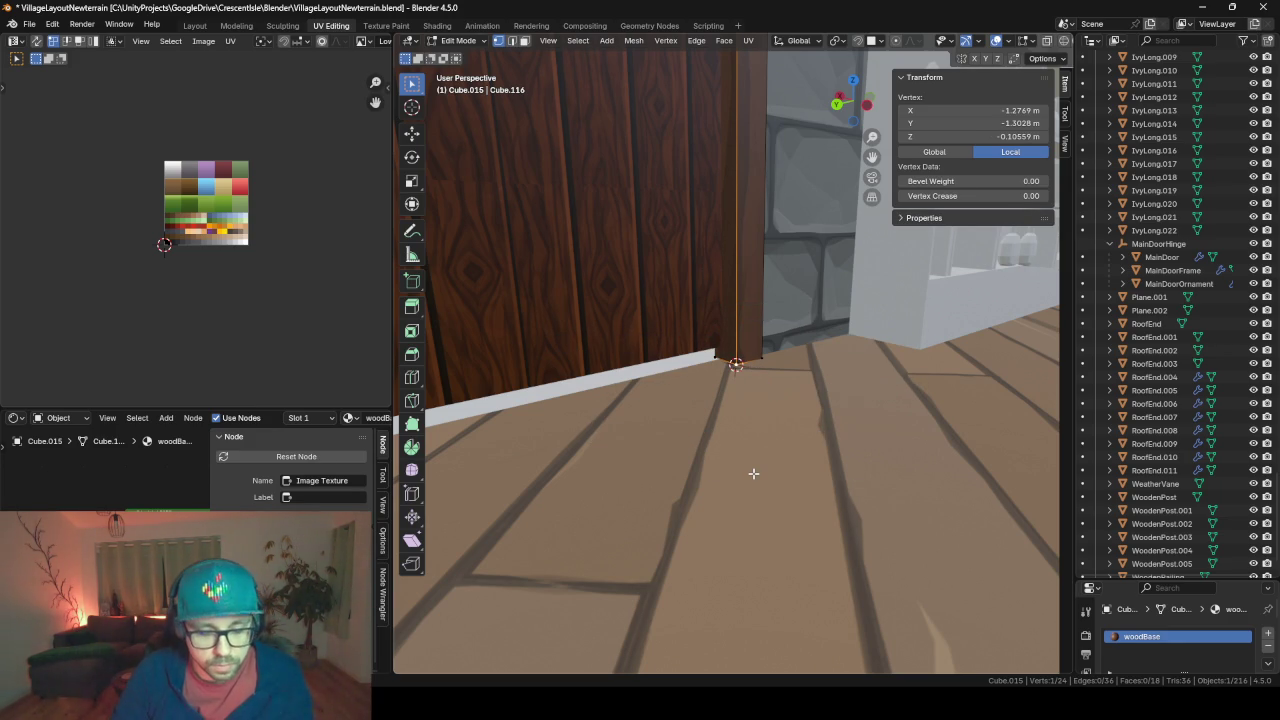
# Add a plain axes empty at the cursor and name it BackDoorHinge
pyautogui.press('Tab')
pyautogui.hotkey('shift', 'a')
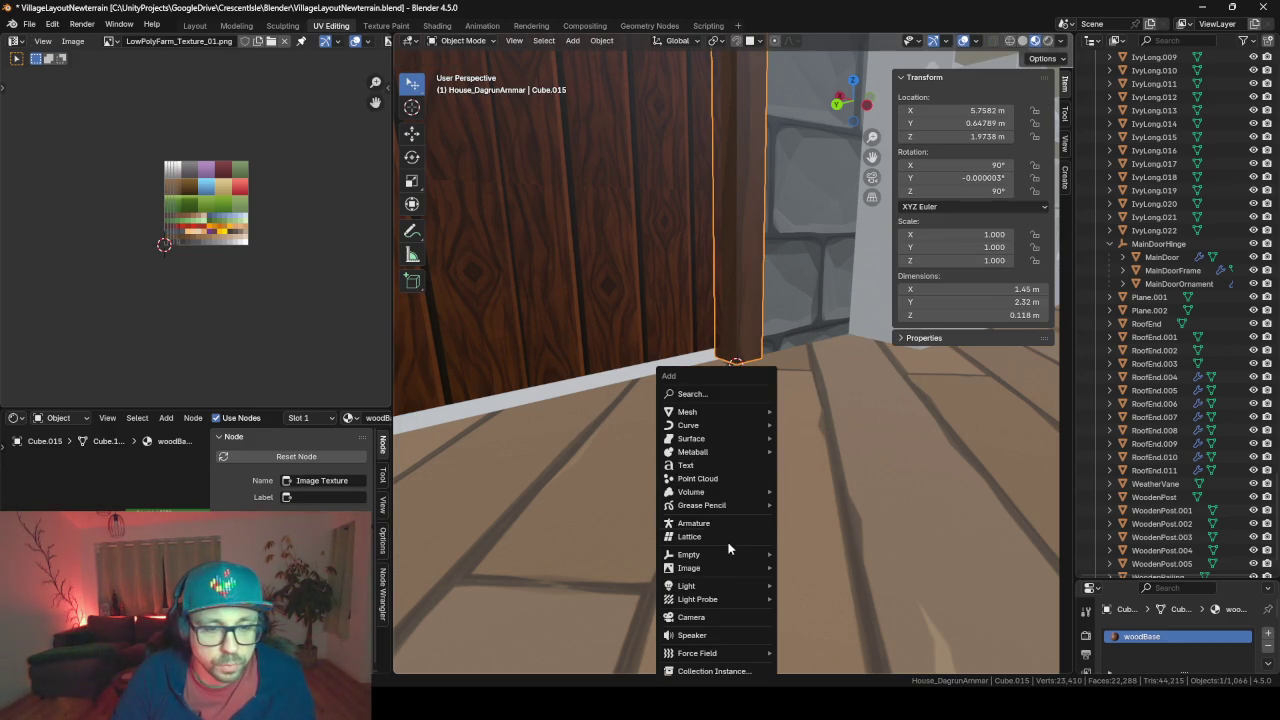
pyautogui.click(815, 554)
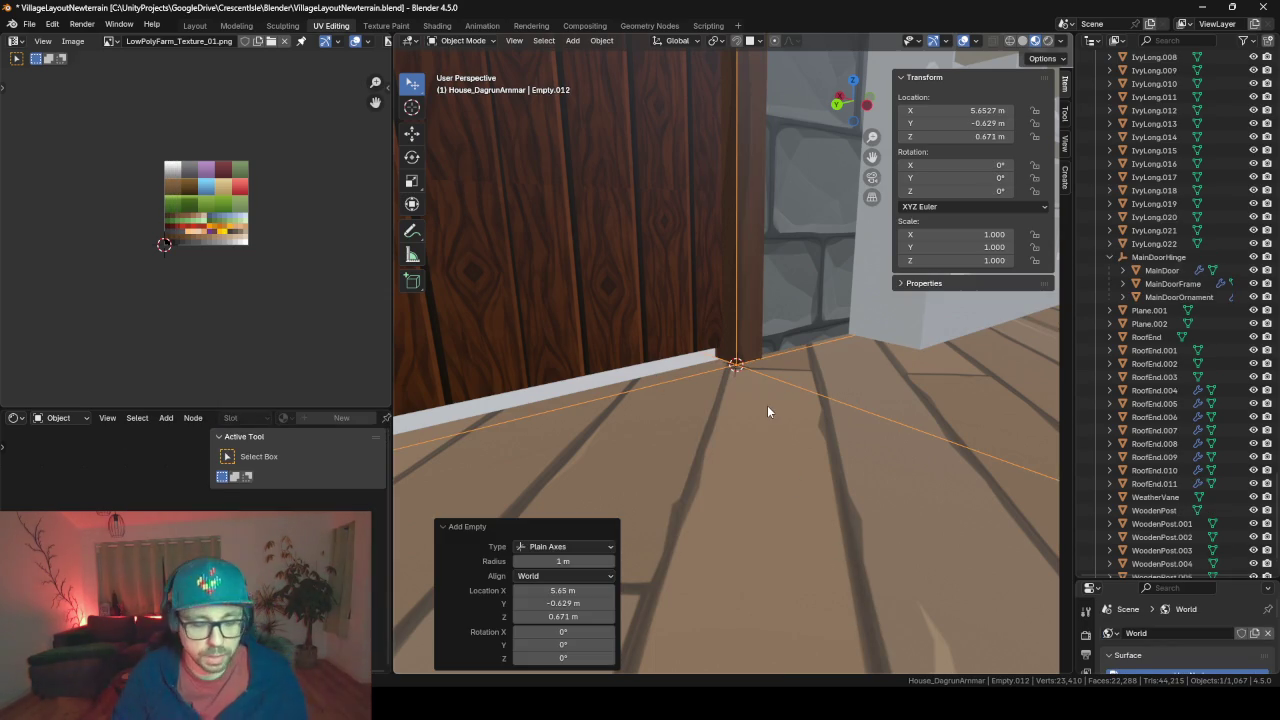
pyautogui.press('F2')
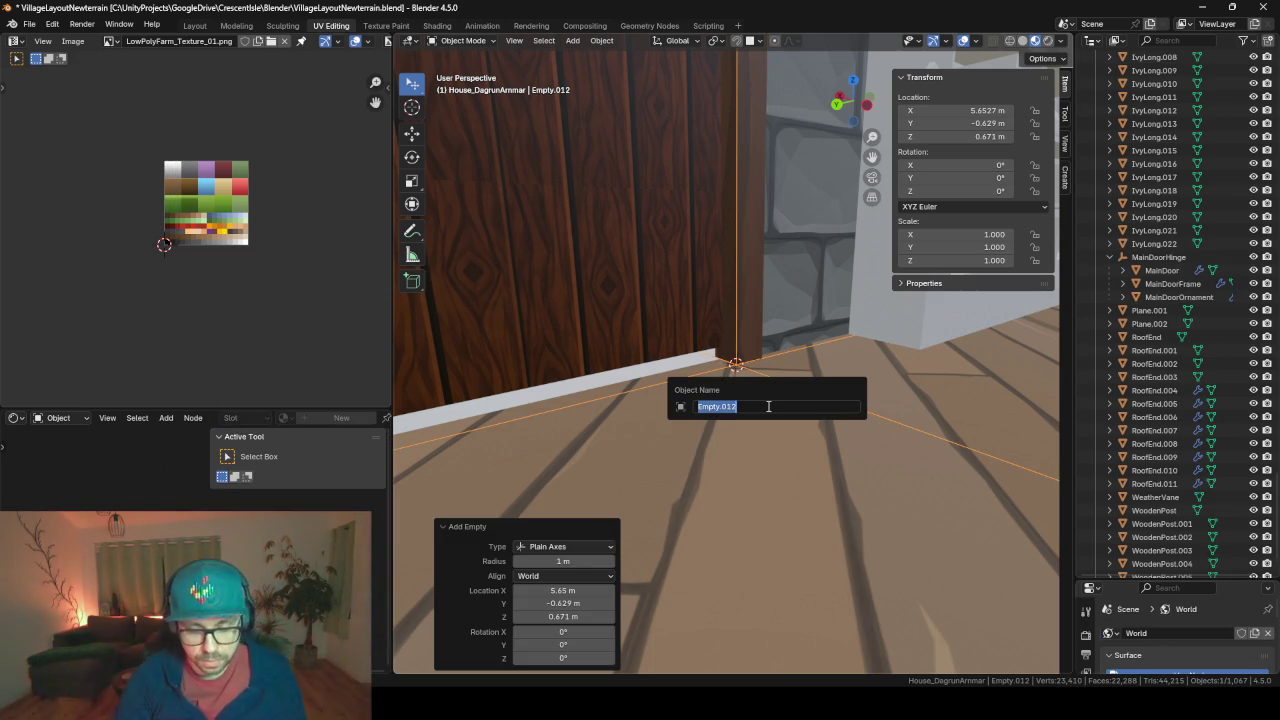
pyautogui.write('Back')
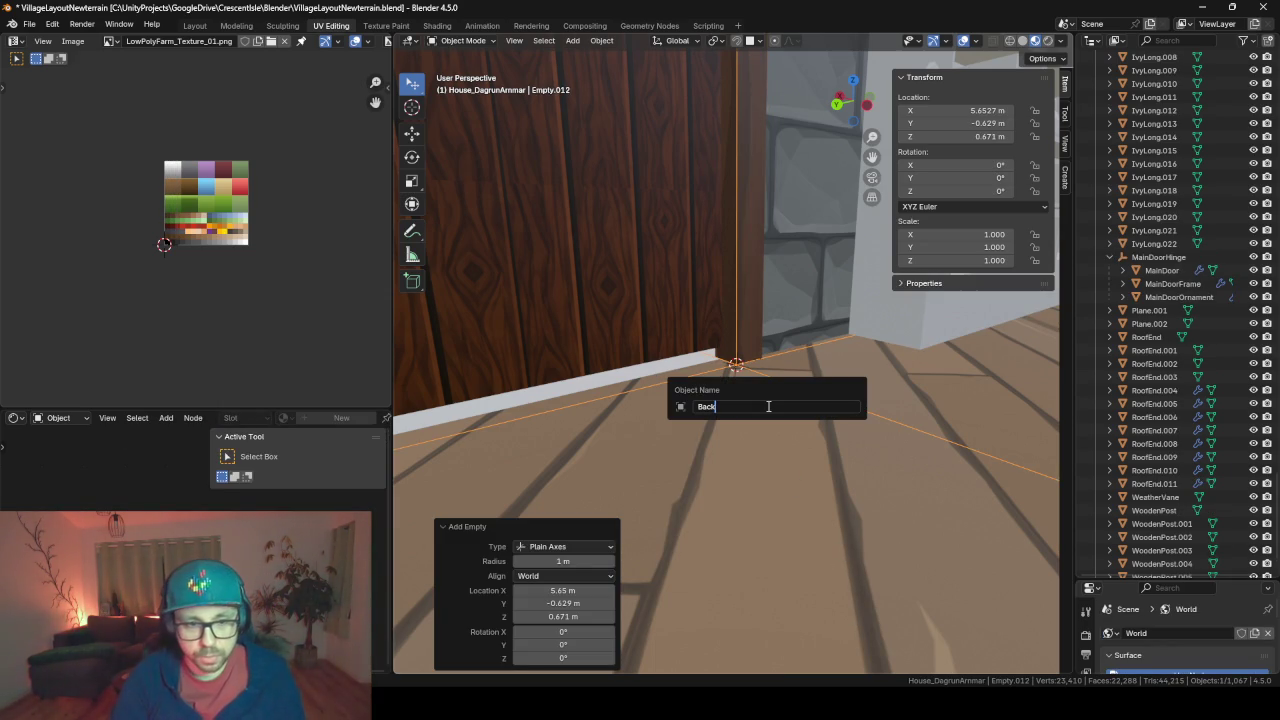
pyautogui.write('DoorH')
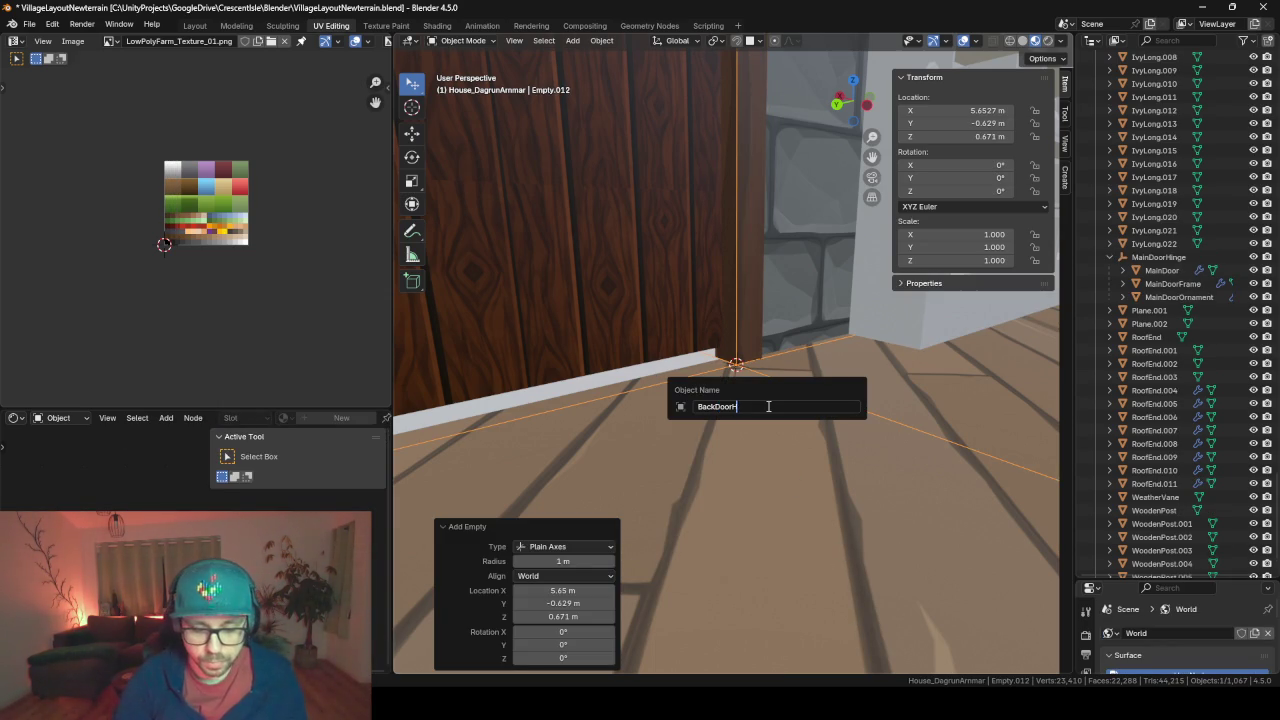
pyautogui.write('inge')
pyautogui.press('Return')
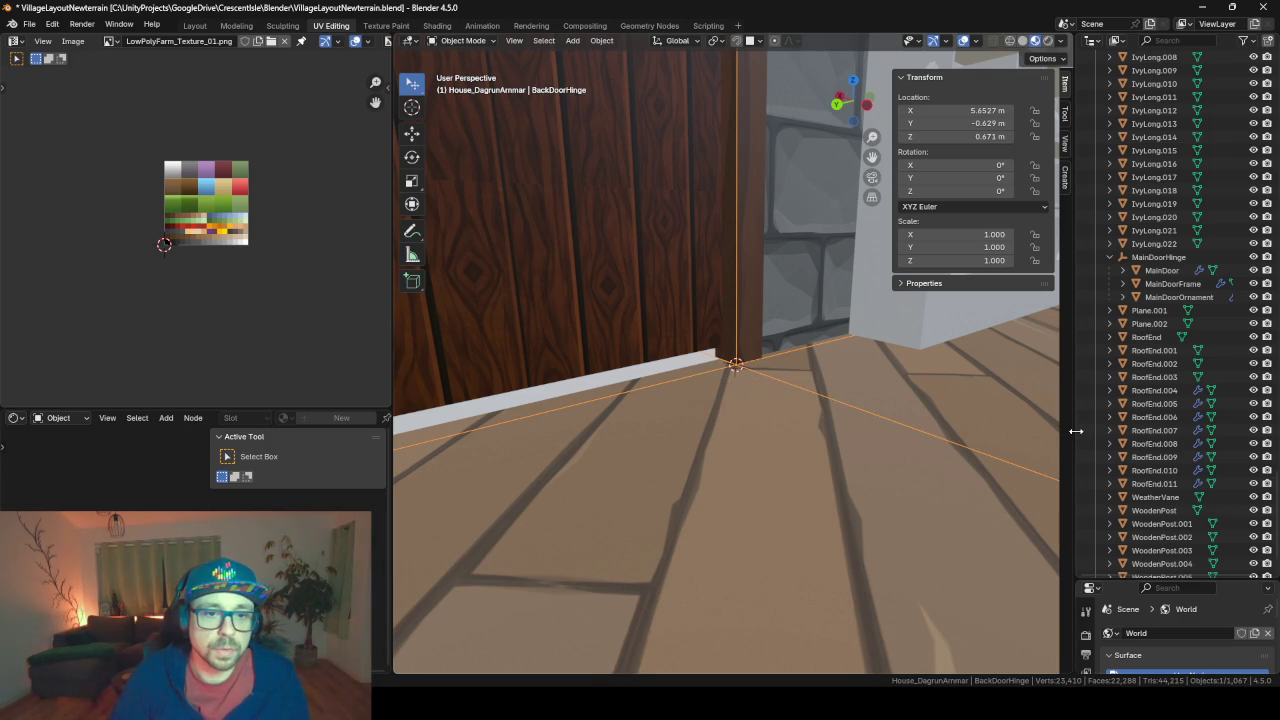
# Select the back door and move its geometry to its origin
pyautogui.click(636, 319)
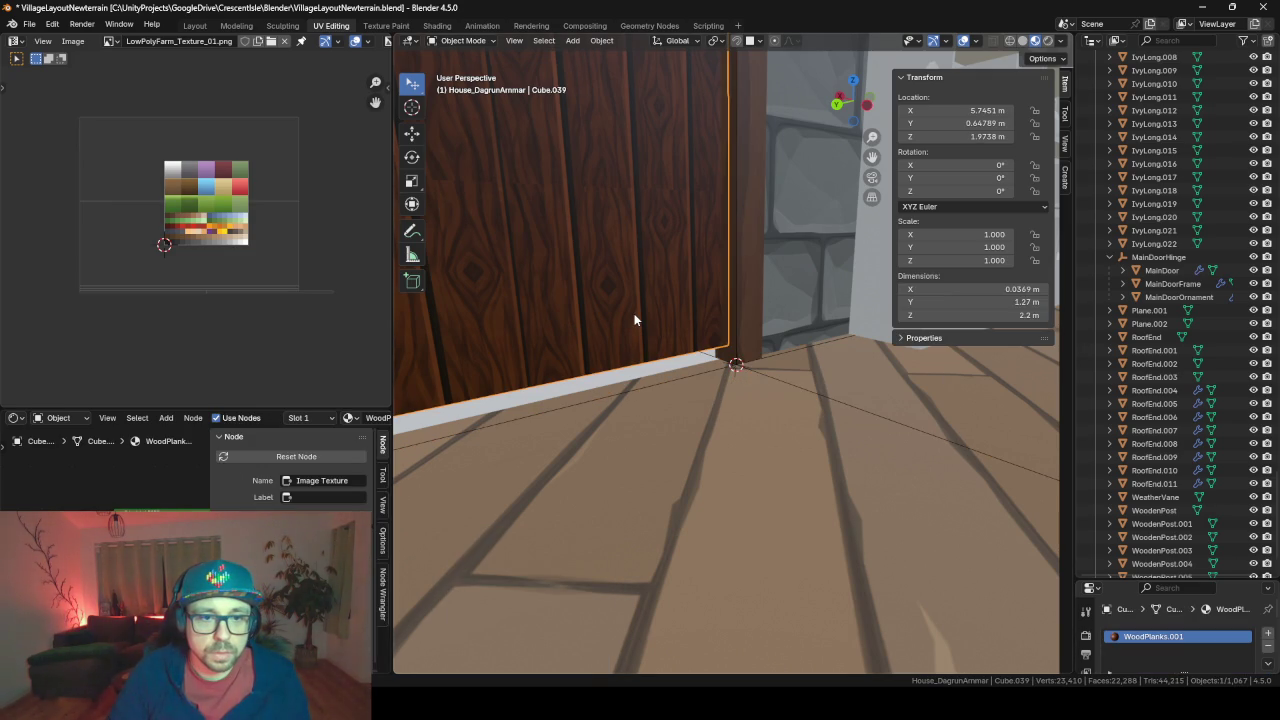
pyautogui.press('Tab')
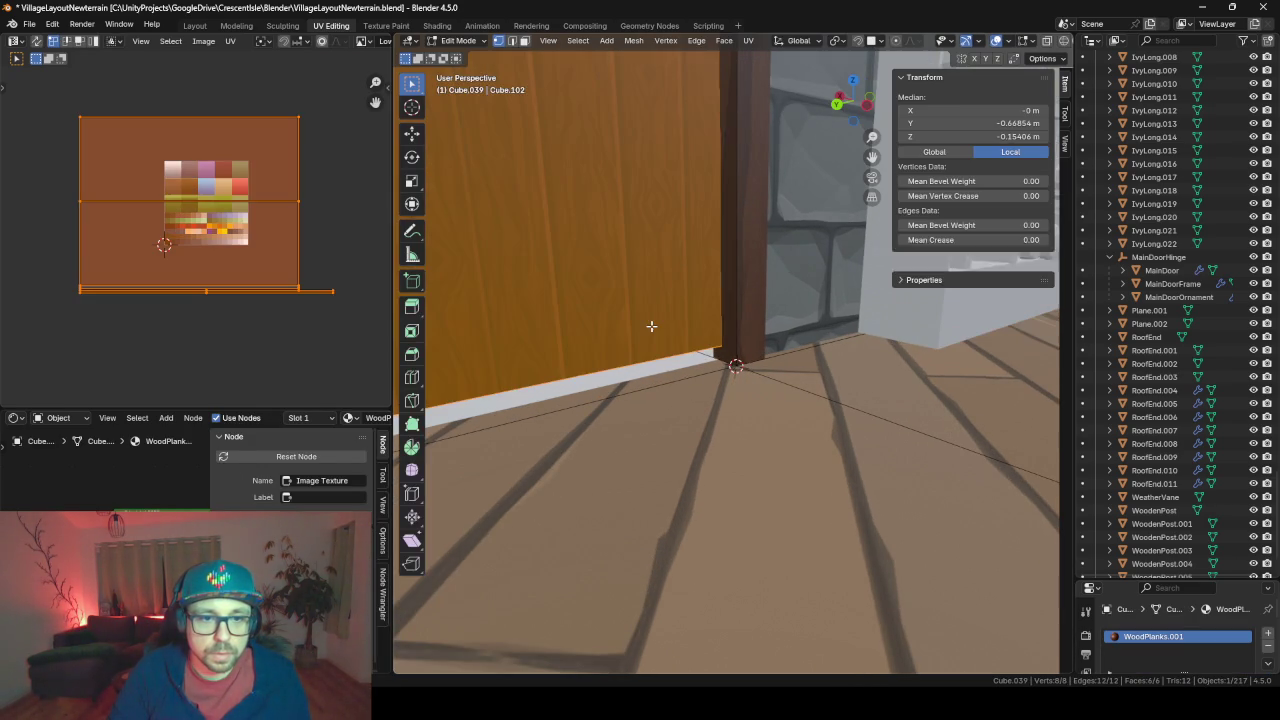
pyautogui.moveTo(651, 329)
pyautogui.mouseDown(button='middle')
pyautogui.moveTo(645, 345)
pyautogui.moveTo(677, 375)
pyautogui.moveTo(770, 283)
pyautogui.mouseUp(button='middle')
pyautogui.press('Tab')
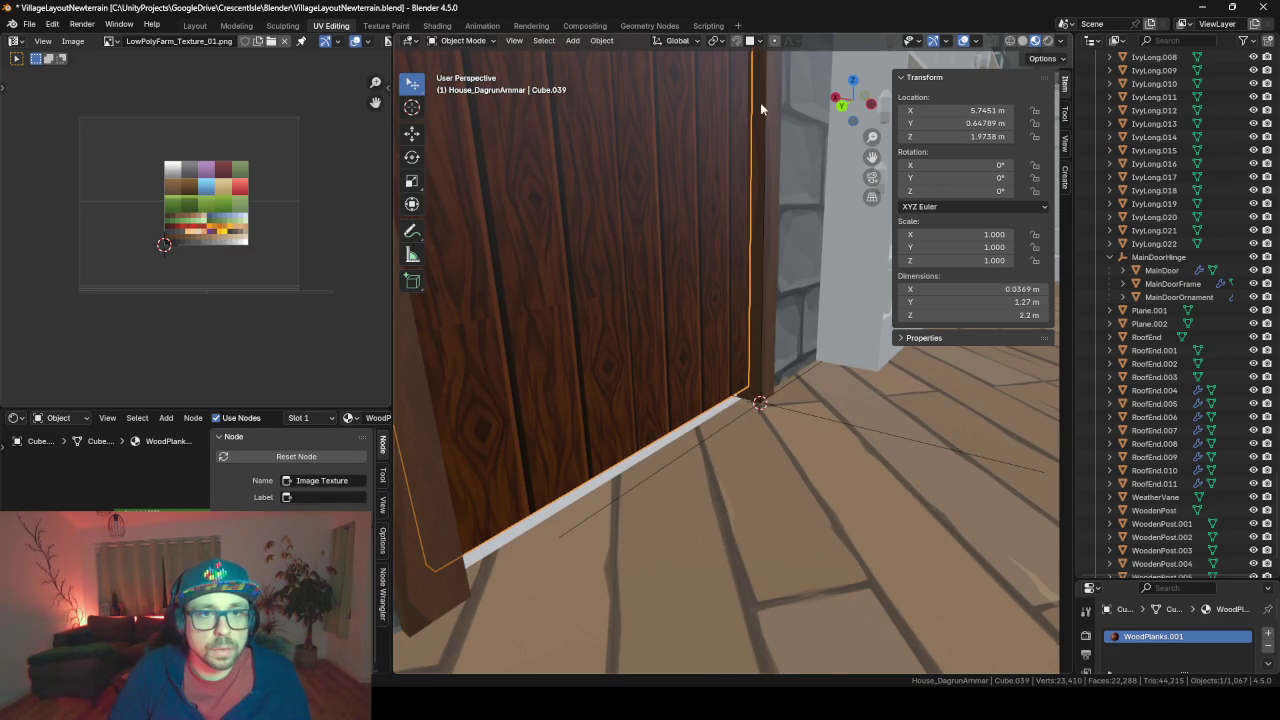
pyautogui.moveTo(727, 396)
pyautogui.mouseDown(button='middle')
pyautogui.moveTo(814, 406)
pyautogui.moveTo(669, 417)
pyautogui.moveTo(608, 397)
pyautogui.moveTo(767, 360)
pyautogui.moveTo(790, 371)
pyautogui.moveTo(674, 407)
pyautogui.mouseUp(button='middle')
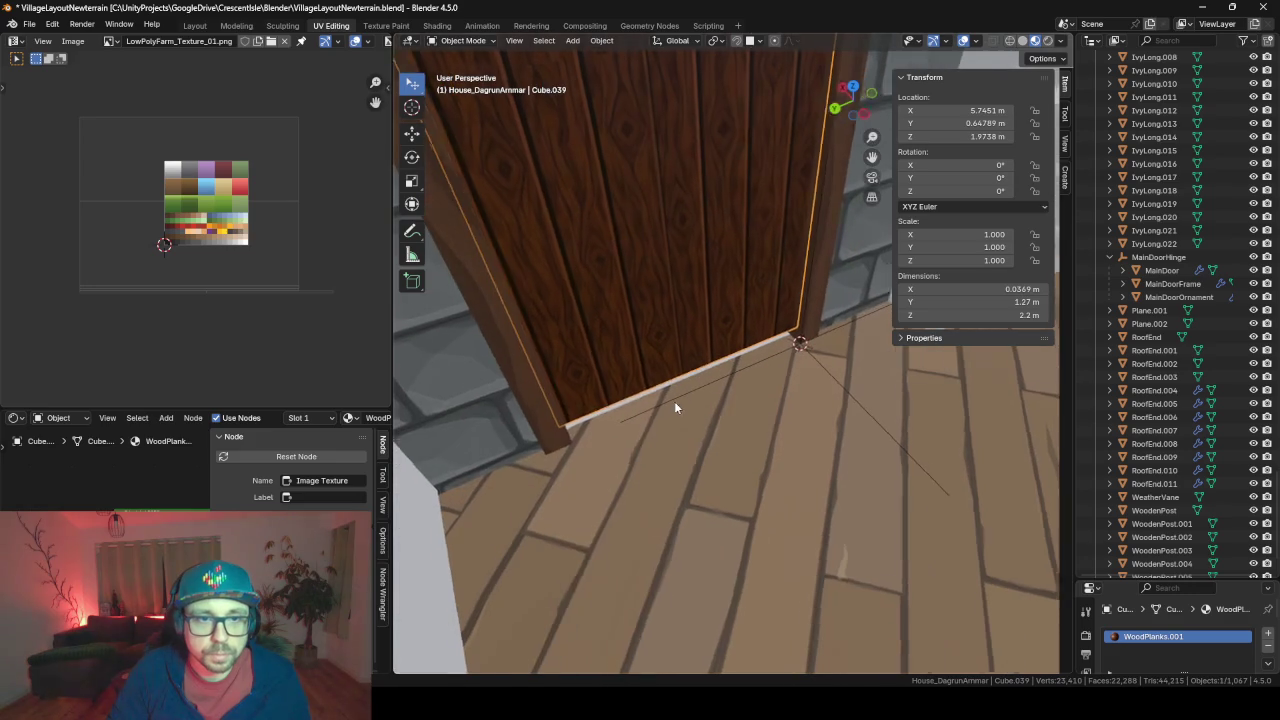
pyautogui.rightClick(674, 206)
pyautogui.moveTo(586, 204)
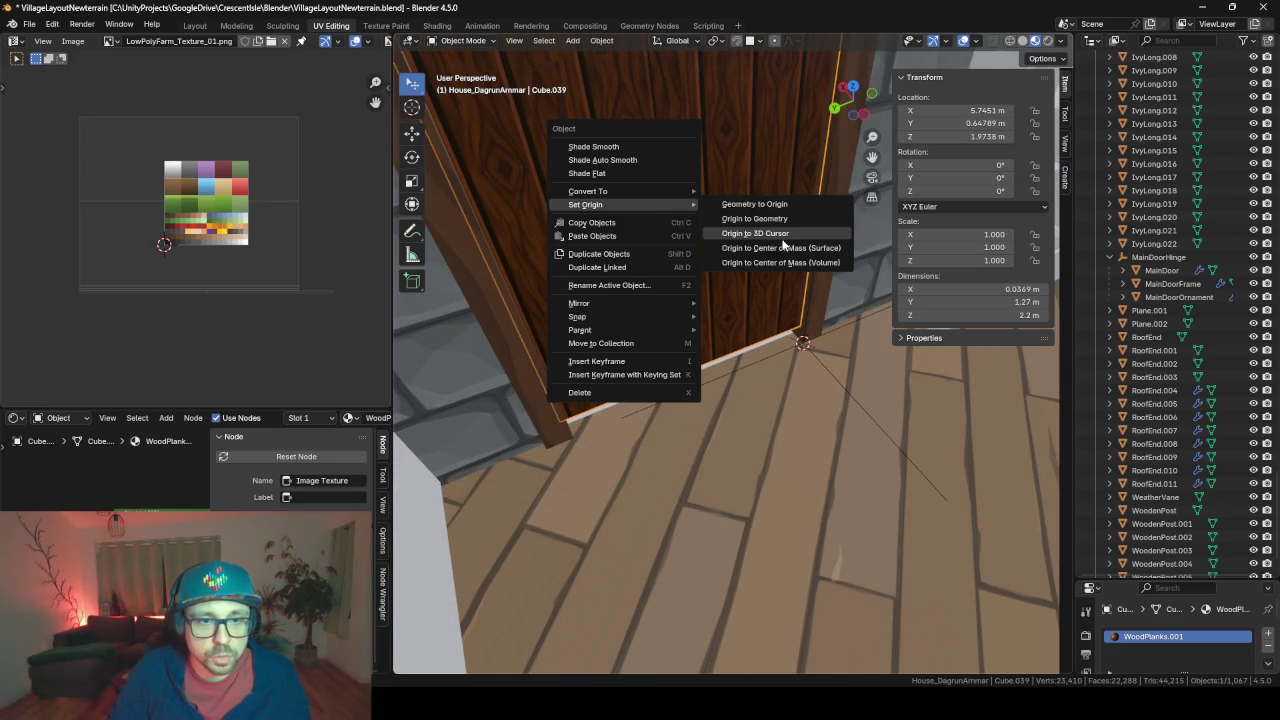
pyautogui.click(752, 204)
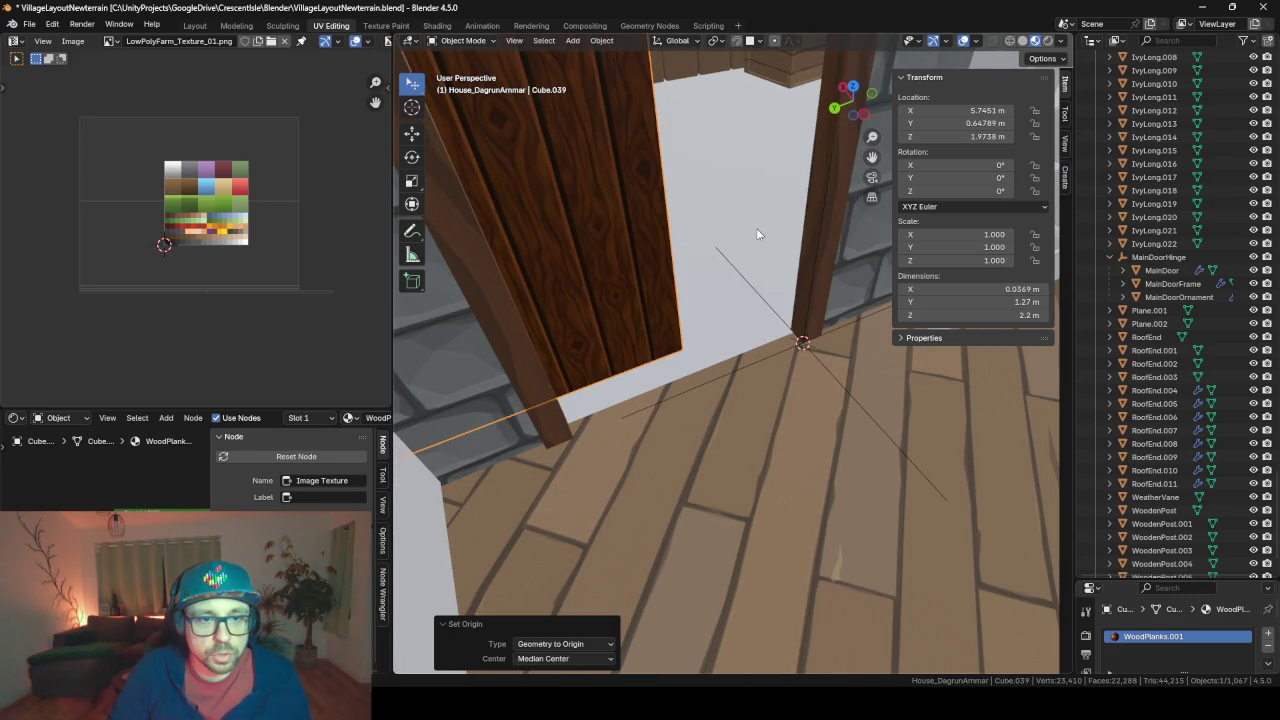
pyautogui.scroll(-2, 757, 234)
# Shift the back door along Y and lower it by 0.18851 m
pyautogui.press('g')
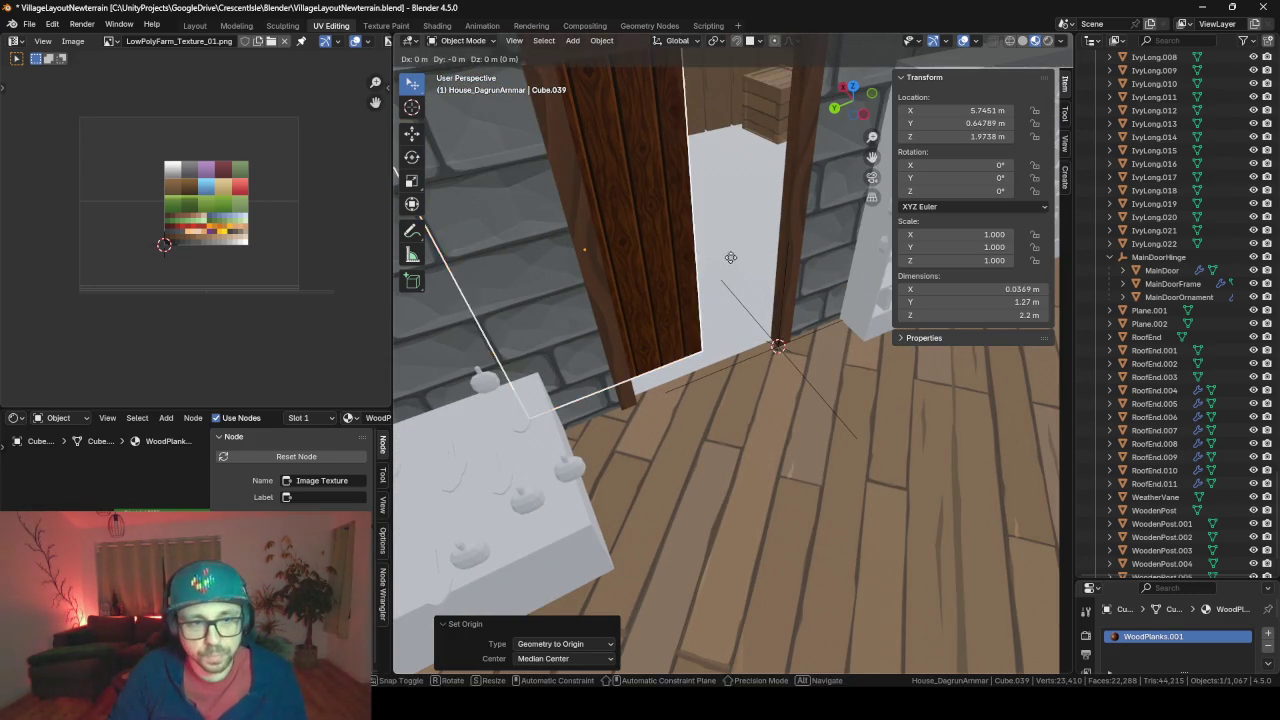
pyautogui.press('y')
pyautogui.click(845, 232)
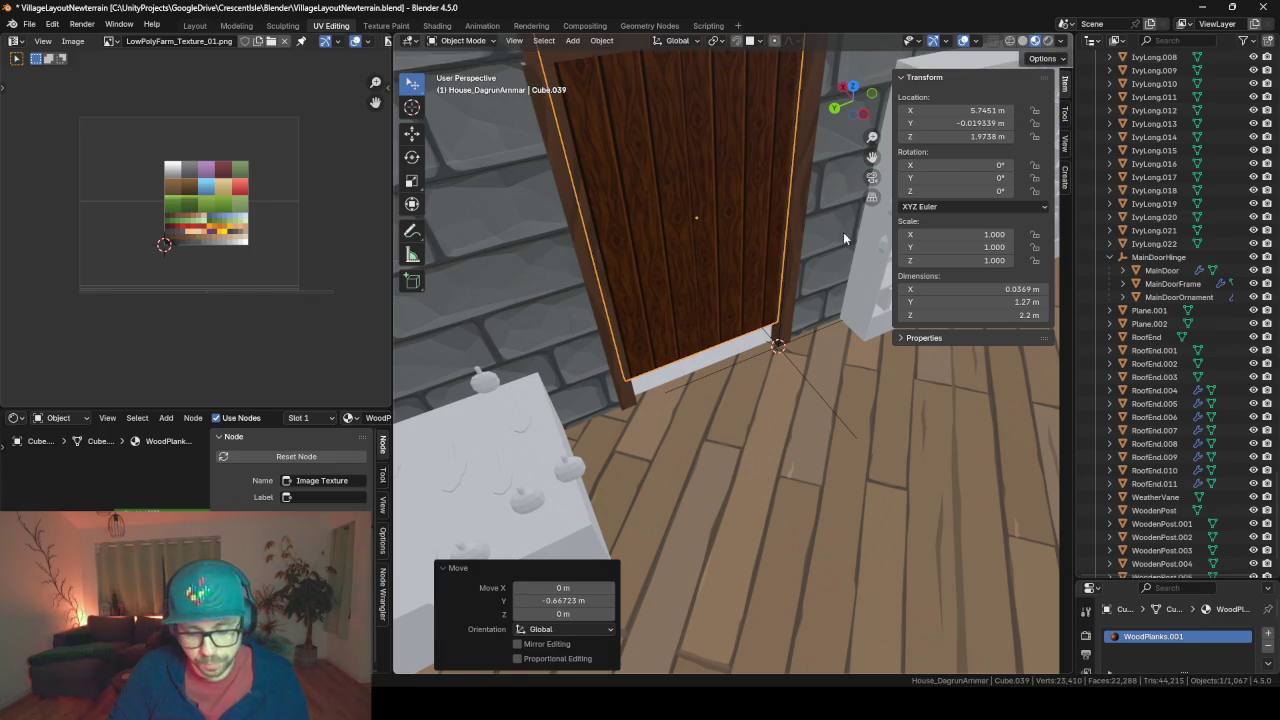
pyautogui.press('g')
pyautogui.press('z')
pyautogui.click(846, 260)
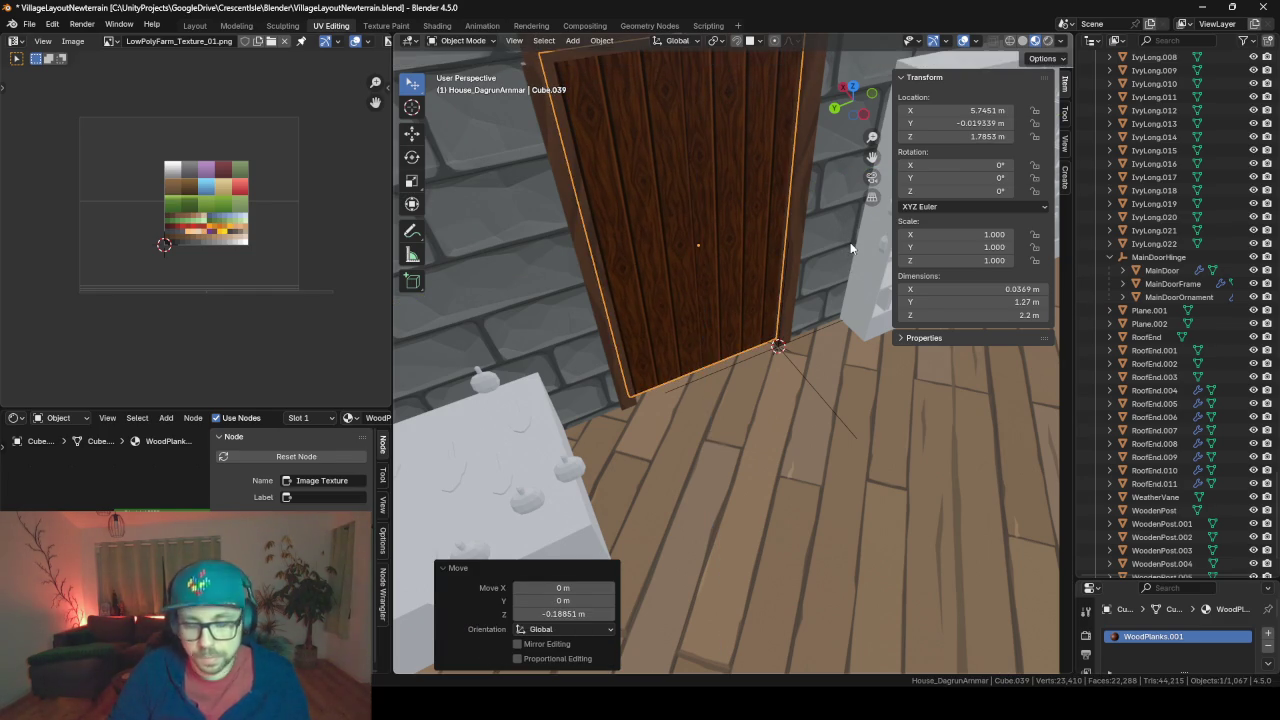
# Nudge the back door −0.01764 m along X so it sits at X 5.7275 m
pyautogui.press('KP_Decimal')
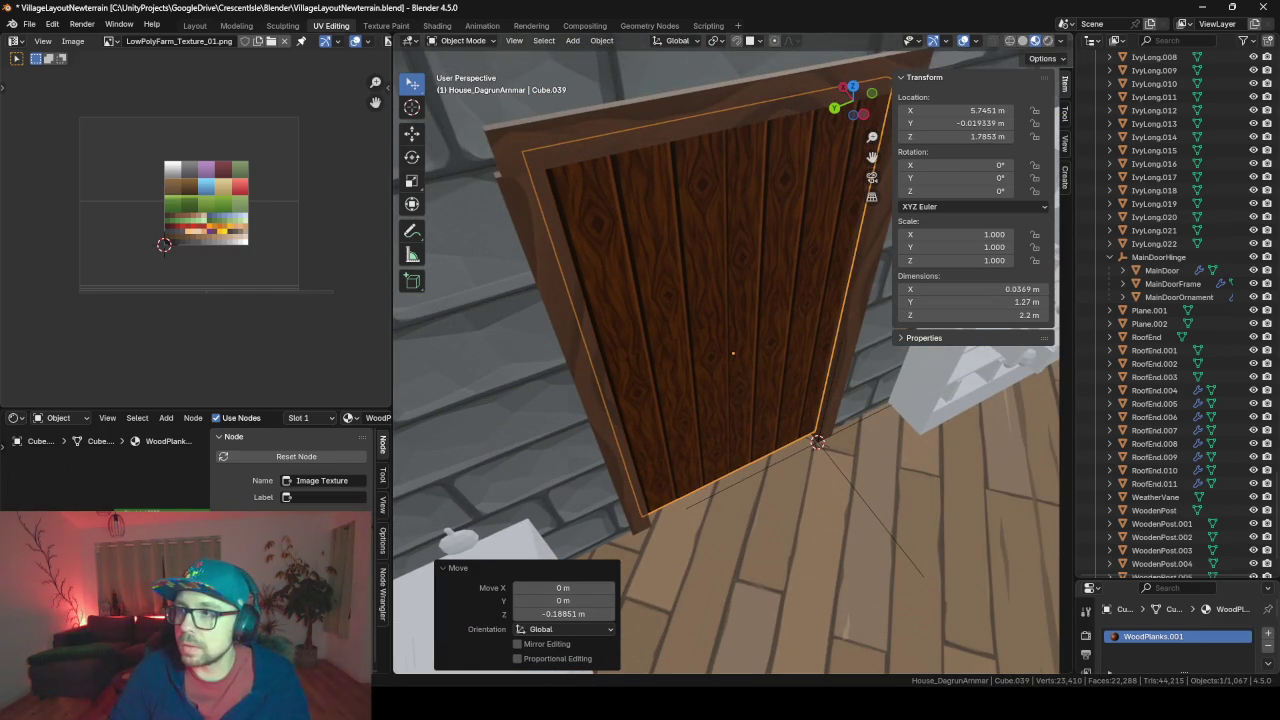
pyautogui.moveTo(797, 535); pyautogui.dragTo(832, 522, button='middle')
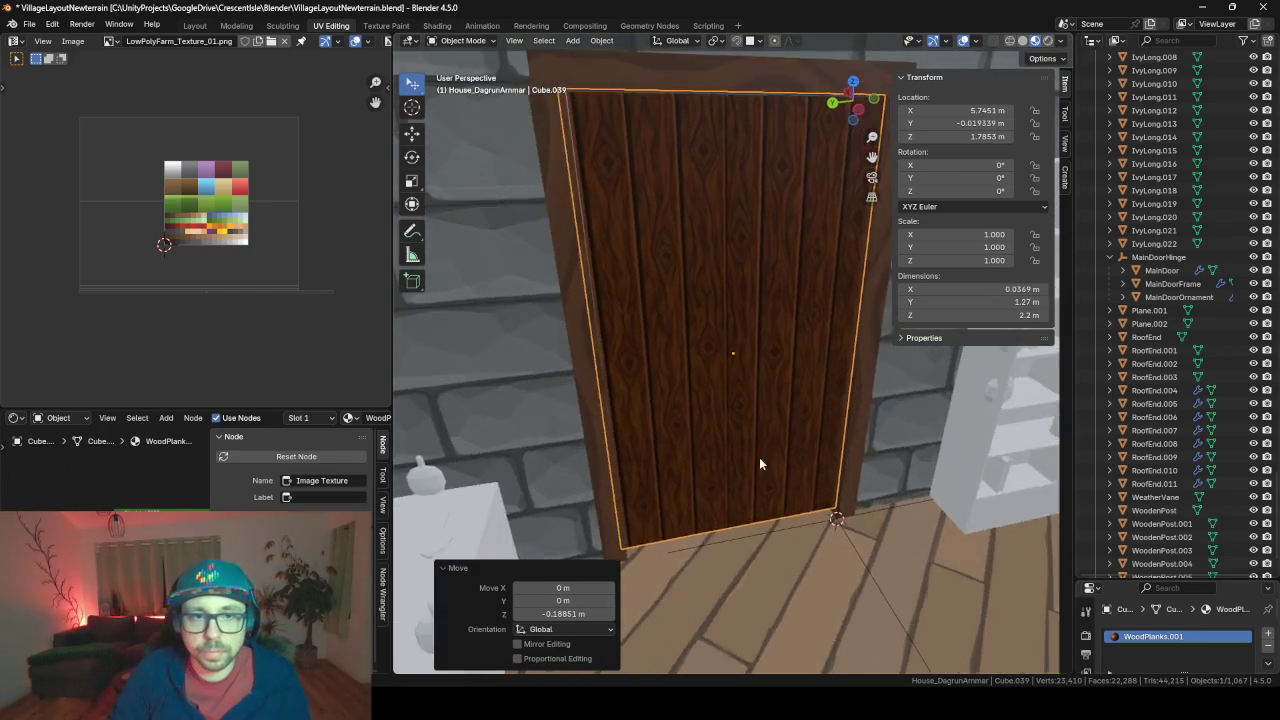
pyautogui.moveTo(793, 472); pyautogui.dragTo(796, 509, button='middle')
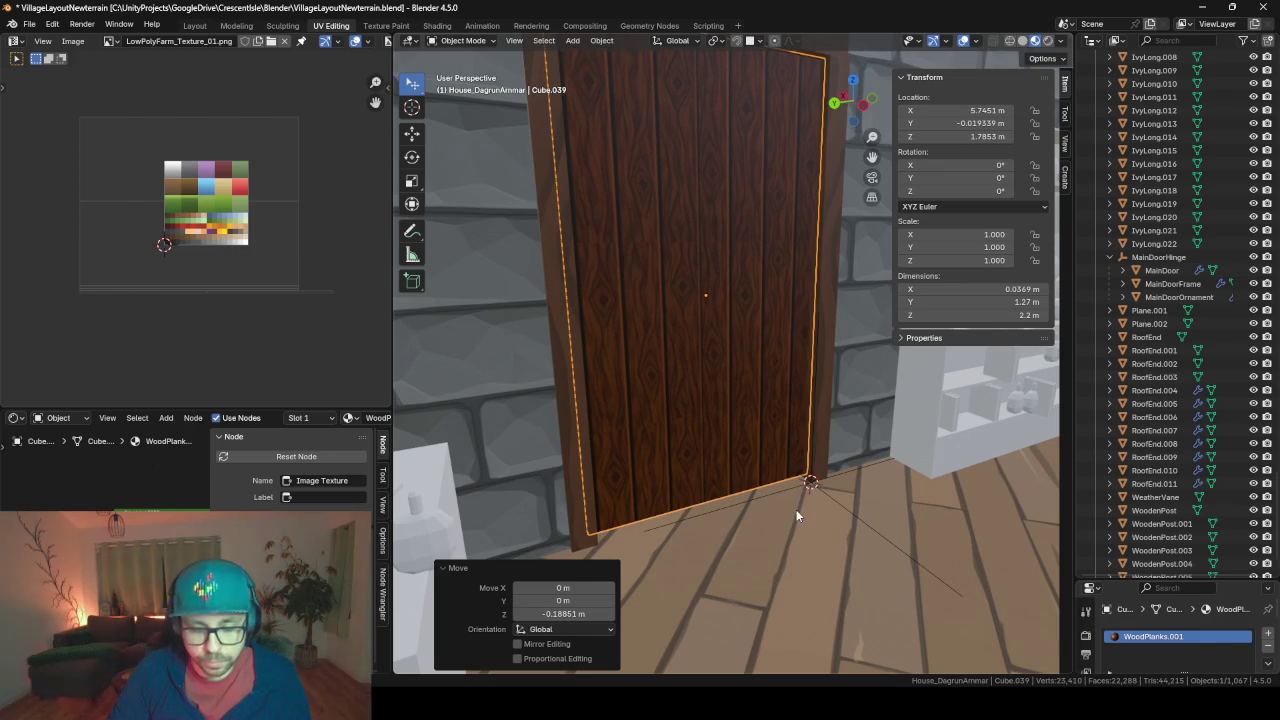
pyautogui.press('g')
pyautogui.press('y')
pyautogui.press('x')
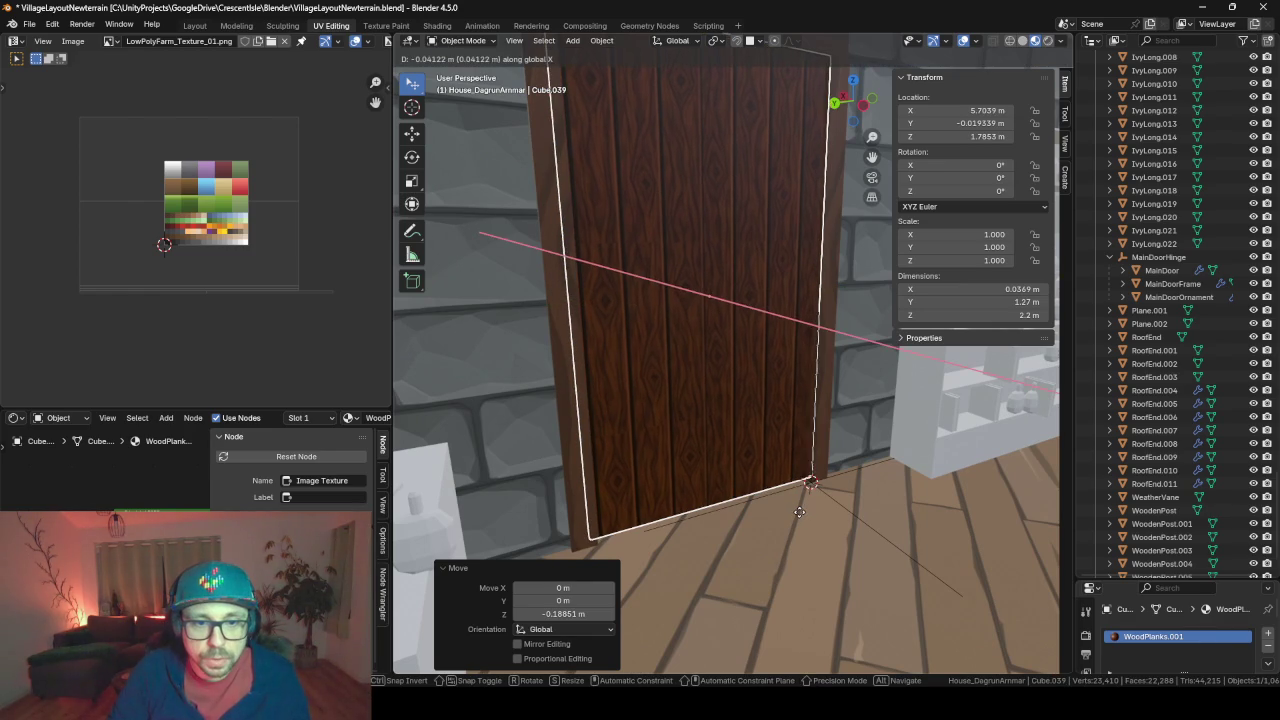
pyautogui.click(796, 507)
pyautogui.moveTo(796, 507)
pyautogui.mouseDown(button='middle')
pyautogui.moveTo(862, 478)
pyautogui.moveTo(643, 449)
pyautogui.moveTo(923, 490)
pyautogui.moveTo(676, 488)
pyautogui.moveTo(880, 509)
pyautogui.moveTo(815, 453)
pyautogui.mouseUp(button='middle')
# Download the generated alchemist back-door image from ChatGPT, then minimize the browser
pyautogui.hotkey('alt', 'Tab')
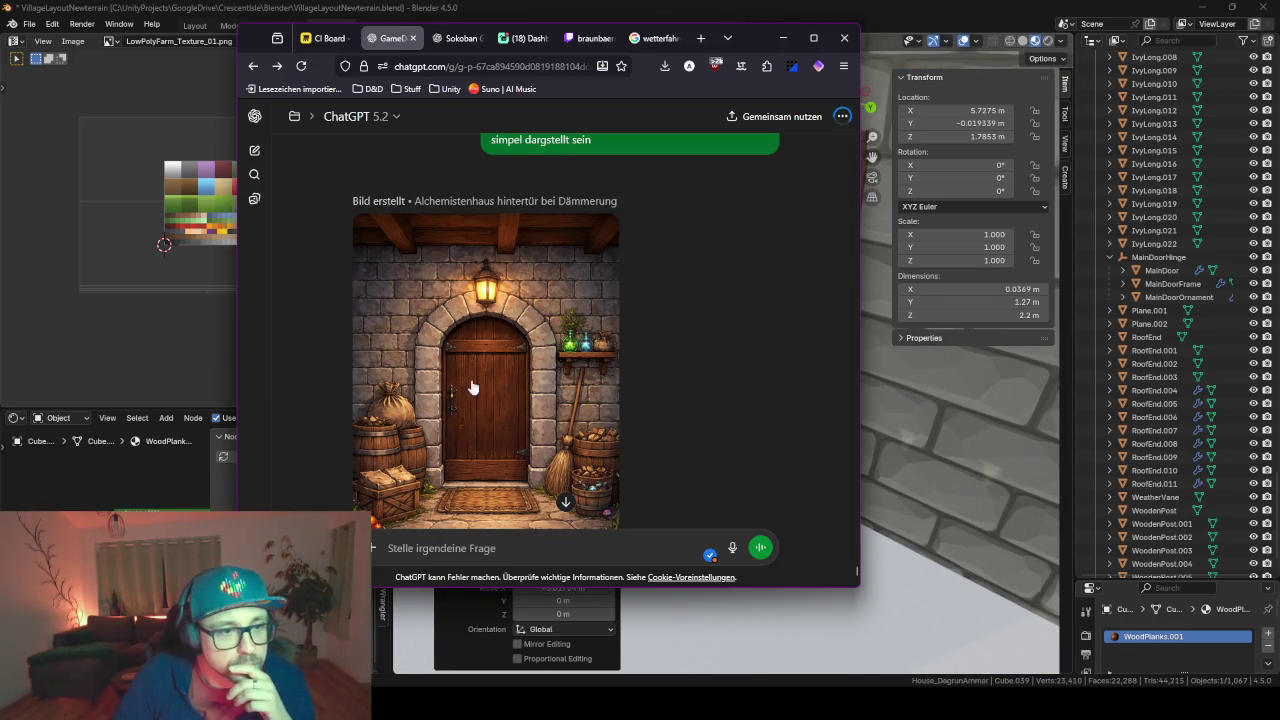
pyautogui.scroll(-2, 719, 407)
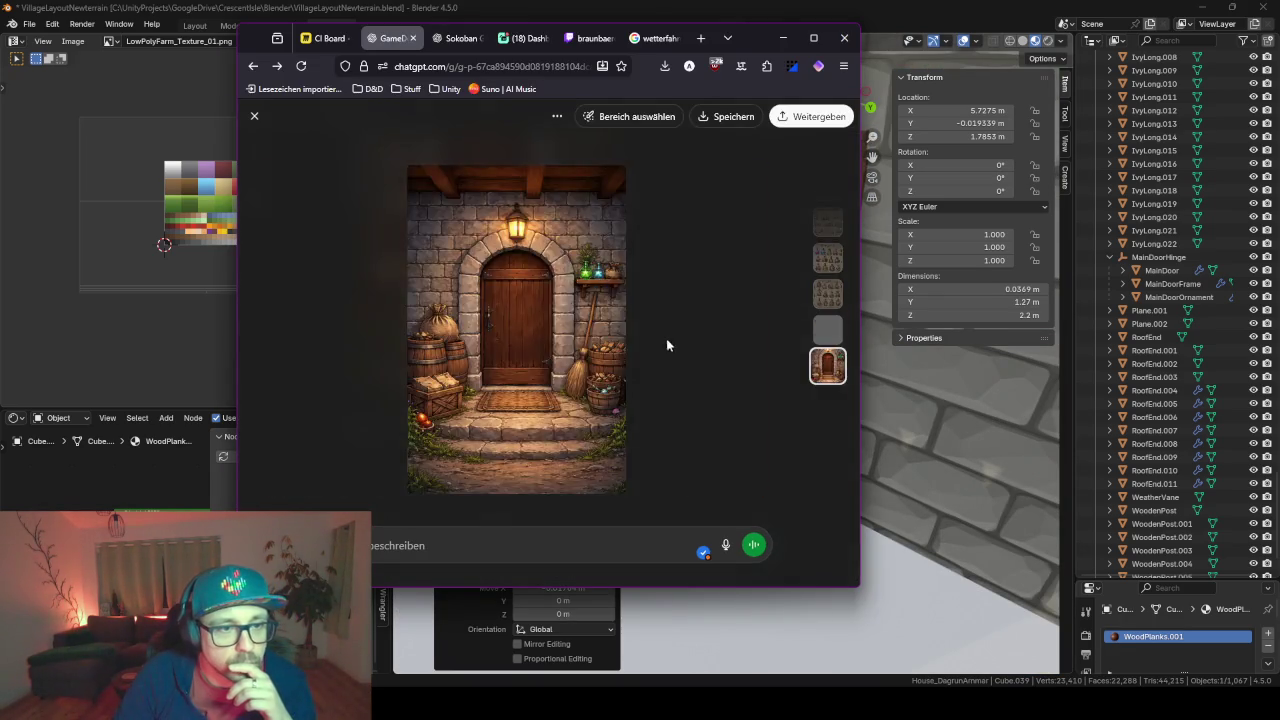
pyautogui.scroll(1, 666, 343)
pyautogui.scroll(-1, 655, 400)
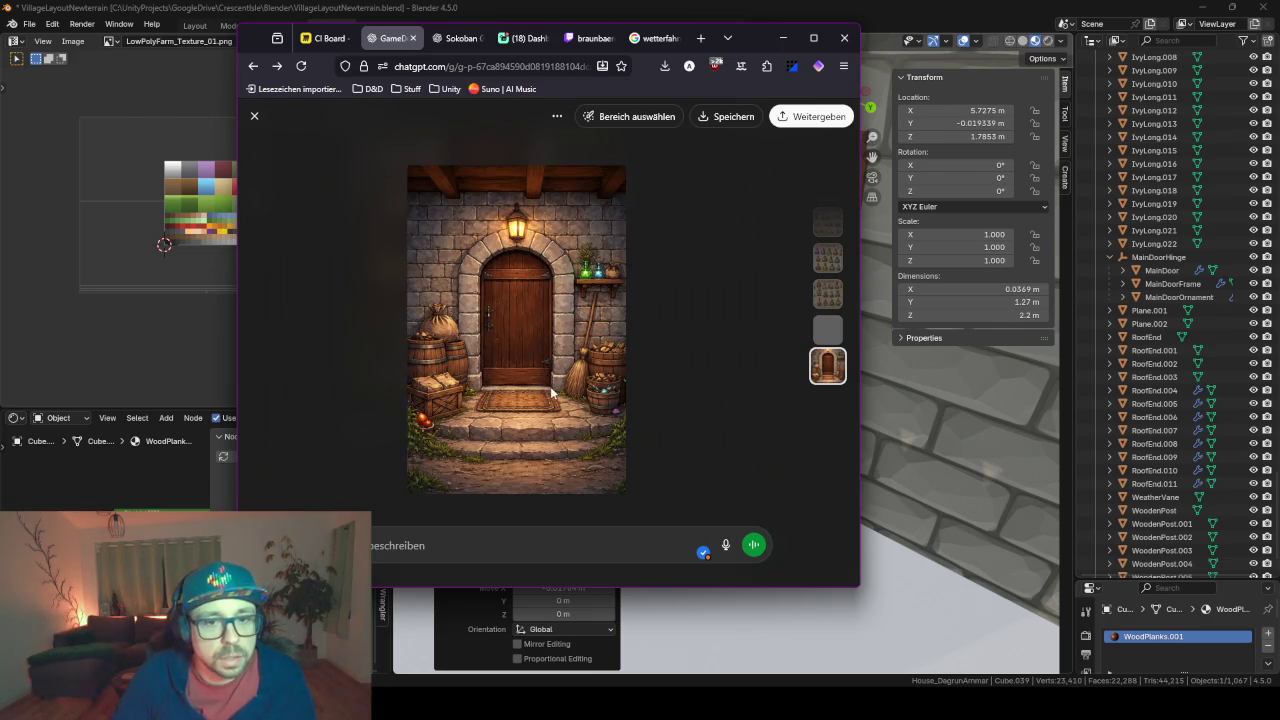
pyautogui.rightClick(533, 358)
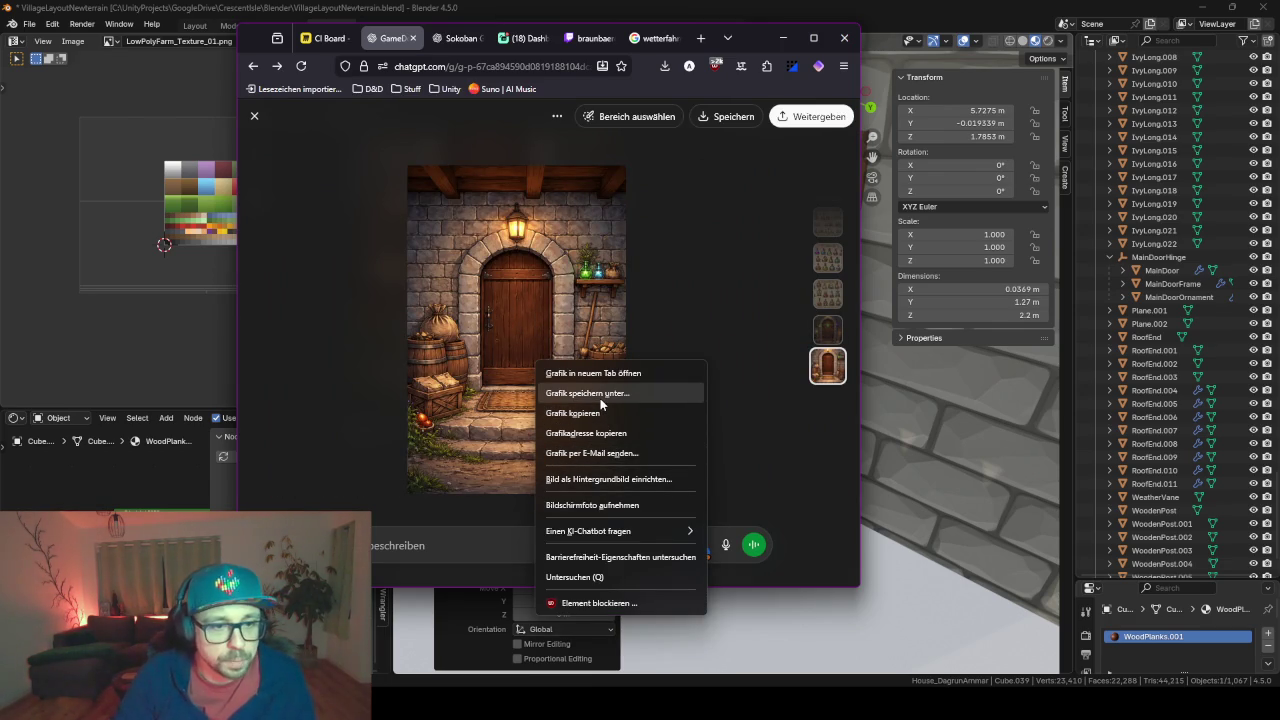
pyautogui.click(527, 458)
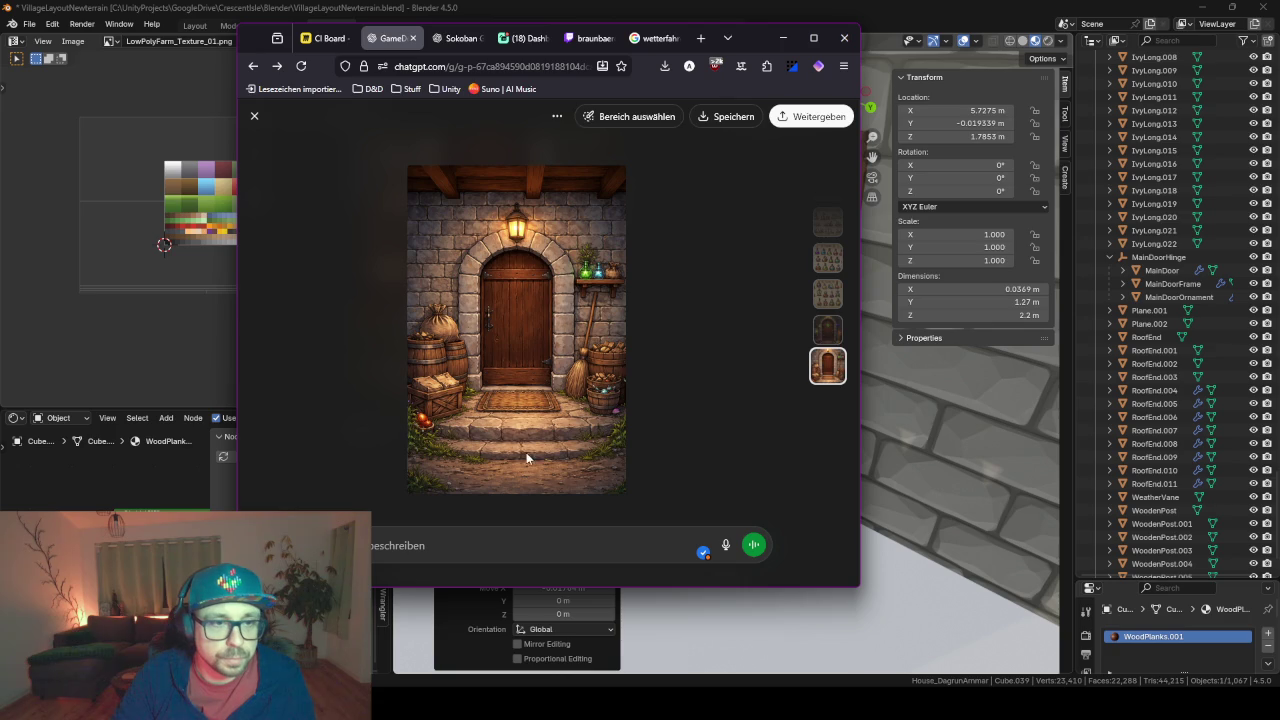
pyautogui.click(726, 116)
pyautogui.click(783, 38)
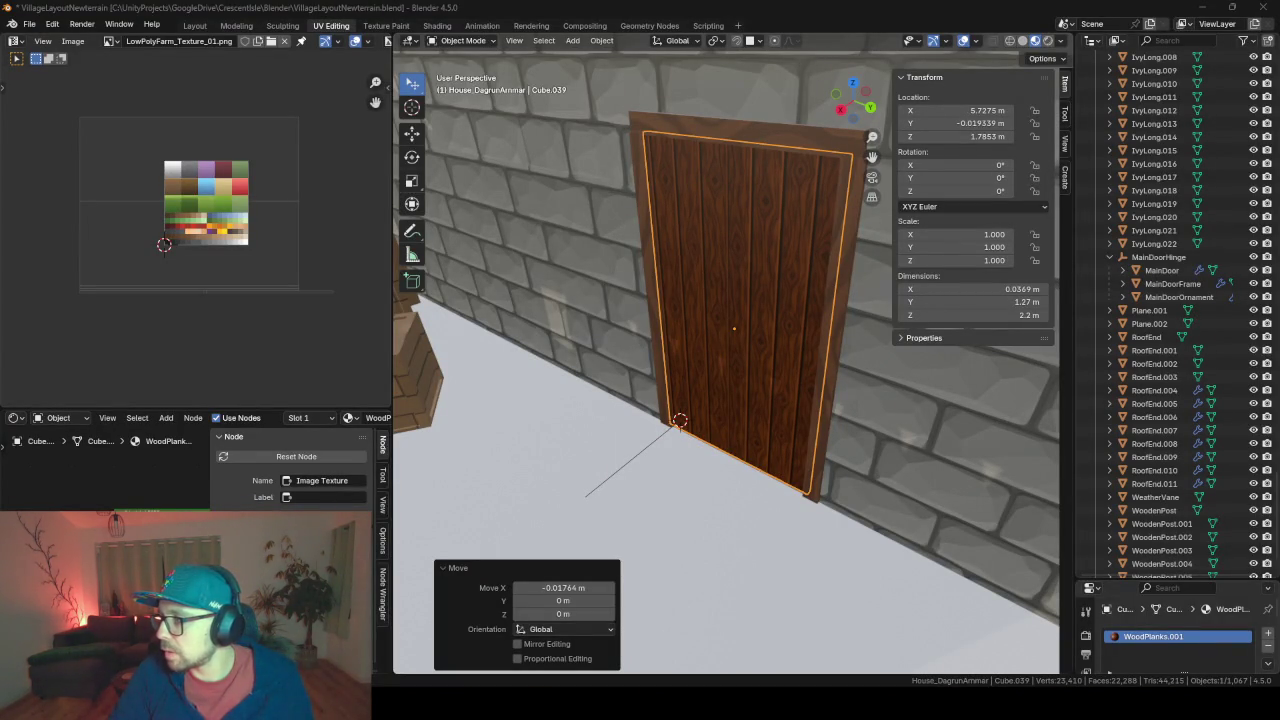
# Import the door image as a reference and stand it upright with 90° rotations on X and Z
pyautogui.moveTo(656, 524); pyautogui.dragTo(655, 522)
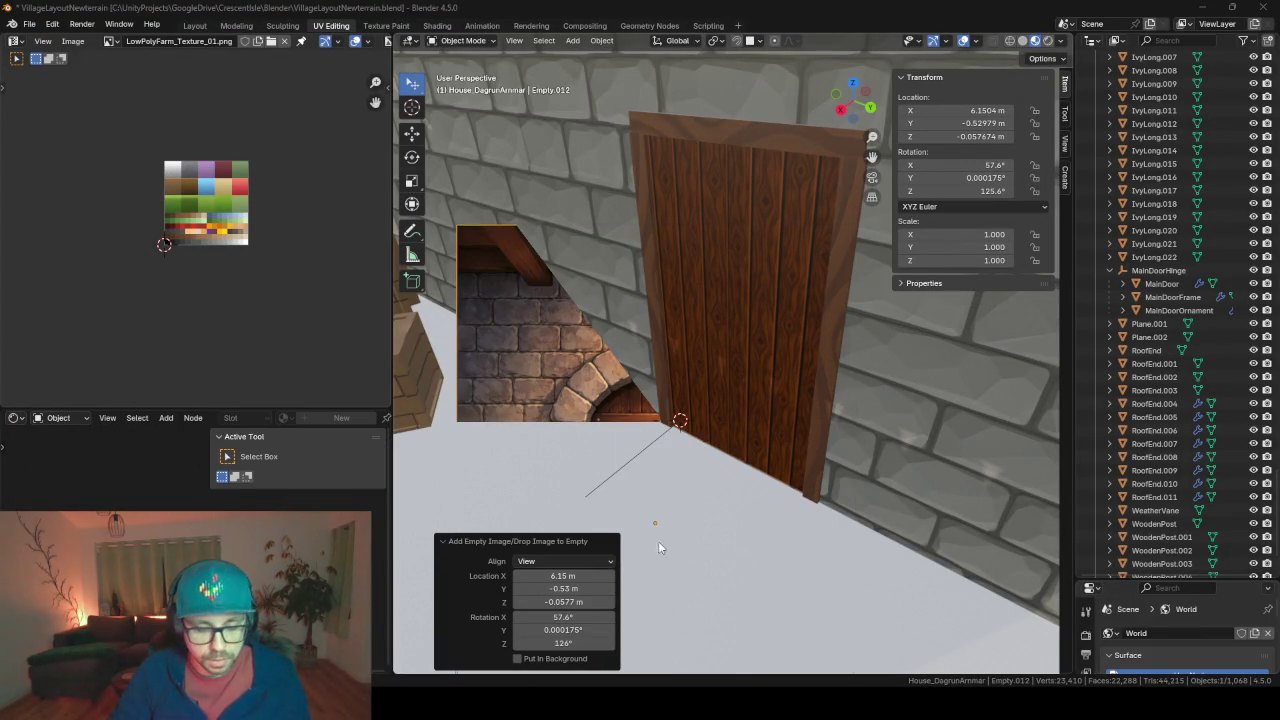
pyautogui.click(532, 374)
pyautogui.hotkey('alt', 'r')
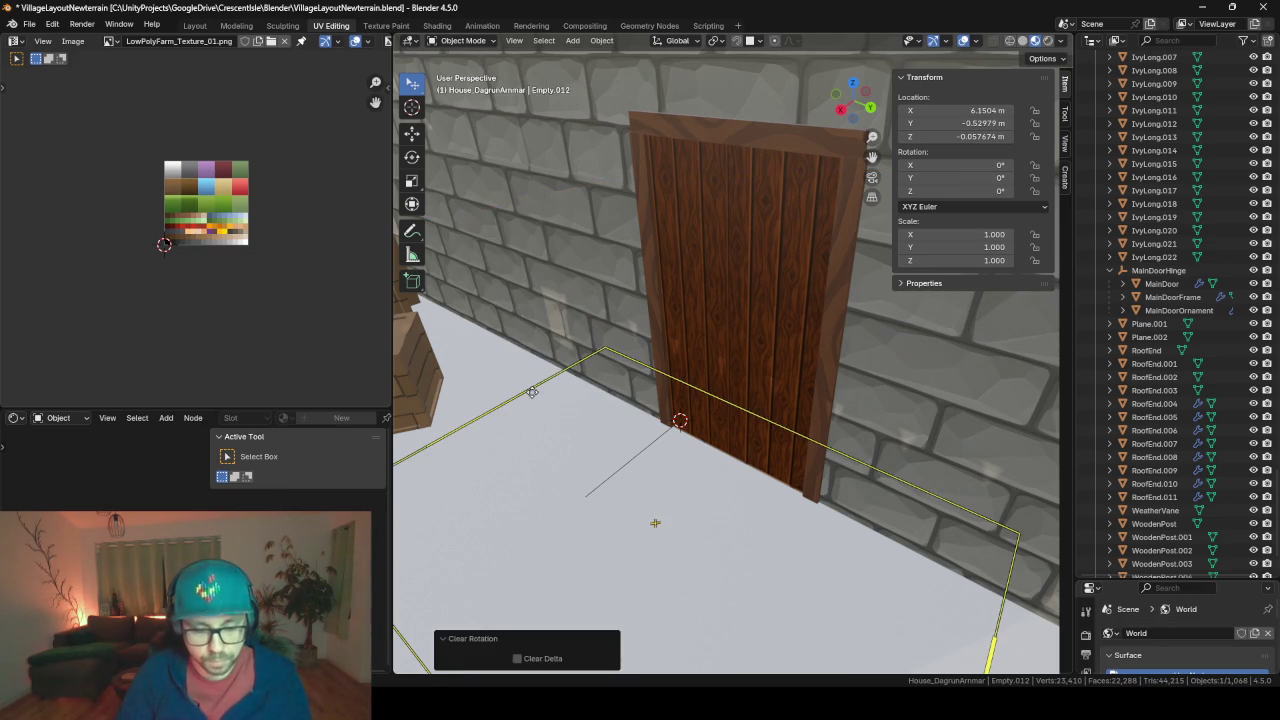
pyautogui.write('rx90')
pyautogui.press('Return')
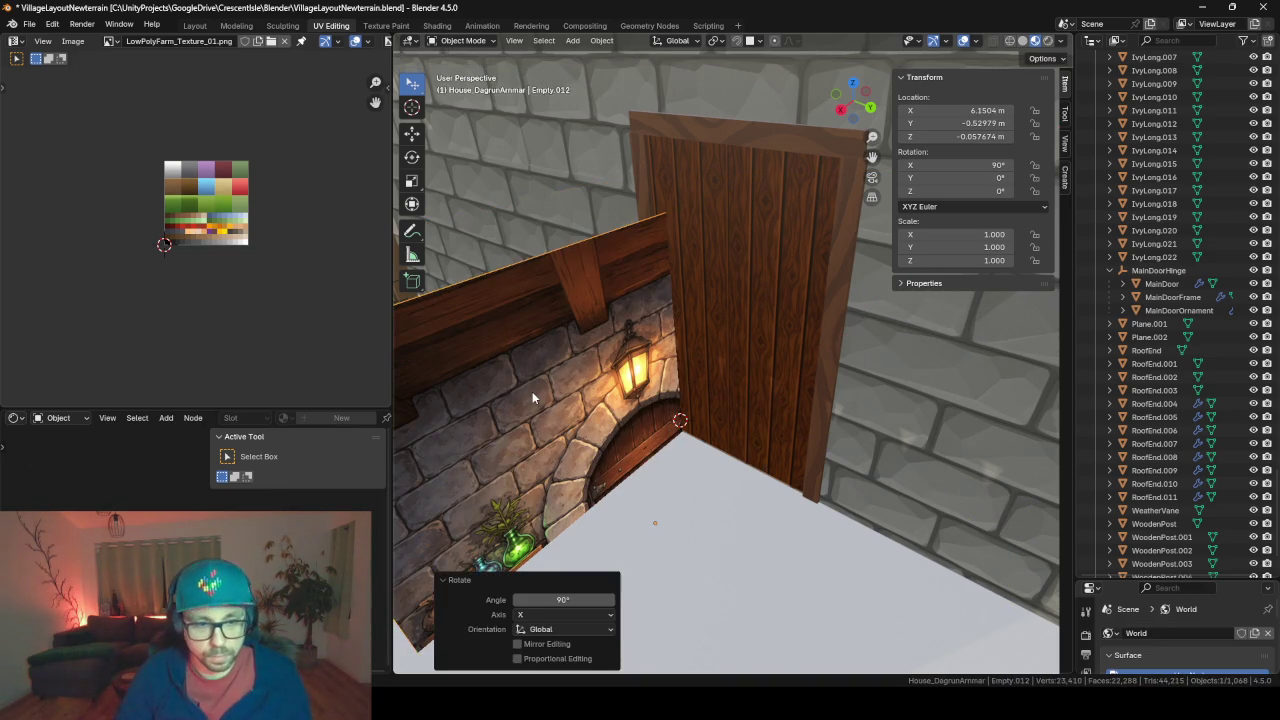
pyautogui.write('rz90')
pyautogui.press('Return')
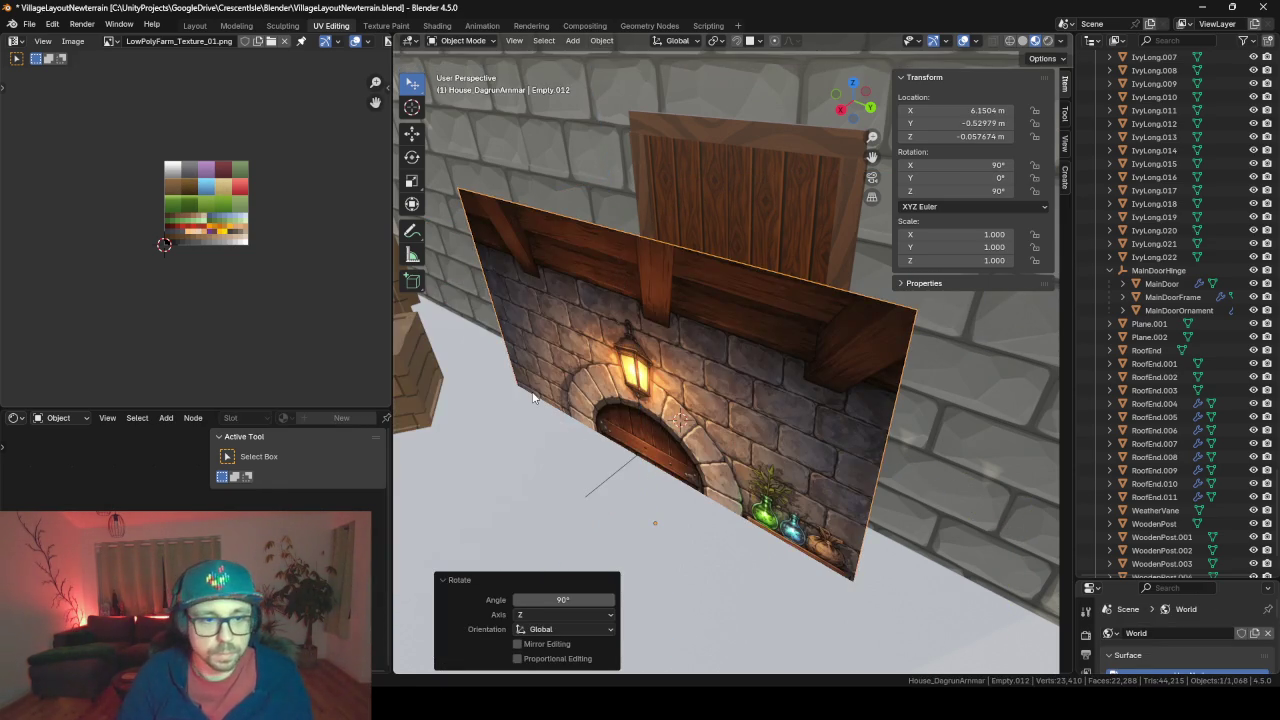
# Raise the picture, scale it to 0.414 and move it to Y −0.98702 beside the door
pyautogui.press('g')
pyautogui.press('z')
pyautogui.click(687, 494)
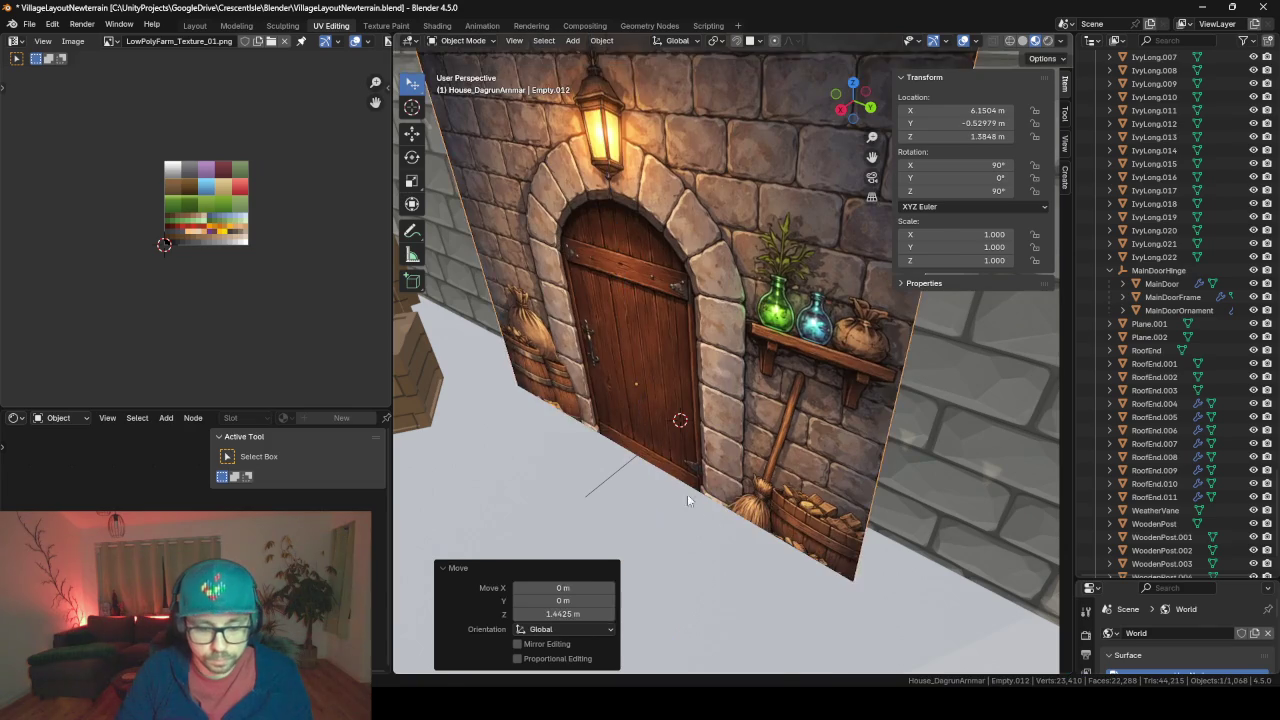
pyautogui.press('s')
pyautogui.click(665, 446)
pyautogui.moveTo(665, 446); pyautogui.dragTo(721, 440, button='middle')
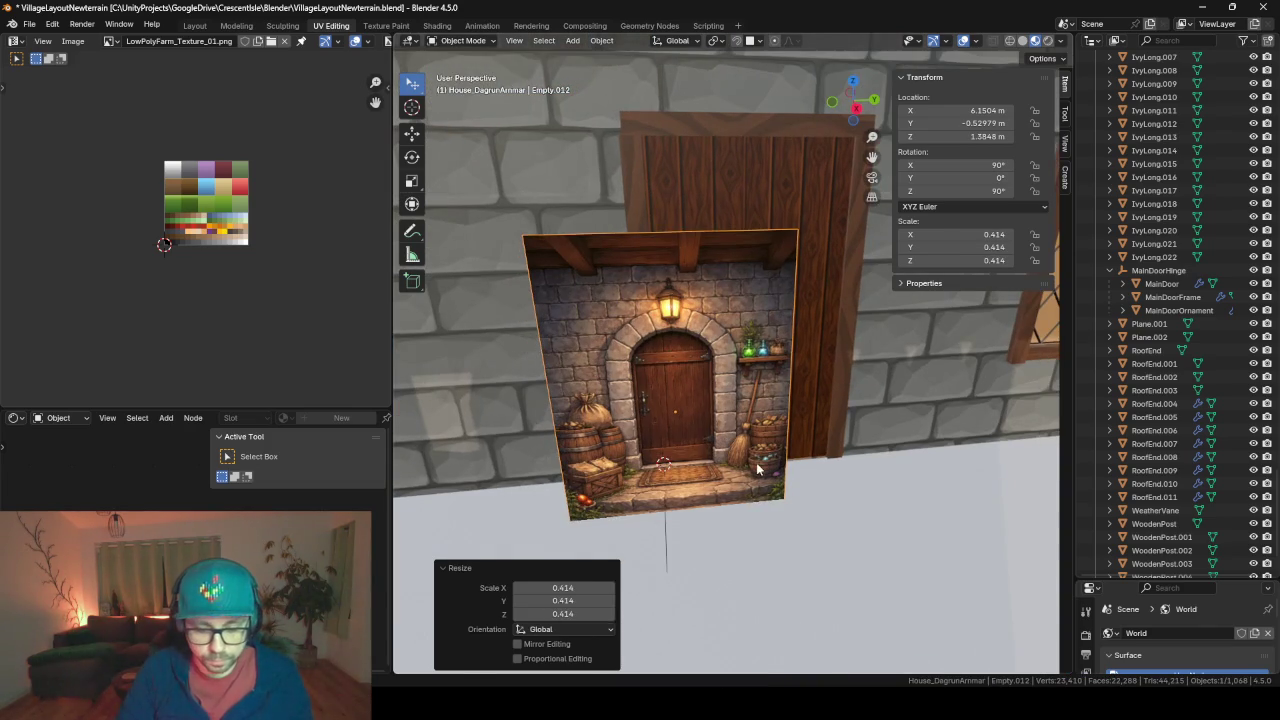
pyautogui.press('g')
pyautogui.press('y')
pyautogui.click(646, 481)
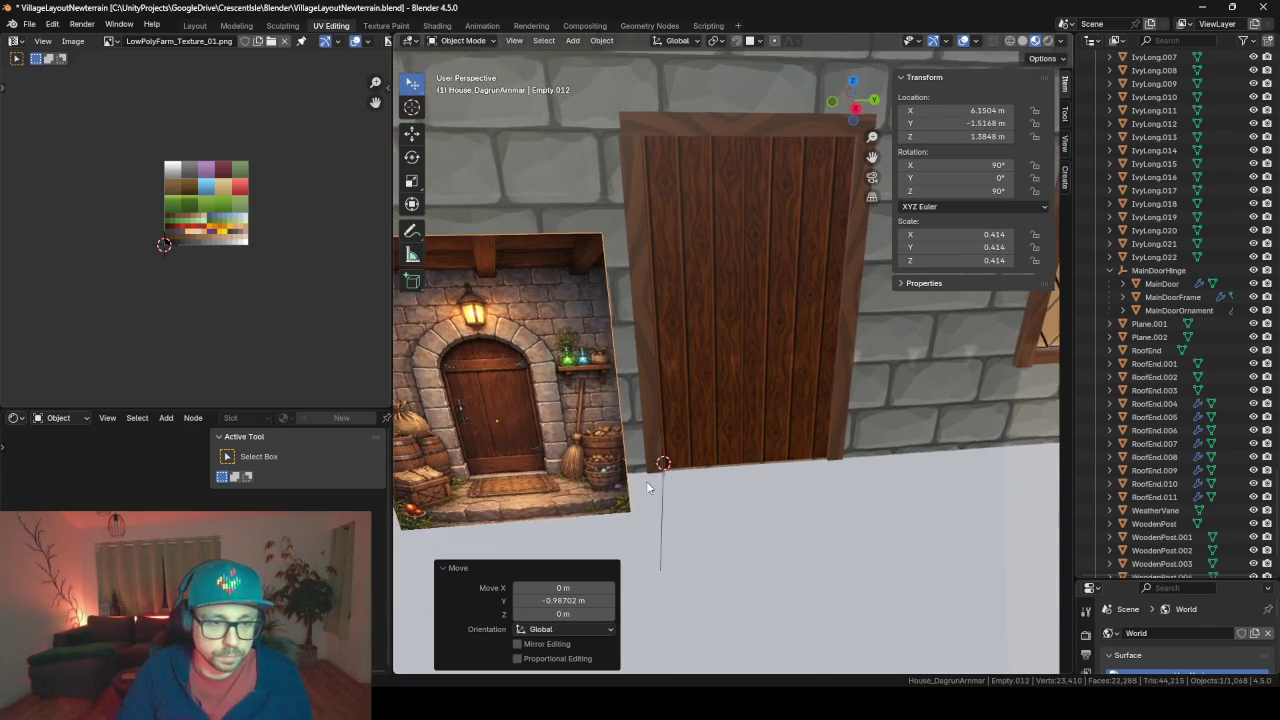
pyautogui.moveTo(646, 481); pyautogui.dragTo(751, 432, button='middle')
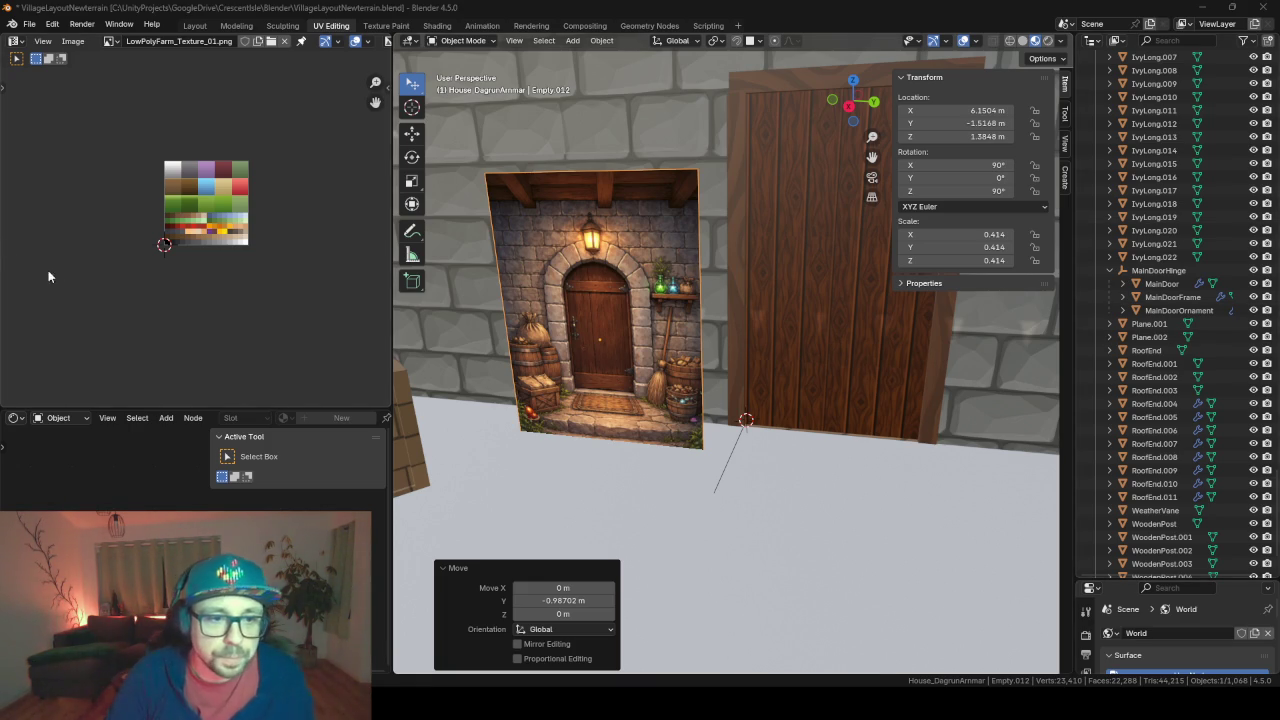
# Inspect the reference picture next to the door and select the wooden door panel
pyautogui.moveTo(656, 345); pyautogui.dragTo(698, 345, button='middle')
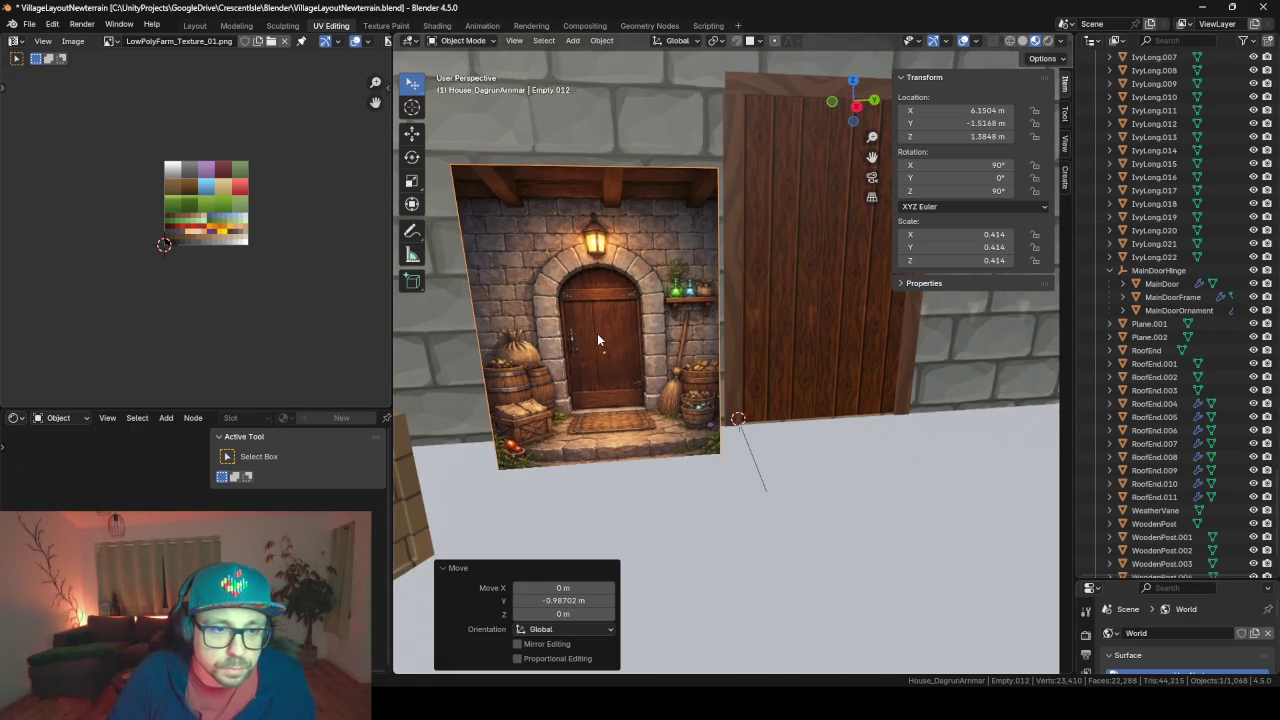
pyautogui.scroll(4, 597, 337)
pyautogui.scroll(-1, 640, 335)
pyautogui.scroll(2, 781, 393)
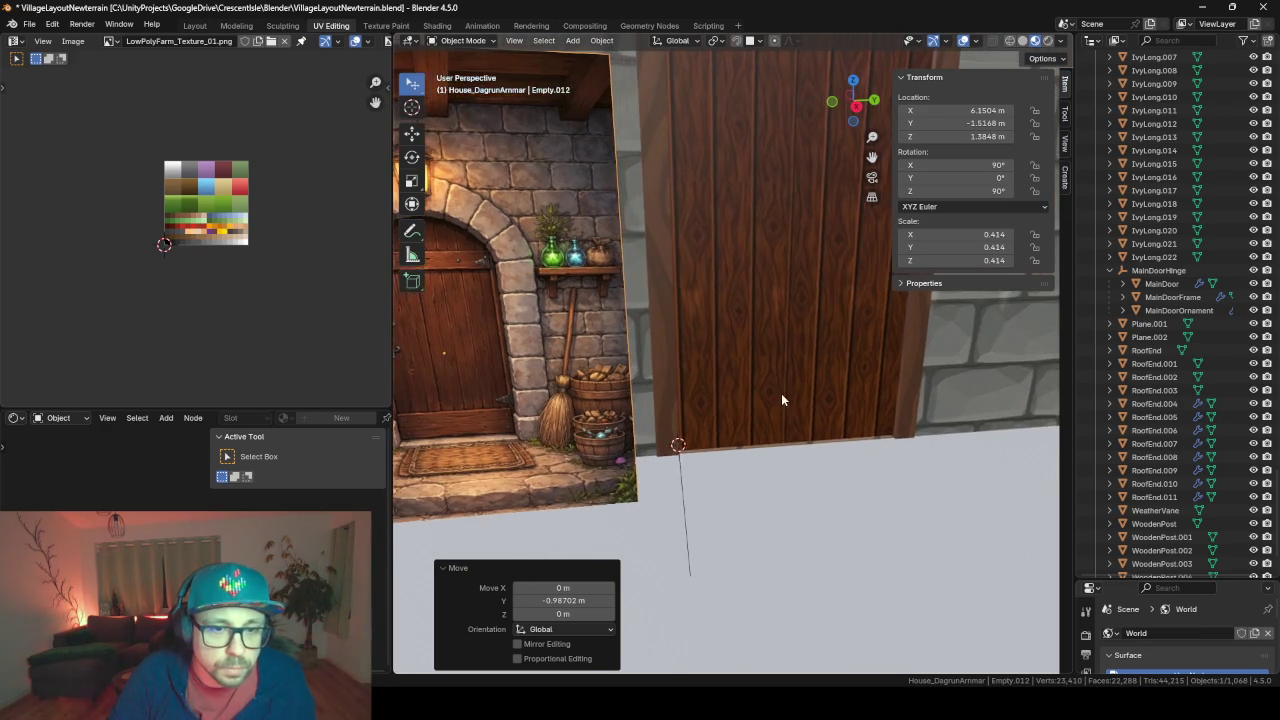
pyautogui.scroll(-1, 781, 393)
pyautogui.scroll(-1, 776, 376)
pyautogui.click(752, 345)
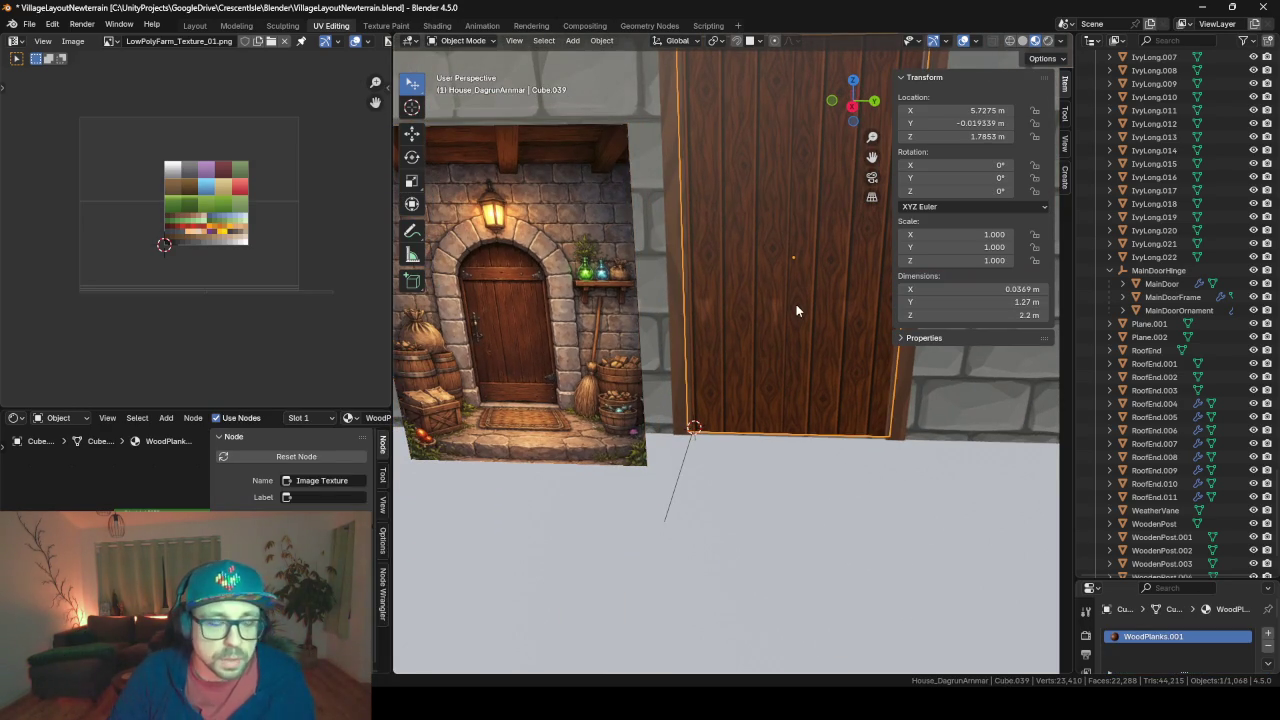
# Enter Edit Mode on the door to inspect its faces, then return to Object Mode
pyautogui.moveTo(796, 304)
pyautogui.mouseDown(button='middle')
pyautogui.moveTo(755, 292)
pyautogui.moveTo(759, 327)
pyautogui.moveTo(738, 274)
pyautogui.moveTo(821, 278)
pyautogui.moveTo(677, 286)
pyautogui.moveTo(710, 290)
pyautogui.moveTo(715, 244)
pyautogui.moveTo(777, 277)
pyautogui.moveTo(689, 283)
pyautogui.mouseUp(button='middle')
pyautogui.press('Tab')
pyautogui.scroll(3, 709, 304)
pyautogui.hotkey('alt', 'a')
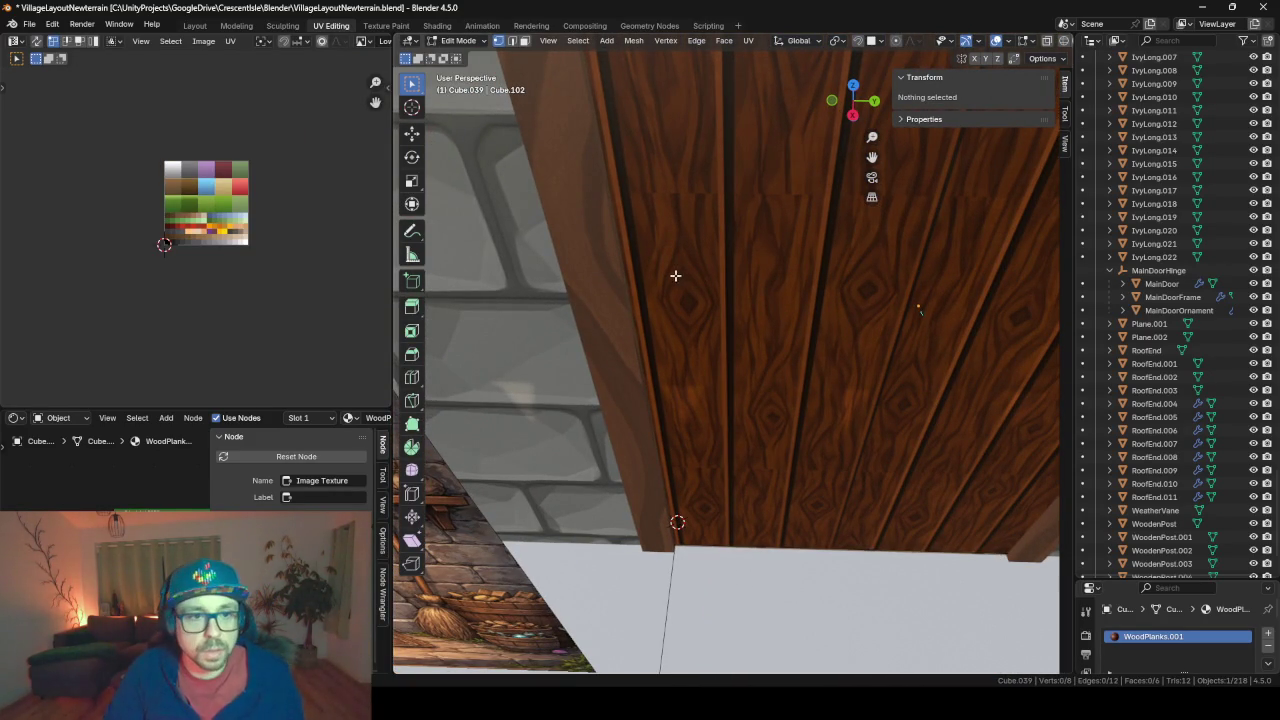
pyautogui.rightClick(658, 372)
pyautogui.moveTo(658, 372)
pyautogui.mouseDown(button='middle')
pyautogui.moveTo(670, 300)
pyautogui.moveTo(723, 207)
pyautogui.mouseUp(button='middle')
pyautogui.press('Tab')
pyautogui.moveTo(661, 259); pyautogui.dragTo(700, 243, button='middle')
# Select the door plank mesh and view it in Edit Mode from a new angle
pyautogui.click(786, 257)
pyautogui.click(781, 260)
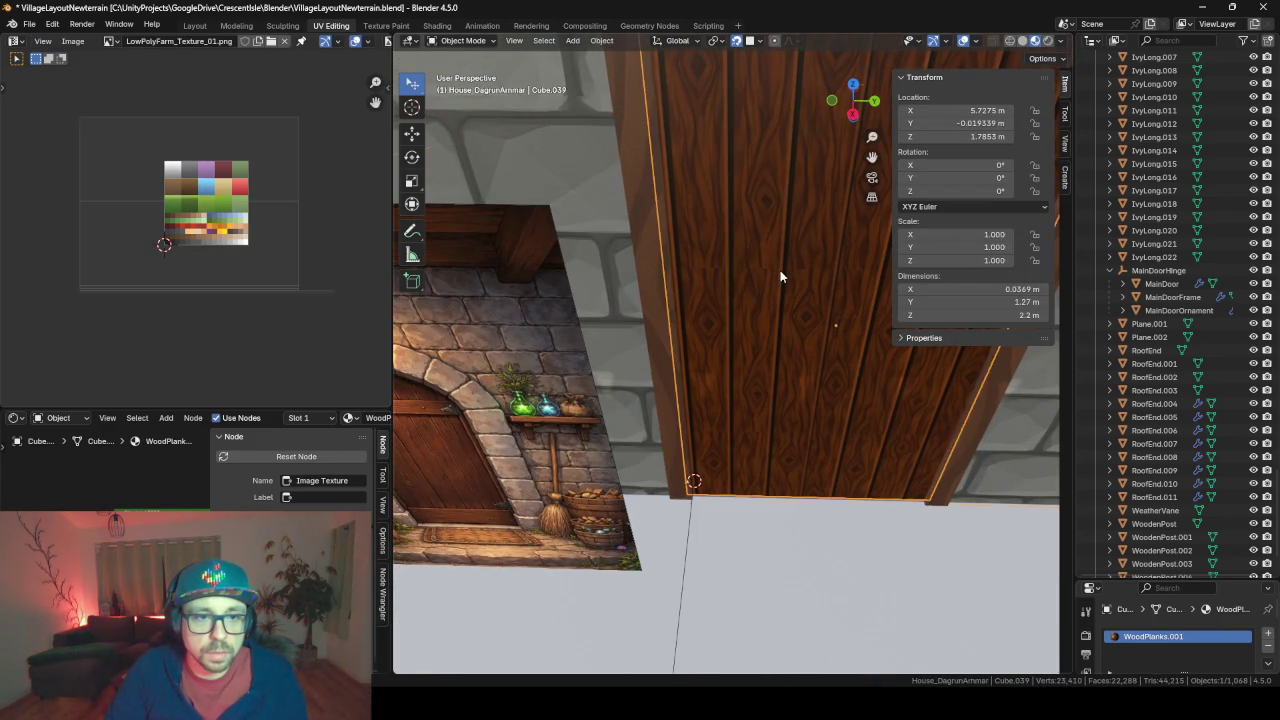
pyautogui.press('Tab')
pyautogui.moveTo(780, 270)
pyautogui.mouseDown(button='middle')
pyautogui.moveTo(687, 270)
pyautogui.moveTo(674, 251)
pyautogui.moveTo(663, 262)
pyautogui.mouseUp(button='middle')
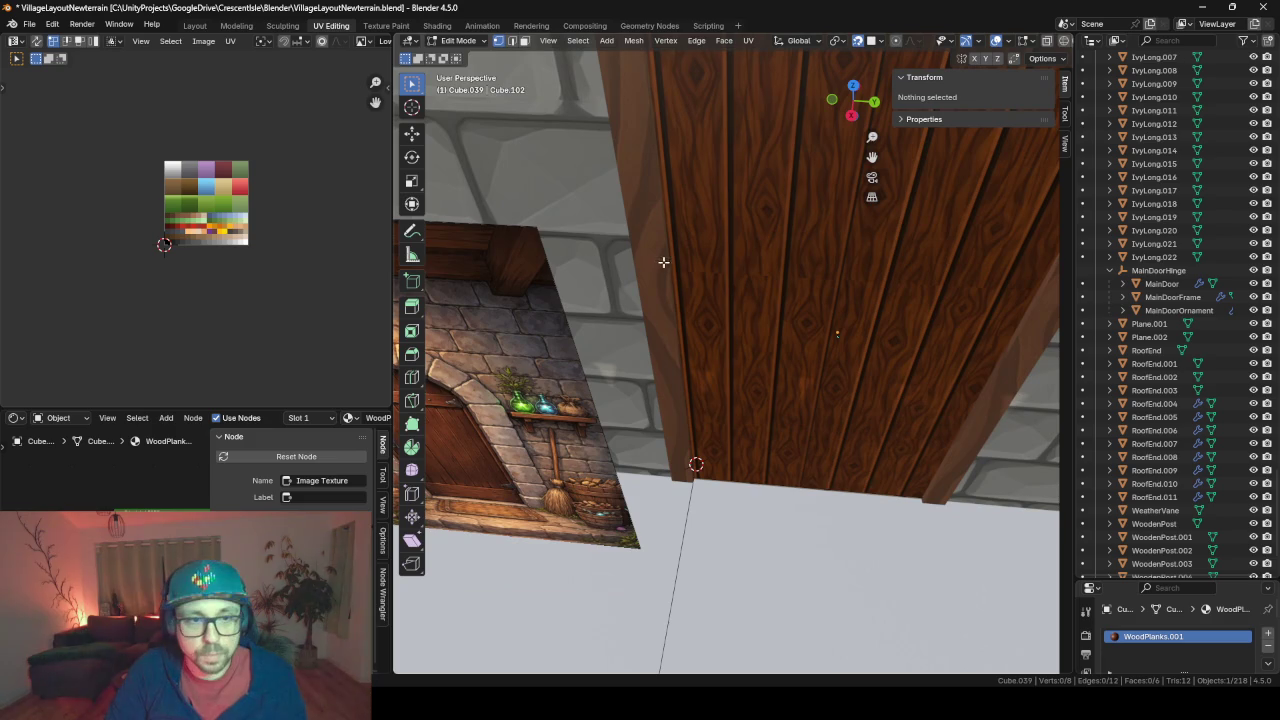
pyautogui.scroll(-3, 719, 232)
pyautogui.press('Tab')
# Select all door plank faces to show their UVs, then only the front face
pyautogui.click(723, 274)
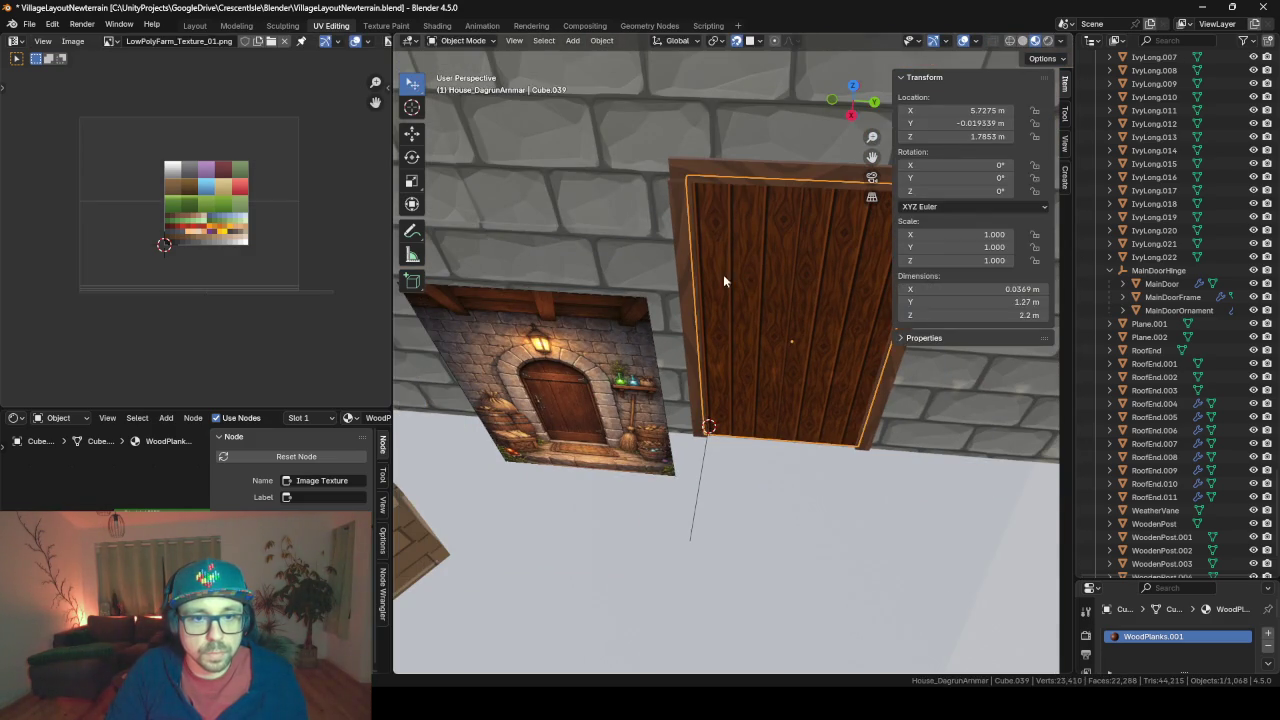
pyautogui.click(790, 315)
pyautogui.press('Tab')
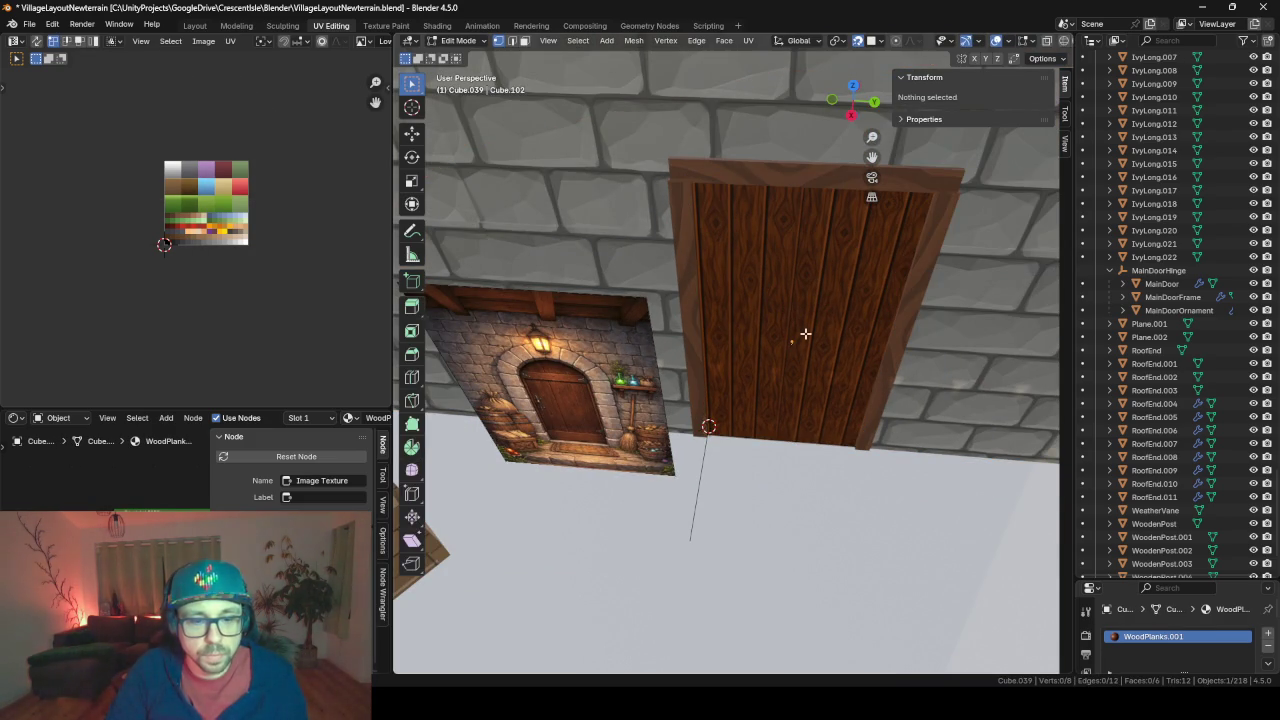
pyautogui.press('a')
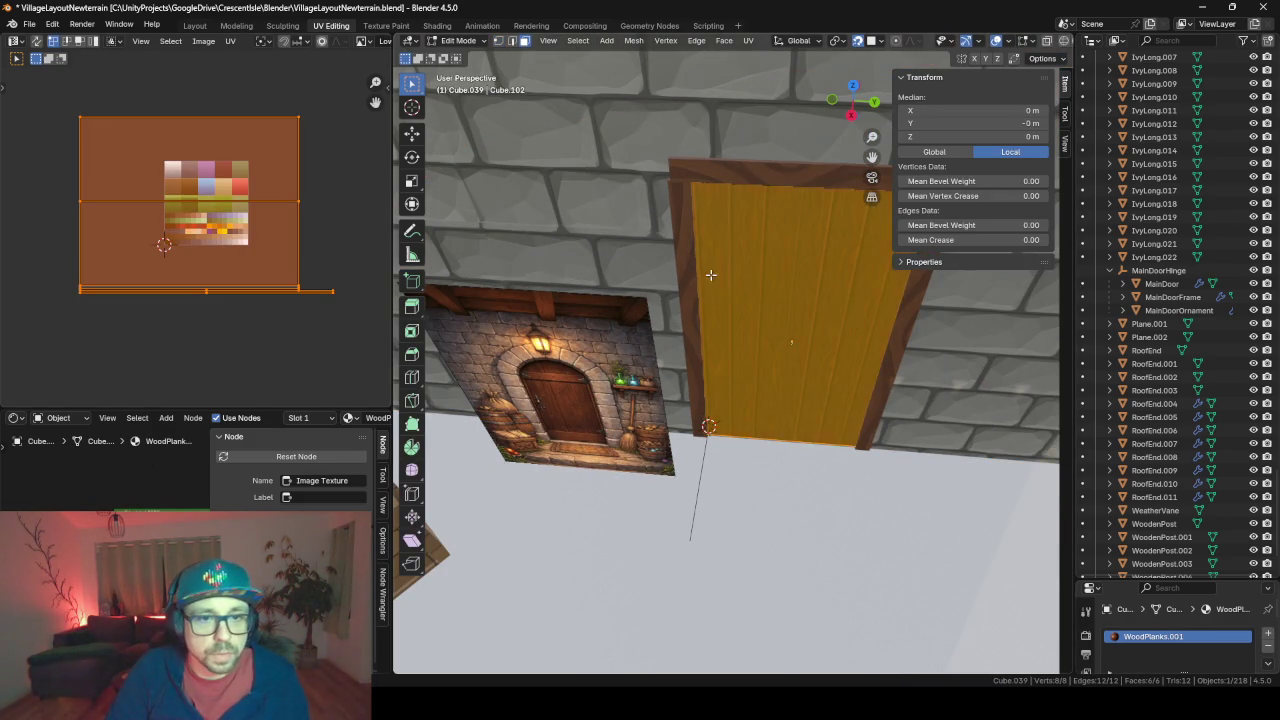
pyautogui.moveTo(710, 274); pyautogui.dragTo(733, 279, button='middle')
pyautogui.click(699, 271)
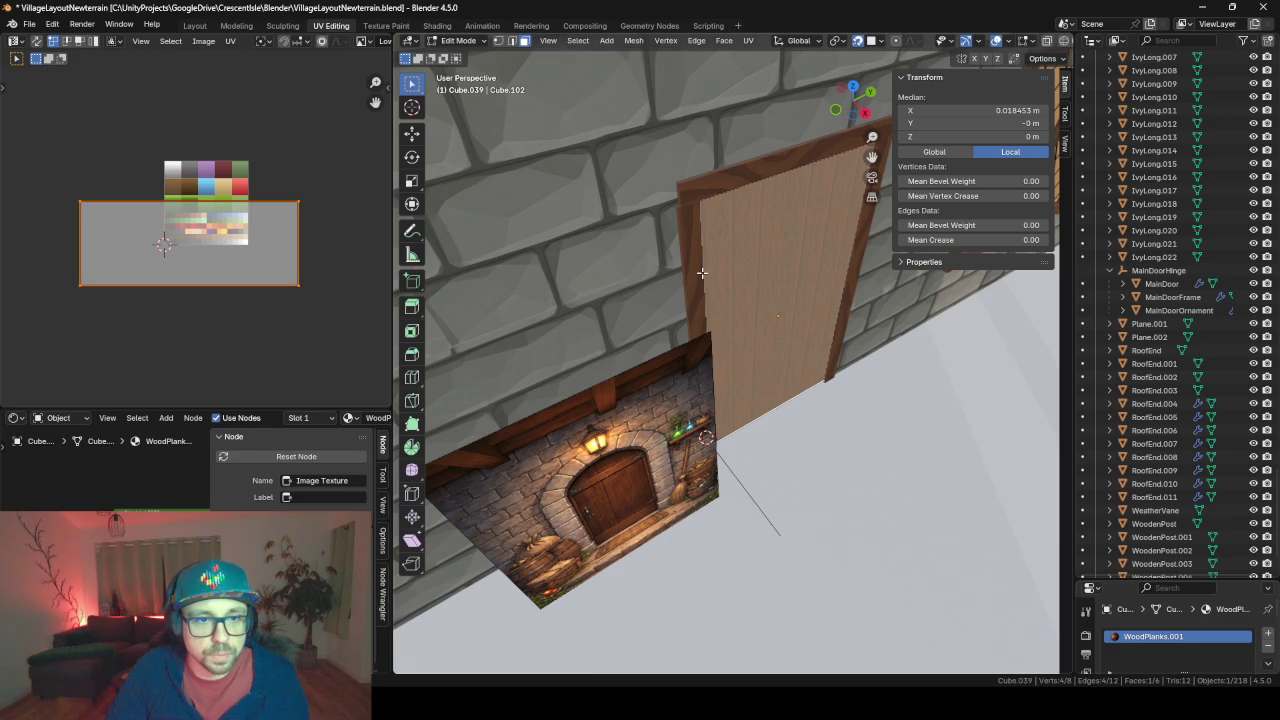
pyautogui.moveTo(698, 276); pyautogui.dragTo(676, 251, button='middle')
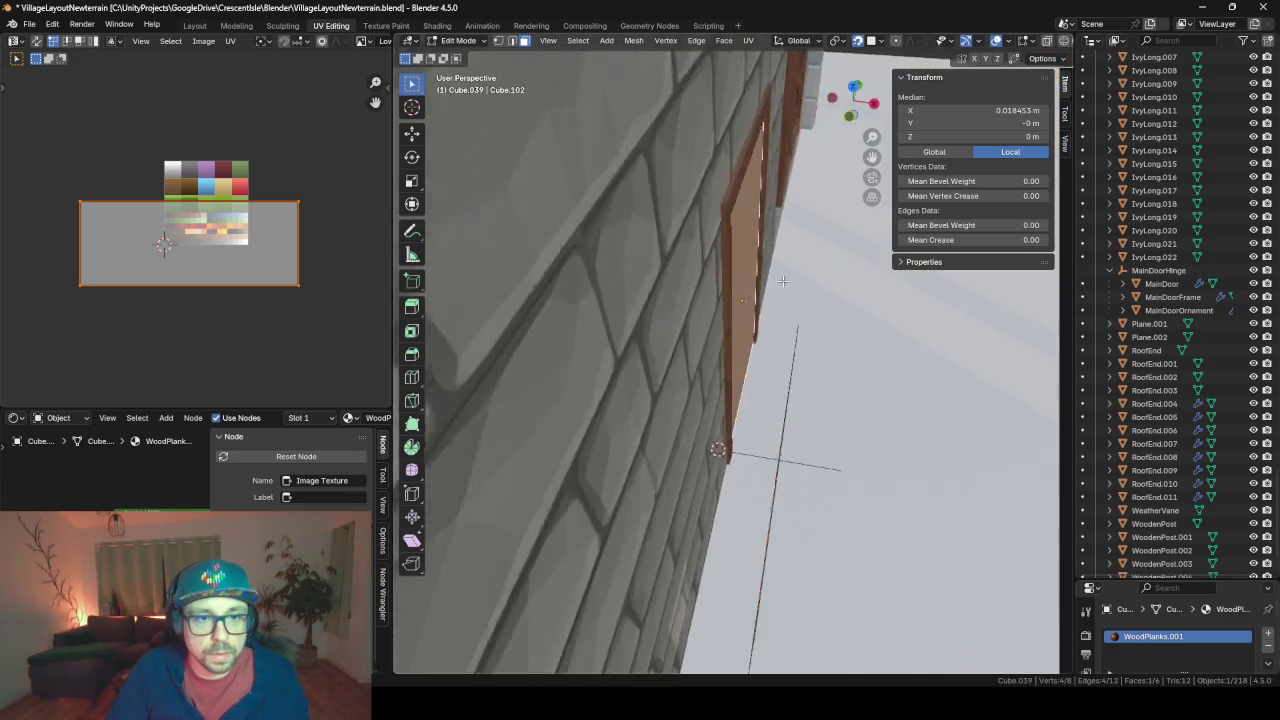
pyautogui.press('Tab')
# Hide the 215 other objects, leaving only the door, frame and reference image, and reselect the door panel
pyautogui.click(618, 228)
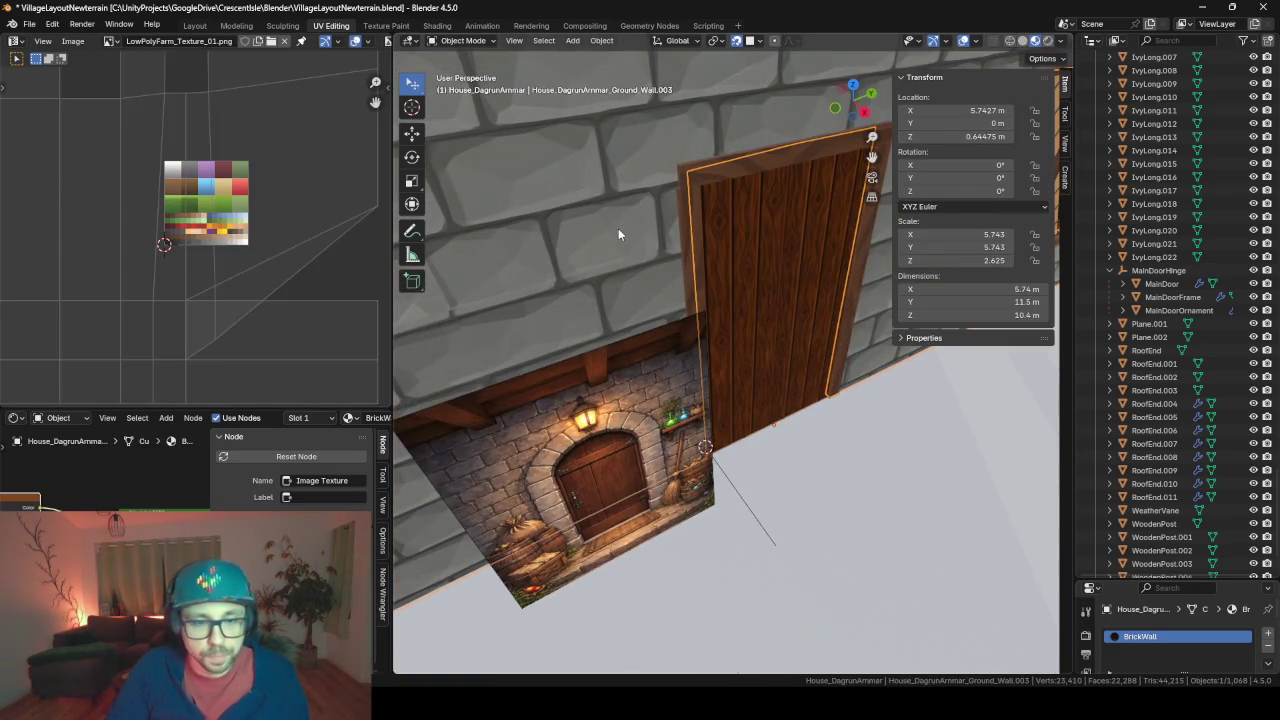
pyautogui.click(755, 256)
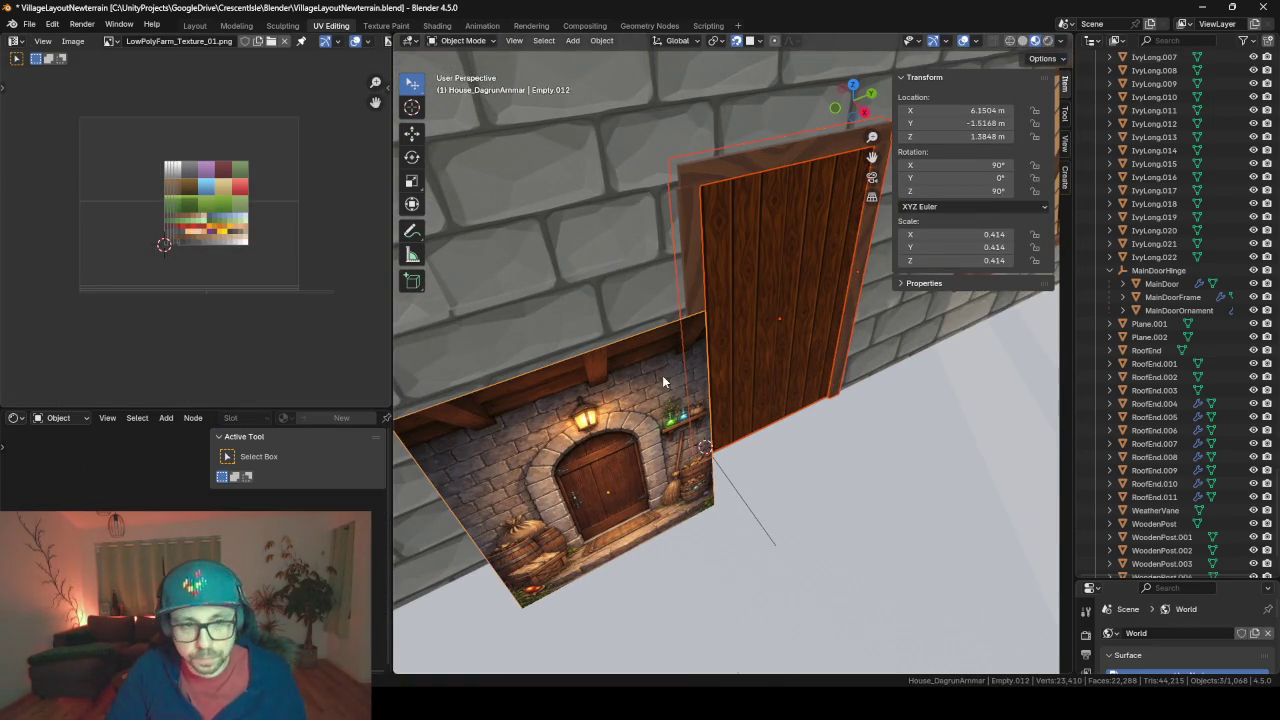
pyautogui.hotkey('shift', 'h')
pyautogui.click(687, 264)
pyautogui.click(748, 279)
pyautogui.moveTo(748, 279)
pyautogui.mouseDown(button='middle')
pyautogui.moveTo(824, 288)
pyautogui.moveTo(736, 286)
pyautogui.moveTo(760, 290)
pyautogui.mouseUp(button='middle')
# Switch to wireframe shading and enter Edit Mode on the door with nothing selected
pyautogui.press('z')
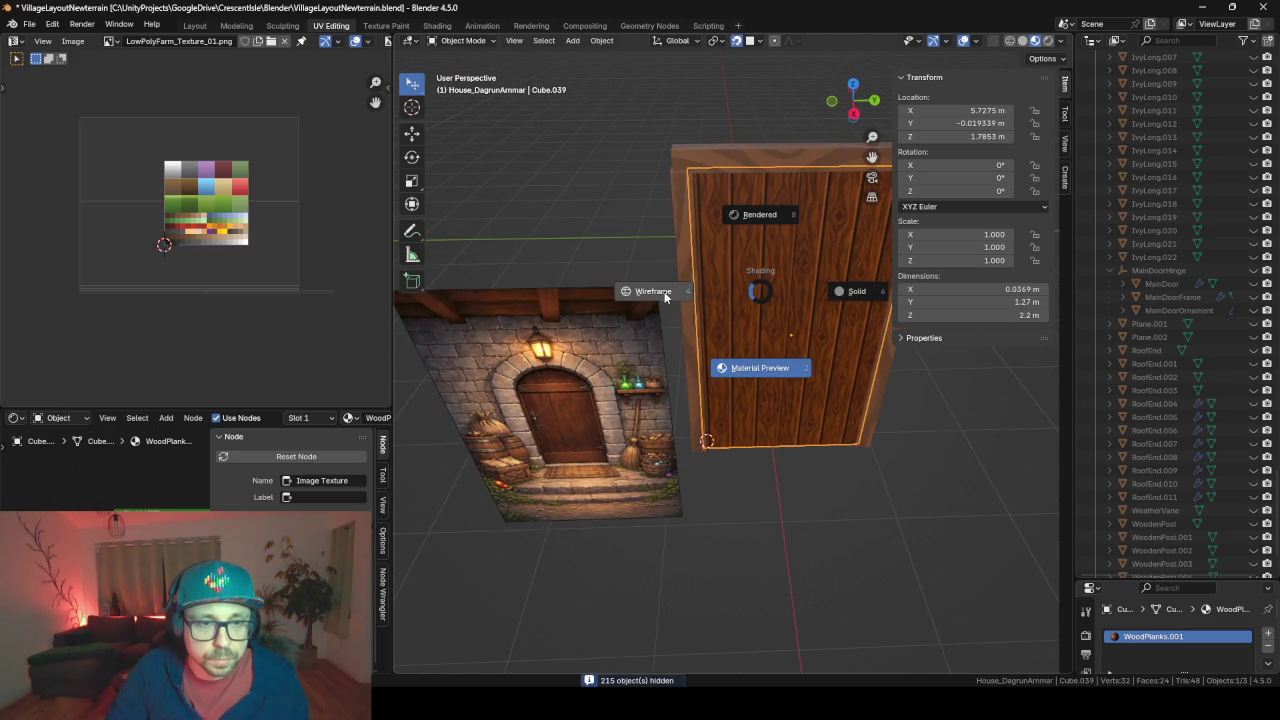
pyautogui.click(665, 297)
pyautogui.moveTo(665, 297)
pyautogui.mouseDown(button='middle')
pyautogui.moveTo(734, 286)
pyautogui.moveTo(722, 283)
pyautogui.mouseUp(button='middle')
pyautogui.press('Tab')
pyautogui.hotkey('alt', 'a')
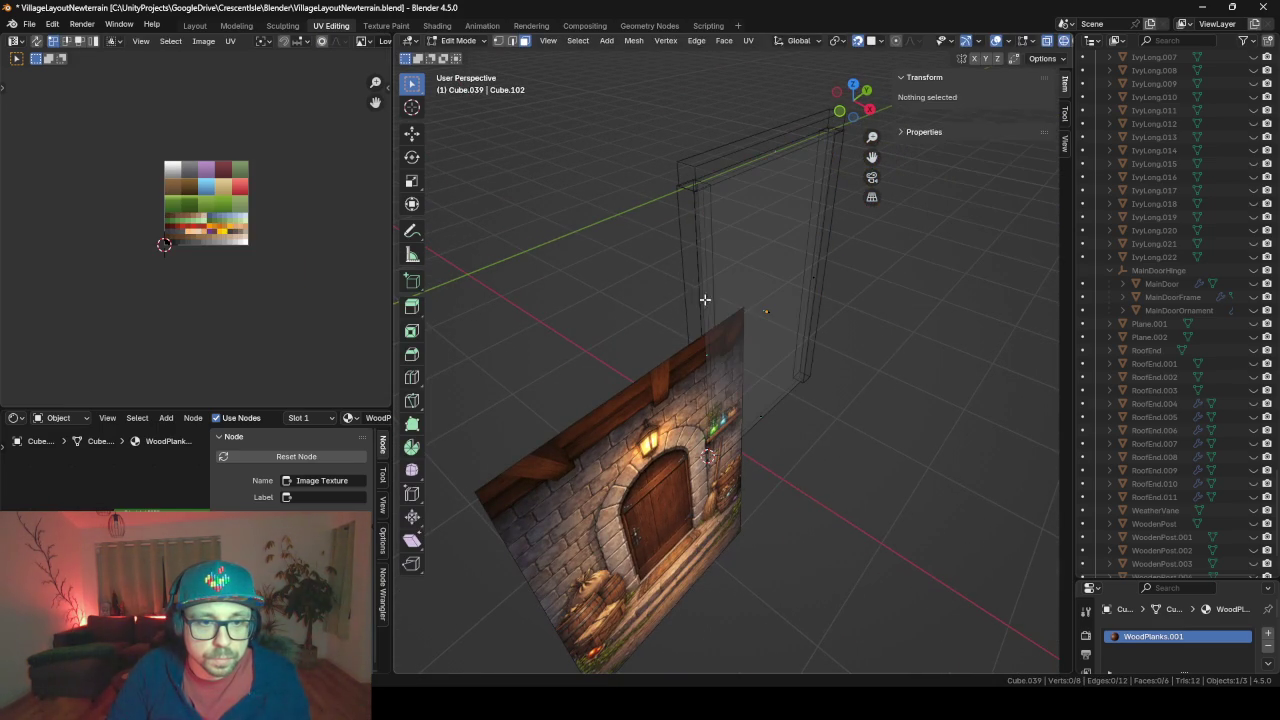
# Move both side faces inward along Y to narrow the door to 1.22 m
pyautogui.click(712, 335)
pyautogui.scroll(3, 712, 338)
pyautogui.scroll(3, 711, 342)
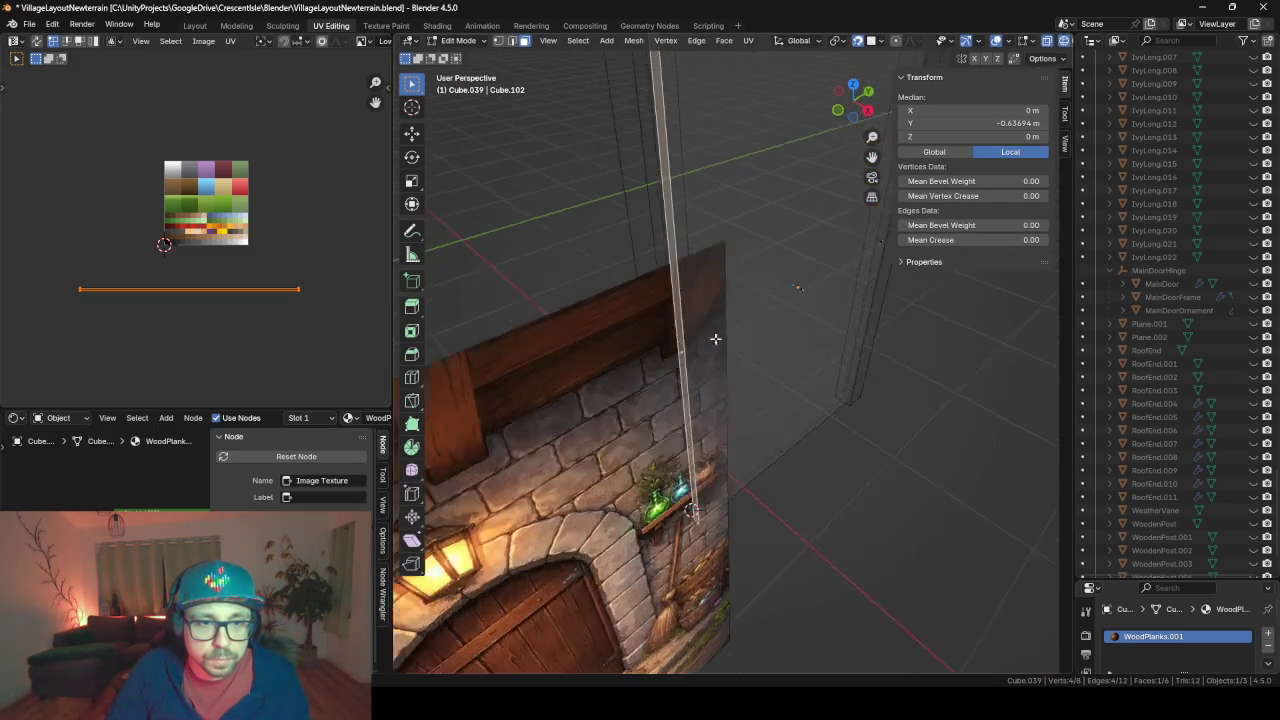
pyautogui.moveTo(711, 343)
pyautogui.mouseDown(button='middle')
pyautogui.moveTo(613, 341)
pyautogui.moveTo(666, 274)
pyautogui.moveTo(651, 387)
pyautogui.mouseUp(button='middle')
pyautogui.press('g')
pyautogui.press('y')
pyautogui.click(685, 259)
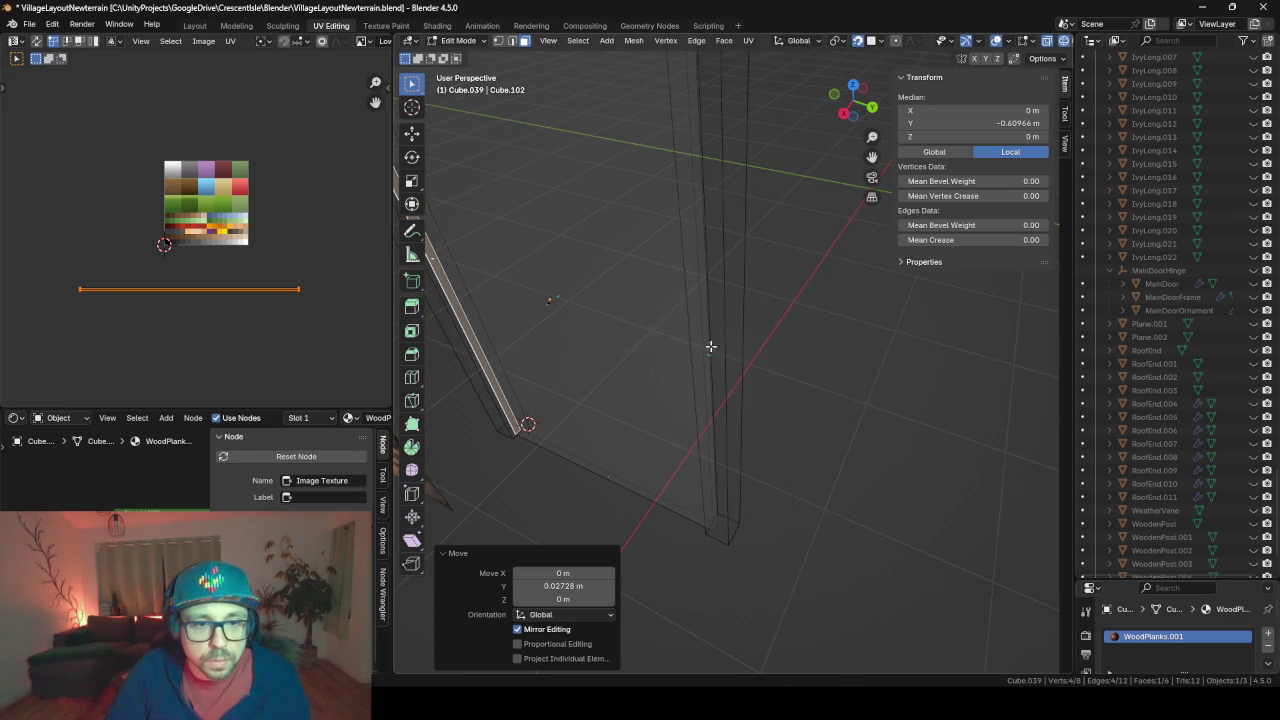
pyautogui.moveTo(710, 346)
pyautogui.mouseDown(button='middle')
pyautogui.moveTo(782, 333)
pyautogui.moveTo(713, 236)
pyautogui.mouseUp(button='middle')
pyautogui.press('g')
pyautogui.press('y')
pyautogui.click(782, 333)
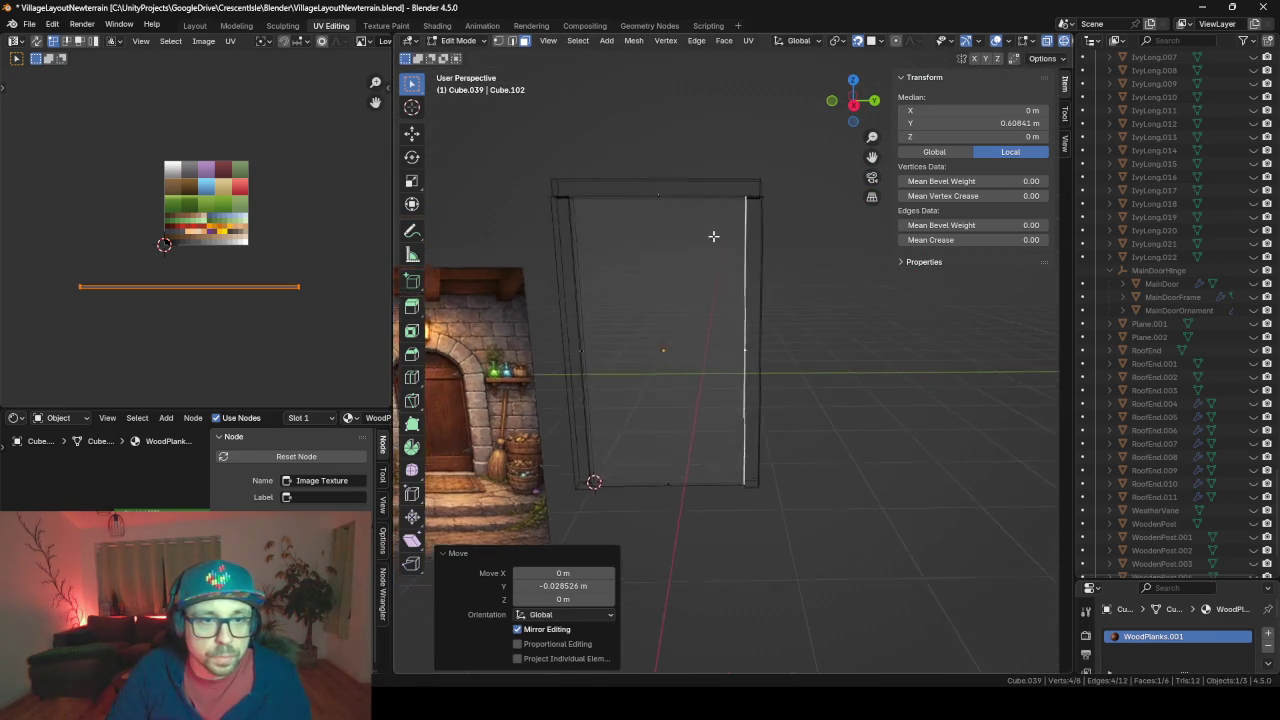
# Lower the door's top edge along Z so the door stands 2.19 m tall
pyautogui.scroll(2, 713, 236)
pyautogui.scroll(2, 715, 250)
pyautogui.scroll(2, 730, 275)
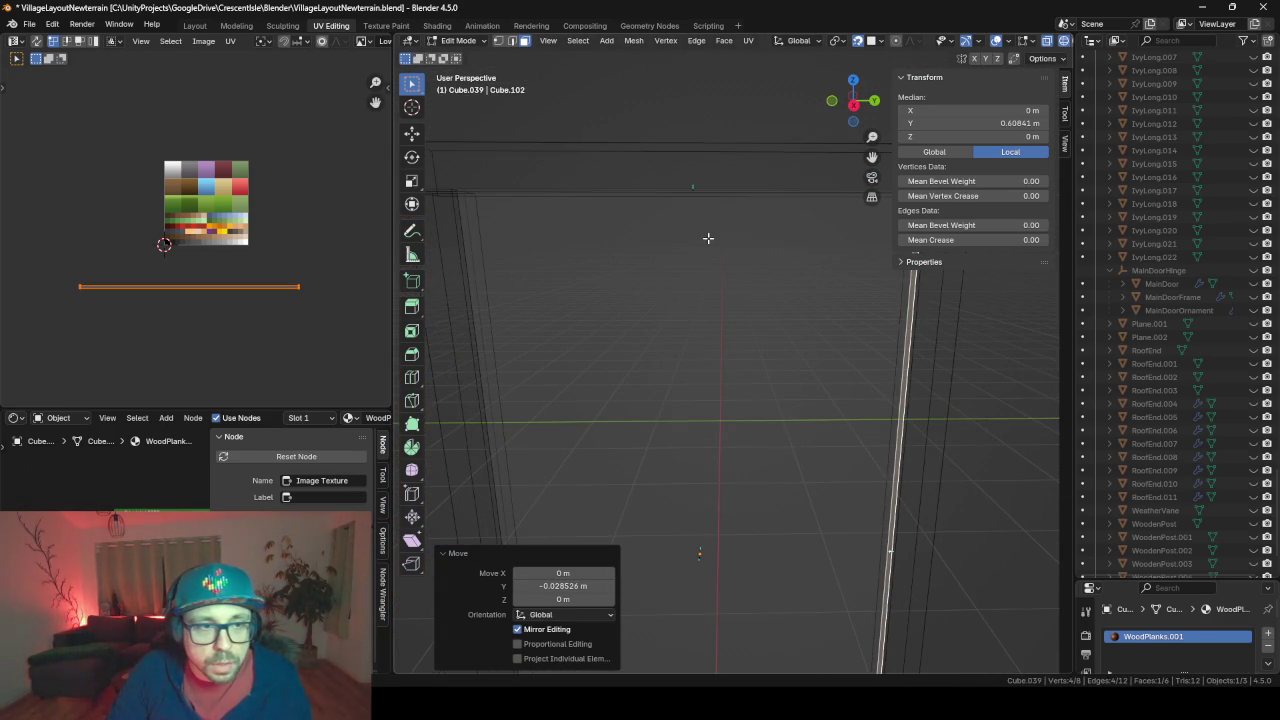
pyautogui.moveTo(708, 238)
pyautogui.mouseDown(button='middle')
pyautogui.moveTo(700, 258)
pyautogui.moveTo(717, 211)
pyautogui.moveTo(741, 457)
pyautogui.moveTo(655, 267)
pyautogui.mouseUp(button='middle')
pyautogui.click(705, 272)
pyautogui.press('g')
pyautogui.press('z')
pyautogui.click(700, 178)
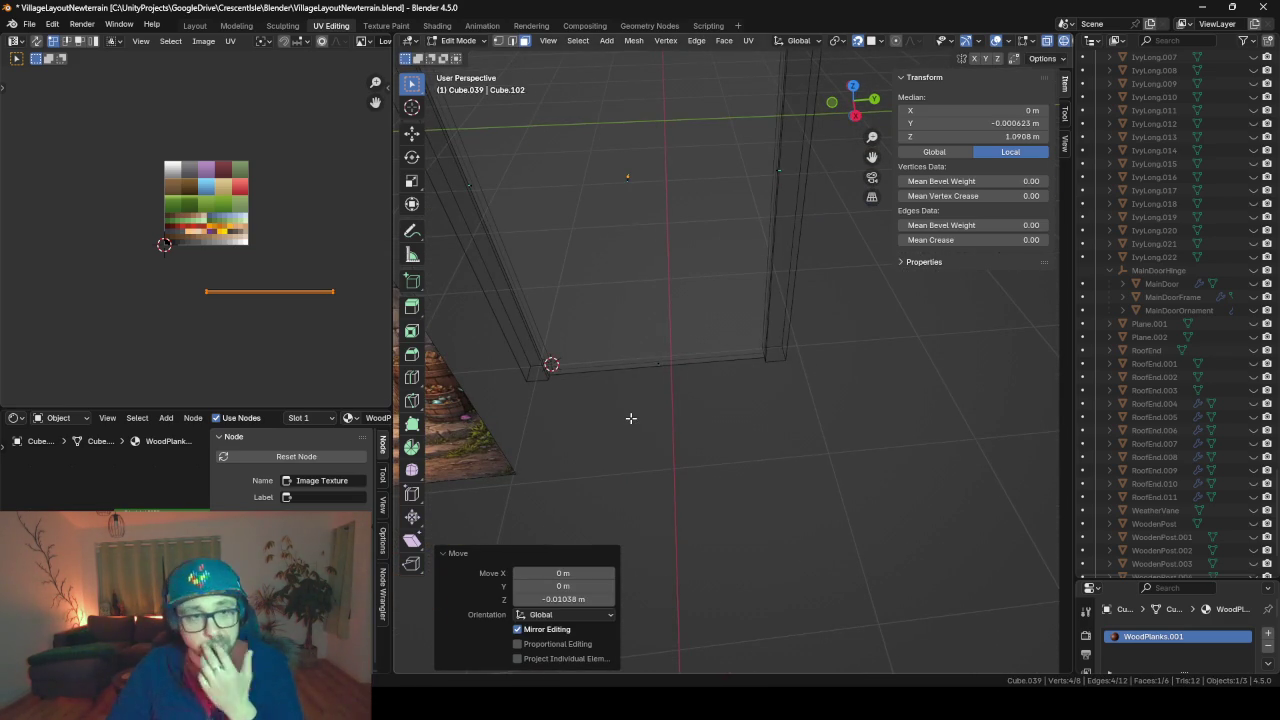
pyautogui.scroll(-3, 774, 336)
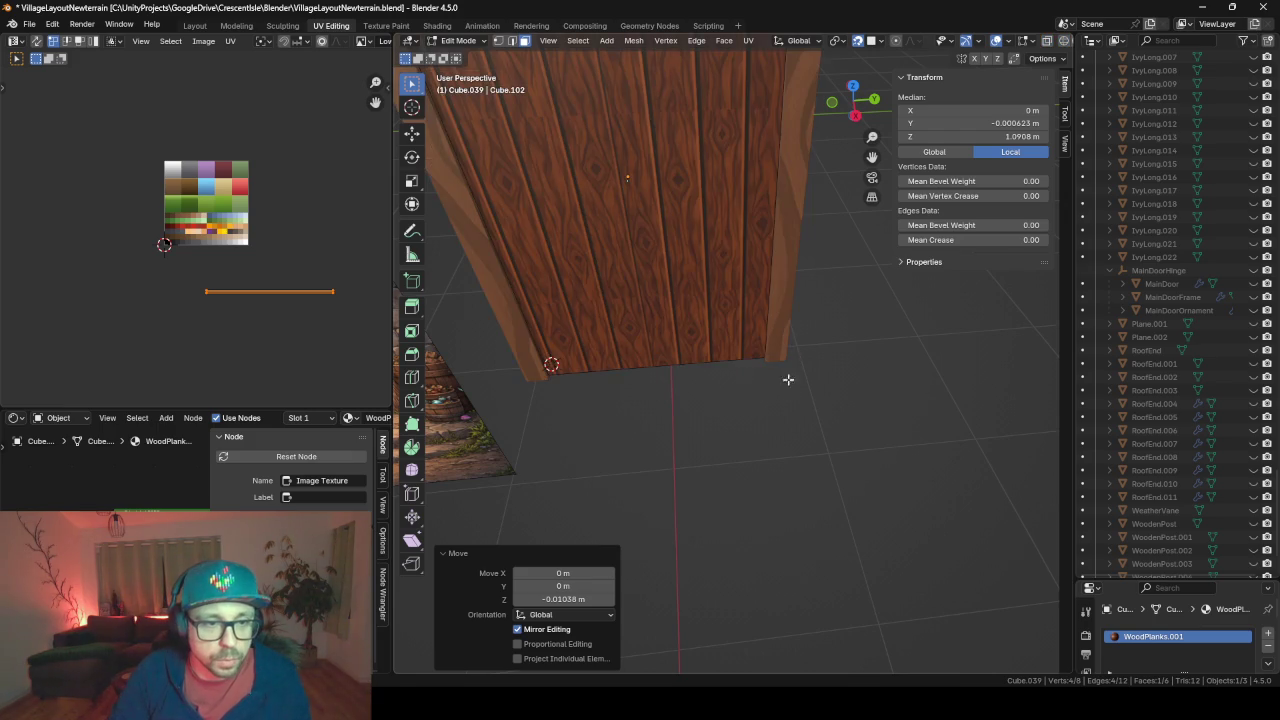
pyautogui.scroll(-3, 754, 386)
pyautogui.moveTo(754, 386)
pyautogui.mouseDown(button='middle')
pyautogui.moveTo(676, 256)
pyautogui.moveTo(723, 266)
pyautogui.moveTo(724, 290)
pyautogui.mouseUp(button='middle')
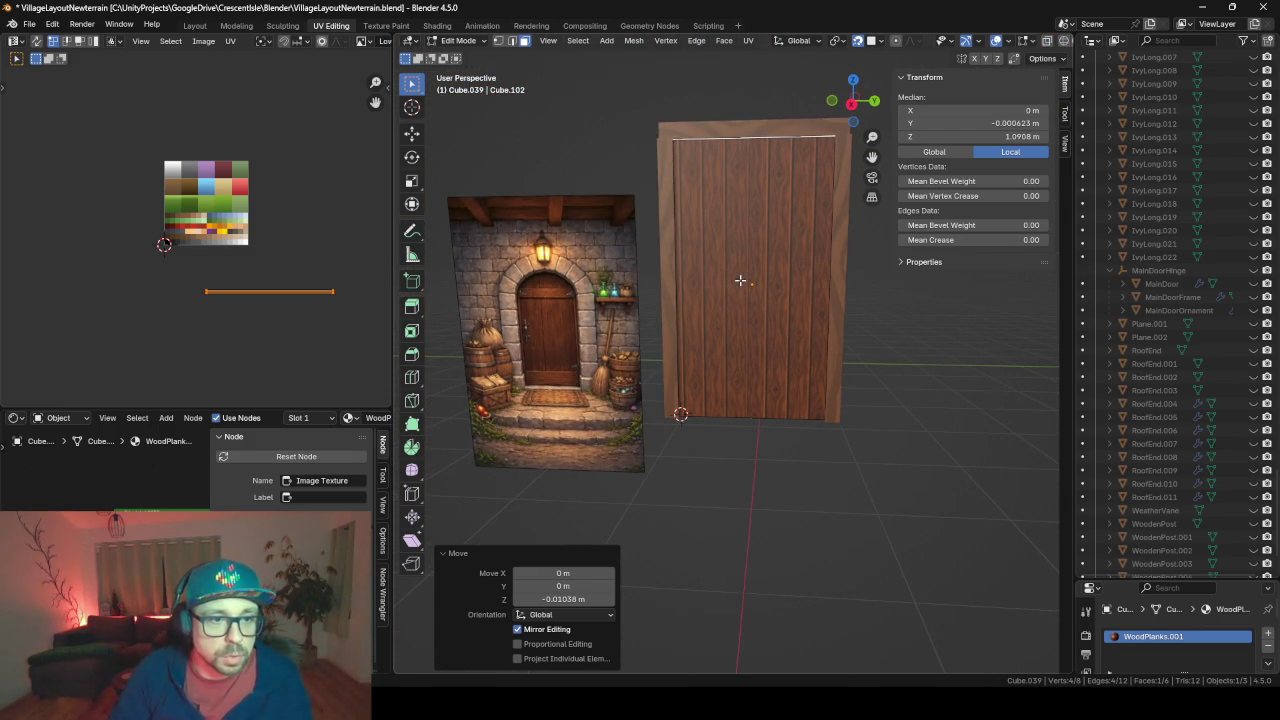
# Snap the 3D cursor to the door's centre and duplicate the door in place
pyautogui.press('Tab')
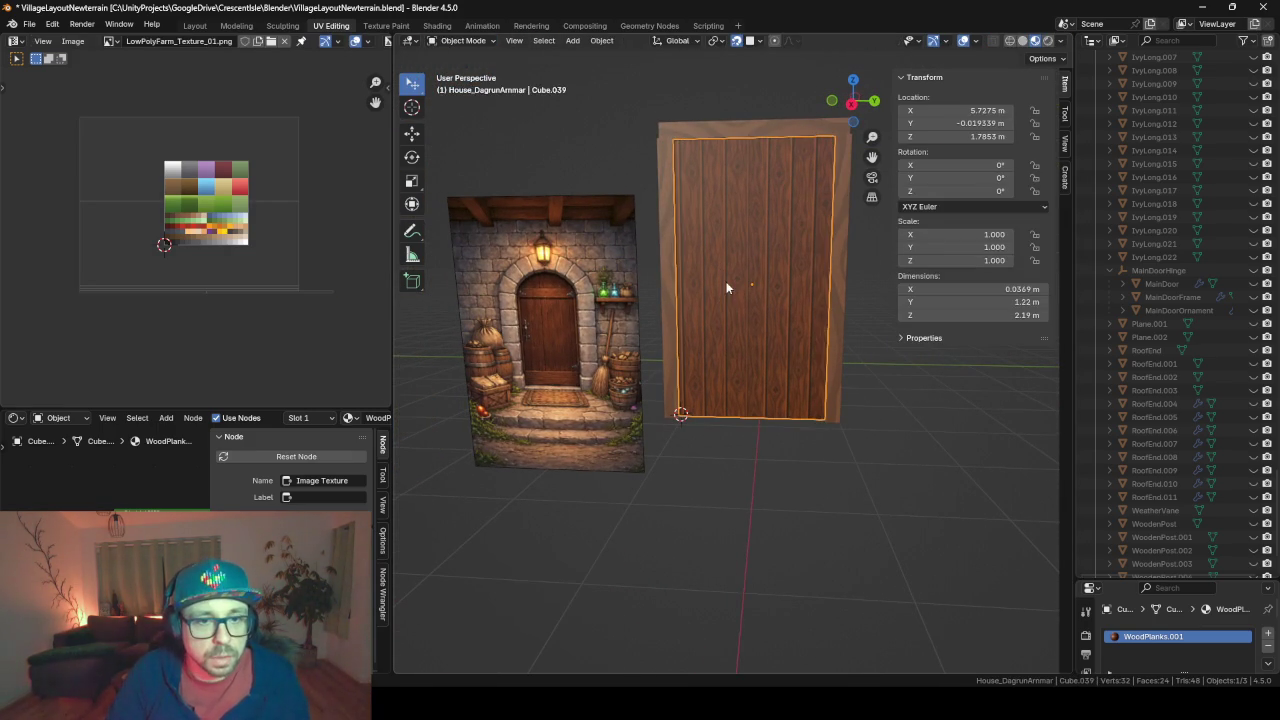
pyautogui.hotkey('shift', 'a')
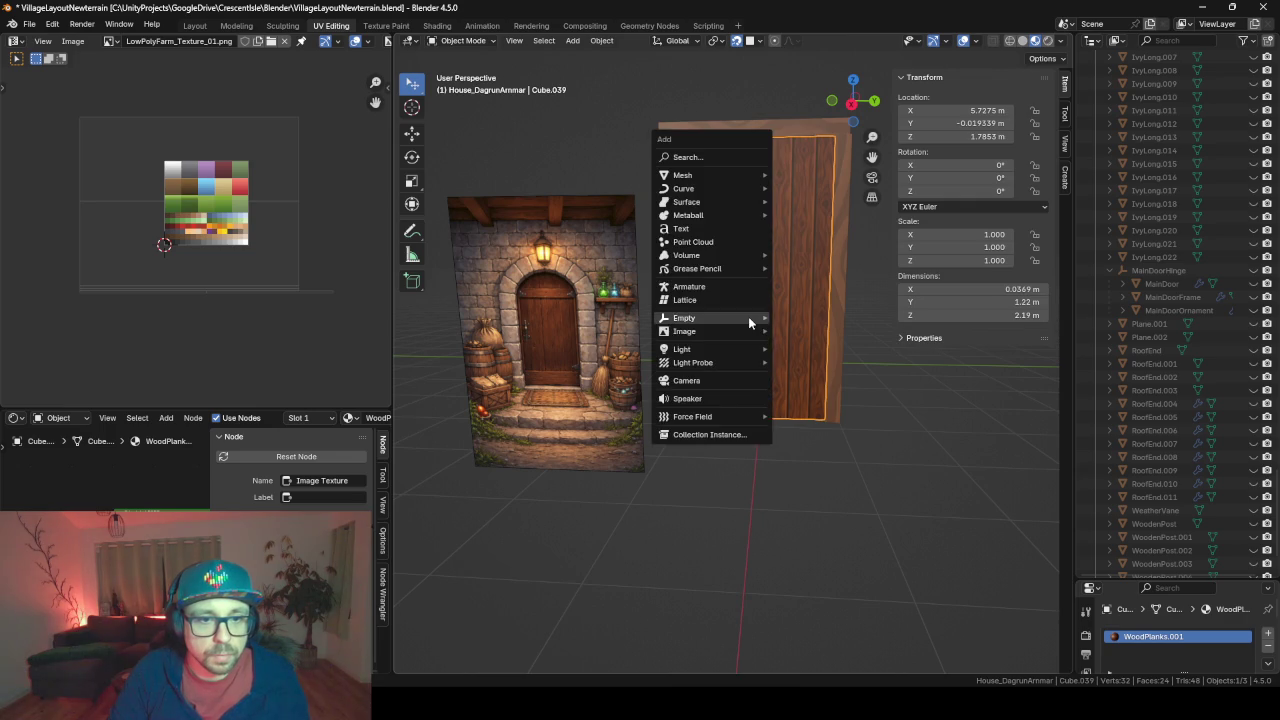
pyautogui.hotkey('shift', 's')
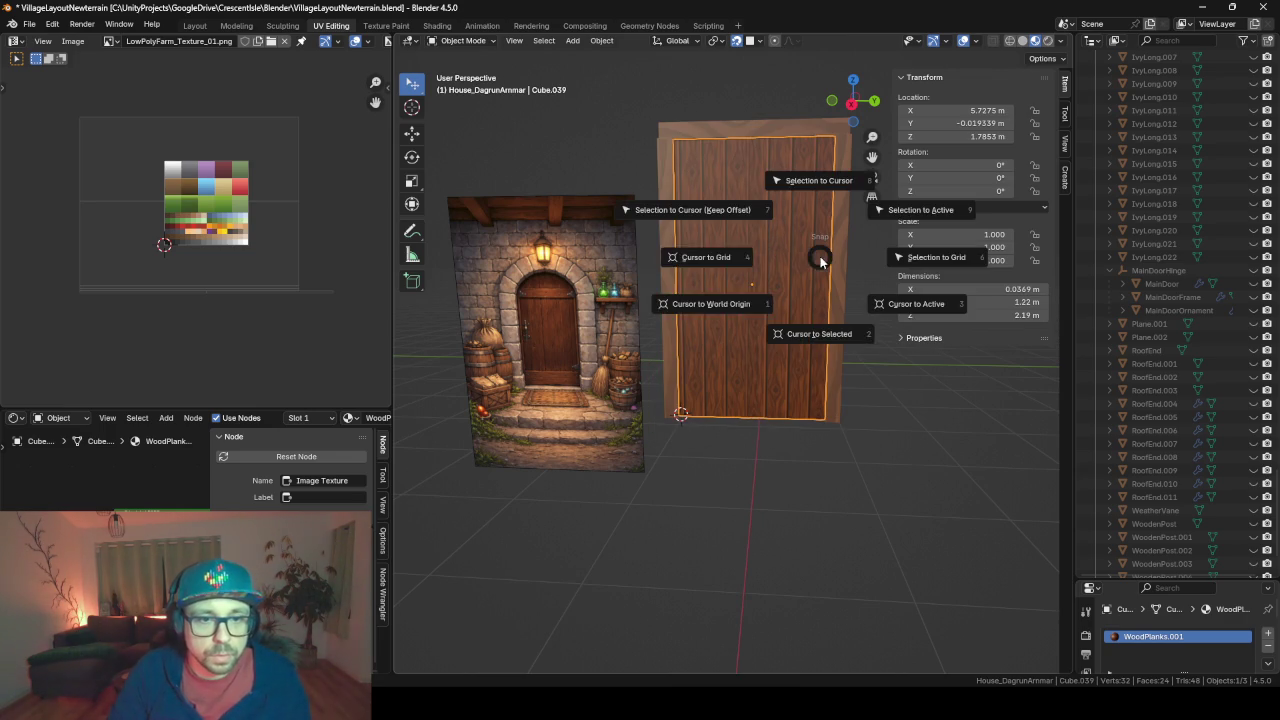
pyautogui.click(804, 341)
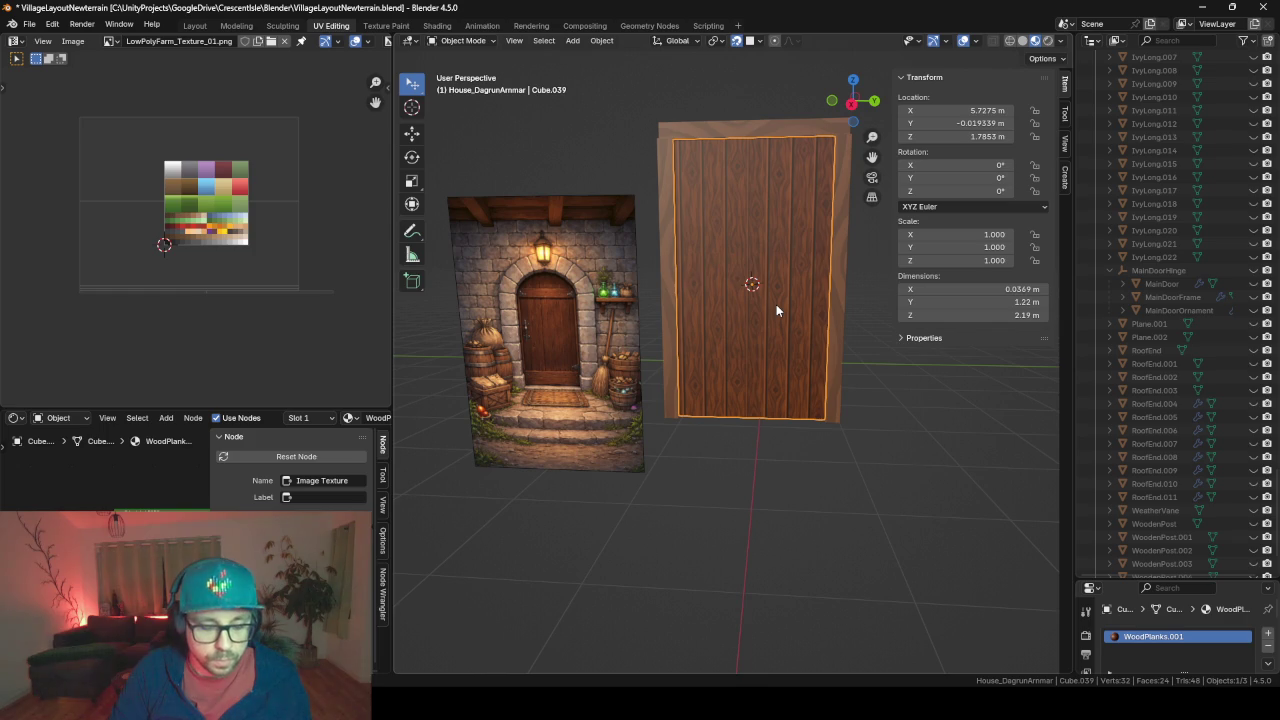
pyautogui.hotkey('shift', 'd')
pyautogui.rightClick(776, 310)
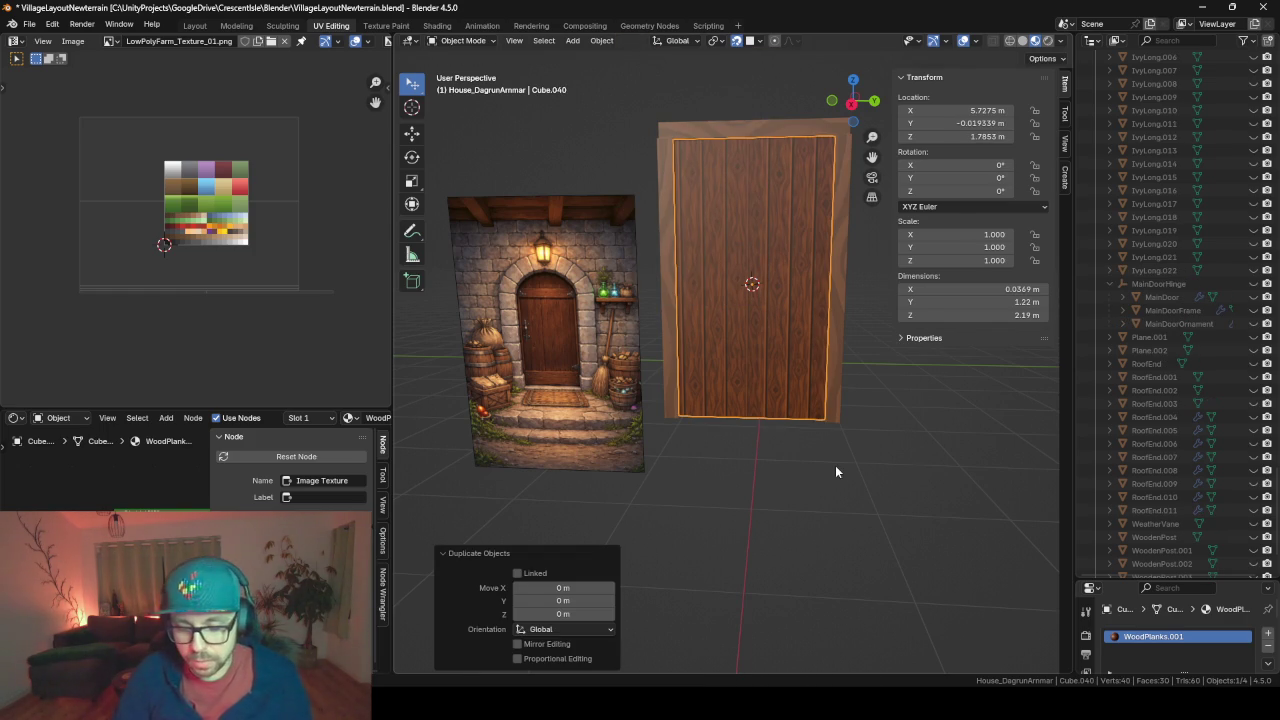
# In Edit Mode, delete the duplicate's geometry down to a single front face
pyautogui.press('Tab')
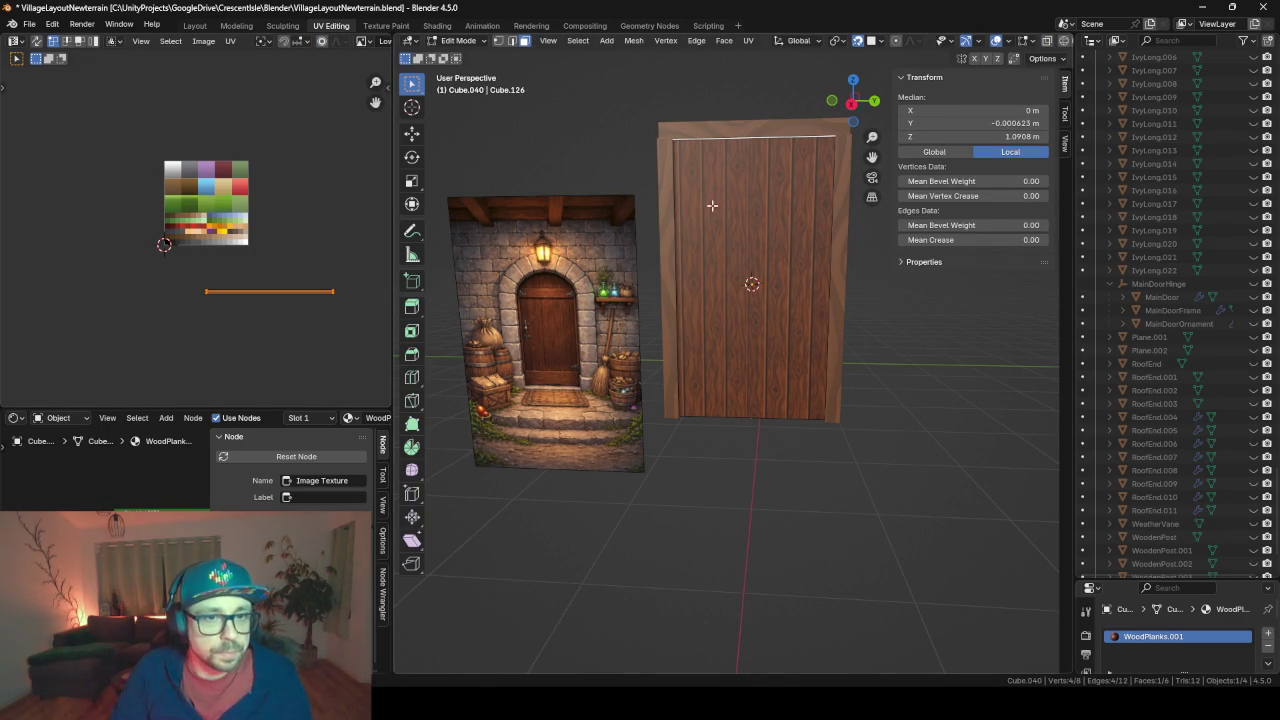
pyautogui.click(739, 257)
pyautogui.moveTo(674, 321); pyautogui.dragTo(890, 361, button='middle')
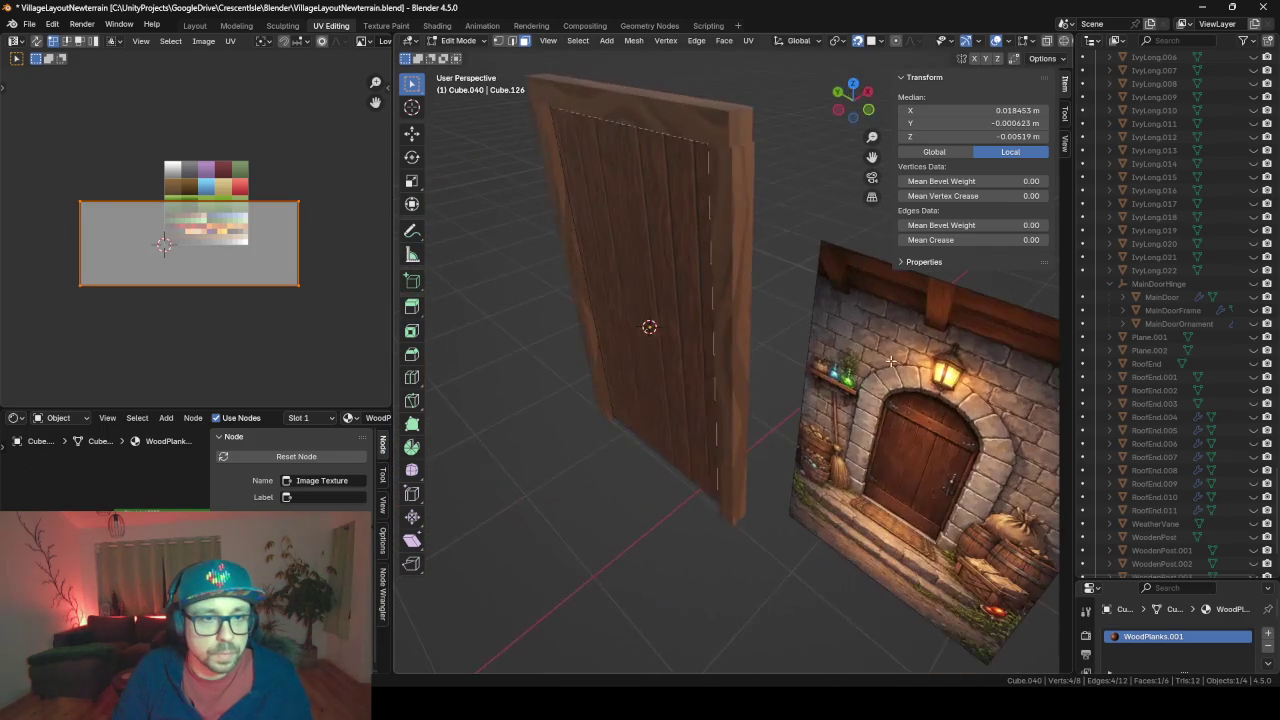
pyautogui.click(668, 307)
pyautogui.press('x')
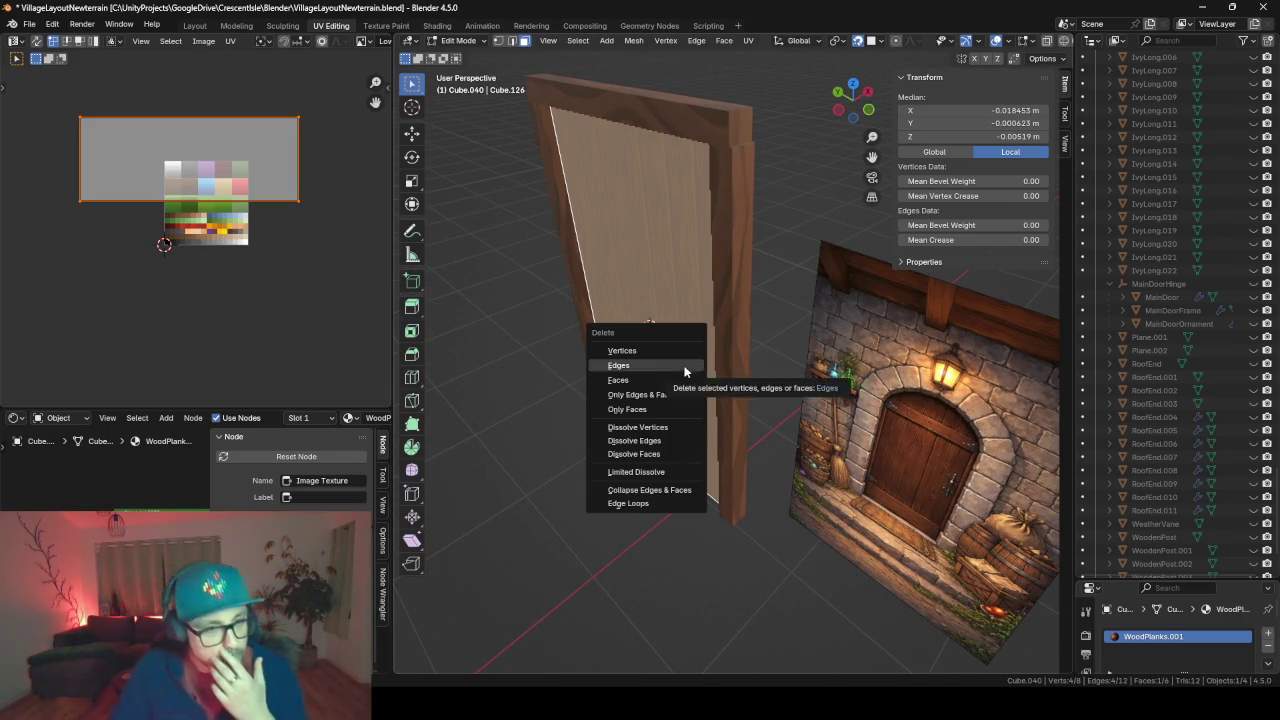
pyautogui.click(670, 364)
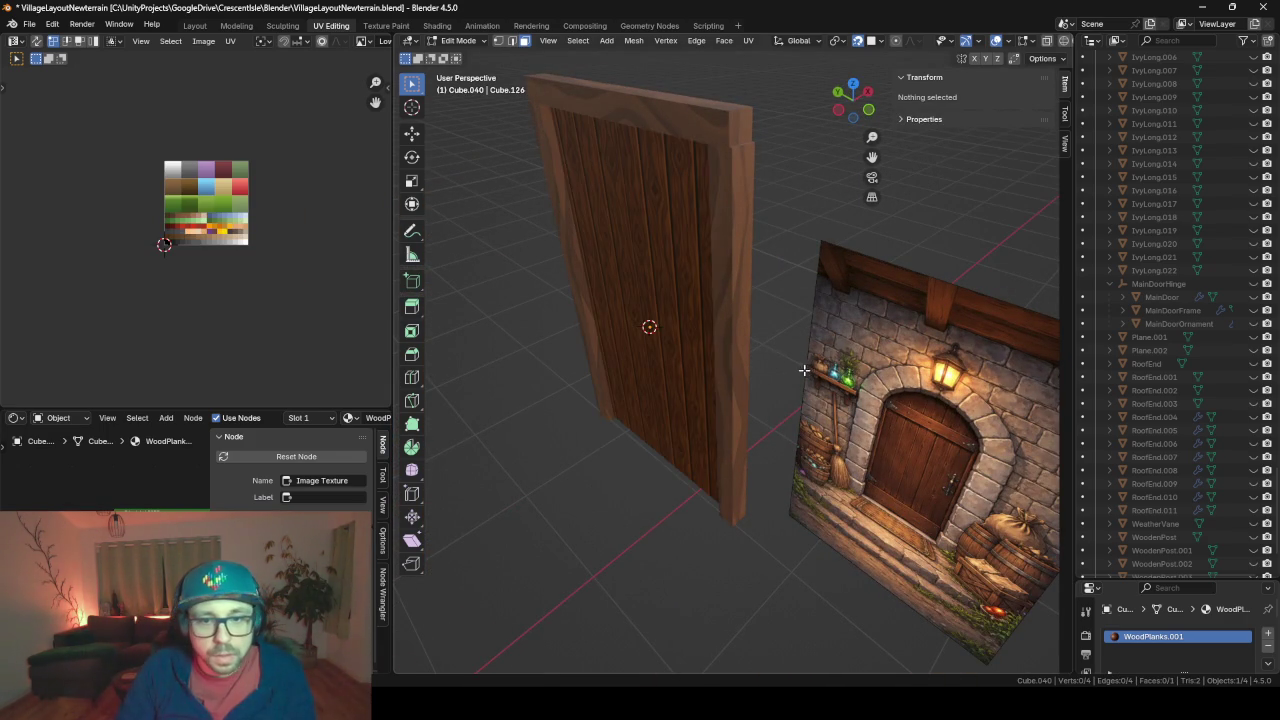
pyautogui.moveTo(804, 370)
pyautogui.mouseDown(button='middle')
pyautogui.moveTo(797, 443)
pyautogui.moveTo(1147, 594)
pyautogui.mouseUp(button='middle')
# Add a Mirror modifier to the copied face
pyautogui.moveTo(1127, 583); pyautogui.dragTo(1121, 318)
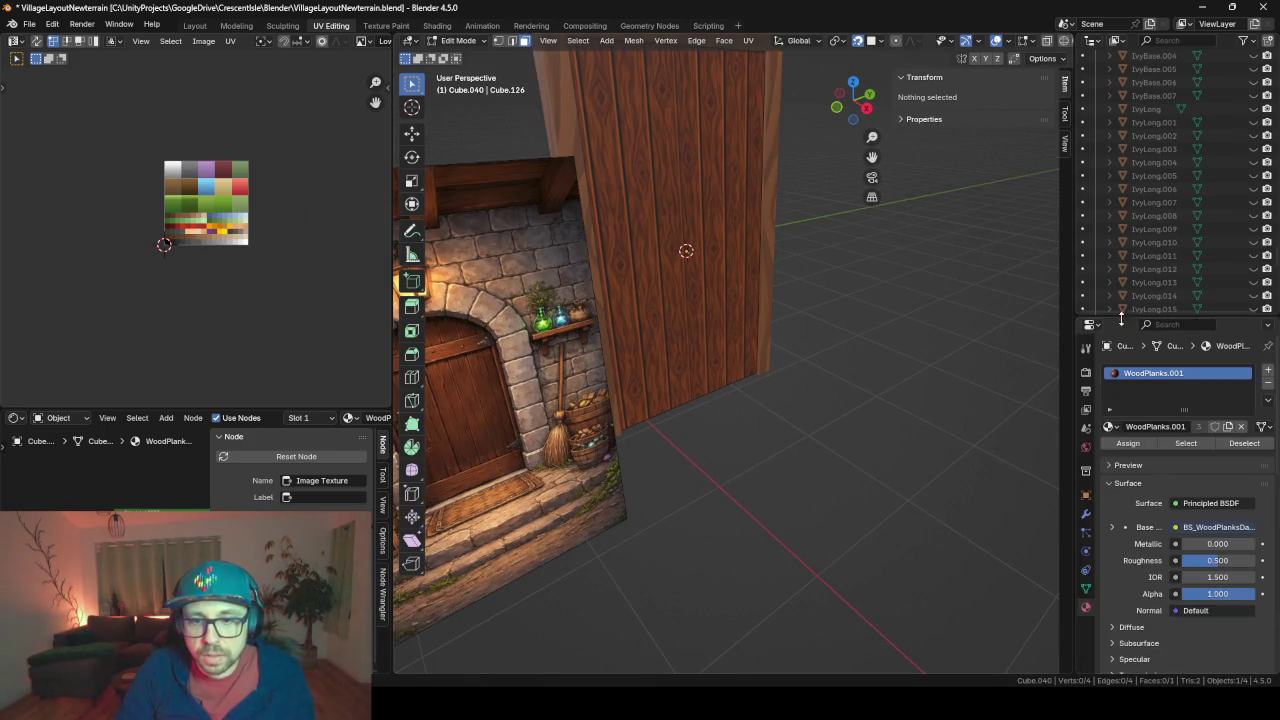
pyautogui.click(1086, 511)
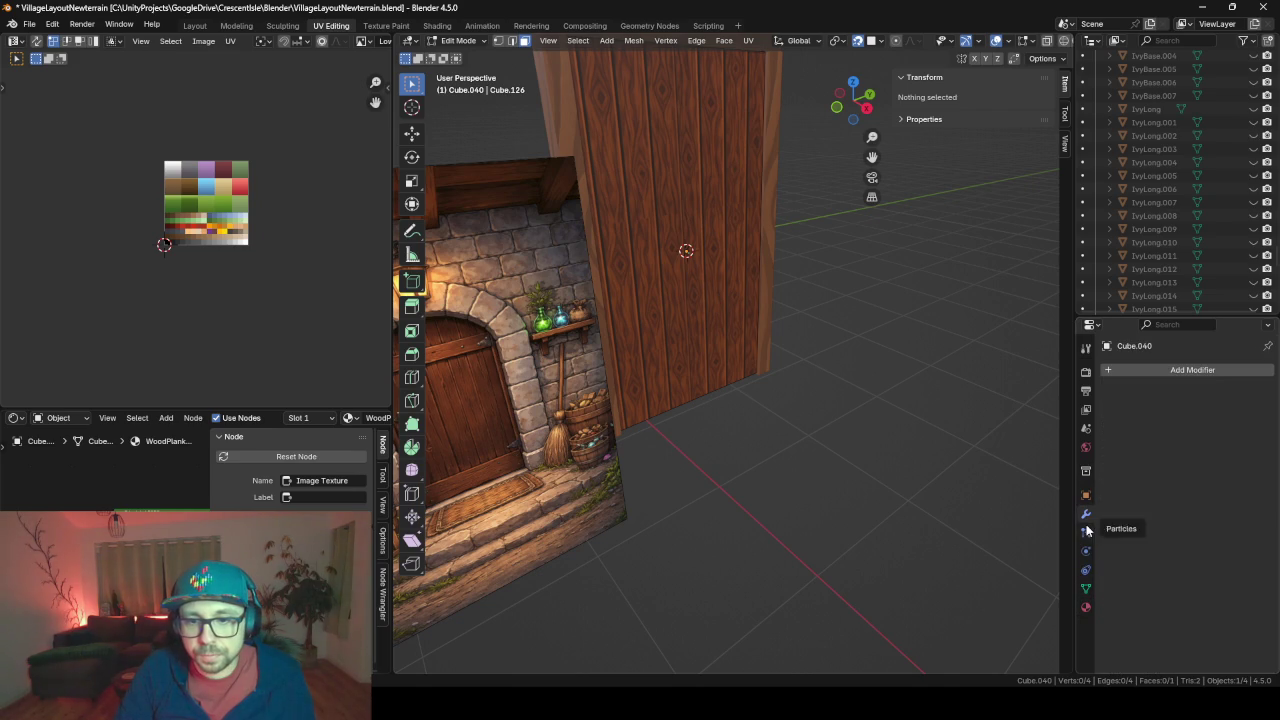
pyautogui.click(1136, 366)
pyautogui.write('mirr')
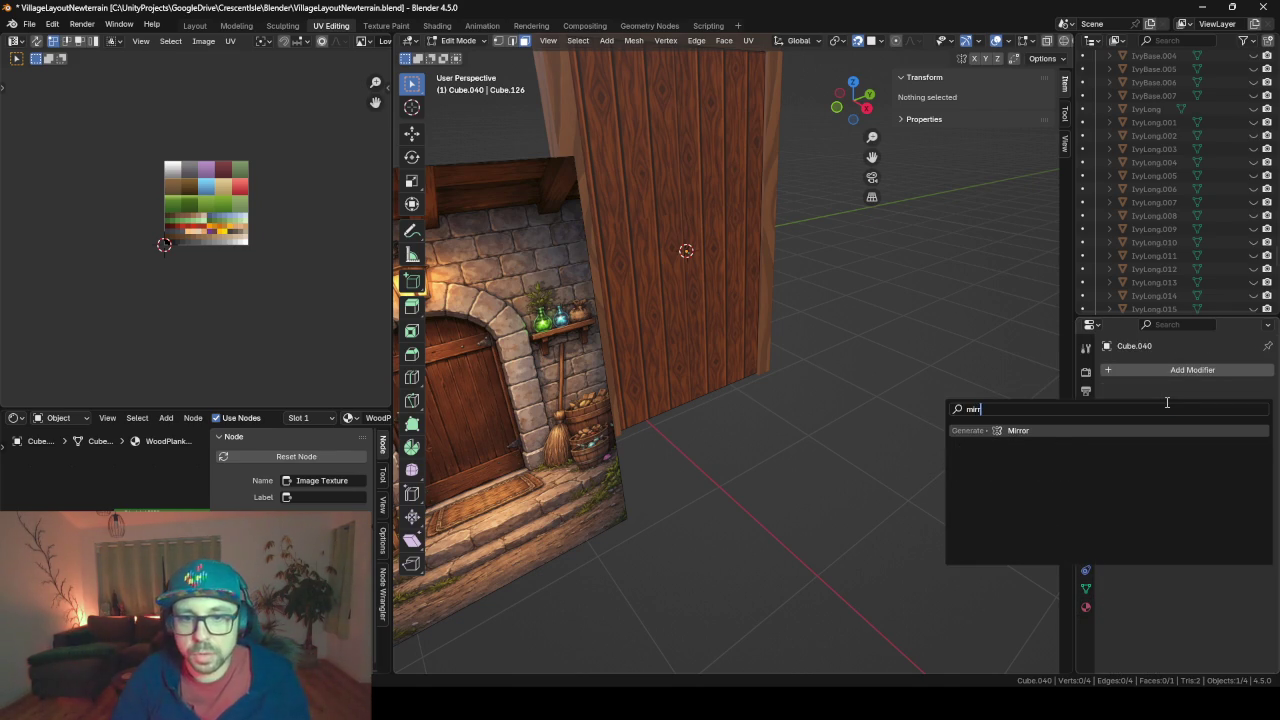
pyautogui.press('Return')
# Inset and extrude the face, then delete the inner faces to hollow out a border
pyautogui.moveTo(604, 298)
pyautogui.mouseDown(button='middle')
pyautogui.moveTo(814, 297)
pyautogui.moveTo(649, 306)
pyautogui.moveTo(643, 265)
pyautogui.mouseUp(button='middle')
pyautogui.click(643, 265)
pyautogui.moveTo(818, 330); pyautogui.dragTo(788, 326, button='middle')
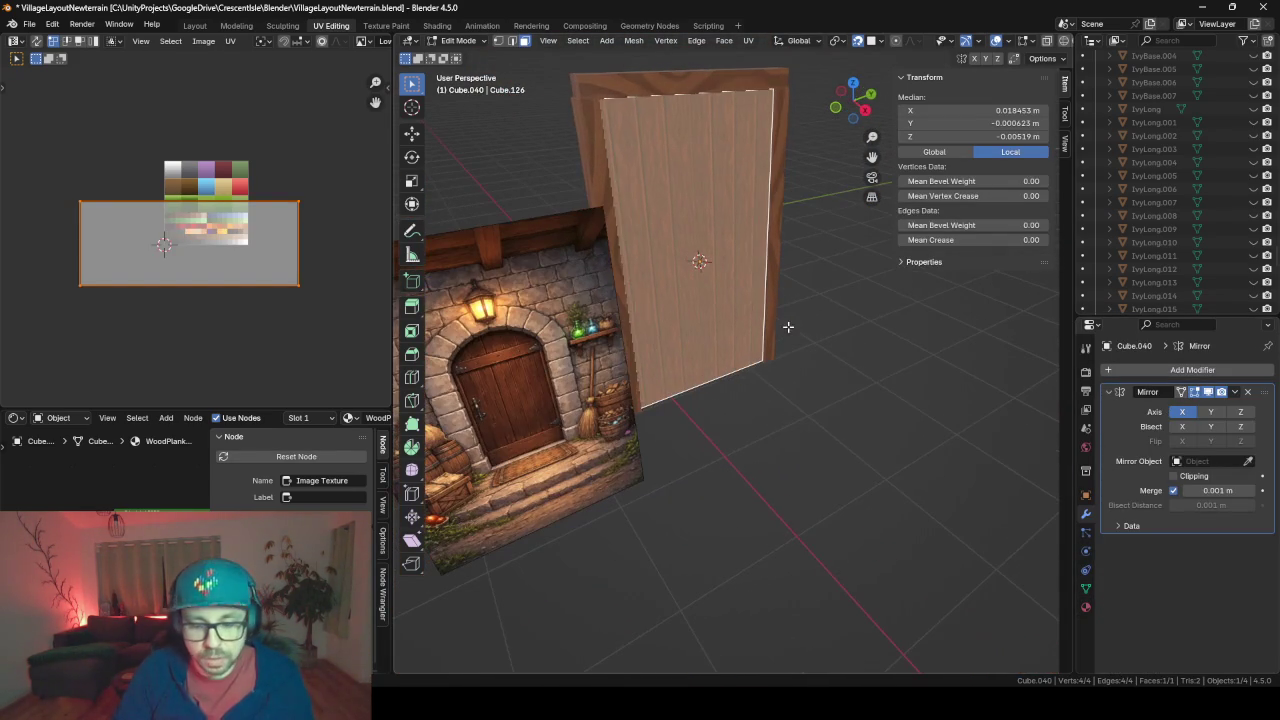
pyautogui.press('i')
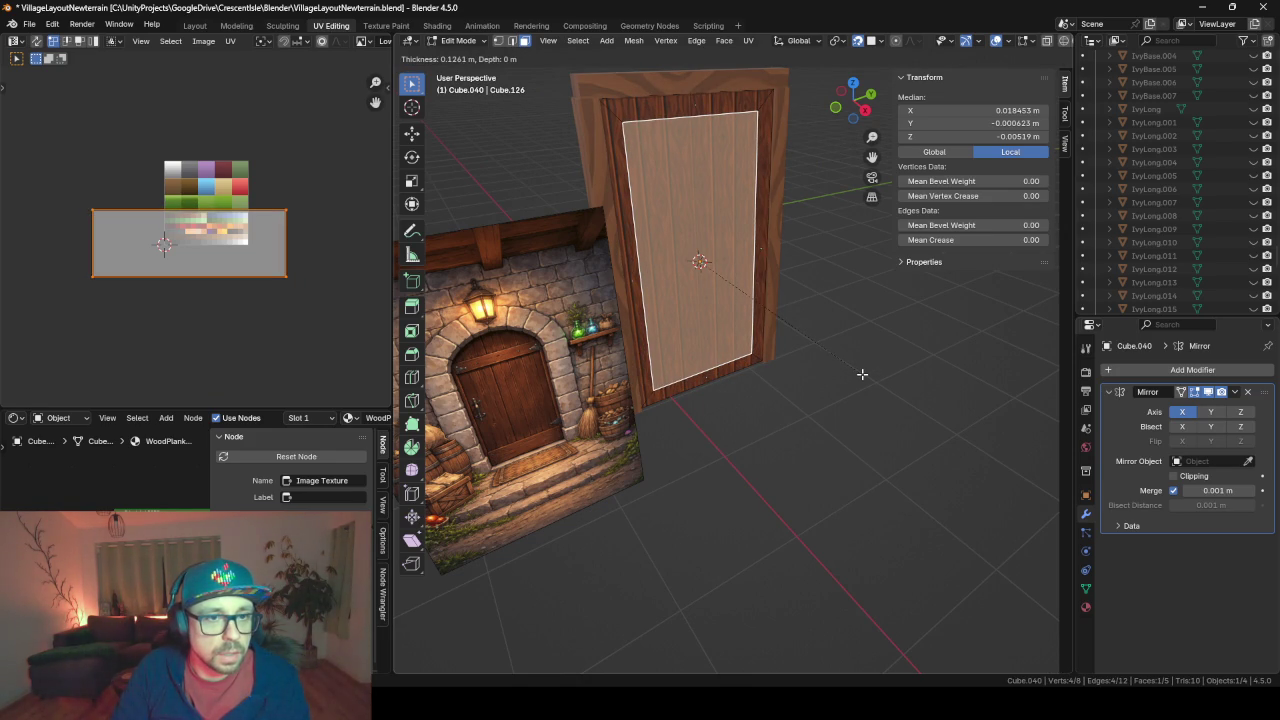
pyautogui.click(862, 374)
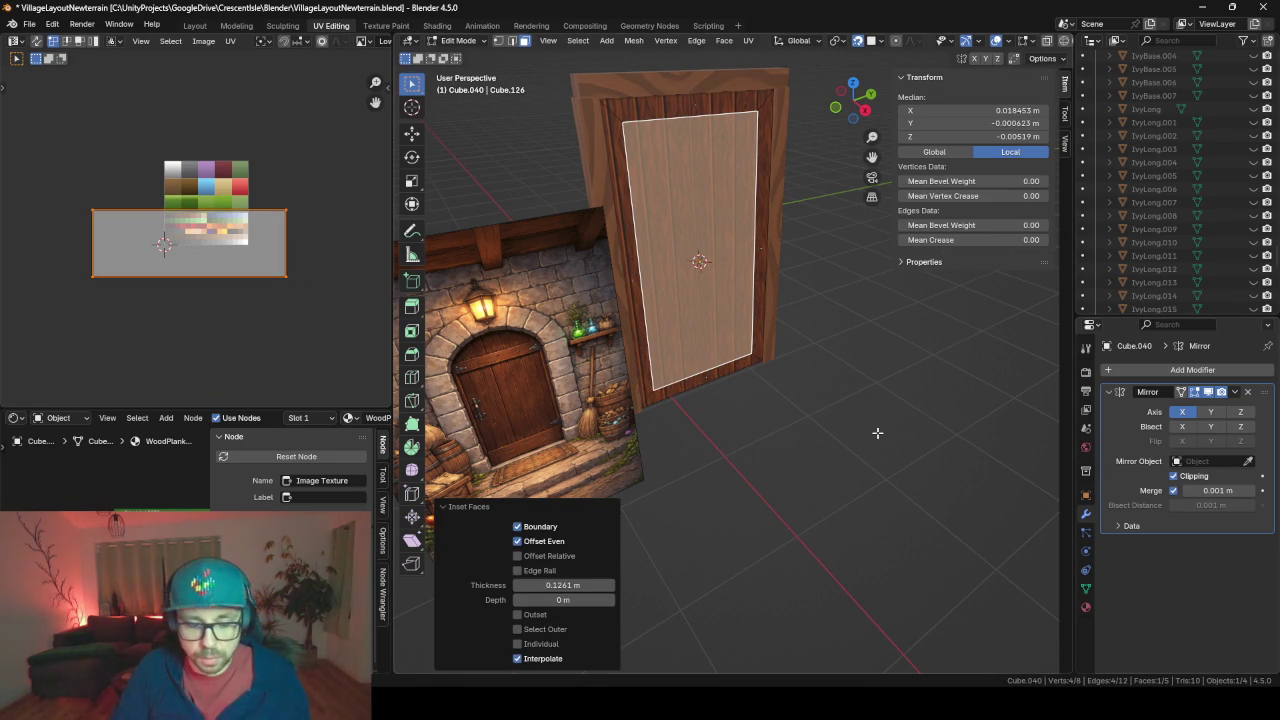
pyautogui.press('e')
pyautogui.click(795, 332)
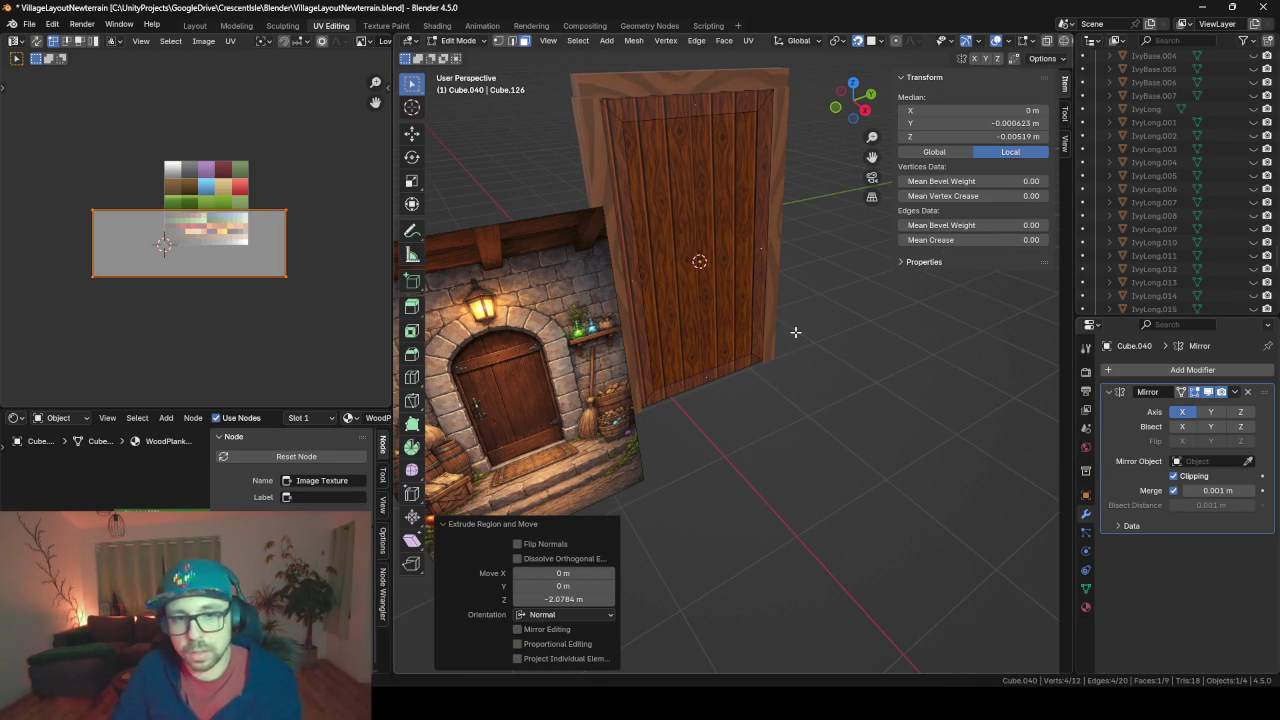
pyautogui.press('x')
pyautogui.click(791, 358)
# Hide the wooden door panel and select all of the trim border's geometry
pyautogui.press('Tab')
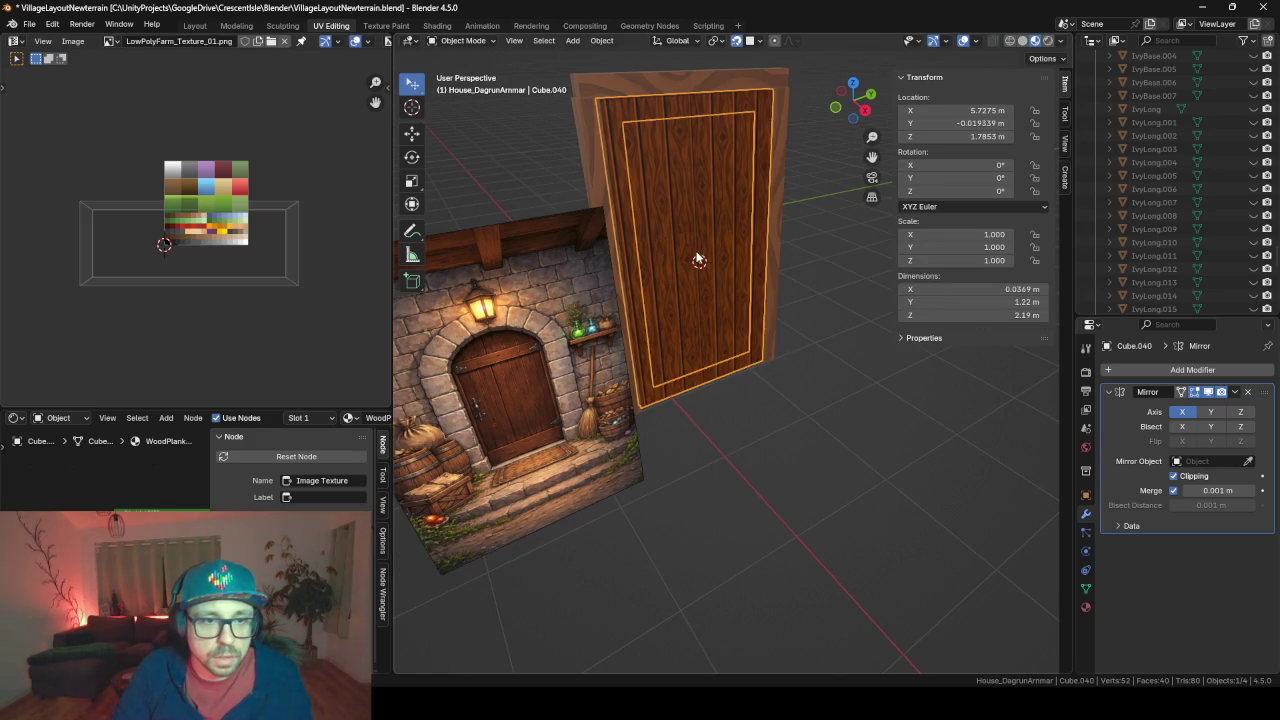
pyautogui.click(698, 259)
pyautogui.press('h')
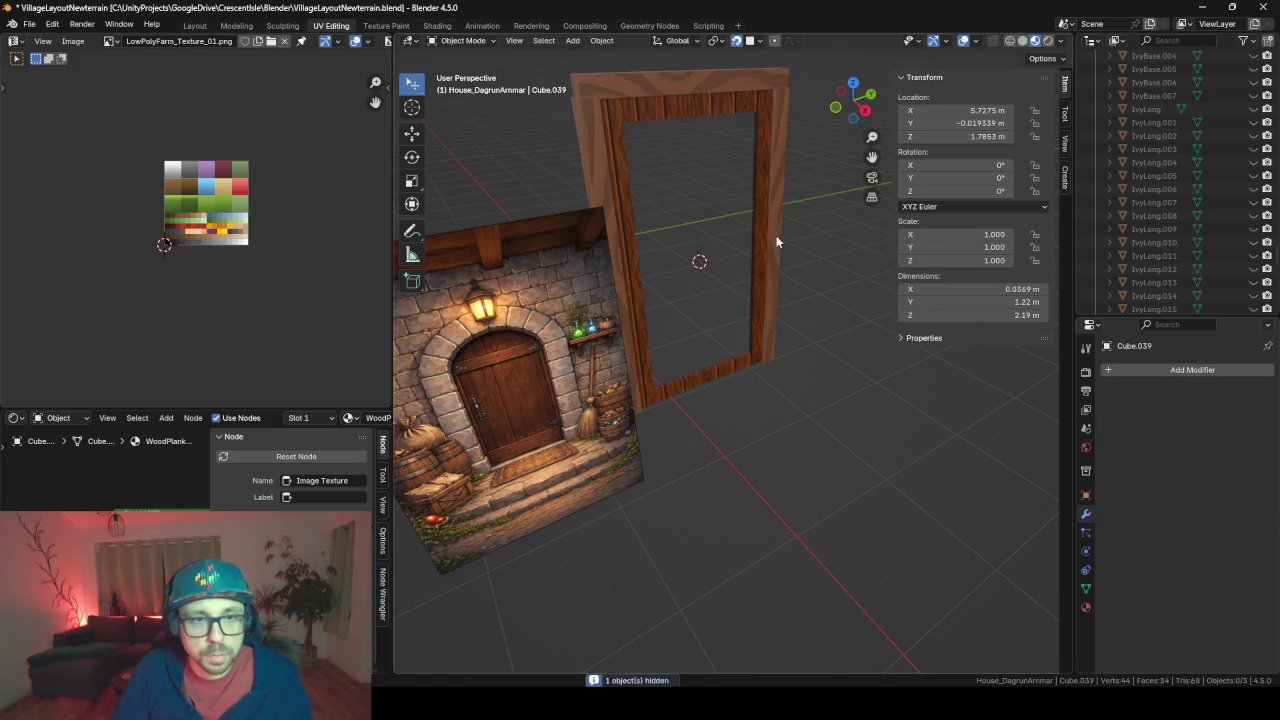
pyautogui.click(764, 208)
pyautogui.press('Tab')
pyautogui.moveTo(764, 208)
pyautogui.mouseDown(button='middle')
pyautogui.moveTo(725, 230)
pyautogui.moveTo(700, 280)
pyautogui.moveTo(649, 316)
pyautogui.mouseUp(button='middle')
pyautogui.scroll(3, 725, 230)
pyautogui.scroll(2, 649, 316)
pyautogui.scroll(-1, 614, 327)
pyautogui.scroll(1, 614, 327)
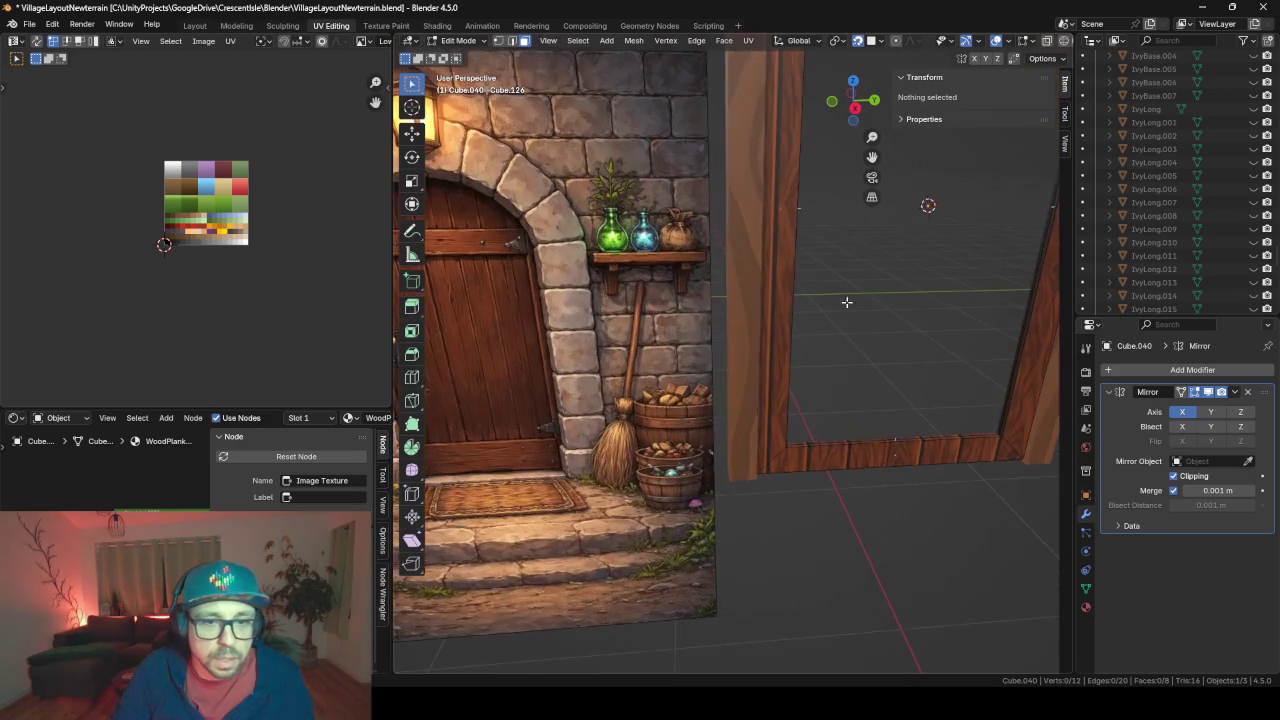
pyautogui.moveTo(846, 300)
pyautogui.mouseDown(button='middle')
pyautogui.moveTo(752, 347)
pyautogui.moveTo(809, 403)
pyautogui.moveTo(837, 340)
pyautogui.mouseUp(button='middle')
pyautogui.scroll(-3, 791, 380)
pyautogui.press('a')
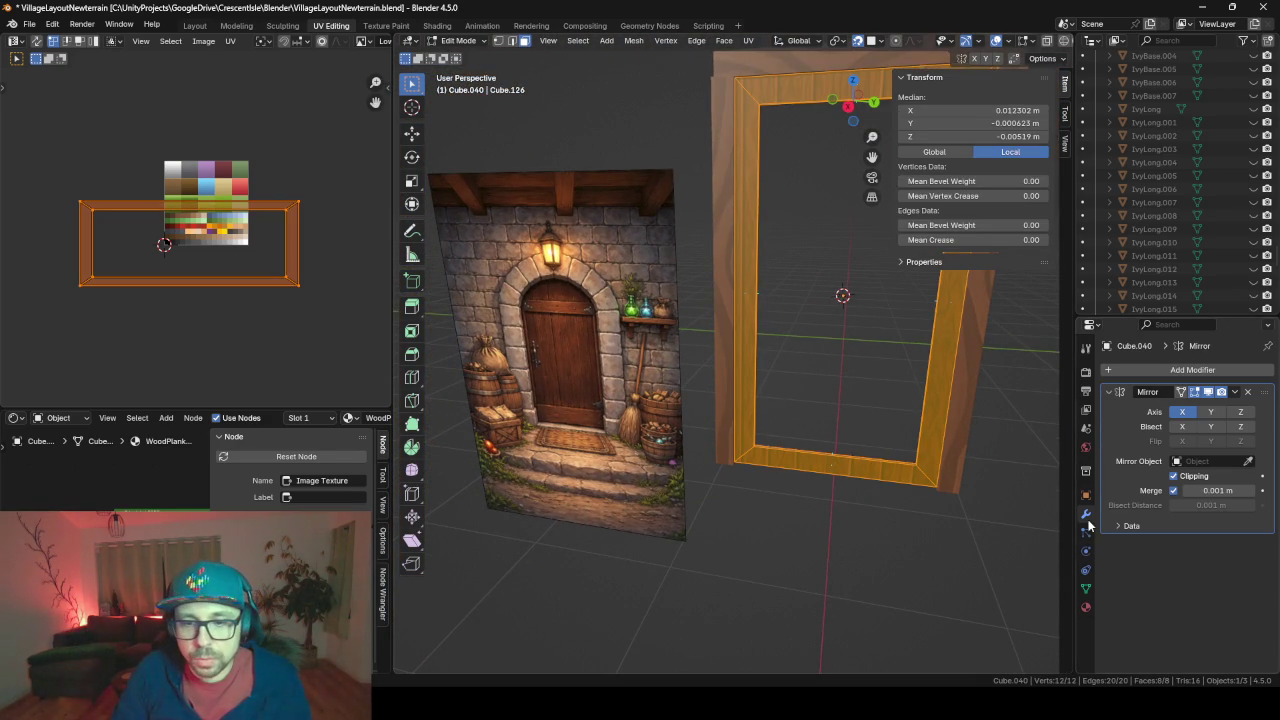
pyautogui.click(1086, 607)
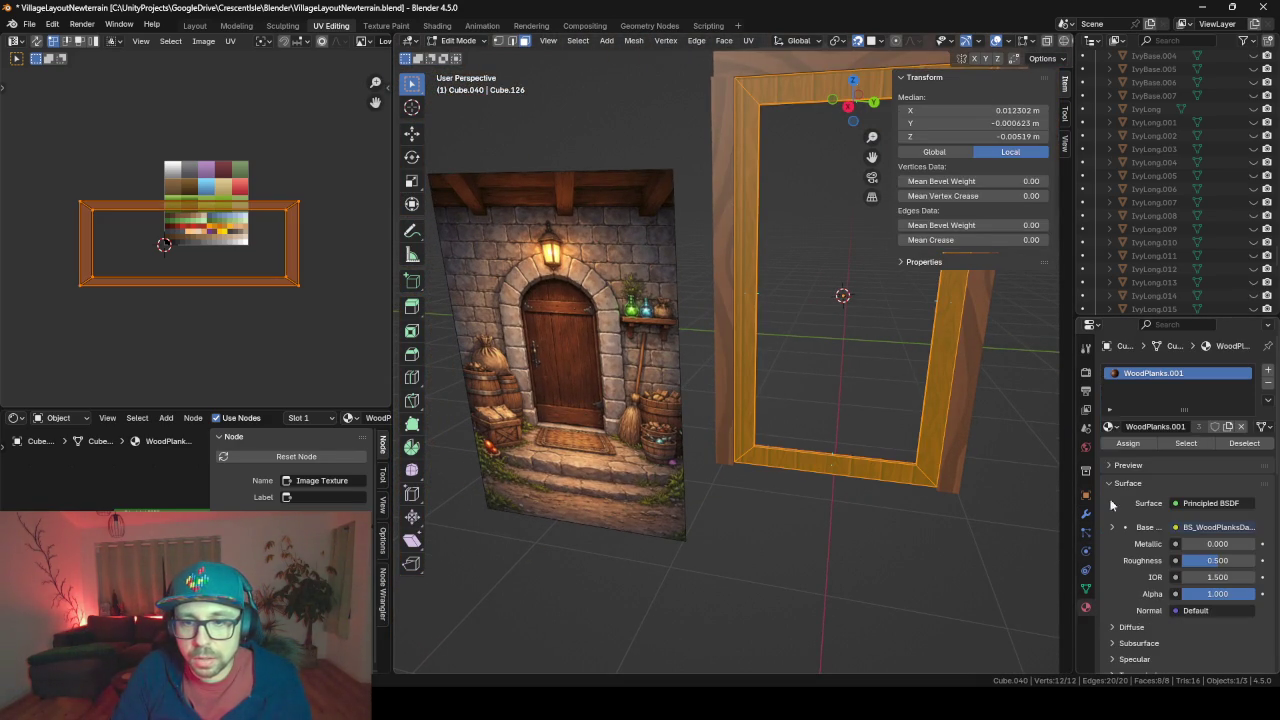
# Assign the woodBase material to the door frame
pyautogui.click(1110, 428)
pyautogui.write('woo')
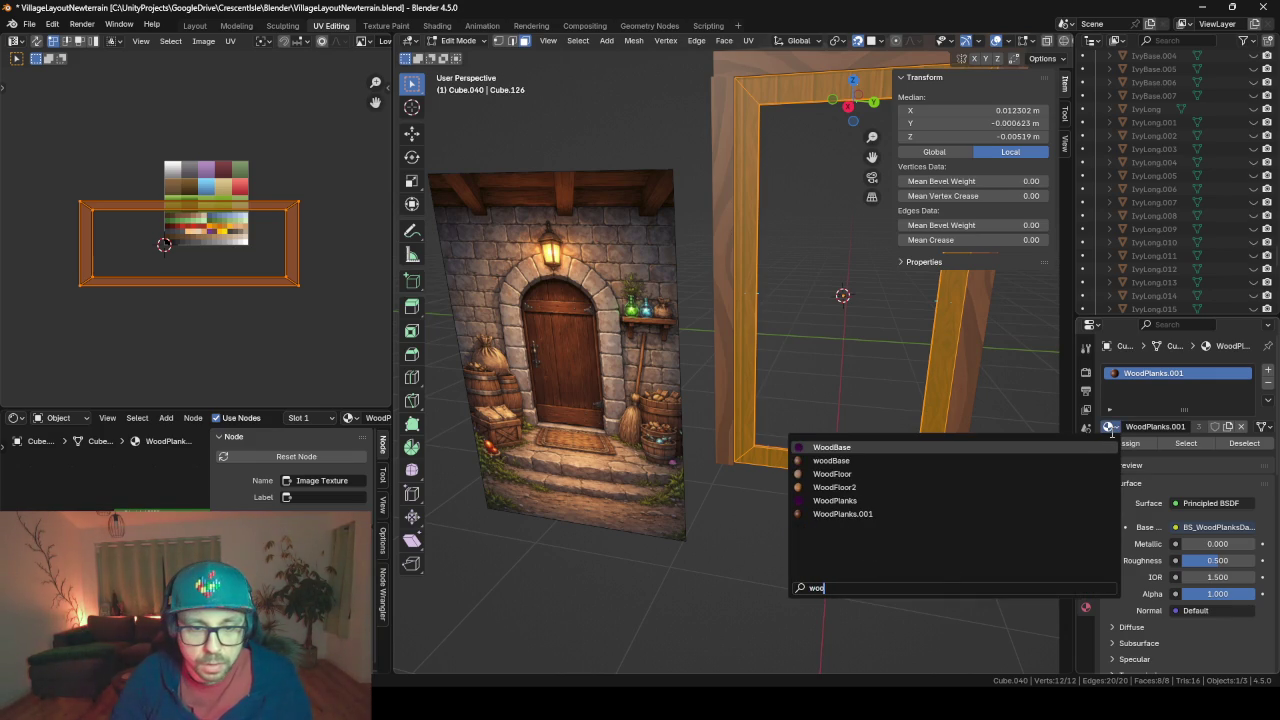
pyautogui.press('Down')
pyautogui.press('Return')
pyautogui.moveTo(904, 343); pyautogui.dragTo(820, 369, button='middle')
pyautogui.click(721, 258)
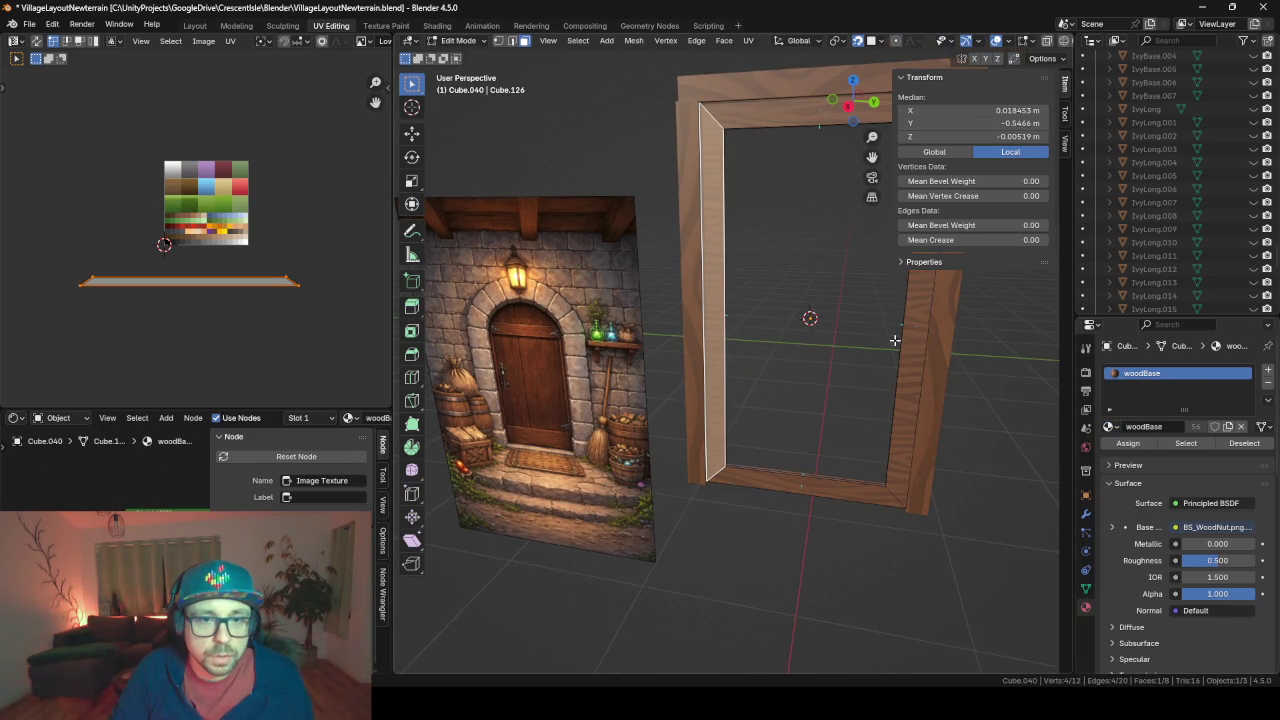
pyautogui.keyDown('shift'); pyautogui.click(911, 370); pyautogui.keyUp('shift')
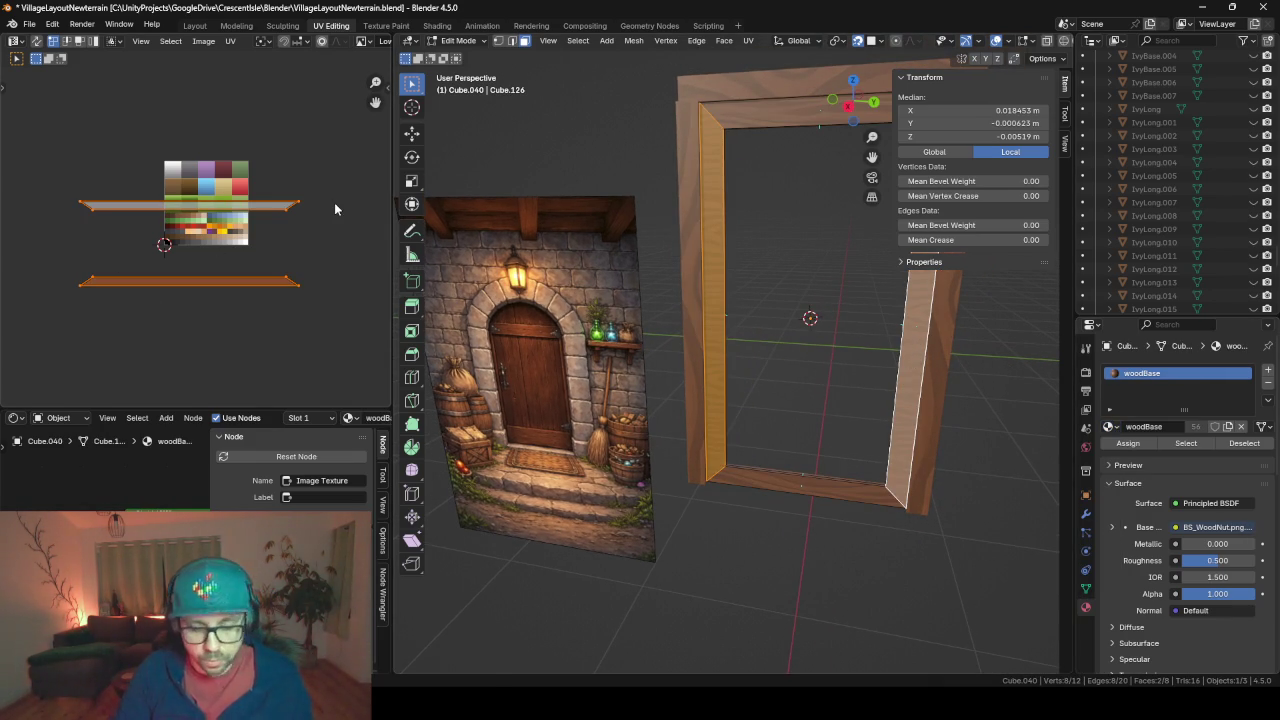
pyautogui.press('a')
pyautogui.press('Tab')
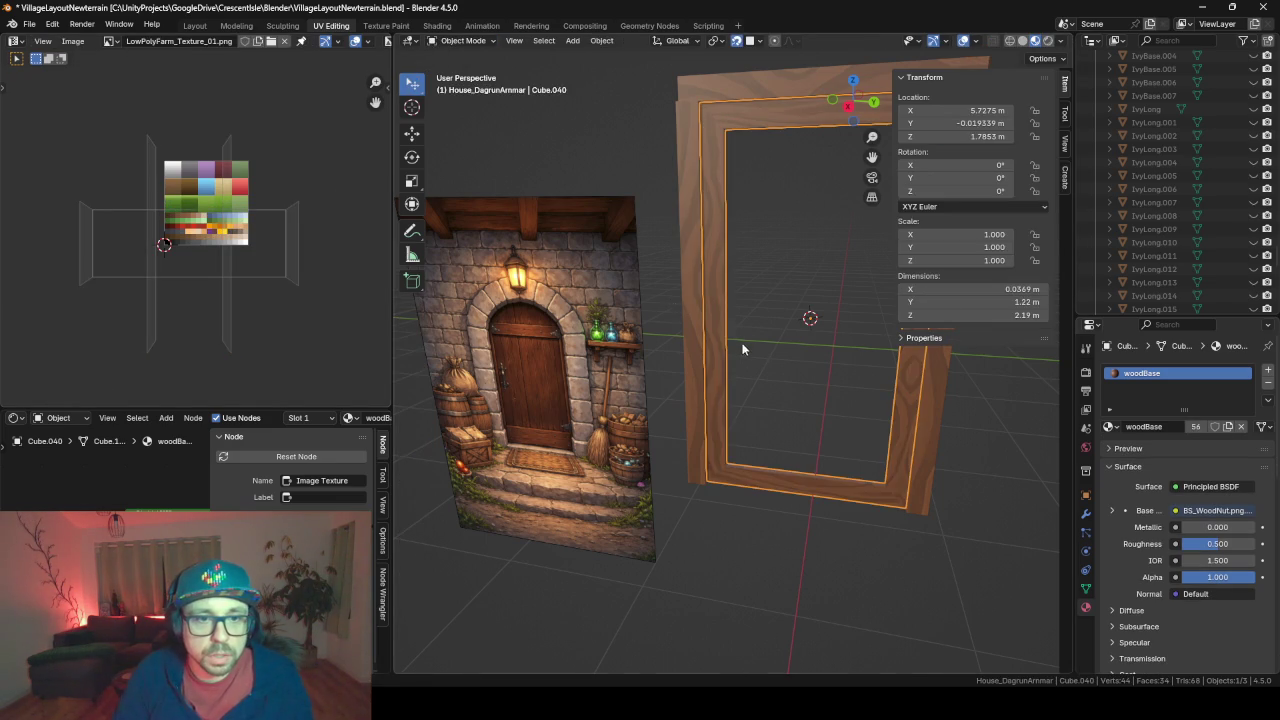
# Nudge the frame's inner side faces along X, then unhide all the house objects
pyautogui.moveTo(742, 349)
pyautogui.mouseDown(button='middle')
pyautogui.moveTo(805, 341)
pyautogui.moveTo(787, 346)
pyautogui.mouseUp(button='middle')
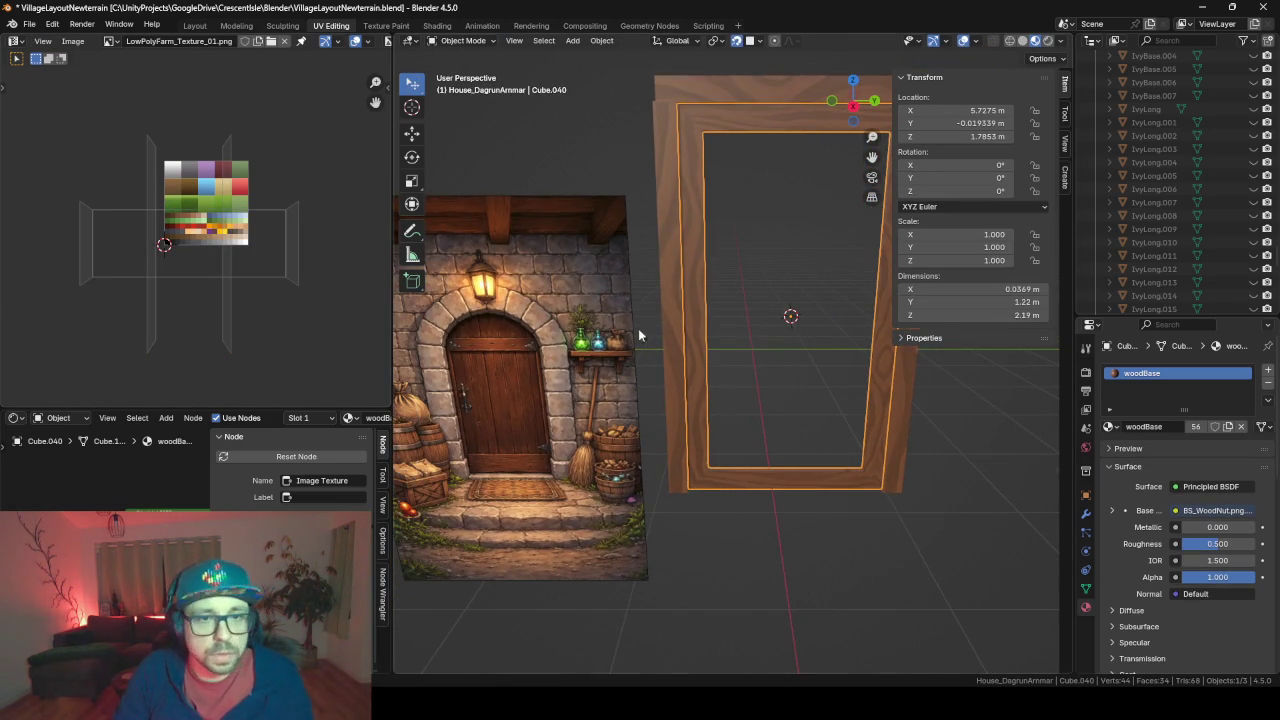
pyautogui.moveTo(639, 333)
pyautogui.mouseDown(button='middle')
pyautogui.moveTo(537, 344)
pyautogui.moveTo(598, 314)
pyautogui.moveTo(627, 327)
pyautogui.moveTo(560, 324)
pyautogui.moveTo(554, 343)
pyautogui.mouseUp(button='middle')
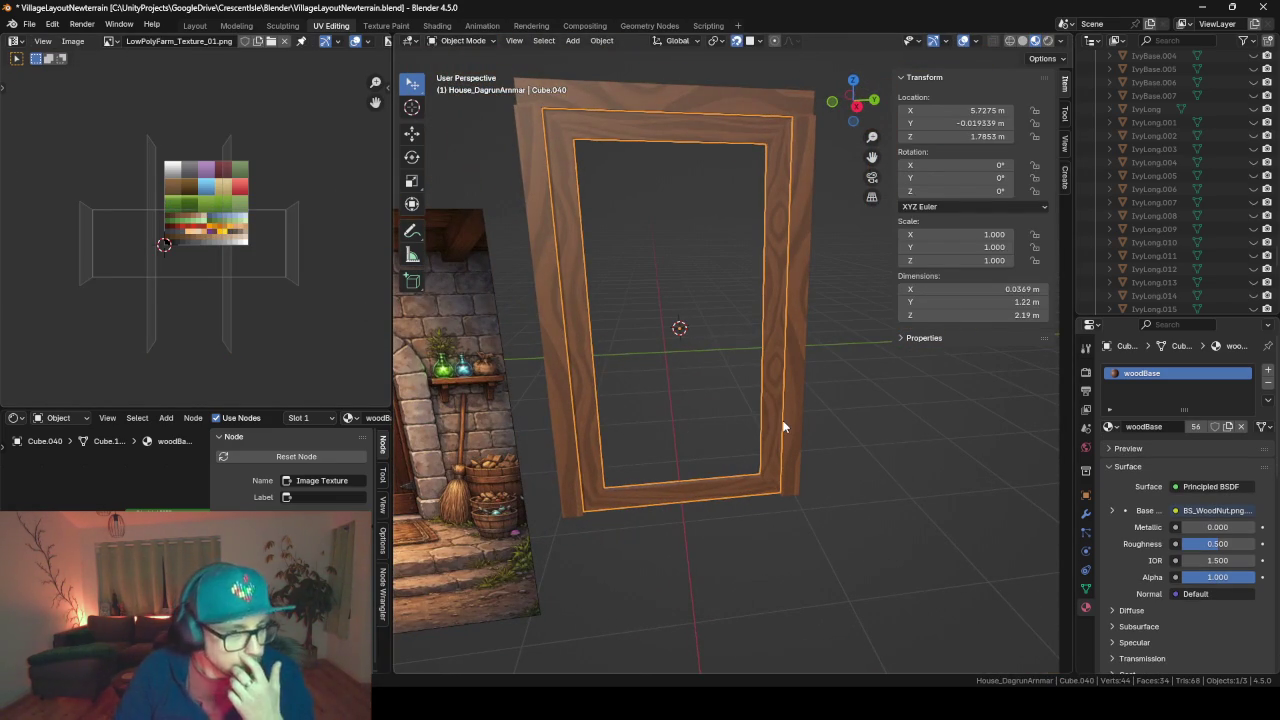
pyautogui.moveTo(783, 427); pyautogui.dragTo(645, 340, button='middle')
pyautogui.press('Tab')
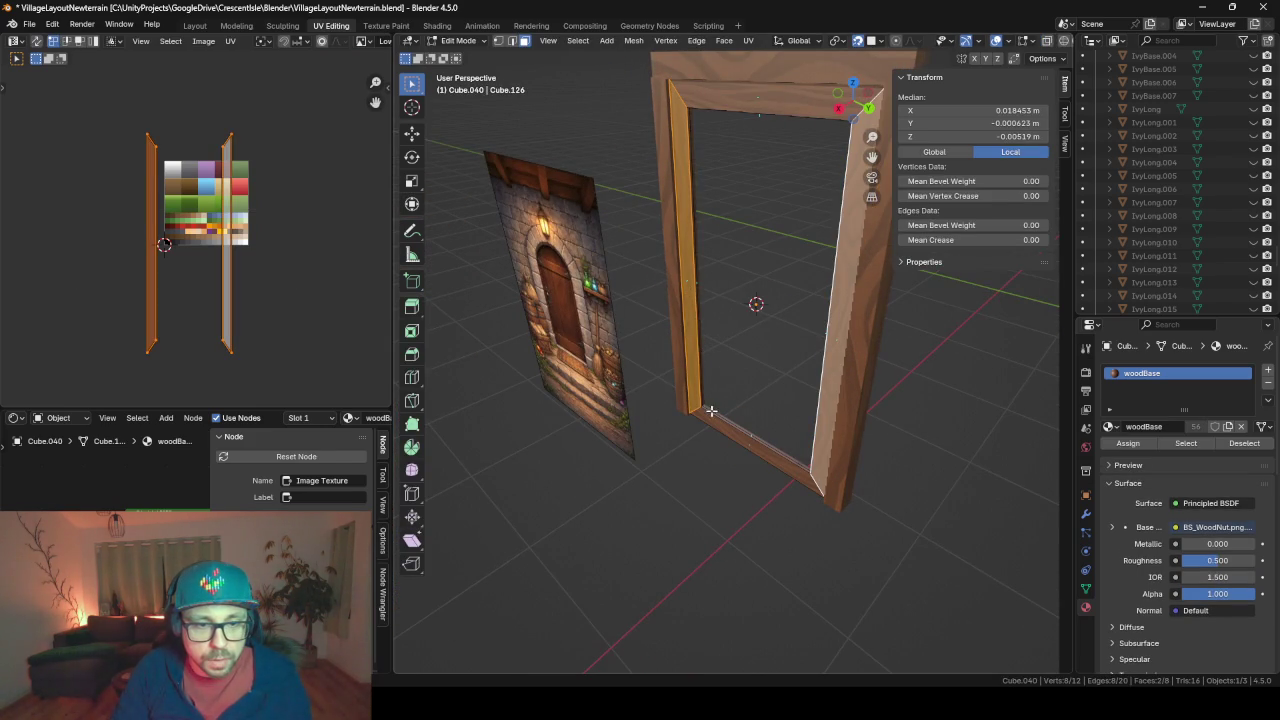
pyautogui.keyDown('shift'); pyautogui.click(695, 408); pyautogui.keyUp('shift')
pyautogui.moveTo(710, 415); pyautogui.dragTo(715, 354, button='middle')
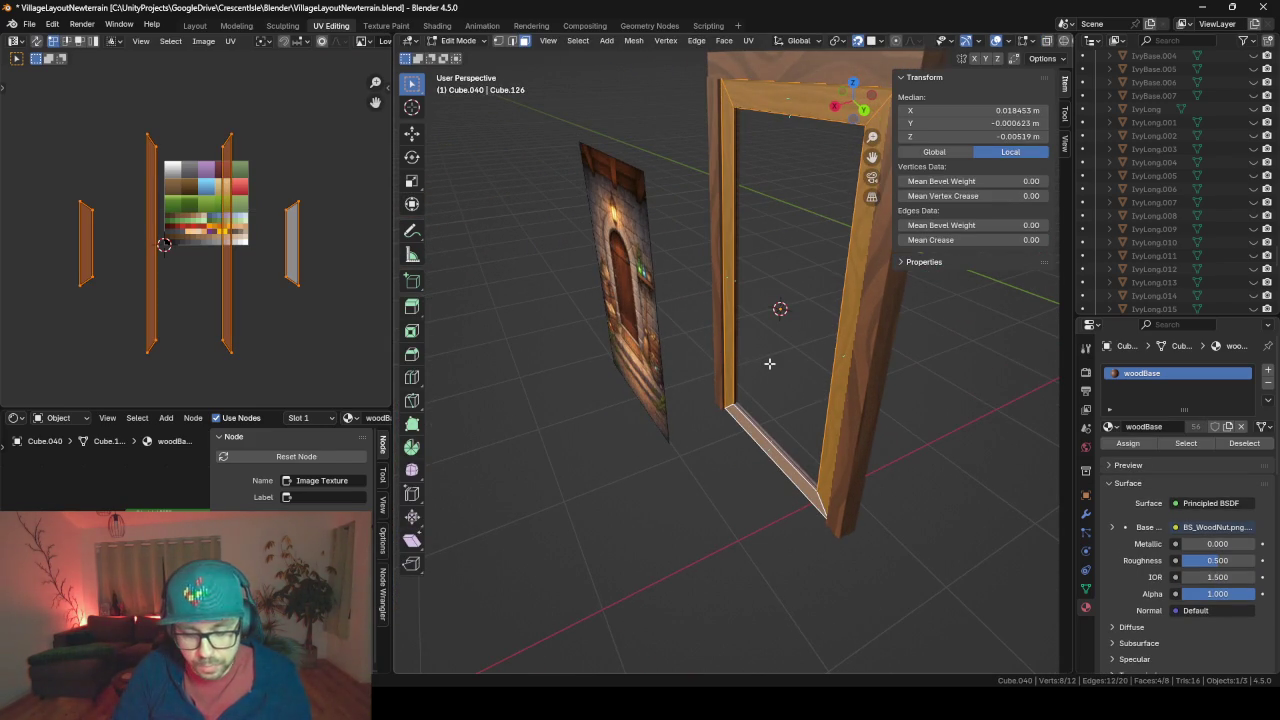
pyautogui.press('g')
pyautogui.press('x')
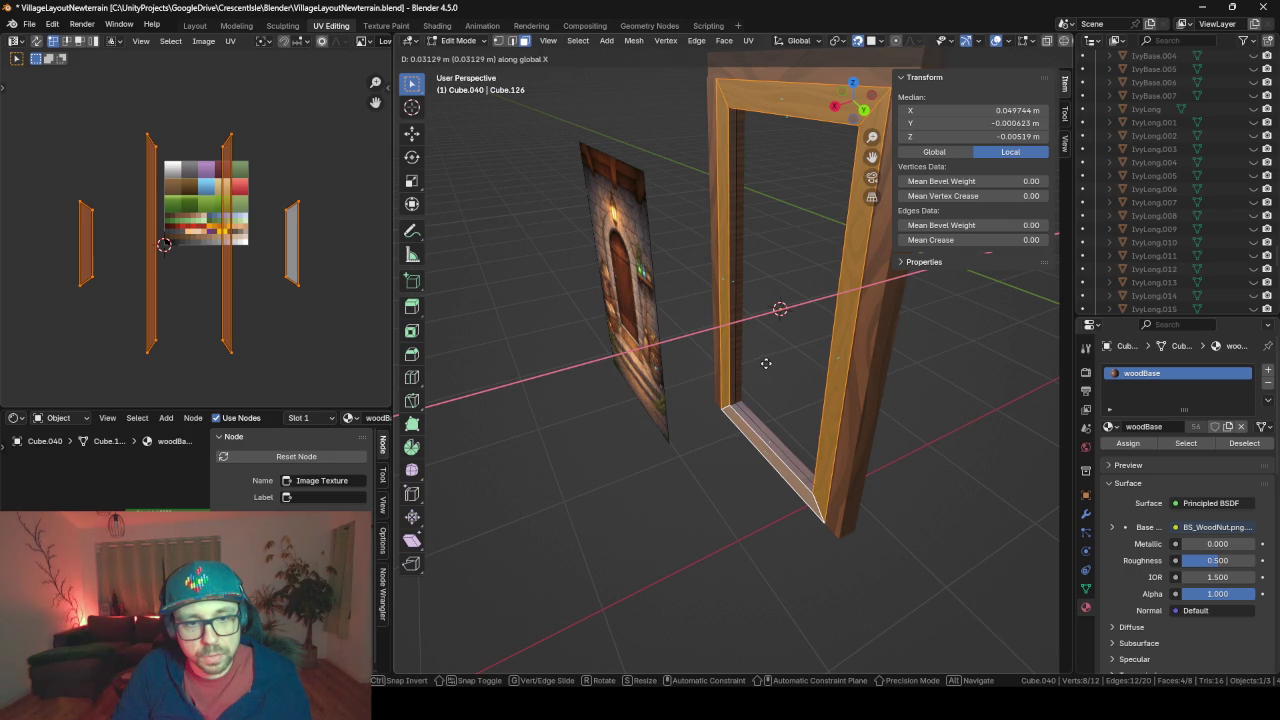
pyautogui.click(770, 362)
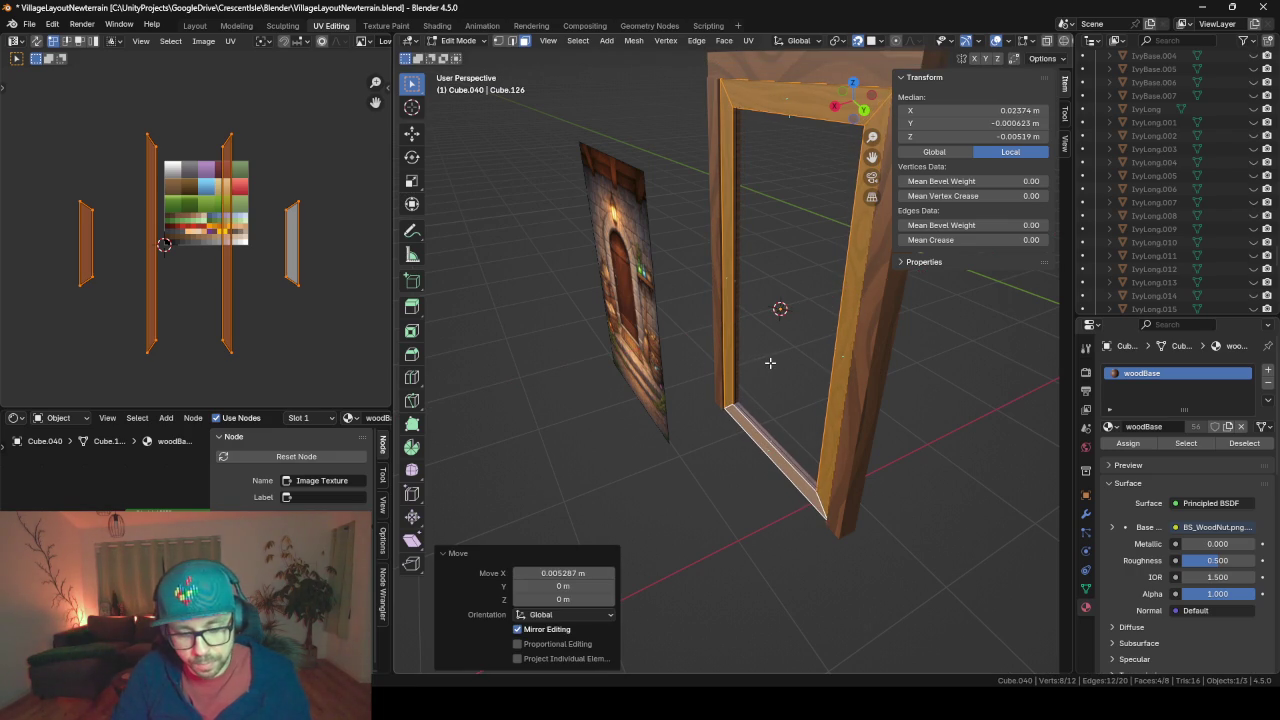
pyautogui.press('Tab')
pyautogui.hotkey('alt', 'h')
# Select the door panel Cube.039 and Door object while viewing the door from the side
pyautogui.scroll(2, 770, 340)
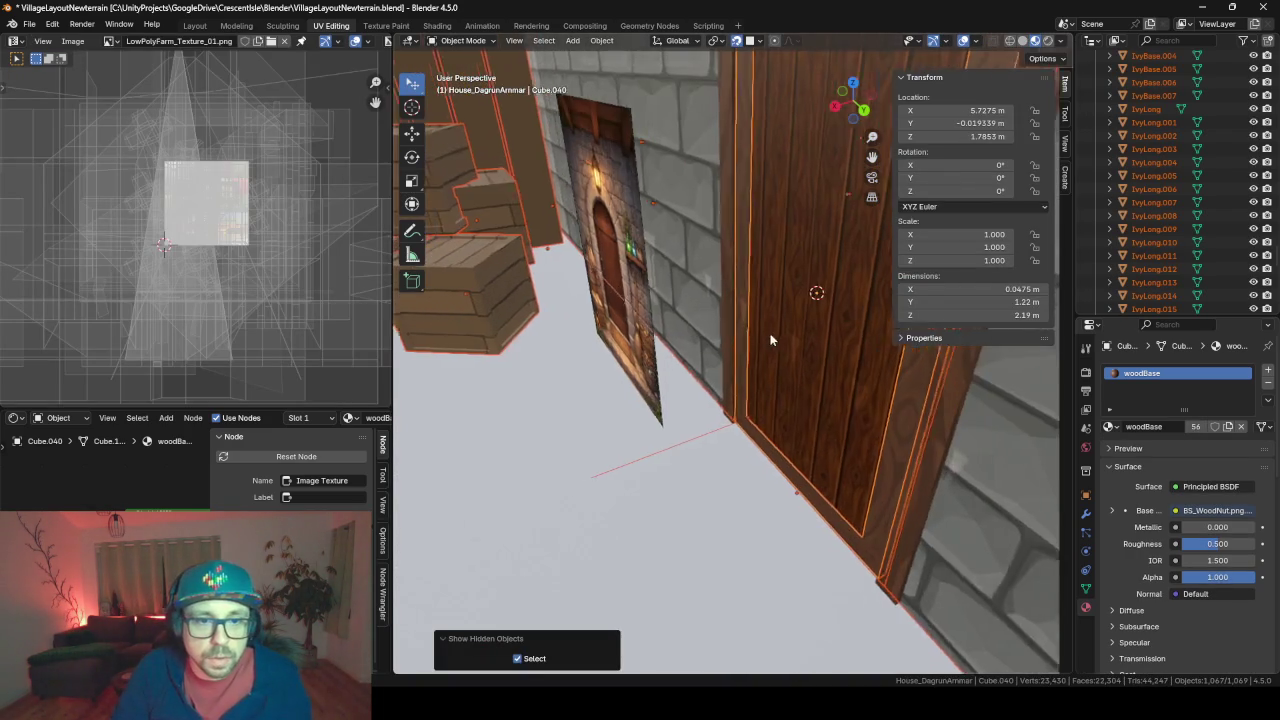
pyautogui.moveTo(770, 340)
pyautogui.mouseDown(button='middle')
pyautogui.moveTo(792, 394)
pyautogui.moveTo(745, 255)
pyautogui.mouseUp(button='middle')
pyautogui.click(719, 320)
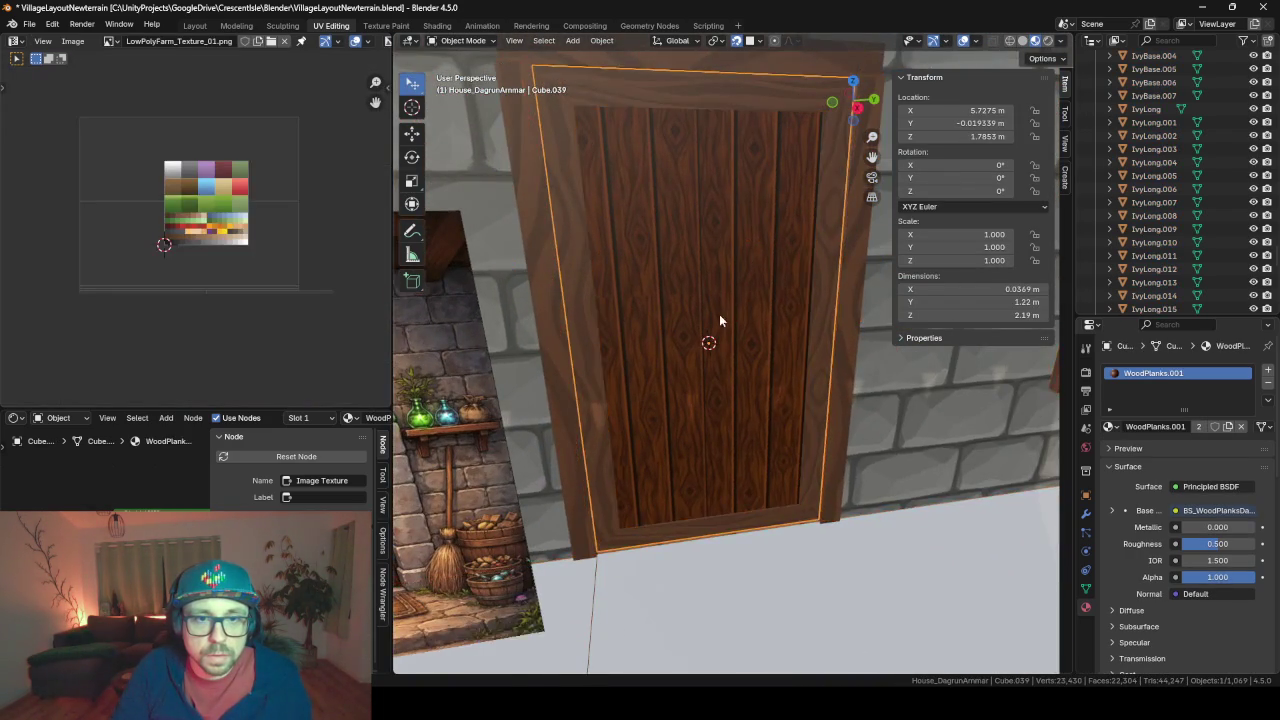
pyautogui.moveTo(719, 320)
pyautogui.mouseDown(button='middle')
pyautogui.moveTo(818, 315)
pyautogui.moveTo(762, 318)
pyautogui.moveTo(723, 272)
pyautogui.moveTo(642, 374)
pyautogui.mouseUp(button='middle')
pyautogui.click(722, 266)
pyautogui.click(594, 366)
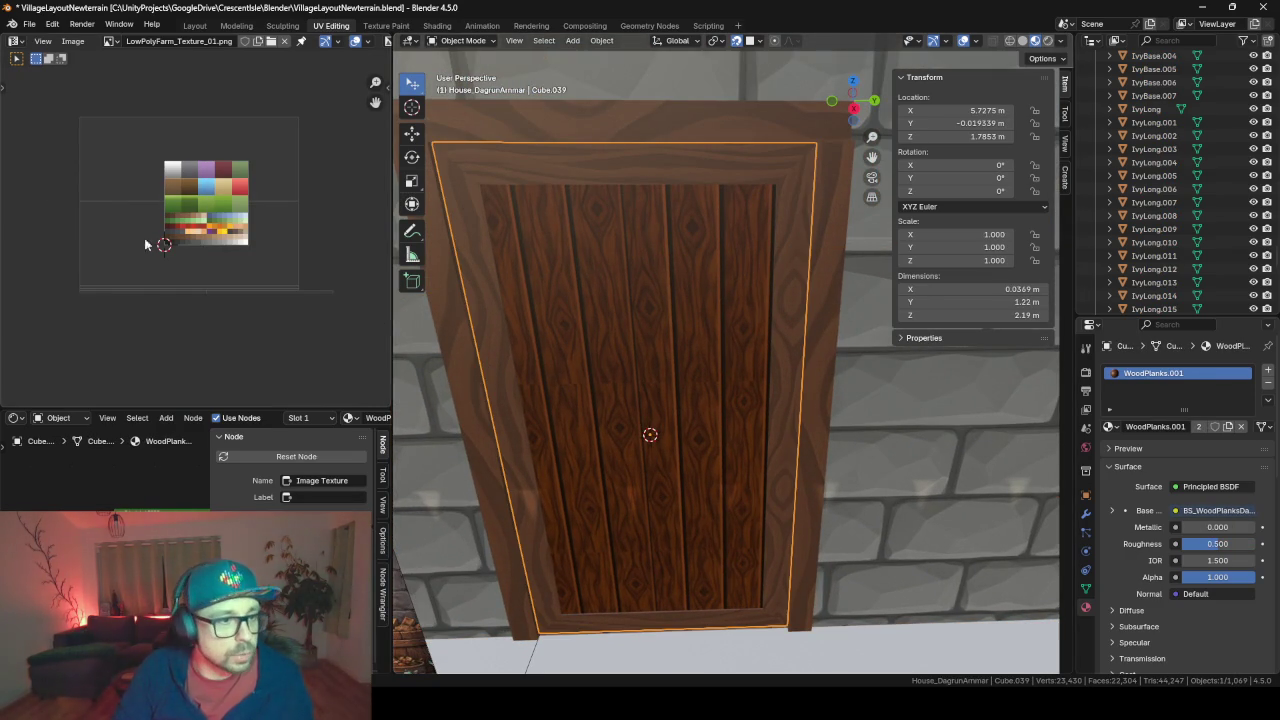
pyautogui.moveTo(444, 403)
pyautogui.mouseDown(button='middle')
pyautogui.moveTo(542, 499)
pyautogui.moveTo(847, 186)
pyautogui.mouseUp(button='middle')
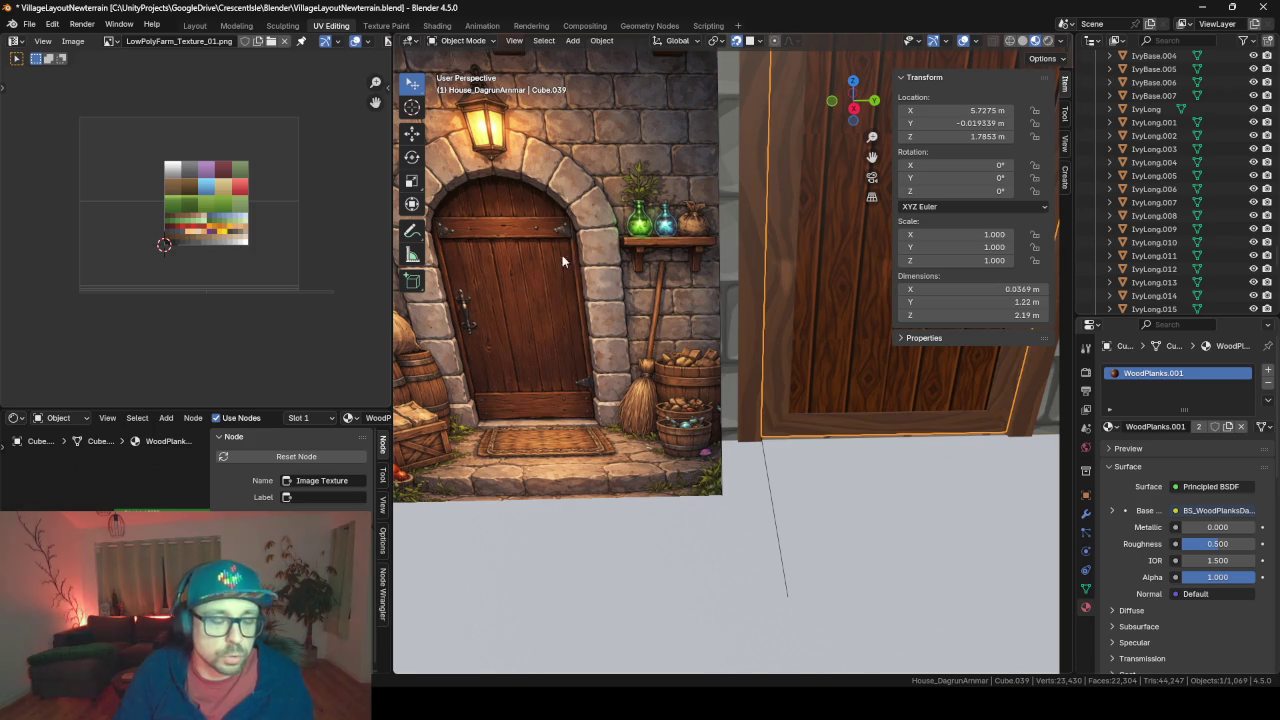
# Raise the frame Cube.040's bottom face 0.111 m along Z to meet the door bottom
pyautogui.click(918, 436)
pyautogui.press('Tab')
pyautogui.click(900, 420)
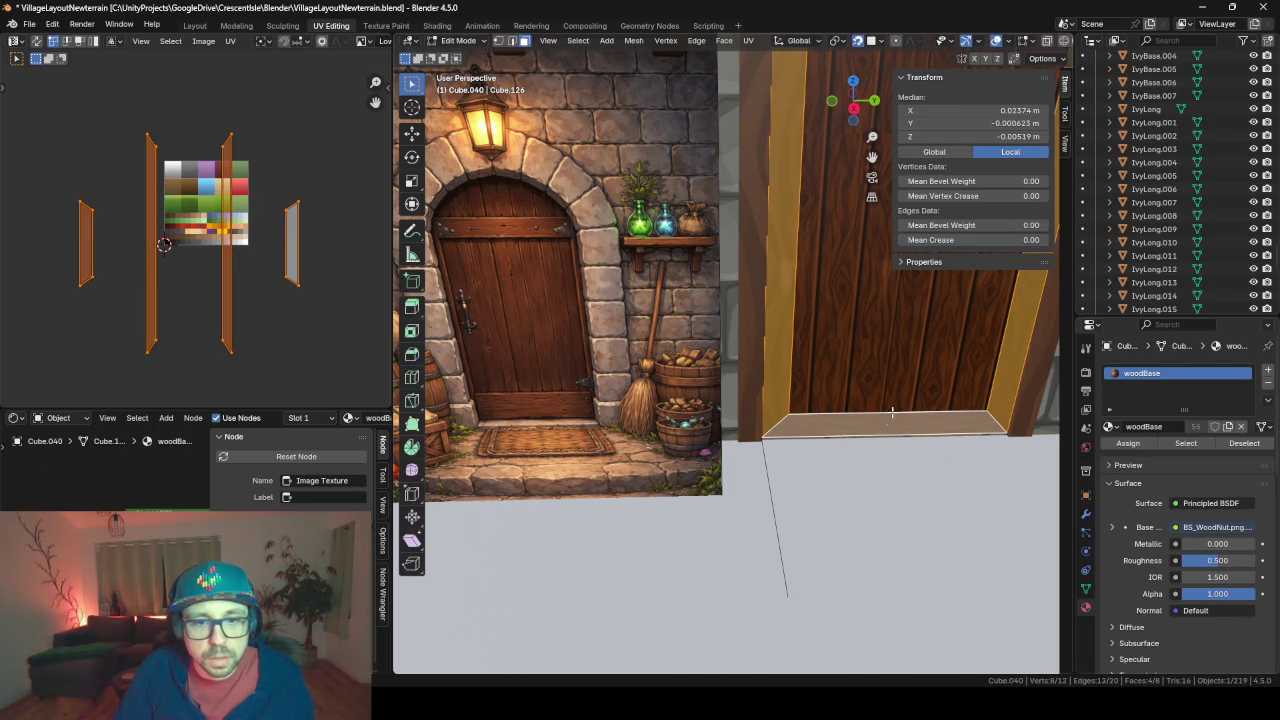
pyautogui.click(892, 412)
pyautogui.press('g')
pyautogui.press('z')
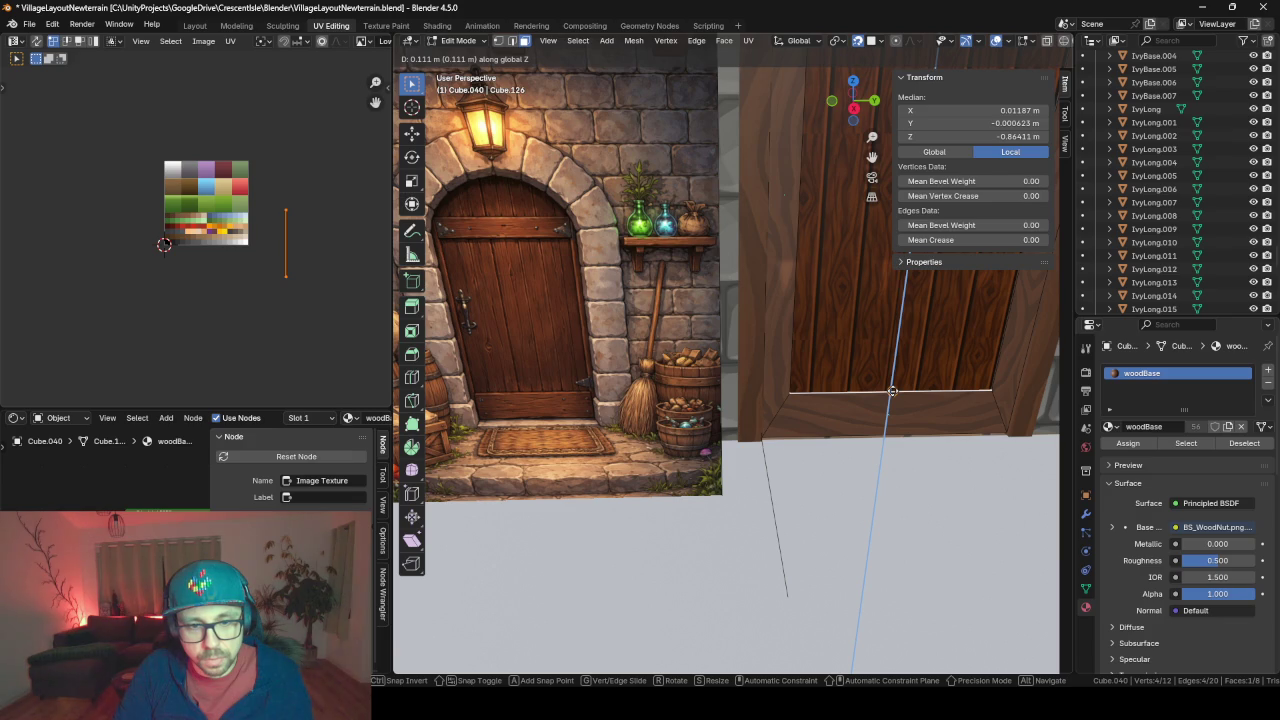
pyautogui.click(892, 391)
pyautogui.scroll(-2, 697, 477)
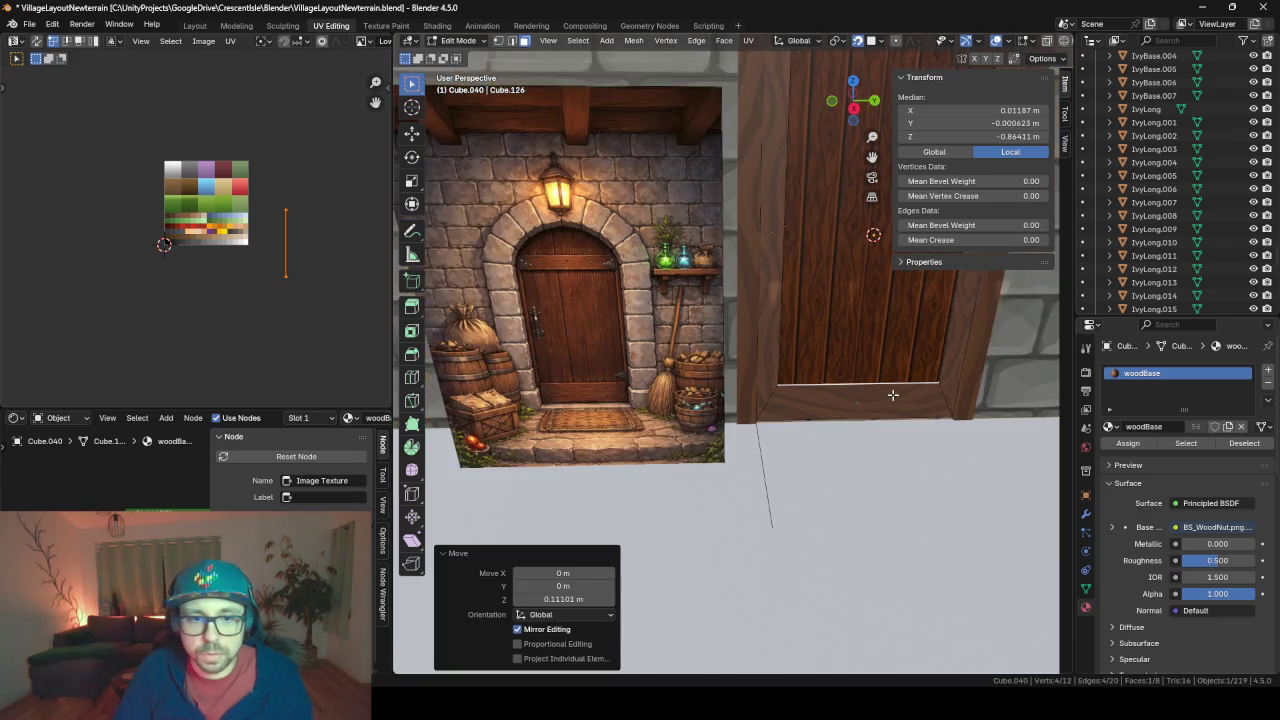
pyautogui.press('Tab')
pyautogui.scroll(3, 697, 477)
pyautogui.moveTo(697, 476); pyautogui.dragTo(719, 204, button='middle')
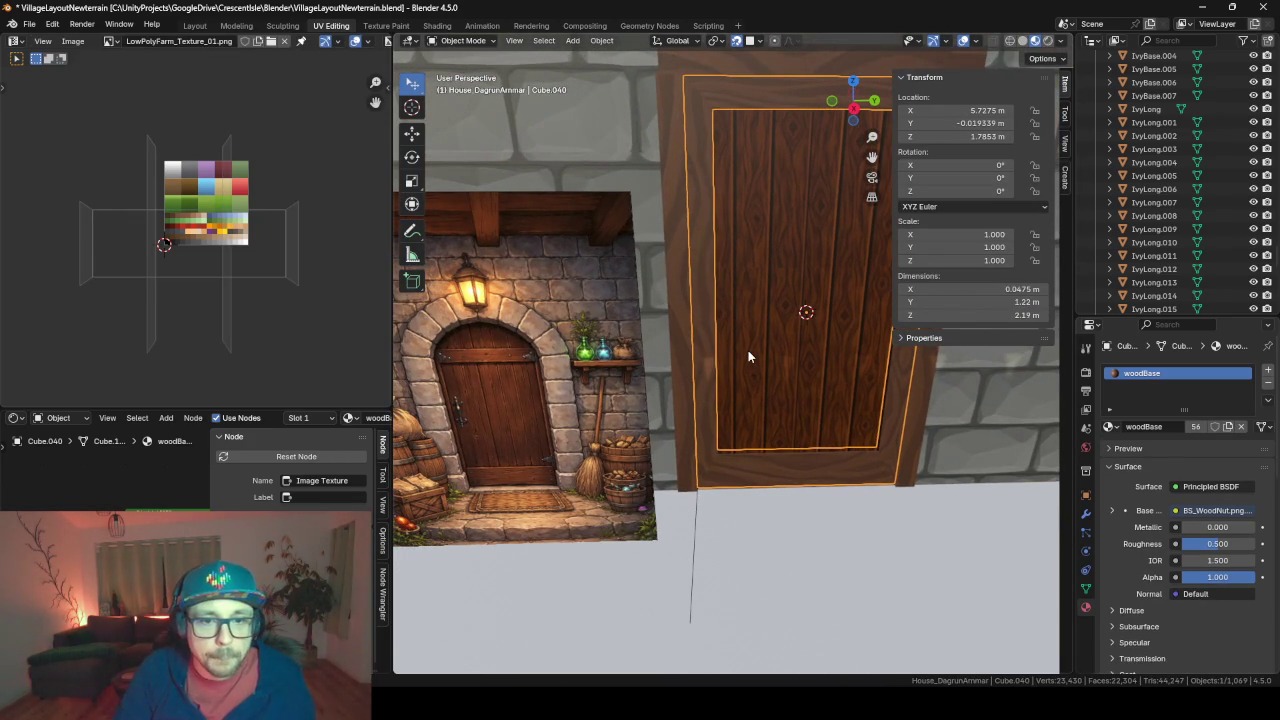
# Rename the door panel to BackDoor and the frame Cube.040 to BackDoorFrame
pyautogui.scroll(-10, 1157, 180)
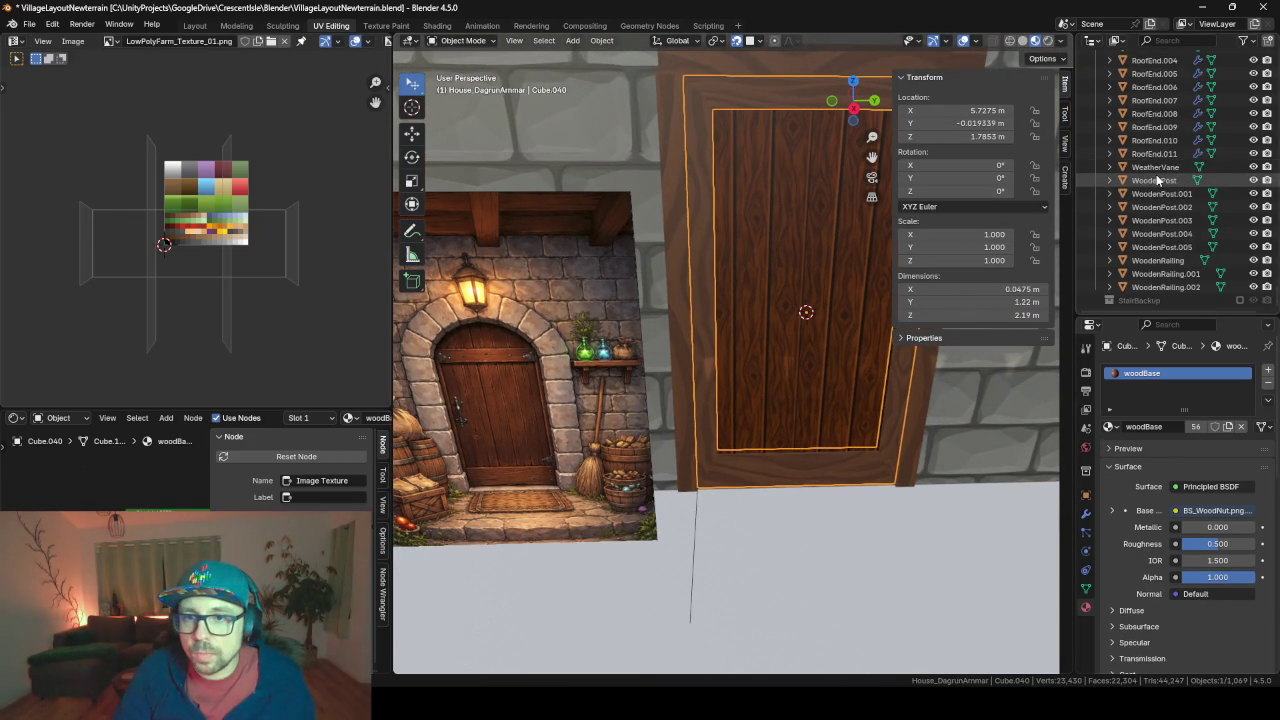
pyautogui.scroll(1, 1157, 180)
pyautogui.moveTo(1160, 313); pyautogui.dragTo(1165, 494)
pyautogui.scroll(5, 1168, 296)
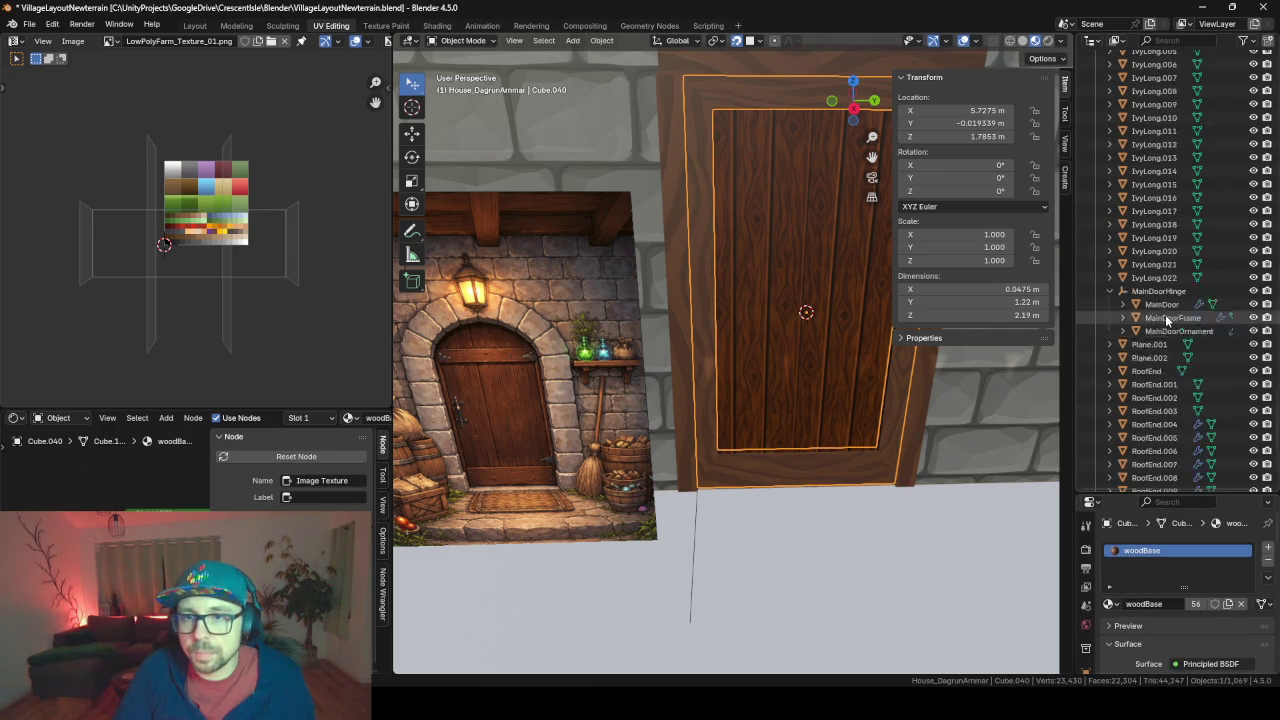
pyautogui.scroll(5, 1168, 296)
pyautogui.scroll(5, 1168, 296)
pyautogui.scroll(8, 1170, 296)
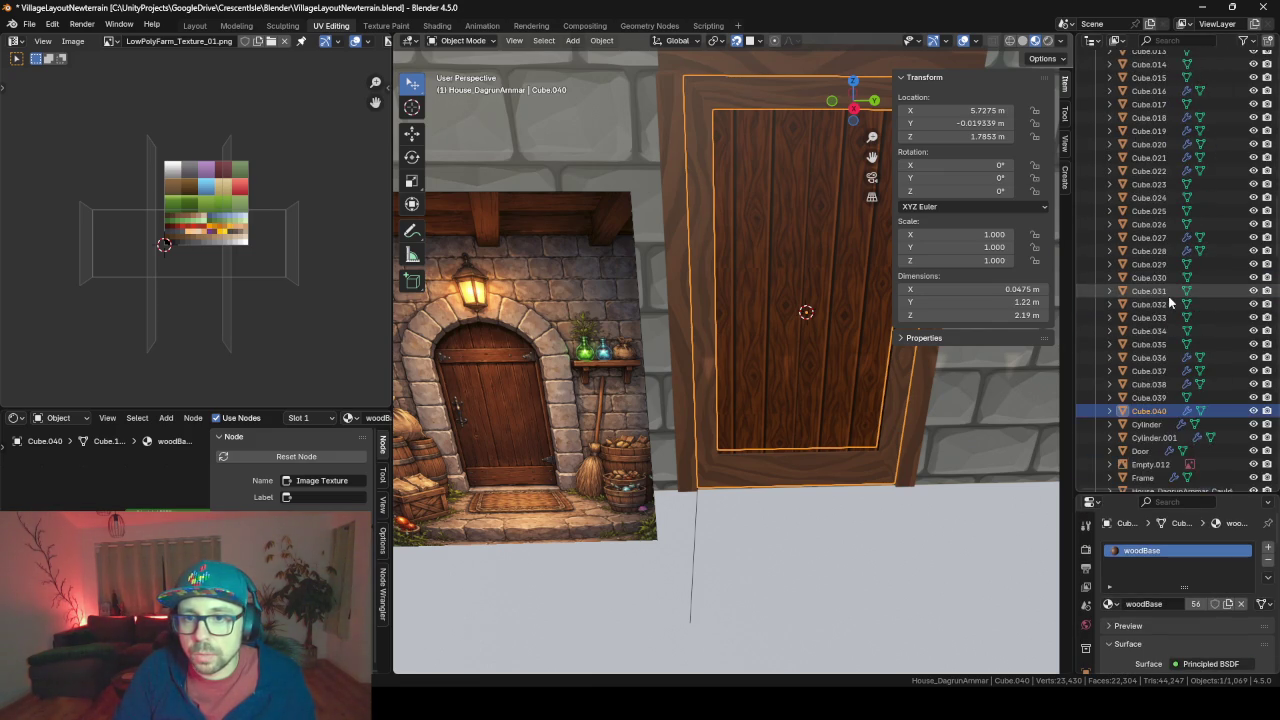
pyautogui.scroll(-2, 1165, 320)
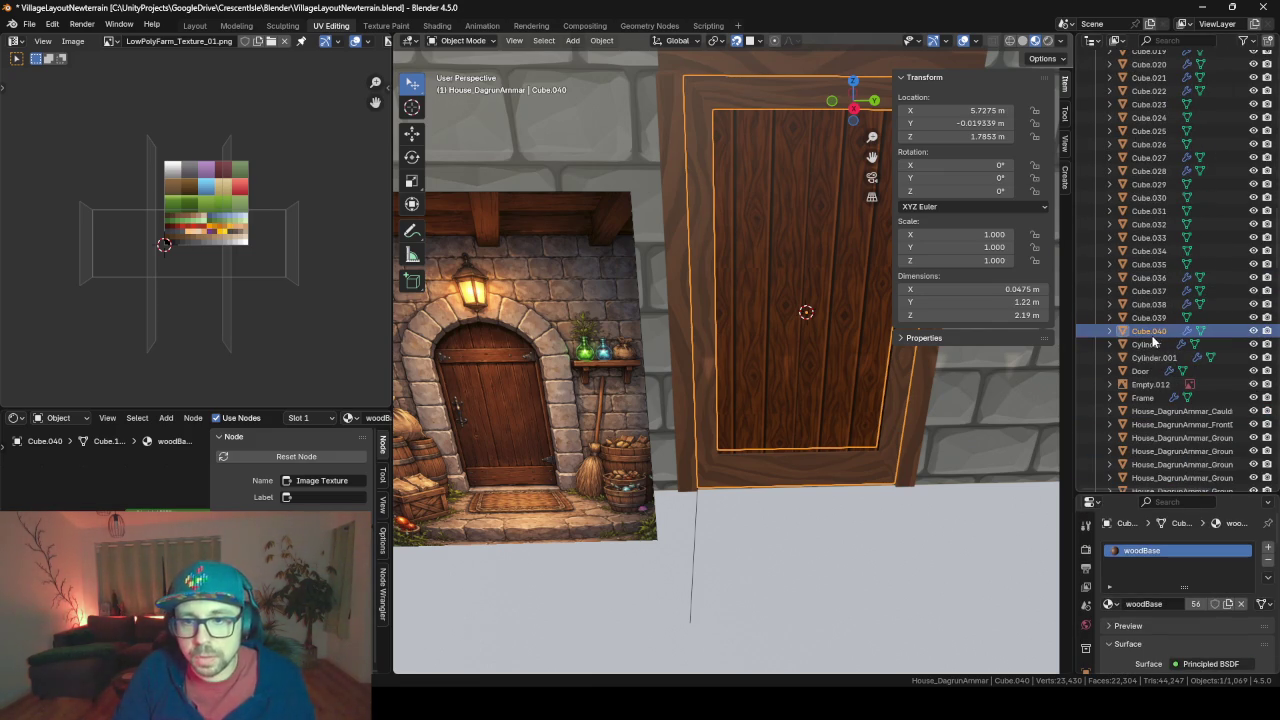
pyautogui.doubleClick(1150, 331)
pyautogui.click(1195, 265)
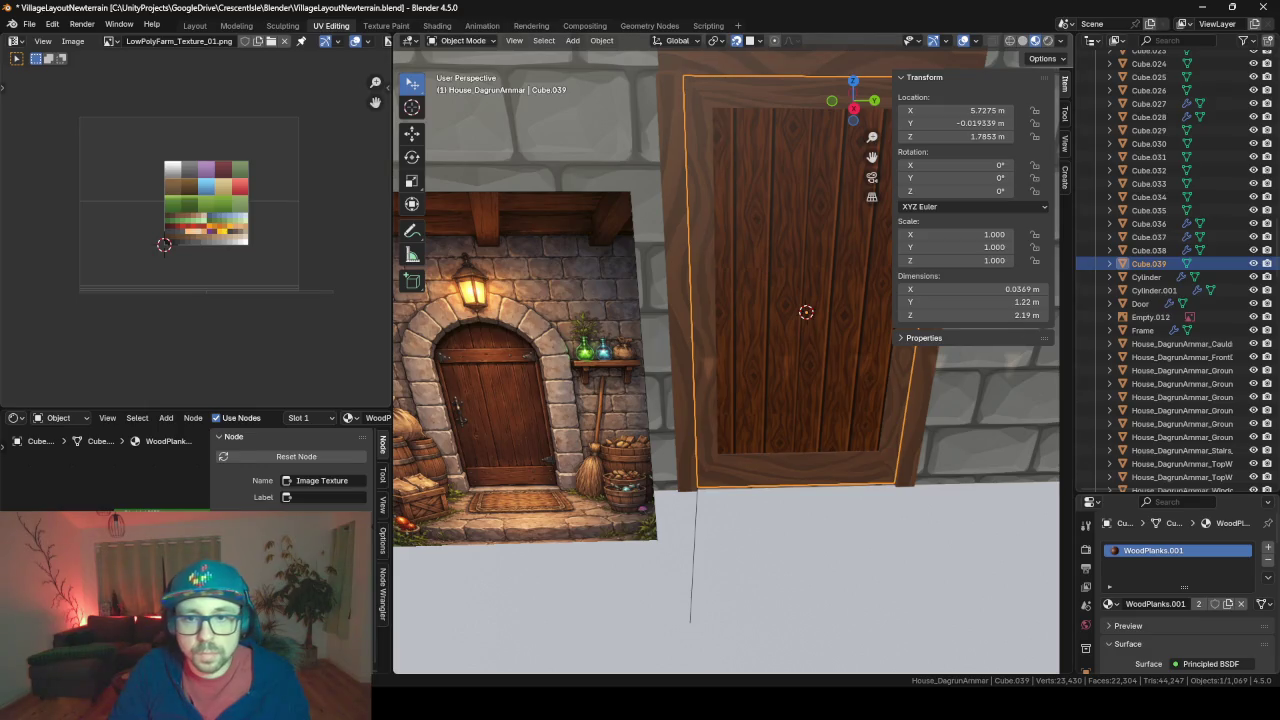
pyautogui.doubleClick(1161, 266)
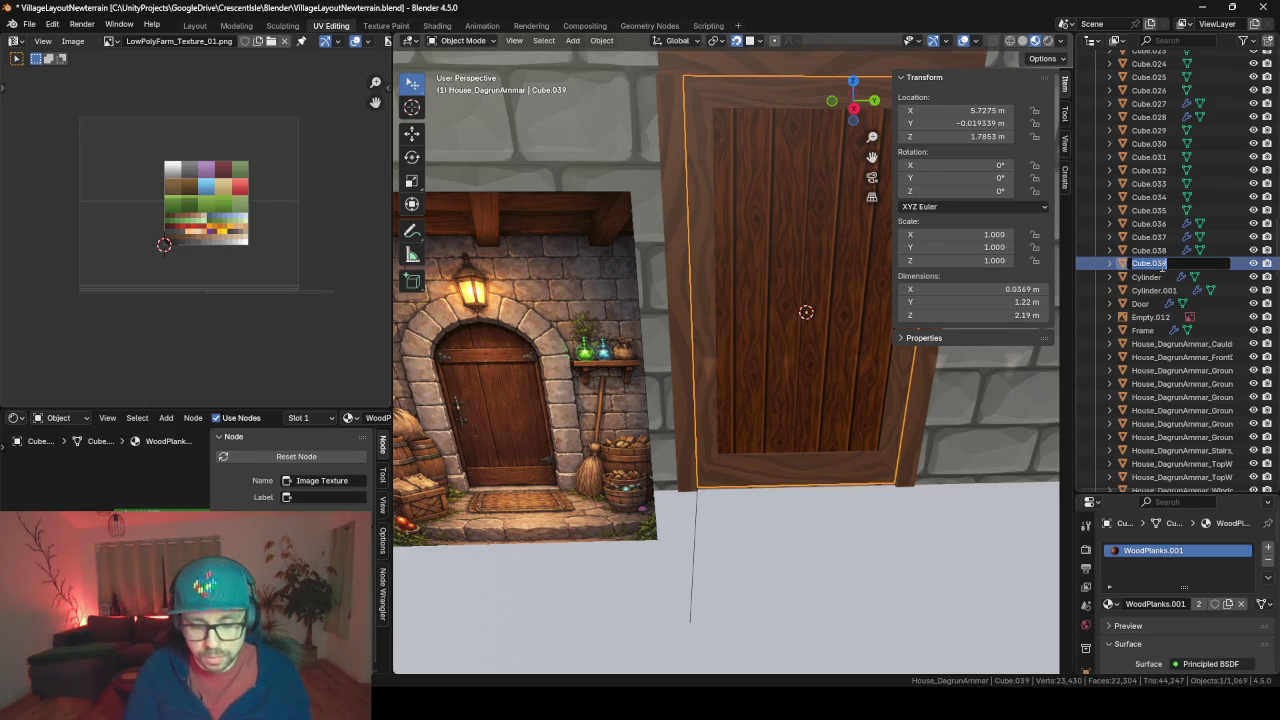
pyautogui.write('BackDoor')
pyautogui.press('Return')
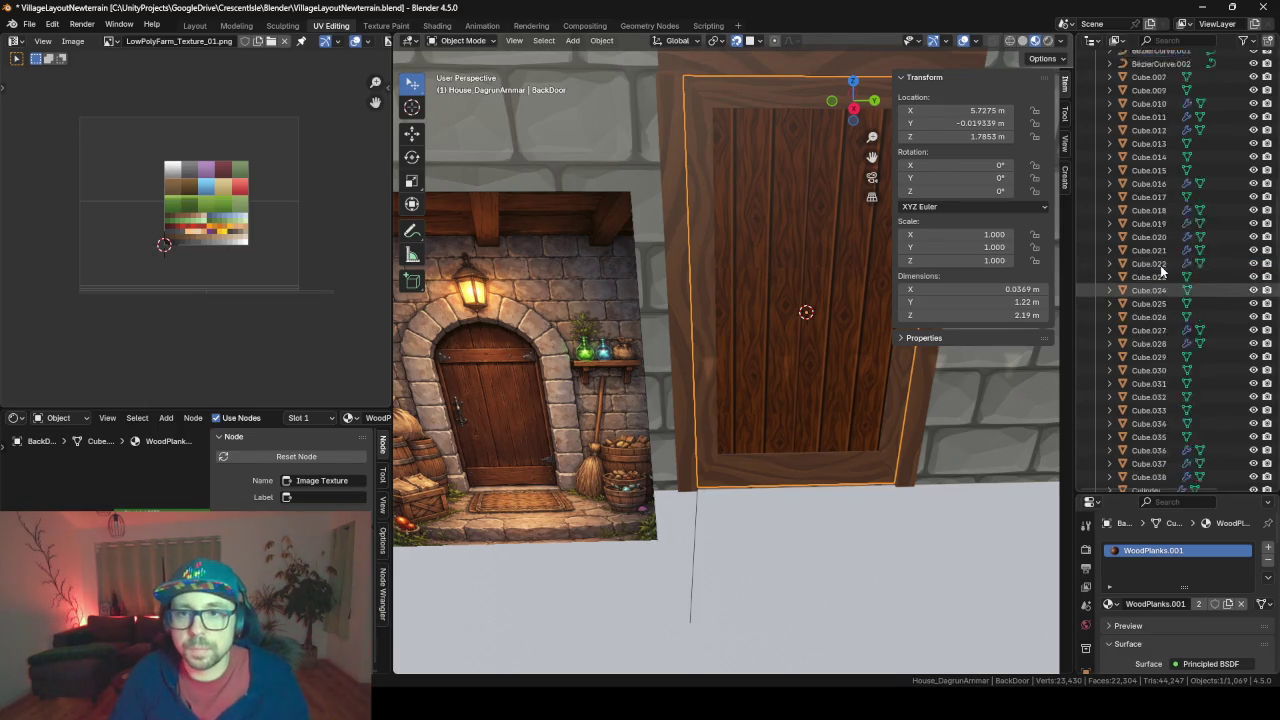
pyautogui.doubleClick(1160, 277)
pyautogui.write('BackDoorFram')
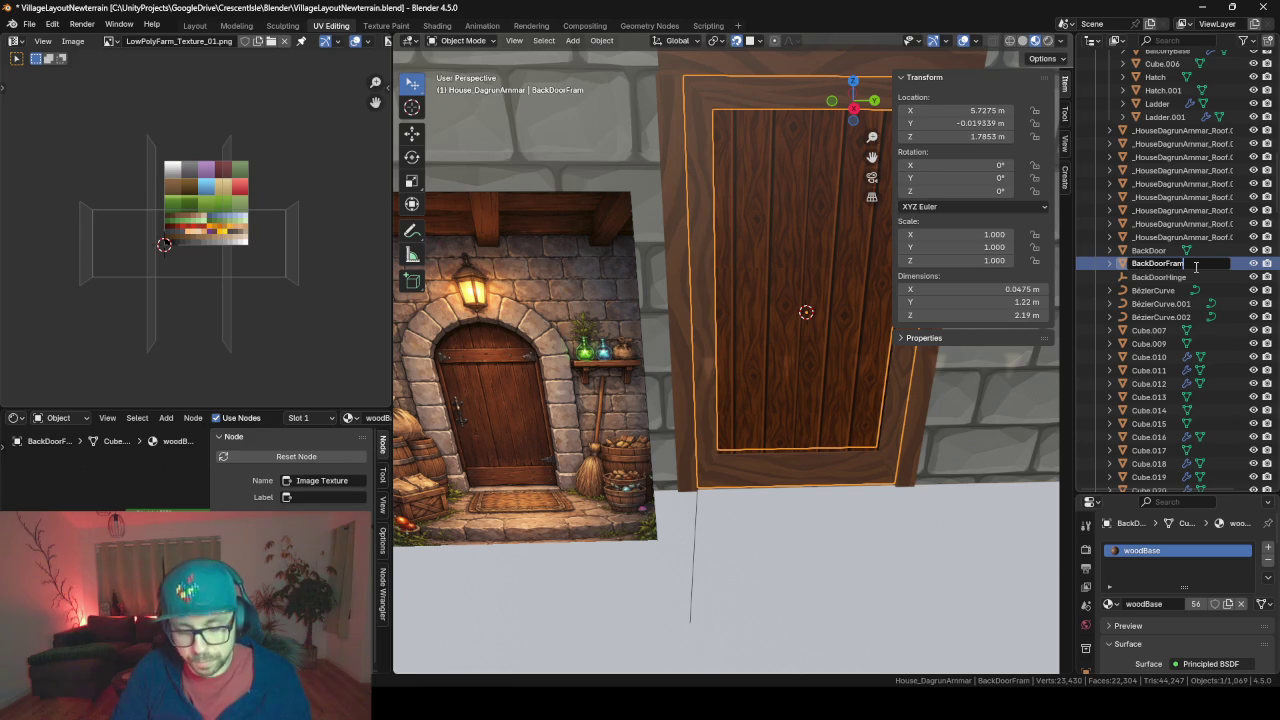
pyautogui.write('e')
pyautogui.press('Return')
# Parent BackDoor and BackDoorFrame under the BackDoorHinge empty
pyautogui.click(1150, 250)
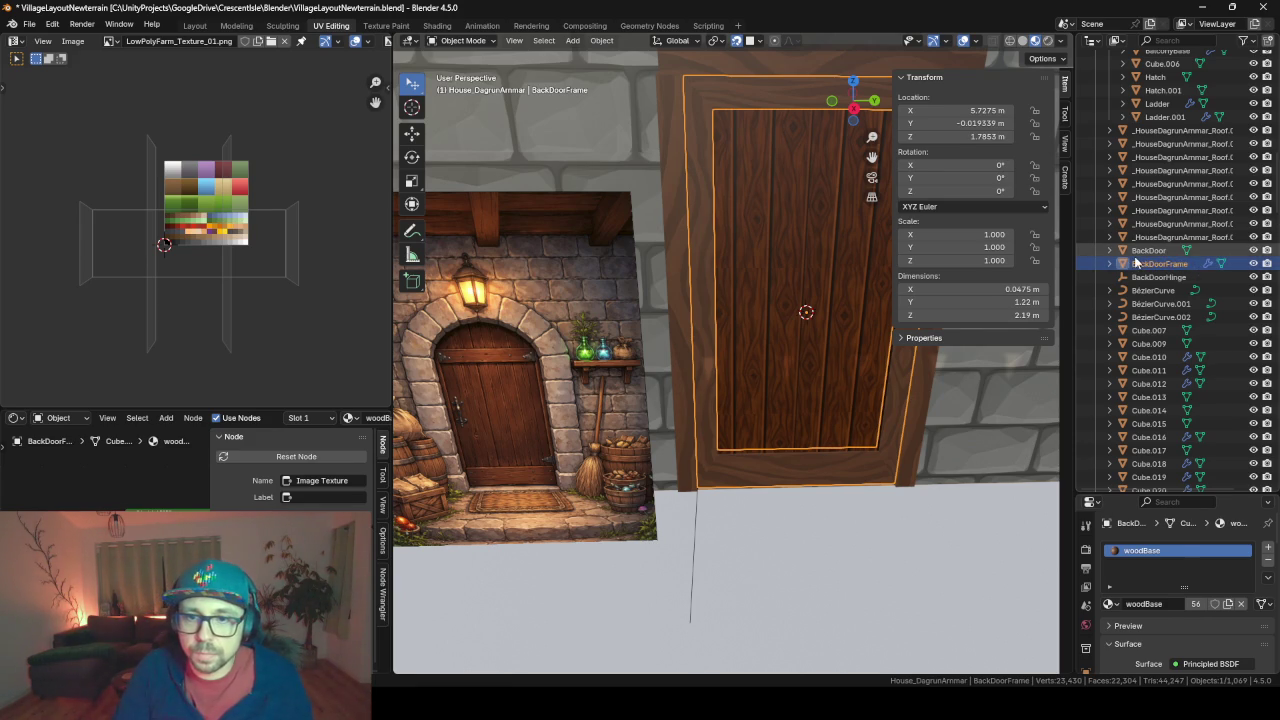
pyautogui.moveTo(1155, 265); pyautogui.dragTo(1155, 279)
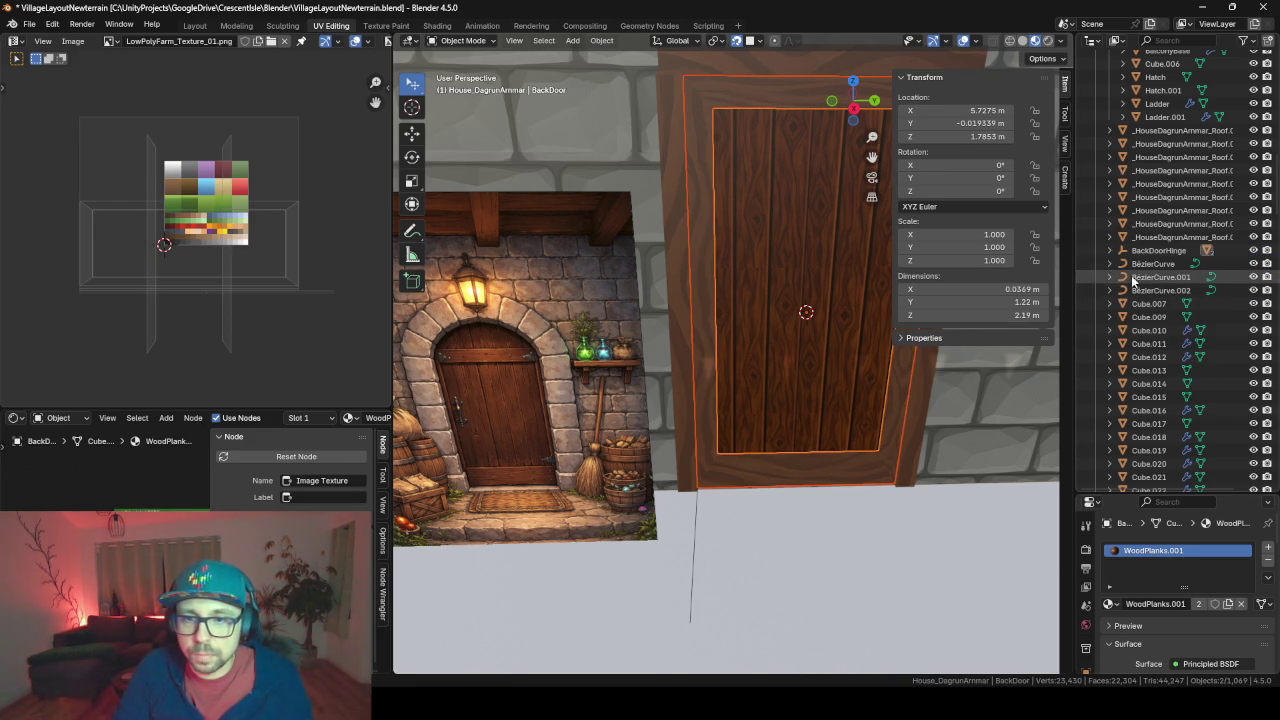
pyautogui.click(1110, 250)
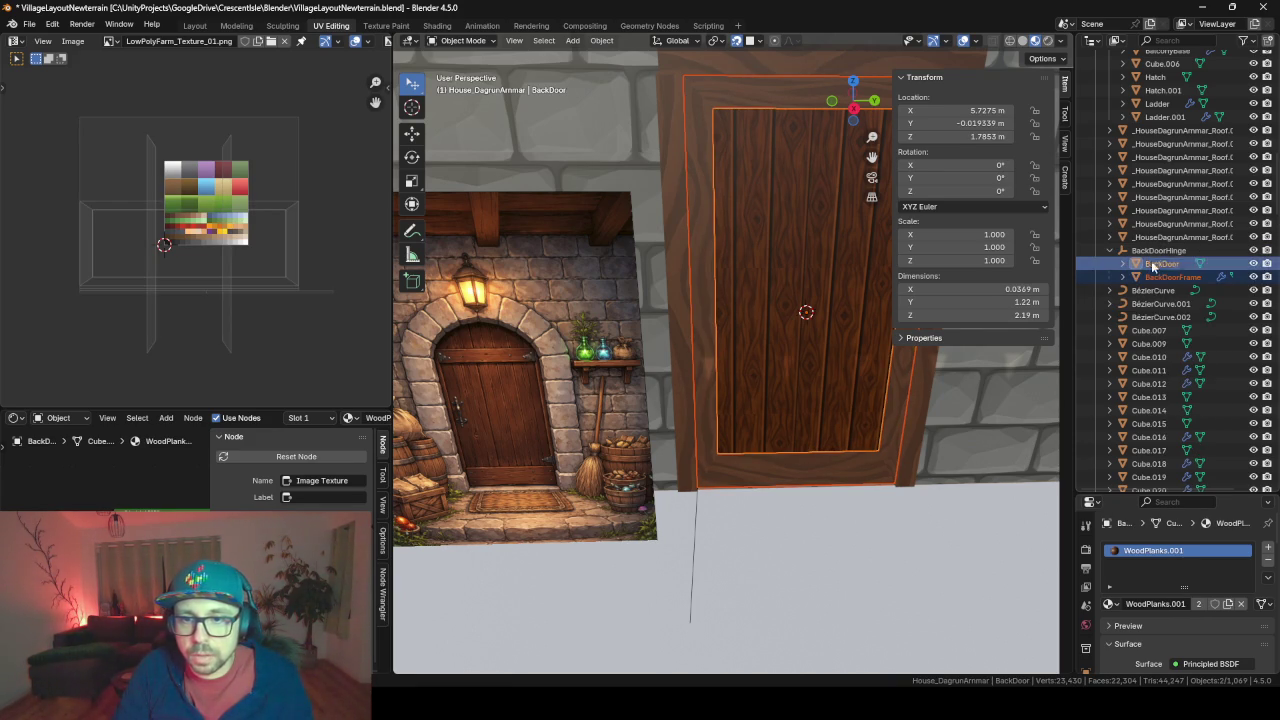
# Orbit to face the back door frontally and bring up the Add menu
pyautogui.moveTo(757, 323); pyautogui.dragTo(613, 378, button='middle')
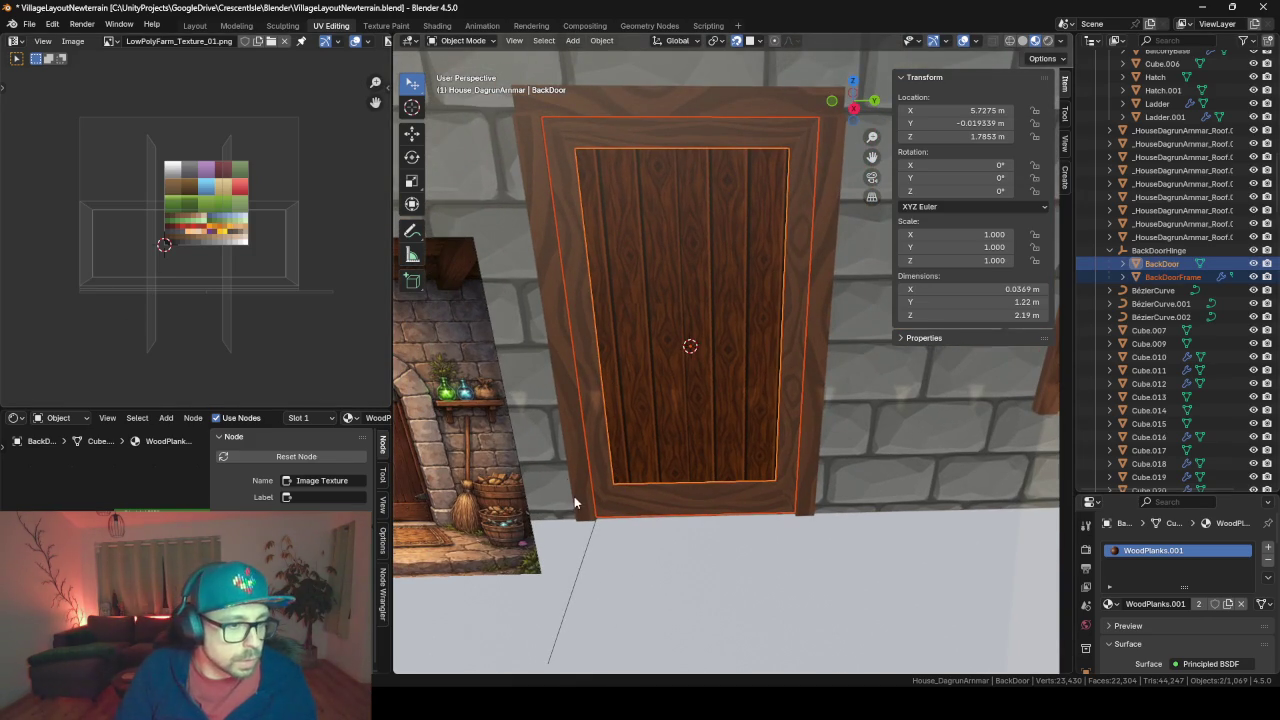
pyautogui.moveTo(512, 431)
pyautogui.mouseDown(button='middle')
pyautogui.moveTo(748, 460)
pyautogui.moveTo(735, 456)
pyautogui.mouseUp(button='middle')
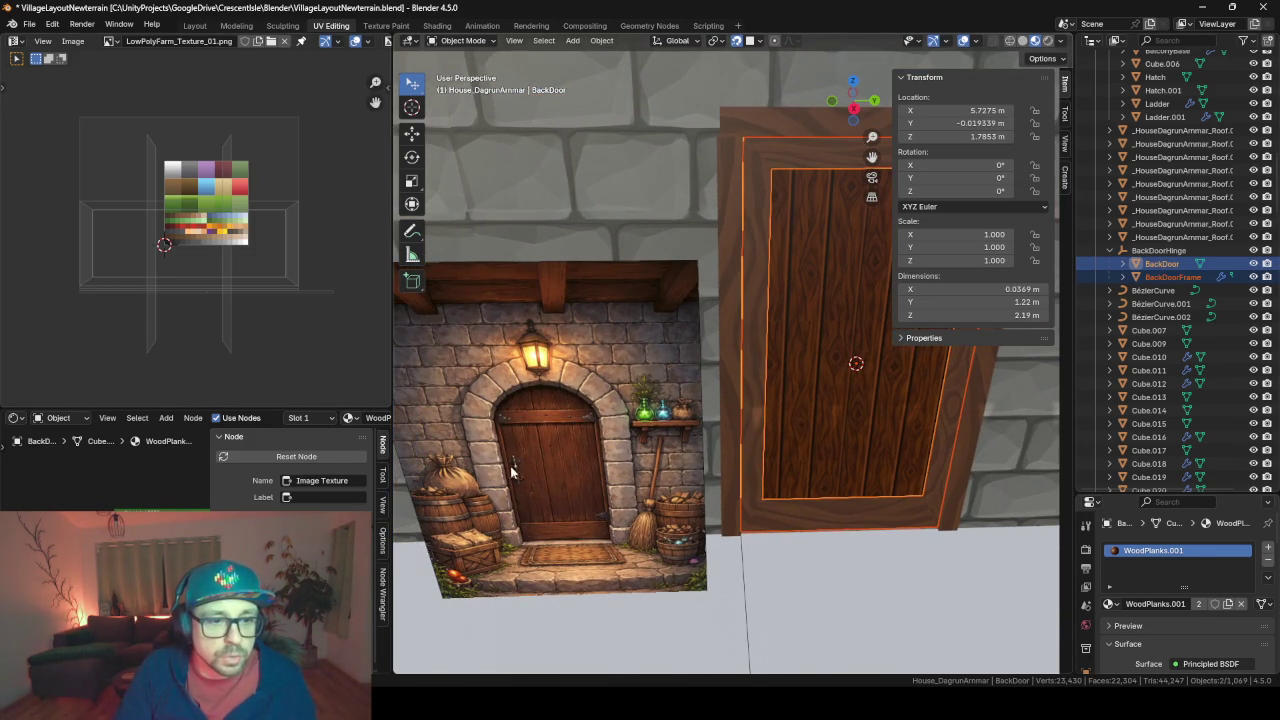
pyautogui.moveTo(811, 444)
pyautogui.mouseDown(button='middle')
pyautogui.moveTo(742, 414)
pyautogui.moveTo(818, 422)
pyautogui.mouseUp(button='middle')
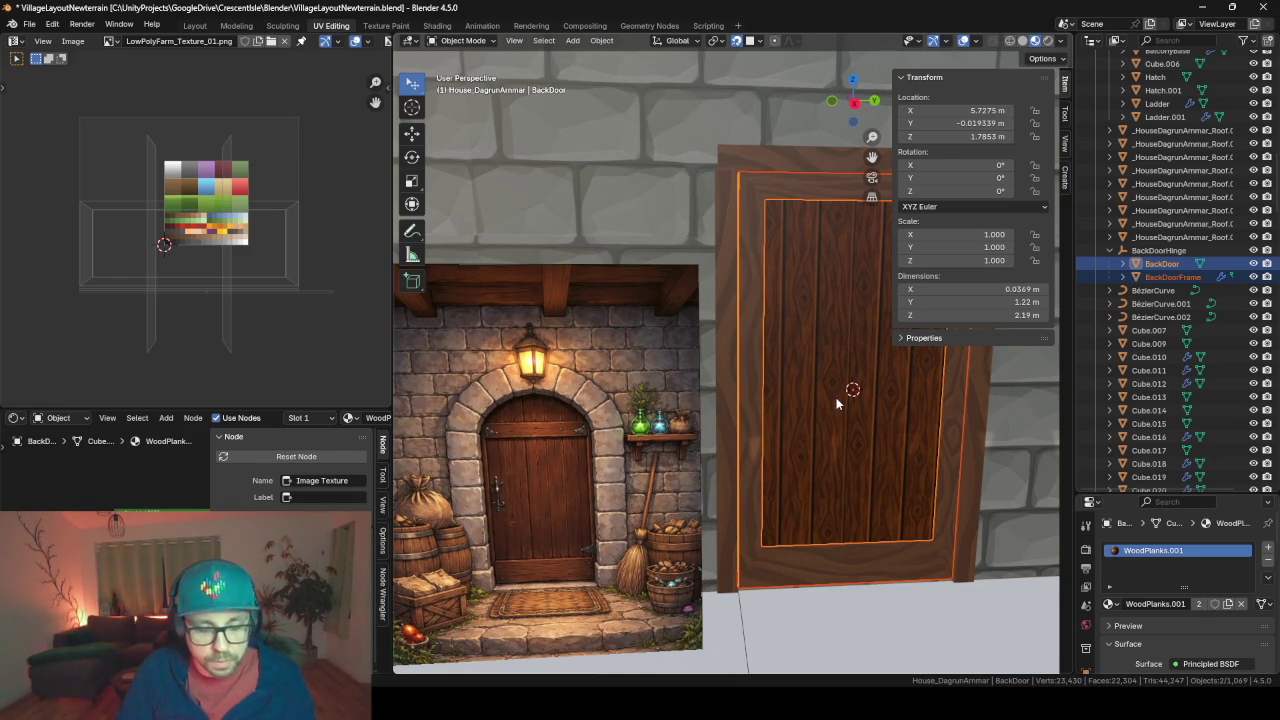
pyautogui.hotkey('shift', 'a')
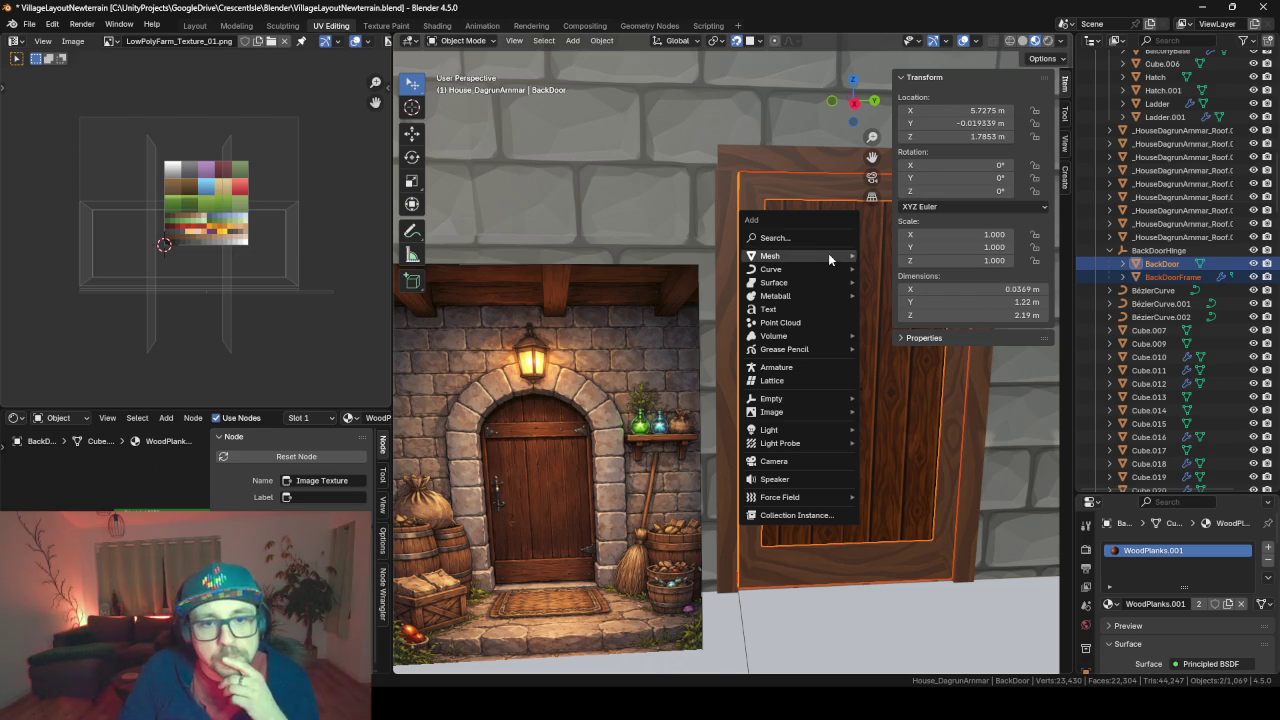
pyautogui.moveTo(770, 256)
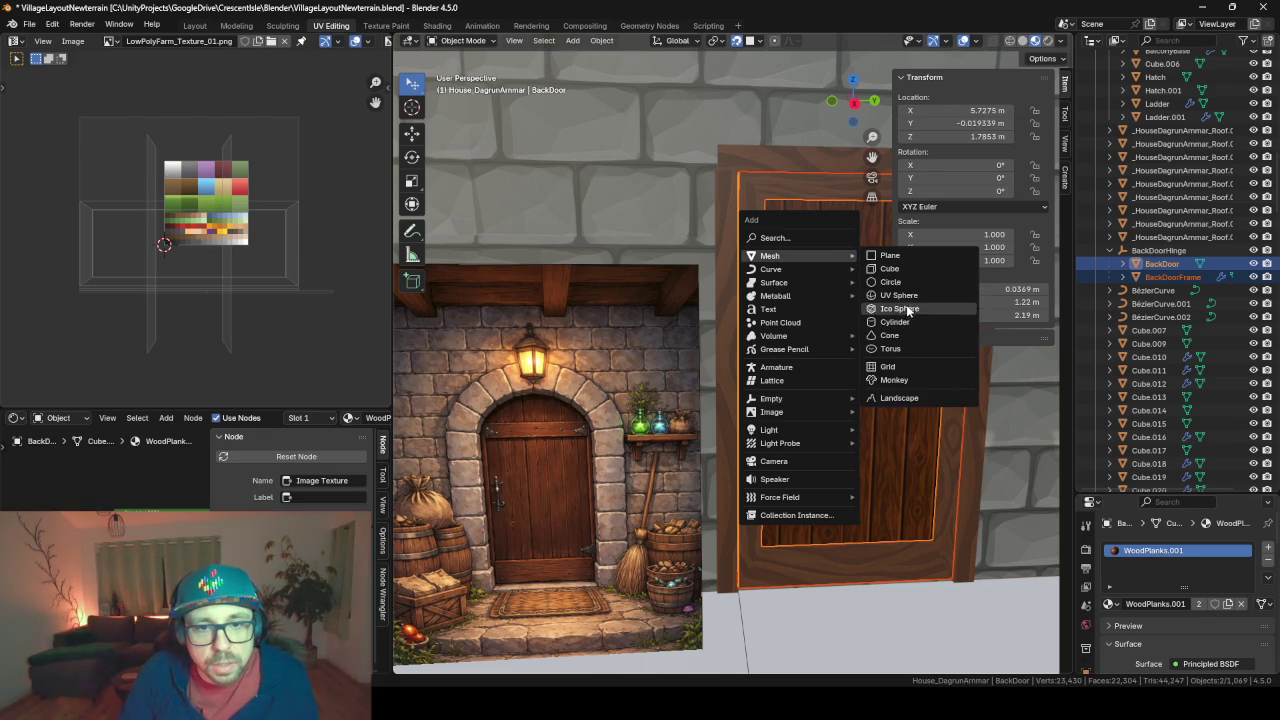
# Add a torus at the back door, then delete it
pyautogui.click(916, 346)
pyautogui.scroll(-5, 865, 414)
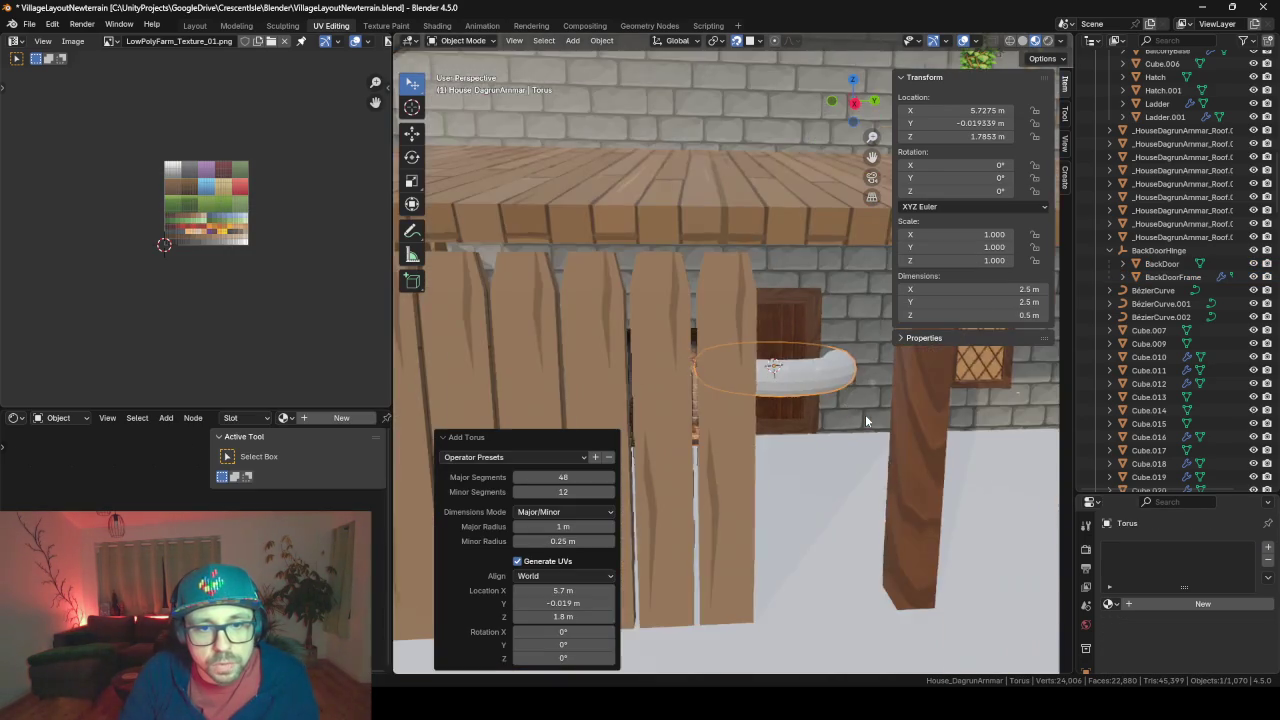
pyautogui.scroll(3, 865, 414)
pyautogui.keyDown('shift'); pyautogui.moveTo(938, 422); pyautogui.dragTo(798, 420, button='middle'); pyautogui.keyUp('shift')
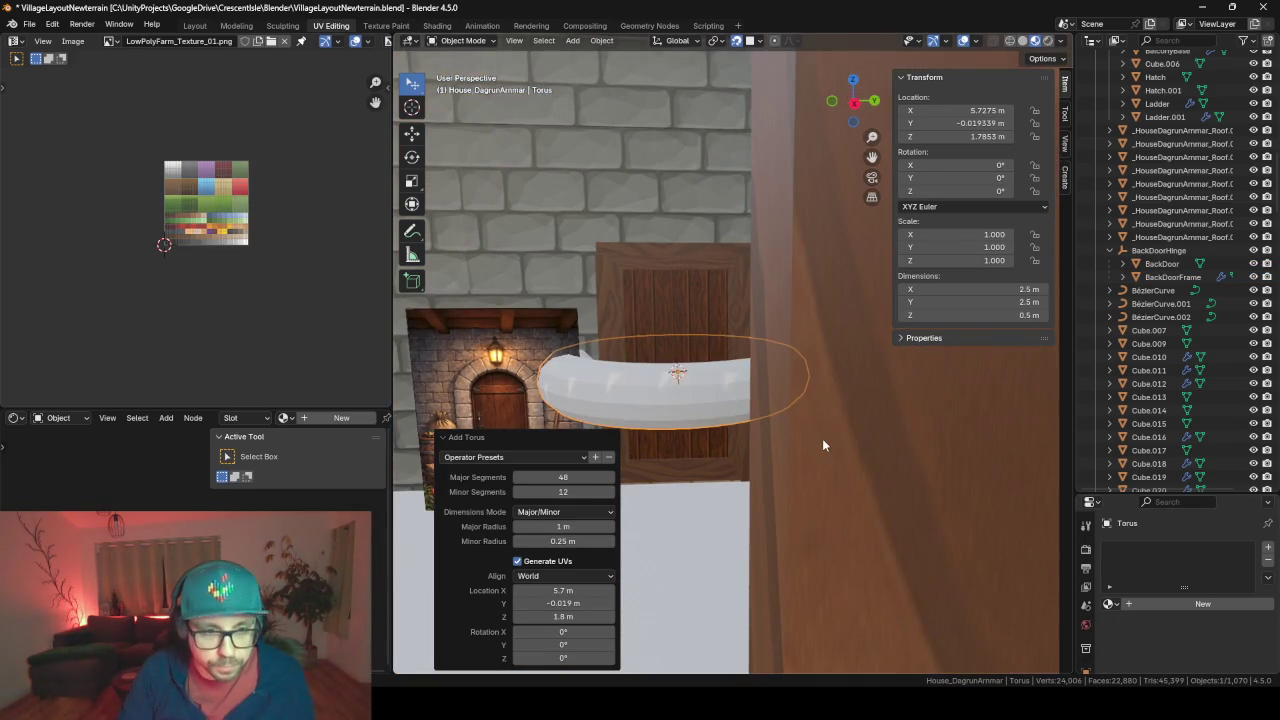
pyautogui.press('Tab')
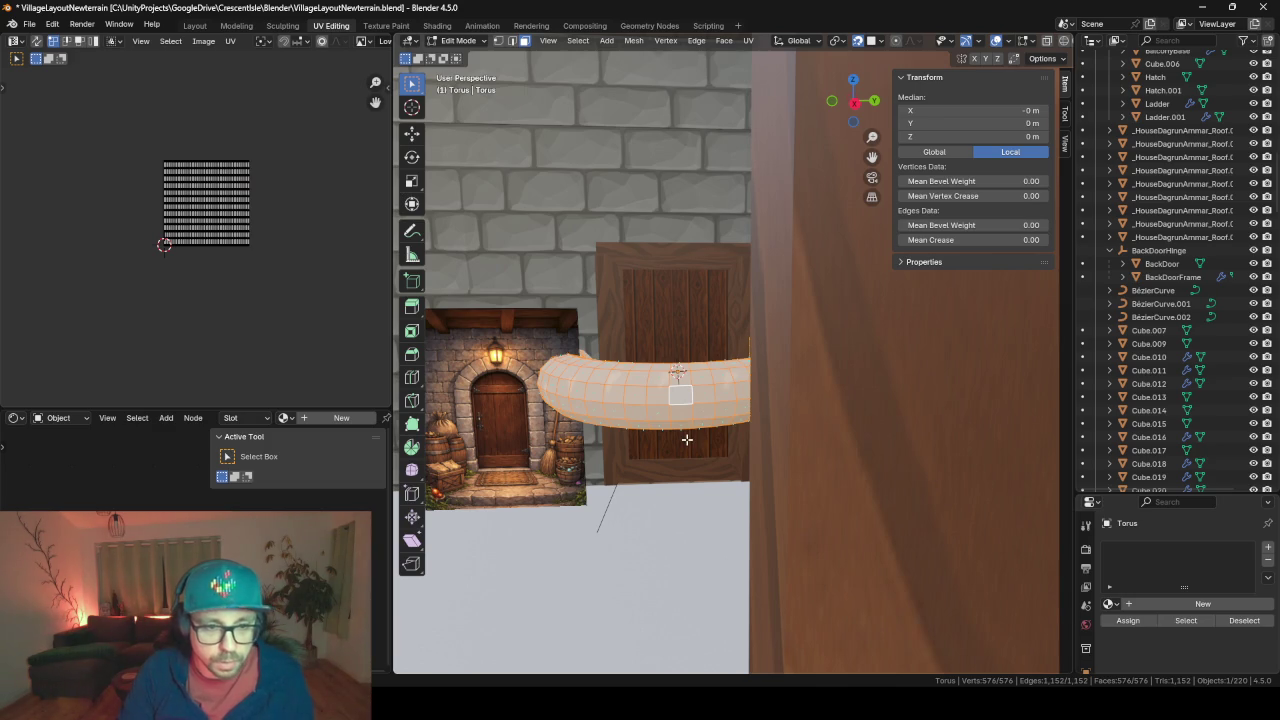
pyautogui.press('Tab')
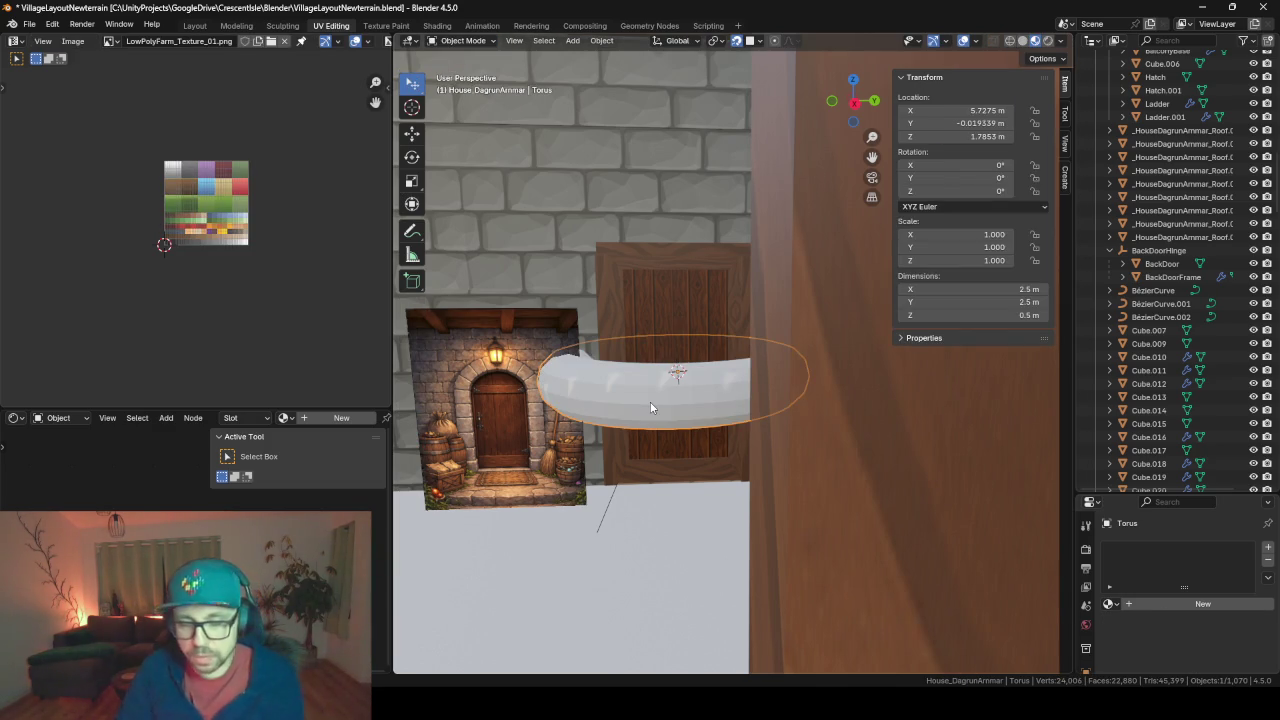
pyautogui.press('Delete')
# Add a new torus with 8 major and 3 minor segments
pyautogui.hotkey('shift', 'a')
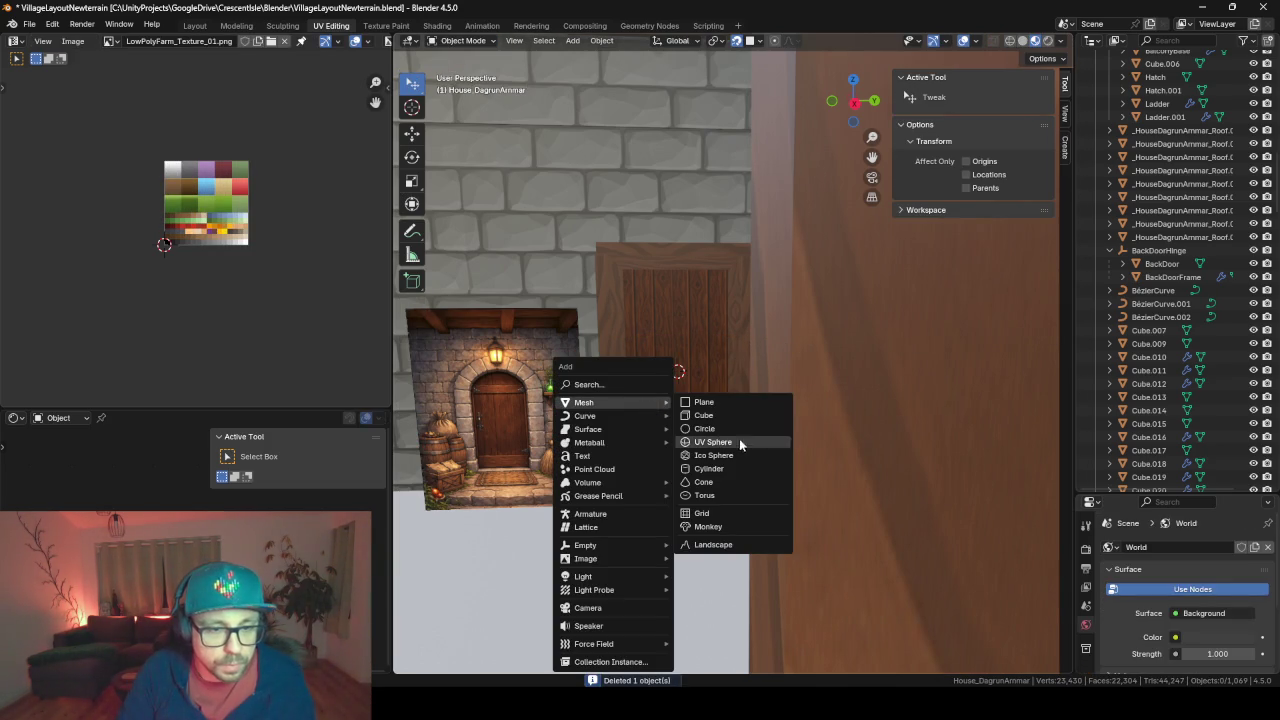
pyautogui.click(717, 491)
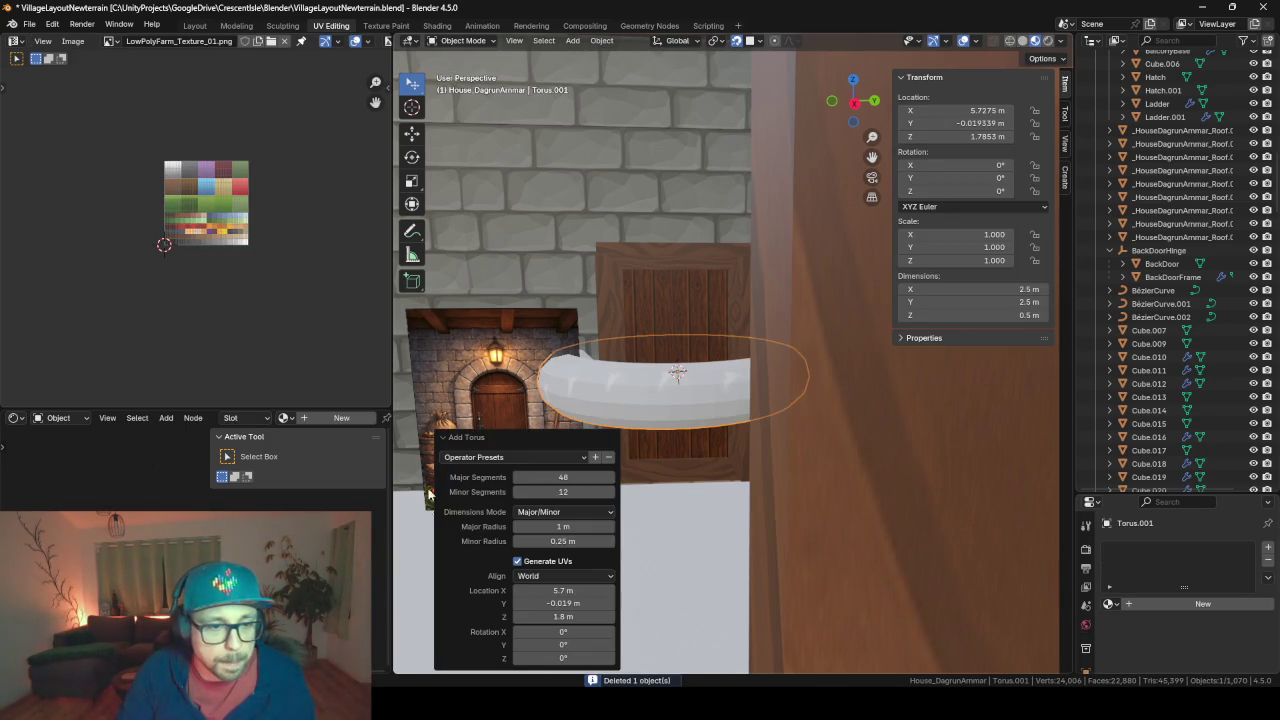
pyautogui.click(563, 478)
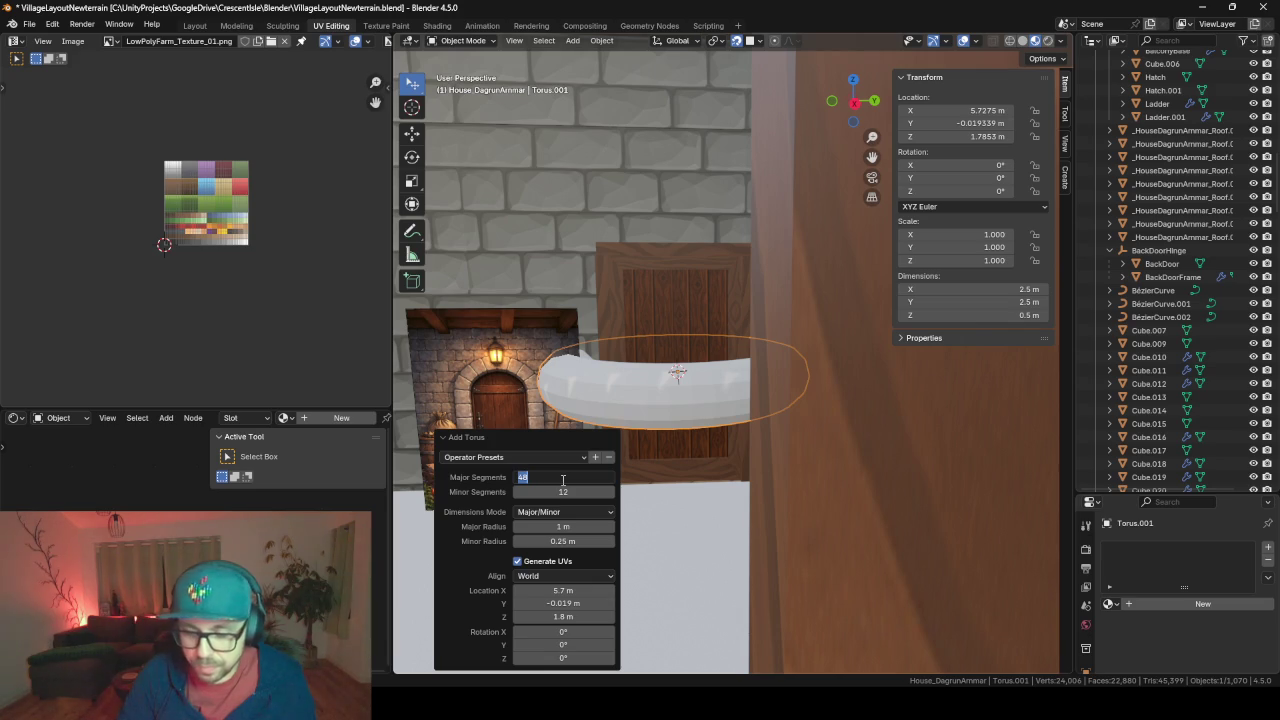
pyautogui.write('10')
pyautogui.press('Return')
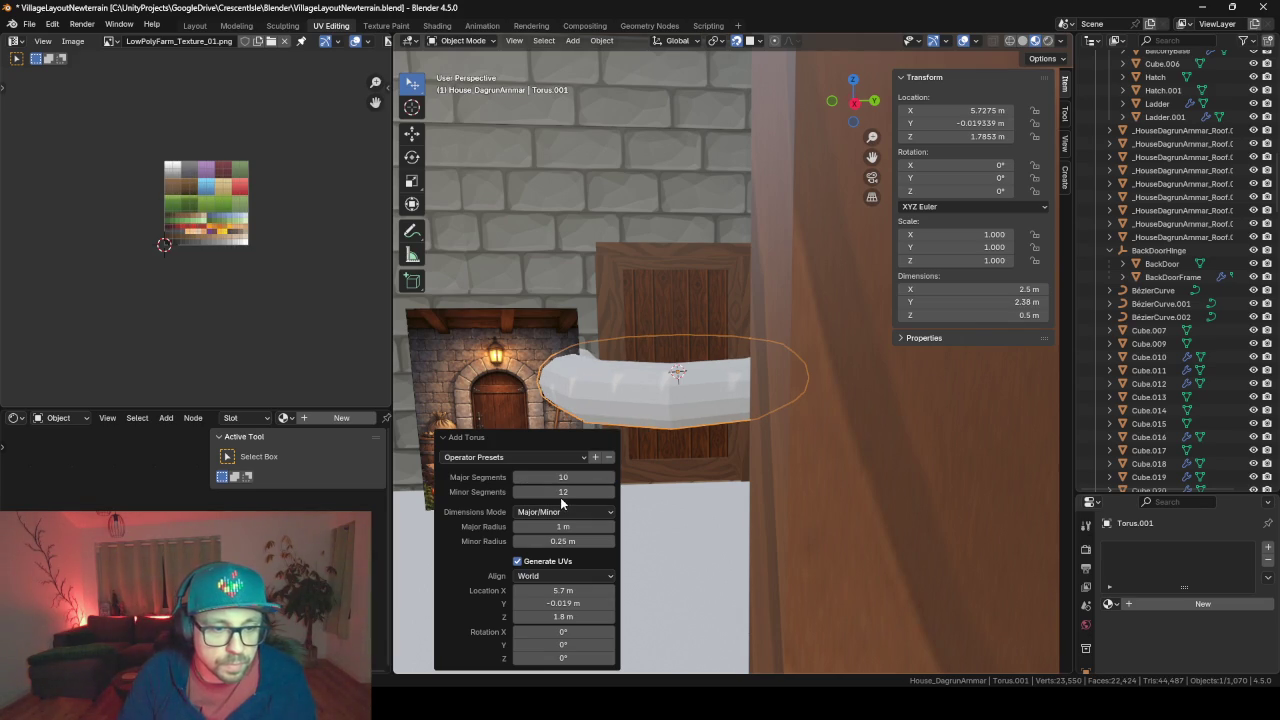
pyautogui.click(561, 493)
pyautogui.press('Return')
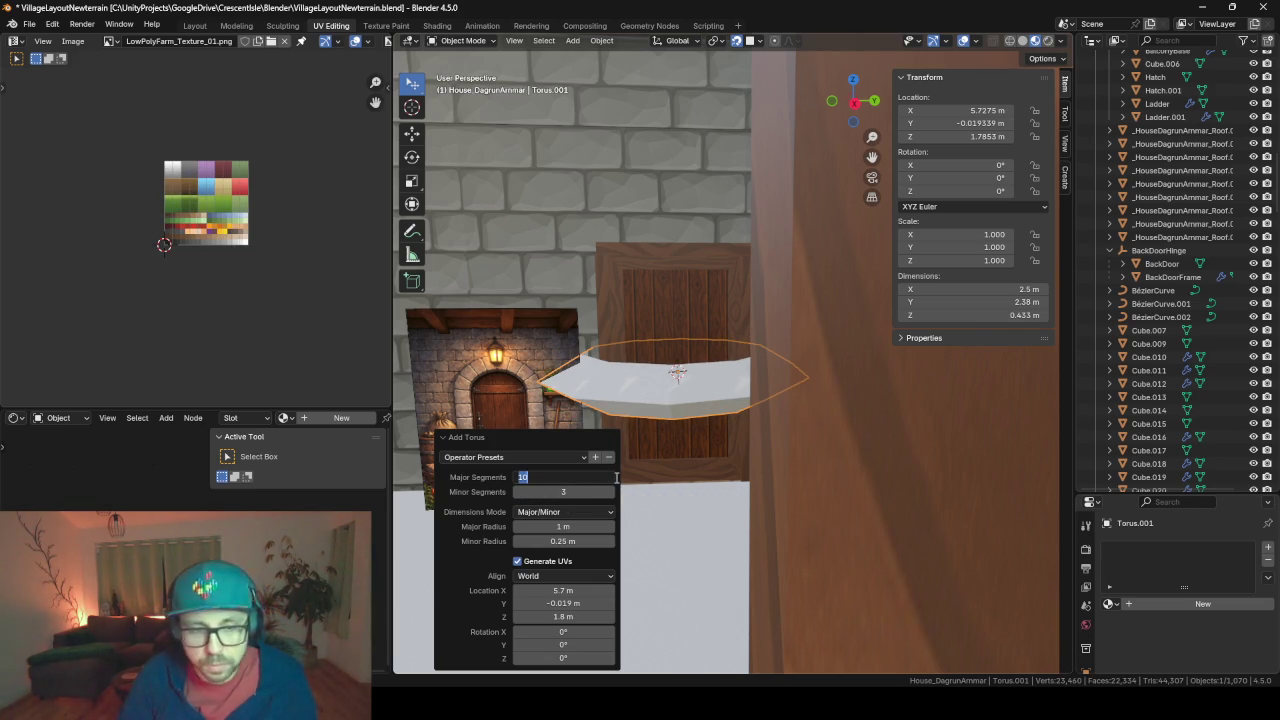
pyautogui.write('8')
pyautogui.press('Return')
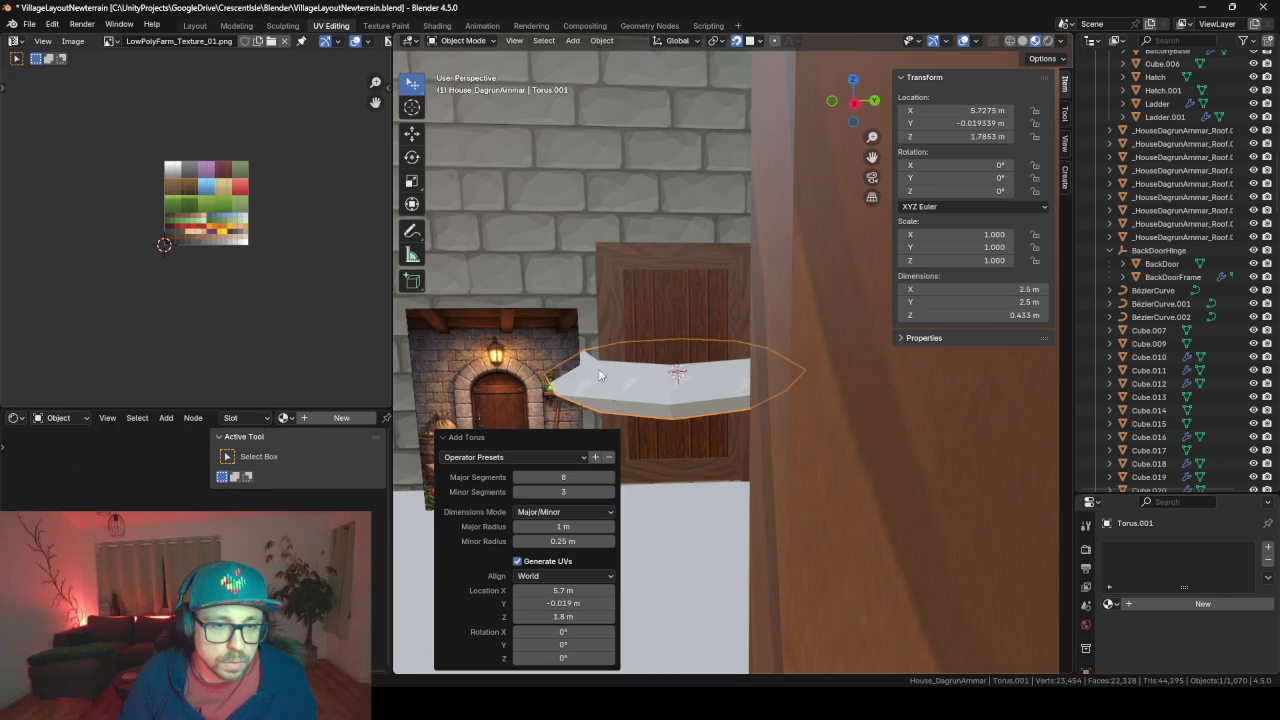
pyautogui.moveTo(616, 482); pyautogui.dragTo(531, 402, button='middle')
pyautogui.scroll(5, 531, 402)
pyautogui.scroll(4, 531, 402)
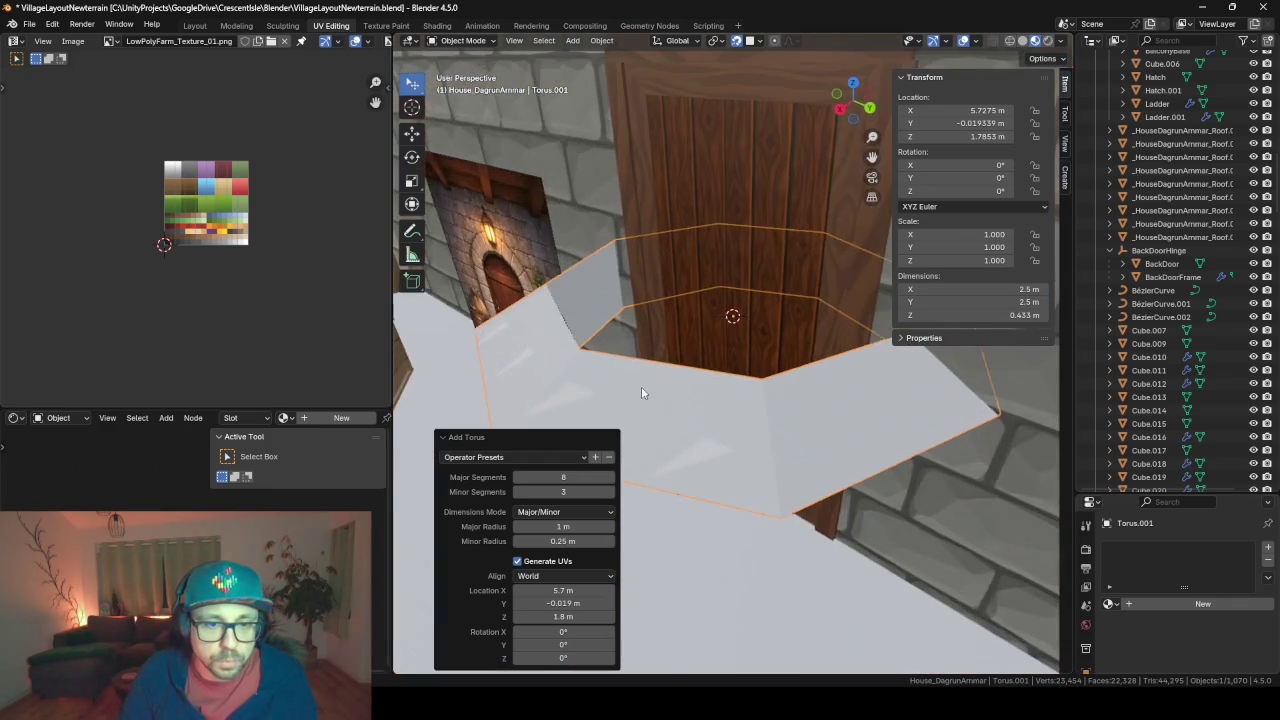
pyautogui.moveTo(846, 428)
pyautogui.mouseDown(button='middle')
pyautogui.moveTo(766, 329)
pyautogui.moveTo(820, 313)
pyautogui.moveTo(827, 325)
pyautogui.mouseUp(button='middle')
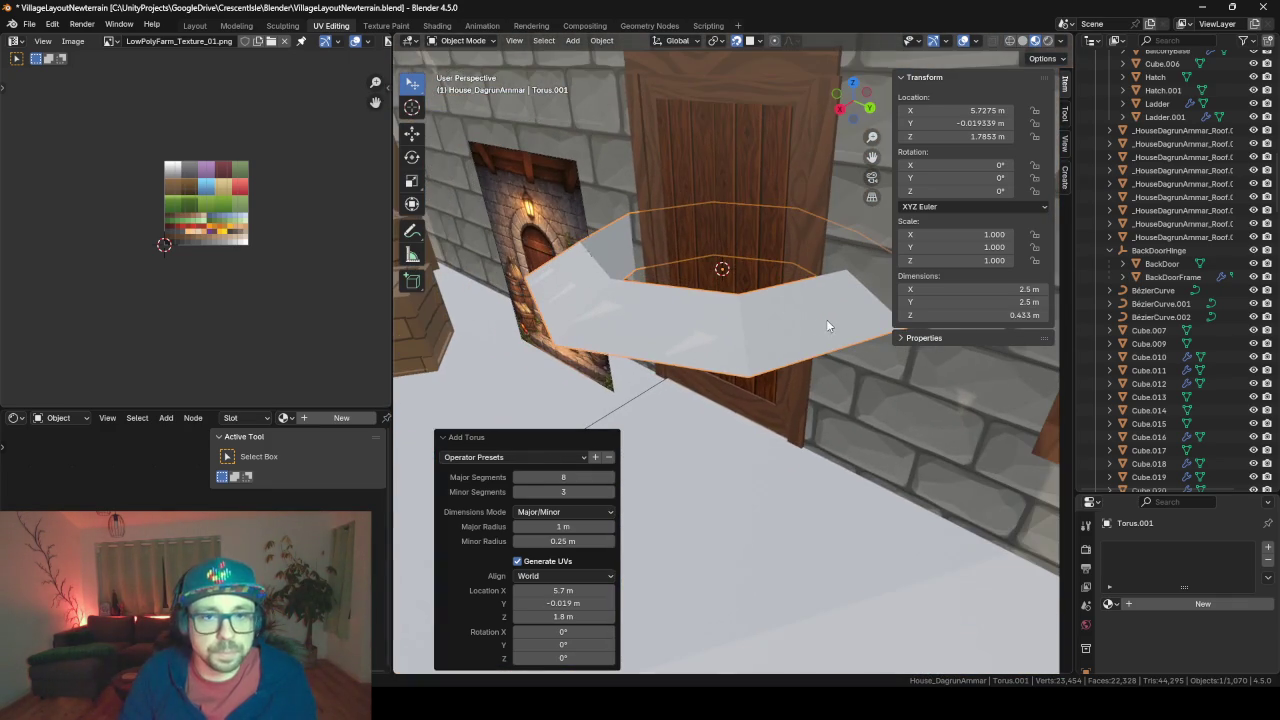
# In the Layout workspace, select the back door, frame, other door piece and painting
pyautogui.click(192, 26)
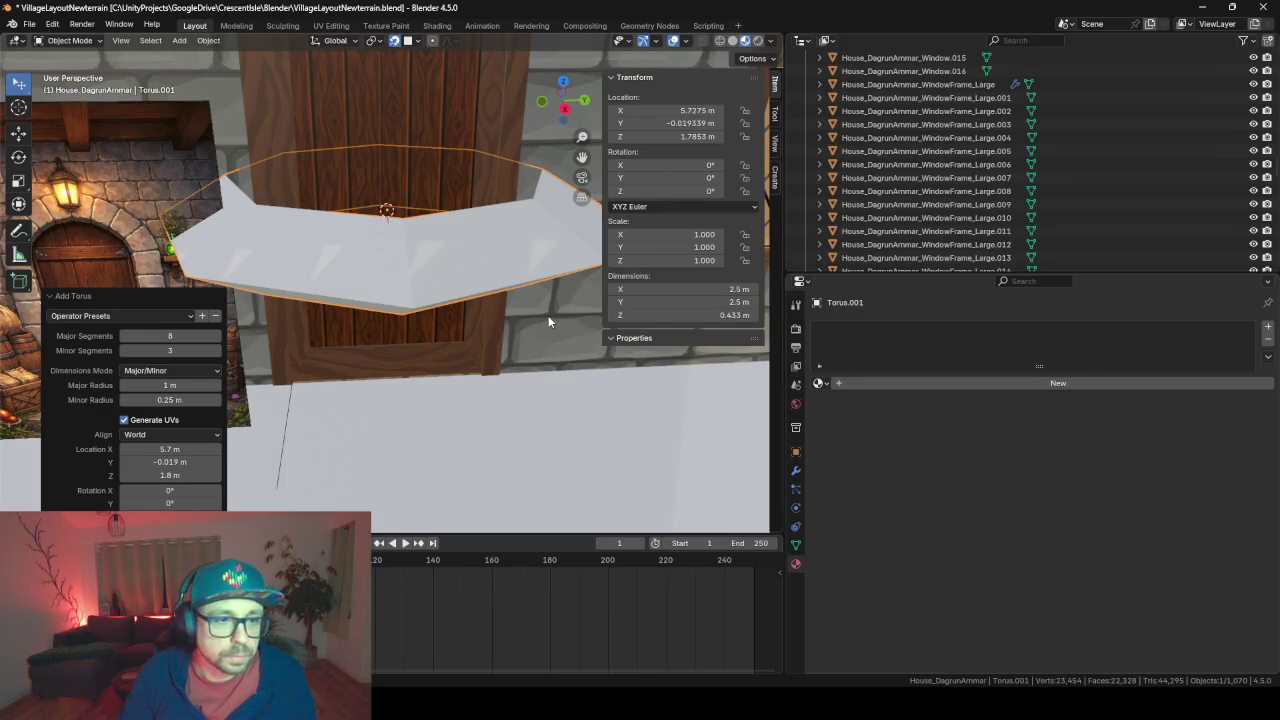
pyautogui.moveTo(786, 231); pyautogui.dragTo(1116, 231)
pyautogui.scroll(-3, 578, 235)
pyautogui.moveTo(578, 238)
pyautogui.mouseDown(button='middle')
pyautogui.moveTo(626, 321)
pyautogui.moveTo(598, 196)
pyautogui.mouseUp(button='middle')
pyautogui.scroll(2, 626, 321)
pyautogui.click(665, 170)
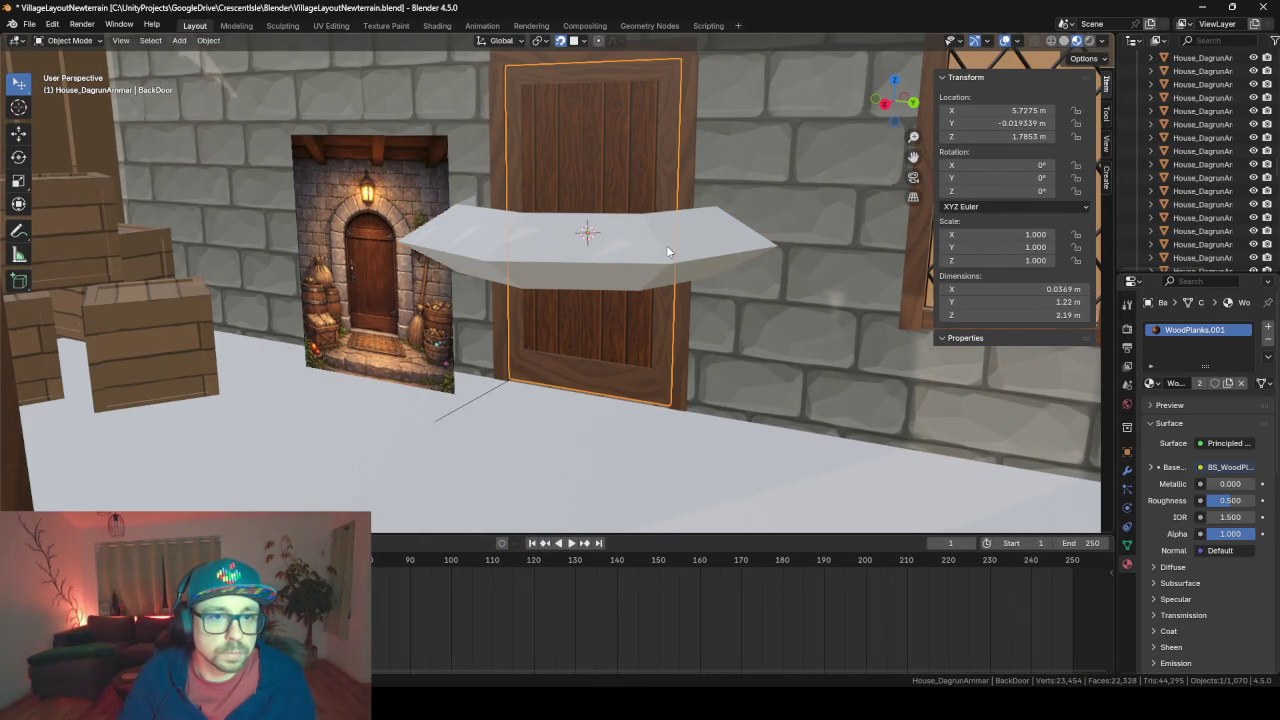
pyautogui.keyDown('shift'); pyautogui.click(666, 245); pyautogui.keyUp('shift')
pyautogui.keyDown('shift'); pyautogui.click(667, 167); pyautogui.keyUp('shift')
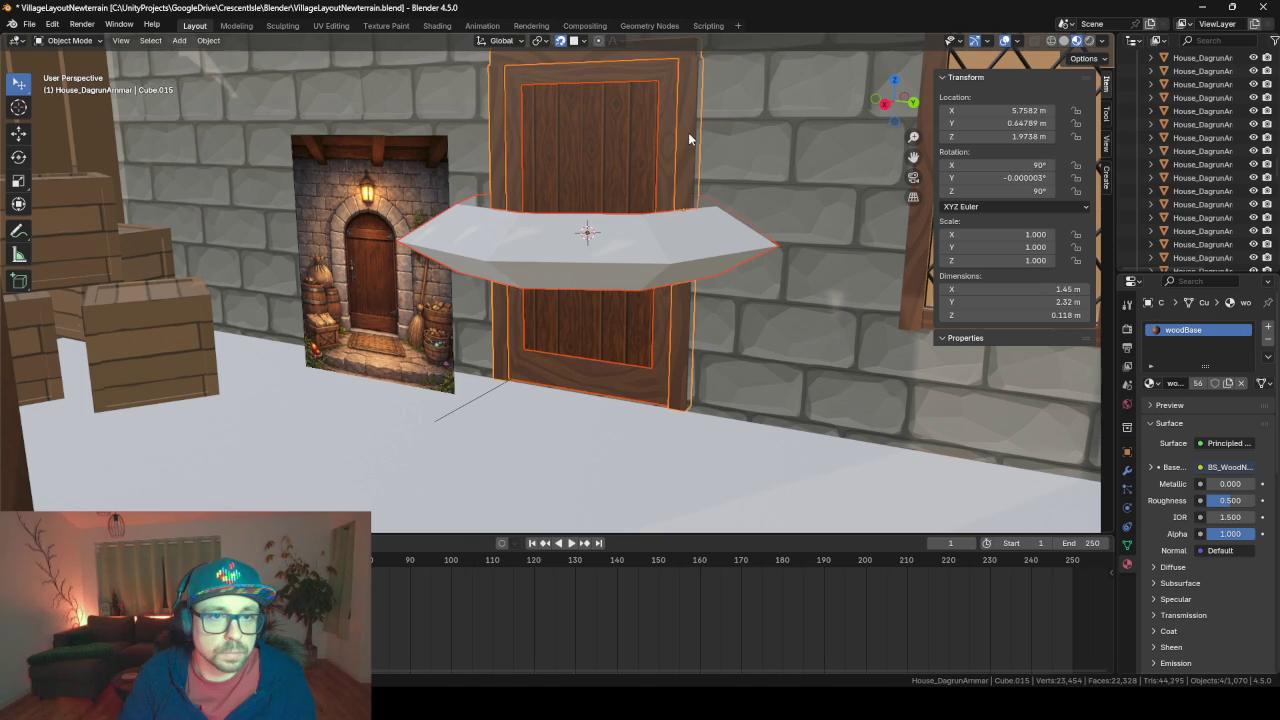
pyautogui.keyDown('shift'); pyautogui.click(327, 178); pyautogui.keyUp('shift')
# Hide unselected objects and rotate the torus 90° about X in Edit Mode
pyautogui.hotkey('shift', 'h')
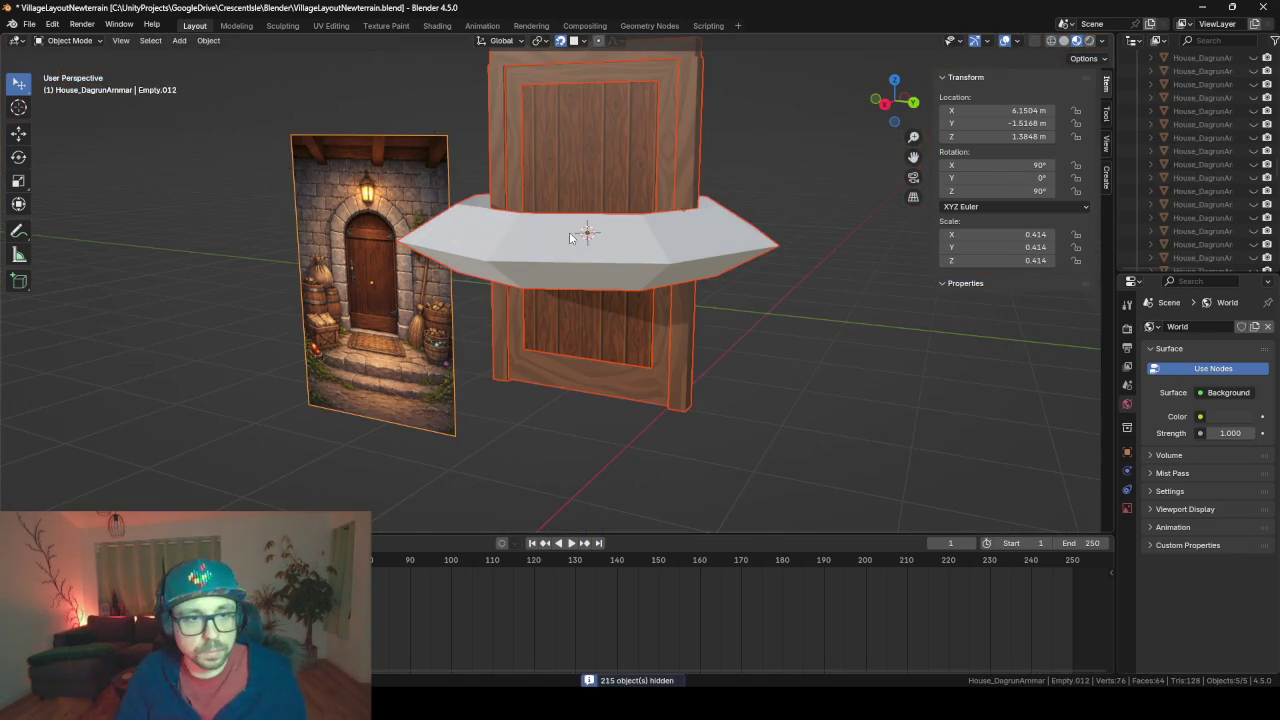
pyautogui.click(635, 250)
pyautogui.press('Tab')
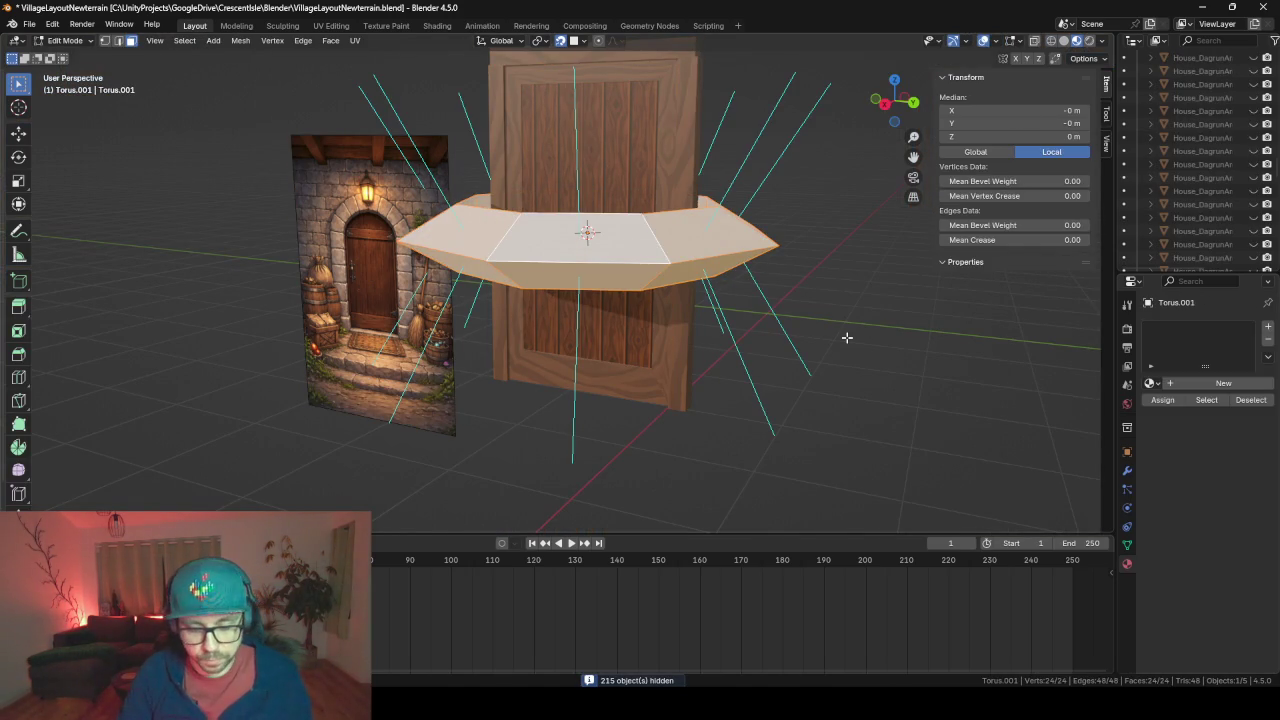
pyautogui.press('r')
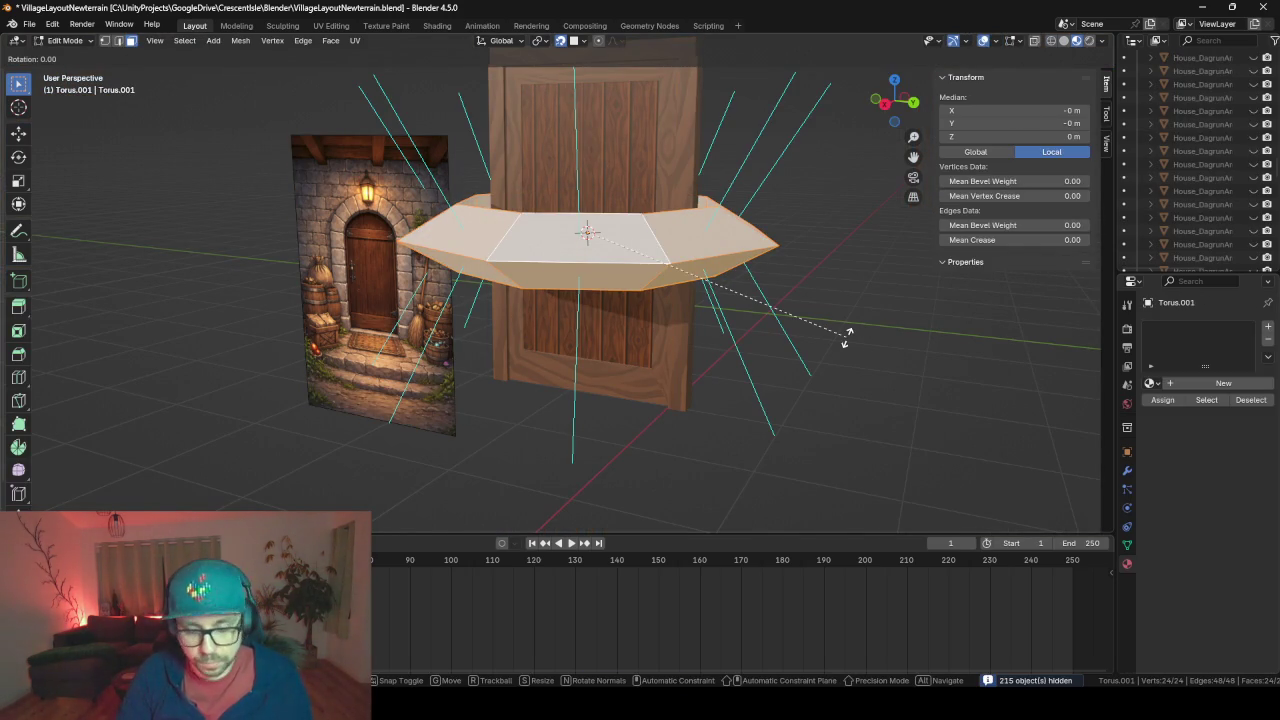
pyautogui.write('yx')
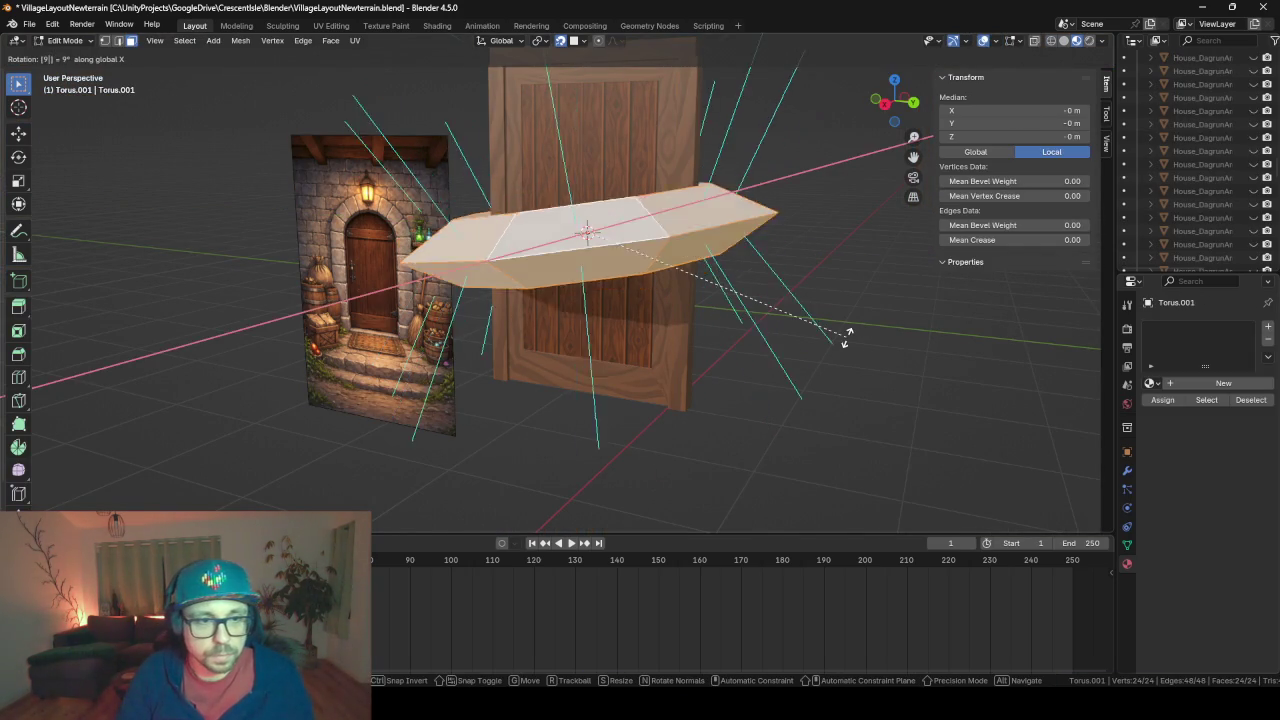
pyautogui.write('90')
pyautogui.press('Return')
# Scale the torus down to 0.134 and frame the view on it
pyautogui.press('s')
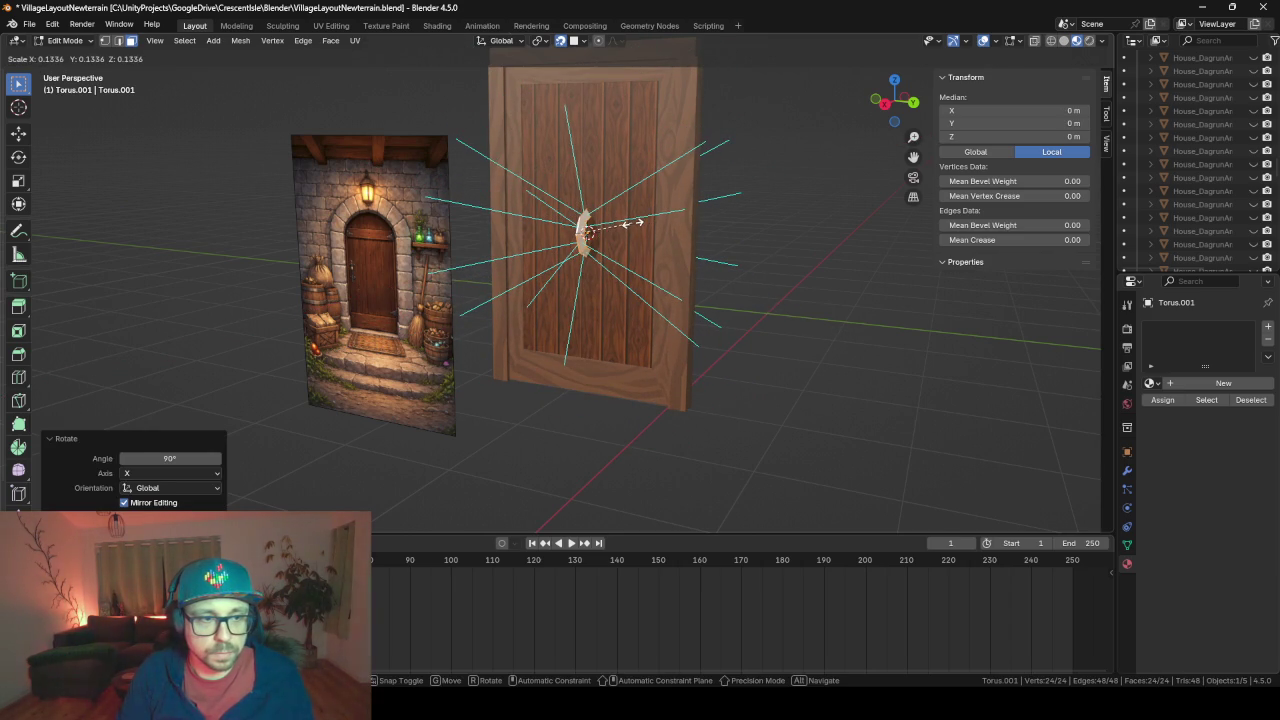
pyautogui.click(632, 223)
pyautogui.press('KP_Decimal')
pyautogui.scroll(-5, 632, 223)
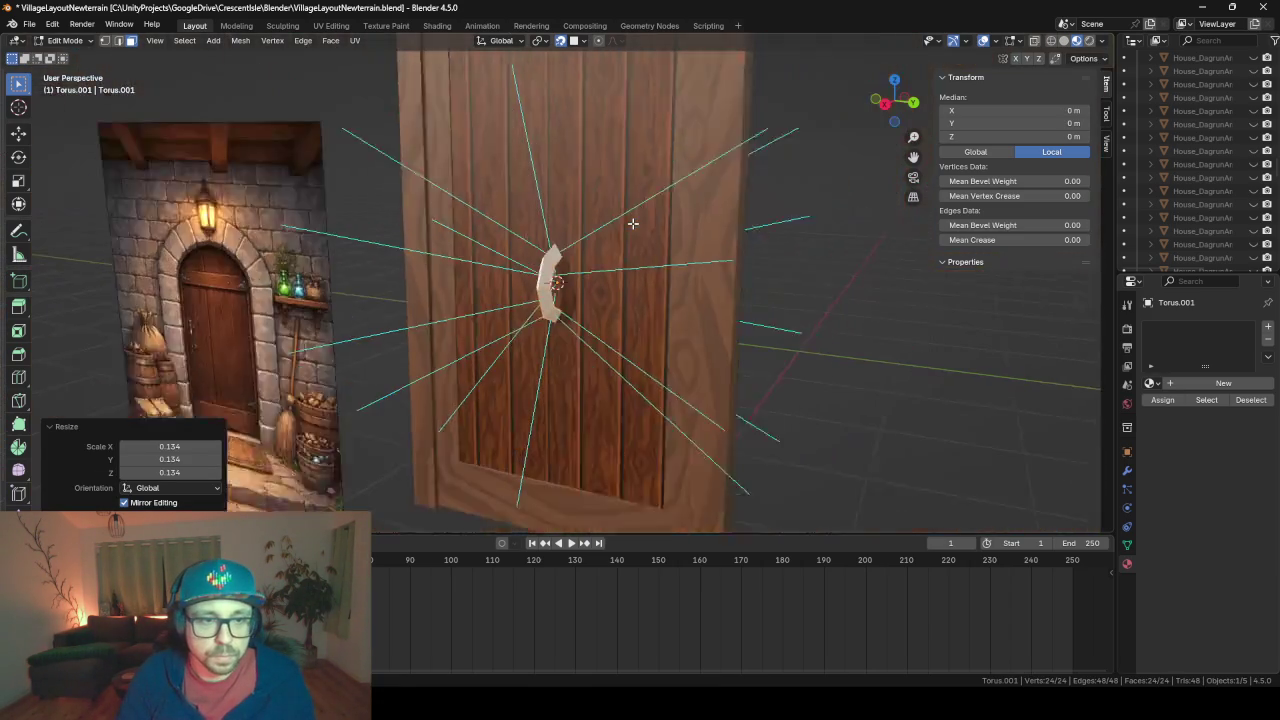
pyautogui.scroll(-1, 632, 223)
# Enlarge the Outliner and scroll up through the scene's object list
pyautogui.moveTo(1221, 270); pyautogui.dragTo(1221, 455)
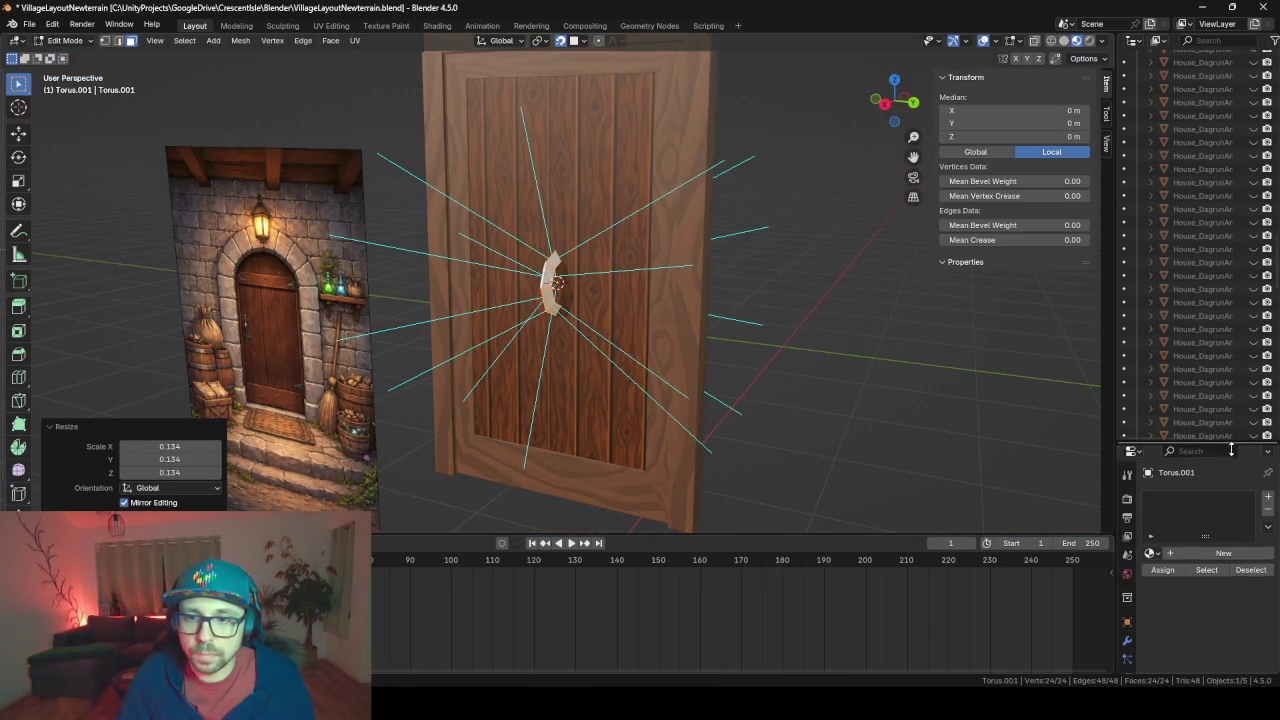
pyautogui.scroll(5, 1192, 287)
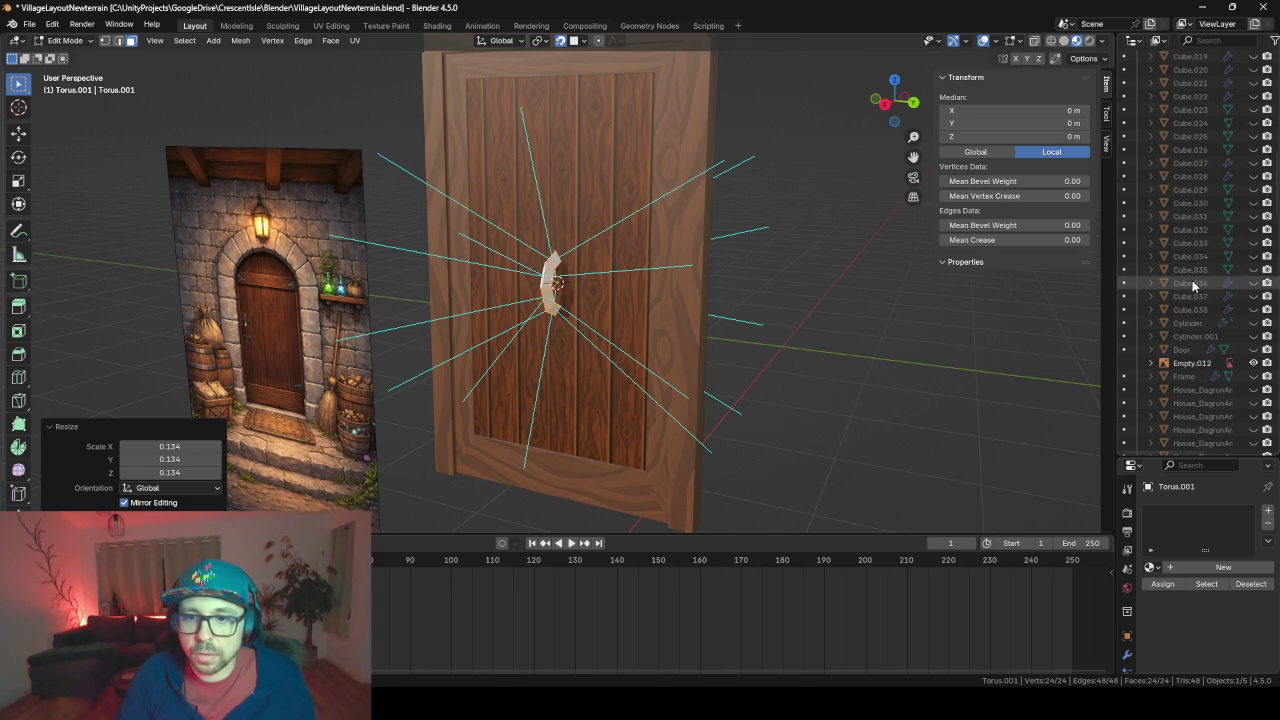
pyautogui.scroll(3, 1200, 410)
pyautogui.scroll(3, 1200, 420)
pyautogui.scroll(3, 1204, 433)
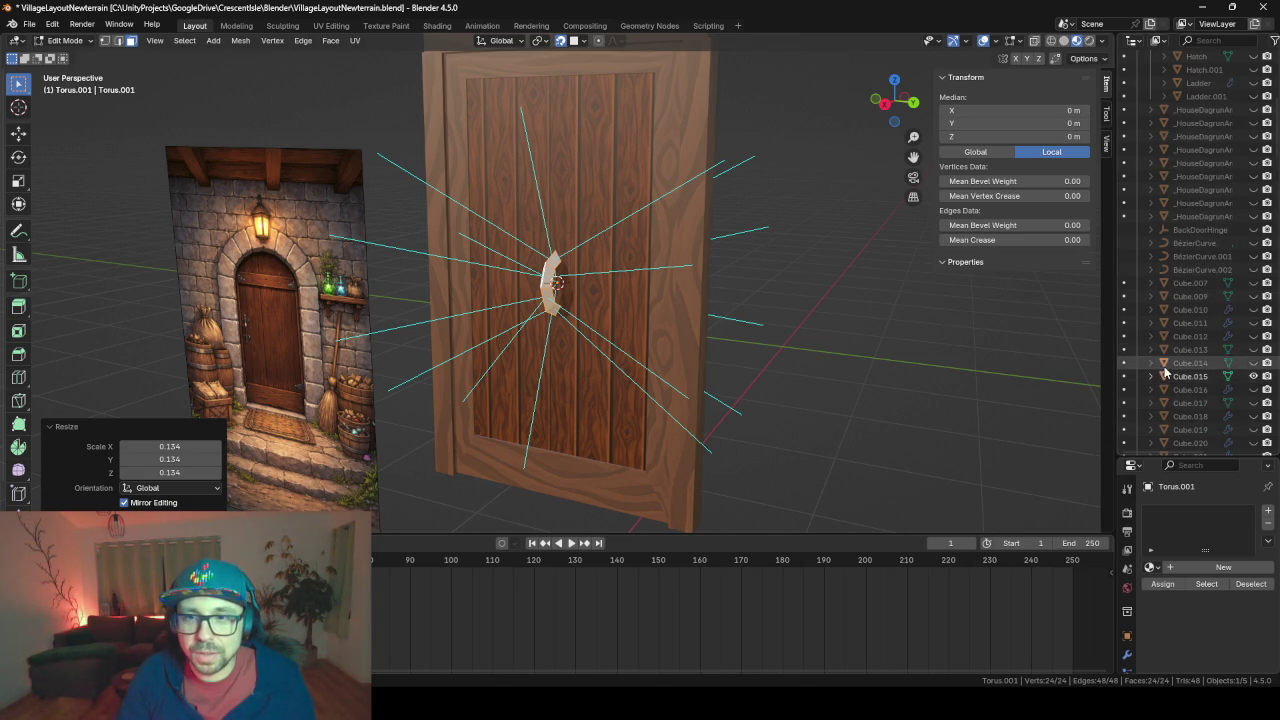
pyautogui.scroll(8, 1190, 320)
pyautogui.scroll(1, 1181, 240)
pyautogui.scroll(-10, 1222, 294)
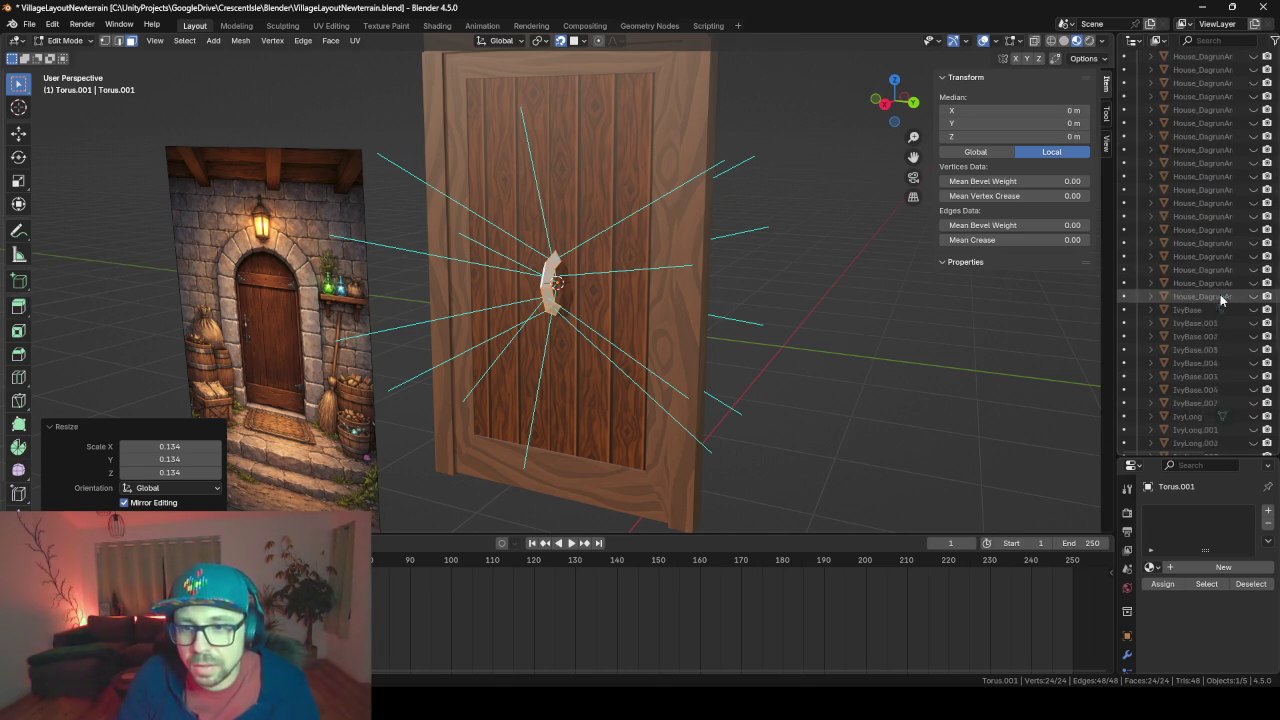
pyautogui.scroll(-10, 1220, 294)
pyautogui.scroll(10, 1176, 300)
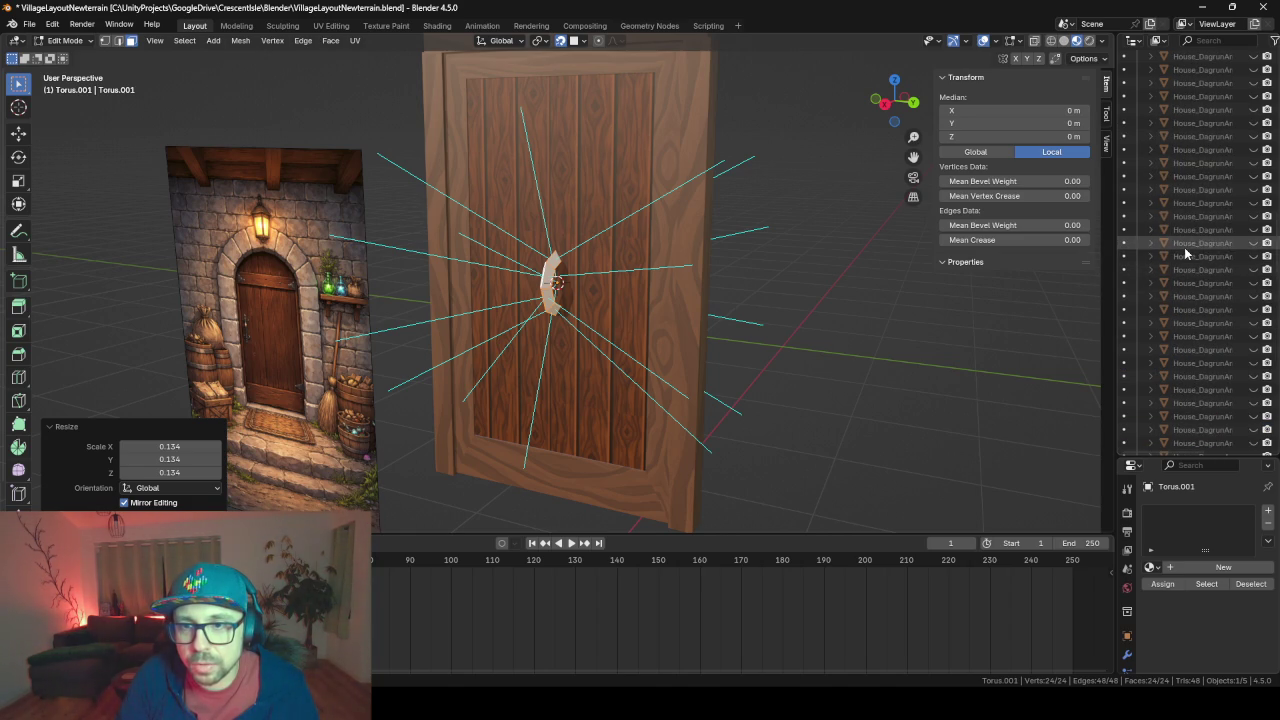
pyautogui.scroll(3, 1184, 250)
pyautogui.scroll(4, 1183, 252)
pyautogui.scroll(3, 1181, 254)
pyautogui.scroll(-2, 1180, 270)
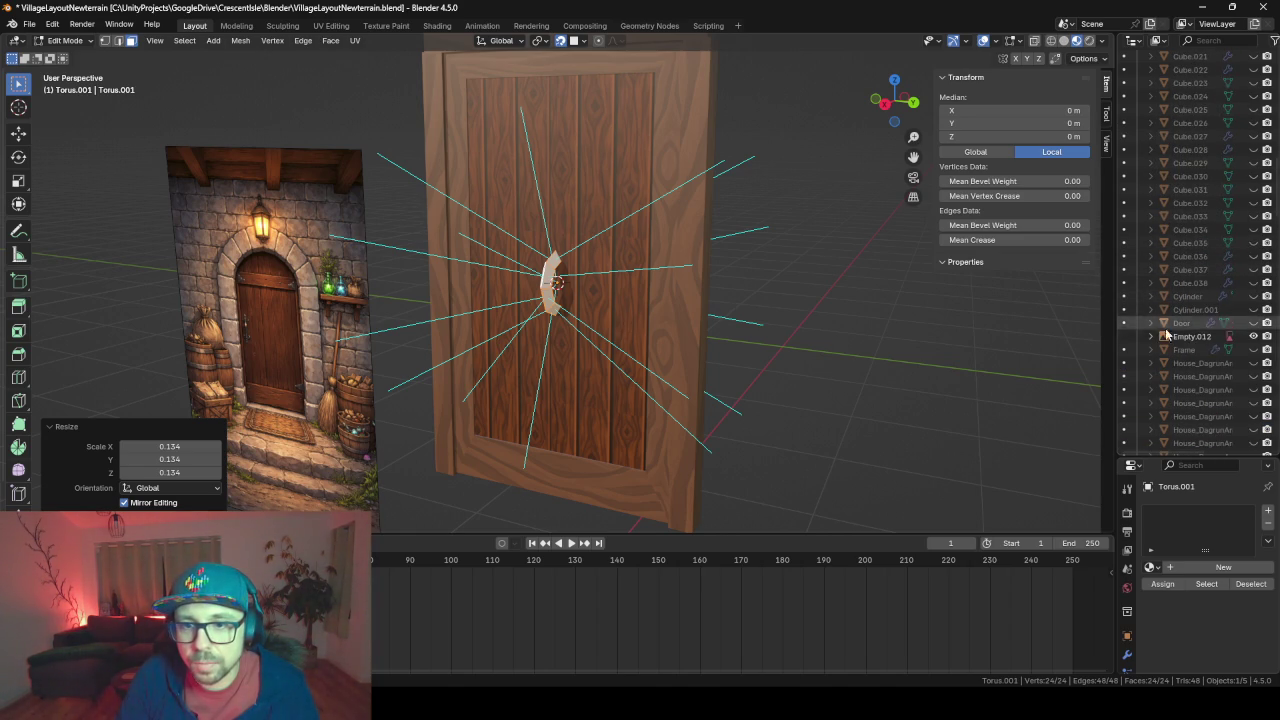
pyautogui.scroll(3, 1178, 298)
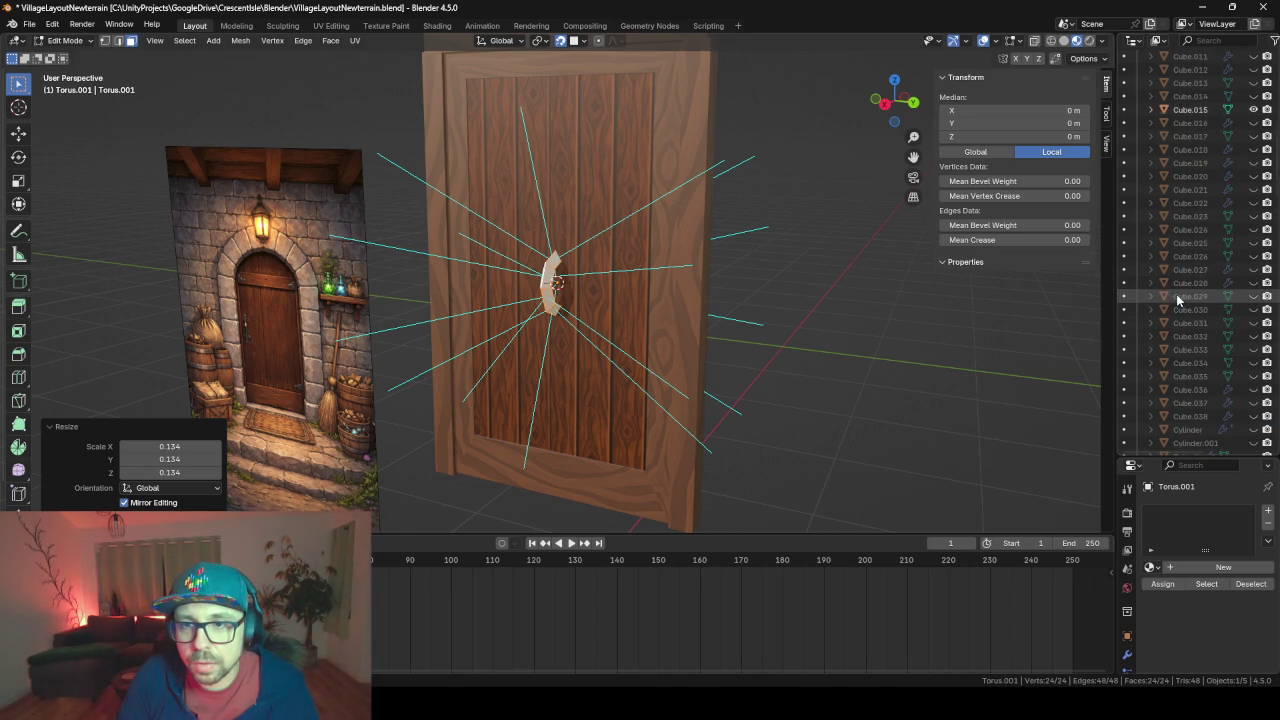
pyautogui.scroll(3, 1178, 298)
pyautogui.scroll(4, 1178, 298)
pyautogui.scroll(3, 1176, 280)
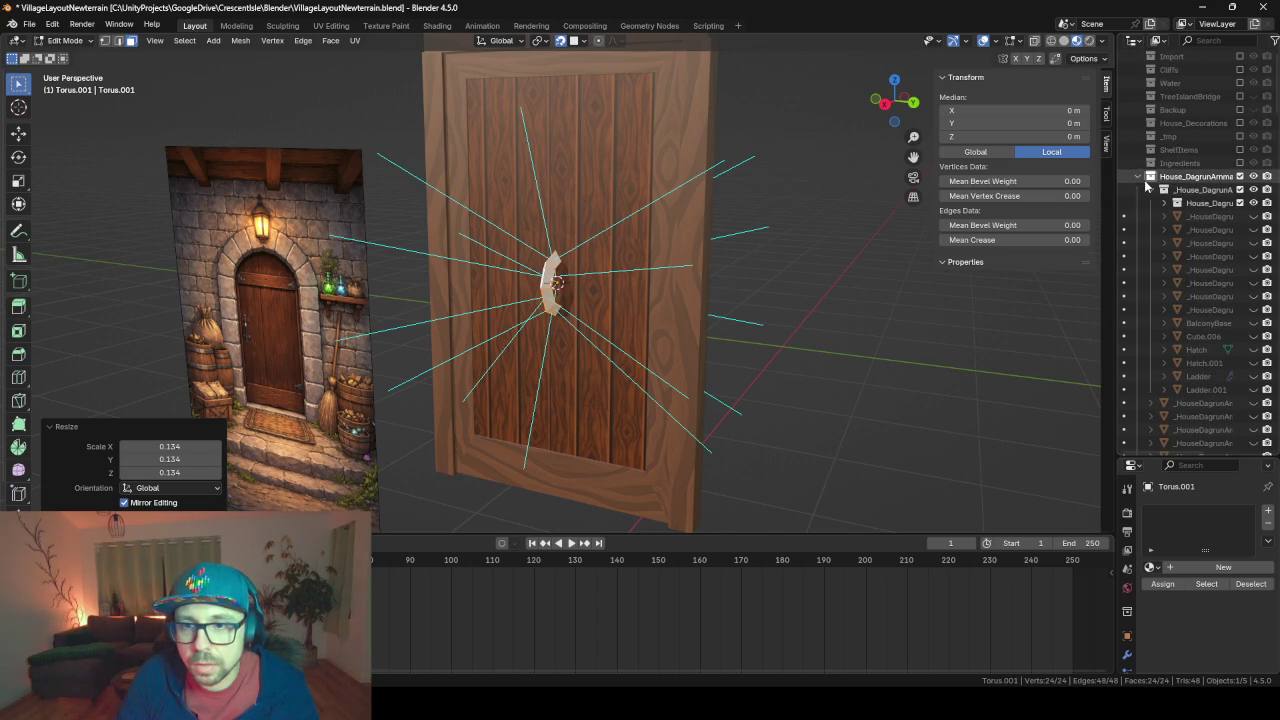
# Collapse the house's nested collection, deselect the handle mesh, and return to Object Mode with the door selected
pyautogui.click(1158, 204)
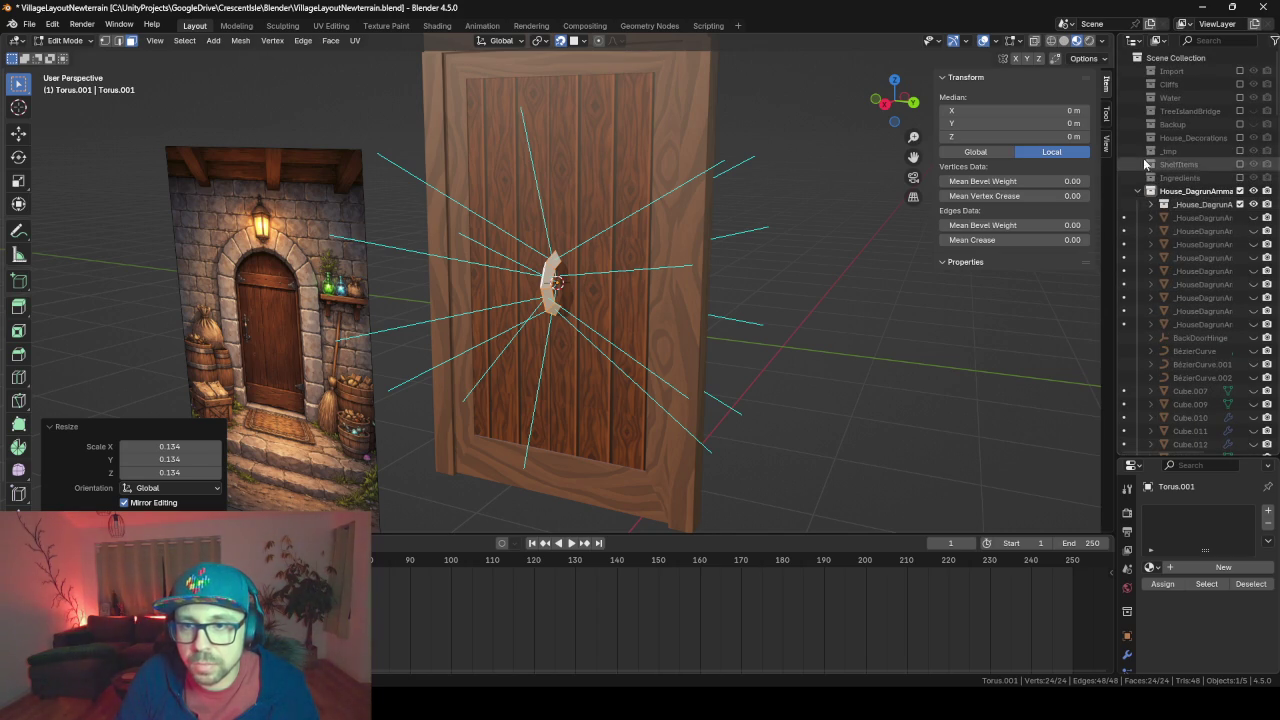
pyautogui.click(619, 219)
pyautogui.press('Tab')
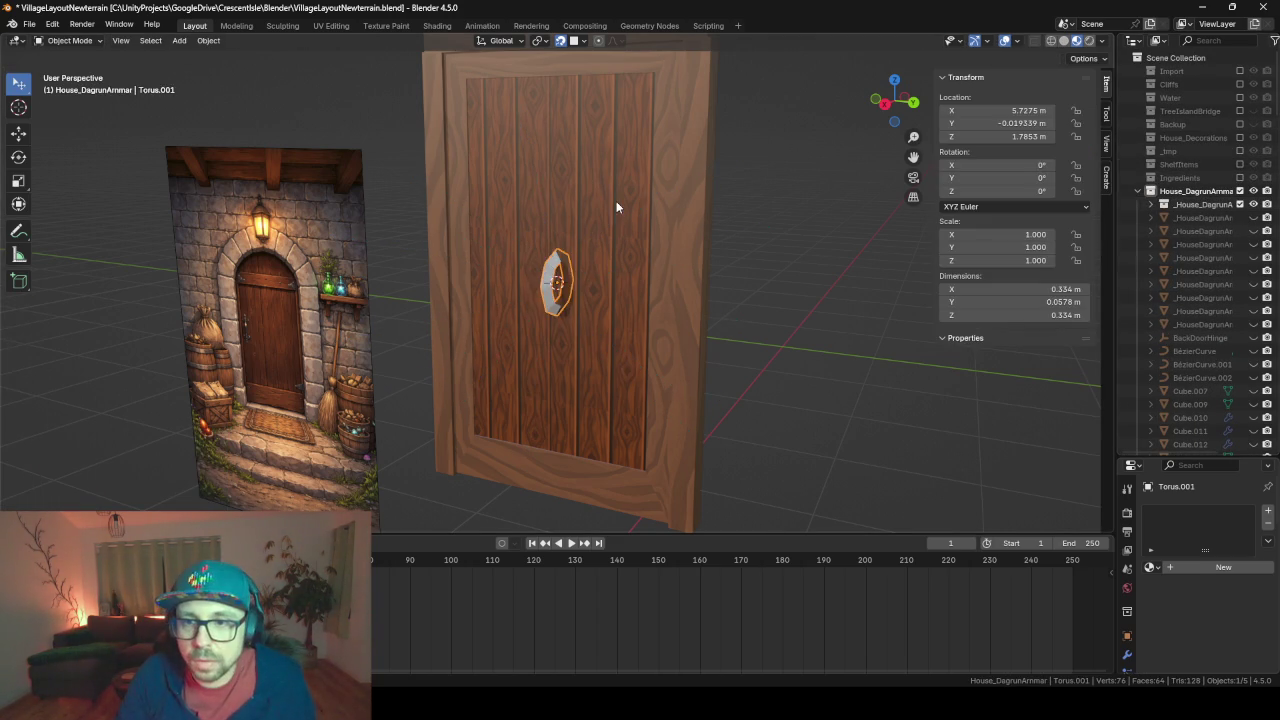
pyautogui.click(616, 201)
# Browse the object list and drag the Outliner border down for more room
pyautogui.scroll(-5, 1186, 349)
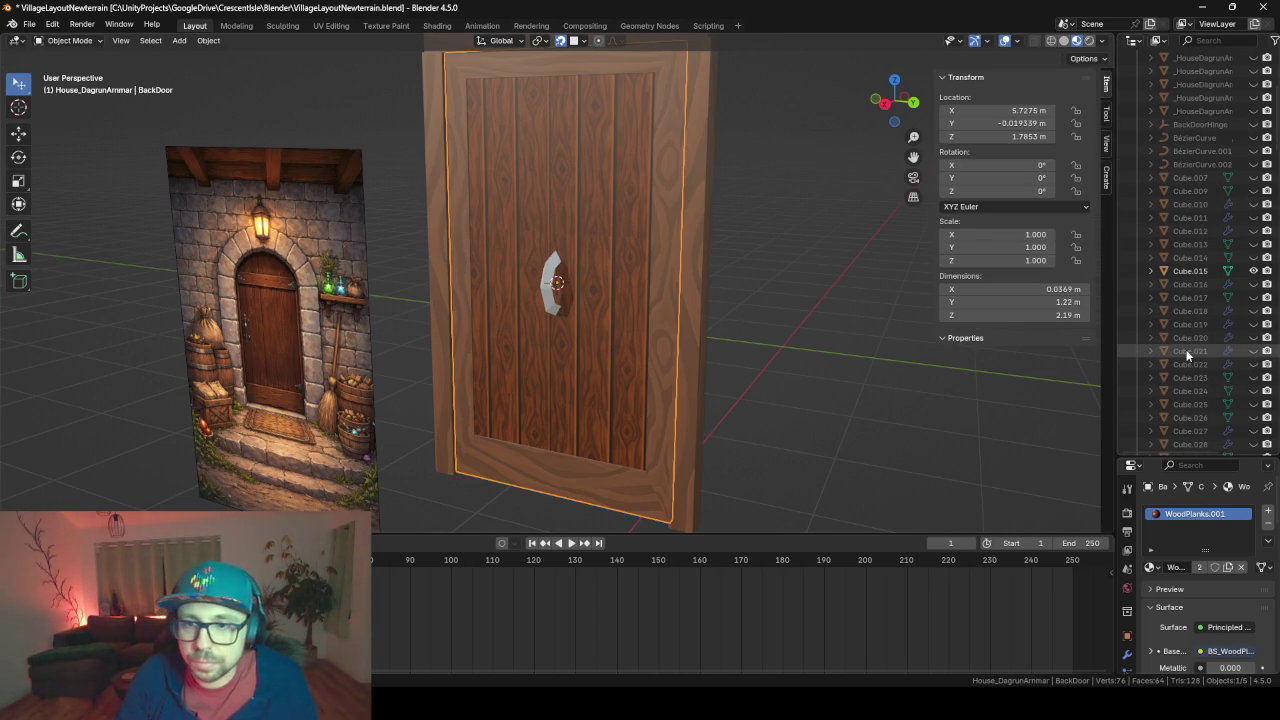
pyautogui.scroll(-5, 1186, 349)
pyautogui.scroll(-3, 1186, 349)
pyautogui.scroll(-3, 1186, 349)
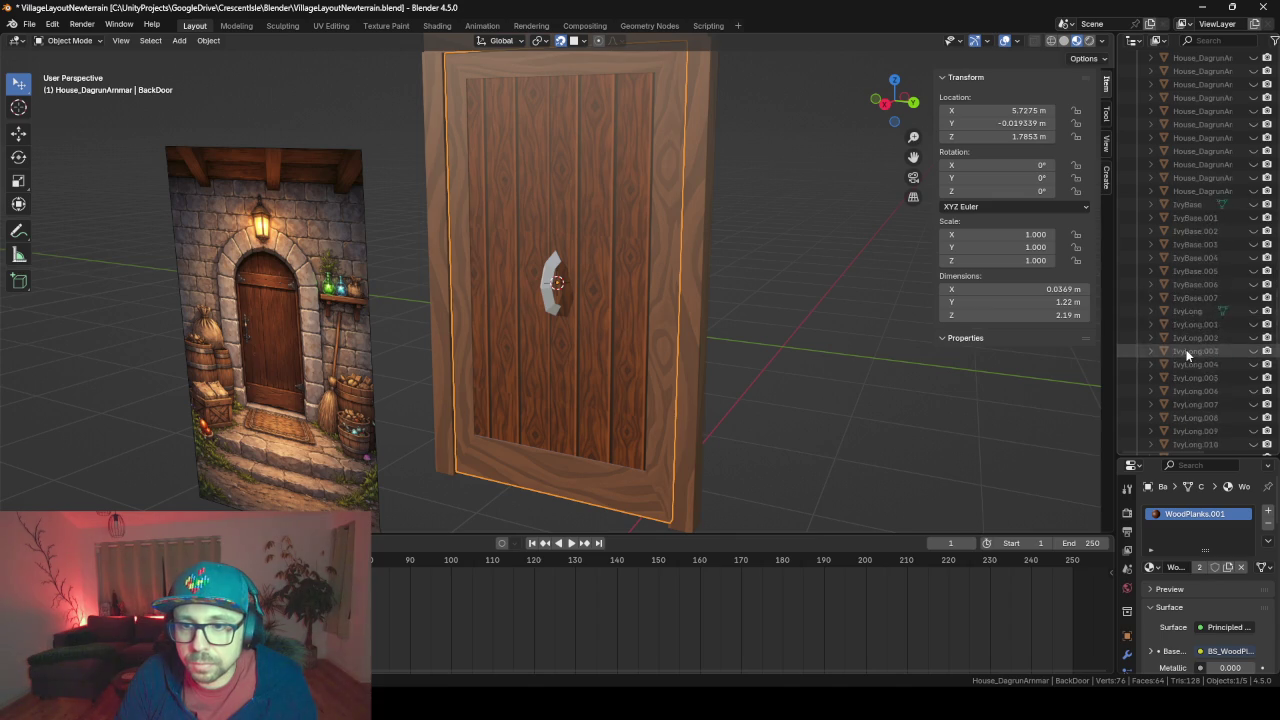
pyautogui.scroll(-3, 1186, 349)
pyautogui.scroll(-5, 1186, 349)
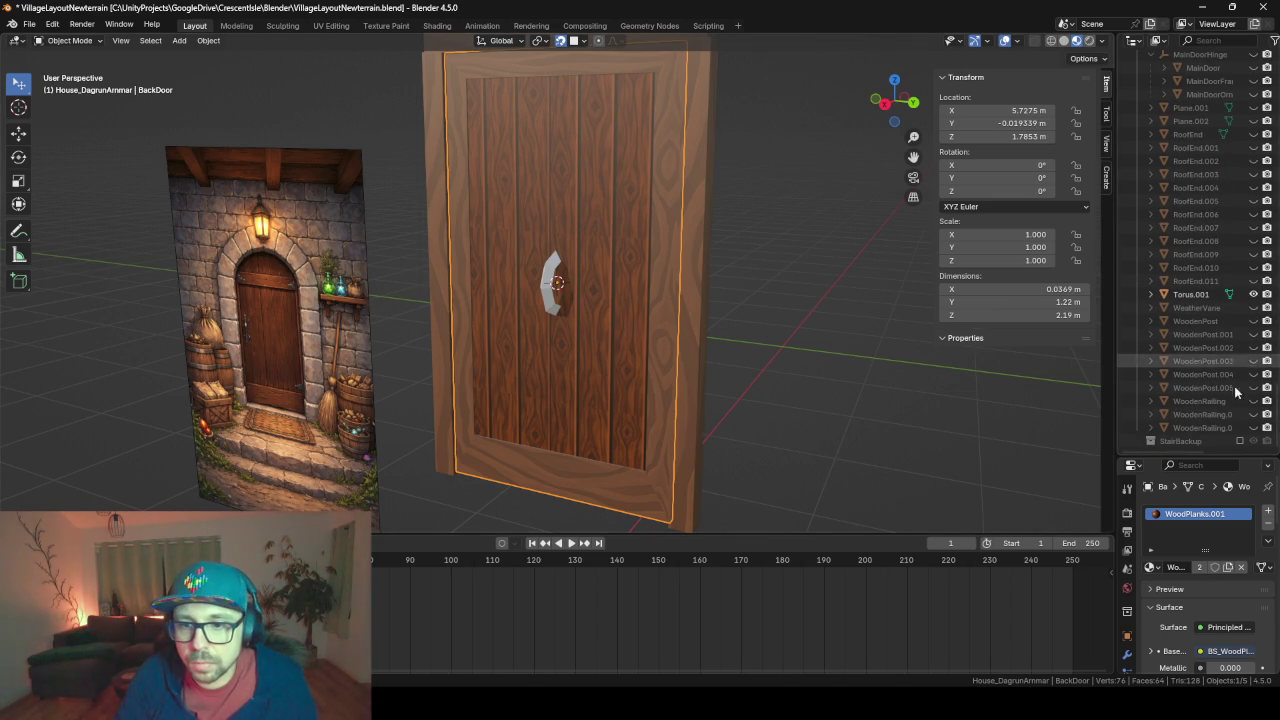
pyautogui.moveTo(1147, 456); pyautogui.dragTo(1152, 598)
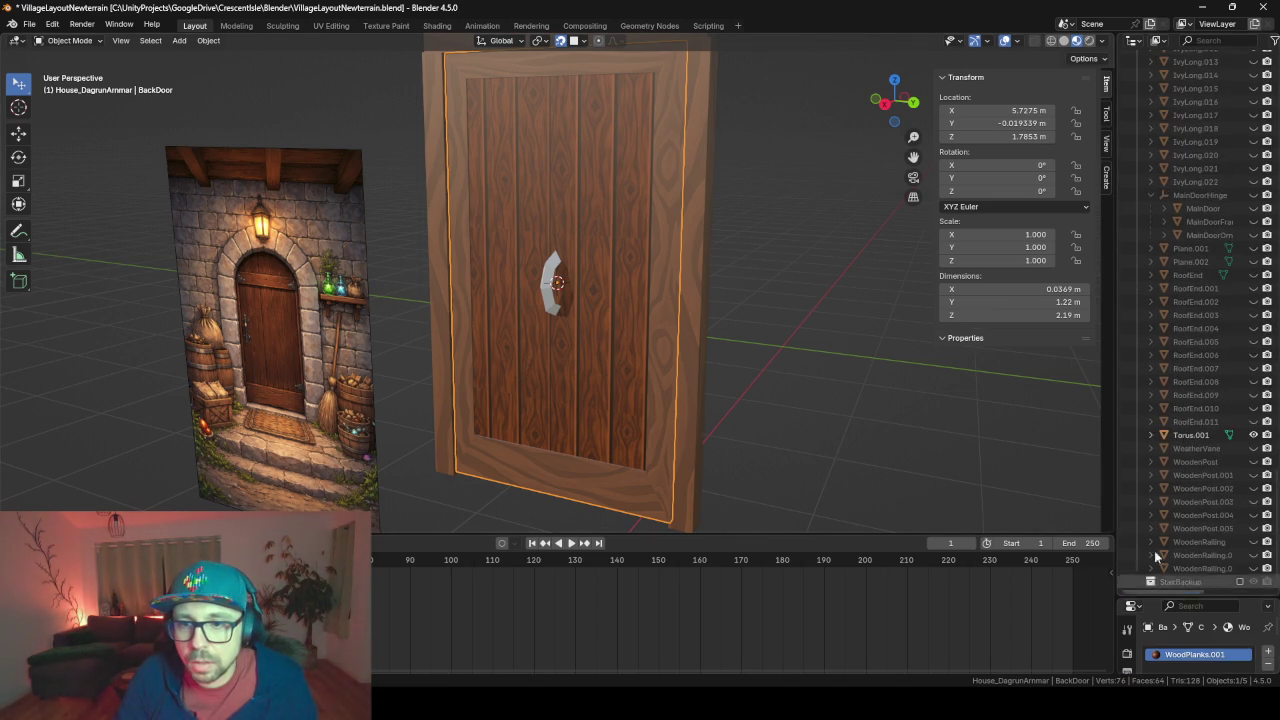
pyautogui.scroll(8, 1183, 374)
pyautogui.scroll(3, 1183, 374)
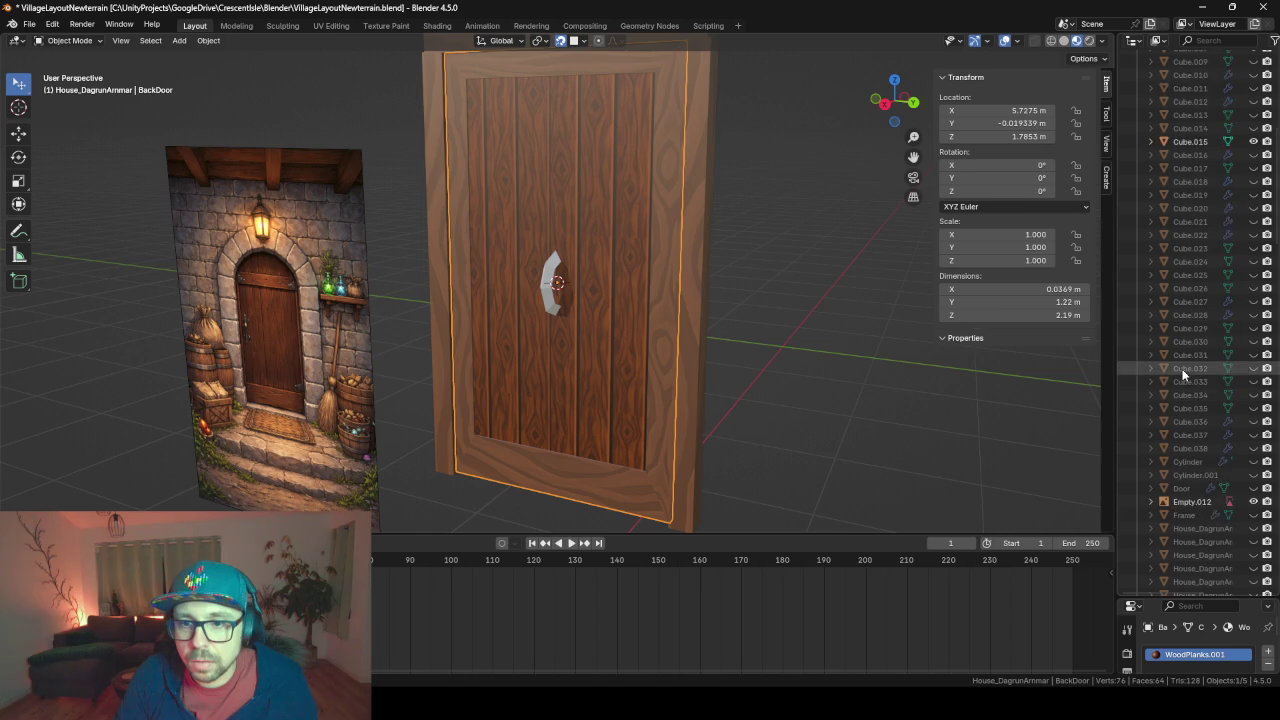
pyautogui.scroll(5, 1185, 372)
pyautogui.scroll(3, 1186, 371)
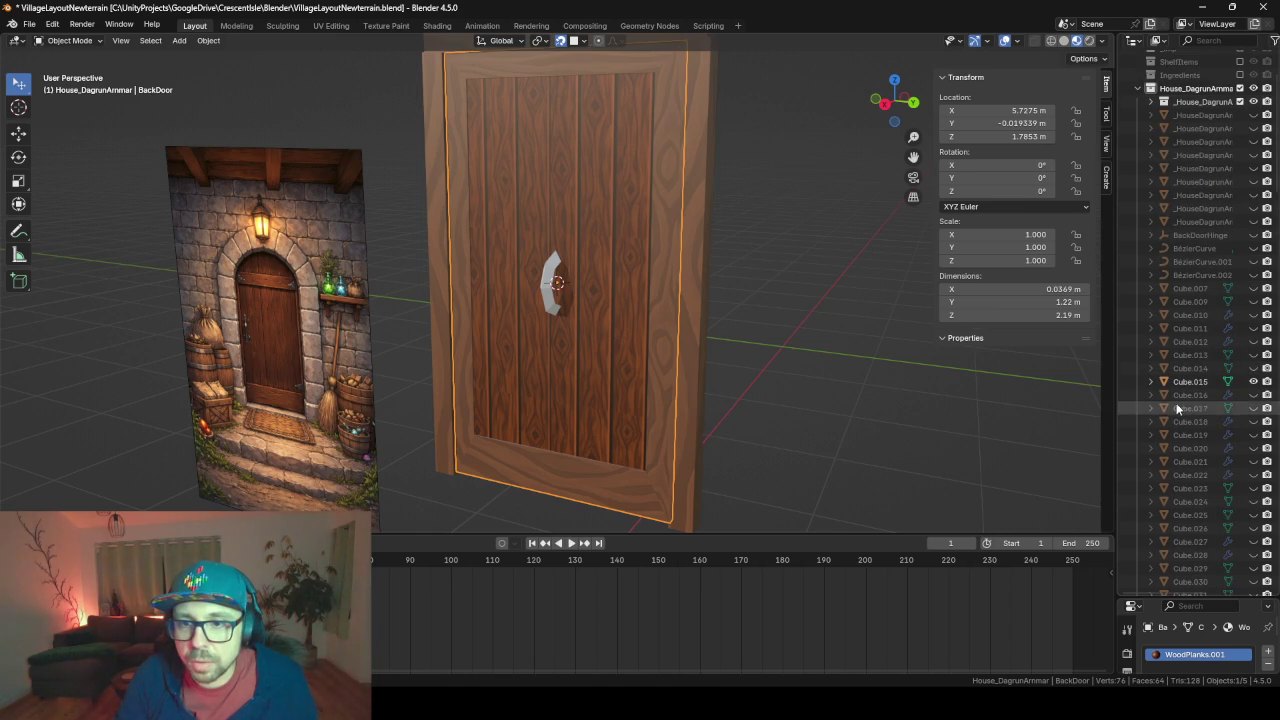
# Slide the Torus.001 handle along Y toward the door's left edge
pyautogui.click(551, 290)
pyautogui.moveTo(569, 334); pyautogui.dragTo(612, 333, button='middle')
pyautogui.press('g')
pyautogui.press('y')
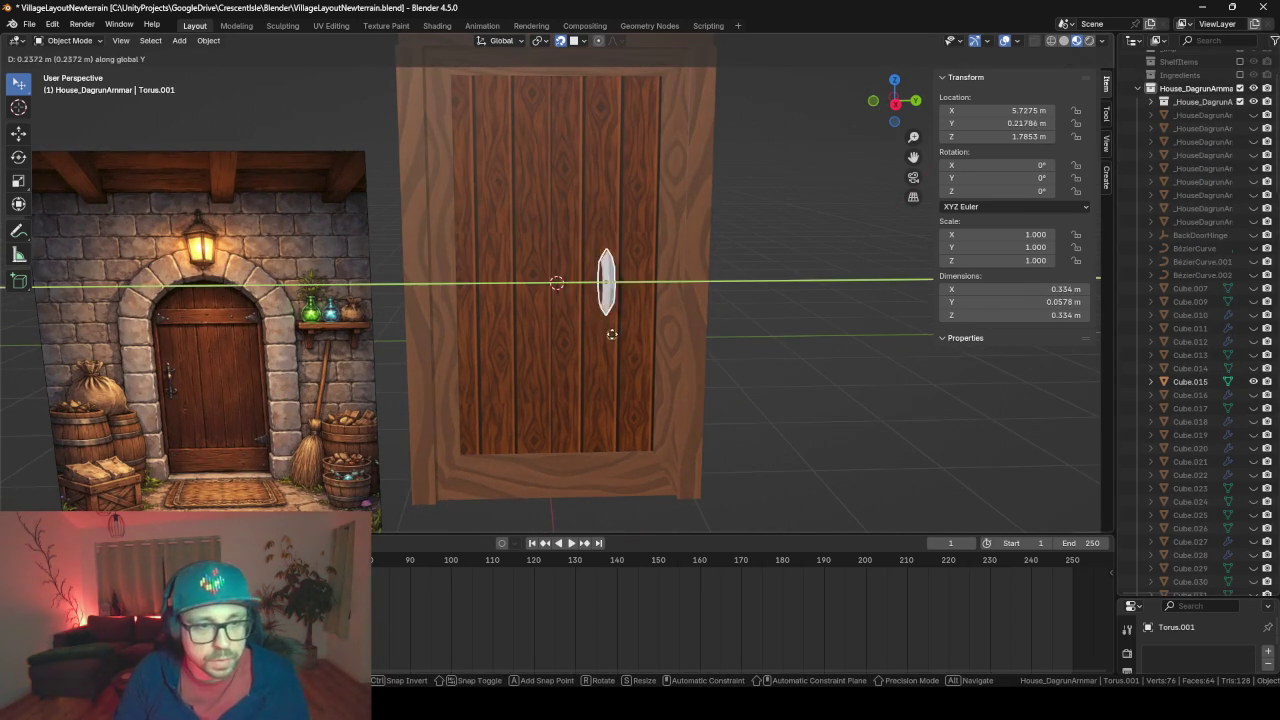
pyautogui.click(506, 345)
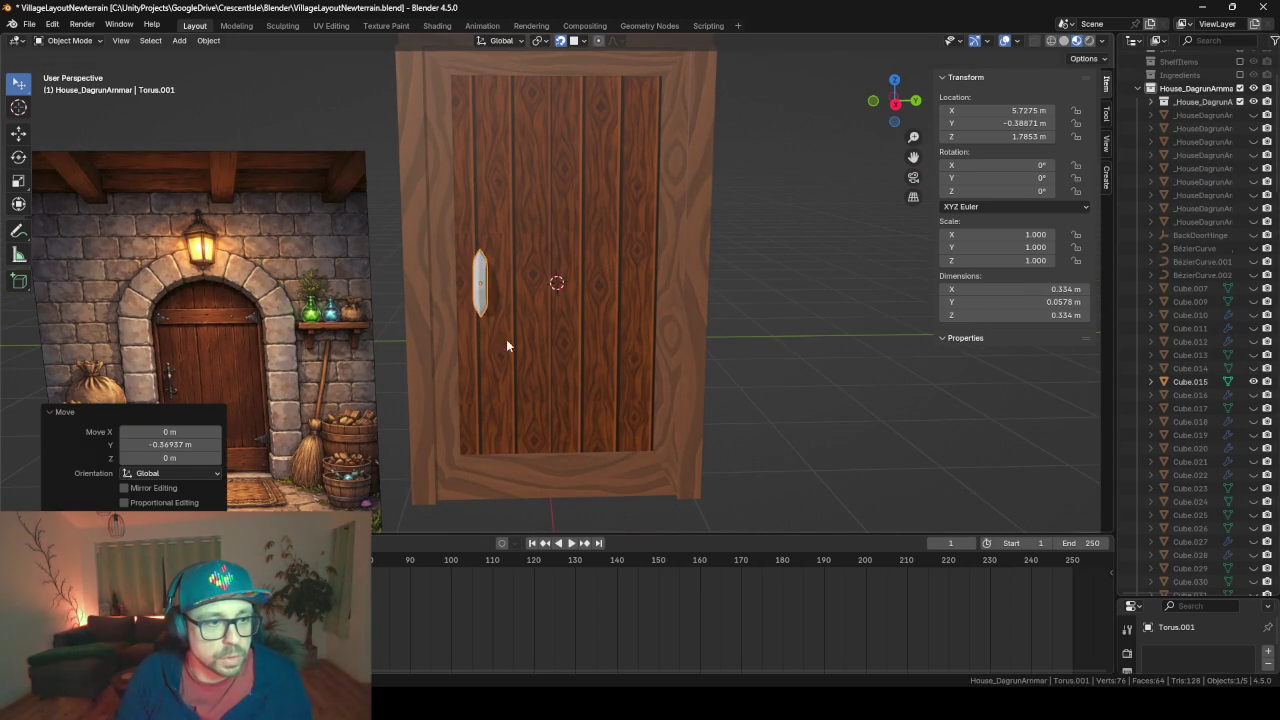
pyautogui.moveTo(749, 471); pyautogui.dragTo(395, 294, button='middle')
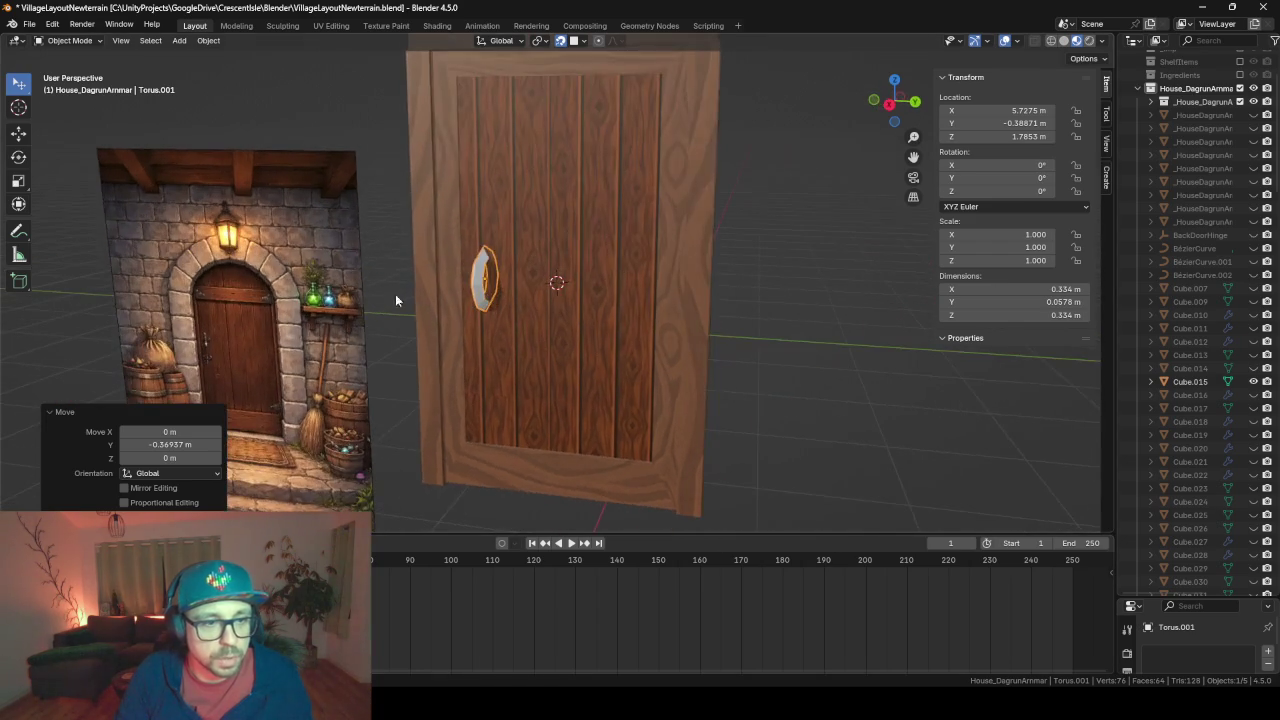
pyautogui.scroll(5, 489, 284)
# In Edit Mode, scale the whole linked torus mesh to 0.567 along X
pyautogui.press('Tab')
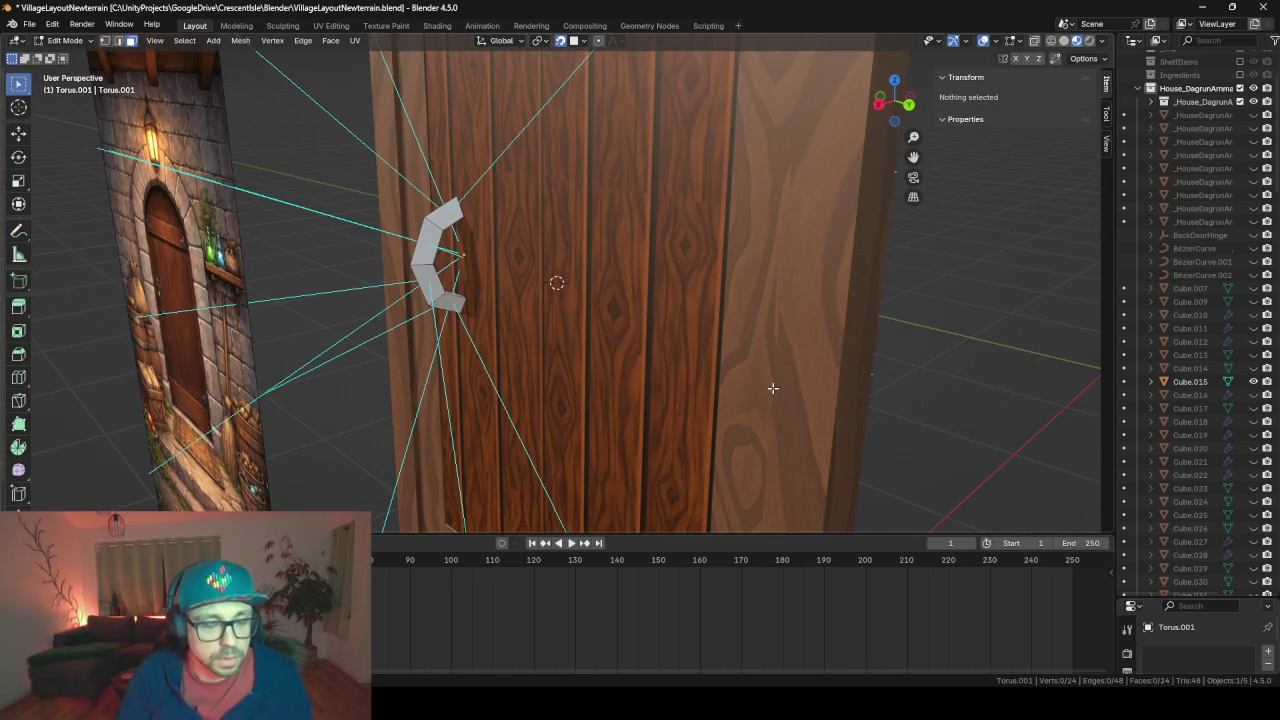
pyautogui.press('l')
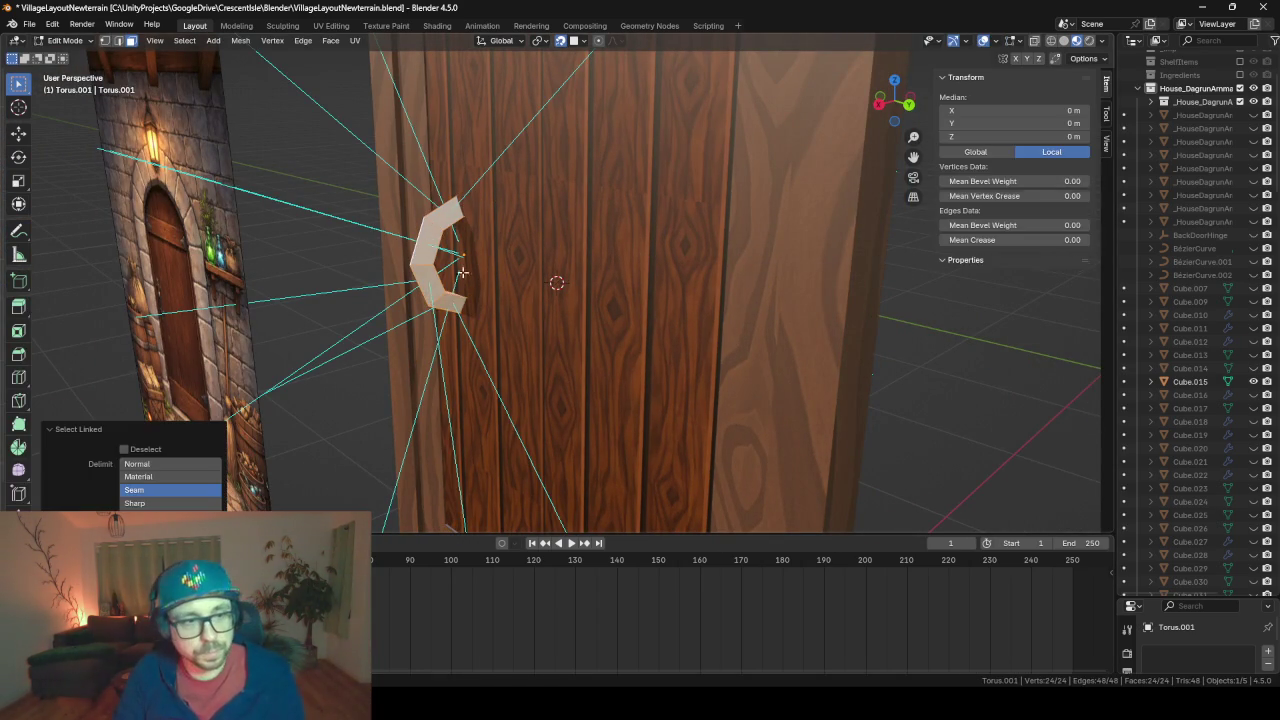
pyautogui.press('s')
pyautogui.press('x')
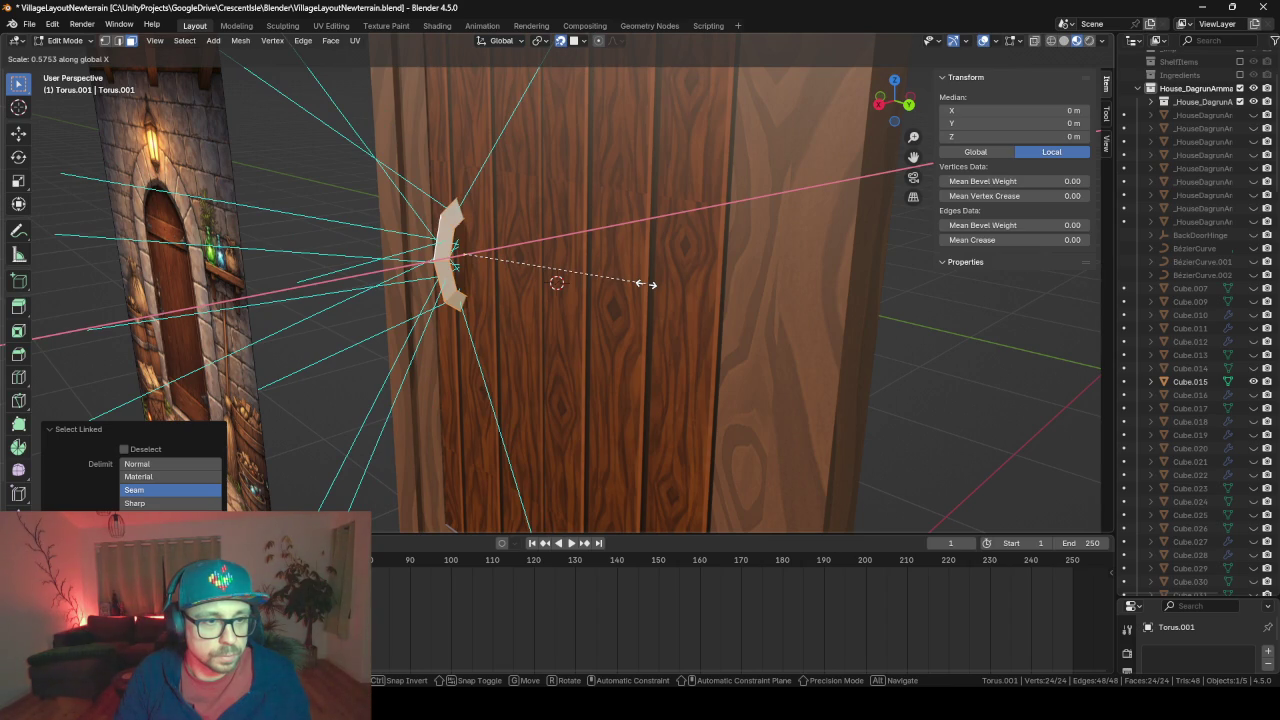
pyautogui.click(641, 283)
pyautogui.moveTo(641, 283)
pyautogui.mouseDown(button='middle')
pyautogui.moveTo(687, 325)
pyautogui.moveTo(640, 345)
pyautogui.moveTo(551, 349)
pyautogui.moveTo(771, 340)
pyautogui.moveTo(657, 363)
pyautogui.mouseUp(button='middle')
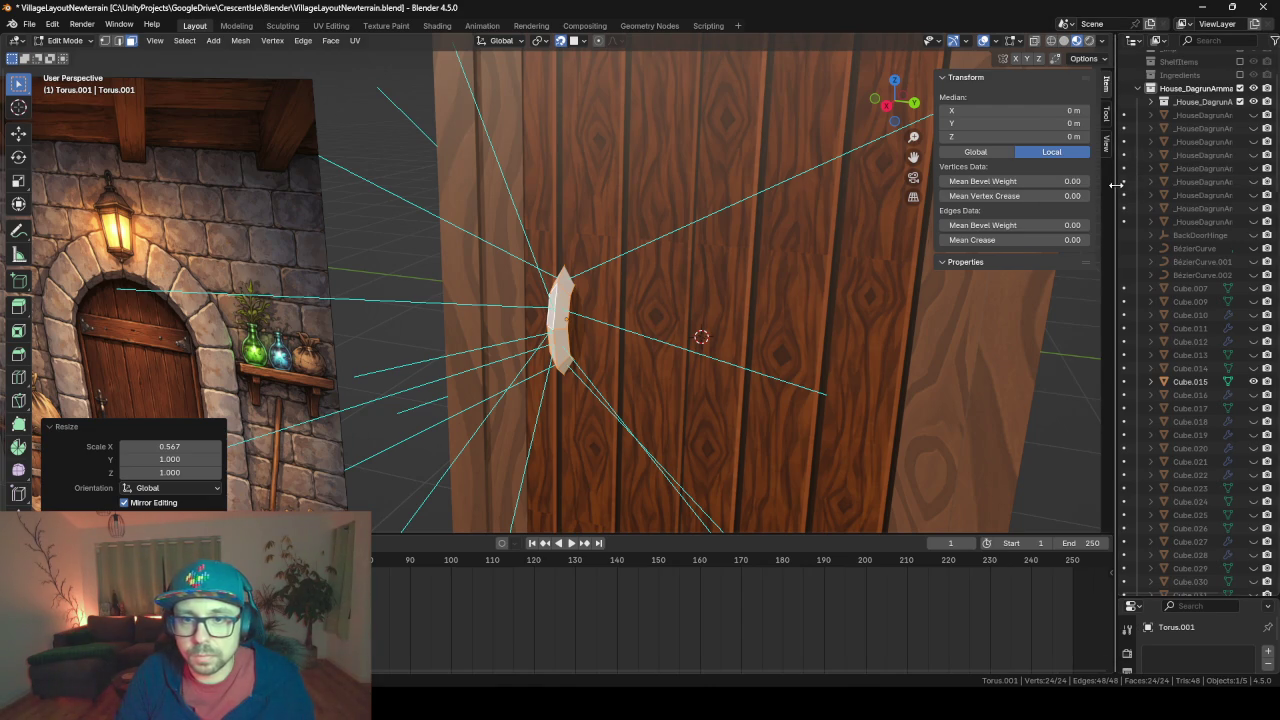
pyautogui.moveTo(1115, 160); pyautogui.dragTo(950, 160)
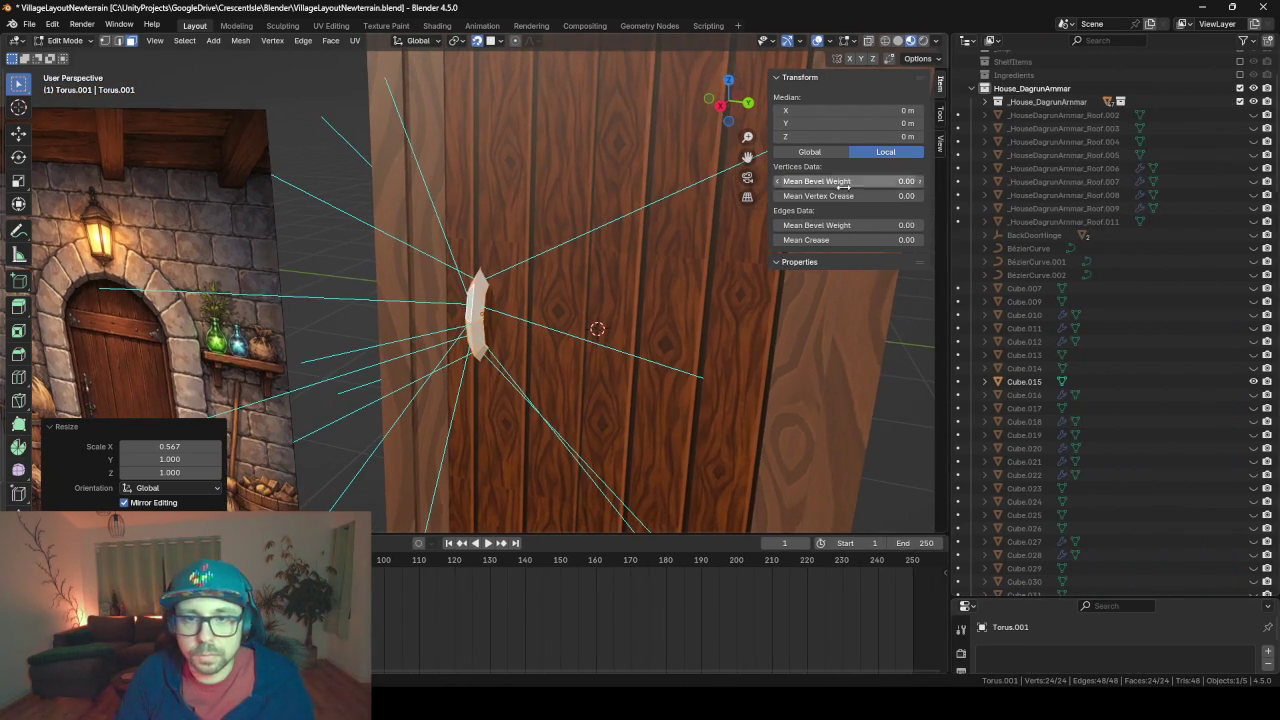
# Return to Object Mode and expand BackDoorHinge in the Outliner to show BackDoor and BackDoorFrame
pyautogui.press('Tab')
pyautogui.click(550, 341)
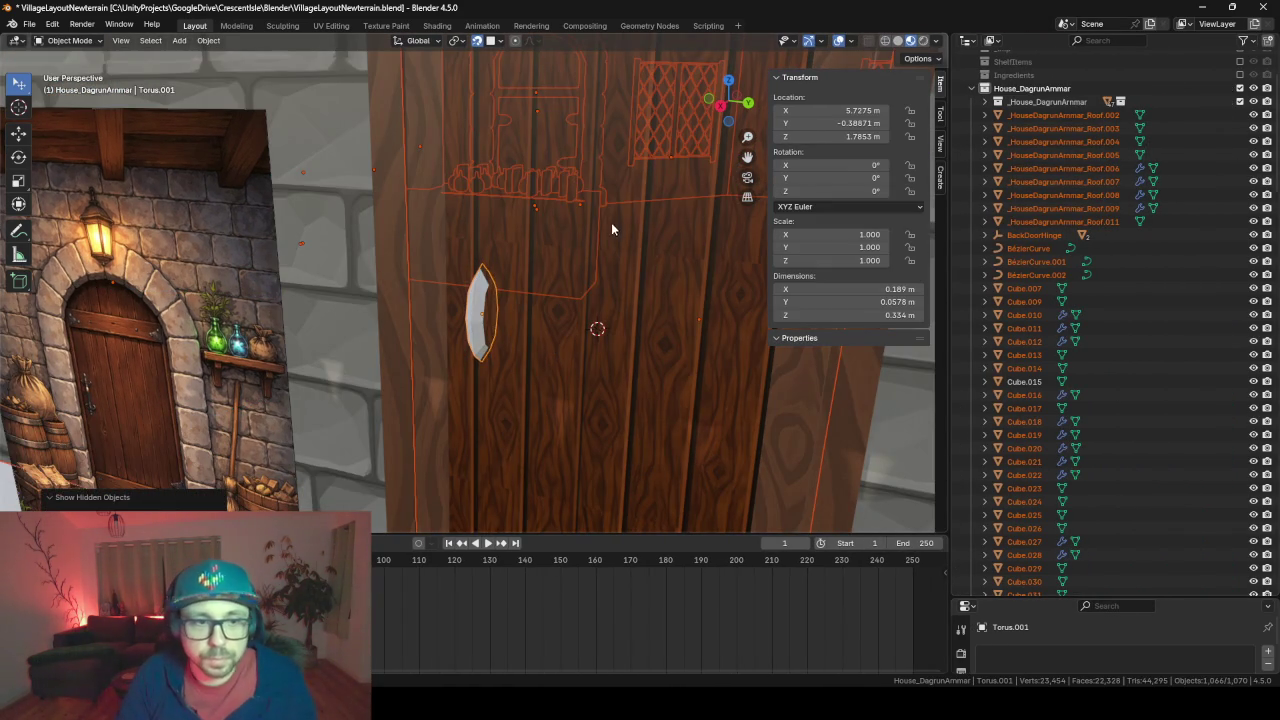
pyautogui.click(671, 309)
pyautogui.scroll(-10, 1037, 376)
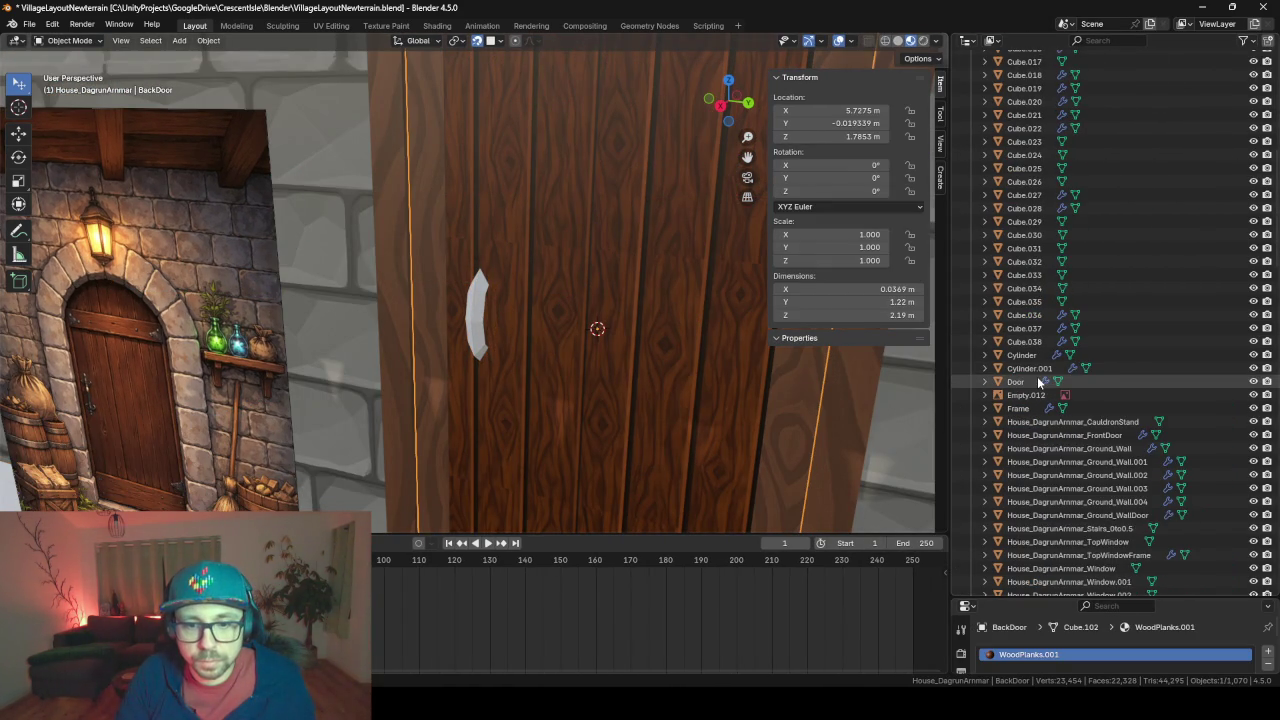
pyautogui.scroll(-3, 1045, 370)
pyautogui.scroll(-8, 1060, 335)
pyautogui.scroll(-8, 1080, 320)
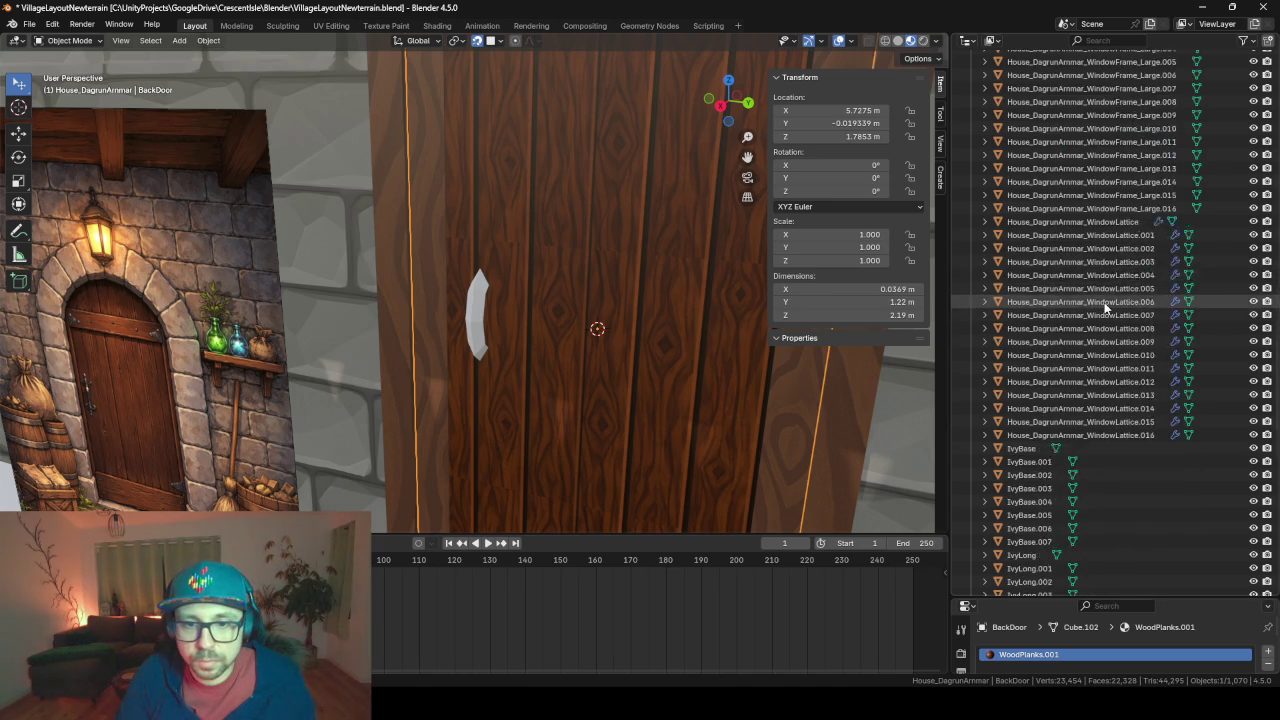
pyautogui.scroll(-8, 1104, 309)
pyautogui.scroll(-8, 1104, 305)
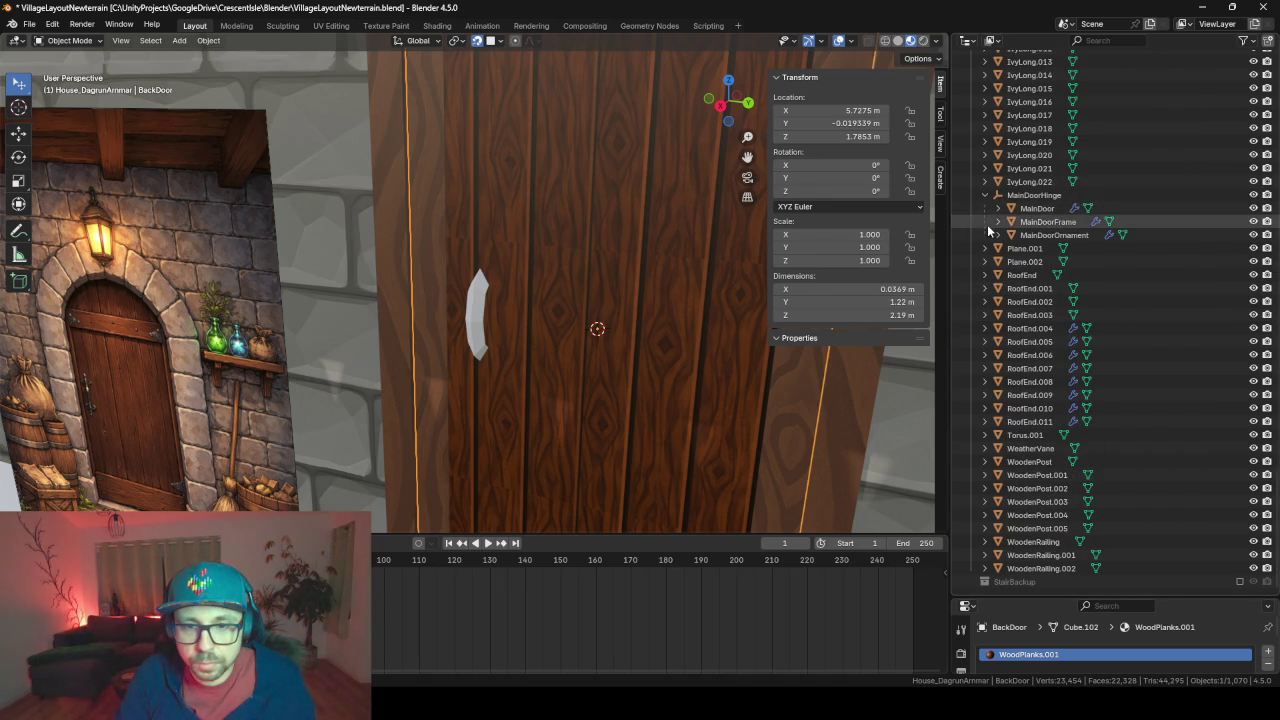
pyautogui.scroll(10, 1080, 300)
pyautogui.scroll(10, 1085, 298)
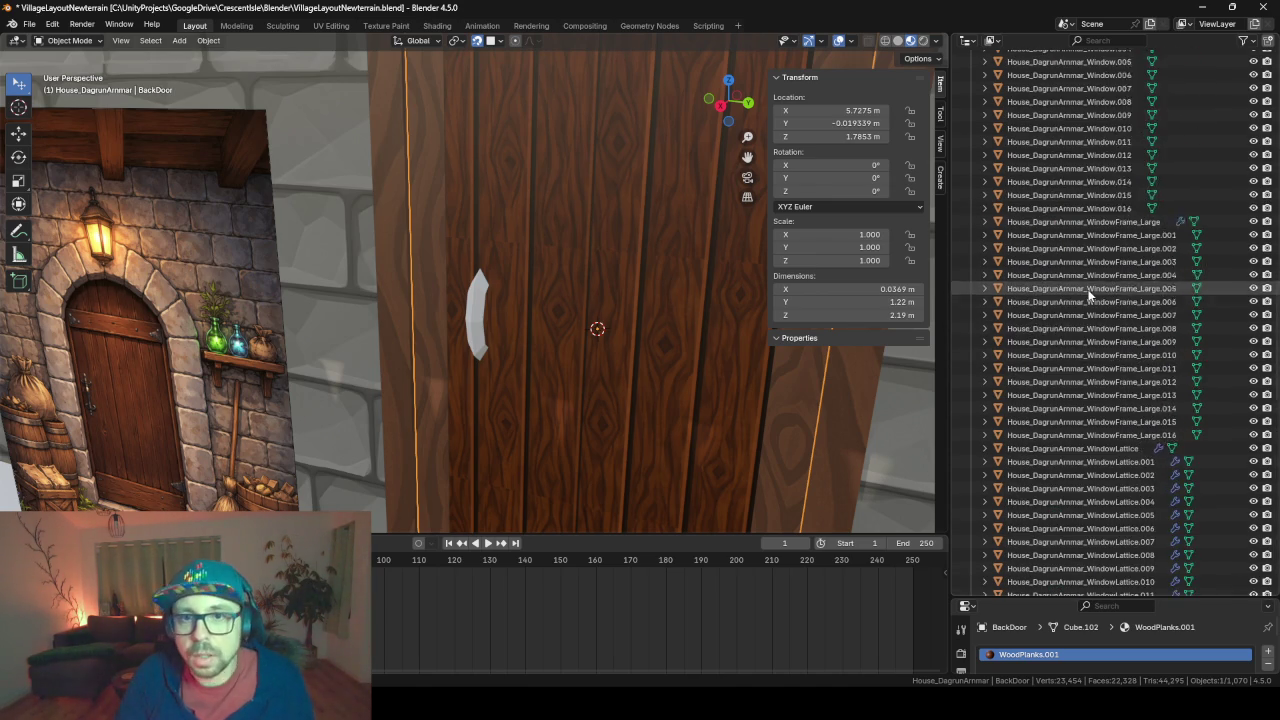
pyautogui.scroll(12, 1089, 295)
pyautogui.scroll(8, 1088, 350)
pyautogui.scroll(6, 1089, 415)
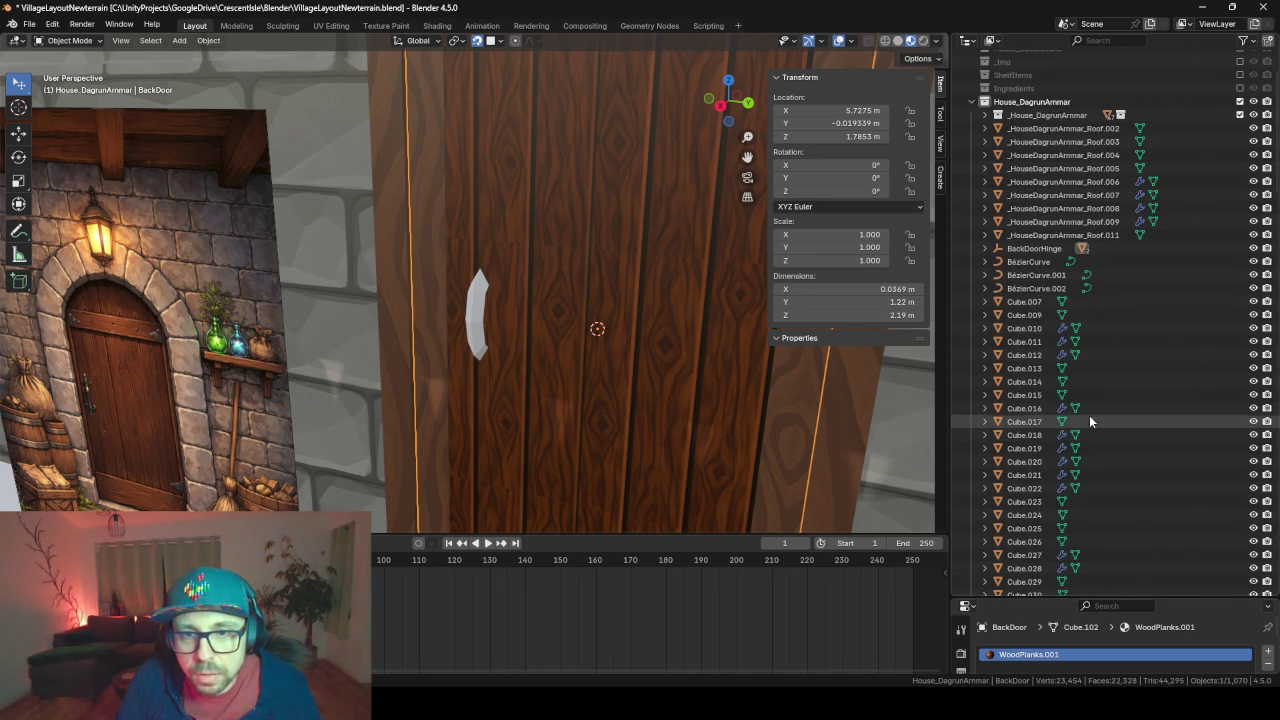
pyautogui.scroll(-5, 1041, 150)
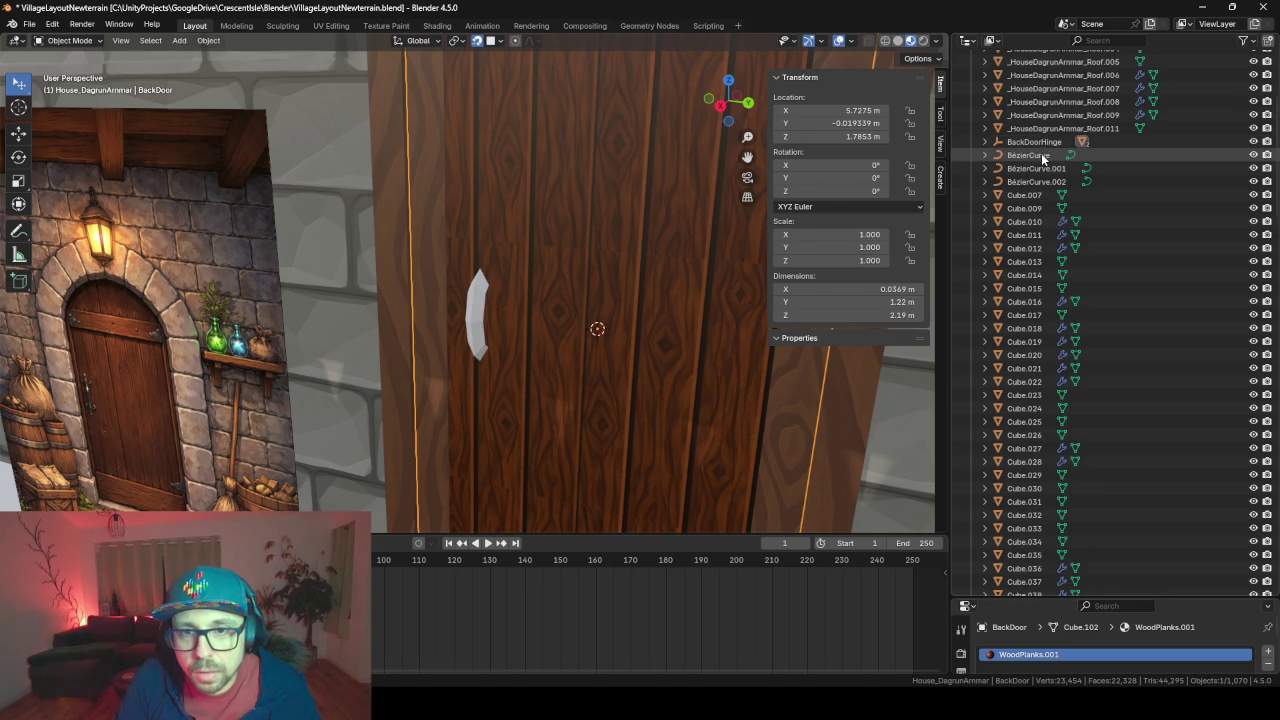
pyautogui.scroll(-3, 1043, 145)
pyautogui.click(1041, 143)
pyautogui.click(985, 142)
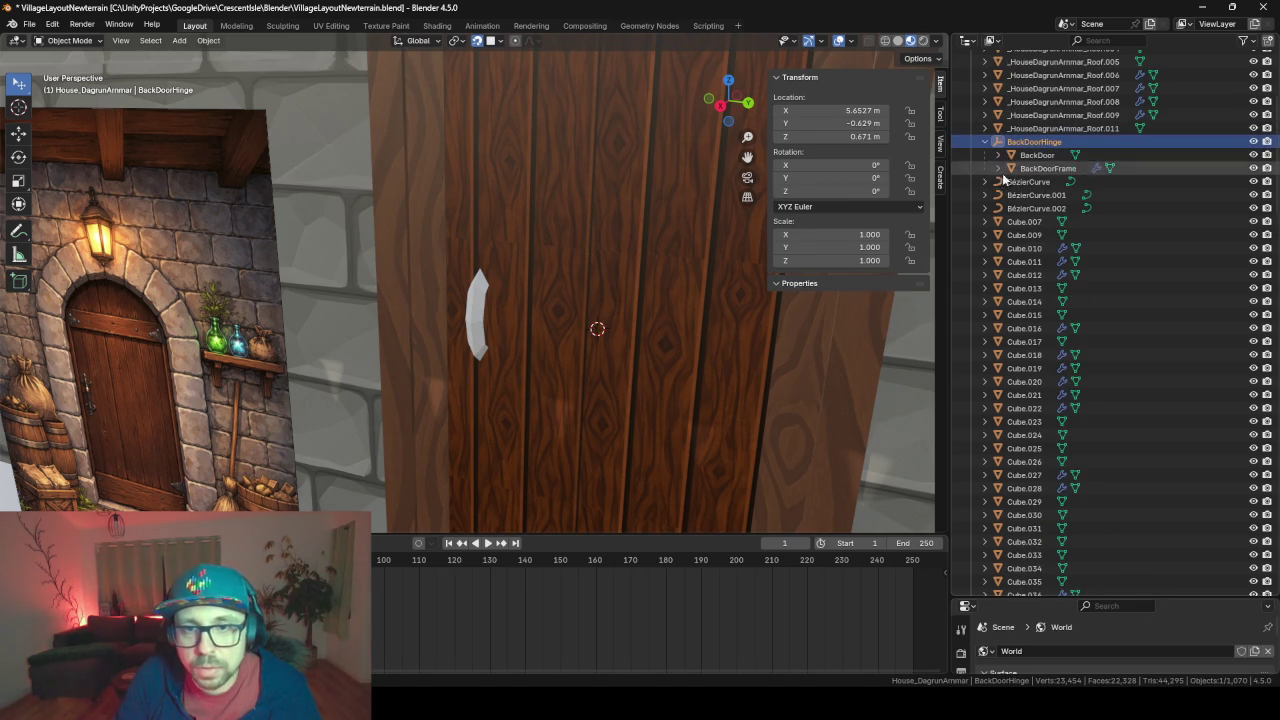
# Rename the Torus.001 handle with F2 so it becomes BackDoor.001
pyautogui.click(475, 320)
pyautogui.press('F2')
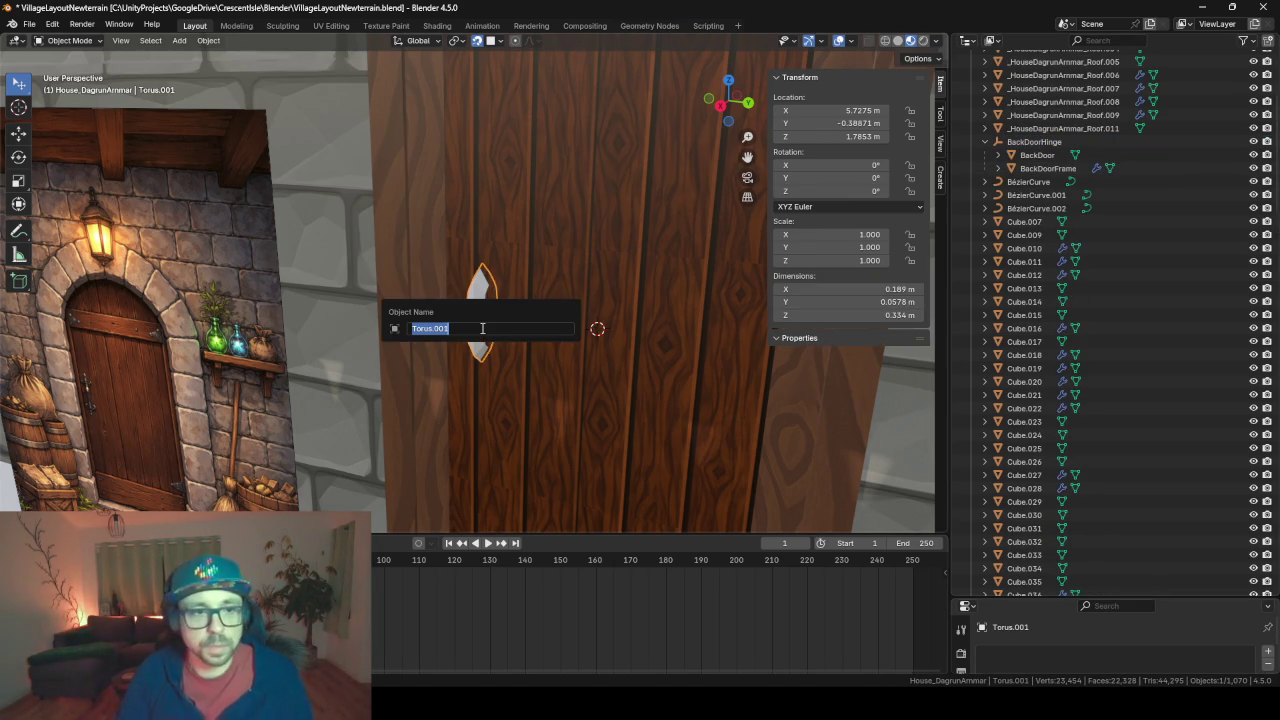
pyautogui.write('BackD')
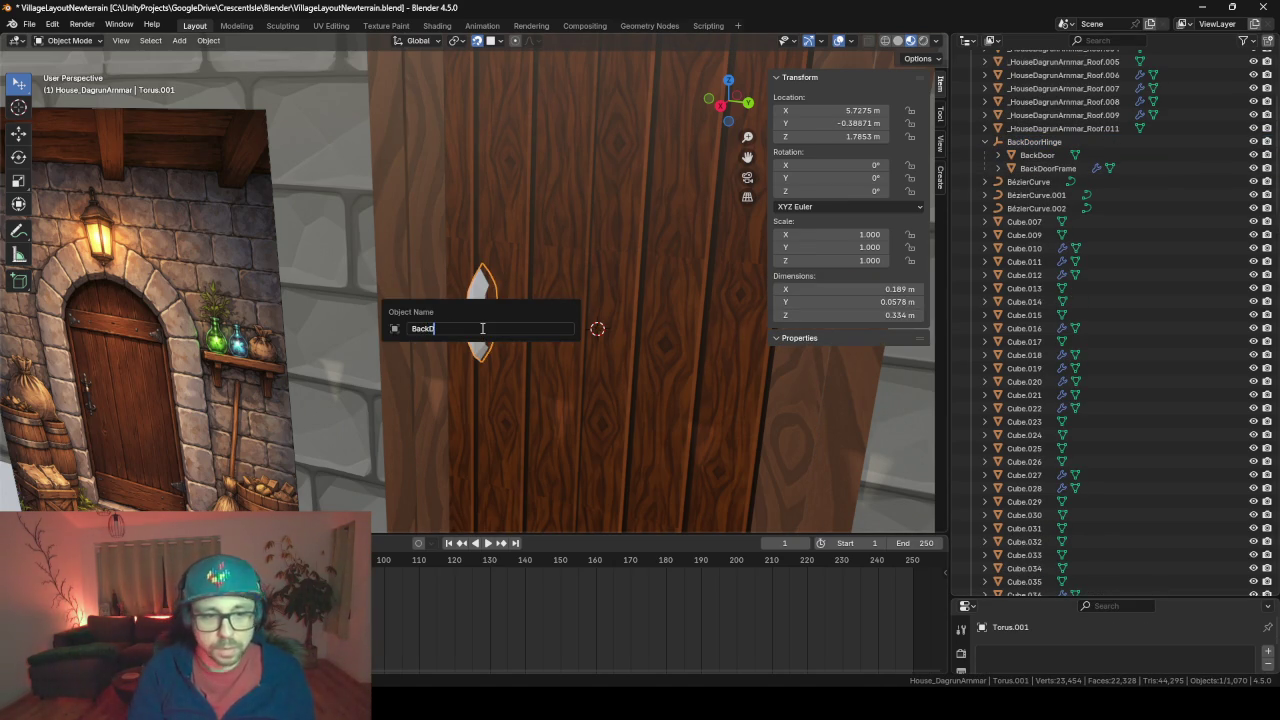
pyautogui.write('oor')
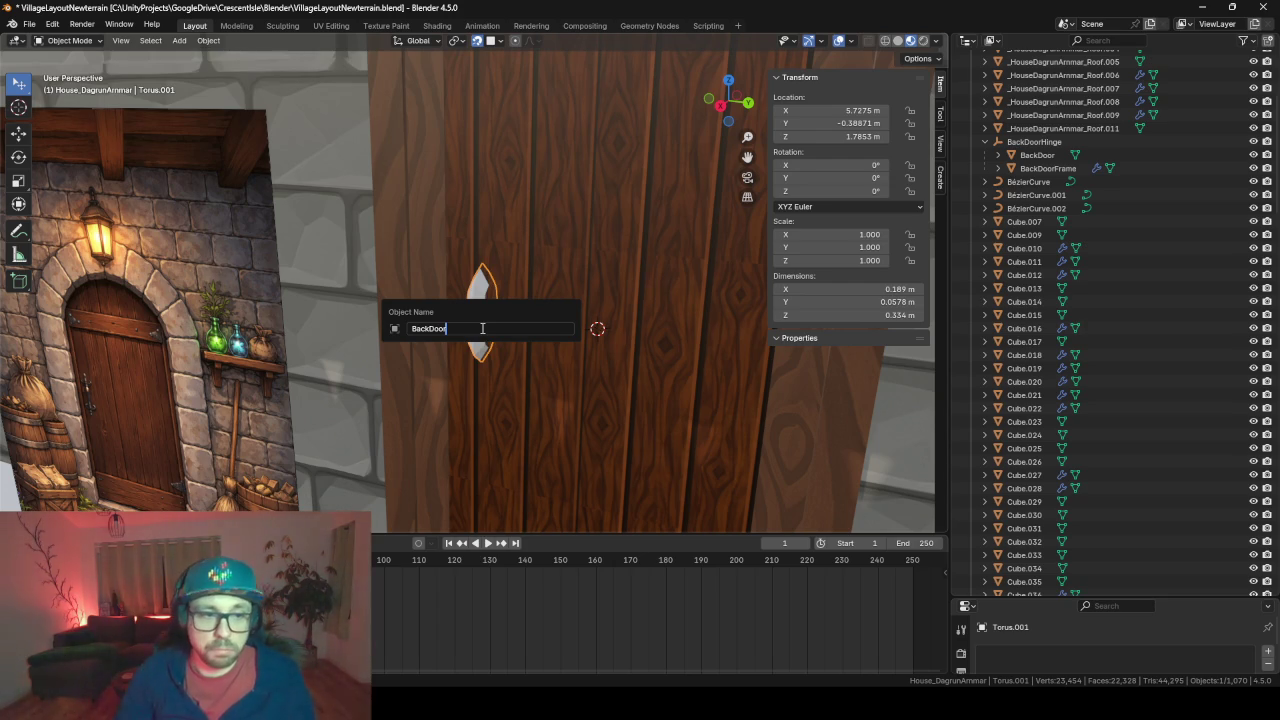
pyautogui.press('Return')
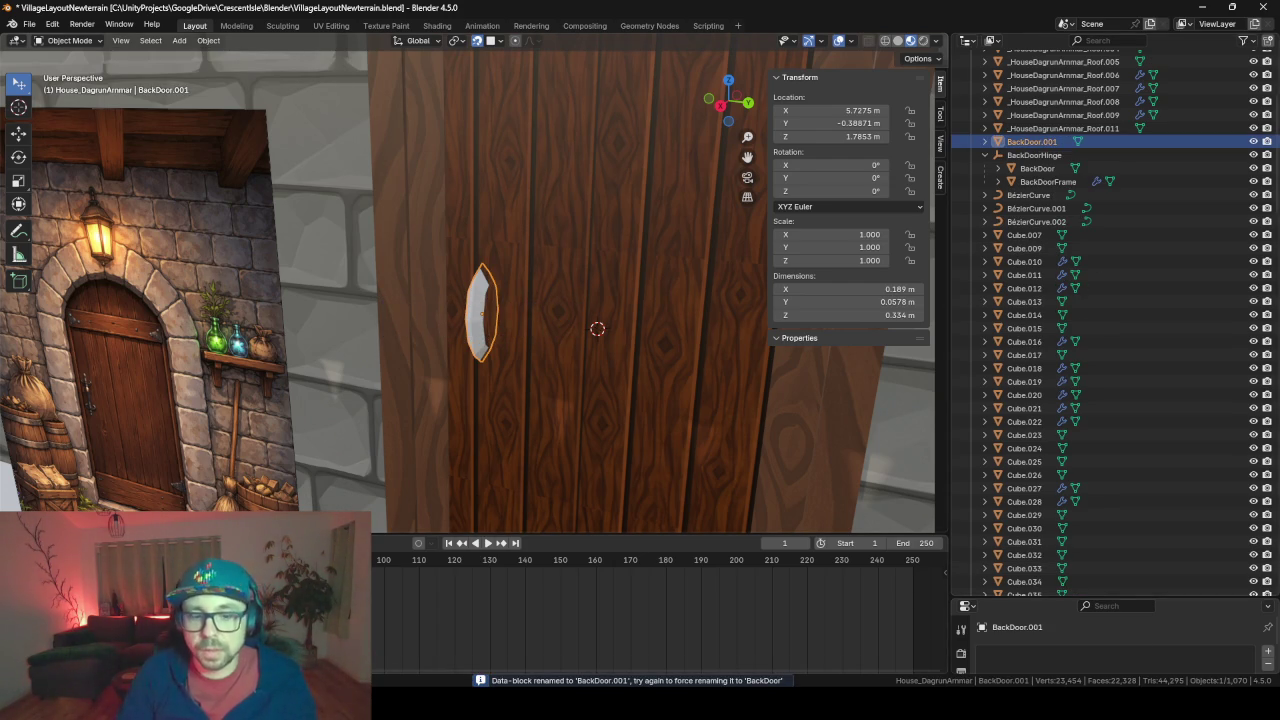
# Search 'tuergriff englisch' in a new Firefox tab to translate it, then return to Blender
pyautogui.hotkey('alt', 'Tab')
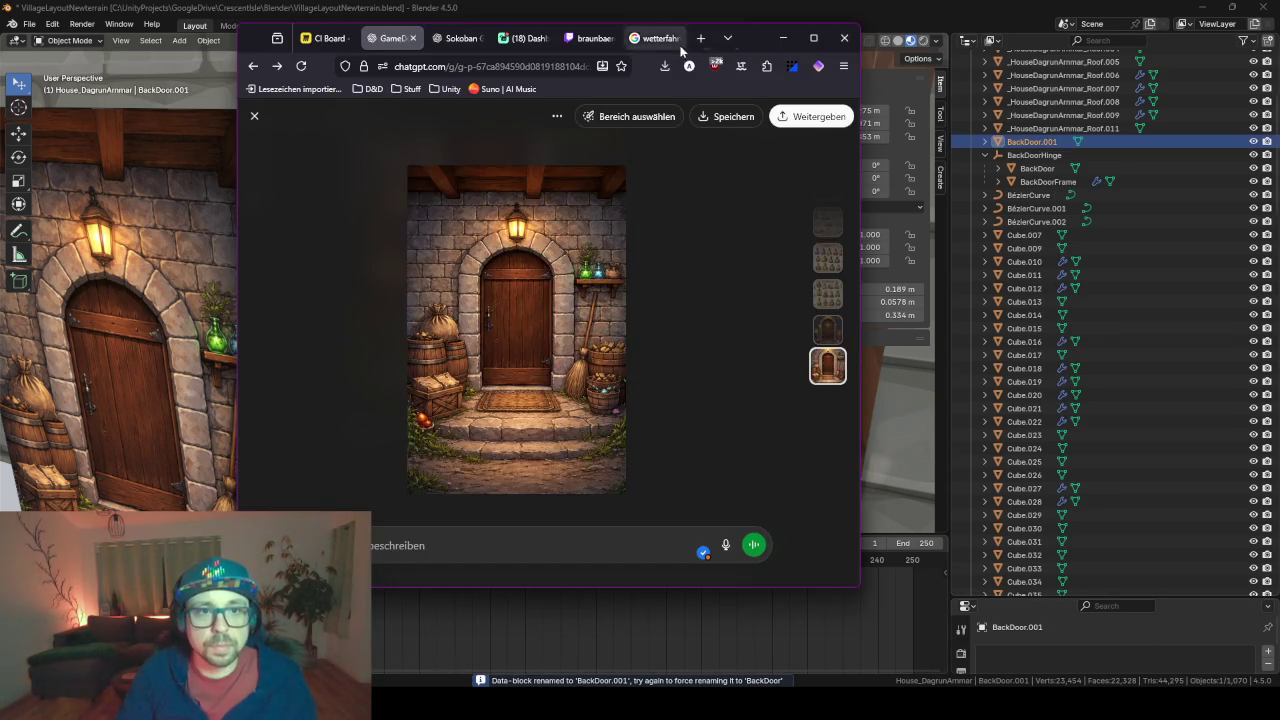
pyautogui.click(701, 38)
pyautogui.write('tuer')
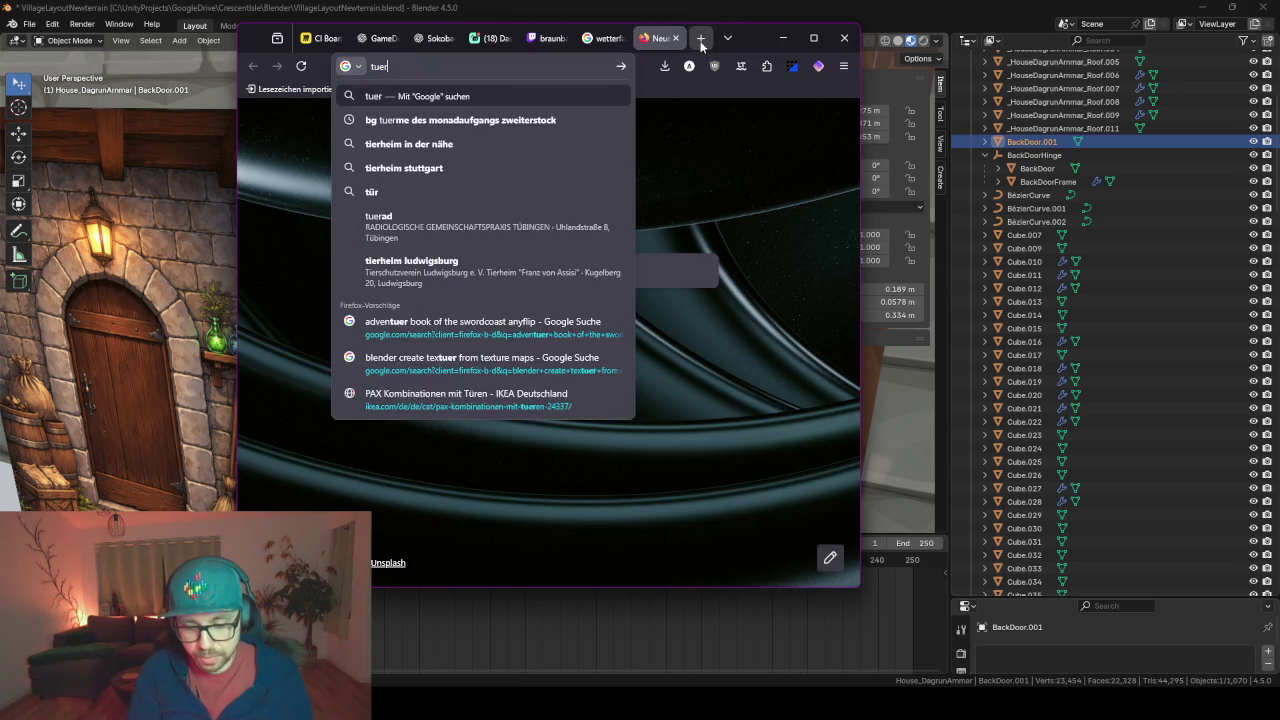
pyautogui.write('griff englisch')
pyautogui.press('Return')
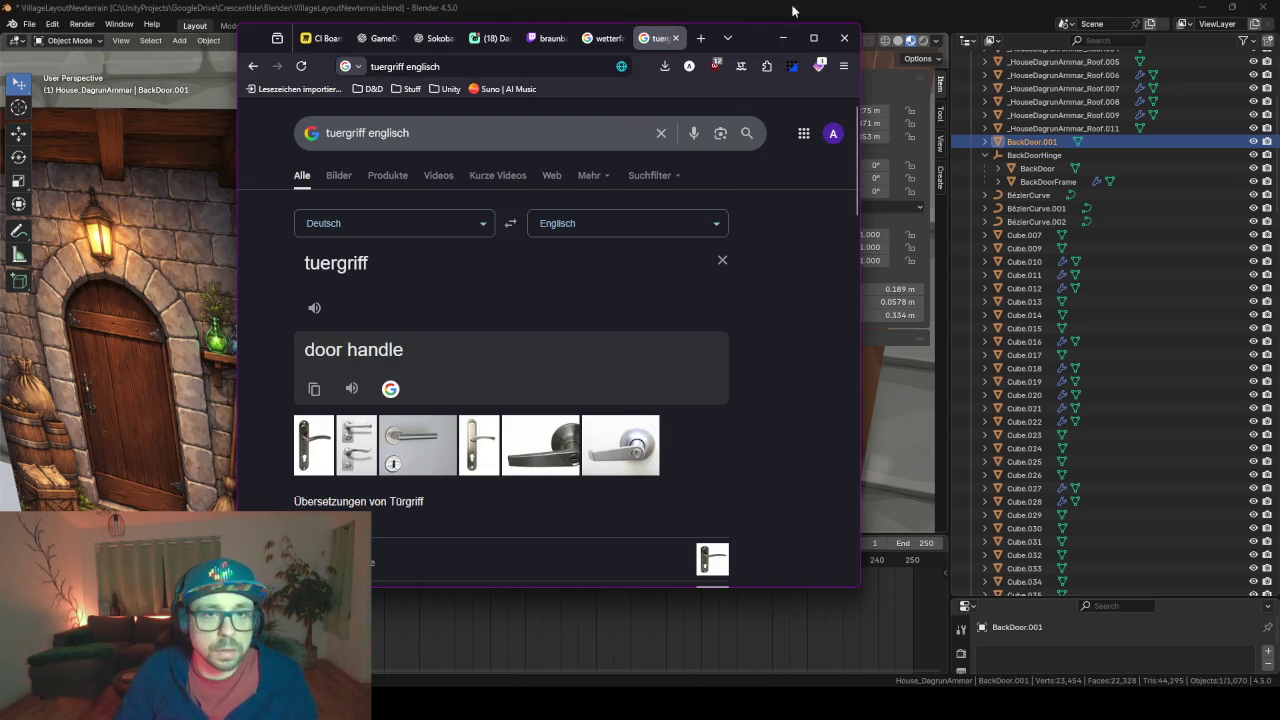
pyautogui.click(783, 38)
pyautogui.doubleClick(1068, 141)
pyautogui.scroll(5, 1068, 146)
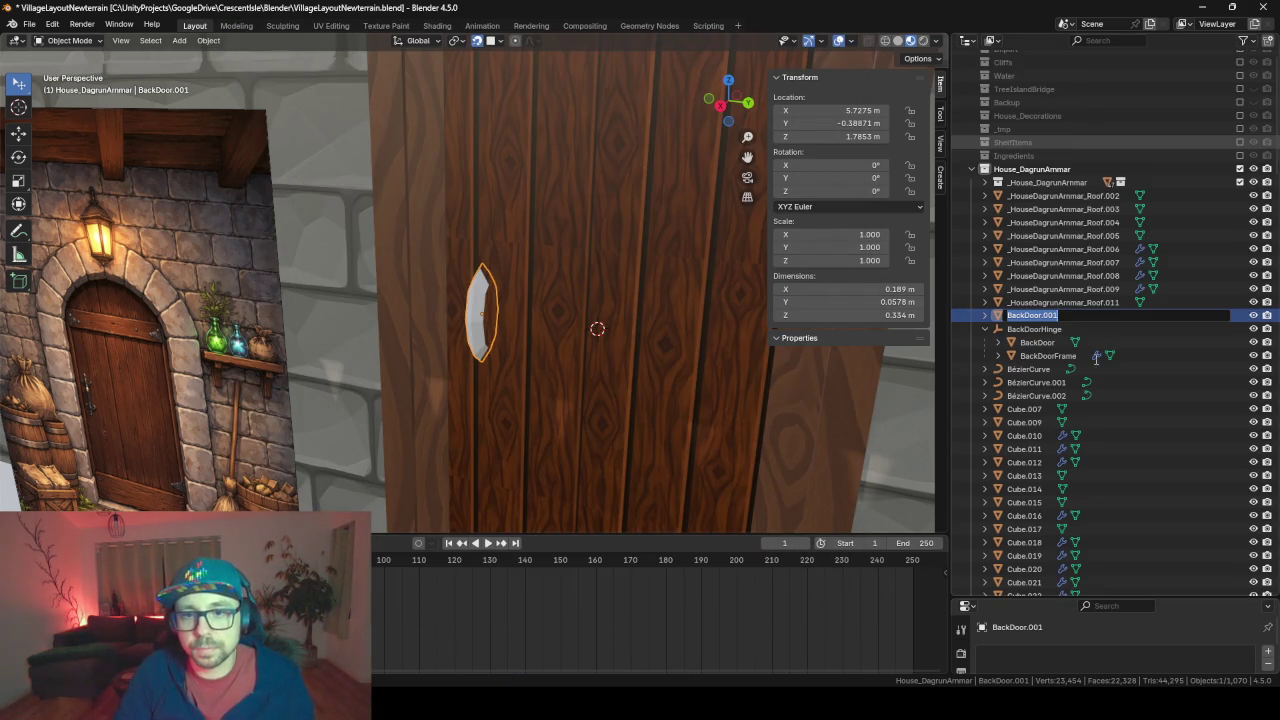
# Rename BackDoor.001 to BackDoorHandle and parent it under BackDoorHinge
pyautogui.press('Escape')
pyautogui.doubleClick(1073, 318)
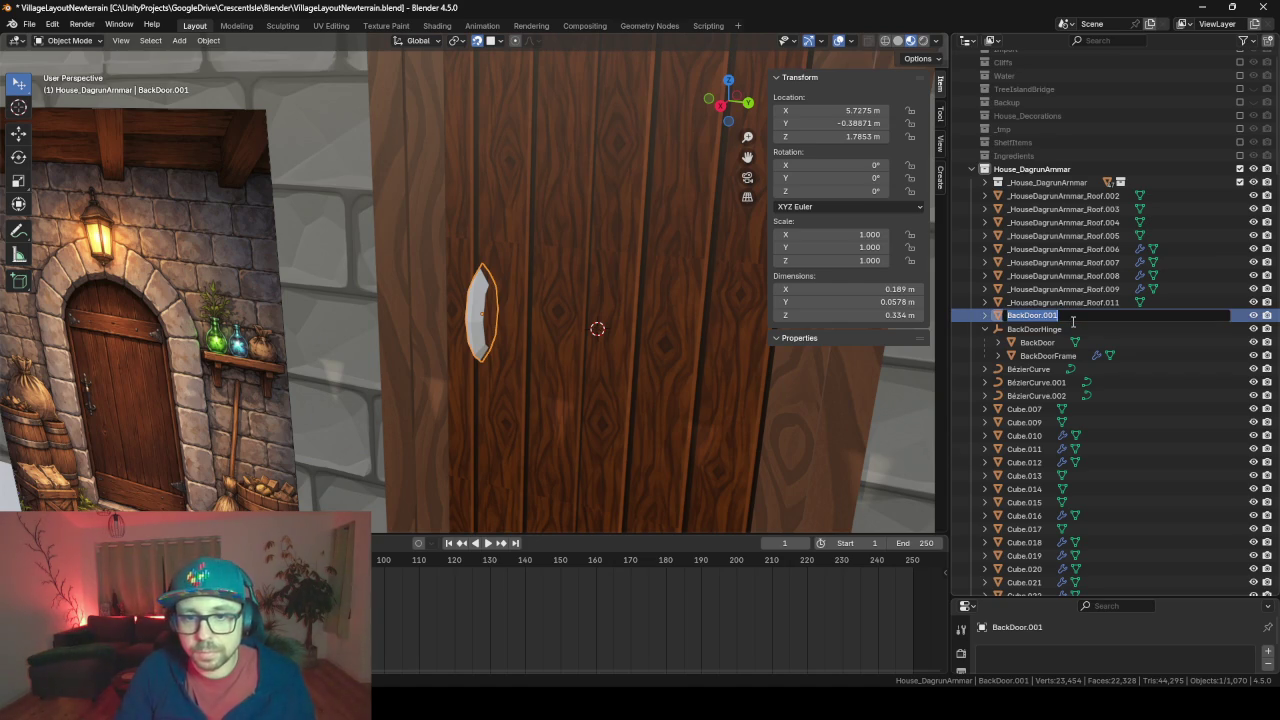
pyautogui.press('End')
pyautogui.press('BackSpace')
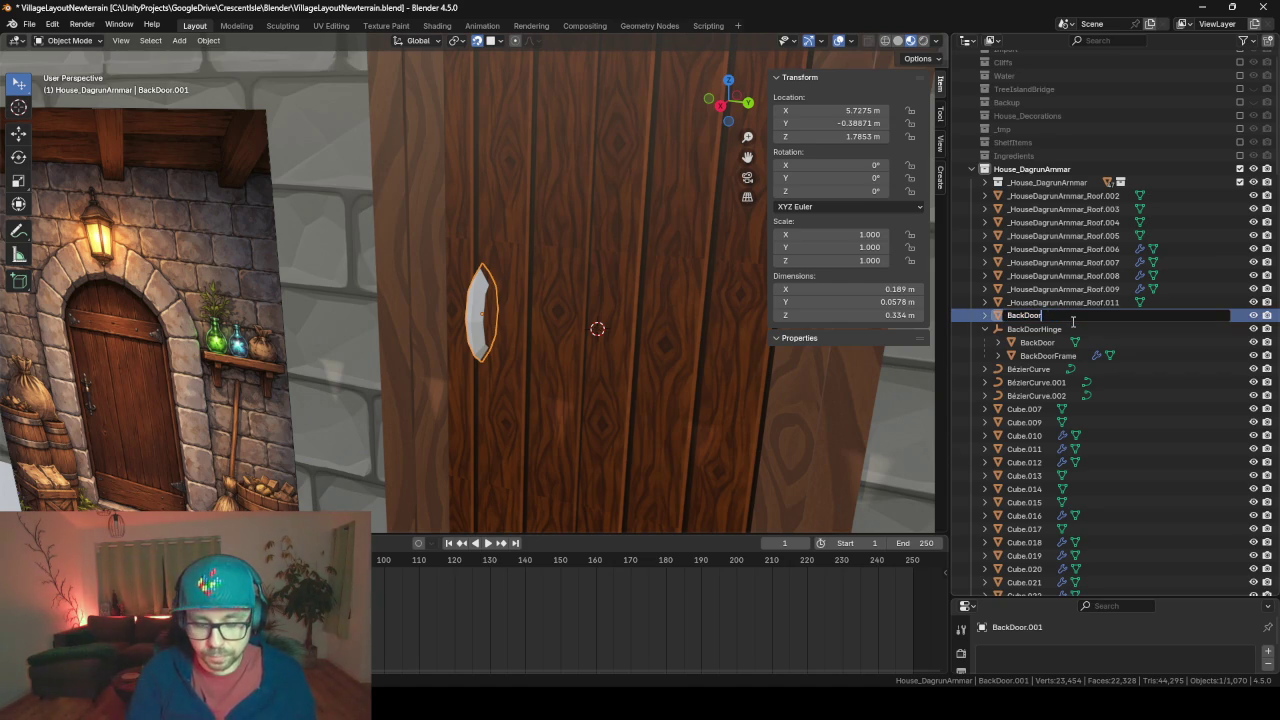
pyautogui.write('Handle')
pyautogui.press('Return')
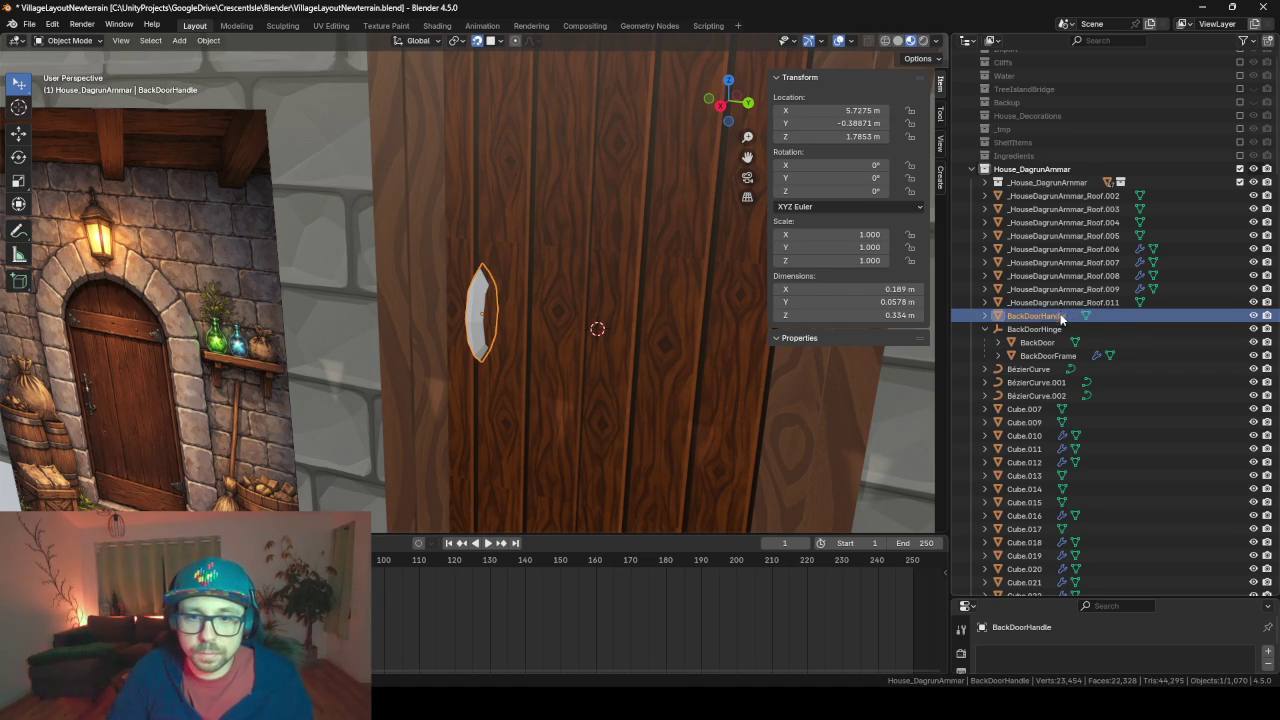
pyautogui.moveTo(1062, 318); pyautogui.dragTo(1040, 329)
pyautogui.click(1040, 316)
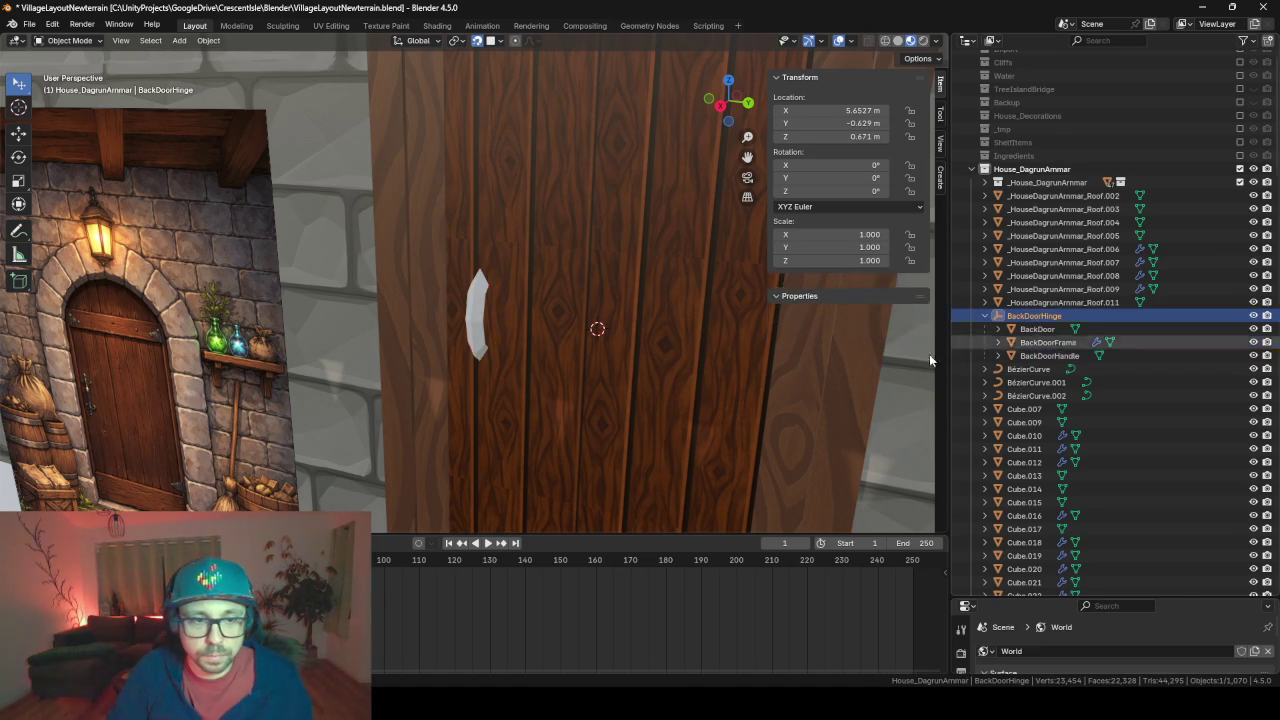
# Move the handle 0.75874 m along Y to the door's opposite side
pyautogui.scroll(-5, 614, 404)
pyautogui.scroll(2, 544, 452)
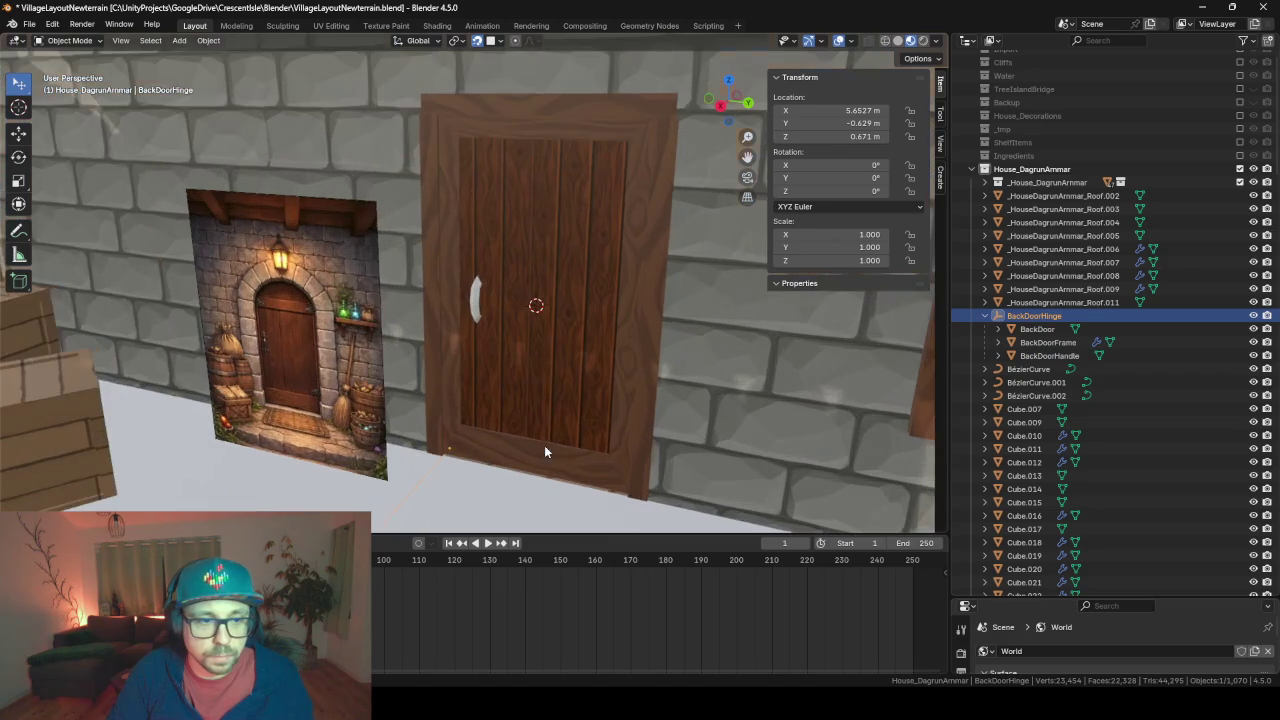
pyautogui.click(479, 300)
pyautogui.press('g')
pyautogui.press('y')
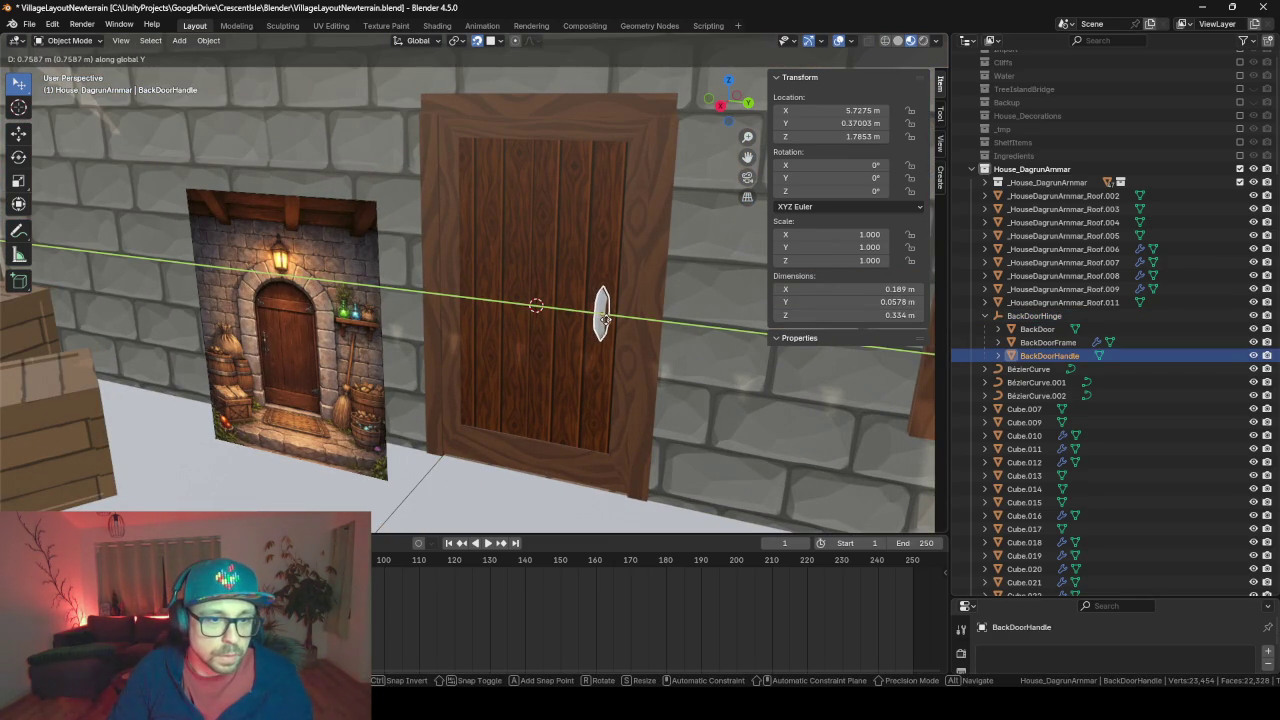
pyautogui.click(603, 318)
pyautogui.moveTo(531, 325)
pyautogui.mouseDown(button='middle')
pyautogui.moveTo(668, 311)
pyautogui.moveTo(591, 311)
pyautogui.moveTo(566, 326)
pyautogui.mouseUp(button='middle')
pyautogui.press('g')
pyautogui.press('Escape')
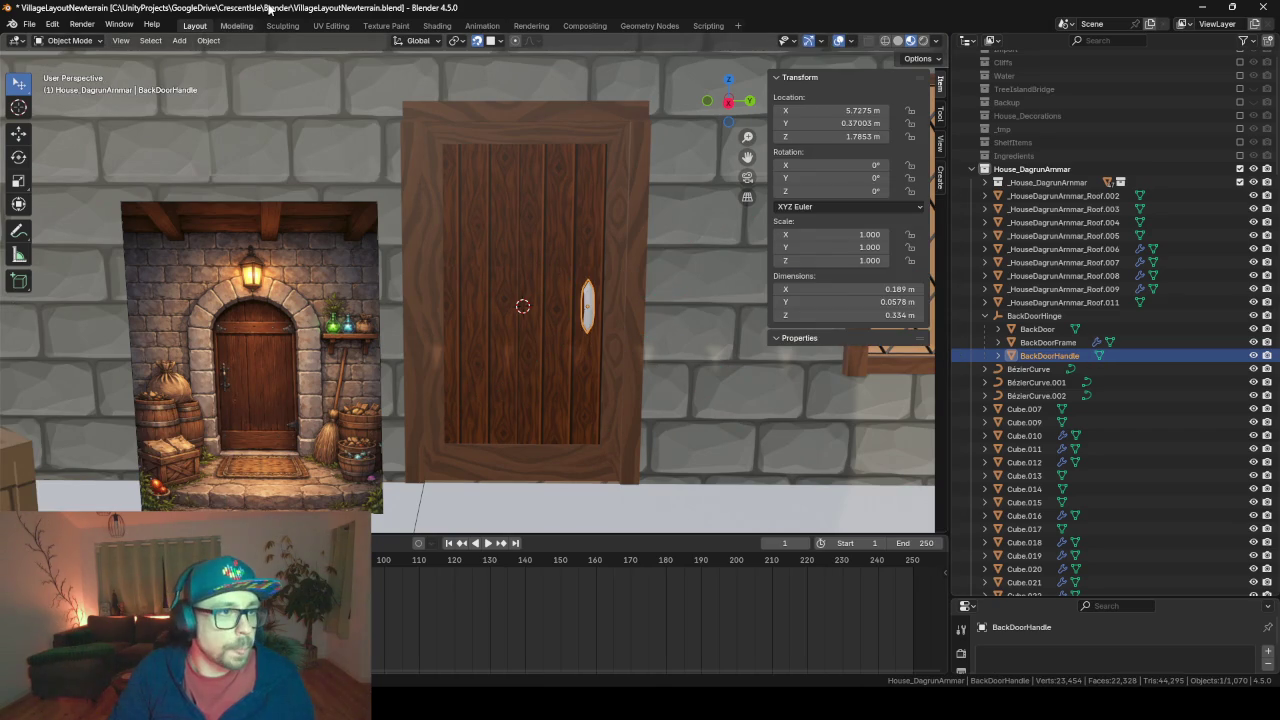
# In the UV Editing workspace, assign BaseMaterial to the handle
pyautogui.click(329, 25)
pyautogui.scroll(2, 747, 297)
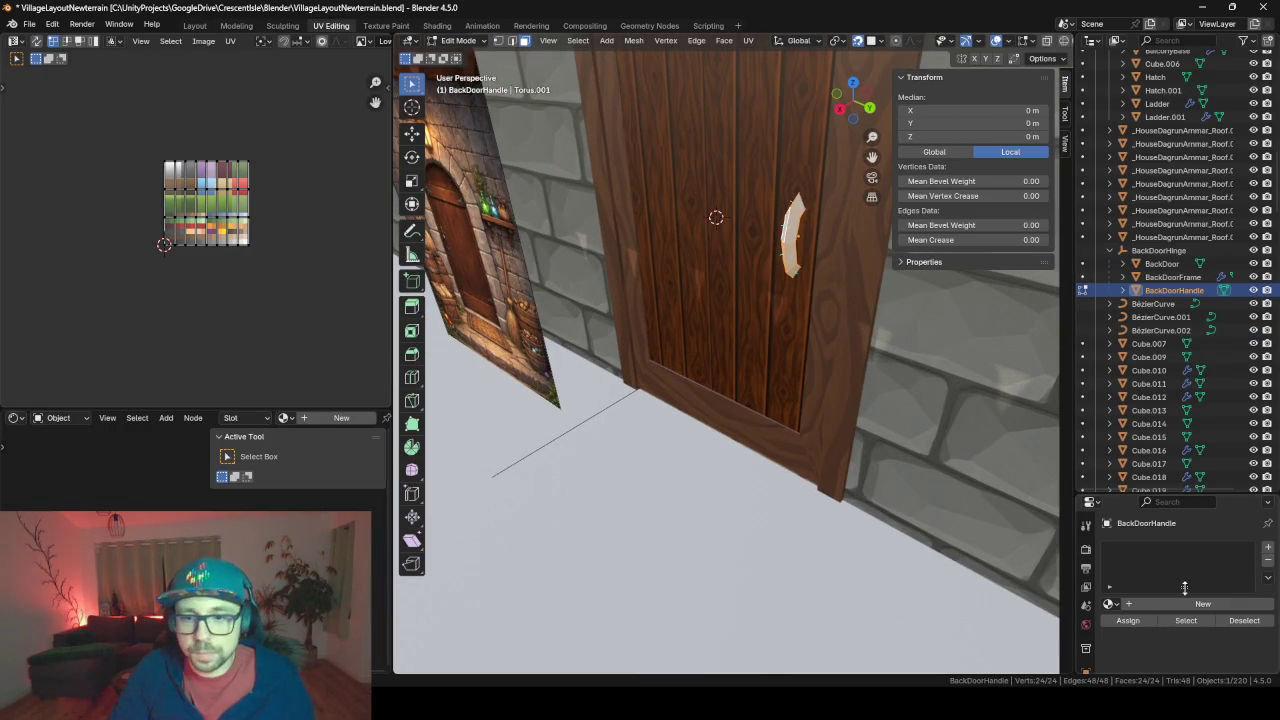
pyautogui.moveTo(1184, 494); pyautogui.dragTo(1130, 296)
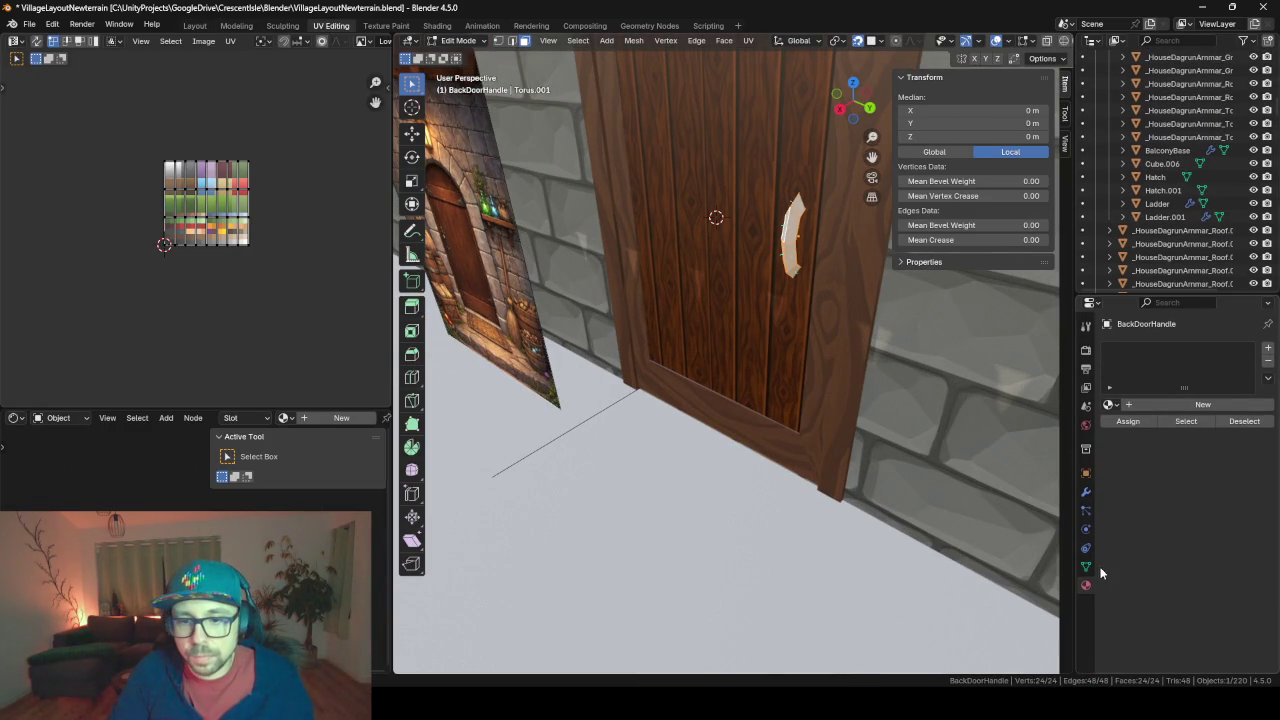
pyautogui.click(1109, 405)
pyautogui.click(922, 425)
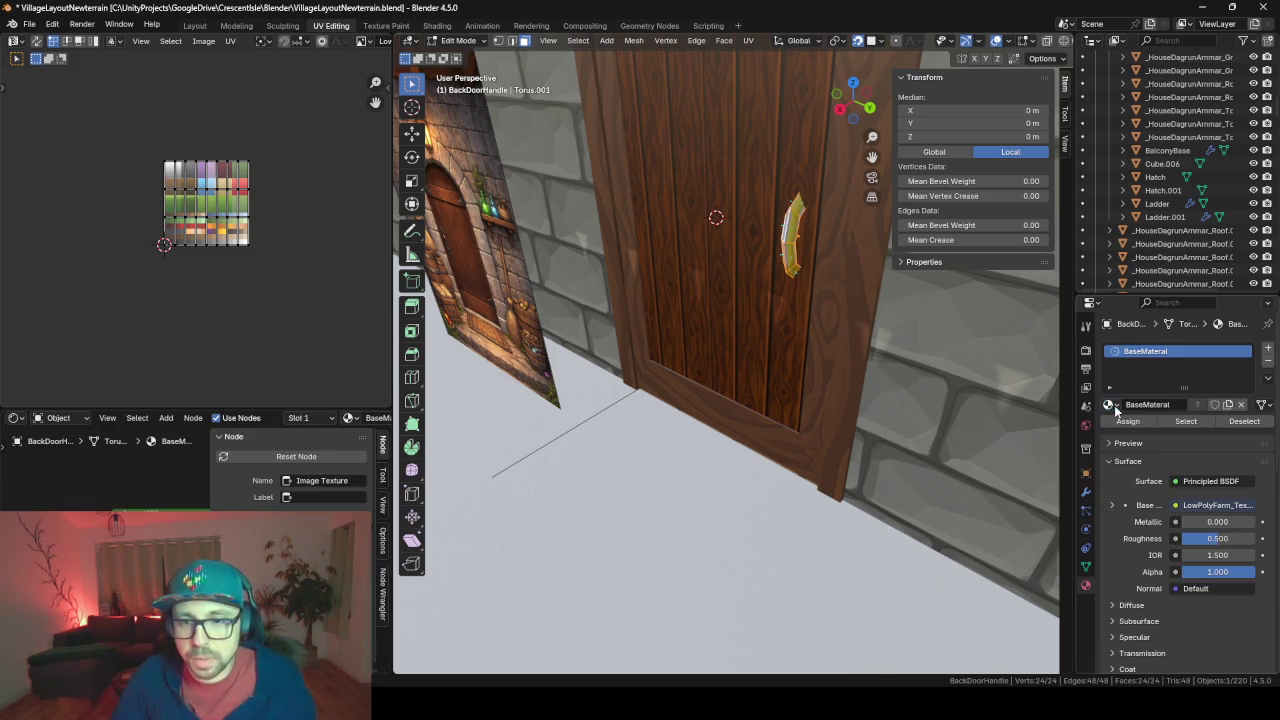
# Shrink all the handle's UVs and move them onto the gold palette swatch
pyautogui.press('a')
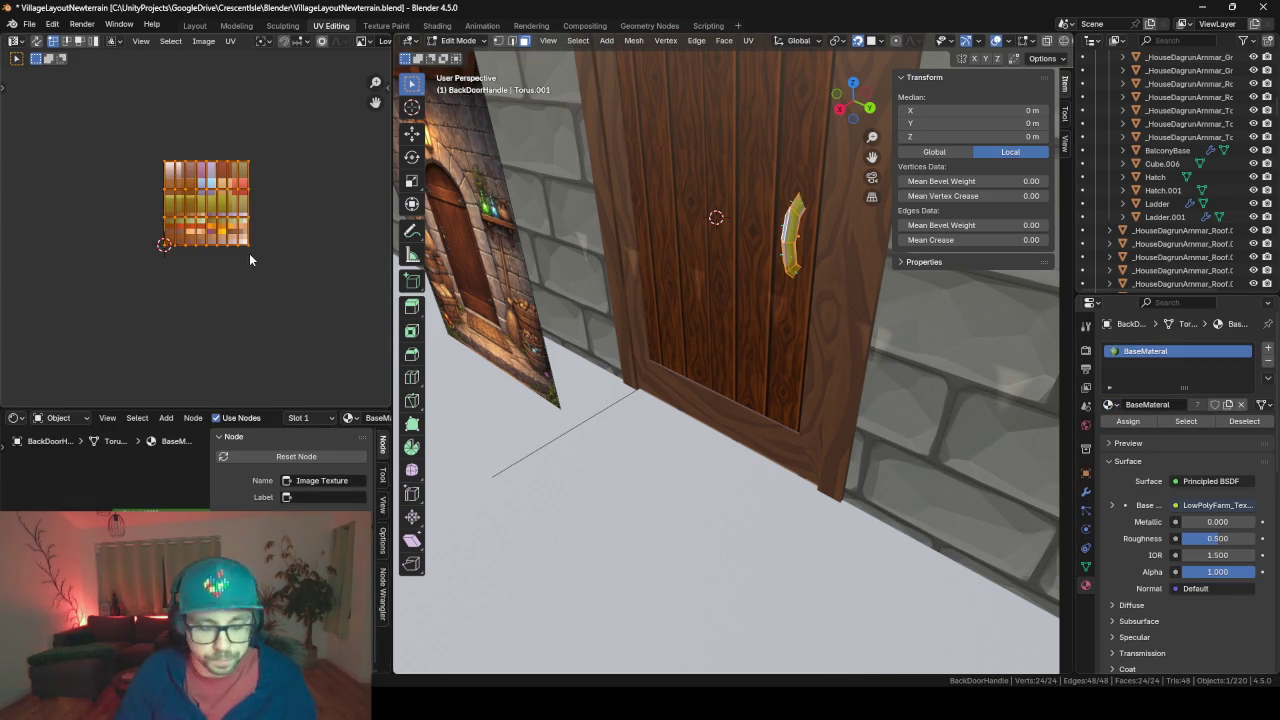
pyautogui.press('s')
pyautogui.click(250, 258)
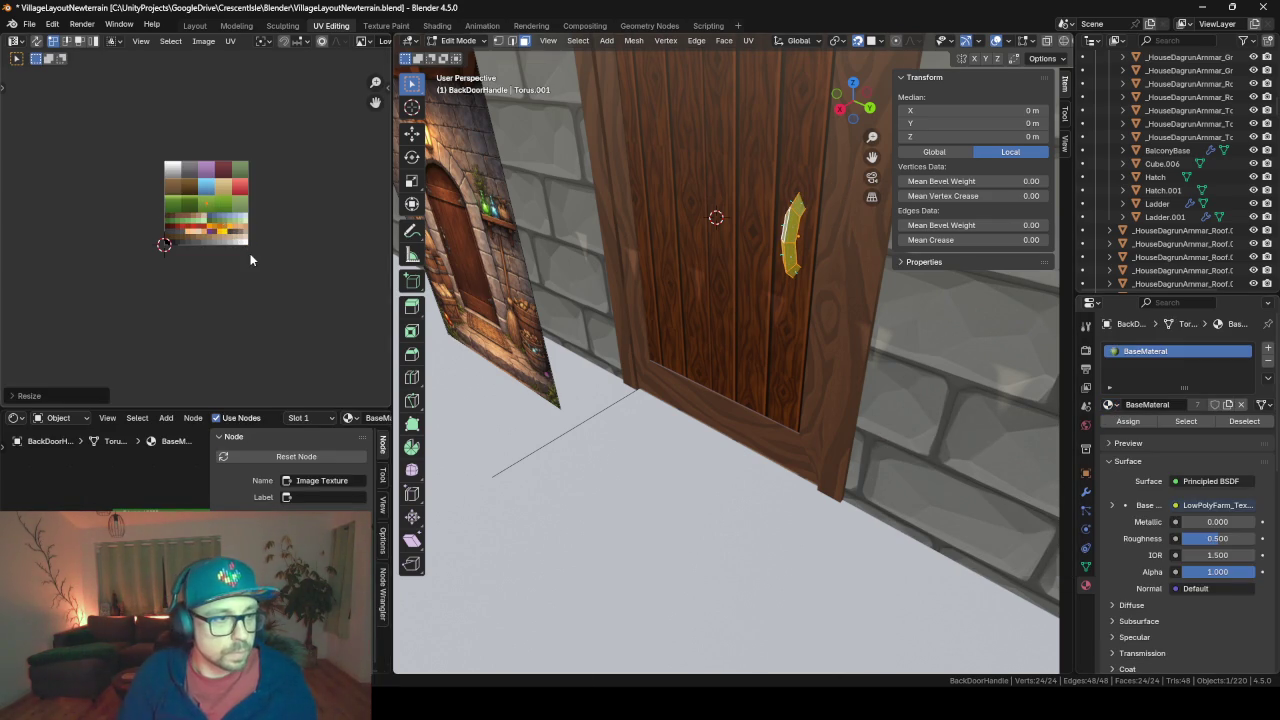
pyautogui.scroll(5, 250, 253)
pyautogui.scroll(2, 250, 253)
pyautogui.scroll(-1, 250, 250)
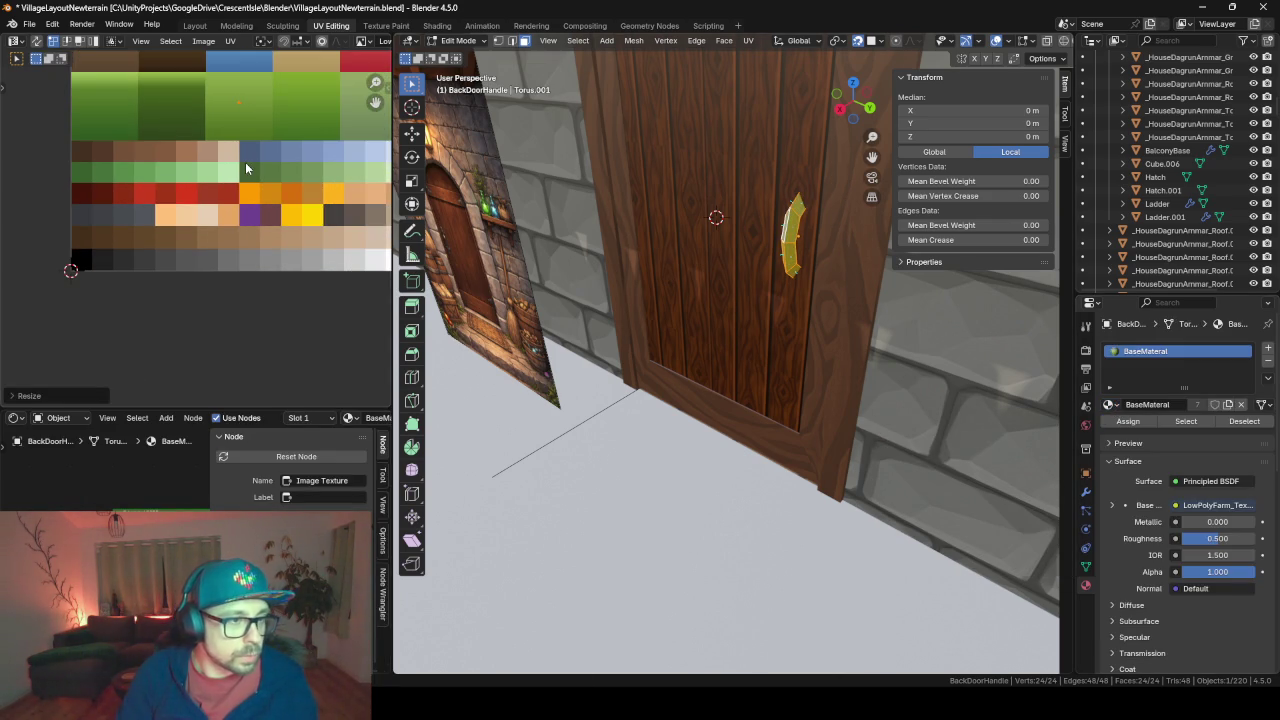
pyautogui.press('g')
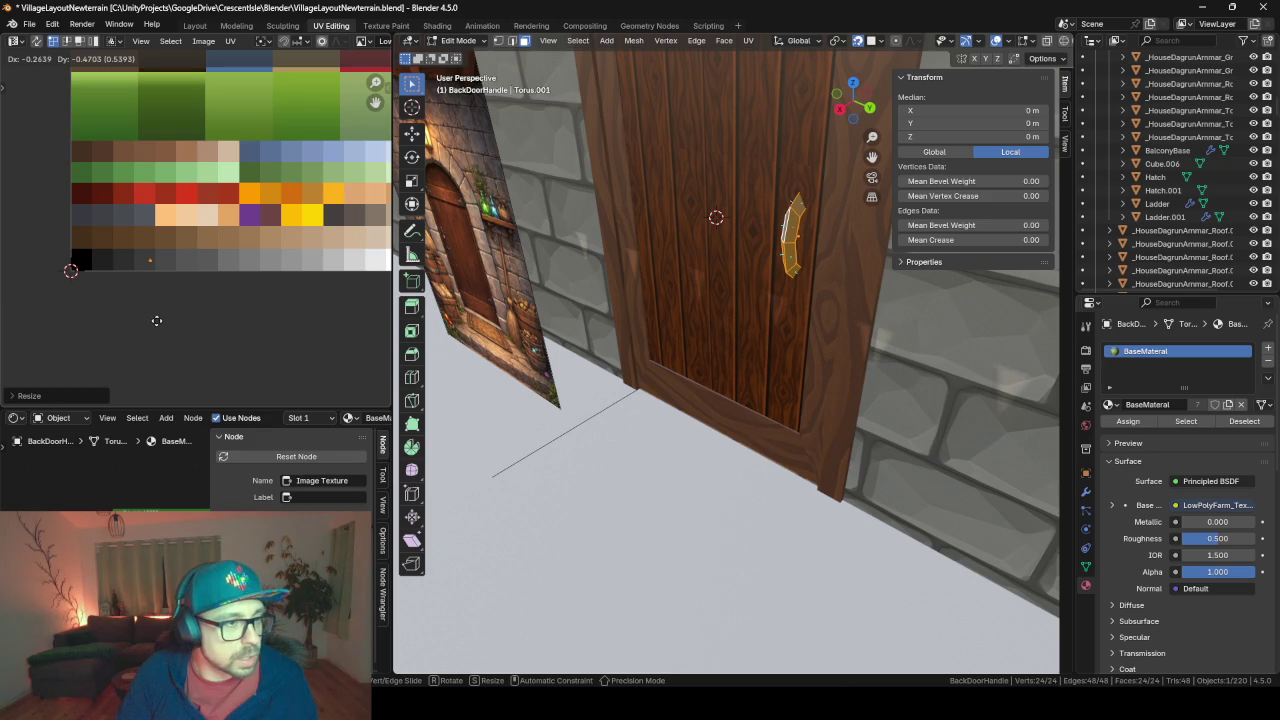
pyautogui.click(155, 317)
pyautogui.press('Tab')
pyautogui.moveTo(720, 314)
pyautogui.mouseDown(button='middle')
pyautogui.moveTo(712, 245)
pyautogui.moveTo(756, 208)
pyautogui.moveTo(728, 231)
pyautogui.mouseUp(button='middle')
# Frame the main door and orbit out to view the house's base
pyautogui.scroll(-3, 604, 271)
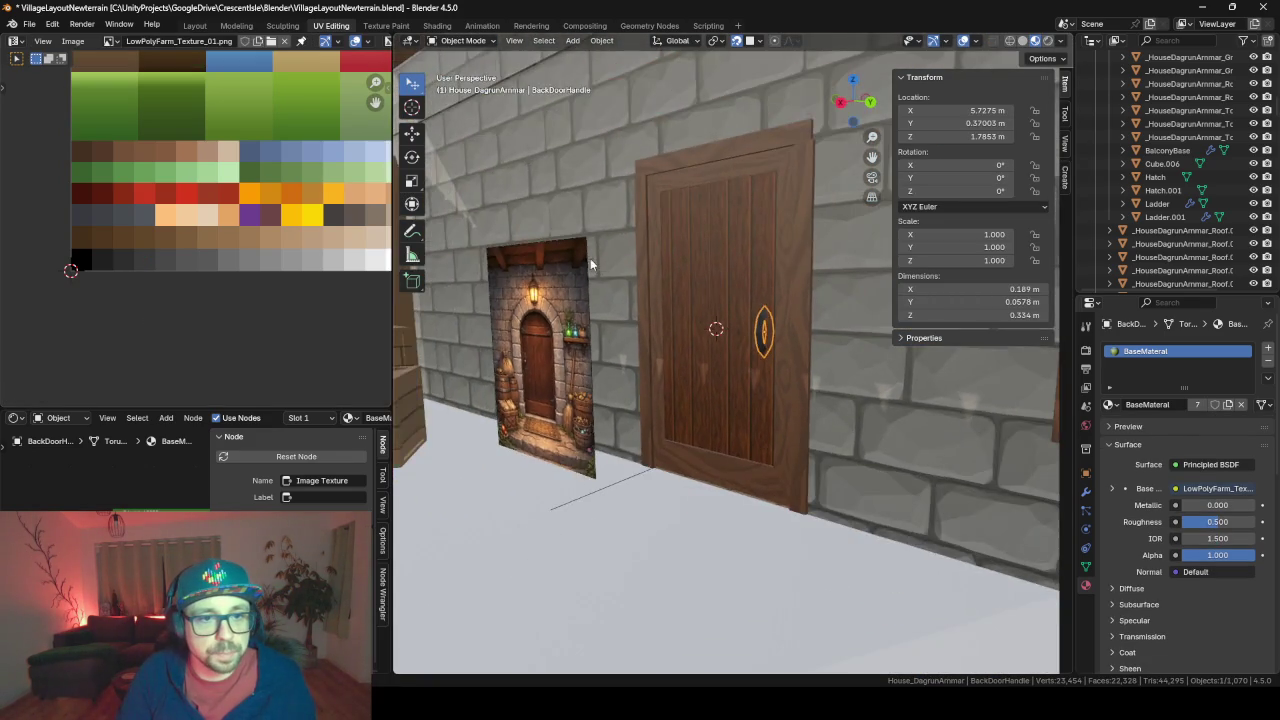
pyautogui.moveTo(590, 258)
pyautogui.mouseDown(button='middle')
pyautogui.moveTo(621, 277)
pyautogui.moveTo(578, 260)
pyautogui.moveTo(700, 340)
pyautogui.moveTo(600, 350)
pyautogui.mouseUp(button='middle')
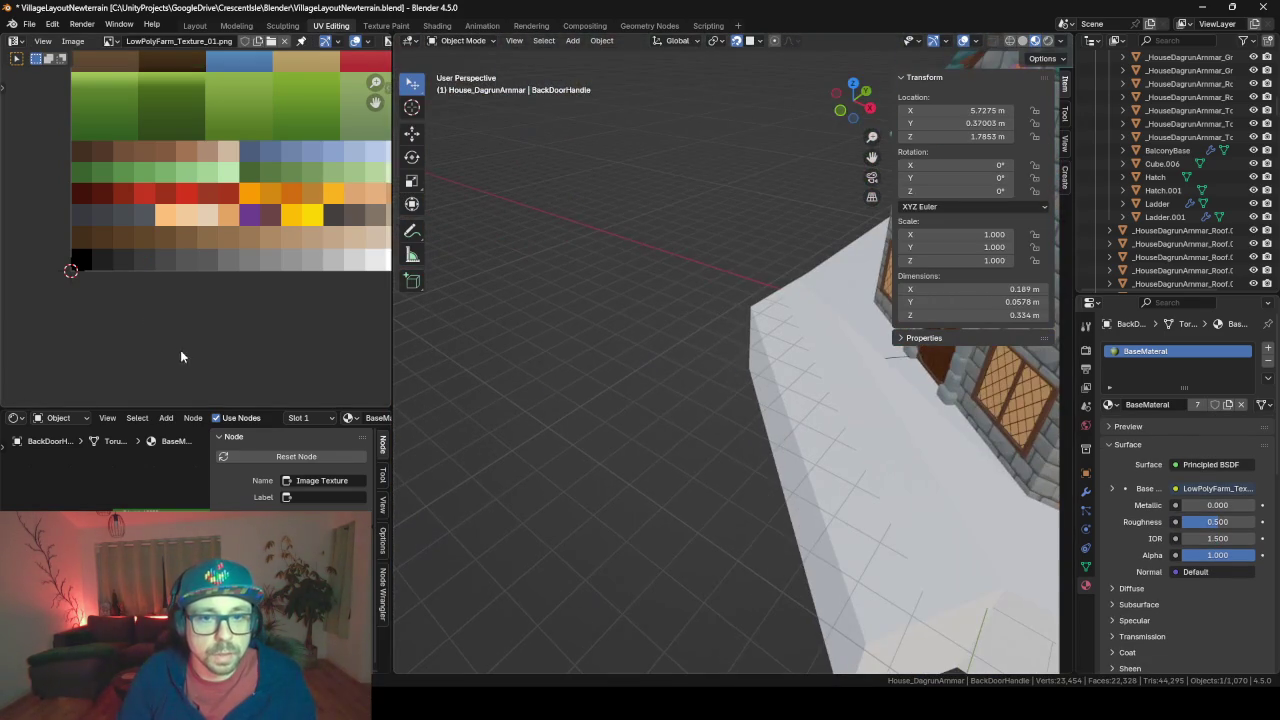
pyautogui.moveTo(180, 354); pyautogui.dragTo(297, 349, button='middle')
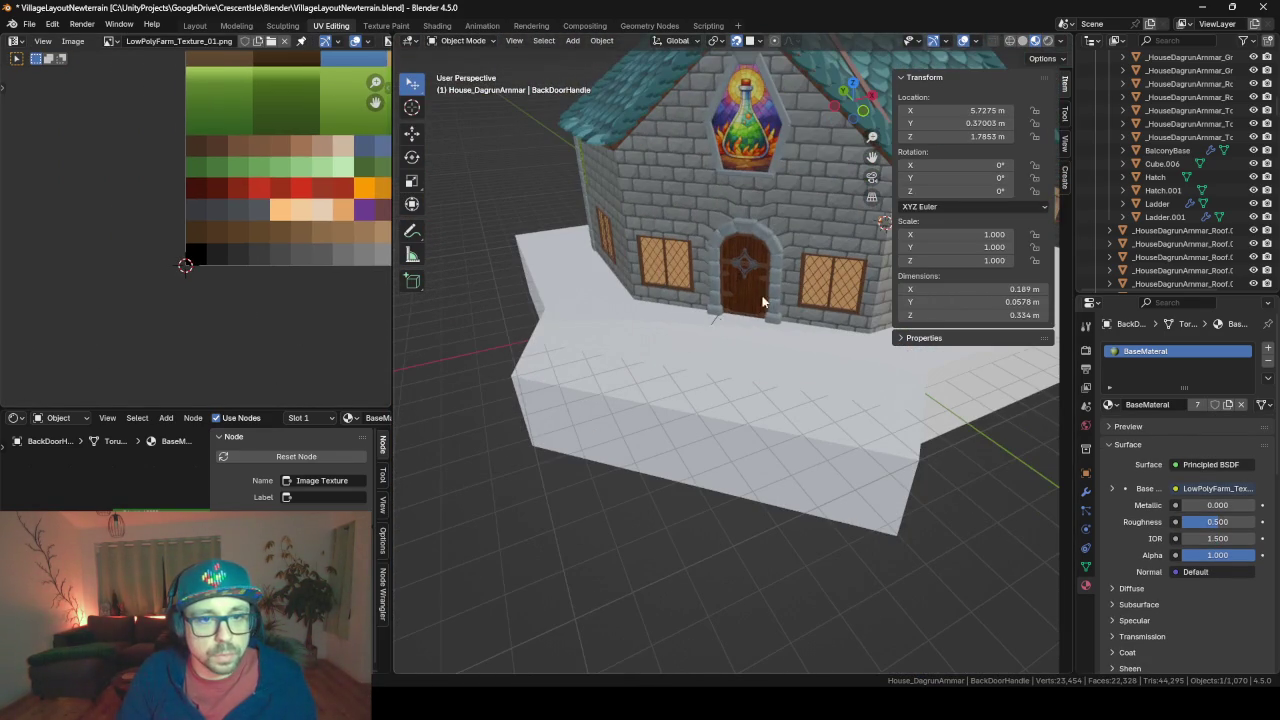
pyautogui.press('KP_Decimal')
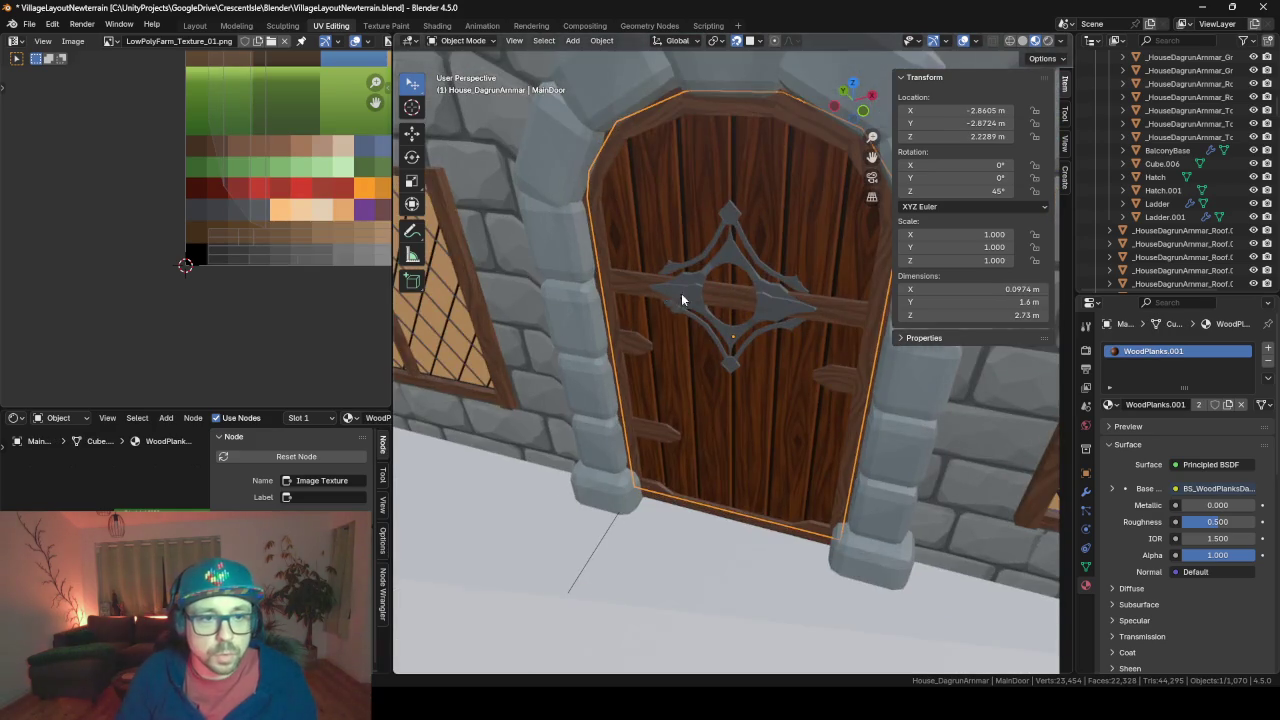
pyautogui.moveTo(681, 293)
pyautogui.mouseDown(button='middle')
pyautogui.moveTo(940, 244)
pyautogui.moveTo(841, 270)
pyautogui.moveTo(831, 281)
pyautogui.moveTo(863, 306)
pyautogui.moveTo(678, 364)
pyautogui.mouseUp(button='middle')
pyautogui.scroll(-3, 831, 281)
pyautogui.scroll(-3, 678, 364)
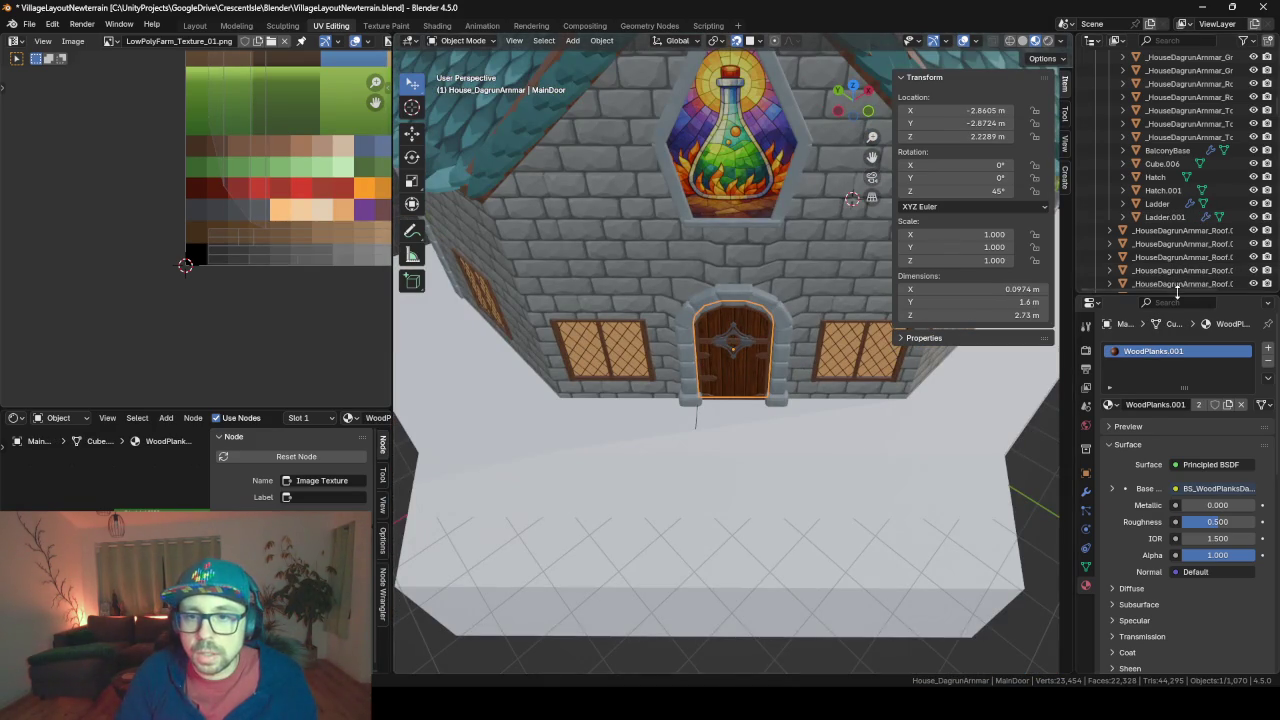
pyautogui.moveTo(1177, 290); pyautogui.dragTo(1177, 540)
pyautogui.scroll(5, 1163, 364)
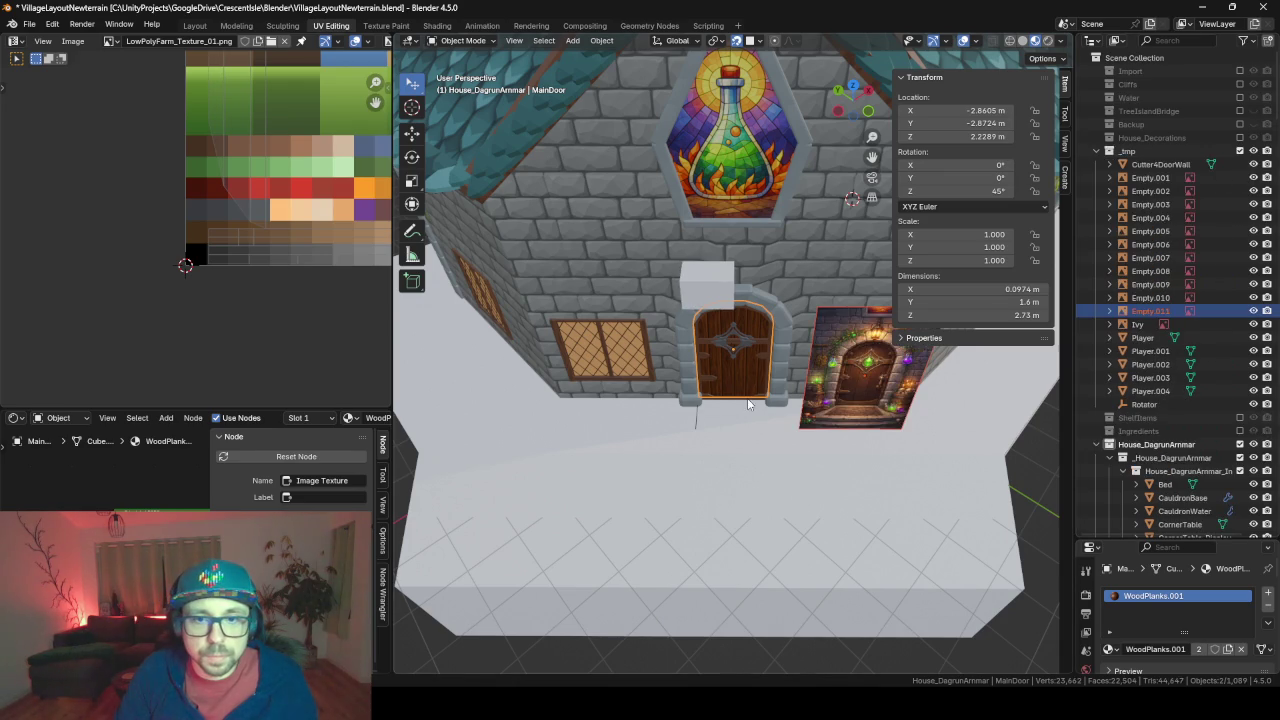
# Frame the door reference picture to study its handle, then select the main door
pyautogui.click(822, 390)
pyautogui.press('KP_Decimal')
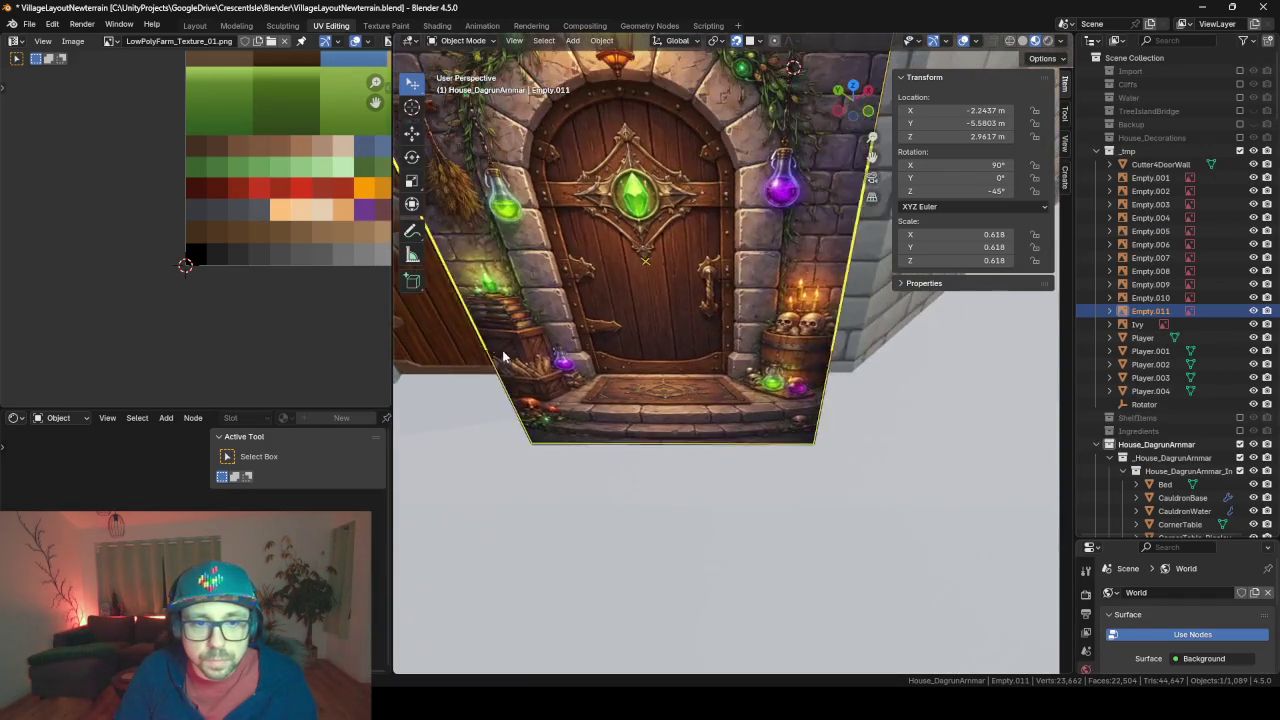
pyautogui.moveTo(638, 258); pyautogui.dragTo(645, 372, button='middle')
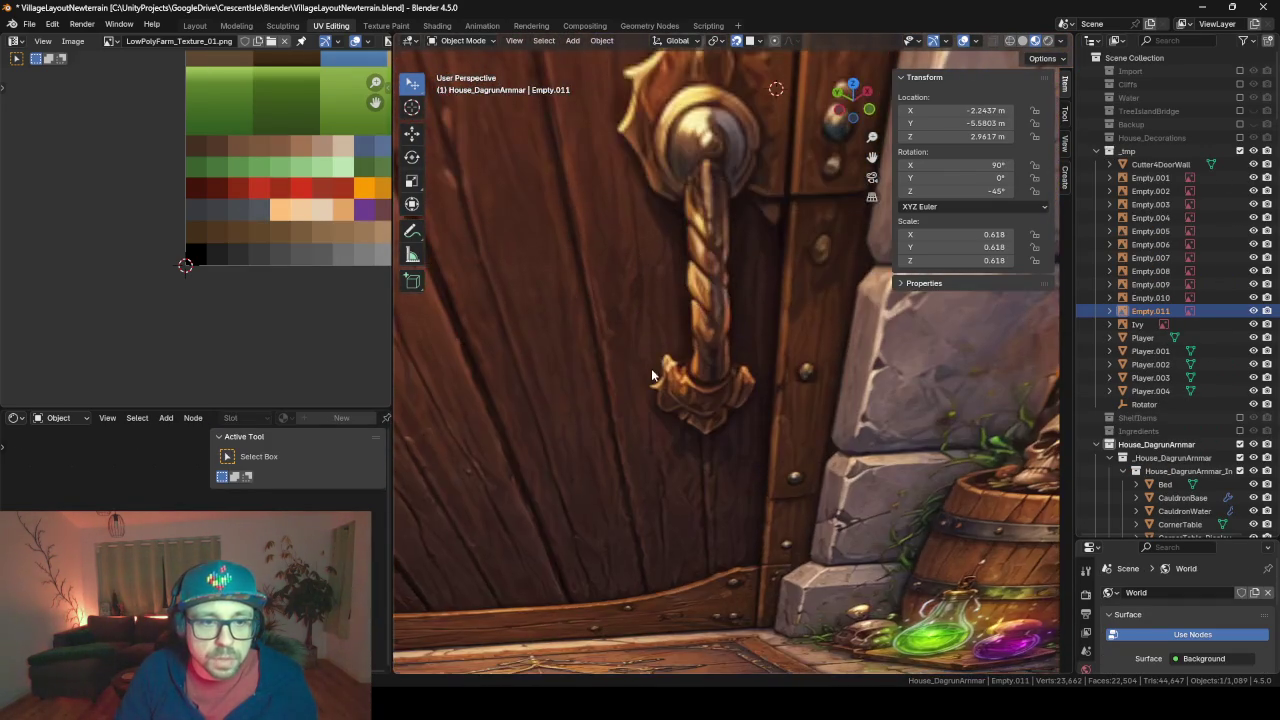
pyautogui.scroll(-4, 648, 360)
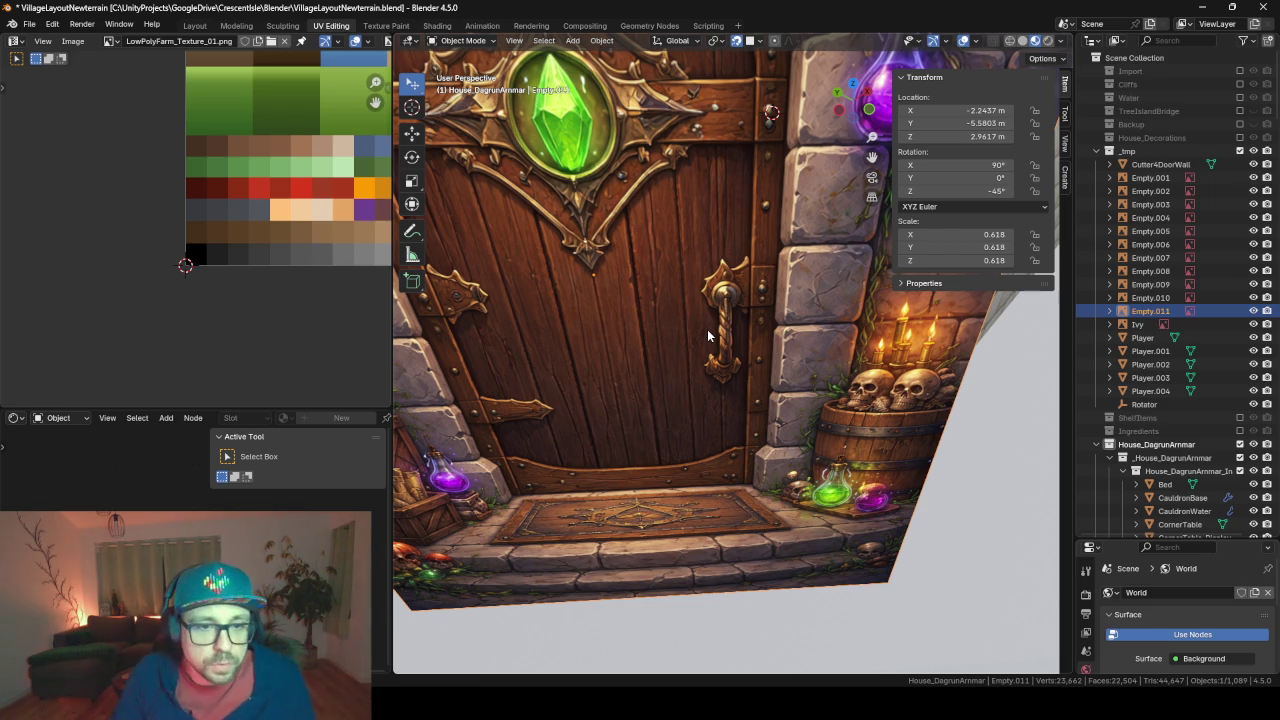
pyautogui.moveTo(707, 329)
pyautogui.mouseDown(button='middle')
pyautogui.moveTo(759, 333)
pyautogui.moveTo(445, 316)
pyautogui.mouseUp(button='middle')
pyautogui.scroll(-3, 445, 316)
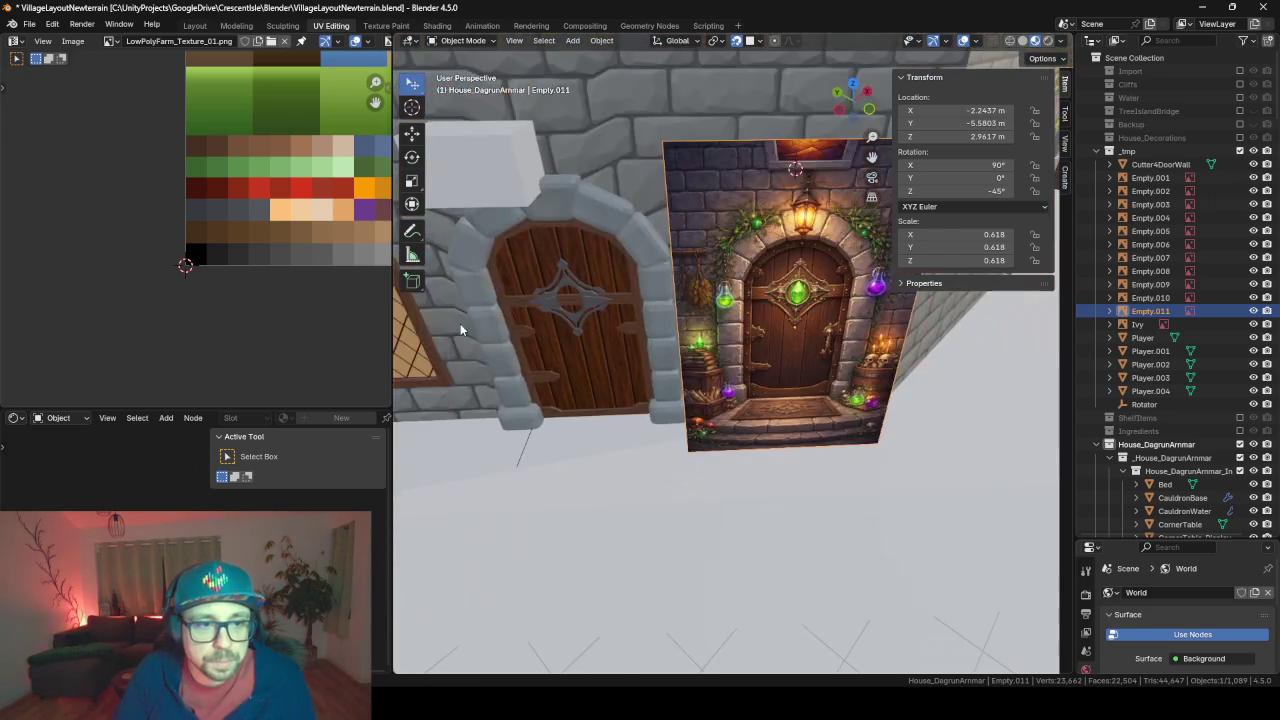
pyautogui.click(616, 382)
# Snap the 3D cursor to the main door's origin and add a torus there
pyautogui.hotkey('shift', 's')
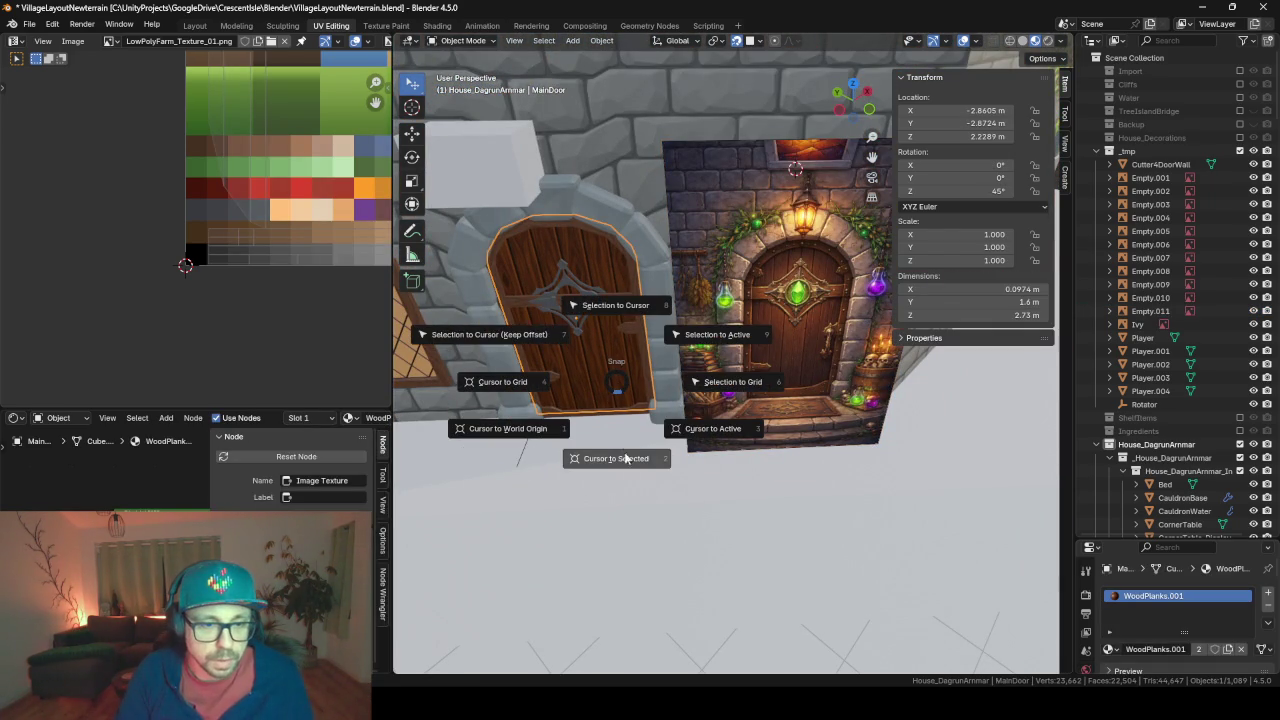
pyautogui.click(622, 460)
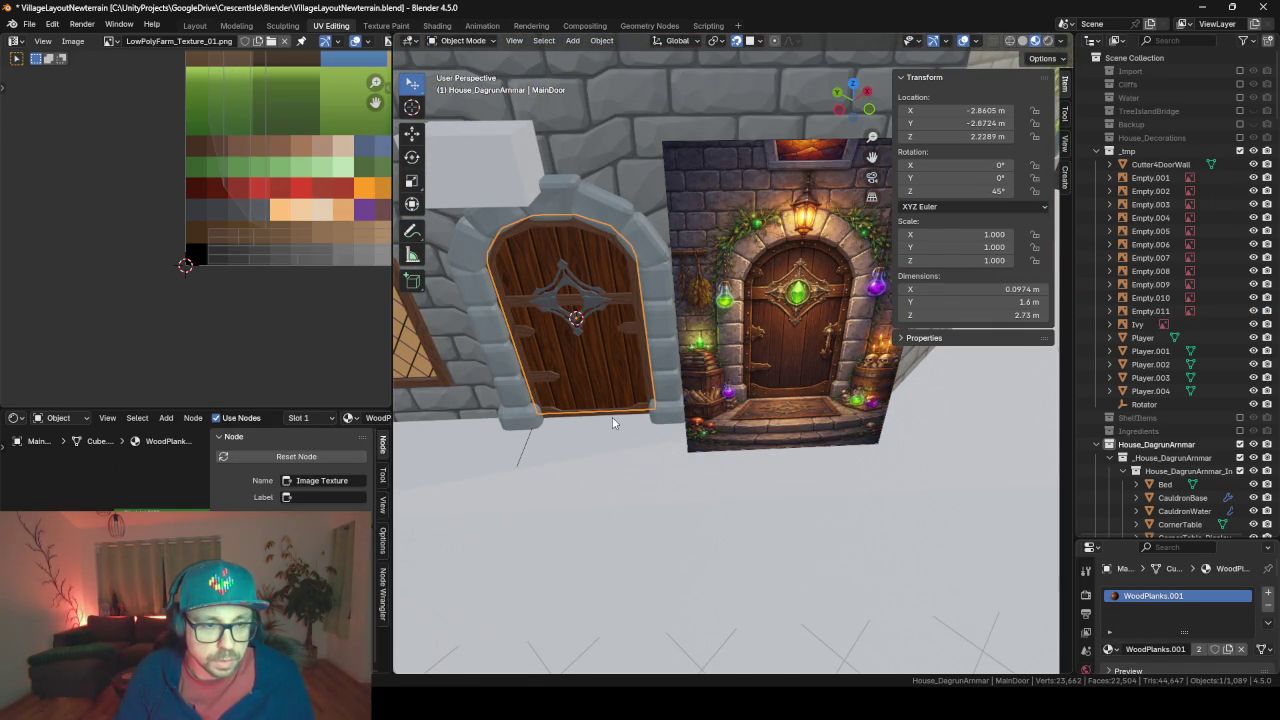
pyautogui.hotkey('shift', 'a')
pyautogui.press('Escape')
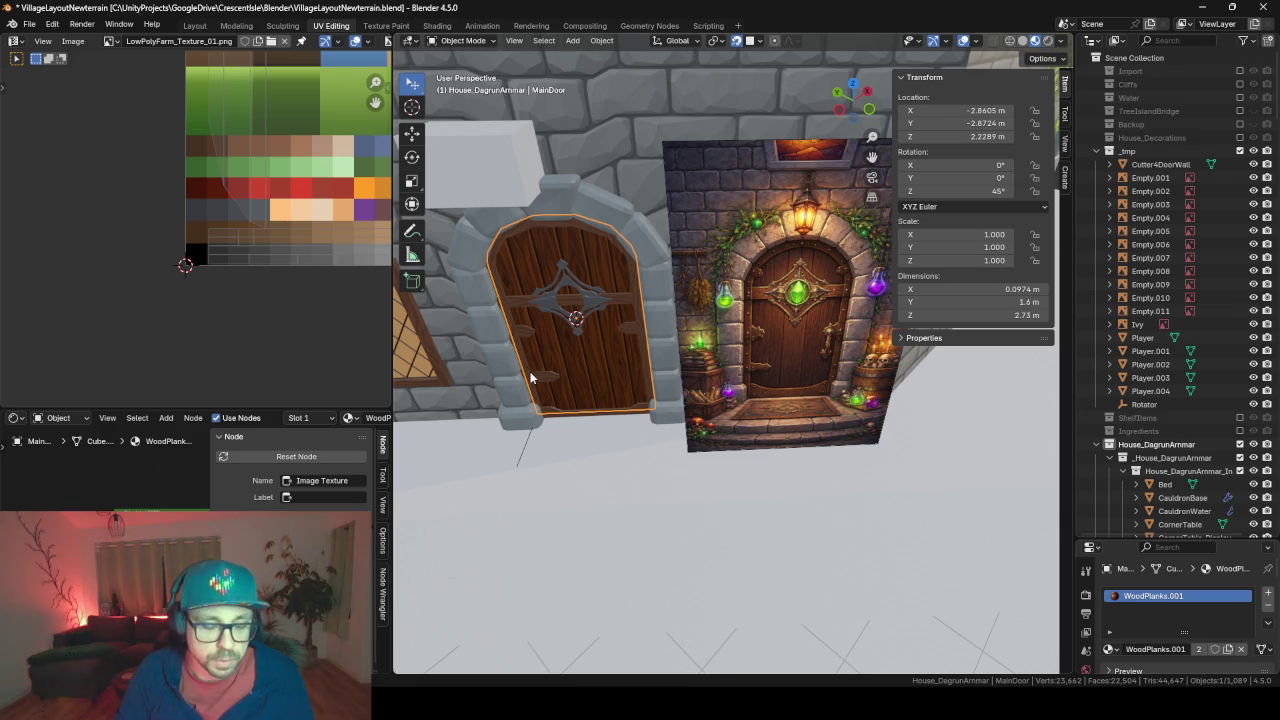
pyautogui.hotkey('shift', 'a')
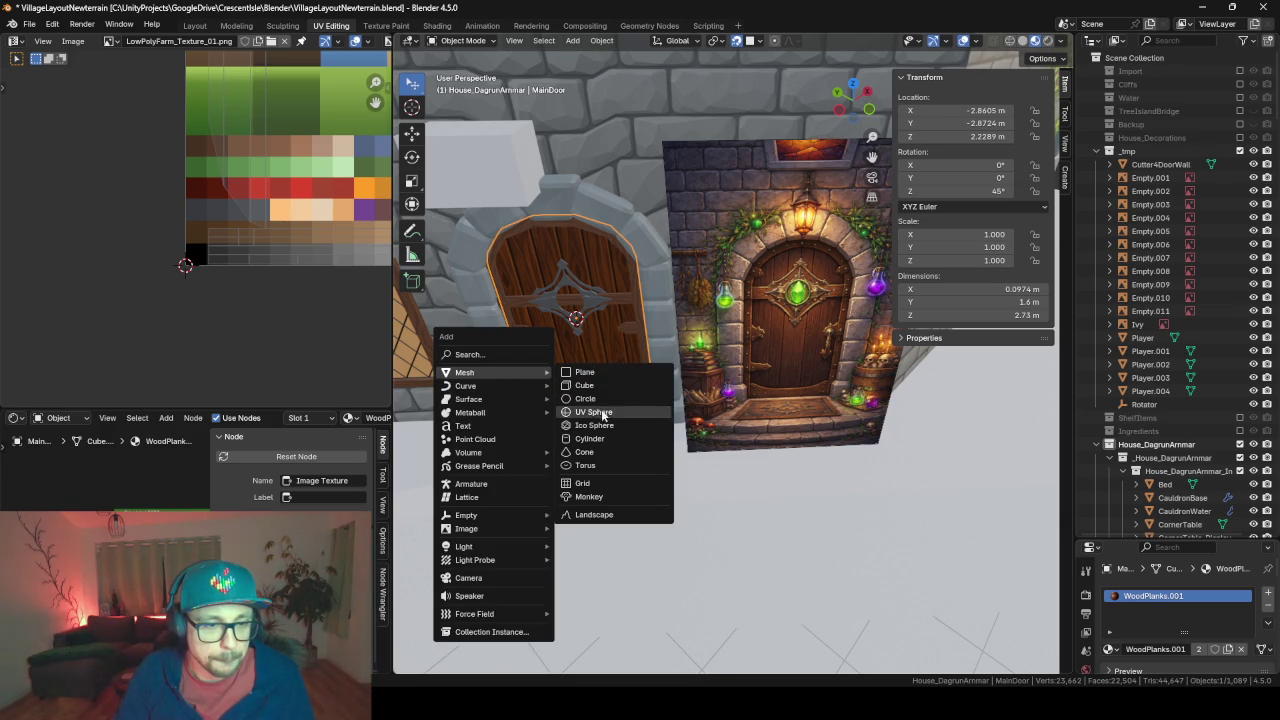
pyautogui.click(590, 465)
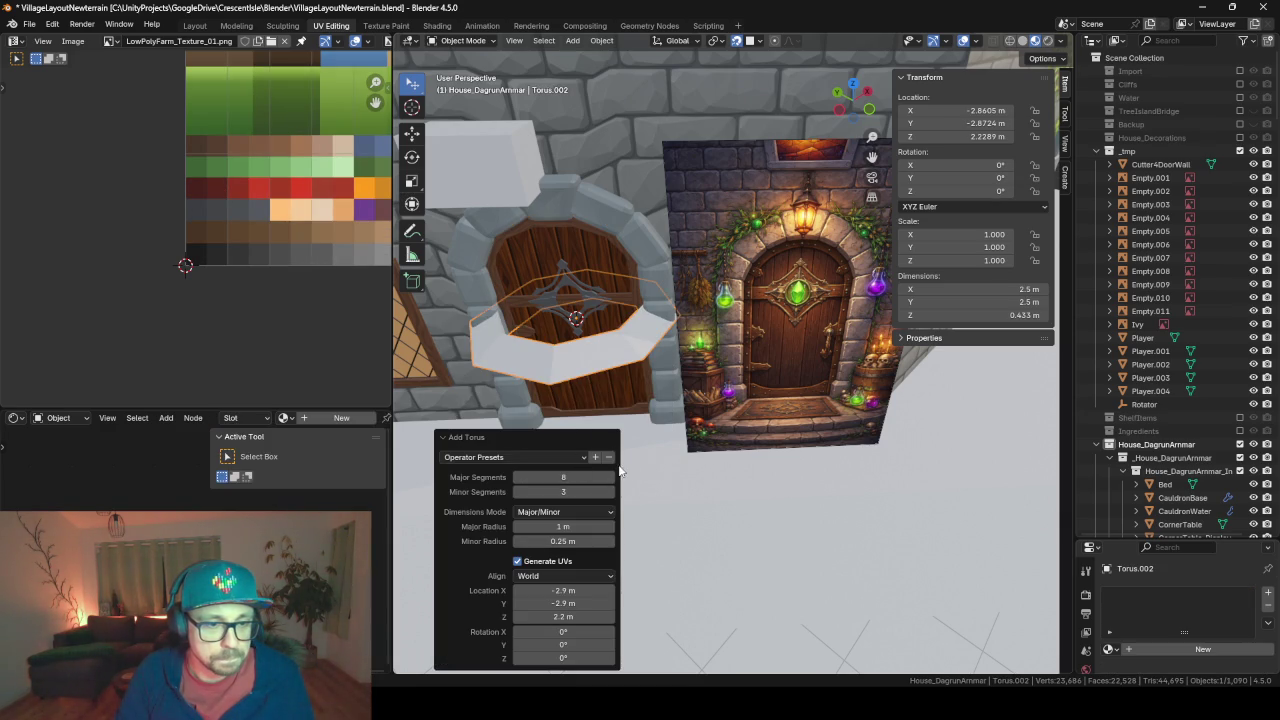
# Set the torus to 10 ring segments and 4 cross-section segments
pyautogui.click(609, 478)
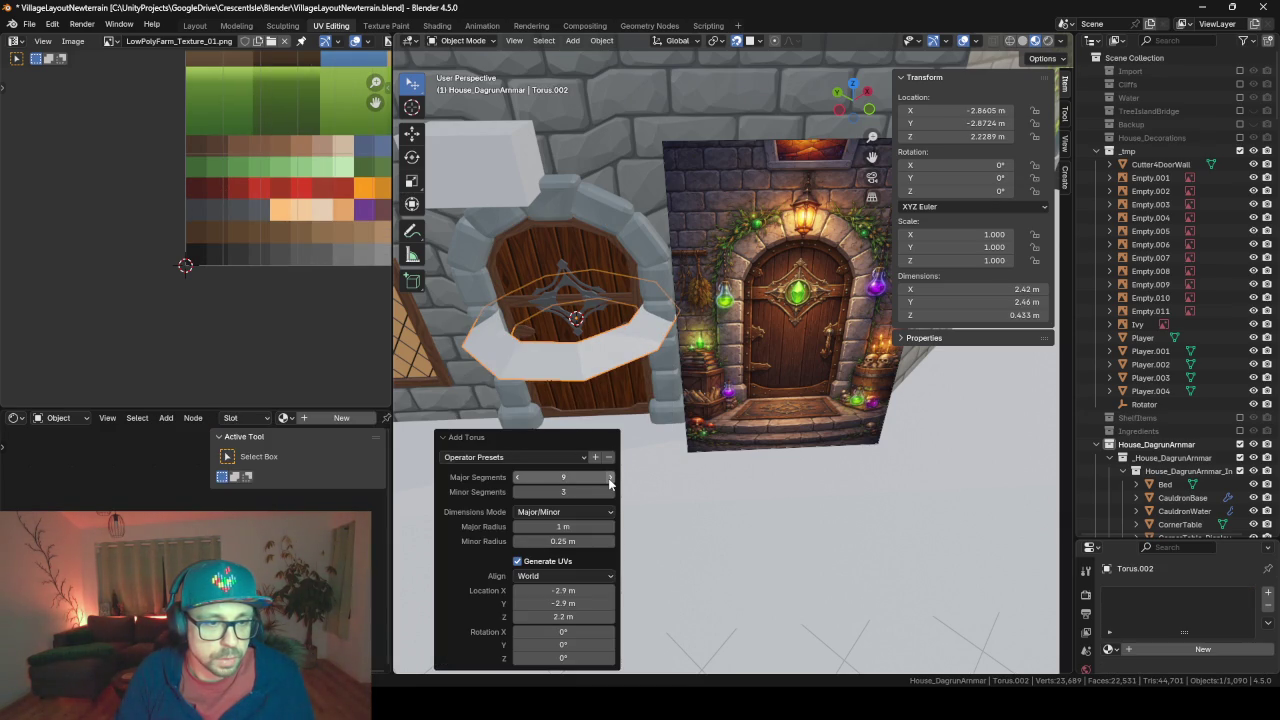
pyautogui.click(609, 478)
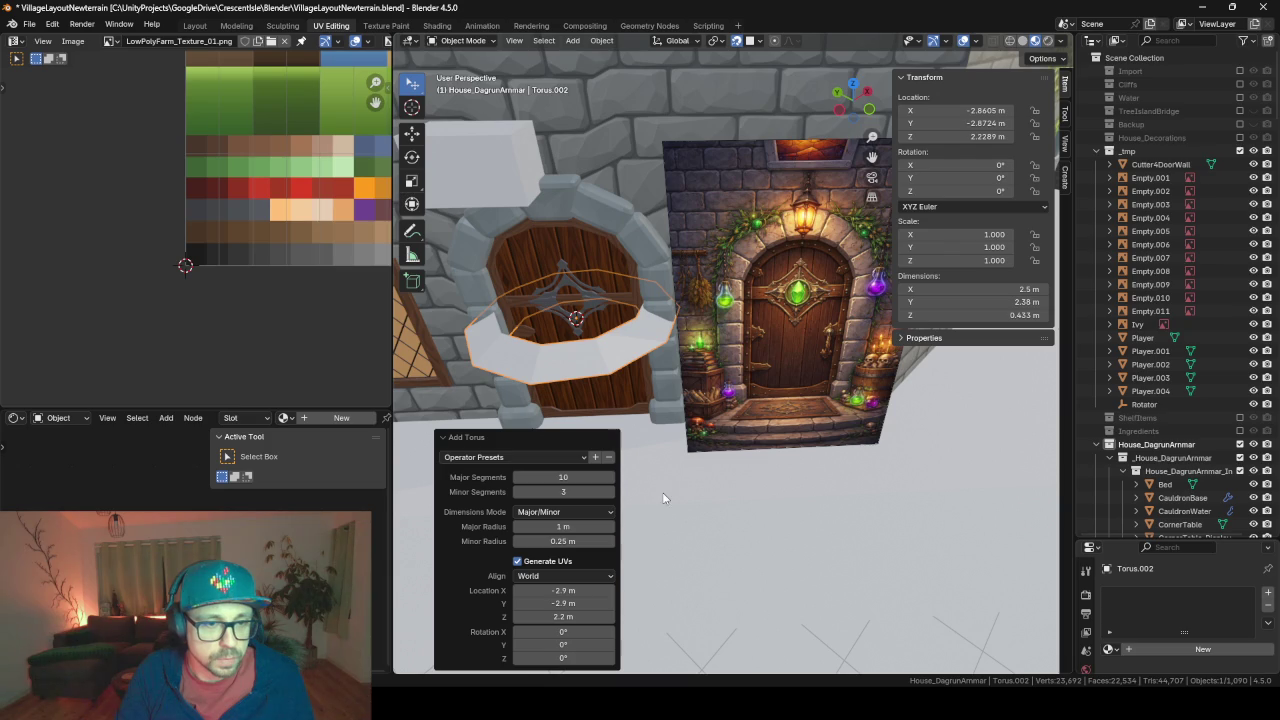
pyautogui.click(611, 492)
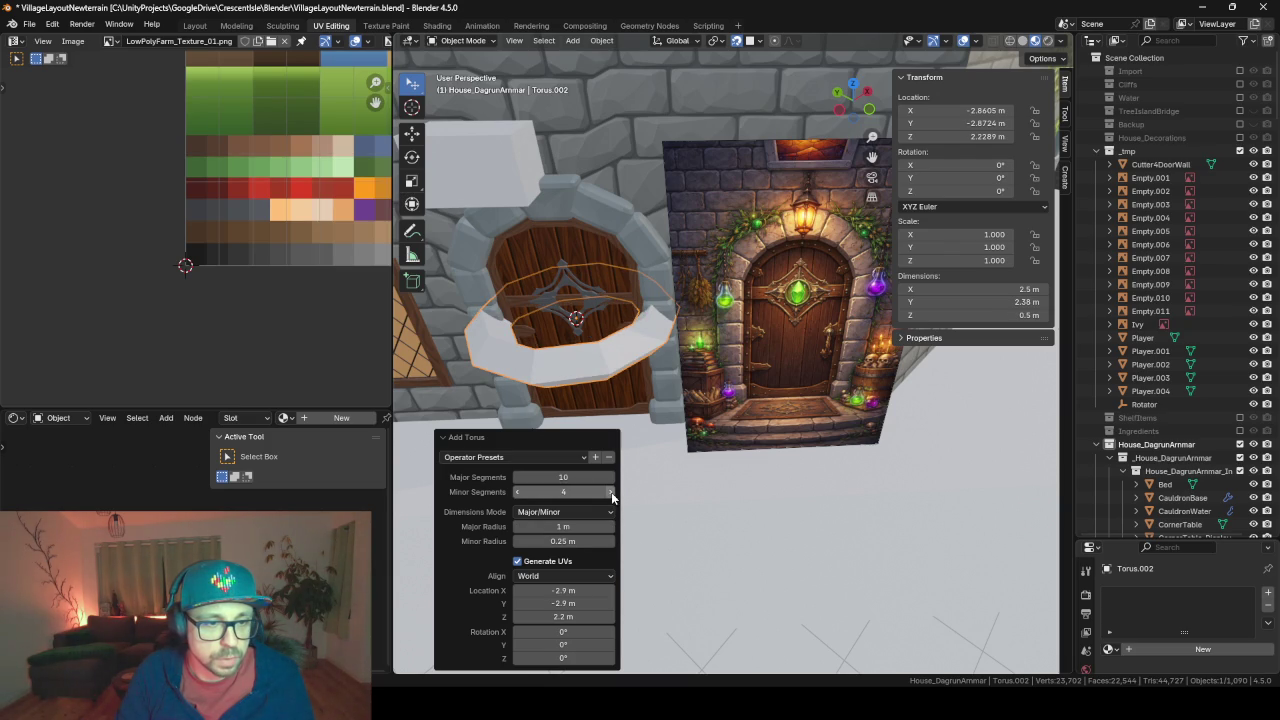
pyautogui.click(611, 492)
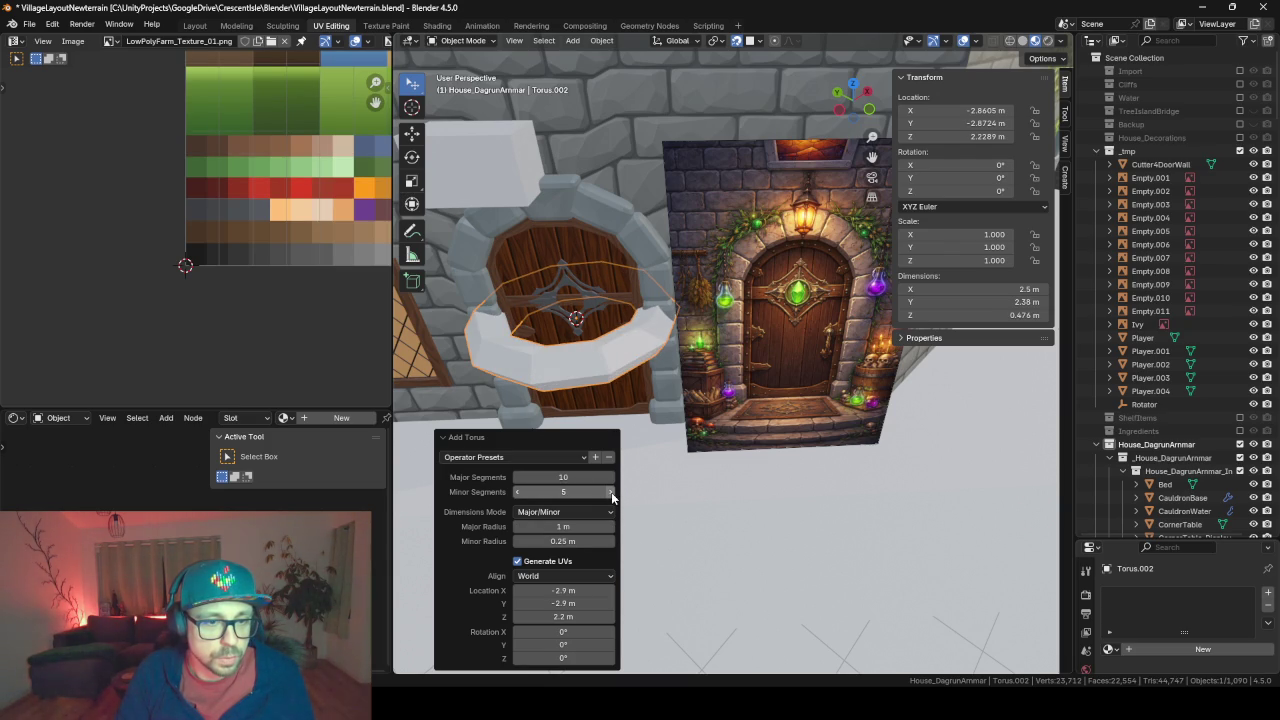
pyautogui.click(519, 492)
pyautogui.moveTo(525, 381); pyautogui.dragTo(611, 391, button='middle')
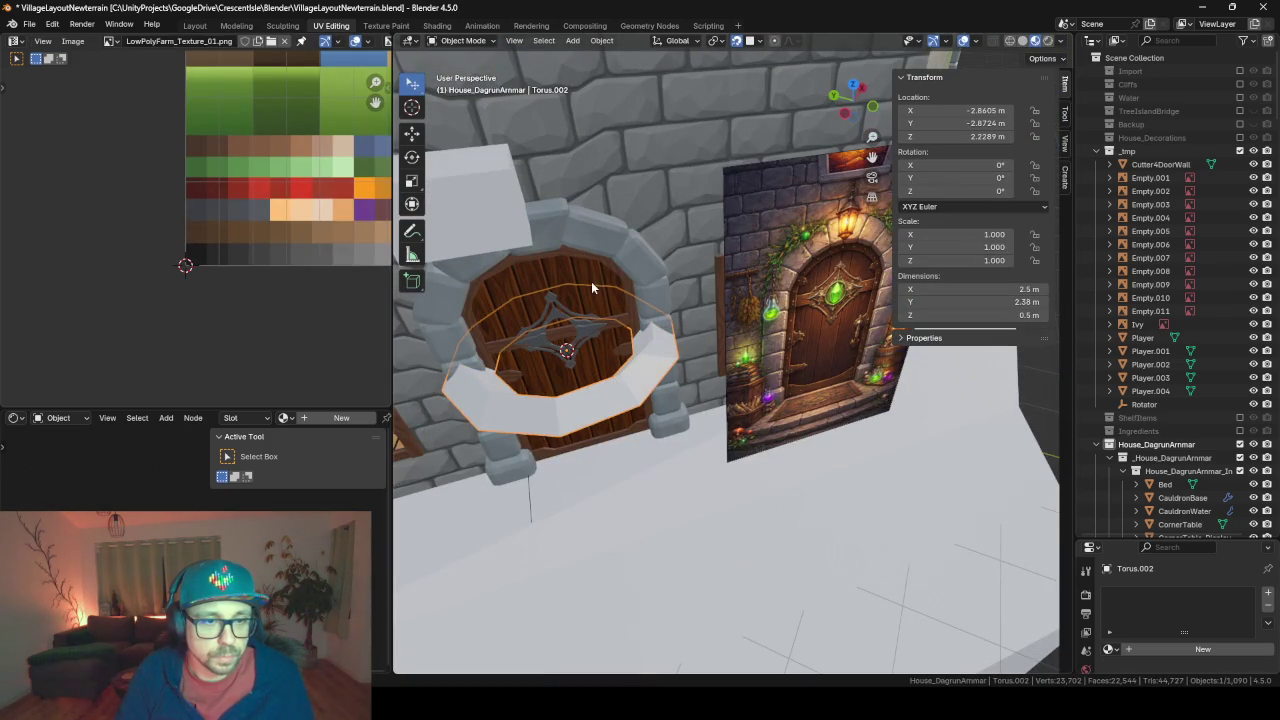
# Hide everything except the torus, the main door and the door image, then reselect the torus
pyautogui.keyDown('shift'); pyautogui.click(598, 268); pyautogui.keyUp('shift')
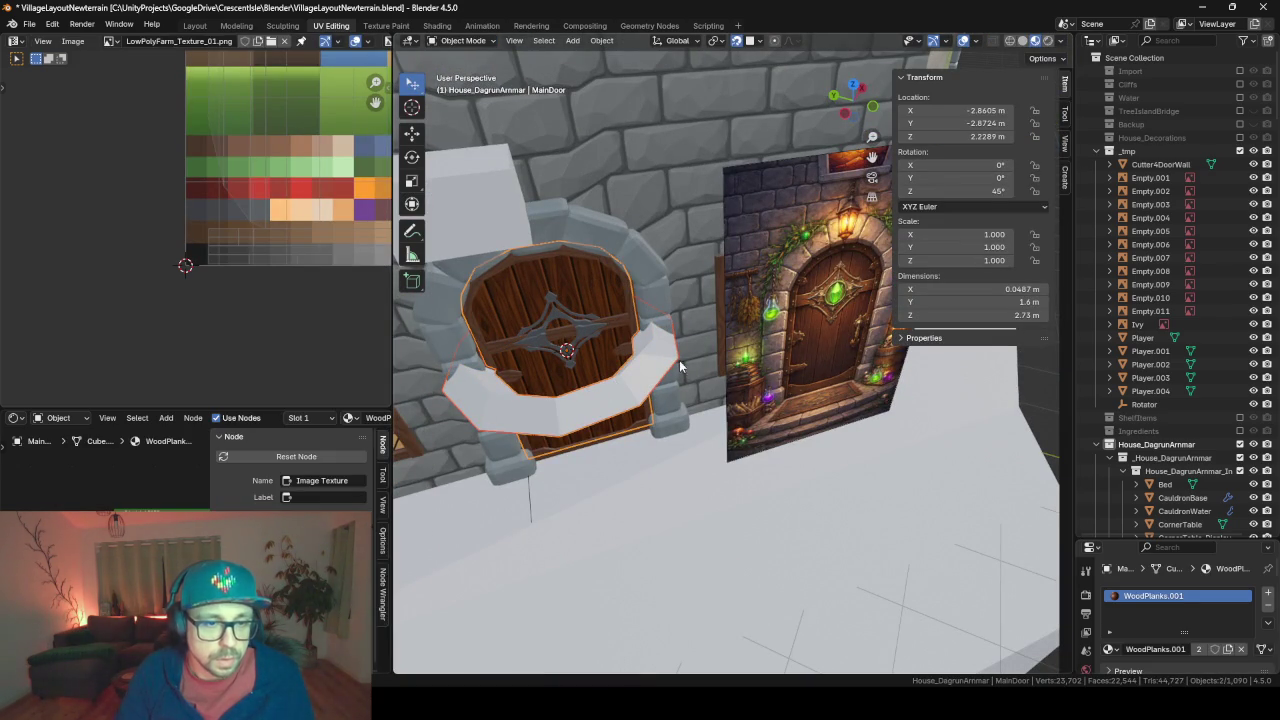
pyautogui.keyDown('shift'); pyautogui.click(772, 359); pyautogui.keyUp('shift')
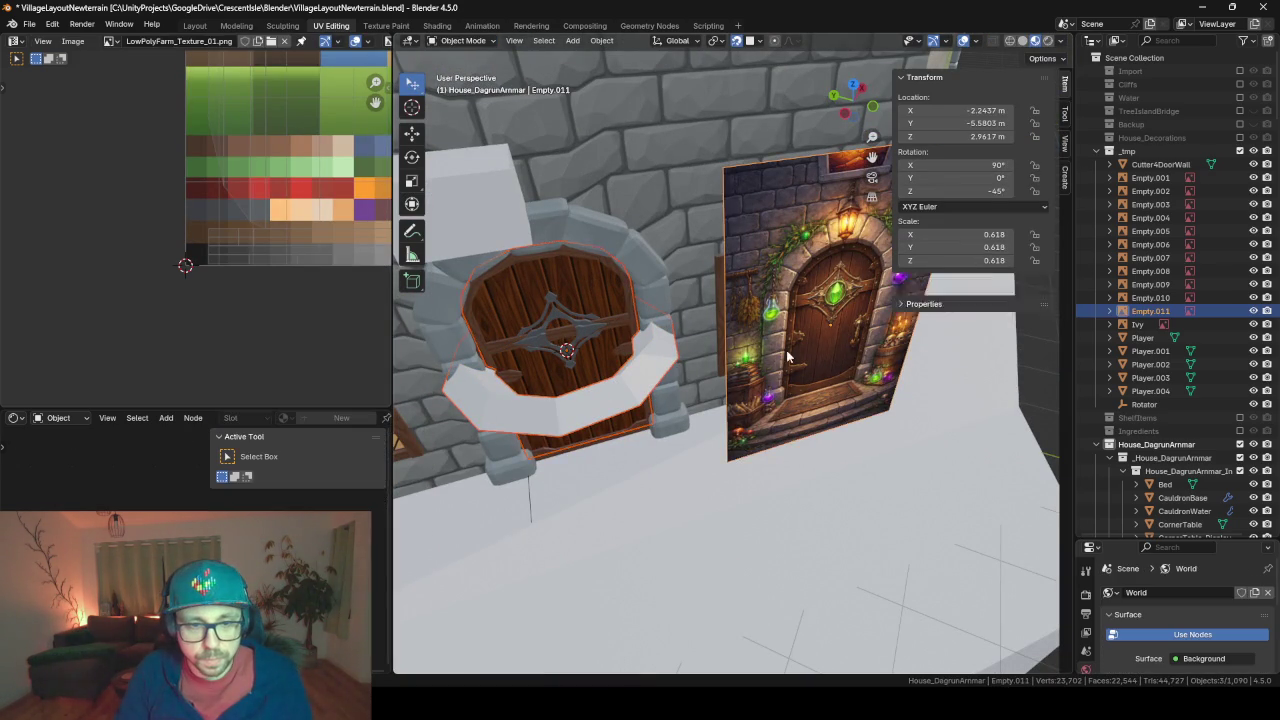
pyautogui.hotkey('shift', 'h')
pyautogui.click(608, 404)
pyautogui.press('Tab')
# Select the left half of the torus faces and delete them
pyautogui.moveTo(600, 418); pyautogui.dragTo(698, 412, button='middle')
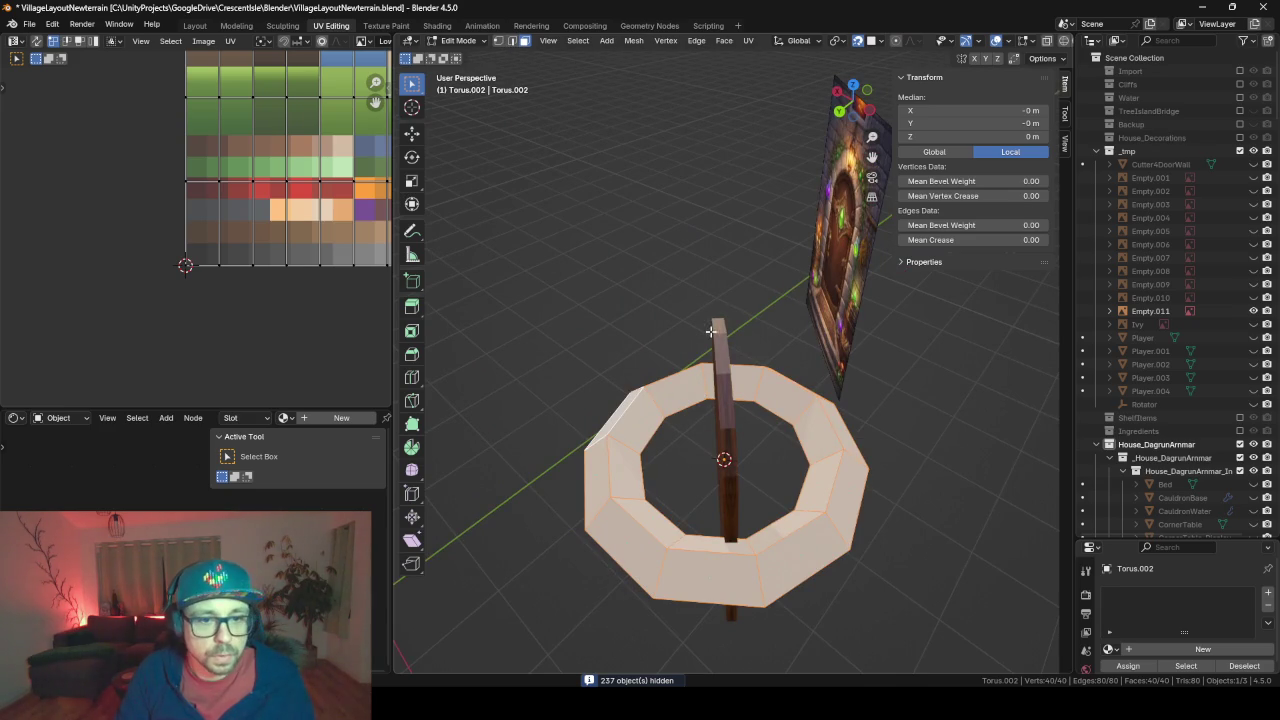
pyautogui.moveTo(711, 331)
pyautogui.mouseDown(button='middle')
pyautogui.moveTo(699, 387)
pyautogui.moveTo(787, 300)
pyautogui.moveTo(624, 251)
pyautogui.mouseUp(button='middle')
pyautogui.moveTo(523, 366); pyautogui.dragTo(455, 20, button='middle')
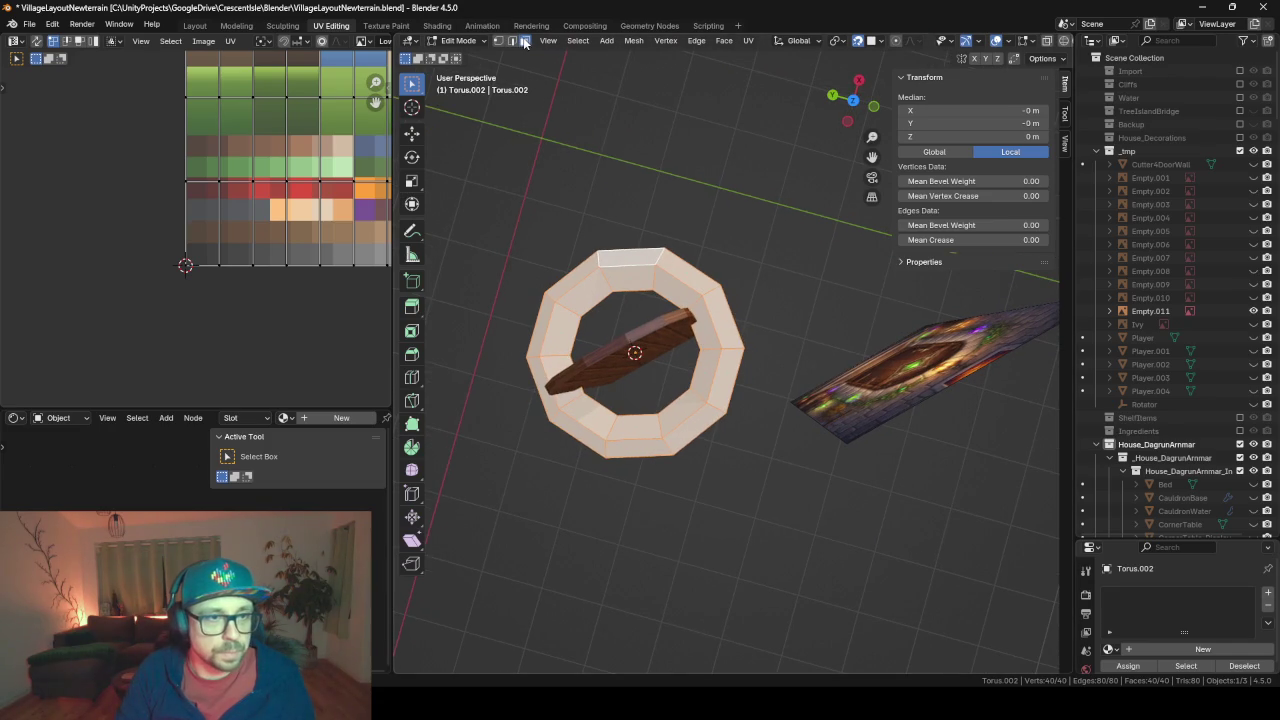
pyautogui.click(539, 337)
pyautogui.press('ctrl+KP_Add')
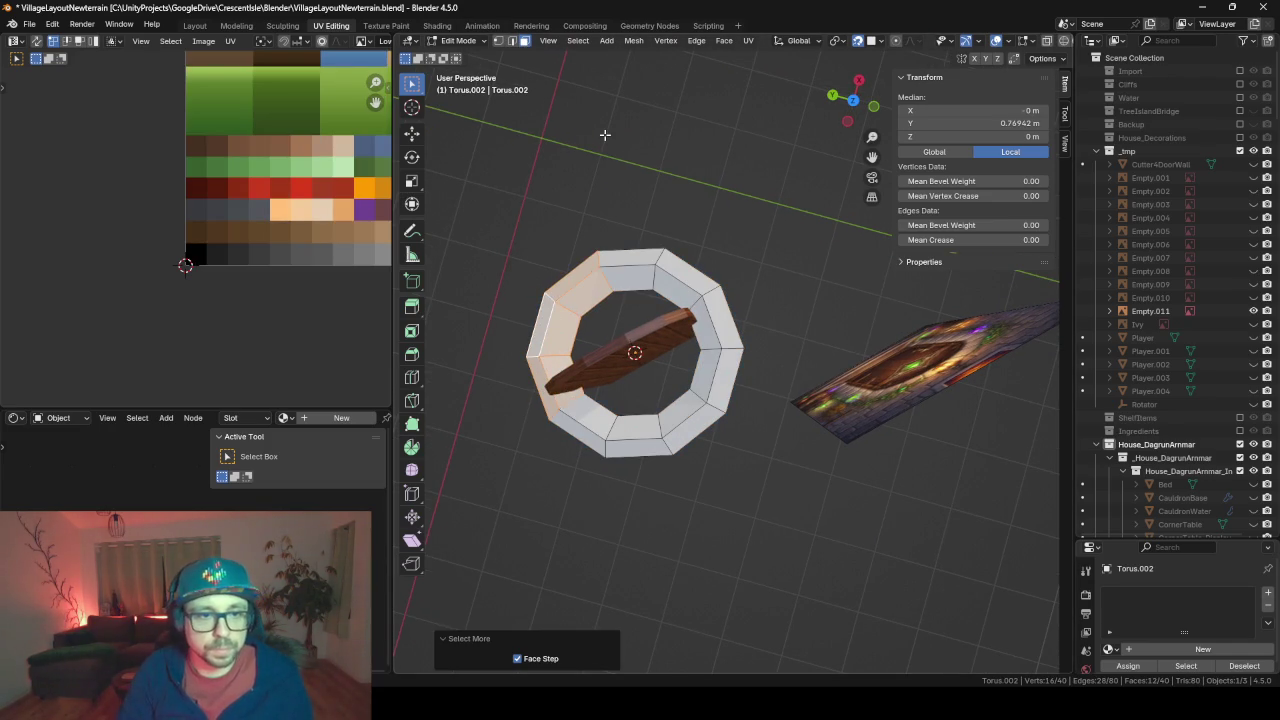
pyautogui.press('ctrl+KP_Add')
pyautogui.press('ctrl+KP_Add')
pyautogui.press('x')
pyautogui.press('Down')
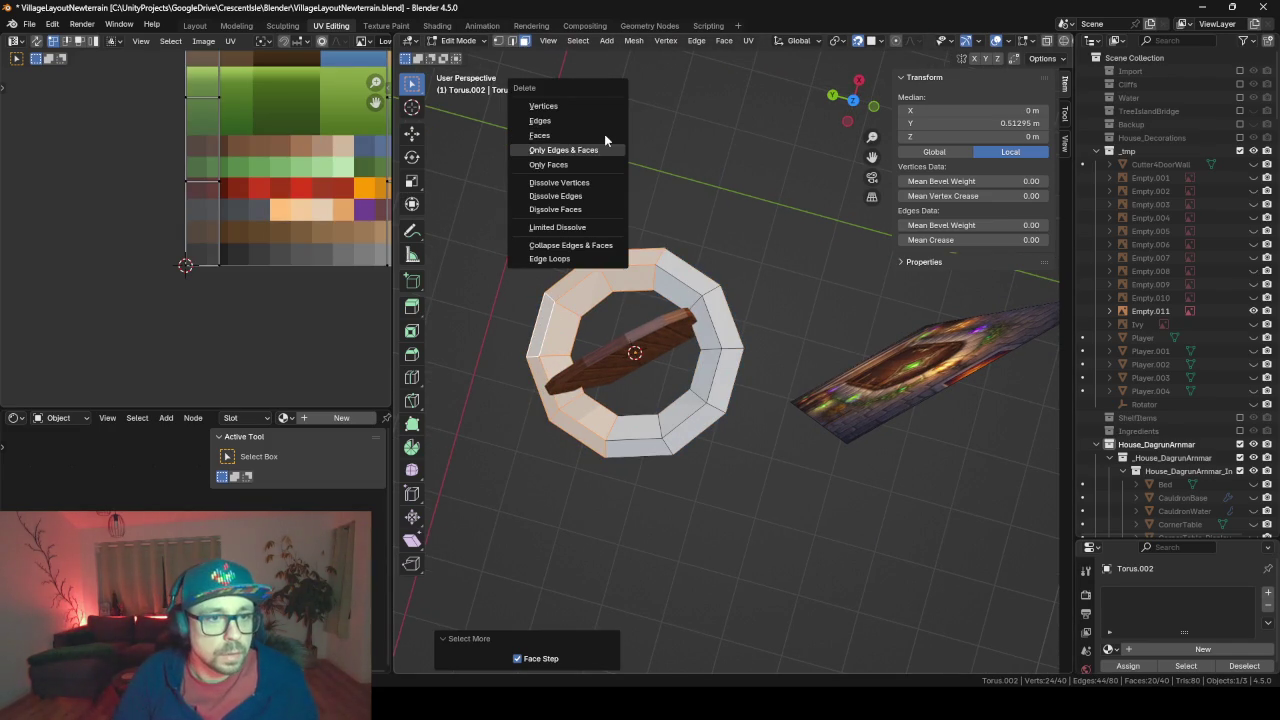
pyautogui.press('Down')
pyautogui.press('Up')
pyautogui.press('Up')
pyautogui.press('Down')
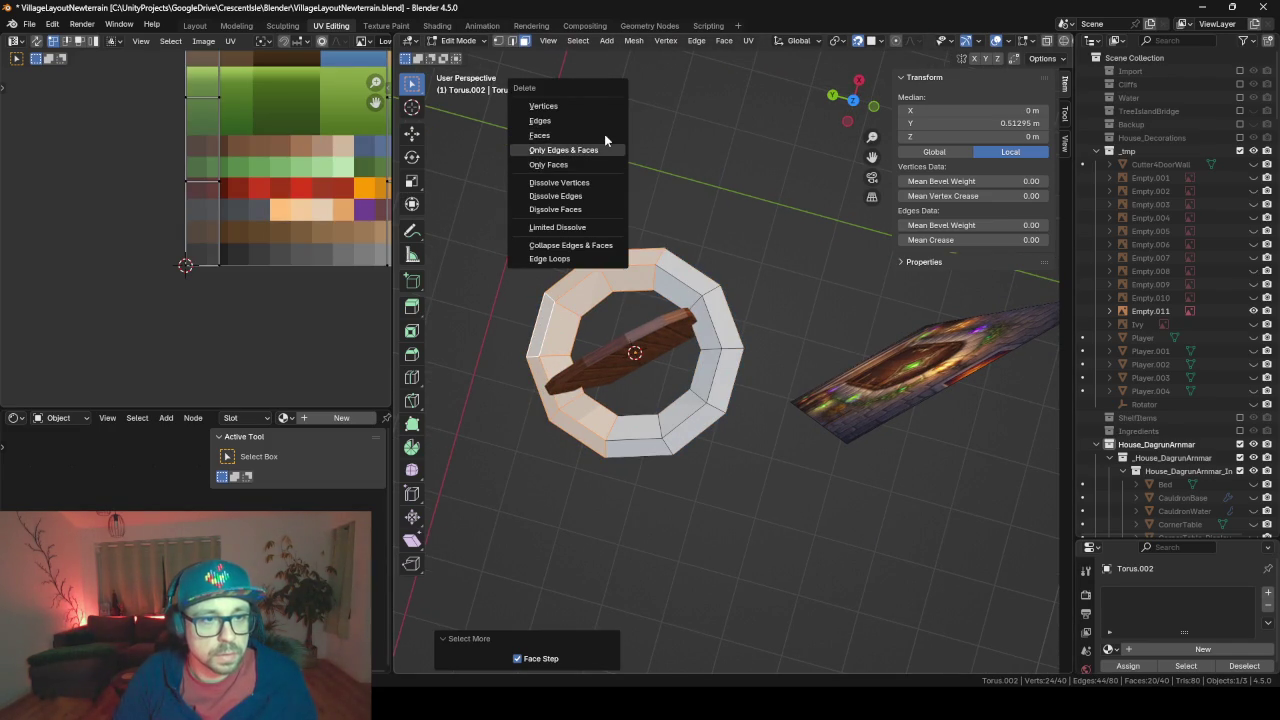
pyautogui.press('Up')
pyautogui.click(604, 134)
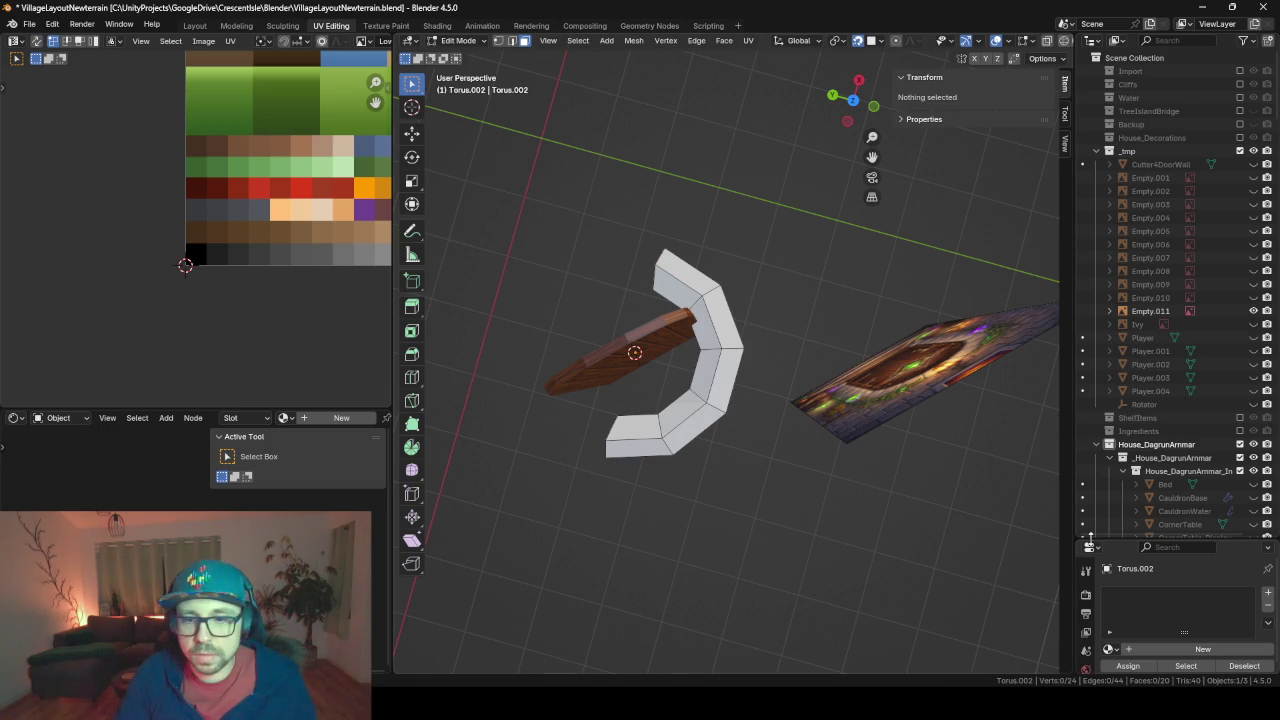
# Add a Mirror modifier to the half torus, mirroring across the Y axis
pyautogui.moveTo(1159, 540); pyautogui.dragTo(1159, 232)
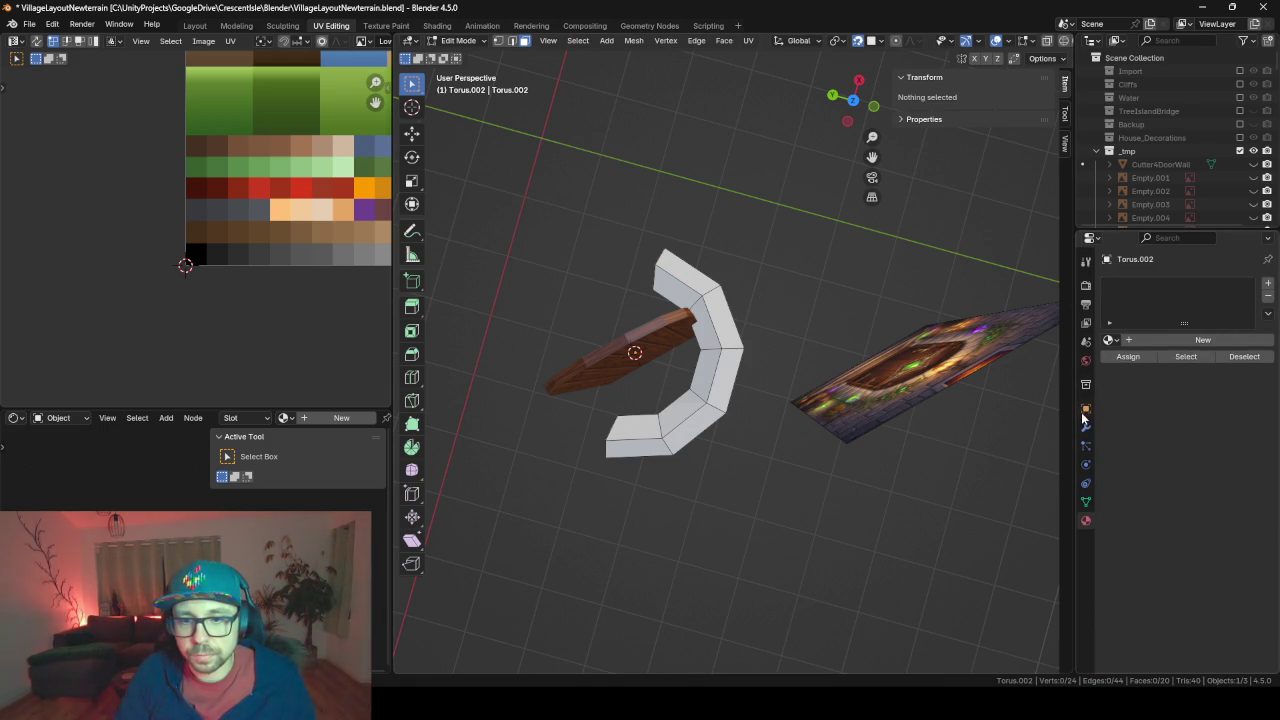
pyautogui.click(1086, 428)
pyautogui.click(1155, 280)
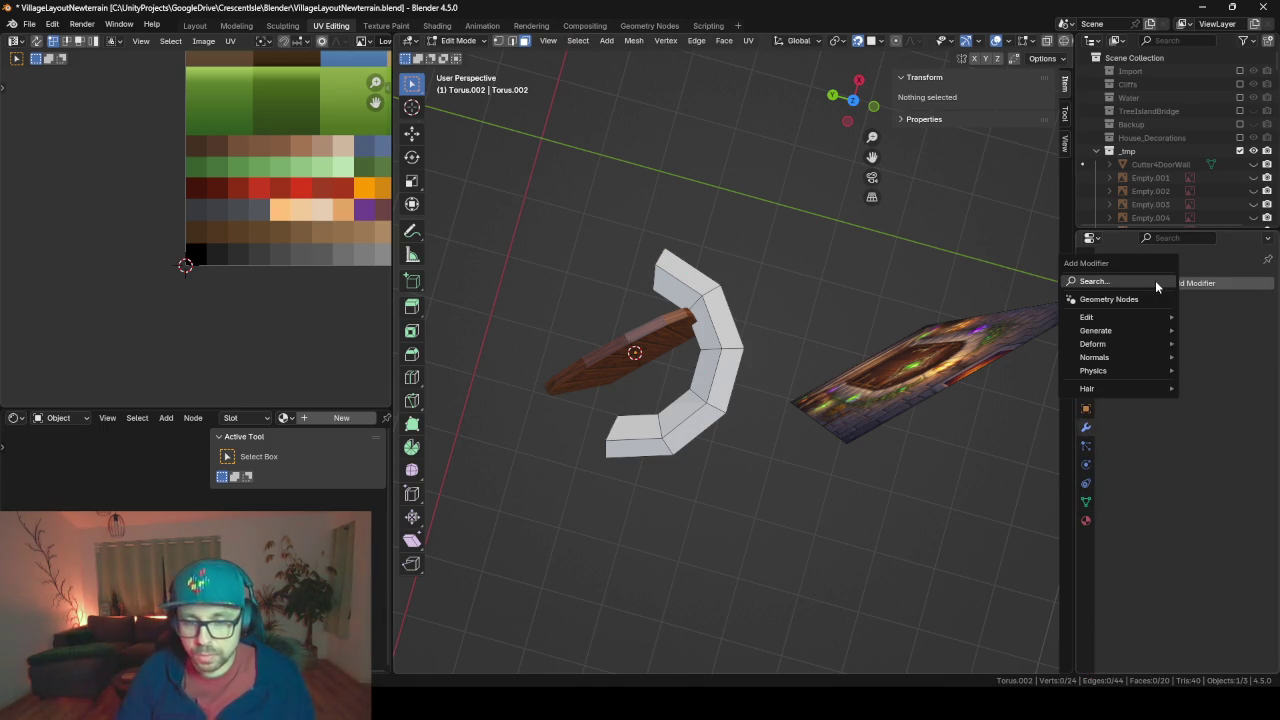
pyautogui.write('mirr')
pyautogui.press('Return')
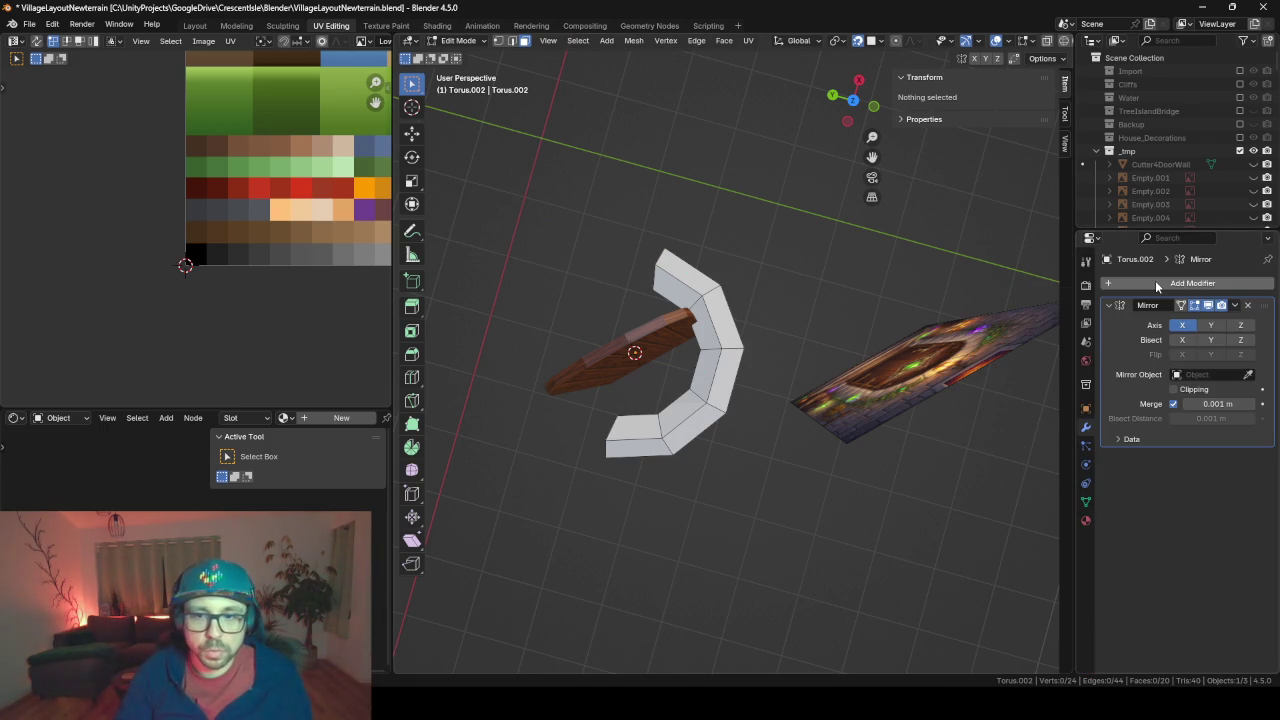
pyautogui.click(1213, 328)
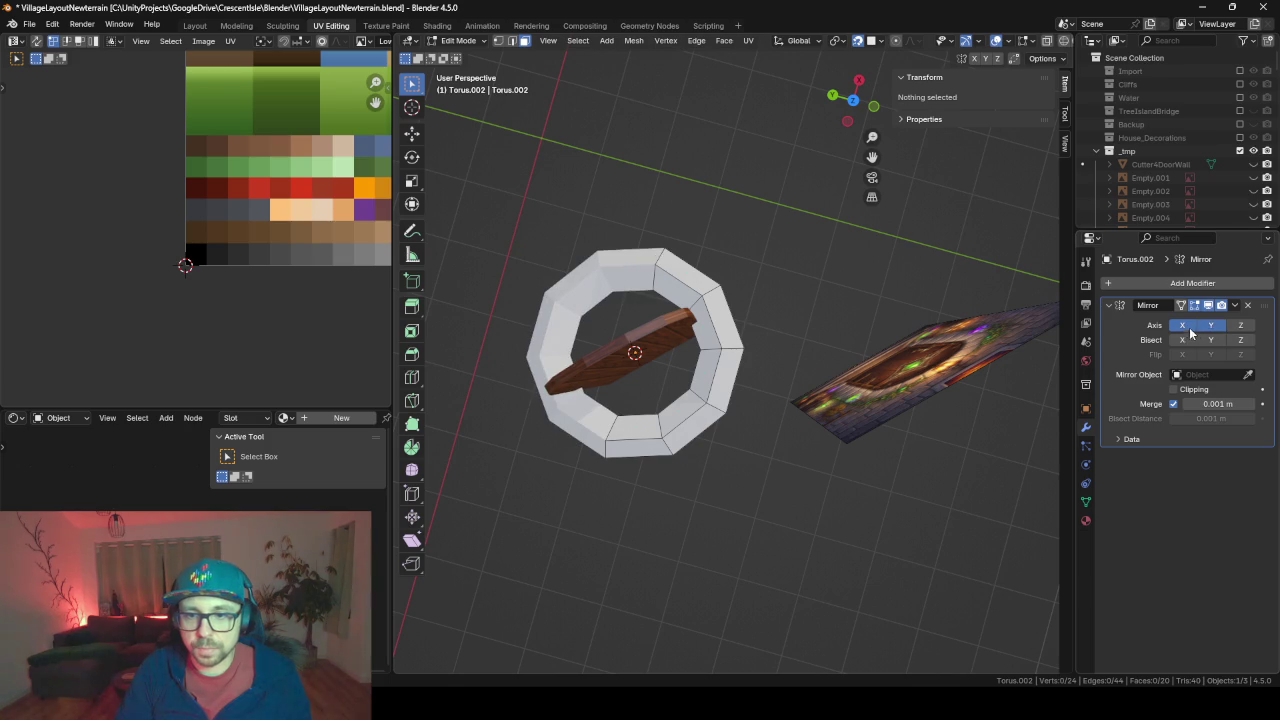
# Leave Edit Mode to inspect the completed mirrored ring, then return to mesh editing
pyautogui.press('Tab')
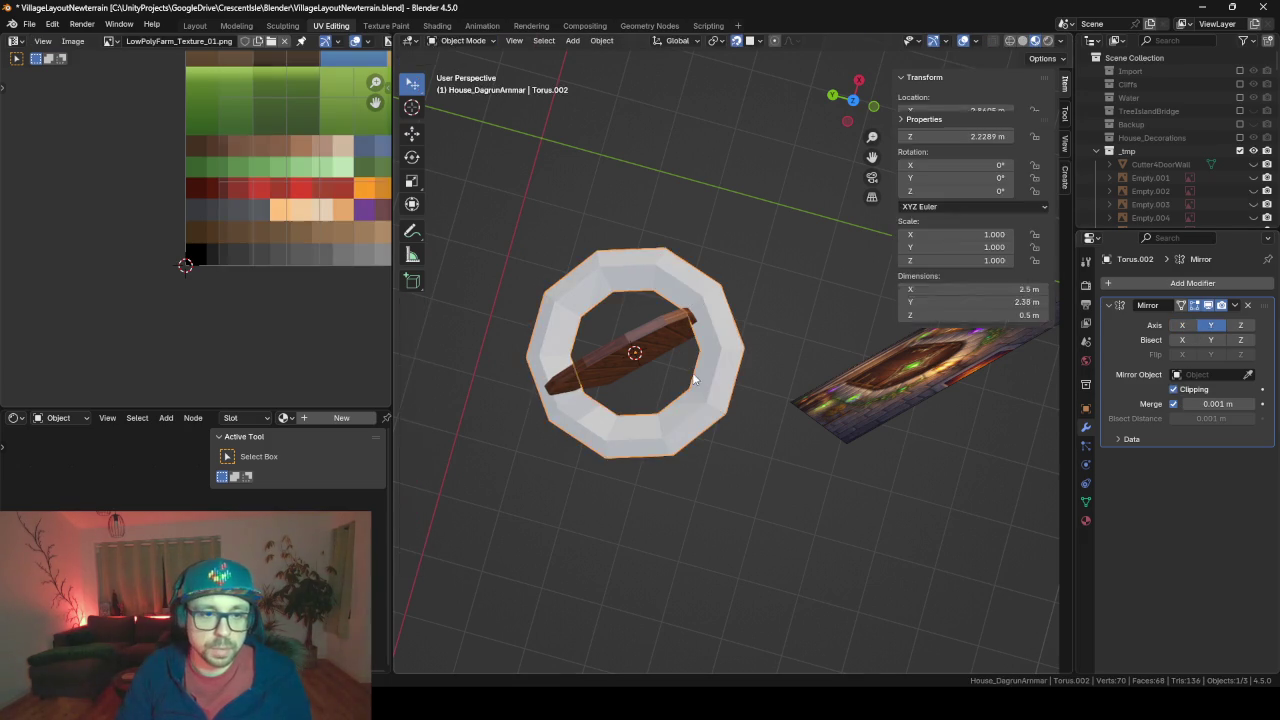
pyautogui.moveTo(758, 371); pyautogui.dragTo(744, 372, button='middle')
pyautogui.press('Tab')
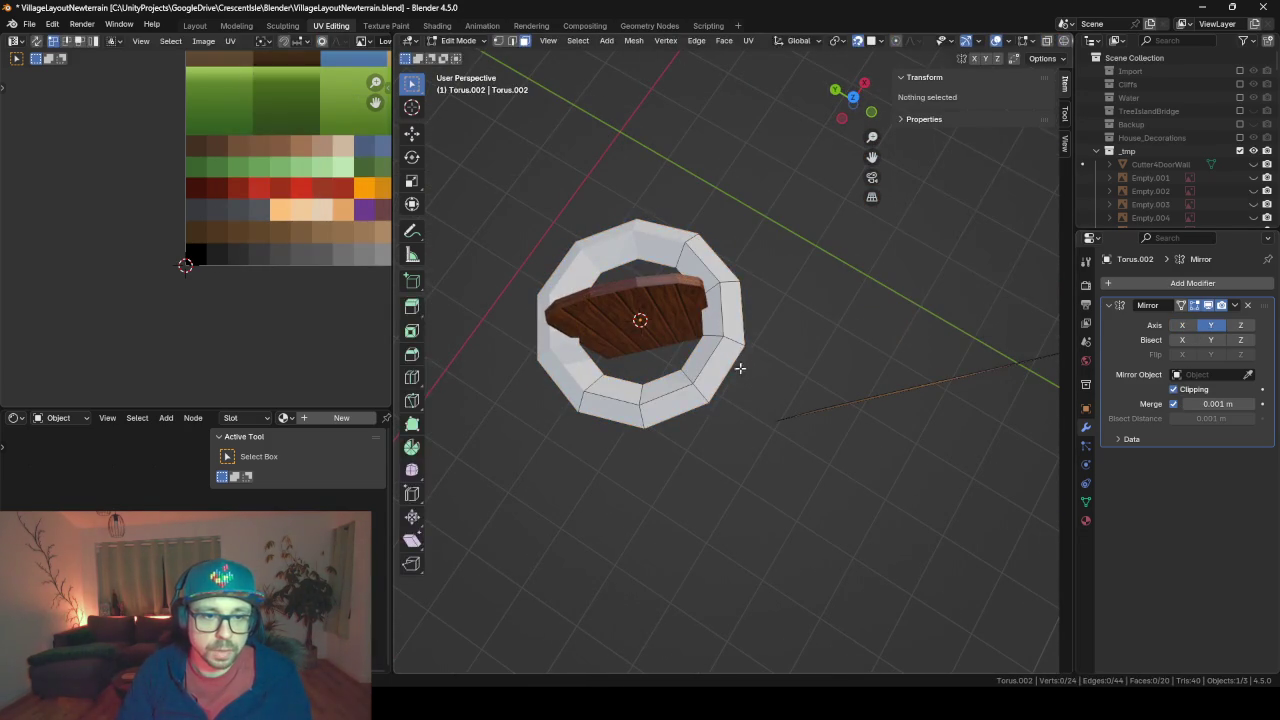
pyautogui.press('Tab')
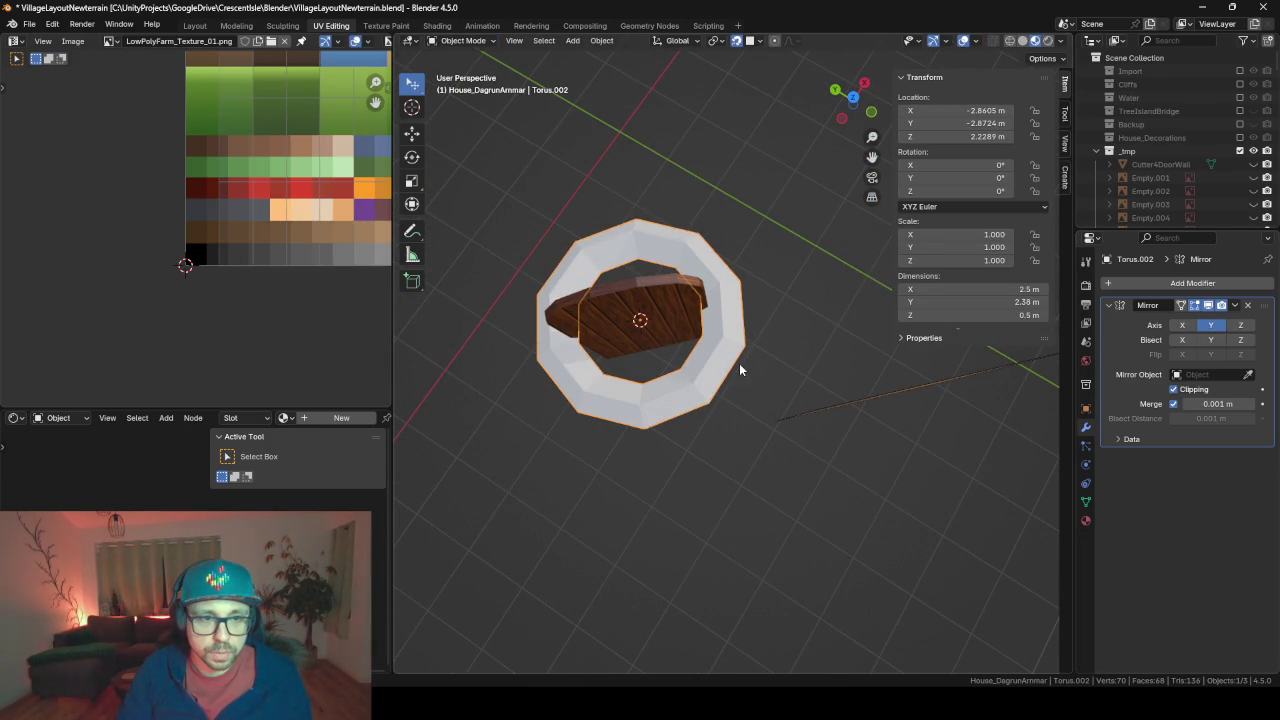
pyautogui.press('Tab')
# Rotate the torus geometry 90° about Y and the ring object -45° about Z
pyautogui.moveTo(740, 368); pyautogui.dragTo(747, 316, button='middle')
pyautogui.press('r')
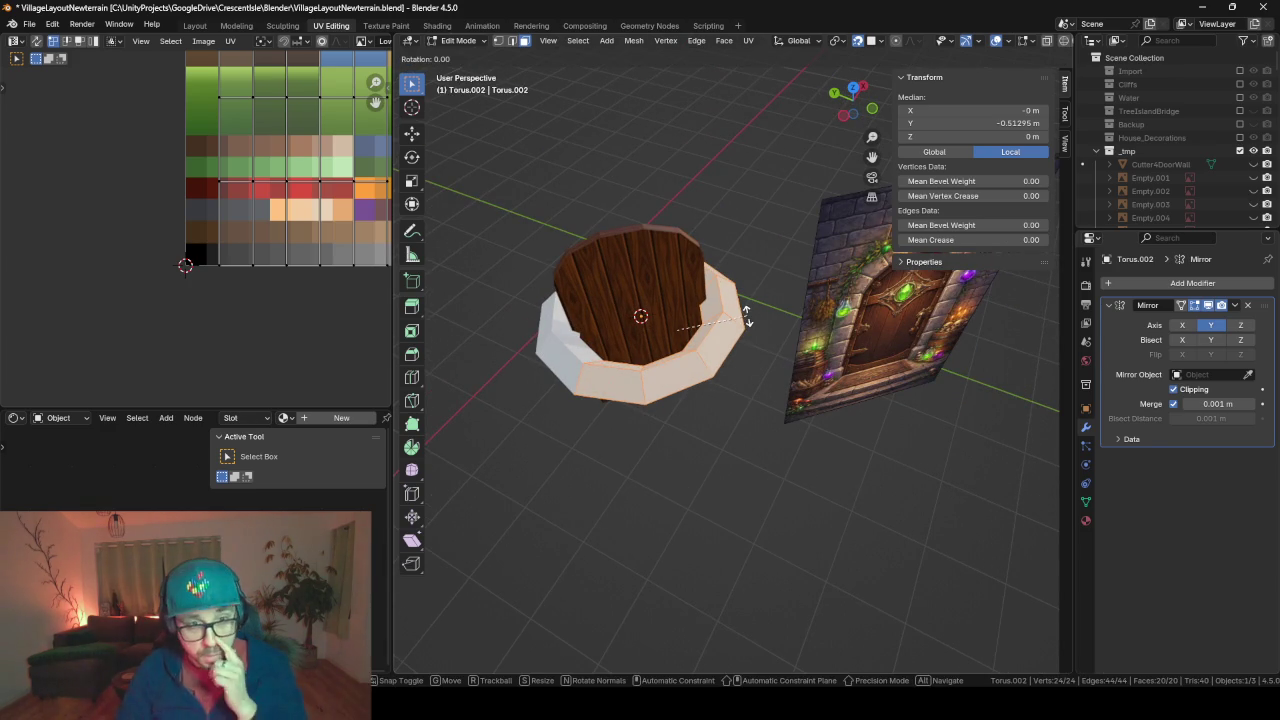
pyautogui.write('y90')
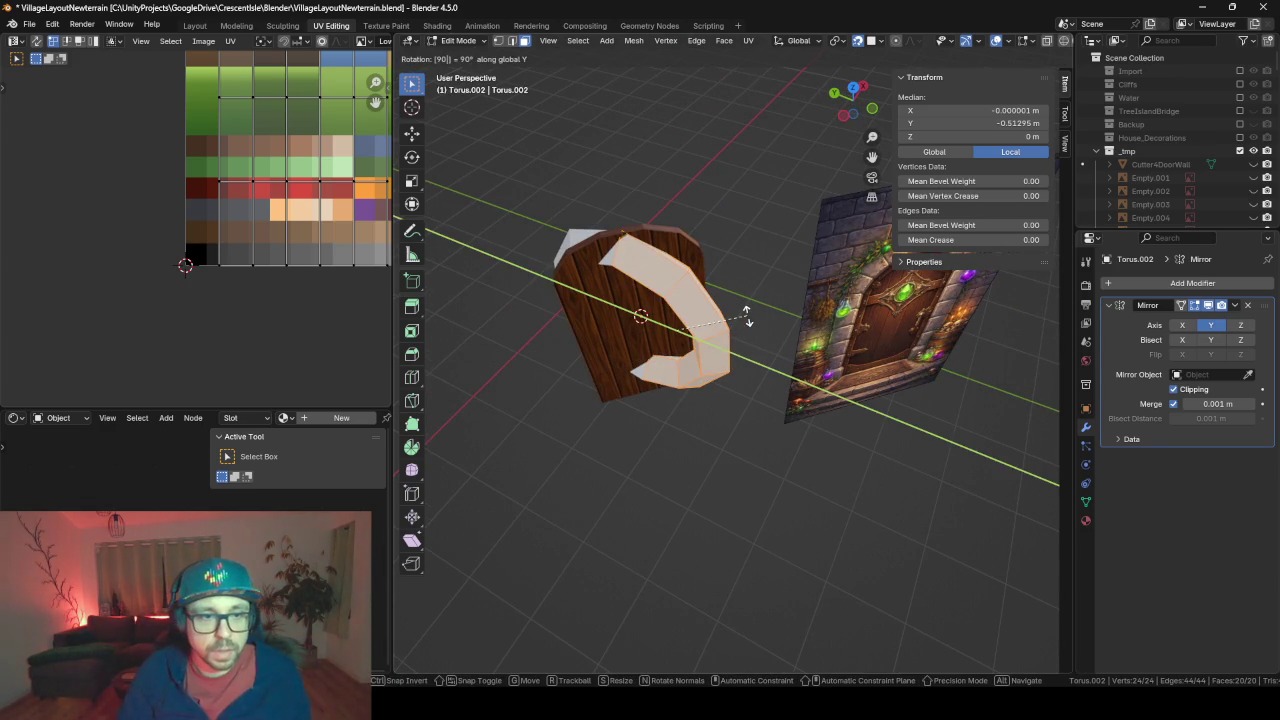
pyautogui.press('Return')
pyautogui.press('Tab')
pyautogui.write('r')
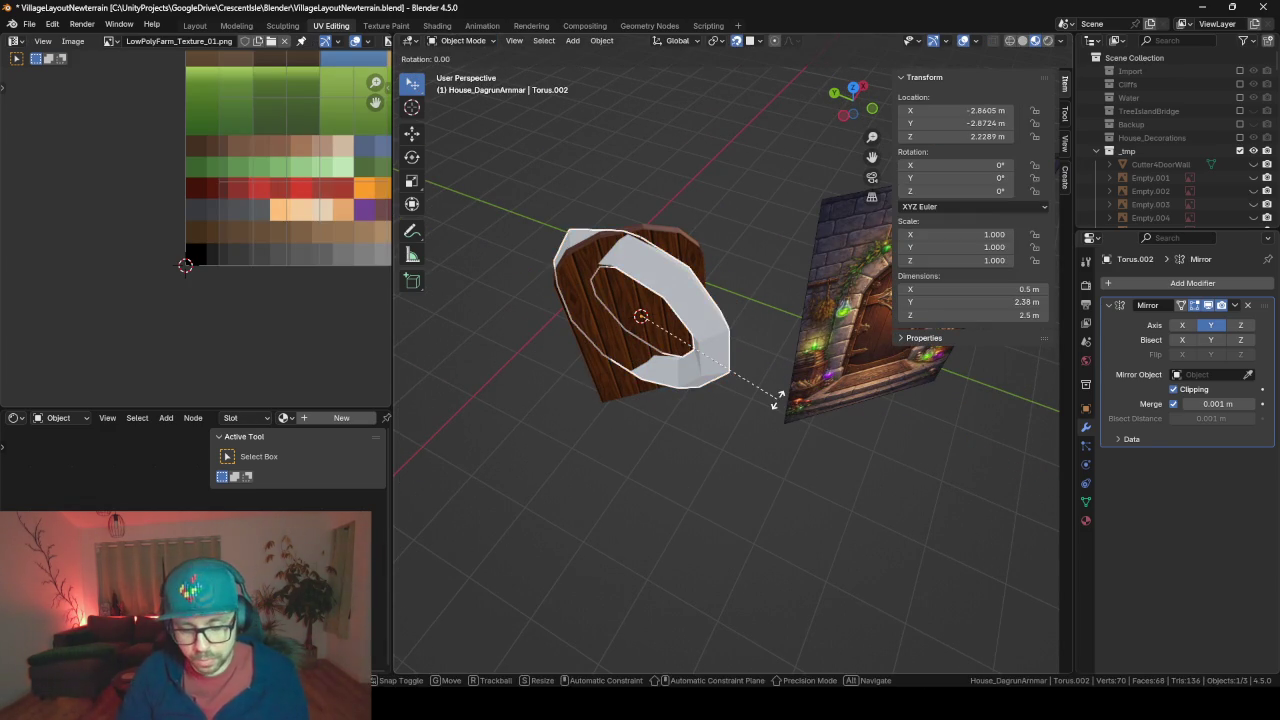
pyautogui.write('z45-')
pyautogui.press('Return')
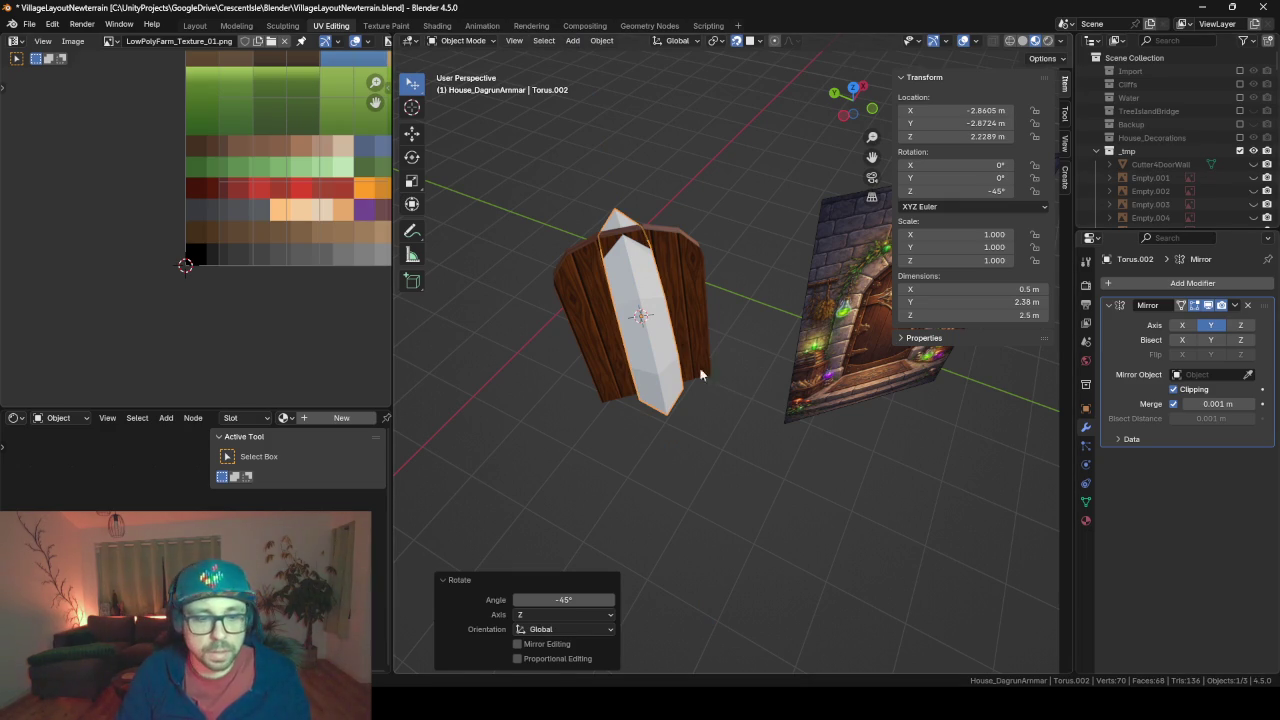
# Try shrinking the ring geometry to 0.143 scale, then undo the scaling
pyautogui.press('Tab')
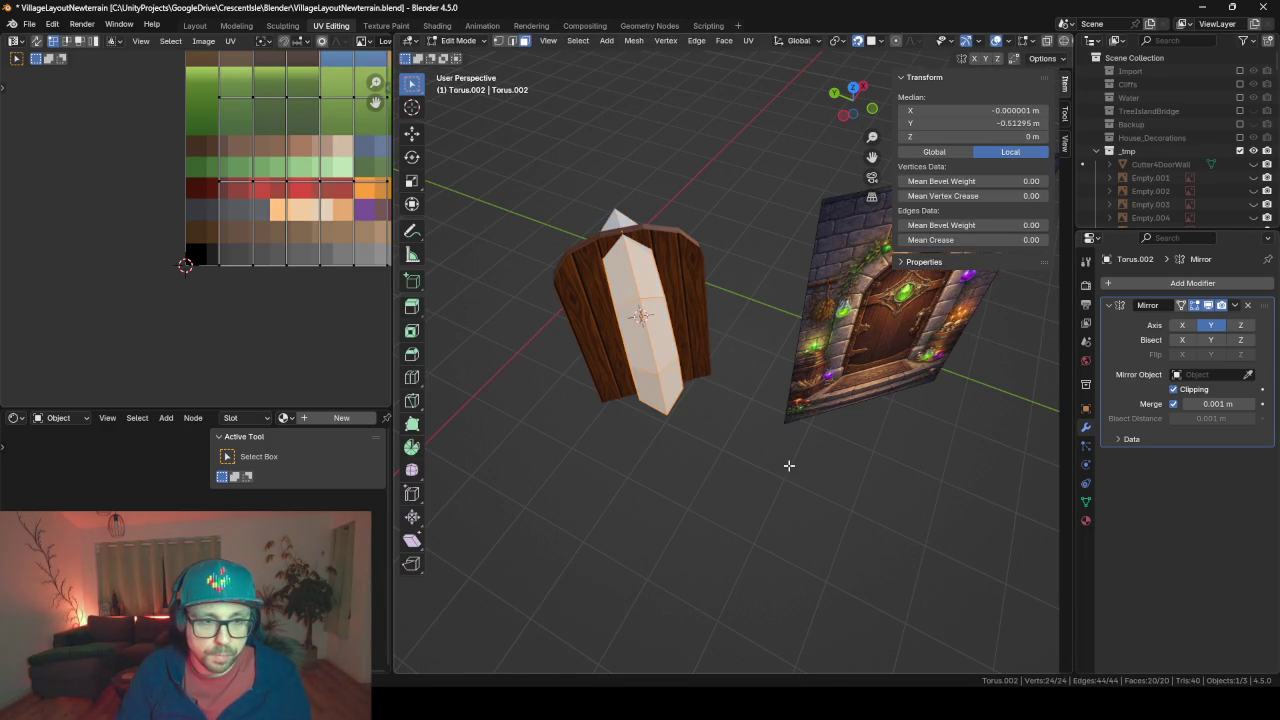
pyautogui.press('s')
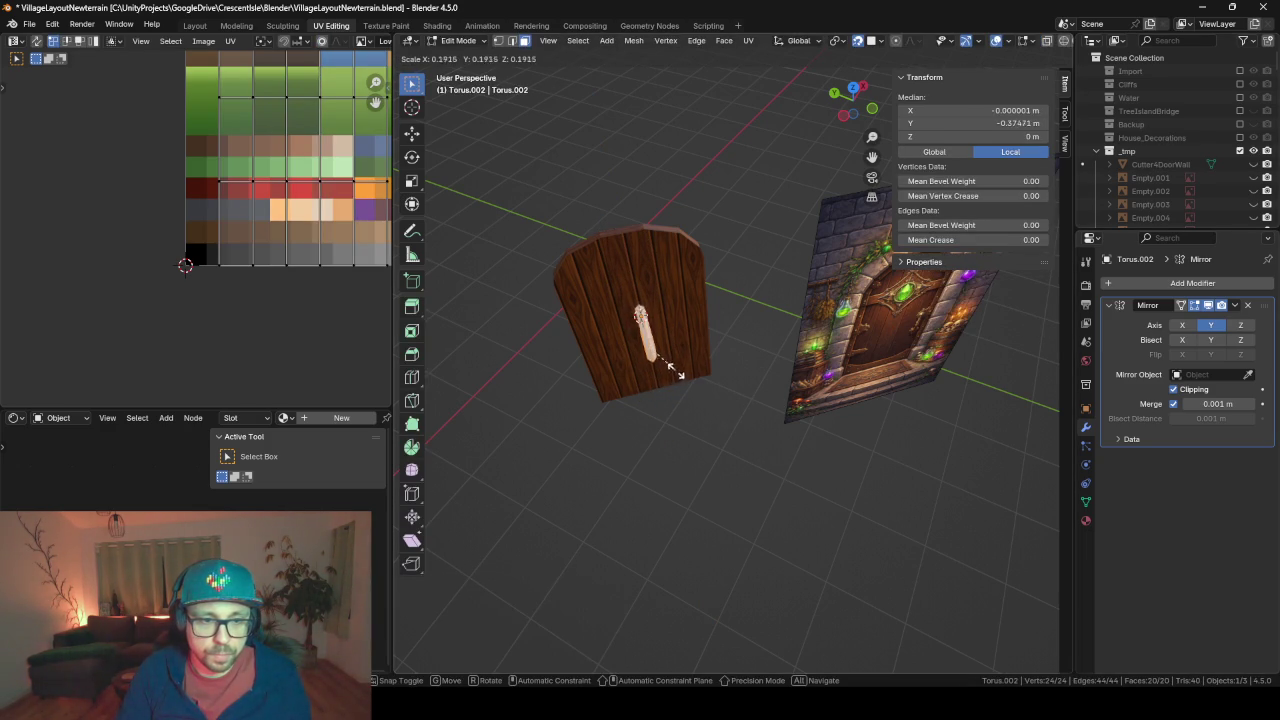
pyautogui.click(670, 364)
pyautogui.press('KP_Decimal')
pyautogui.scroll(-3, 669, 366)
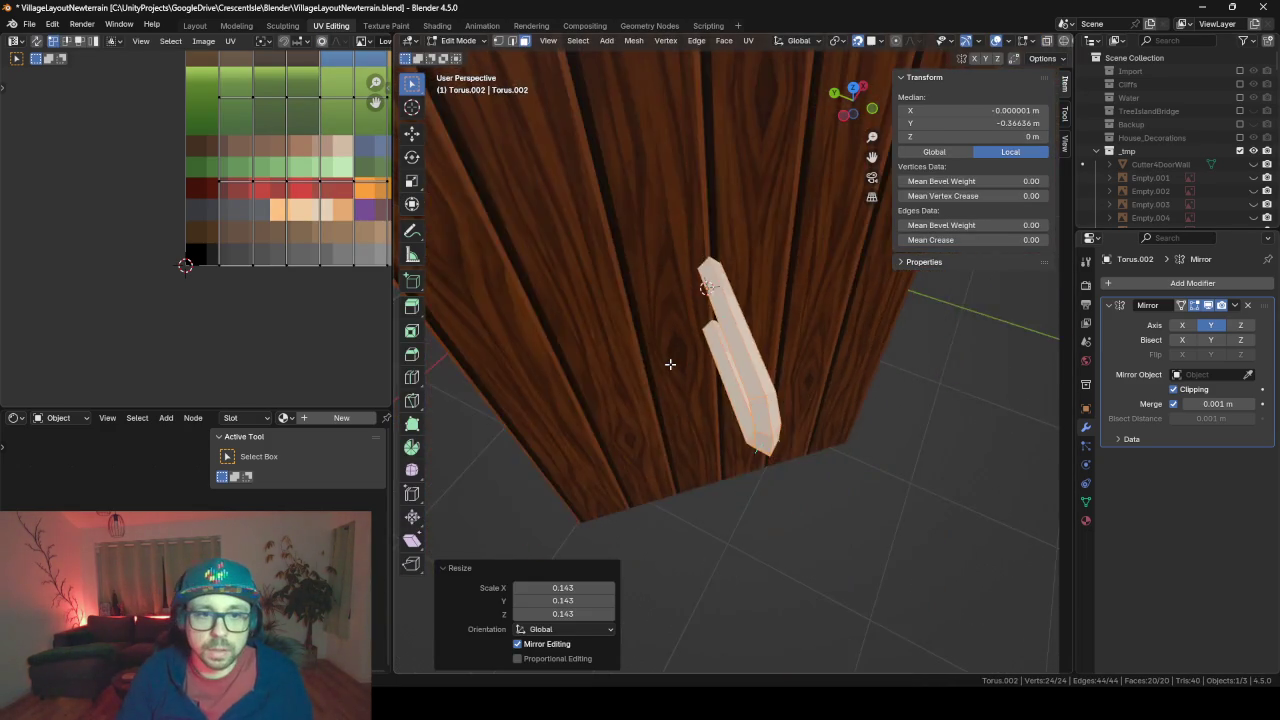
pyautogui.moveTo(669, 366)
pyautogui.mouseDown(button='middle')
pyautogui.moveTo(634, 351)
pyautogui.moveTo(749, 339)
pyautogui.mouseUp(button='middle')
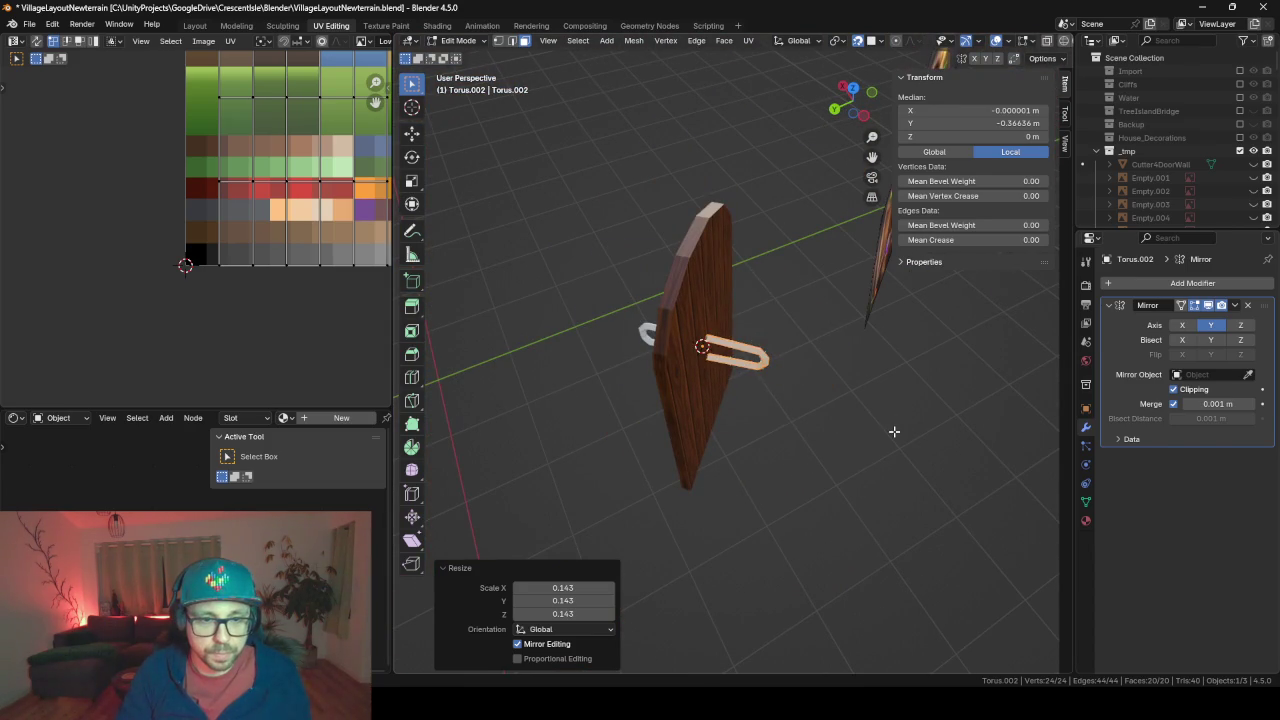
pyautogui.hotkey('ctrl', 'z')
pyautogui.hotkey('ctrl', 'z')
pyautogui.hotkey('ctrl', 'z')
pyautogui.hotkey('ctrl', 'z')
pyautogui.hotkey('ctrl', 'z')
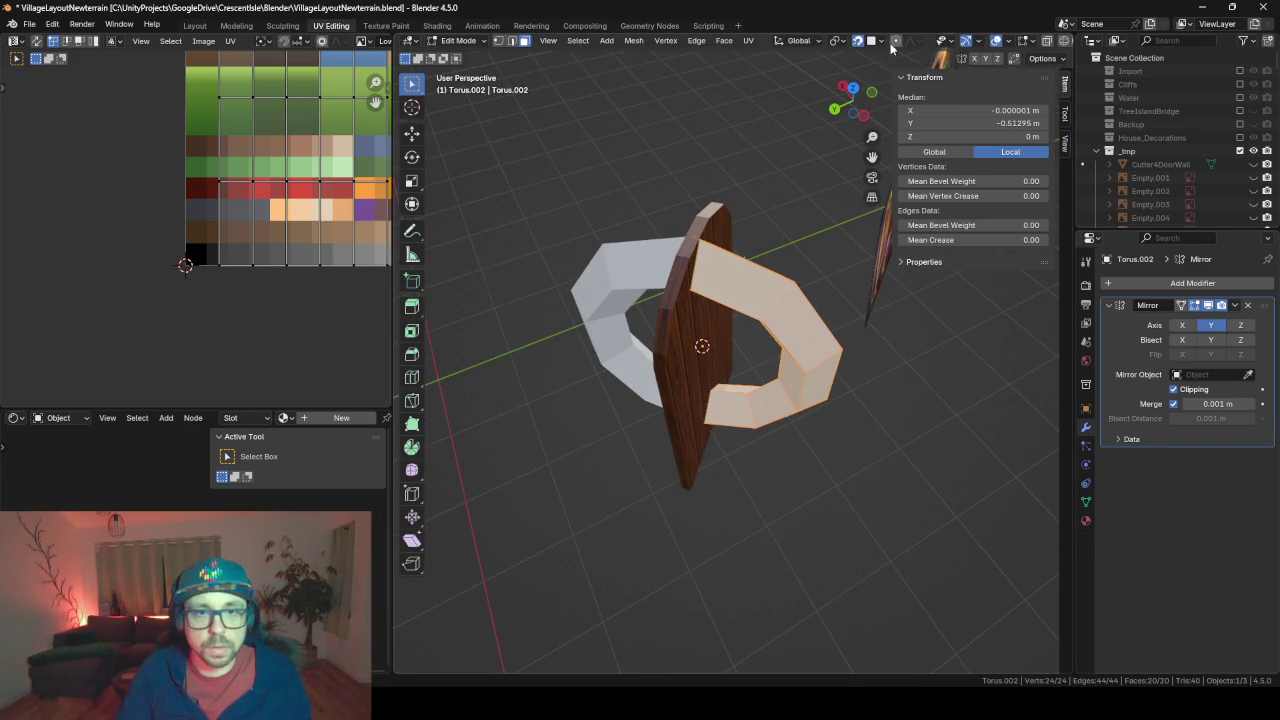
# Set the pivot to Individual Origins and show the mirrored half in Edit Mode
pyautogui.click(846, 42)
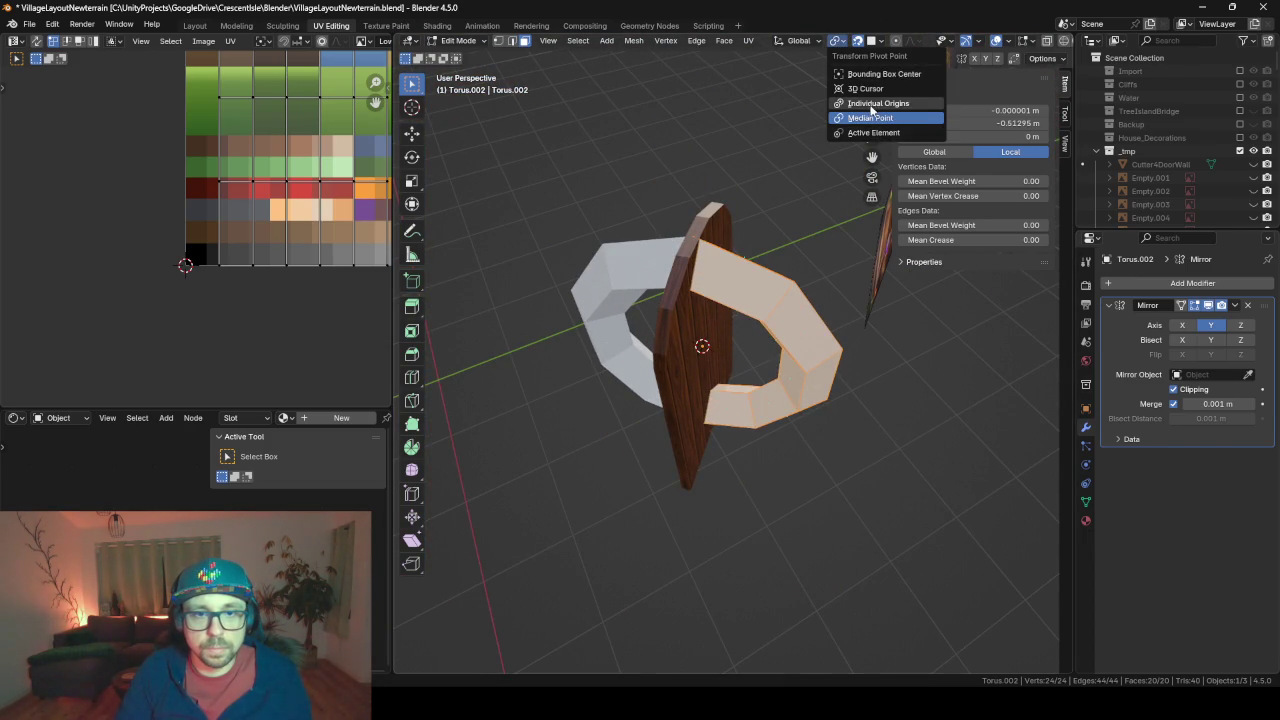
pyautogui.click(875, 104)
pyautogui.press('s')
pyautogui.press('Escape')
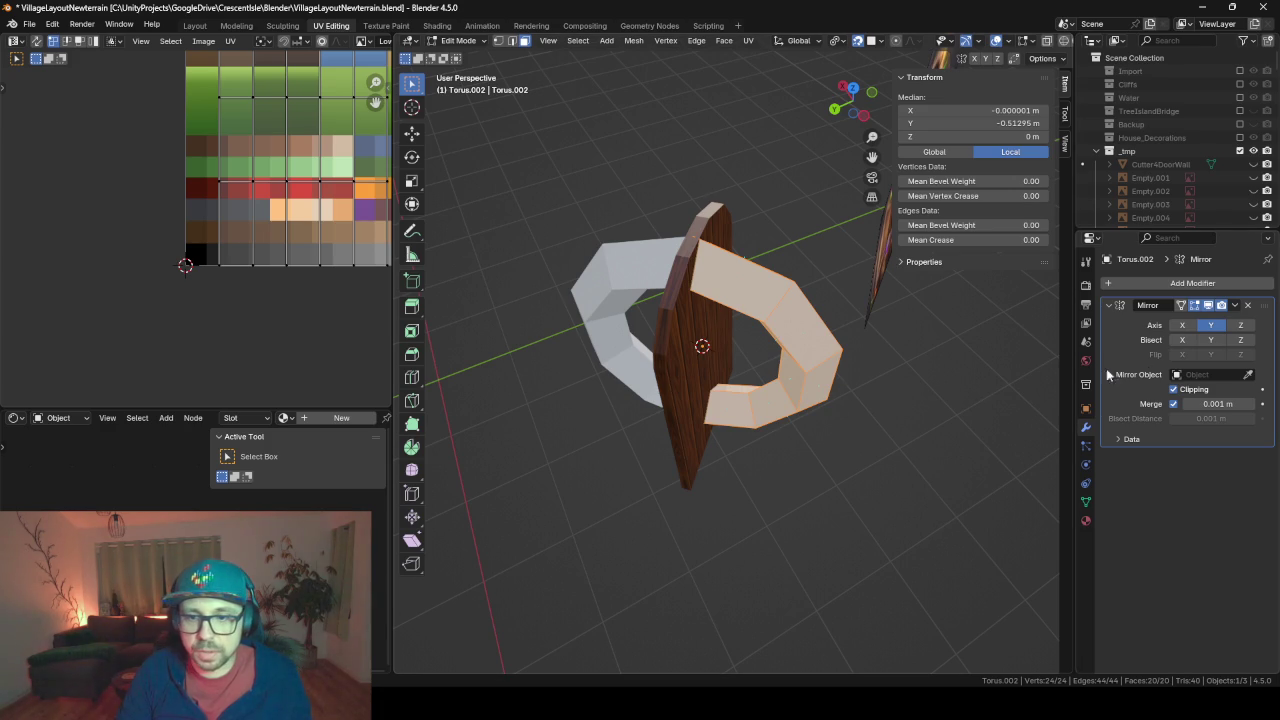
pyautogui.click(1181, 305)
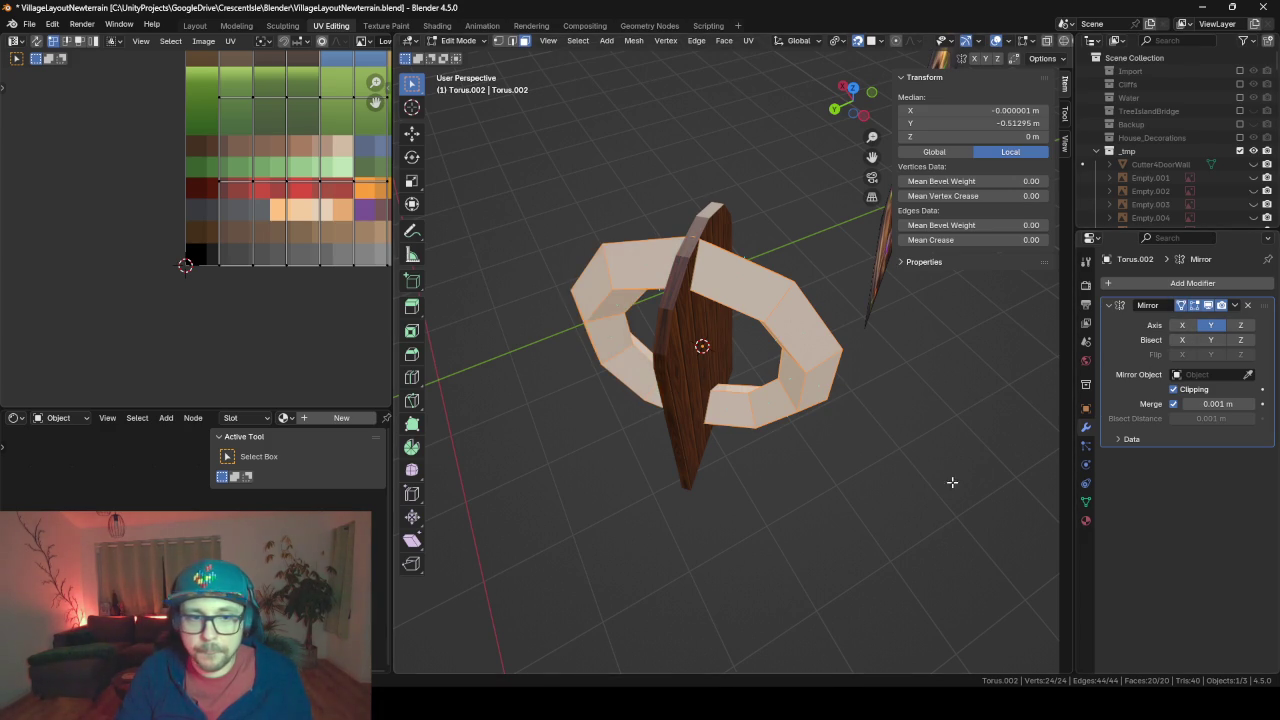
# Switch the pivot to 3D Cursor and shrink the torus toward it to about 0.215
pyautogui.click(838, 42)
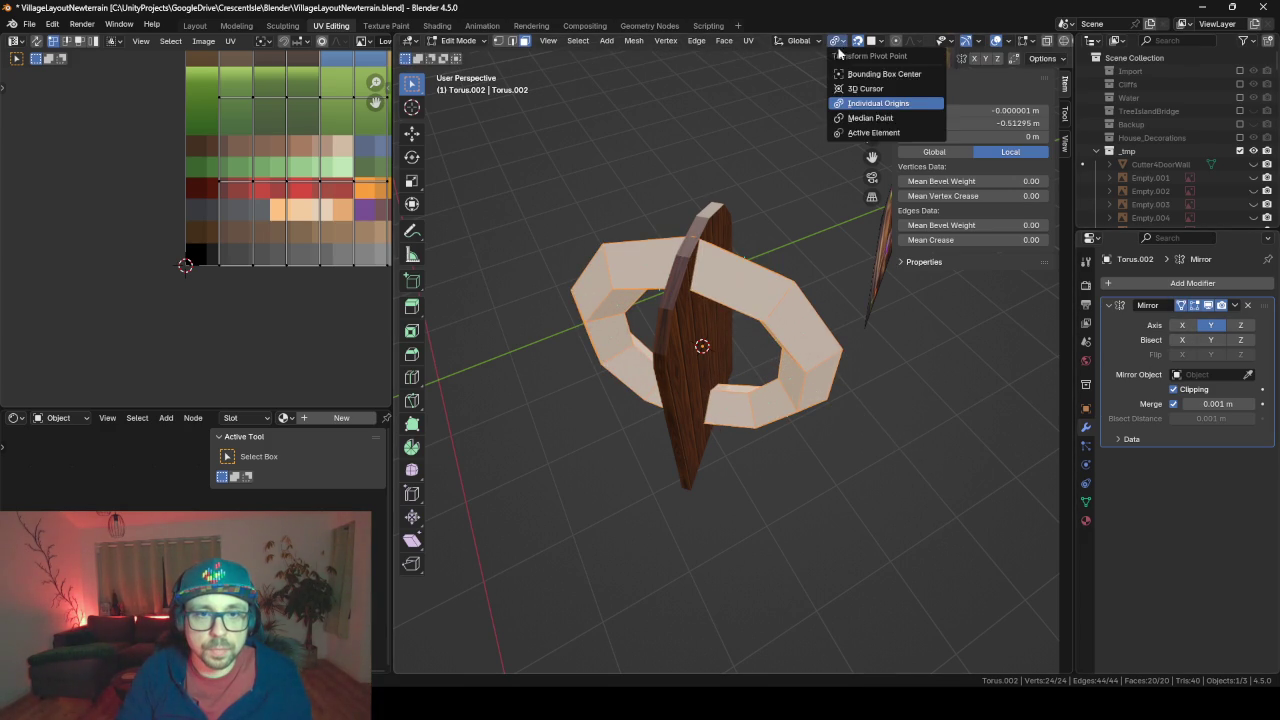
pyautogui.click(866, 88)
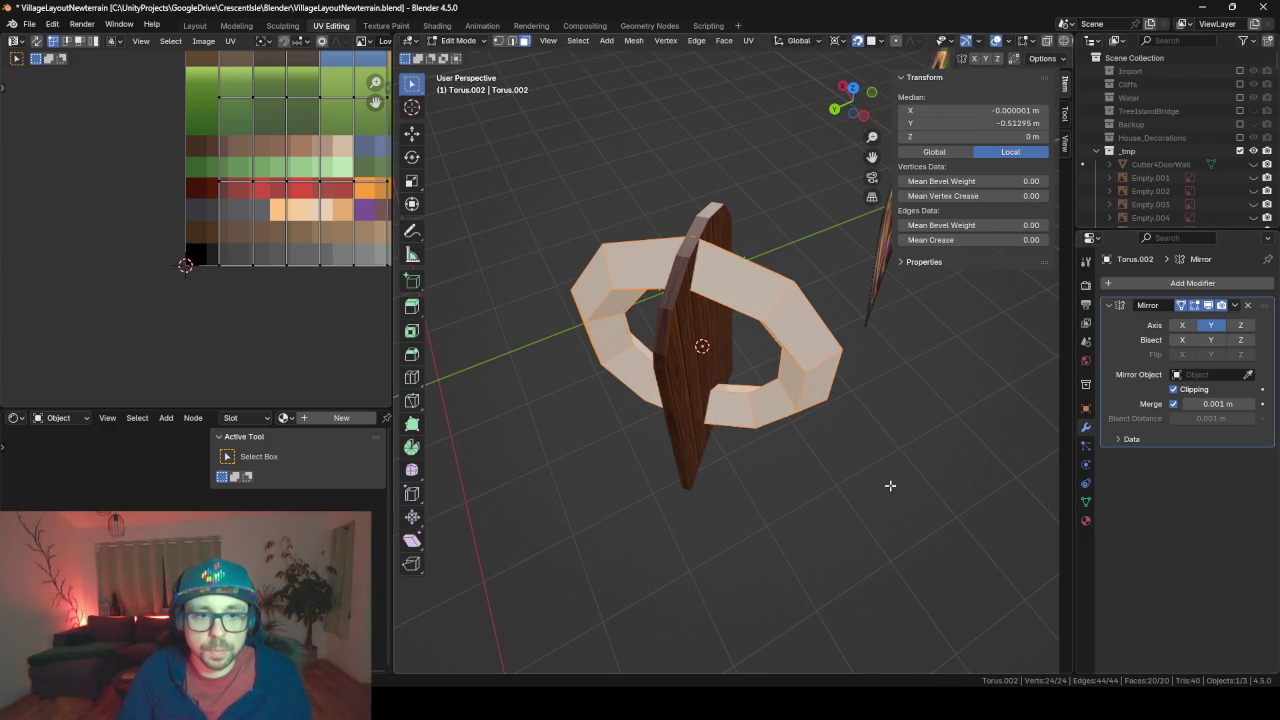
pyautogui.press('s')
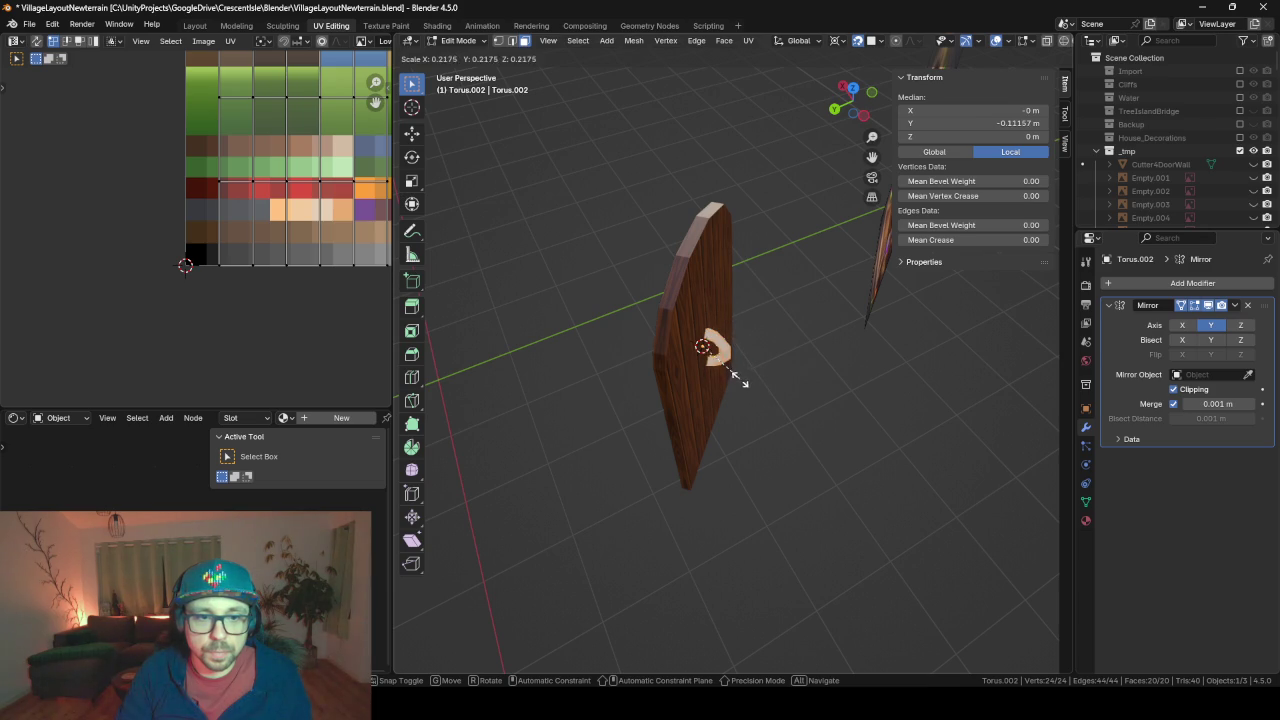
pyautogui.click(739, 379)
pyautogui.press('KP_Decimal')
pyautogui.scroll(-4, 831, 358)
pyautogui.moveTo(737, 374)
pyautogui.mouseDown(button='middle')
pyautogui.moveTo(831, 358)
pyautogui.moveTo(769, 437)
pyautogui.moveTo(742, 444)
pyautogui.mouseUp(button='middle')
# Move the handle 0.52849 m along local X to the door's right side and adjust its height
pyautogui.press('Tab')
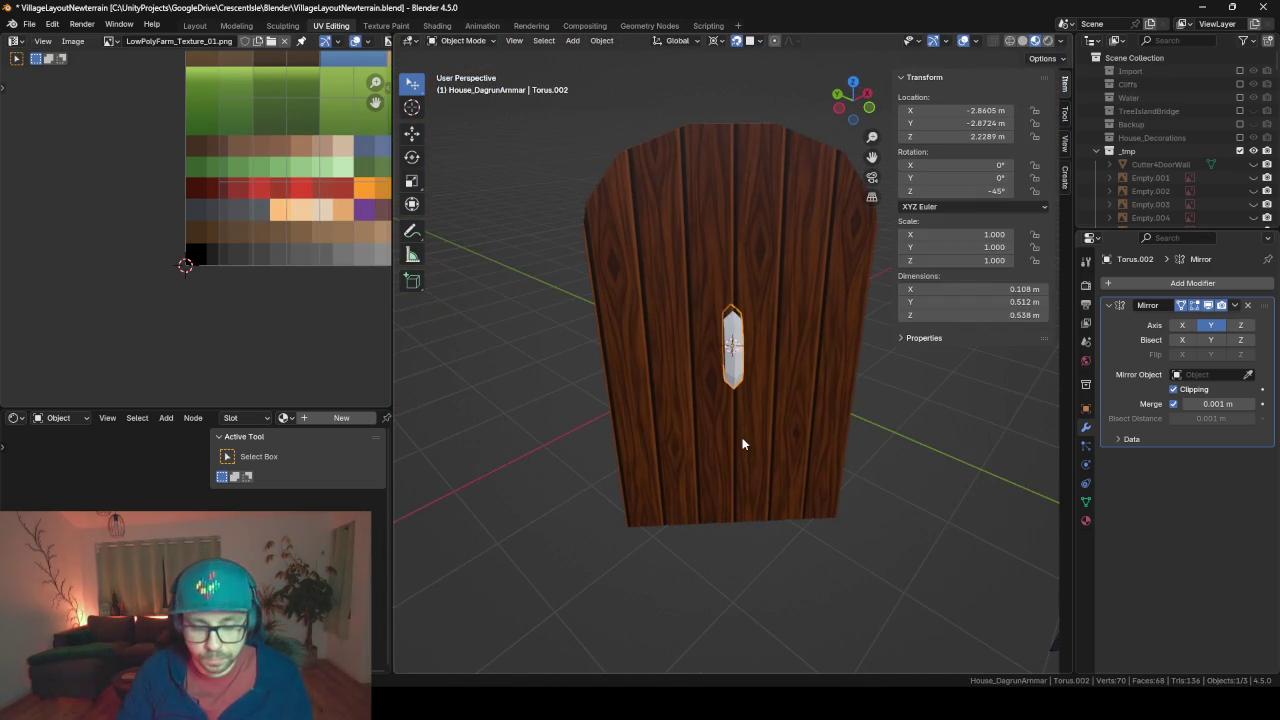
pyautogui.press('g')
pyautogui.press('y')
pyautogui.press('y')
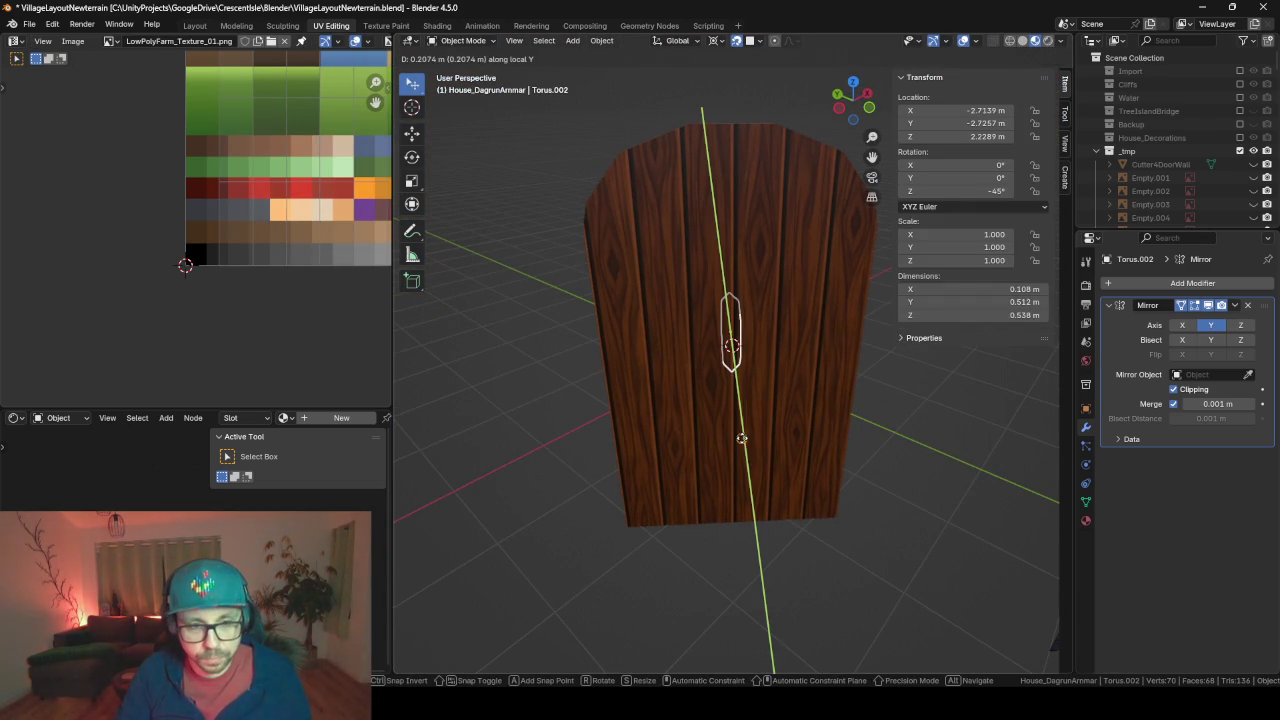
pyautogui.press('x')
pyautogui.press('x')
pyautogui.click(816, 440)
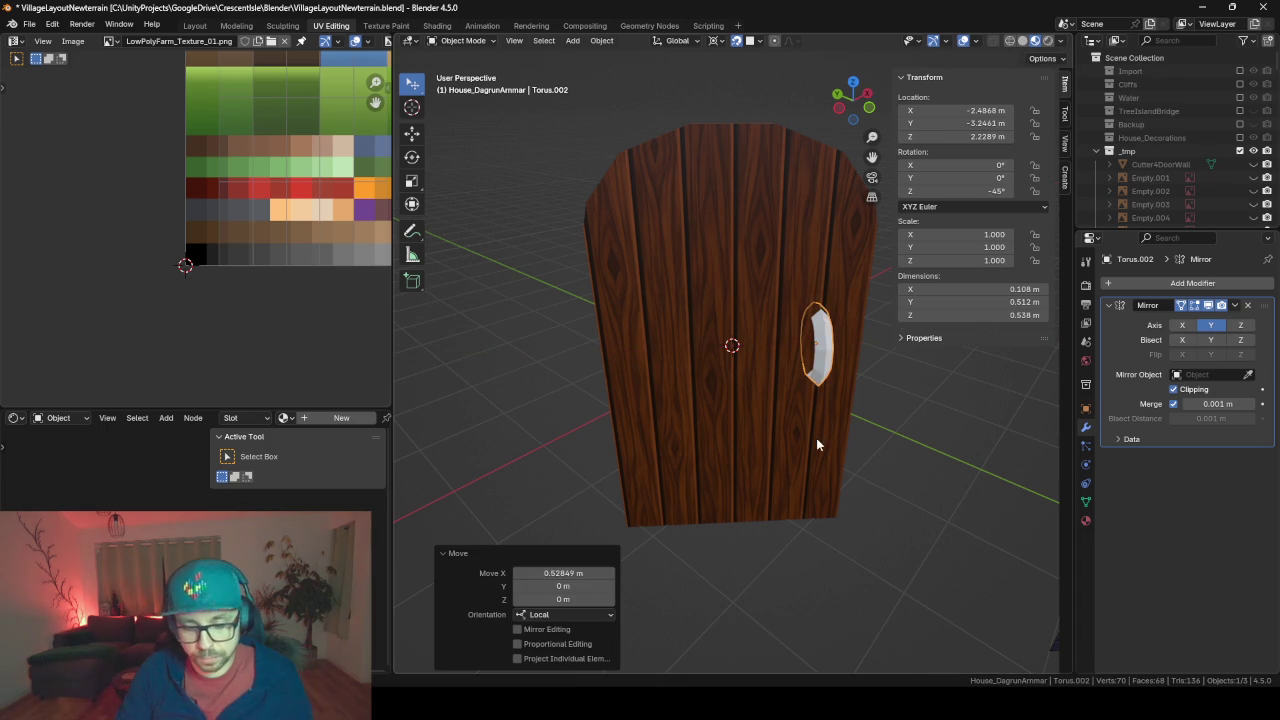
pyautogui.press('g')
pyautogui.press('z')
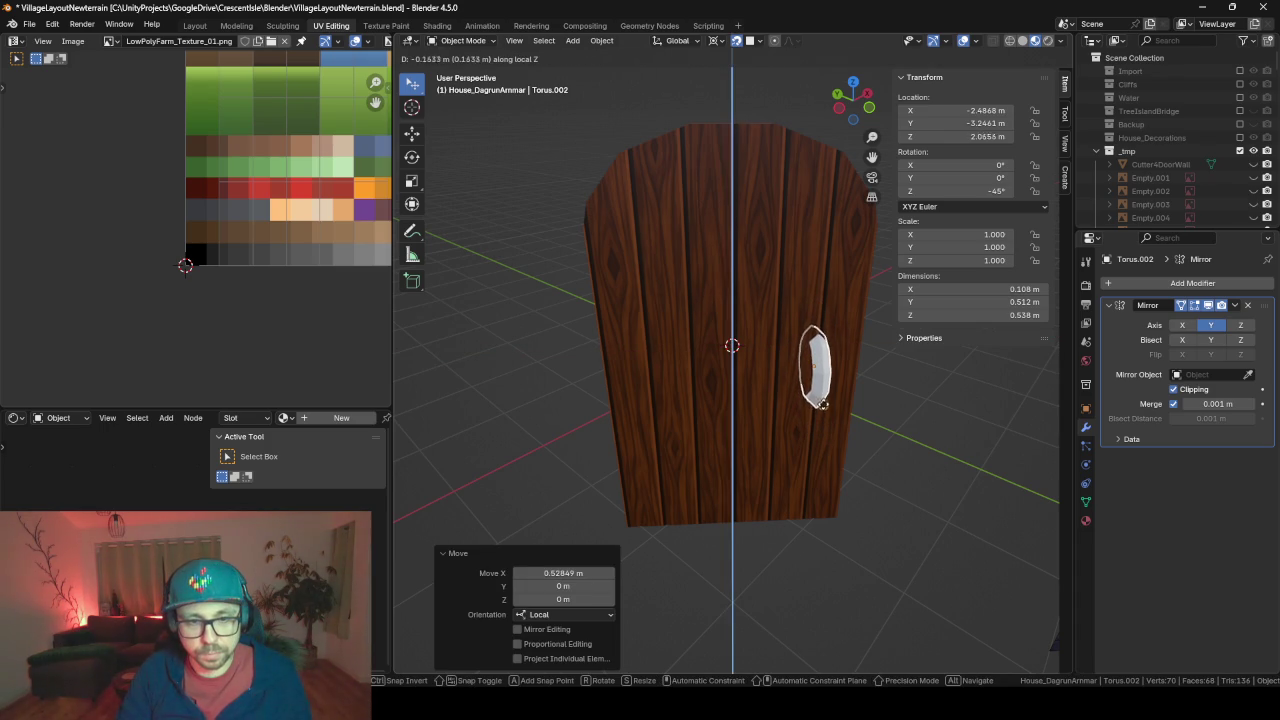
pyautogui.click(822, 405)
# Isolate the torus handle briefly, then unhide all the house objects
pyautogui.scroll(-3, 824, 415)
pyautogui.scroll(-2, 825, 417)
pyautogui.hotkey('shift', 'h')
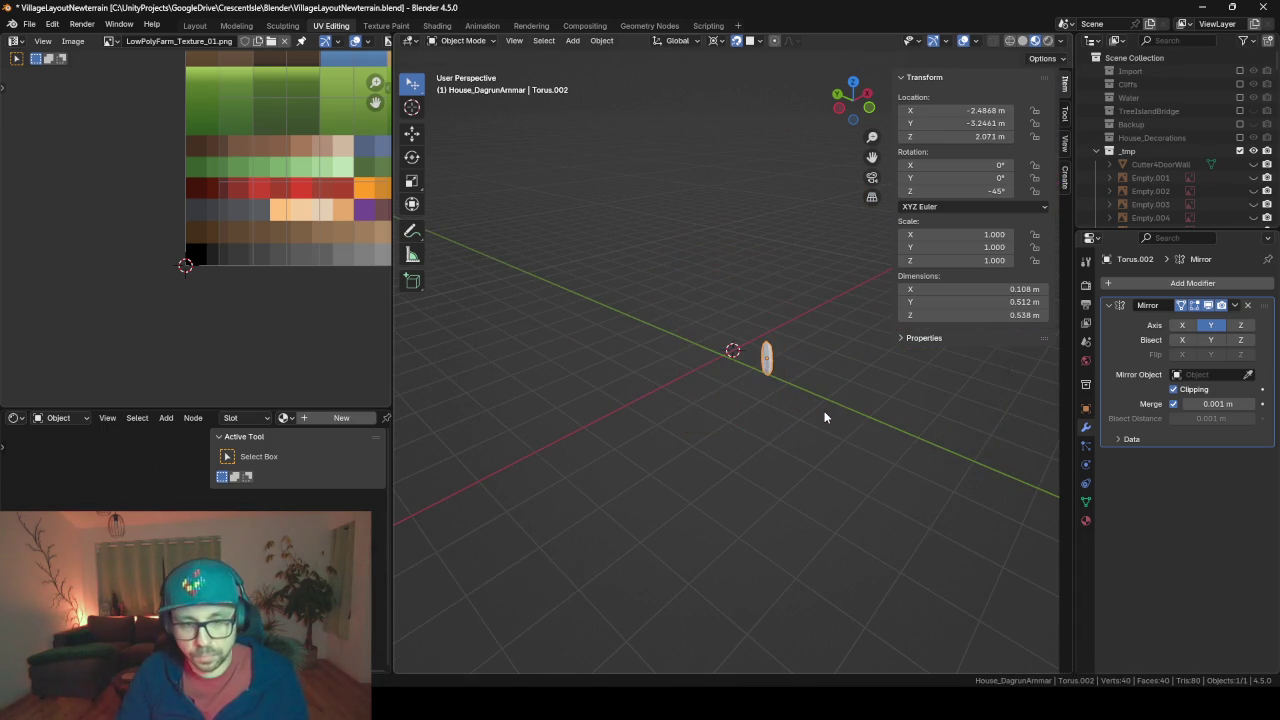
pyautogui.hotkey('alt', 'h')
# Isolate the main door frame, door, ornament, stone arch and remaining door parts
pyautogui.scroll(2, 781, 355)
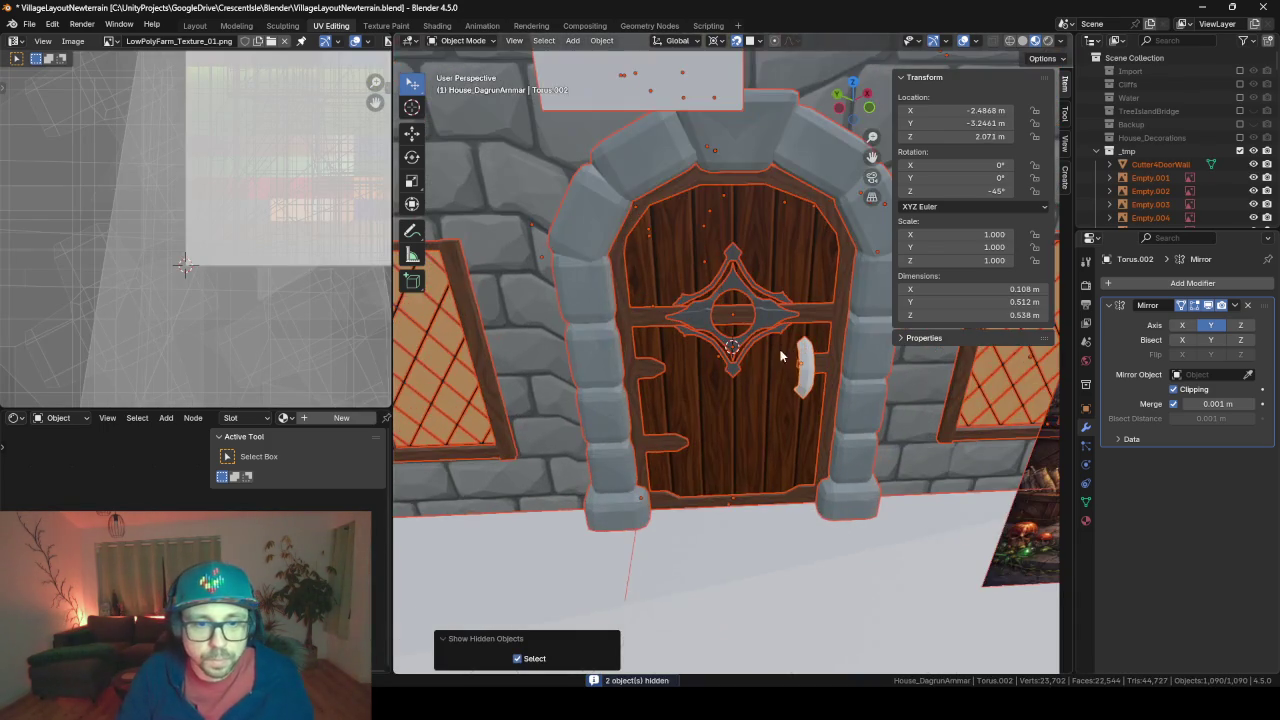
pyautogui.keyDown('shift'); pyautogui.moveTo(808, 421); pyautogui.dragTo(758, 379, button='middle'); pyautogui.keyUp('shift')
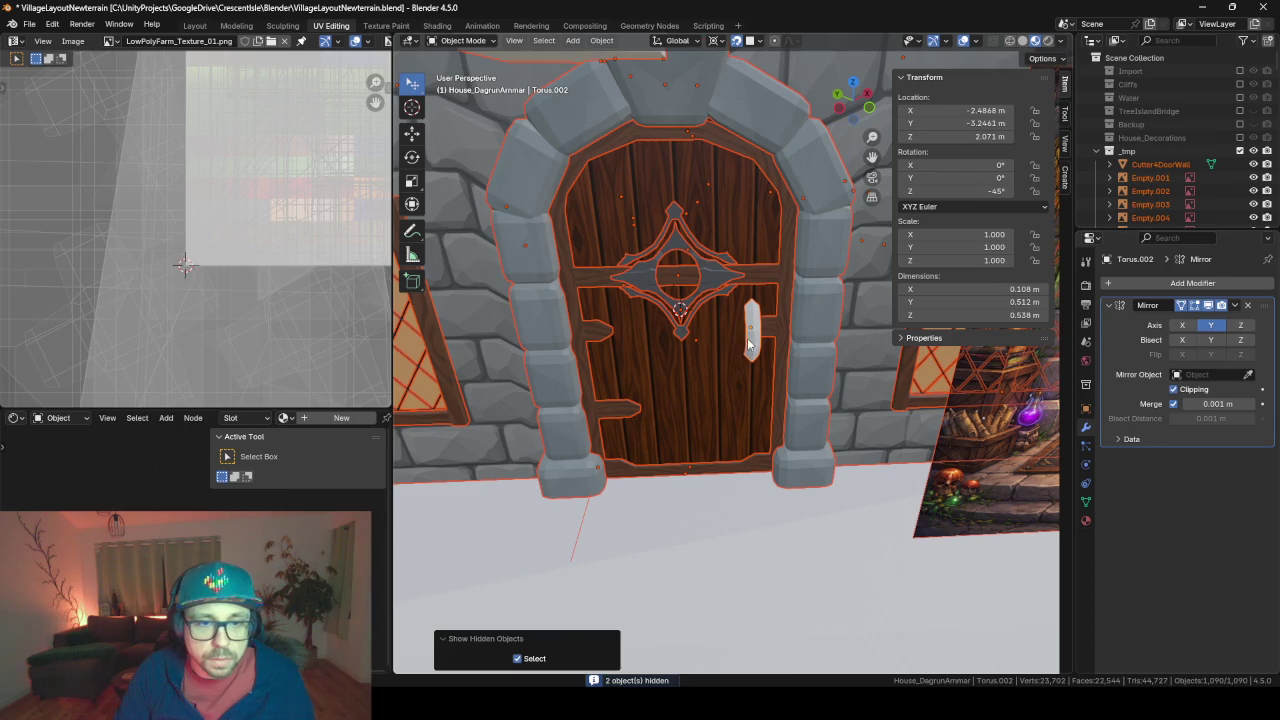
pyautogui.click(747, 338)
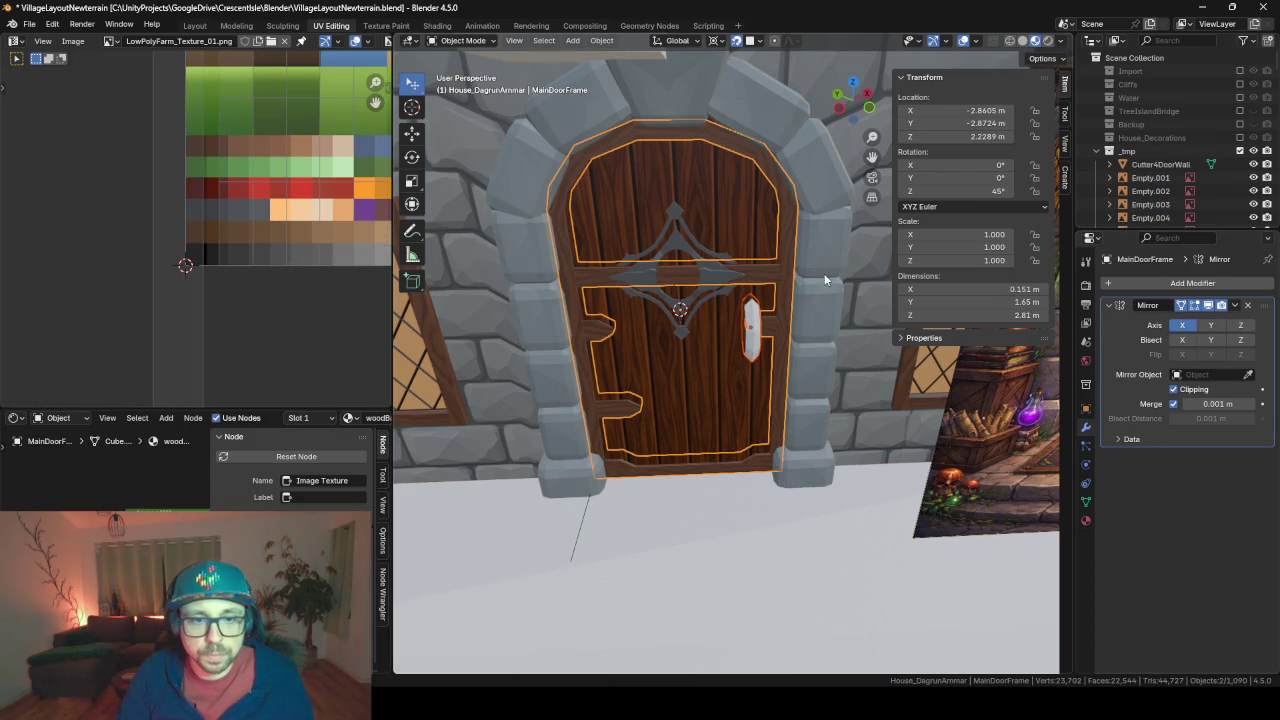
pyautogui.keyDown('shift'); pyautogui.click(739, 196); pyautogui.keyUp('shift')
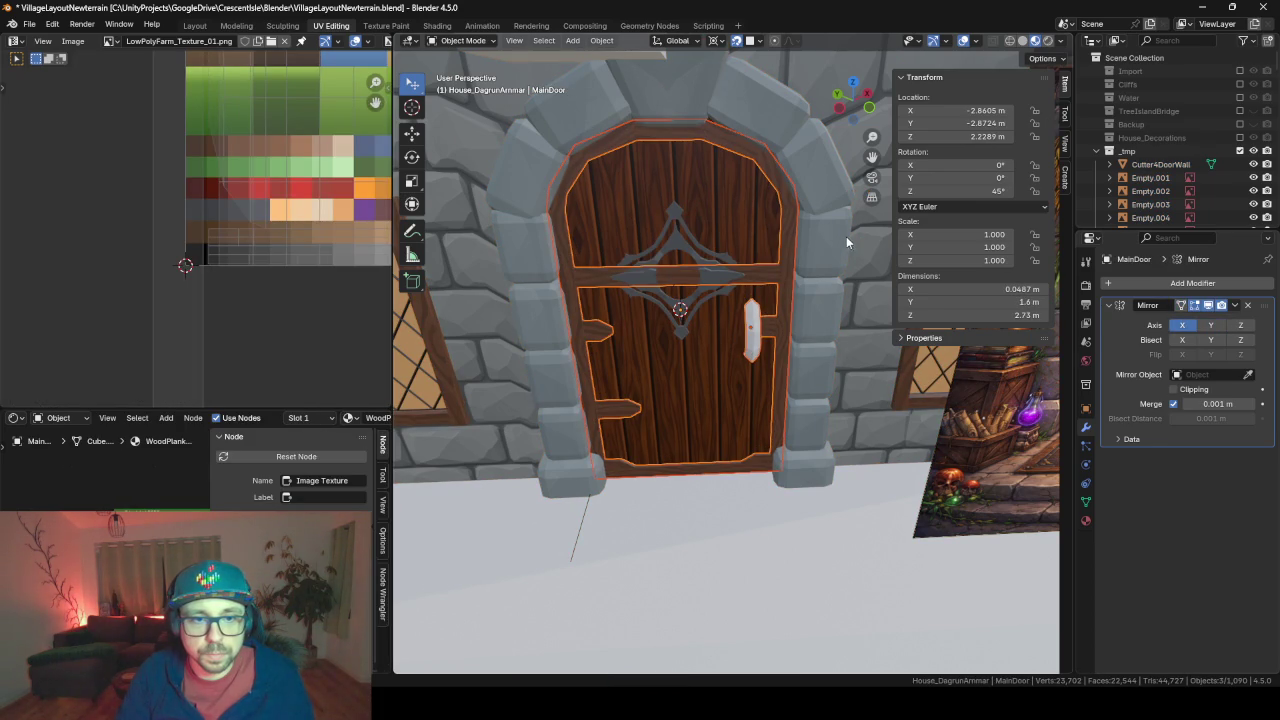
pyautogui.keyDown('shift'); pyautogui.click(712, 271); pyautogui.keyUp('shift')
pyautogui.keyDown('shift'); pyautogui.click(797, 300); pyautogui.keyUp('shift')
pyautogui.keyDown('shift'); pyautogui.click(922, 446); pyautogui.keyUp('shift')
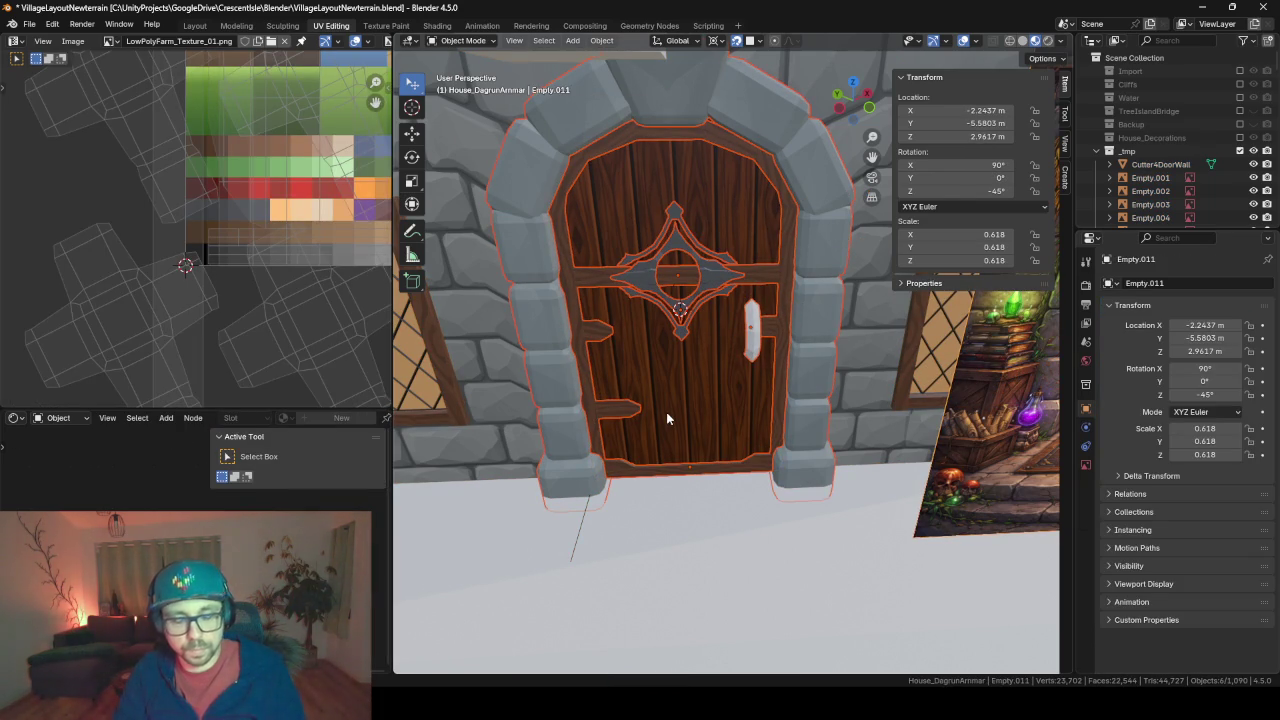
pyautogui.hotkey('shift', 'h')
# Move the torus handle vertically, then nudge it sideways along local X
pyautogui.click(748, 335)
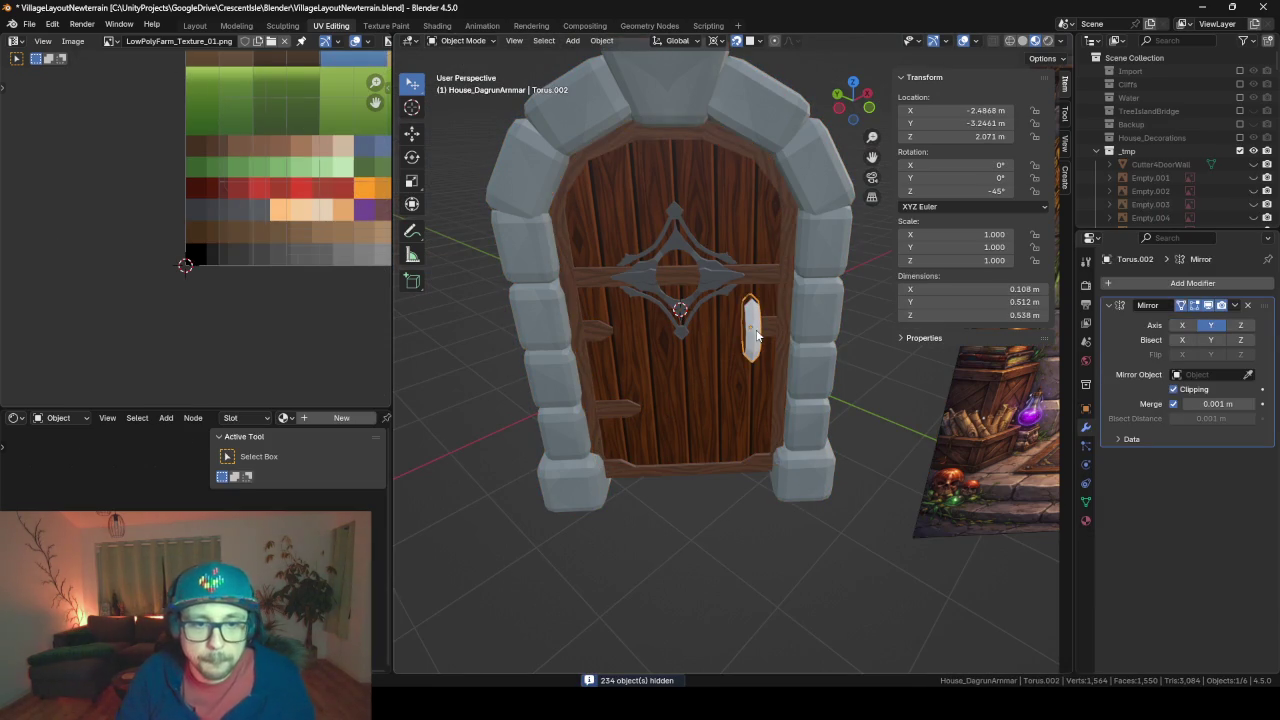
pyautogui.press('g')
pyautogui.press('z')
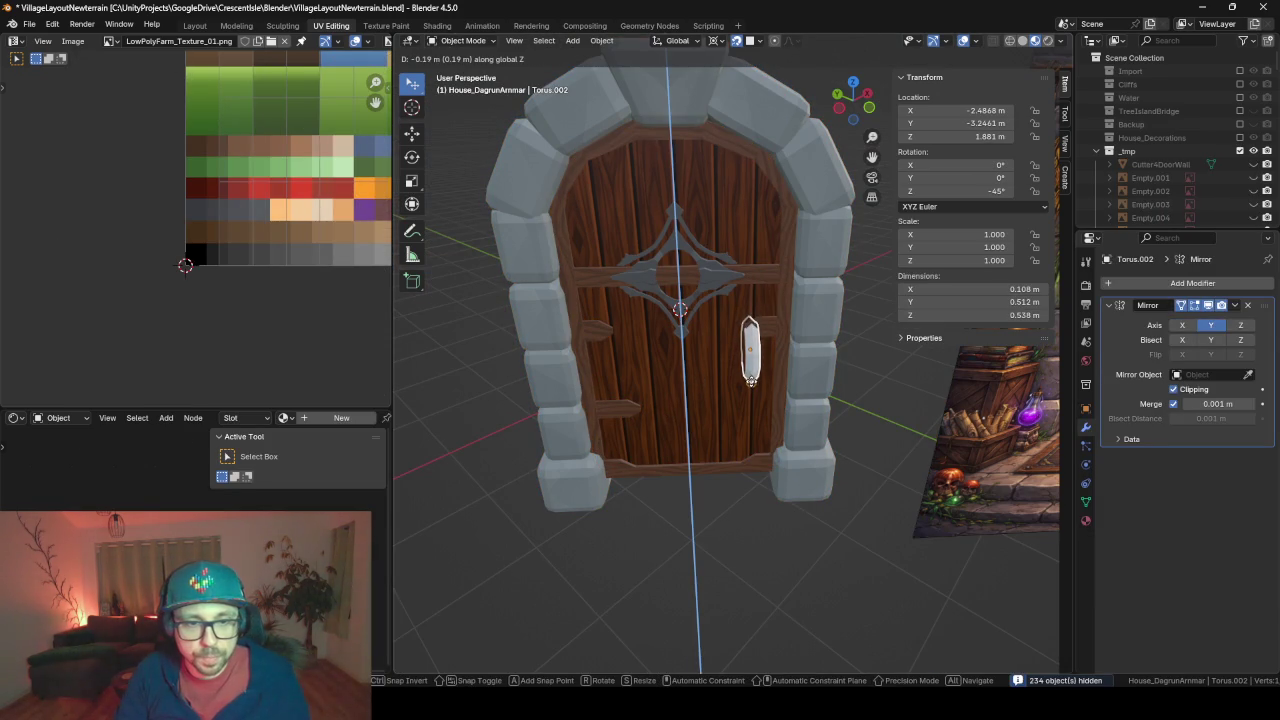
pyautogui.click(762, 362)
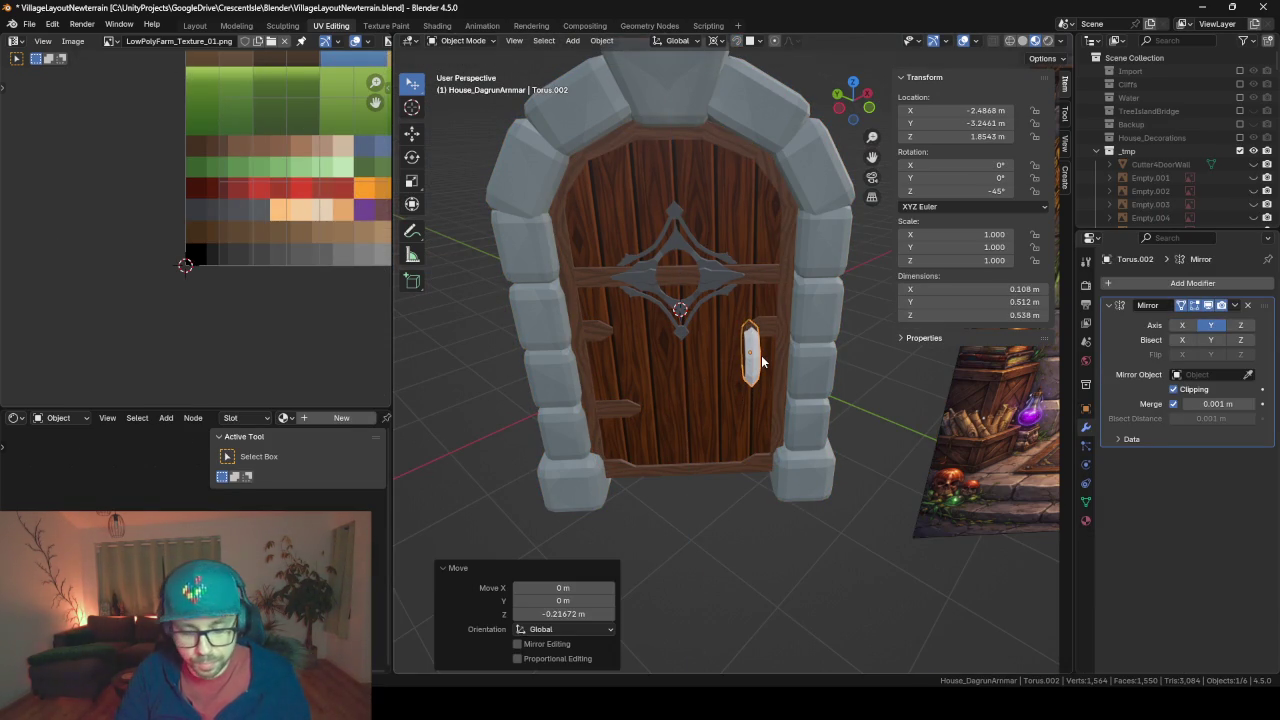
pyautogui.press('g')
pyautogui.press('y')
pyautogui.press('y')
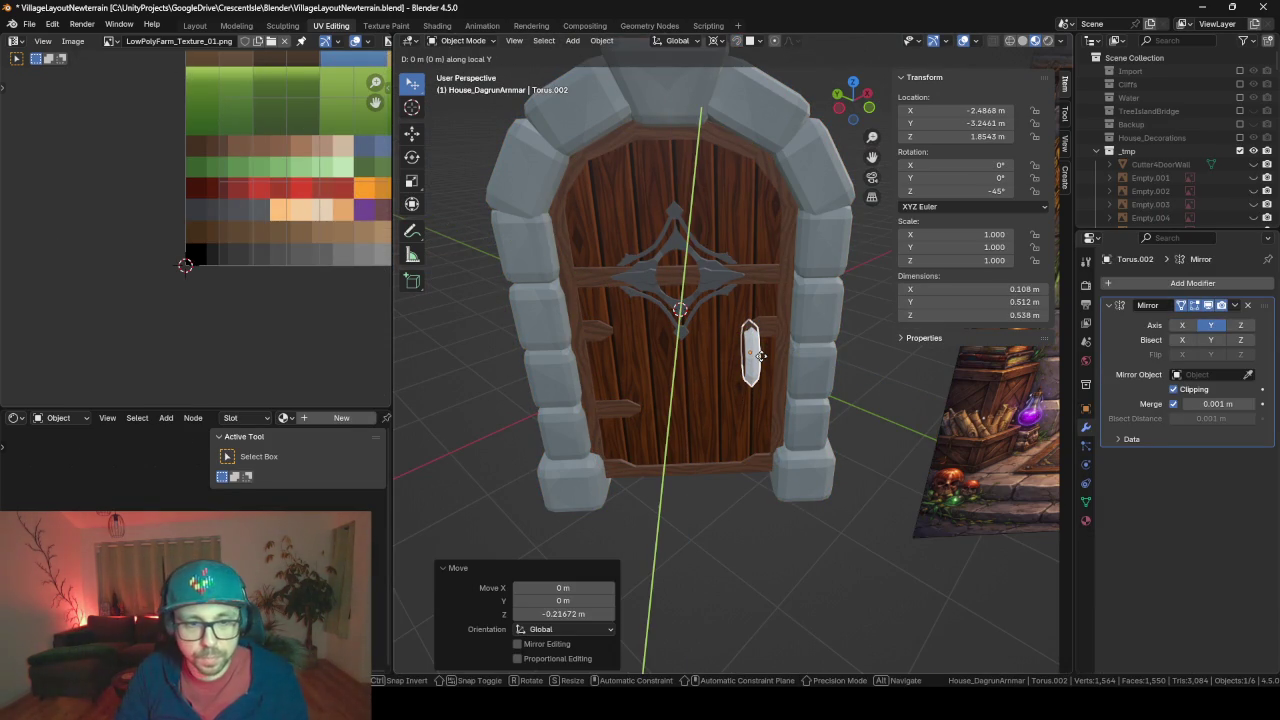
pyautogui.press('x')
pyautogui.press('x')
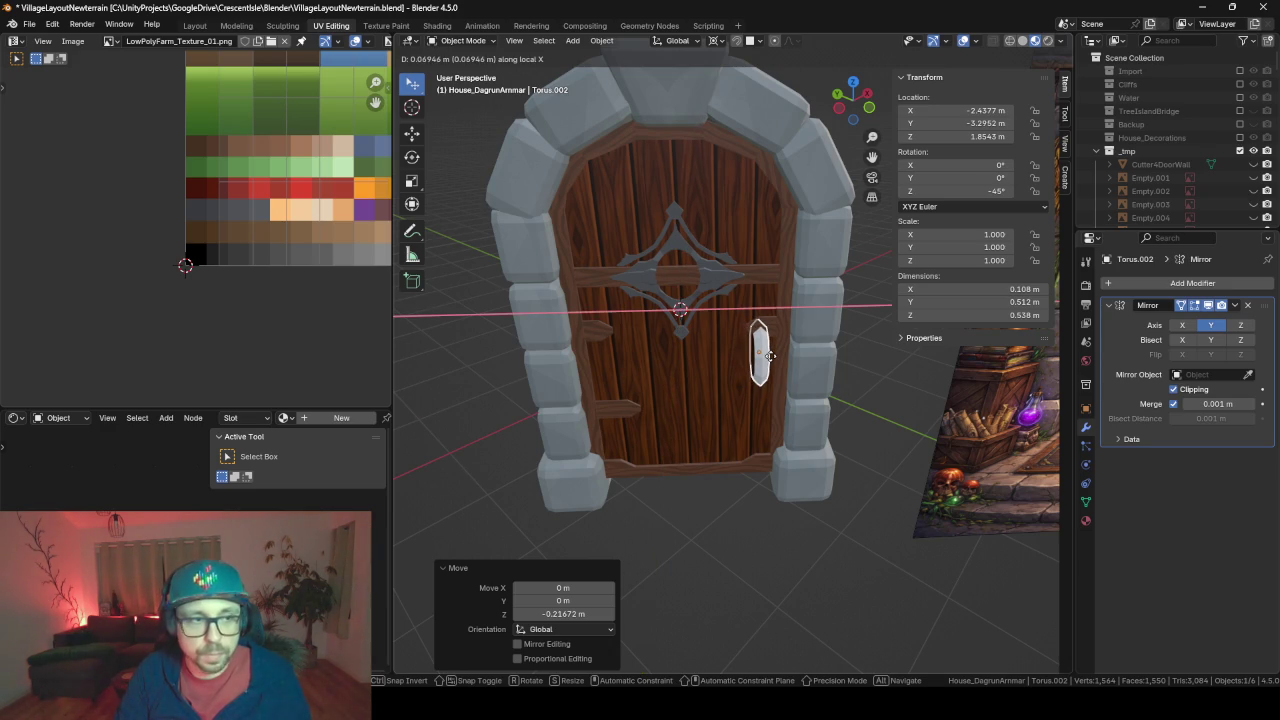
pyautogui.click(771, 362)
# Raise the handle 0.047783 m along Z to sit at Z 1.9021 m
pyautogui.scroll(5, 770, 355)
pyautogui.scroll(-5, 770, 355)
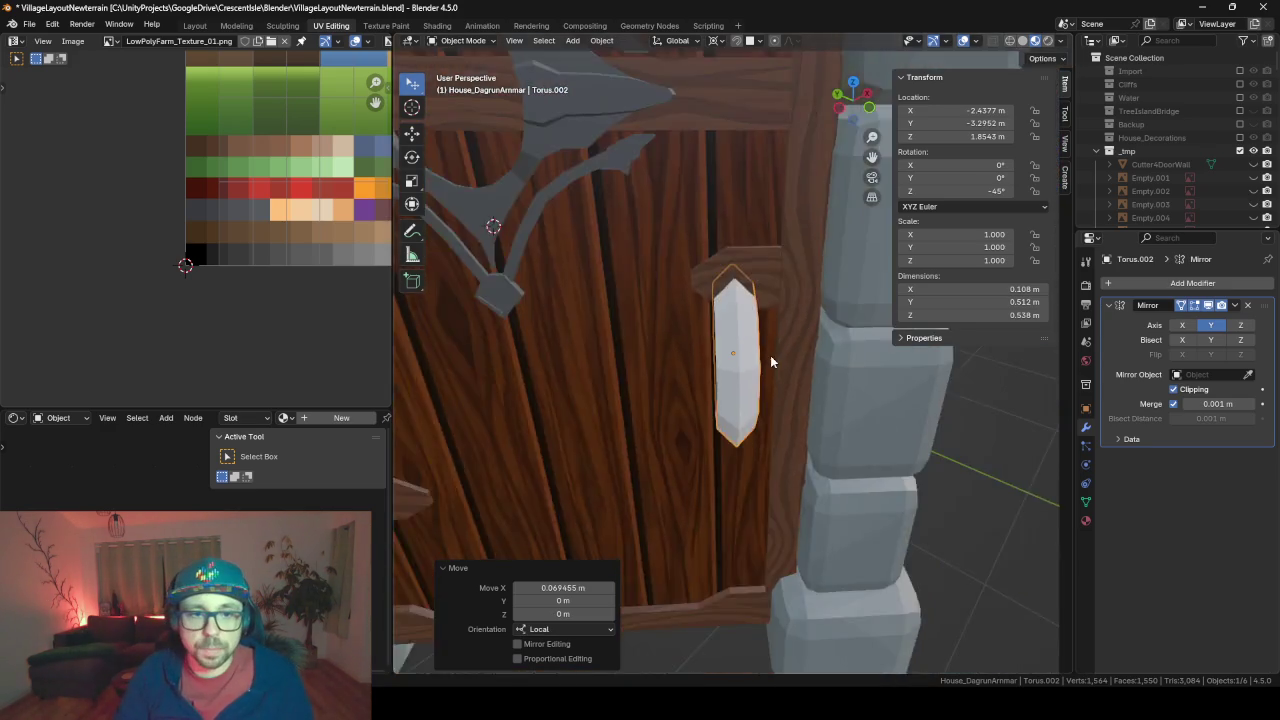
pyautogui.moveTo(770, 355); pyautogui.dragTo(822, 327, button='middle')
pyautogui.press('g')
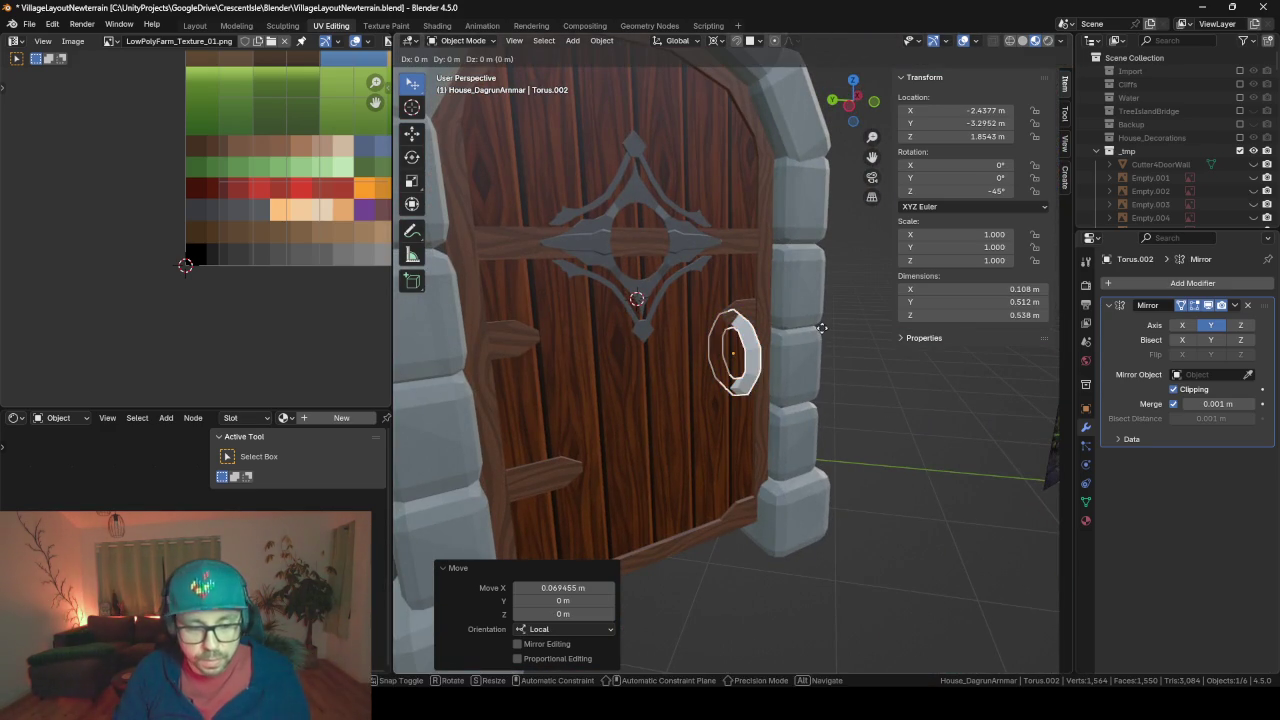
pyautogui.press('z')
pyautogui.click(826, 328)
# Frame the handle up close against the door and enter Edit Mode on its mesh
pyautogui.moveTo(828, 340)
pyautogui.mouseDown(button='middle')
pyautogui.moveTo(752, 362)
pyautogui.moveTo(645, 367)
pyautogui.moveTo(815, 352)
pyautogui.moveTo(700, 365)
pyautogui.moveTo(666, 340)
pyautogui.moveTo(785, 387)
pyautogui.moveTo(640, 386)
pyautogui.moveTo(740, 371)
pyautogui.moveTo(782, 272)
pyautogui.mouseUp(button='middle')
pyautogui.scroll(3, 640, 386)
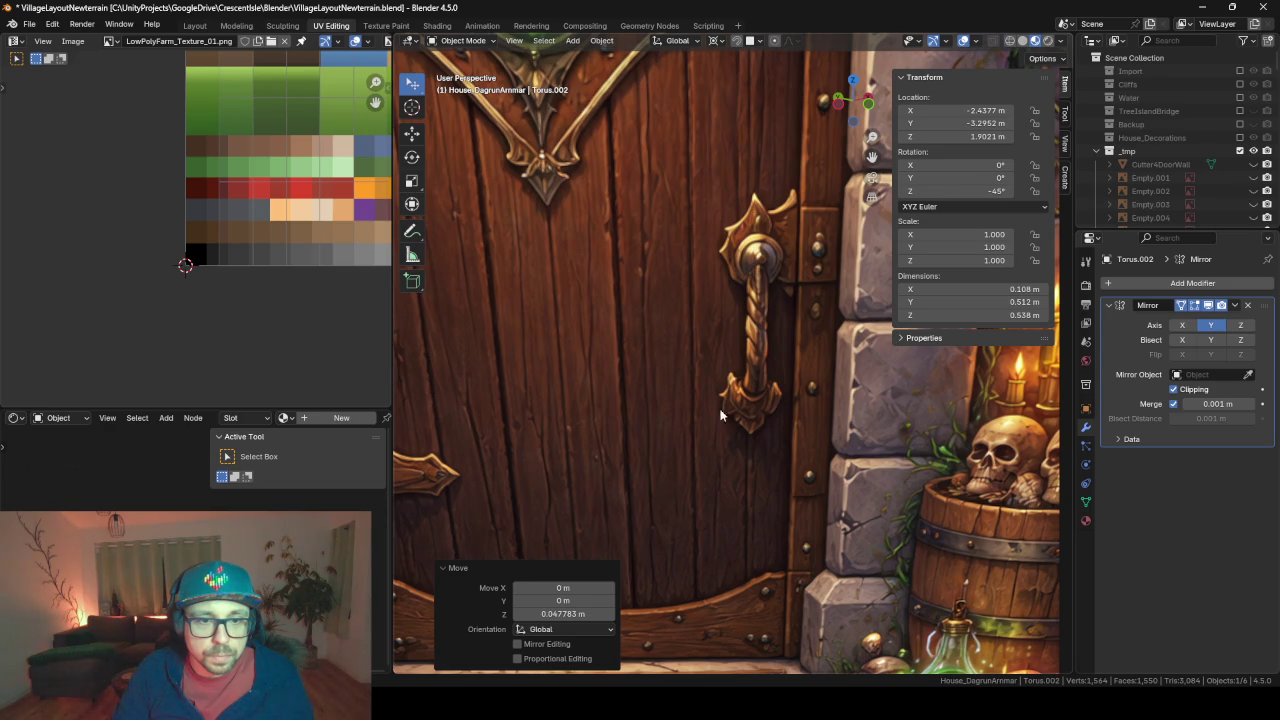
pyautogui.moveTo(568, 470); pyautogui.dragTo(855, 313, button='middle')
pyautogui.moveTo(624, 291); pyautogui.dragTo(727, 329, button='middle')
pyautogui.press('KP_Decimal')
pyautogui.scroll(-3, 618, 312)
pyautogui.press('Tab')
pyautogui.scroll(2, 554, 131)
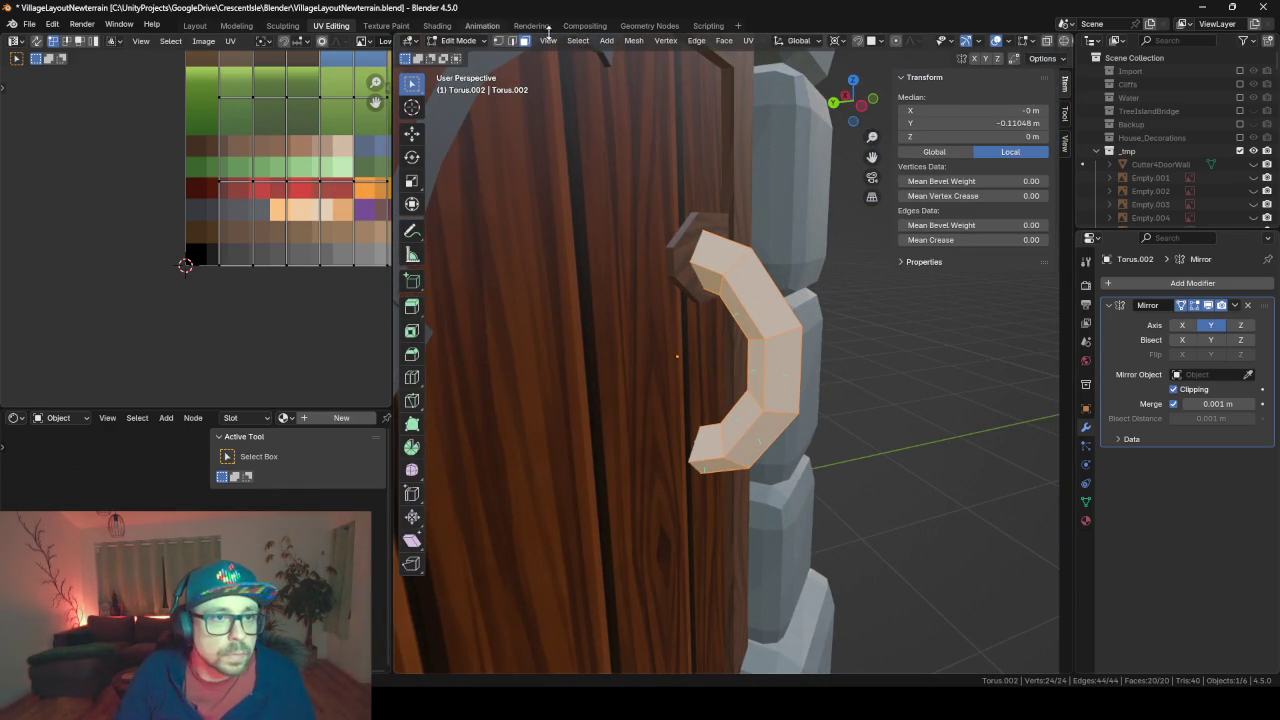
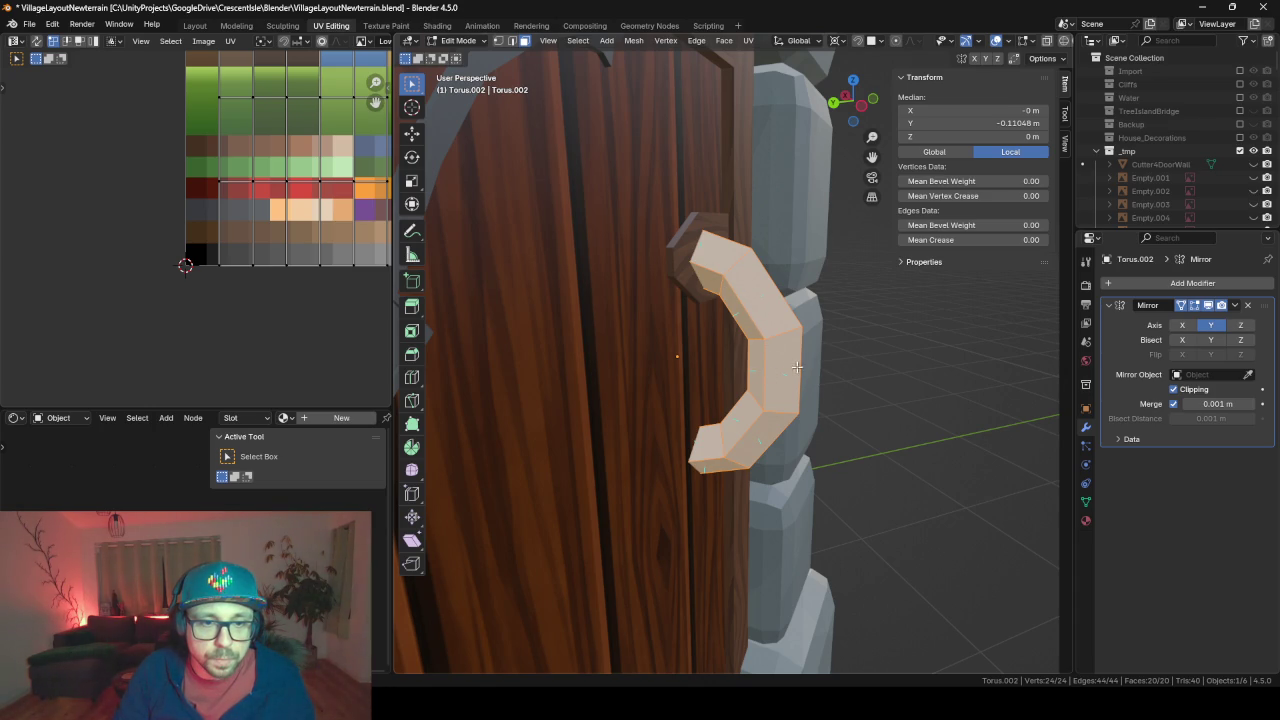
# Scale the handle's middle loop to 0.626 around the Median Point, keeping its height fixed
pyautogui.keyDown('alt'); pyautogui.click(755, 376); pyautogui.keyUp('alt')
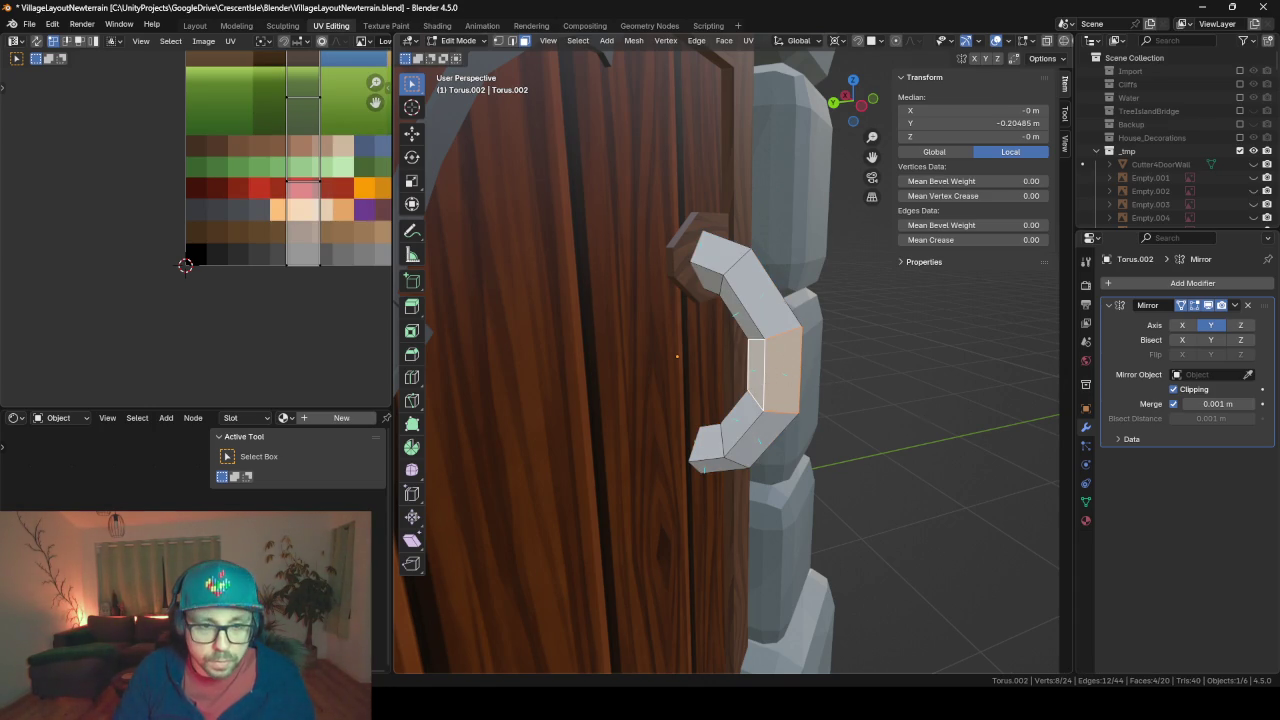
pyautogui.press('s')
pyautogui.press('Escape')
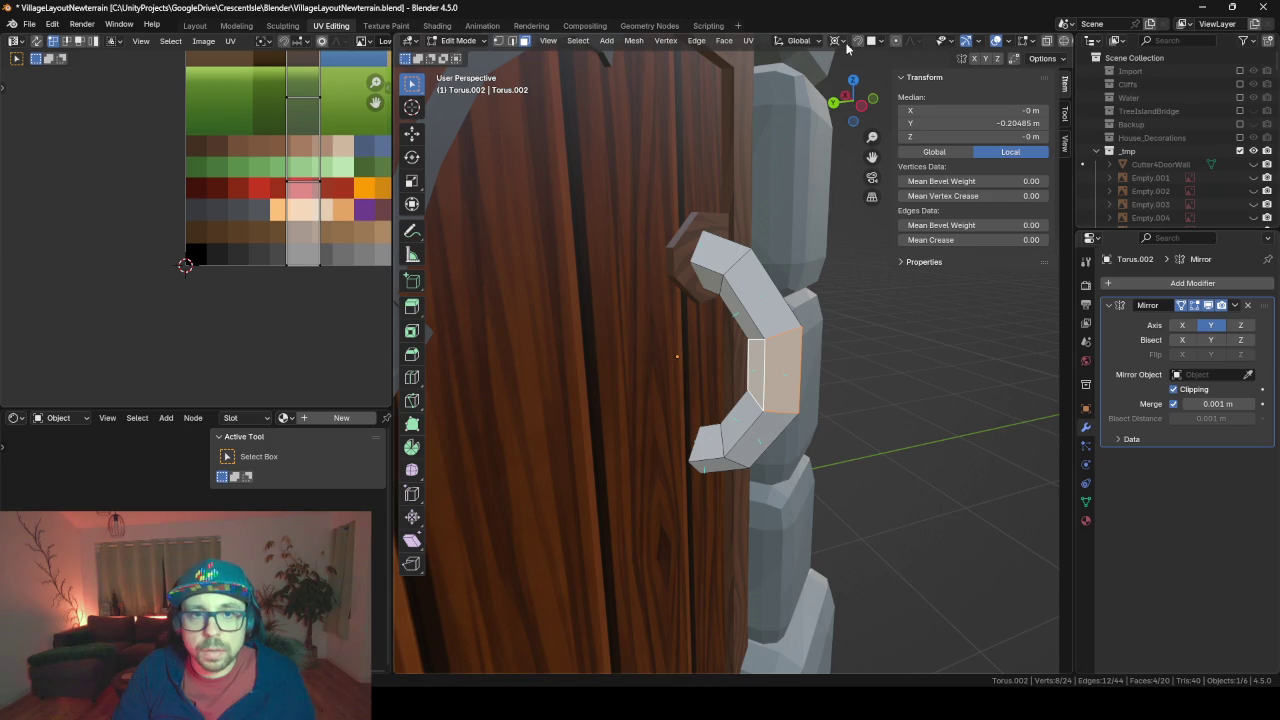
pyautogui.click(838, 41)
pyautogui.click(862, 118)
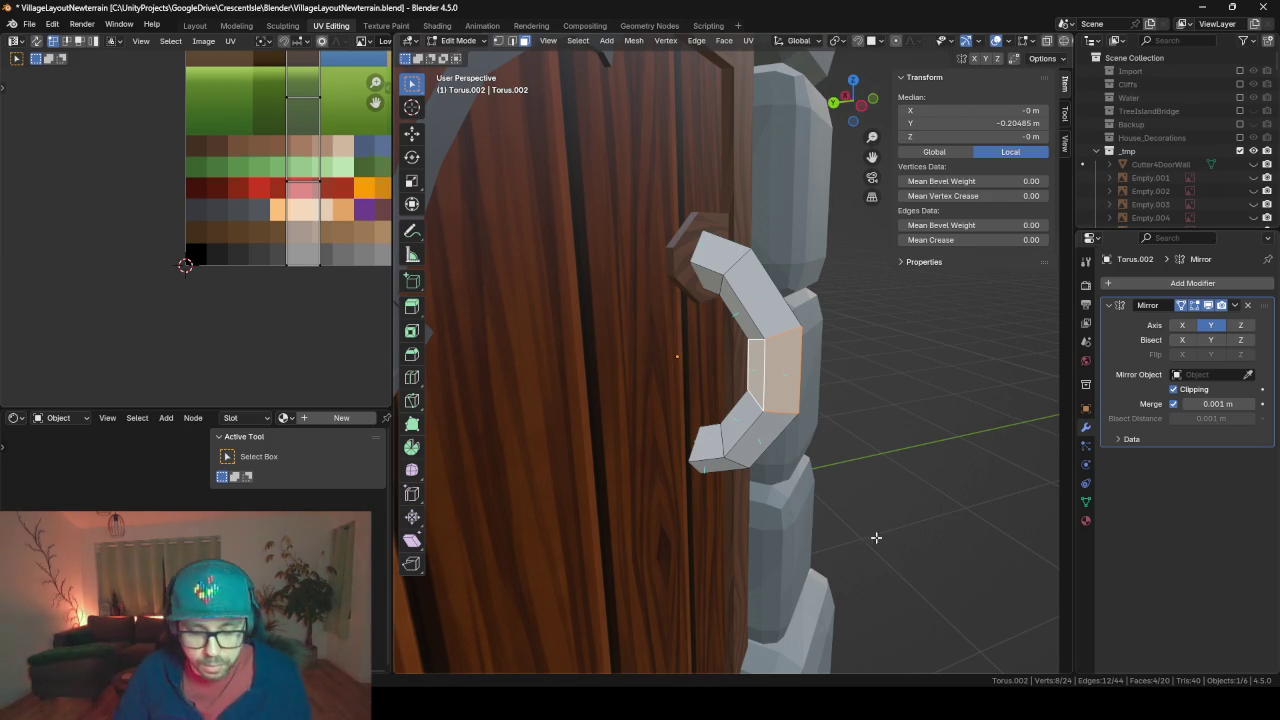
pyautogui.press('s')
pyautogui.hotkey('shift', 'z')
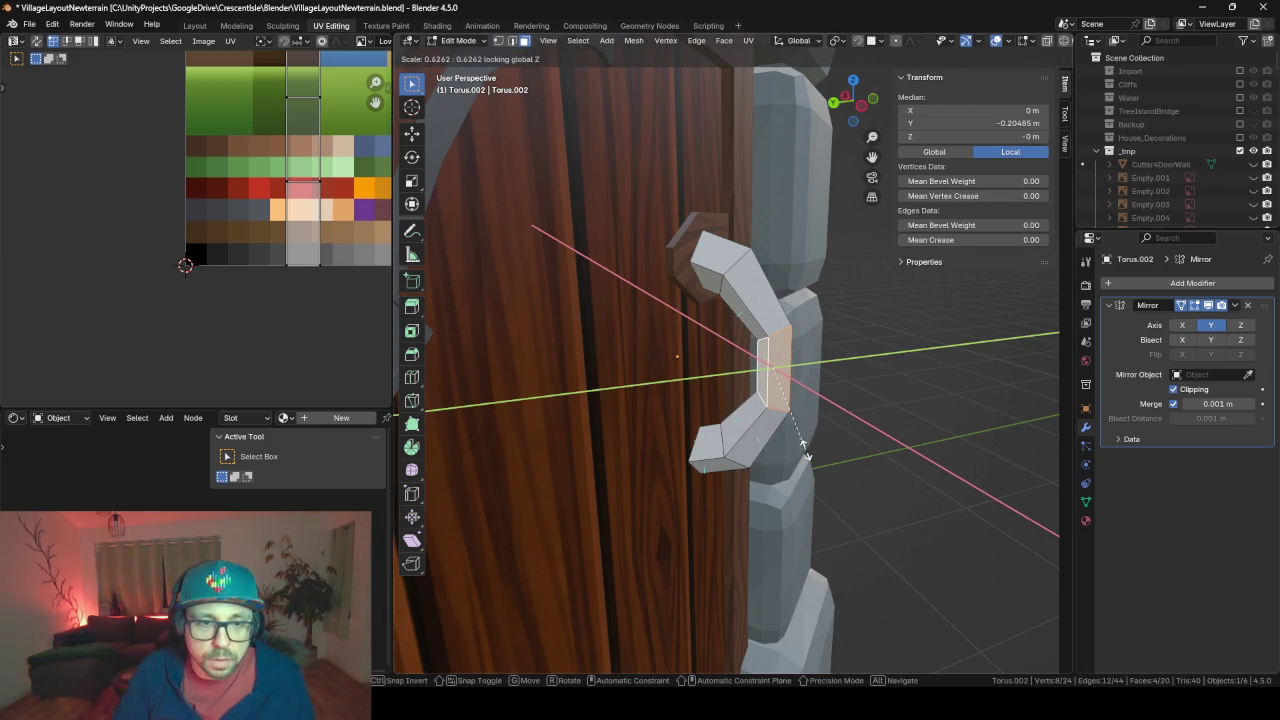
pyautogui.click(805, 452)
pyautogui.moveTo(805, 452); pyautogui.dragTo(874, 463, button='middle')
# Move the middle loop 0.054 m along the handle's local Y axis and inspect the result
pyautogui.press('g')
pyautogui.press('x')
pyautogui.press('x')
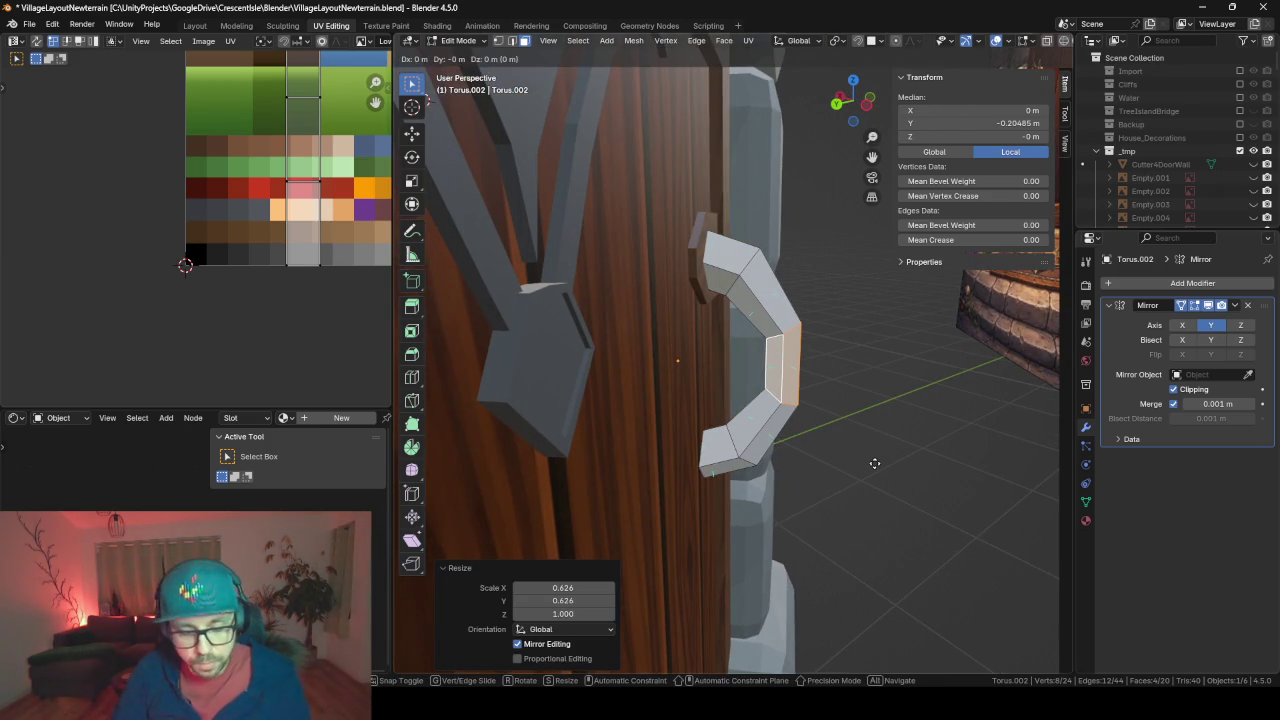
pyautogui.press('y')
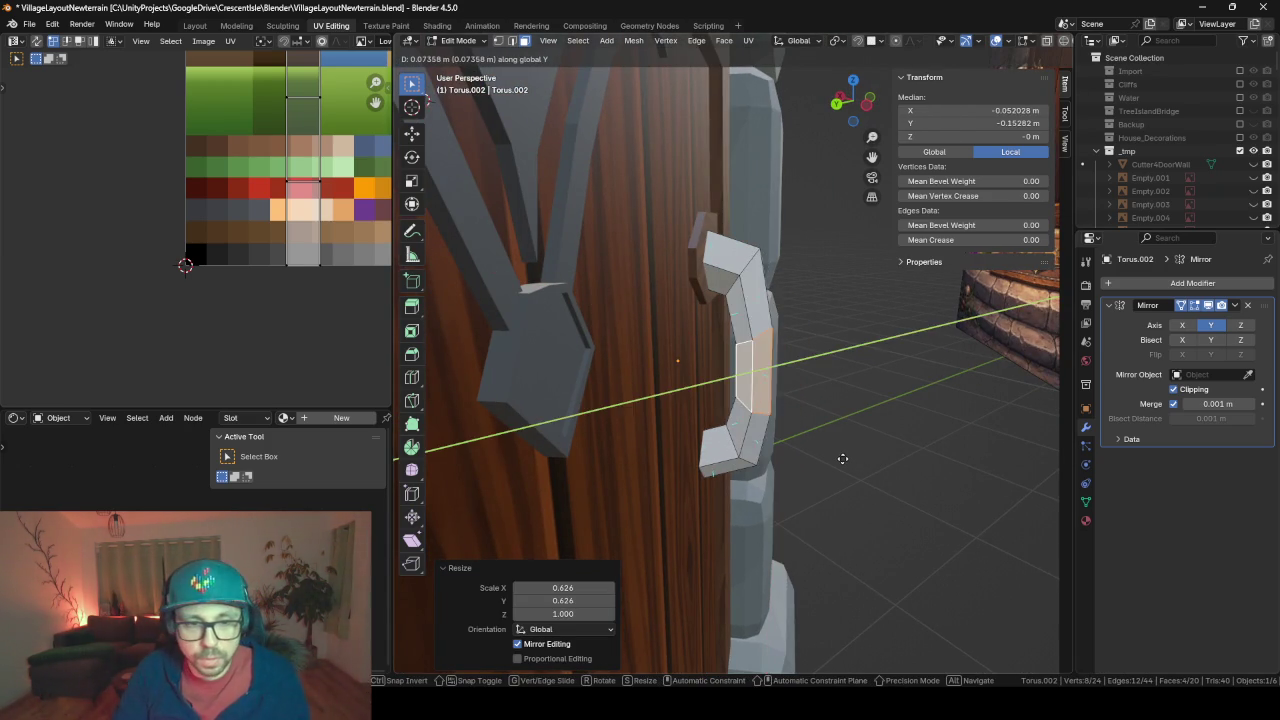
pyautogui.press('y')
pyautogui.click(846, 456)
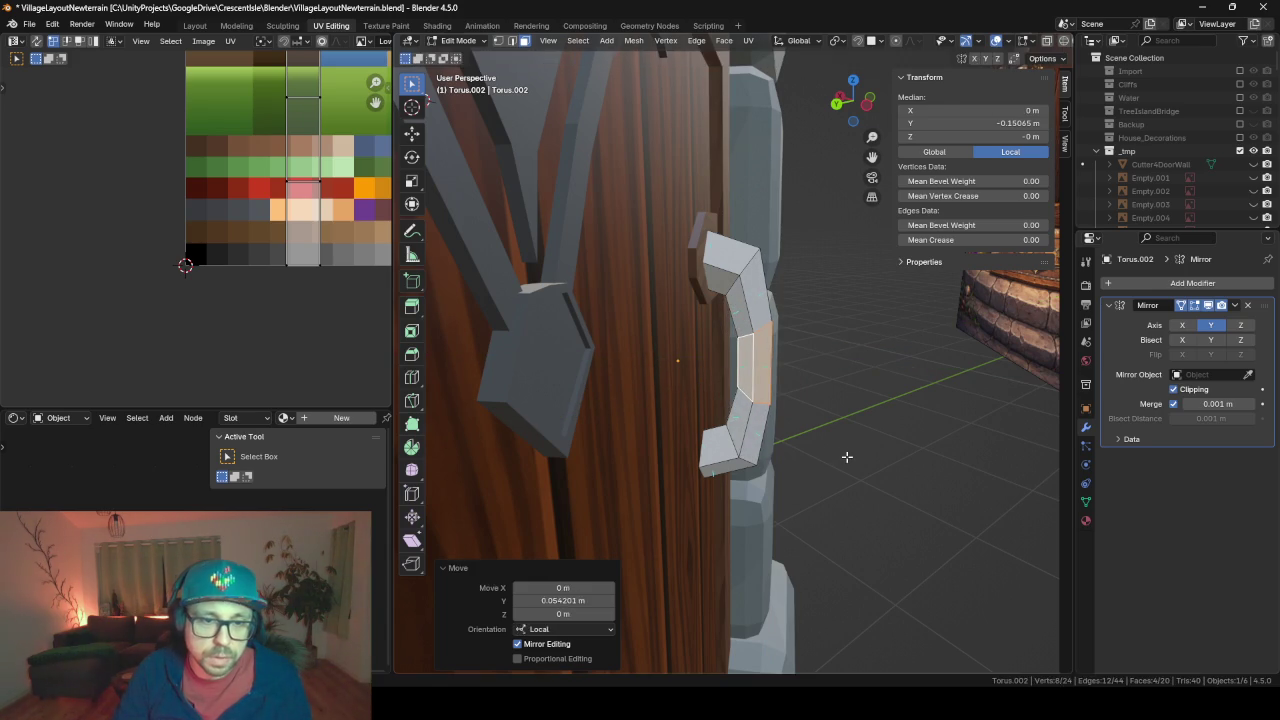
pyautogui.press('Tab')
pyautogui.moveTo(932, 446)
pyautogui.mouseDown(button='middle')
pyautogui.moveTo(717, 438)
pyautogui.moveTo(832, 448)
pyautogui.mouseUp(button='middle')
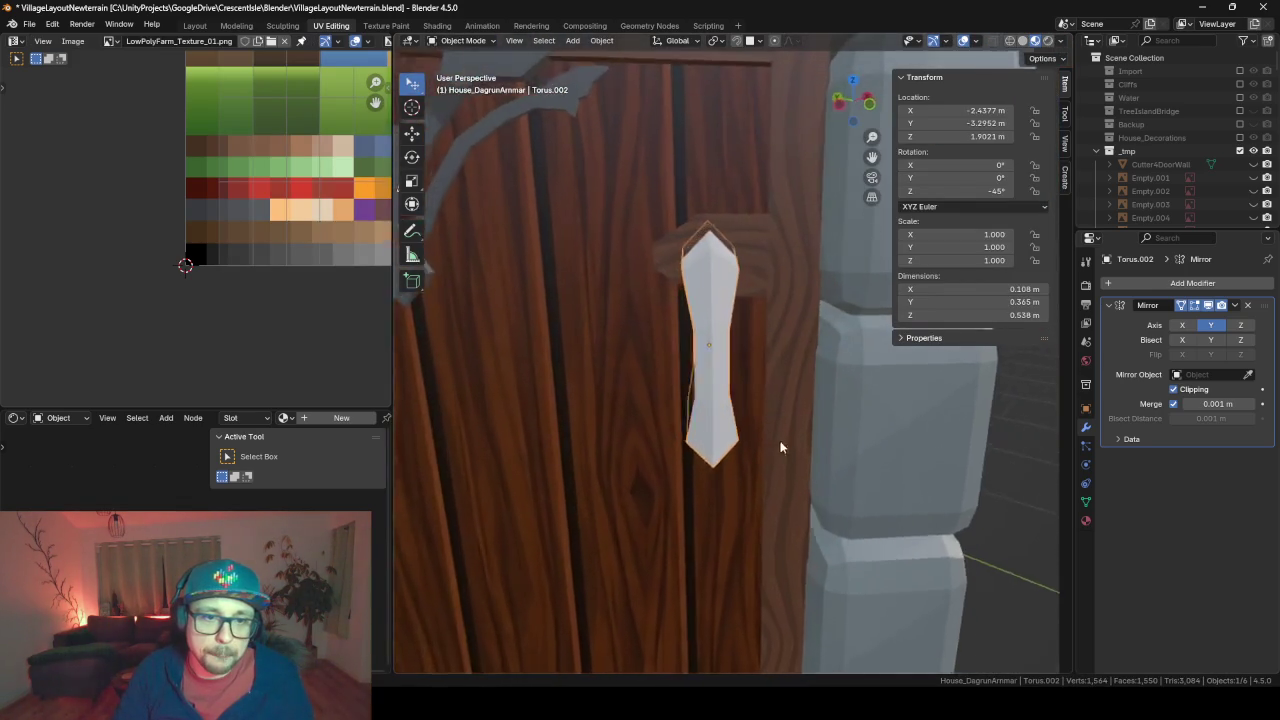
pyautogui.moveTo(883, 508)
pyautogui.mouseDown(button='middle')
pyautogui.moveTo(598, 452)
pyautogui.moveTo(788, 482)
pyautogui.moveTo(476, 512)
pyautogui.moveTo(467, 550)
pyautogui.moveTo(696, 536)
pyautogui.moveTo(712, 493)
pyautogui.moveTo(646, 425)
pyautogui.moveTo(744, 417)
pyautogui.moveTo(786, 431)
pyautogui.mouseUp(button='middle')
pyautogui.press('Tab')
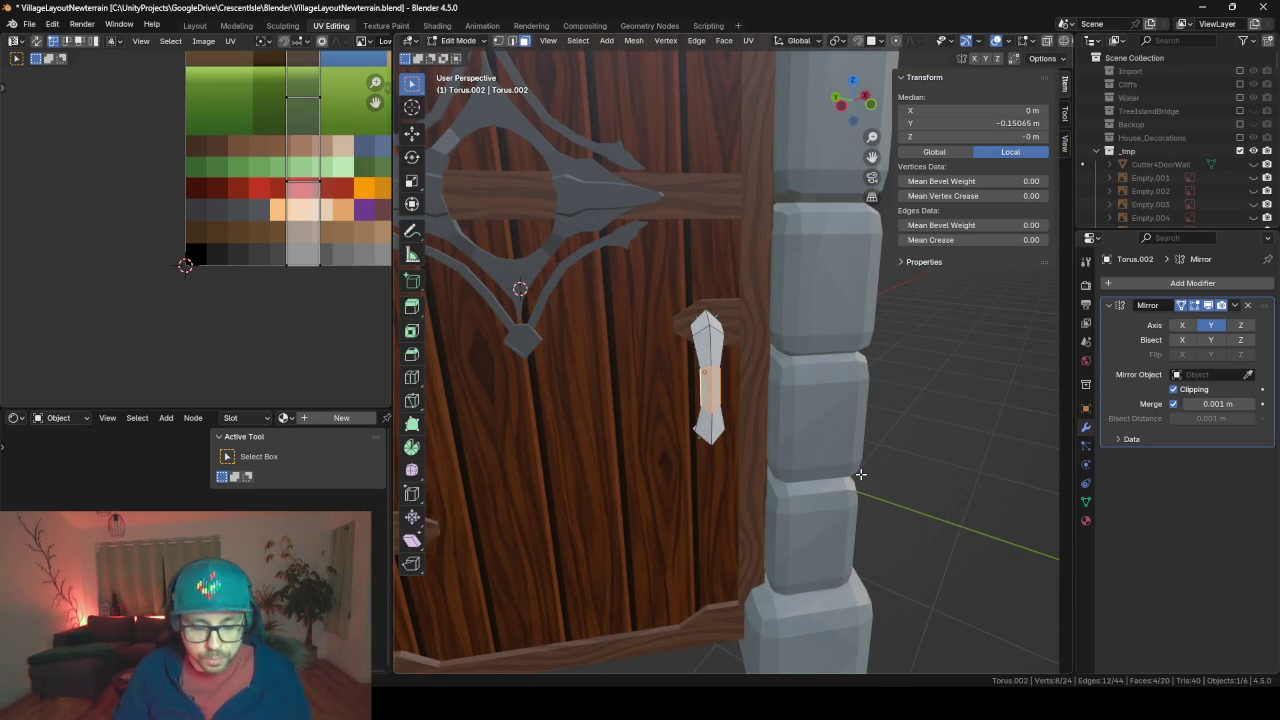
# Add a cube to the handle mesh and rotate it 45° around Z
pyautogui.hotkey('shift', 'a')
pyautogui.click(831, 490)
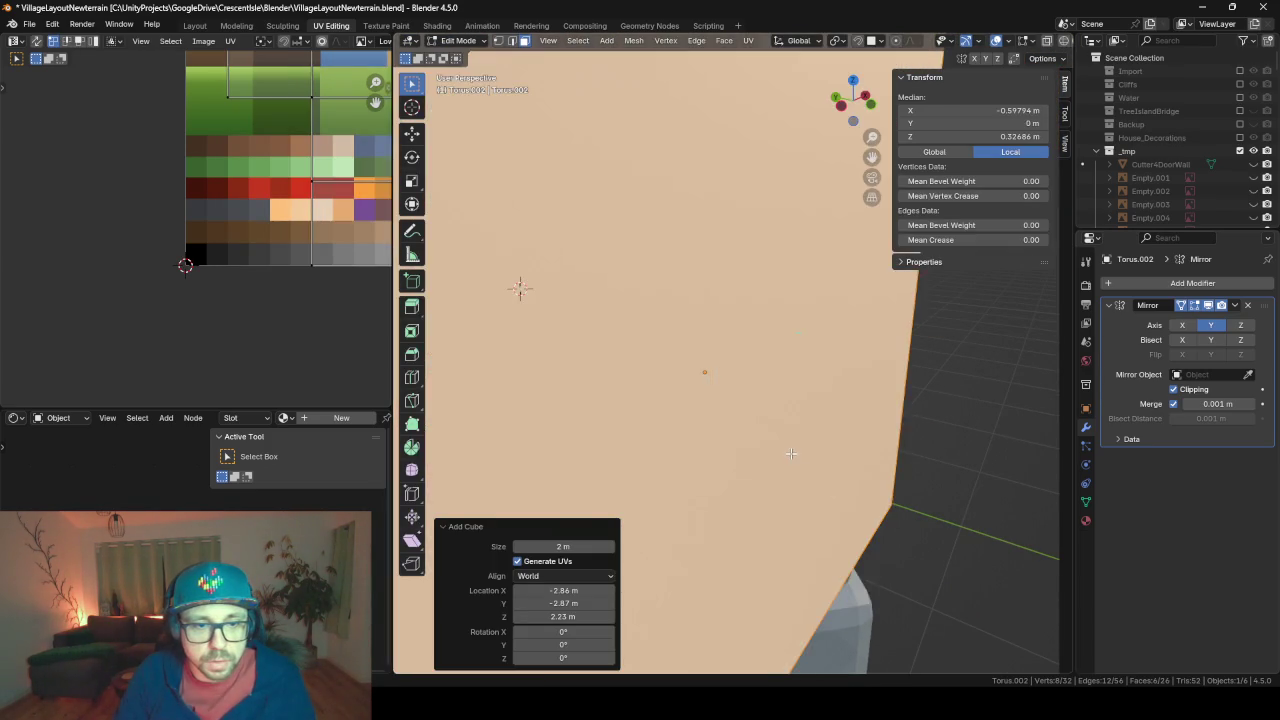
pyautogui.scroll(-5, 790, 453)
pyautogui.press('r')
pyautogui.press('z')
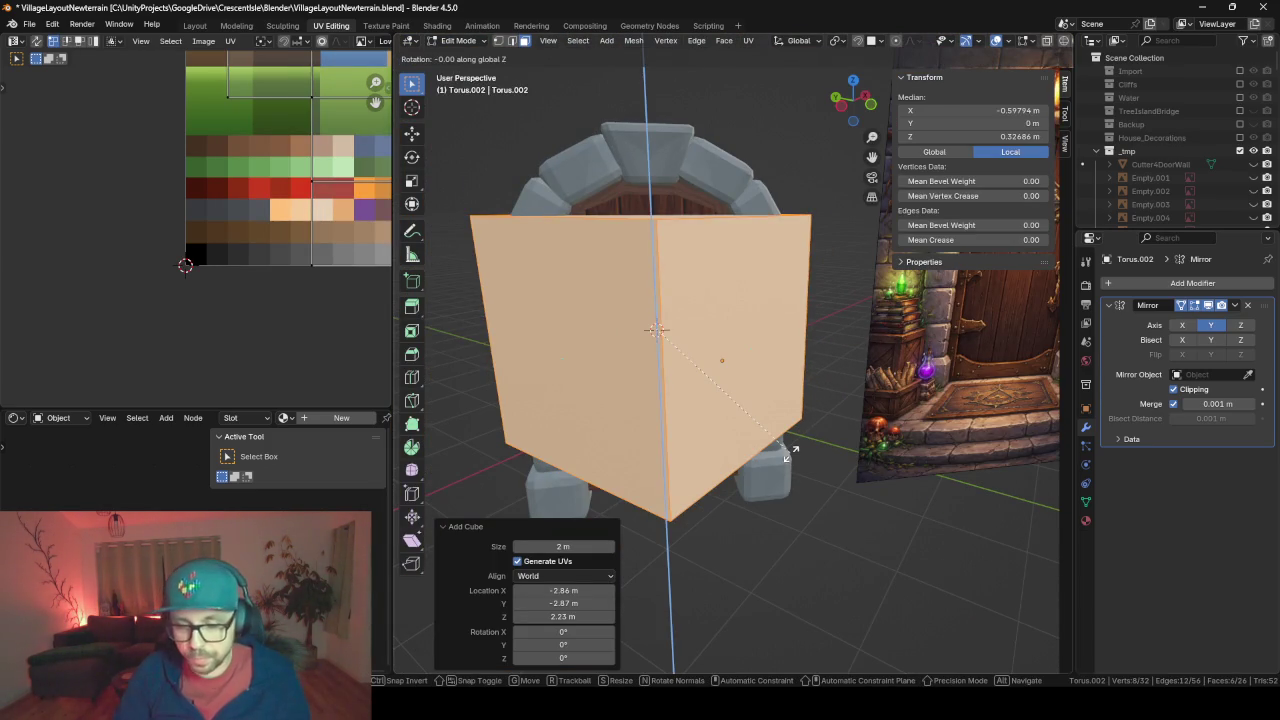
pyautogui.press('4')
pyautogui.press('5')
pyautogui.press('Return')
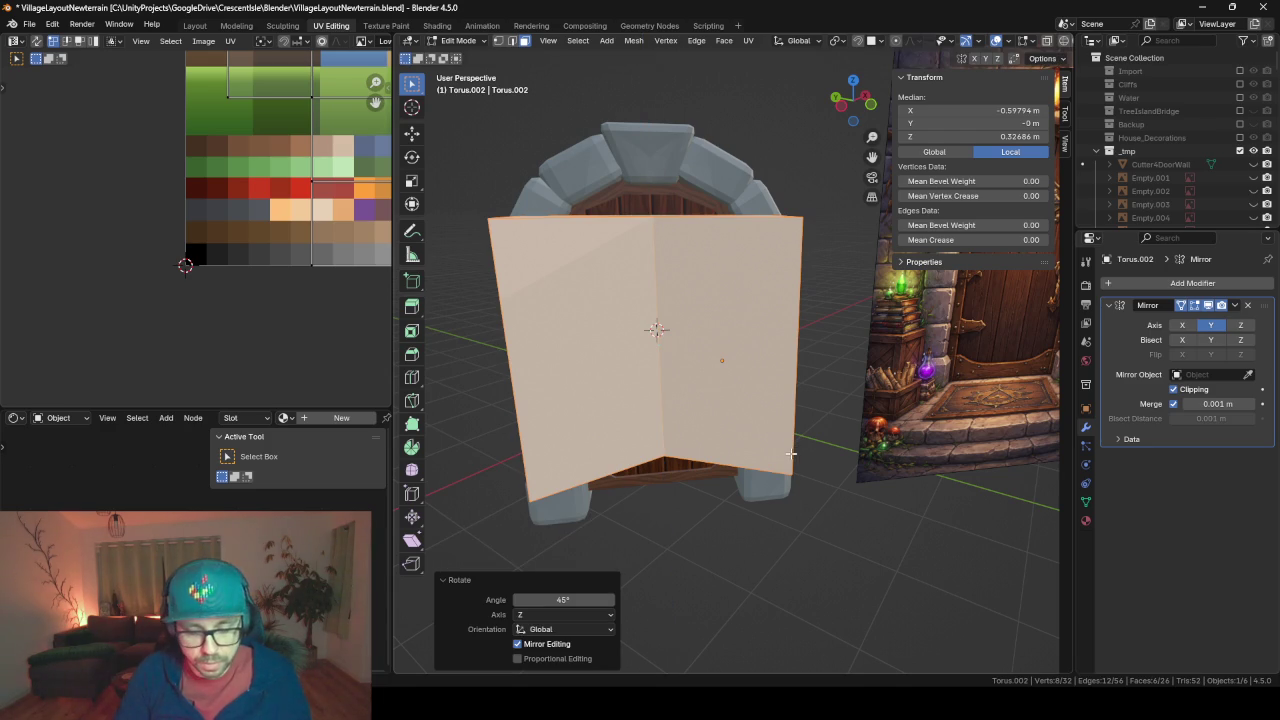
pyautogui.press('s')
pyautogui.click(666, 384)
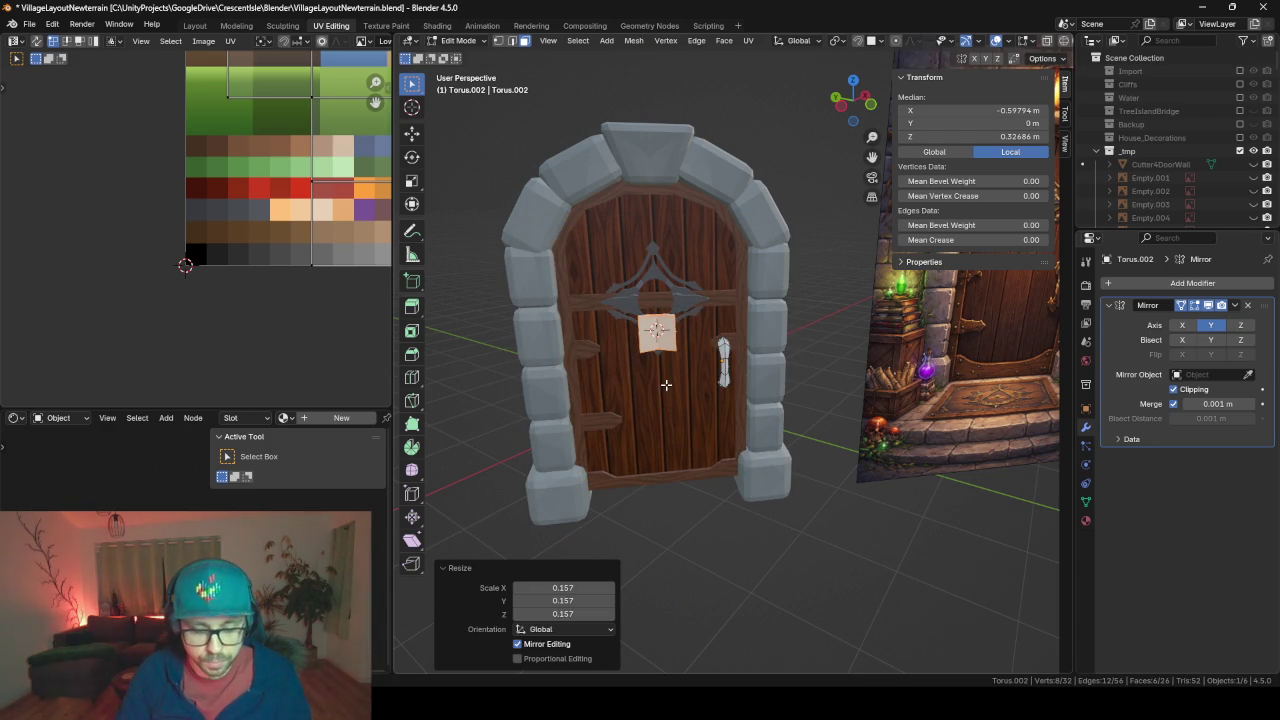
pyautogui.press('g')
pyautogui.press('Escape')
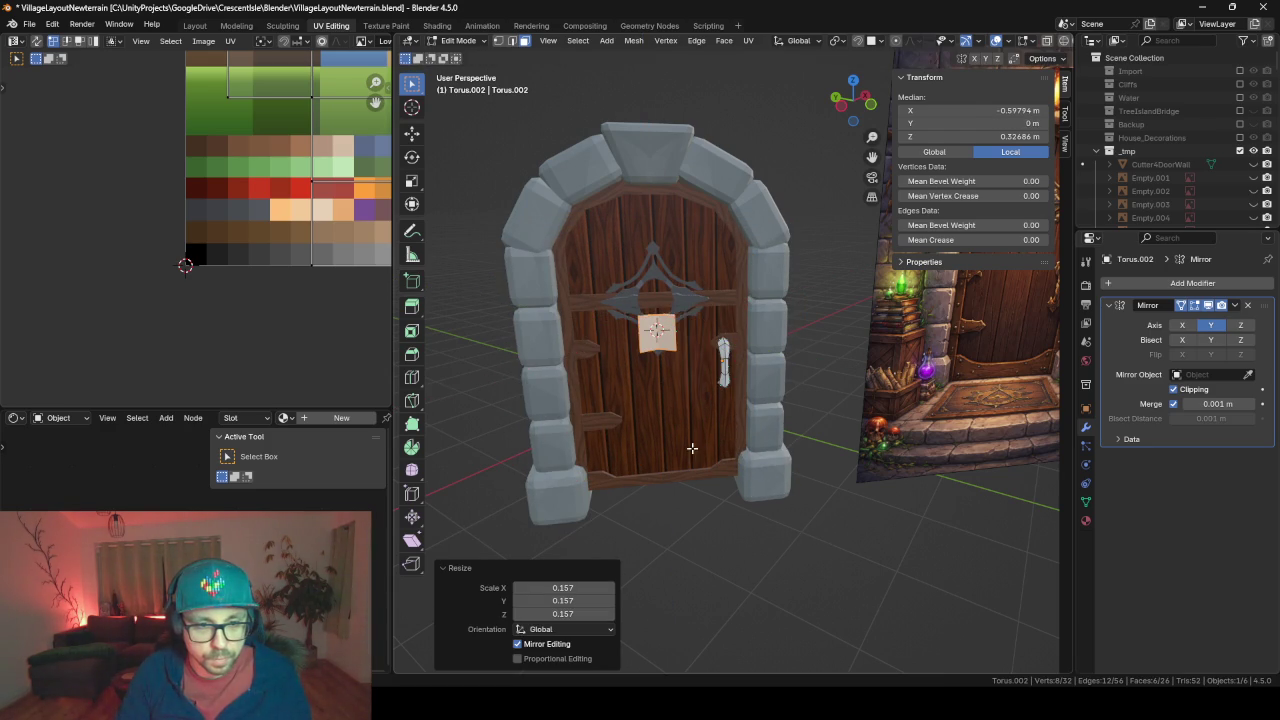
pyautogui.hotkey('alt', 'z')
pyautogui.hotkey('alt', 'z')
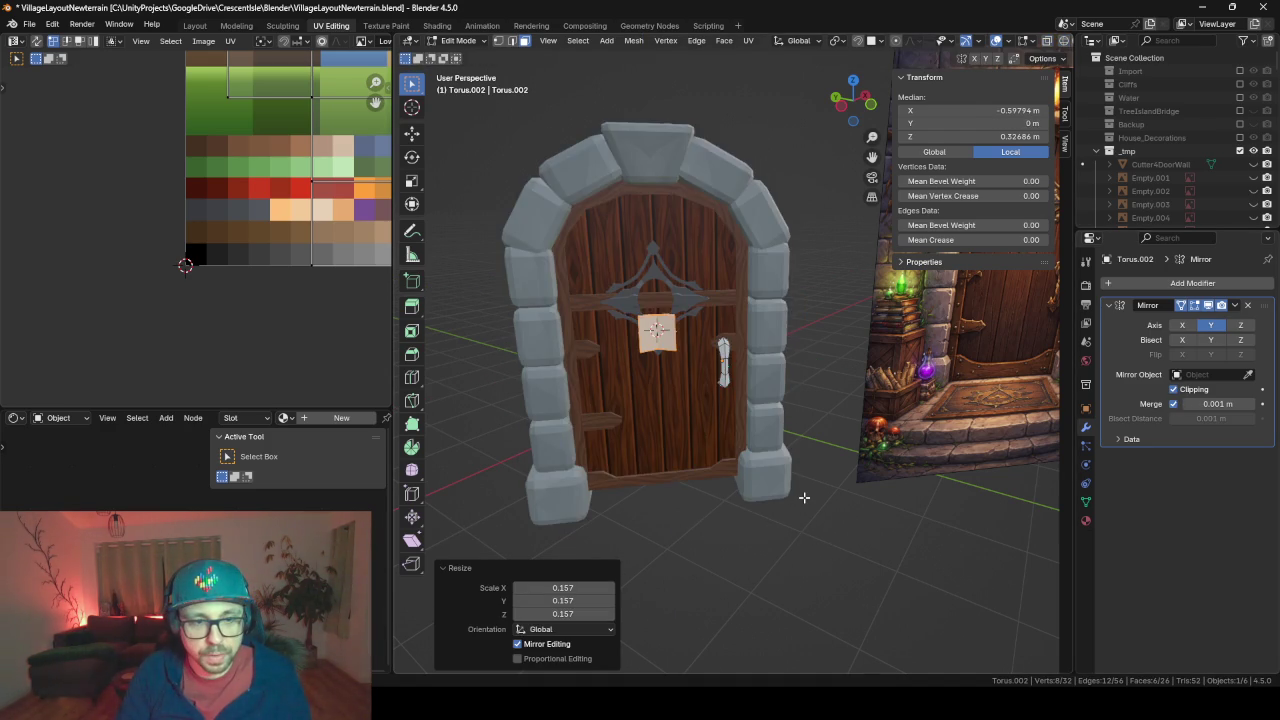
pyautogui.hotkey('ctrl', 'z')
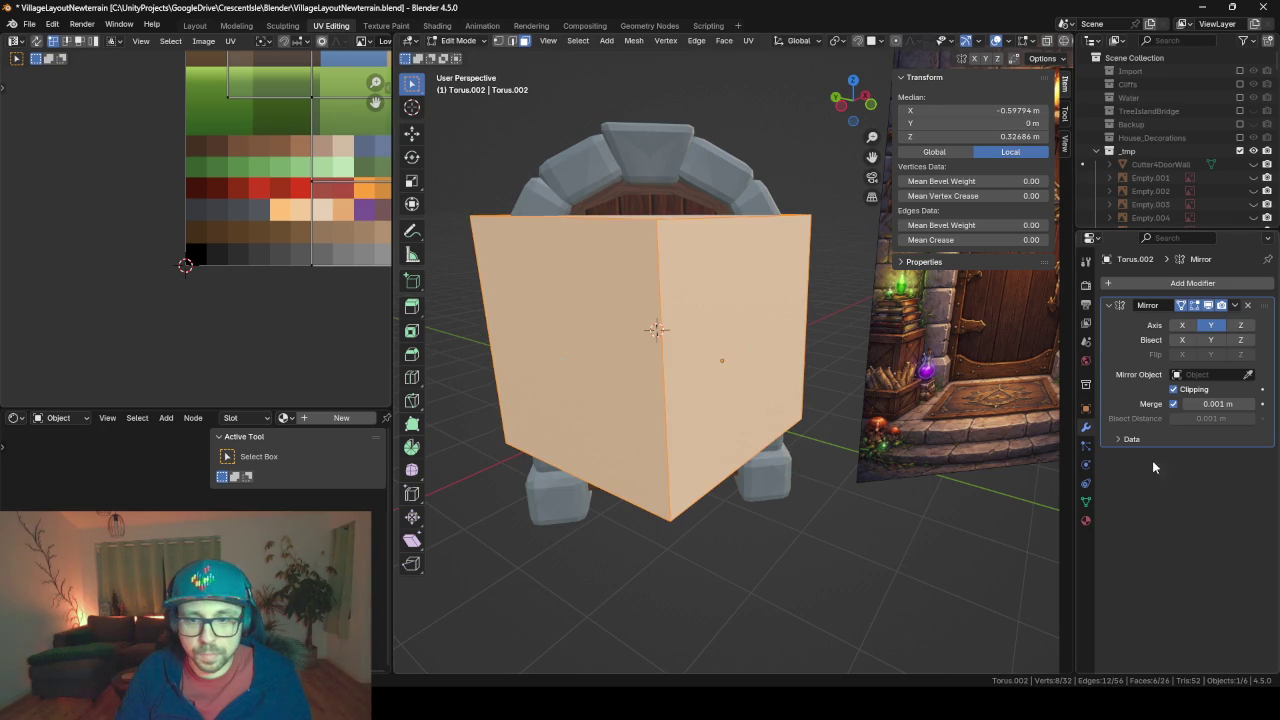
# Scale the cube to 0.424, reposition it, turn it 45° on Z, and shrink it to 0.117
pyautogui.press('s')
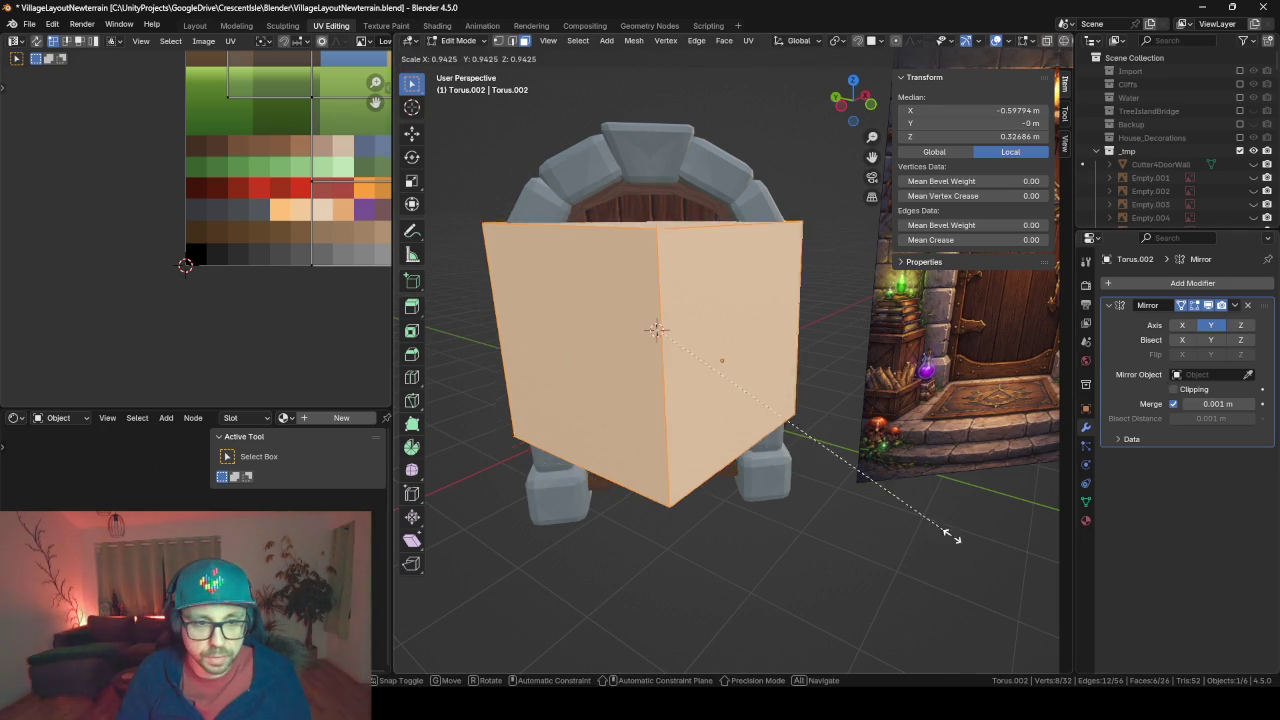
pyautogui.click(790, 421)
pyautogui.press('g')
pyautogui.hotkey('shift', 'z')
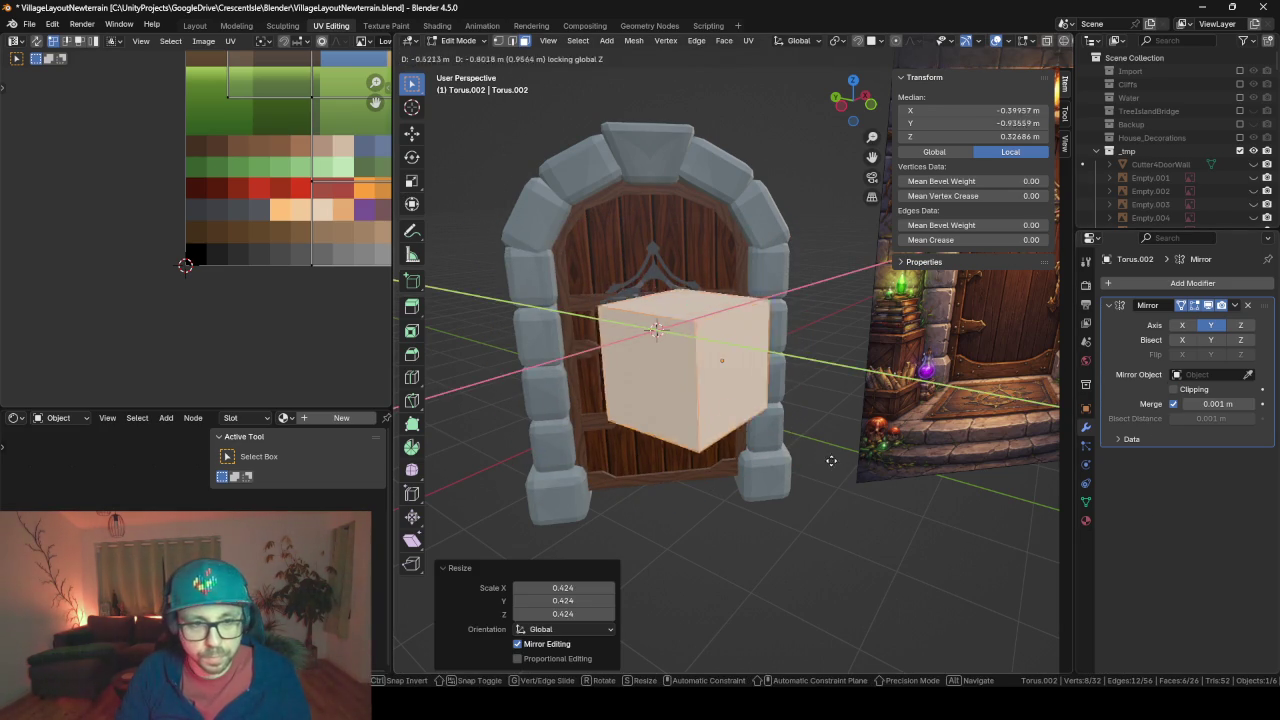
pyautogui.click(854, 487)
pyautogui.write('rz45')
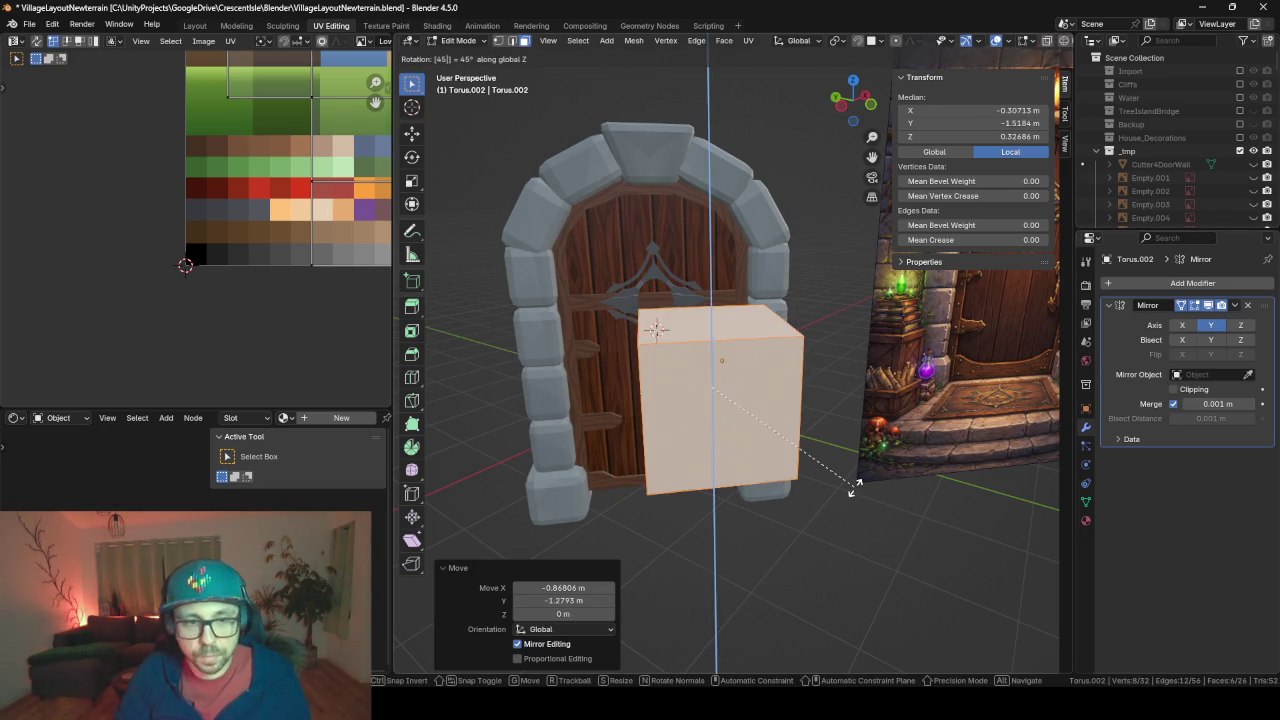
pyautogui.press('Return')
pyautogui.press('s')
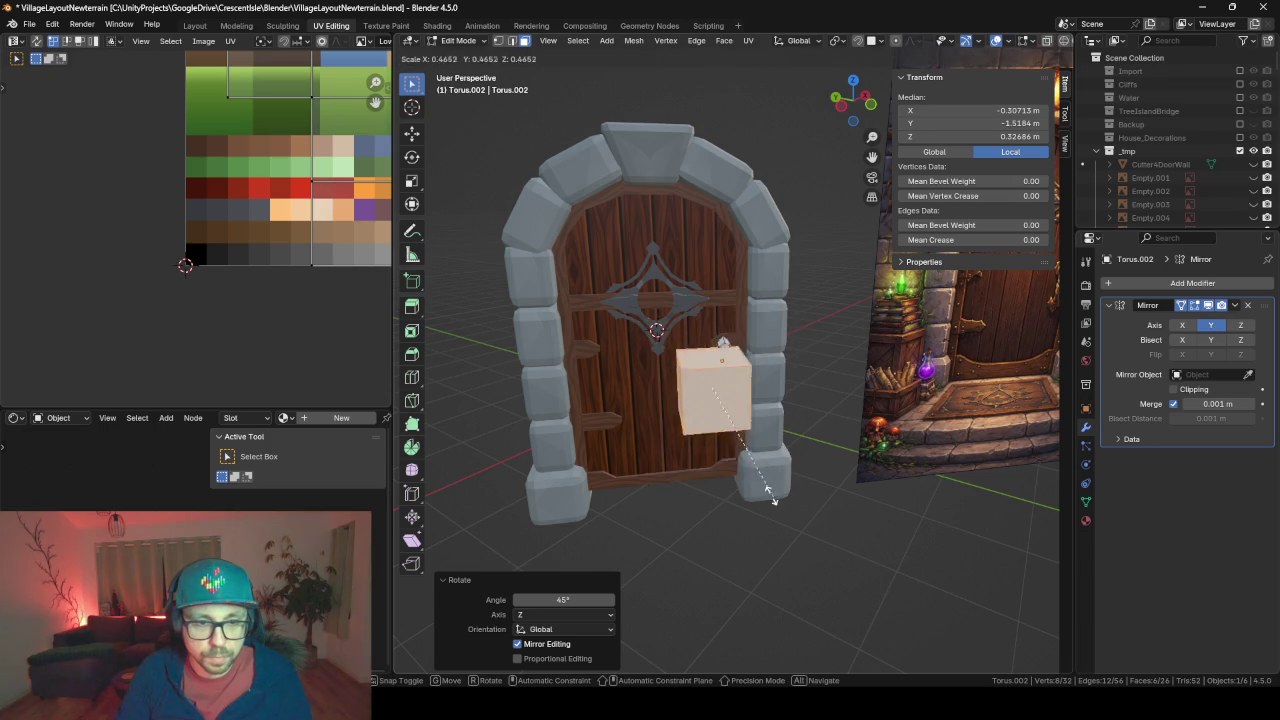
pyautogui.click(713, 419)
# Place the small cube at the top of the door handle
pyautogui.press('KP_Decimal')
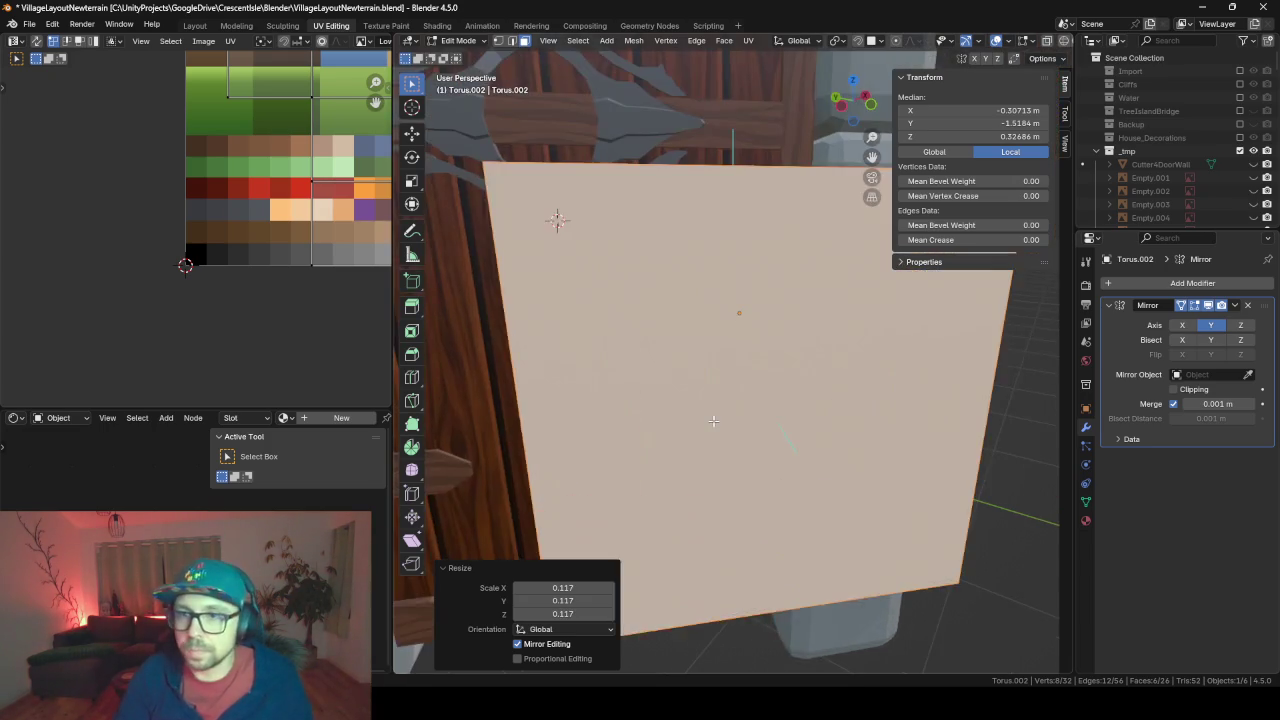
pyautogui.scroll(-3, 713, 421)
pyautogui.moveTo(713, 421)
pyautogui.mouseDown(button='middle')
pyautogui.moveTo(729, 404)
pyautogui.moveTo(899, 428)
pyautogui.mouseUp(button='middle')
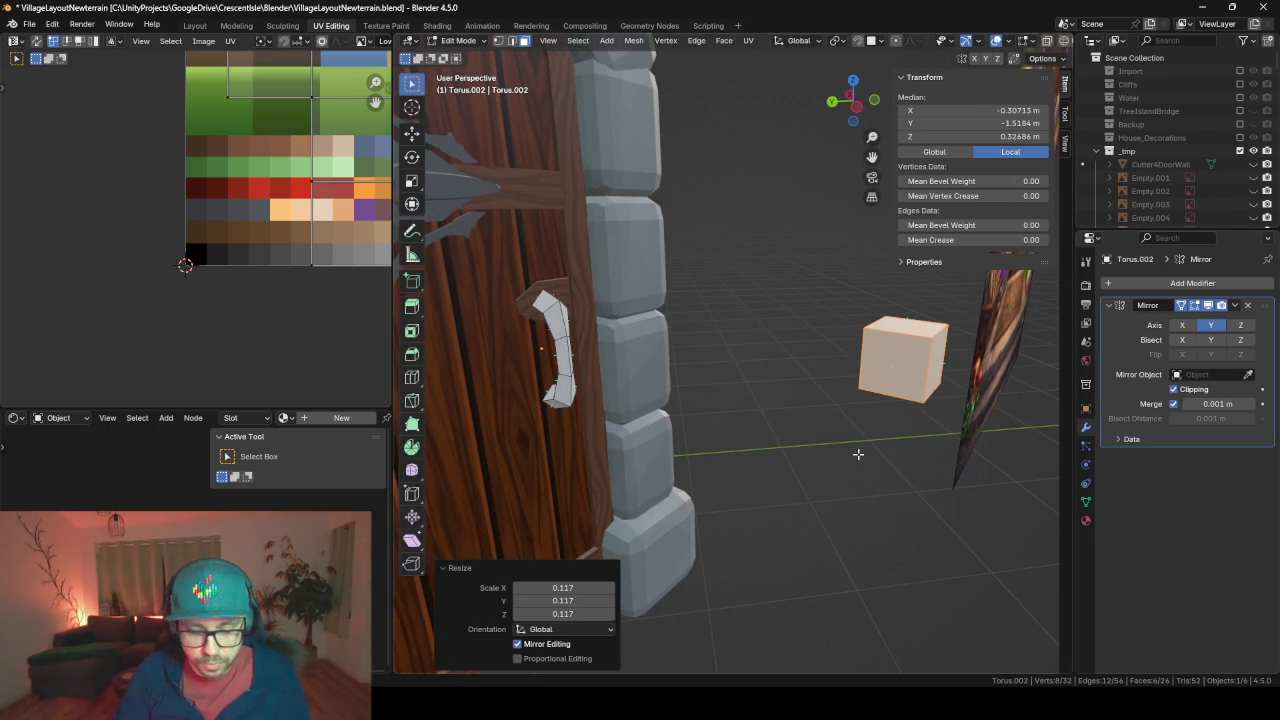
pyautogui.press('g')
pyautogui.hotkey('shift', 'z')
pyautogui.click(455, 391)
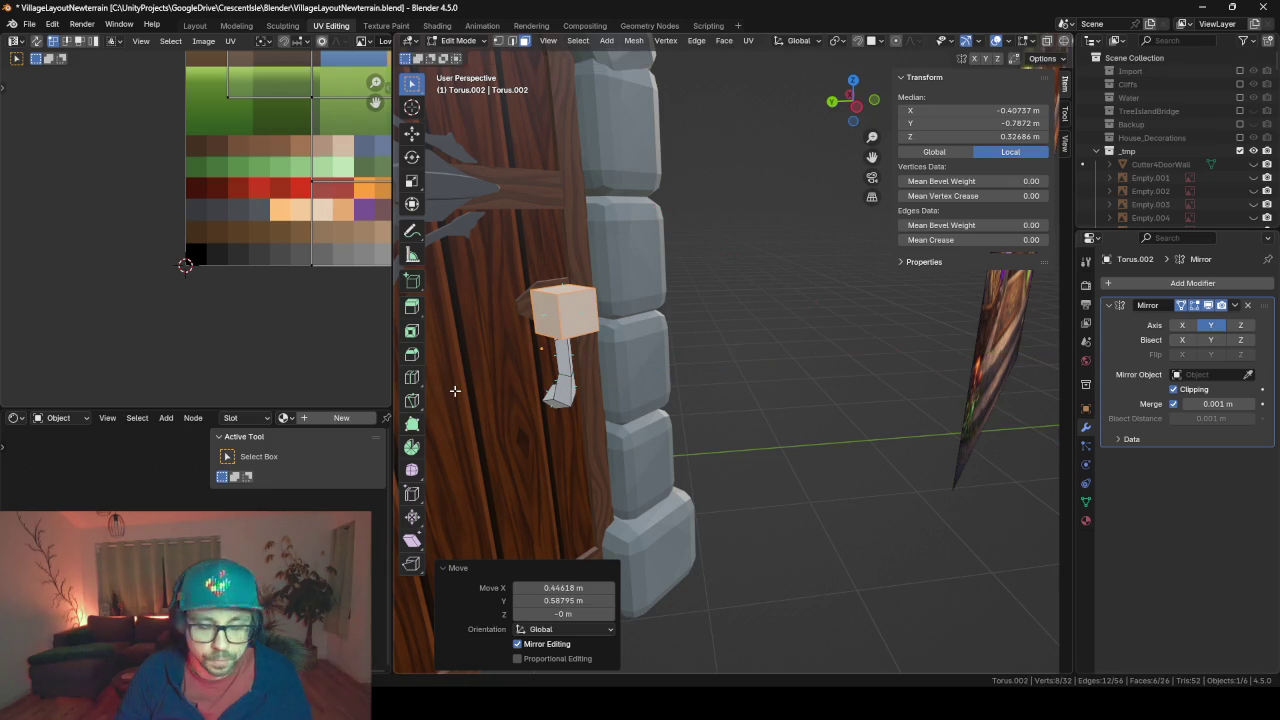
pyautogui.press('KP_Decimal')
pyautogui.scroll(-3, 457, 386)
pyautogui.scroll(-2, 457, 386)
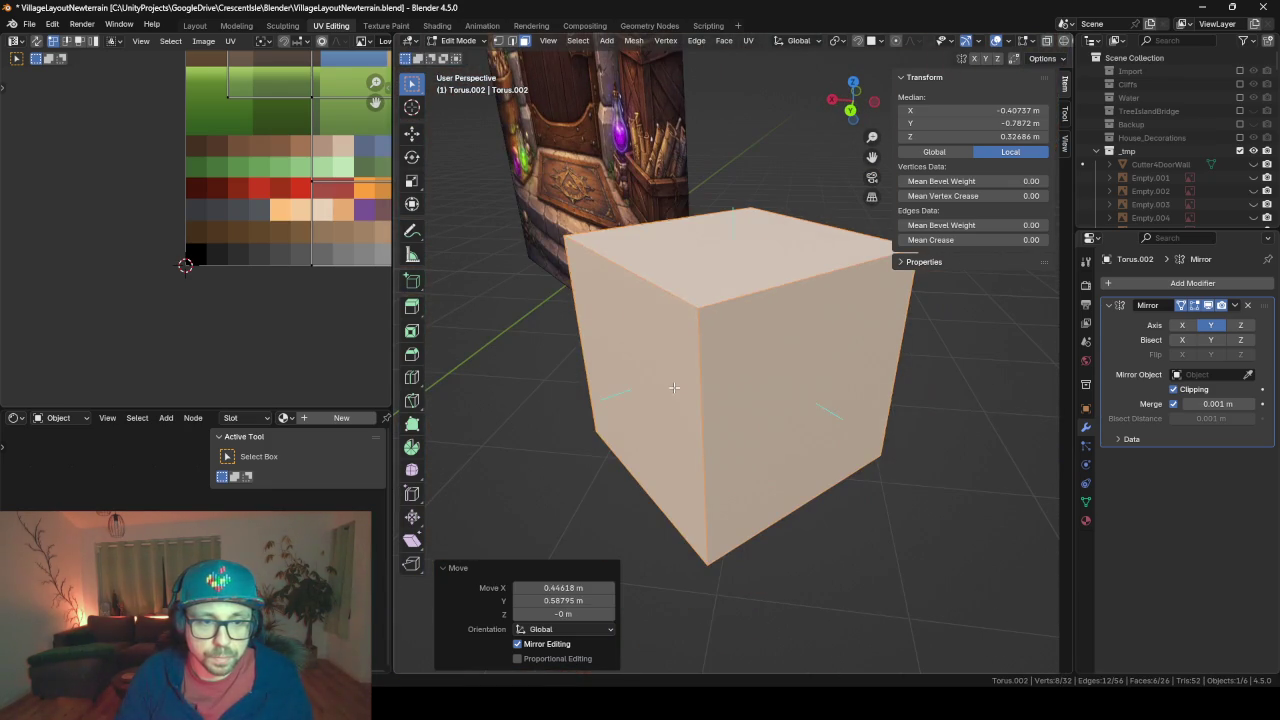
# Delete one face of the small cube
pyautogui.click(674, 387)
pyautogui.press('x')
pyautogui.click(674, 387)
pyautogui.scroll(-3, 650, 400)
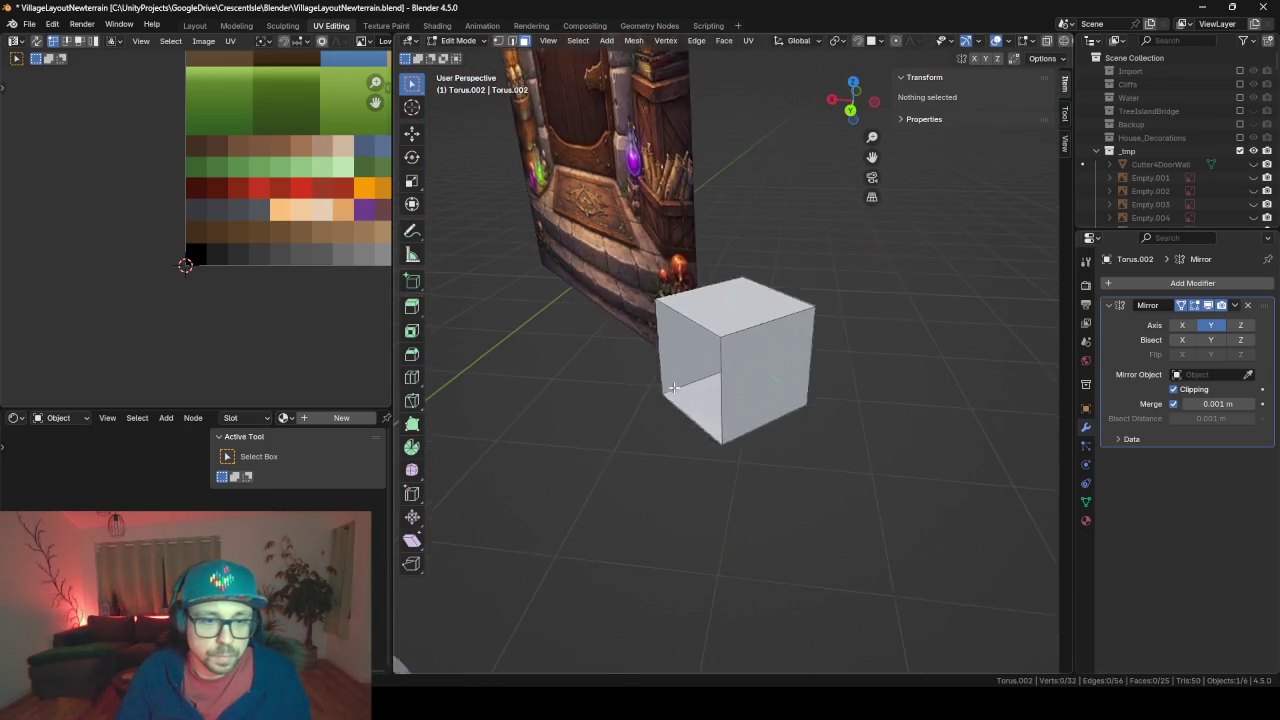
pyautogui.scroll(-3, 636, 410)
# Select the whole cube piece and shift it horizontally on the handle
pyautogui.press('l')
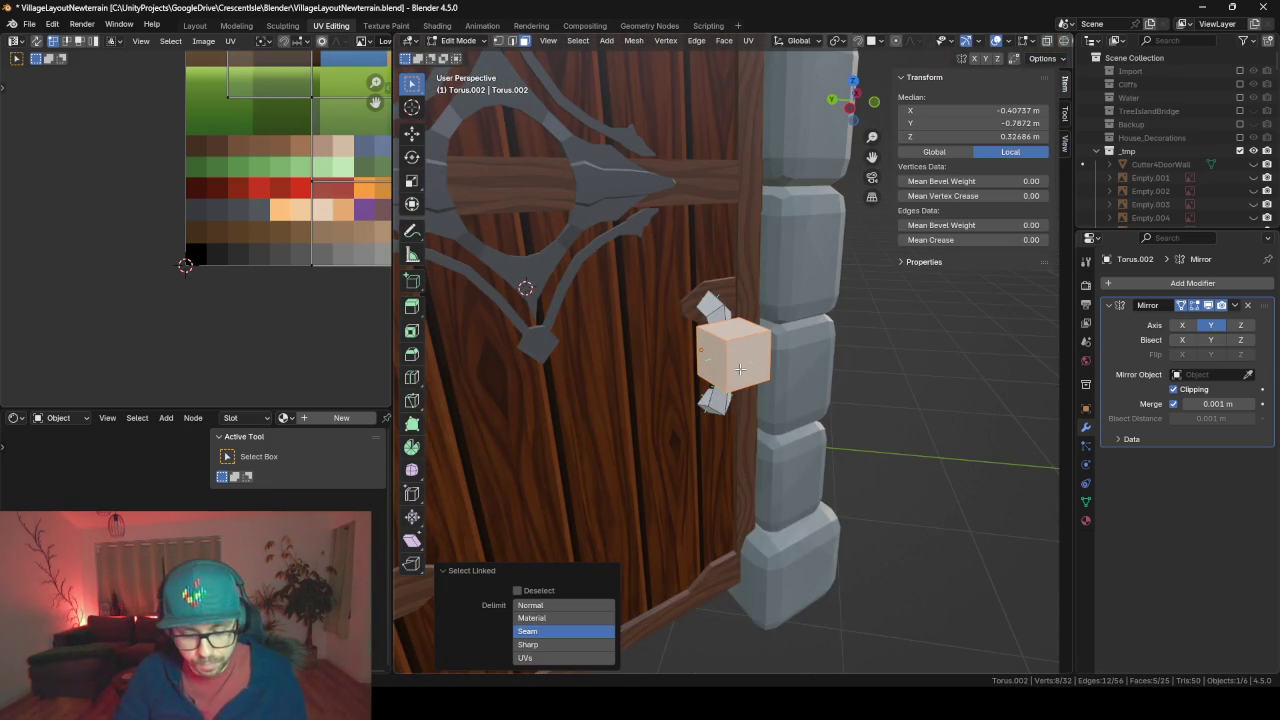
pyautogui.press('g')
pyautogui.hotkey('shift', 'z')
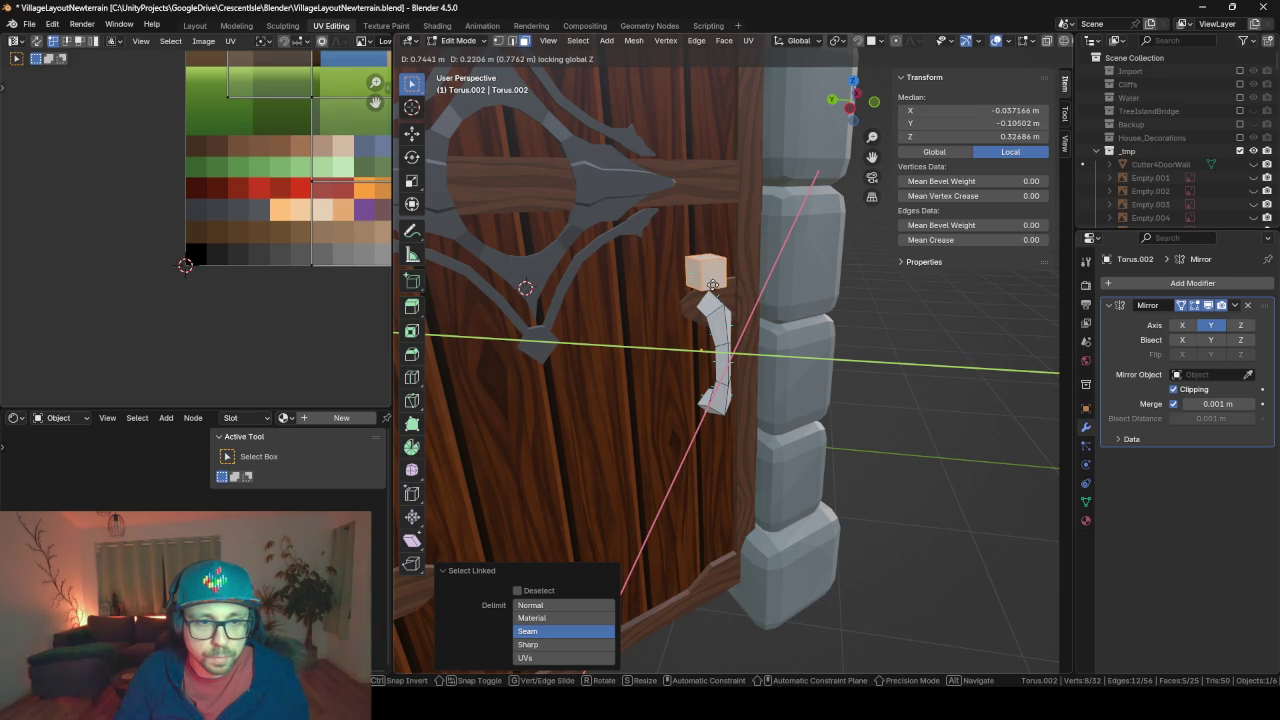
pyautogui.click(711, 284)
pyautogui.press('KP_Decimal')
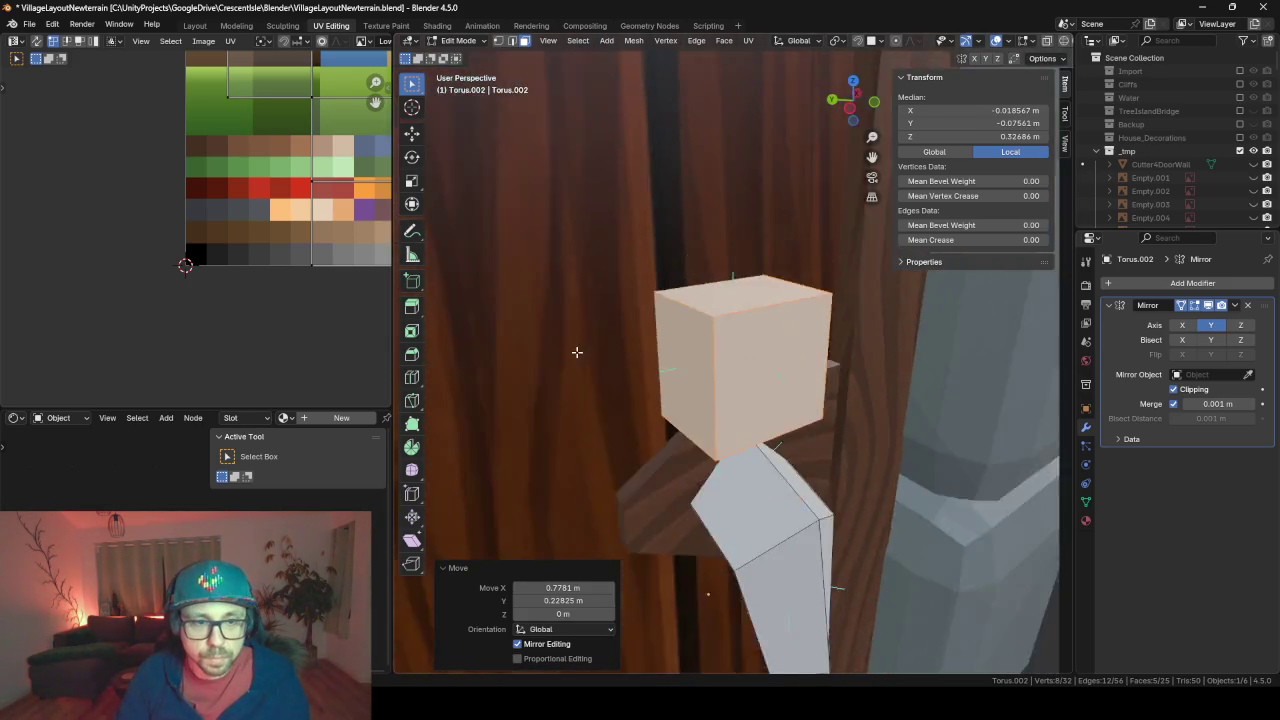
pyautogui.moveTo(577, 349)
pyautogui.mouseDown(button='middle')
pyautogui.moveTo(690, 357)
pyautogui.moveTo(646, 358)
pyautogui.mouseUp(button='middle')
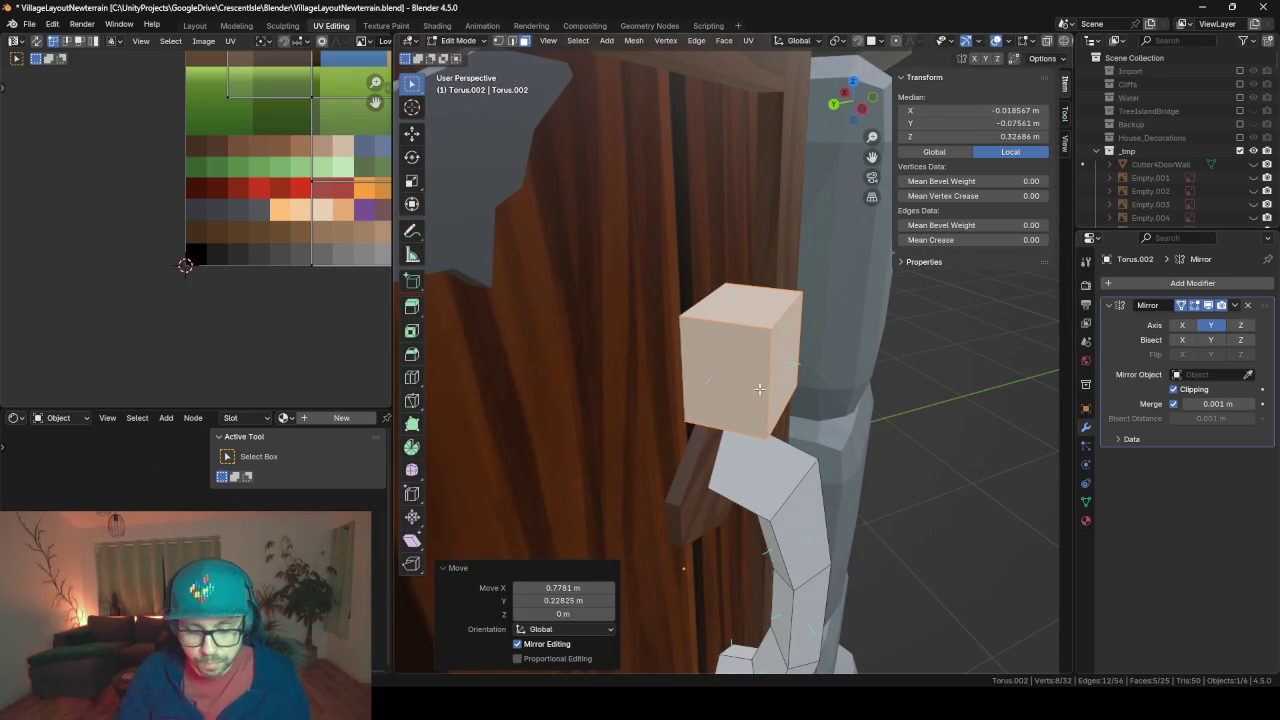
# Lower the block along Z and push it along Y against the door
pyautogui.press('g')
pyautogui.press('z')
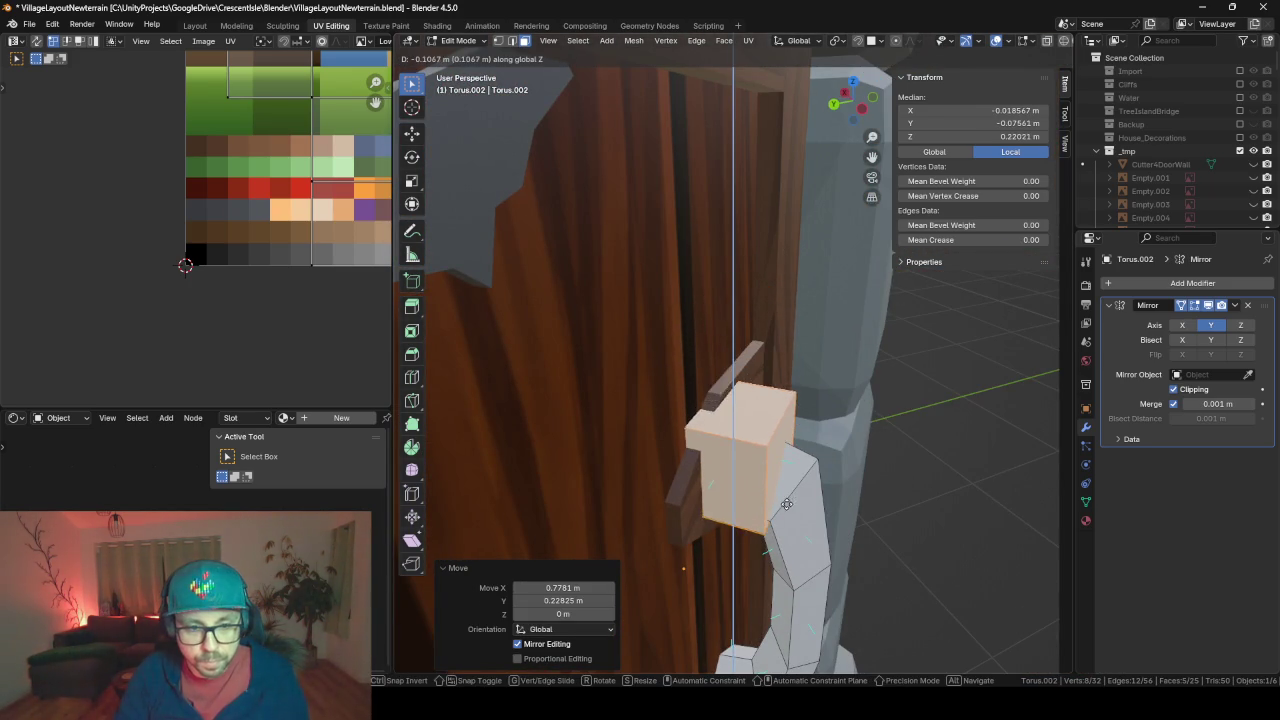
pyautogui.click(790, 515)
pyautogui.press('g')
pyautogui.press('y')
pyautogui.press('y')
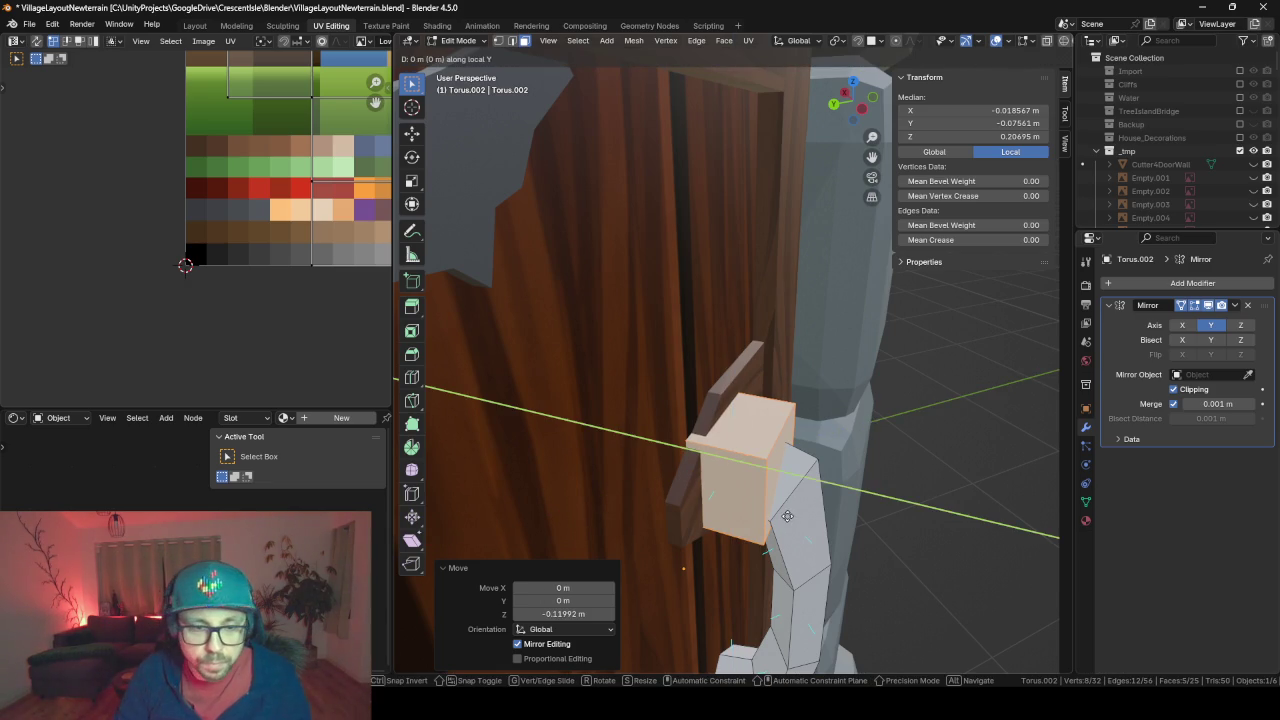
pyautogui.click(770, 508)
# Widen the block into a flat plate with Y locked and slide it across the door
pyautogui.press('s')
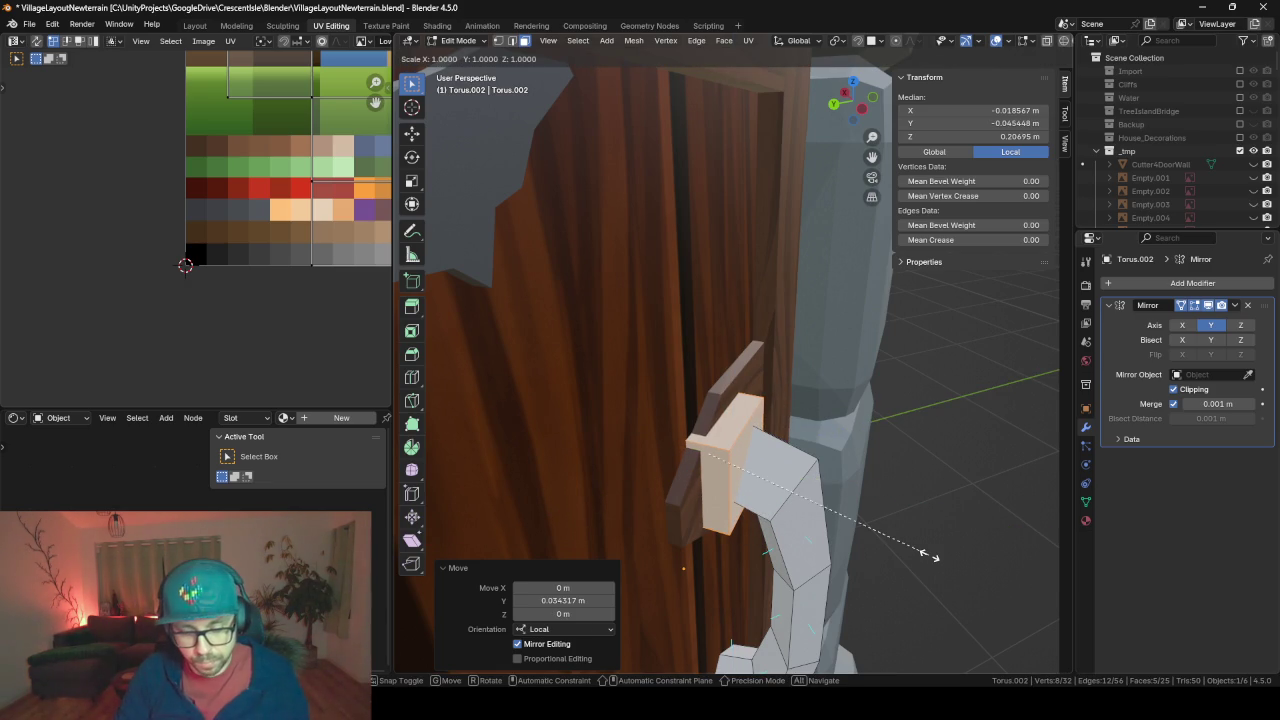
pyautogui.hotkey('shift', 'y')
pyautogui.hotkey('shift', 'y')
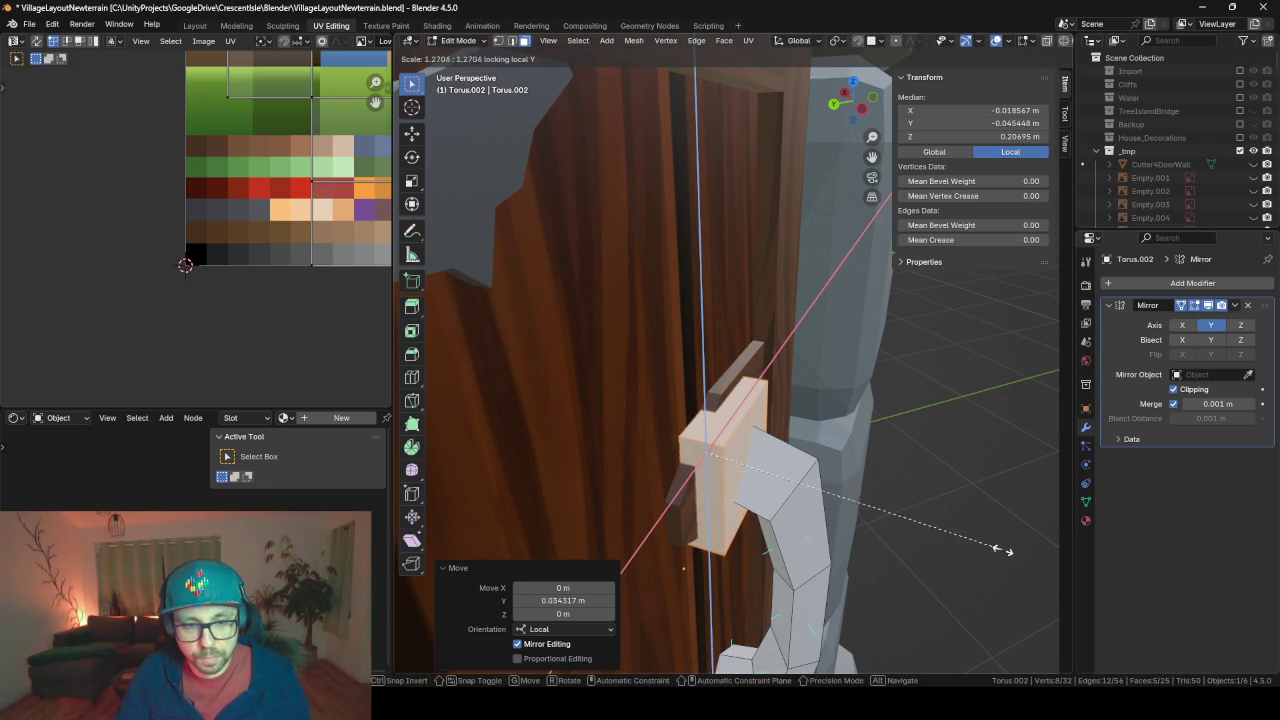
pyautogui.click(1000, 549)
pyautogui.moveTo(716, 446)
pyautogui.mouseDown(button='middle')
pyautogui.moveTo(771, 383)
pyautogui.moveTo(690, 377)
pyautogui.moveTo(705, 388)
pyautogui.mouseUp(button='middle')
pyautogui.press('g')
pyautogui.hotkey('shift', 'y')
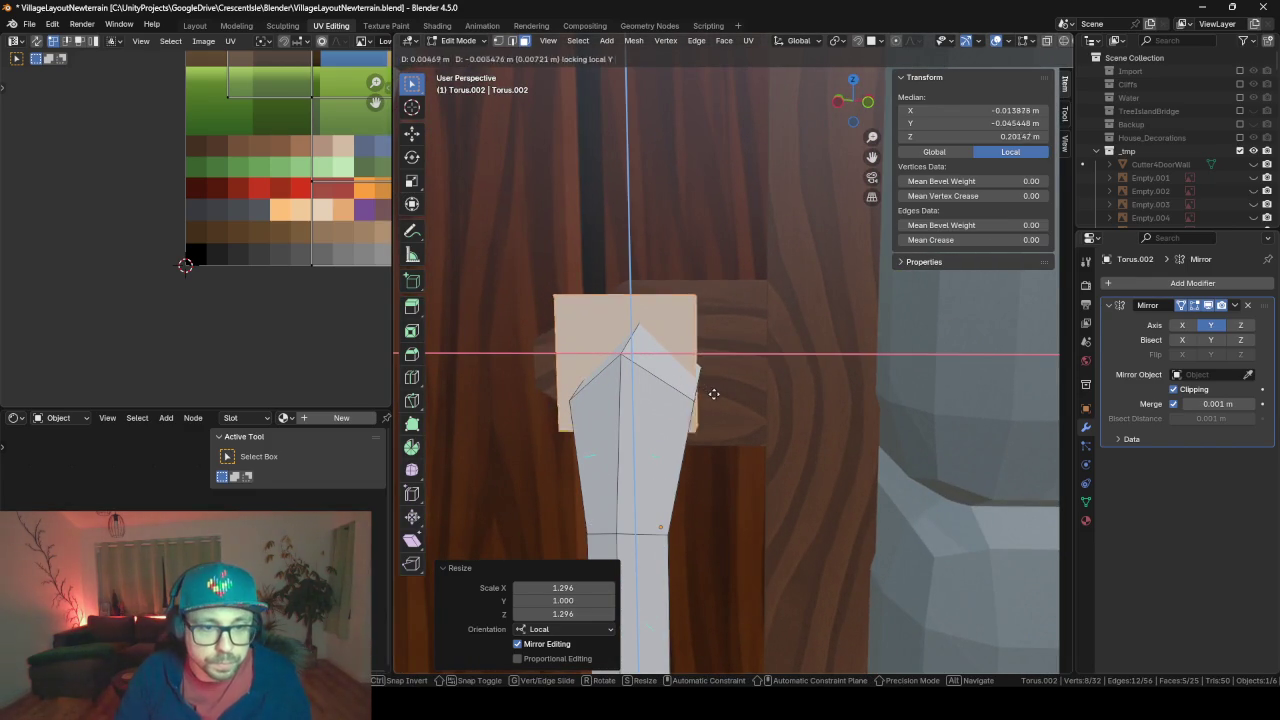
pyautogui.click(729, 401)
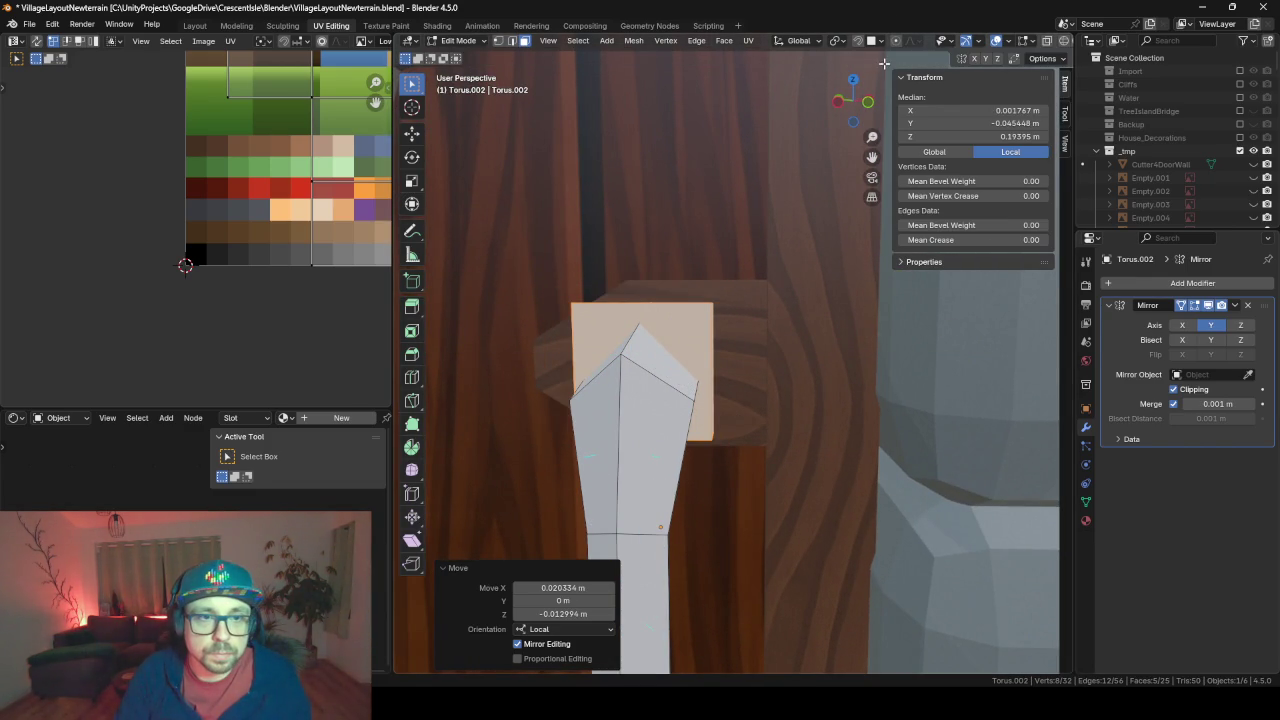
# Enlarge the square plate to 1.386 on X and Z, checking it against the painted door reference
pyautogui.press('s')
pyautogui.hotkey('shift', 'y')
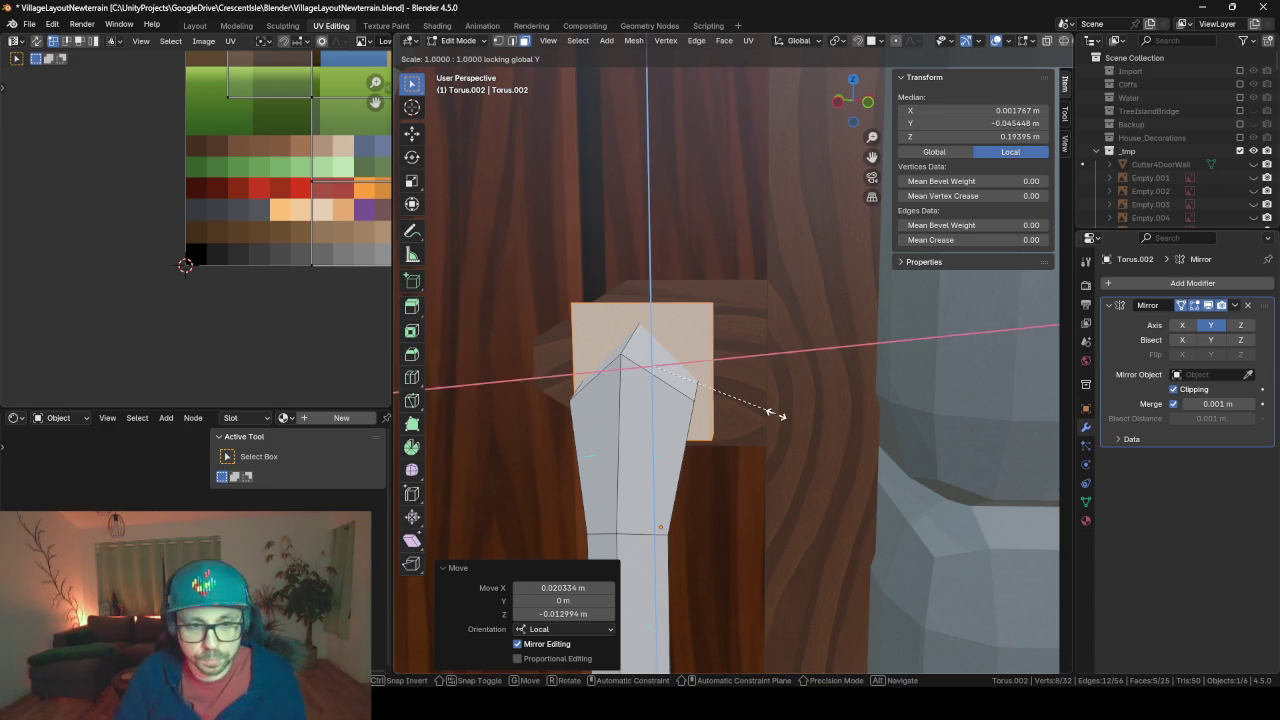
pyautogui.click(828, 418)
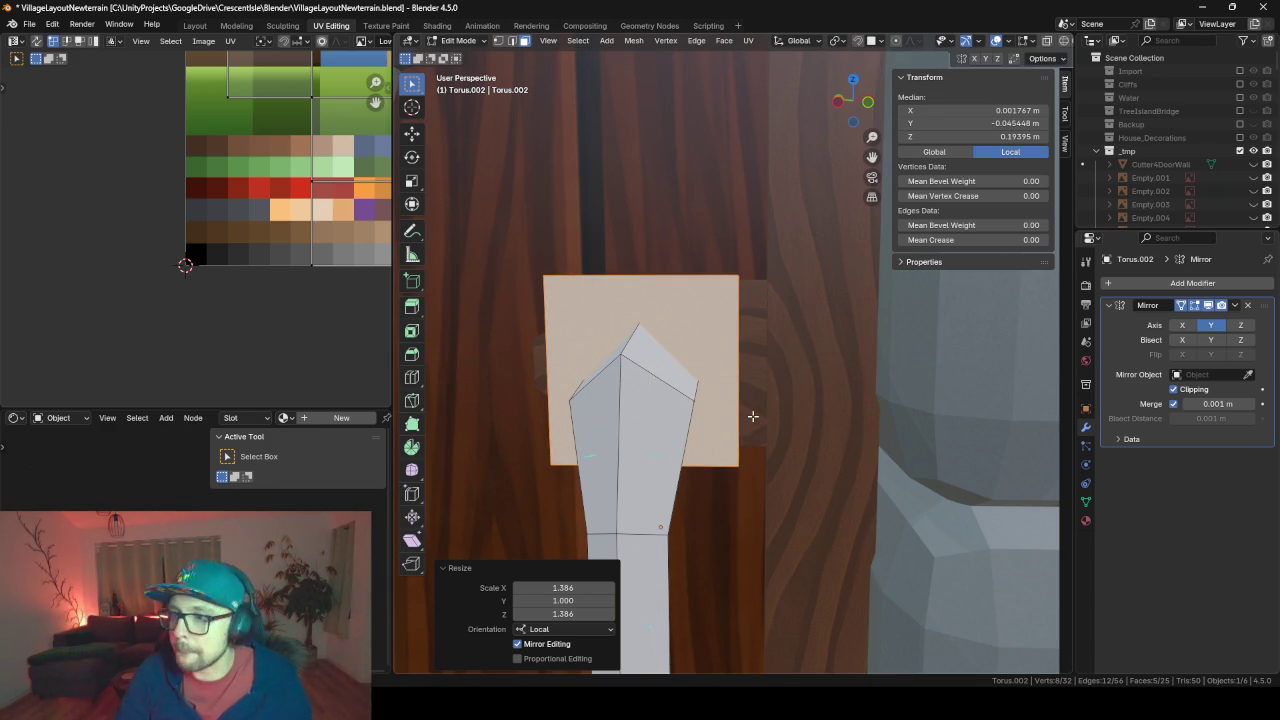
pyautogui.moveTo(753, 416)
pyautogui.mouseDown(button='middle')
pyautogui.moveTo(737, 381)
pyautogui.moveTo(788, 358)
pyautogui.moveTo(866, 358)
pyautogui.moveTo(797, 375)
pyautogui.mouseUp(button='middle')
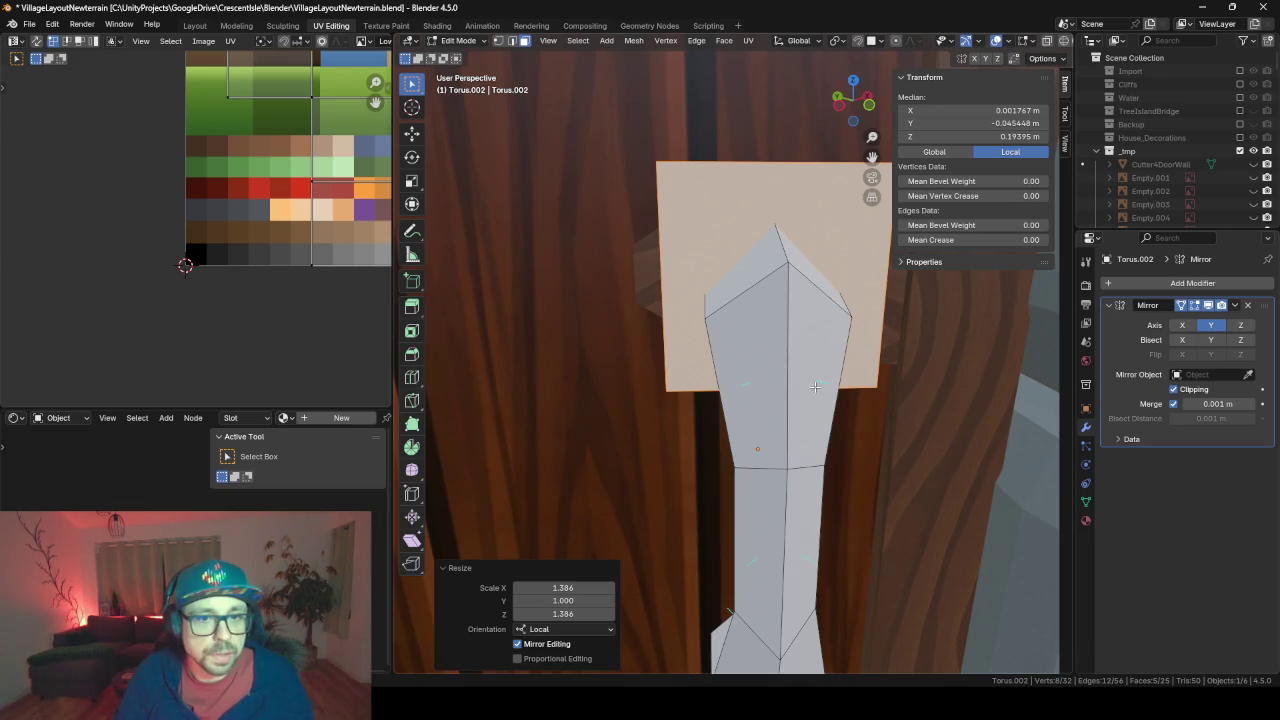
pyautogui.scroll(-3, 815, 387)
pyautogui.scroll(-3, 840, 392)
pyautogui.scroll(-2, 870, 398)
pyautogui.scroll(-2, 900, 404)
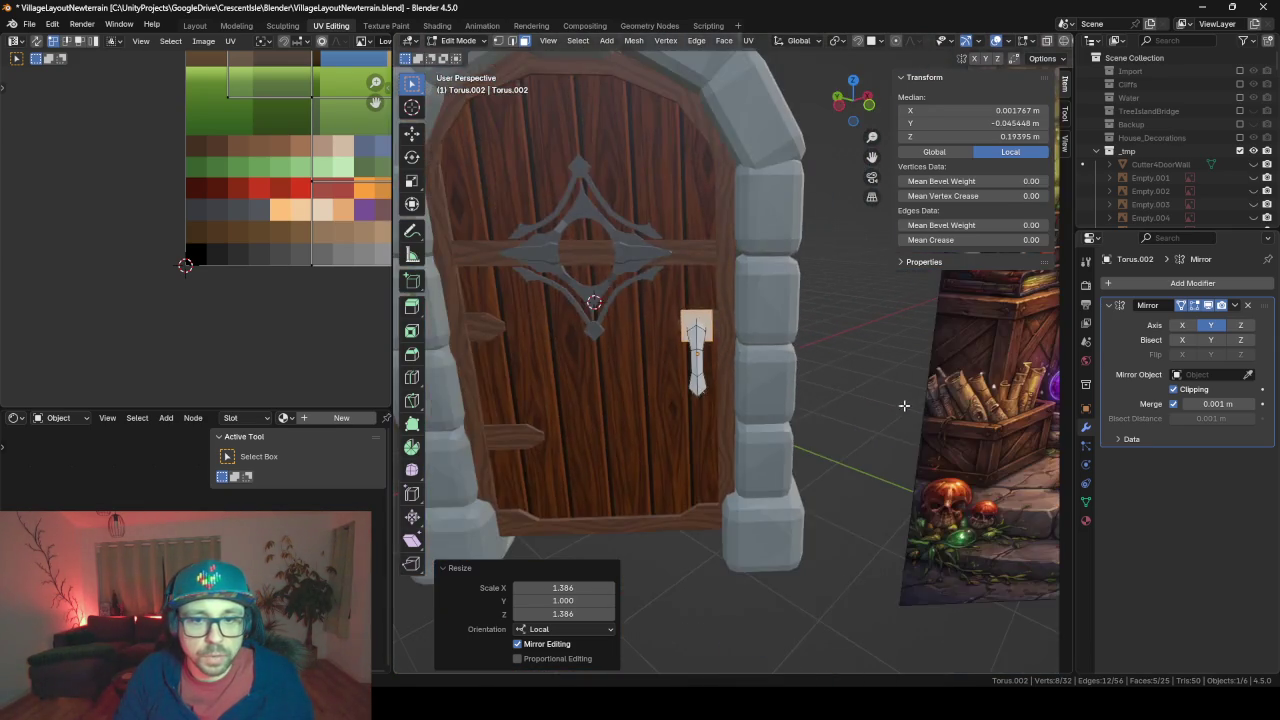
pyautogui.keyDown('shift'); pyautogui.moveTo(904, 405); pyautogui.dragTo(763, 224, button='middle'); pyautogui.keyUp('shift')
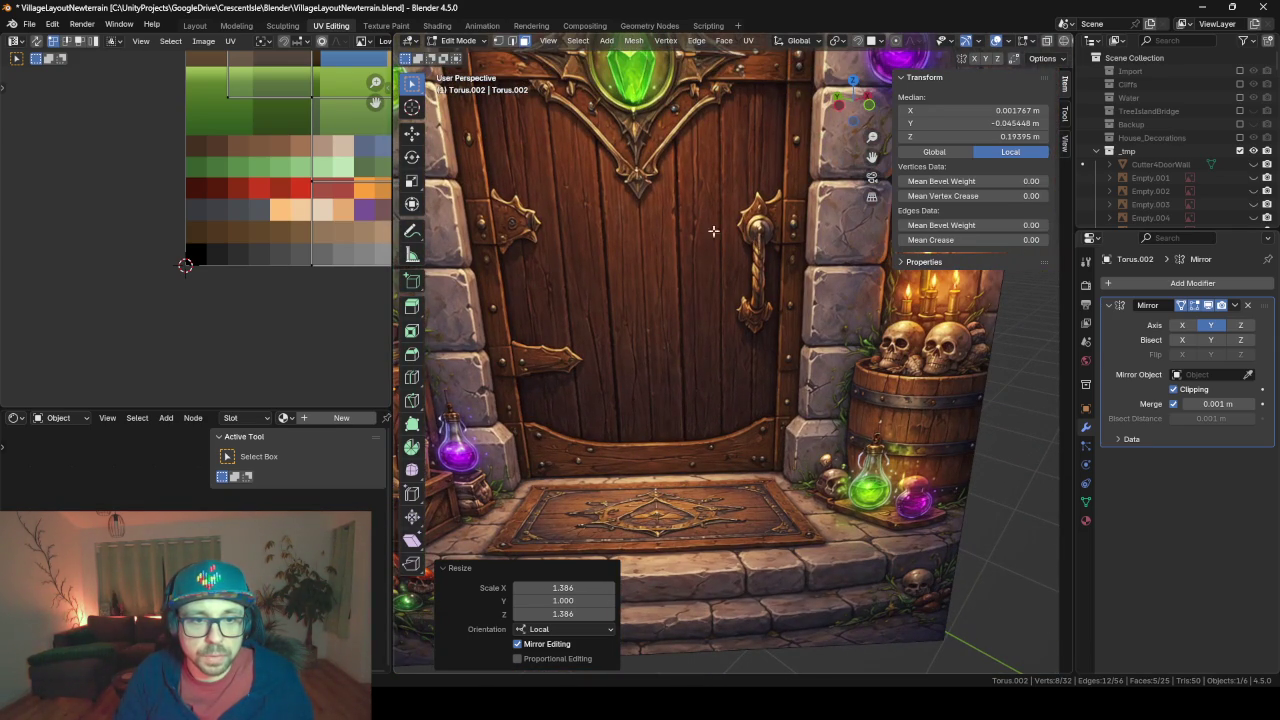
pyautogui.moveTo(763, 315); pyautogui.dragTo(625, 311, button='middle')
pyautogui.scroll(3, 640, 312)
pyautogui.scroll(2, 627, 312)
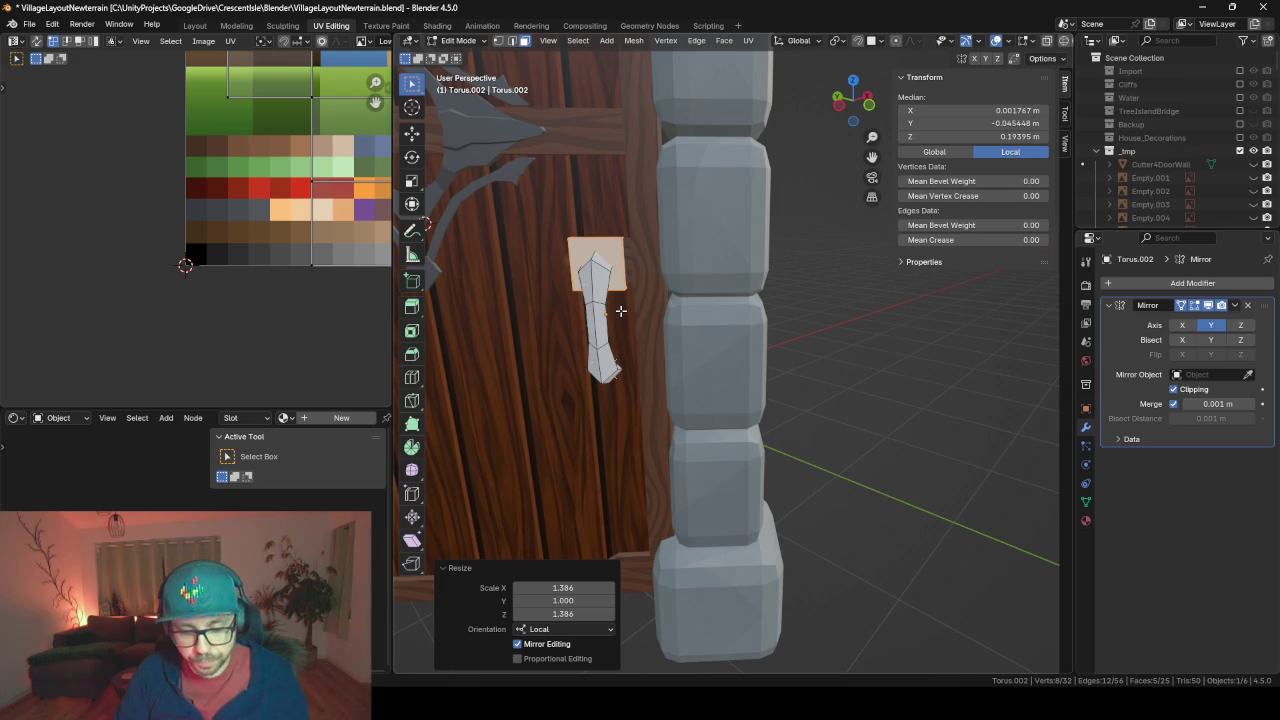
# Duplicate the backplate and move the copy straight down to the handle's lower end
pyautogui.press('g')
pyautogui.press('z')
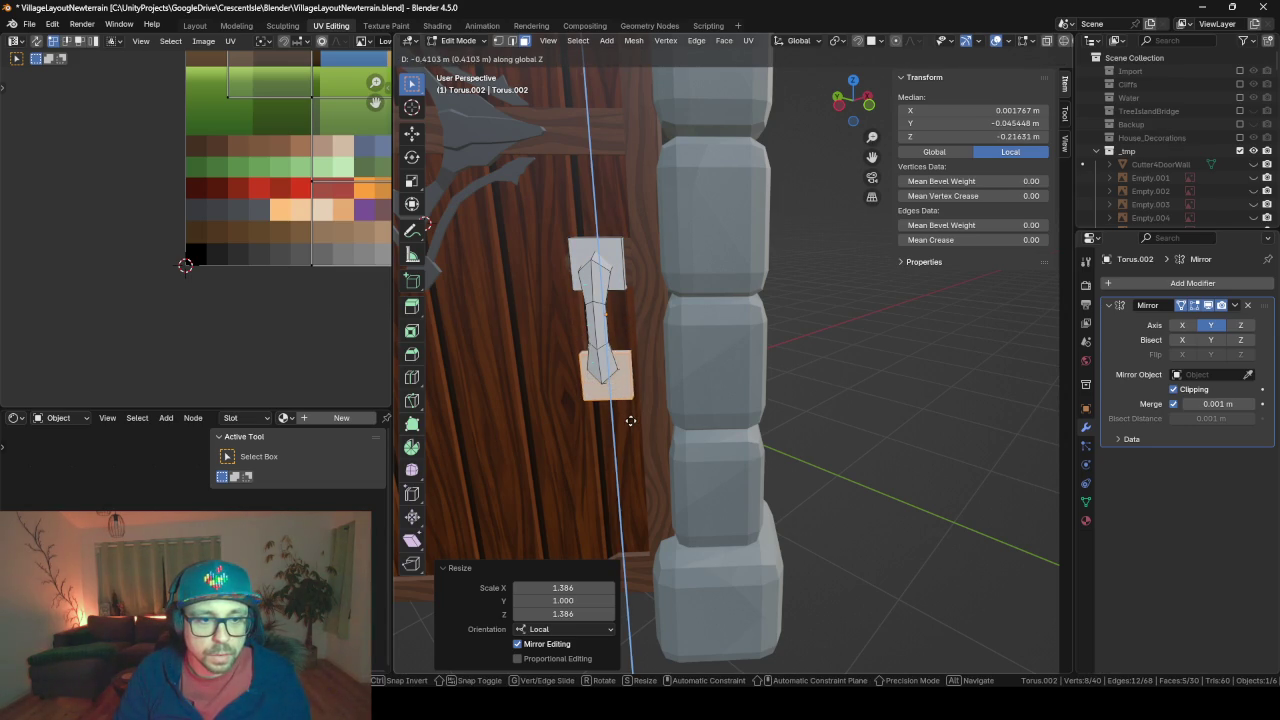
pyautogui.click(631, 413)
pyautogui.press('KP_Decimal')
pyautogui.scroll(-3, 627, 414)
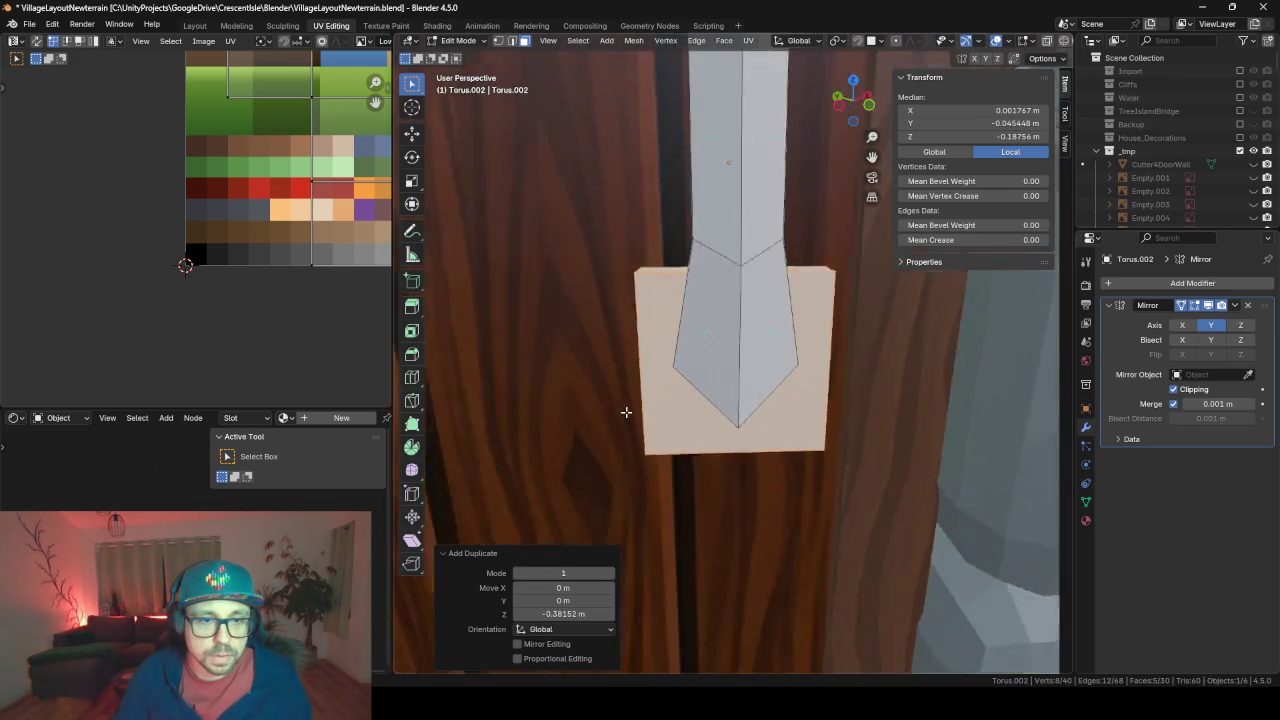
pyautogui.moveTo(627, 414); pyautogui.dragTo(720, 412, button='middle')
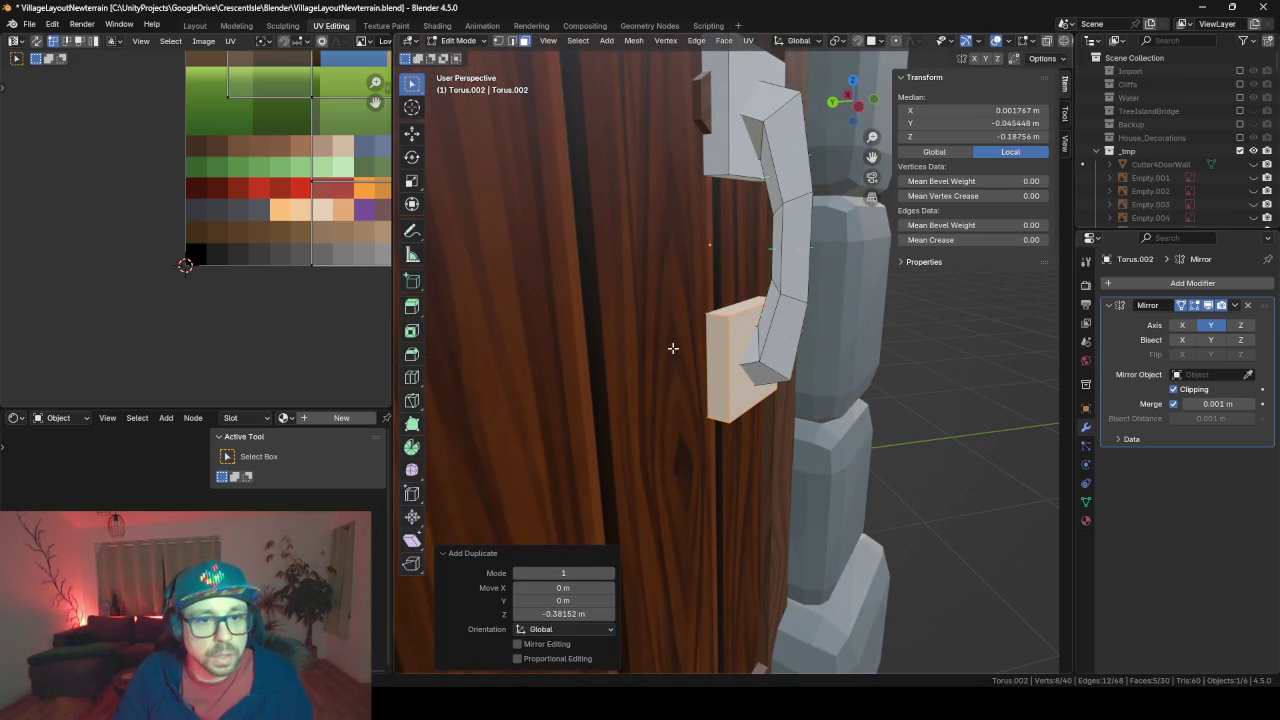
# Shrink the handle's bottom face loop to about 0.415 with Y locked
pyautogui.keyDown('alt'); pyautogui.click(755, 367); pyautogui.keyUp('alt')
pyautogui.press('s')
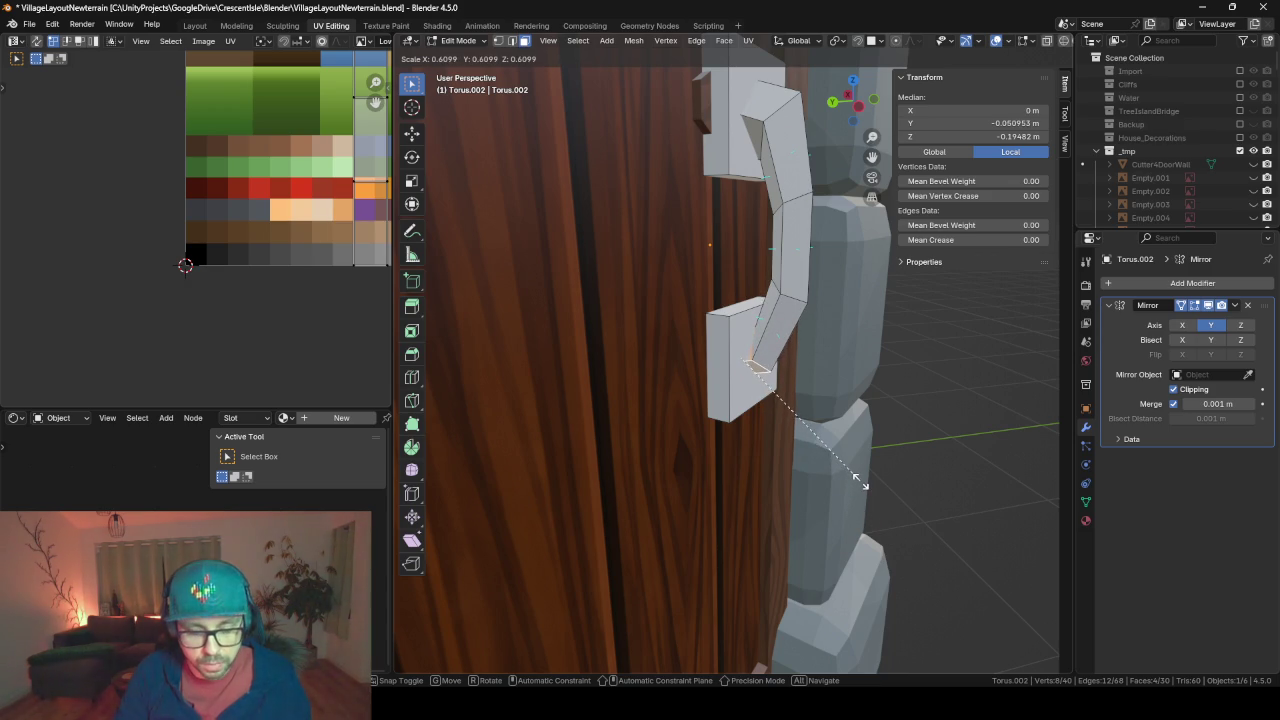
pyautogui.hotkey('shift', 'y')
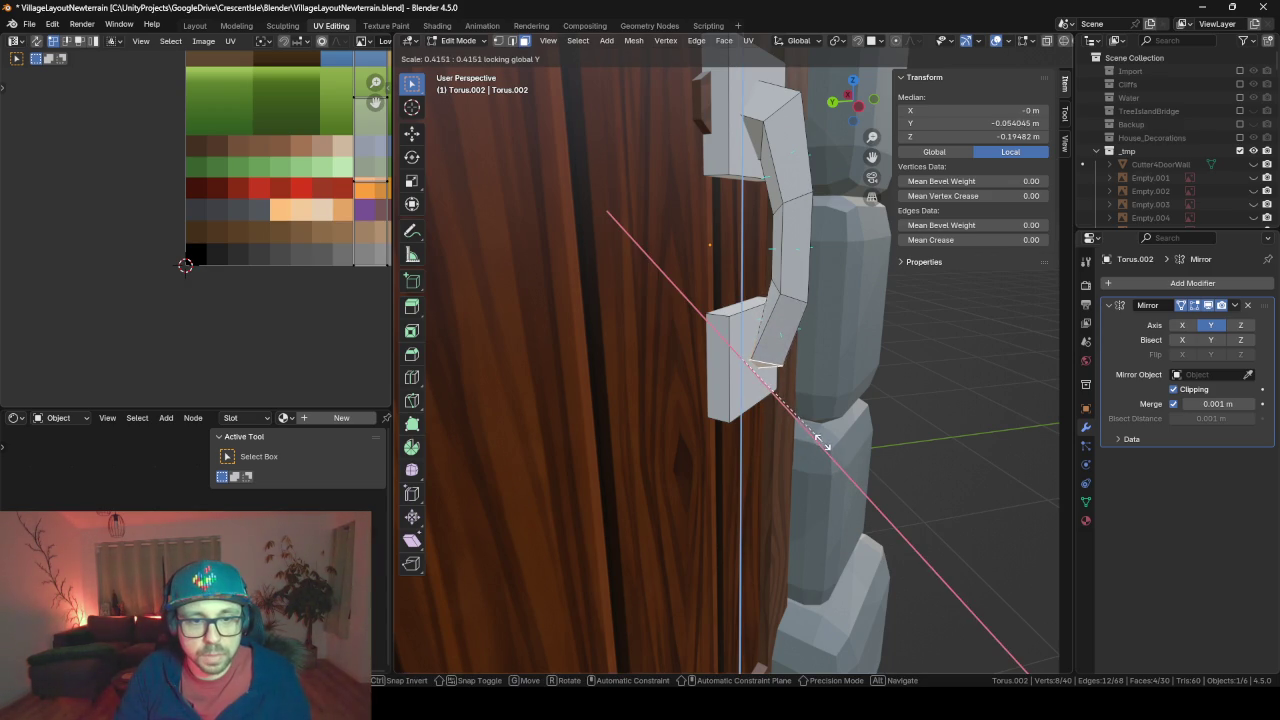
pyautogui.click(832, 458)
pyautogui.scroll(2, 880, 434)
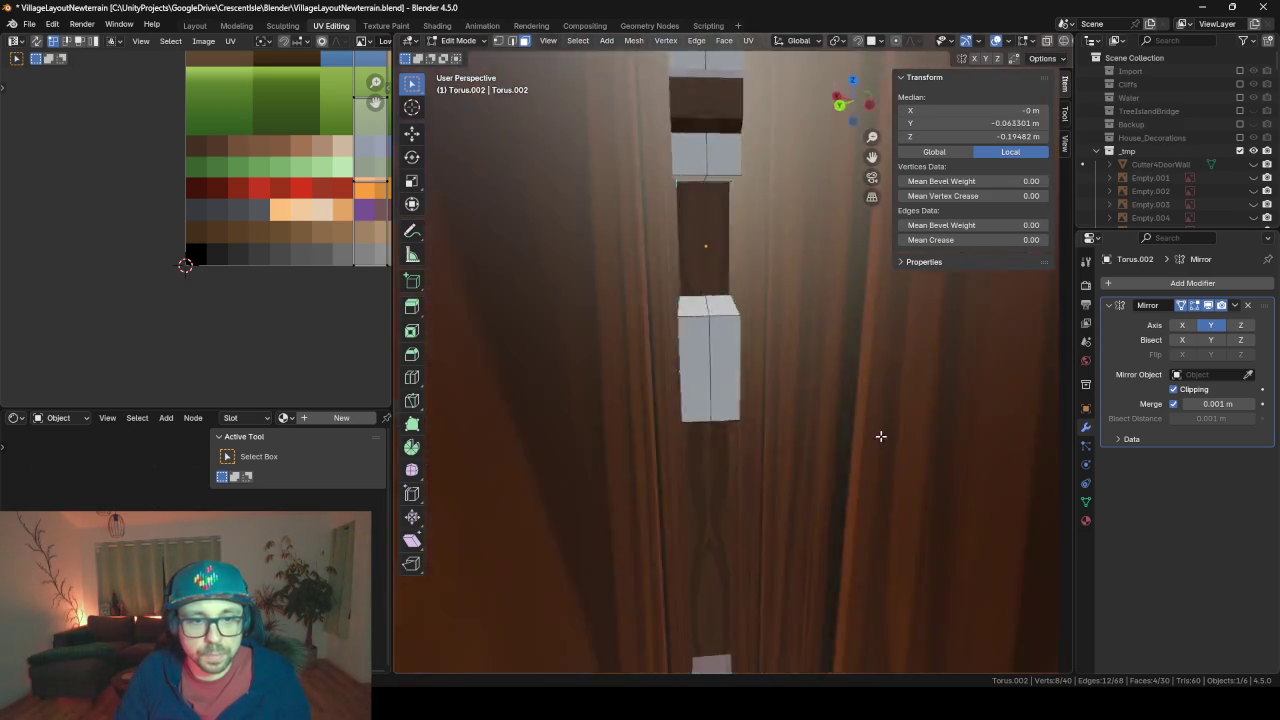
pyautogui.scroll(1, 874, 438)
pyautogui.scroll(1, 771, 380)
pyautogui.scroll(-1, 750, 378)
# Reveal the hidden mesh parts and select the face loop at the handle's lower bend
pyautogui.click(717, 353)
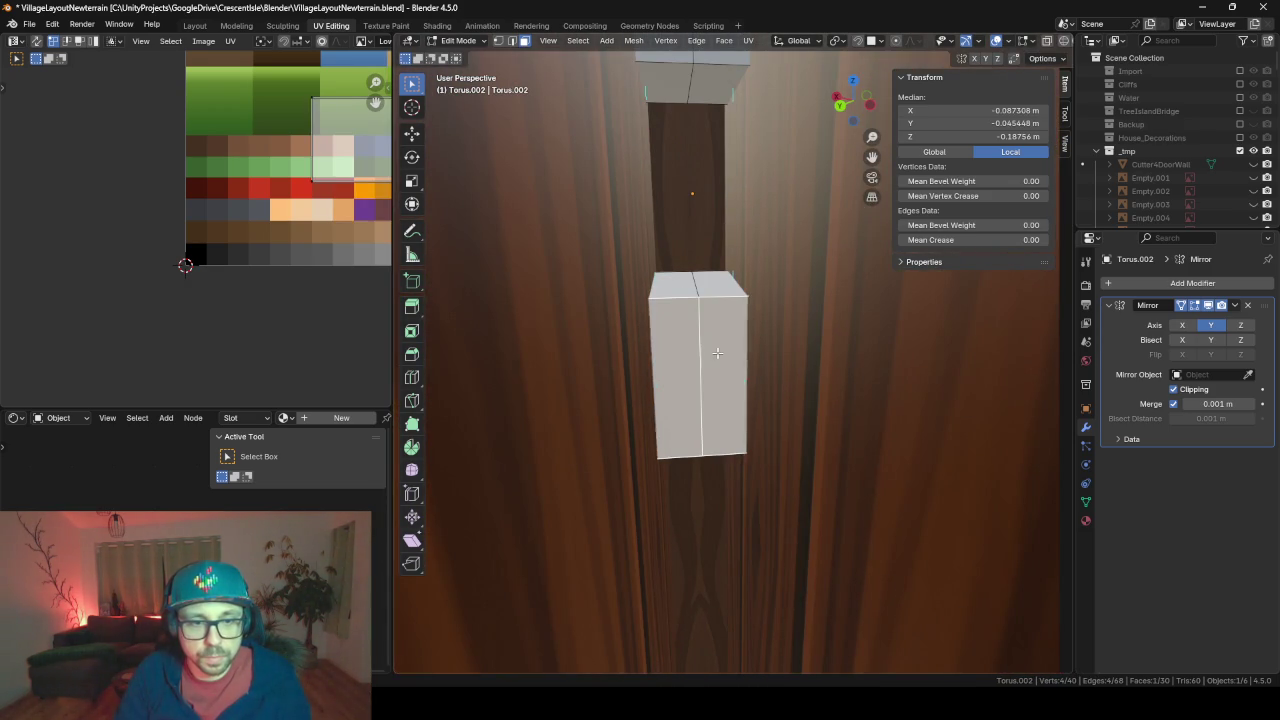
pyautogui.hotkey('alt', 'h')
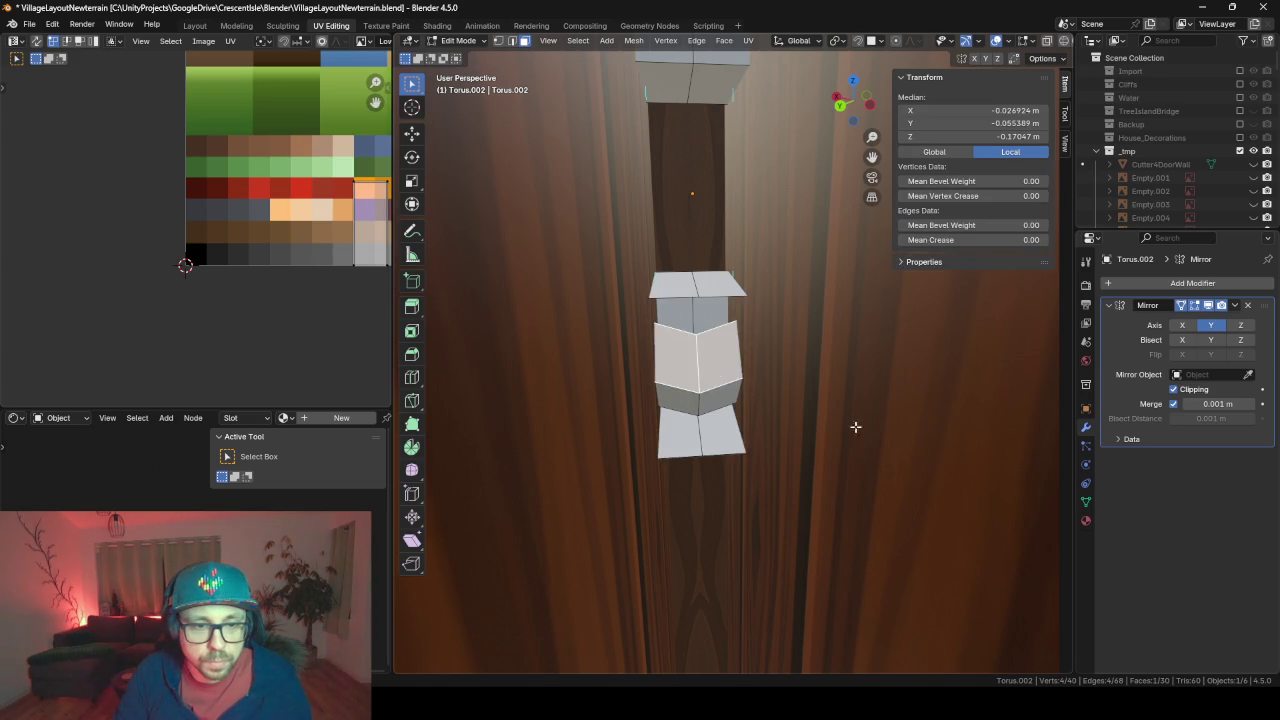
pyautogui.moveTo(854, 426)
pyautogui.mouseDown(button='middle')
pyautogui.moveTo(789, 426)
pyautogui.moveTo(848, 420)
pyautogui.moveTo(800, 406)
pyautogui.moveTo(720, 406)
pyautogui.moveTo(764, 405)
pyautogui.mouseUp(button='middle')
pyautogui.keyDown('alt'); pyautogui.click(749, 370); pyautogui.keyUp('alt')
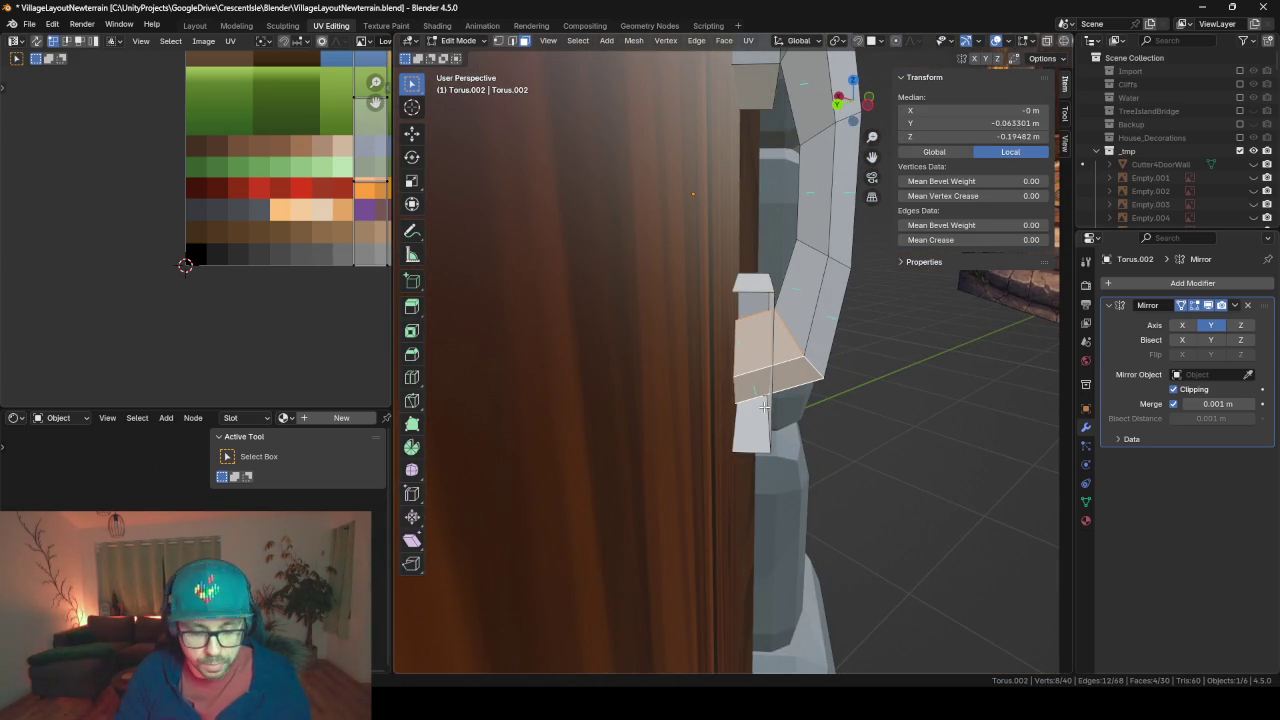
# Insert a centred edge loop across the handle and push it outward along Y with proportional editing
pyautogui.hotkey('ctrl', 'r')
pyautogui.click(755, 362)
pyautogui.rightClick(846, 414)
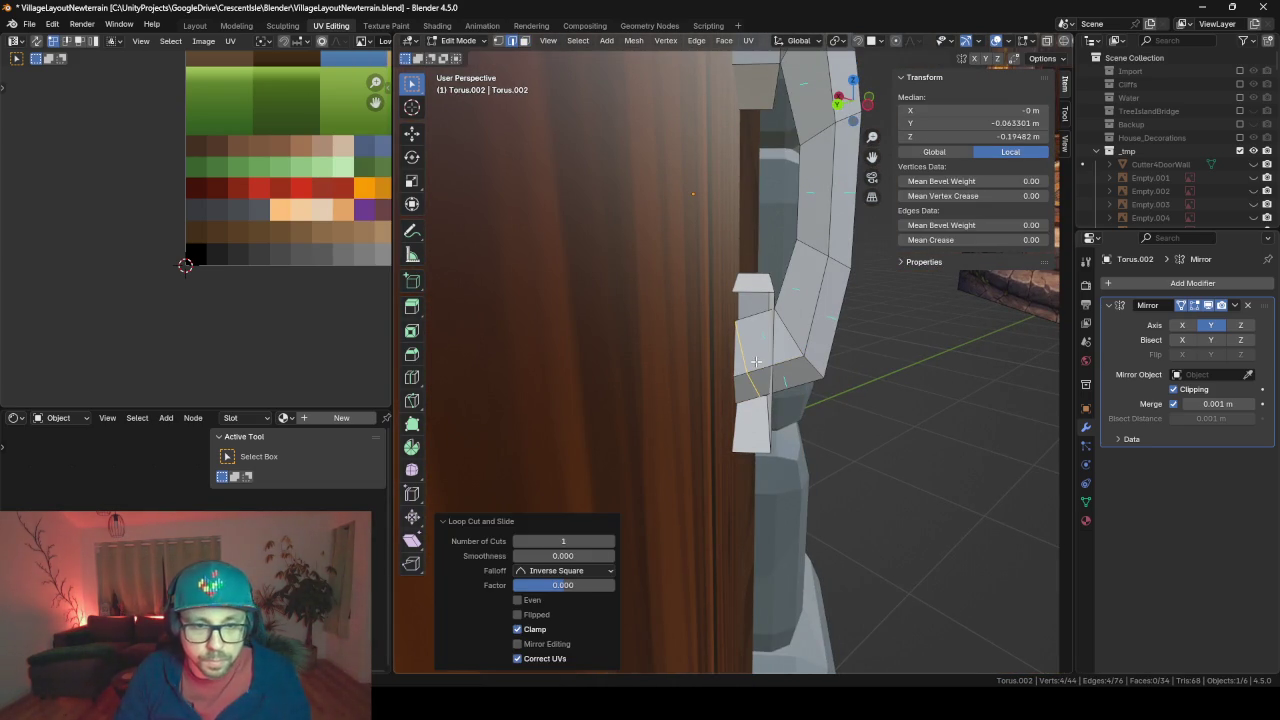
pyautogui.press('g')
pyautogui.press('g')
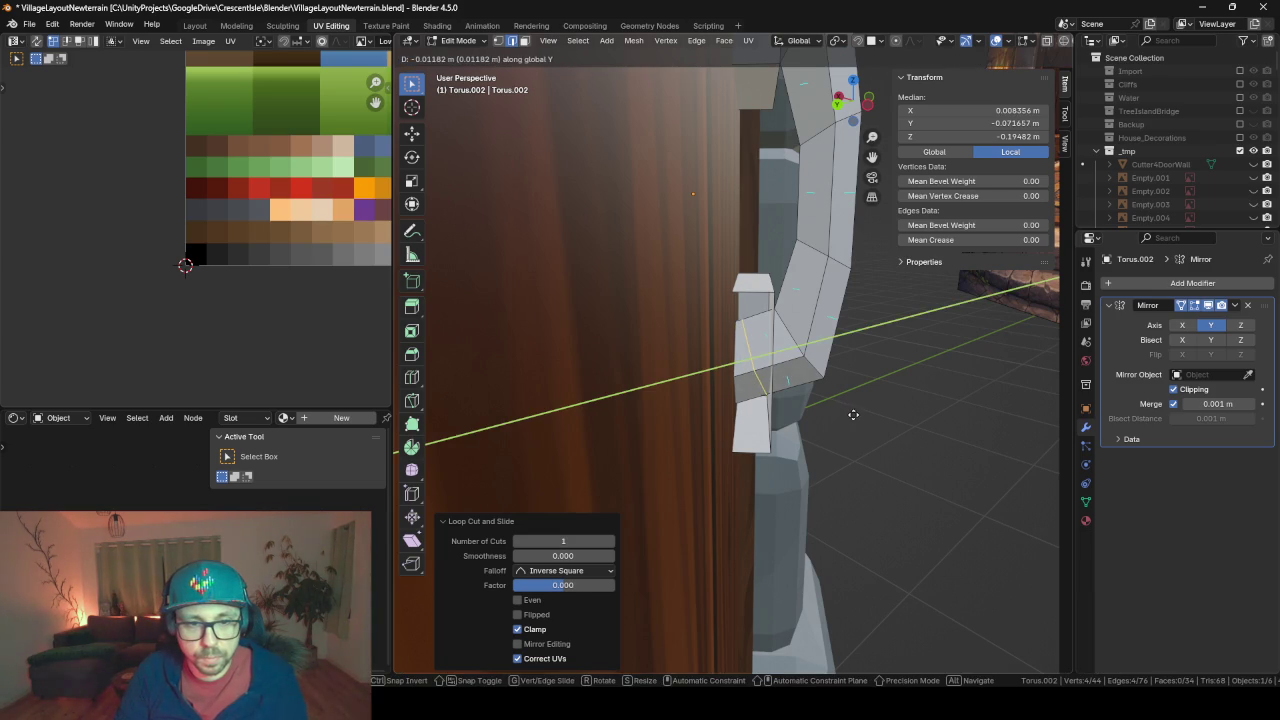
pyautogui.rightClick(853, 414)
pyautogui.press('o')
pyautogui.press('g')
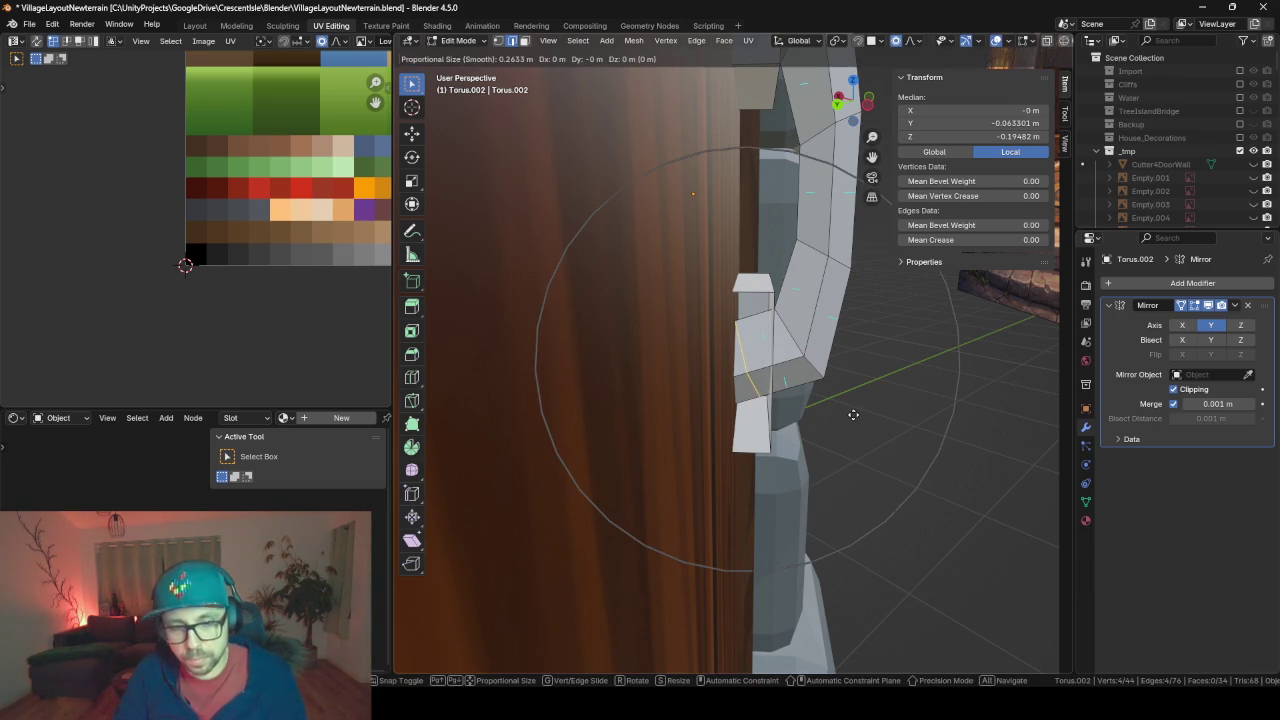
pyautogui.press('y')
pyautogui.press('y')
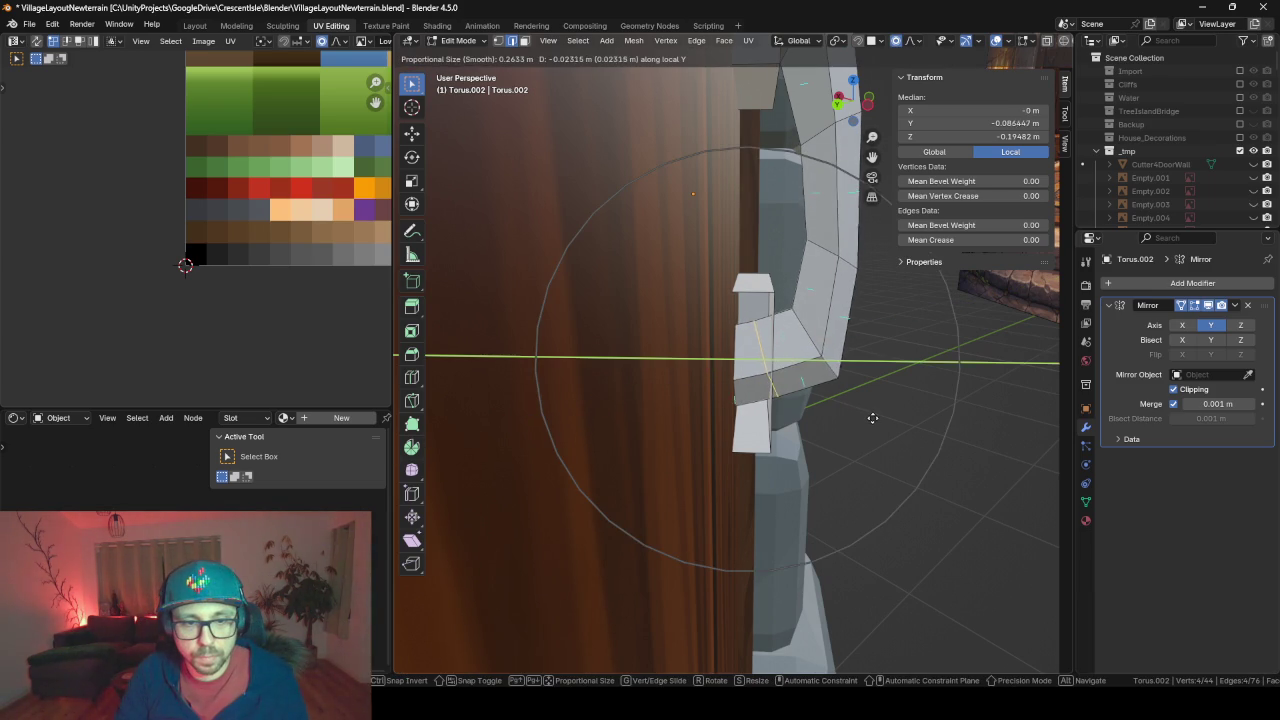
pyautogui.click(872, 418)
# Cancel scaling the new loop and inspect the handle in Object Mode
pyautogui.press('s')
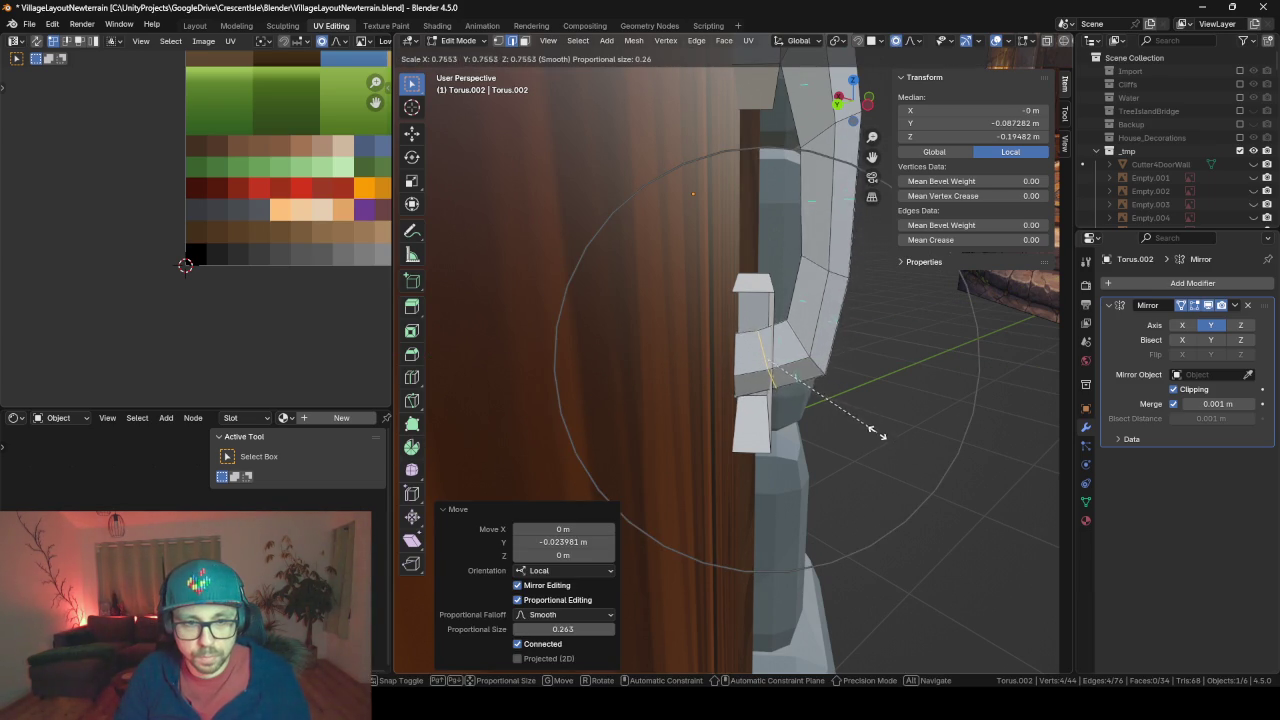
pyautogui.press('Escape')
pyautogui.press('Tab')
pyautogui.moveTo(810, 412)
pyautogui.mouseDown(button='middle')
pyautogui.moveTo(682, 400)
pyautogui.moveTo(751, 392)
pyautogui.moveTo(686, 418)
pyautogui.mouseUp(button='middle')
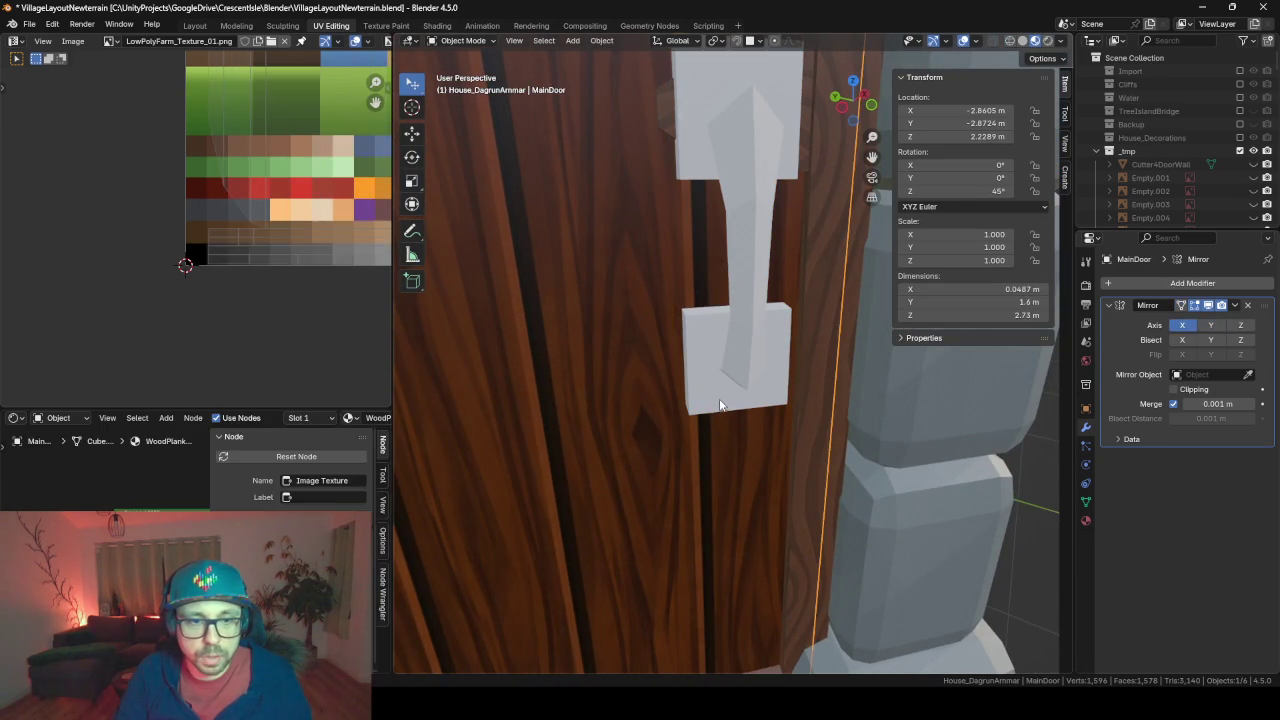
pyautogui.press('Tab')
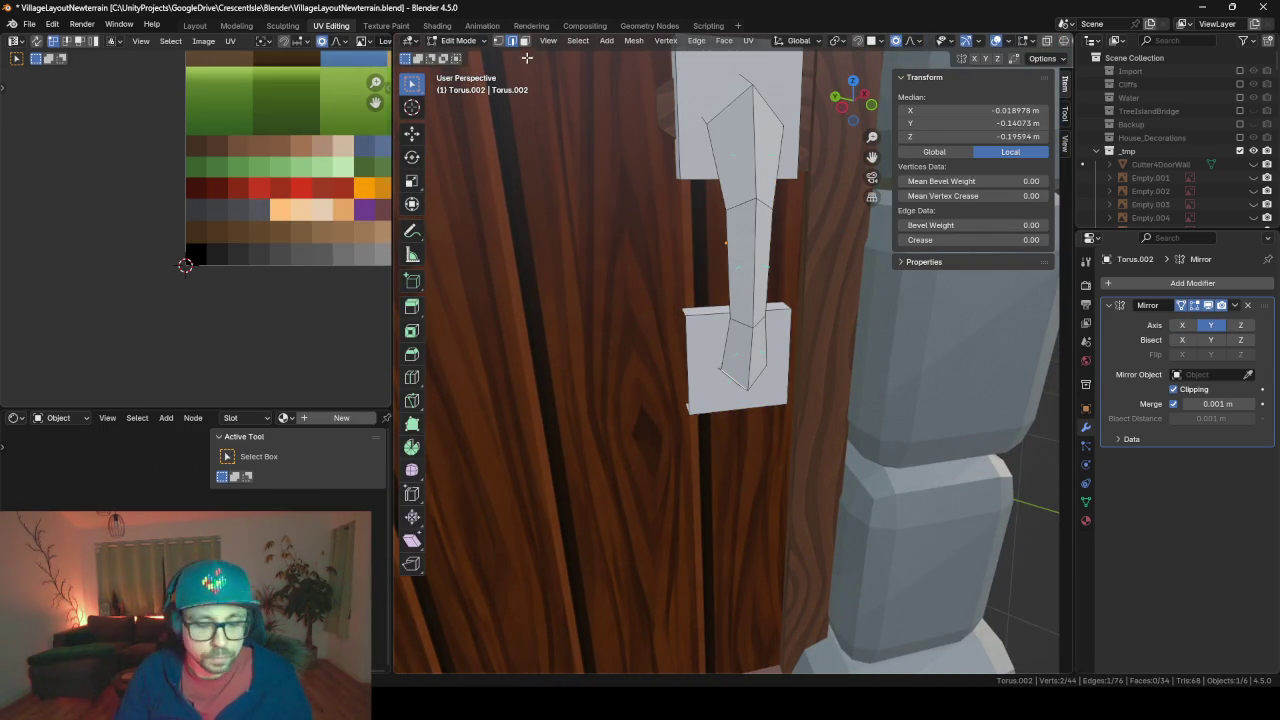
# Shrink the lower plate's faces to 0.725 on X and Z, keeping Y at 1.000
pyautogui.hotkey('alt', 'h')
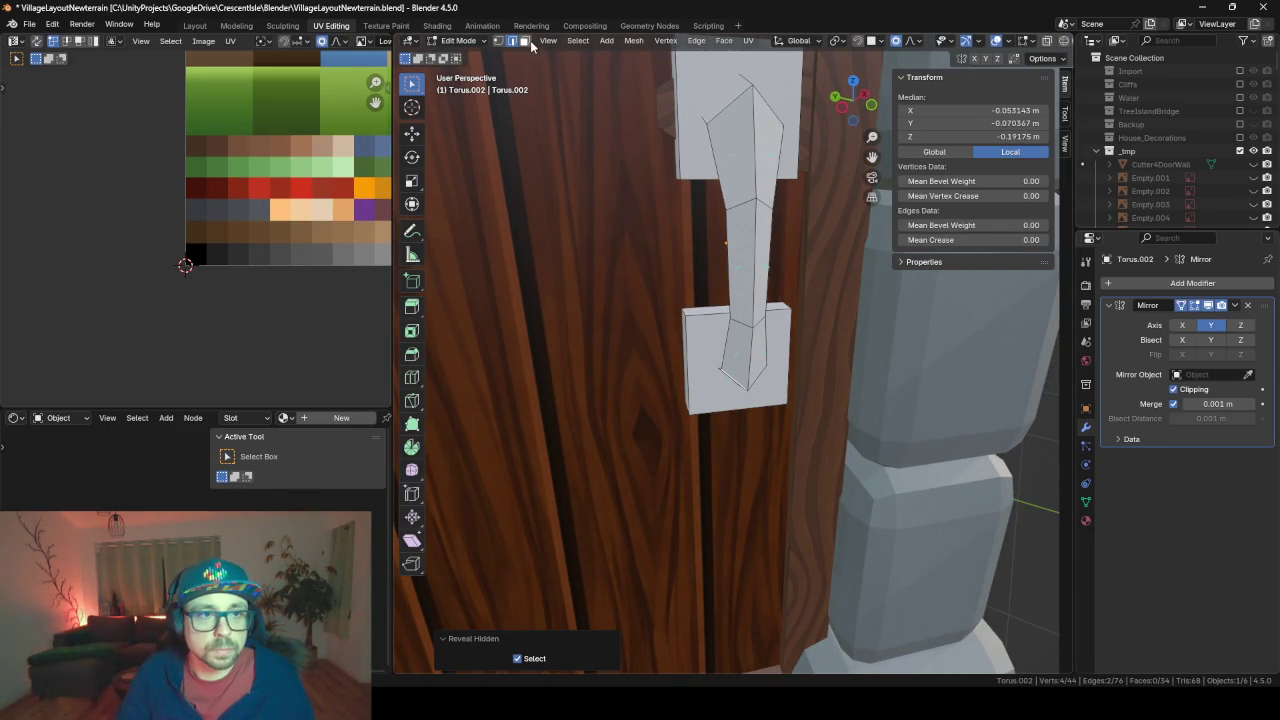
pyautogui.click(524, 40)
pyautogui.click(716, 343)
pyautogui.press('ctrl+KP_Add')
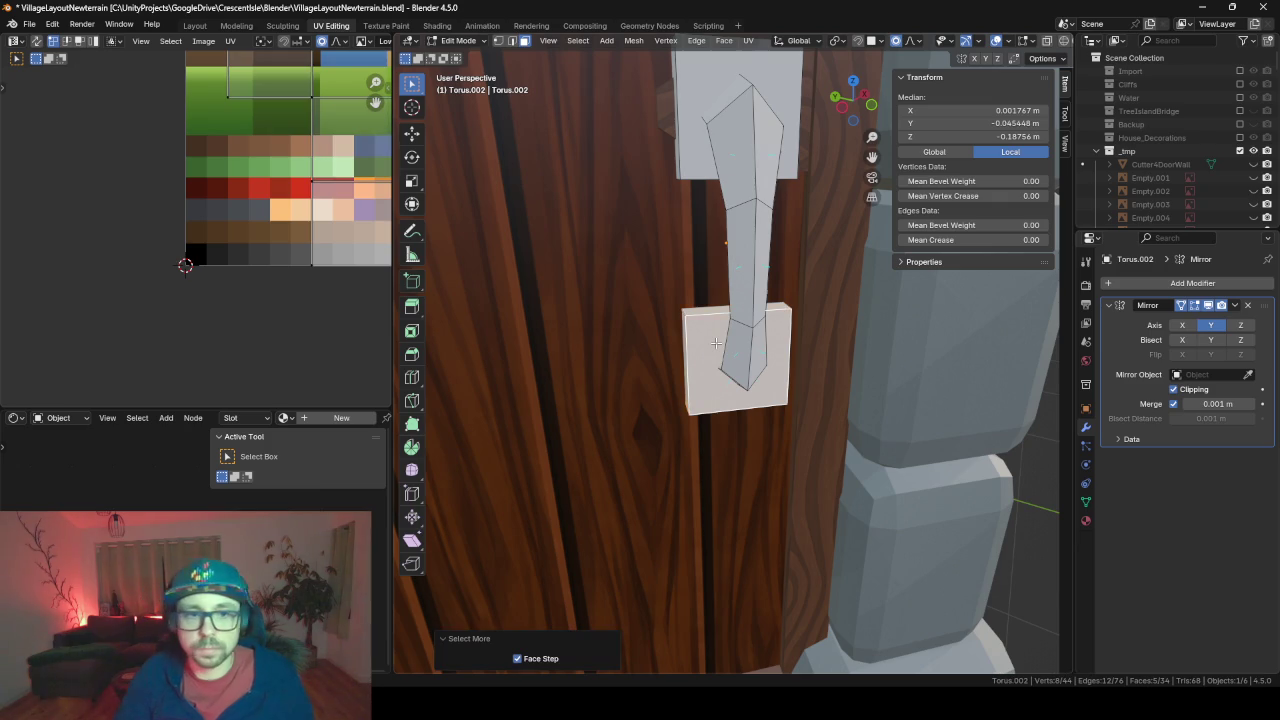
pyautogui.moveTo(716, 343)
pyautogui.mouseDown(button='middle')
pyautogui.moveTo(760, 430)
pyautogui.moveTo(811, 443)
pyautogui.moveTo(742, 433)
pyautogui.mouseUp(button='middle')
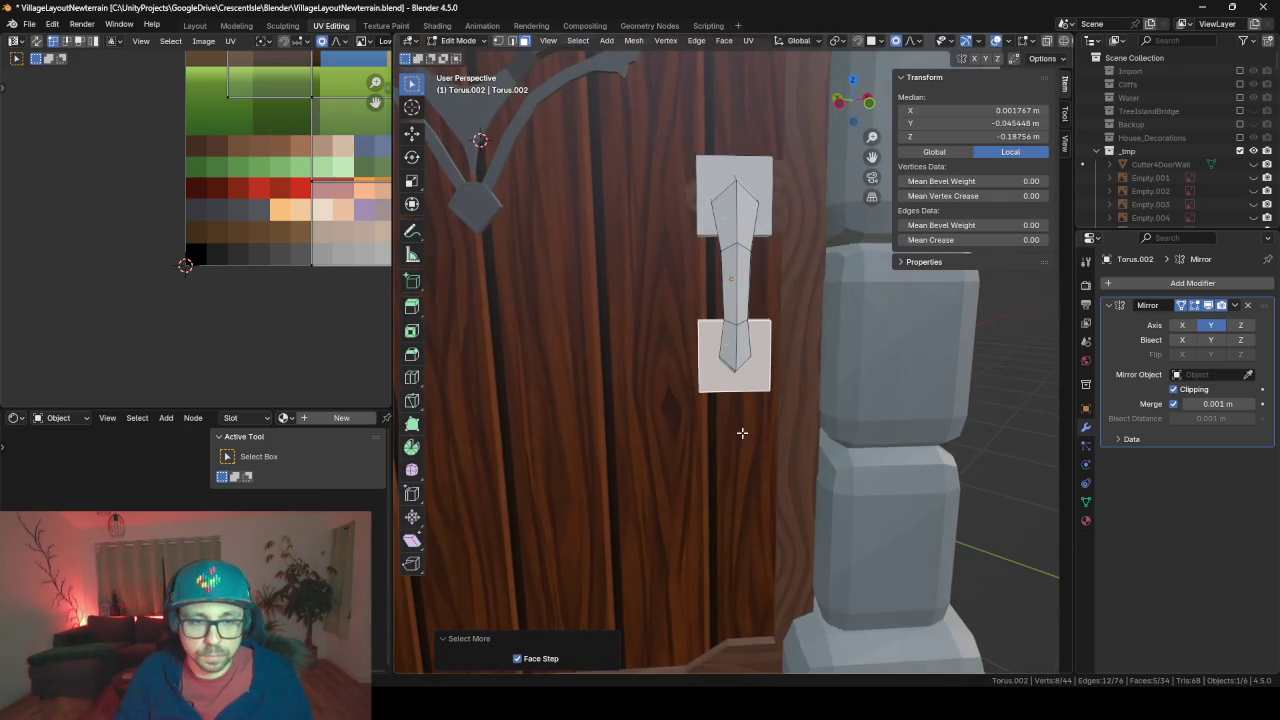
pyautogui.press('s')
pyautogui.hotkey('shift', 'y')
pyautogui.hotkey('shift', 'y')
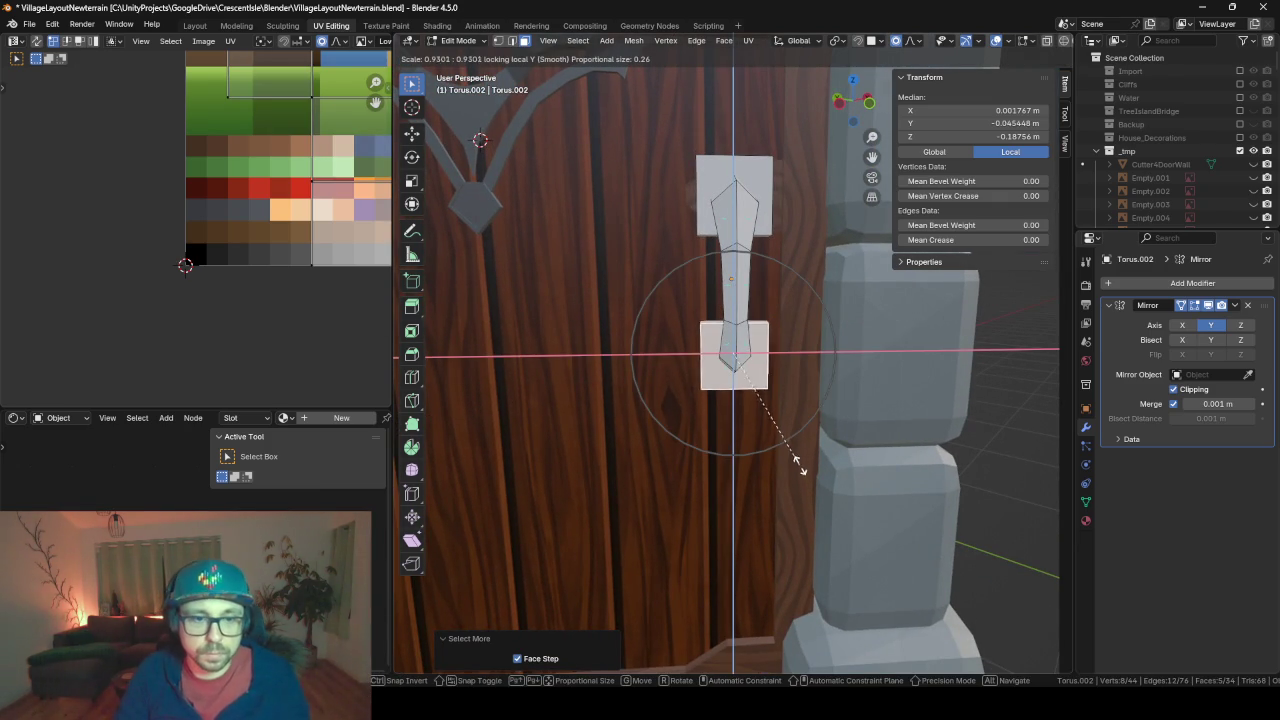
pyautogui.click(777, 444)
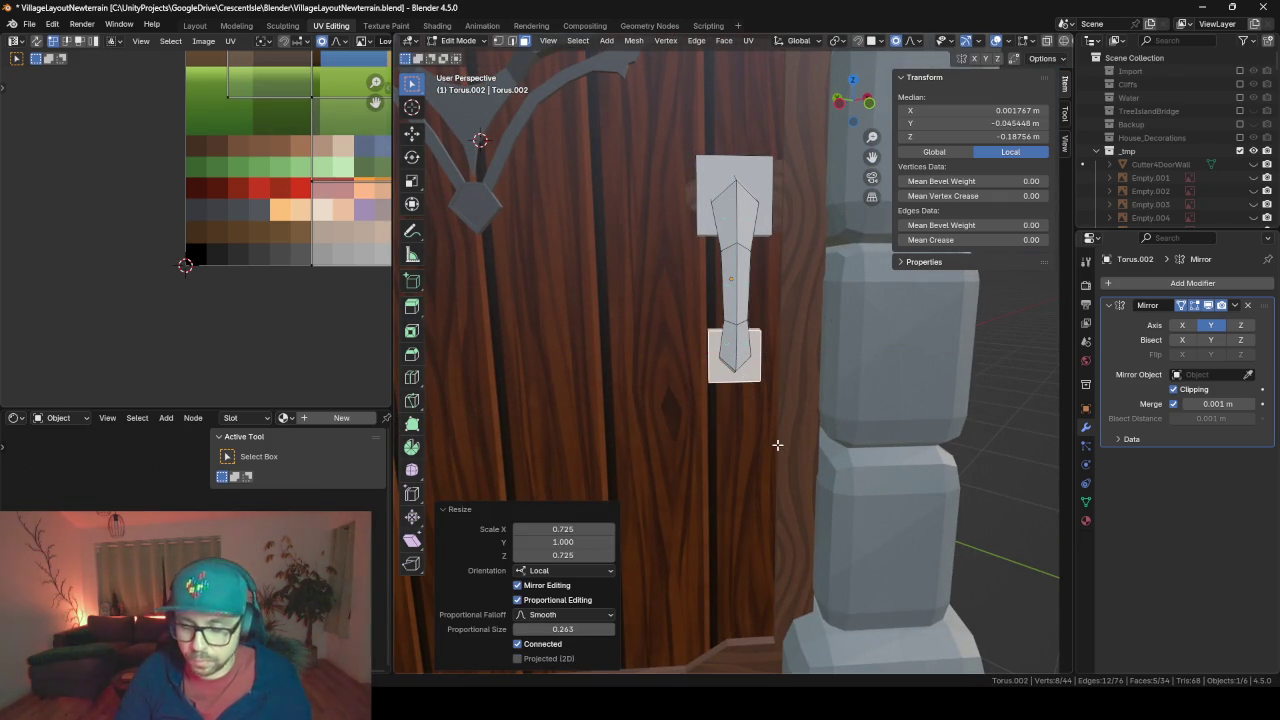
pyautogui.scroll(5, 777, 445)
pyautogui.scroll(-3, 777, 449)
pyautogui.moveTo(777, 449)
pyautogui.mouseDown(button='middle')
pyautogui.moveTo(777, 477)
pyautogui.moveTo(798, 480)
pyautogui.moveTo(758, 476)
pyautogui.mouseUp(button='middle')
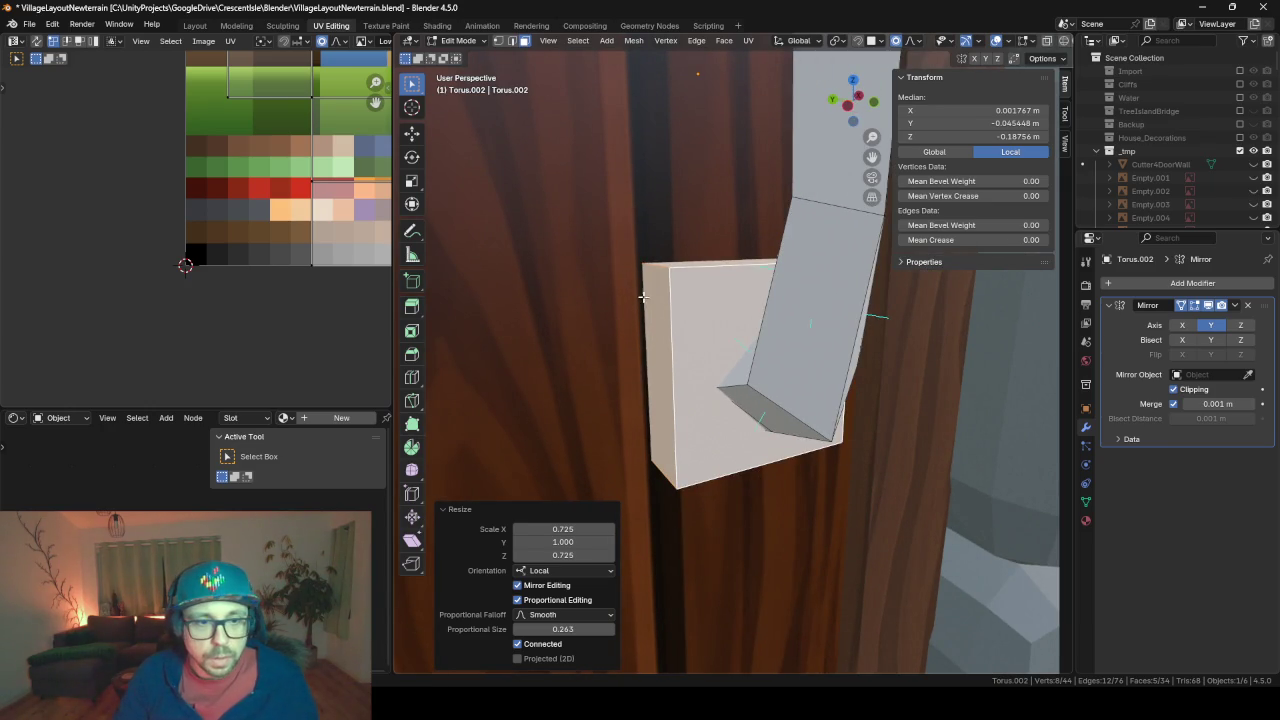
pyautogui.keyDown('shift'); pyautogui.click(510, 42); pyautogui.keyUp('shift')
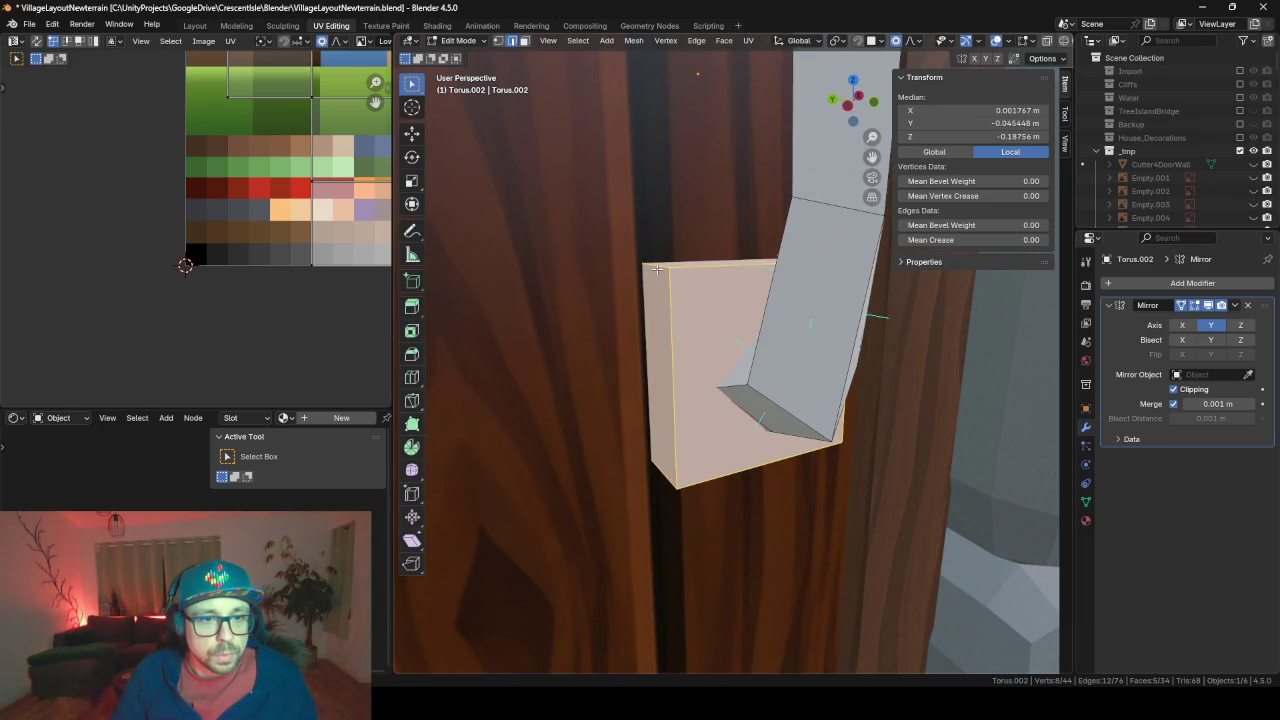
# Bevel the two edges at the handle's lower end with 2 segments into a rounded knob
pyautogui.click(657, 269)
pyautogui.moveTo(696, 406)
pyautogui.mouseDown(button='middle')
pyautogui.moveTo(643, 451)
pyautogui.moveTo(708, 460)
pyautogui.moveTo(781, 435)
pyautogui.mouseUp(button='middle')
pyautogui.keyDown('shift'); pyautogui.click(645, 434); pyautogui.keyUp('shift')
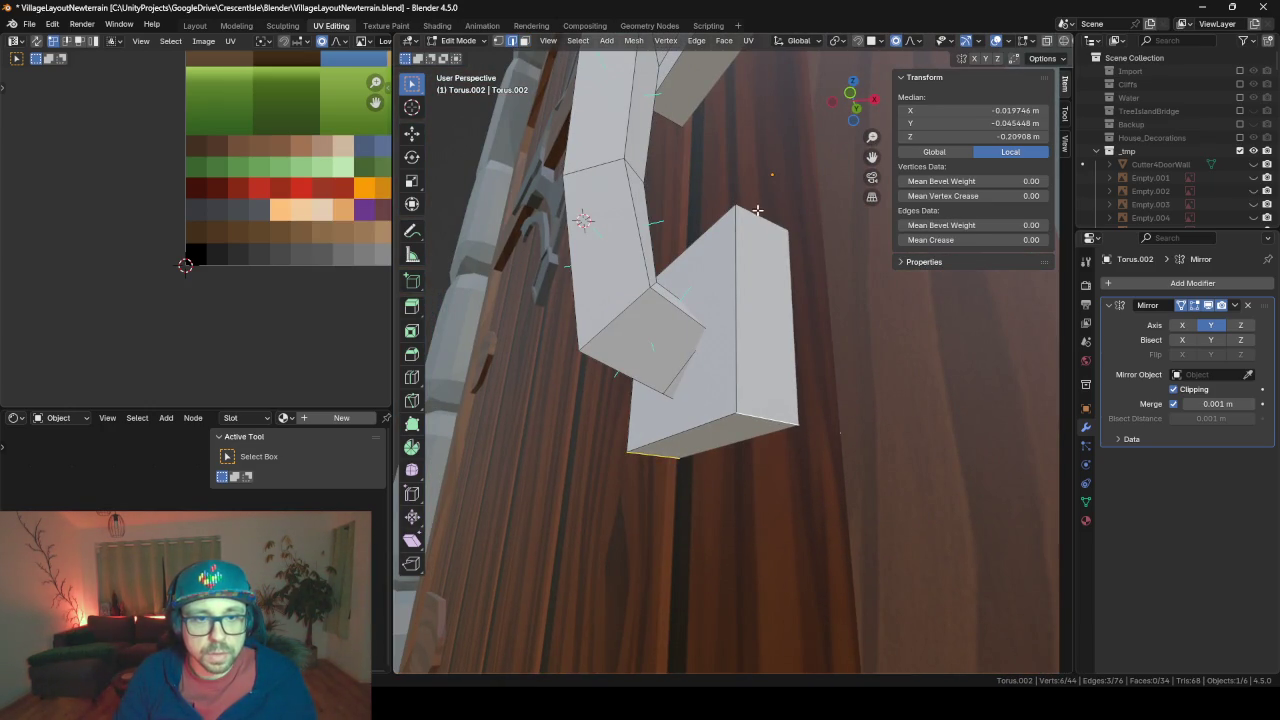
pyautogui.moveTo(764, 234); pyautogui.dragTo(849, 466, button='middle')
pyautogui.hotkey('ctrl', 'b')
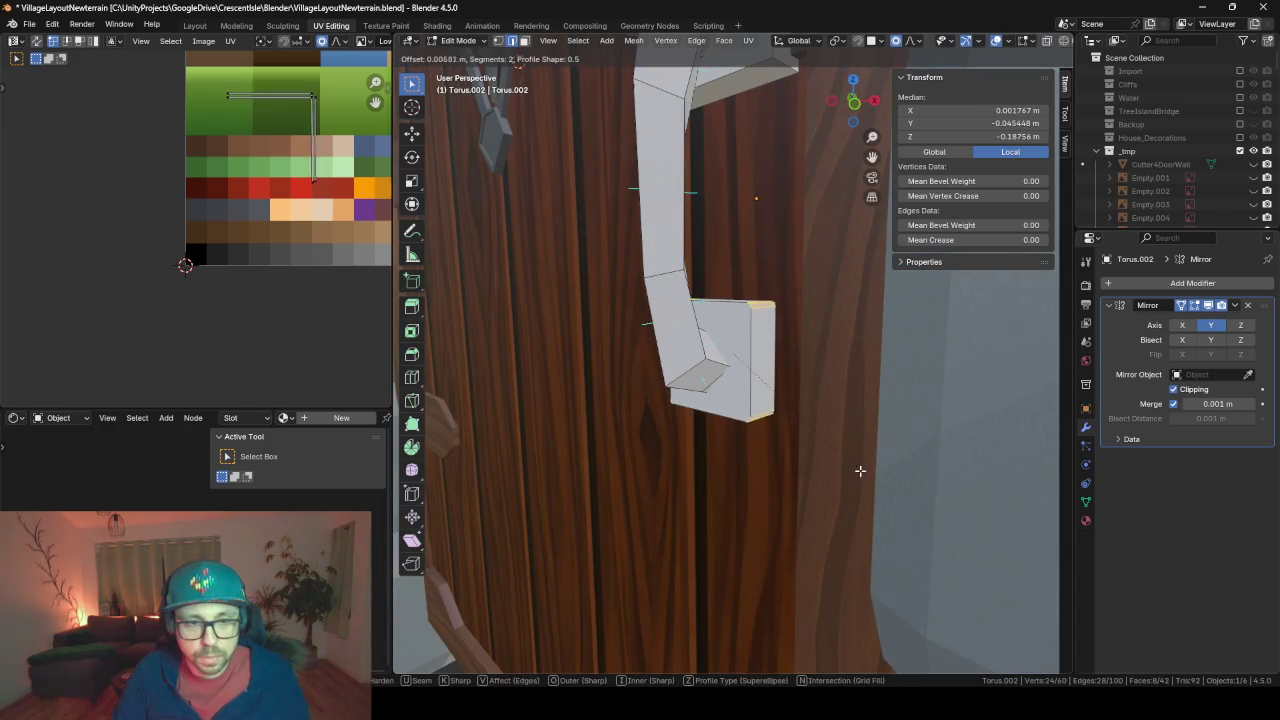
pyautogui.scroll(-1, 879, 476)
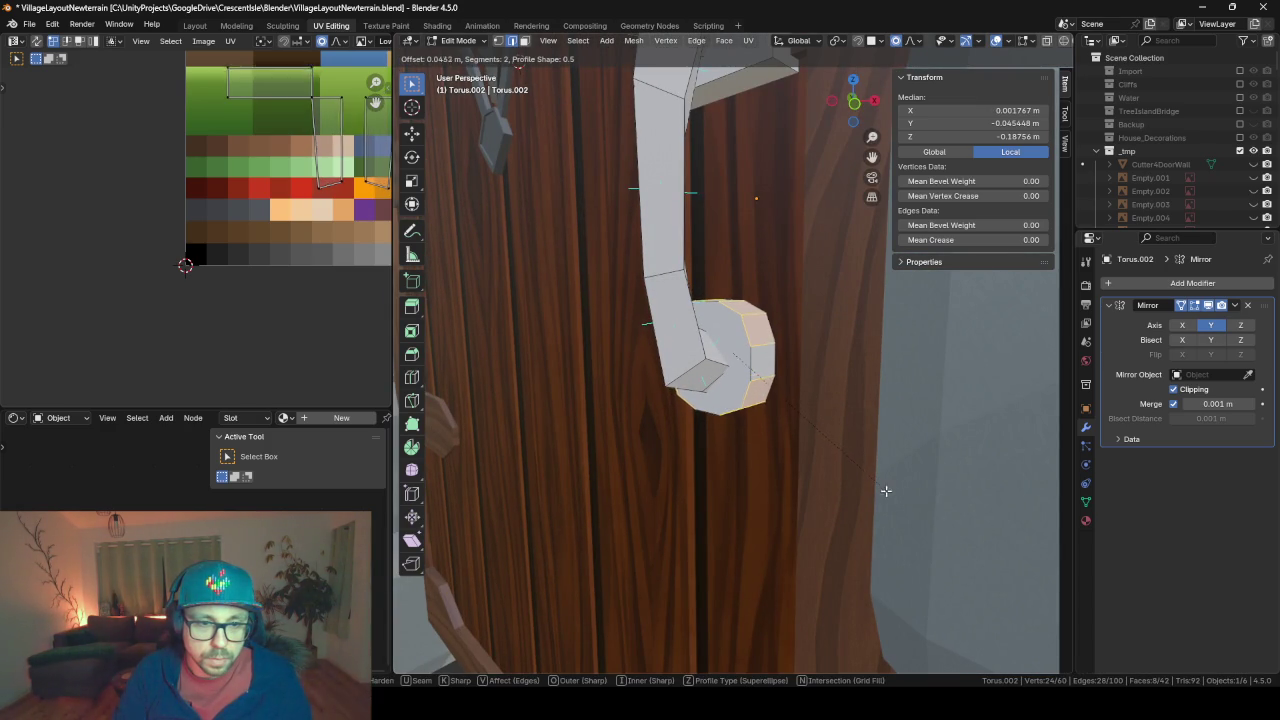
pyautogui.scroll(1, 901, 500)
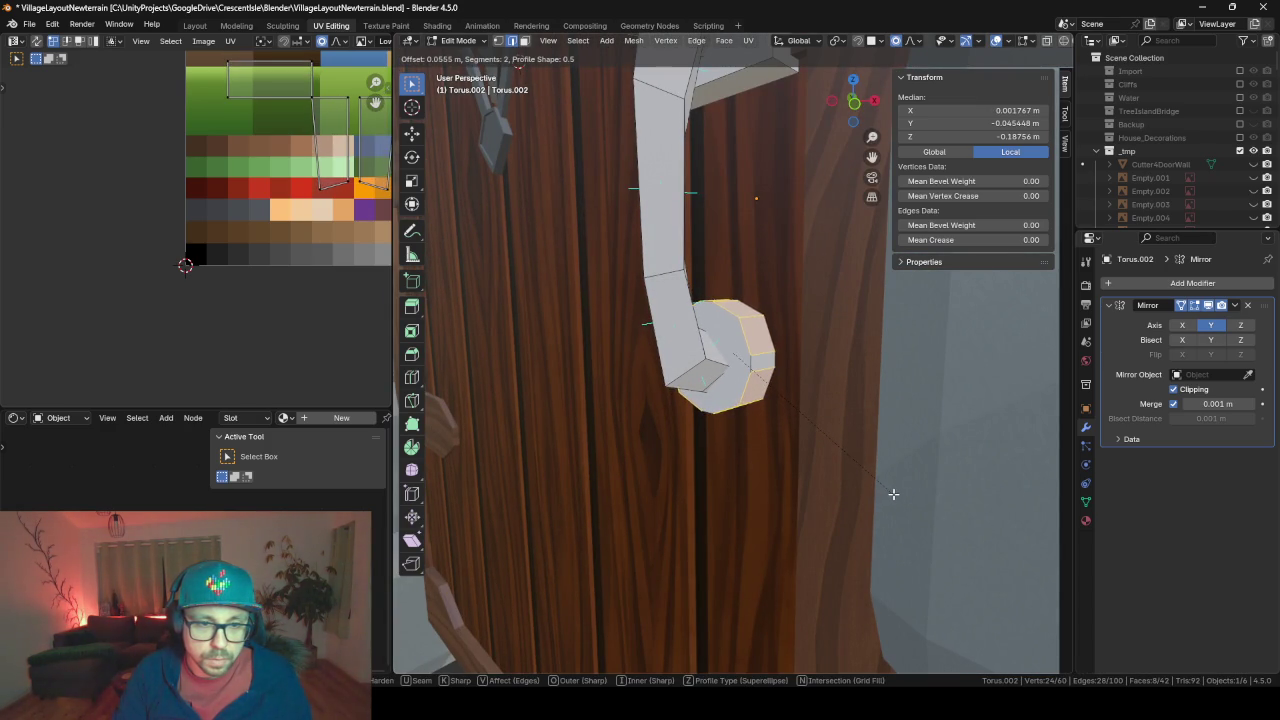
pyautogui.click(889, 491)
# Scale the knob's face ring to 0.769 on X and Z, then return to object mode
pyautogui.moveTo(808, 486)
pyautogui.mouseDown(button='middle')
pyautogui.moveTo(897, 483)
pyautogui.moveTo(782, 384)
pyautogui.mouseUp(button='middle')
pyautogui.press('Tab')
pyautogui.press('Tab')
pyautogui.click(737, 354)
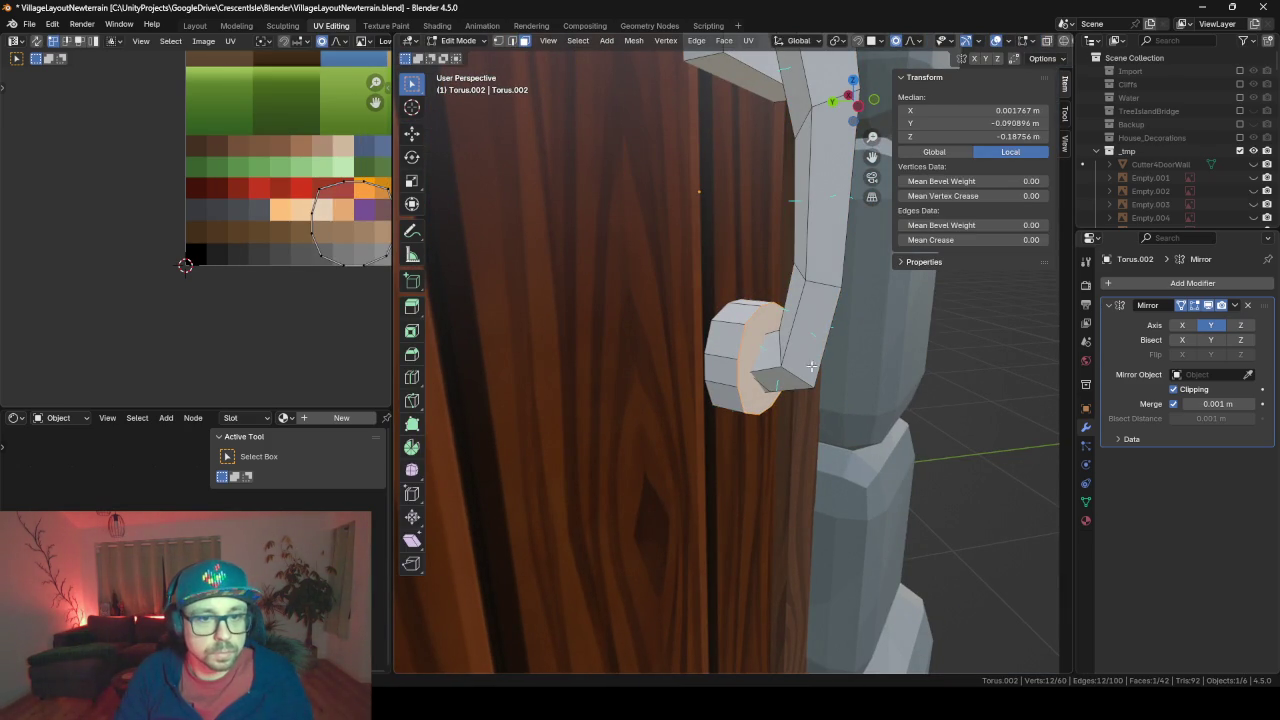
pyautogui.keyDown('alt'); pyautogui.keyDown('shift'); pyautogui.click(730, 318); pyautogui.keyUp('shift'); pyautogui.keyUp('alt')
pyautogui.press('s')
pyautogui.hotkey('shift', 'y')
pyautogui.hotkey('shift', 'y')
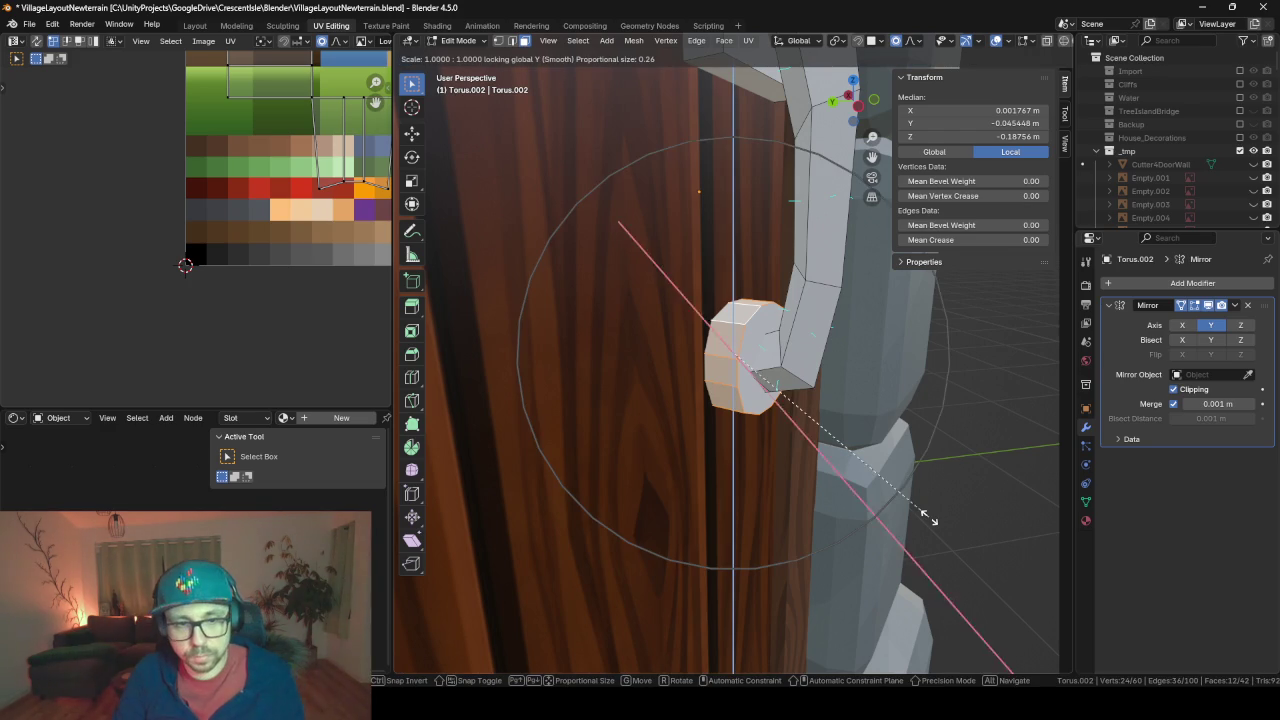
pyautogui.click(877, 485)
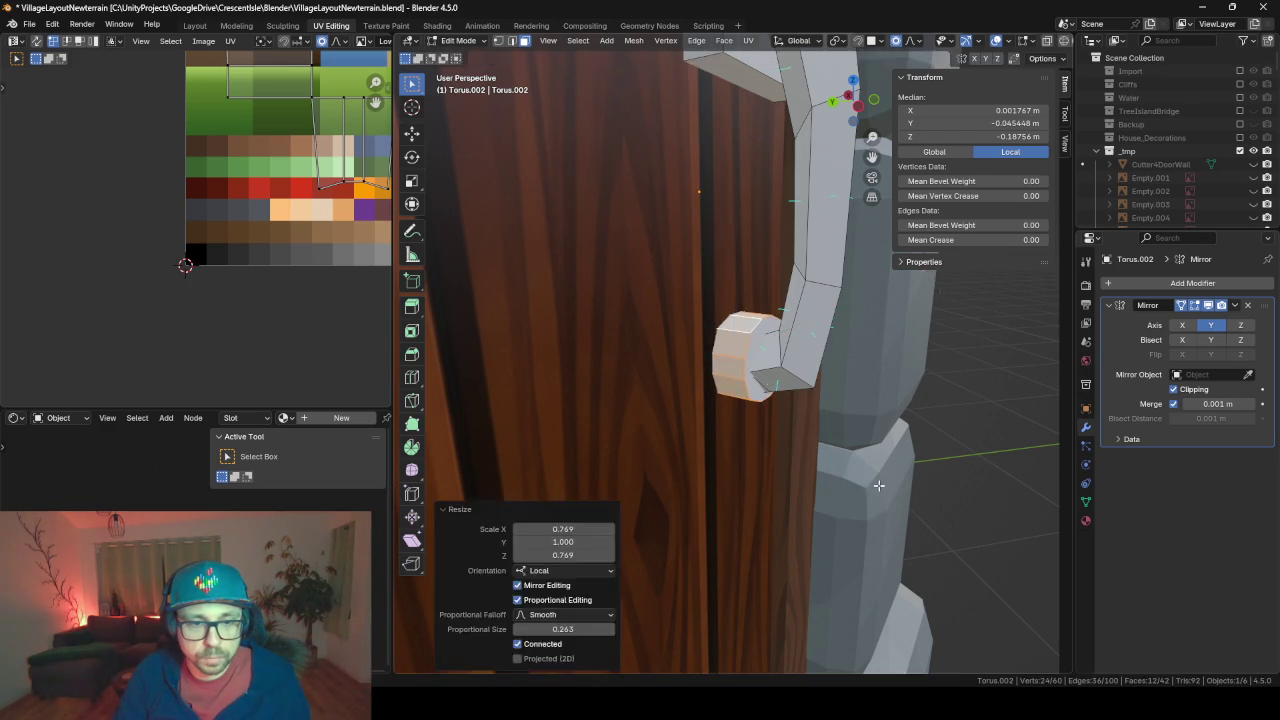
pyautogui.press('Tab')
pyautogui.moveTo(837, 463)
pyautogui.mouseDown(button='middle')
pyautogui.moveTo(747, 434)
pyautogui.moveTo(702, 453)
pyautogui.moveTo(896, 497)
pyautogui.moveTo(954, 496)
pyautogui.moveTo(739, 440)
pyautogui.moveTo(891, 397)
pyautogui.mouseUp(button='middle')
# Zoom out to compare the door against the reference image, then frame the handle
pyautogui.scroll(-5, 840, 385)
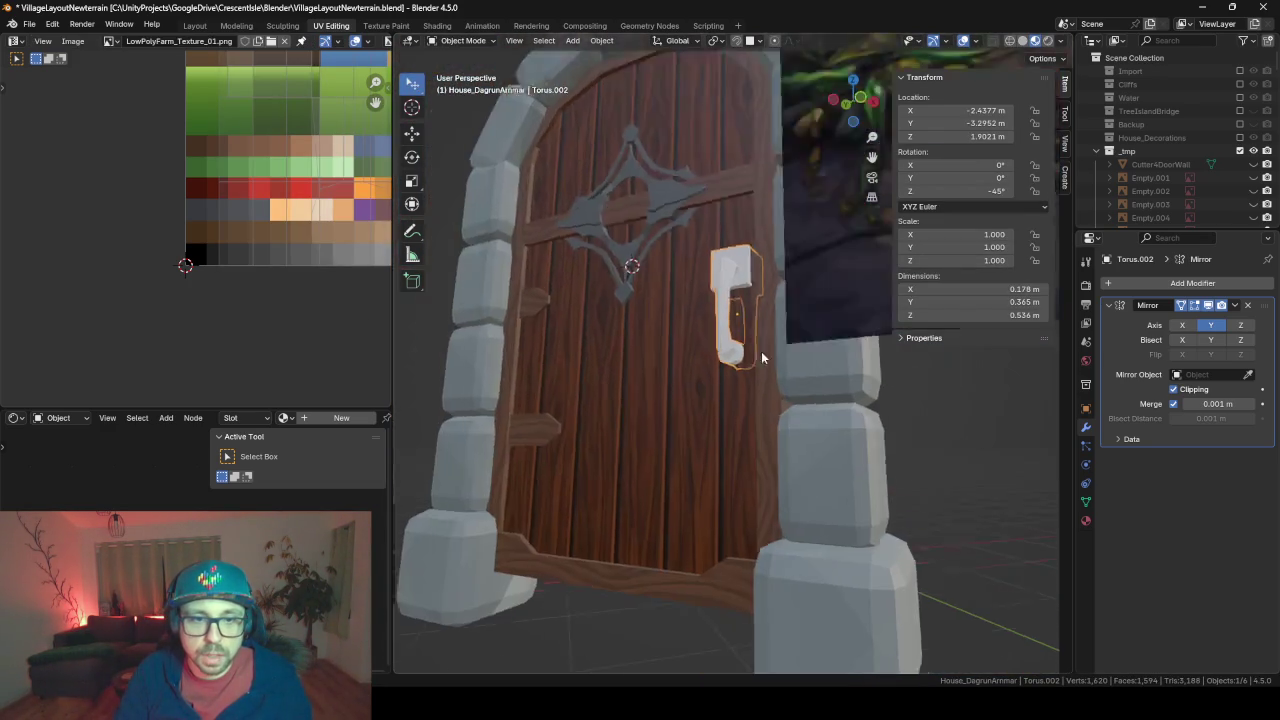
pyautogui.scroll(-3, 777, 369)
pyautogui.moveTo(777, 369)
pyautogui.mouseDown(button='middle')
pyautogui.moveTo(777, 349)
pyautogui.moveTo(755, 341)
pyautogui.mouseUp(button='middle')
pyautogui.scroll(5, 777, 349)
pyautogui.scroll(3, 708, 337)
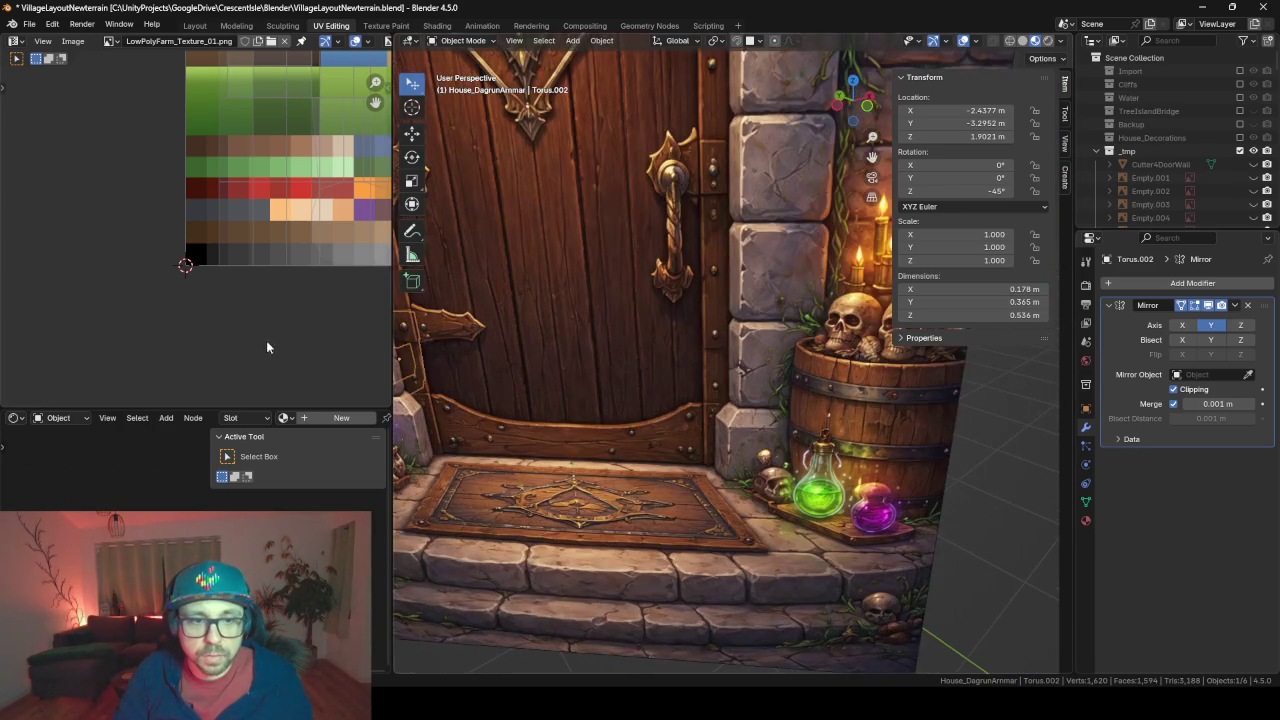
pyautogui.scroll(-4, 591, 402)
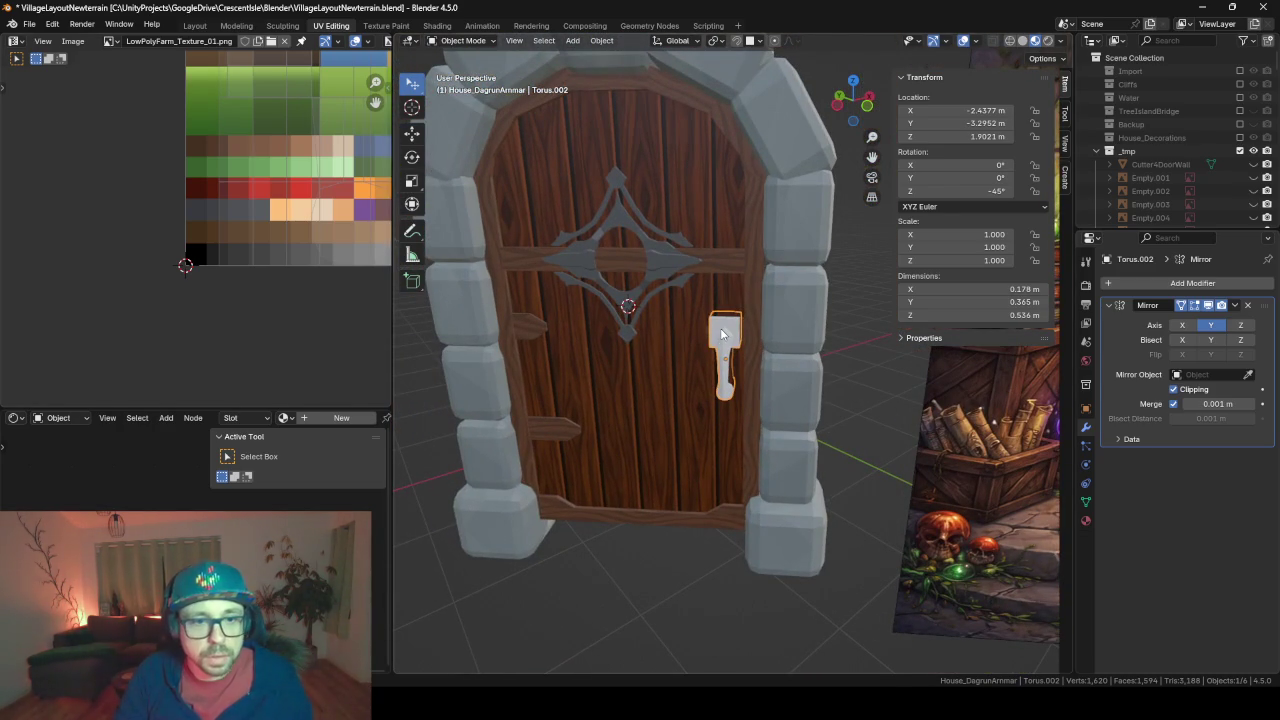
pyautogui.press('KP_Decimal')
# Select the door handle, enter Edit Mode and pick a face near its top
pyautogui.moveTo(720, 328)
pyautogui.mouseDown(button='middle')
pyautogui.moveTo(736, 264)
pyautogui.moveTo(781, 262)
pyautogui.mouseUp(button='middle')
pyautogui.click(736, 264)
pyautogui.click(778, 265)
pyautogui.press('Tab')
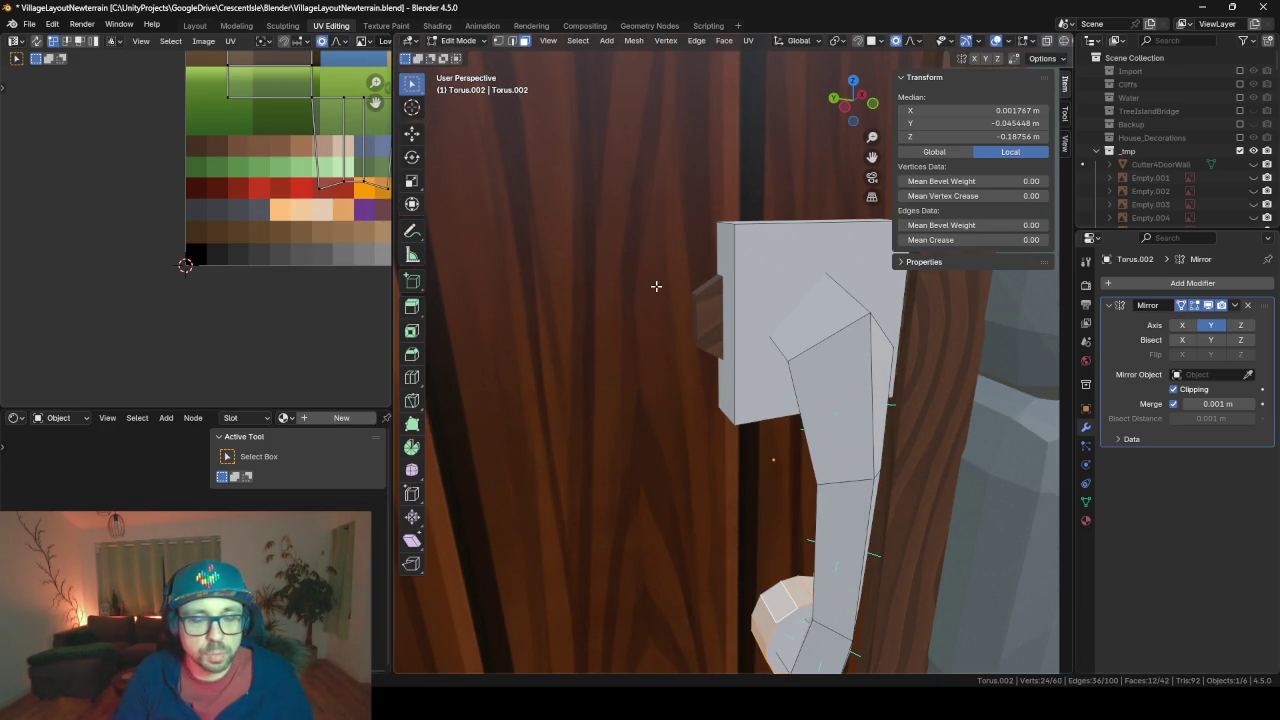
pyautogui.scroll(-4, 813, 347)
pyautogui.scroll(-3, 813, 347)
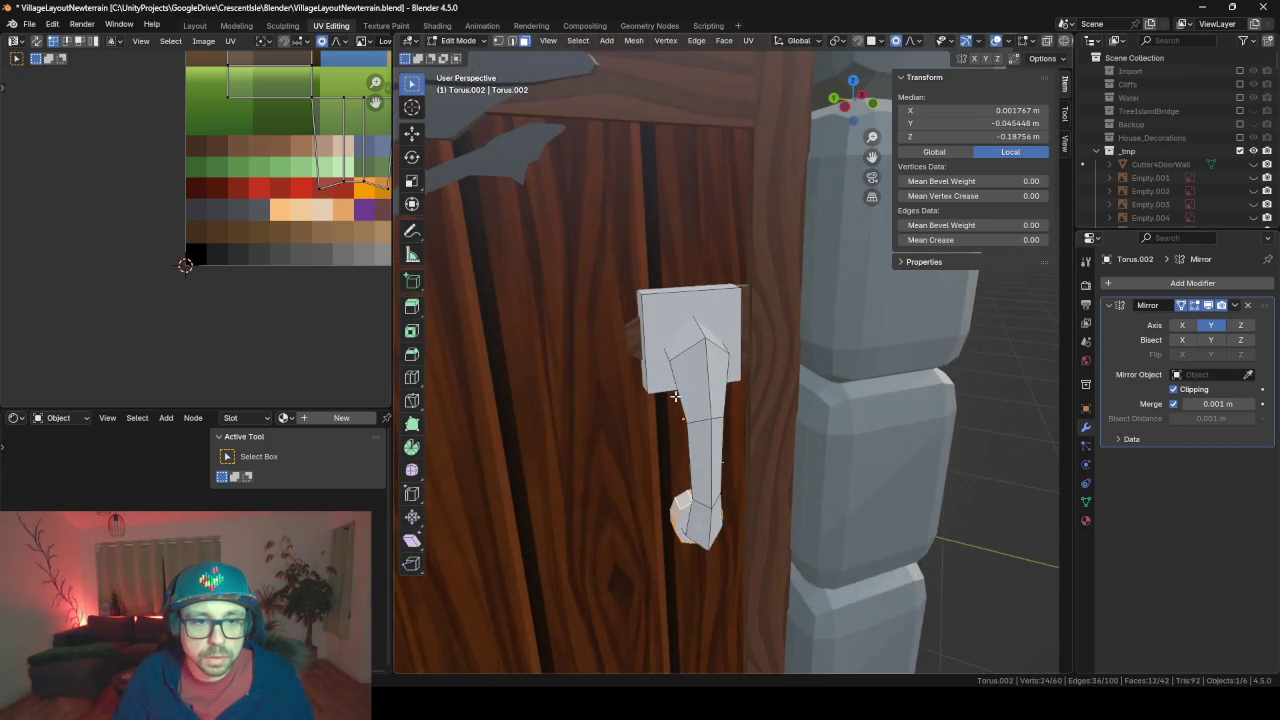
pyautogui.click(707, 327)
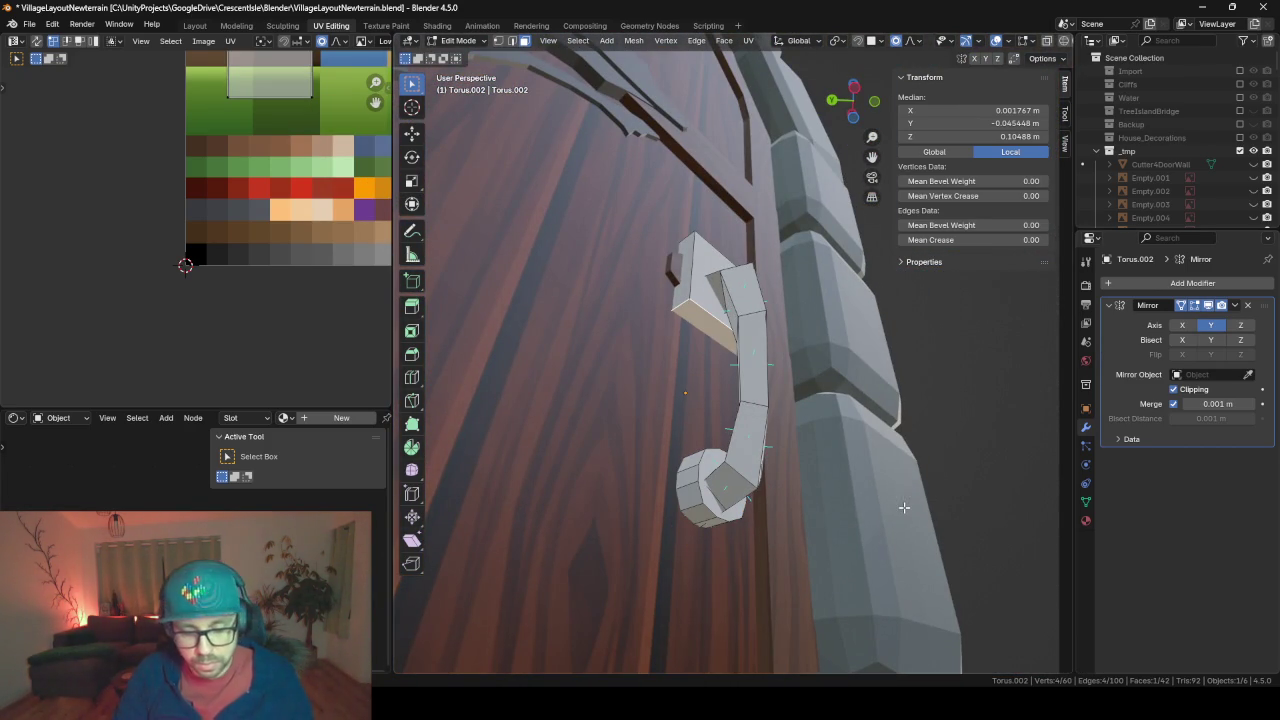
# Scale the selected upper face to 0.442 on X and Z, keeping the depth unchanged
pyautogui.press('s')
pyautogui.hotkey('shift', 'y')
pyautogui.hotkey('shift', 'y')
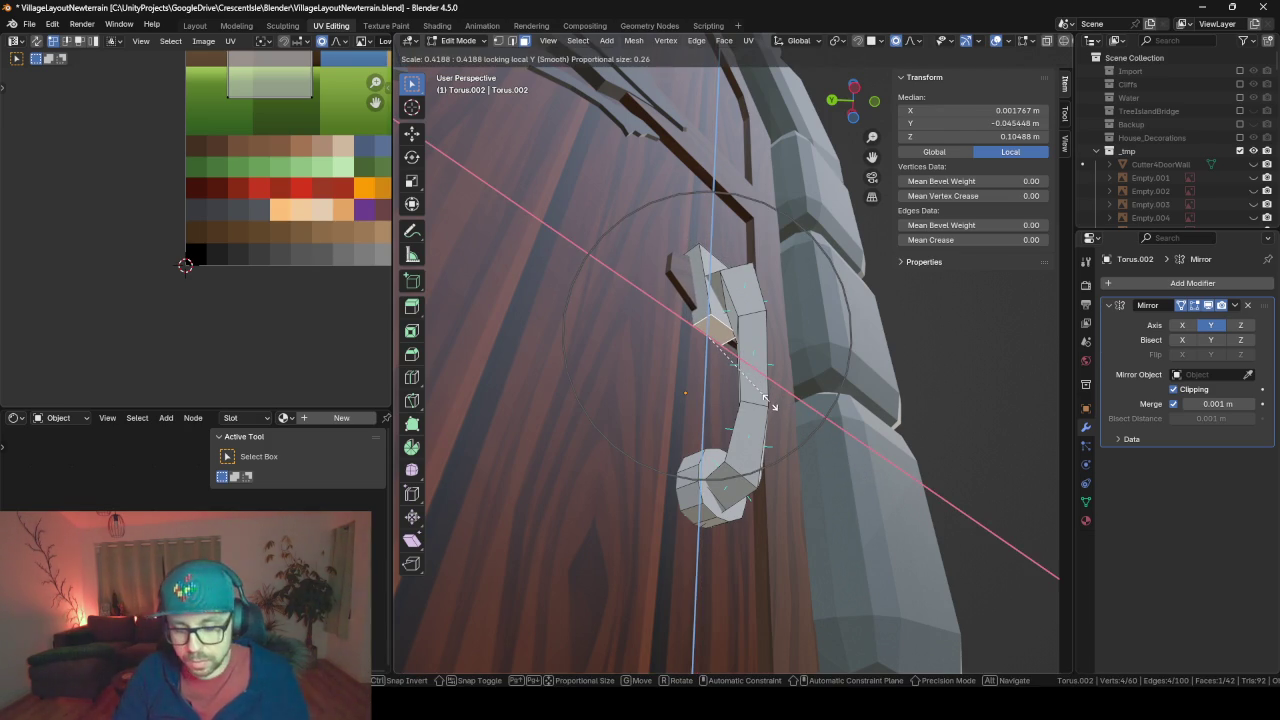
pyautogui.press('Escape')
pyautogui.press('s')
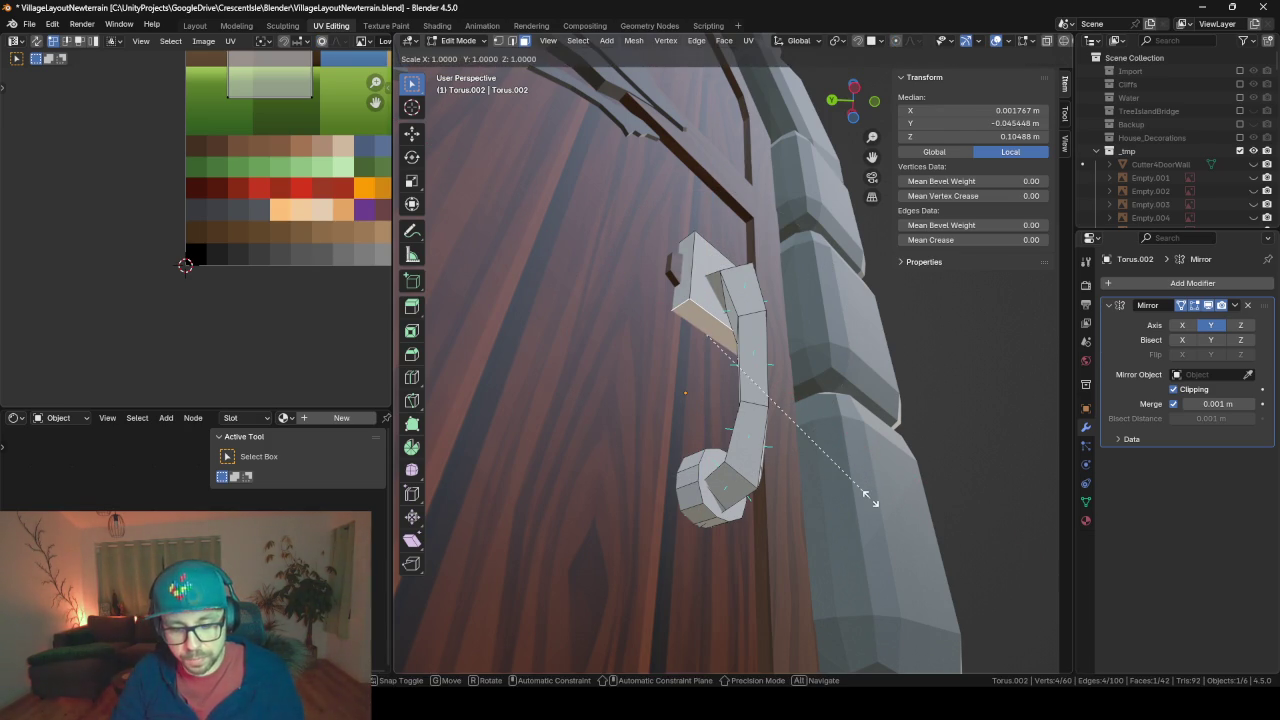
pyautogui.hotkey('shift', 'y')
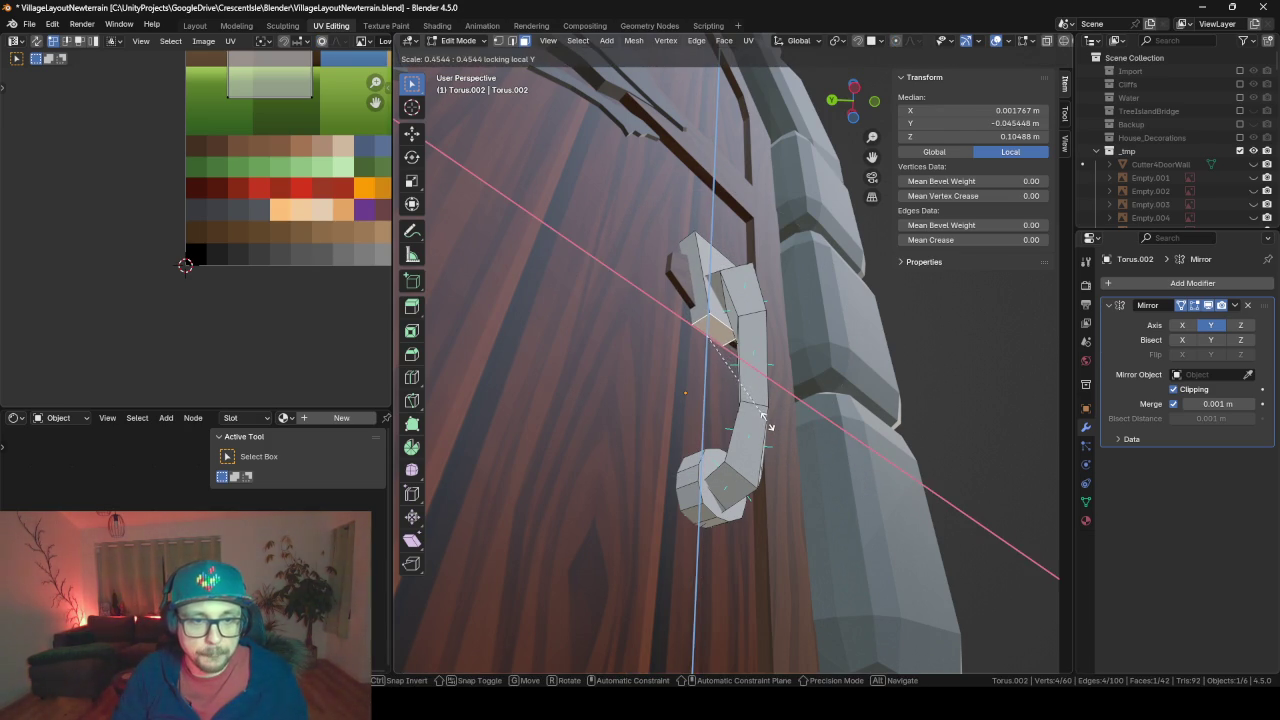
pyautogui.click(765, 420)
# Frame the handle's top face and begin bevelling its edges
pyautogui.press('KP_Decimal')
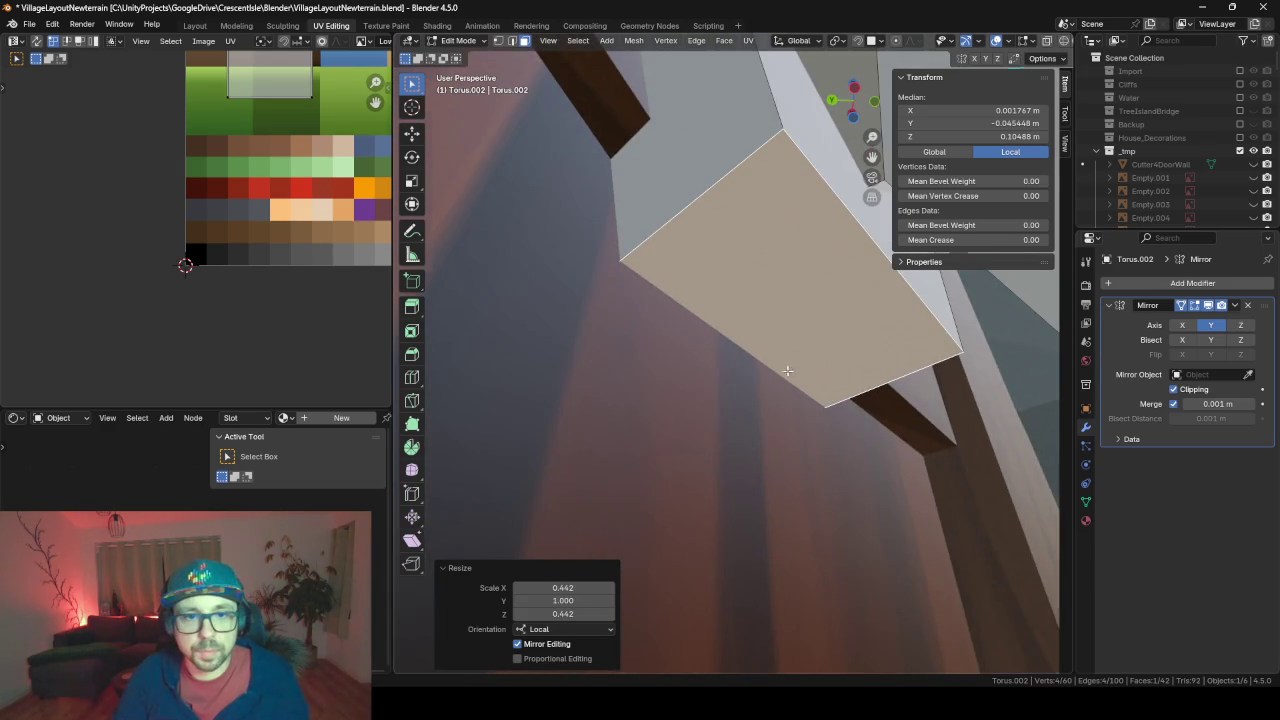
pyautogui.scroll(-3, 788, 371)
pyautogui.scroll(-3, 780, 383)
pyautogui.scroll(-2, 772, 395)
pyautogui.scroll(-3, 762, 412)
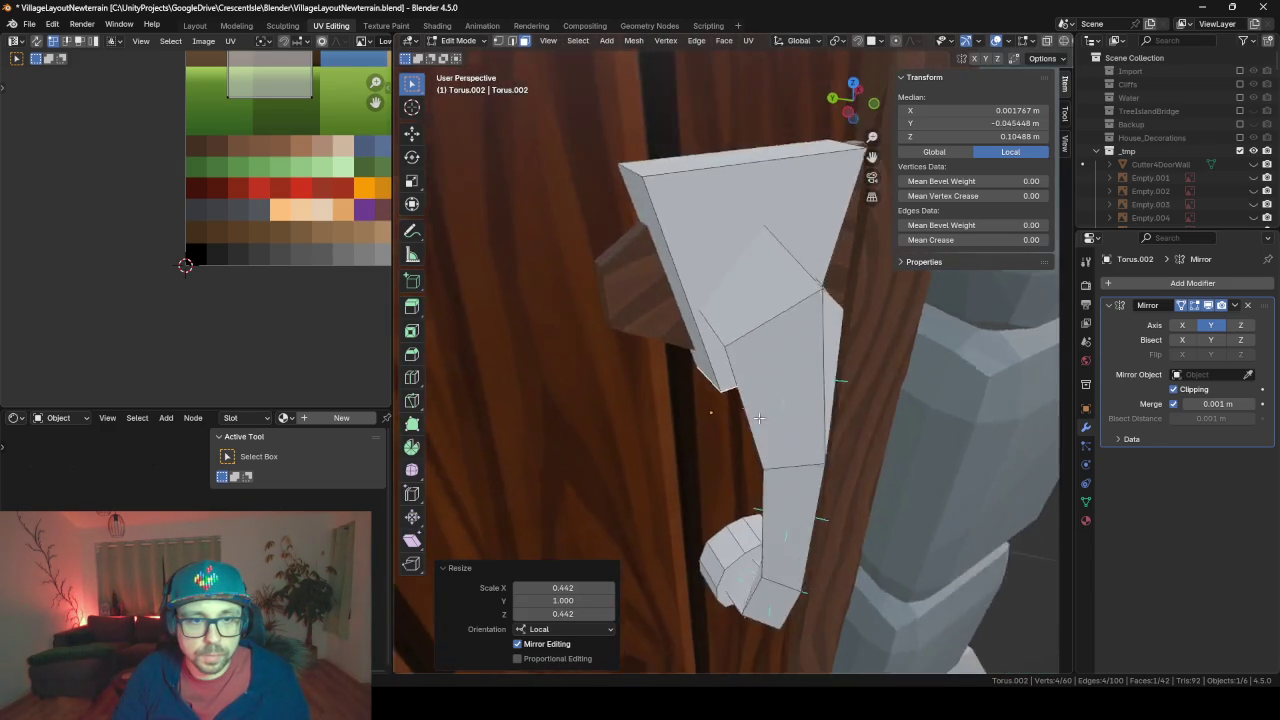
pyautogui.moveTo(758, 418); pyautogui.dragTo(739, 258, button='middle')
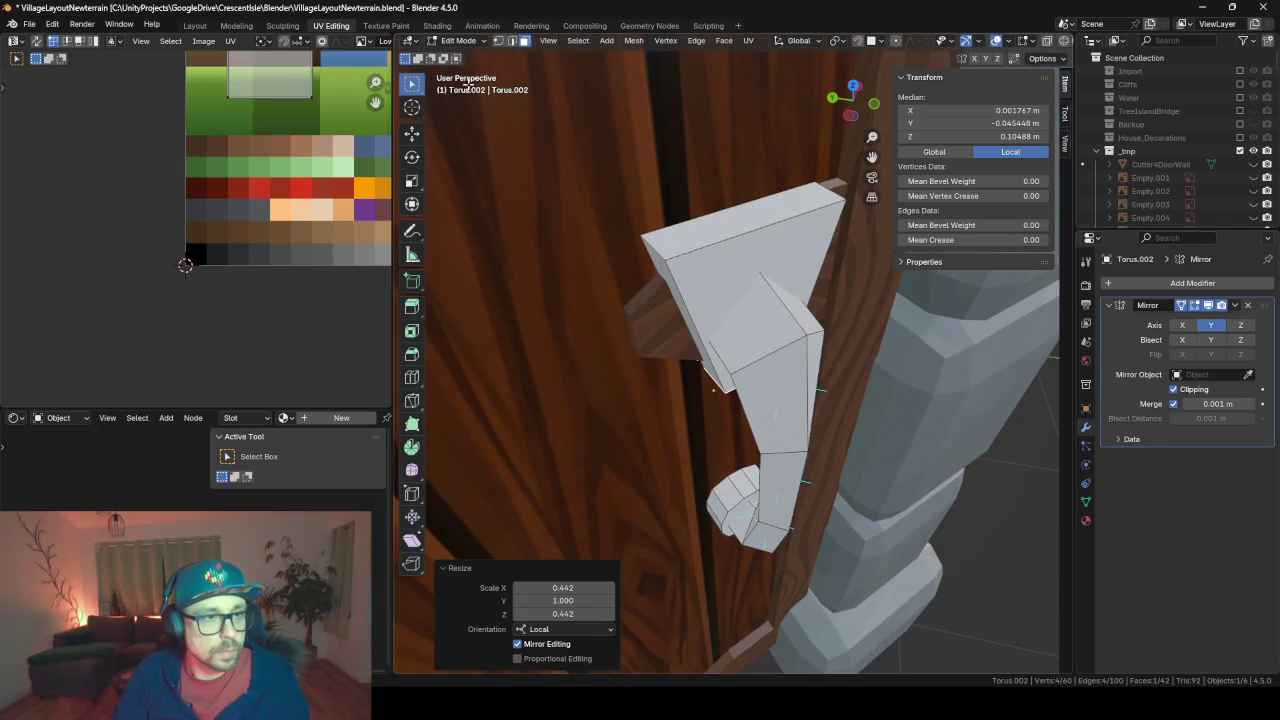
pyautogui.click(769, 211)
pyautogui.hotkey('ctrl', 'b')
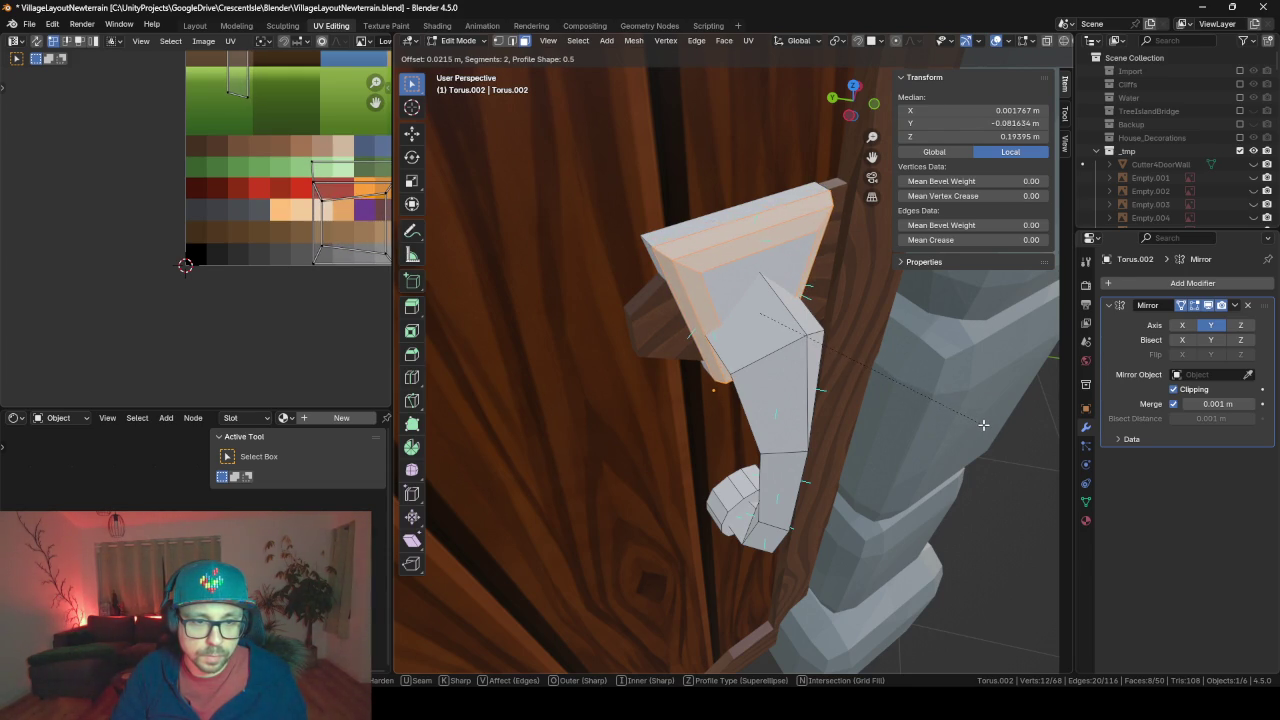
# Confirm the top block bevel and dissolve the eight top faces into one
pyautogui.click(987, 429)
pyautogui.moveTo(987, 429)
pyautogui.mouseDown(button='middle')
pyautogui.moveTo(945, 349)
pyautogui.moveTo(867, 334)
pyautogui.moveTo(779, 423)
pyautogui.moveTo(868, 434)
pyautogui.moveTo(757, 282)
pyautogui.mouseUp(button='middle')
pyautogui.press('Tab')
pyautogui.scroll(-3, 867, 334)
pyautogui.press('Tab')
pyautogui.scroll(4, 779, 423)
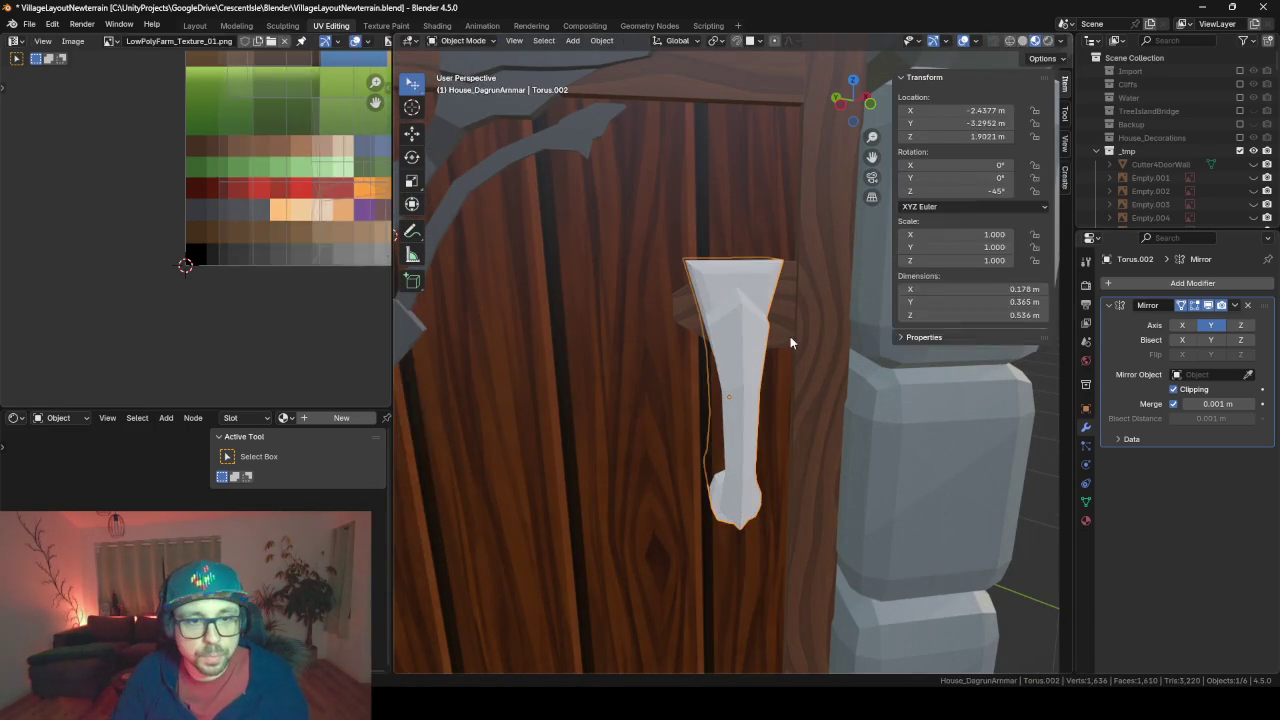
pyautogui.hotkey('ctrl', 'x')
# Bevel the handle's top edges in edge select mode
pyautogui.moveTo(790, 337); pyautogui.dragTo(673, 202, button='middle')
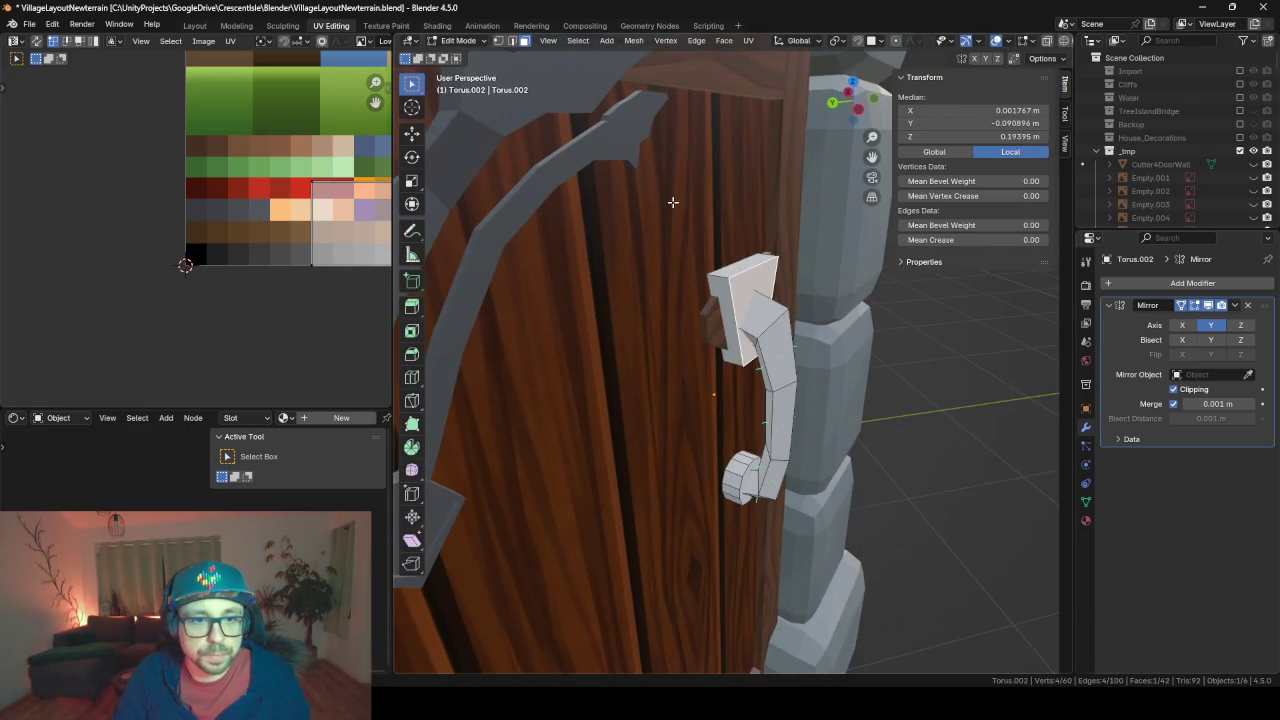
pyautogui.moveTo(821, 254); pyautogui.dragTo(676, 120, button='middle')
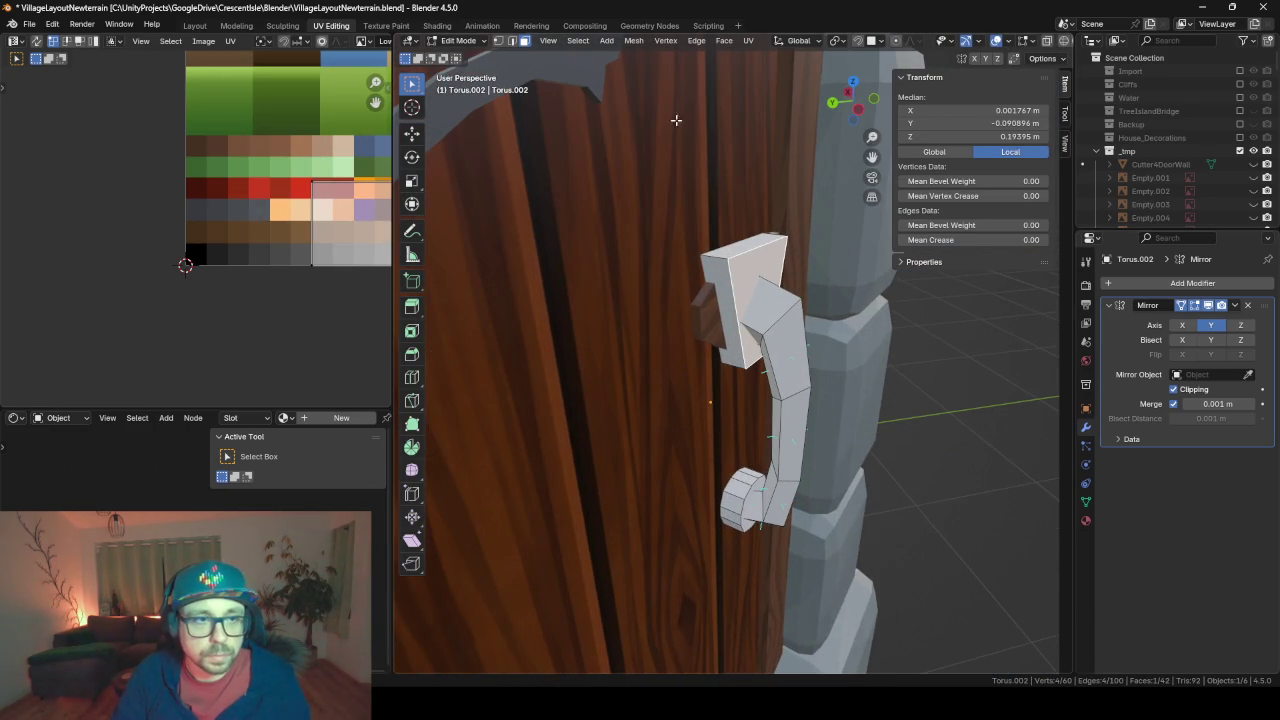
pyautogui.click(512, 41)
pyautogui.moveTo(600, 160); pyautogui.dragTo(692, 278, button='middle')
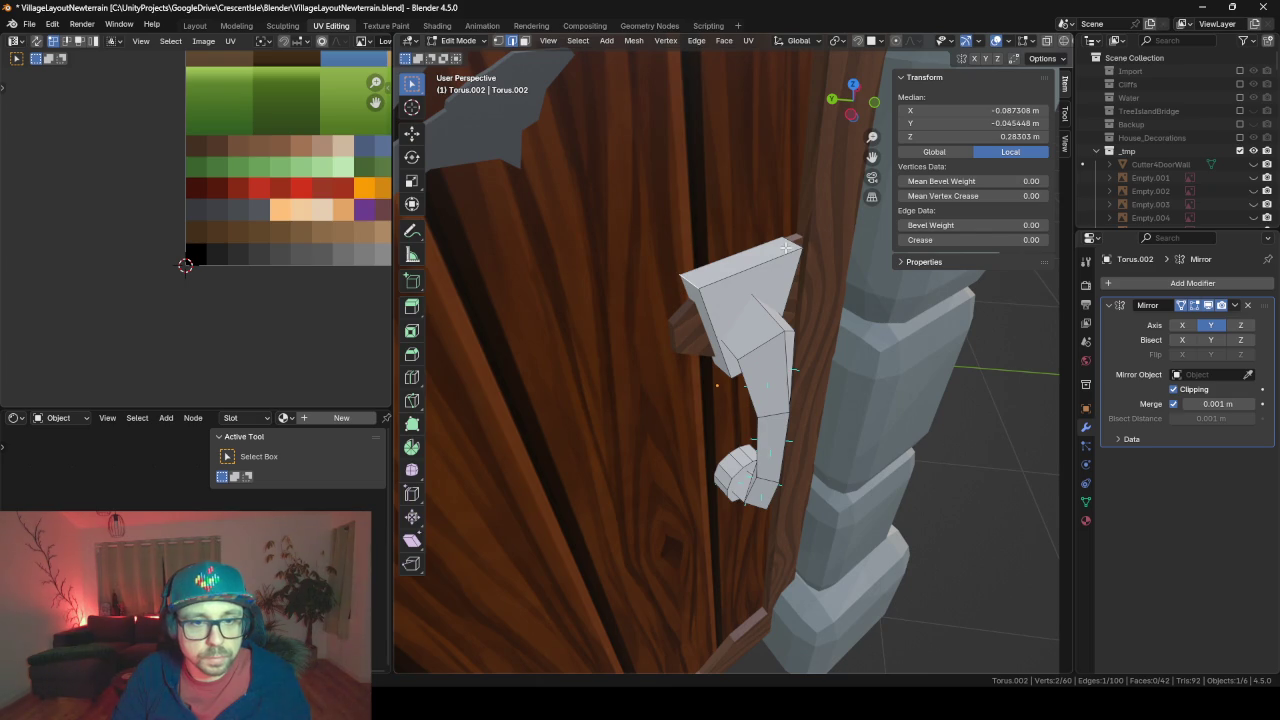
pyautogui.hotkey('ctrl', 'b')
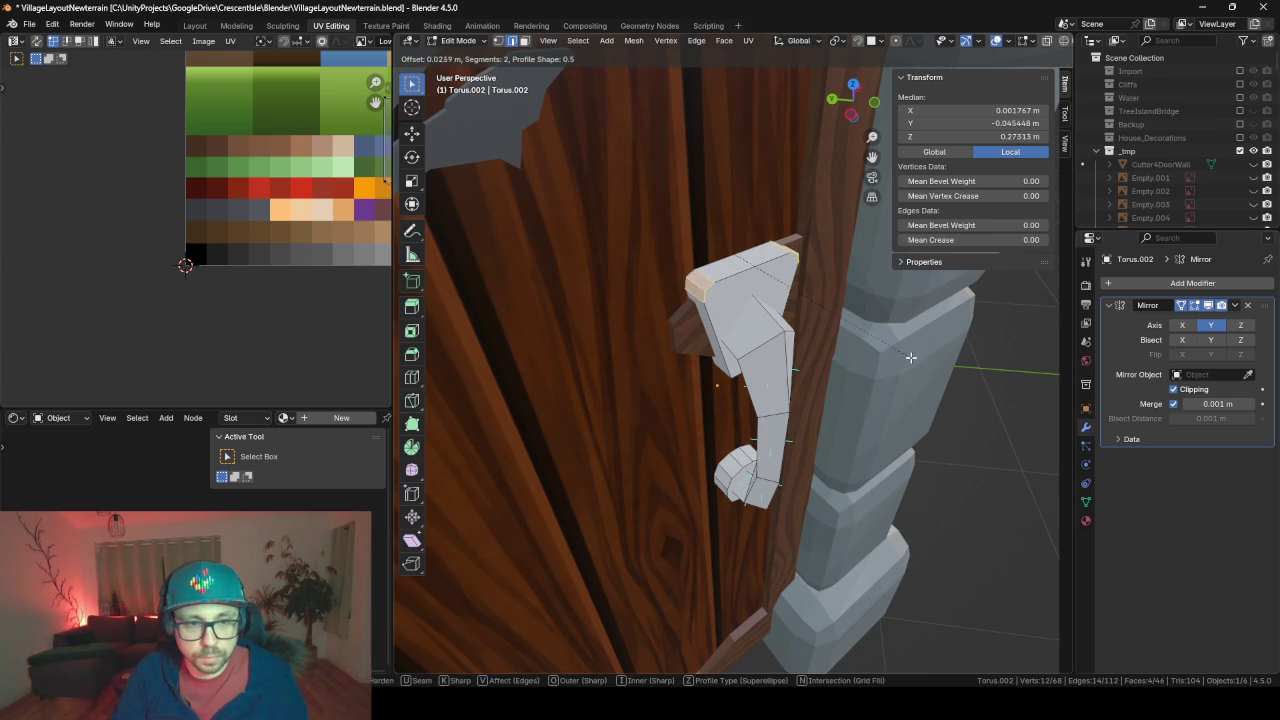
pyautogui.click(936, 368)
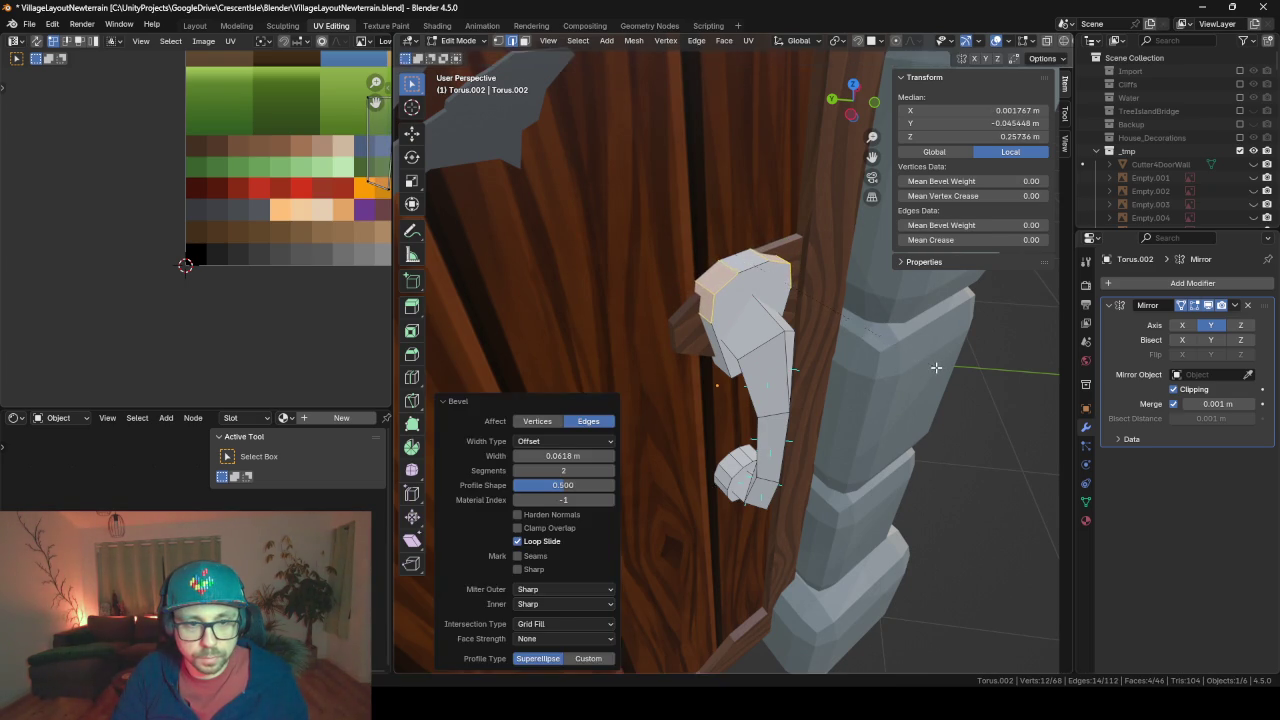
pyautogui.moveTo(936, 368); pyautogui.dragTo(837, 262, button='middle')
# Bevel a single top edge and nudge it vertically along Z
pyautogui.click(723, 341)
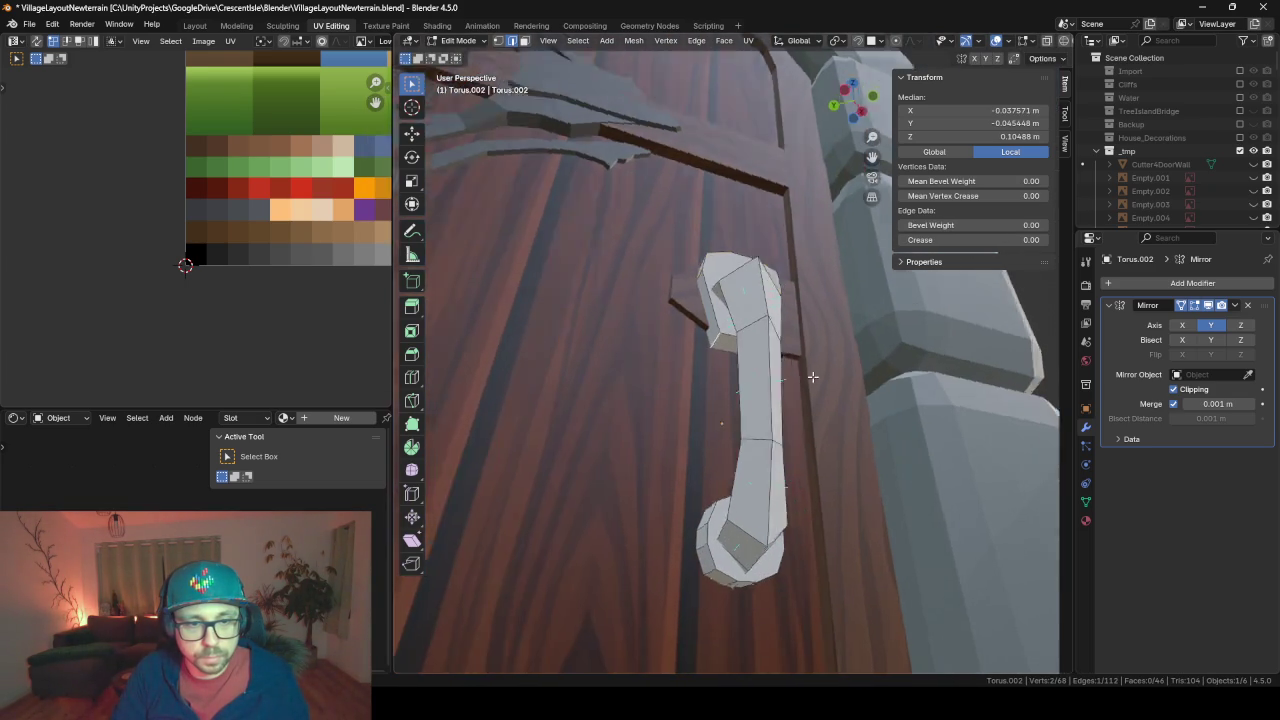
pyautogui.moveTo(723, 341); pyautogui.dragTo(715, 333, button='middle')
pyautogui.hotkey('ctrl', 'b')
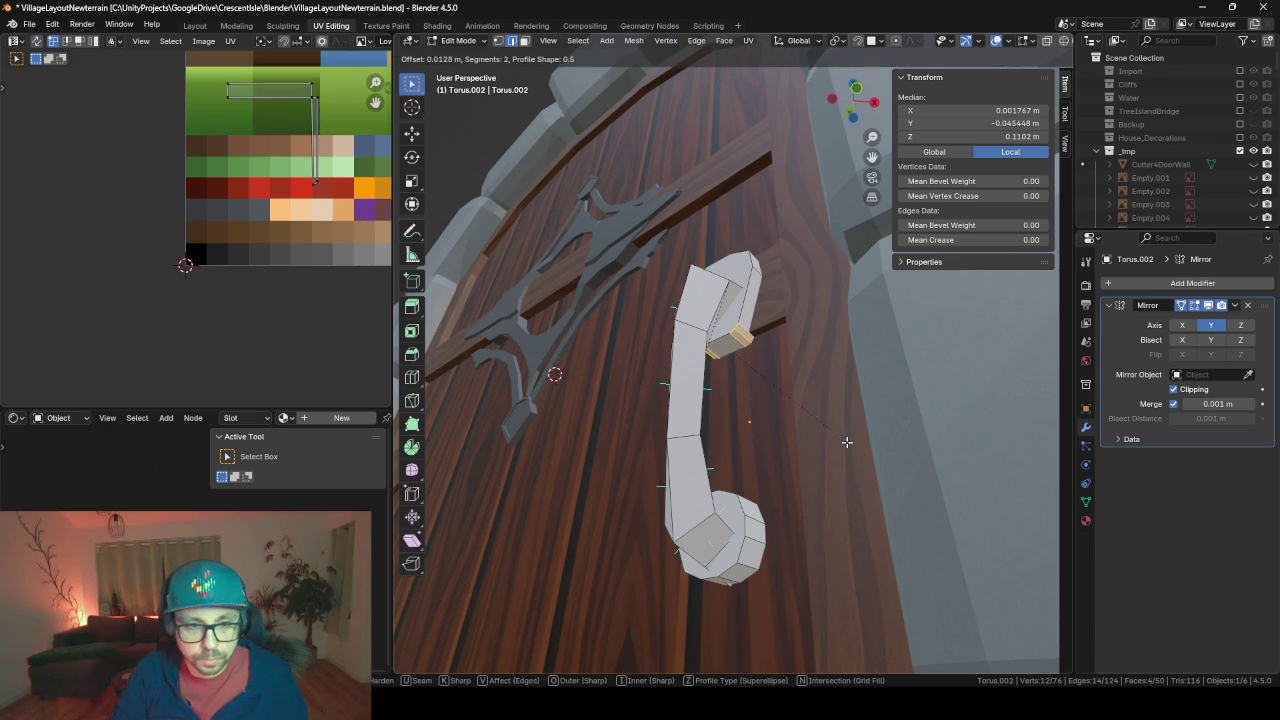
pyautogui.click(856, 441)
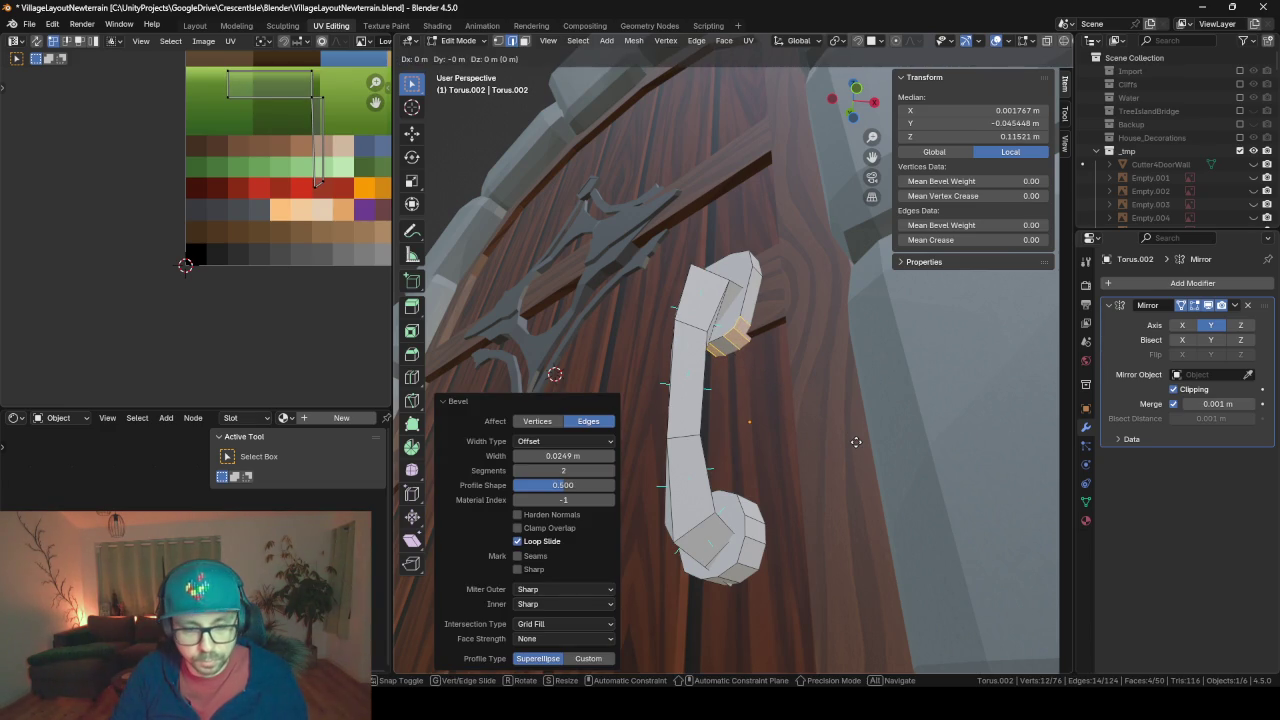
pyautogui.press('g')
pyautogui.press('z')
pyautogui.click(856, 451)
pyautogui.press('Tab')
# Give the handle's top face a single-segment 0.0174 m bevel and return to object mode
pyautogui.moveTo(680, 391)
pyautogui.mouseDown(button='middle')
pyautogui.moveTo(887, 453)
pyautogui.moveTo(770, 484)
pyautogui.mouseUp(button='middle')
pyautogui.press('Tab')
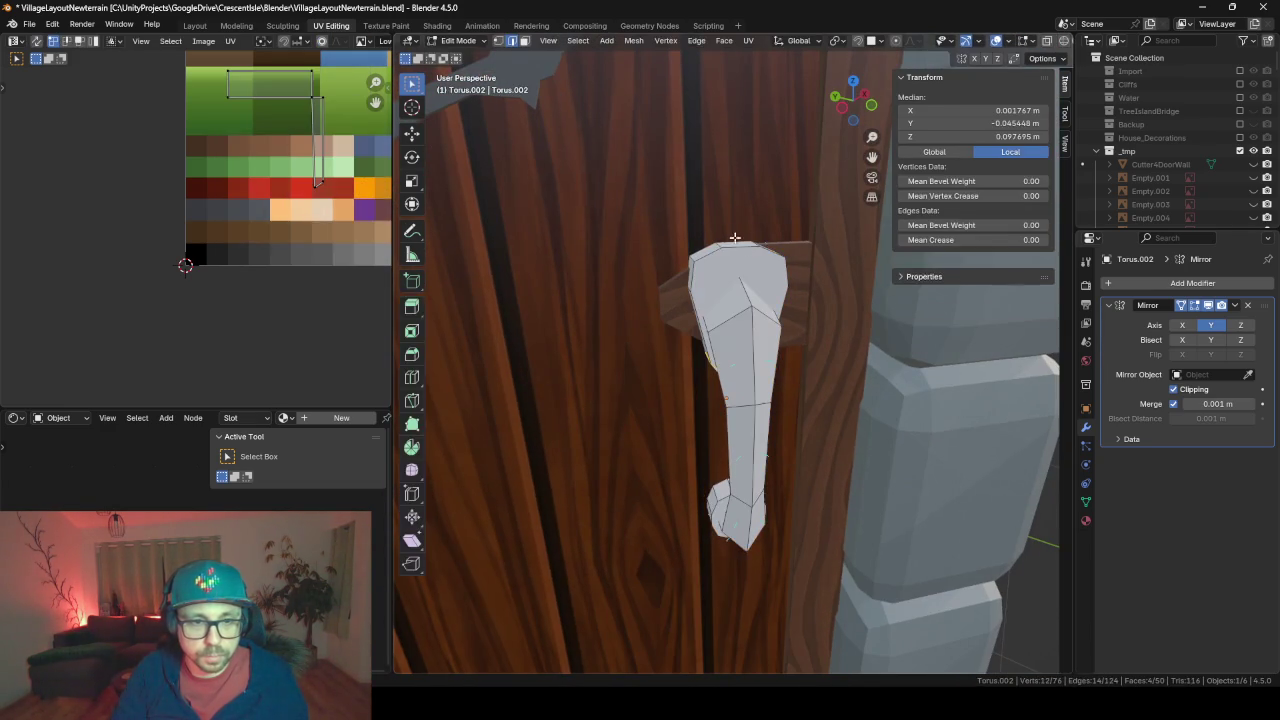
pyautogui.click(741, 302)
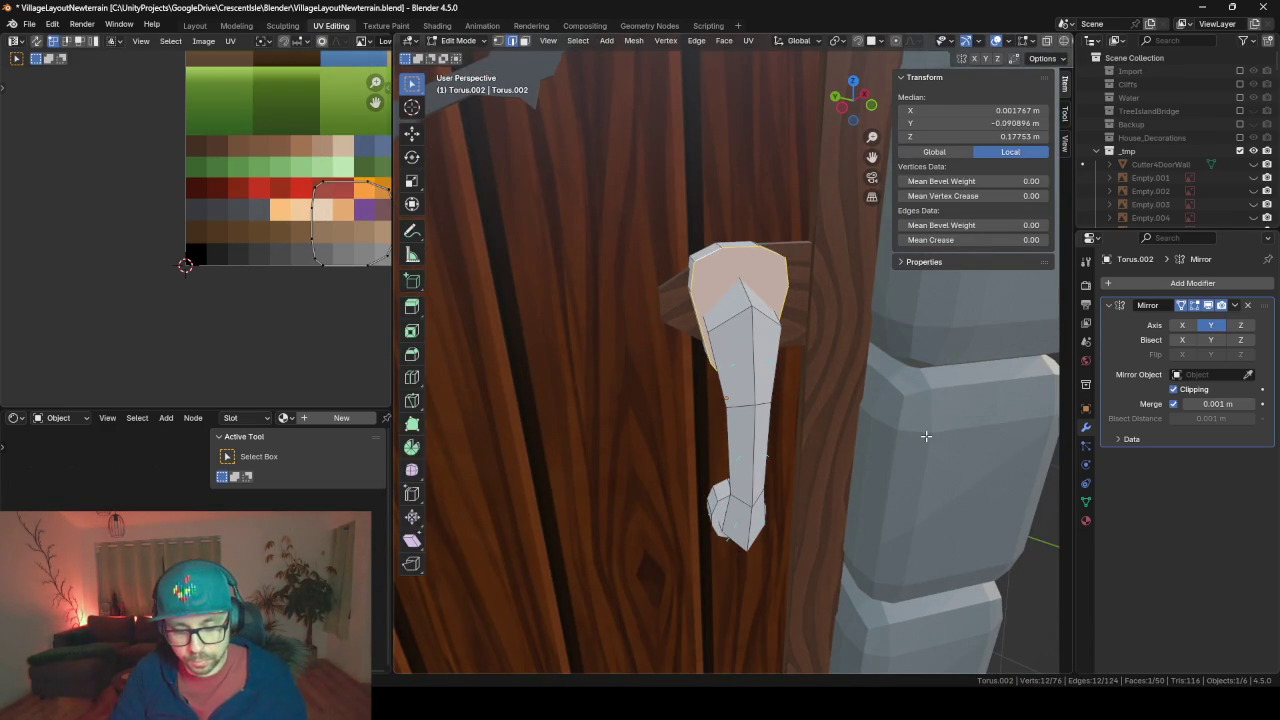
pyautogui.hotkey('ctrl', 'b')
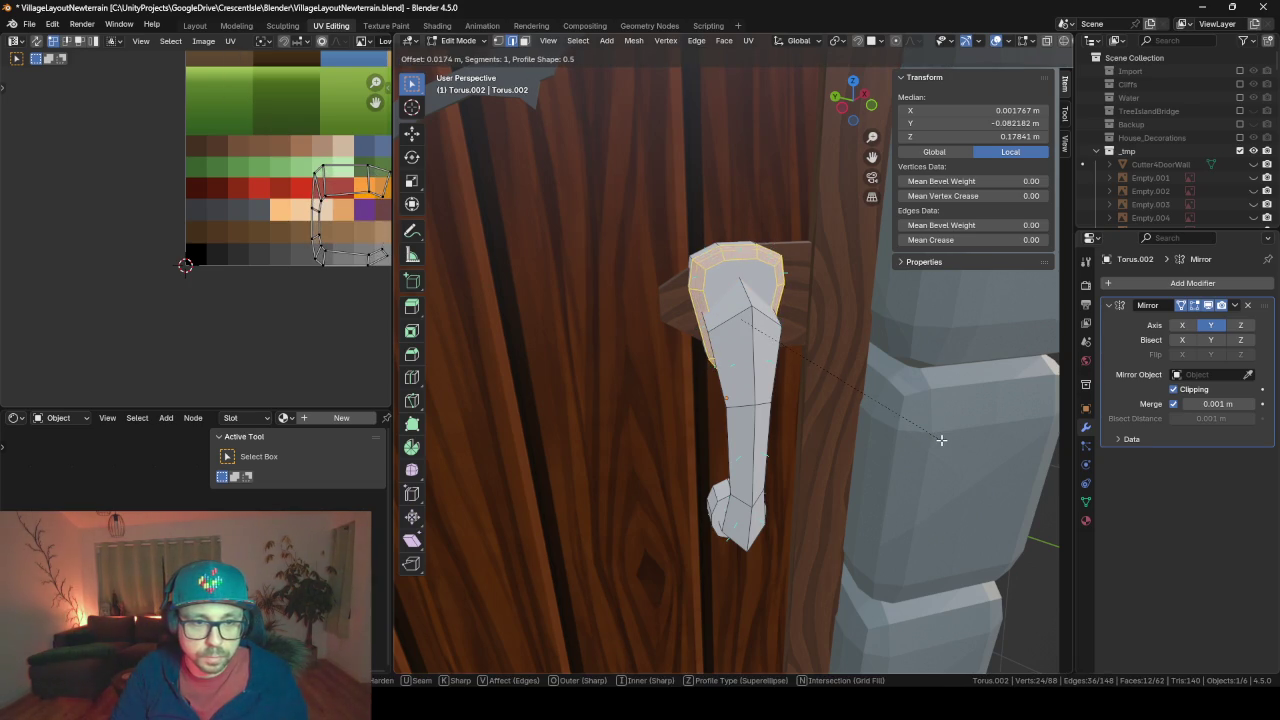
pyautogui.click(943, 443)
pyautogui.press('Tab')
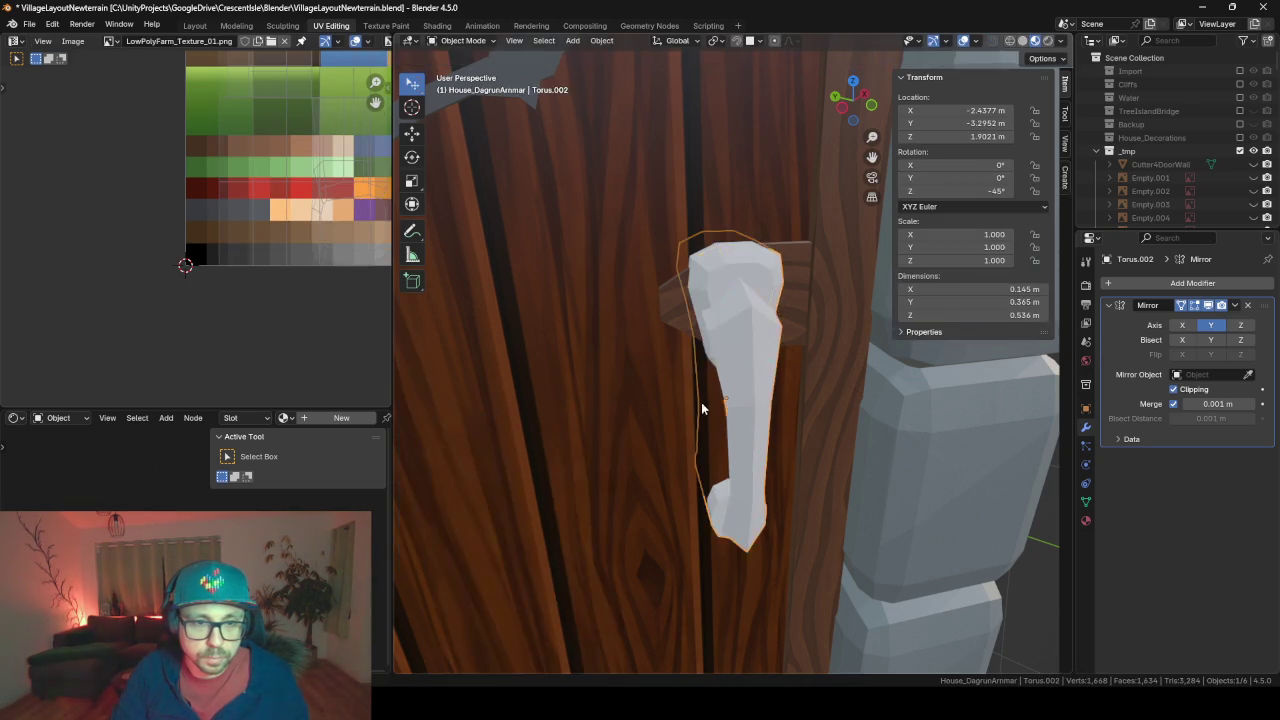
pyautogui.moveTo(701, 402)
pyautogui.mouseDown(button='middle')
pyautogui.moveTo(719, 355)
pyautogui.moveTo(822, 368)
pyautogui.moveTo(708, 360)
pyautogui.moveTo(820, 371)
pyautogui.moveTo(751, 371)
pyautogui.mouseUp(button='middle')
pyautogui.scroll(-4, 708, 360)
pyautogui.scroll(-2, 758, 376)
pyautogui.scroll(3, 751, 371)
pyautogui.scroll(3, 751, 371)
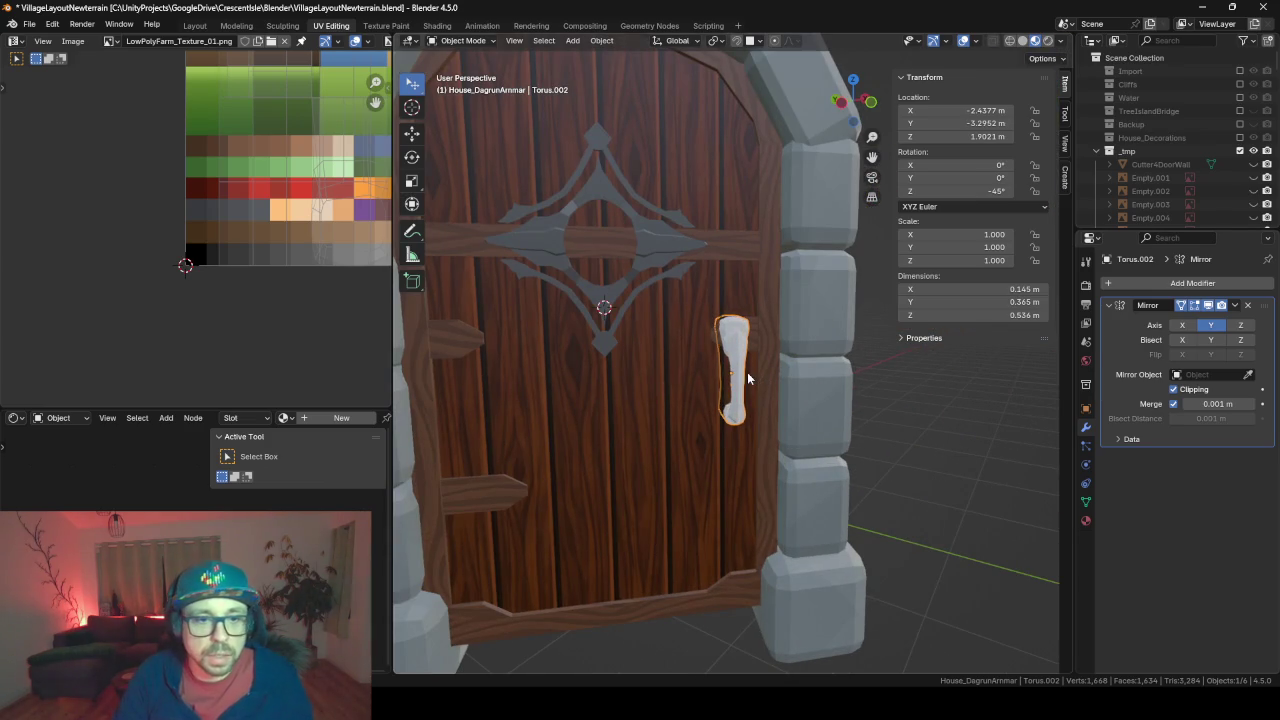
# Re-unwrap the handle mesh with Smart UV Project
pyautogui.press('Tab')
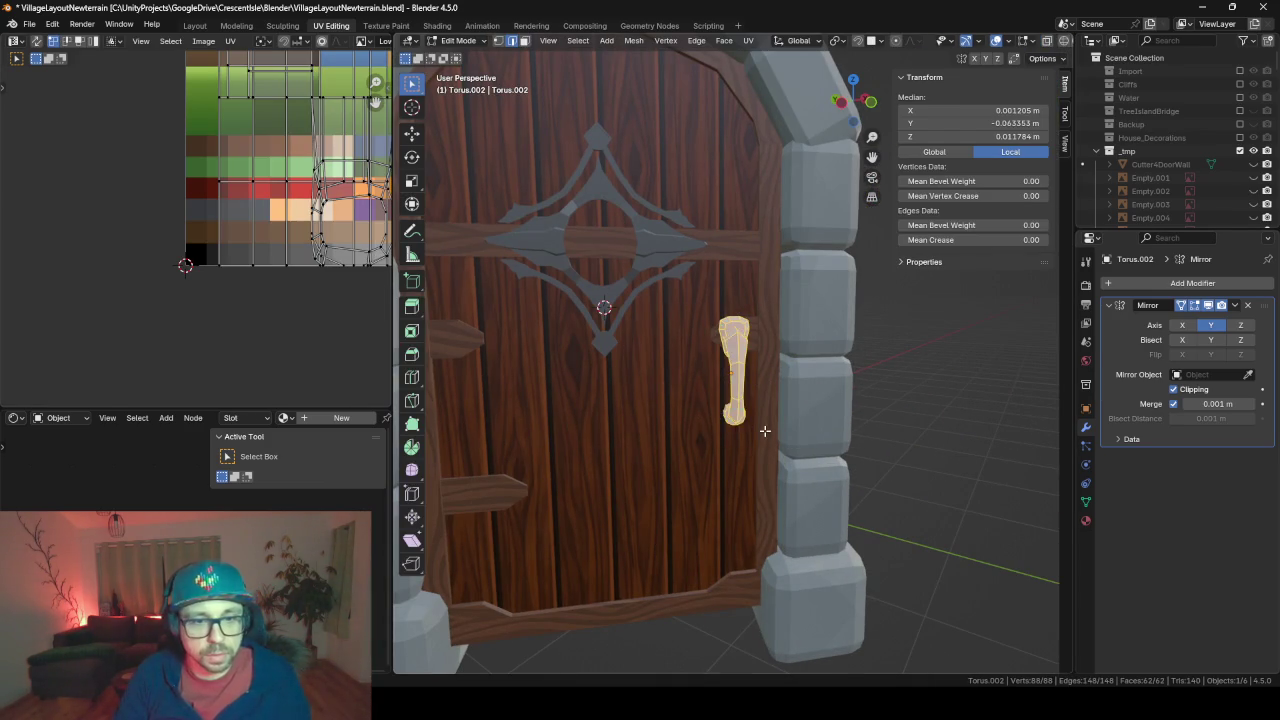
pyautogui.press('u')
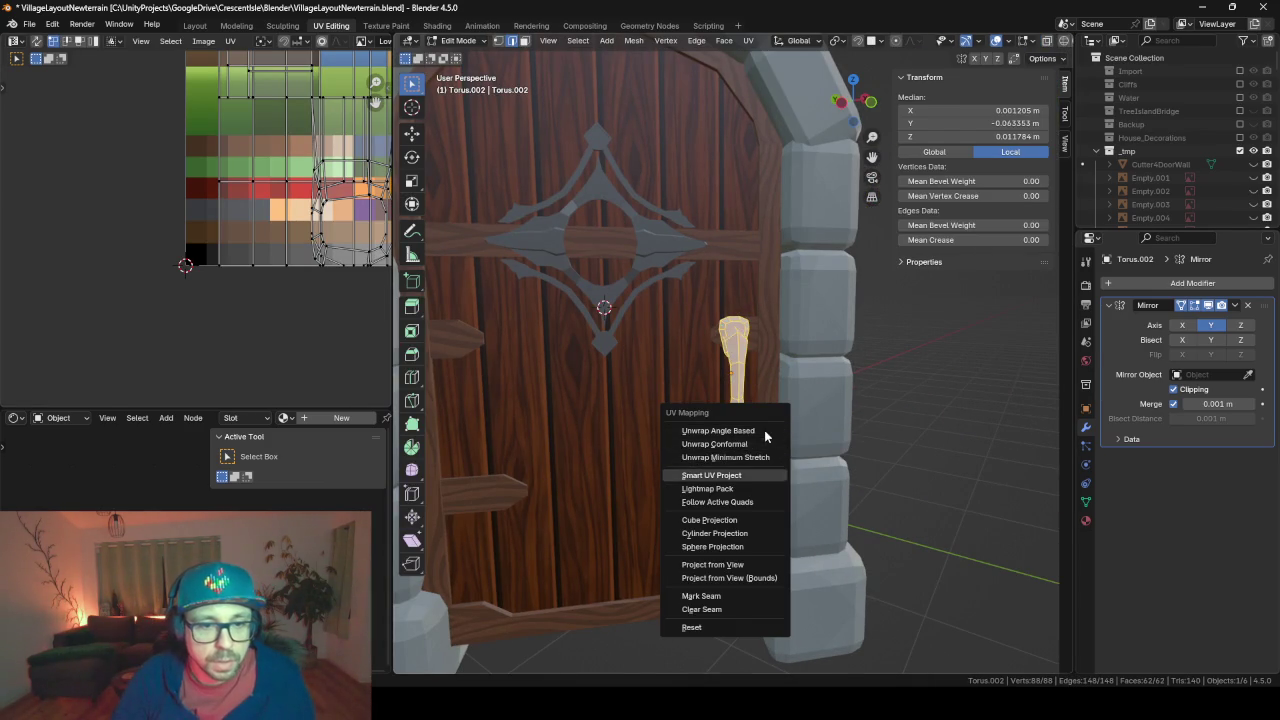
pyautogui.click(711, 475)
pyautogui.click(729, 633)
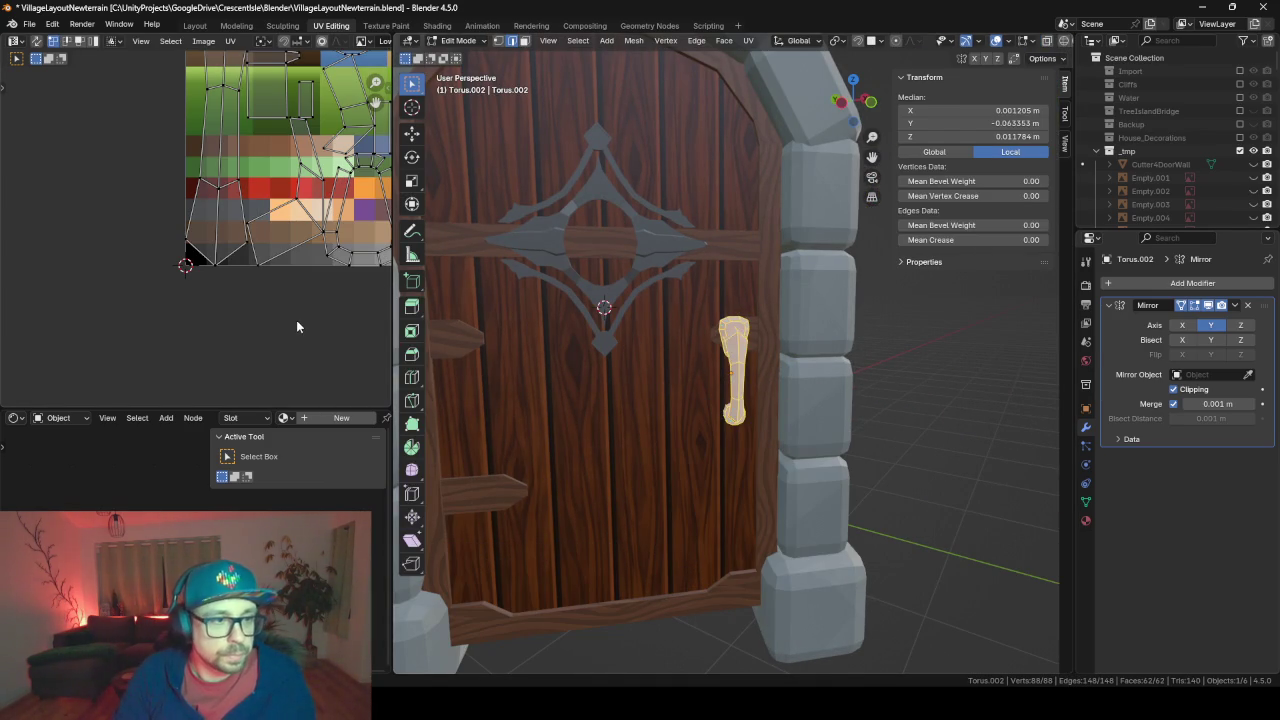
# Scale all the handle's UVs to zero and move them onto the gold palette swatch
pyautogui.write('as0')
pyautogui.press('Return')
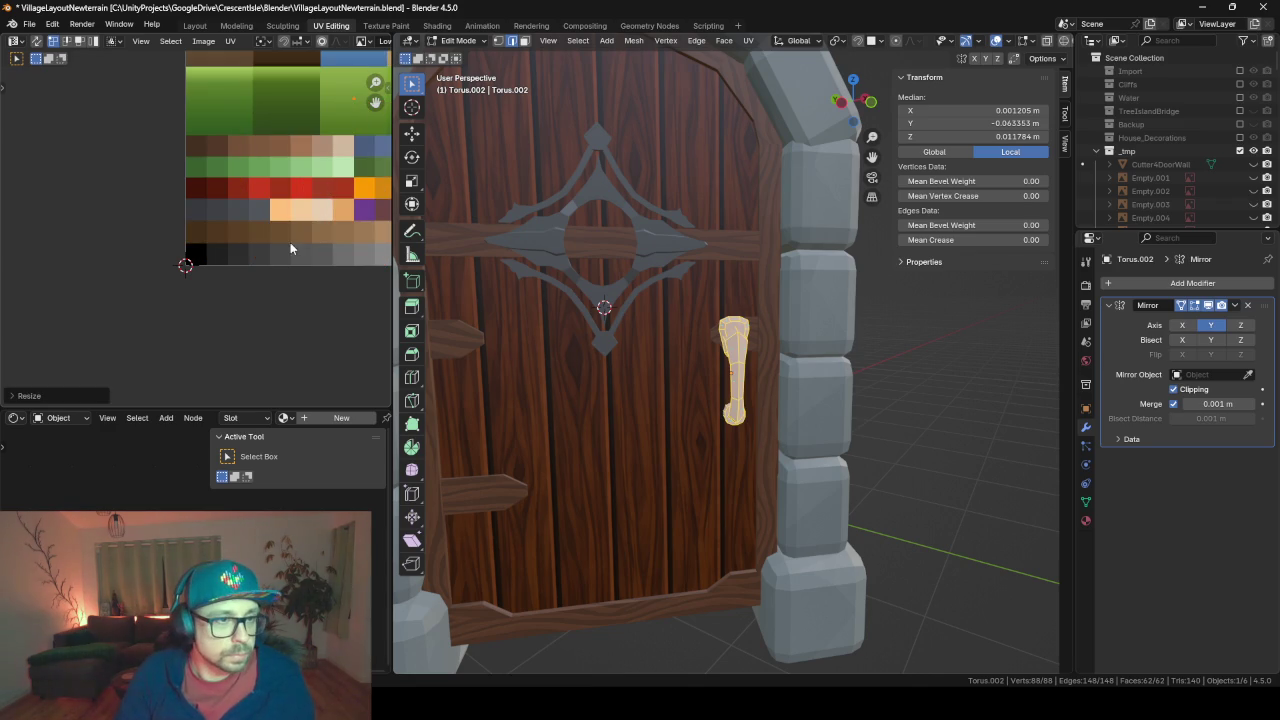
pyautogui.moveTo(228, 165); pyautogui.dragTo(151, 259, button='middle')
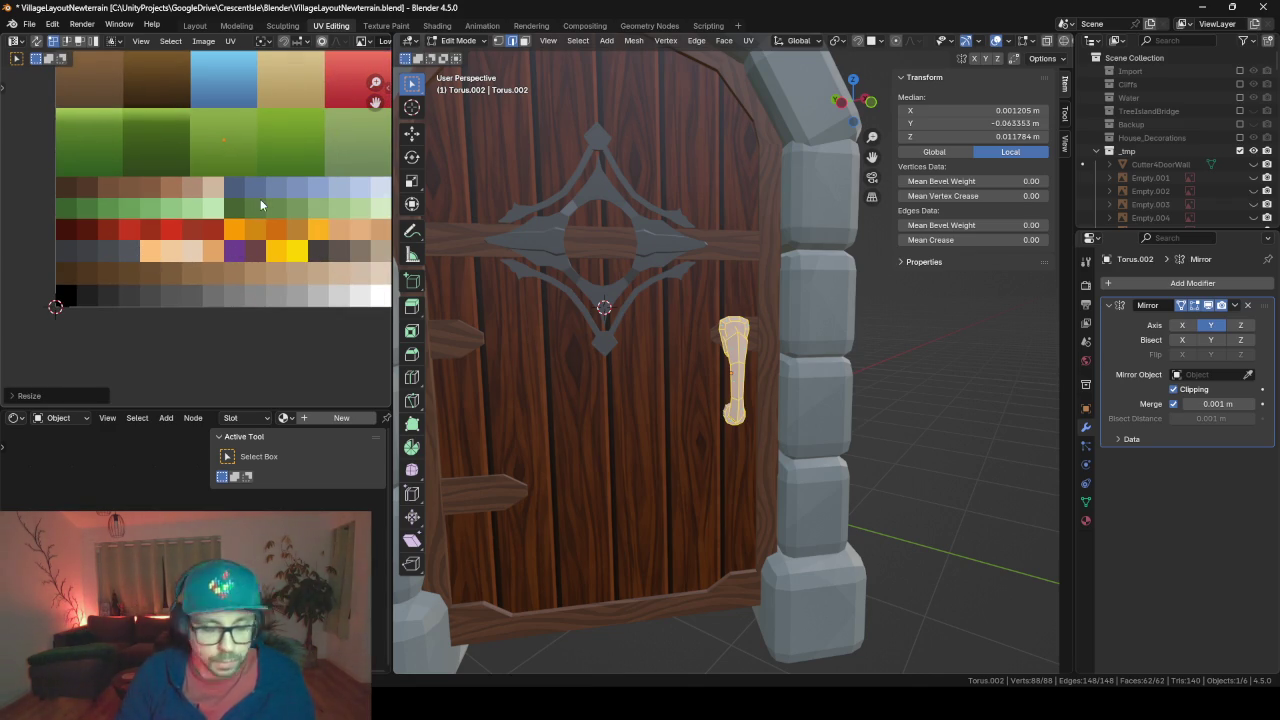
pyautogui.press('g')
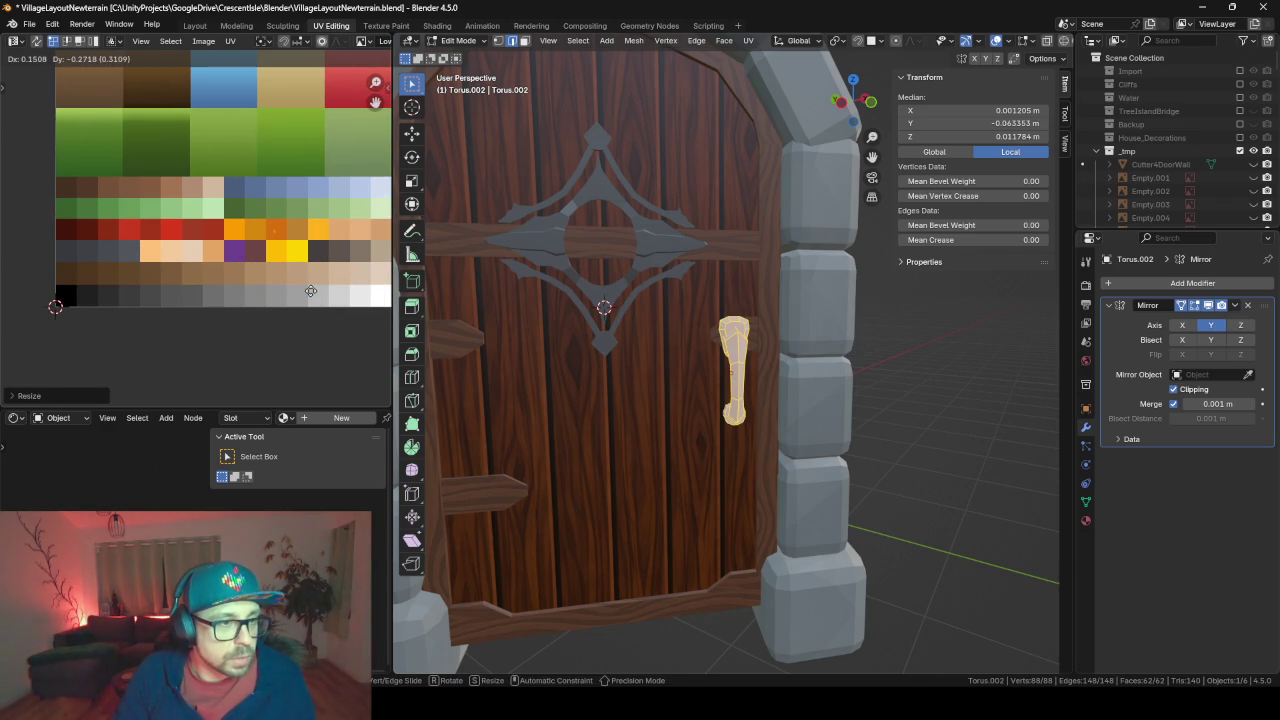
pyautogui.click(311, 291)
pyautogui.moveTo(311, 283); pyautogui.dragTo(256, 279, button='middle')
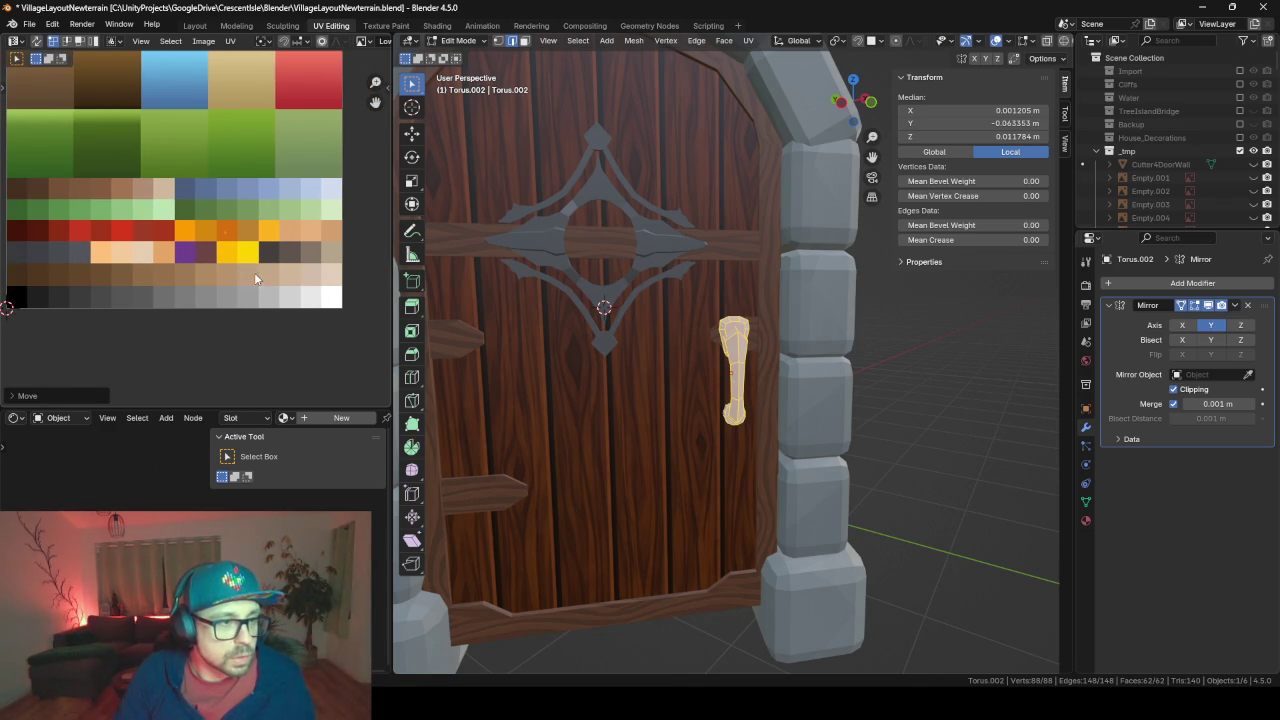
pyautogui.scroll(2, 218, 221)
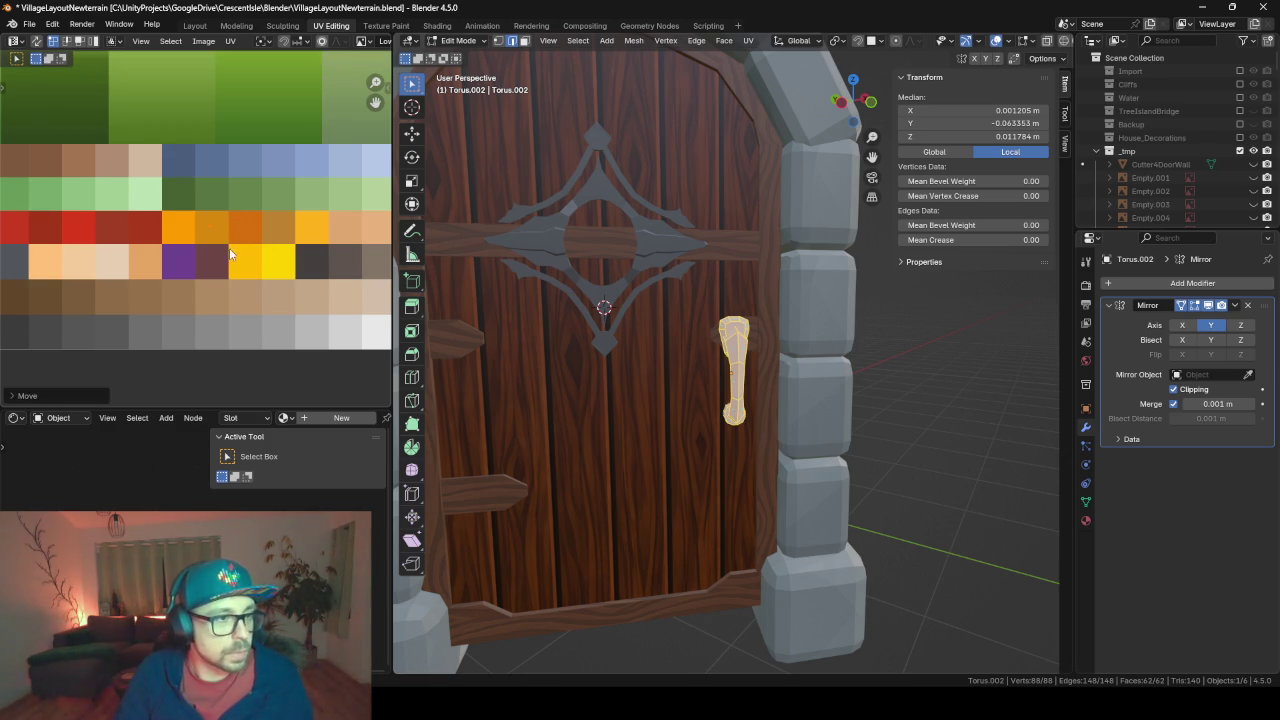
pyautogui.press('Tab')
pyautogui.scroll(-3, 257, 274)
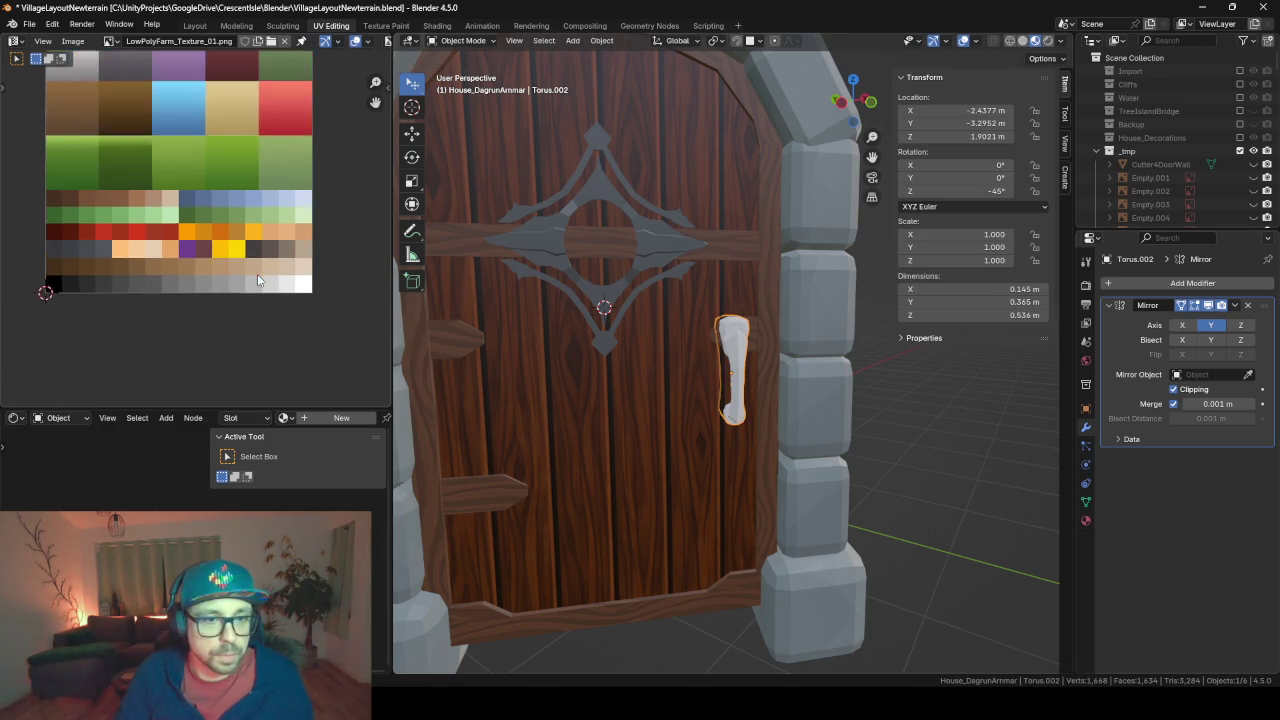
# Assign the existing BaseMaterial to the handle from the material browser
pyautogui.click(1084, 521)
pyautogui.click(1110, 340)
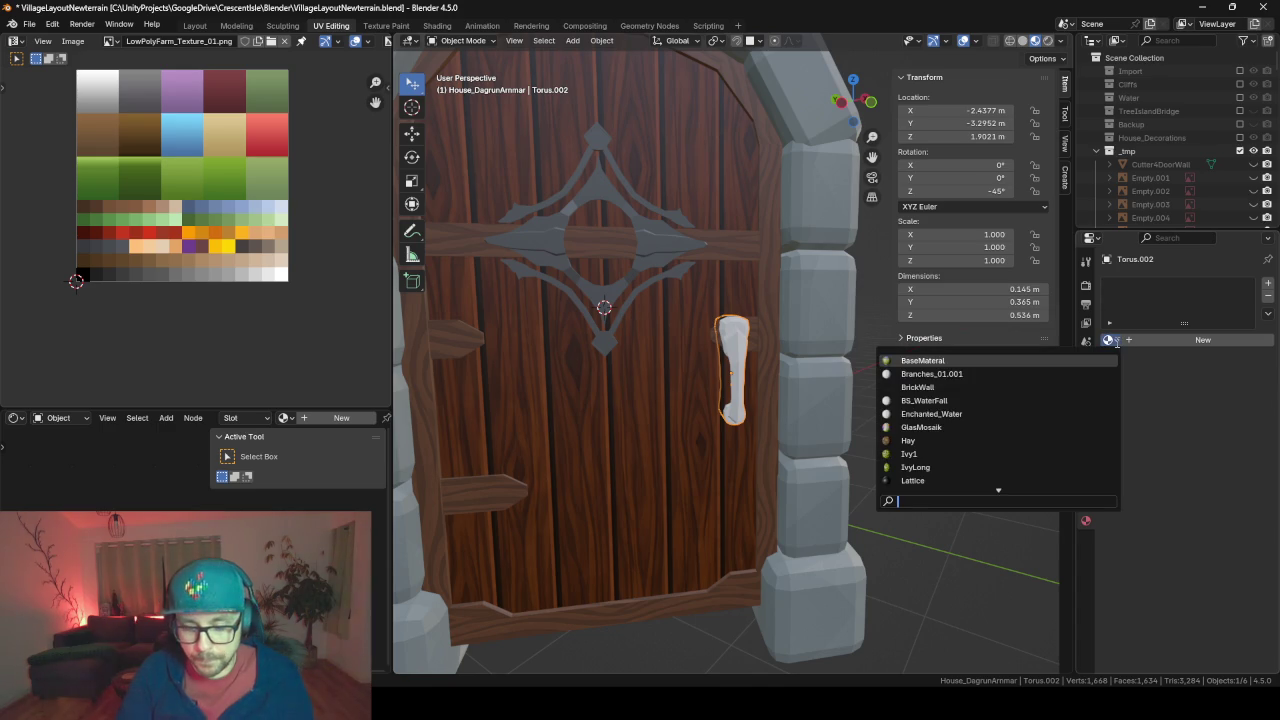
pyautogui.write('base')
pyautogui.press('Return')
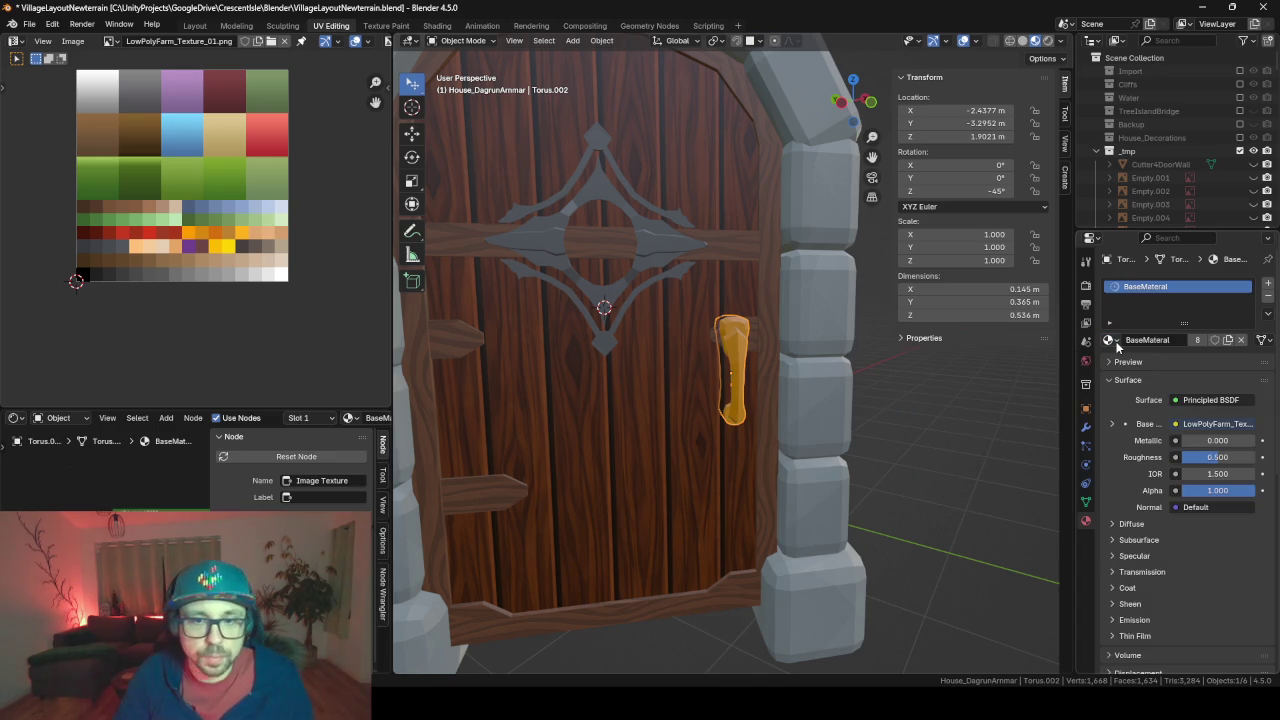
# Enlarge the Outliner, reselect the handle and start renaming it
pyautogui.moveTo(1138, 231); pyautogui.dragTo(1143, 409)
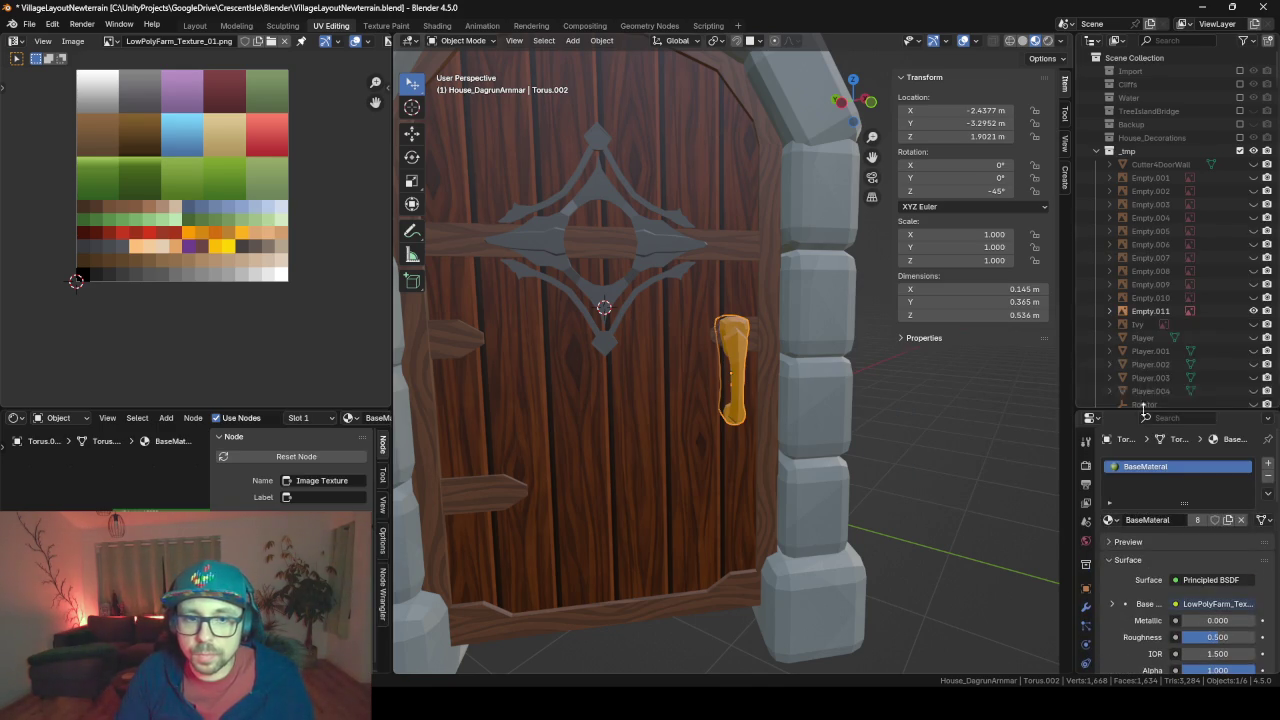
pyautogui.click(733, 359)
pyautogui.click(745, 350)
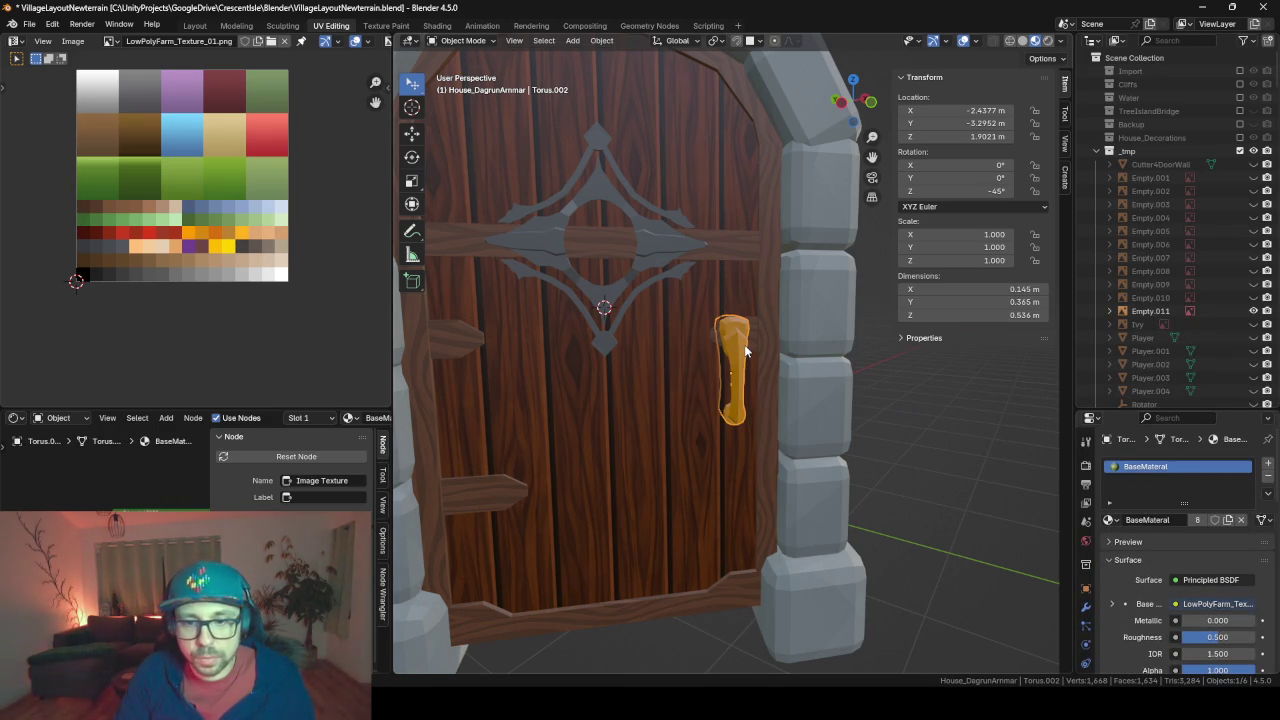
pyautogui.press('F2')
pyautogui.write('MainDoorHand')
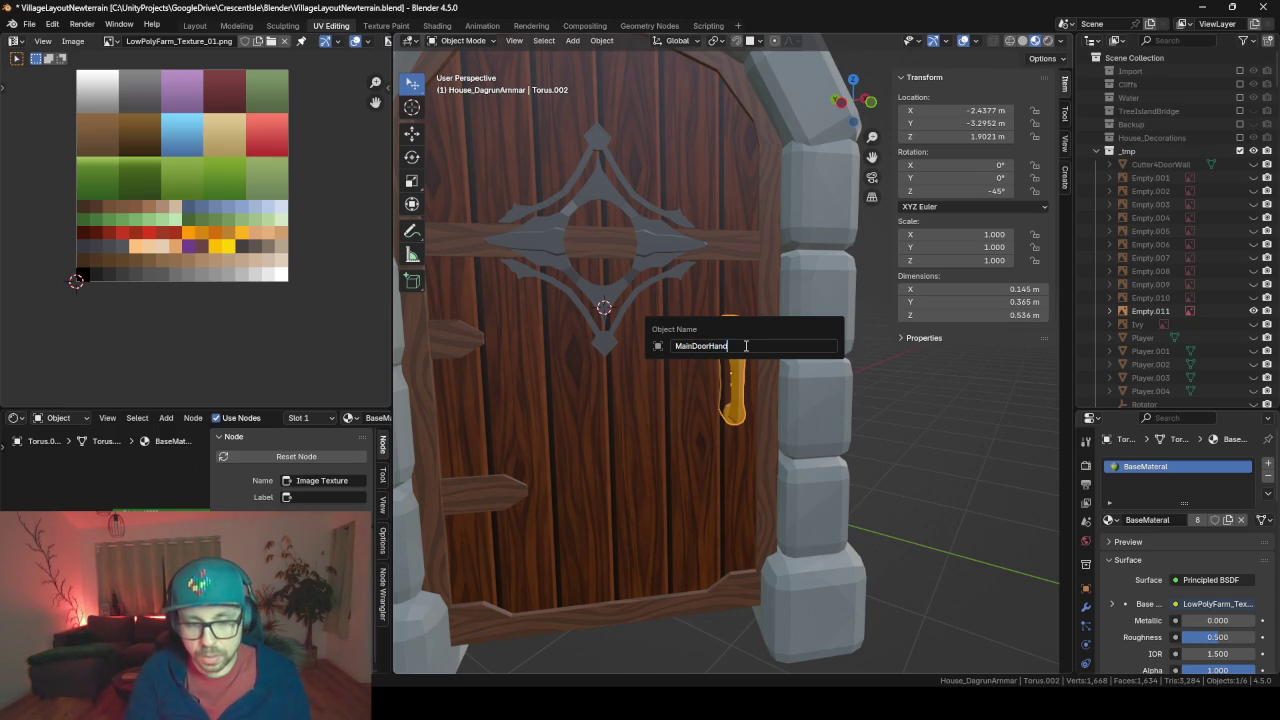
# Finish renaming the handle to MainDoorHandle and reveal it in the Outliner
pyautogui.write('le')
pyautogui.press('Return')
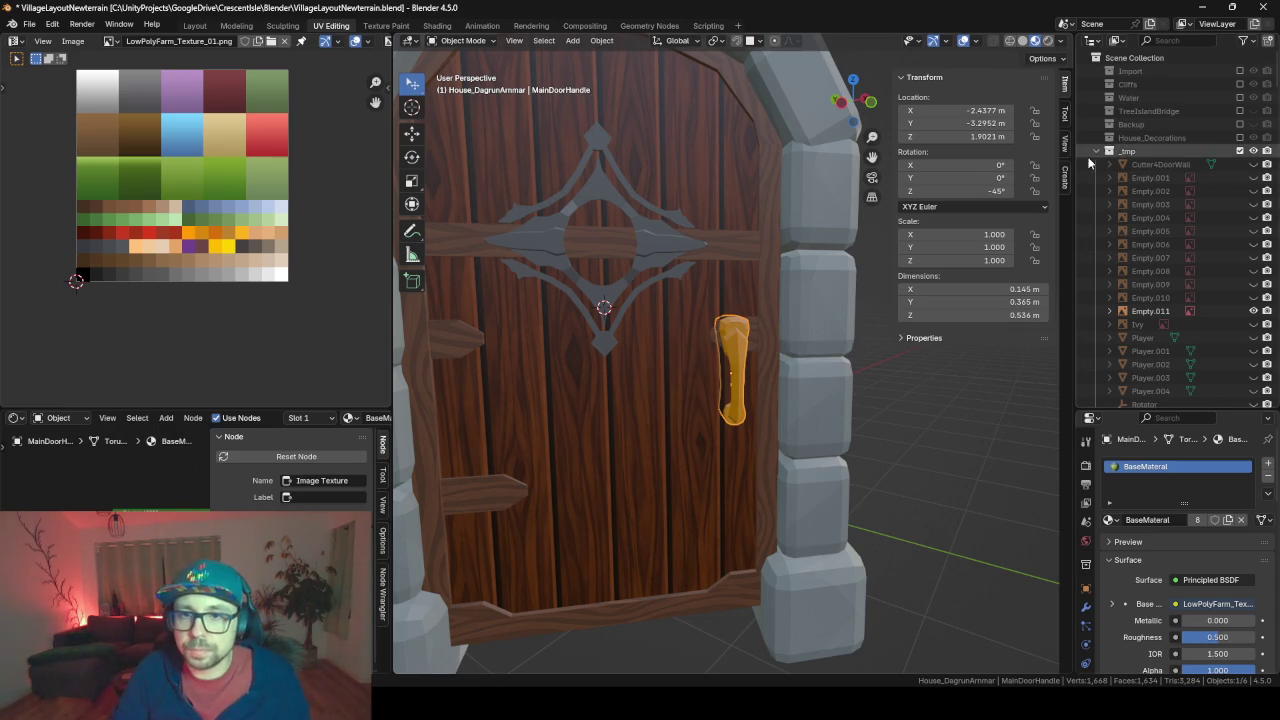
pyautogui.press('KP_Decimal')
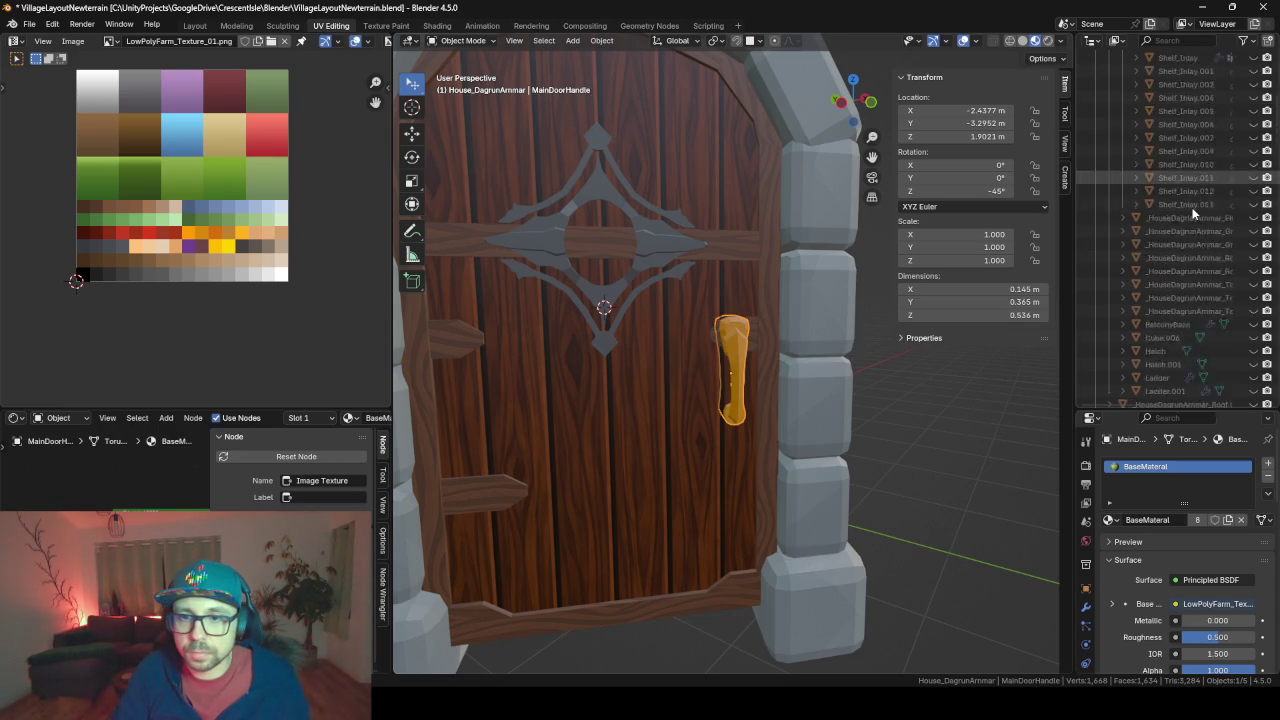
# Parent MainDoorHandle to MainDoorHinge in the Outliner
pyautogui.scroll(-3, 1192, 210)
pyautogui.scroll(-3, 1192, 210)
pyautogui.scroll(-2, 1192, 210)
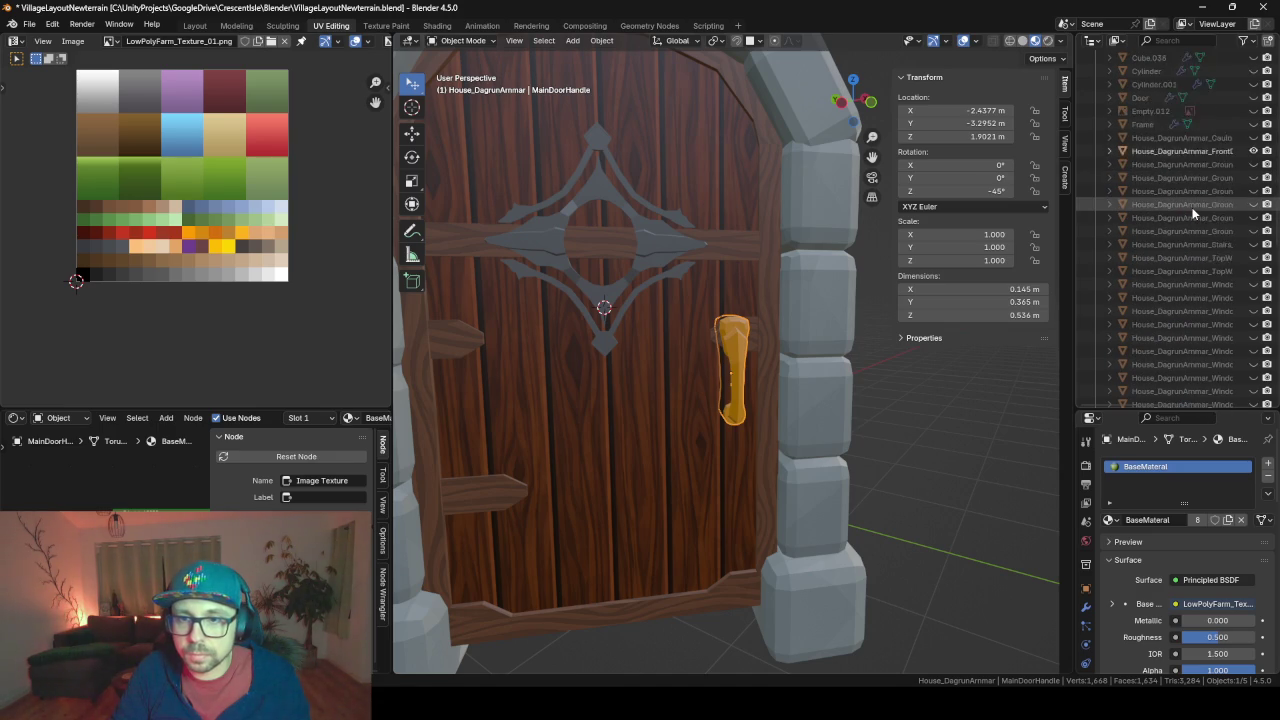
pyautogui.scroll(-3, 1192, 210)
pyautogui.scroll(-3, 1192, 210)
pyautogui.scroll(-5, 1192, 210)
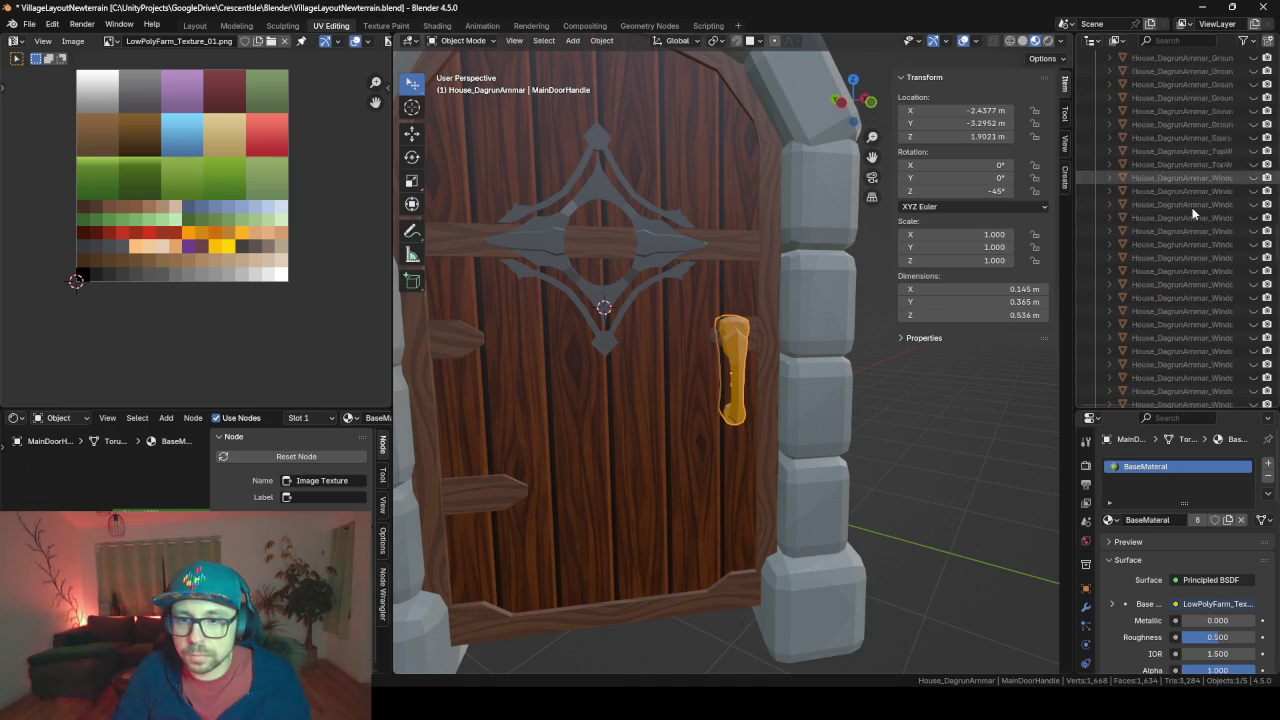
pyautogui.scroll(-5, 1192, 213)
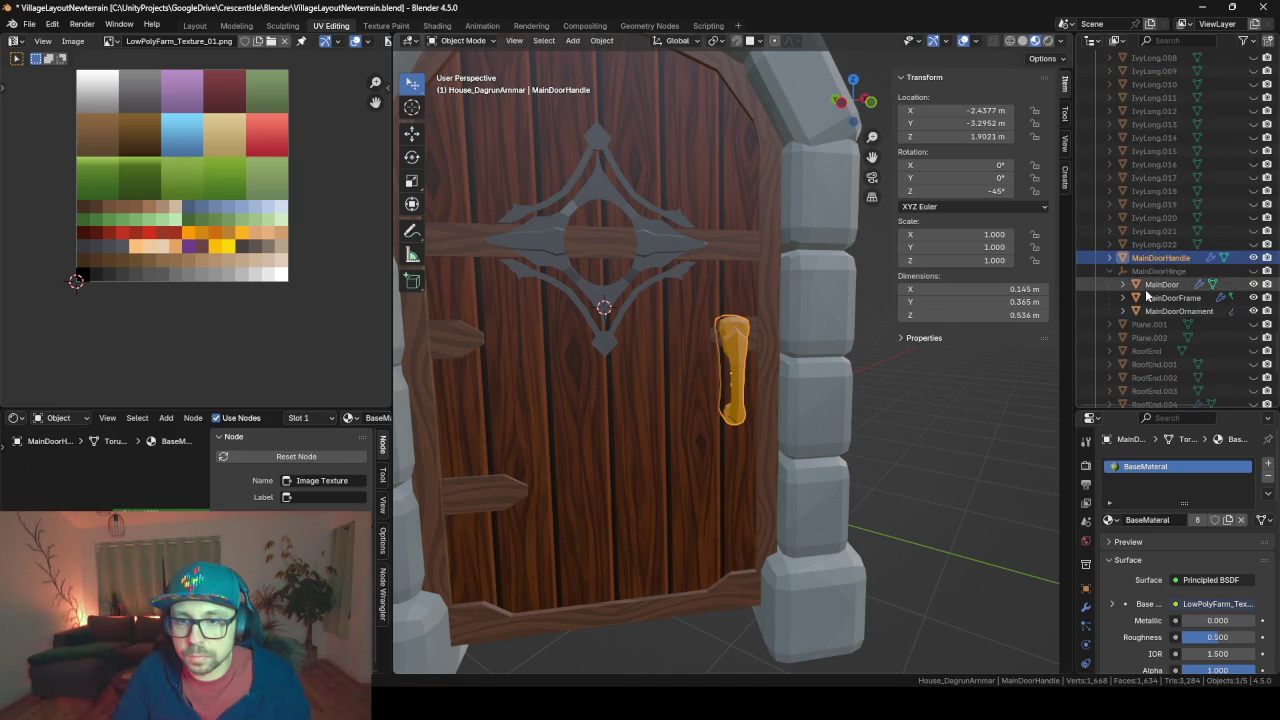
pyautogui.moveTo(1160, 257); pyautogui.dragTo(1160, 271)
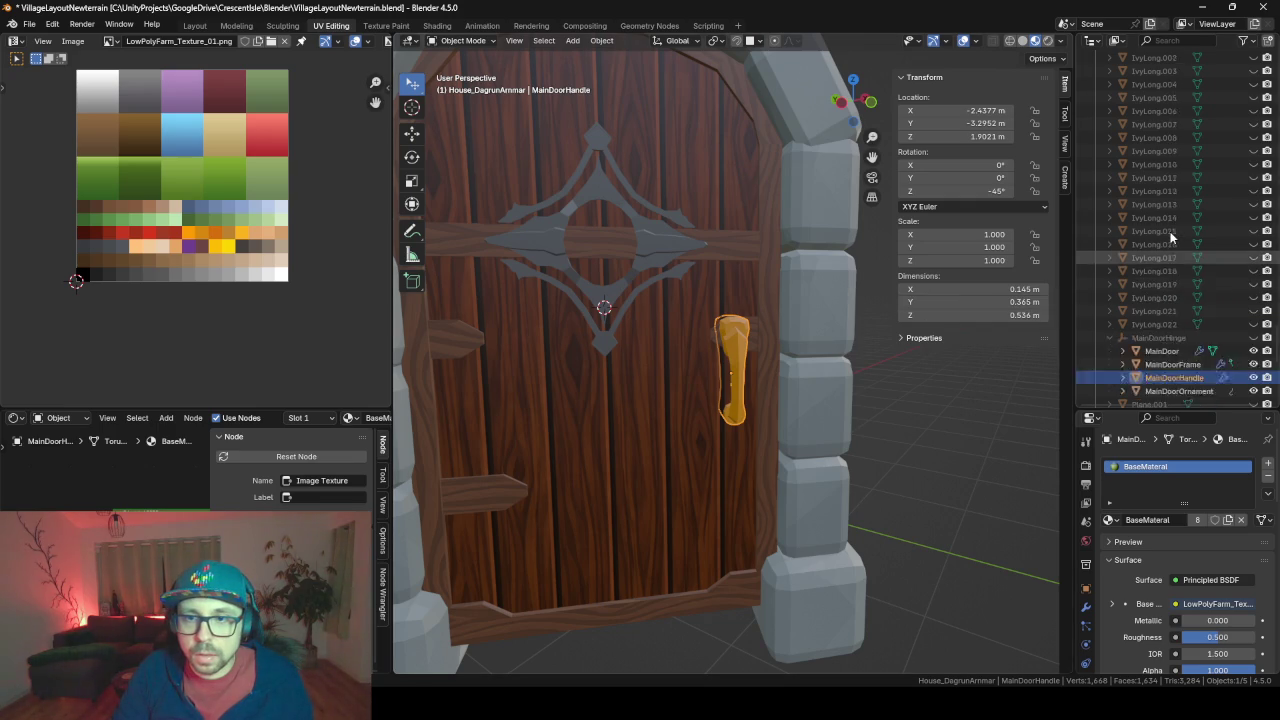
pyautogui.scroll(-15, 1170, 232)
pyautogui.scroll(-10, 1170, 232)
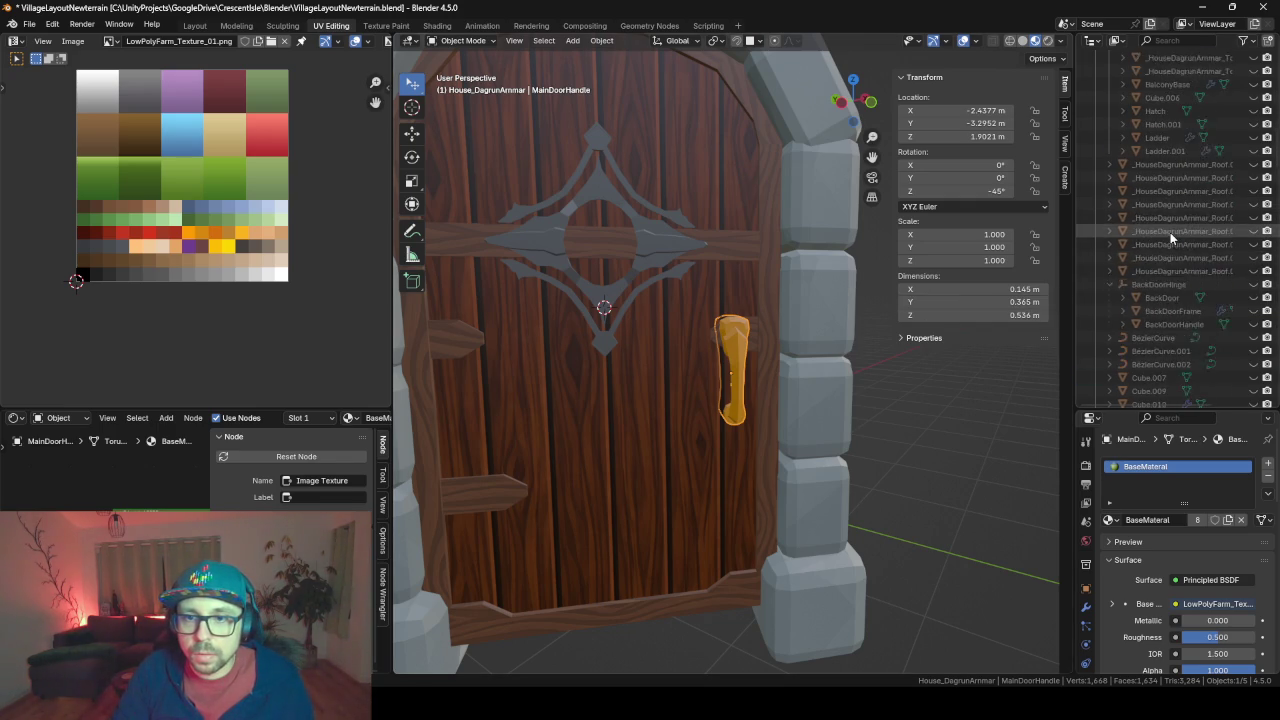
# Search the Outliner for 'backd', then clear the search and scroll the full list
pyautogui.click(1204, 40)
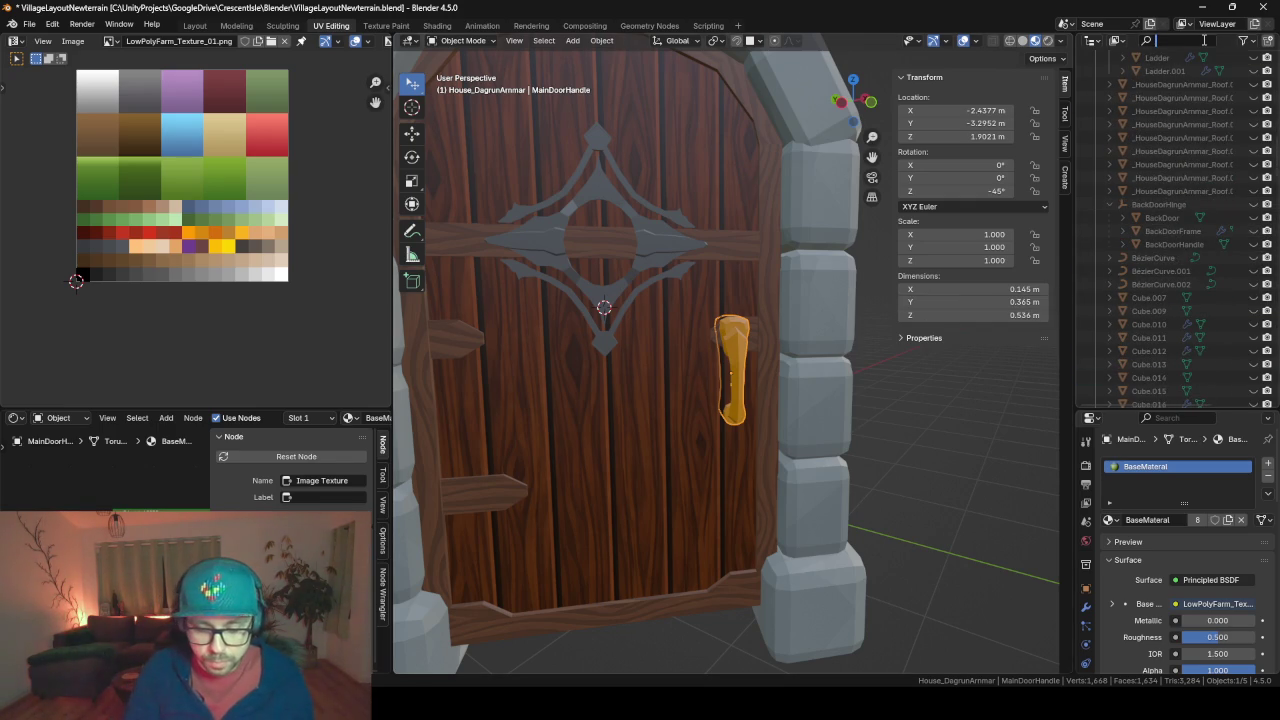
pyautogui.write('backd')
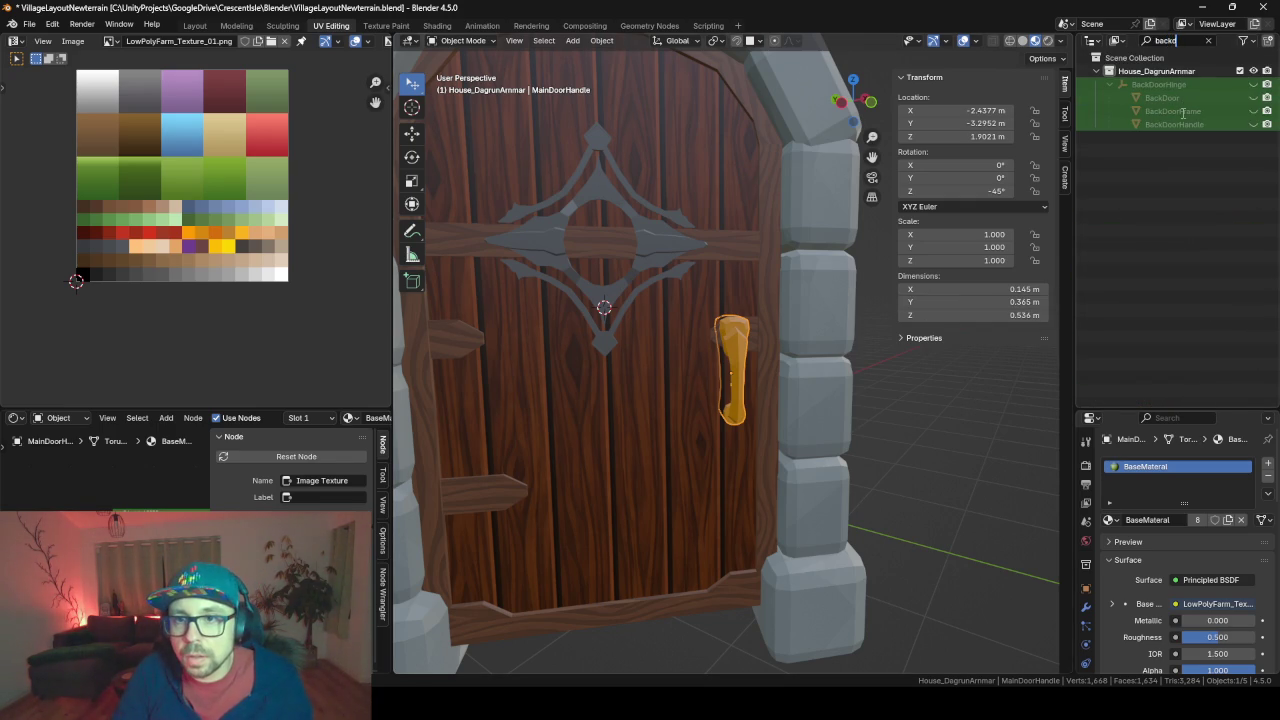
pyautogui.click(1210, 40)
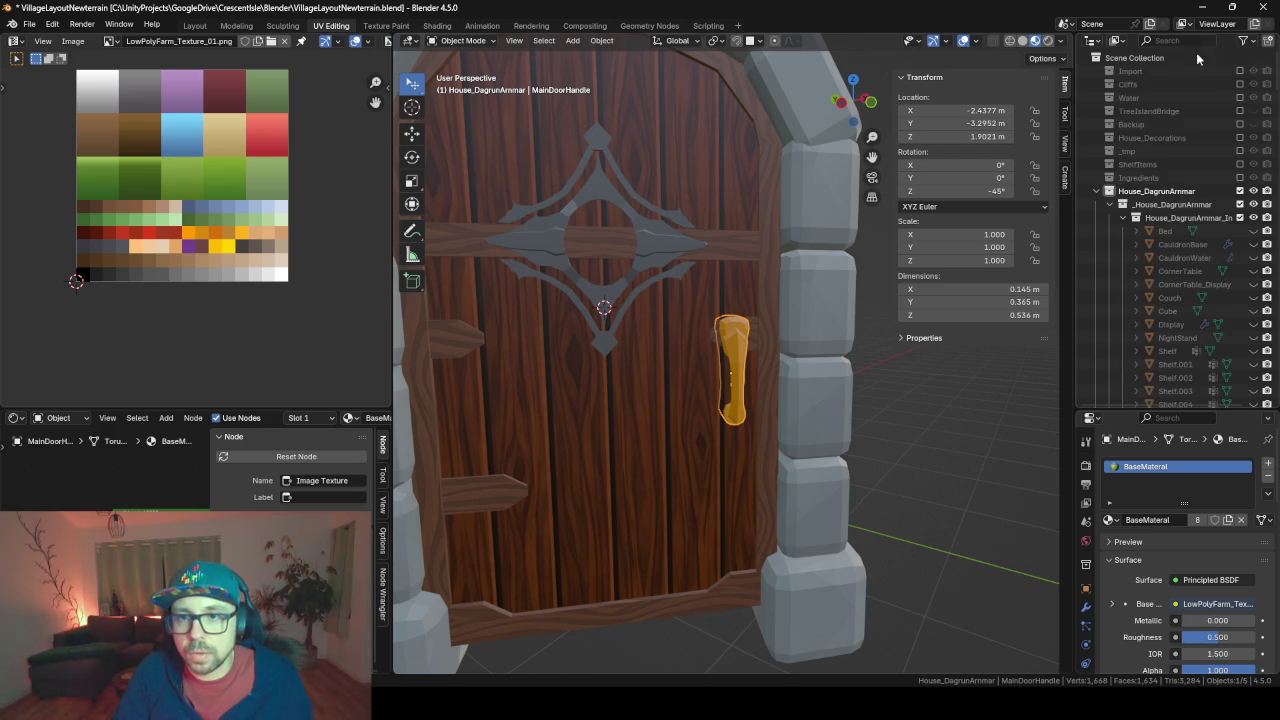
pyautogui.scroll(-5, 1130, 231)
pyautogui.scroll(-3, 1130, 231)
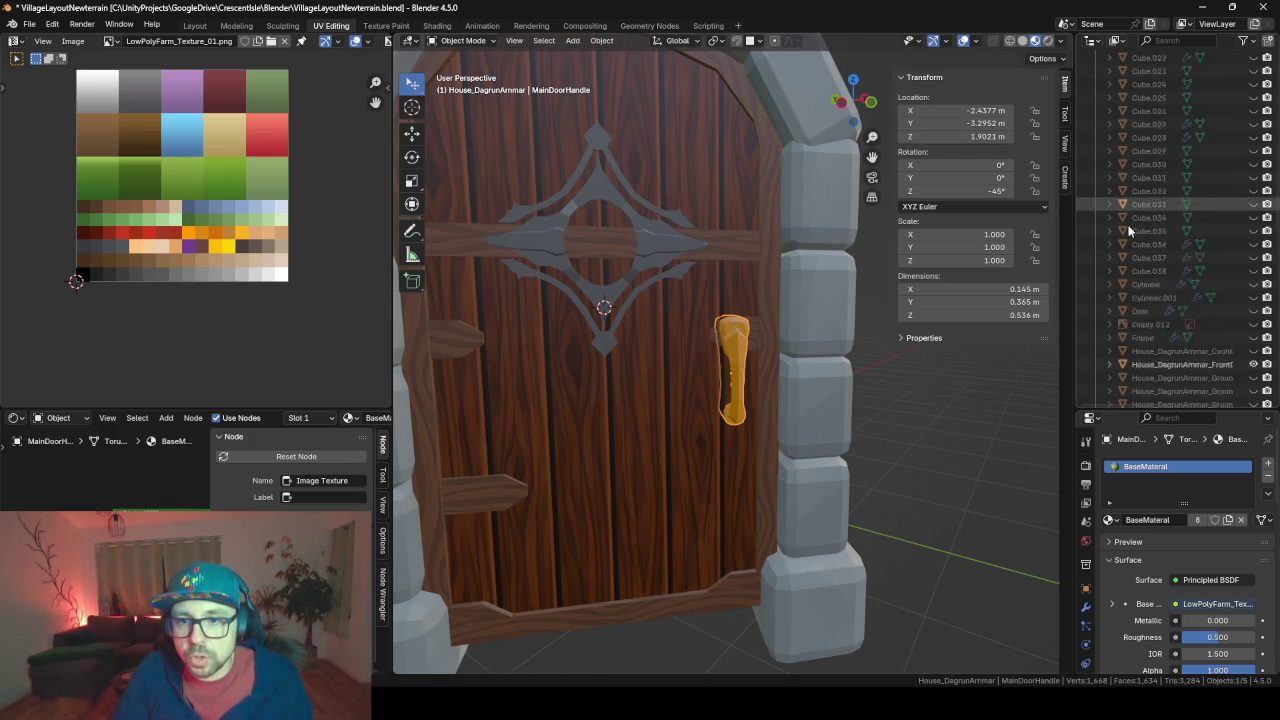
pyautogui.scroll(-3, 1150, 245)
pyautogui.scroll(-3, 1180, 265)
pyautogui.scroll(-5, 1182, 266)
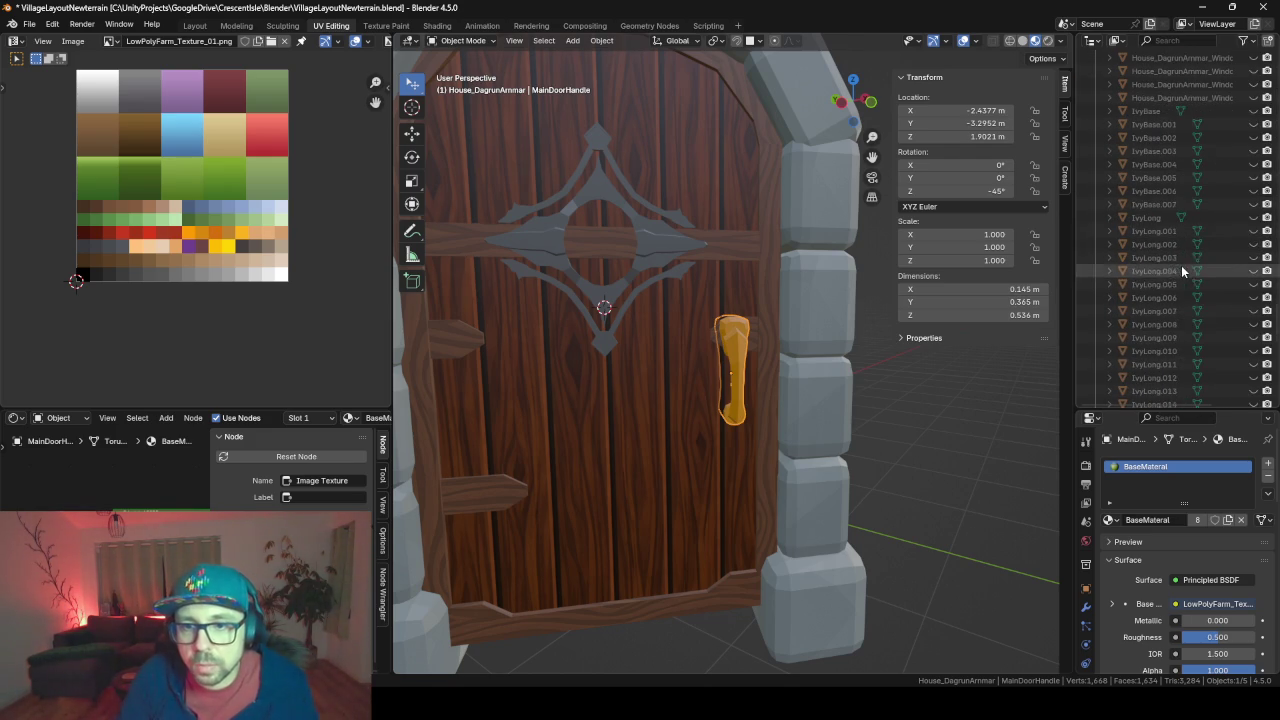
# Unhide every hidden object with Alt+H and move Empty.012 into the _tmp collection
pyautogui.hotkey('alt', 'h')
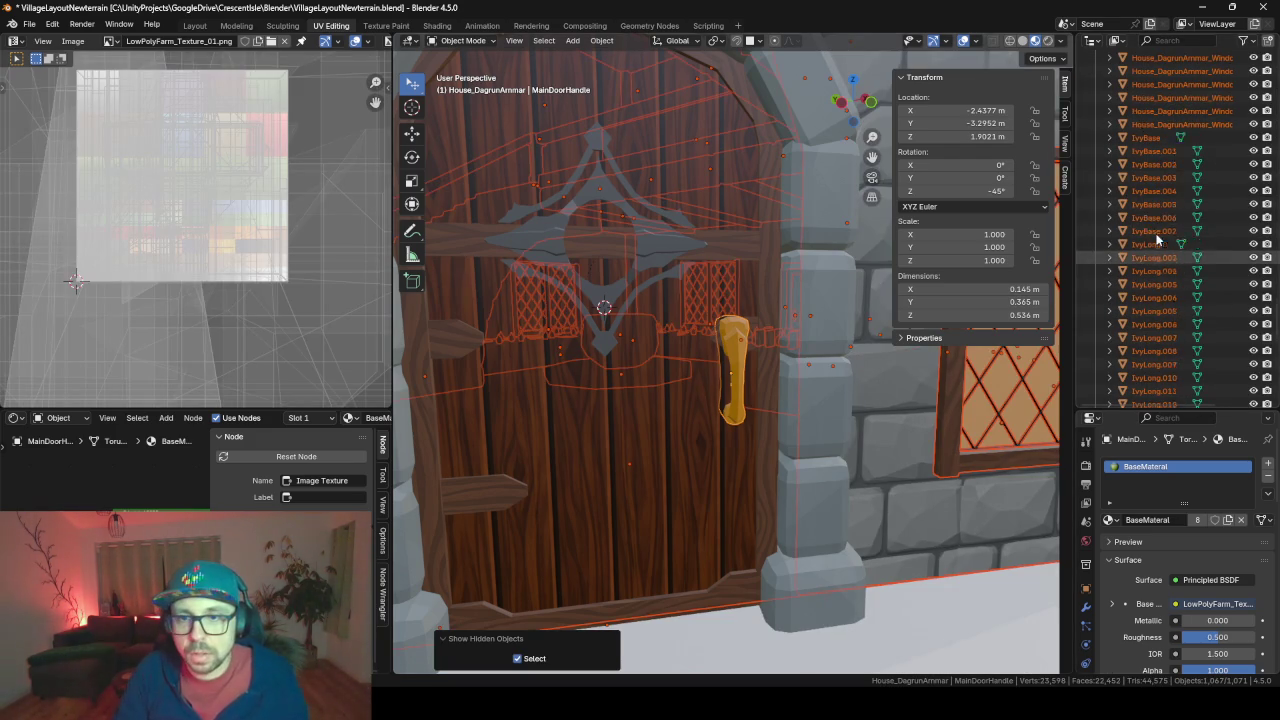
pyautogui.press('Home')
pyautogui.scroll(3, 608, 343)
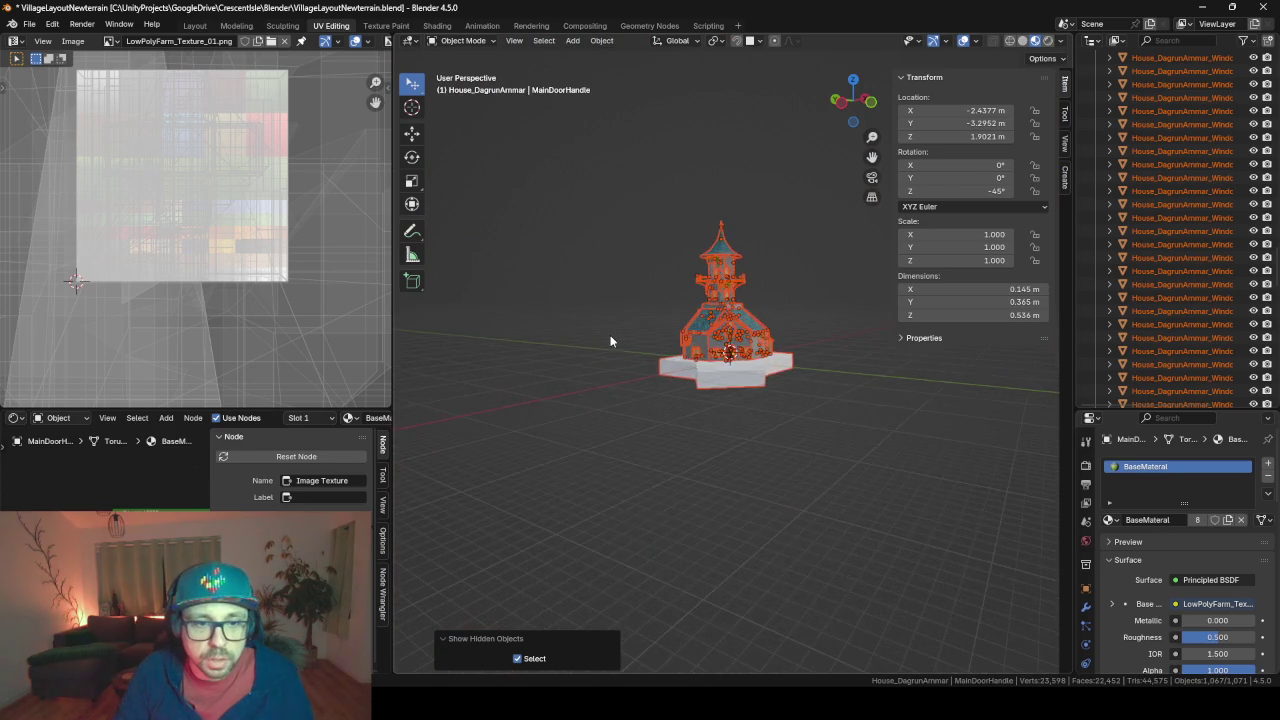
pyautogui.moveTo(608, 343)
pyautogui.mouseDown(button='middle')
pyautogui.moveTo(662, 340)
pyautogui.moveTo(794, 376)
pyautogui.moveTo(856, 360)
pyautogui.moveTo(702, 385)
pyautogui.mouseUp(button='middle')
pyautogui.scroll(4, 856, 360)
pyautogui.click(829, 357)
pyautogui.click(639, 375)
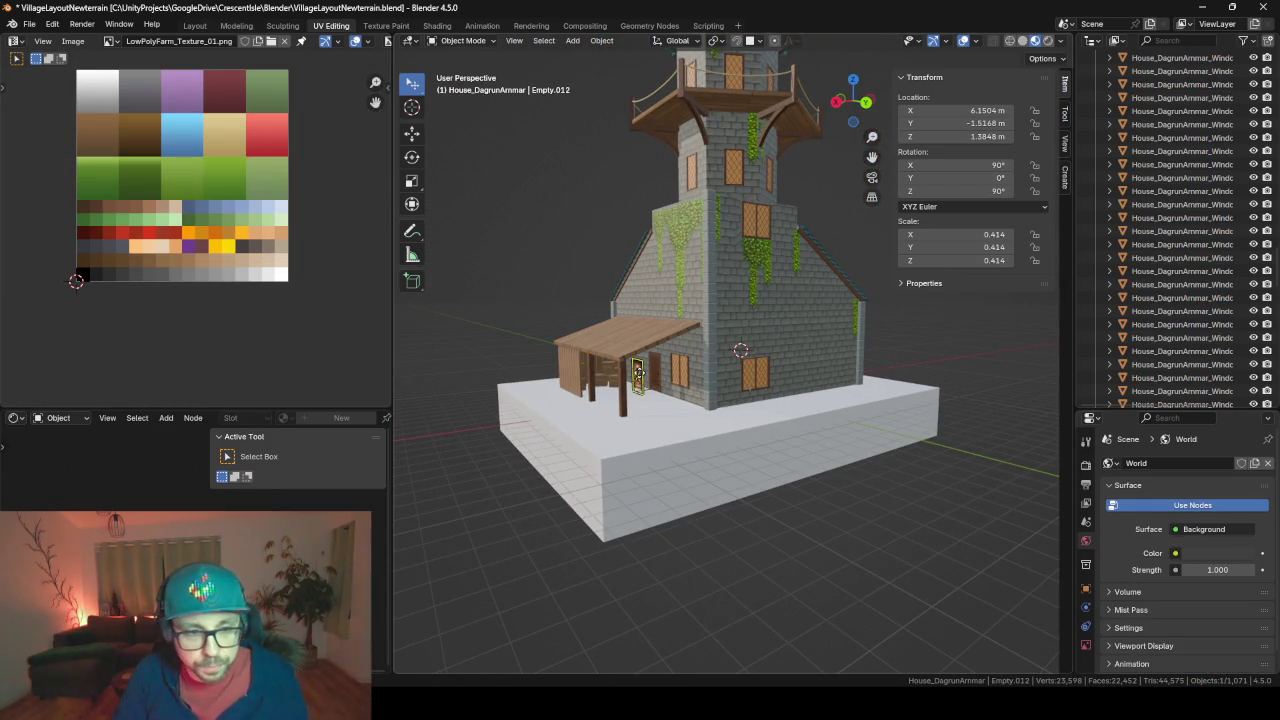
pyautogui.press('m')
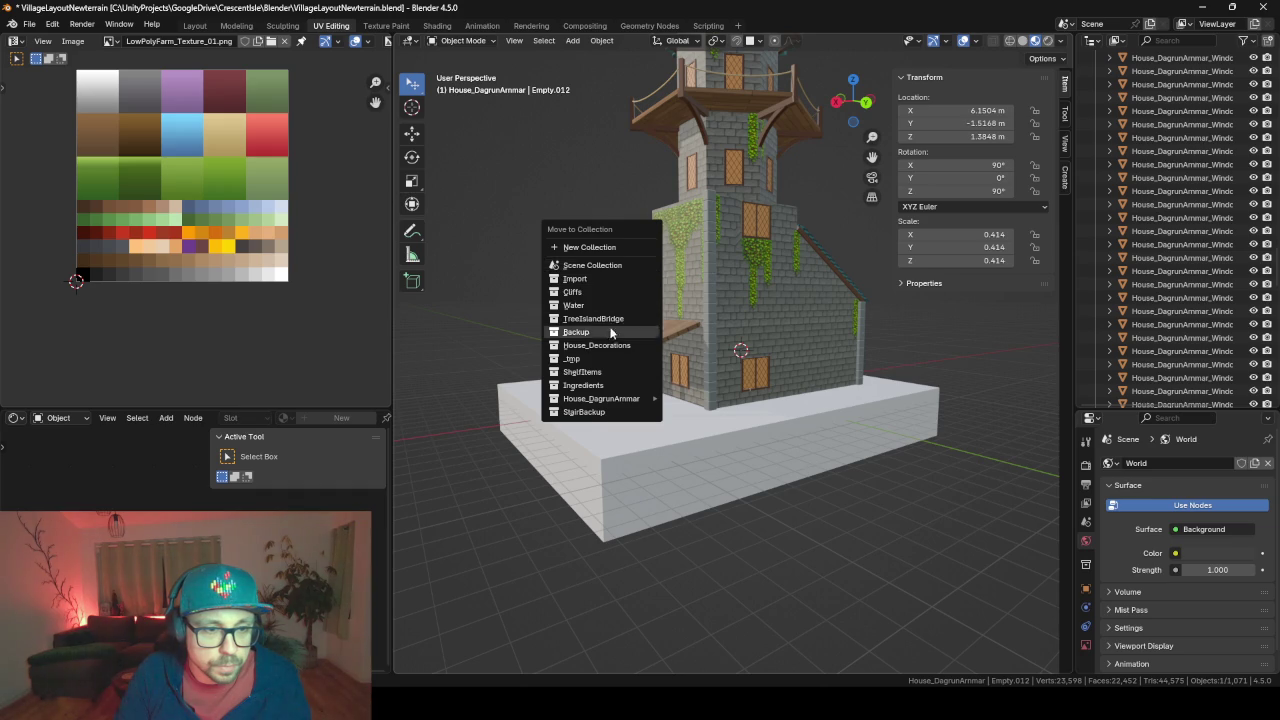
pyautogui.click(602, 357)
# Select BackDoor on the house's rear wall and orbit toward the front
pyautogui.scroll(4, 560, 420)
pyautogui.scroll(5, 538, 452)
pyautogui.scroll(-5, 530, 445)
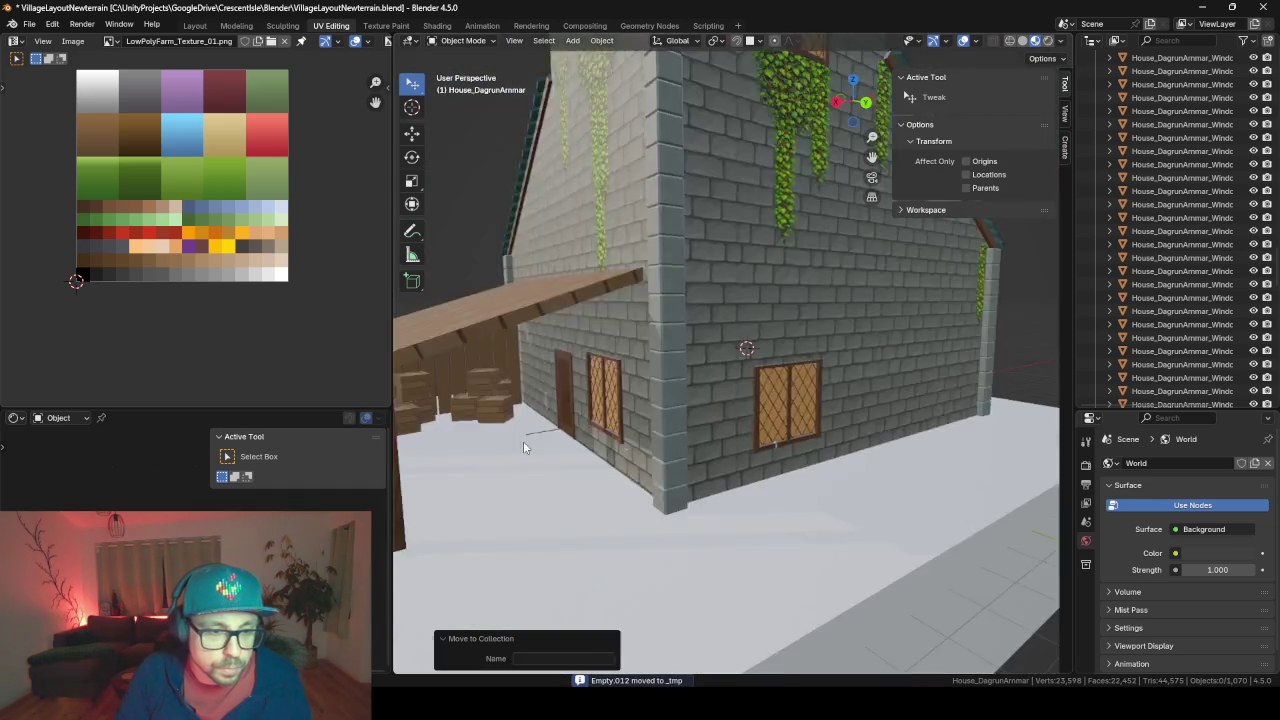
pyautogui.scroll(-2, 523, 441)
pyautogui.click(603, 397)
pyautogui.scroll(4, 585, 422)
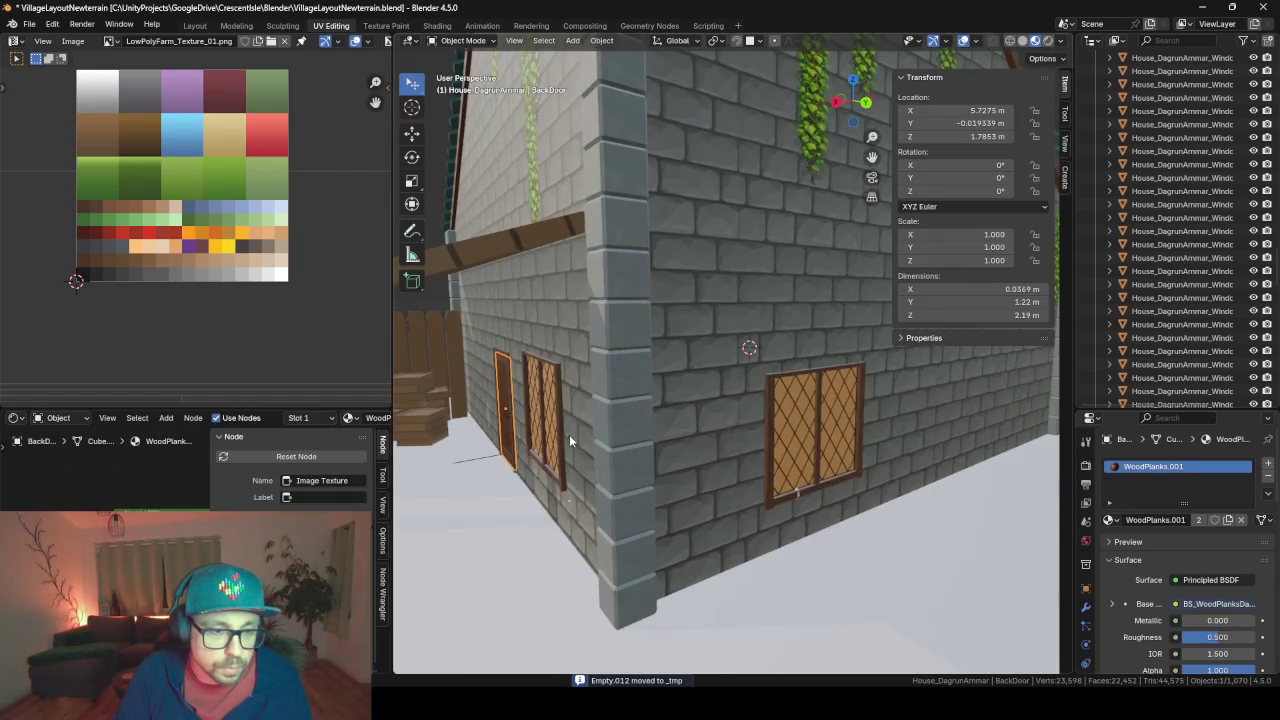
pyautogui.moveTo(478, 465); pyautogui.dragTo(757, 430, button='middle')
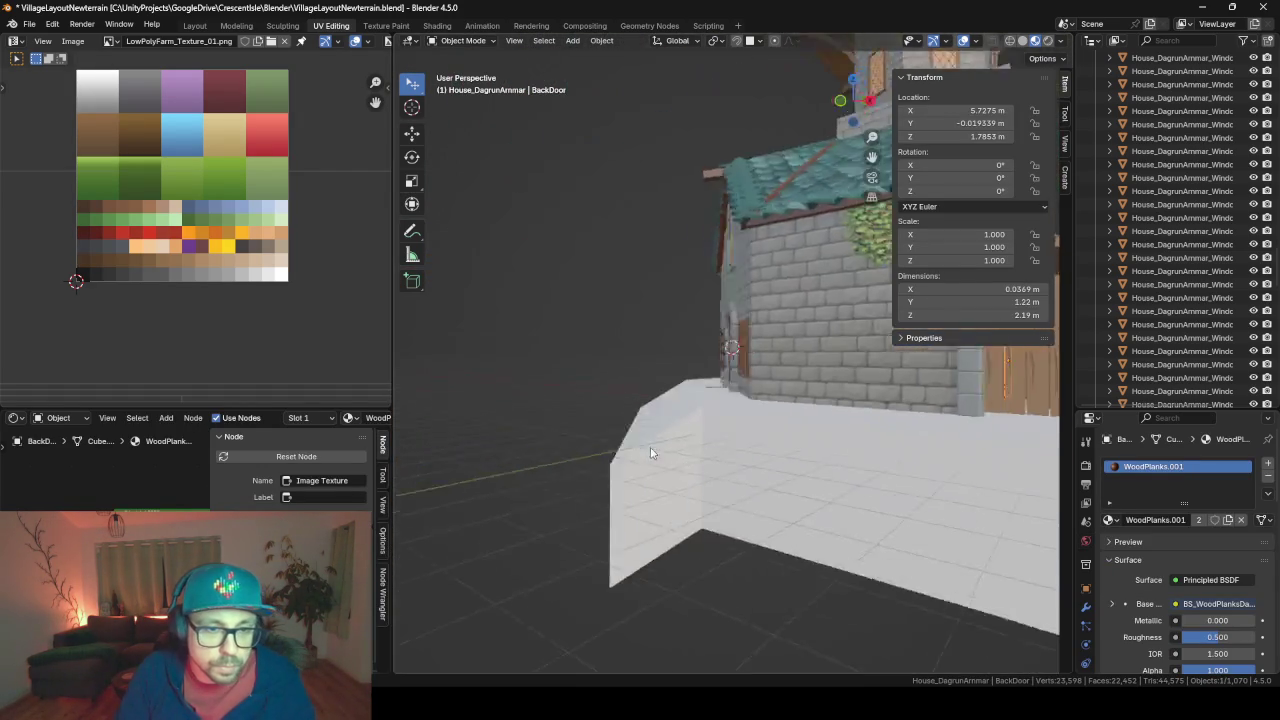
pyautogui.scroll(4, 781, 327)
pyautogui.scroll(2, 772, 327)
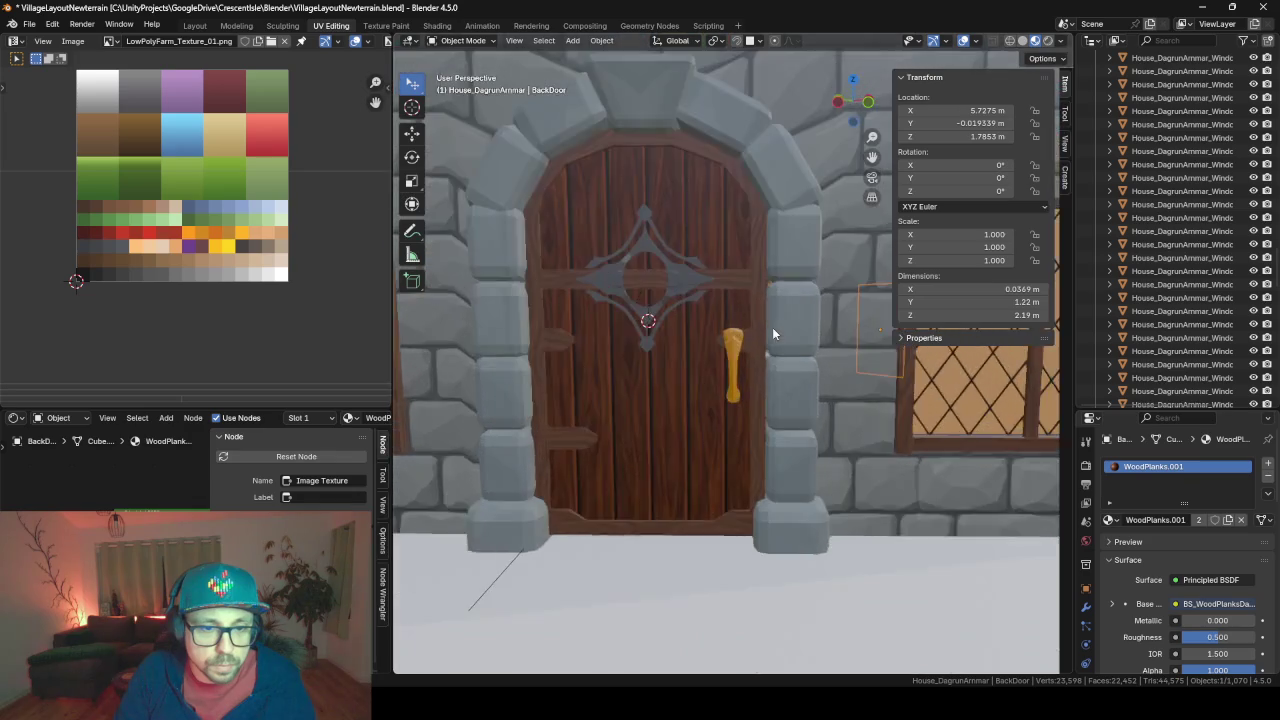
# Look along the door and at the tower and roof, then frame BackDoor up close
pyautogui.moveTo(772, 327)
pyautogui.mouseDown(button='middle')
pyautogui.moveTo(814, 368)
pyautogui.moveTo(682, 286)
pyautogui.moveTo(757, 343)
pyautogui.moveTo(700, 259)
pyautogui.moveTo(802, 310)
pyautogui.moveTo(758, 228)
pyautogui.moveTo(767, 213)
pyautogui.moveTo(673, 464)
pyautogui.moveTo(740, 460)
pyautogui.moveTo(542, 119)
pyautogui.moveTo(663, 250)
pyautogui.moveTo(720, 275)
pyautogui.mouseUp(button='middle')
pyautogui.scroll(-1, 682, 286)
pyautogui.scroll(-6, 663, 250)
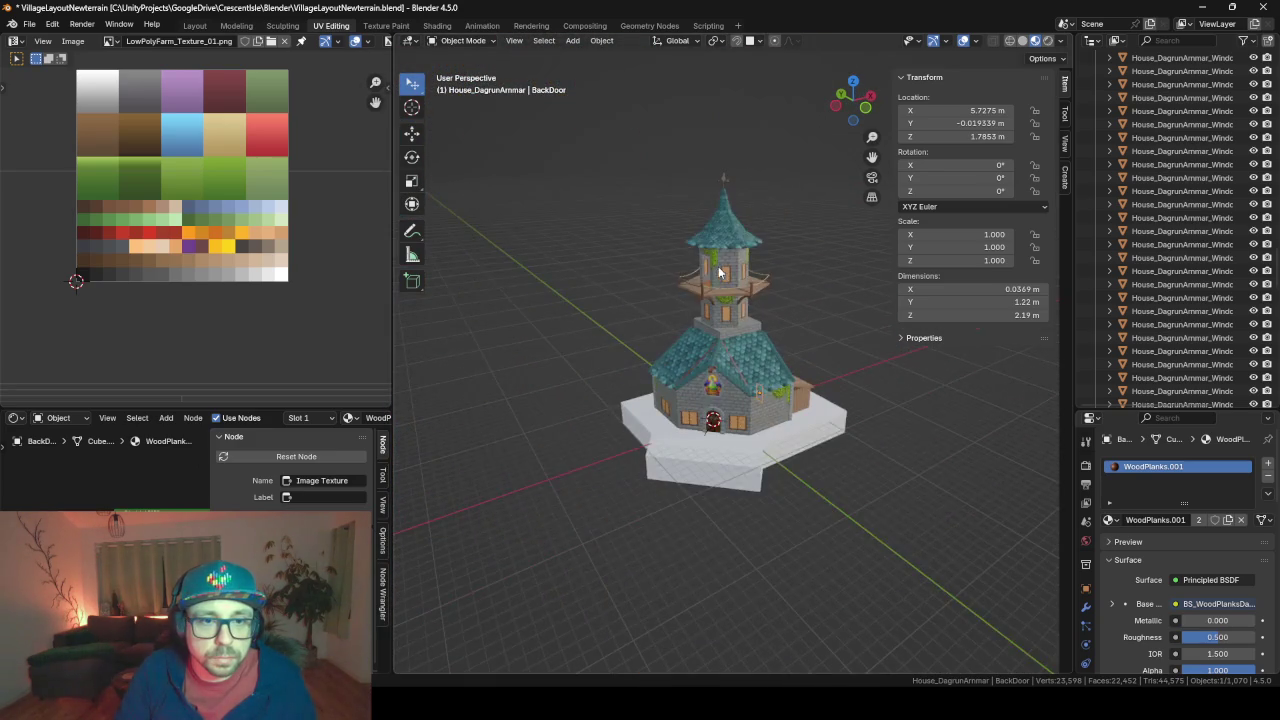
pyautogui.scroll(3, 793, 392)
pyautogui.moveTo(793, 392)
pyautogui.mouseDown(button='middle')
pyautogui.moveTo(527, 397)
pyautogui.moveTo(757, 417)
pyautogui.moveTo(868, 460)
pyautogui.moveTo(571, 311)
pyautogui.mouseUp(button='middle')
pyautogui.scroll(-5, 527, 397)
pyautogui.scroll(3, 757, 417)
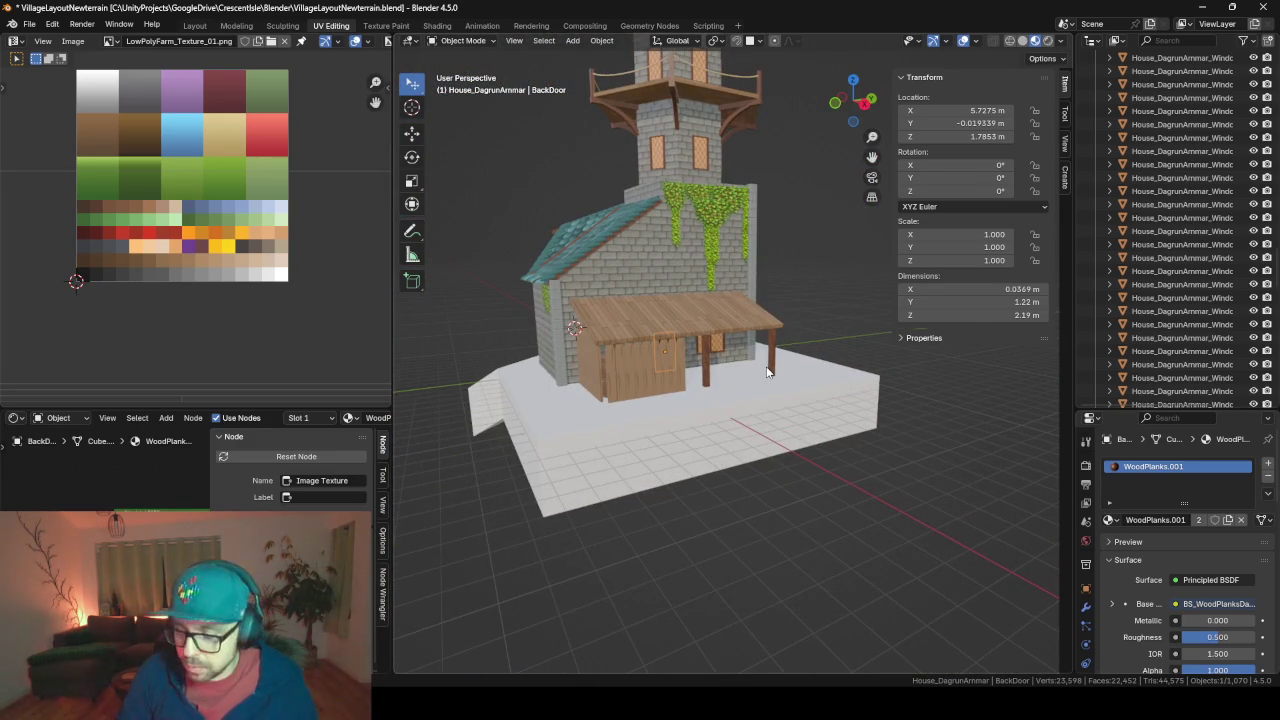
pyautogui.press('KP_Decimal')
# Select the BackDoorHinge empty and reveal it in the enlarged Outliner
pyautogui.moveTo(761, 360)
pyautogui.mouseDown(button='middle')
pyautogui.moveTo(696, 354)
pyautogui.moveTo(720, 386)
pyautogui.mouseUp(button='middle')
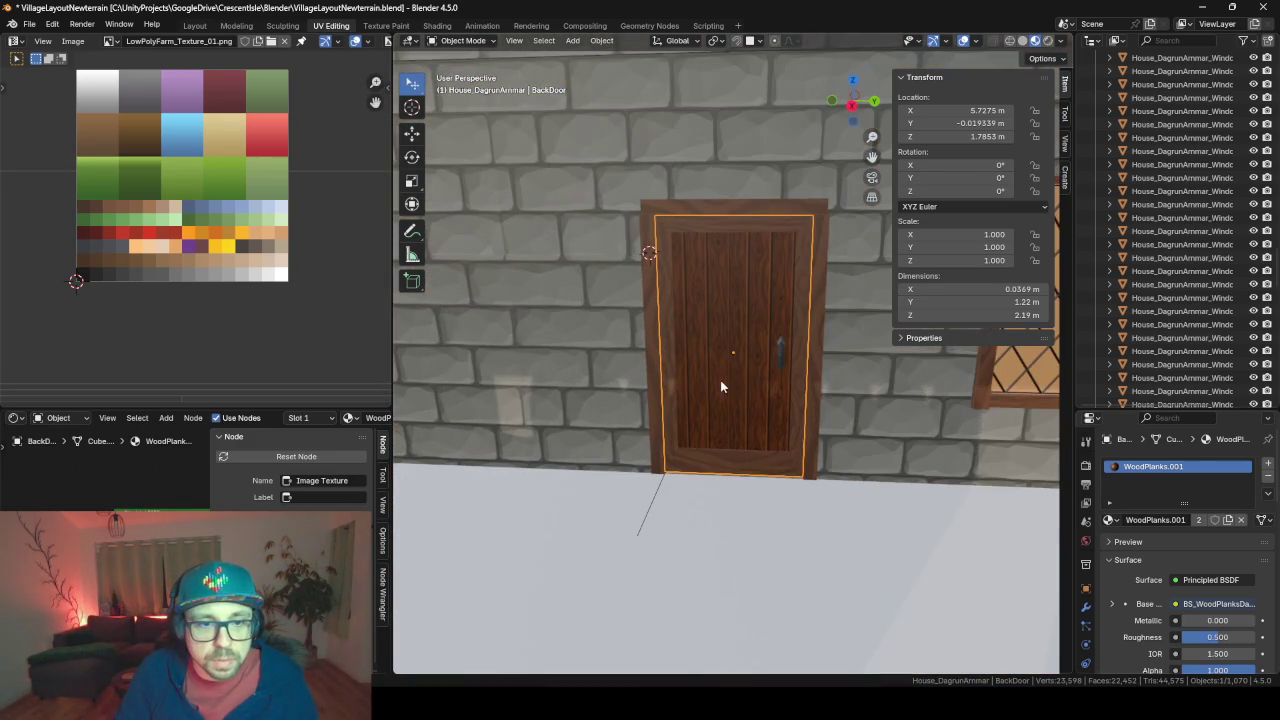
pyautogui.click(774, 212)
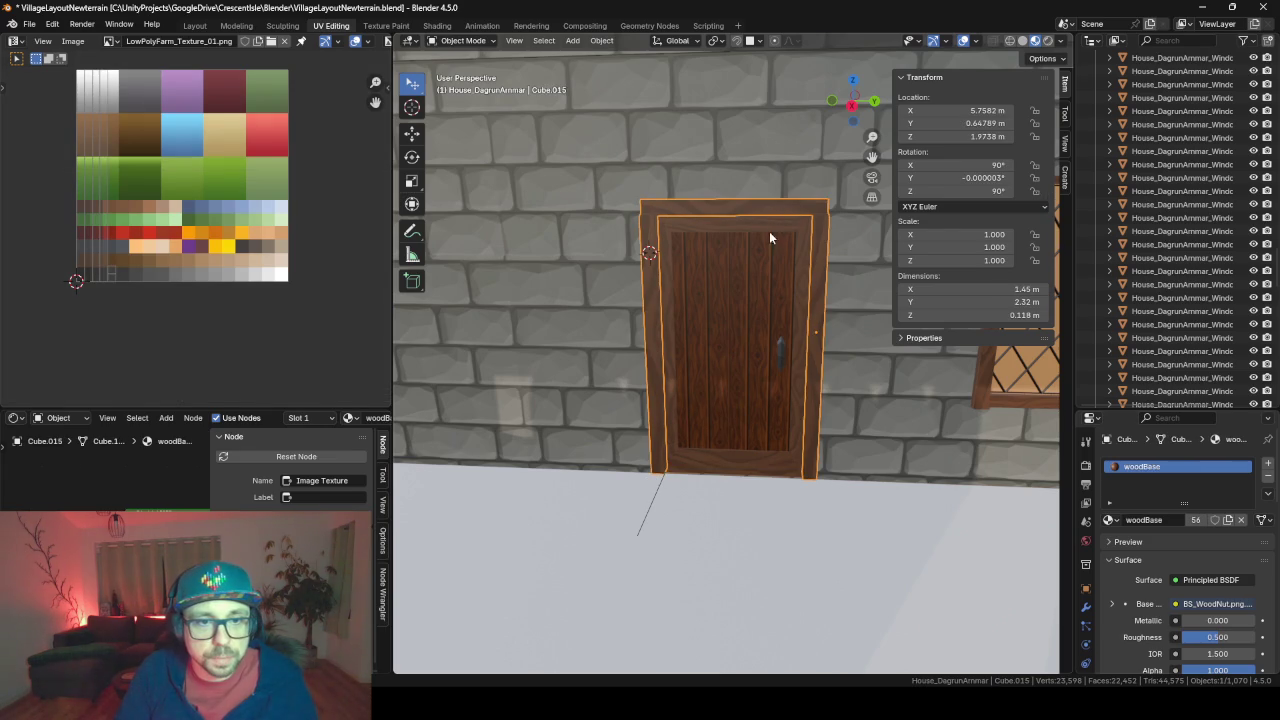
pyautogui.click(648, 510)
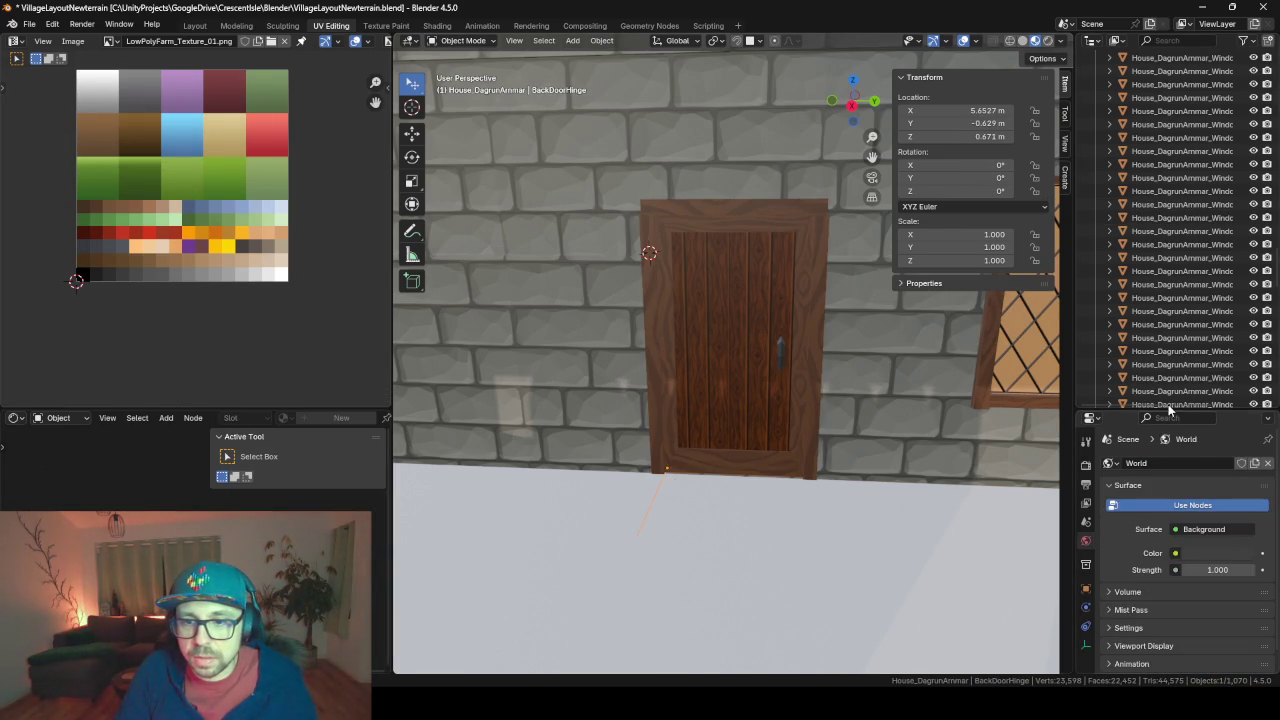
pyautogui.moveTo(1168, 410); pyautogui.dragTo(1170, 637)
pyautogui.press('KP_Decimal')
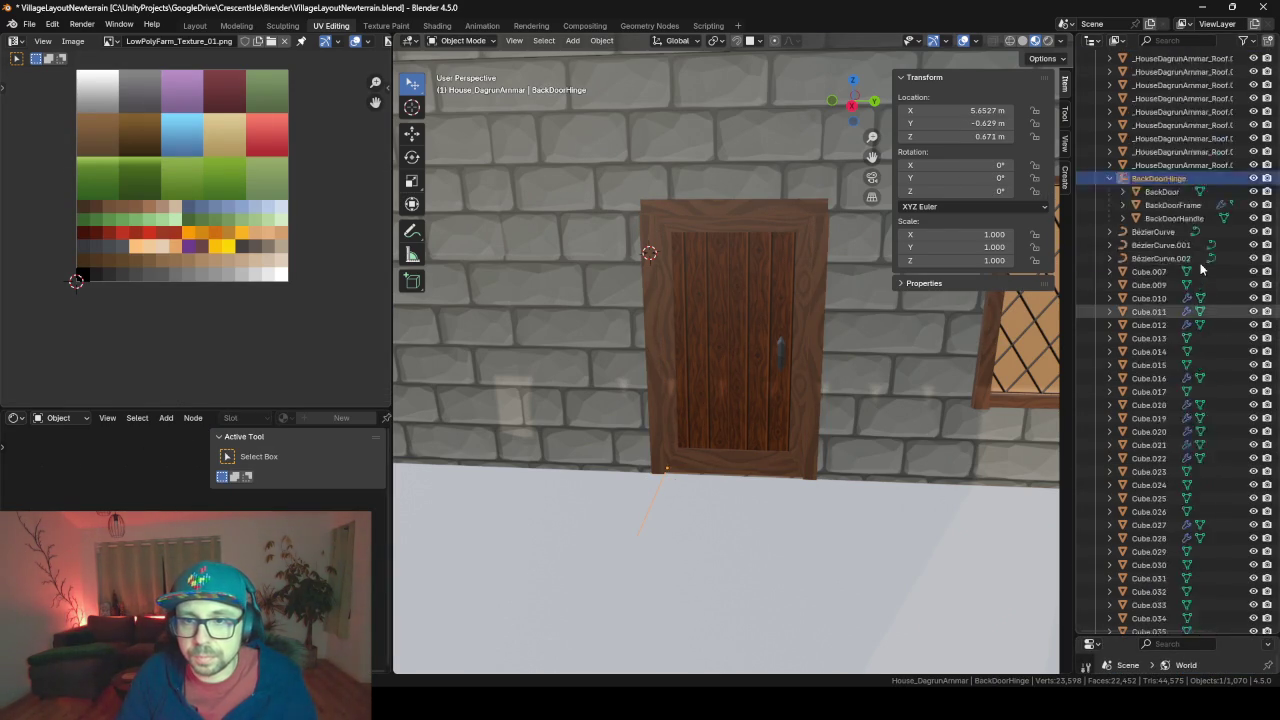
pyautogui.scroll(5, 1203, 268)
pyautogui.scroll(3, 1170, 480)
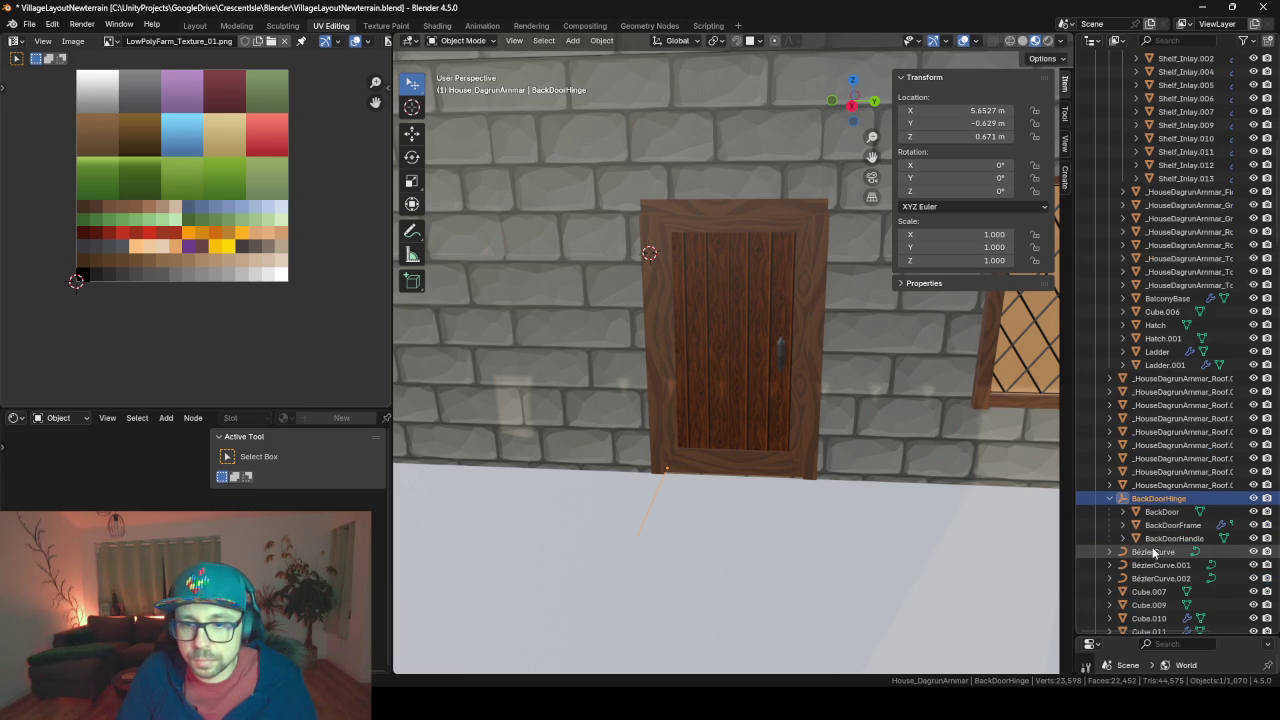
# Duplicate BackDoorHinge with its door, frame and handle in place, naming the copy TopDoorHinge
pyautogui.hotkey('shift', 'd')
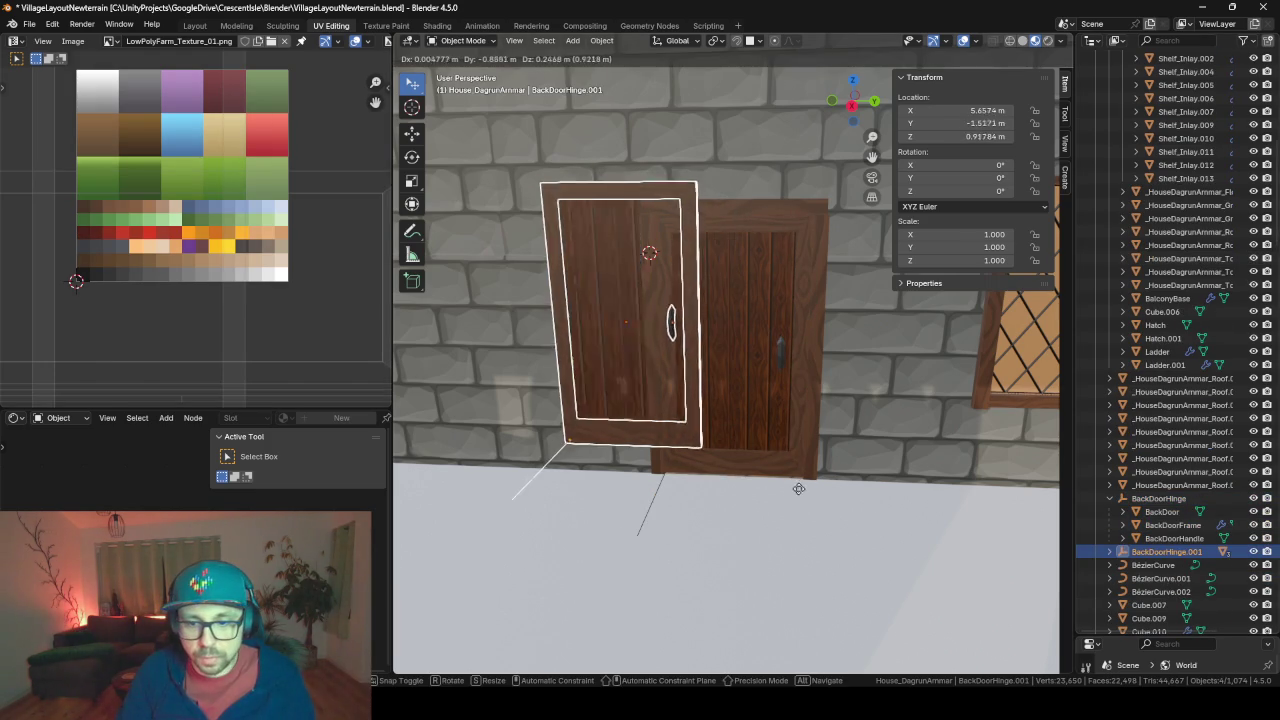
pyautogui.rightClick(866, 513)
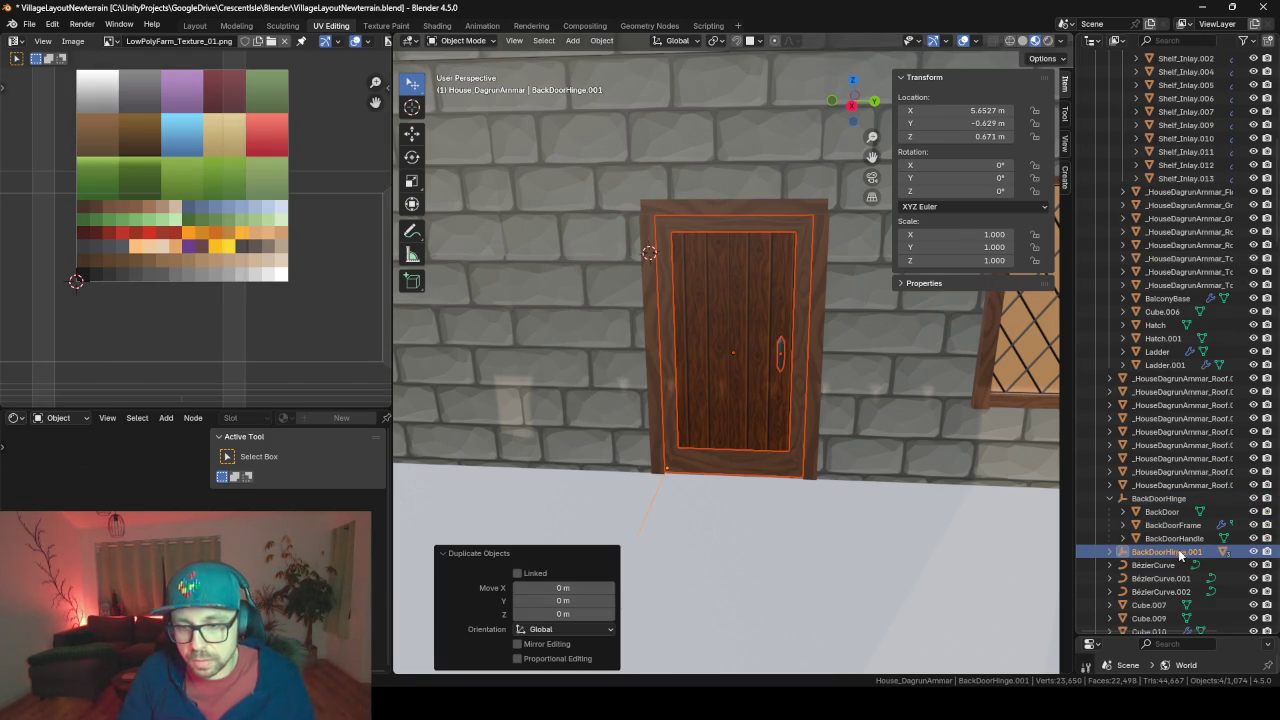
pyautogui.doubleClick(1178, 550)
pyautogui.write('TopDoorHin')
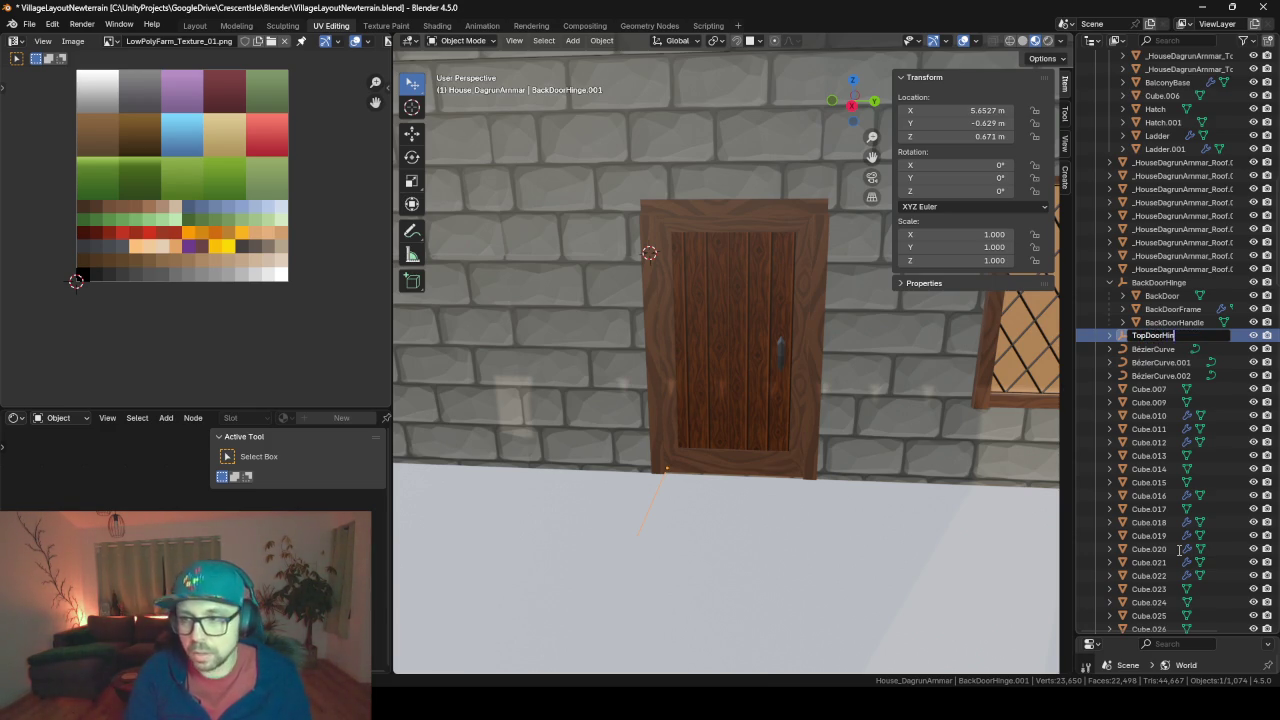
pyautogui.write('ge')
pyautogui.press('Return')
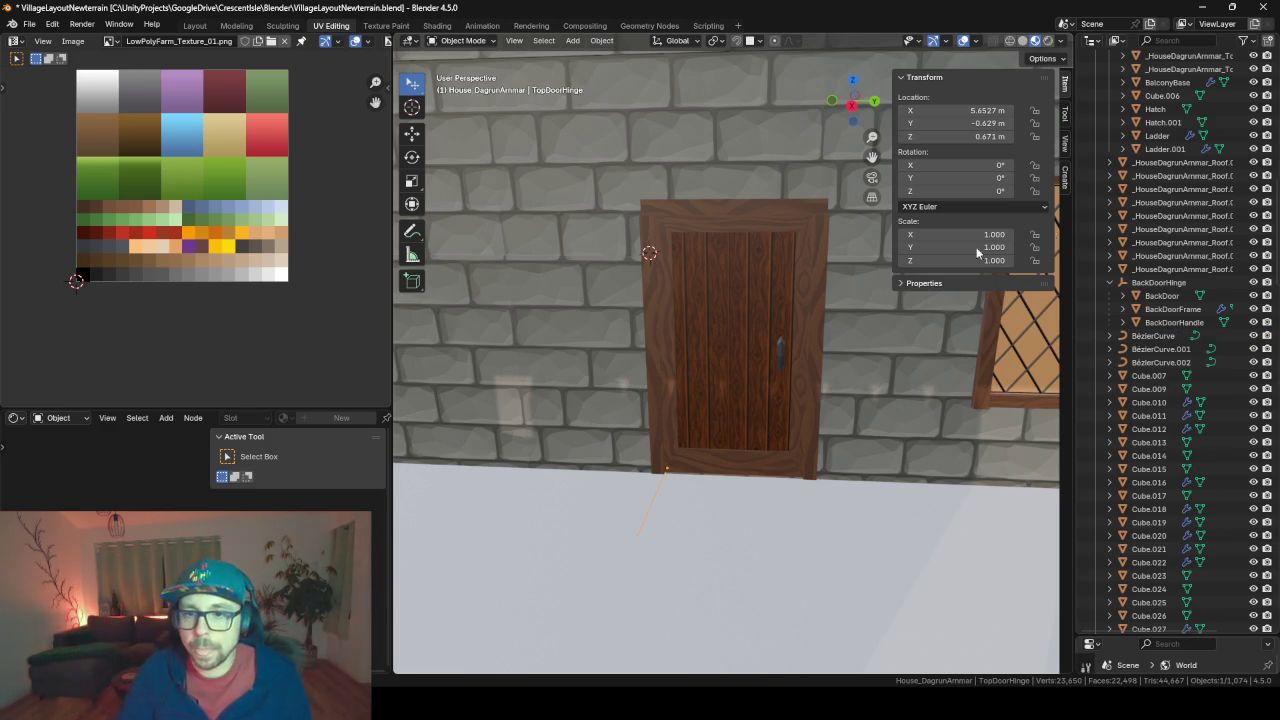
pyautogui.click(1156, 287)
pyautogui.scroll(-5, 680, 370)
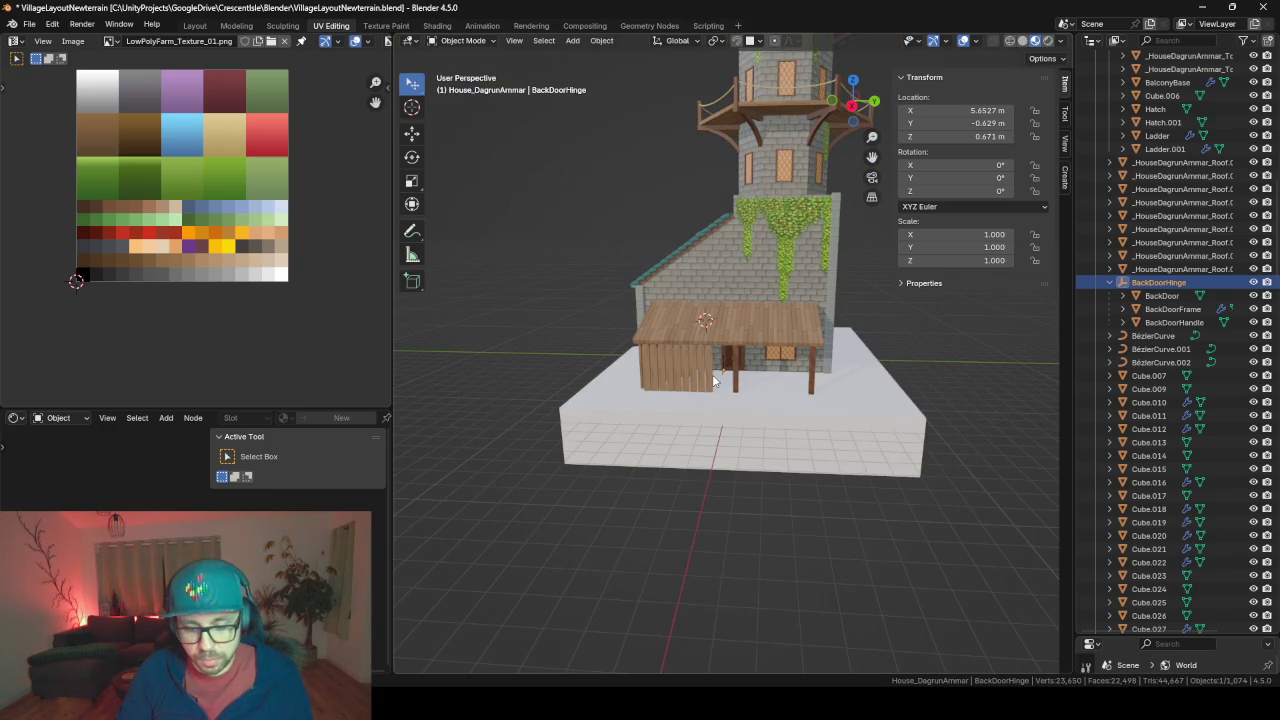
# Raise the hinged door straight up to the upper balcony's height
pyautogui.press('g')
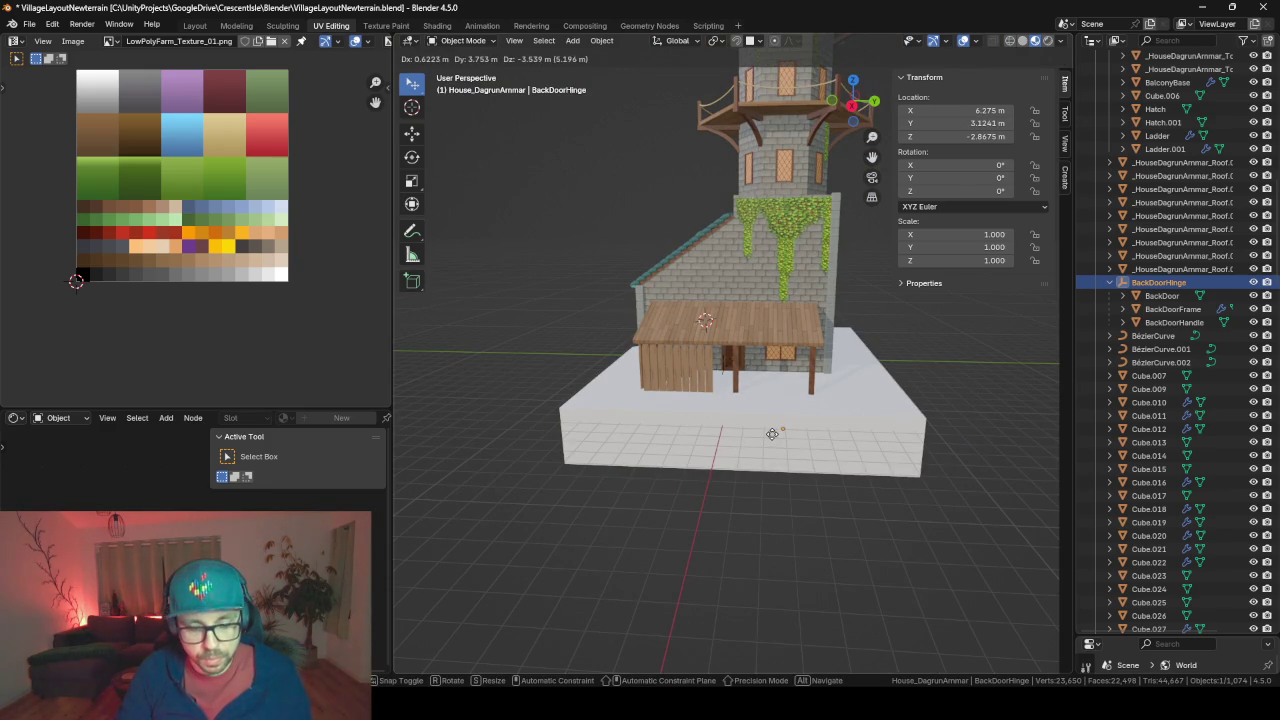
pyautogui.press('z')
pyautogui.click(738, 105)
pyautogui.scroll(3, 738, 105)
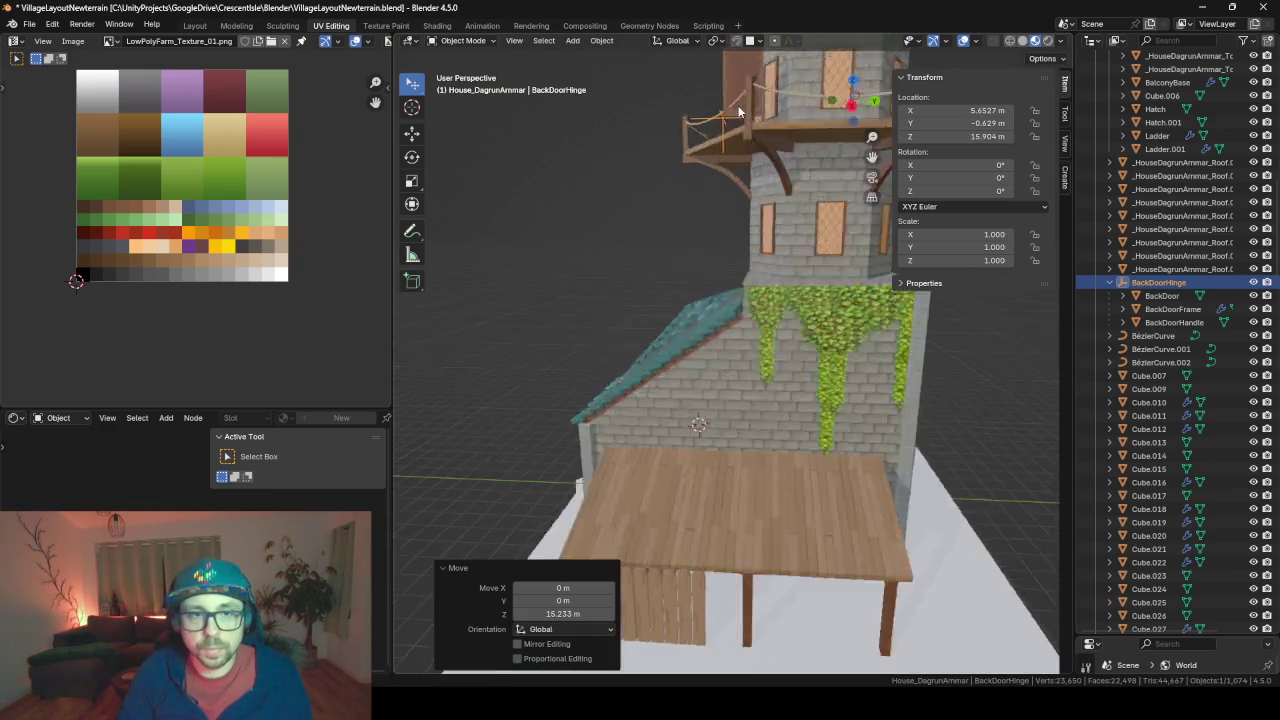
pyautogui.scroll(3, 738, 105)
pyautogui.moveTo(738, 105); pyautogui.dragTo(826, 227, button='middle')
pyautogui.scroll(-6, 672, 273)
pyautogui.moveTo(672, 273)
pyautogui.mouseDown(button='middle')
pyautogui.moveTo(751, 347)
pyautogui.moveTo(896, 276)
pyautogui.mouseUp(button='middle')
pyautogui.scroll(2, 751, 347)
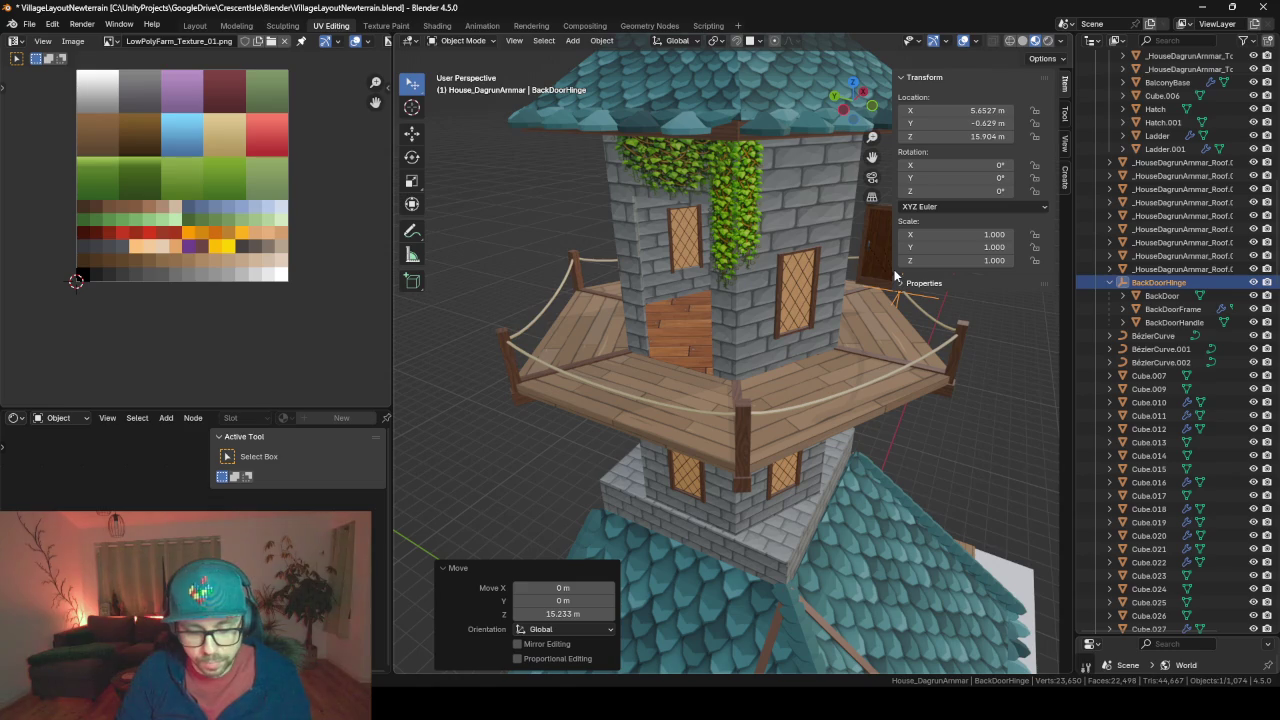
# Slide the door over to the tower wall and lower it onto the balcony floor
pyautogui.press('g')
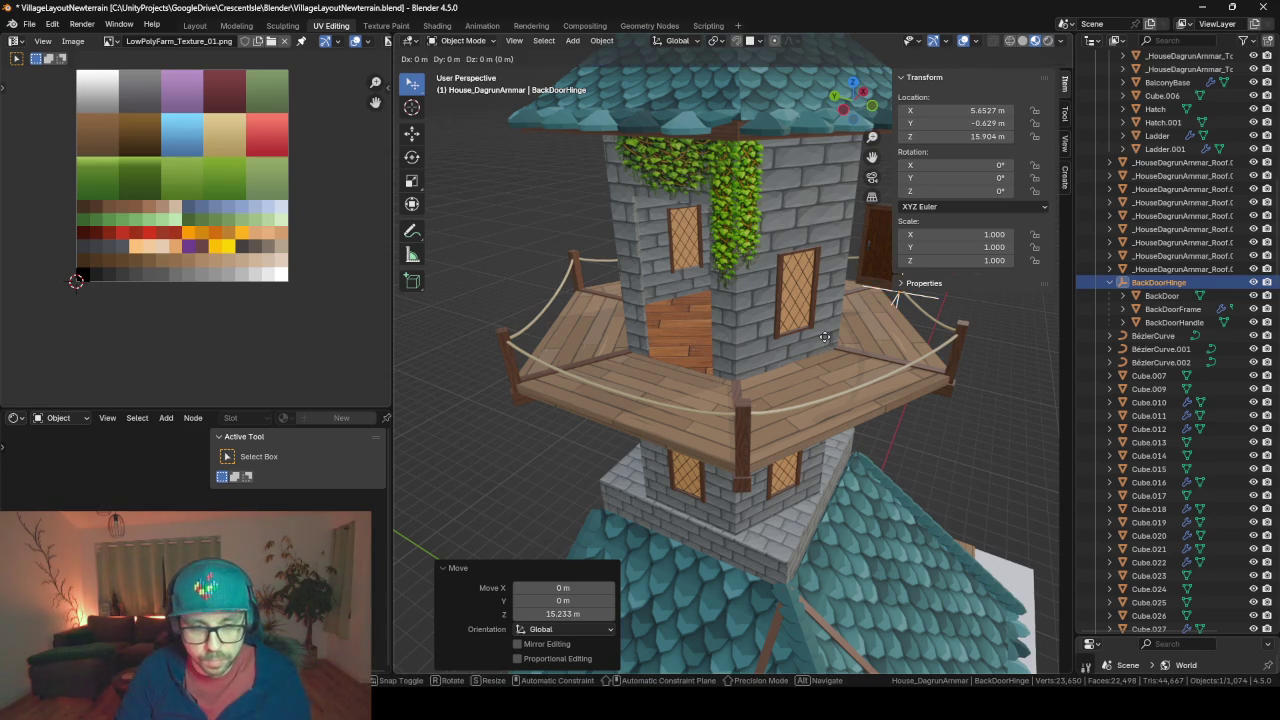
pyautogui.hotkey('shift', 'z')
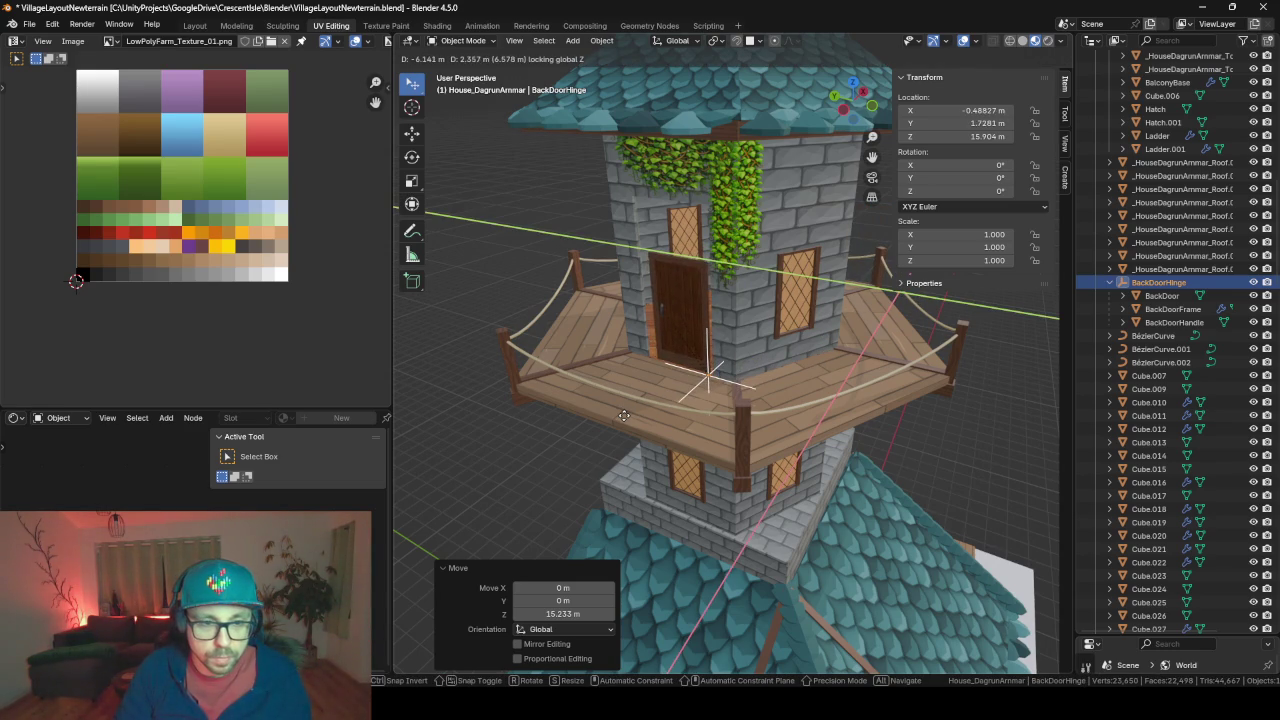
pyautogui.click(622, 415)
pyautogui.press('KP_Decimal')
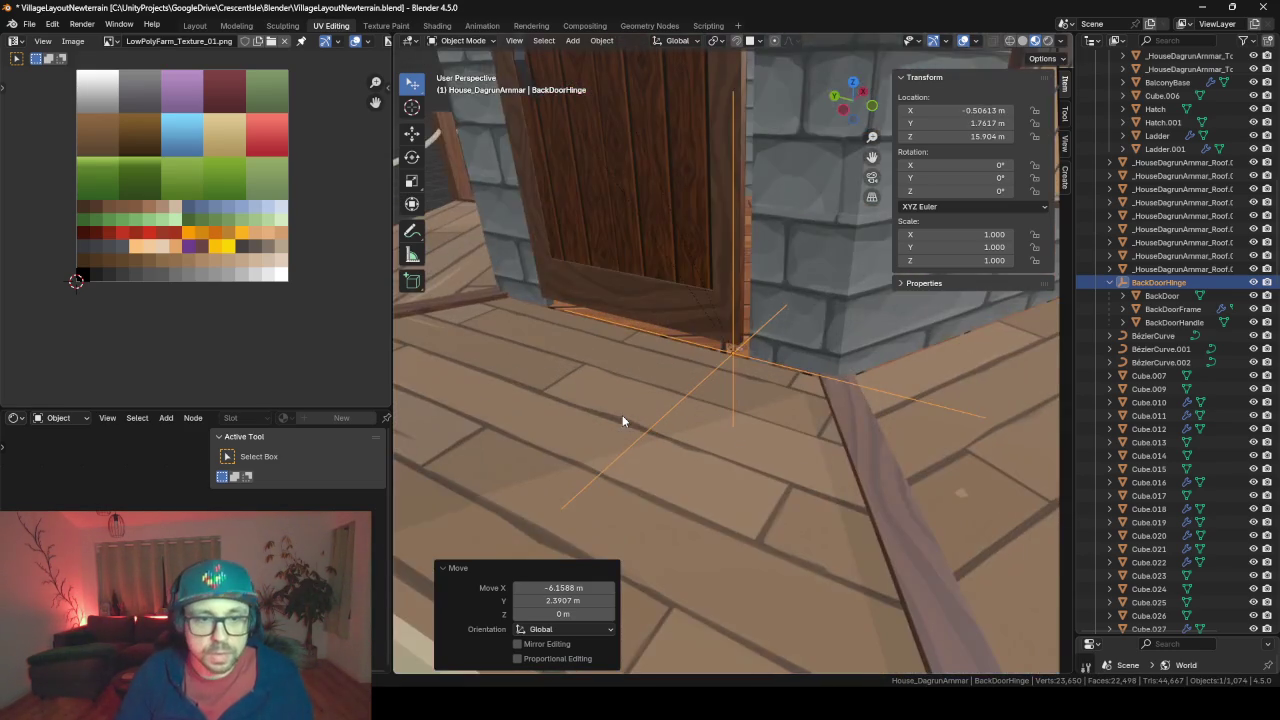
pyautogui.moveTo(624, 381)
pyautogui.mouseDown(button='middle')
pyautogui.moveTo(672, 362)
pyautogui.moveTo(764, 386)
pyautogui.moveTo(712, 408)
pyautogui.moveTo(760, 395)
pyautogui.moveTo(706, 392)
pyautogui.mouseUp(button='middle')
pyautogui.press('g')
pyautogui.press('z')
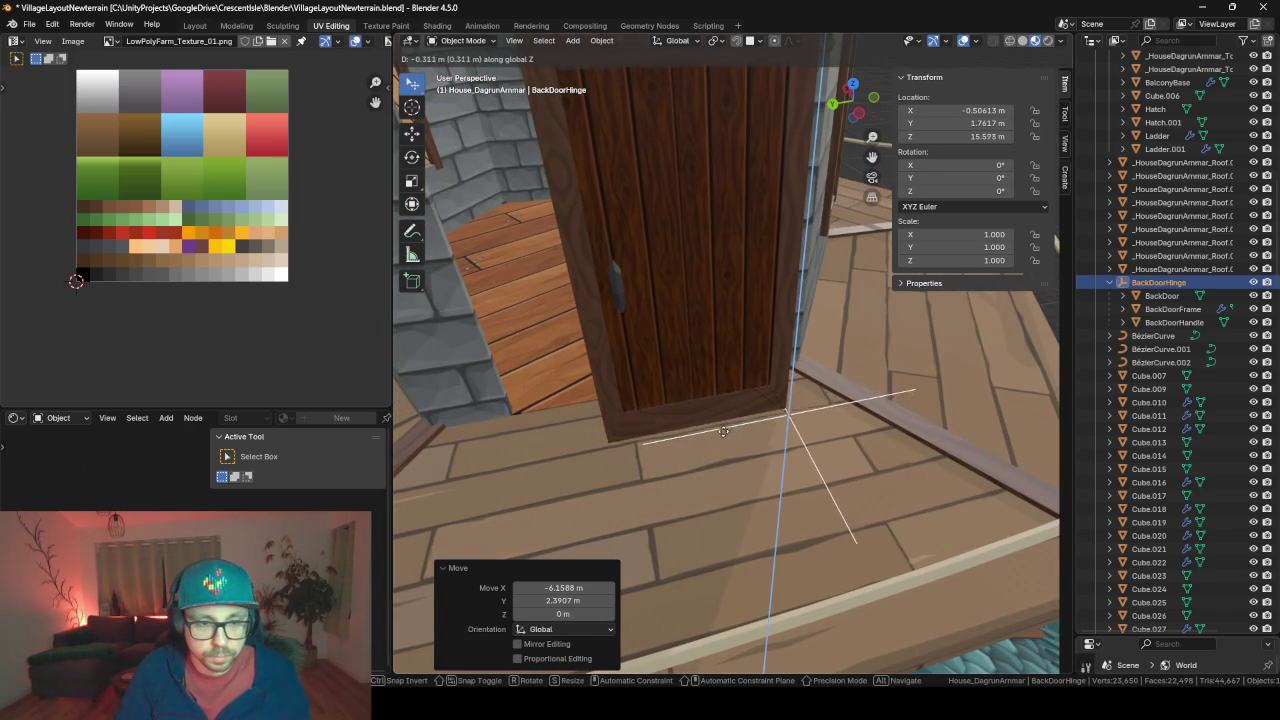
pyautogui.click(736, 447)
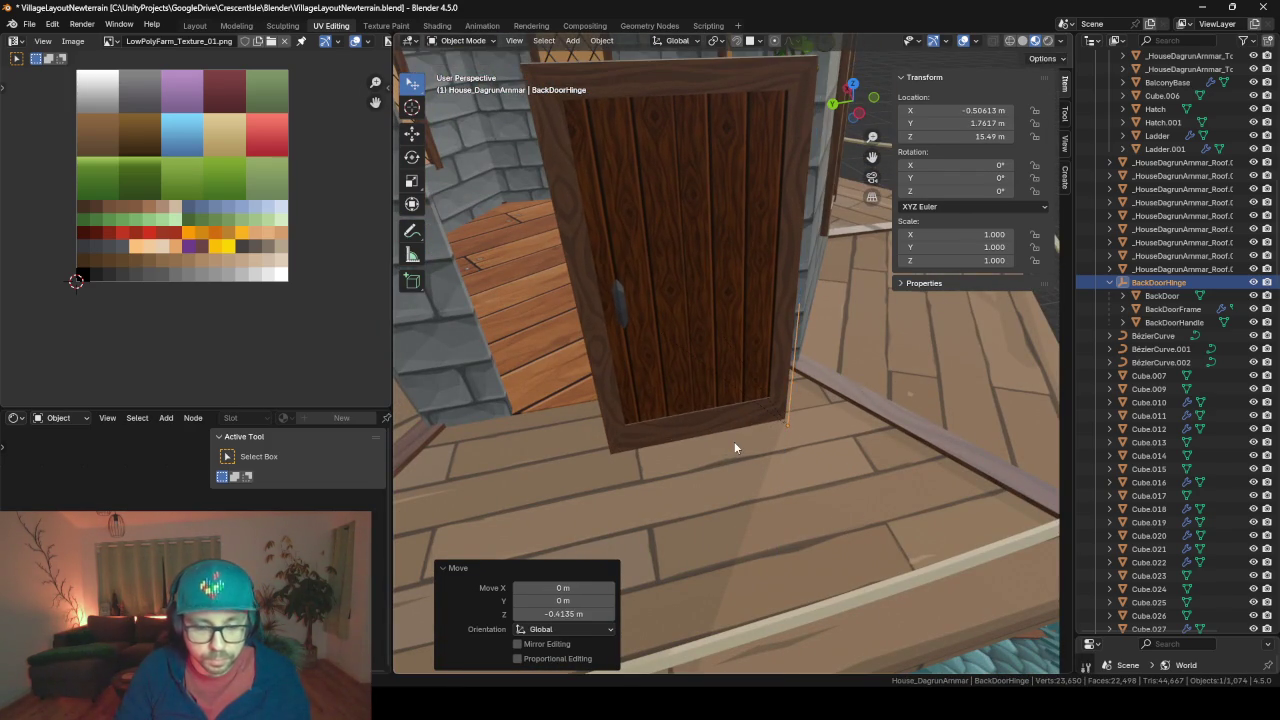
pyautogui.press('g')
pyautogui.hotkey('shift', 'z')
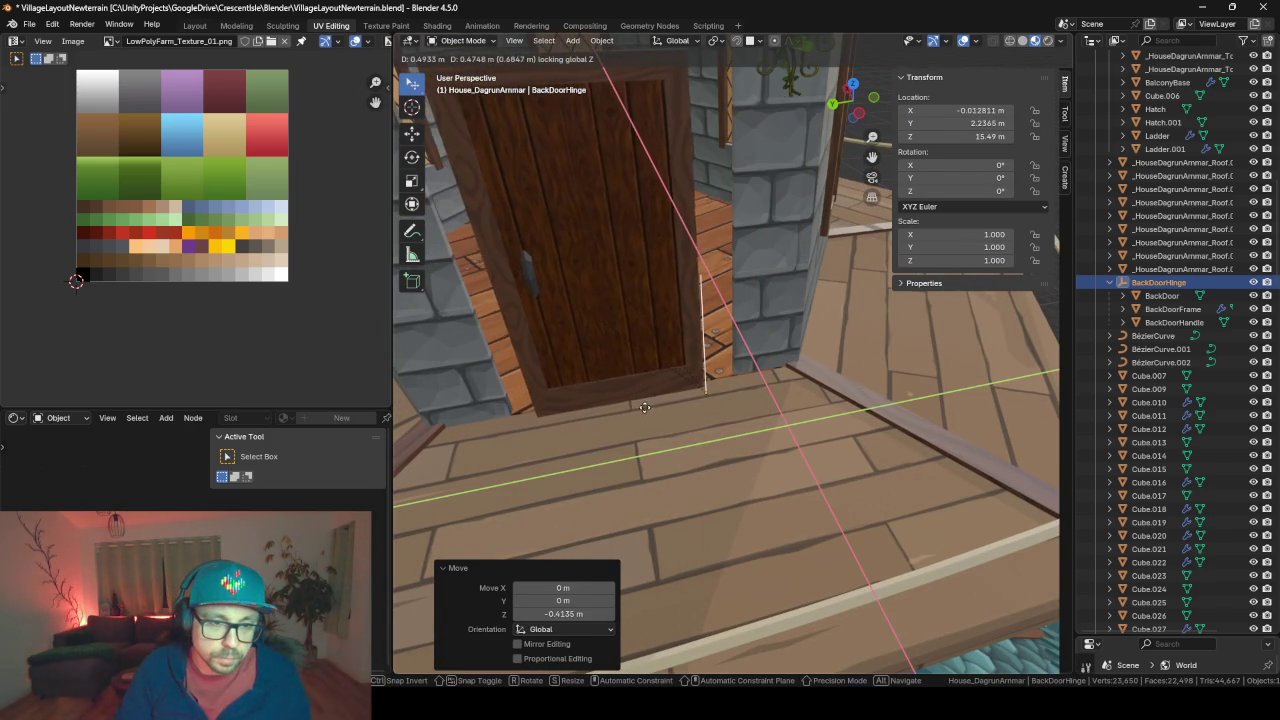
pyautogui.press('Escape')
# Lower the tower wall doorway's top edge vertically onto the balcony door frame, using snapping
pyautogui.hotkey('ctrl', 'z')
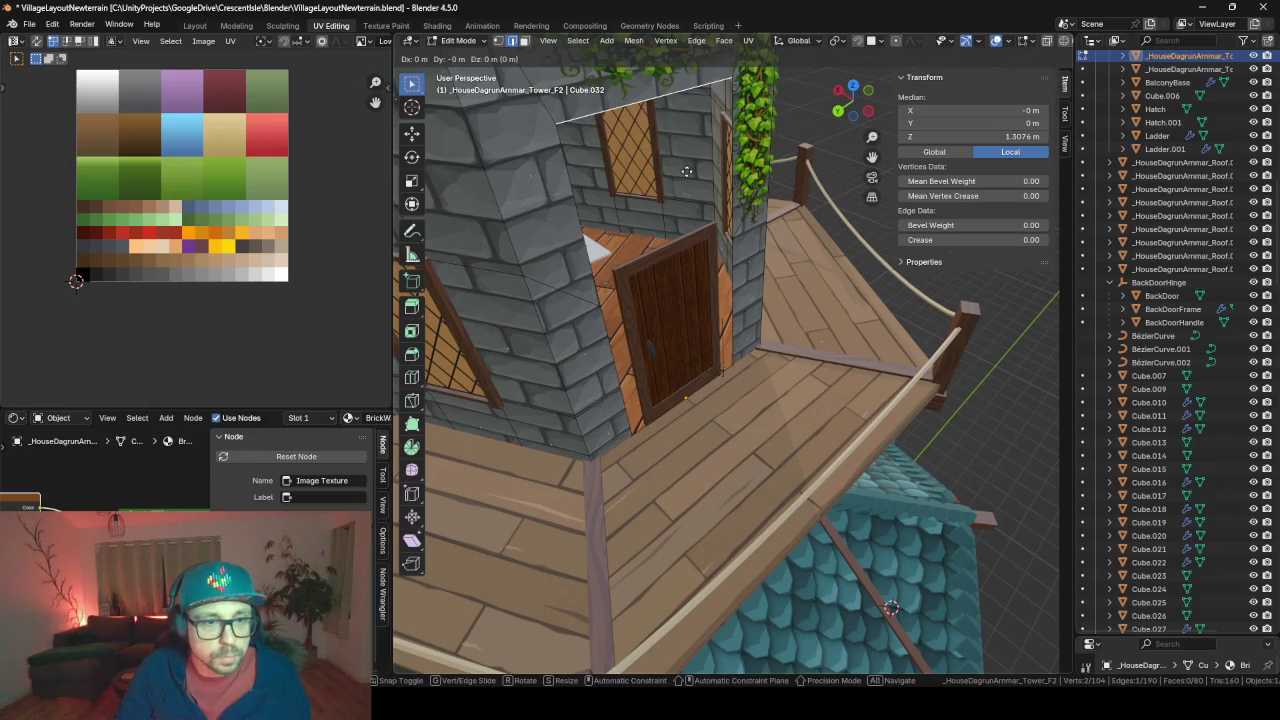
pyautogui.press('g')
pyautogui.press('z')
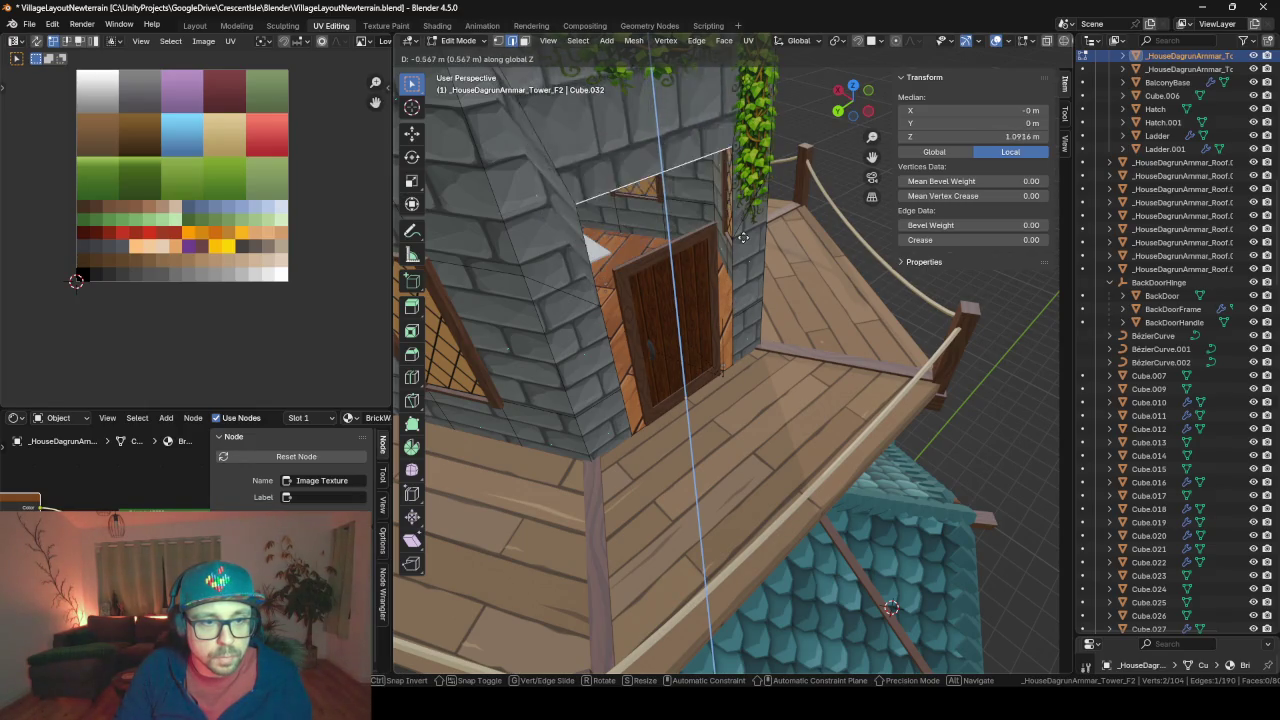
pyautogui.click(764, 311)
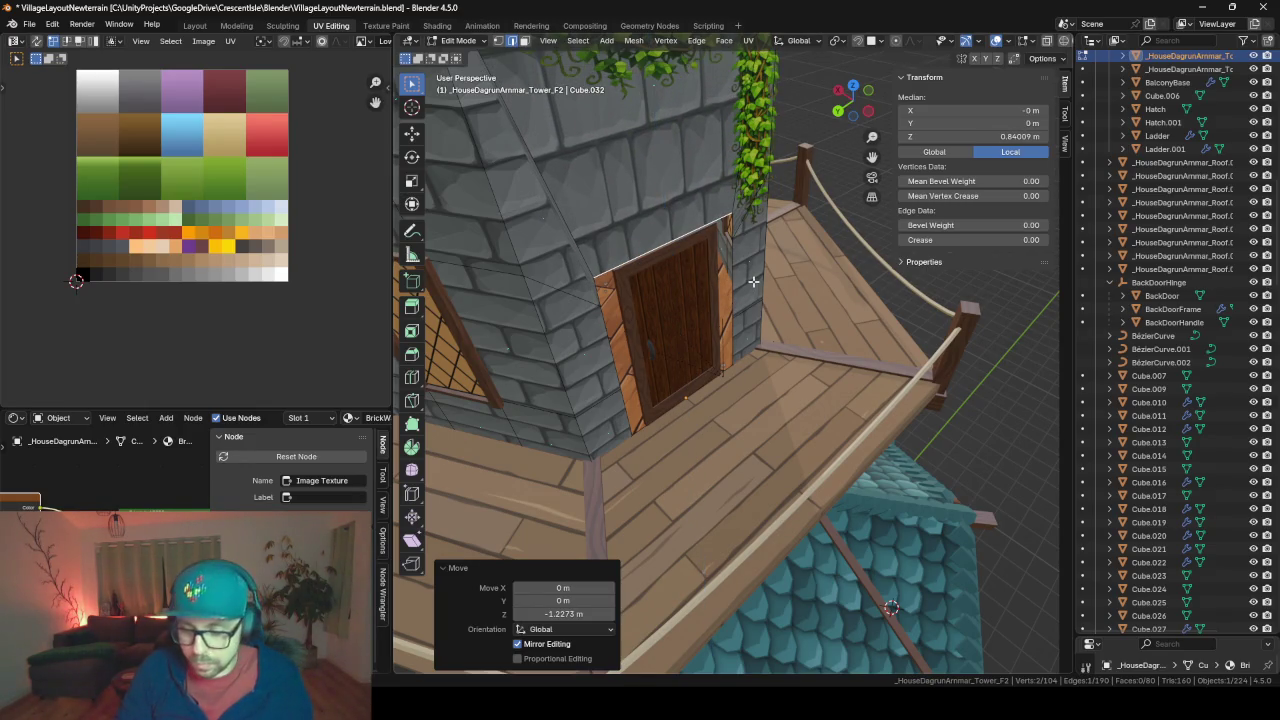
pyautogui.scroll(3, 764, 311)
pyautogui.moveTo(740, 290)
pyautogui.mouseDown(button='middle')
pyautogui.moveTo(703, 237)
pyautogui.moveTo(717, 254)
pyautogui.moveTo(700, 300)
pyautogui.moveTo(728, 340)
pyautogui.mouseUp(button='middle')
pyautogui.hotkey('shift', 'Tab')
pyautogui.press('g')
pyautogui.press('z')
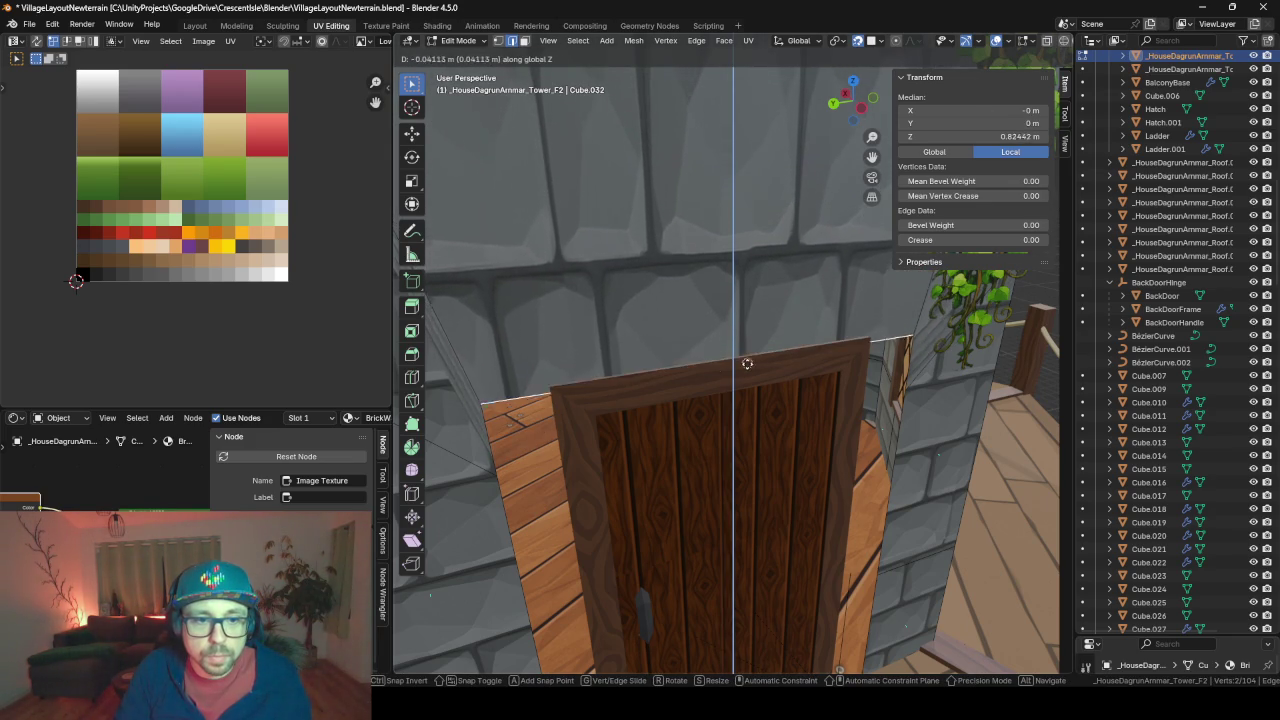
pyautogui.click(649, 368)
pyautogui.moveTo(649, 368); pyautogui.dragTo(763, 325, button='middle')
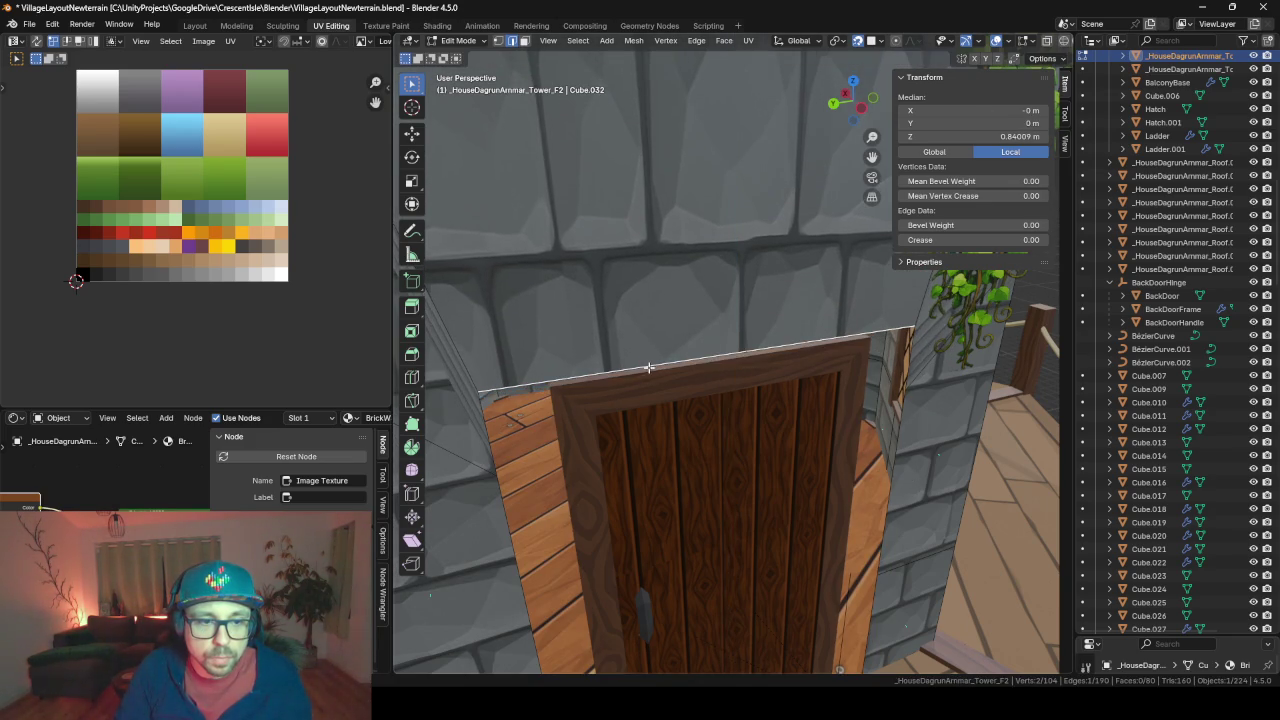
pyautogui.press('g')
pyautogui.press('z')
pyautogui.click(759, 329)
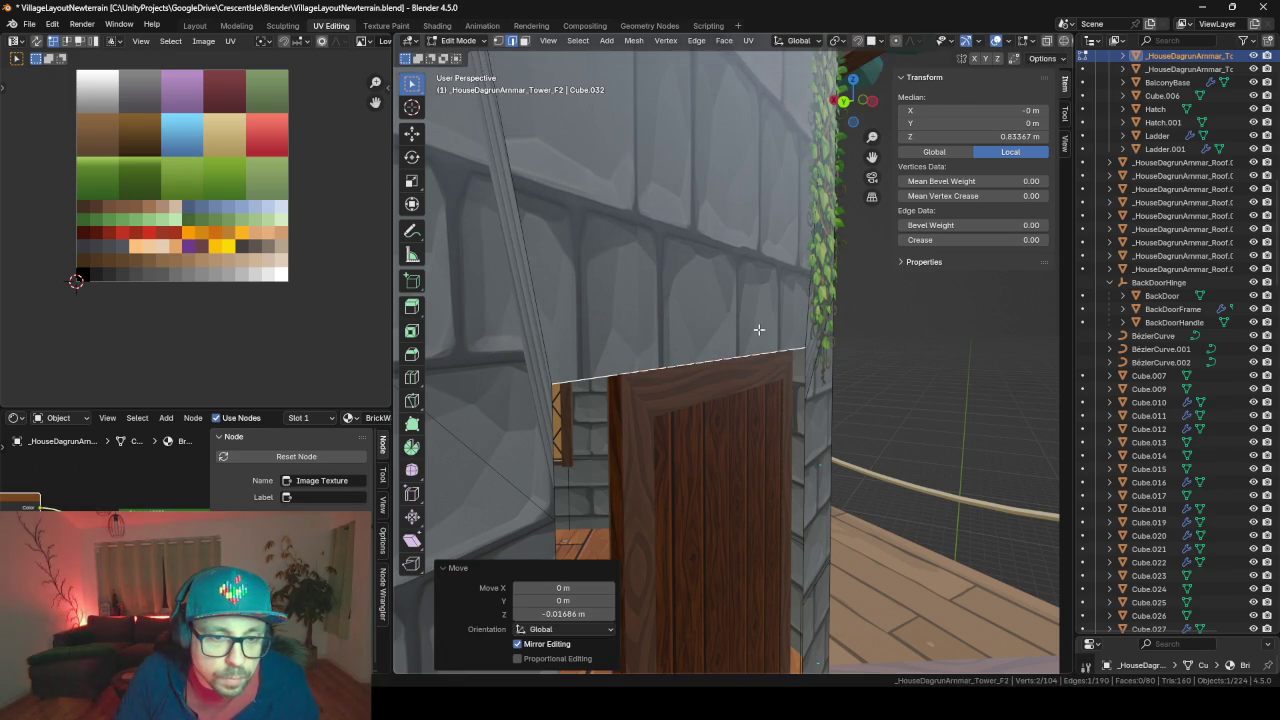
# Scale the doorway sides to 0.738 along Y to match the door width, then leave Edit Mode
pyautogui.moveTo(759, 329)
pyautogui.mouseDown(button='middle')
pyautogui.moveTo(740, 374)
pyautogui.moveTo(600, 347)
pyautogui.mouseUp(button='middle')
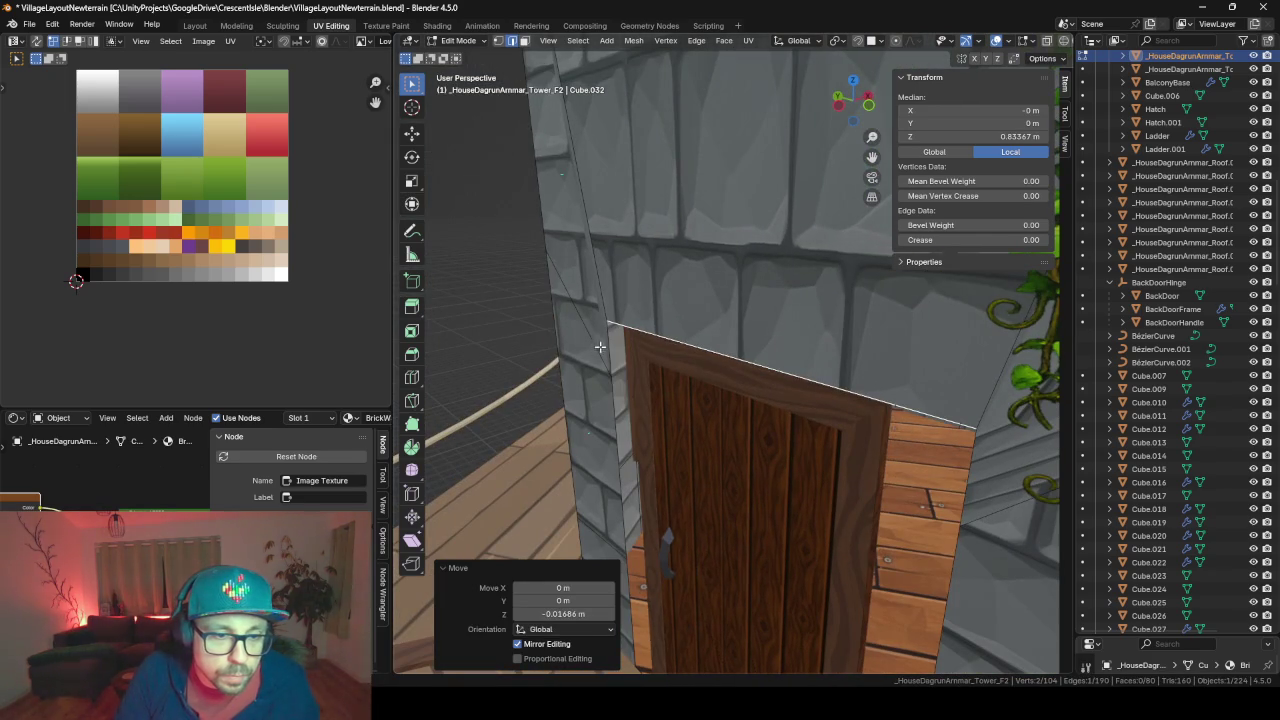
pyautogui.click(610, 340)
pyautogui.moveTo(603, 447)
pyautogui.mouseDown(button='middle')
pyautogui.moveTo(794, 463)
pyautogui.moveTo(651, 549)
pyautogui.moveTo(562, 386)
pyautogui.mouseUp(button='middle')
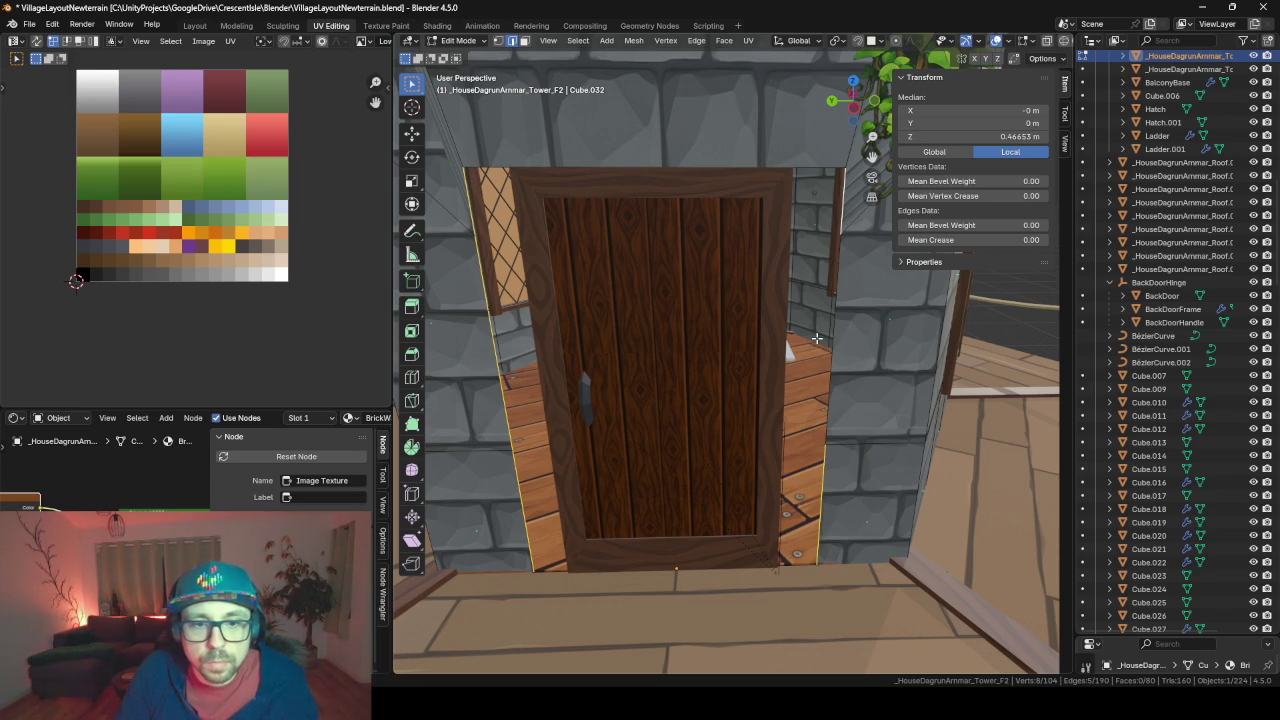
pyautogui.moveTo(783, 416); pyautogui.dragTo(860, 470, button='middle')
pyautogui.scroll(-2, 820, 440)
pyautogui.press('s')
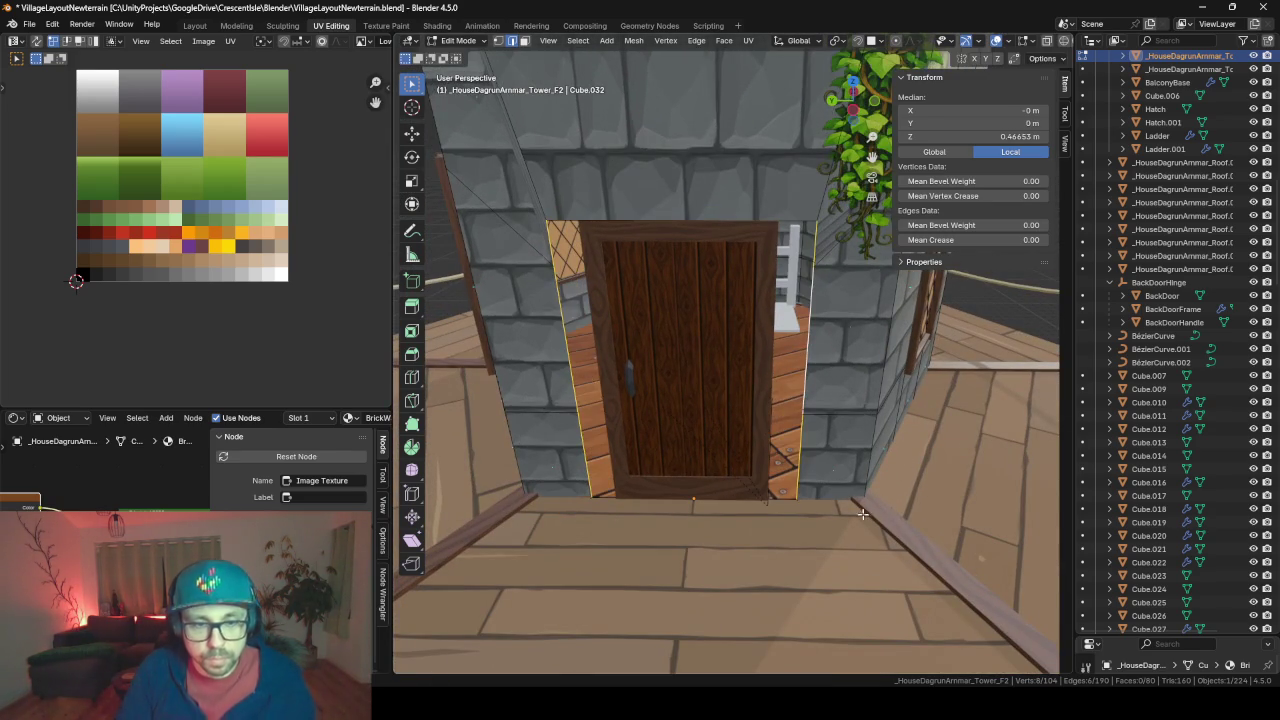
pyautogui.press('y')
pyautogui.press('y')
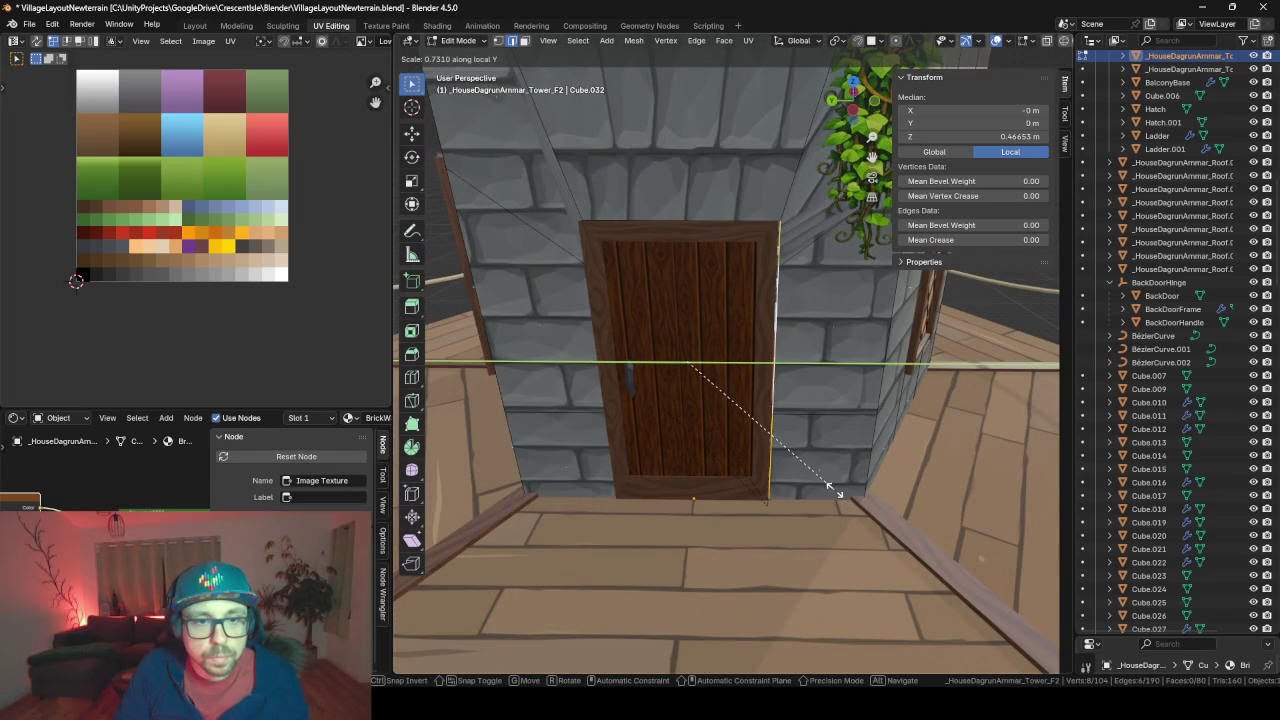
pyautogui.click(836, 495)
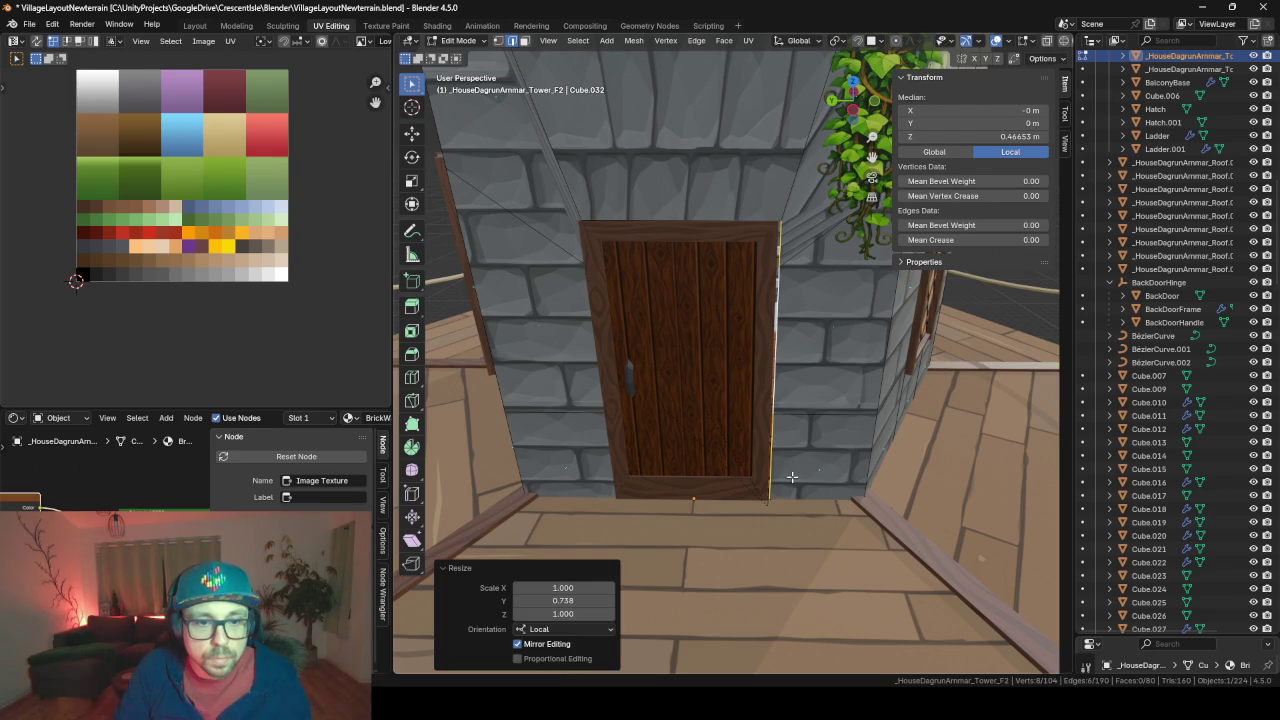
pyautogui.press('Tab')
pyautogui.click(762, 501)
pyautogui.moveTo(761, 485)
pyautogui.mouseDown(button='middle')
pyautogui.moveTo(776, 490)
pyautogui.moveTo(776, 431)
pyautogui.moveTo(783, 537)
pyautogui.mouseUp(button='middle')
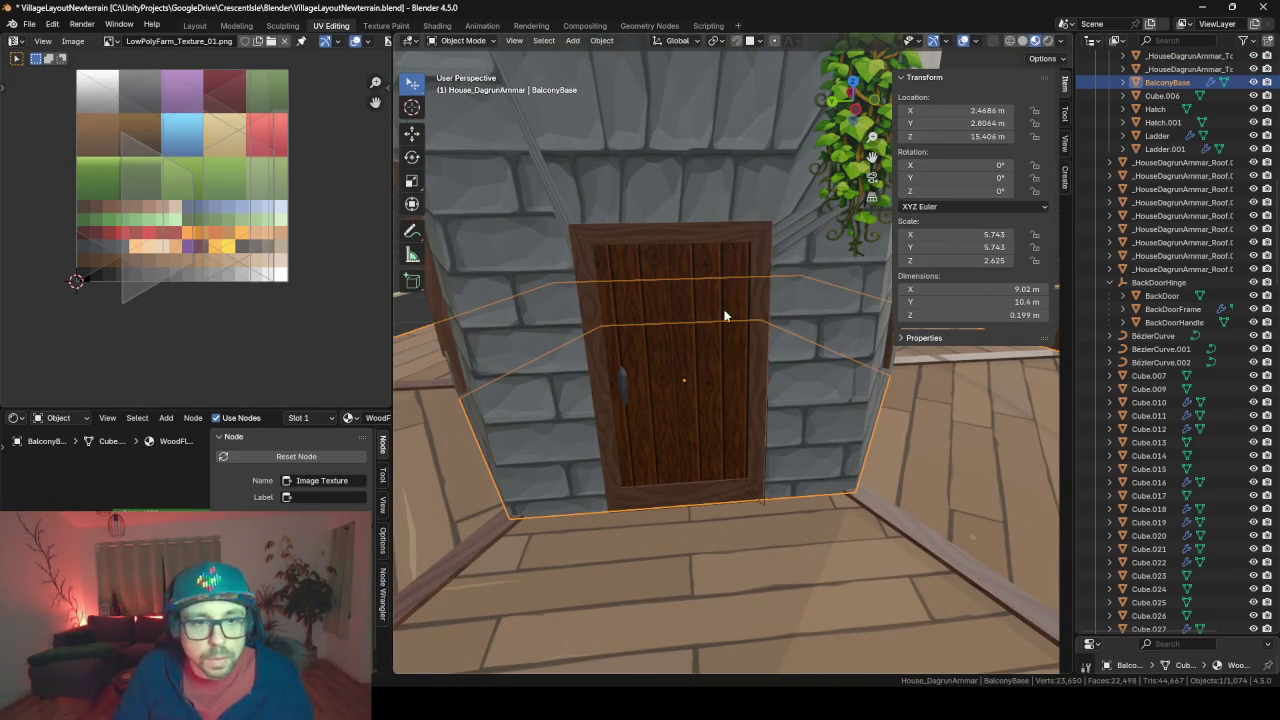
pyautogui.click(1158, 41)
pyautogui.write('top')
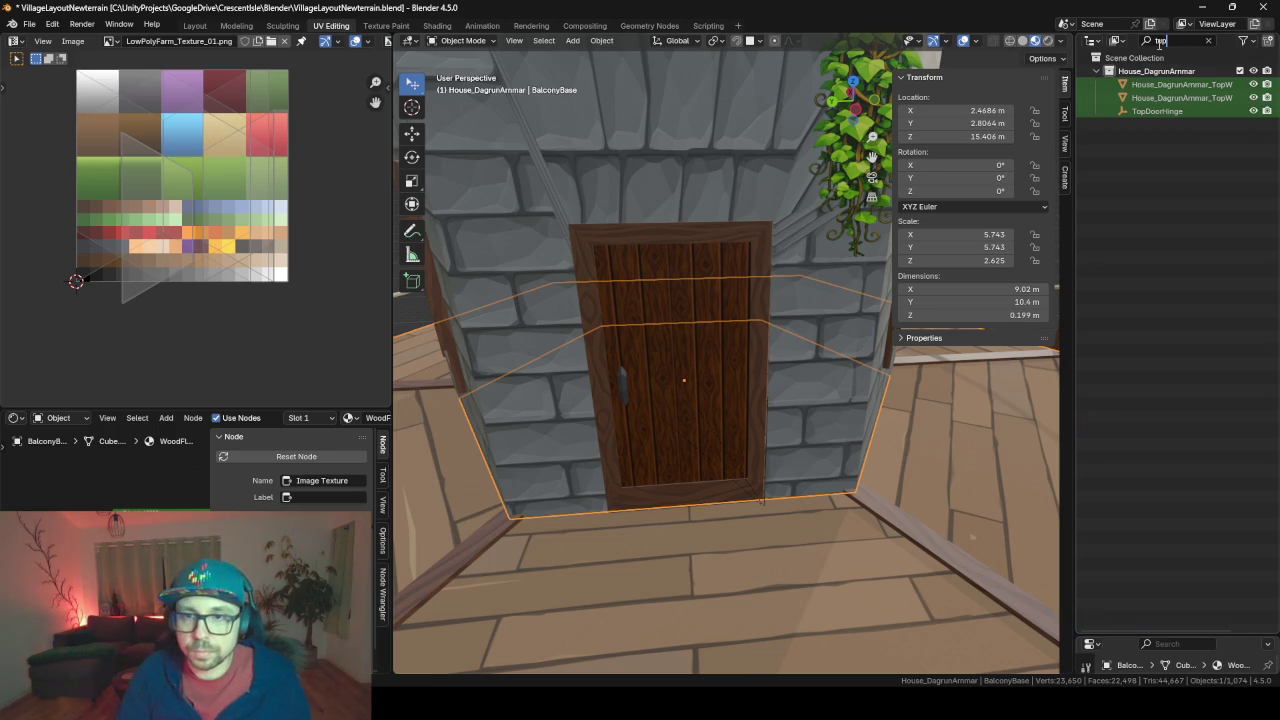
pyautogui.click(1160, 111)
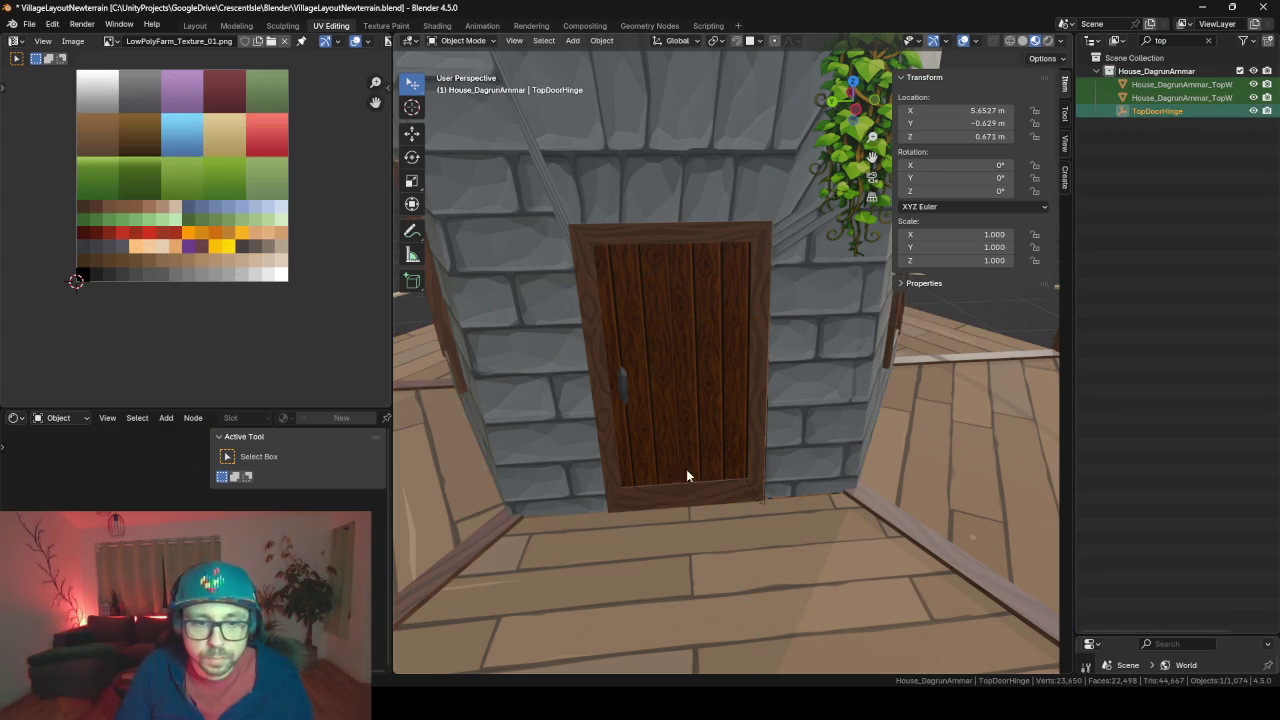
pyautogui.scroll(2, 744, 478)
pyautogui.scroll(-2, 941, 354)
pyautogui.scroll(-4, 930, 390)
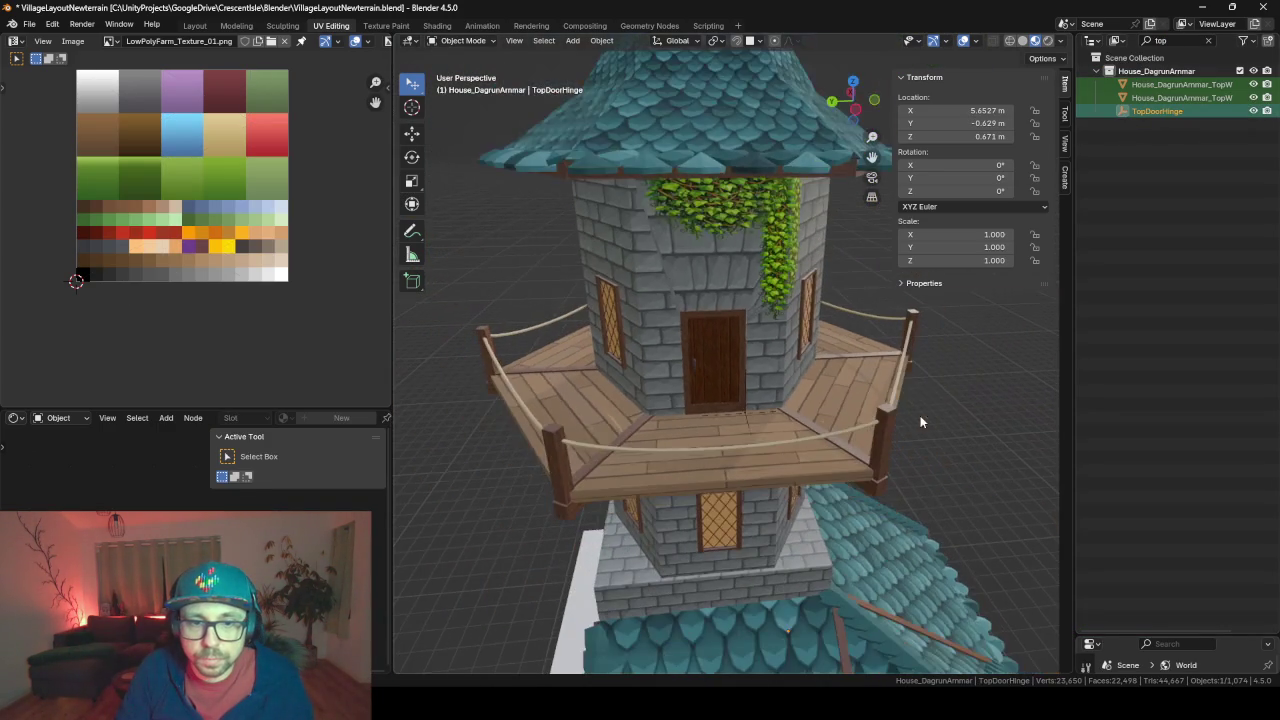
pyautogui.scroll(4, 762, 436)
pyautogui.press('g')
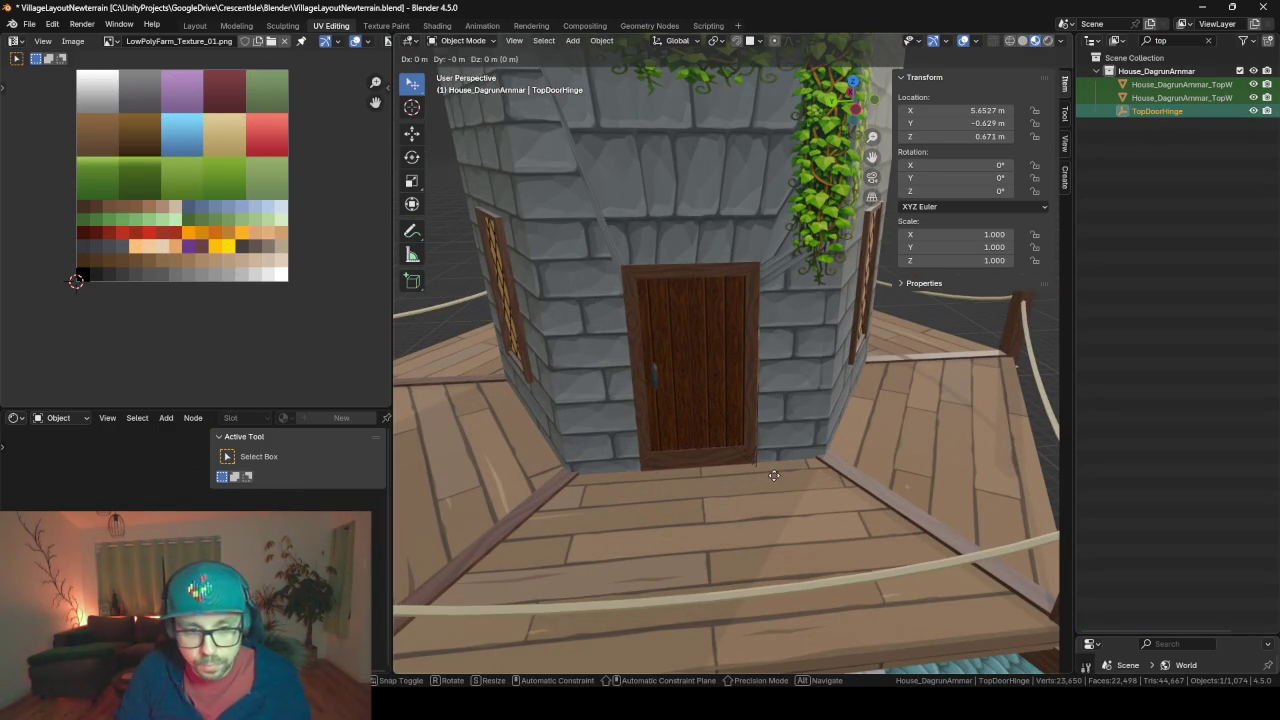
pyautogui.rightClick(817, 503)
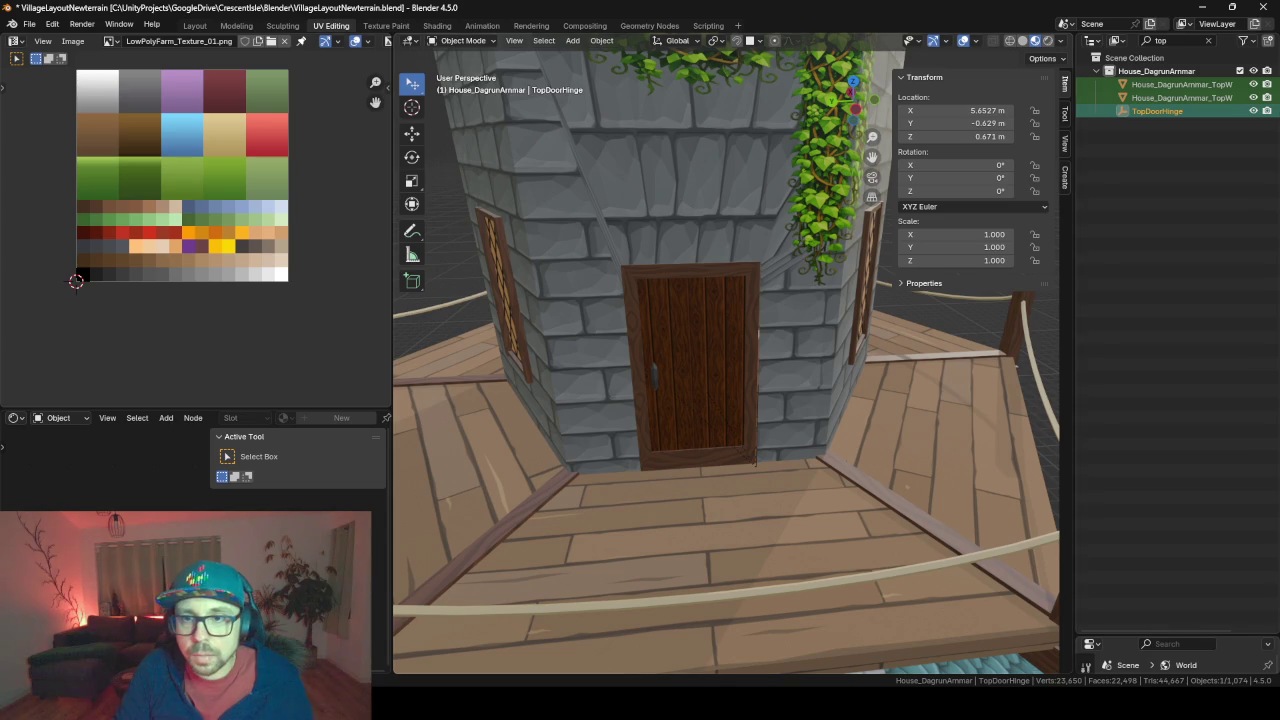
pyautogui.click(1208, 40)
pyautogui.scroll(-8, 1148, 270)
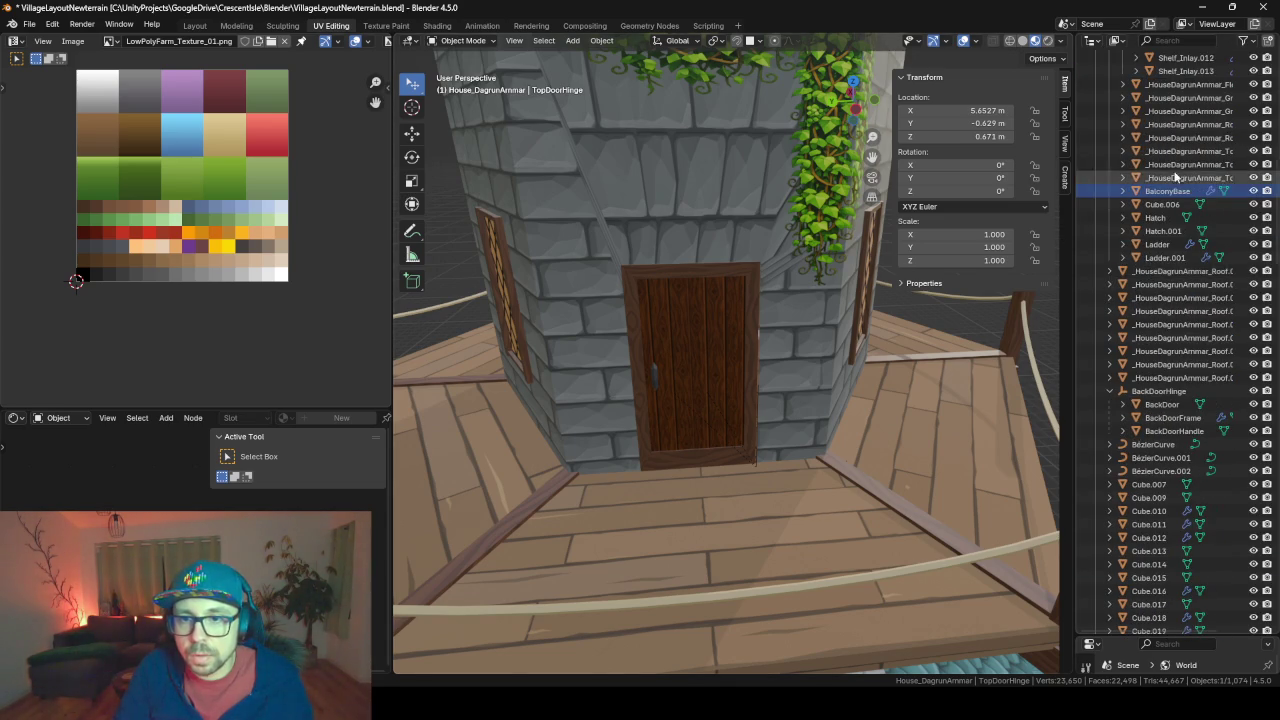
pyautogui.scroll(-2, 1160, 200)
pyautogui.scroll(2, 1175, 190)
pyautogui.scroll(2, 1185, 260)
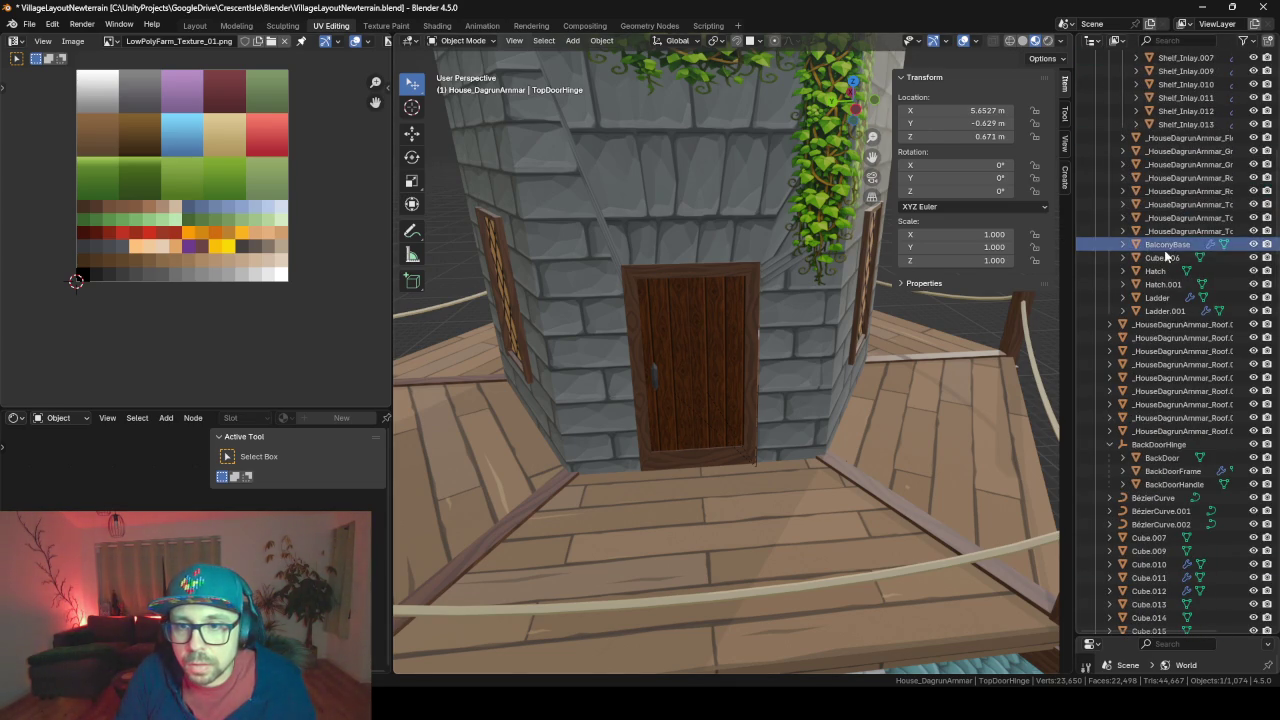
pyautogui.scroll(-5, 1185, 300)
pyautogui.scroll(-5, 1175, 280)
pyautogui.scroll(-5, 1166, 256)
pyautogui.scroll(-5, 1166, 256)
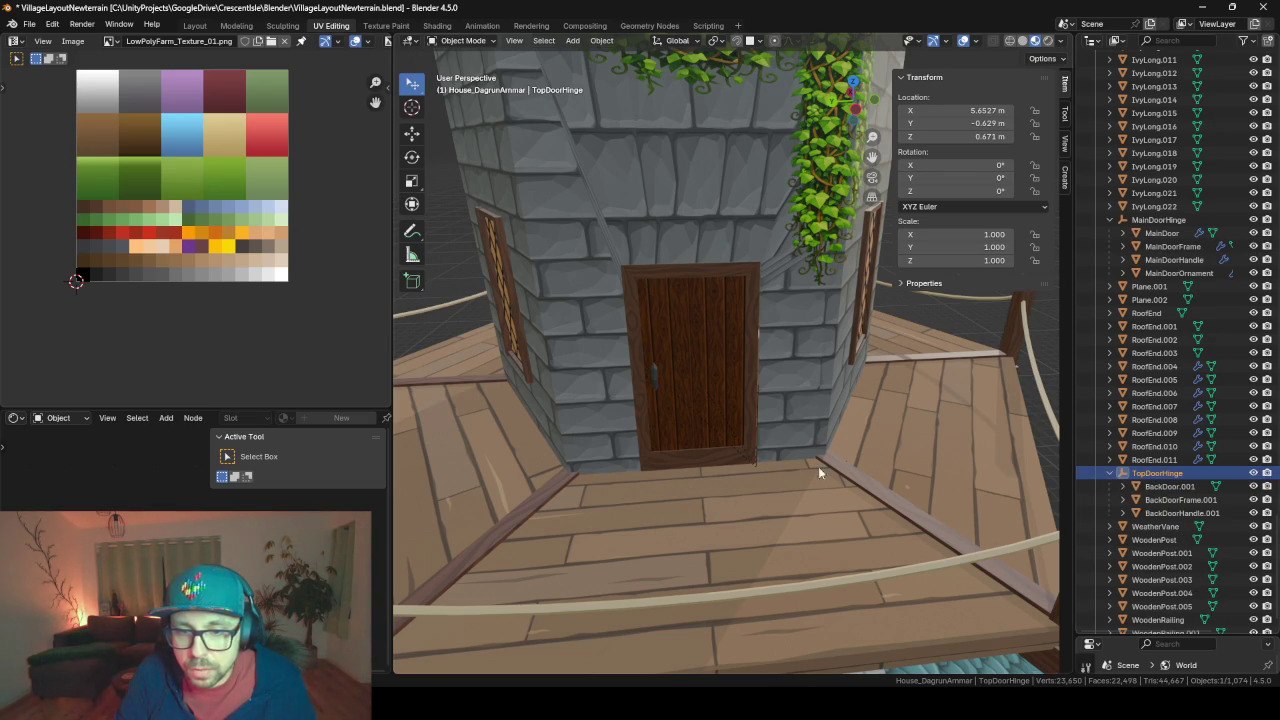
pyautogui.scroll(2, 743, 467)
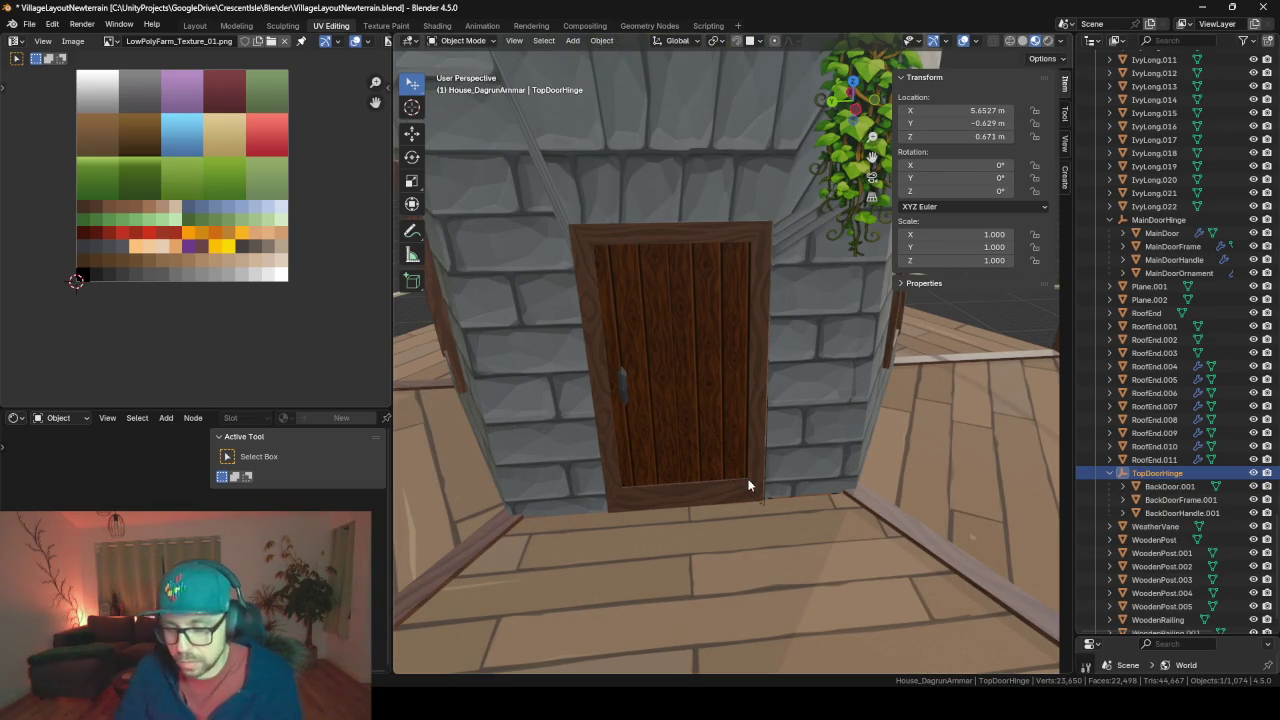
pyautogui.scroll(3, 784, 487)
pyautogui.scroll(3, 786, 470)
pyautogui.scroll(2, 786, 420)
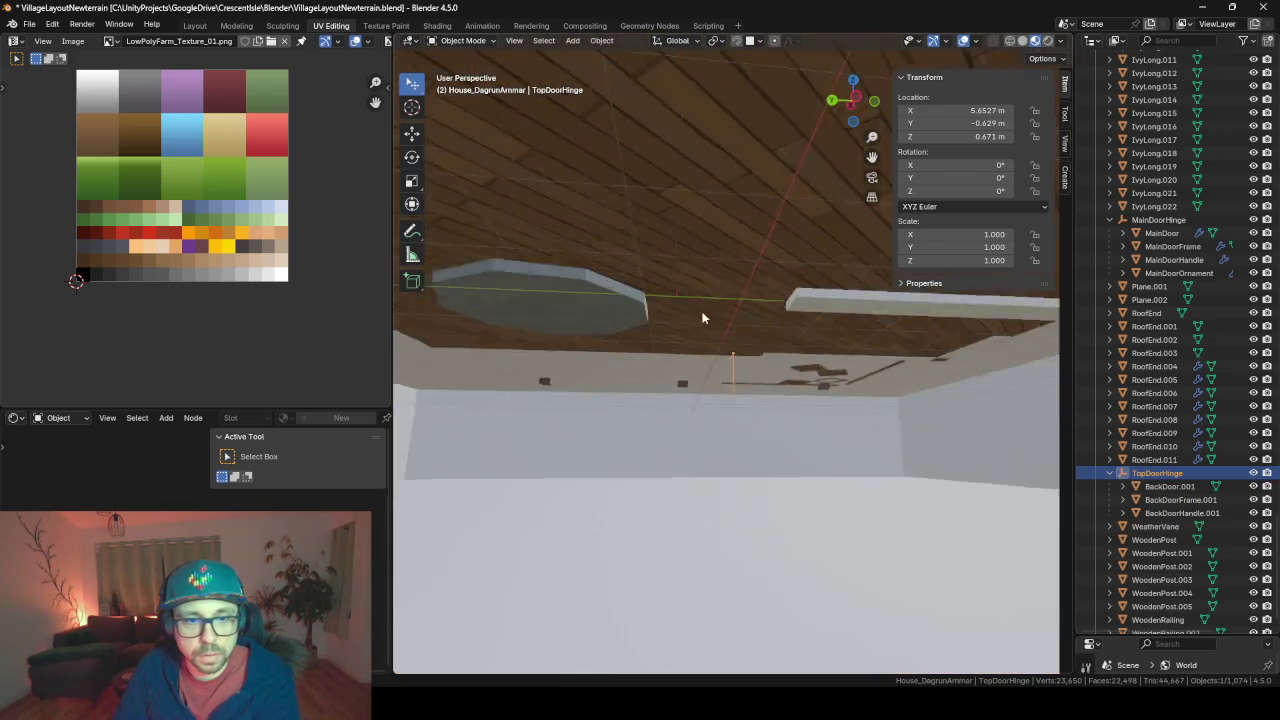
pyautogui.scroll(3, 770, 397)
pyautogui.scroll(-8, 840, 385)
pyautogui.moveTo(918, 376); pyautogui.dragTo(971, 363, button='middle')
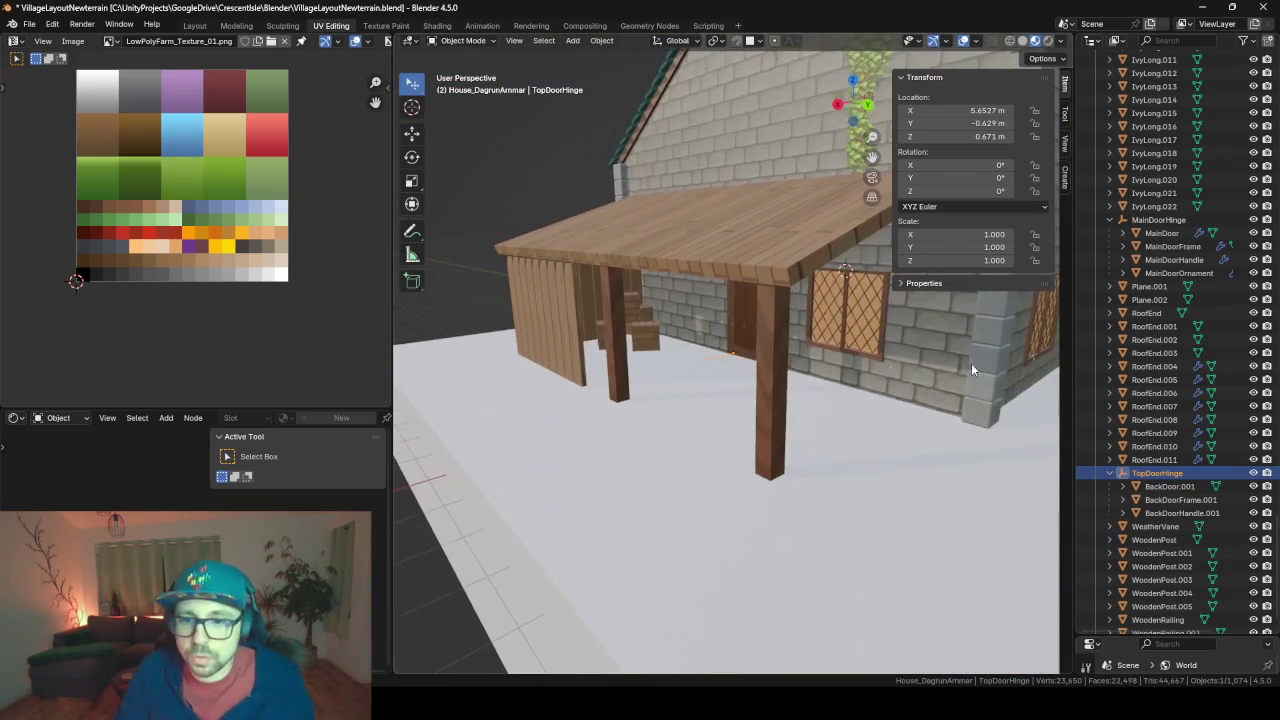
# Remove the Top prefix from the top door hinge's name
pyautogui.doubleClick(1158, 473)
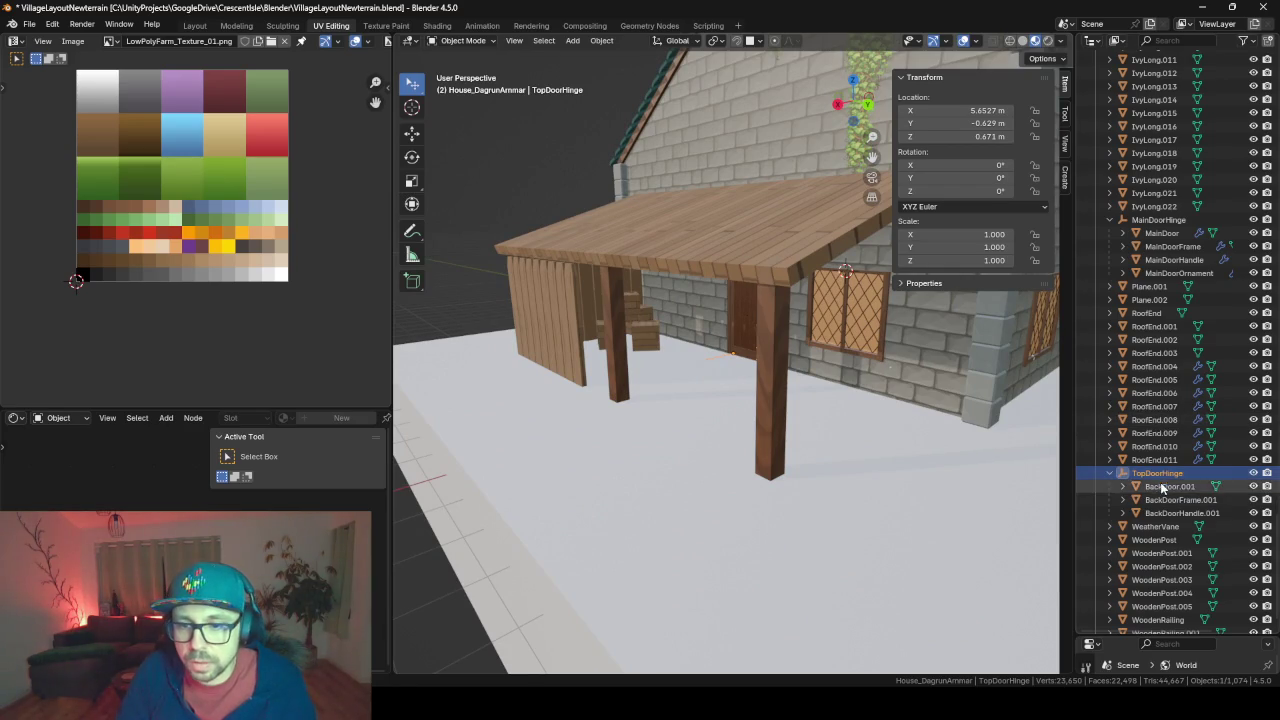
pyautogui.scroll(-1, 1160, 480)
pyautogui.press('Return')
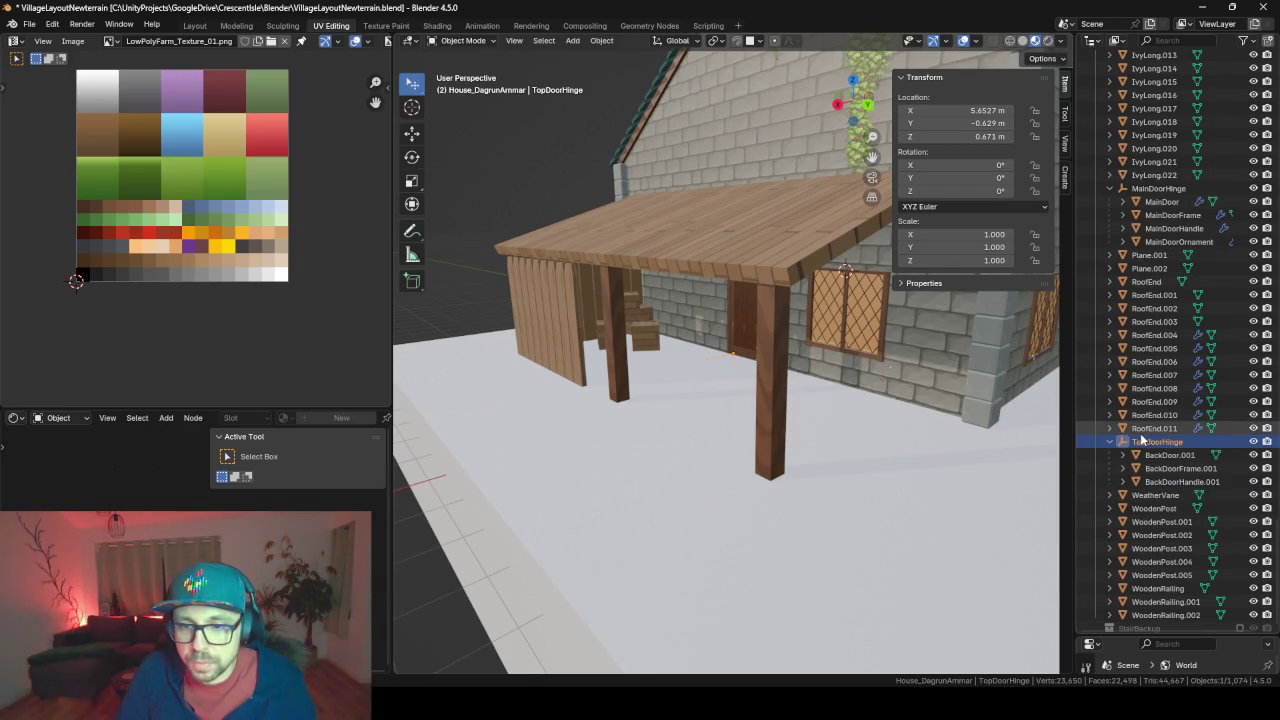
pyautogui.click(1148, 441)
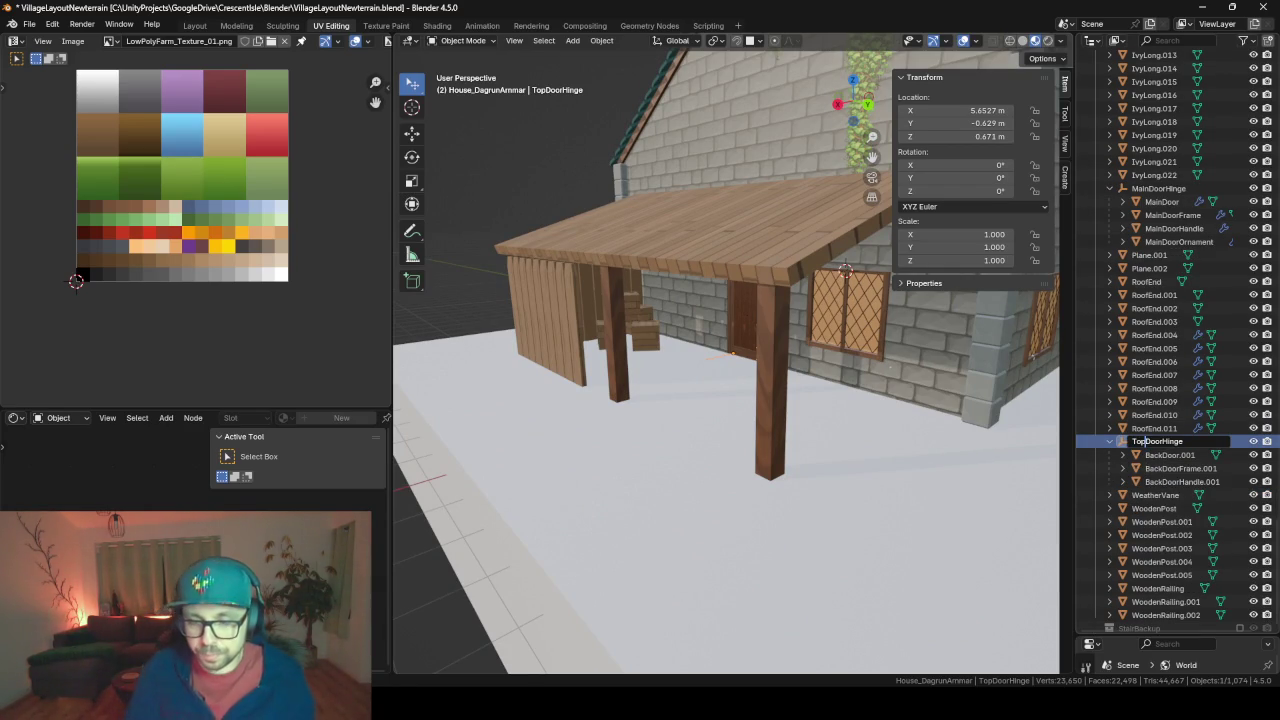
pyautogui.press('BackSpace')
pyautogui.press('BackSpace')
pyautogui.press('BackSpace')
pyautogui.press('Return')
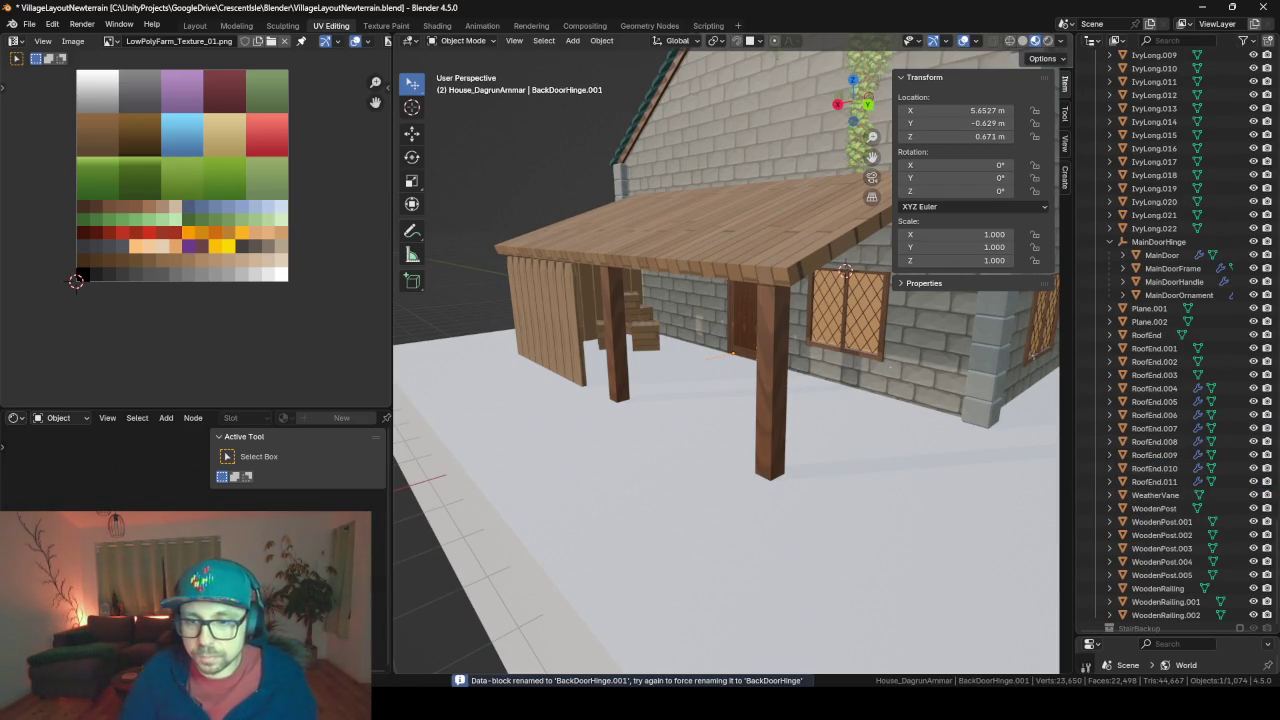
# Rename BackDoorHinge to DoorTopHinge and BackDoorHinge.001 to DoorBackHinge
pyautogui.scroll(8, 1161, 234)
pyautogui.scroll(5, 1161, 234)
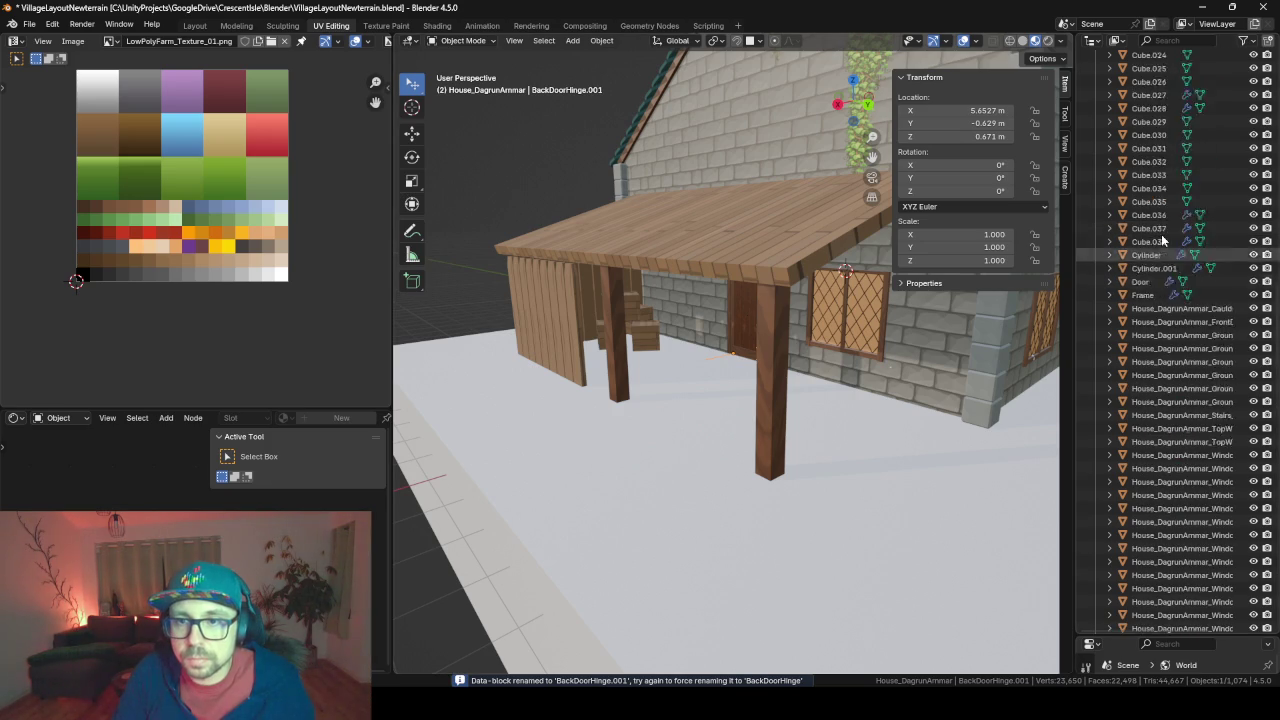
pyautogui.scroll(5, 1162, 238)
pyautogui.scroll(5, 1163, 238)
pyautogui.scroll(5, 1160, 250)
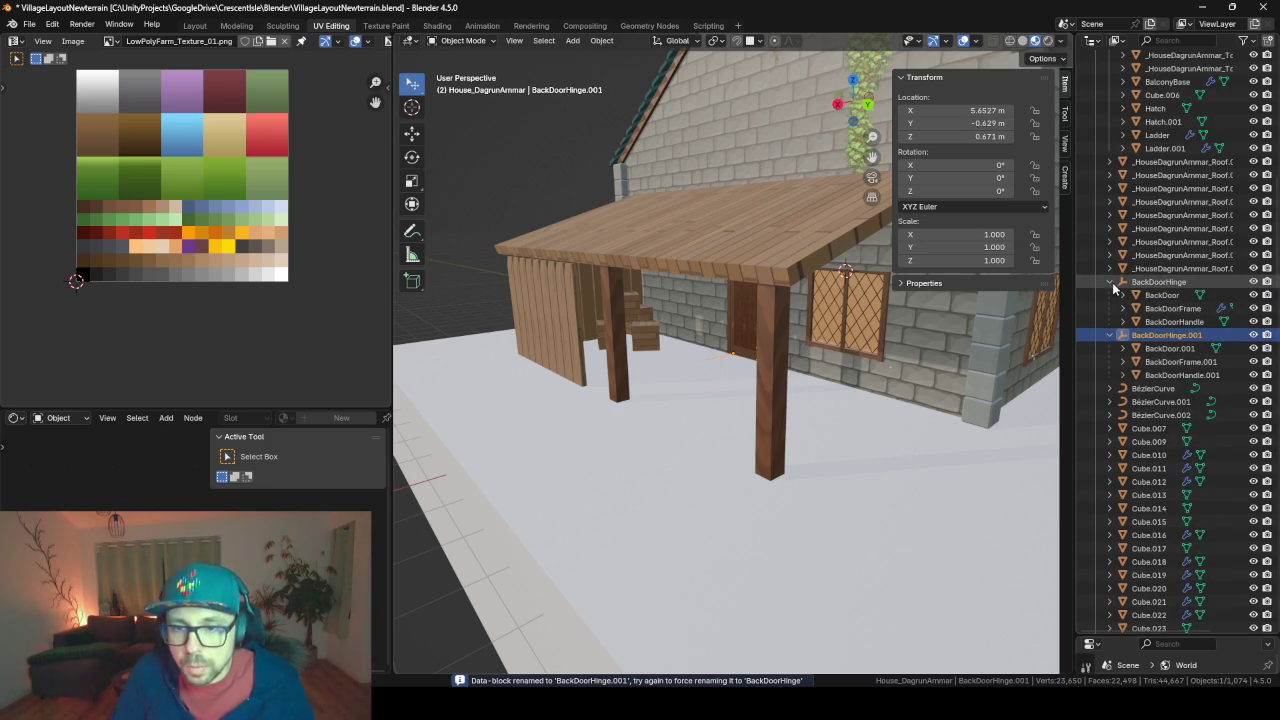
pyautogui.click(1110, 283)
pyautogui.click(1110, 295)
pyautogui.click(1160, 282)
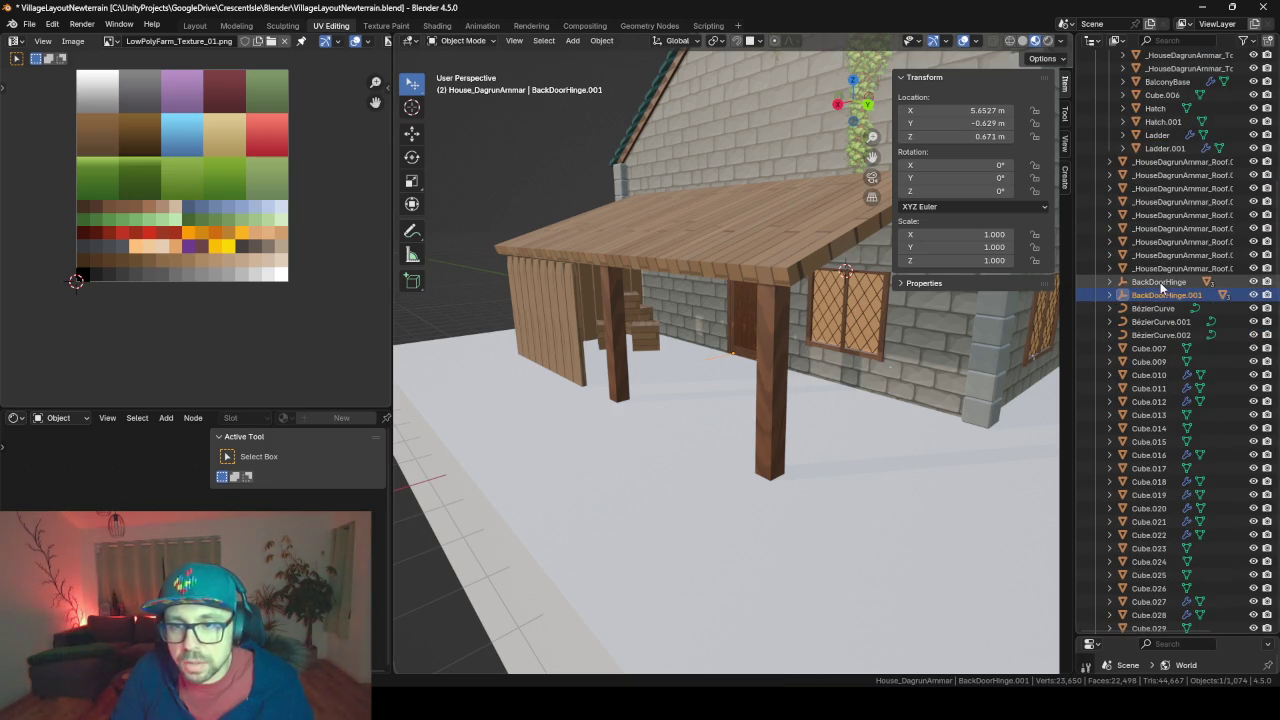
pyautogui.doubleClick(1160, 282)
pyautogui.scroll(2, 1170, 285)
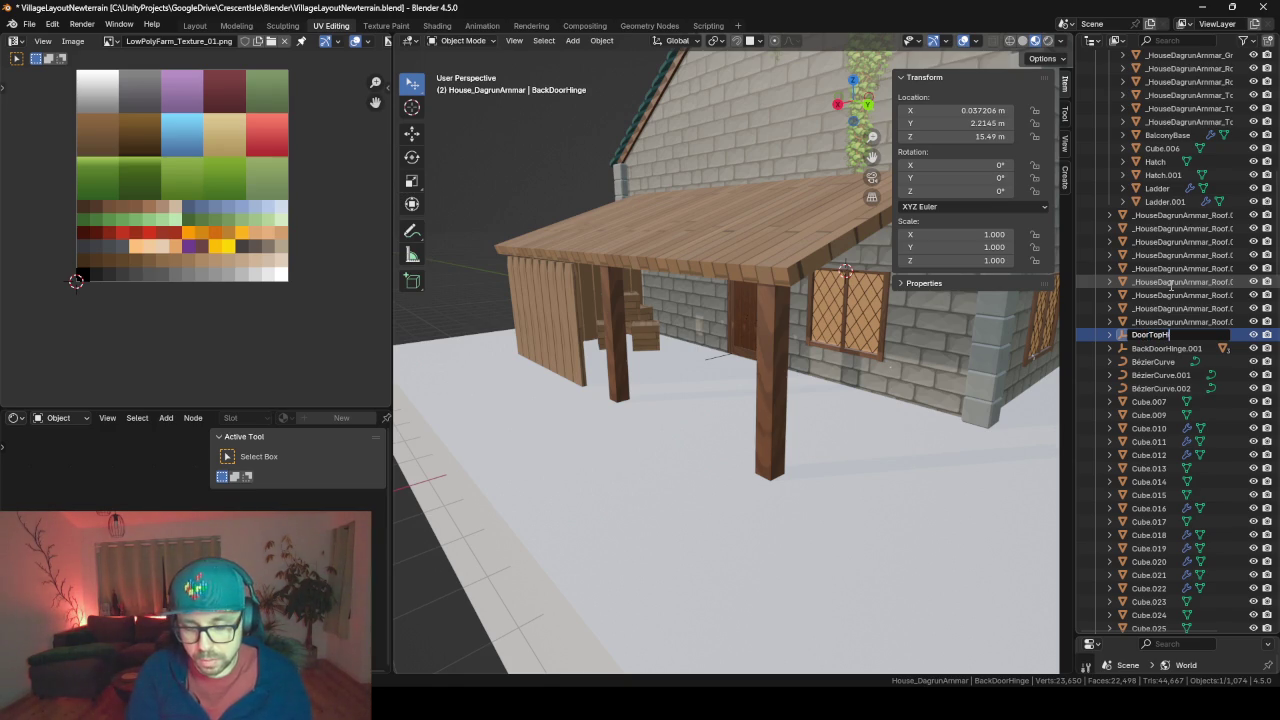
pyautogui.press('Return')
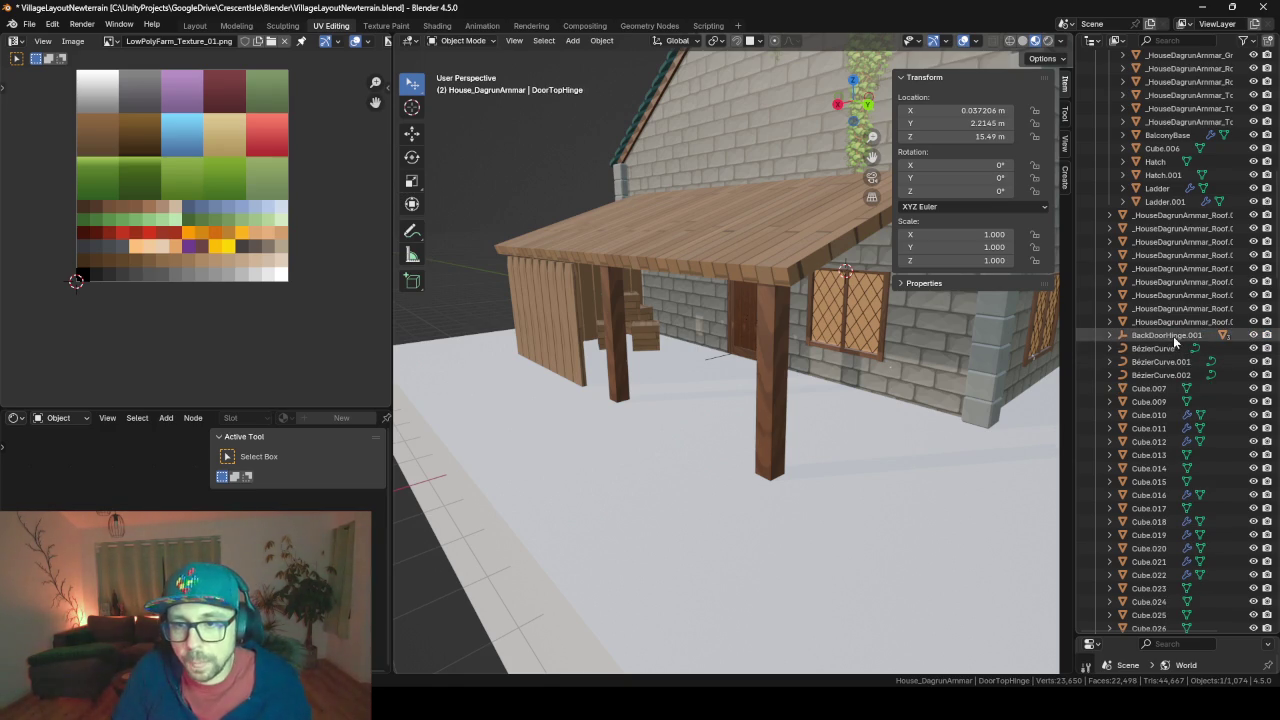
pyautogui.doubleClick(1173, 336)
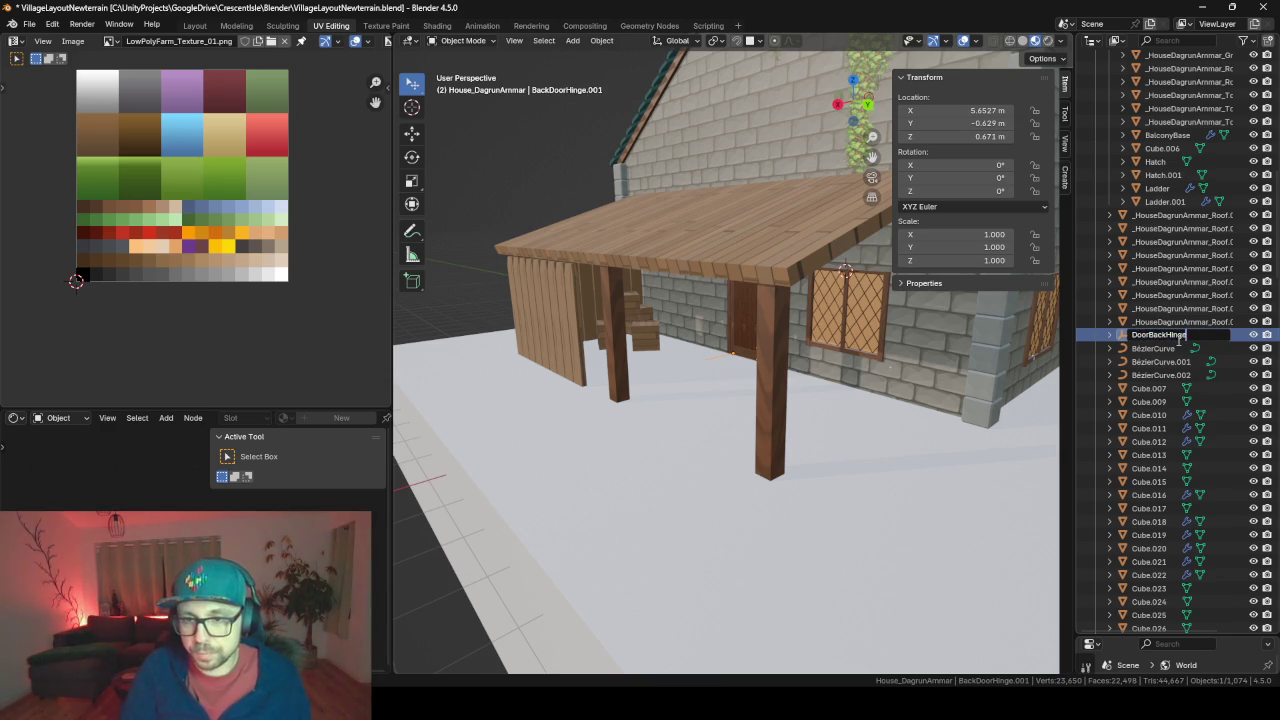
pyautogui.press('Return')
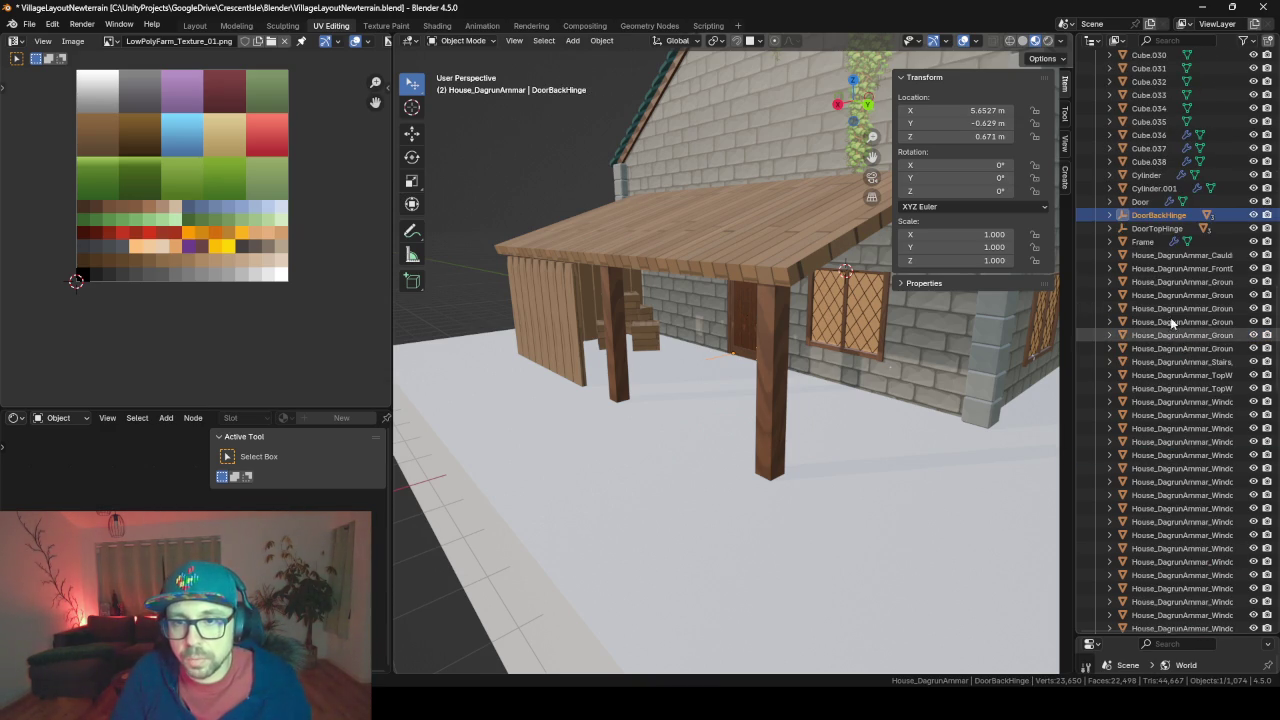
# Rename MainDoorHinge to DoorMainHinge, then check the DoorBackHinge and DoorTopHinge groups' contents
pyautogui.scroll(-8, 1170, 317)
pyautogui.scroll(-10, 1157, 266)
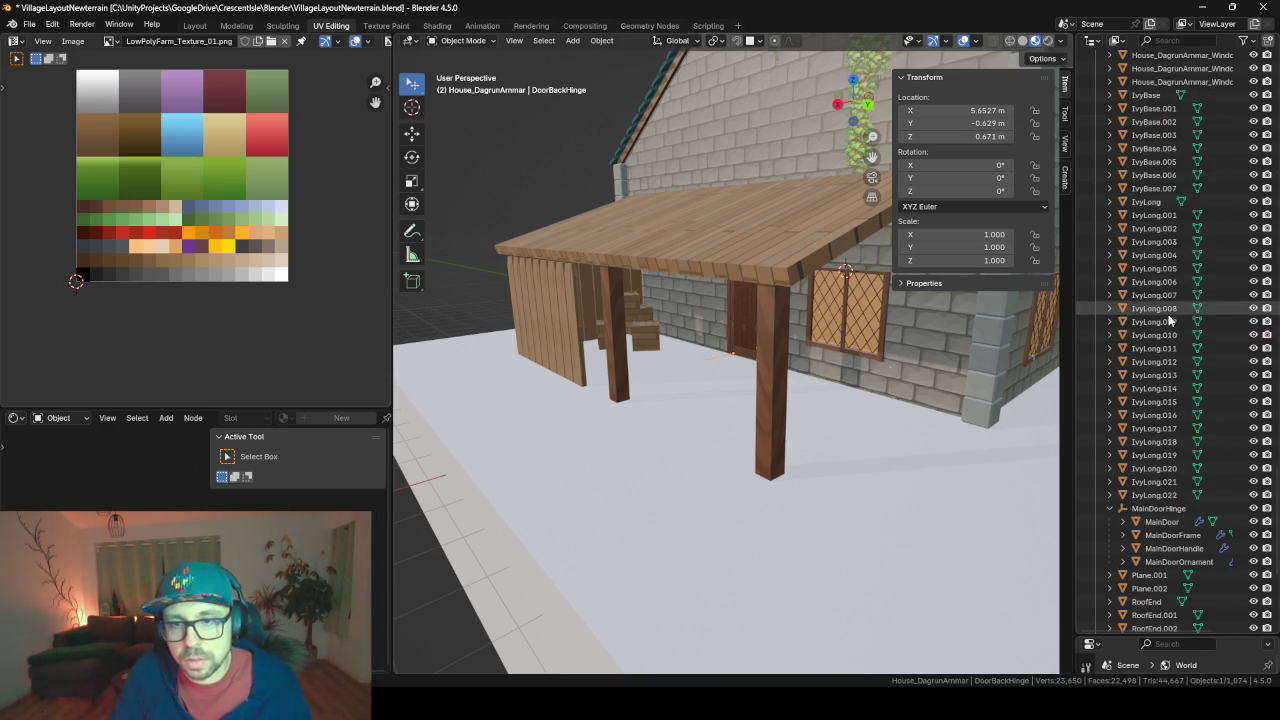
pyautogui.doubleClick(1160, 508)
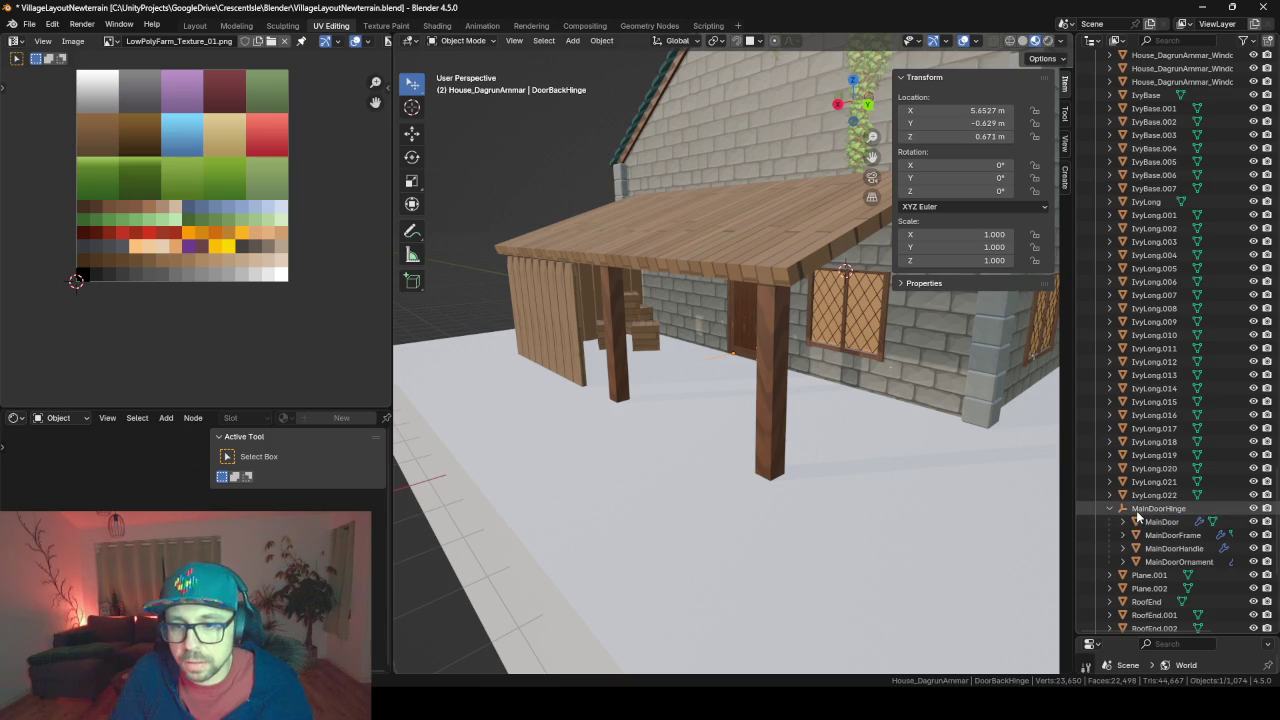
pyautogui.scroll(-5, 1237, 498)
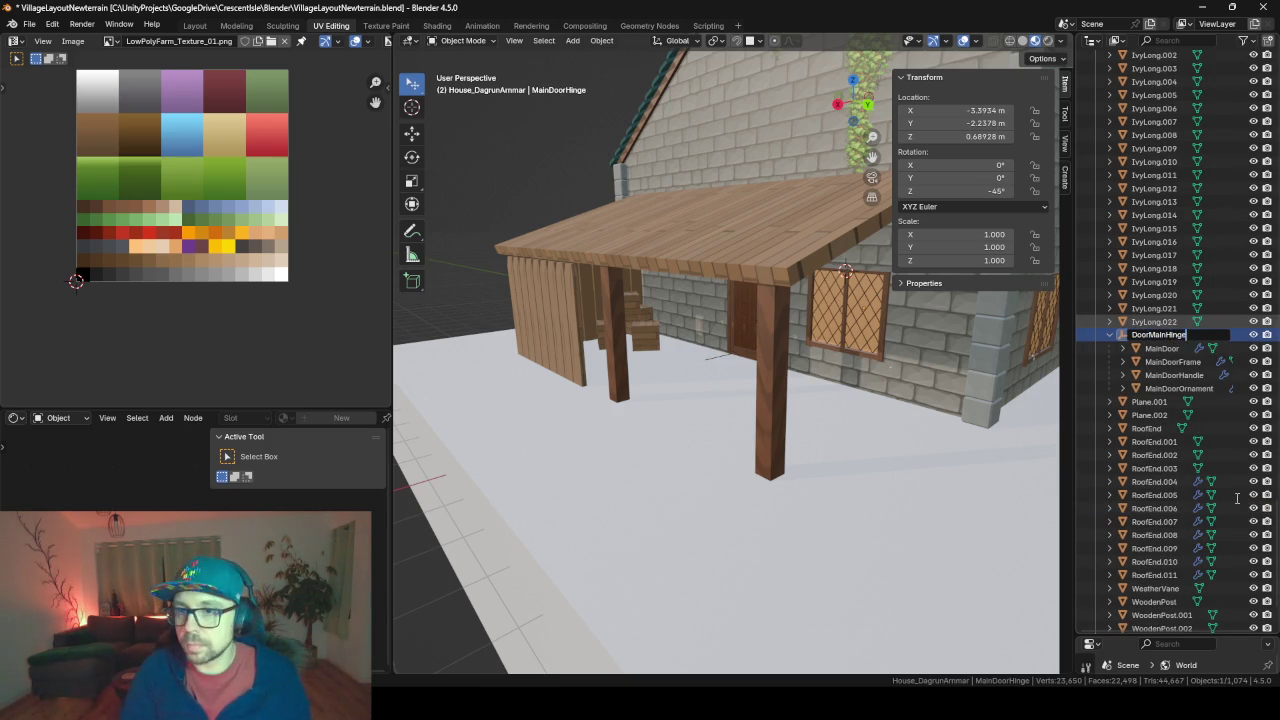
pyautogui.press('Return')
pyautogui.scroll(5, 1210, 420)
pyautogui.scroll(5, 1190, 330)
pyautogui.scroll(5, 1170, 250)
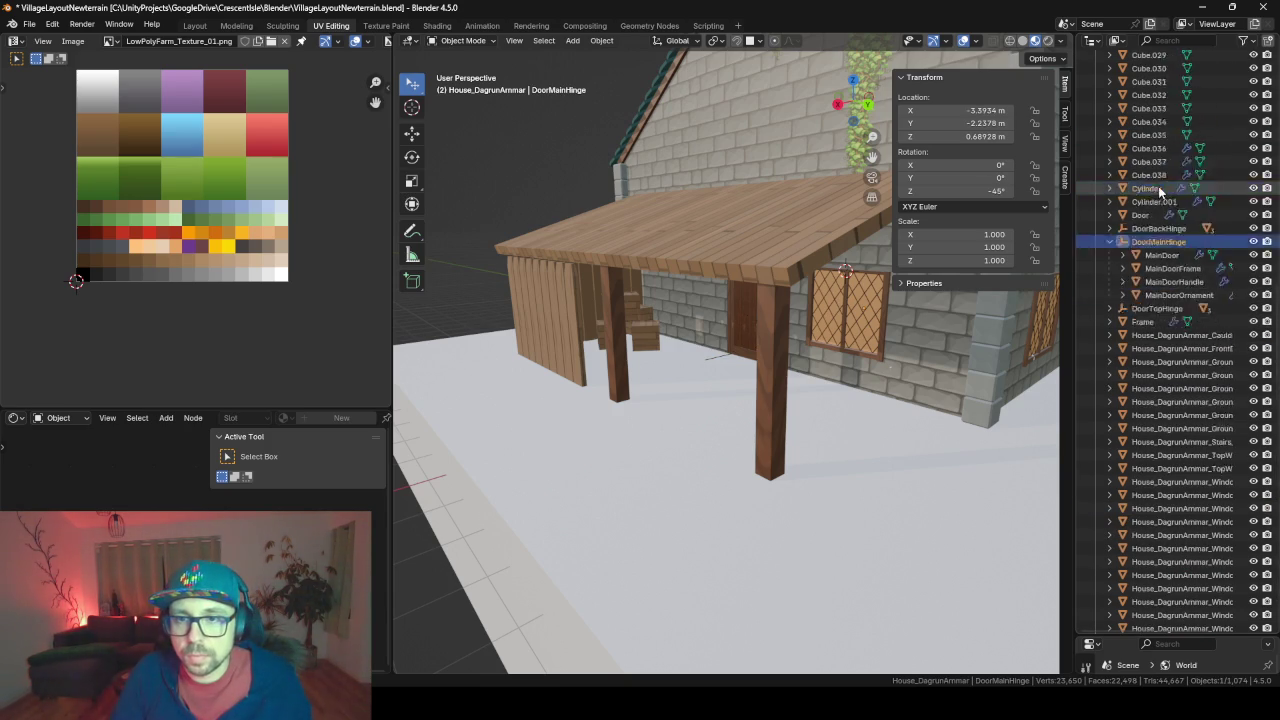
pyautogui.scroll(3, 1160, 190)
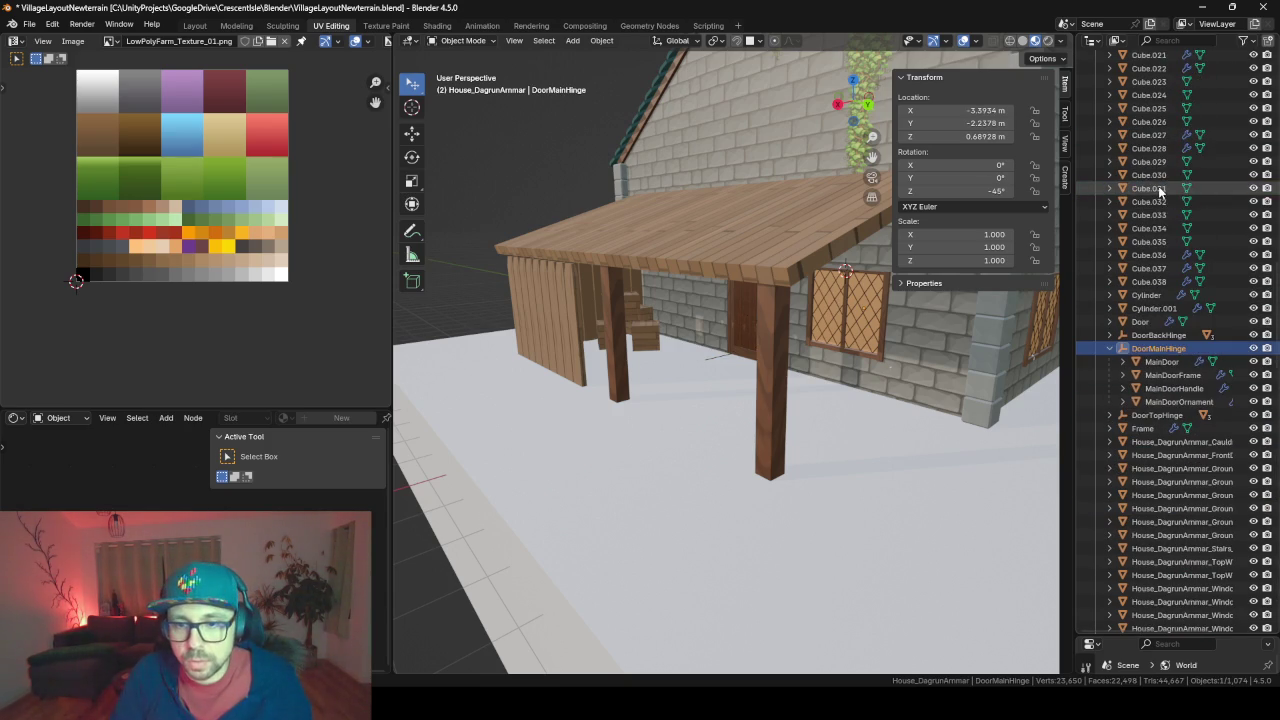
pyautogui.click(1110, 348)
pyautogui.click(1110, 335)
pyautogui.click(1158, 335)
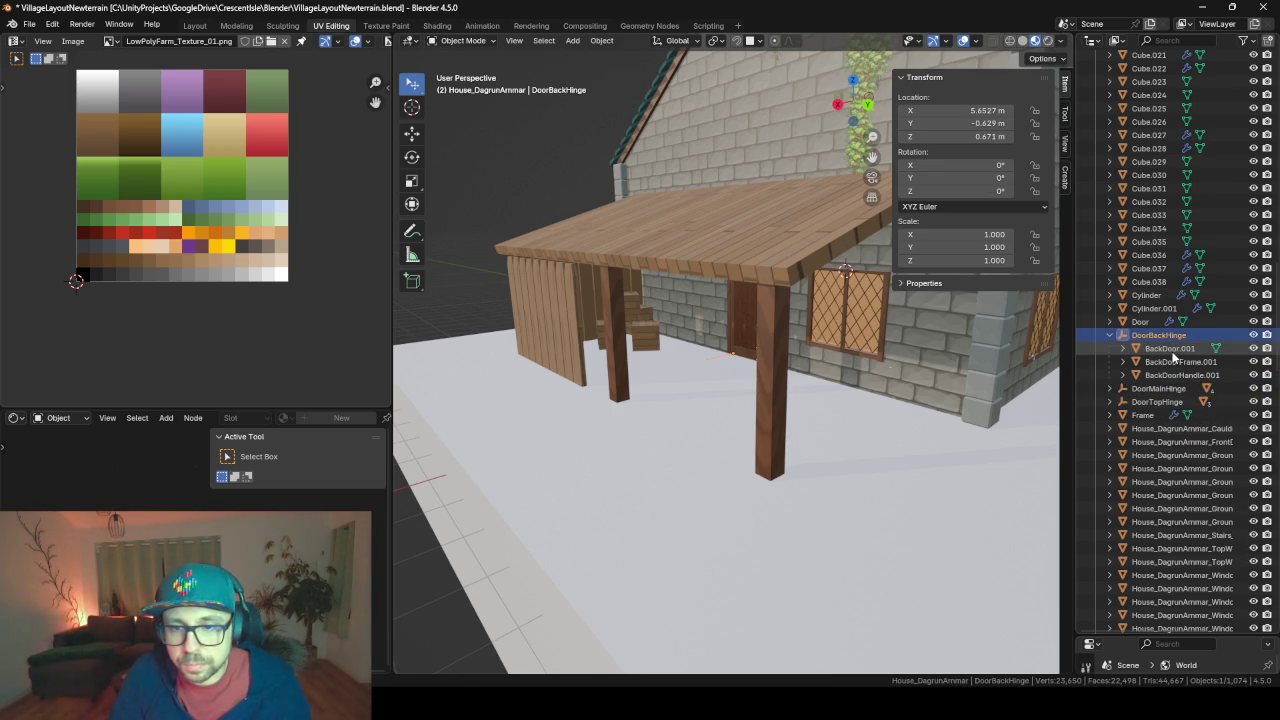
pyautogui.click(1173, 350)
pyautogui.click(1109, 401)
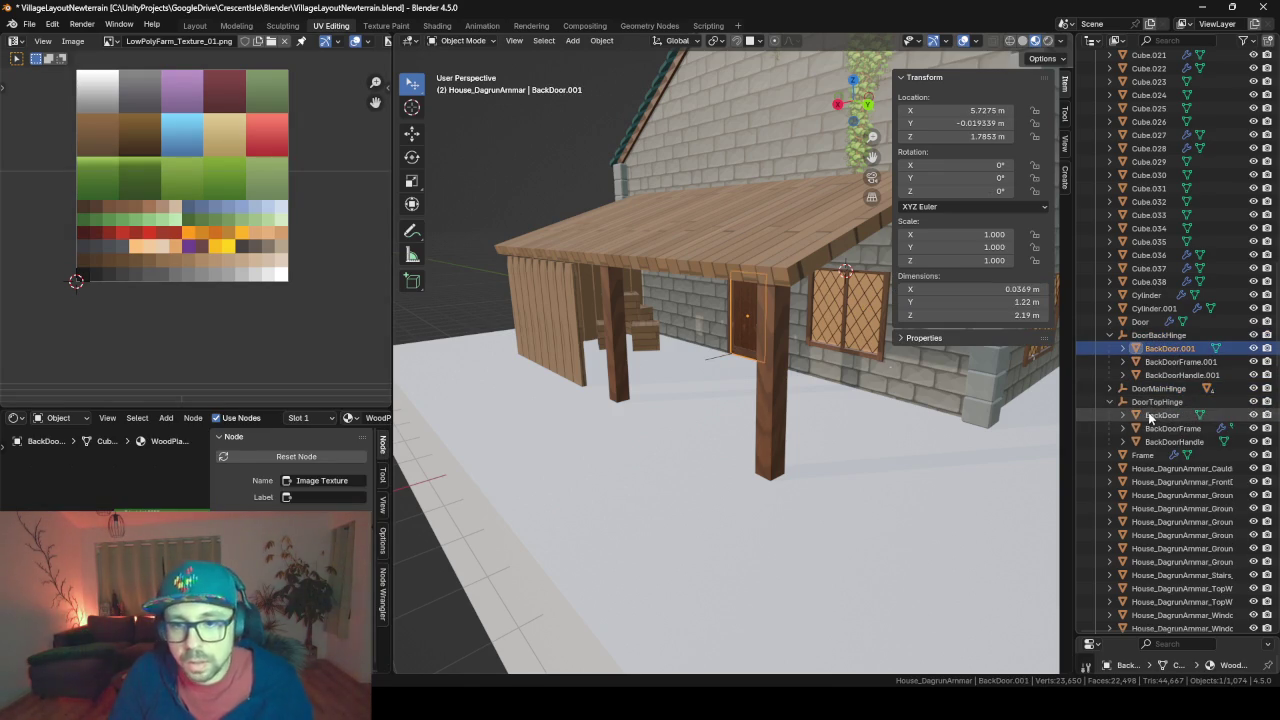
pyautogui.click(1157, 401)
# Raise DoorTopHinge slightly along Z to 15.5 m
pyautogui.press('KP_Decimal')
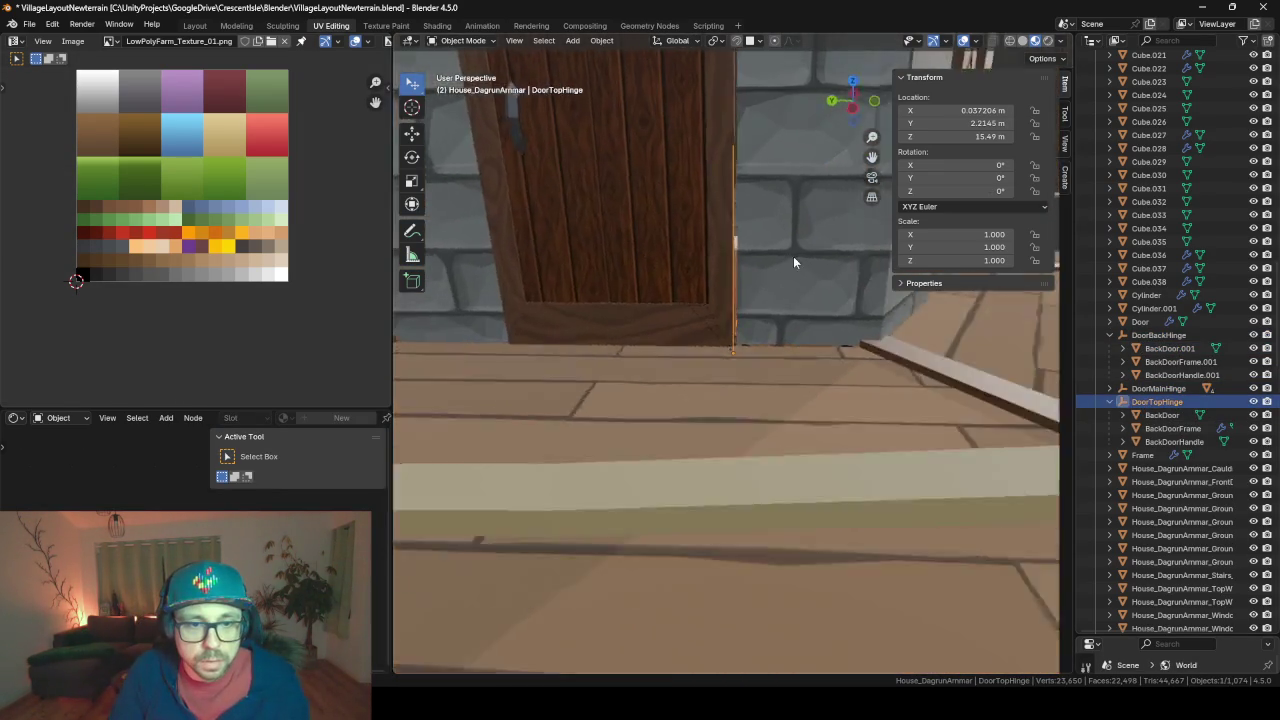
pyautogui.moveTo(803, 290)
pyautogui.mouseDown(button='middle')
pyautogui.moveTo(797, 248)
pyautogui.moveTo(766, 293)
pyautogui.moveTo(755, 352)
pyautogui.moveTo(770, 445)
pyautogui.mouseUp(button='middle')
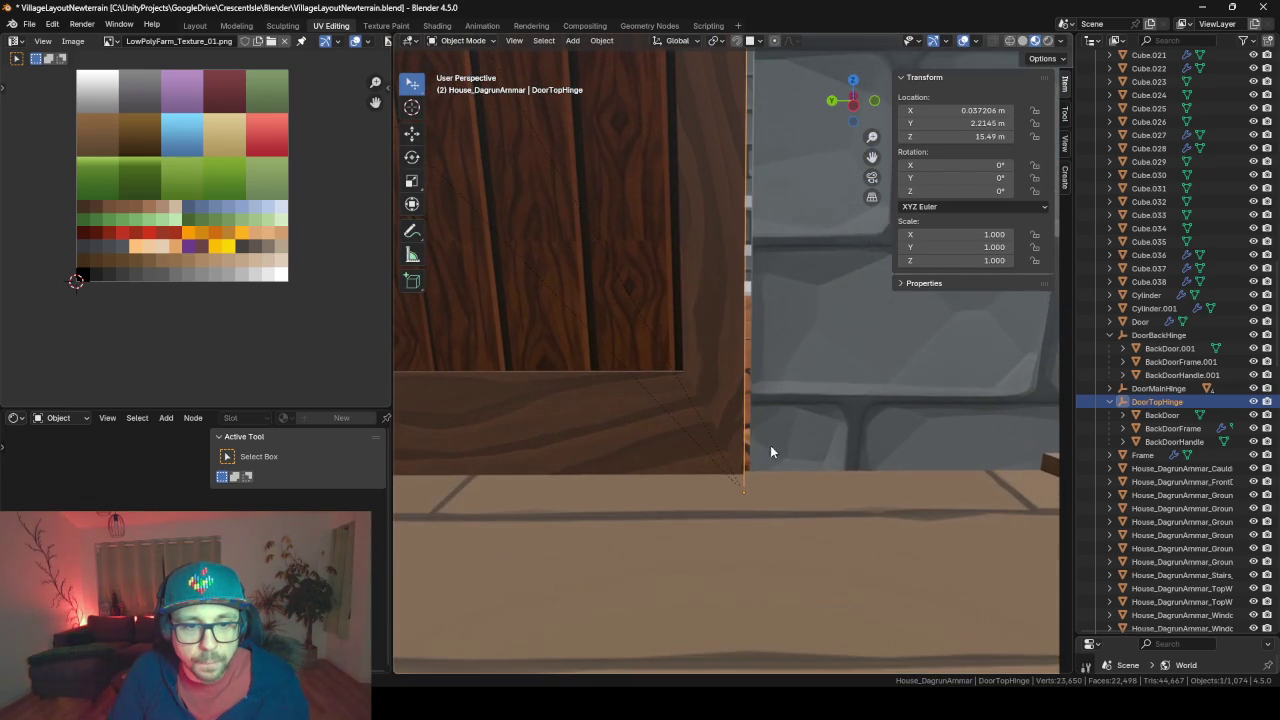
pyautogui.press('g')
pyautogui.press('z')
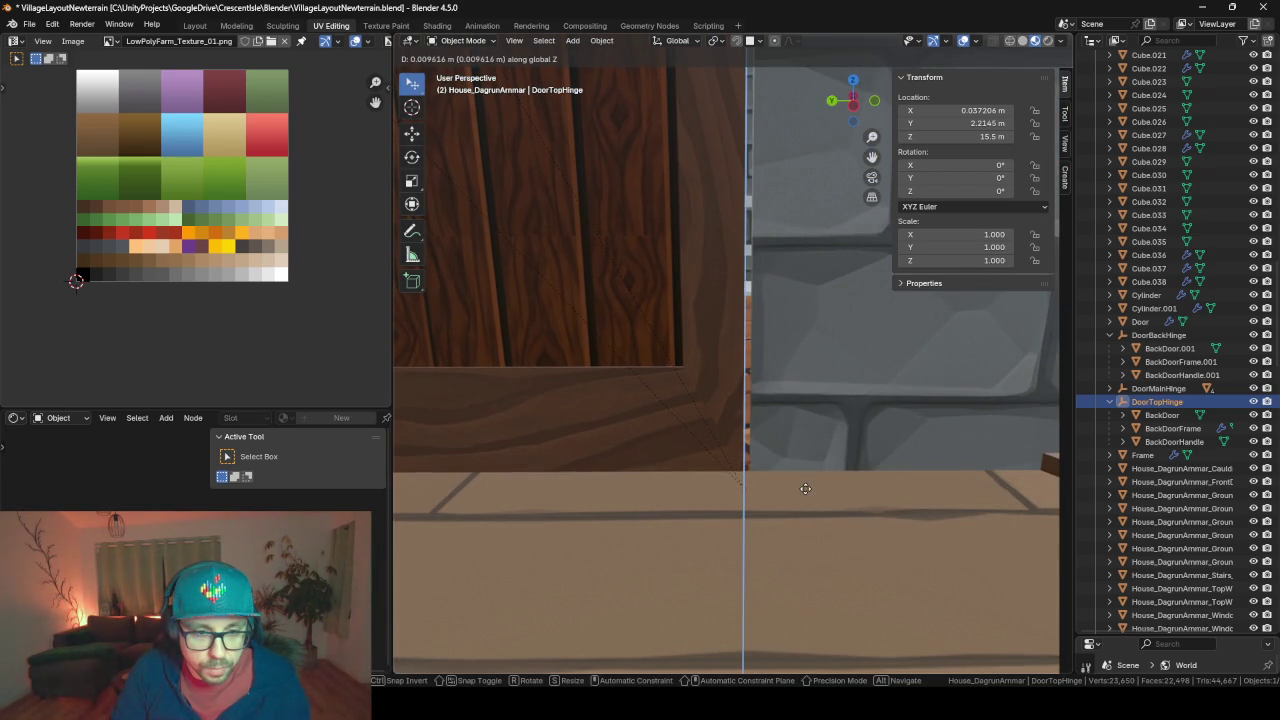
pyautogui.click(717, 465)
pyautogui.moveTo(717, 465)
pyautogui.mouseDown(button='middle')
pyautogui.moveTo(736, 407)
pyautogui.moveTo(683, 408)
pyautogui.moveTo(703, 332)
pyautogui.moveTo(742, 362)
pyautogui.mouseUp(button='middle')
# View the balcony from above the tower, then select the tower's lower door frame
pyautogui.scroll(-3, 711, 429)
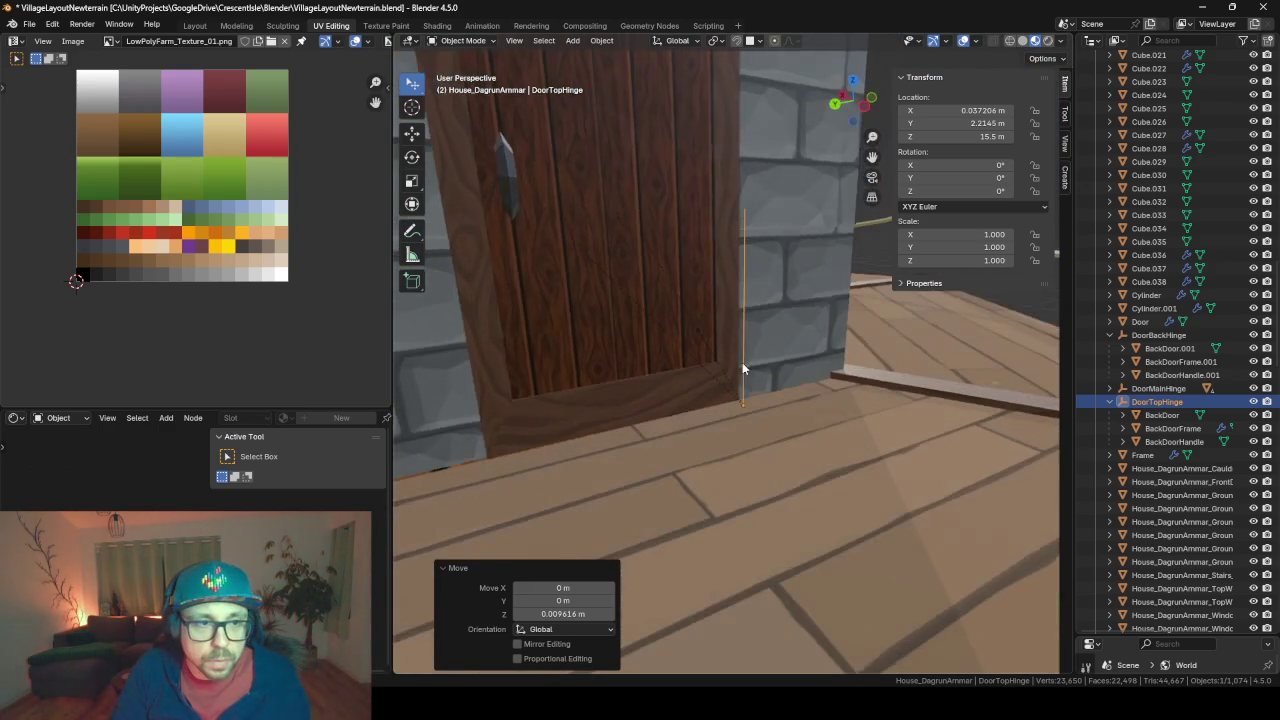
pyautogui.scroll(-3, 683, 314)
pyautogui.scroll(-3, 678, 312)
pyautogui.moveTo(678, 312)
pyautogui.mouseDown(button='middle')
pyautogui.moveTo(614, 391)
pyautogui.moveTo(524, 382)
pyautogui.moveTo(796, 374)
pyautogui.moveTo(776, 422)
pyautogui.moveTo(790, 300)
pyautogui.moveTo(708, 548)
pyautogui.moveTo(715, 468)
pyautogui.mouseUp(button='middle')
pyautogui.scroll(-5, 776, 422)
pyautogui.scroll(2, 714, 540)
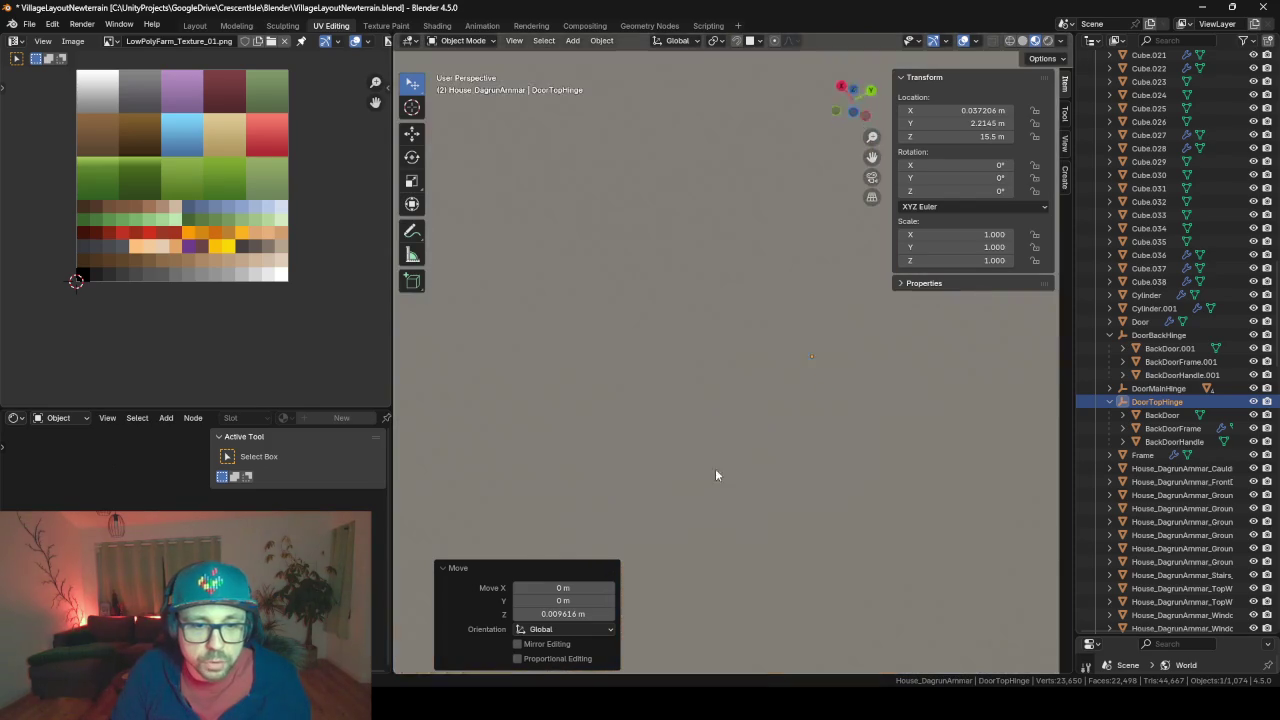
pyautogui.scroll(-3, 715, 468)
pyautogui.moveTo(782, 579); pyautogui.dragTo(740, 542, button='middle')
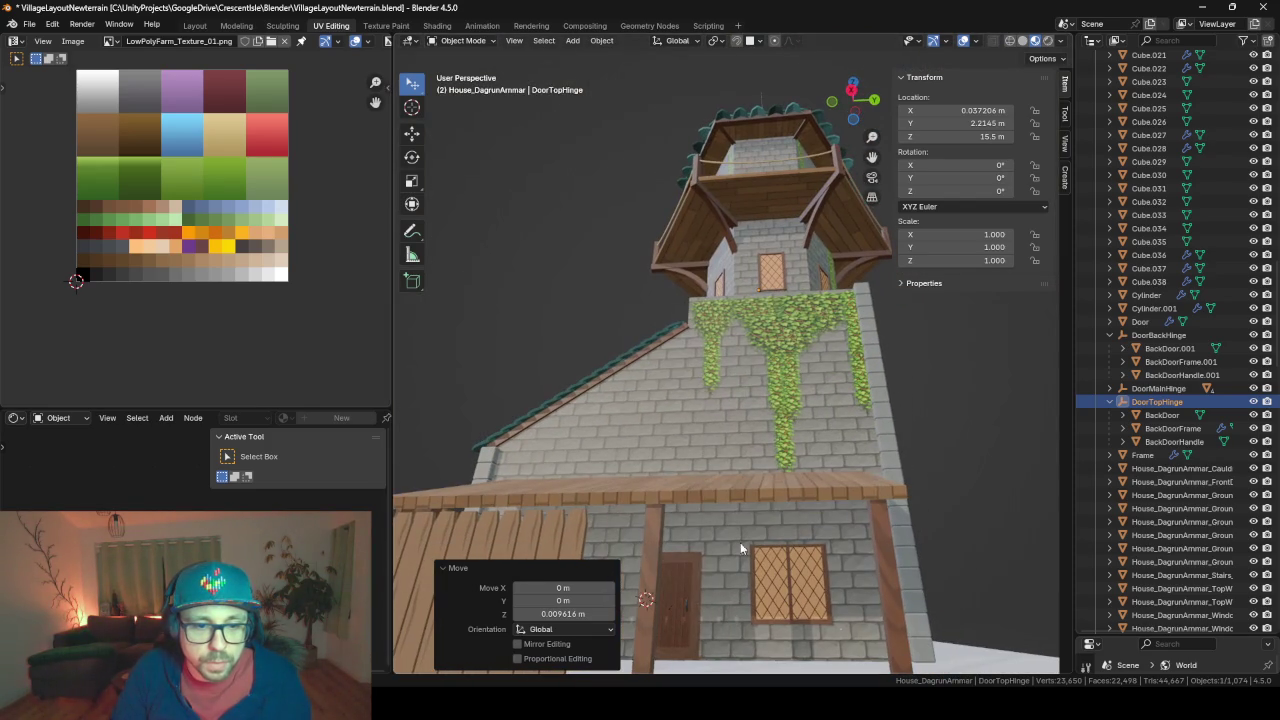
pyautogui.click(697, 595)
pyautogui.moveTo(770, 320); pyautogui.dragTo(770, 380, button='middle')
pyautogui.scroll(2, 770, 380)
# Duplicate the door frame and lift the copy straight up to the balcony level
pyautogui.hotkey('shift', 'd')
pyautogui.press('z')
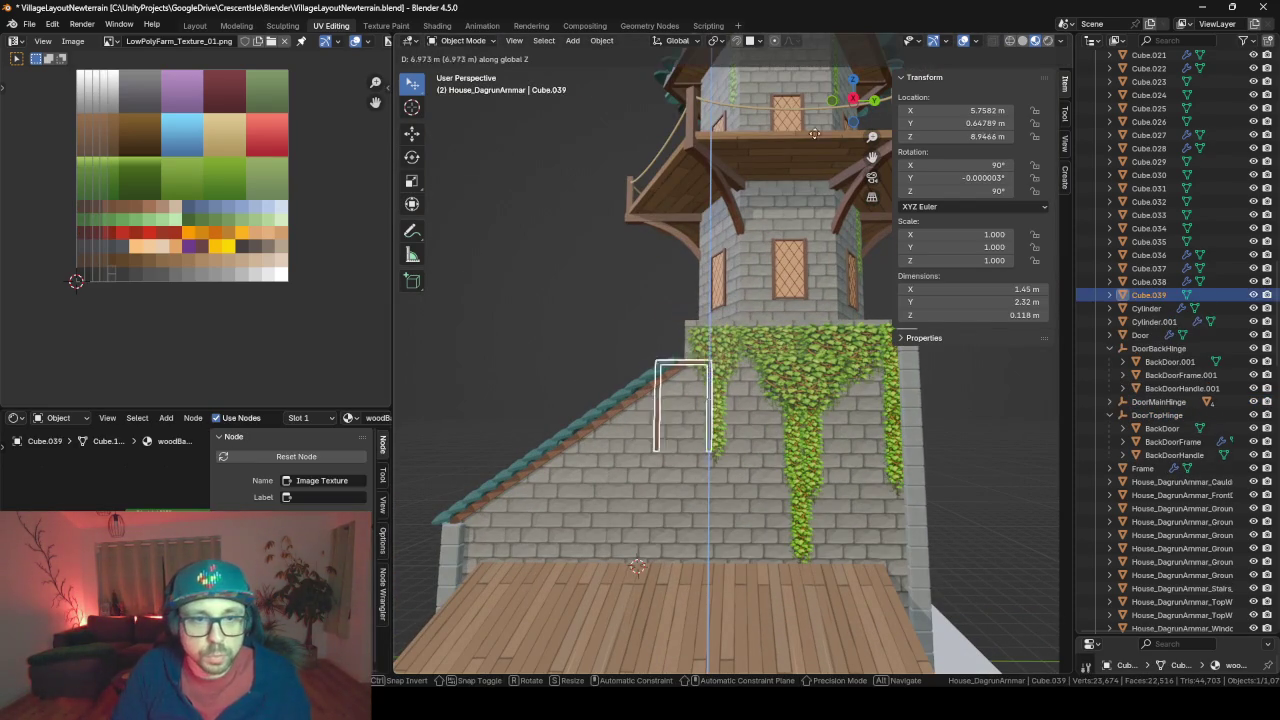
pyautogui.click(797, 525)
pyautogui.press('KP_Decimal')
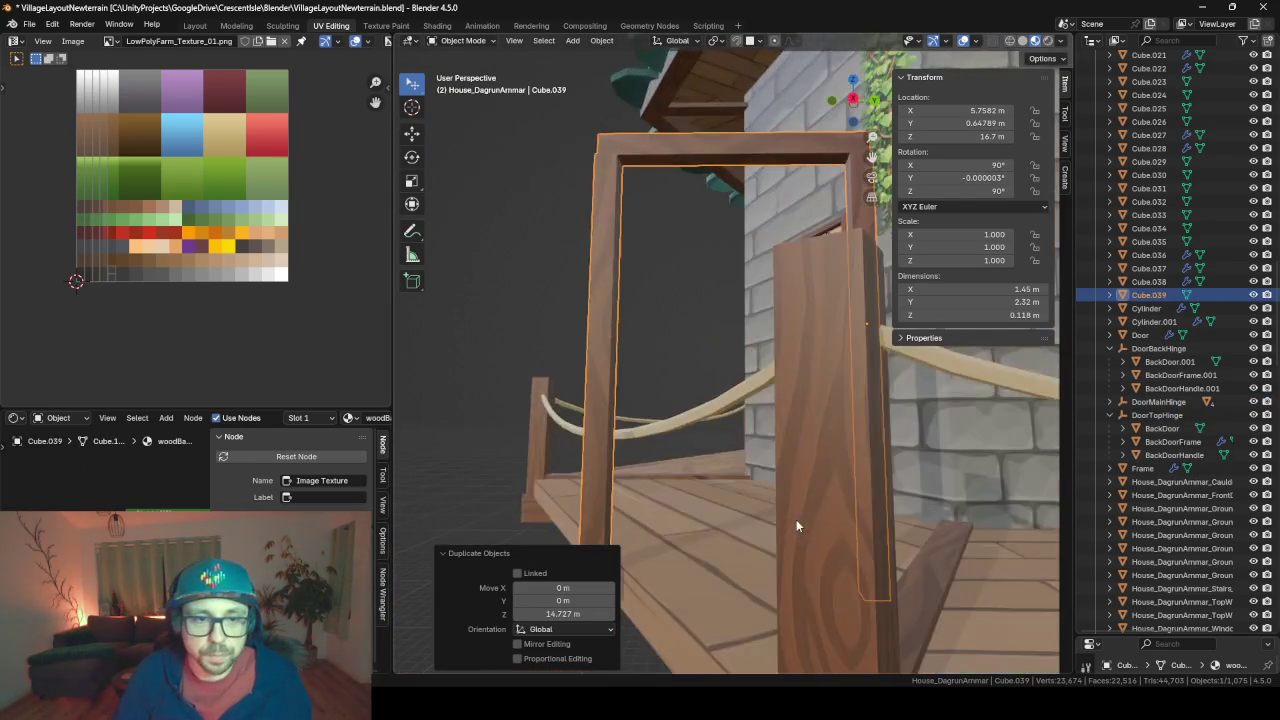
pyautogui.scroll(-4, 796, 519)
pyautogui.moveTo(732, 404)
pyautogui.mouseDown(button='middle')
pyautogui.moveTo(640, 414)
pyautogui.moveTo(775, 422)
pyautogui.mouseUp(button='middle')
pyautogui.scroll(3, 640, 421)
# Slide the copied frame horizontally into the upper balcony doorway
pyautogui.press('g')
pyautogui.hotkey('shift', 'z')
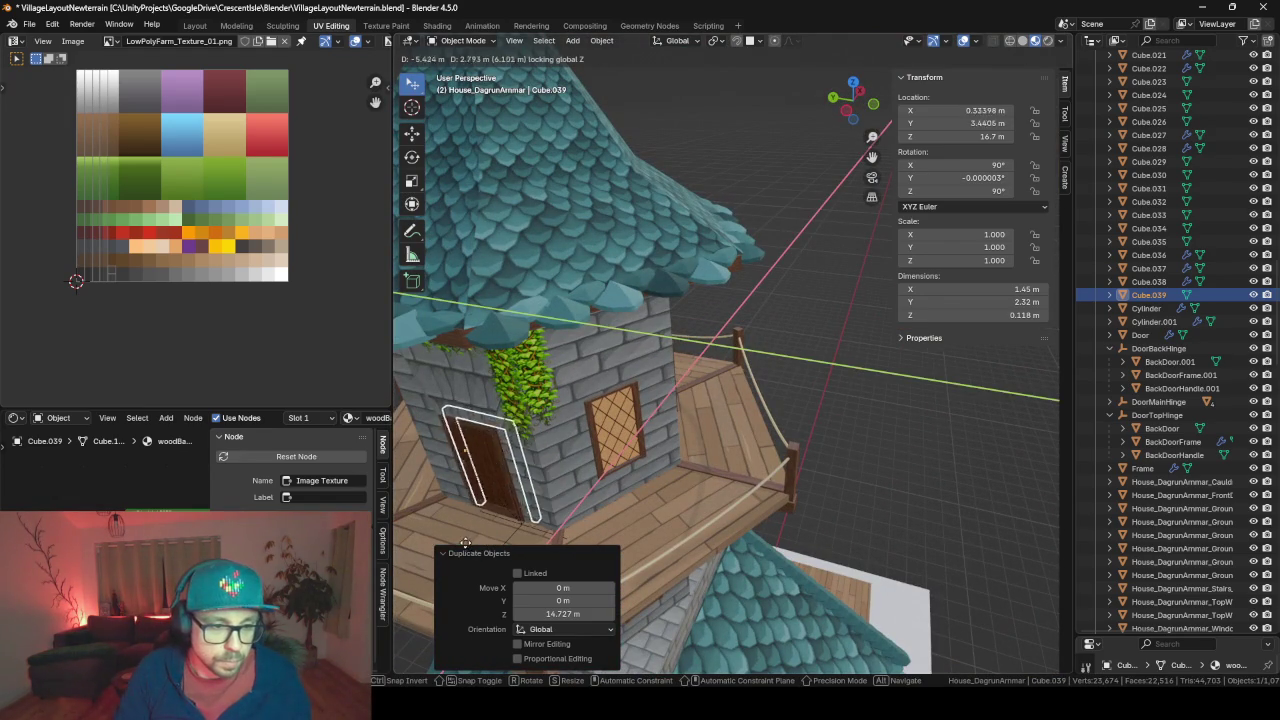
pyautogui.click(459, 550)
pyautogui.press('KP_Decimal')
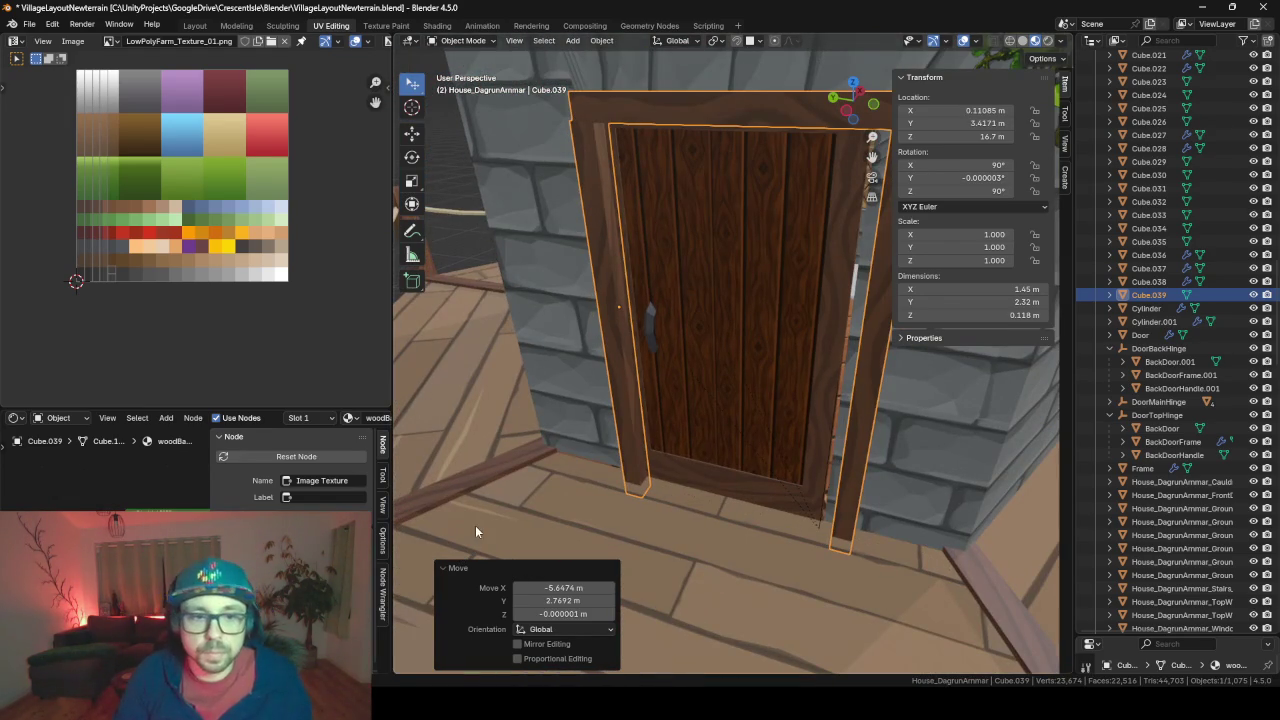
pyautogui.press('g')
pyautogui.hotkey('shift', 'z')
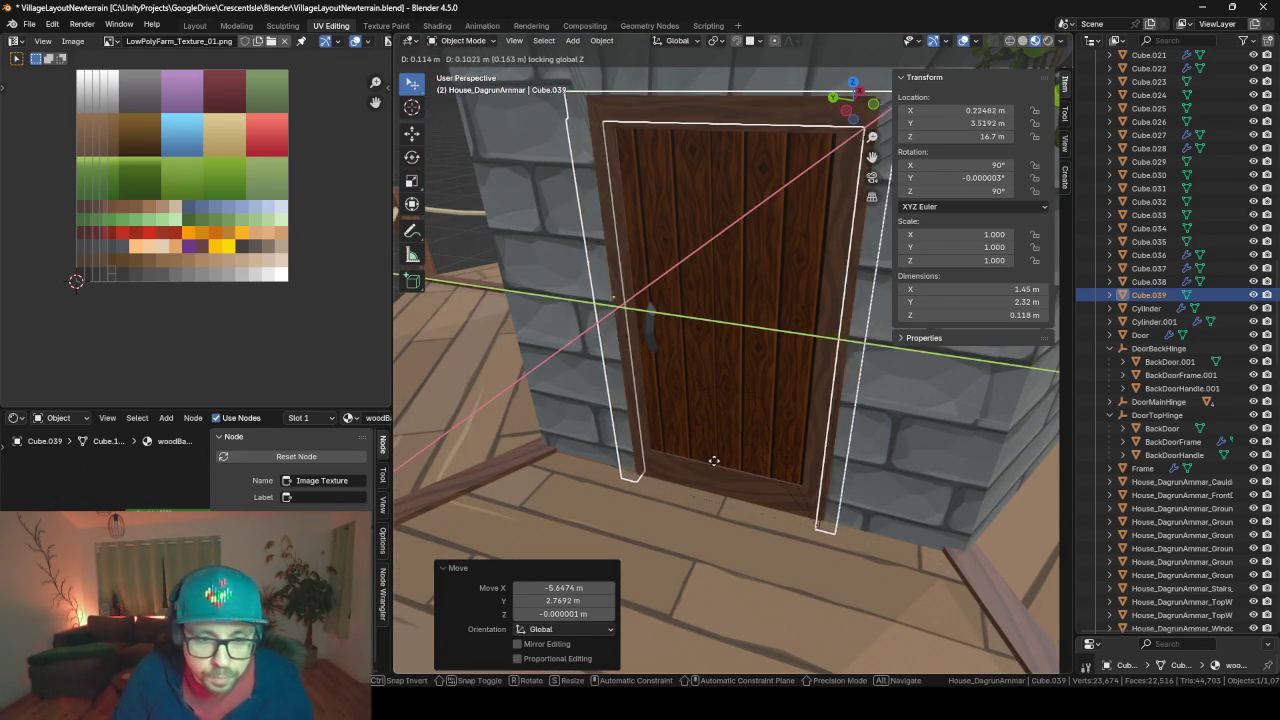
pyautogui.click(708, 460)
# Nudge the frame along Y, then raise it about 0.1 m to Z 16.798 m
pyautogui.moveTo(708, 460); pyautogui.dragTo(659, 427, button='middle')
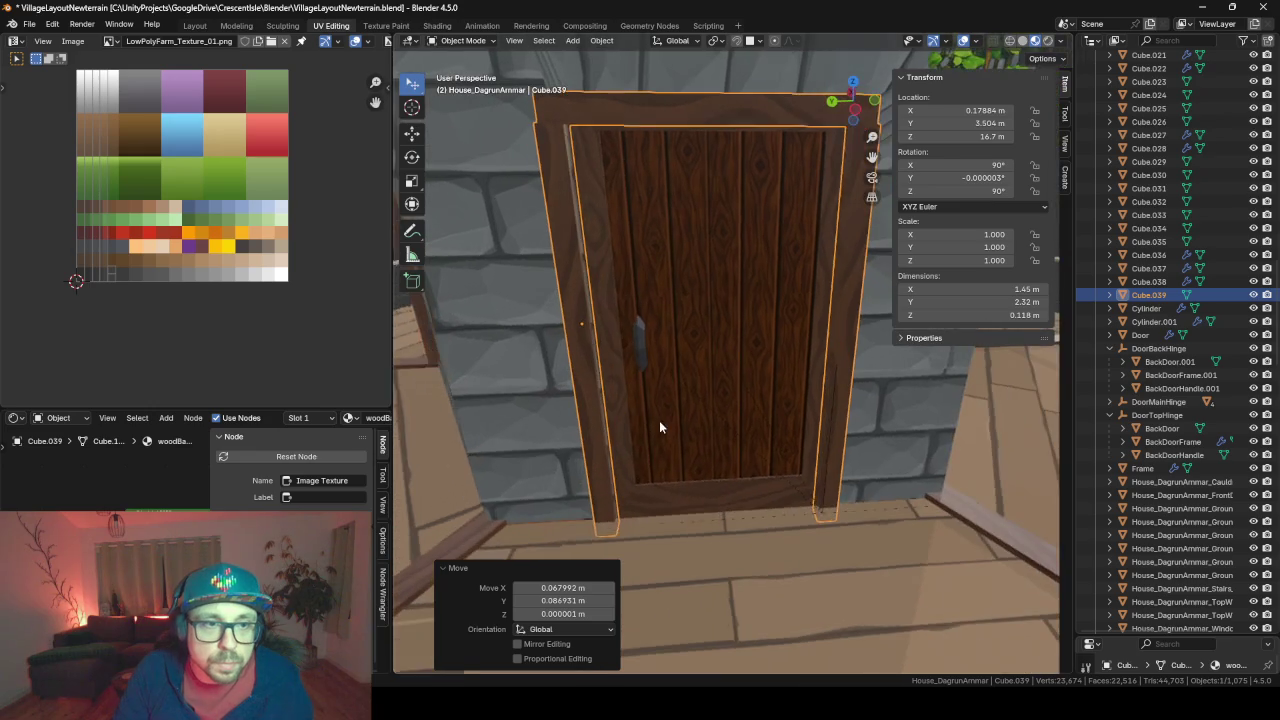
pyautogui.press('g')
pyautogui.press('y')
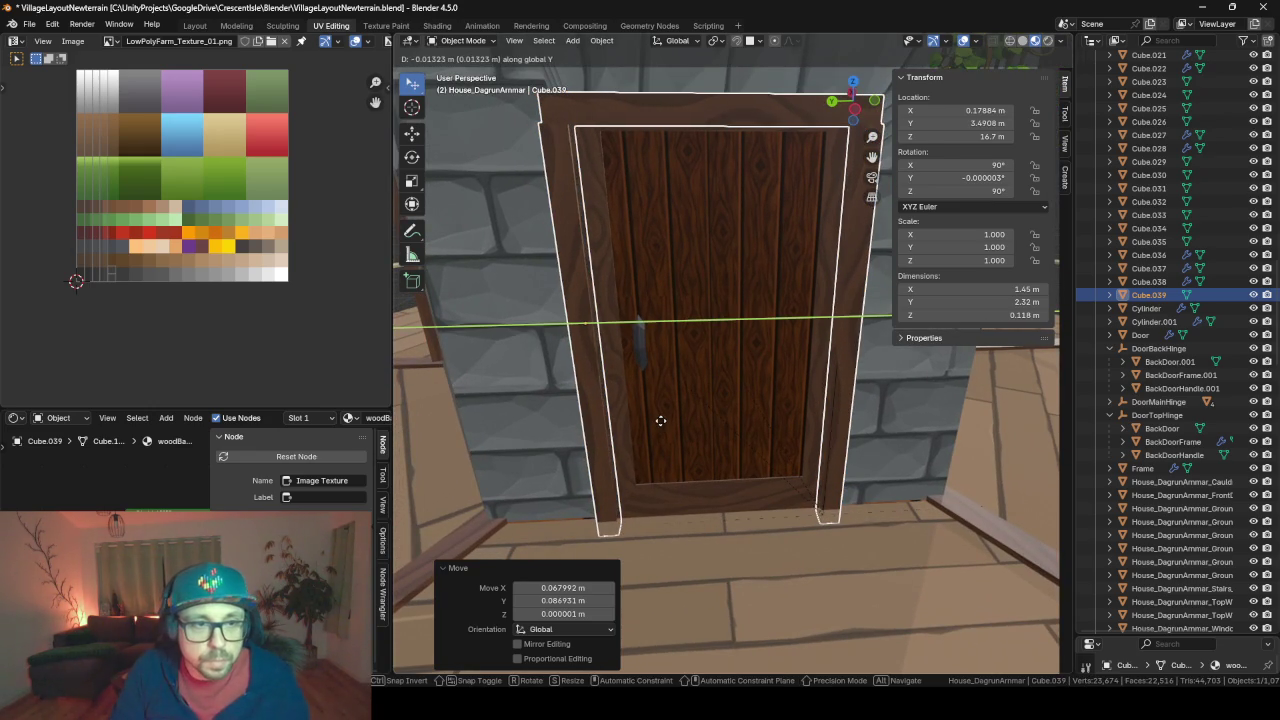
pyautogui.click(660, 427)
pyautogui.moveTo(660, 427); pyautogui.dragTo(719, 436, button='middle')
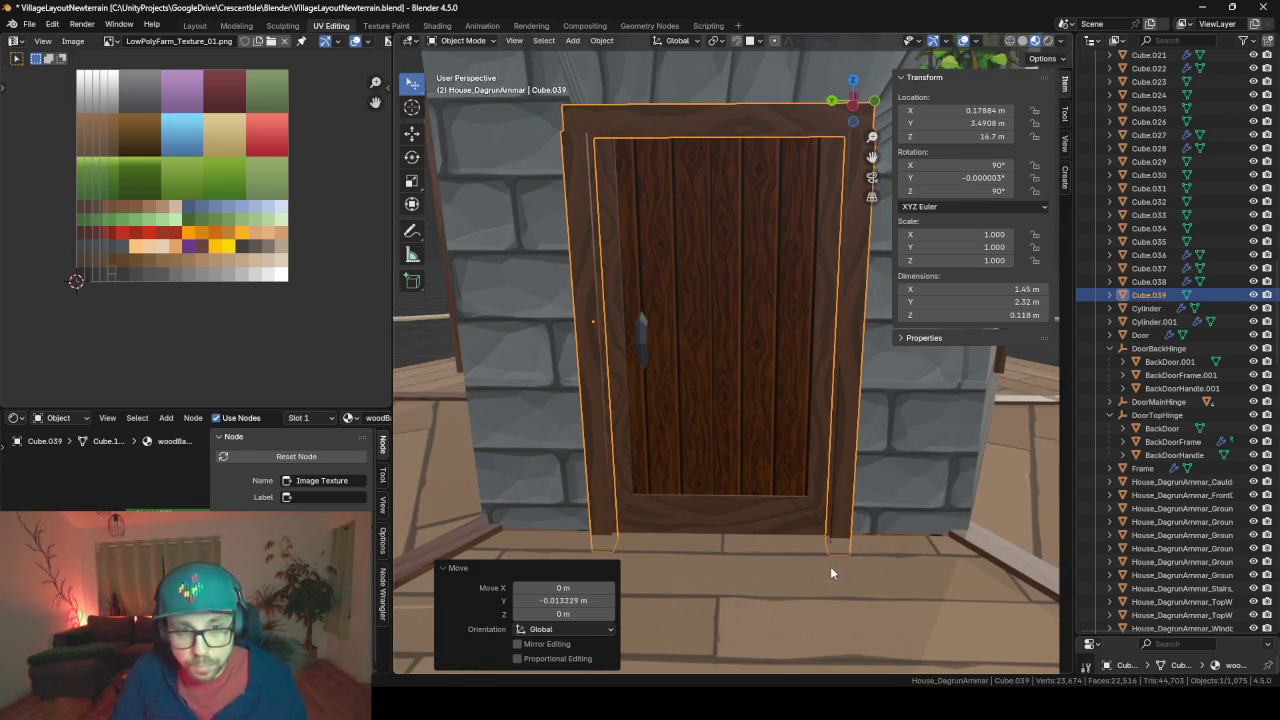
pyautogui.press('g')
pyautogui.press('z')
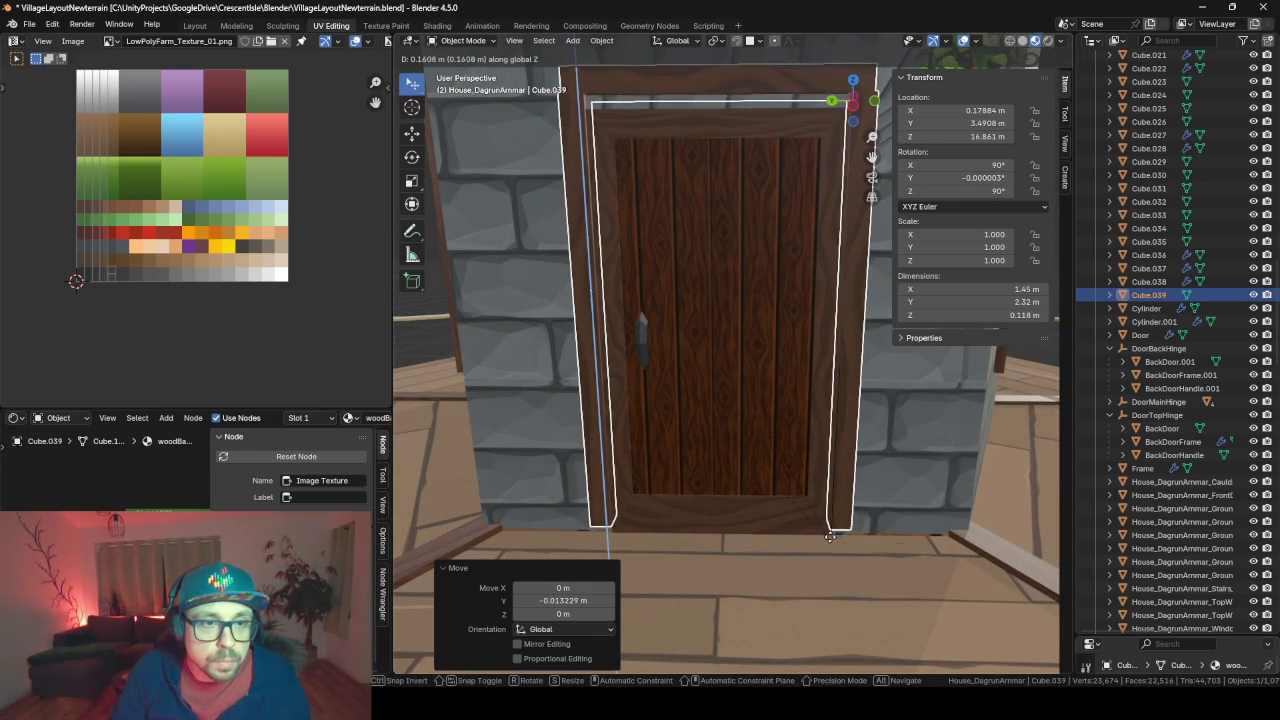
pyautogui.click(833, 548)
# Select the upper tower wall object
pyautogui.moveTo(833, 548)
pyautogui.mouseDown(button='middle')
pyautogui.moveTo(793, 497)
pyautogui.moveTo(864, 539)
pyautogui.moveTo(796, 464)
pyautogui.moveTo(752, 447)
pyautogui.moveTo(852, 465)
pyautogui.moveTo(760, 474)
pyautogui.moveTo(814, 485)
pyautogui.moveTo(881, 475)
pyautogui.moveTo(797, 416)
pyautogui.moveTo(728, 281)
pyautogui.mouseUp(button='middle')
pyautogui.click(798, 412)
pyautogui.scroll(-3, 797, 416)
# In Edit Mode with face selection, select the entire upper tower wall mesh
pyautogui.click(728, 281)
pyautogui.press('Tab')
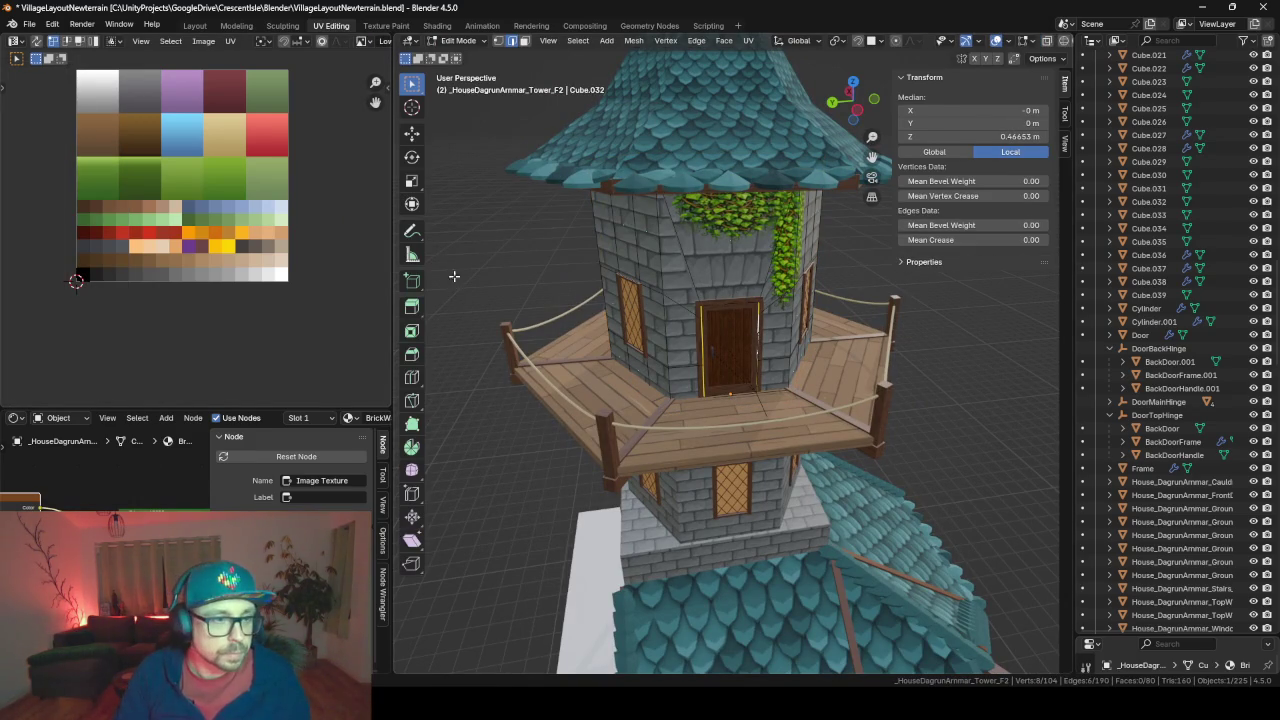
pyautogui.click(665, 273)
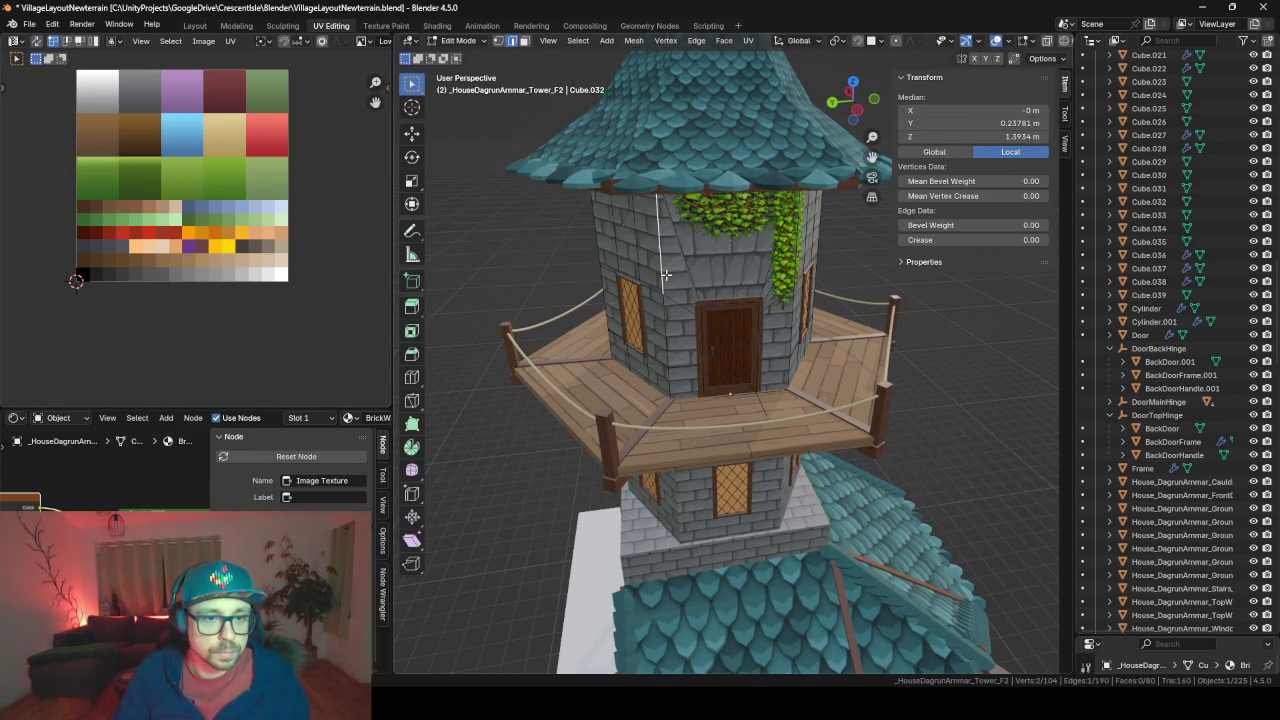
pyautogui.click(524, 44)
pyautogui.click(676, 244)
pyautogui.hotkey('ctrl', 'l')
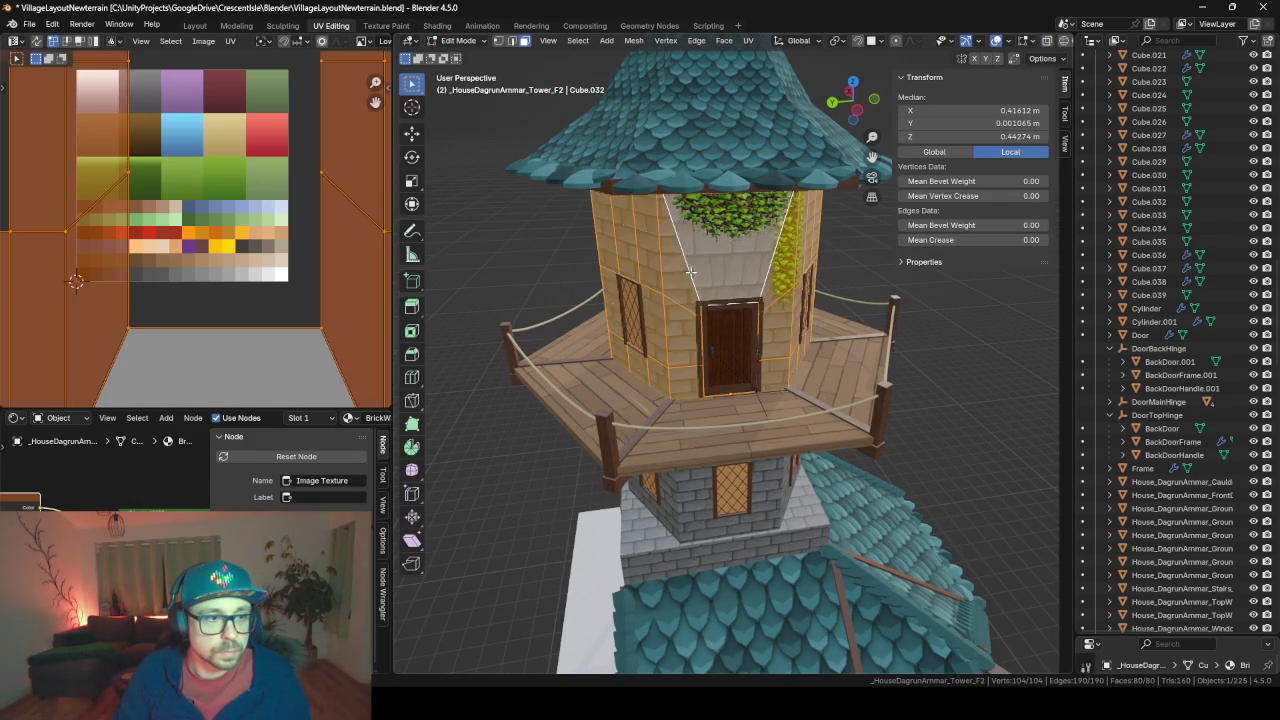
pyautogui.scroll(-1, 698, 280)
pyautogui.scroll(-3, 698, 280)
pyautogui.scroll(-3, 339, 246)
pyautogui.scroll(1, 263, 300)
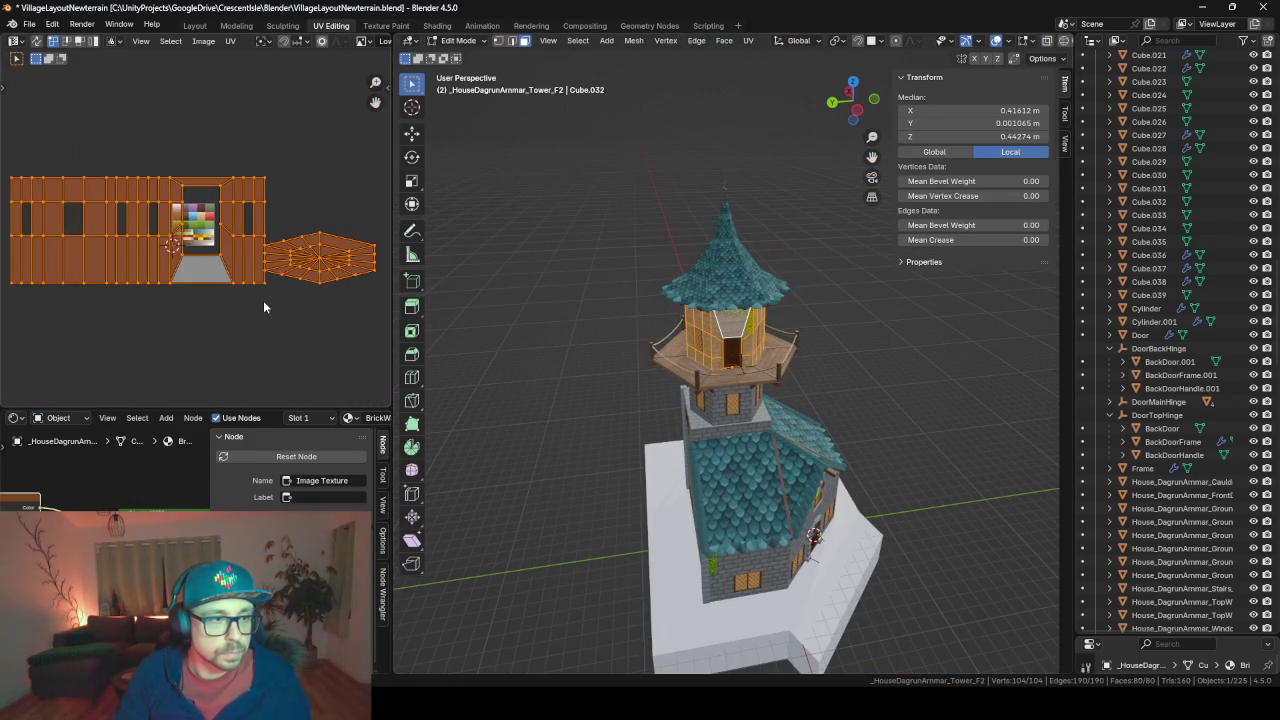
# Smart UV Project the wall and scale the UV islands up about 2.9 times
pyautogui.press('u')
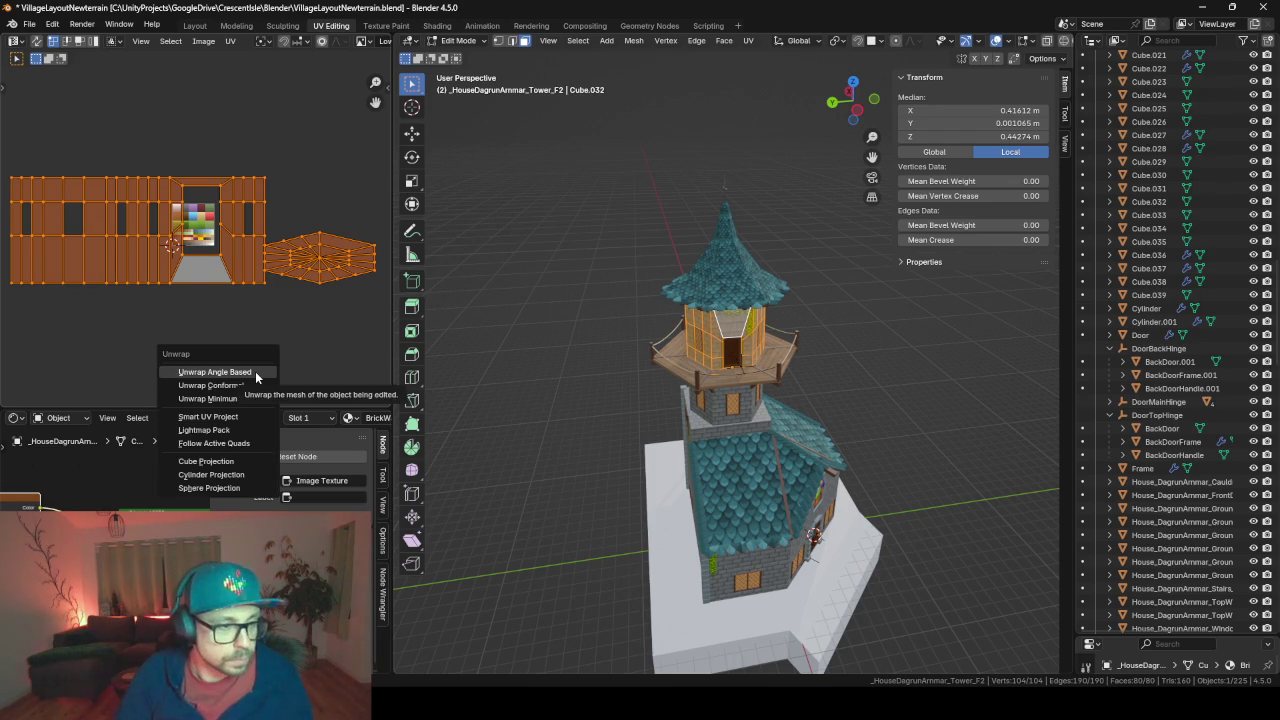
pyautogui.click(256, 377)
pyautogui.press('Return')
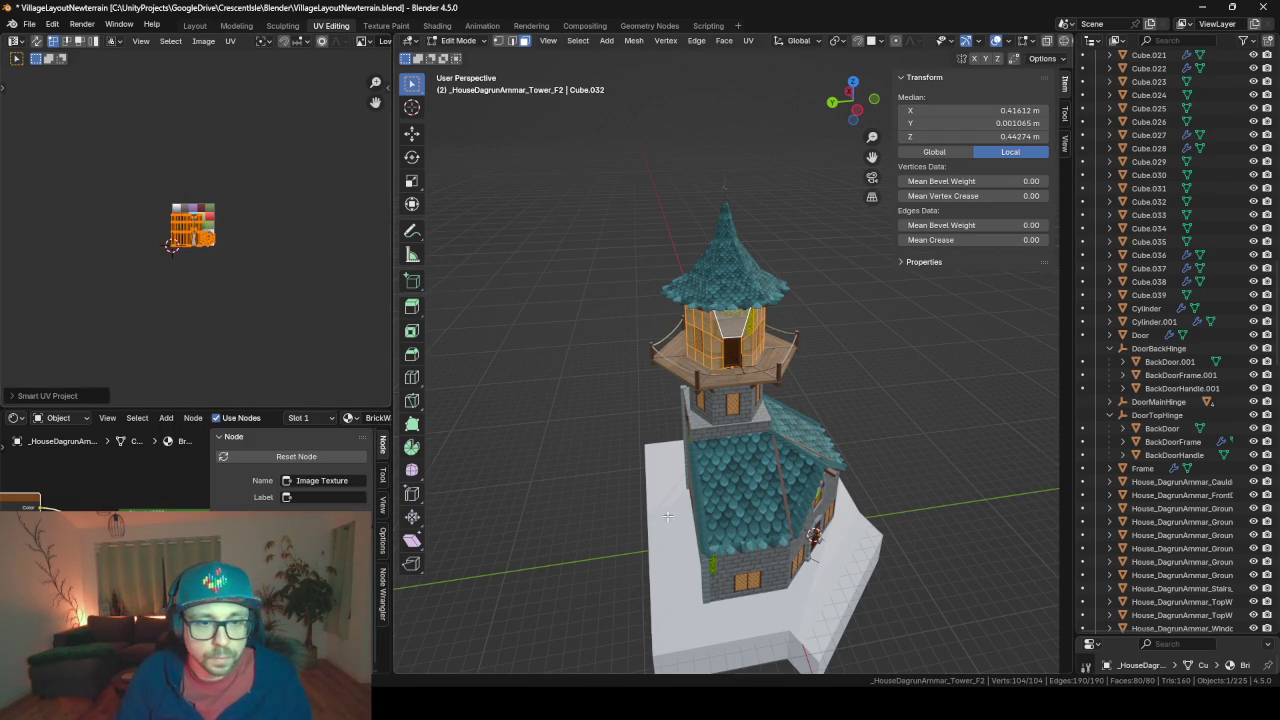
pyautogui.scroll(3, 726, 376)
pyautogui.press('s')
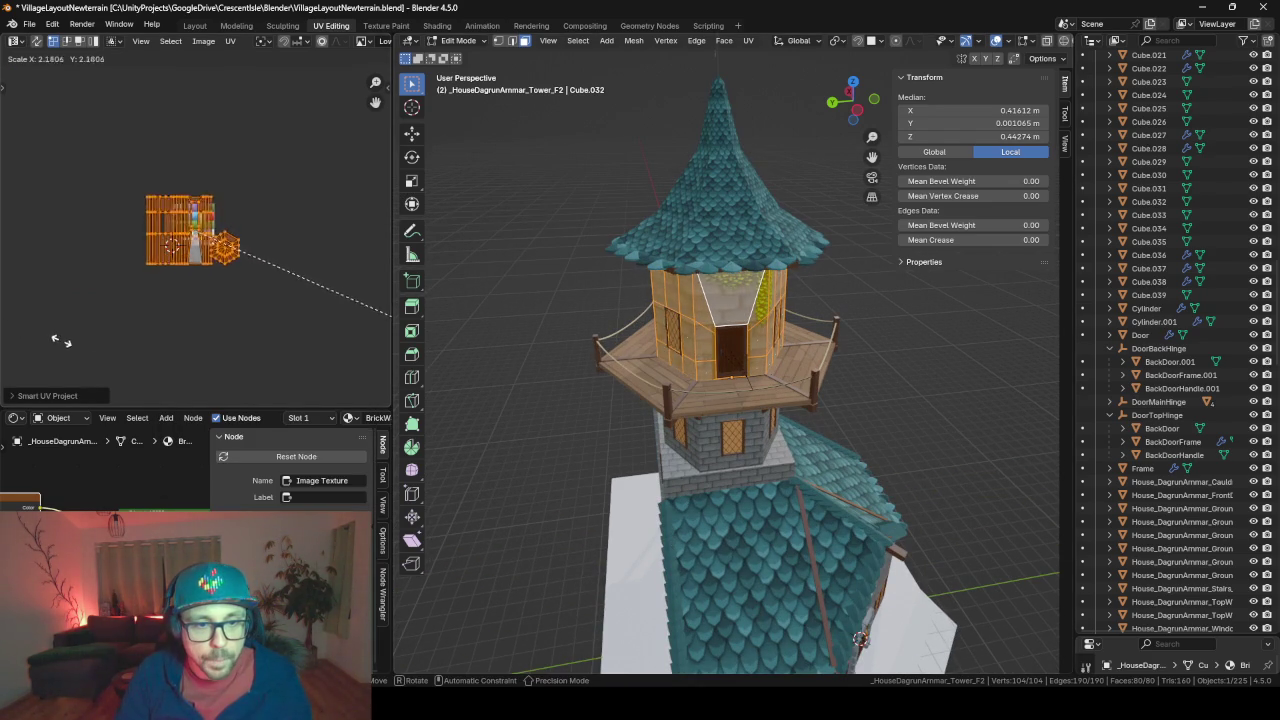
pyautogui.click(271, 334)
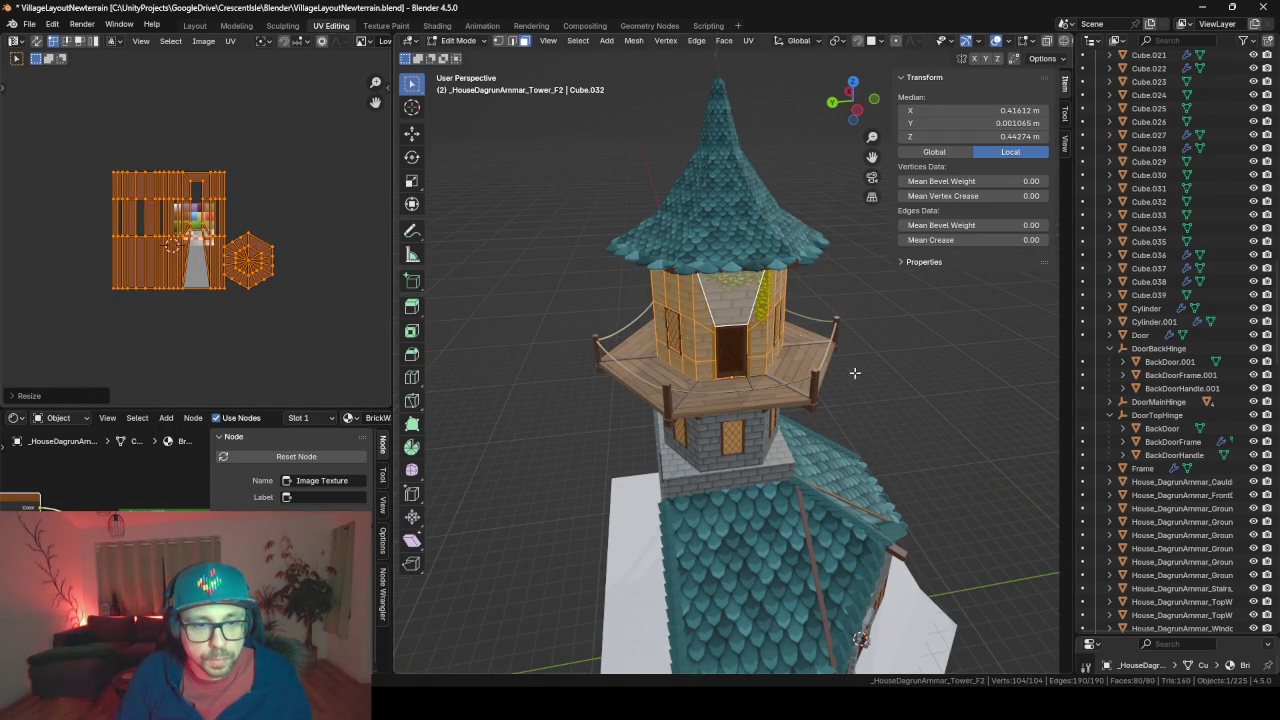
# Widen the UVs along X and check the brick texture in Object Mode
pyautogui.moveTo(854, 371)
pyautogui.mouseDown(button='middle')
pyautogui.moveTo(838, 311)
pyautogui.moveTo(873, 333)
pyautogui.mouseUp(button='middle')
pyautogui.press('s')
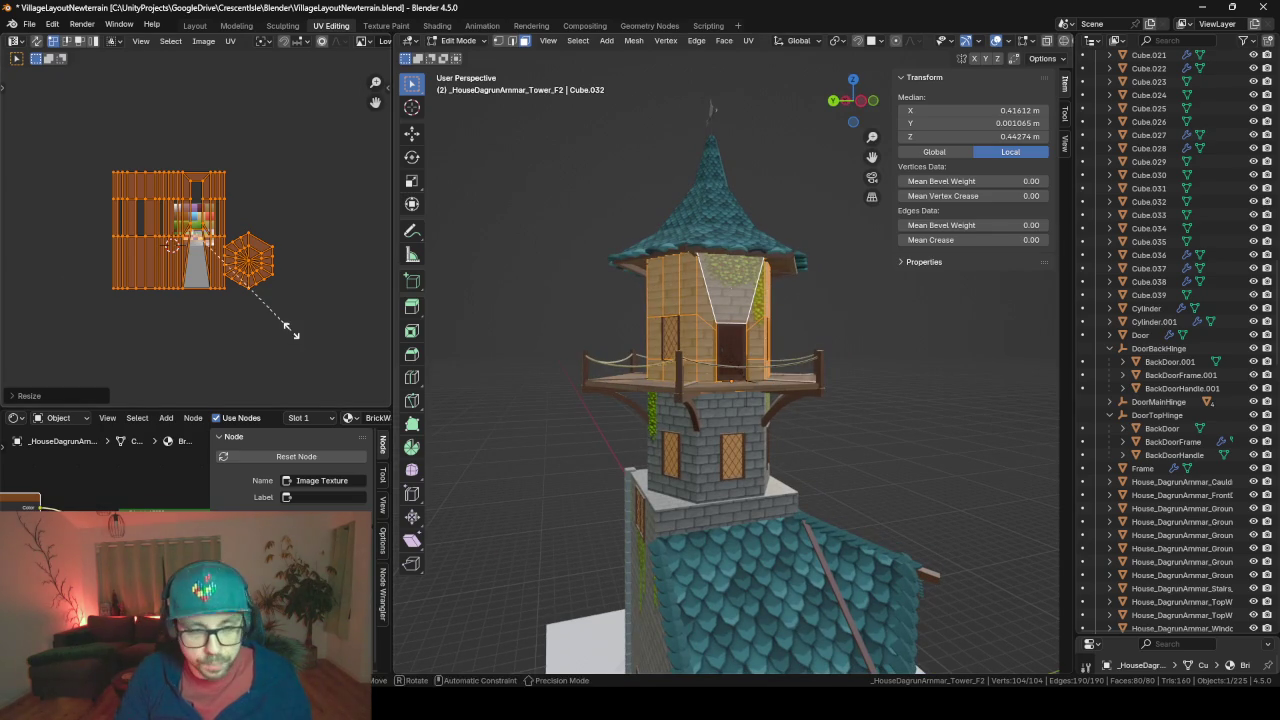
pyautogui.press('x')
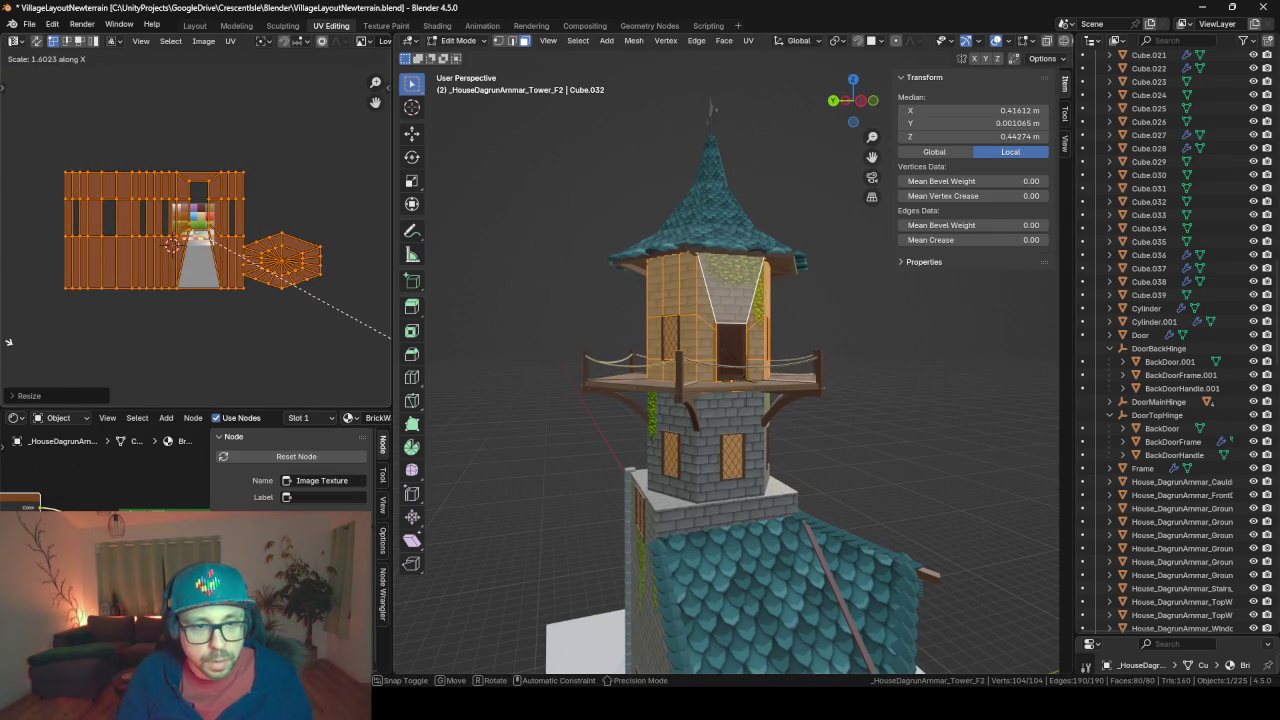
pyautogui.click(421, 401)
pyautogui.press('Tab')
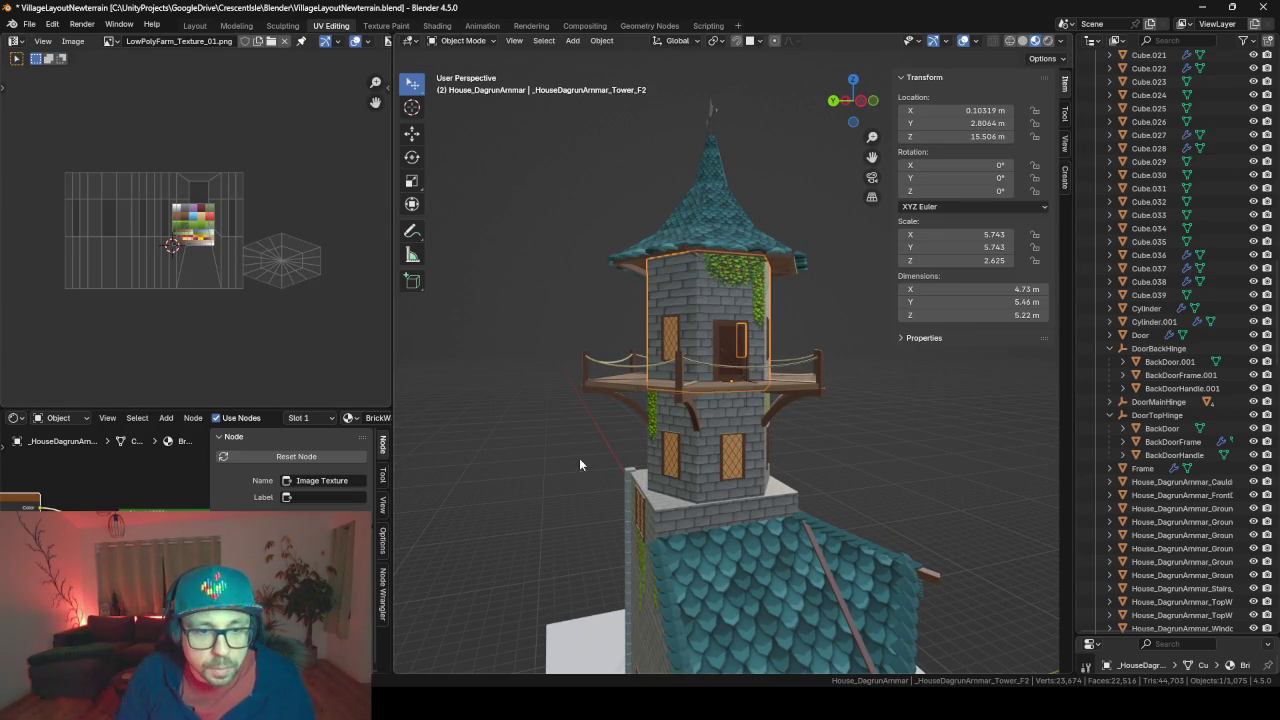
pyautogui.moveTo(579, 464); pyautogui.dragTo(673, 453, button='middle')
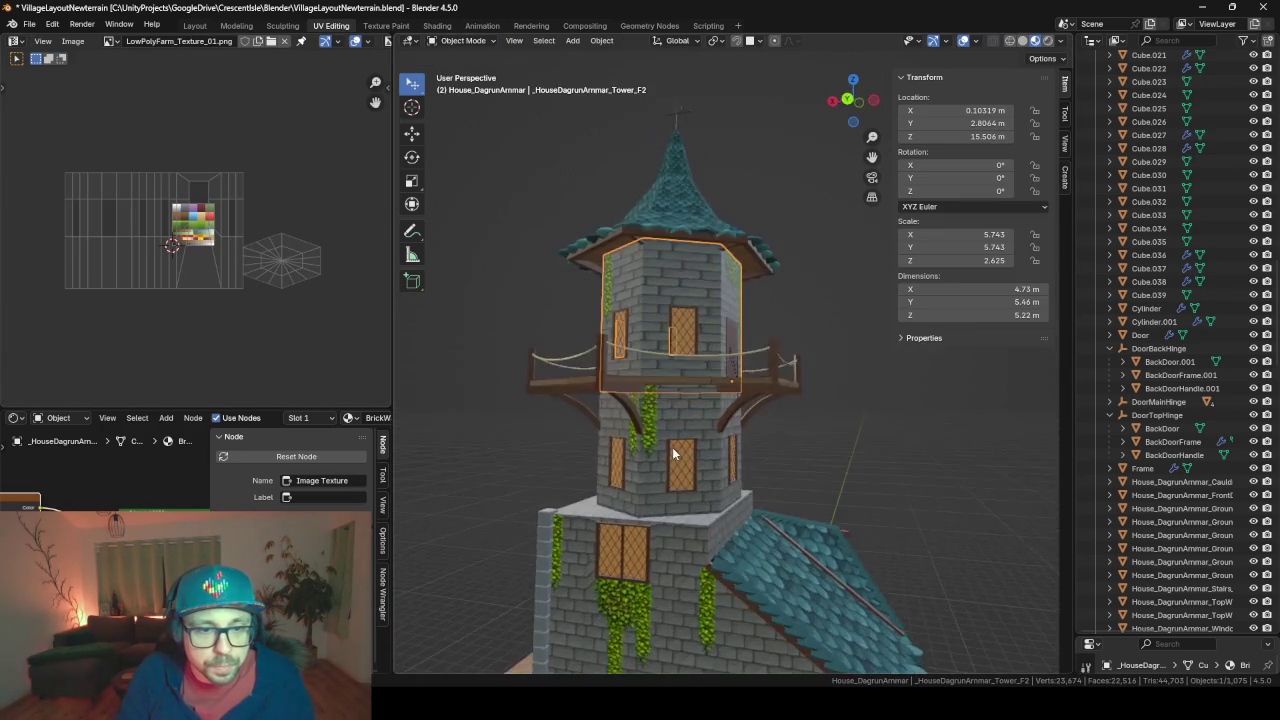
pyautogui.moveTo(673, 453); pyautogui.dragTo(559, 450, button='middle')
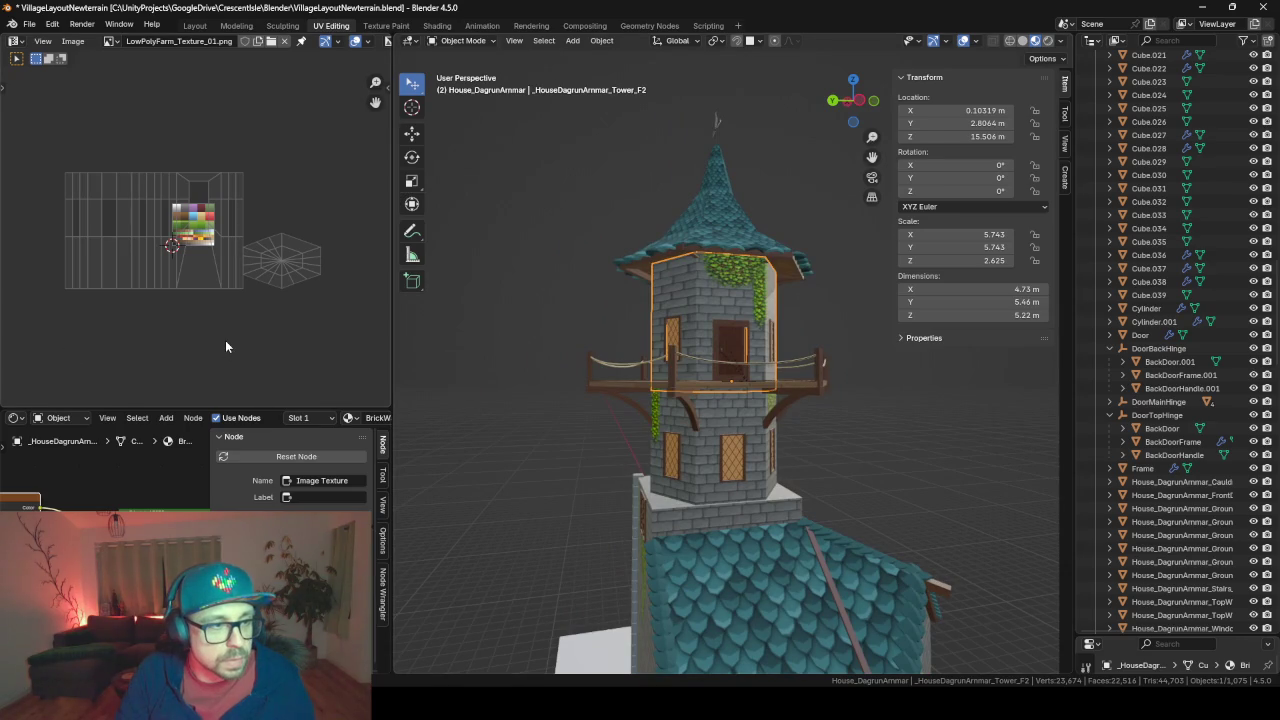
# Stretch the UVs further along X and inspect the tower and house from several angles
pyautogui.press('Tab')
pyautogui.press('s')
pyautogui.press('x')
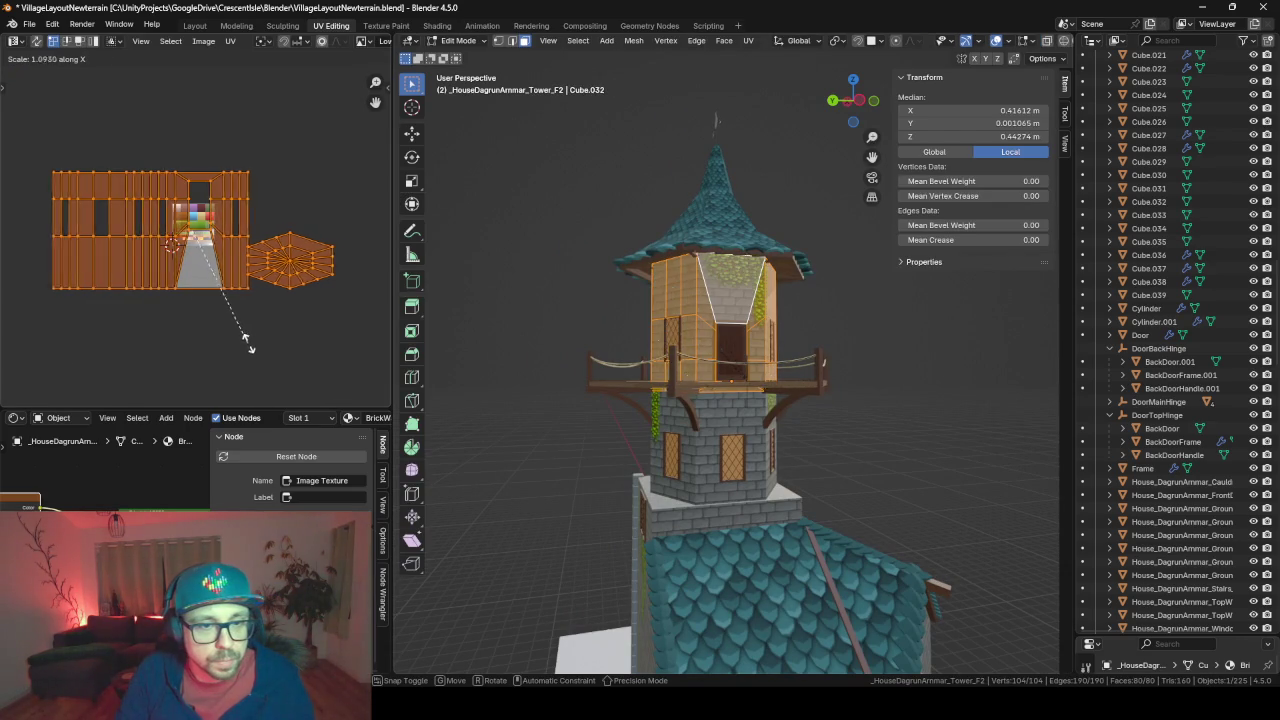
pyautogui.click(251, 337)
pyautogui.press('Tab')
pyautogui.moveTo(607, 448)
pyautogui.mouseDown(button='middle')
pyautogui.moveTo(734, 465)
pyautogui.moveTo(863, 456)
pyautogui.moveTo(782, 434)
pyautogui.moveTo(582, 461)
pyautogui.moveTo(742, 494)
pyautogui.moveTo(730, 485)
pyautogui.moveTo(684, 525)
pyautogui.moveTo(736, 383)
pyautogui.moveTo(793, 472)
pyautogui.moveTo(730, 380)
pyautogui.moveTo(688, 365)
pyautogui.moveTo(676, 381)
pyautogui.mouseUp(button='middle')
pyautogui.scroll(3, 605, 470)
pyautogui.scroll(2, 616, 468)
pyautogui.scroll(2, 616, 462)
pyautogui.scroll(-2, 719, 464)
pyautogui.scroll(-5, 690, 467)
pyautogui.scroll(2, 700, 343)
pyautogui.scroll(2, 700, 349)
pyautogui.moveTo(532, 407)
pyautogui.mouseDown(button='middle')
pyautogui.moveTo(644, 431)
pyautogui.moveTo(705, 365)
pyautogui.mouseUp(button='middle')
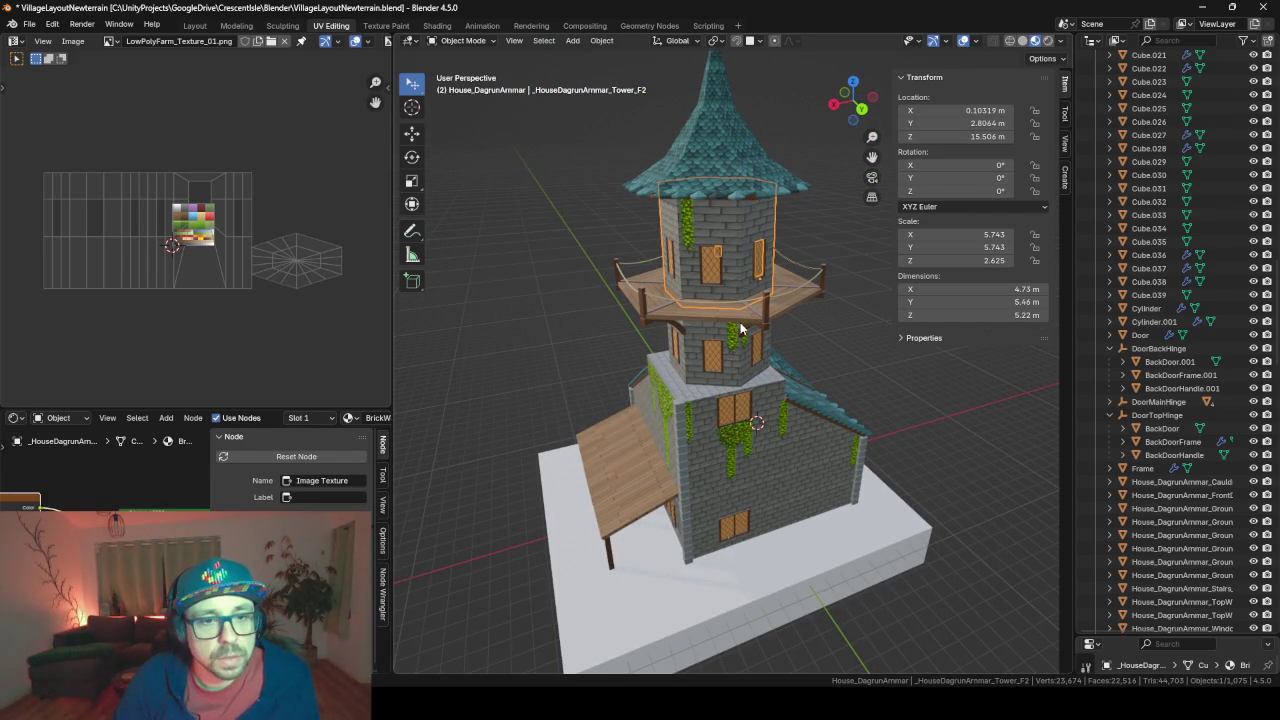
# Make House_DagrunArmmar the active collection, export it as FBX, and bring up Unity's sync dialog
pyautogui.press('F3')
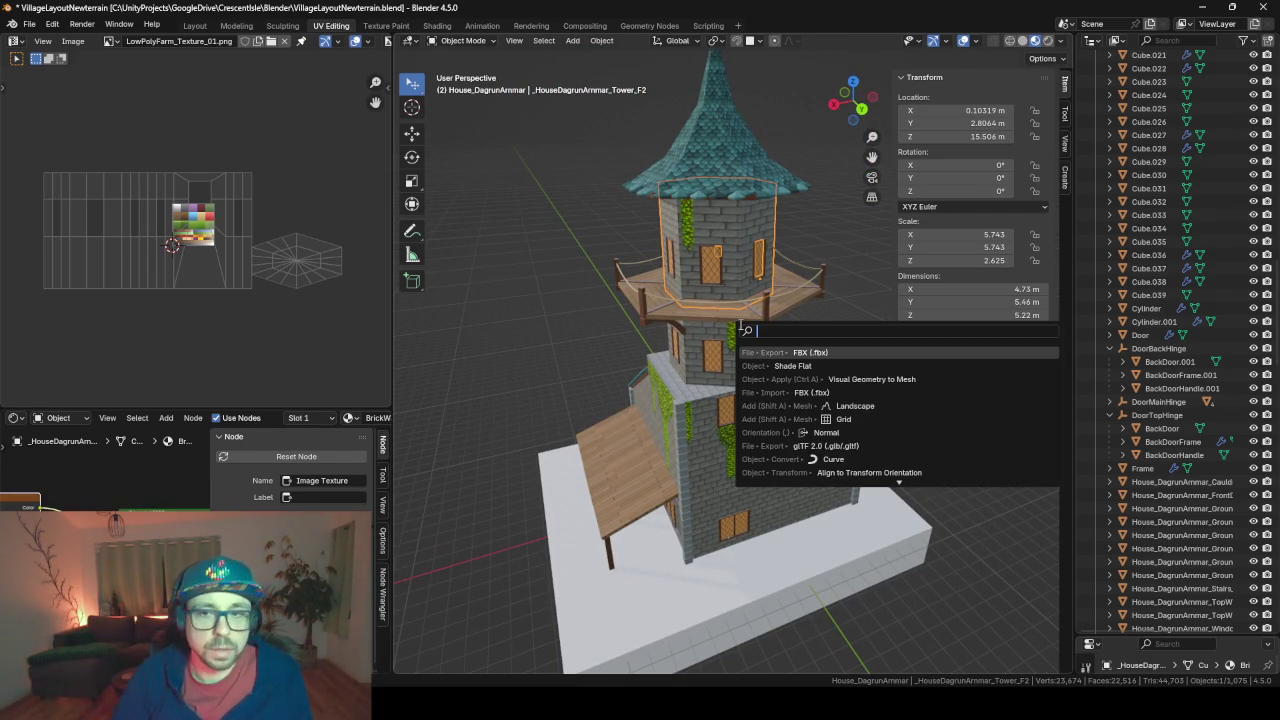
pyautogui.press('Escape')
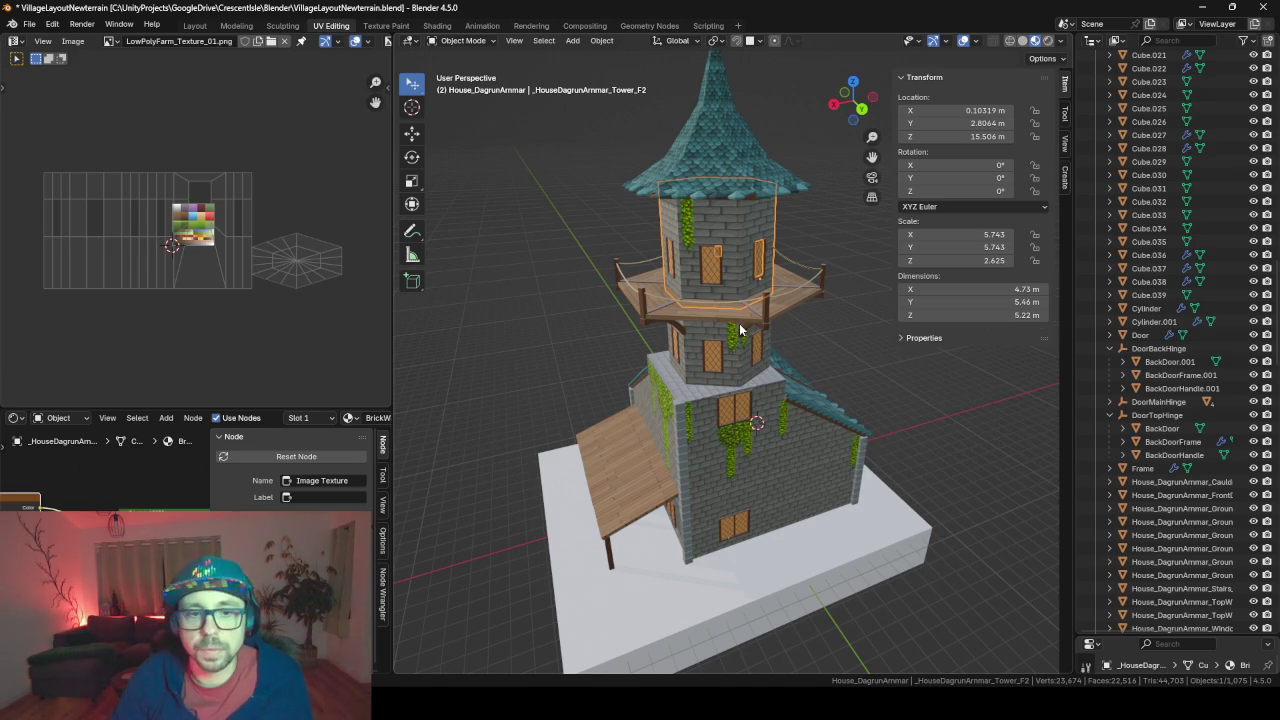
pyautogui.scroll(10, 1268, 230)
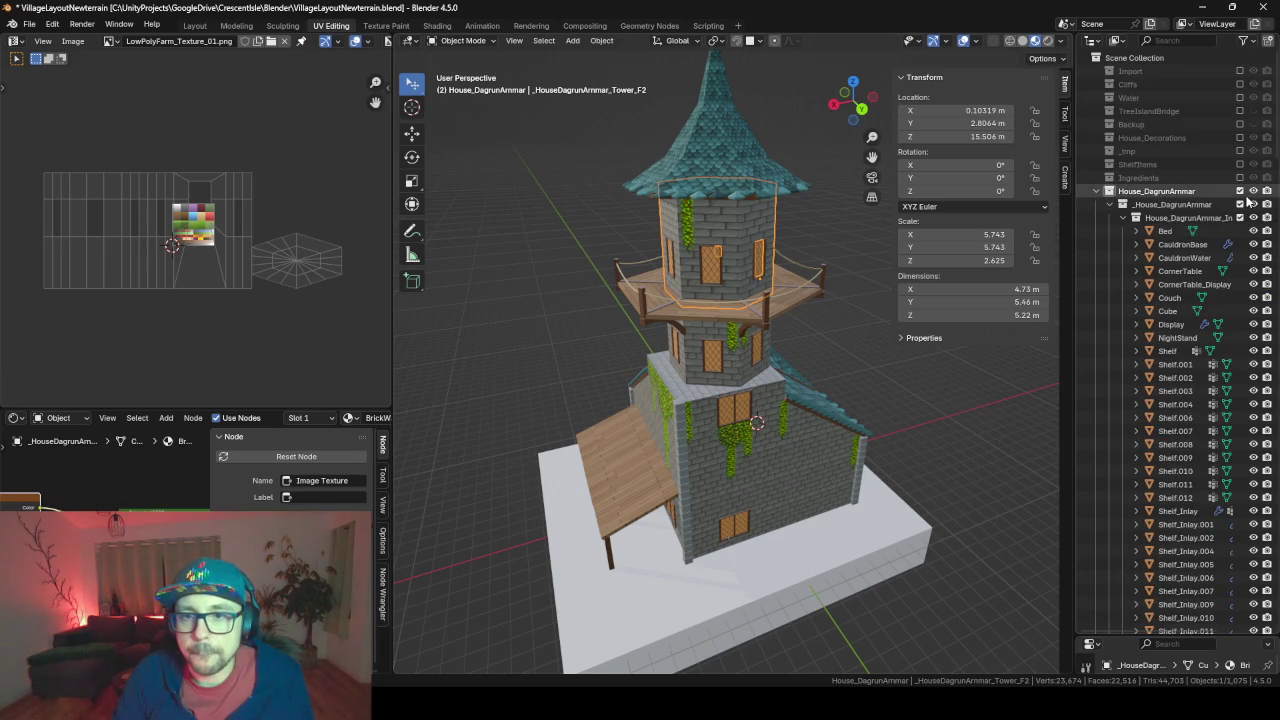
pyautogui.click(1193, 192)
pyautogui.press('F3')
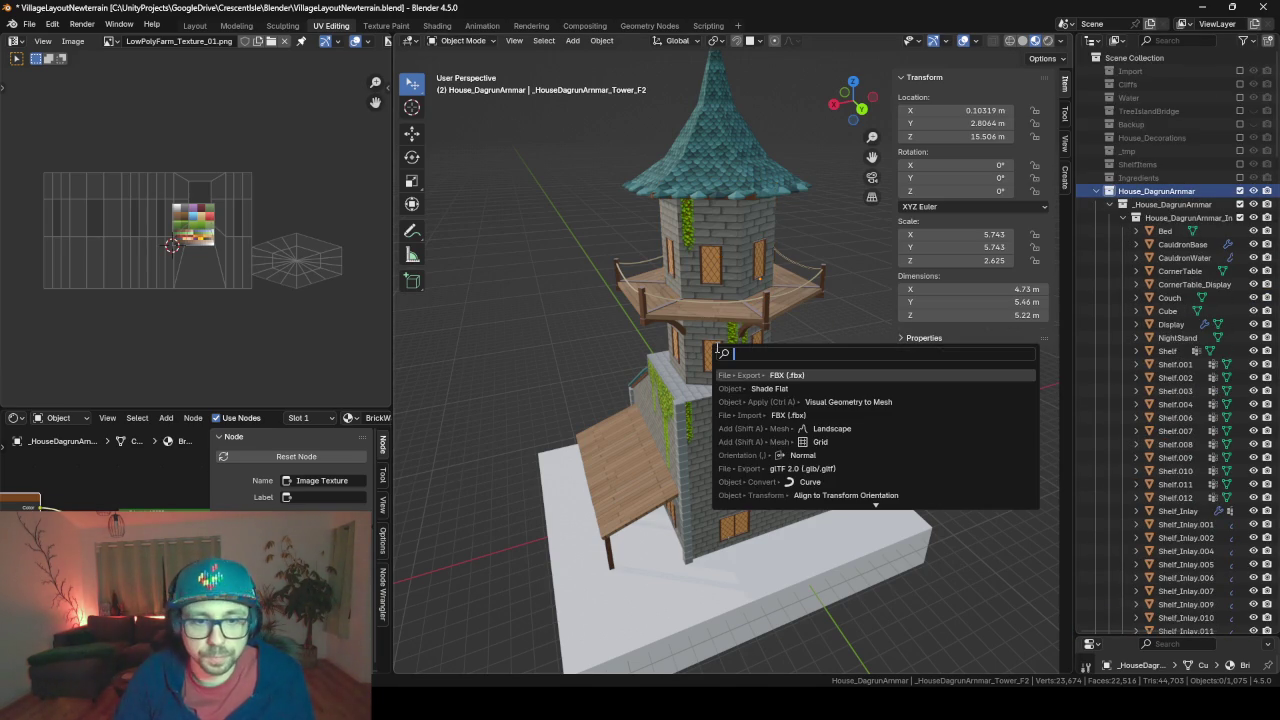
pyautogui.press('Return')
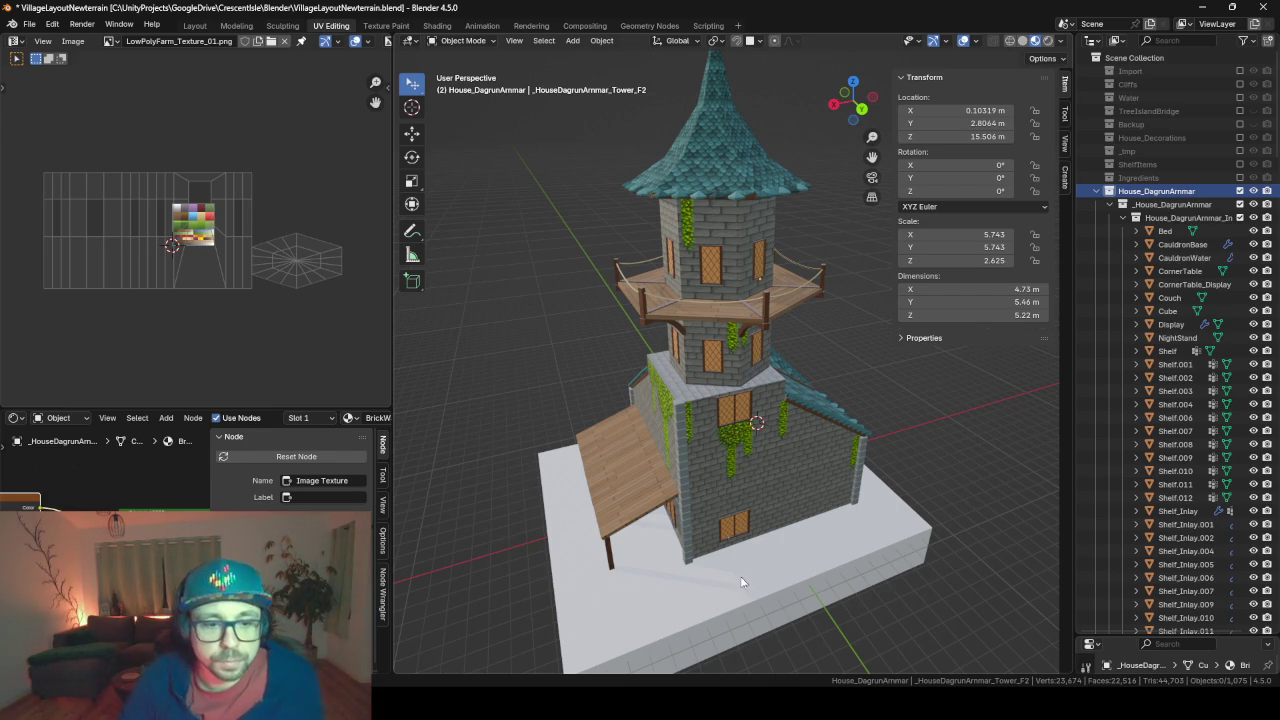
pyautogui.hotkey('alt', 'Tab')
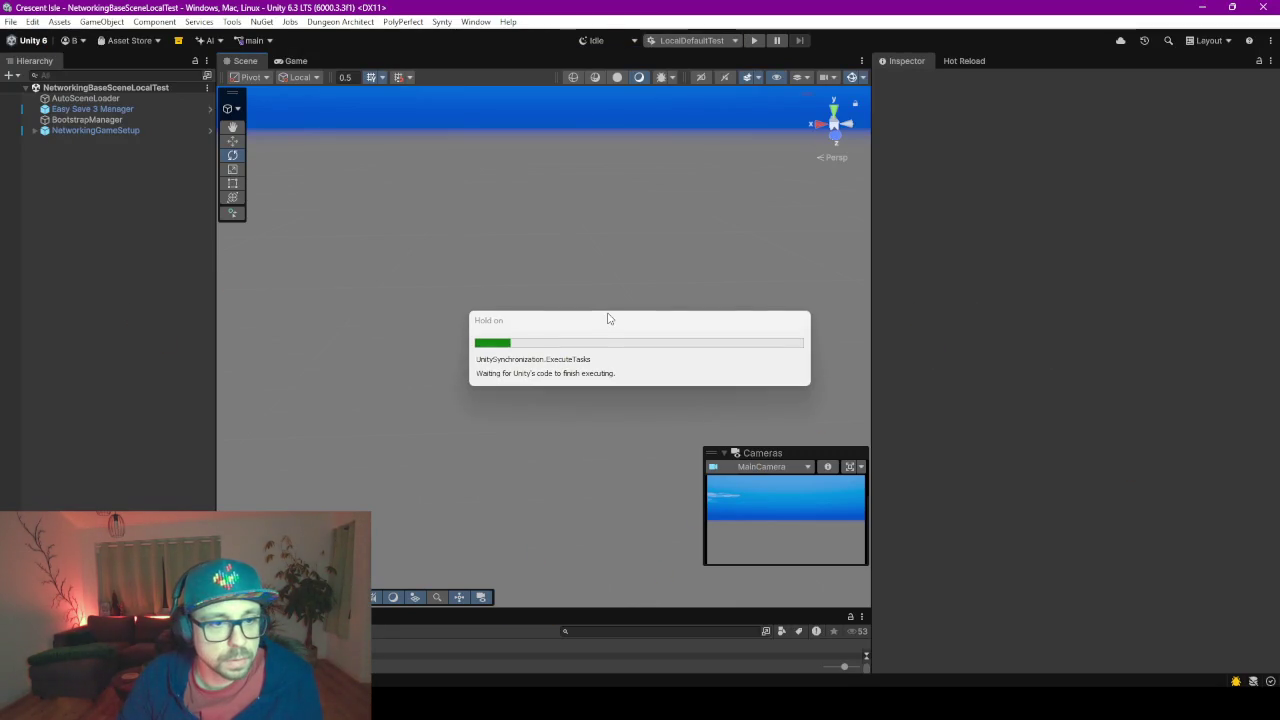
pyautogui.moveTo(607, 318); pyautogui.dragTo(632, 323)
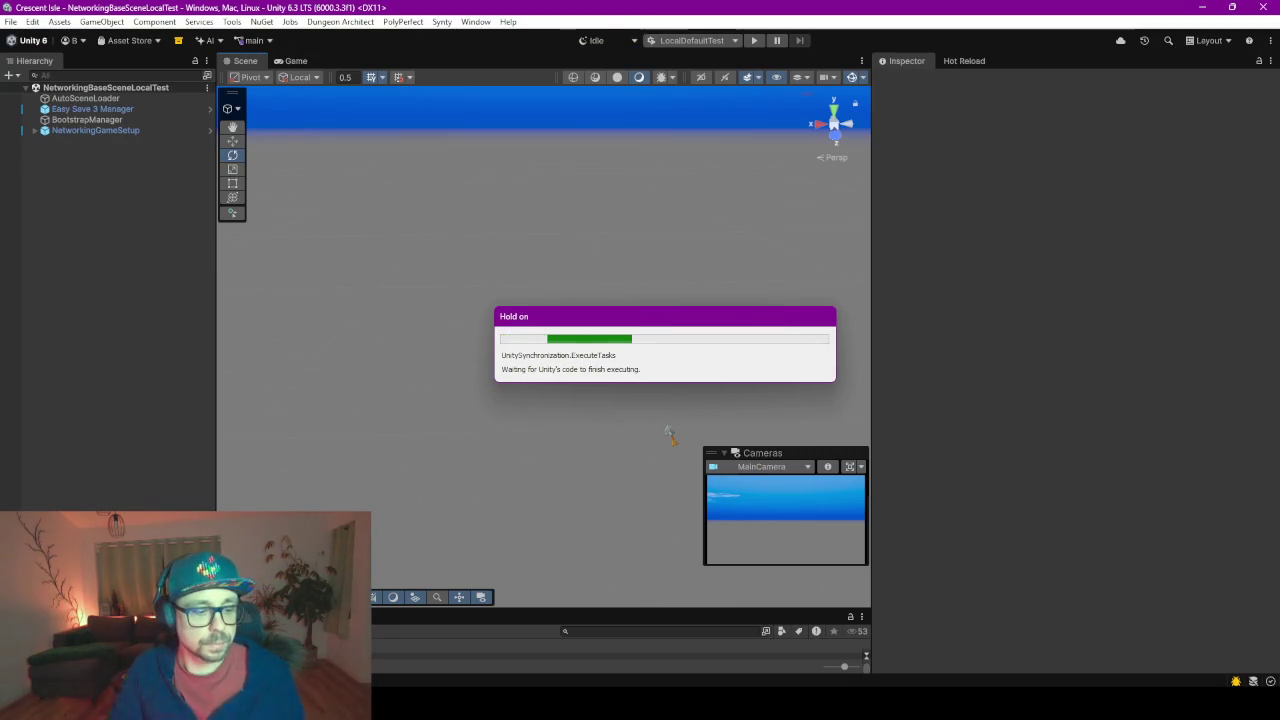
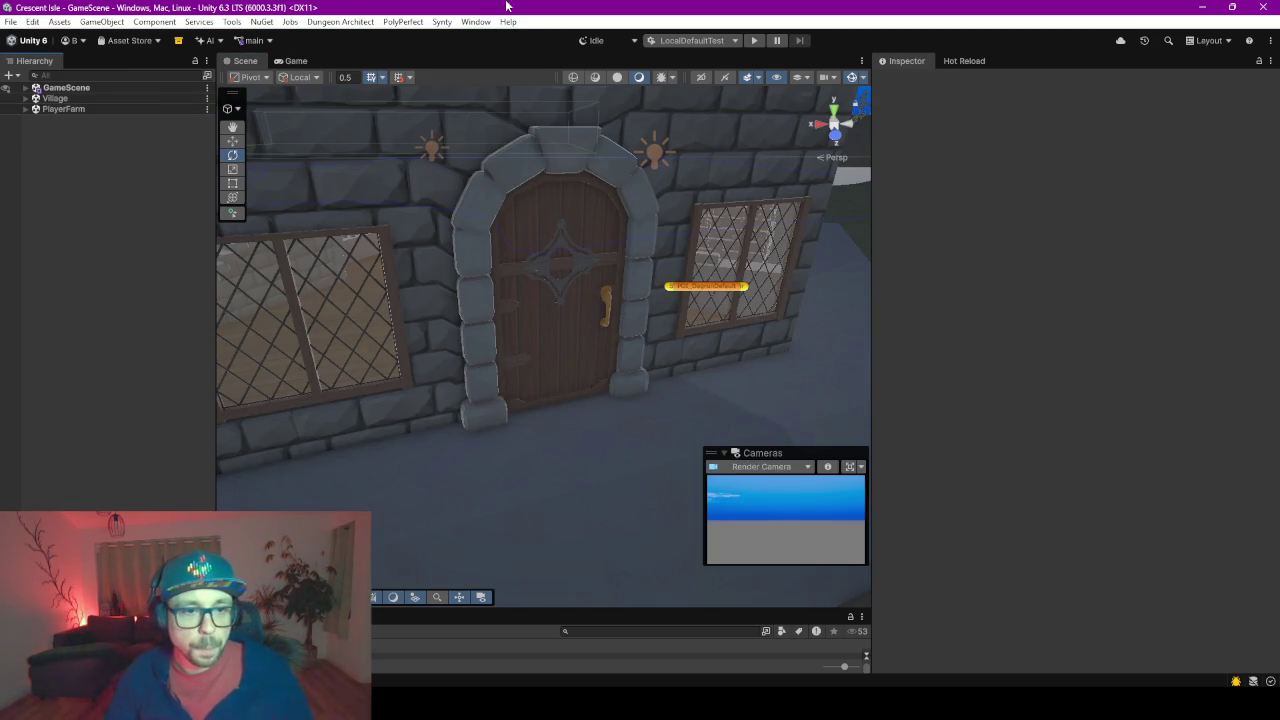
# Frame the house and move the view inside to find the back door's hinge
pyautogui.click(556, 314)
pyautogui.press('f')
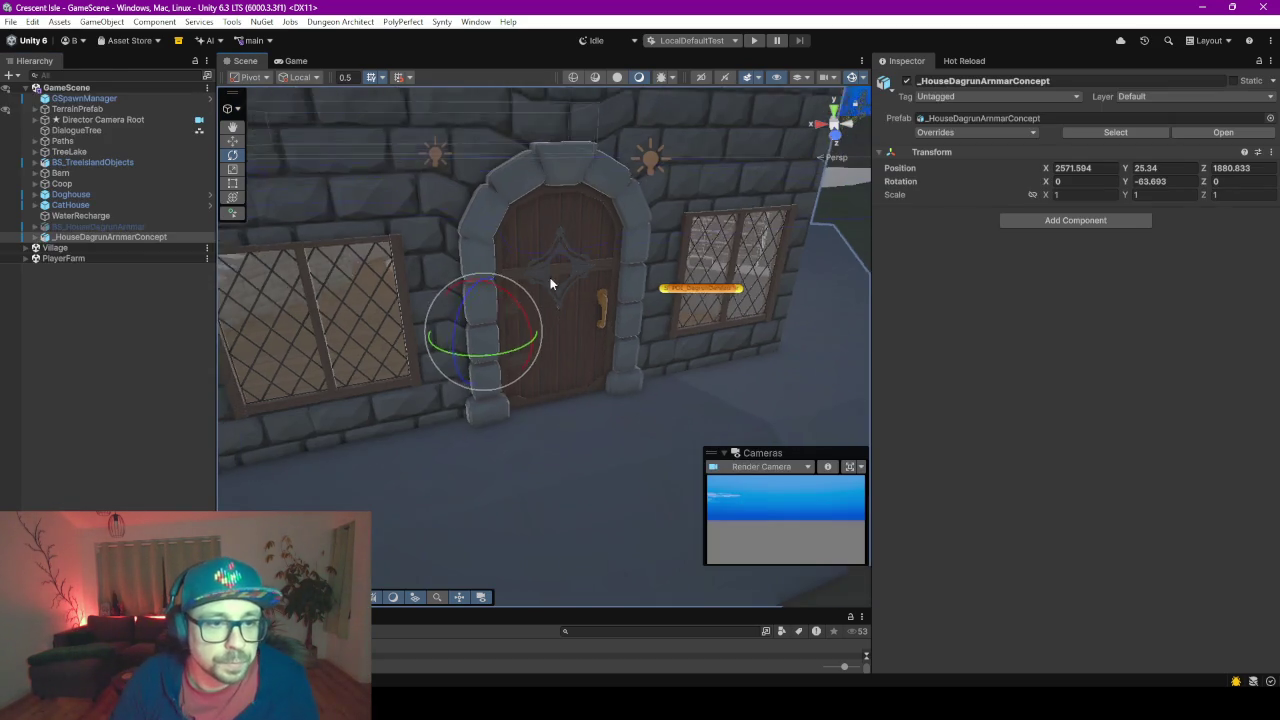
pyautogui.scroll(-3, 491, 243)
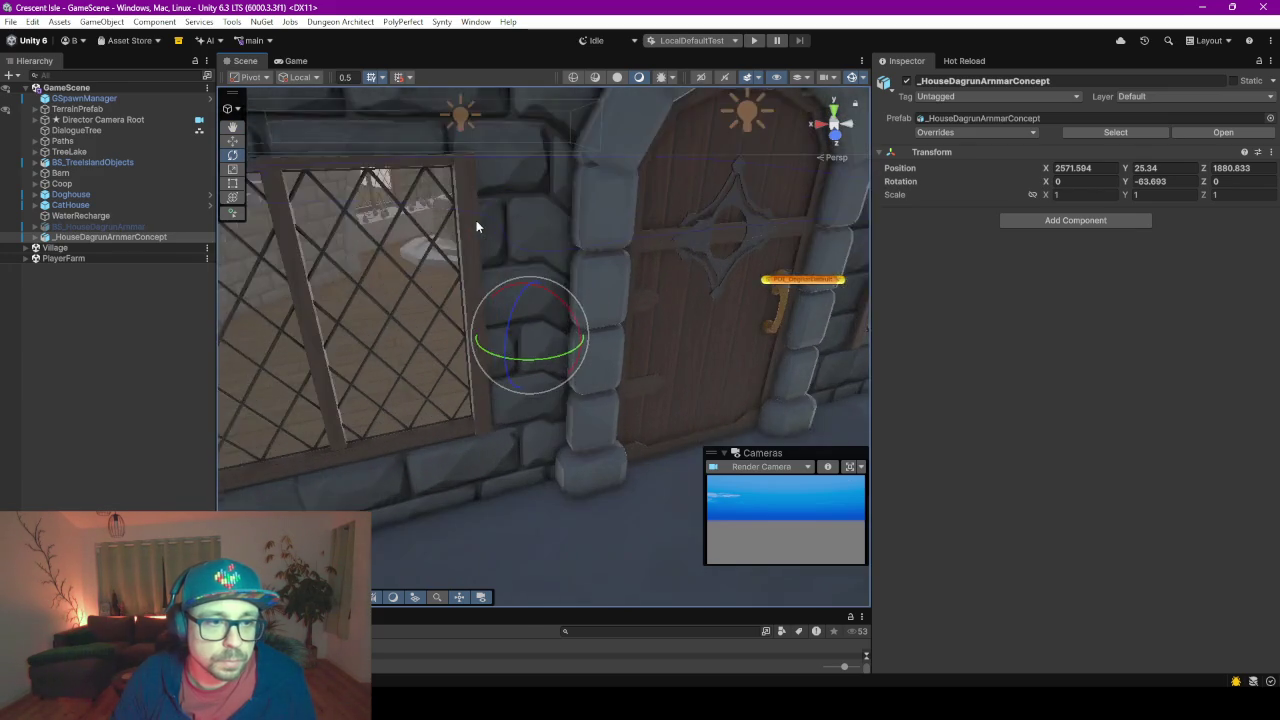
pyautogui.scroll(-3, 477, 223)
pyautogui.scroll(-3, 506, 229)
pyautogui.moveTo(623, 360); pyautogui.dragTo(527, 283, button='middle')
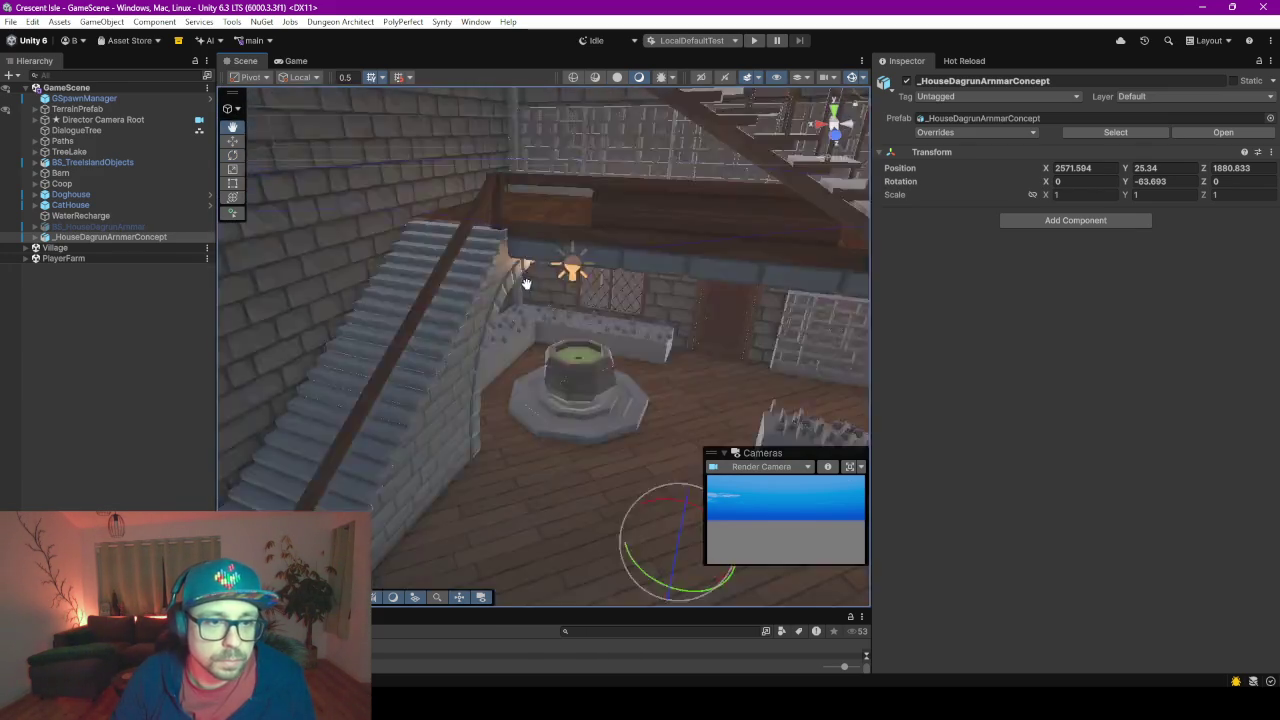
pyautogui.scroll(-2, 526, 285)
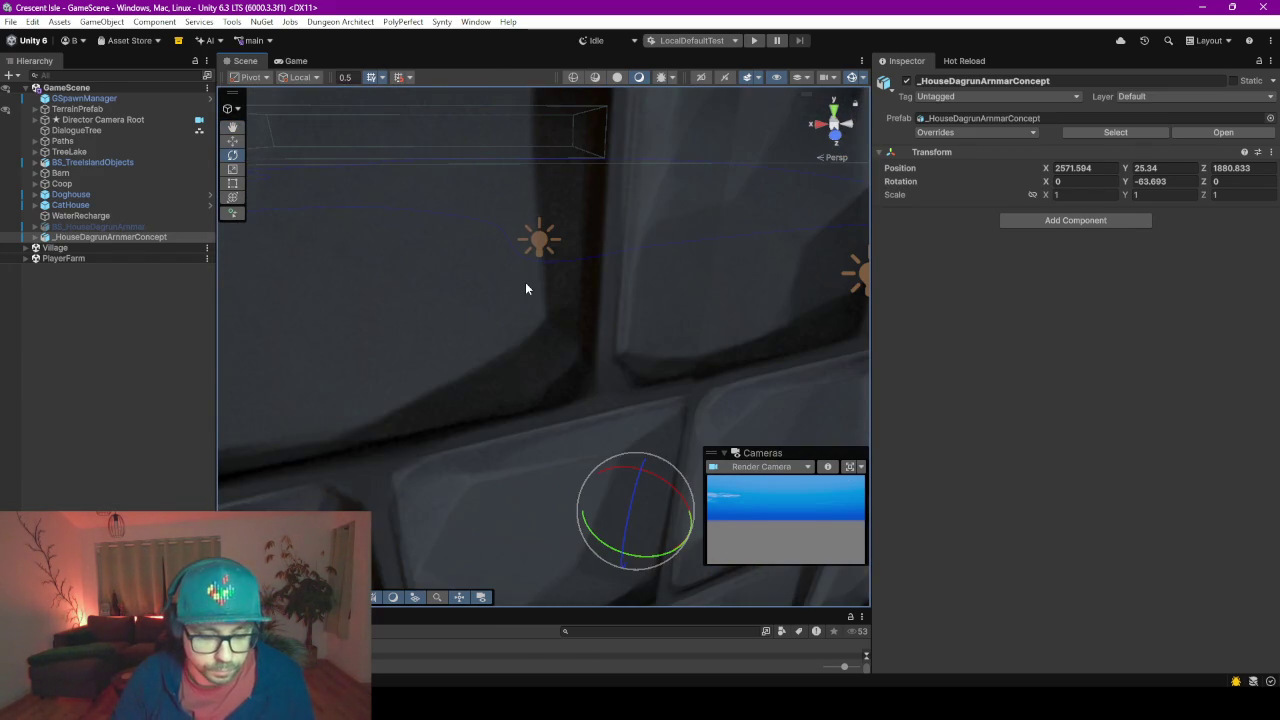
pyautogui.moveTo(549, 308)
pyautogui.mouseDown(button='right')
pyautogui.moveTo(636, 284)
pyautogui.moveTo(618, 278)
pyautogui.mouseUp(button='right')
pyautogui.click(621, 315)
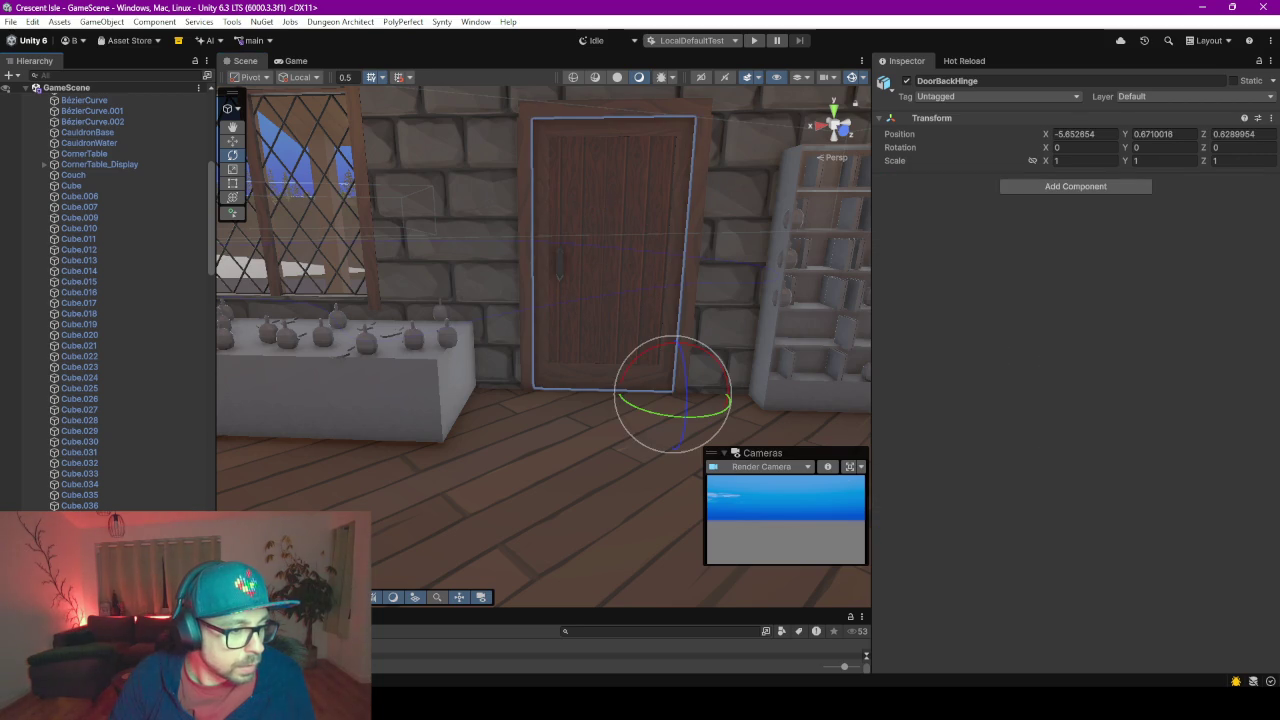
pyautogui.scroll(-5, 100, 300)
# Locate DoorMainHinge in the Hierarchy and frame it at the arched front door
pyautogui.click(95, 513)
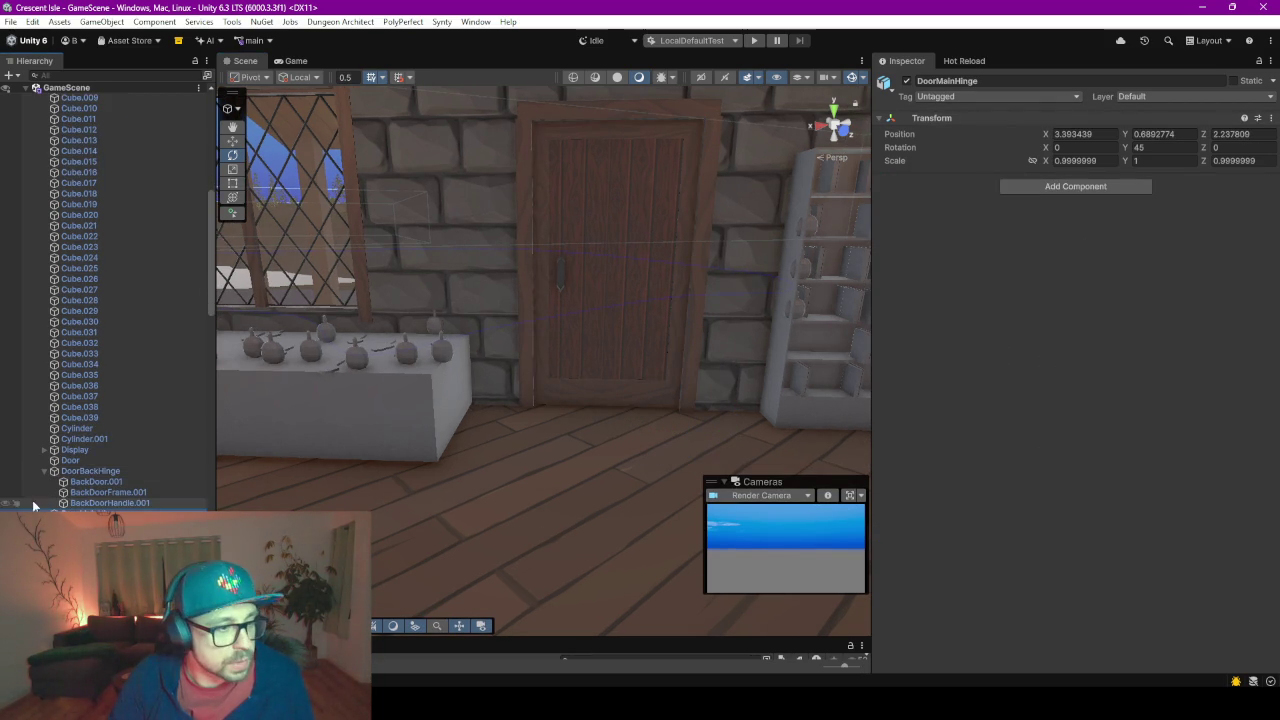
pyautogui.scroll(-3, 75, 505)
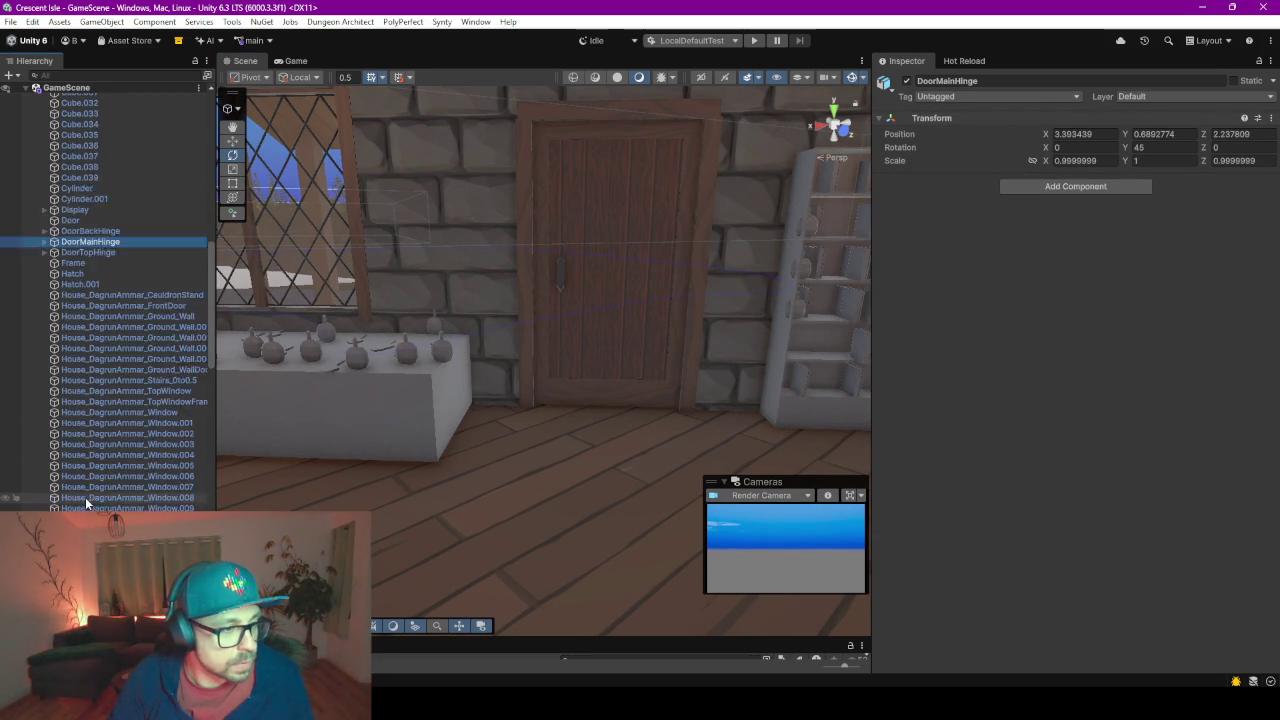
pyautogui.scroll(-5, 80, 505)
pyautogui.scroll(-5, 85, 505)
pyautogui.scroll(-5, 86, 505)
pyautogui.scroll(-5, 86, 505)
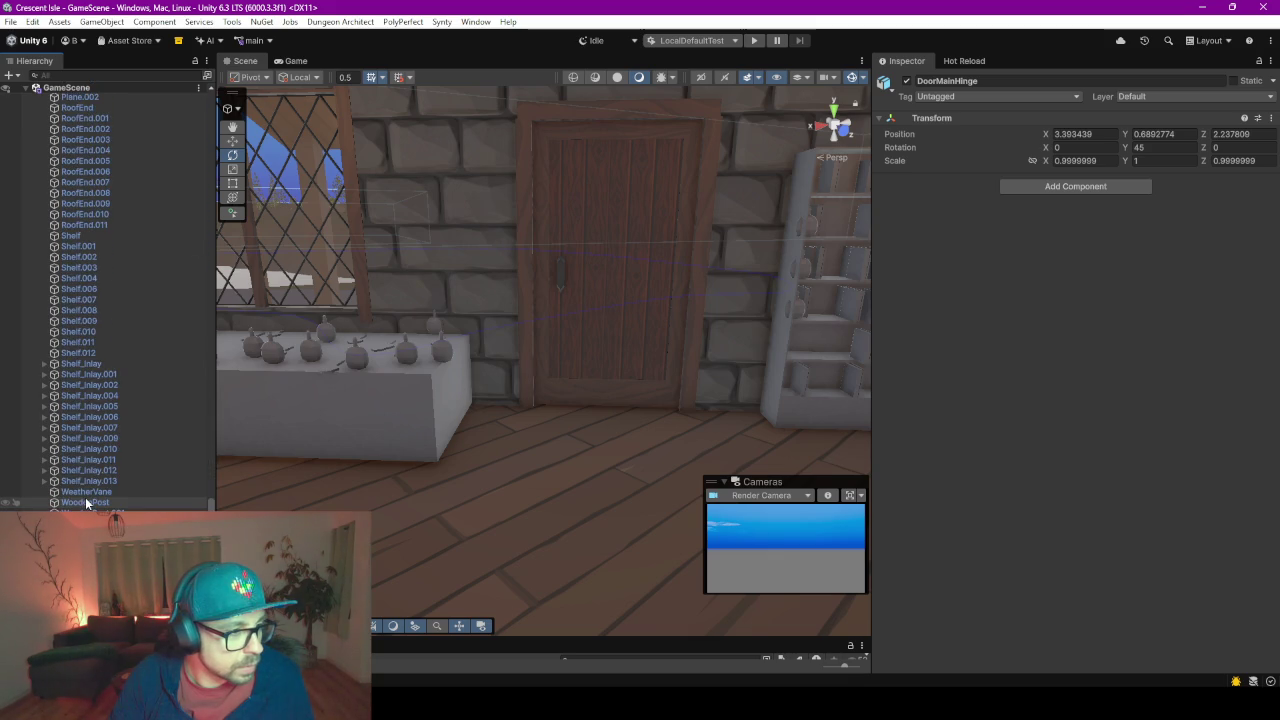
pyautogui.scroll(5, 76, 483)
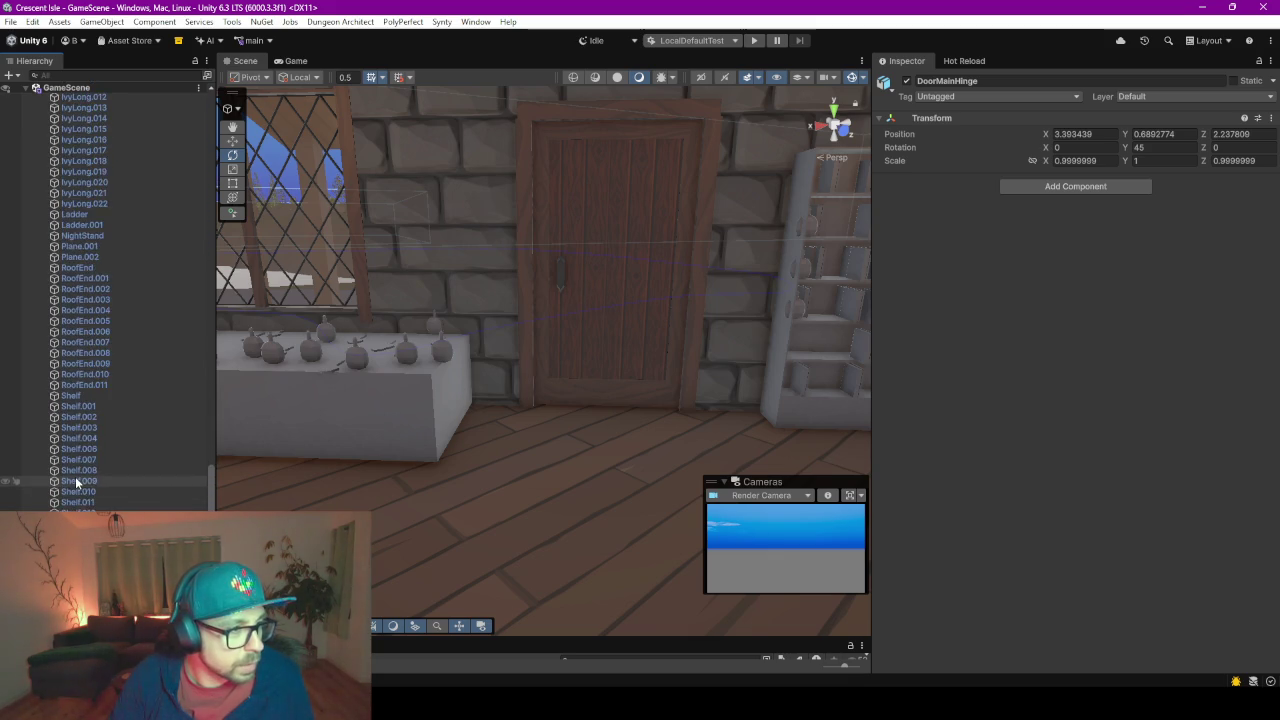
pyautogui.scroll(5, 78, 470)
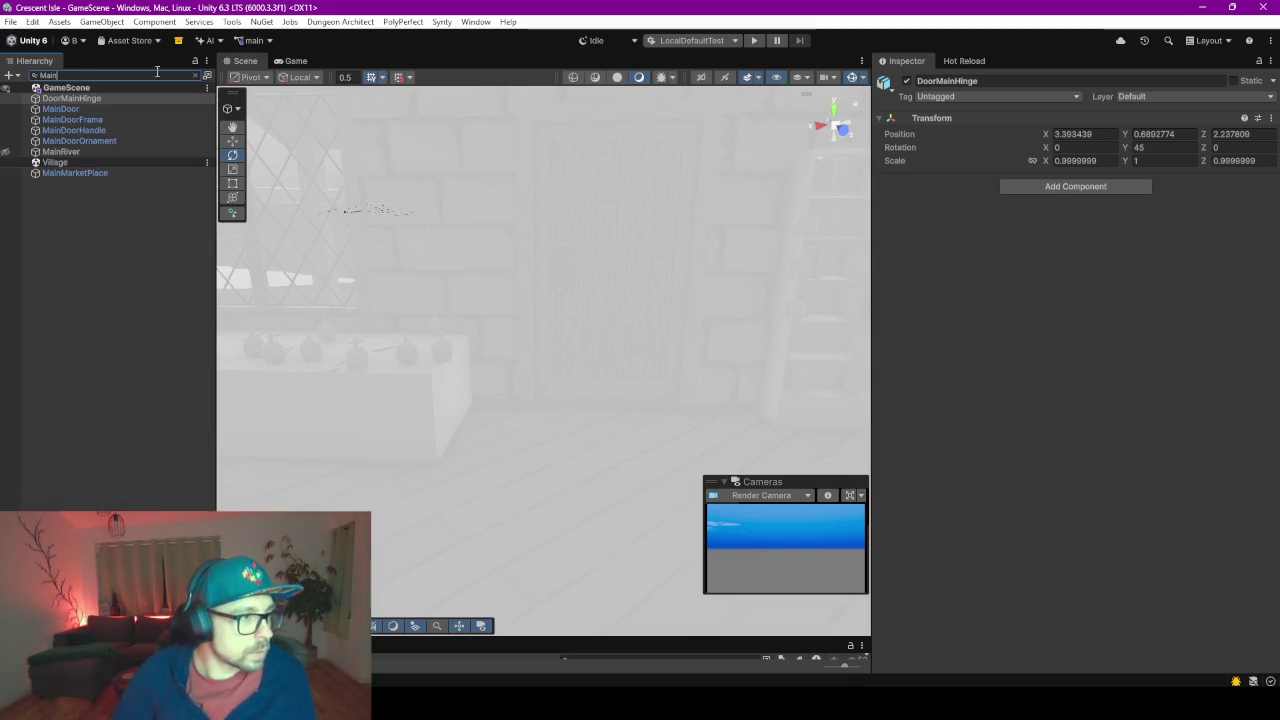
pyautogui.moveTo(73, 130)
pyautogui.write('Main')
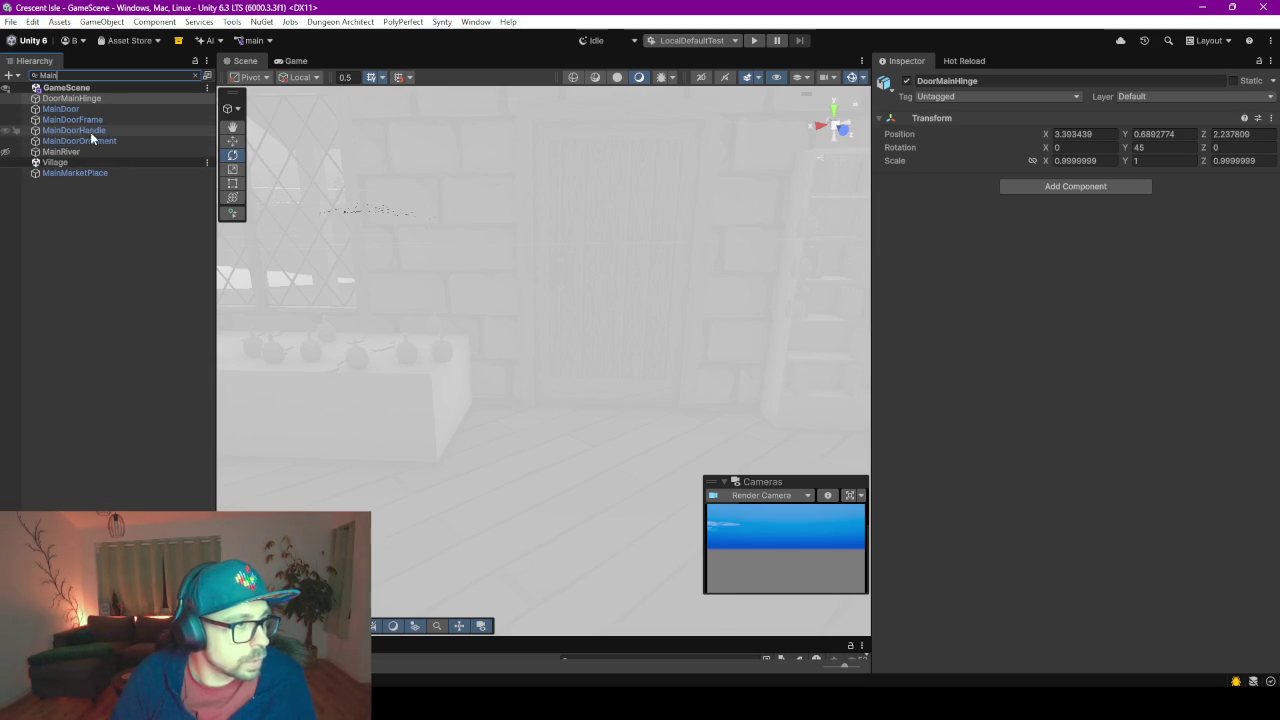
pyautogui.click(87, 108)
pyautogui.press('Down')
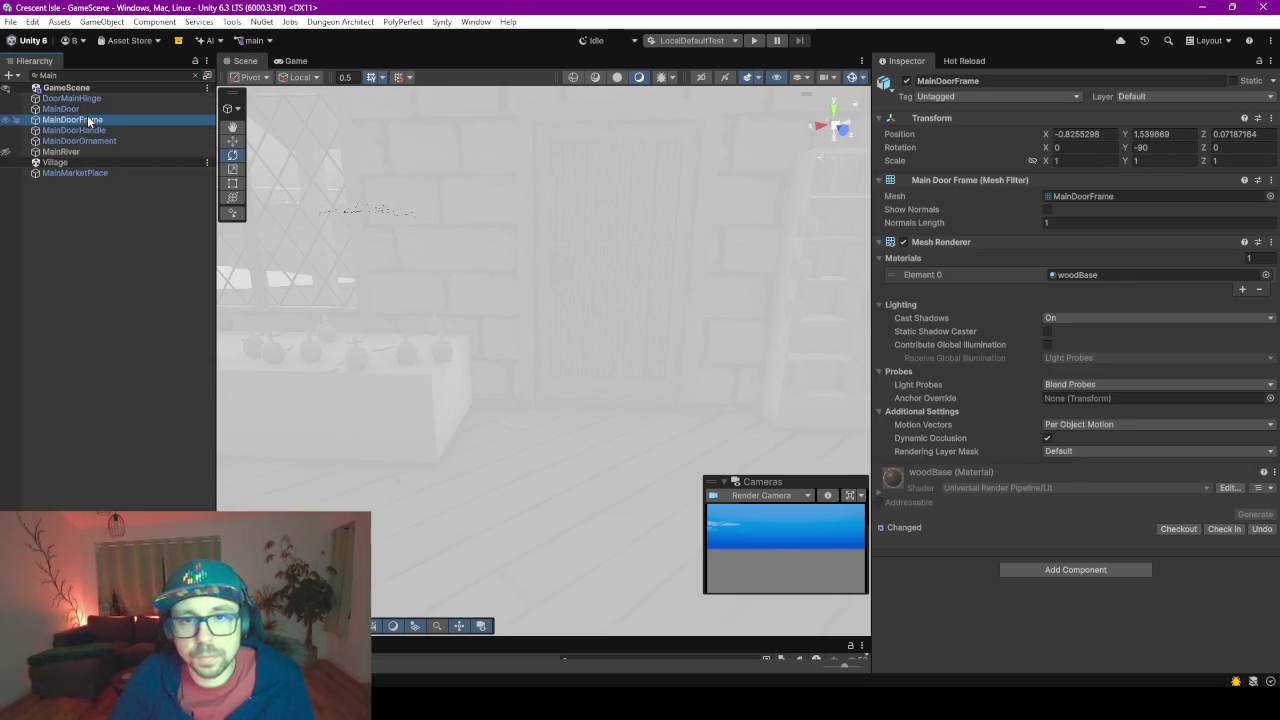
pyautogui.press('Down')
pyautogui.press('Down')
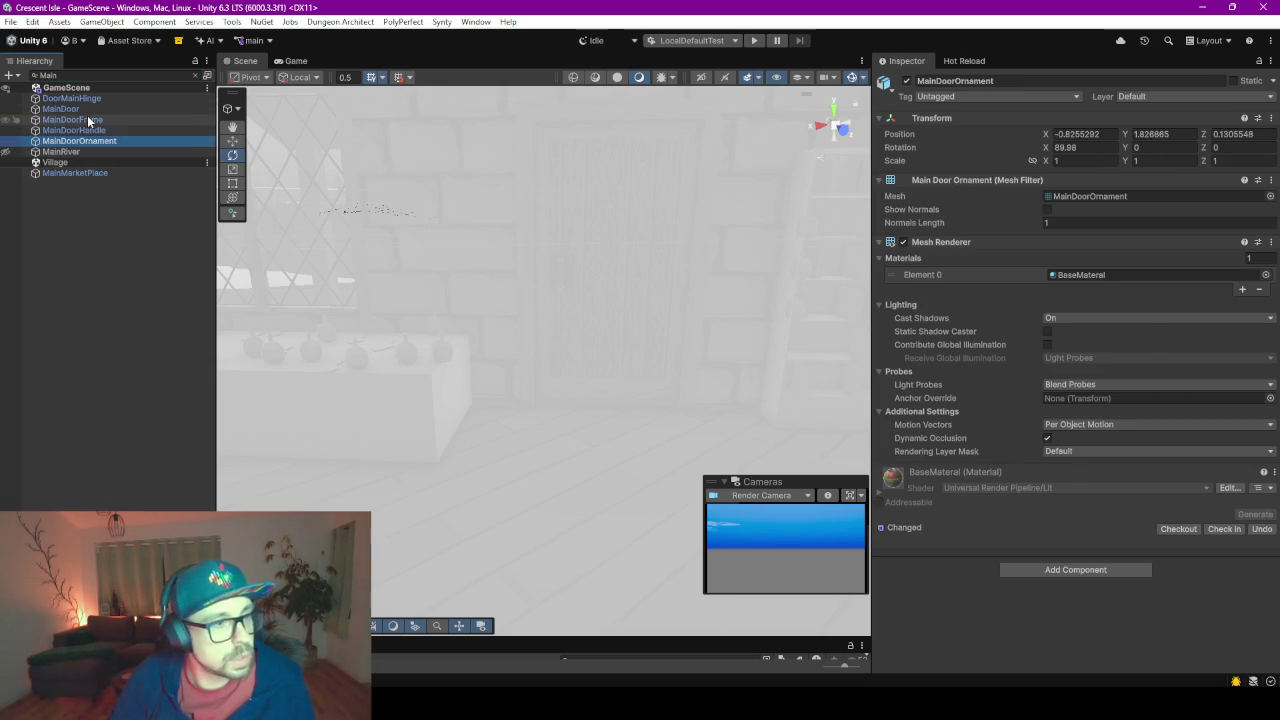
pyautogui.press('Up')
pyautogui.press('Up')
pyautogui.press('Up')
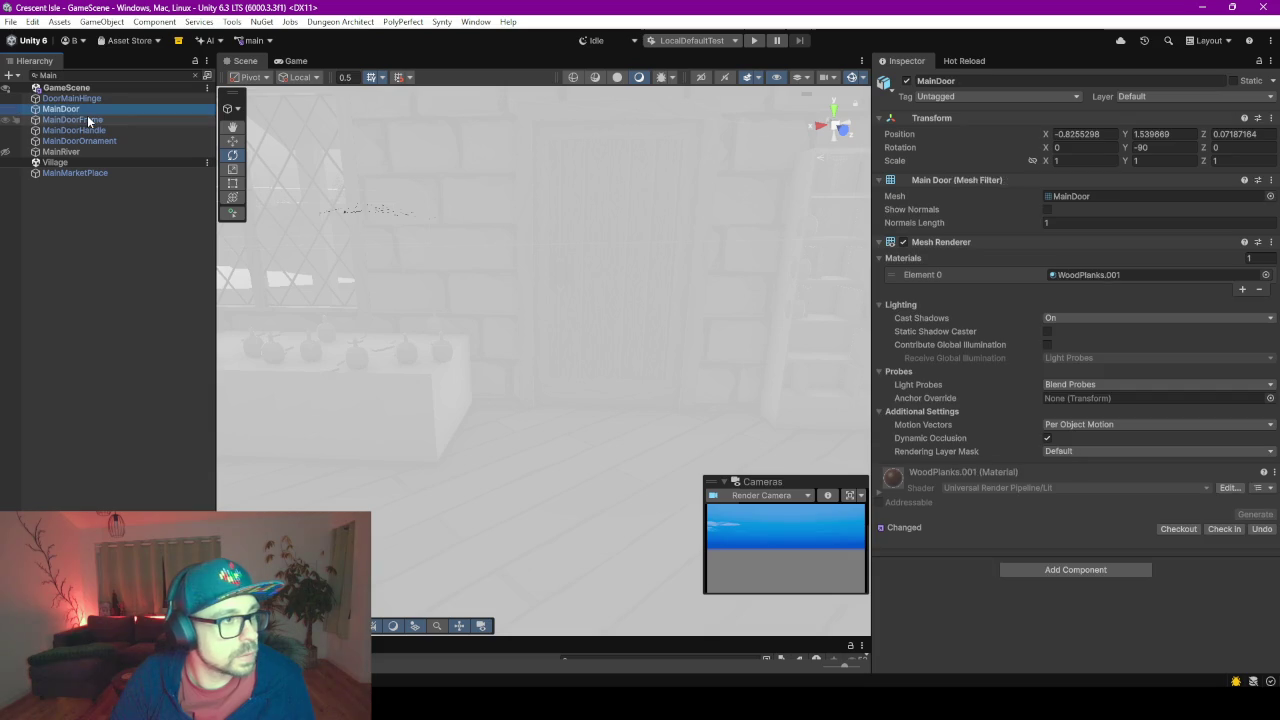
pyautogui.press('Up')
pyautogui.press('Escape')
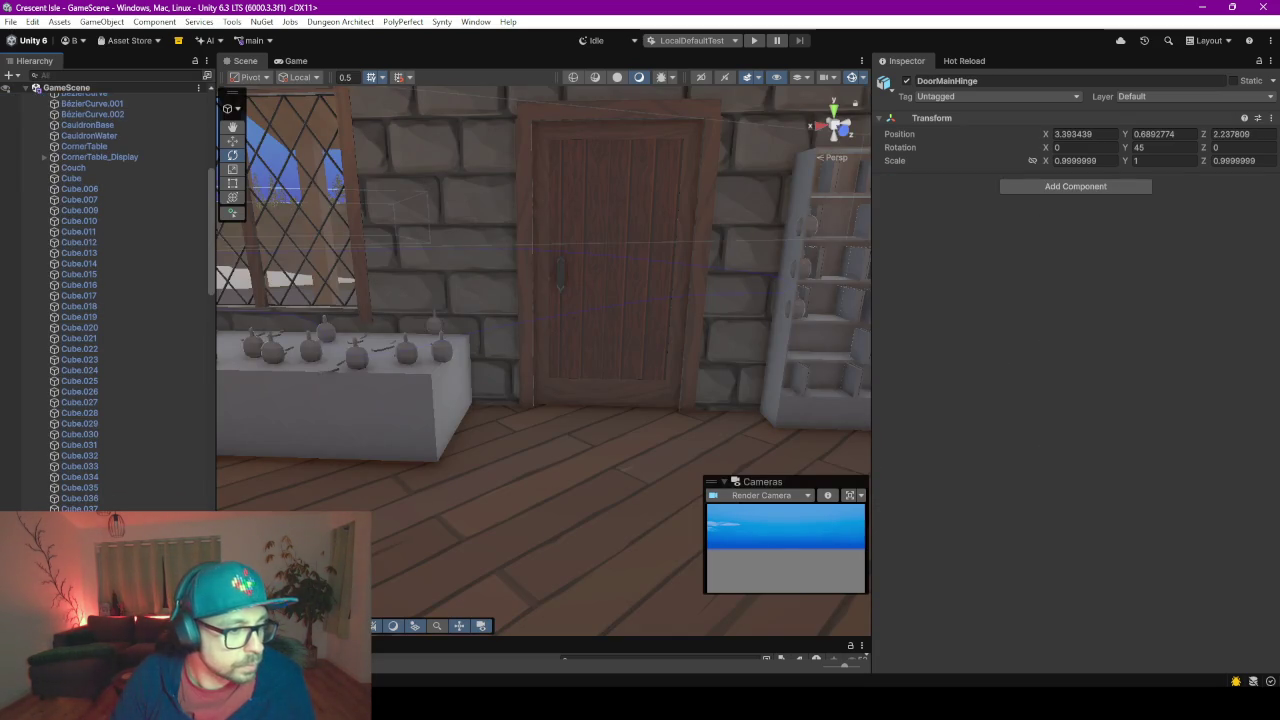
pyautogui.press('f')
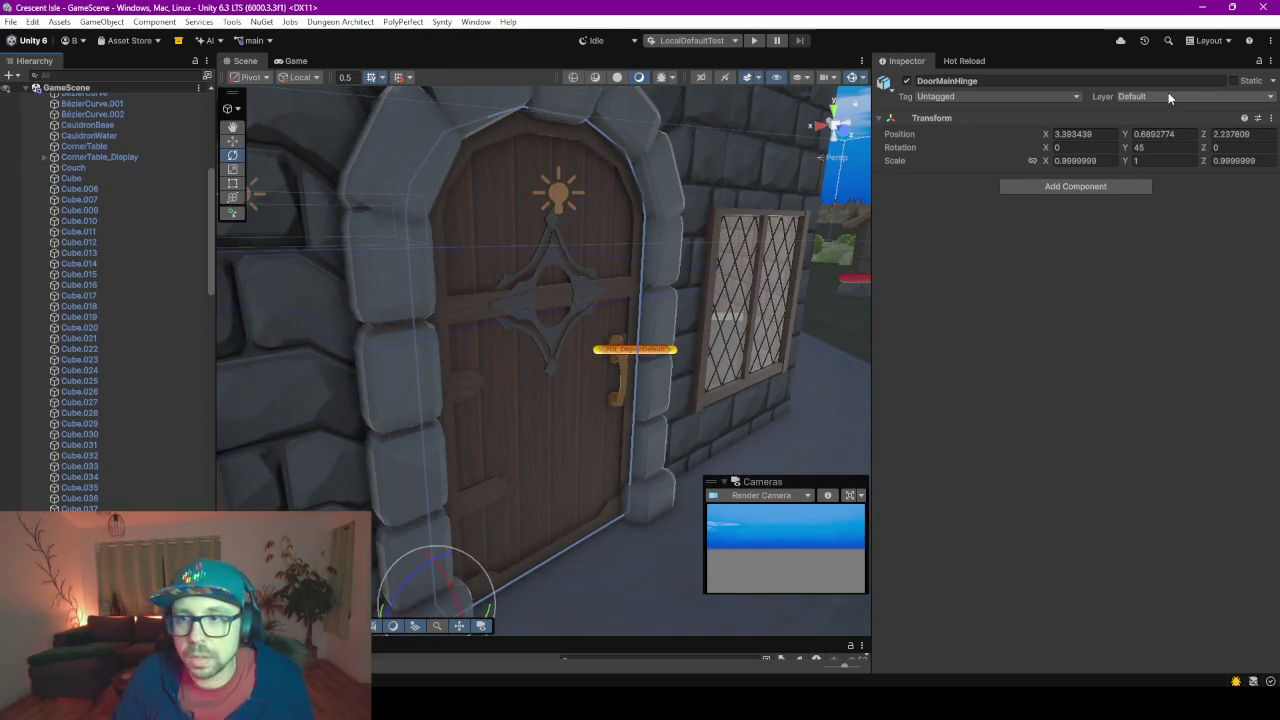
# Put DoorMainHinge alone on the Interactable layer, leaving its children unchanged
pyautogui.click(1167, 96)
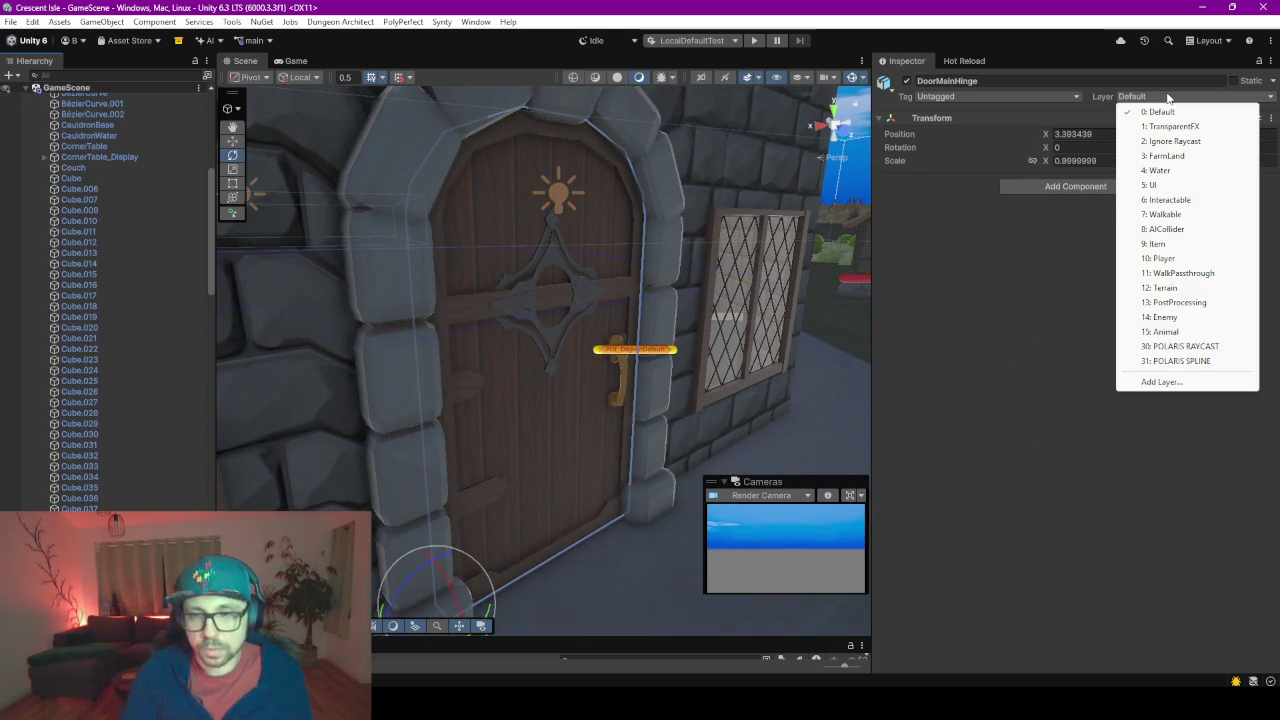
pyautogui.click(1168, 200)
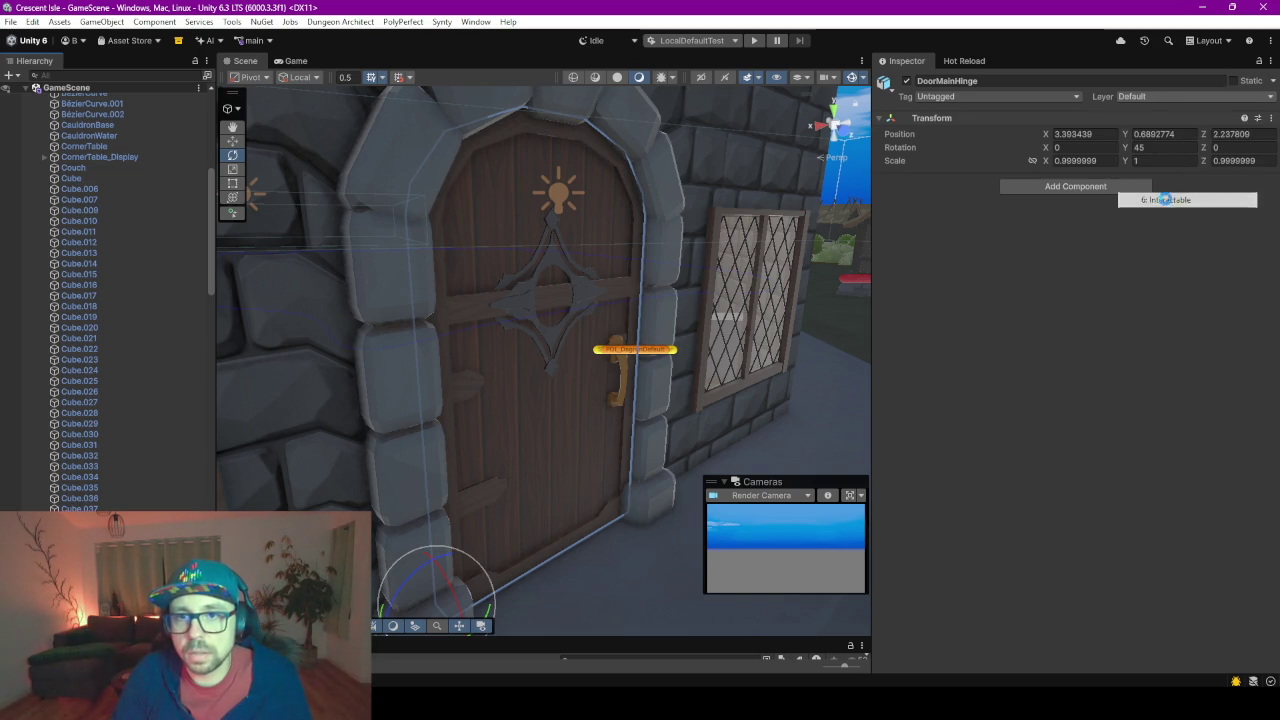
pyautogui.click(648, 370)
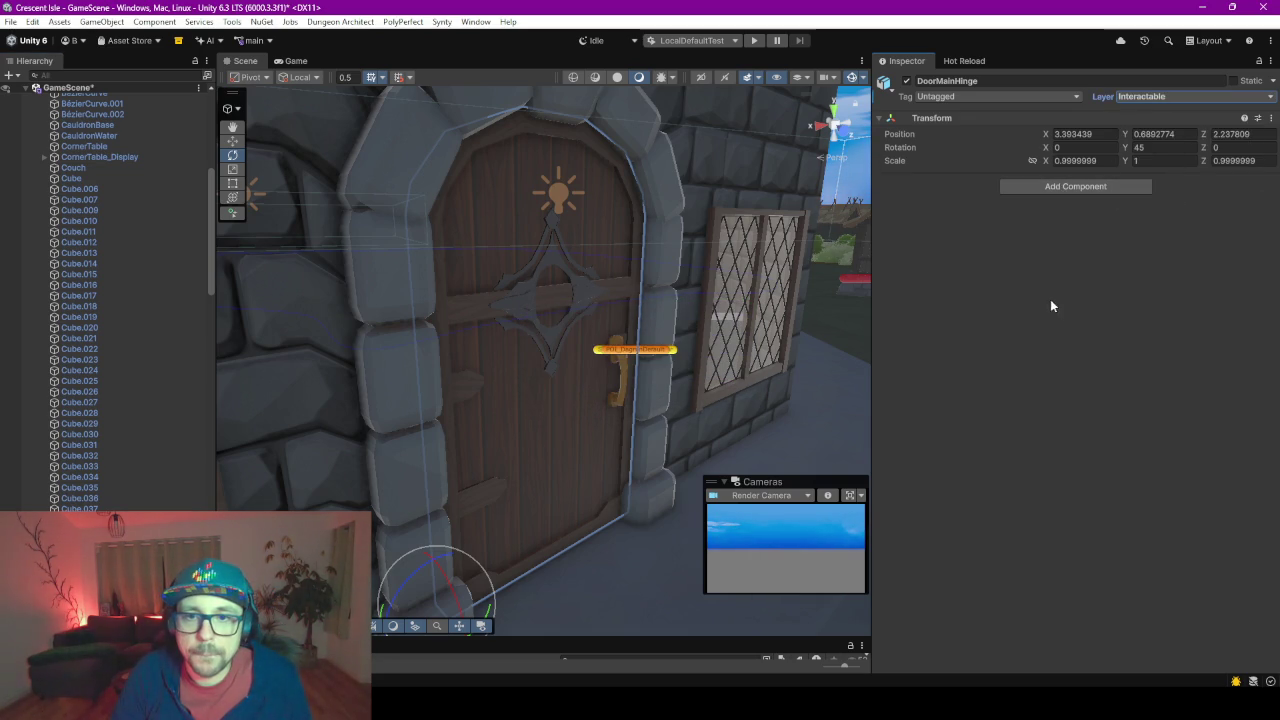
pyautogui.keyDown('alt'); pyautogui.moveTo(599, 314); pyautogui.dragTo(599, 314); pyautogui.keyUp('alt')
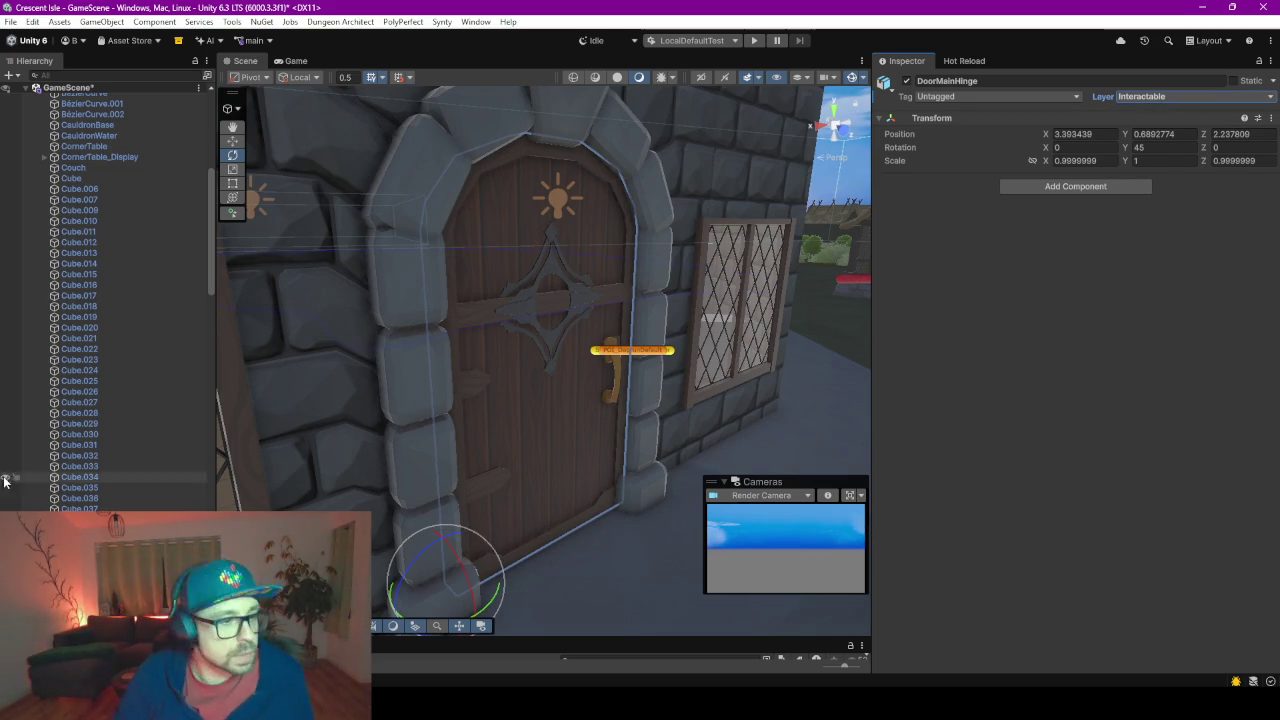
pyautogui.scroll(-10, 100, 300)
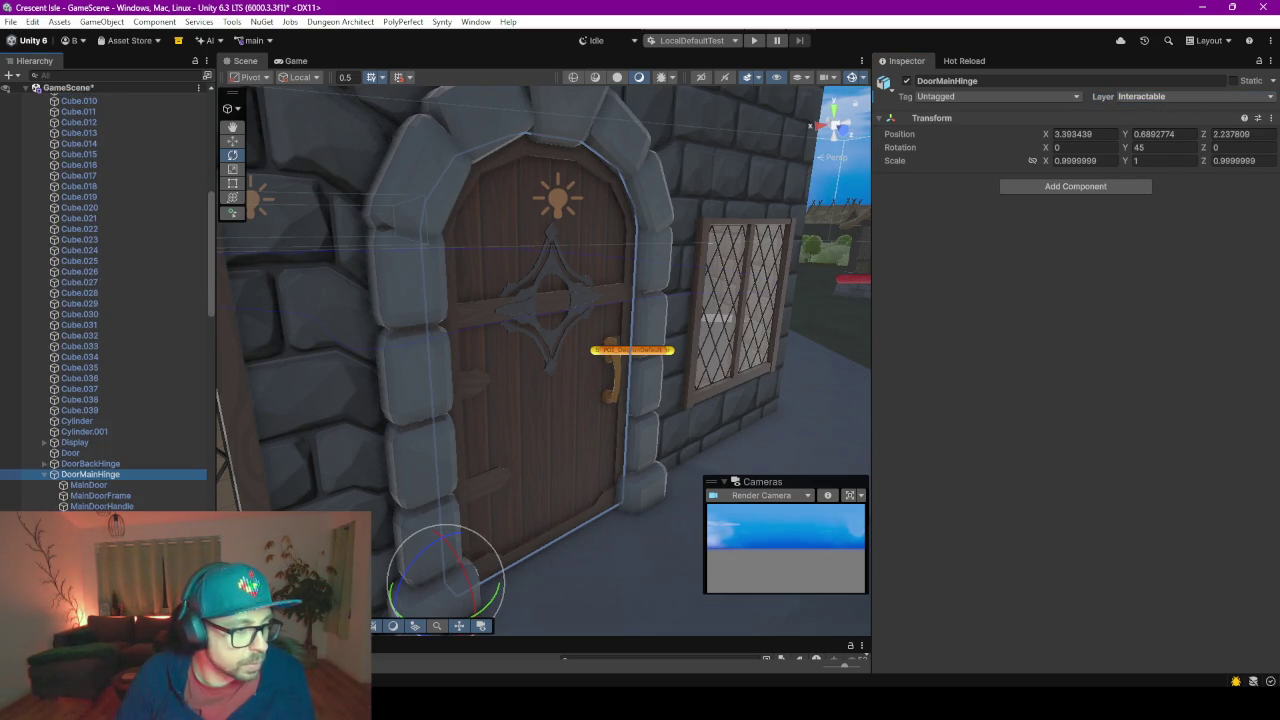
# Create an empty child object named DoorController under DoorMainHinge
pyautogui.click(68, 464)
pyautogui.rightClick(68, 464)
pyautogui.click(68, 485)
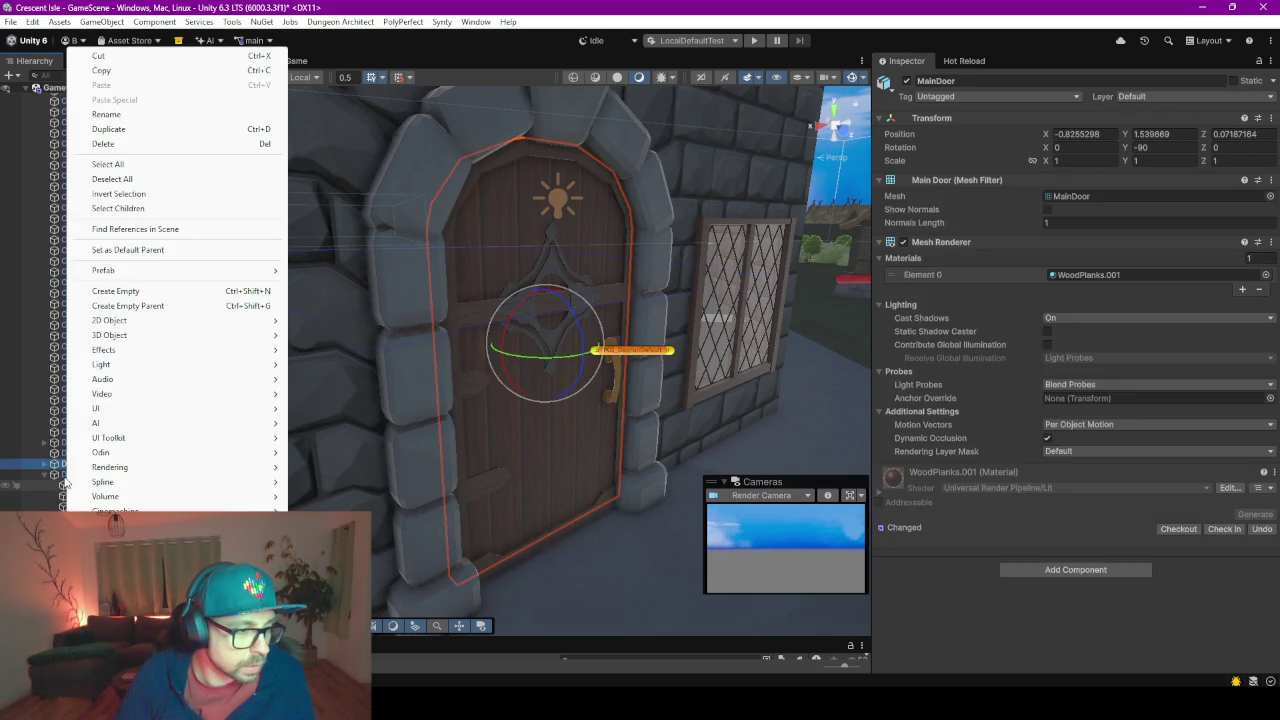
pyautogui.click(56, 476)
pyautogui.rightClick(68, 475)
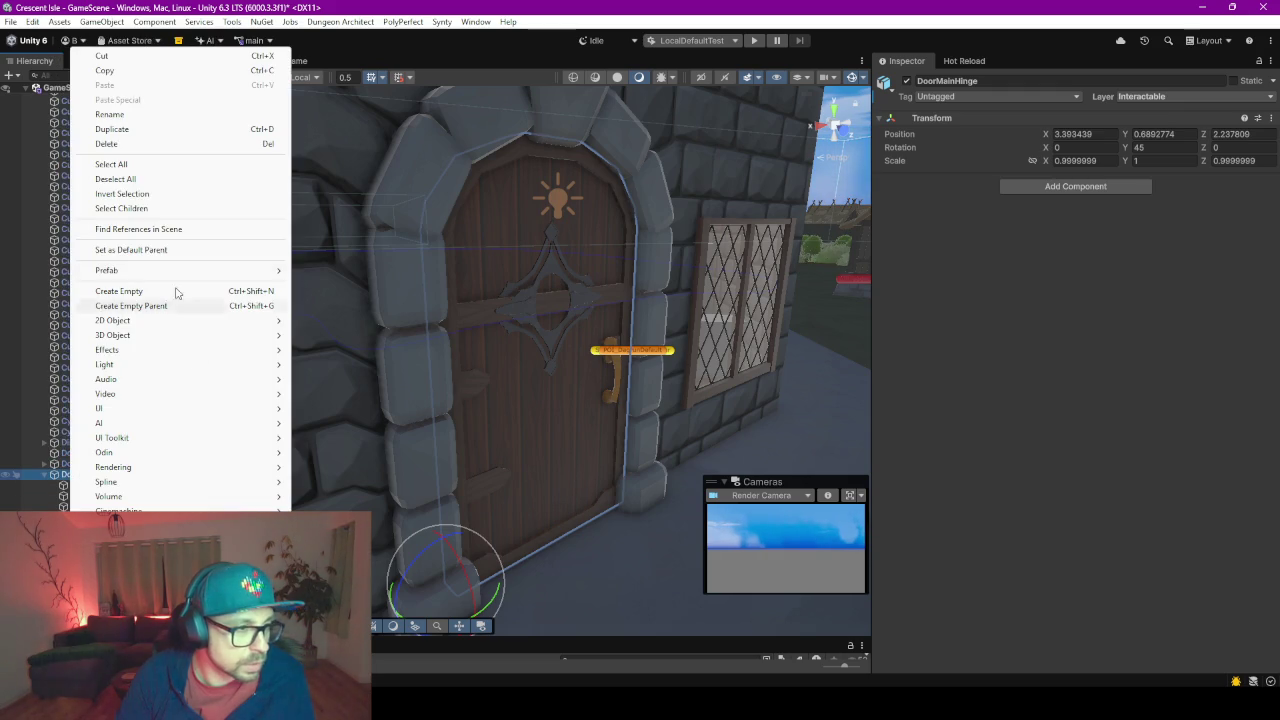
pyautogui.click(170, 291)
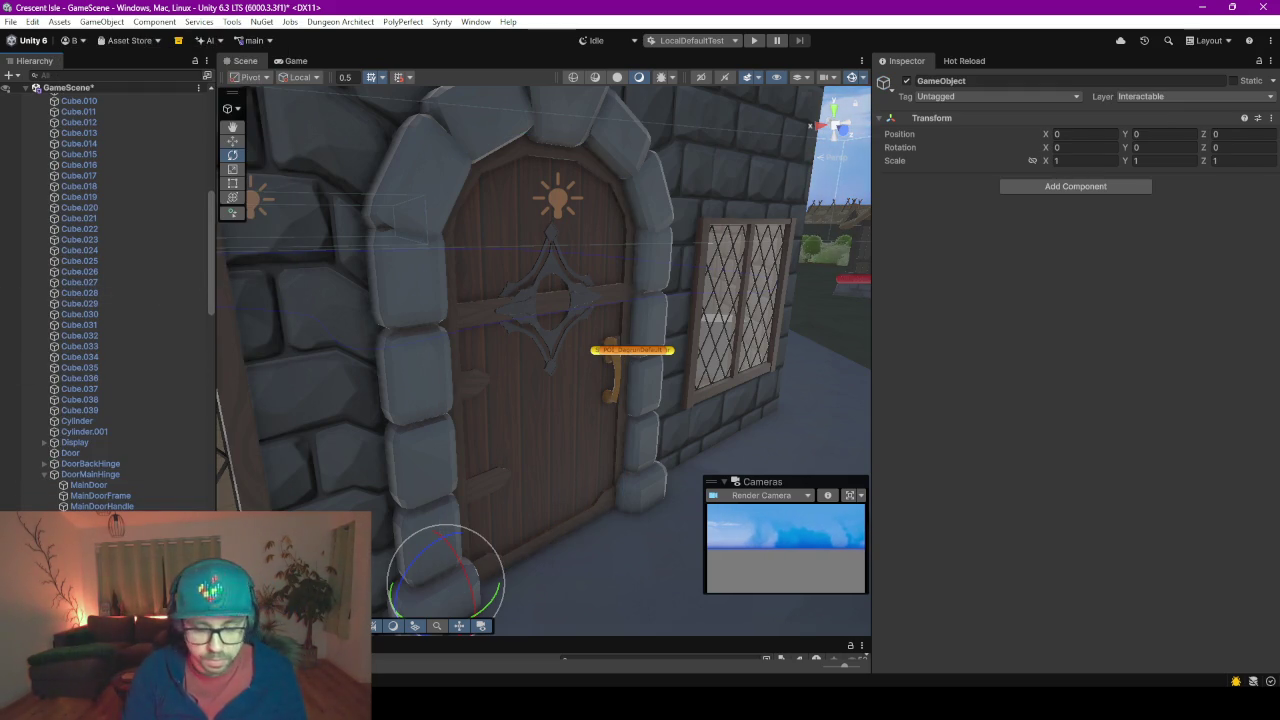
pyautogui.write('DoorController')
pyautogui.press('Return')
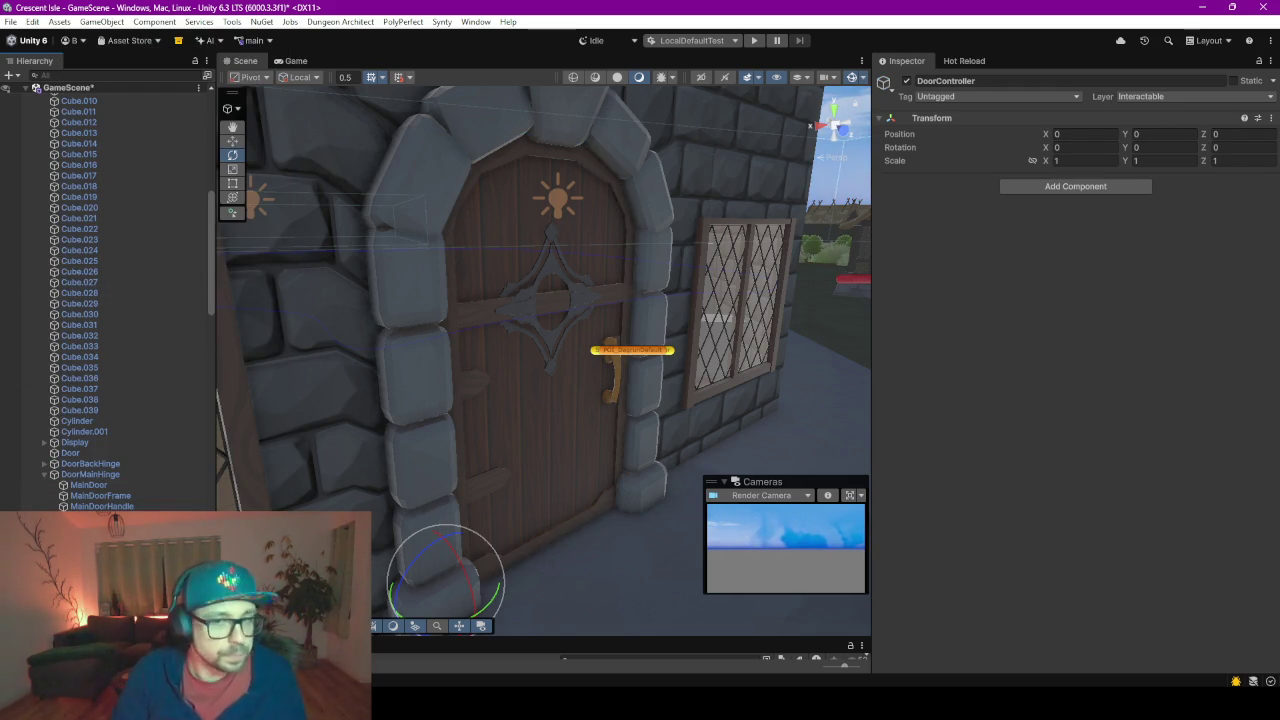
# Return DoorController, and DoorMainHinge with all its children, to the Default layer
pyautogui.click(1155, 96)
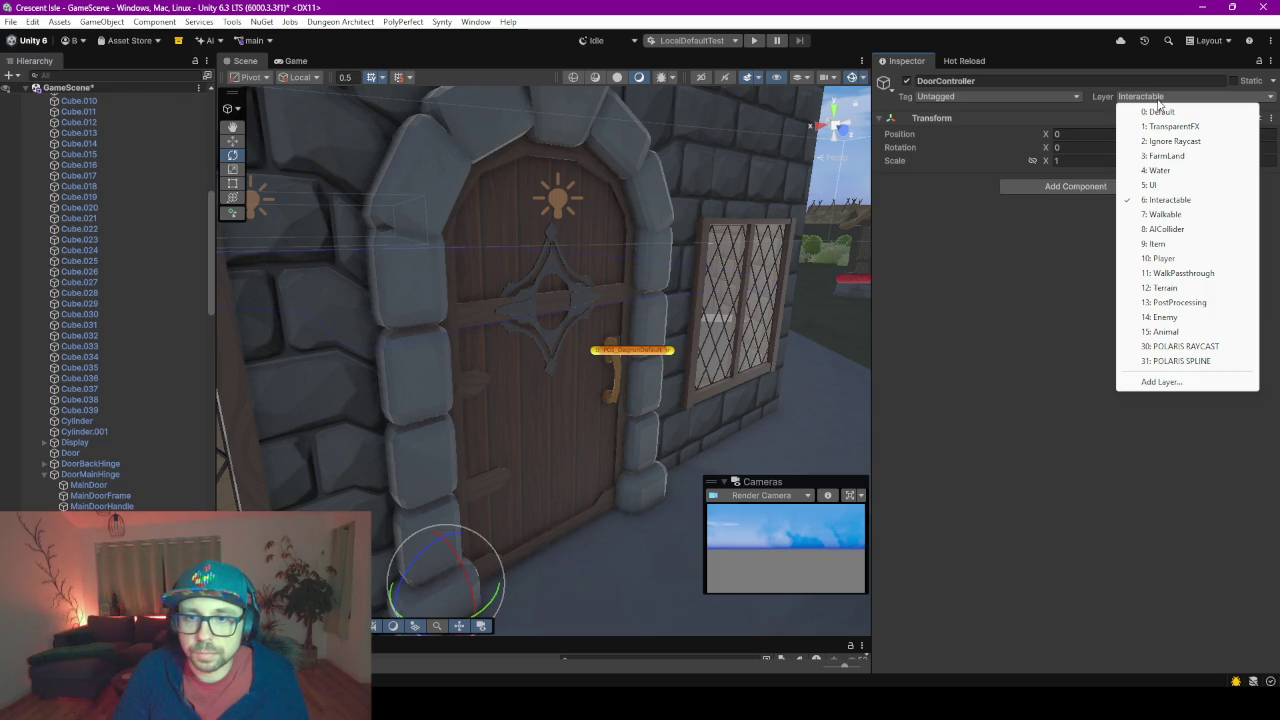
pyautogui.click(1158, 111)
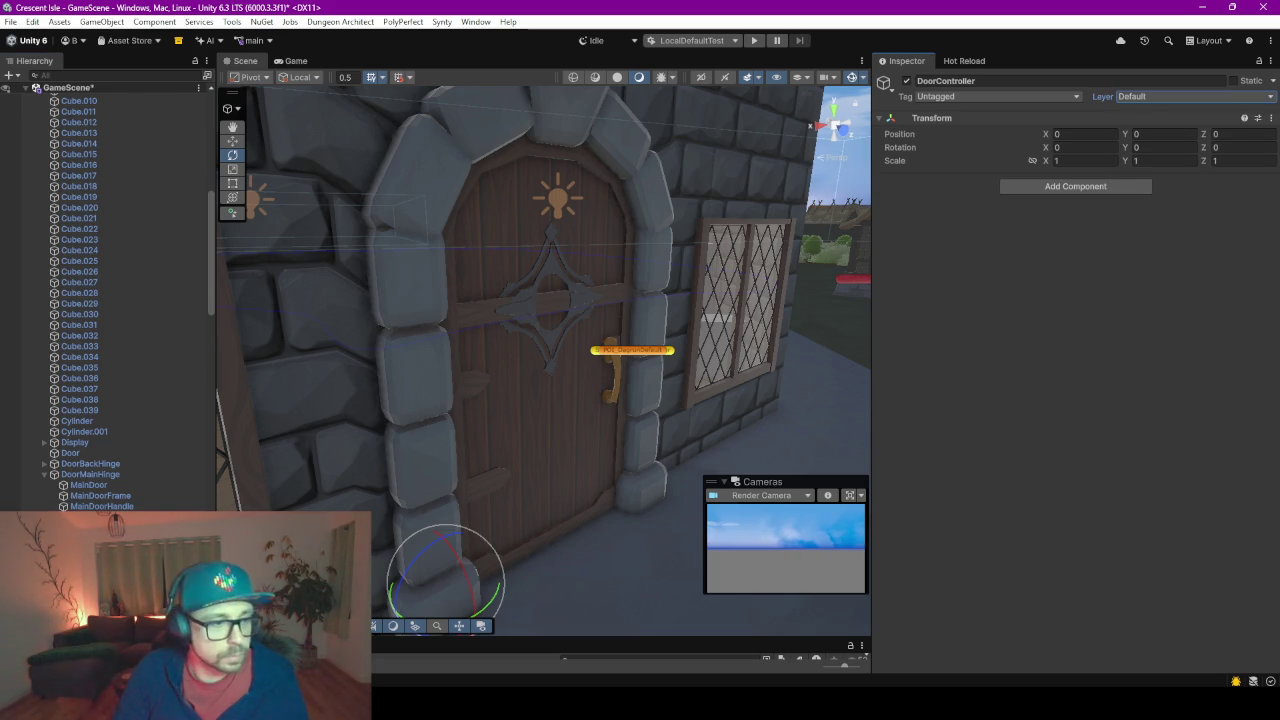
pyautogui.click(90, 474)
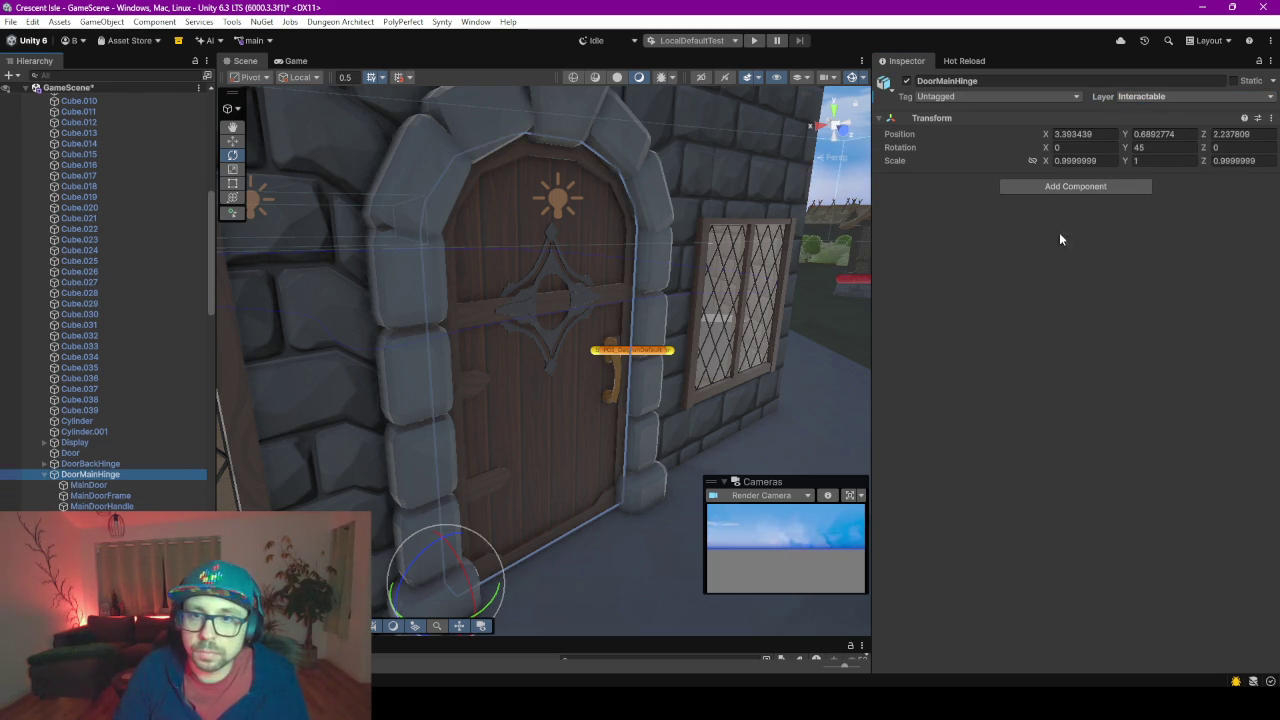
pyautogui.click(1175, 96)
pyautogui.click(1158, 111)
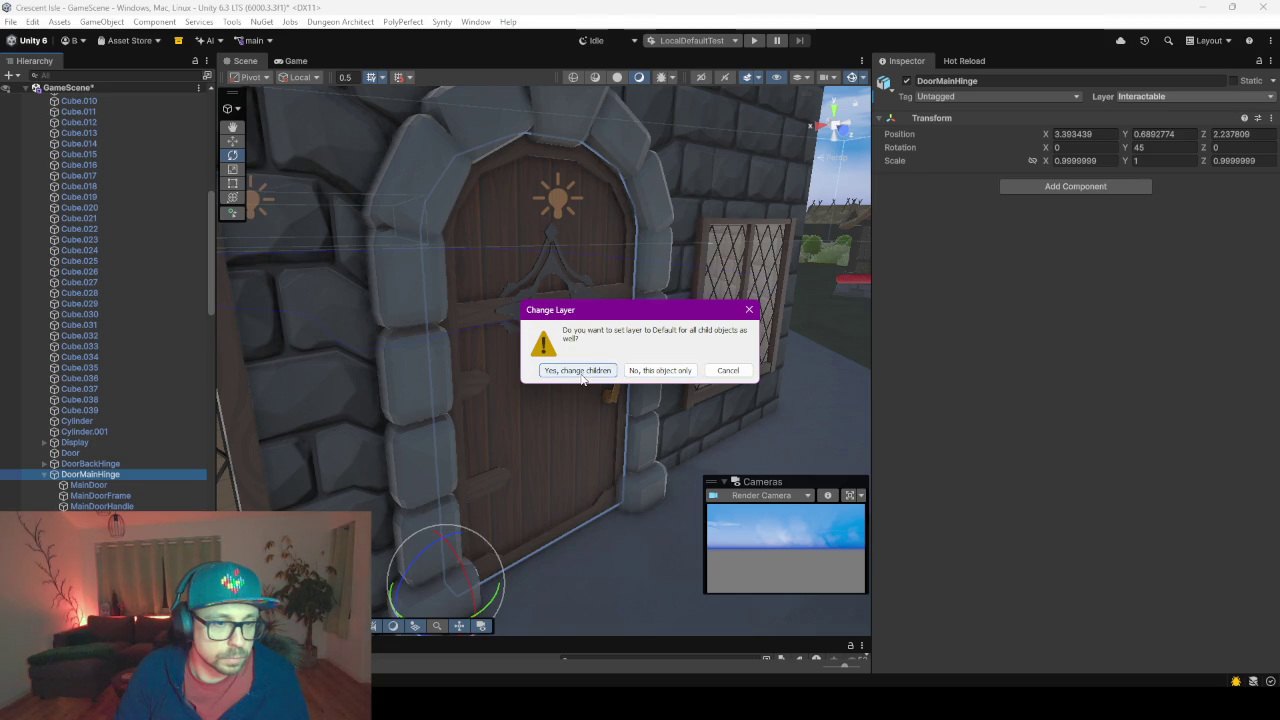
pyautogui.click(577, 370)
# Put DoorController on the Interactable layer and search components for door scripts
pyautogui.click(550, 300)
pyautogui.click(555, 305)
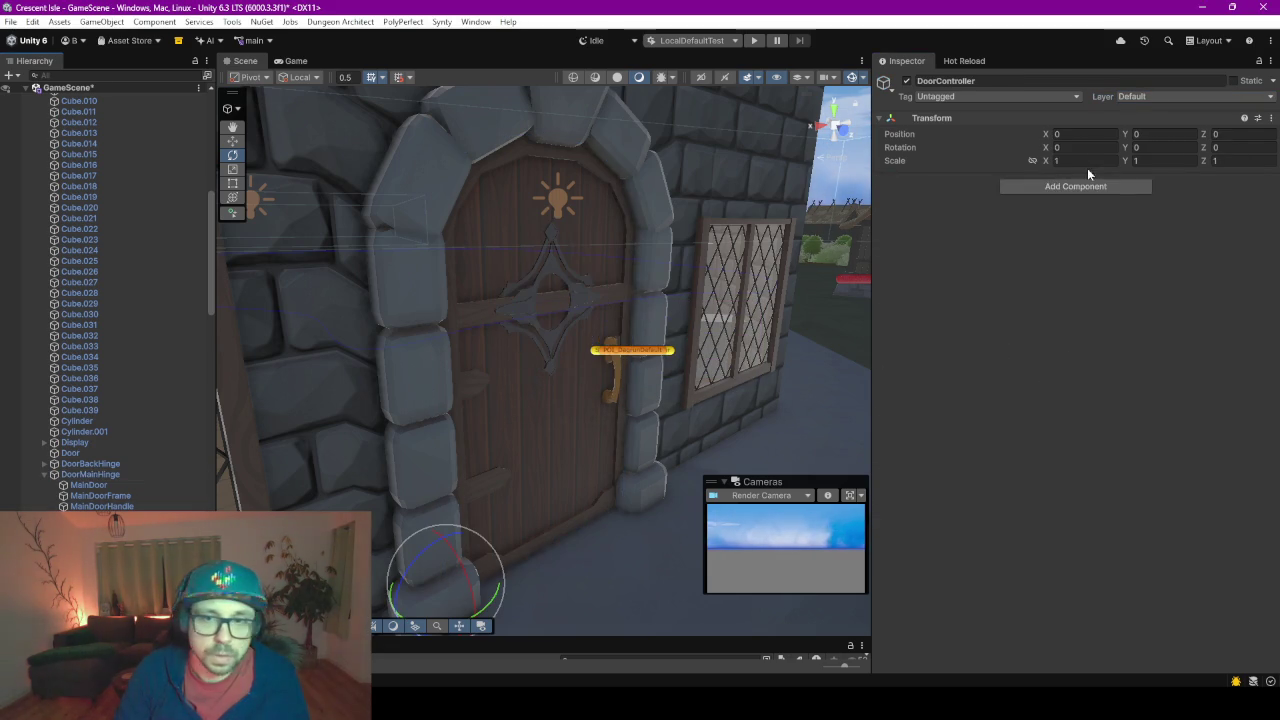
pyautogui.click(1147, 97)
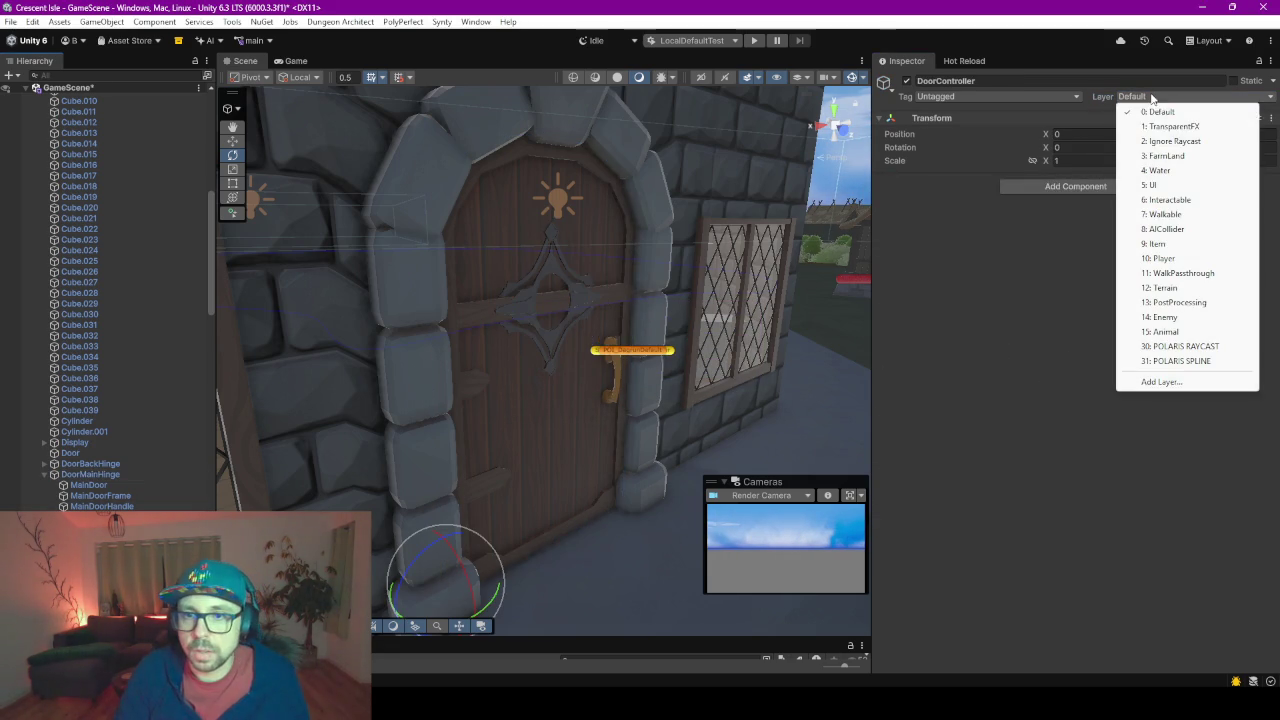
pyautogui.click(1168, 200)
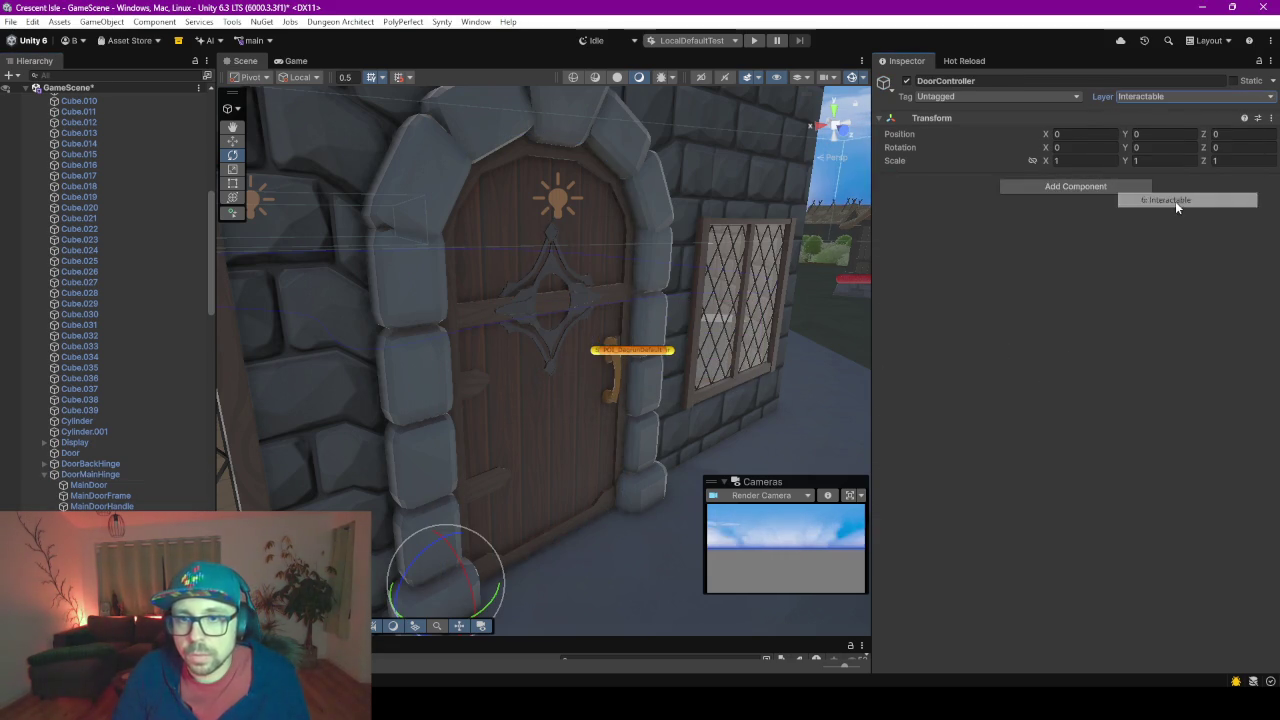
pyautogui.click(1071, 188)
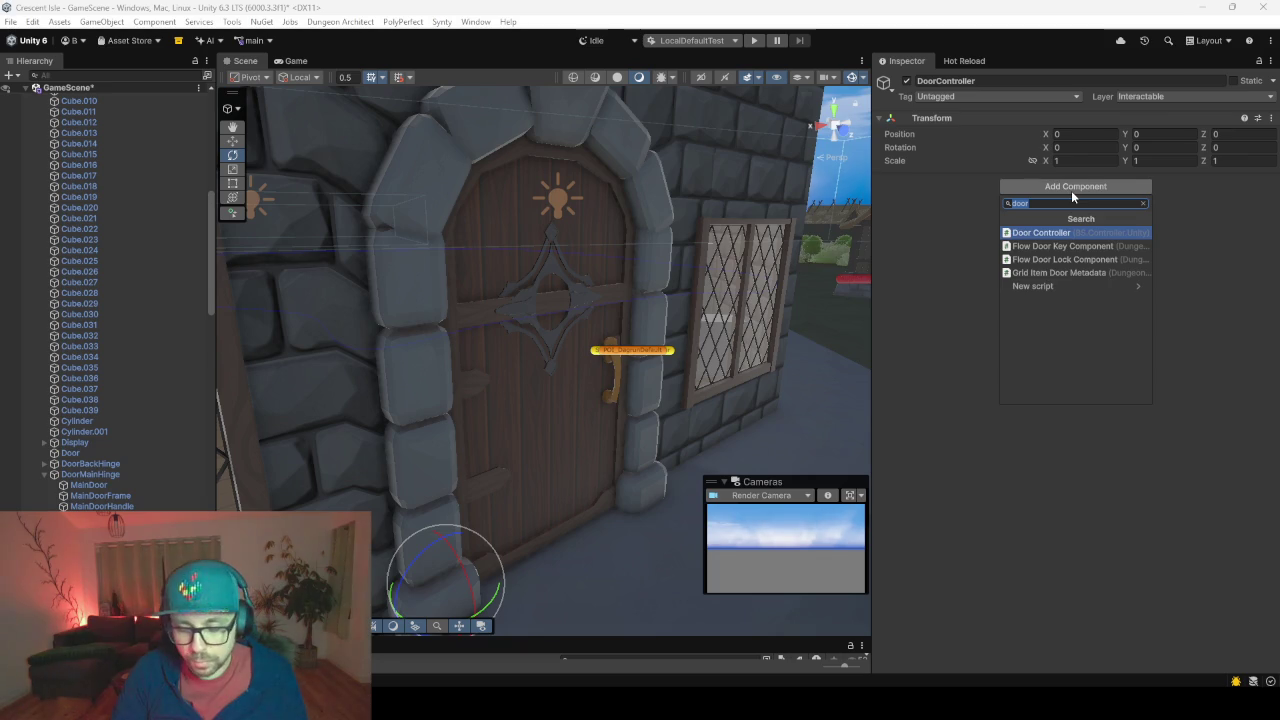
# Add the Door Controller script and a Box Collider to DoorController
pyautogui.press('Return')
pyautogui.click(1050, 235)
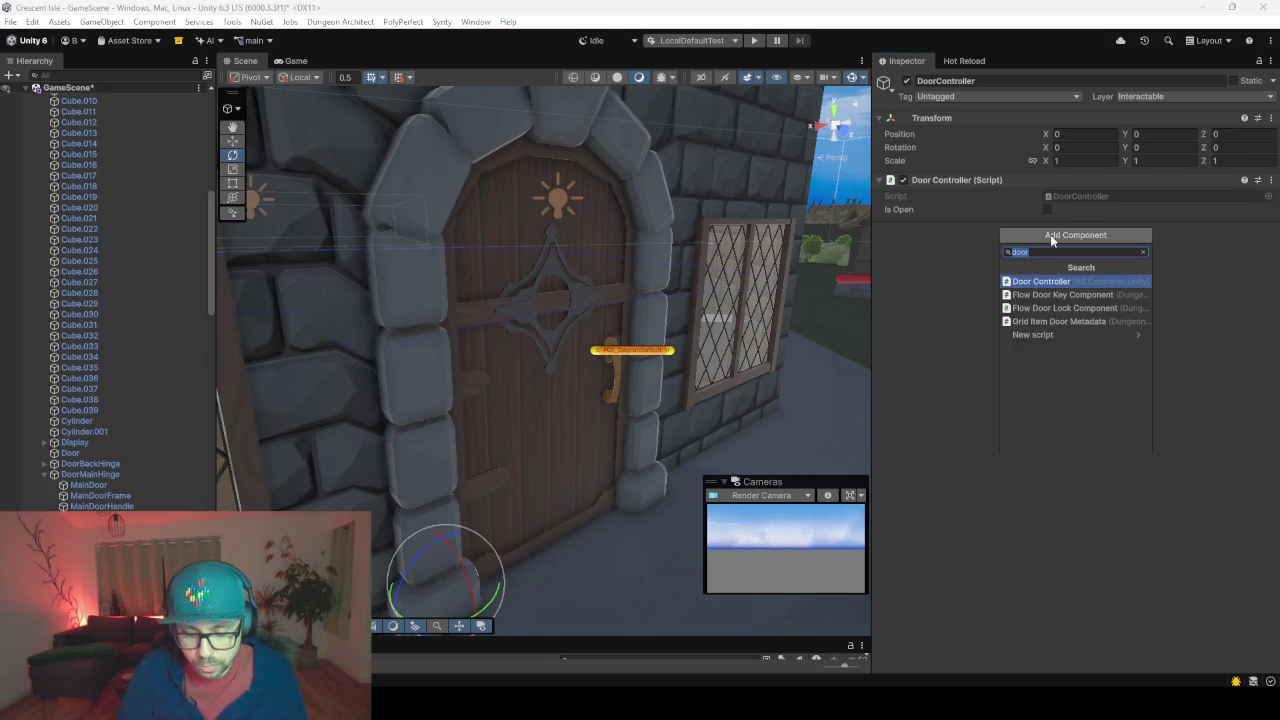
pyautogui.write('box')
pyautogui.press('Return')
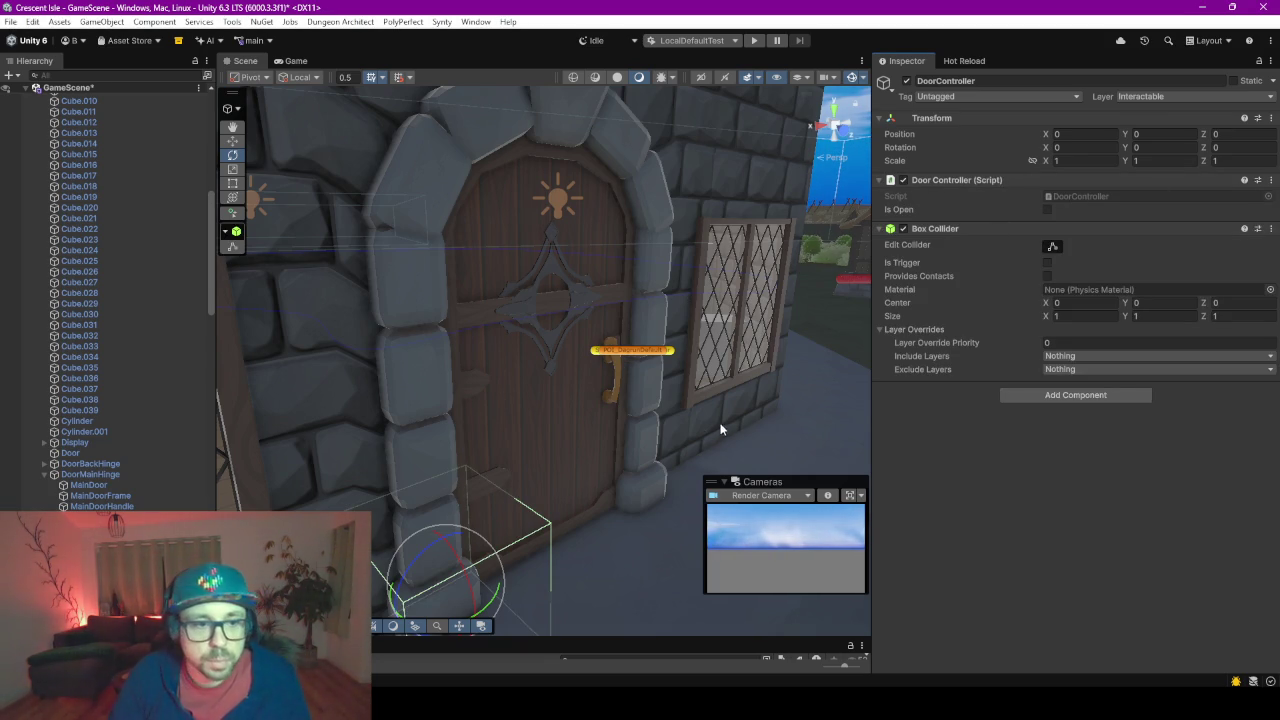
# Give the Box Collider a depth of 0.1, adjust its center, and widen it to 1.83
pyautogui.moveTo(760, 334)
pyautogui.keyDown('alt'); pyautogui.mouseDown()
pyautogui.moveTo(636, 412)
pyautogui.moveTo(574, 380)
pyautogui.mouseUp(); pyautogui.keyUp('alt')
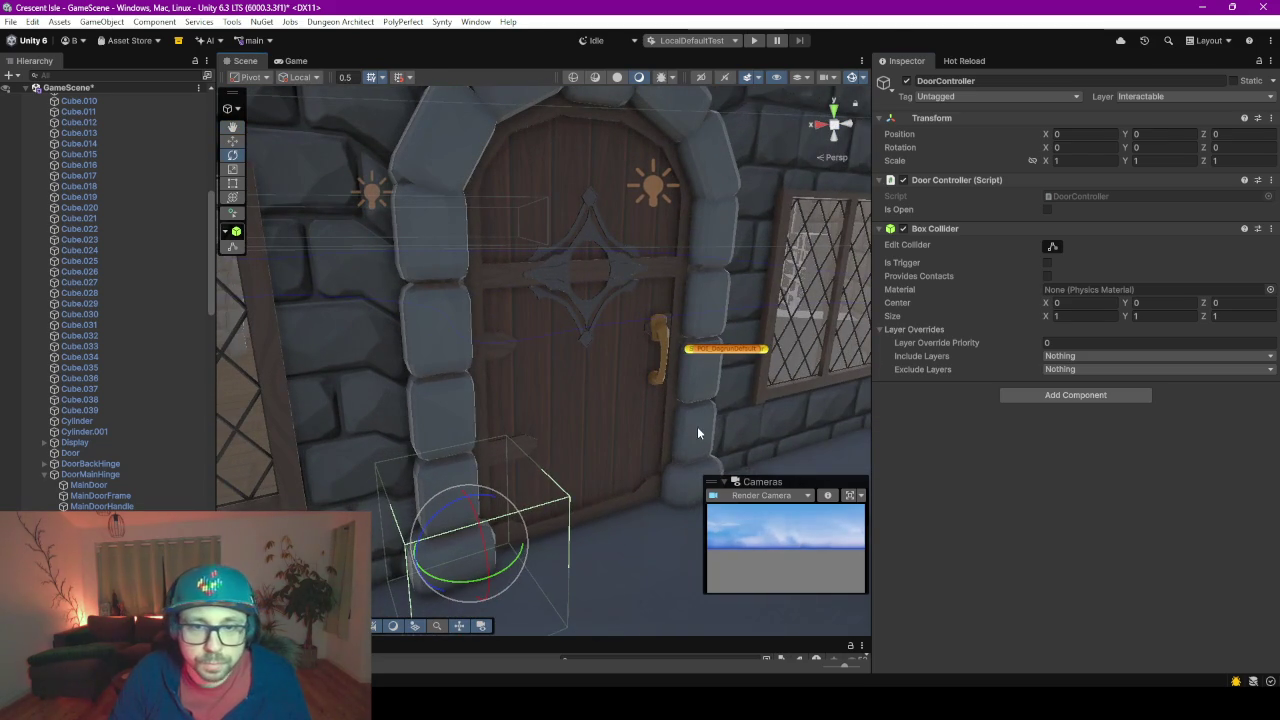
pyautogui.keyDown('alt'); pyautogui.moveTo(657, 442); pyautogui.dragTo(740, 435); pyautogui.keyUp('alt')
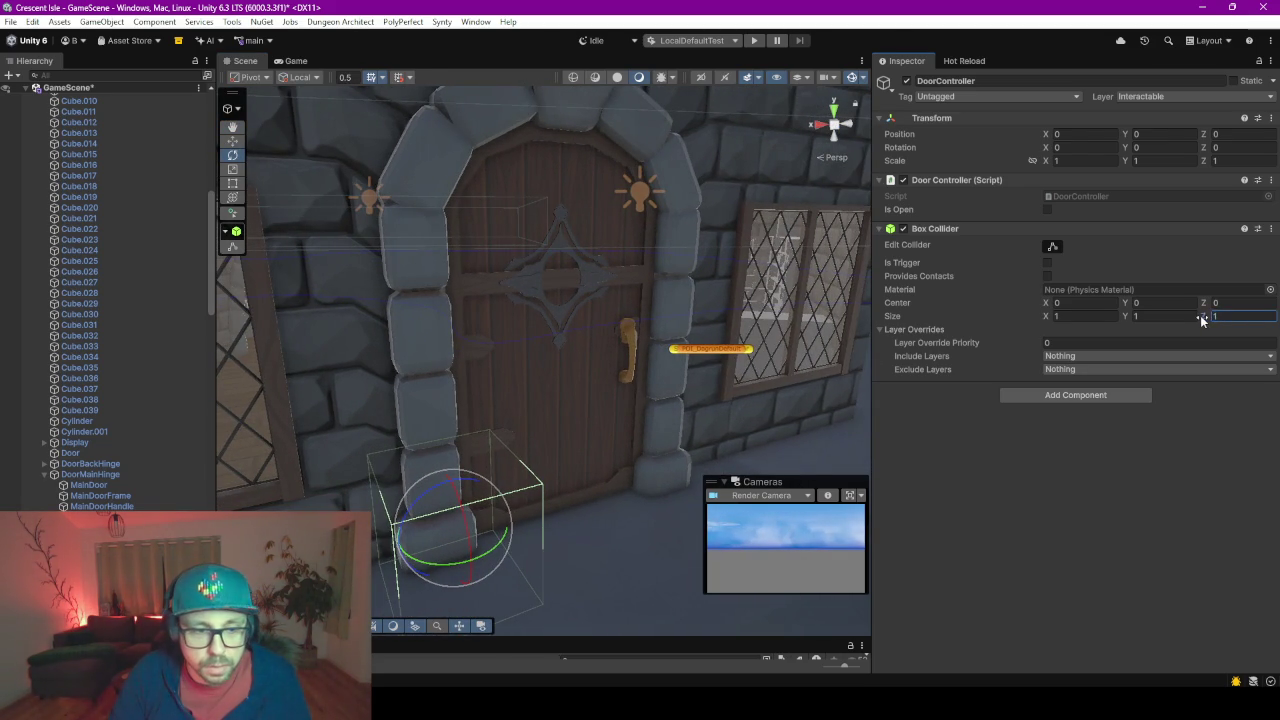
pyautogui.moveTo(1202, 318); pyautogui.dragTo(1180, 318)
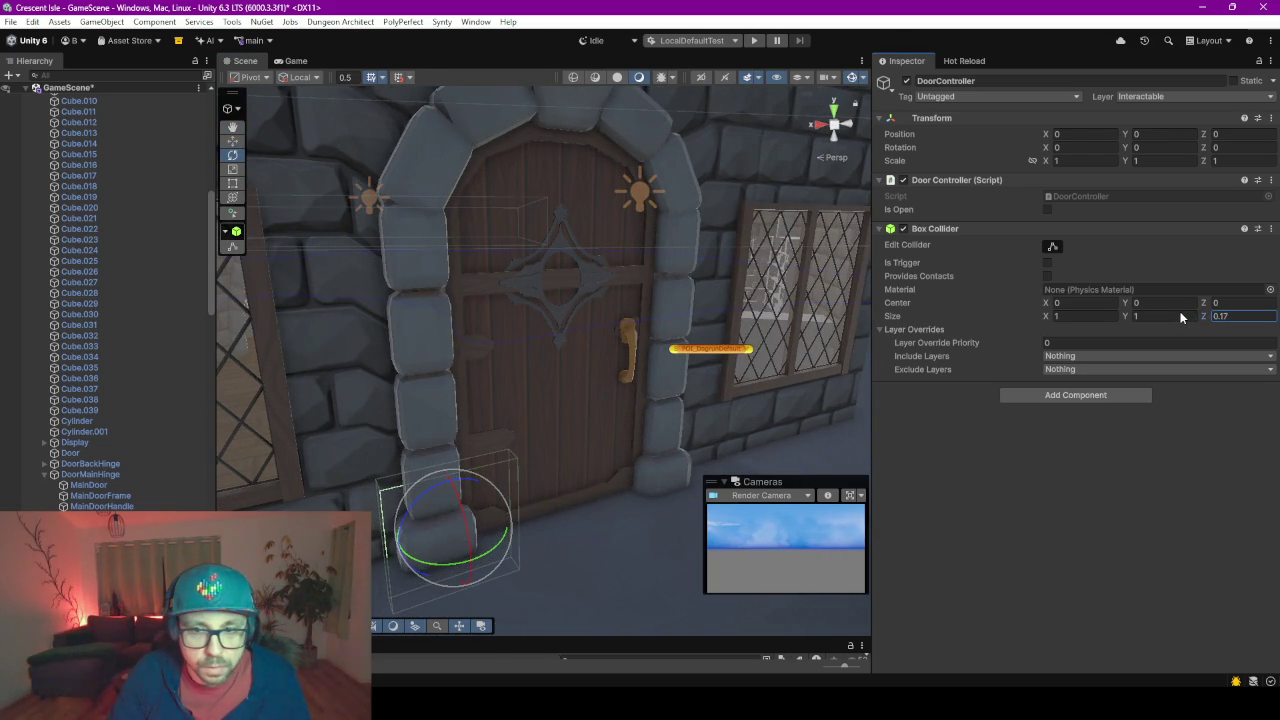
pyautogui.click(1273, 318)
pyautogui.press('BackSpace')
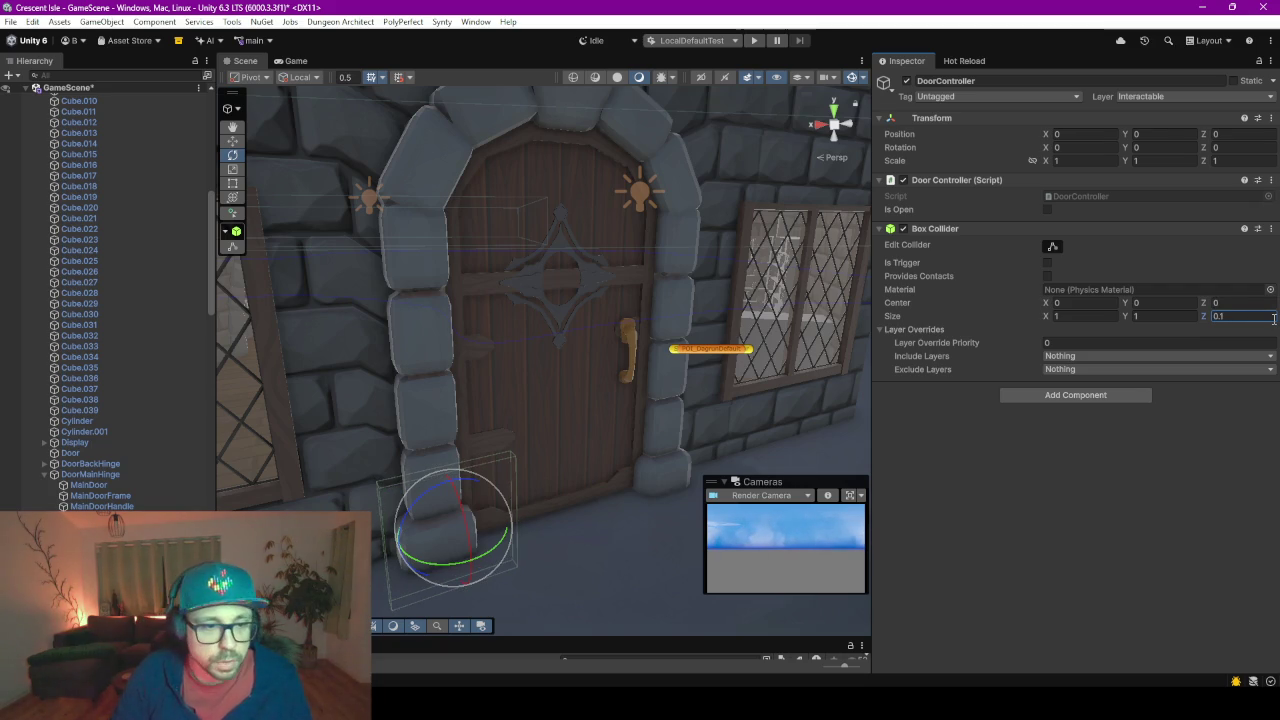
pyautogui.click(1185, 302)
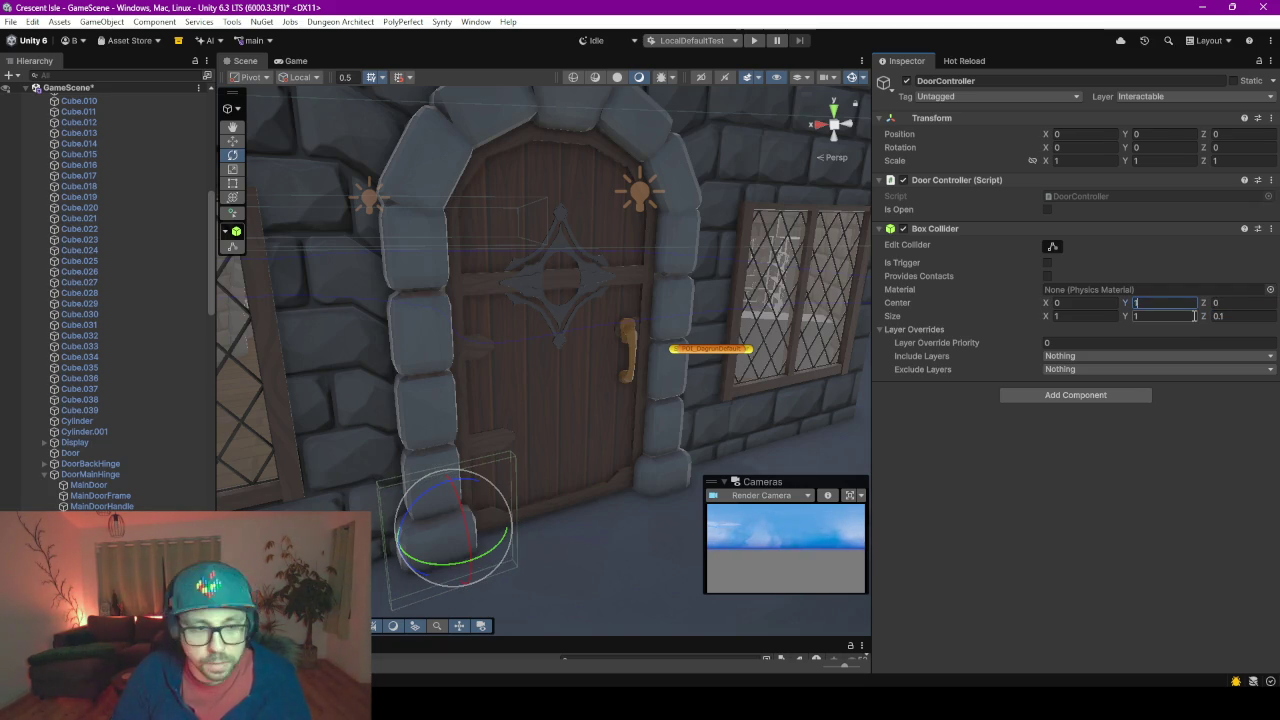
pyautogui.write('1')
pyautogui.click(1098, 303)
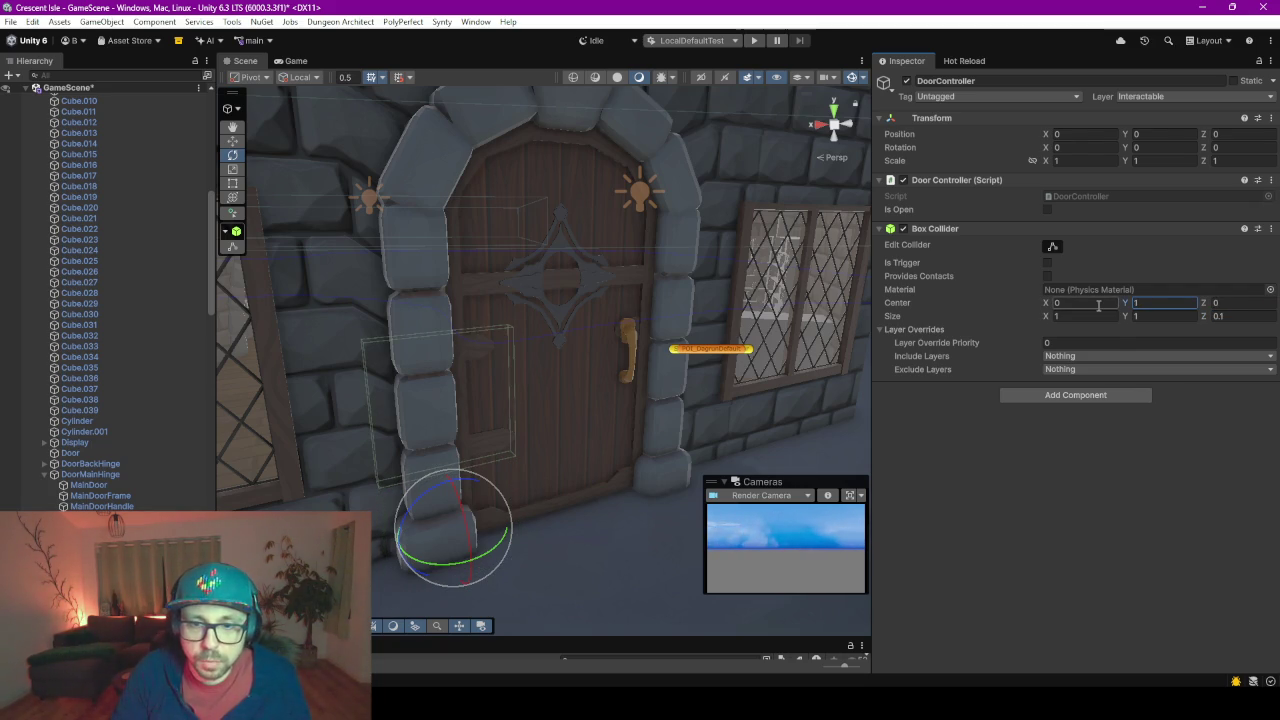
pyautogui.write('1')
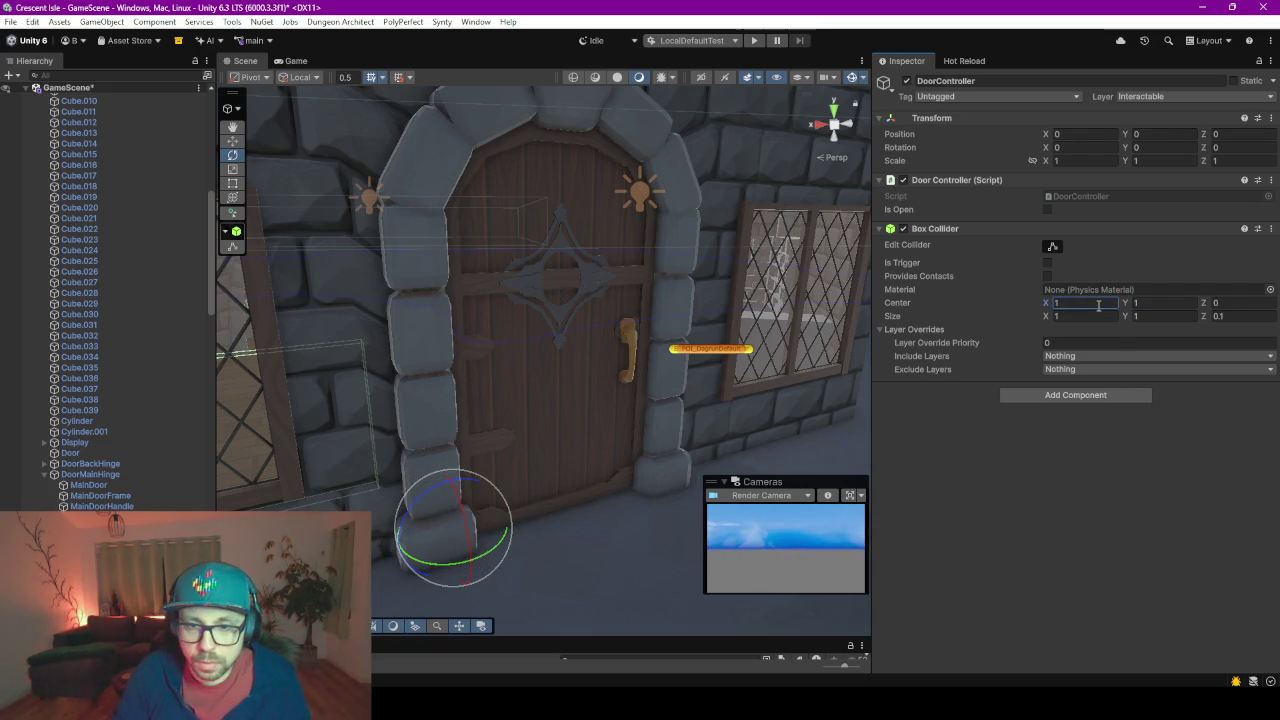
pyautogui.write('-1')
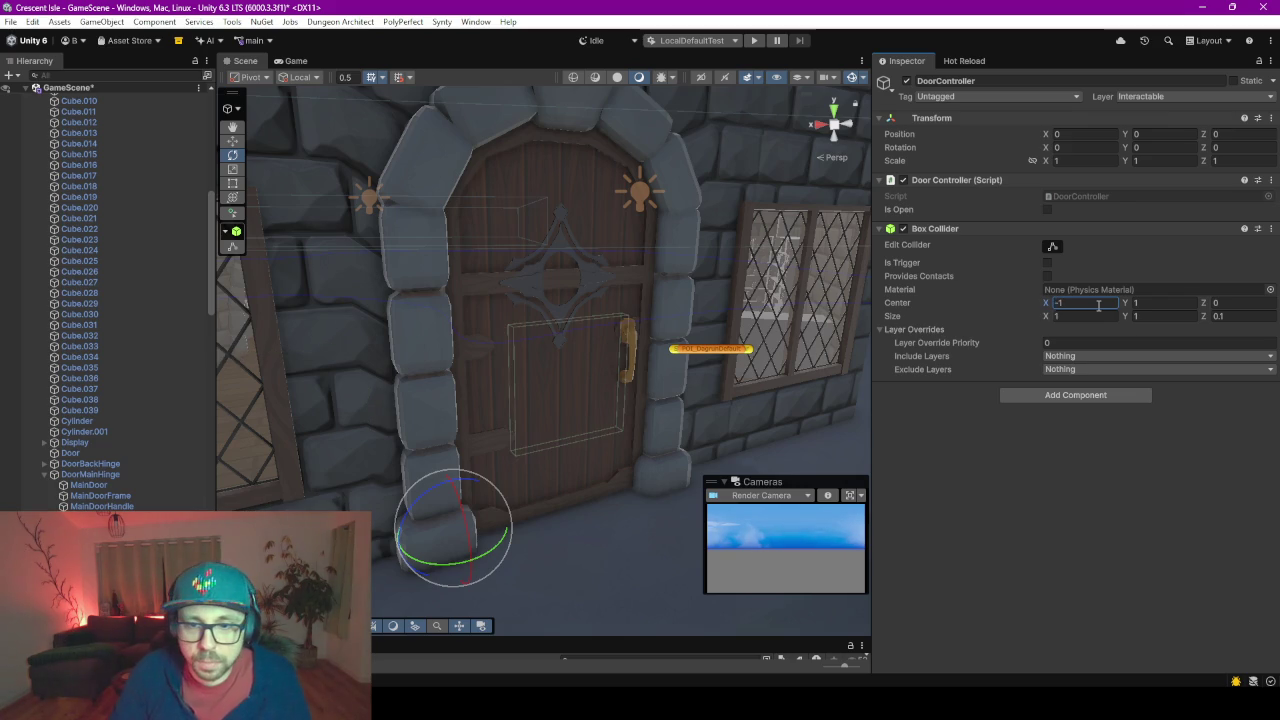
pyautogui.moveTo(1049, 320)
pyautogui.mouseDown()
pyautogui.moveTo(1173, 330)
pyautogui.moveTo(1136, 310)
pyautogui.mouseUp()
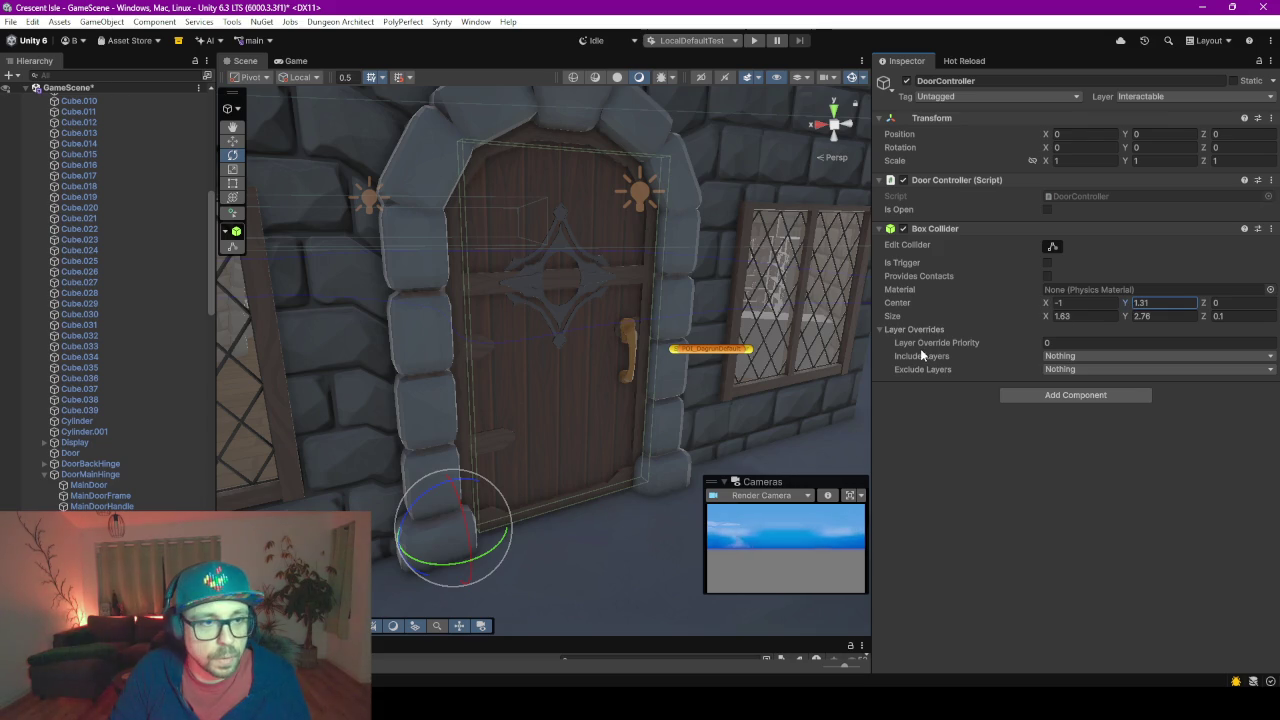
# With Edit Collider on, pull the collider's left and right sides to the door edges
pyautogui.moveTo(803, 334); pyautogui.dragTo(628, 327, button='right')
pyautogui.moveTo(628, 327); pyautogui.dragTo(440, 260, button='middle')
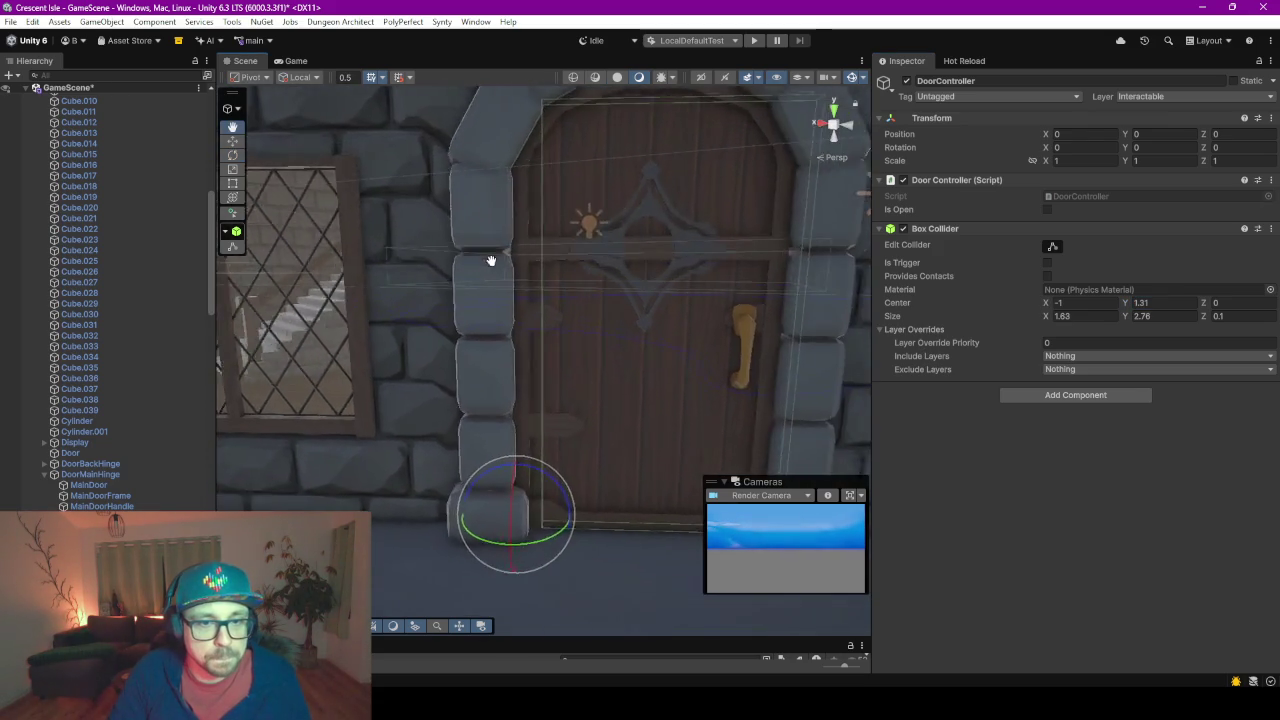
pyautogui.click(1052, 246)
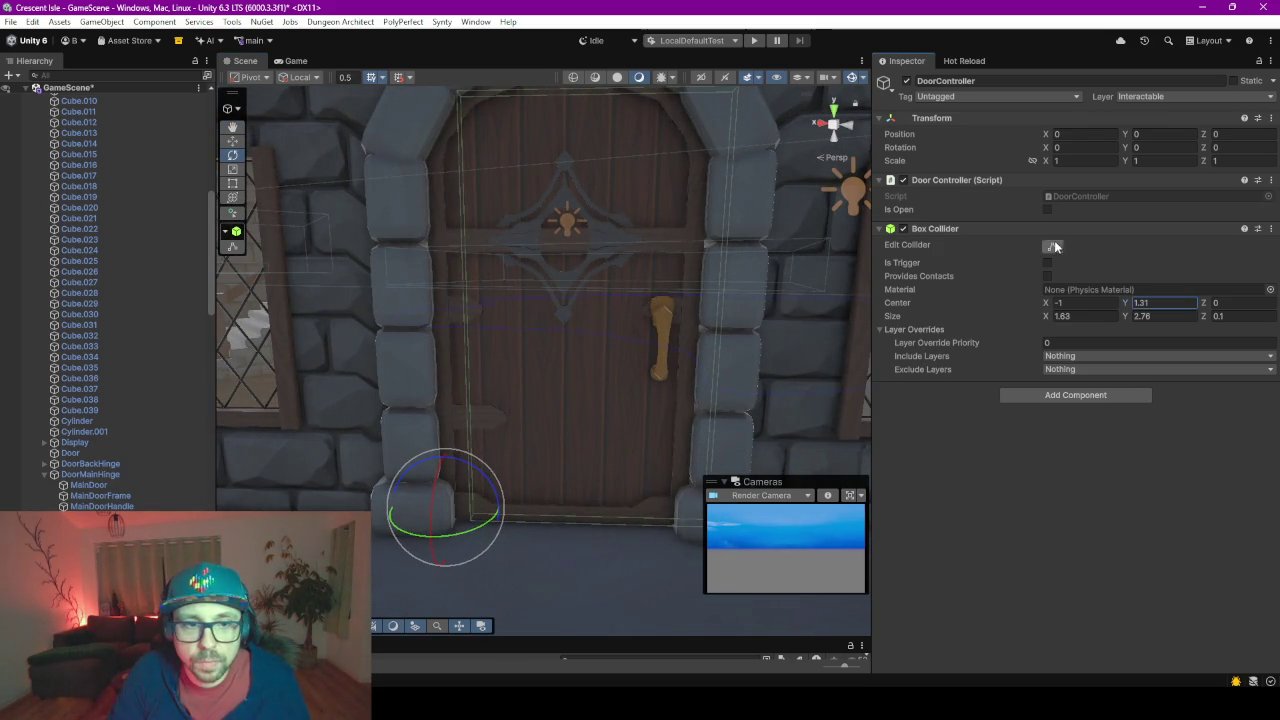
pyautogui.moveTo(684, 272)
pyautogui.mouseDown(button='middle')
pyautogui.moveTo(569, 270)
pyautogui.moveTo(505, 292)
pyautogui.mouseUp(button='middle')
pyautogui.scroll(2, 505, 292)
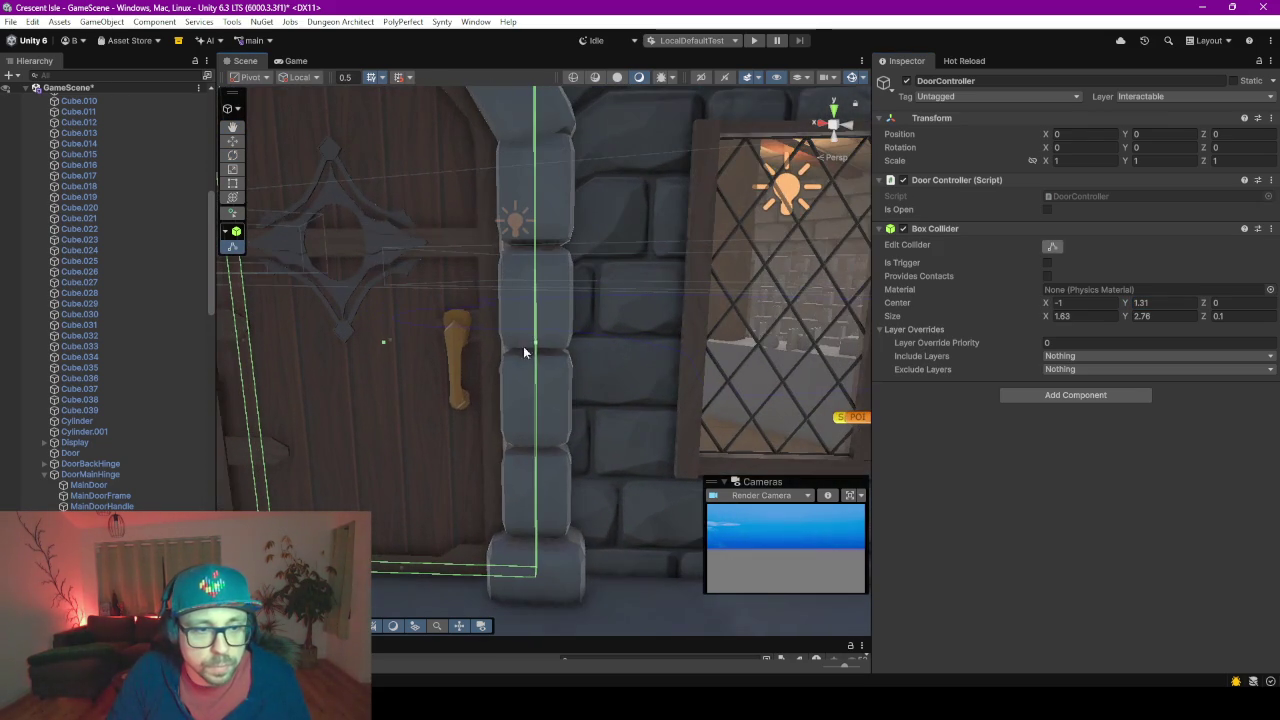
pyautogui.moveTo(540, 344); pyautogui.dragTo(488, 342)
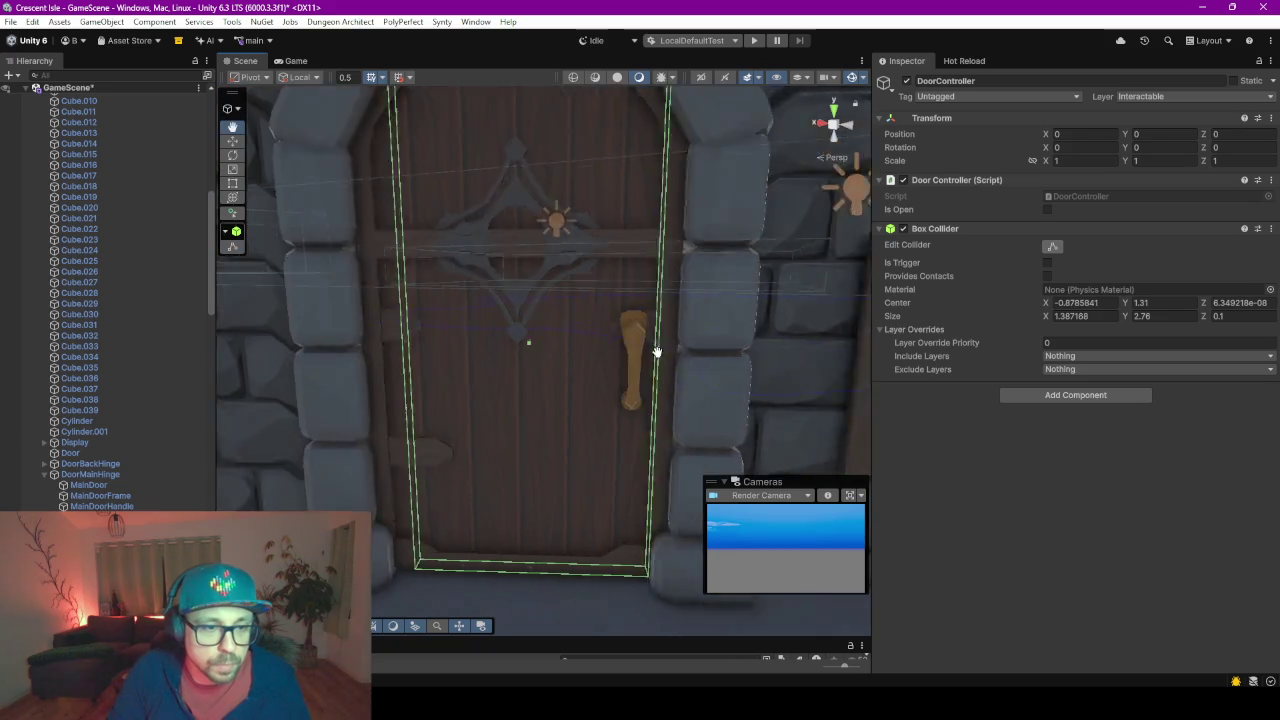
pyautogui.press('f')
pyautogui.moveTo(589, 359)
pyautogui.mouseDown(button='right')
pyautogui.moveTo(536, 379)
pyautogui.moveTo(489, 373)
pyautogui.mouseUp(button='right')
pyautogui.moveTo(633, 346); pyautogui.dragTo(588, 340)
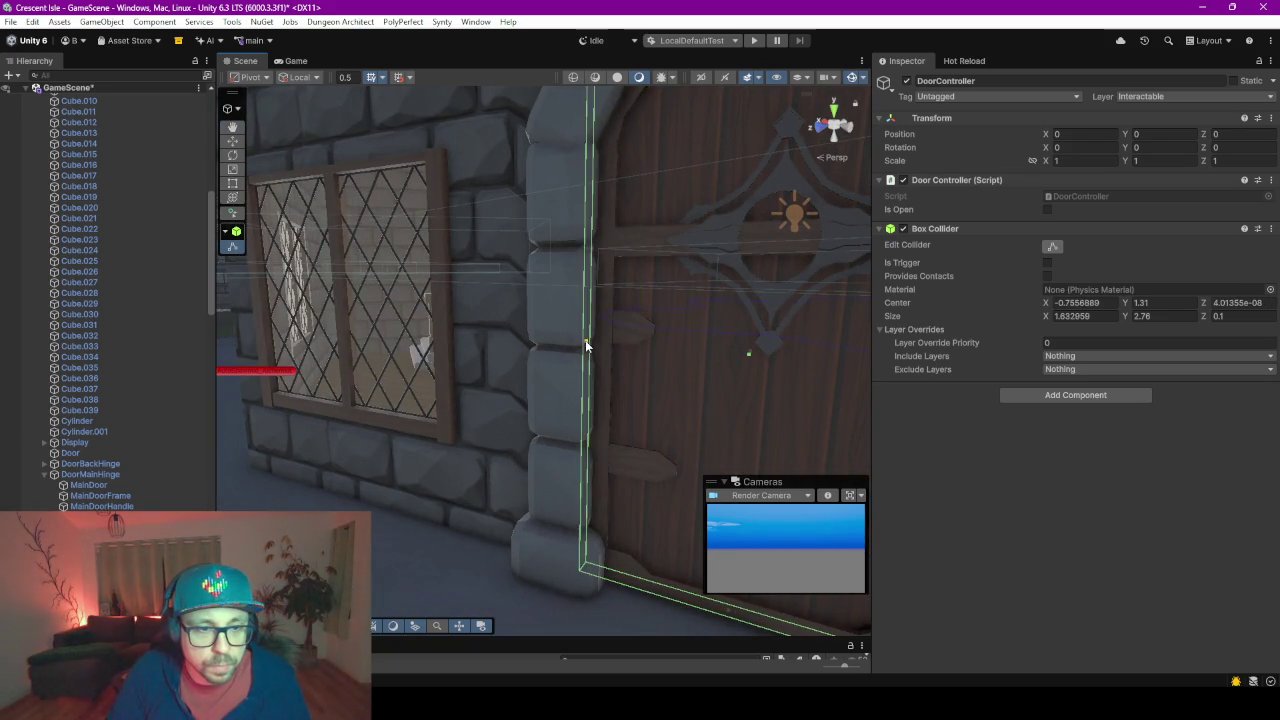
# Raise the collider's top to the arch, fit its right edge, and open DoorController.cs
pyautogui.moveTo(678, 313)
pyautogui.mouseDown(button='middle')
pyautogui.moveTo(654, 371)
pyautogui.moveTo(586, 451)
pyautogui.moveTo(584, 425)
pyautogui.mouseUp(button='middle')
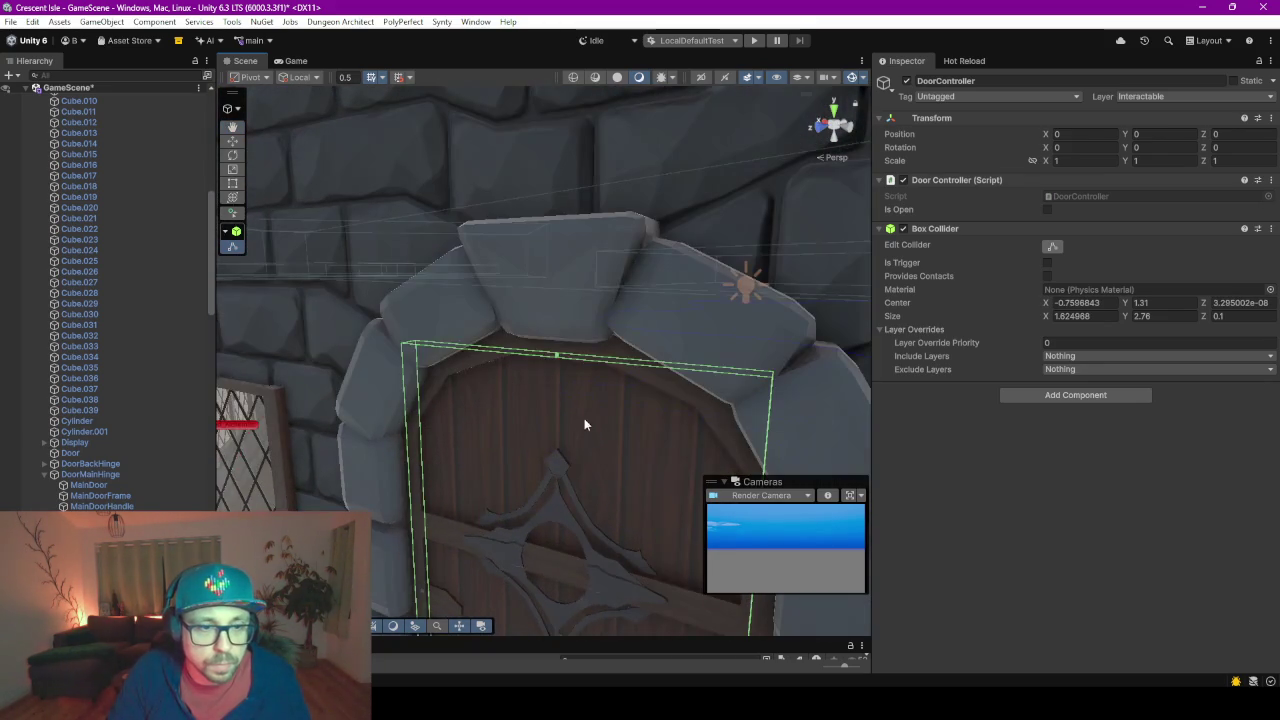
pyautogui.moveTo(557, 360); pyautogui.dragTo(557, 340)
pyautogui.scroll(3, 546, 457)
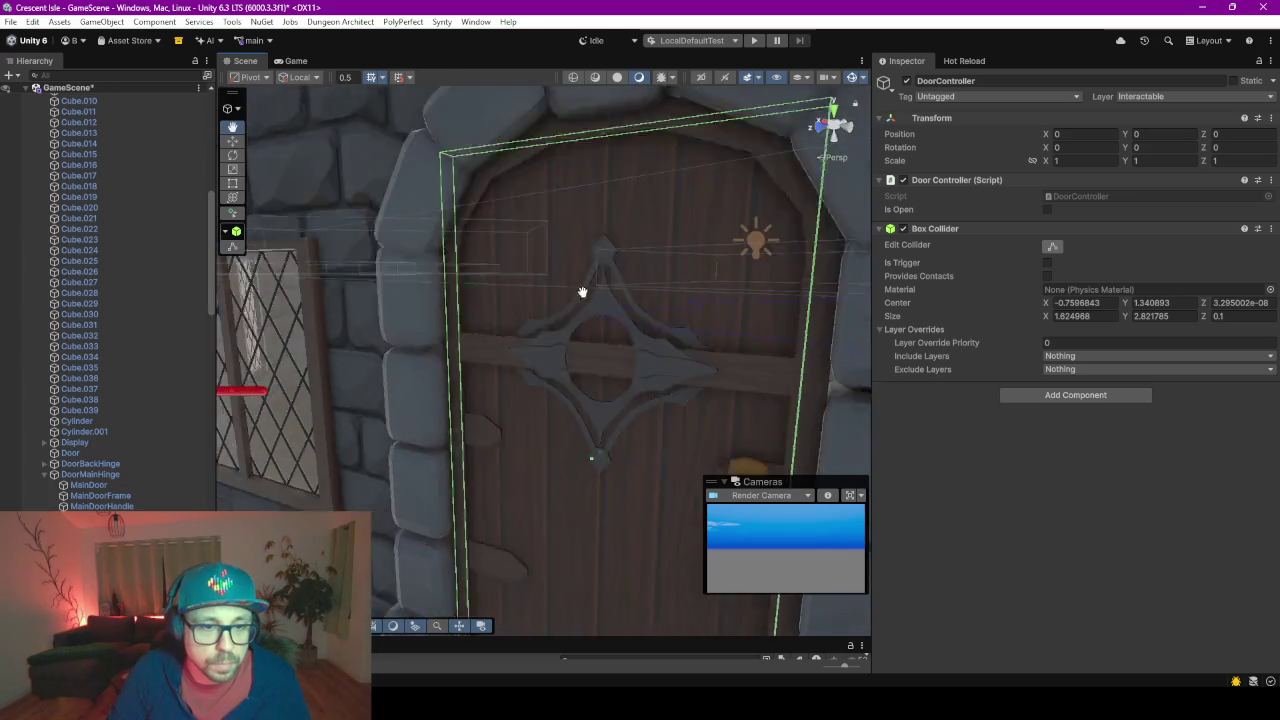
pyautogui.moveTo(583, 289)
pyautogui.mouseDown(button='middle')
pyautogui.moveTo(604, 141)
pyautogui.moveTo(571, 343)
pyautogui.moveTo(491, 318)
pyautogui.moveTo(552, 333)
pyautogui.mouseUp(button='middle')
pyautogui.scroll(-2, 571, 343)
pyautogui.moveTo(594, 254); pyautogui.dragTo(606, 252)
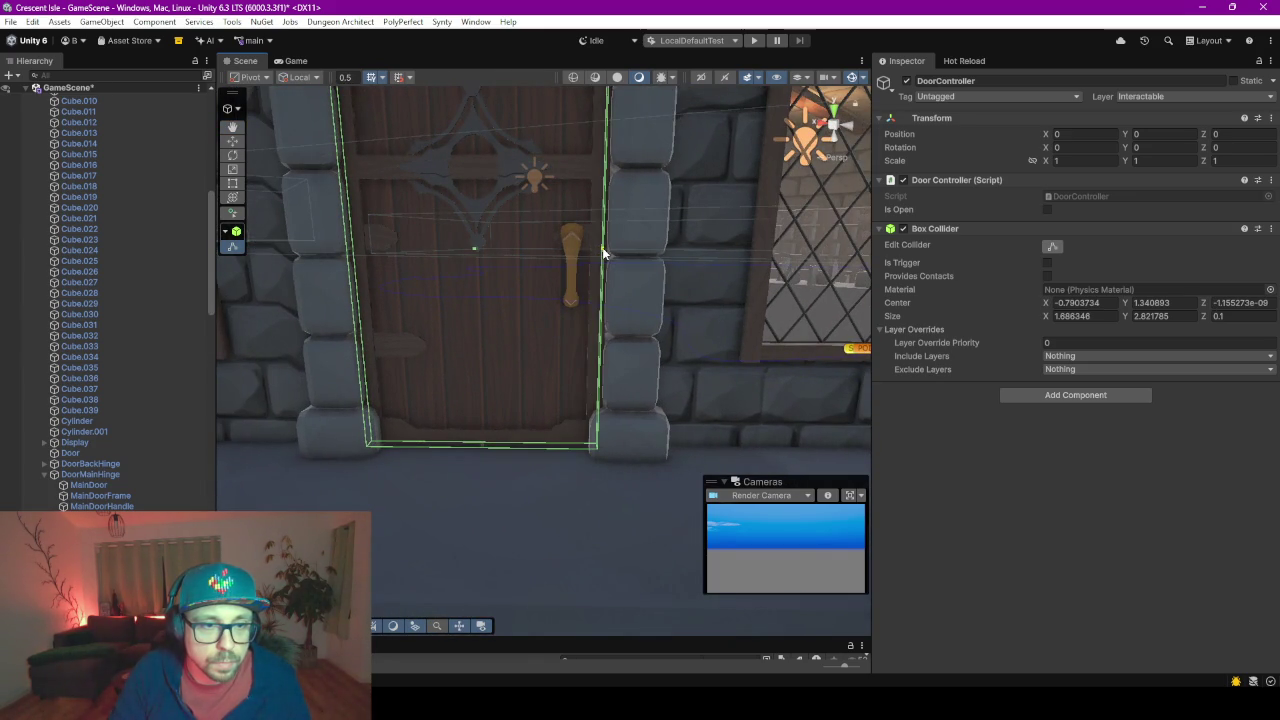
pyautogui.moveTo(474, 310); pyautogui.dragTo(545, 304, button='middle')
pyautogui.scroll(-2, 565, 302)
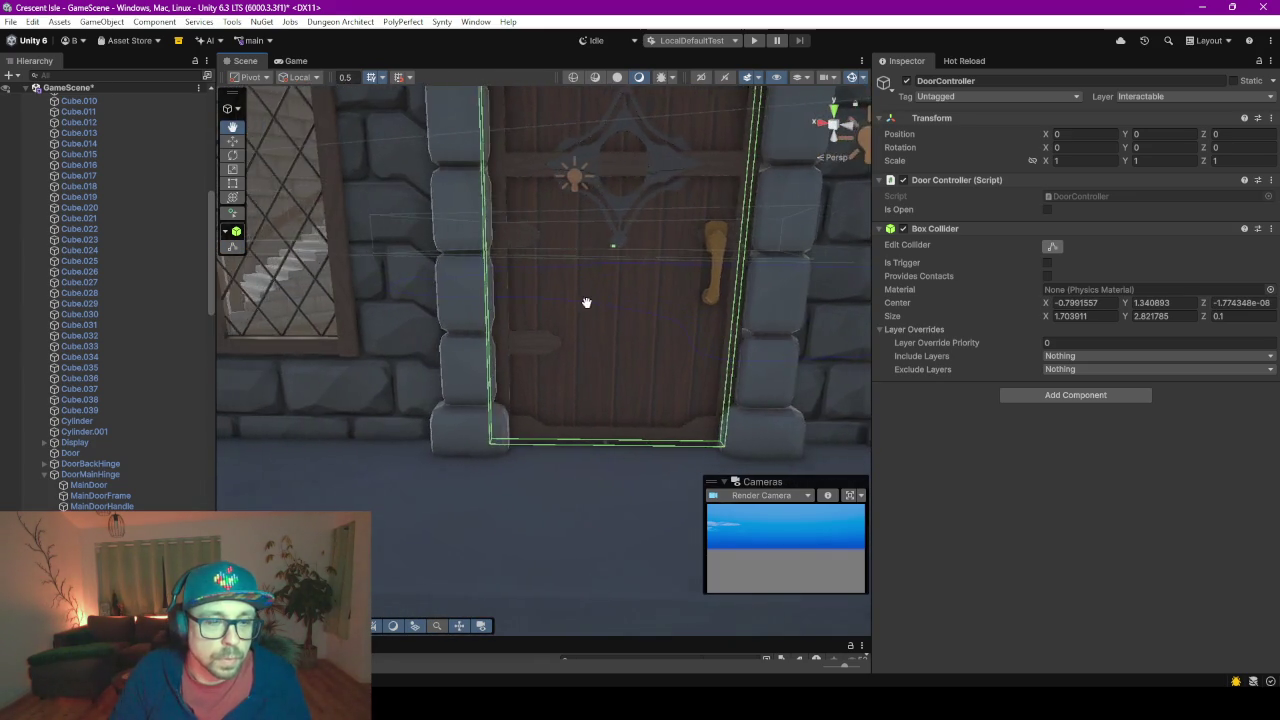
pyautogui.scroll(-2, 580, 340)
pyautogui.scroll(-1, 577, 363)
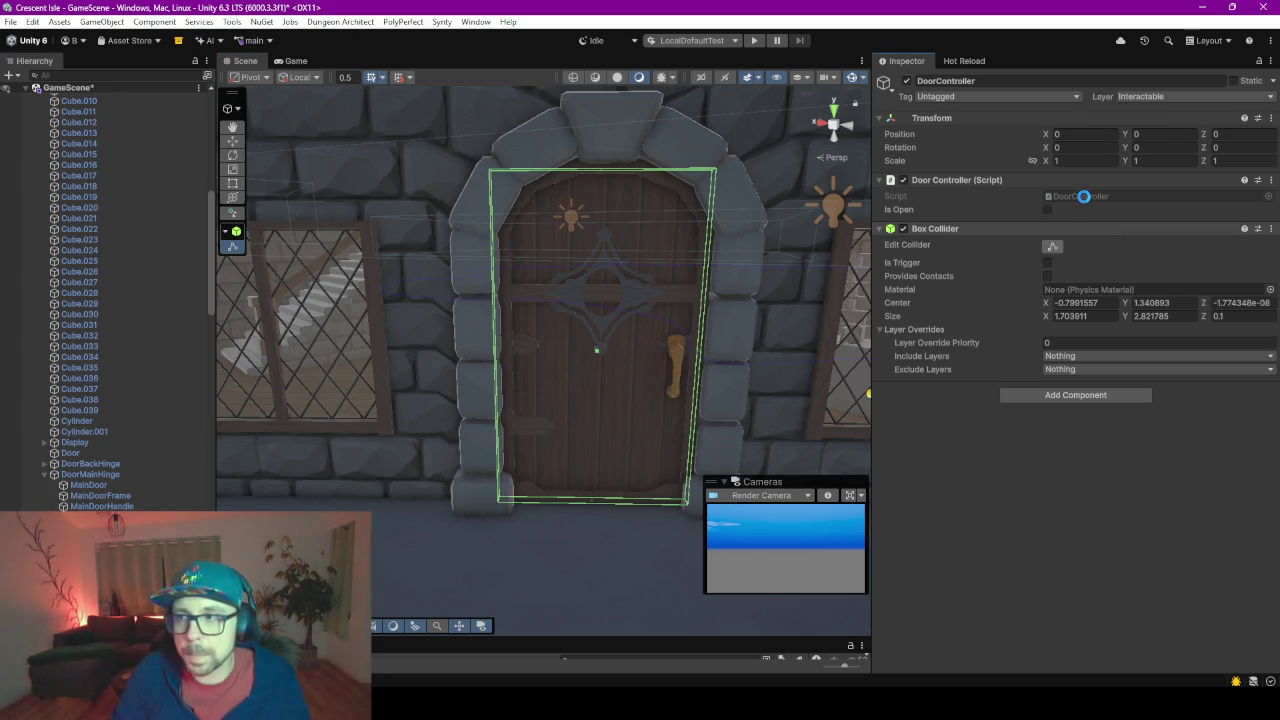
pyautogui.doubleClick(1083, 196)
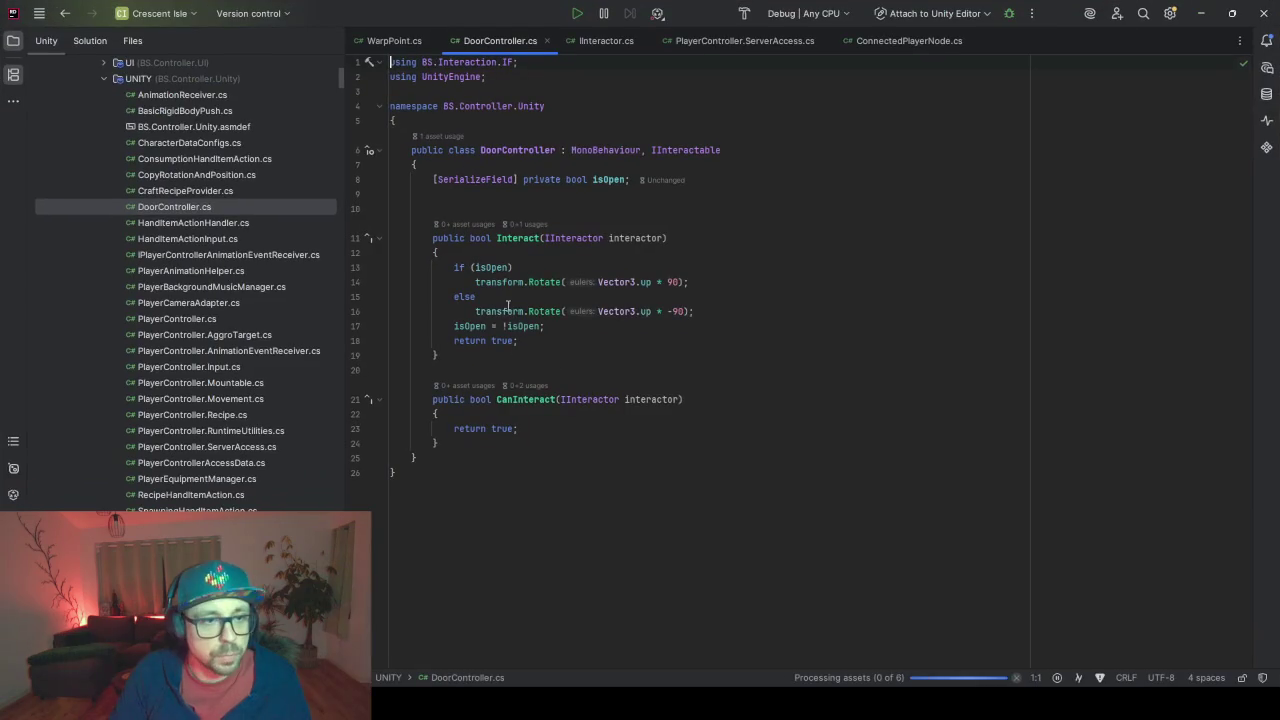
# Add a '[SerializeField] private GameObject hinge' field below isOpen
pyautogui.click(629, 194)
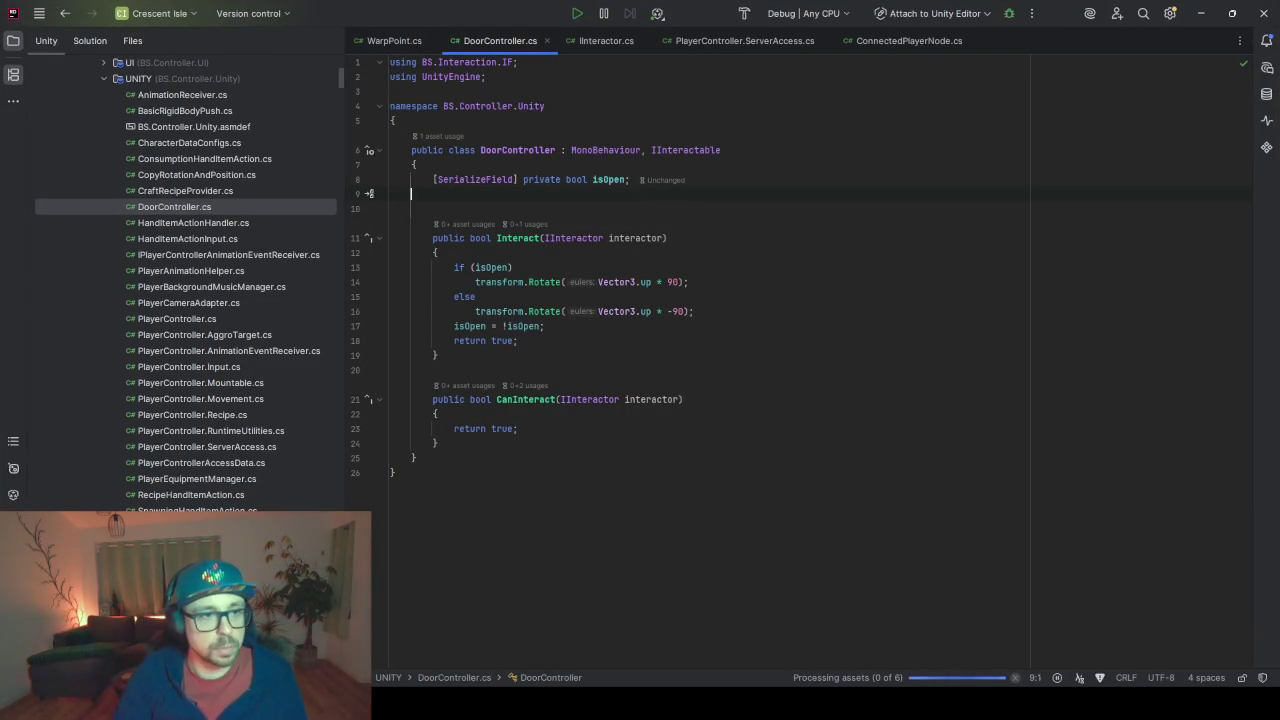
pyautogui.press('Tab')
pyautogui.write('Seri')
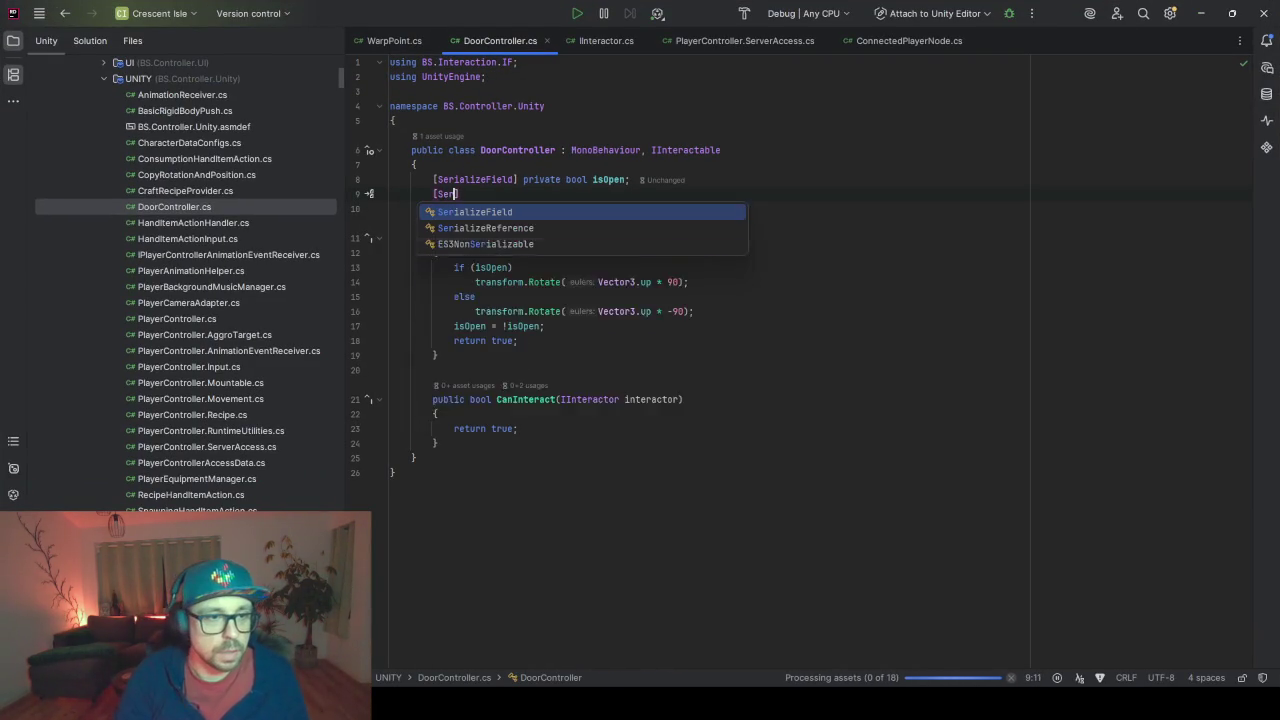
pyautogui.press('Return')
pyautogui.write('] p')
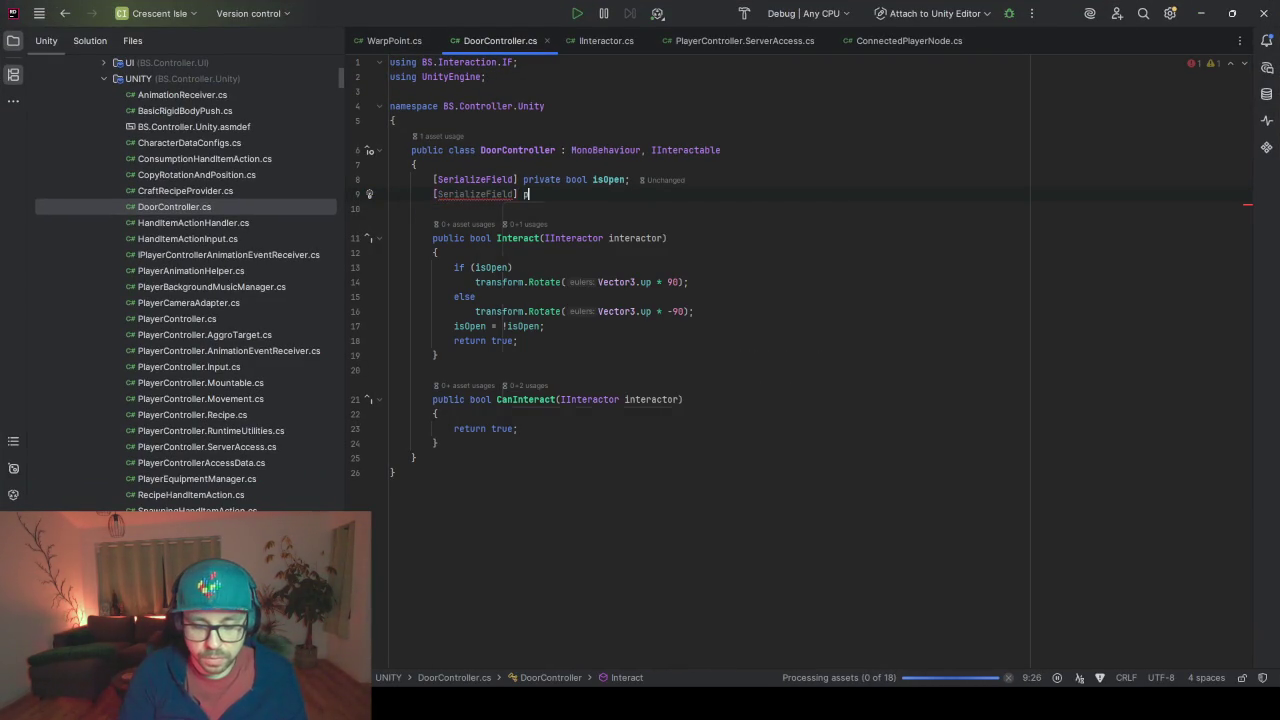
pyautogui.write('rivate')
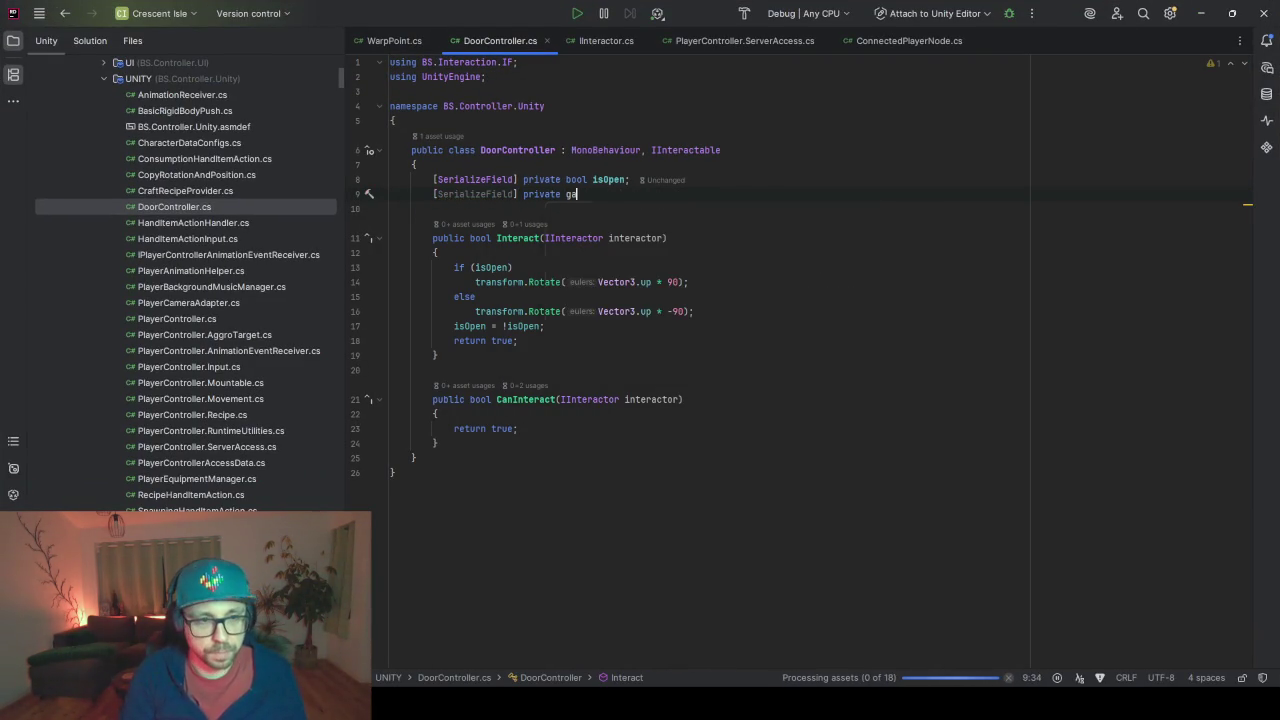
pyautogui.write(' Gam')
pyautogui.press('Return')
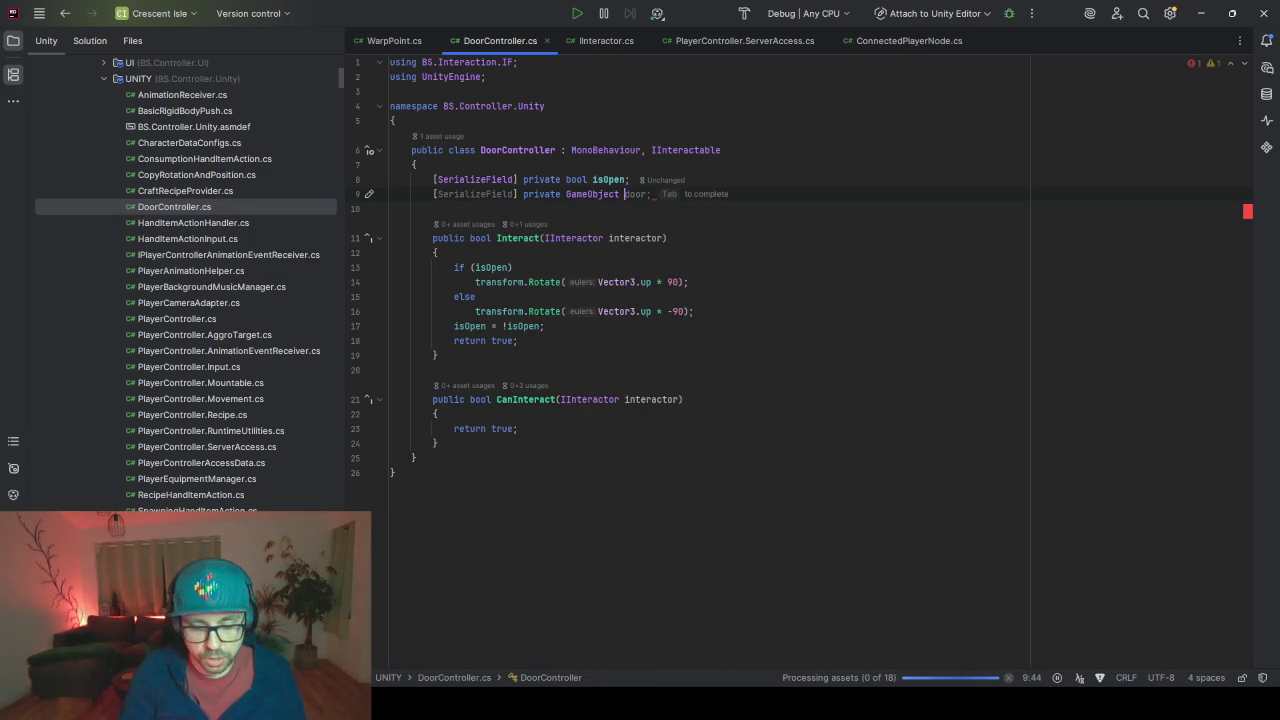
pyautogui.write('hinge;')
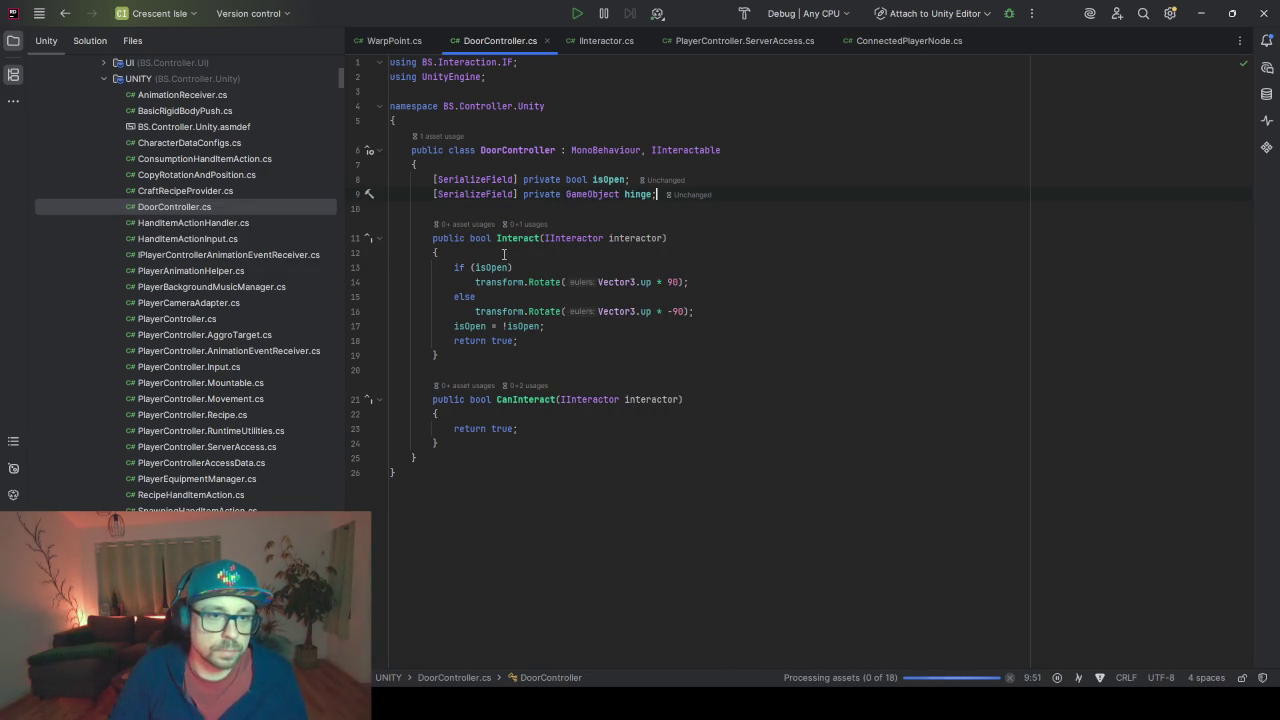
pyautogui.doubleClick(634, 195)
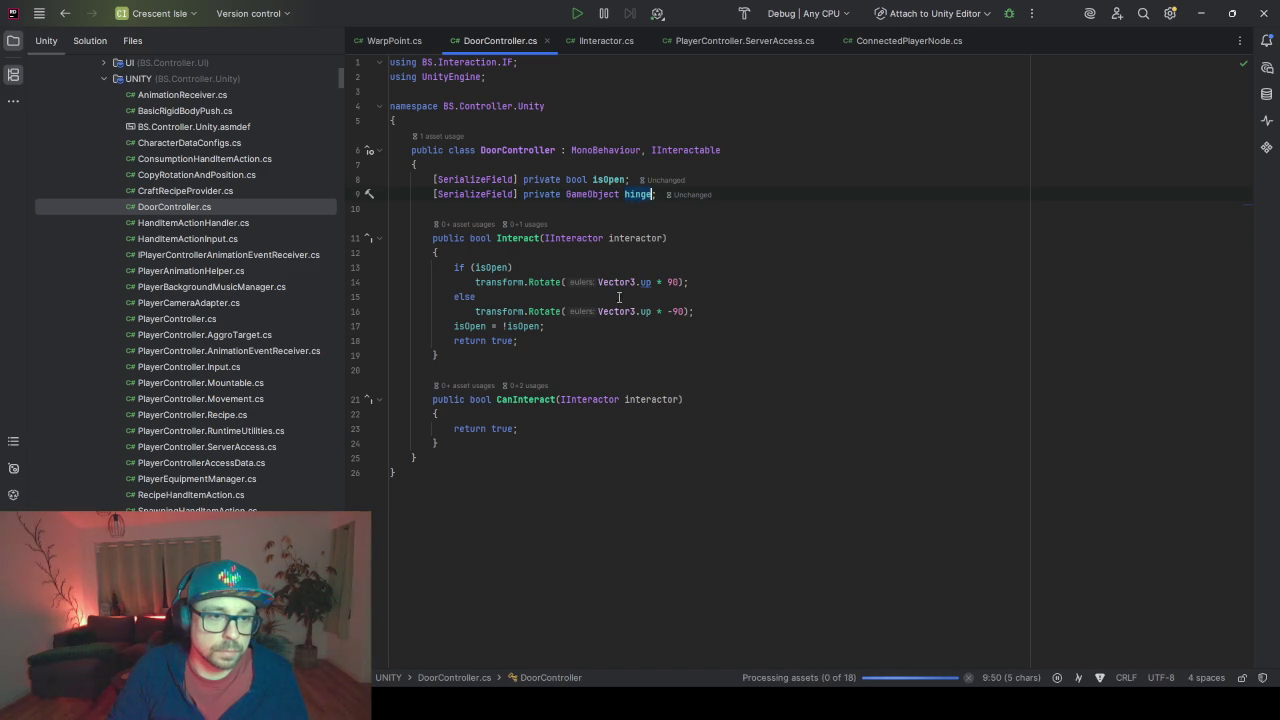
# Prefix both transform.Rotate calls with 'hinge.' and save the script
pyautogui.click(523, 265)
pyautogui.click(474, 282)
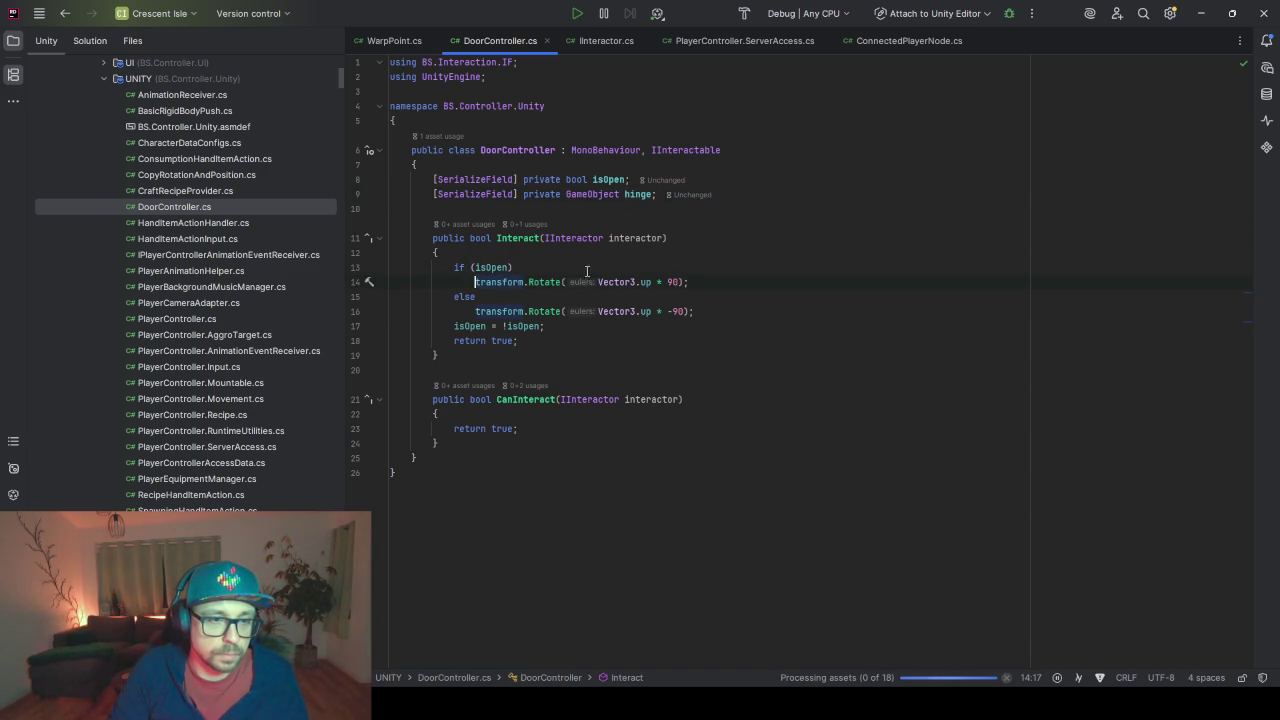
pyautogui.click(514, 263)
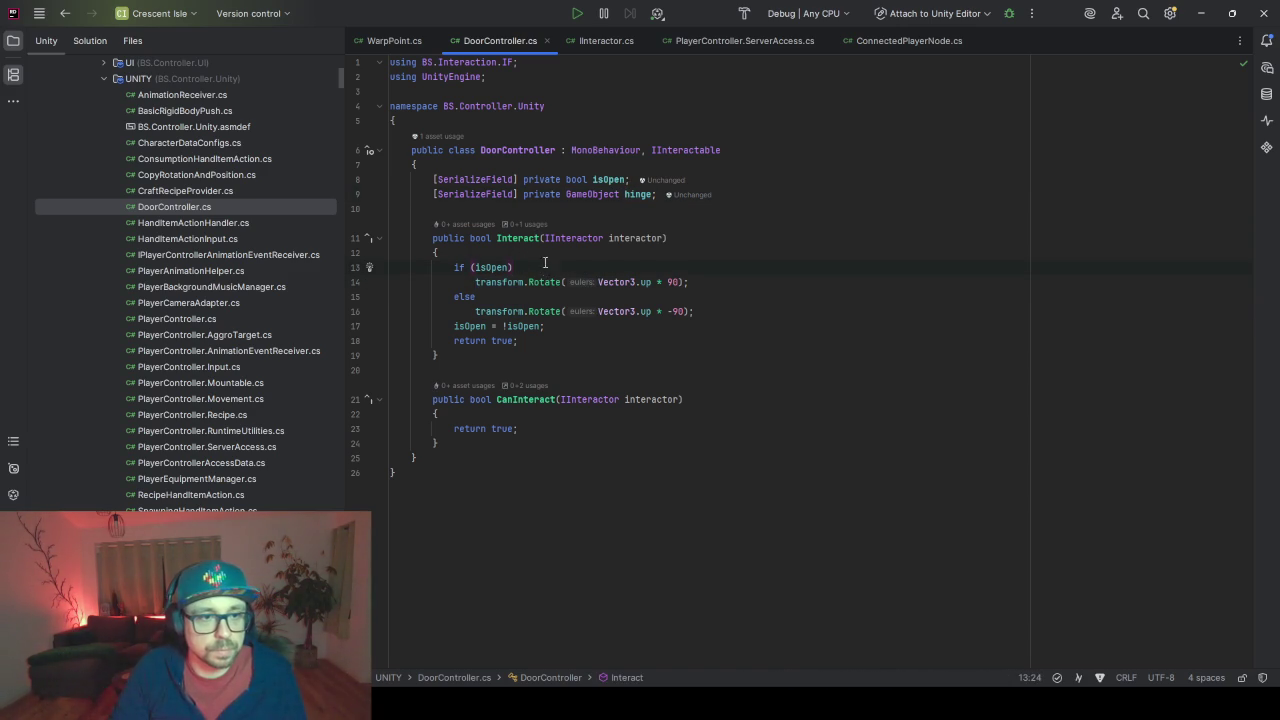
pyautogui.click(477, 282)
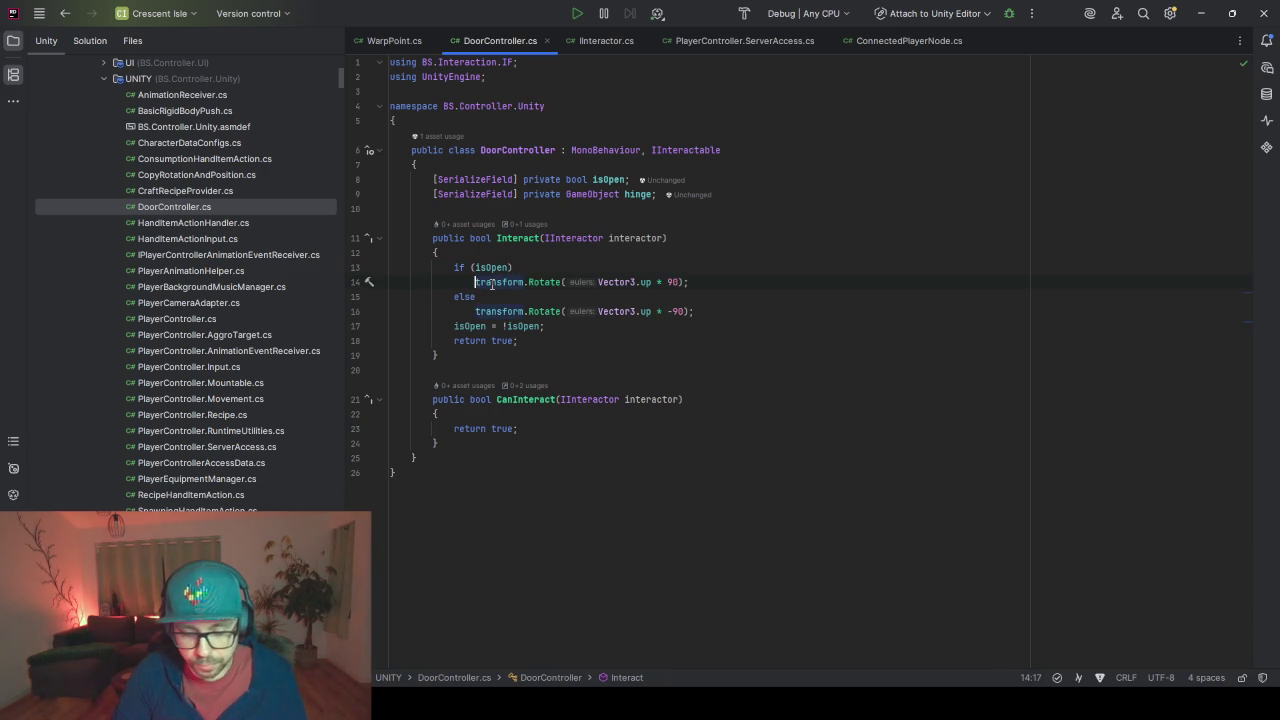
pyautogui.write('hinge')
pyautogui.hotkey('alt', 'Return')
pyautogui.press('Escape')
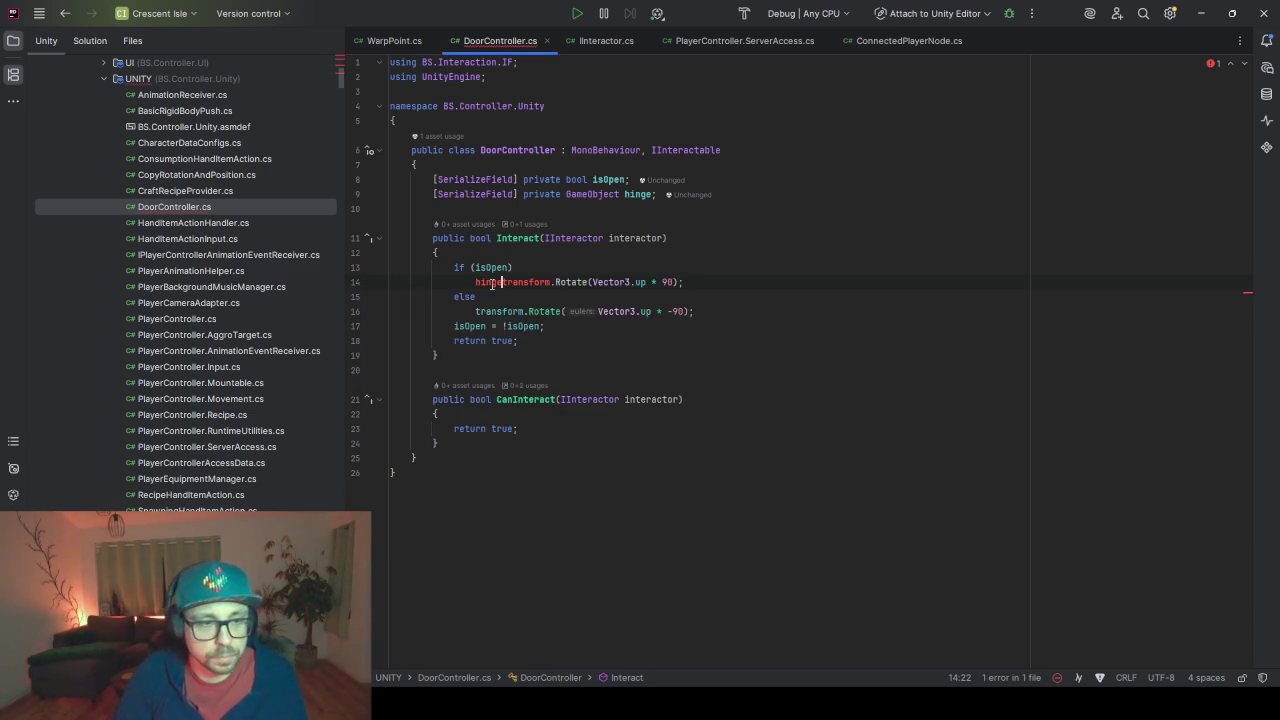
pyautogui.write('.')
pyautogui.click(576, 238)
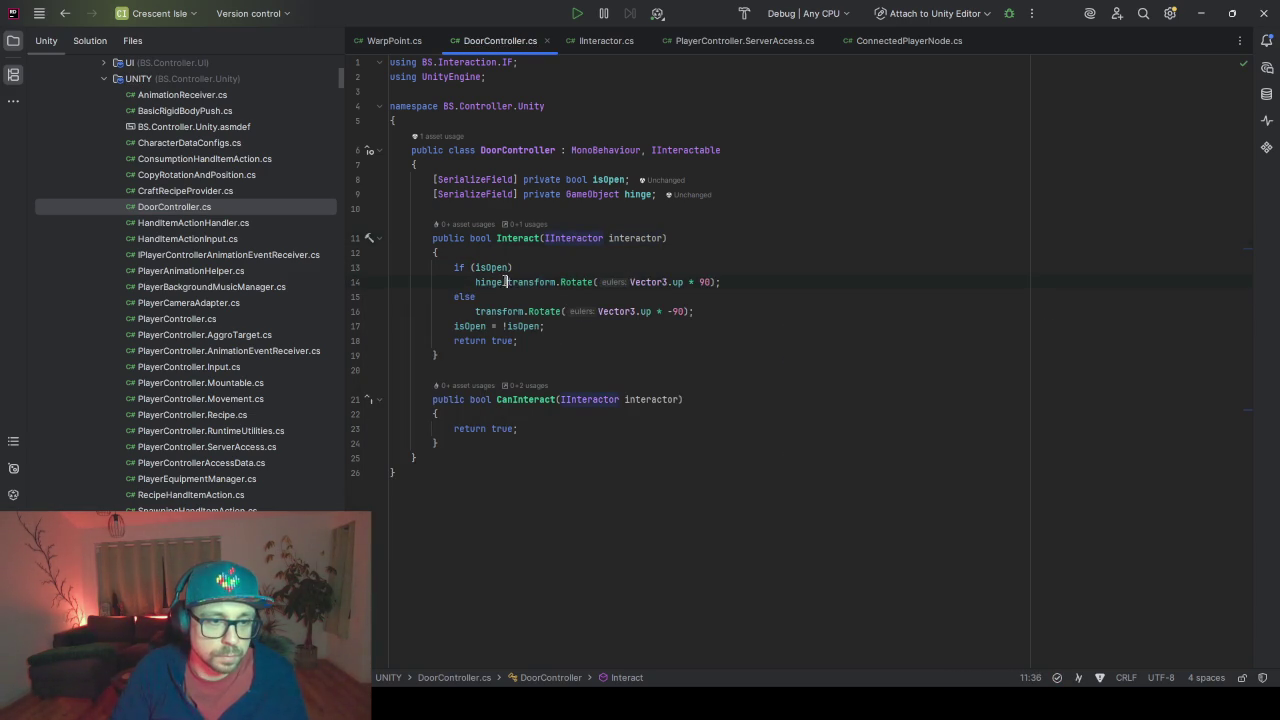
pyautogui.moveTo(506, 282); pyautogui.dragTo(474, 282)
pyautogui.hotkey('ctrl', 'c')
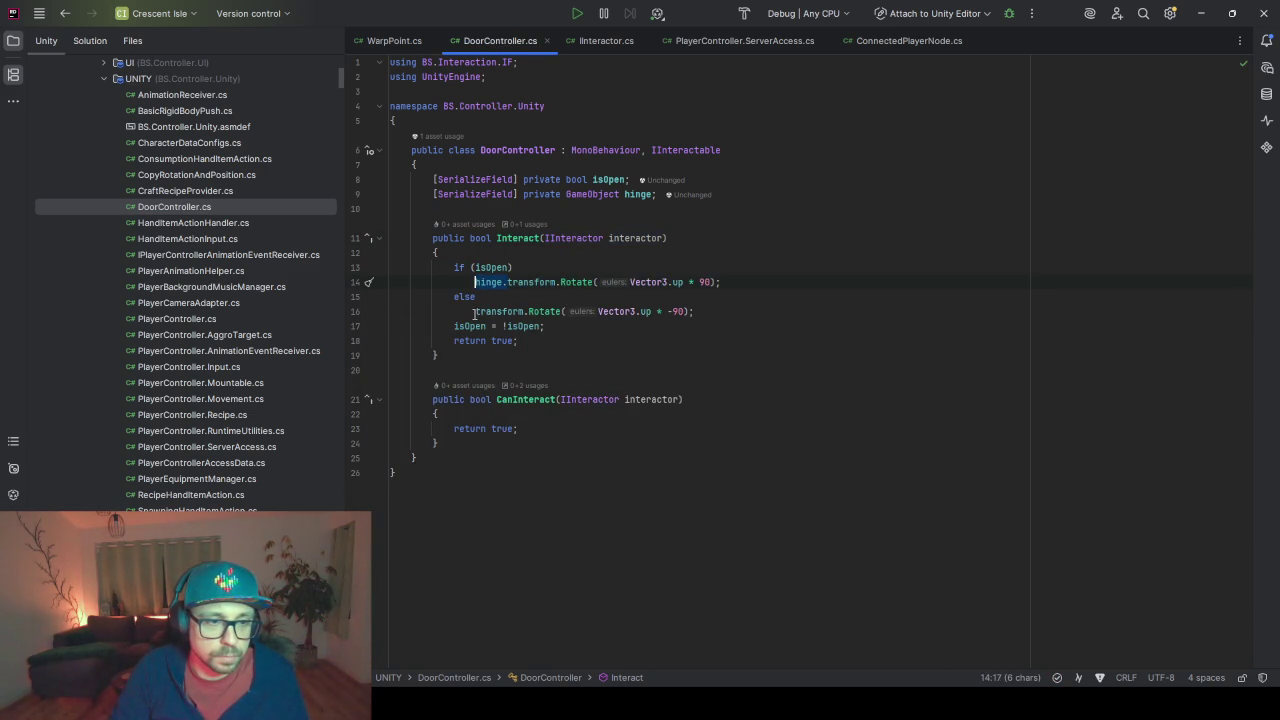
pyautogui.click(474, 311)
pyautogui.hotkey('ctrl', 'v')
pyautogui.hotkey('ctrl', 'alt', 'l')
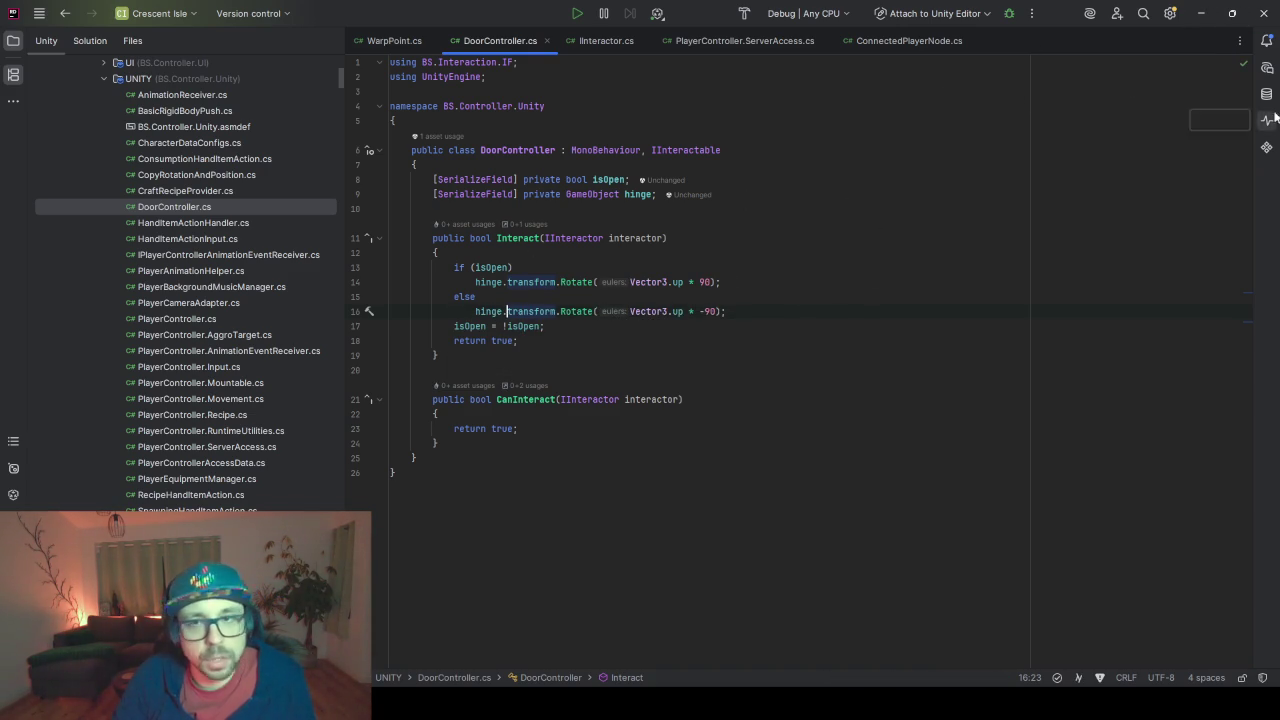
pyautogui.click(1201, 13)
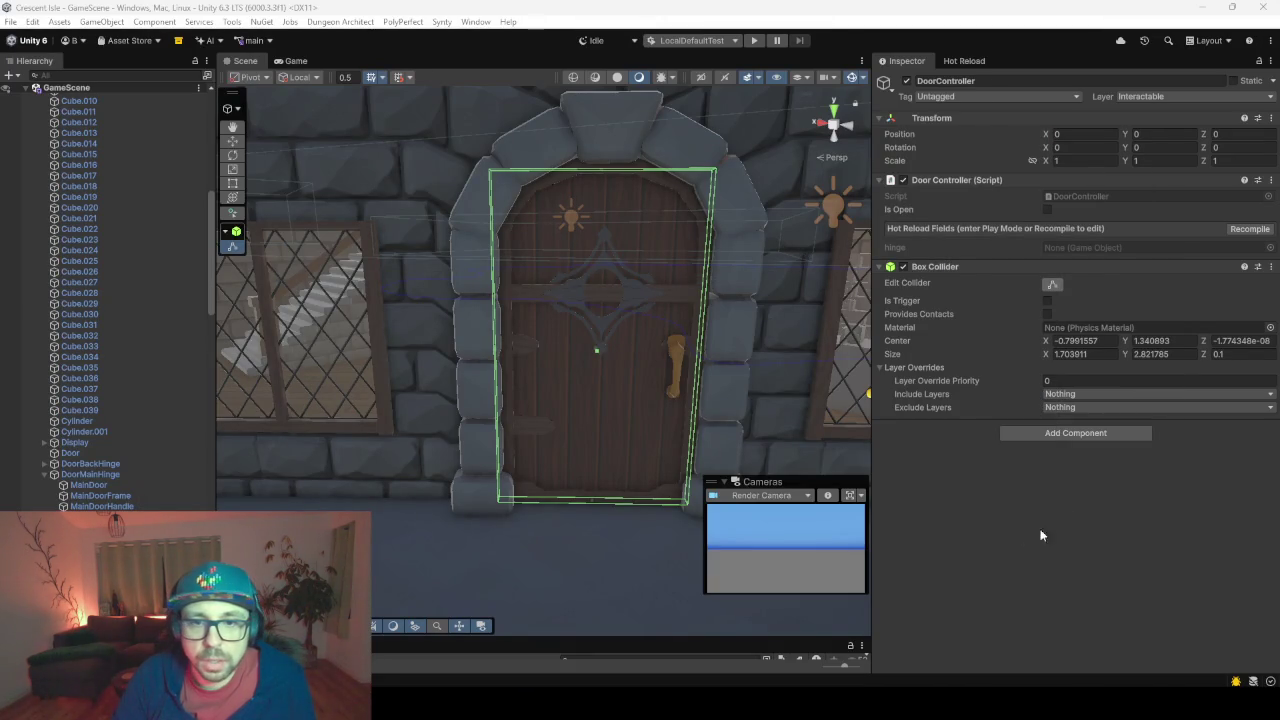
# Recompile the script, then assign DoorMainHinge to DoorController's Hinge field
pyautogui.click(1249, 228)
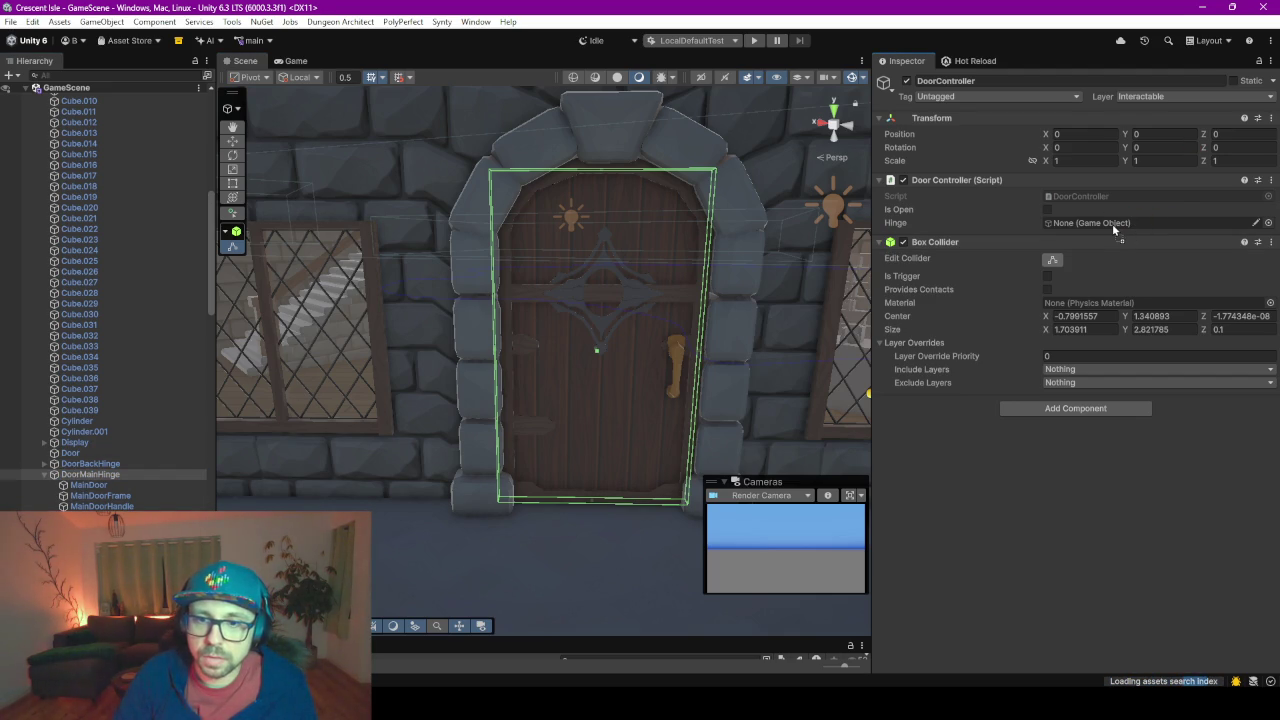
pyautogui.moveTo(1113, 224); pyautogui.dragTo(1112, 223)
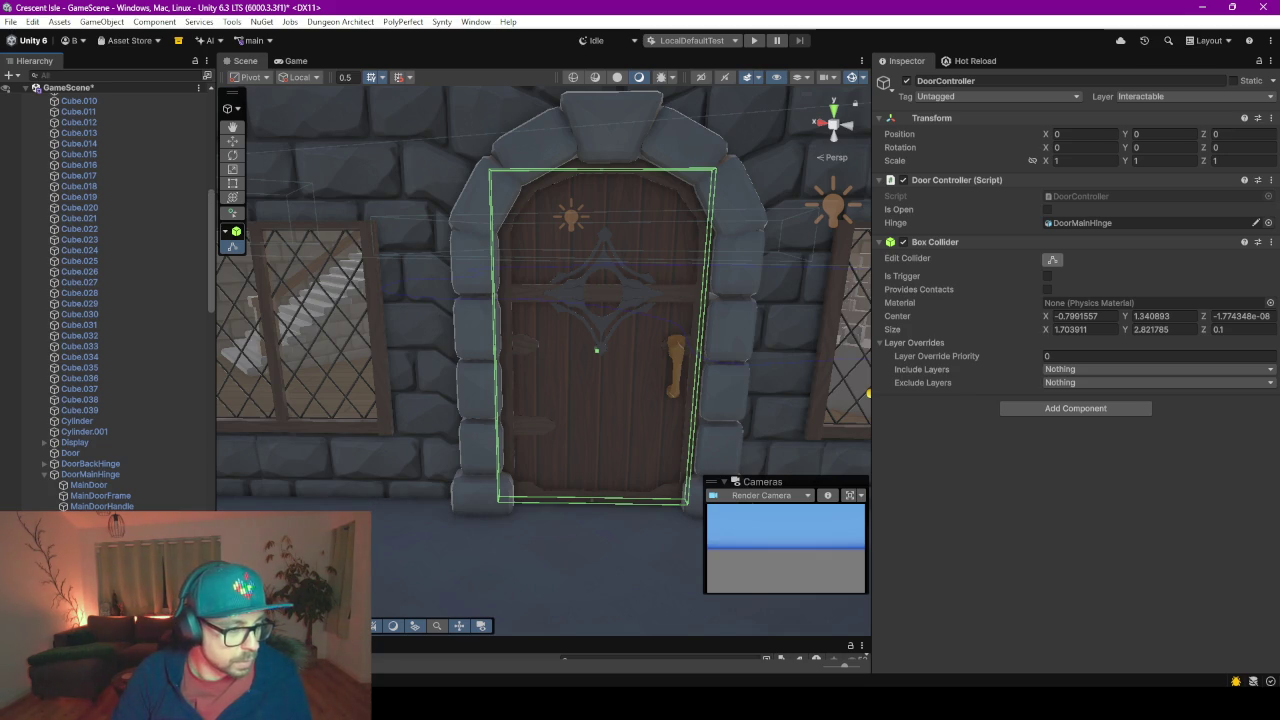
# Paste a DoorController copy under DoorBackHinge, point its hinge there, and zero its transform
pyautogui.click(100, 485)
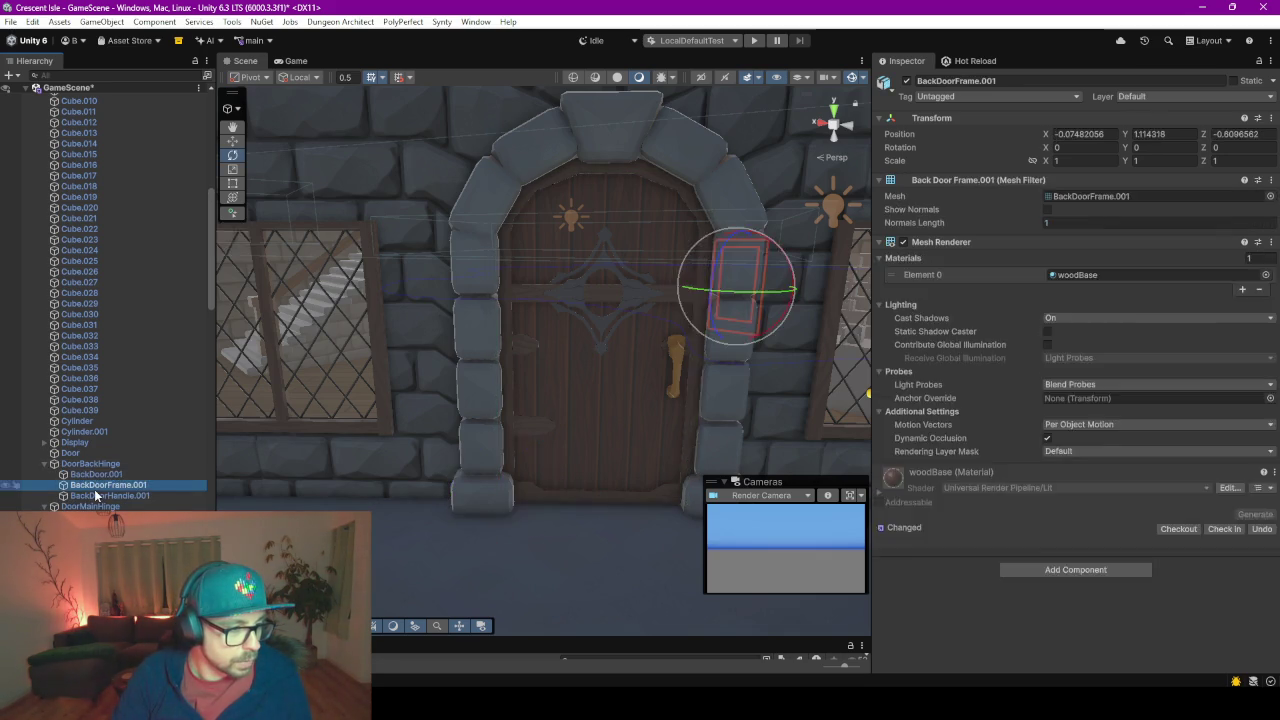
pyautogui.hotkey('ctrl', 'v')
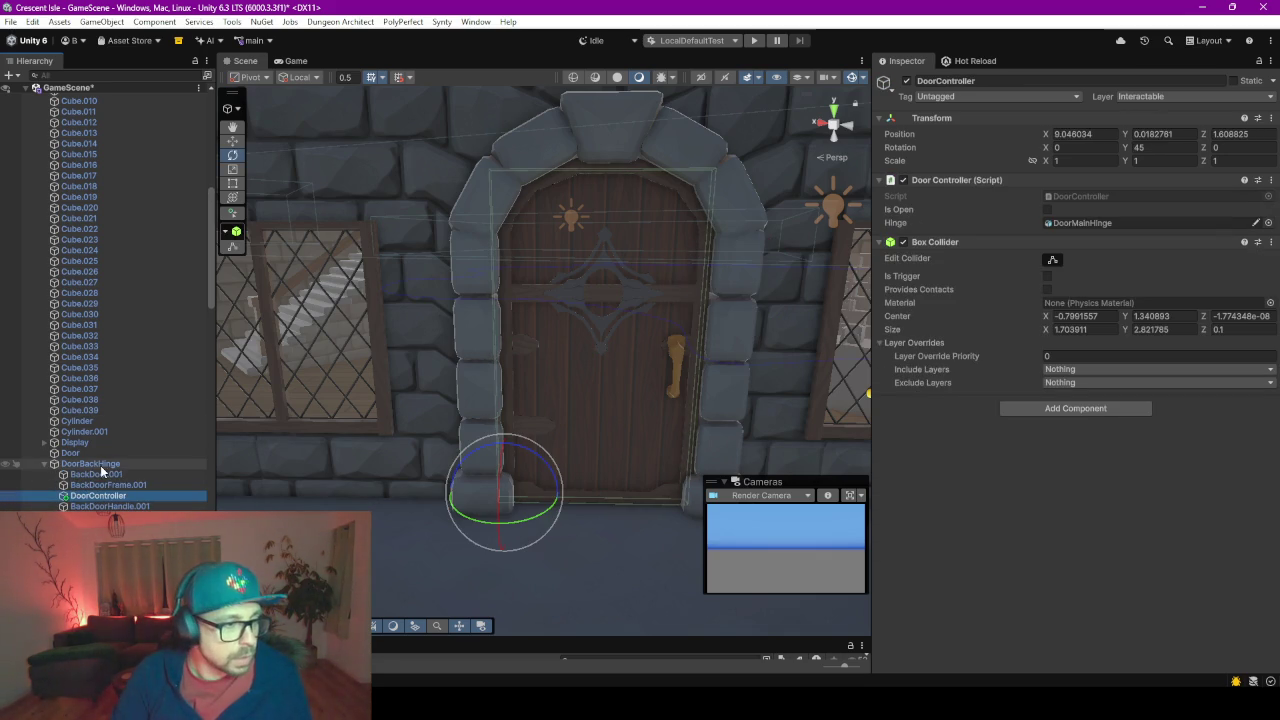
pyautogui.moveTo(100, 466); pyautogui.dragTo(1078, 224)
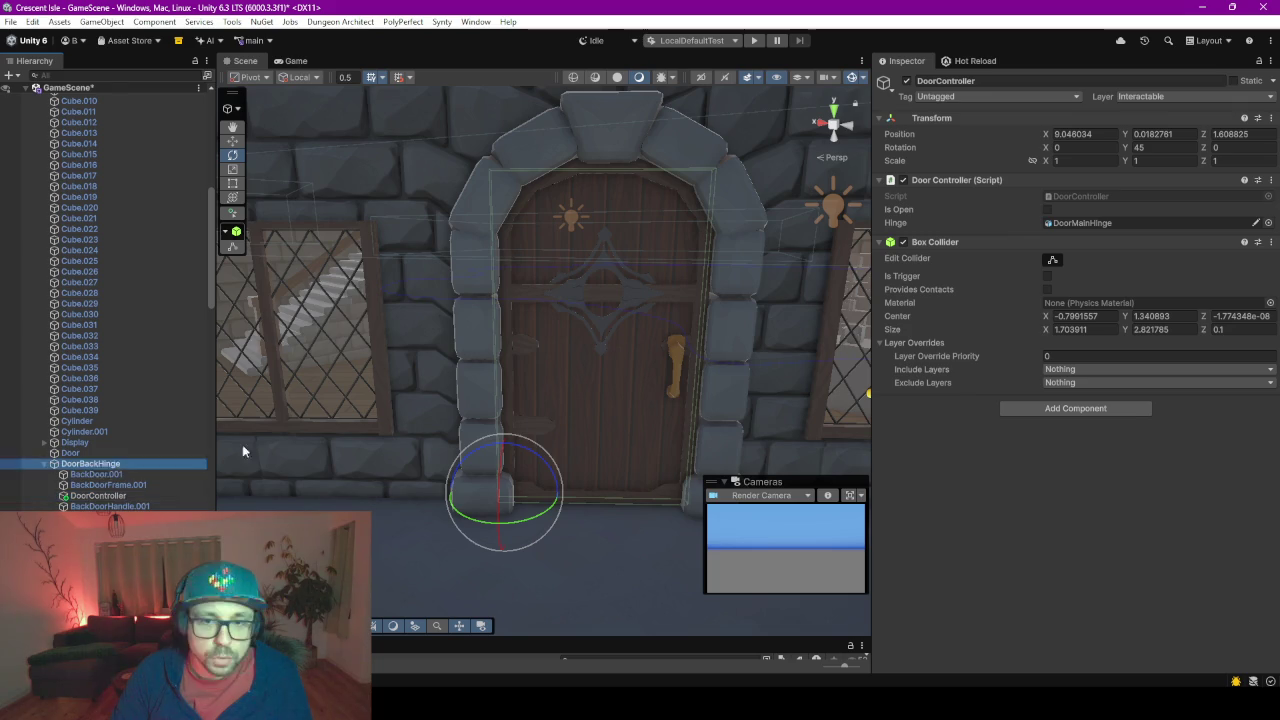
pyautogui.click(1082, 134)
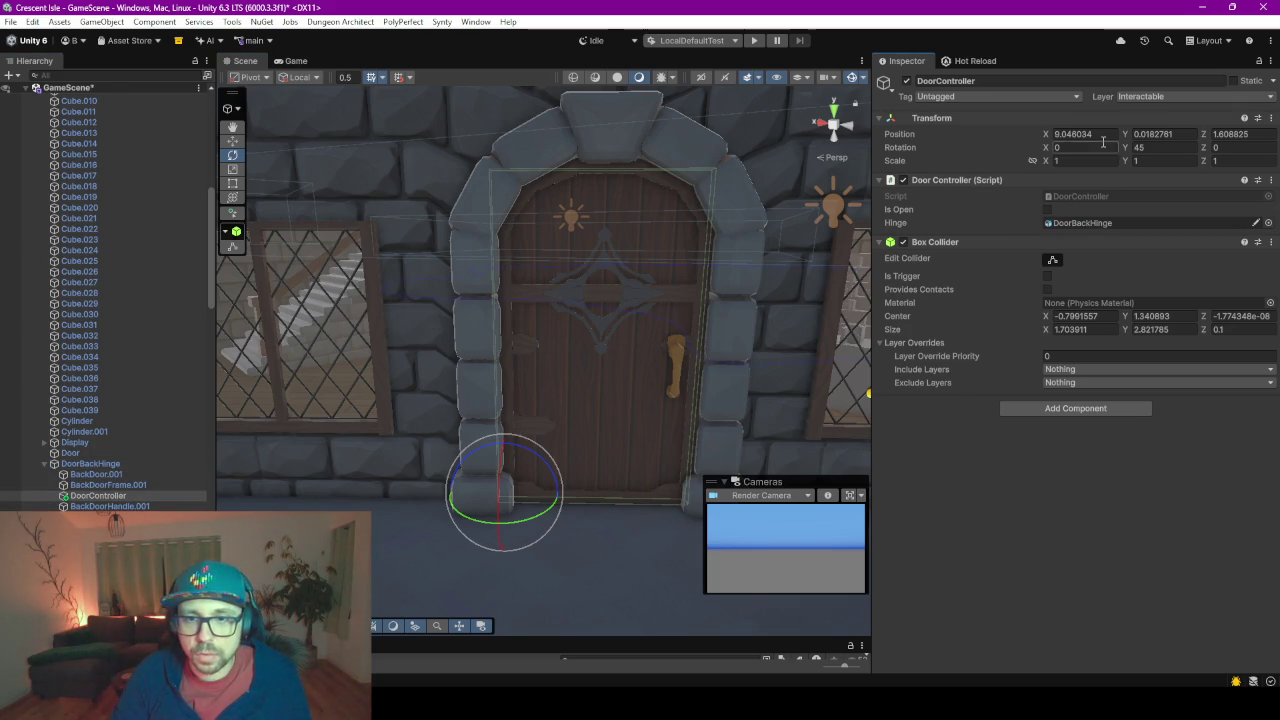
pyautogui.write('0')
pyautogui.click(1148, 134)
pyautogui.write('0')
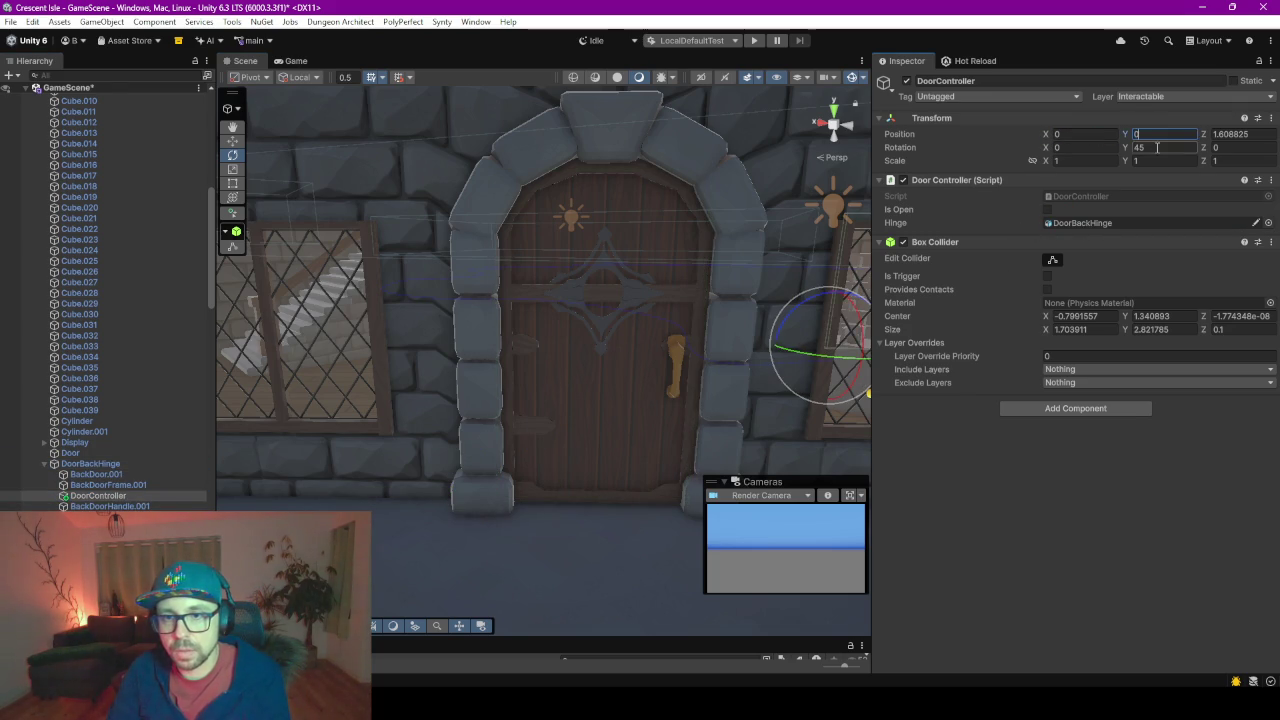
pyautogui.click(1150, 147)
pyautogui.write('0')
pyautogui.click(1255, 134)
pyautogui.write('0')
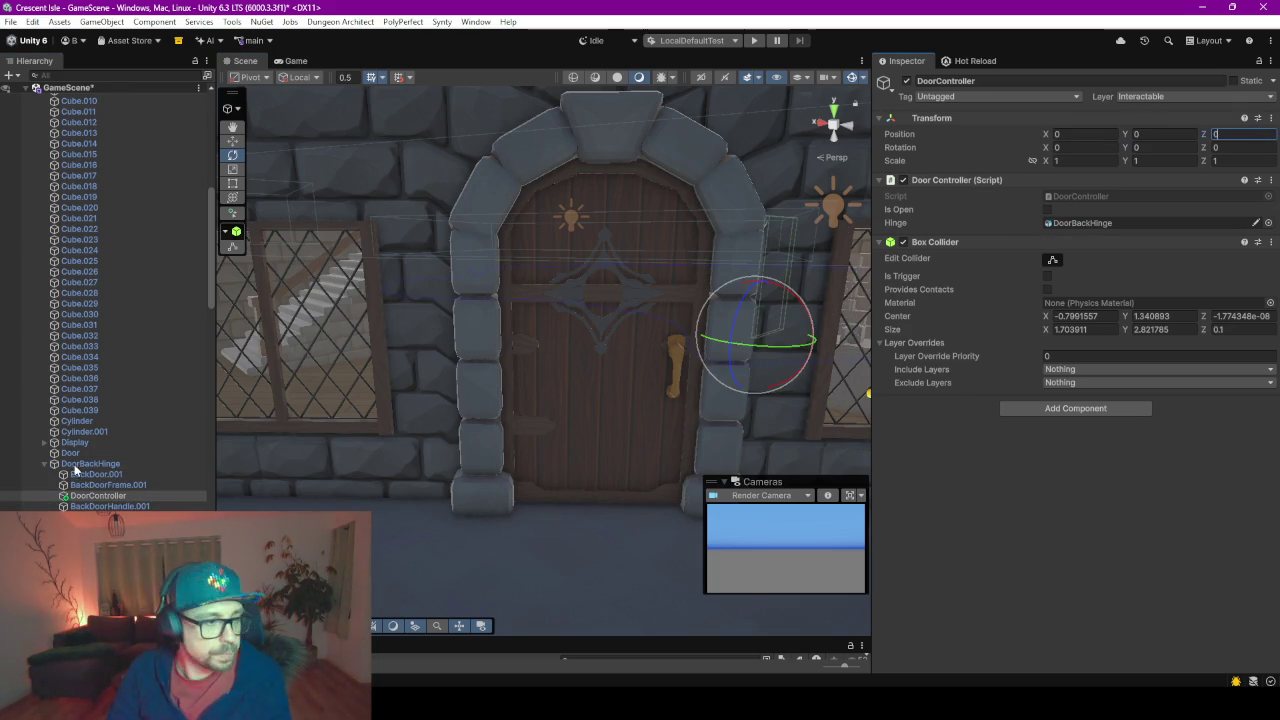
pyautogui.hotkey('ctrl', 'z')
pyautogui.hotkey('ctrl', 'z')
pyautogui.hotkey('ctrl', 'z')
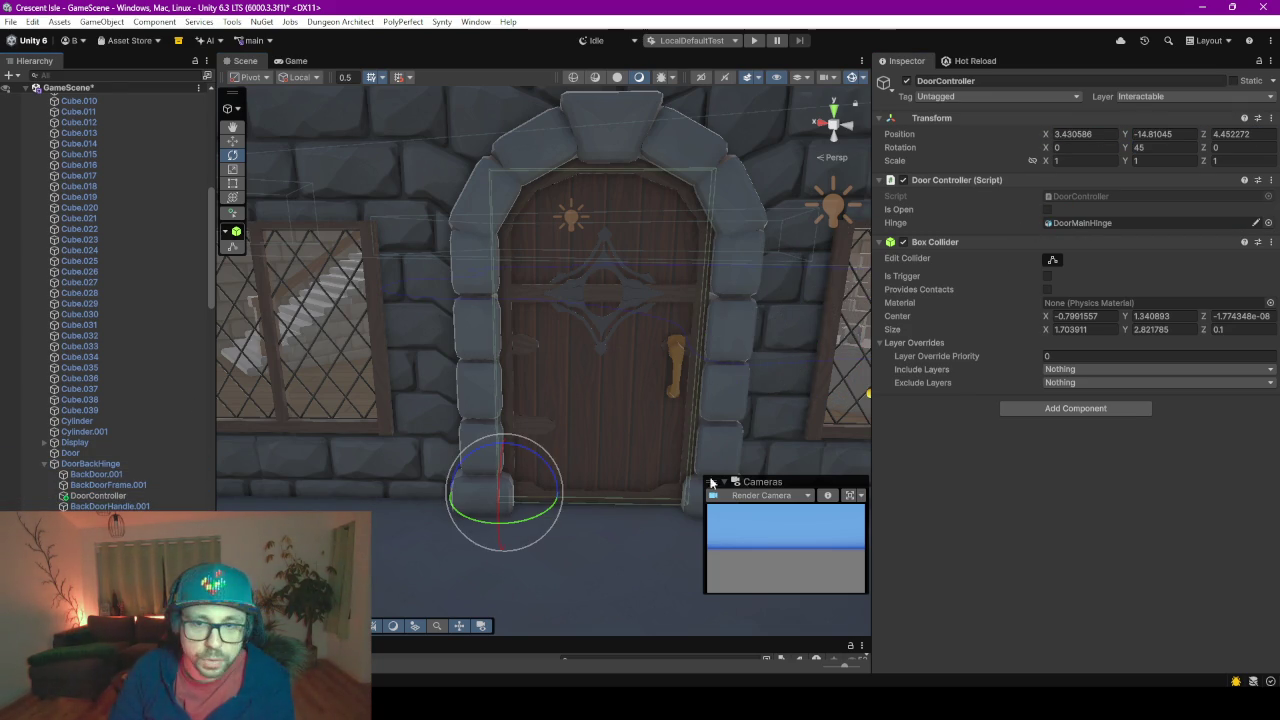
pyautogui.click(1109, 227)
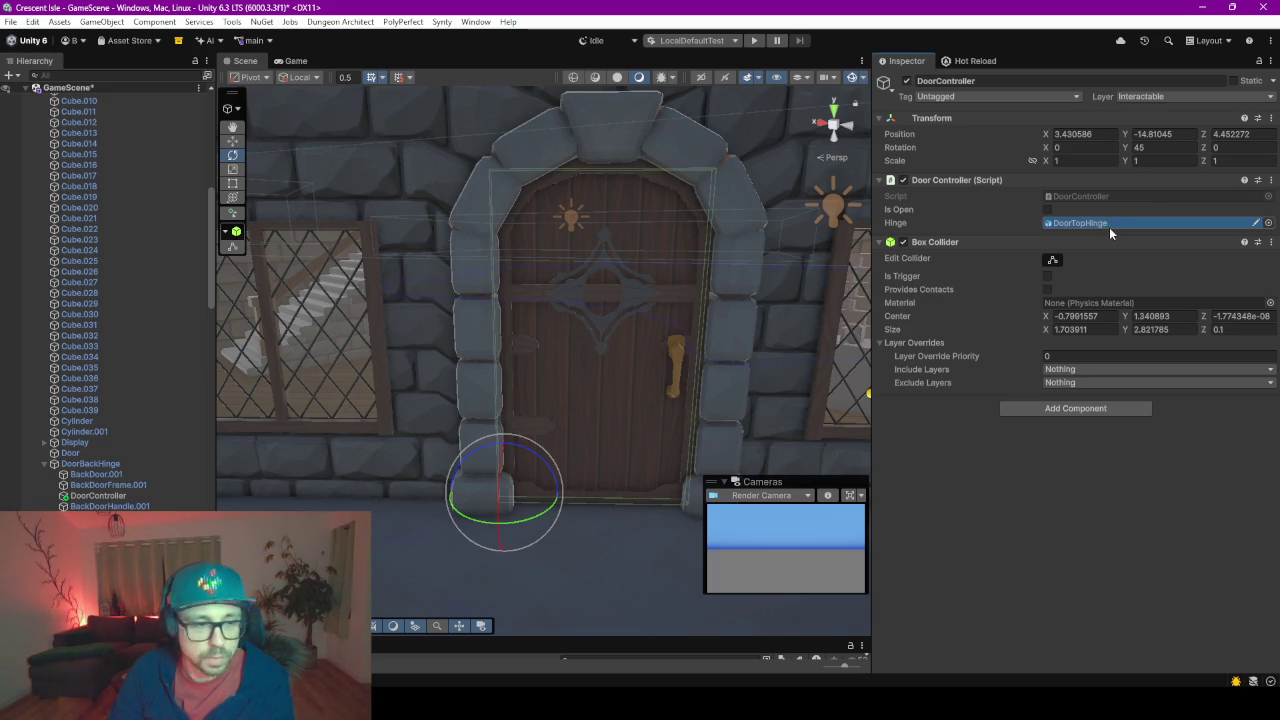
# Zero the copy's X, Y, Z position and Y rotation again
pyautogui.click(1080, 134)
pyautogui.write('0')
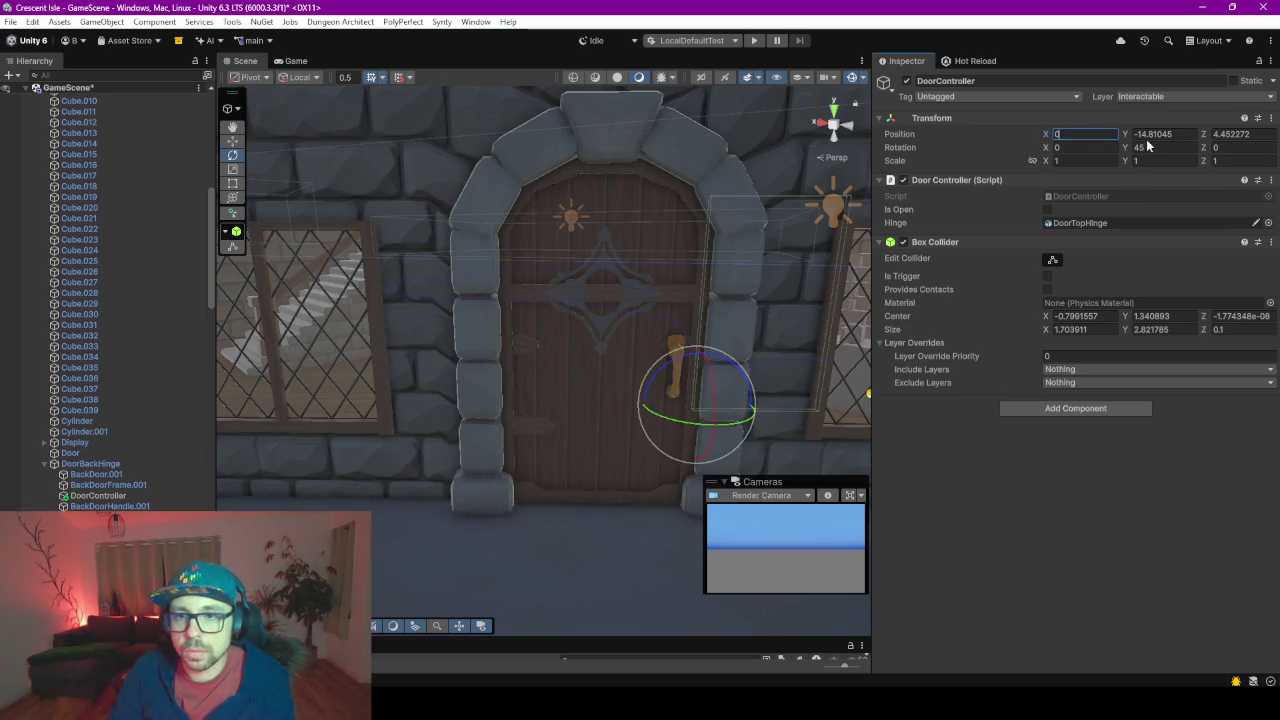
pyautogui.click(1148, 147)
pyautogui.write('0')
pyautogui.click(1150, 134)
pyautogui.write('0')
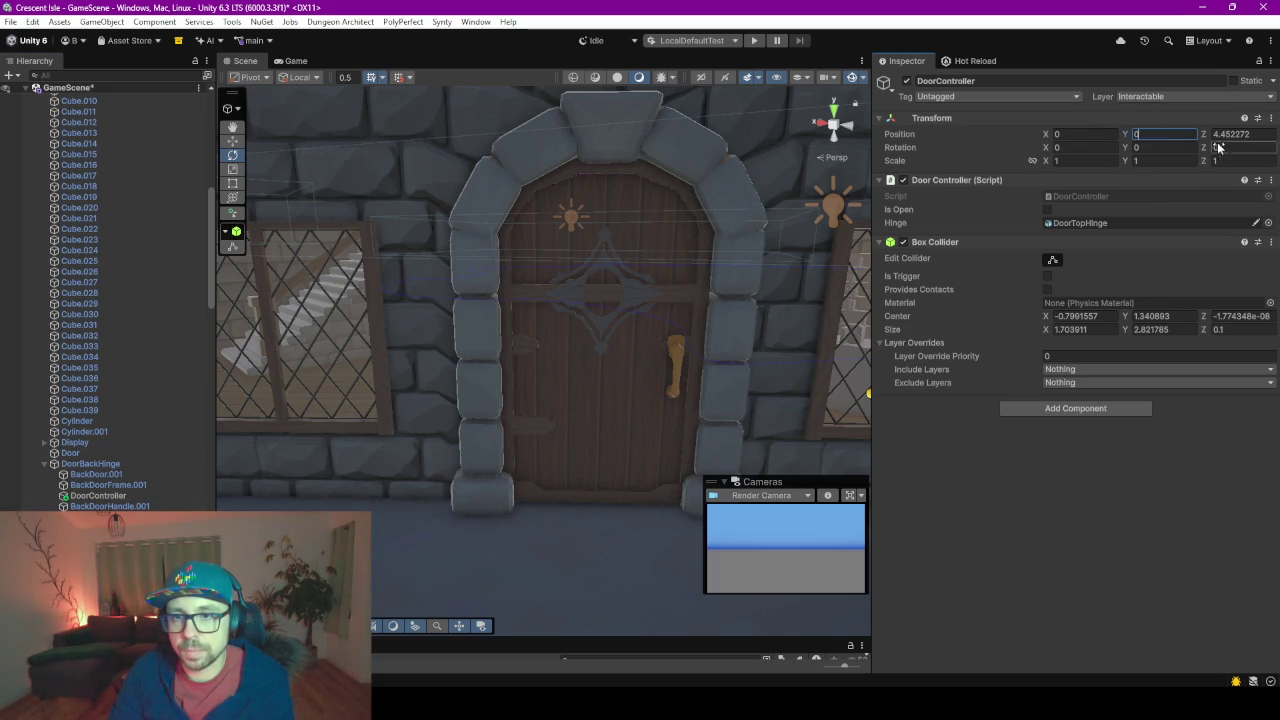
pyautogui.click(1235, 134)
pyautogui.write('0')
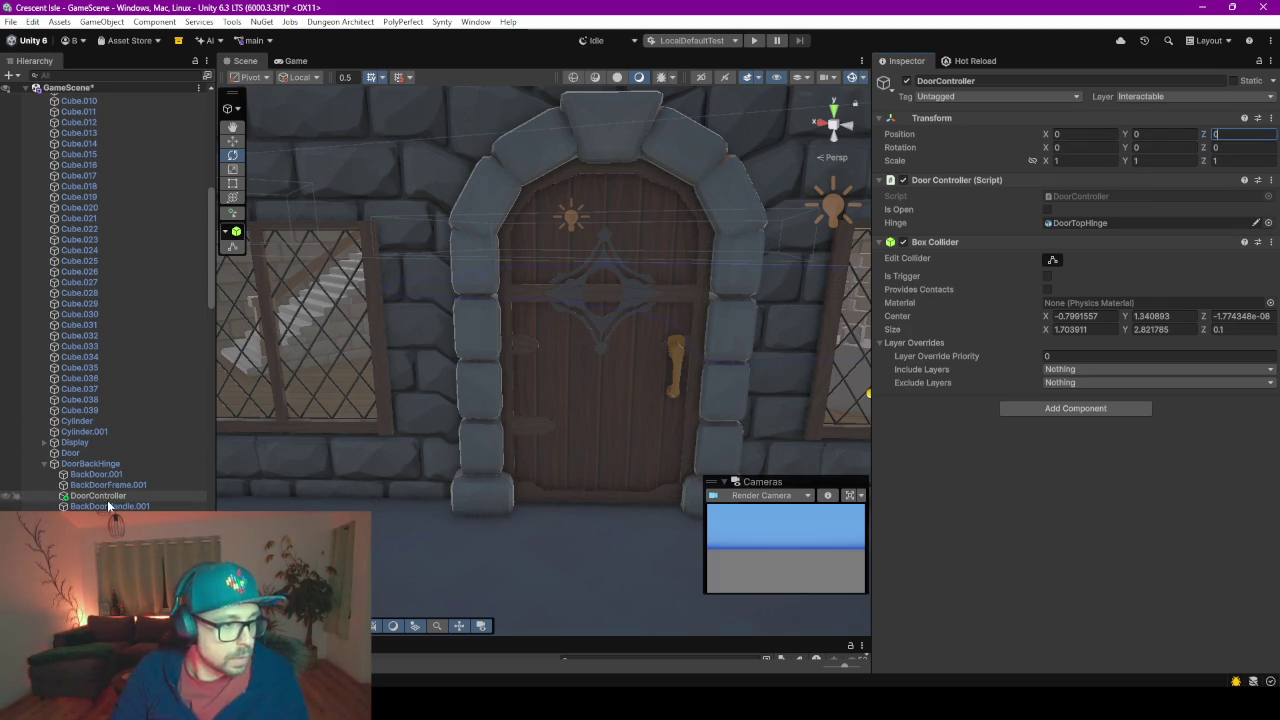
# Frame the back door and set the copy's Y rotation to -90
pyautogui.doubleClick(107, 497)
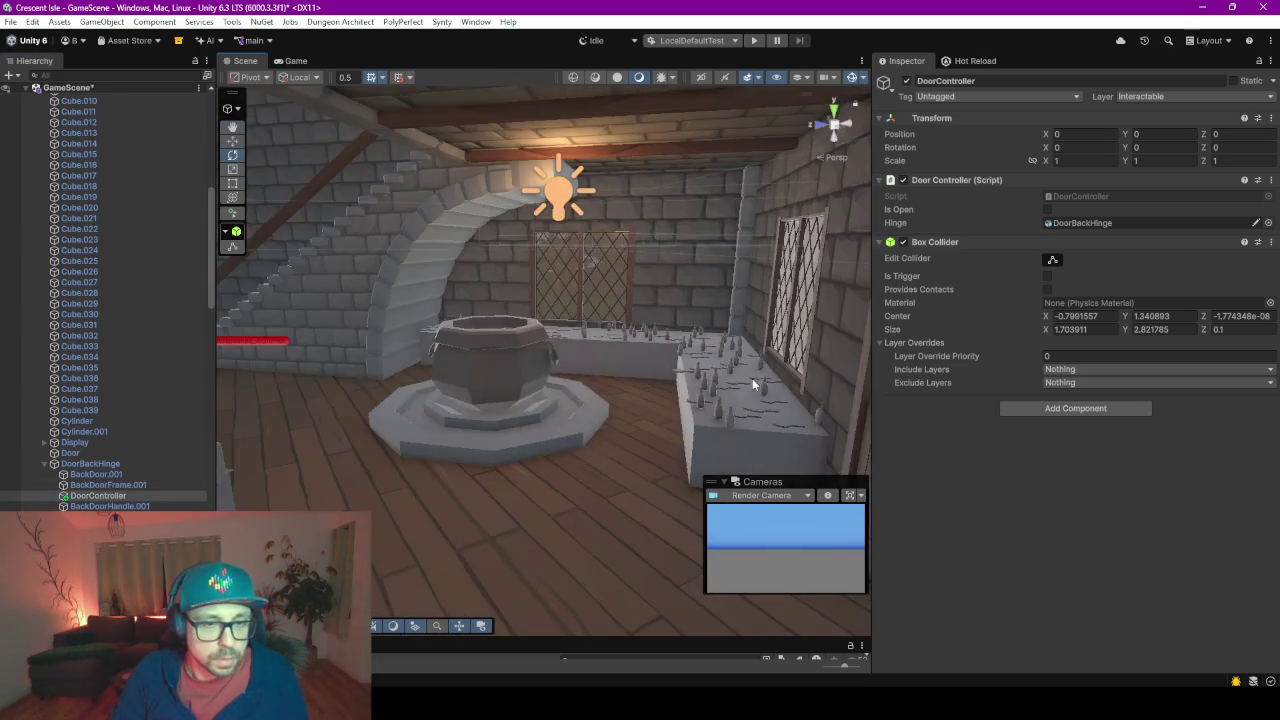
pyautogui.moveTo(752, 378); pyautogui.dragTo(474, 331, button='right')
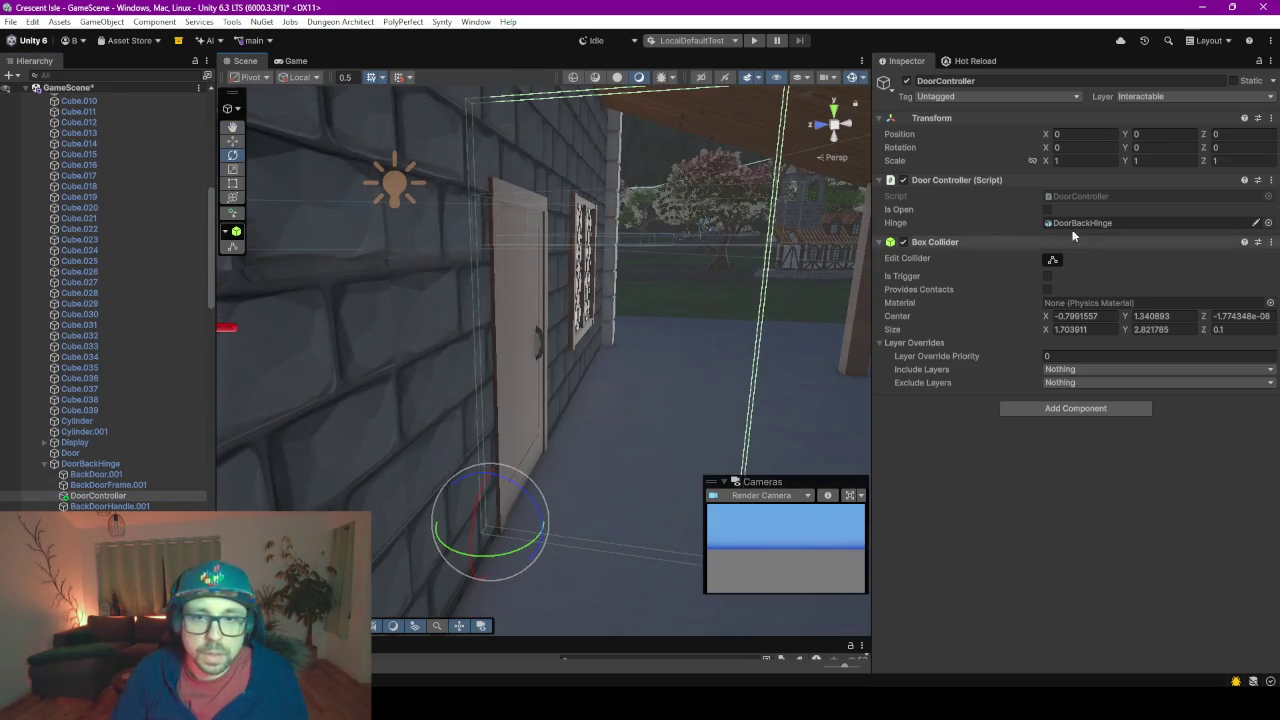
pyautogui.click(1150, 147)
pyautogui.write('9')
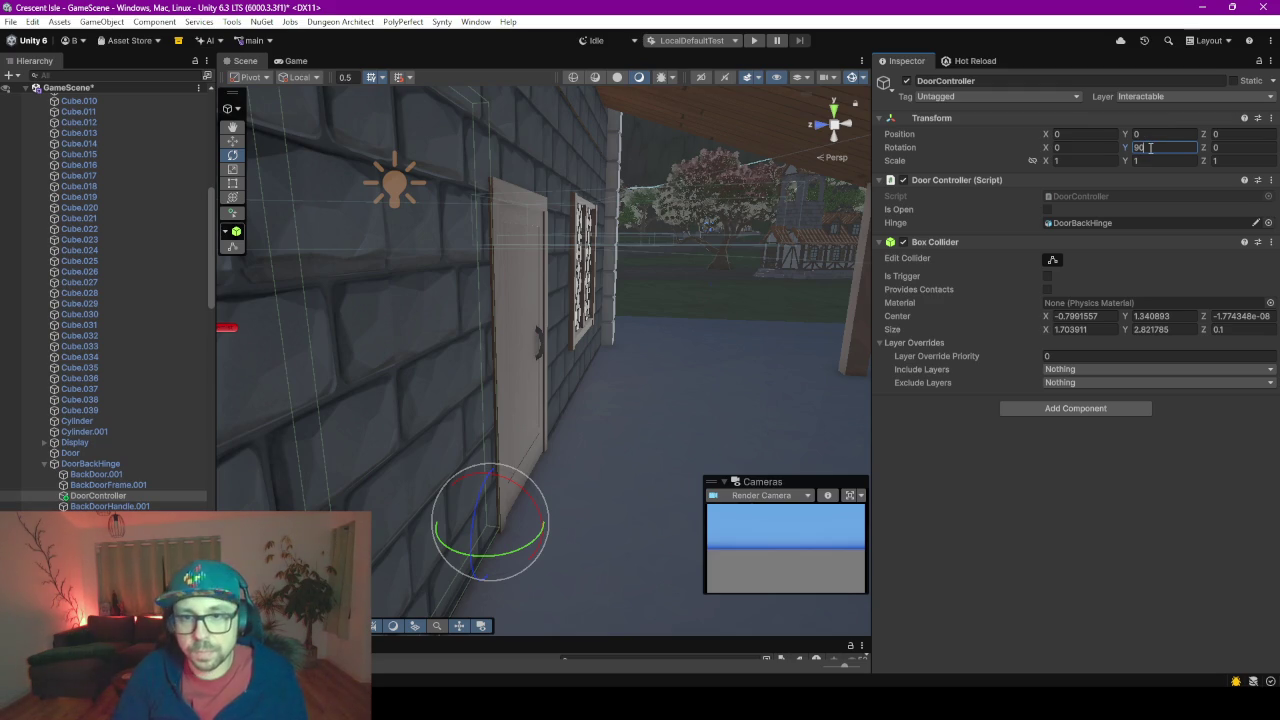
pyautogui.write('-')
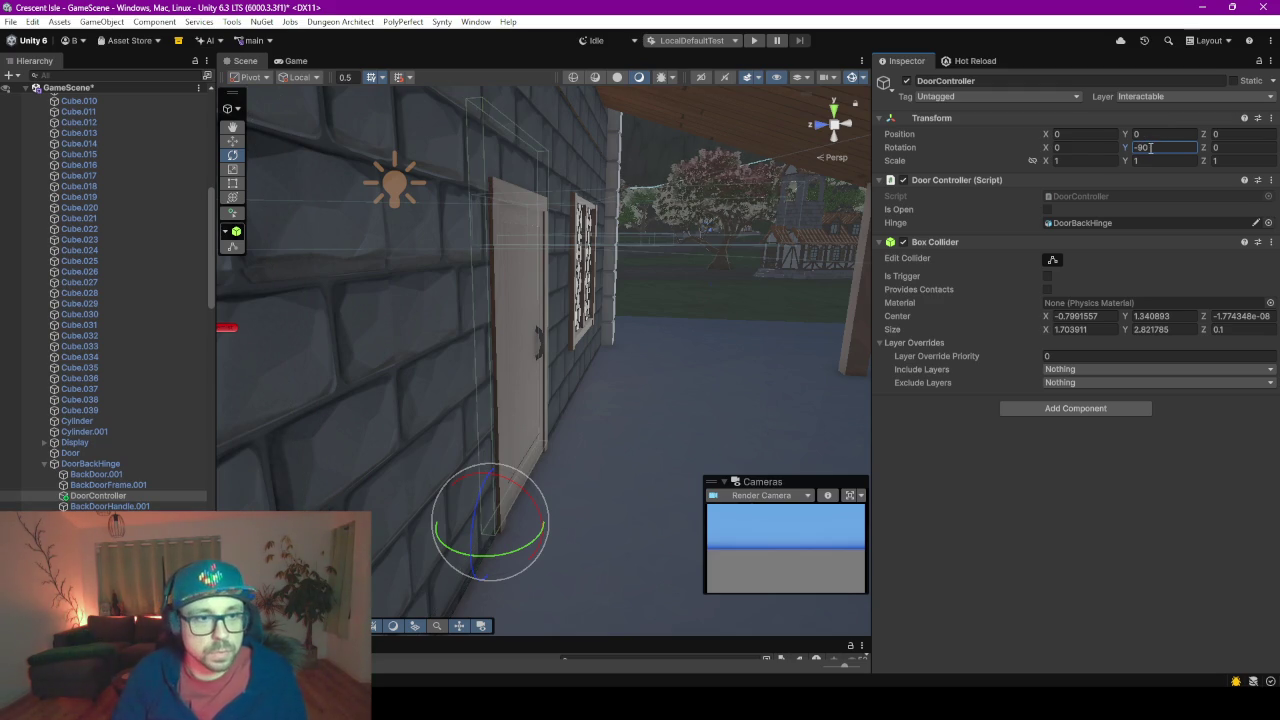
pyautogui.moveTo(642, 394); pyautogui.dragTo(574, 370, button='right')
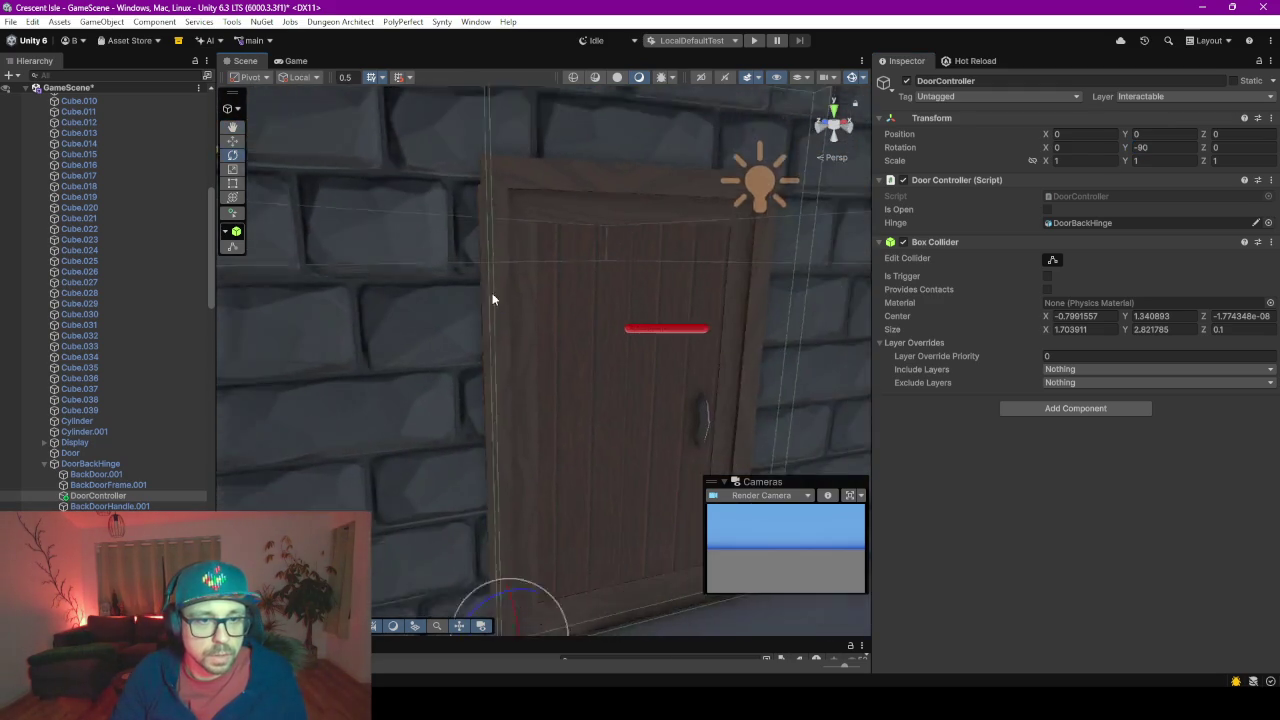
pyautogui.moveTo(574, 370); pyautogui.dragTo(526, 378, button='right')
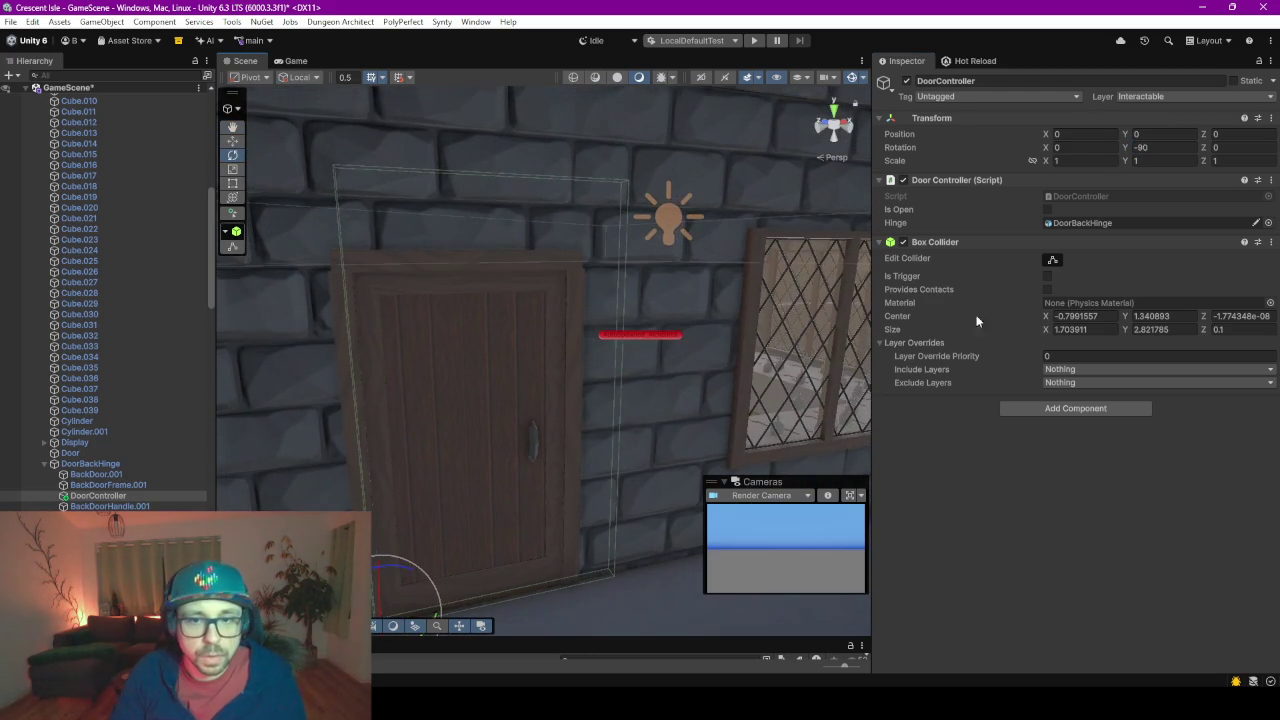
# Fit the back door's collider by bringing its top down and right side in
pyautogui.click(1052, 260)
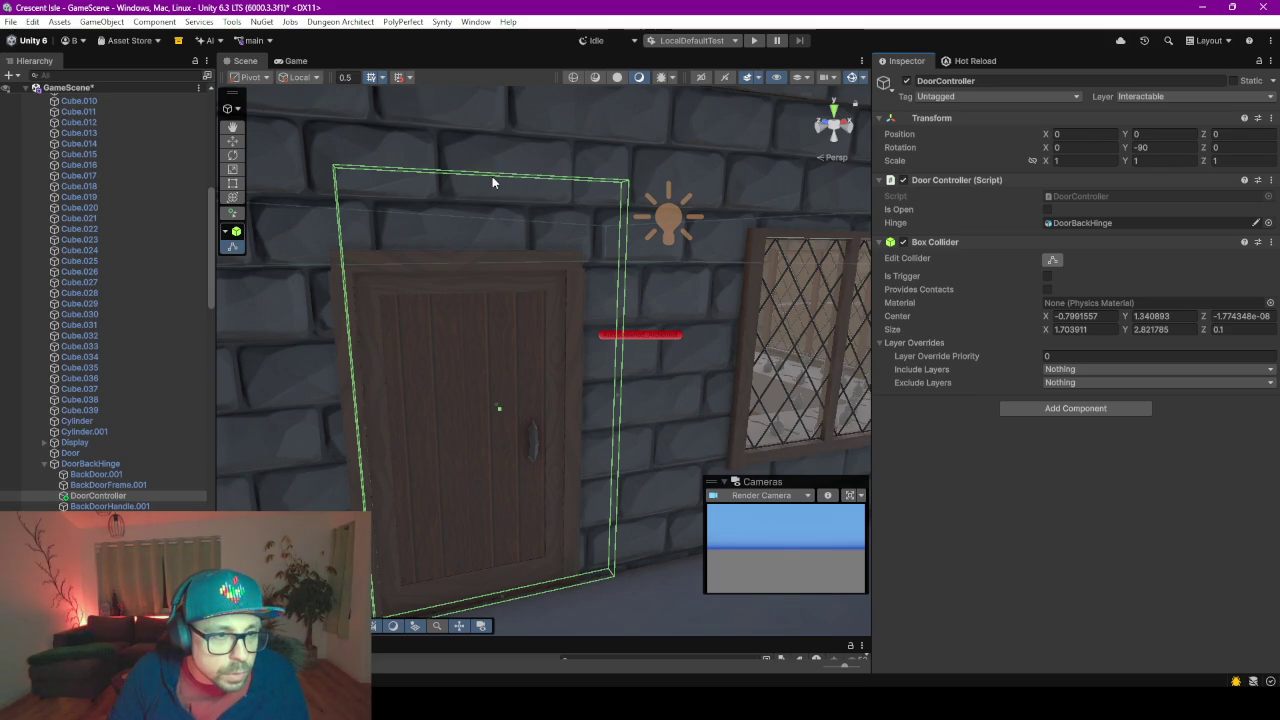
pyautogui.moveTo(492, 178); pyautogui.dragTo(506, 286)
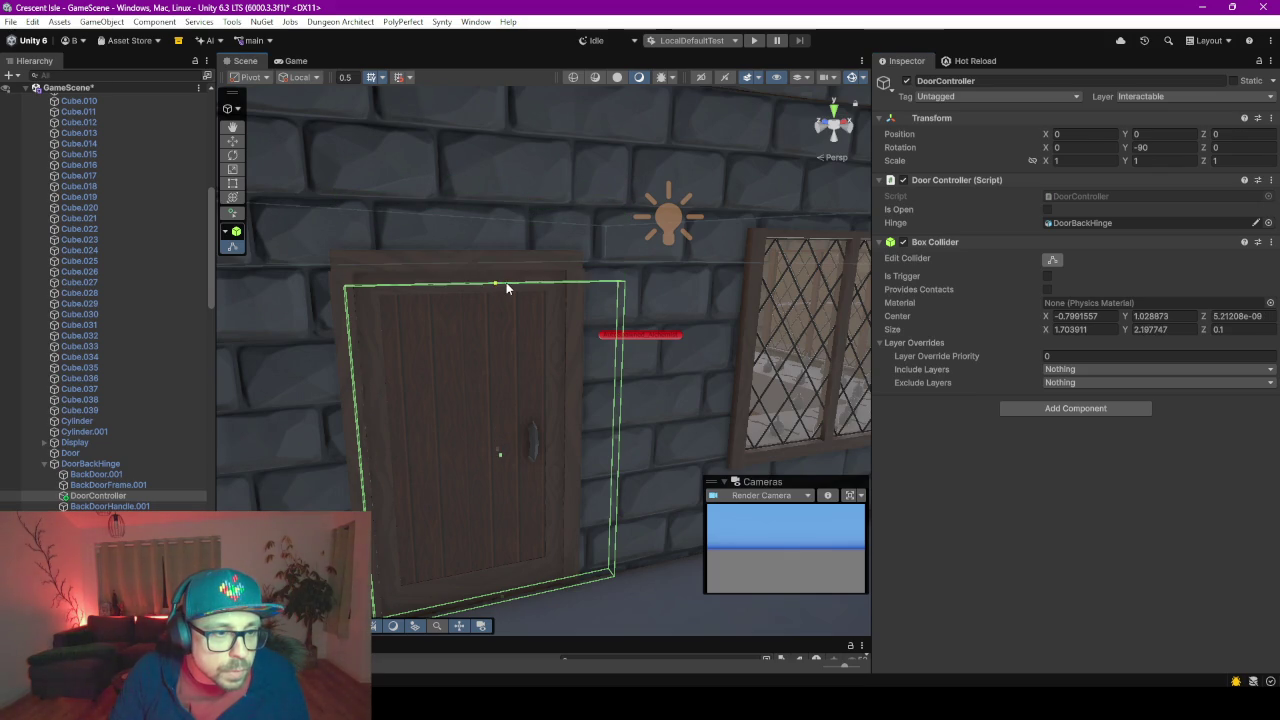
pyautogui.moveTo(617, 433); pyautogui.dragTo(565, 436)
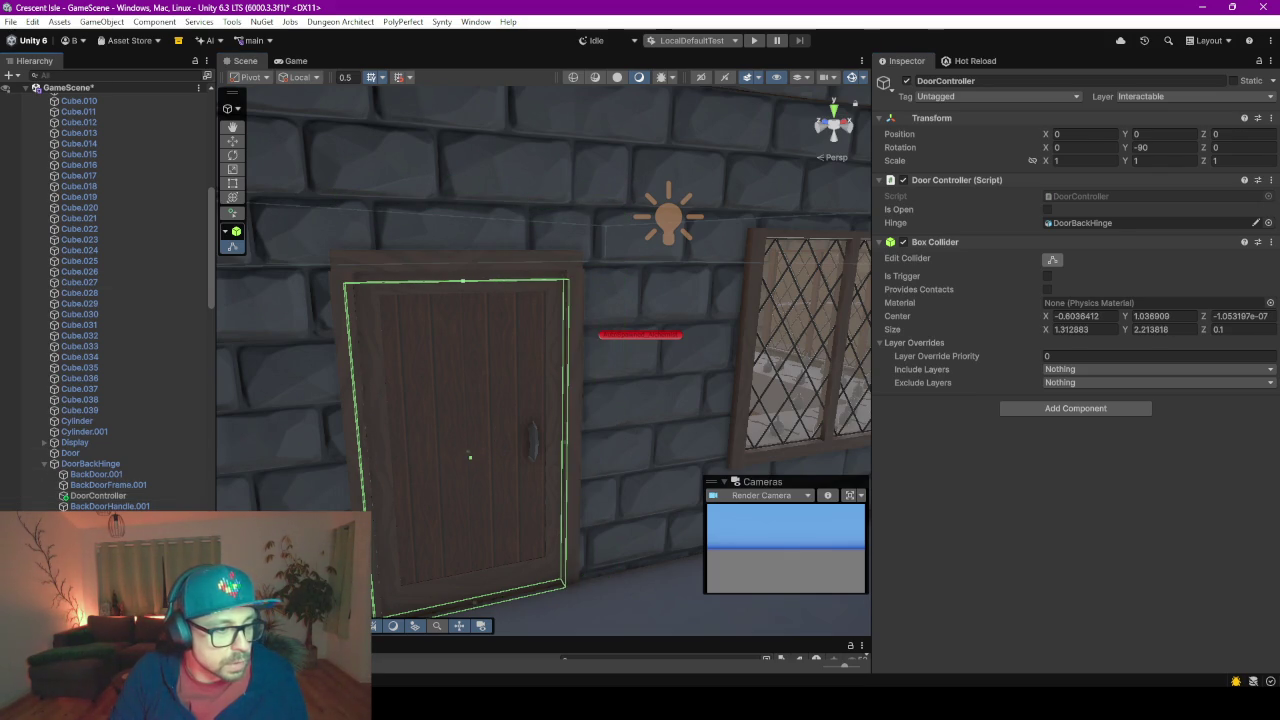
pyautogui.doubleClick(98, 495)
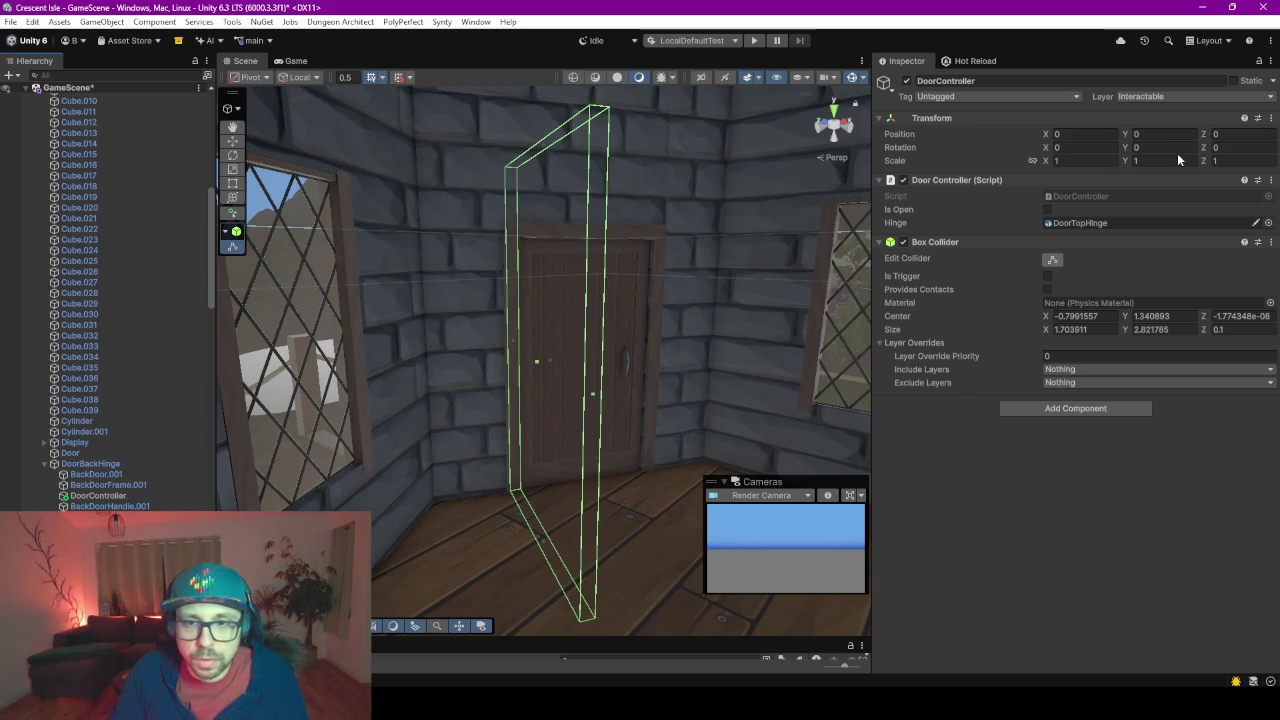
# Set the top door controller's Transform Y rotation to -90
pyautogui.click(1165, 147)
pyautogui.write('90')
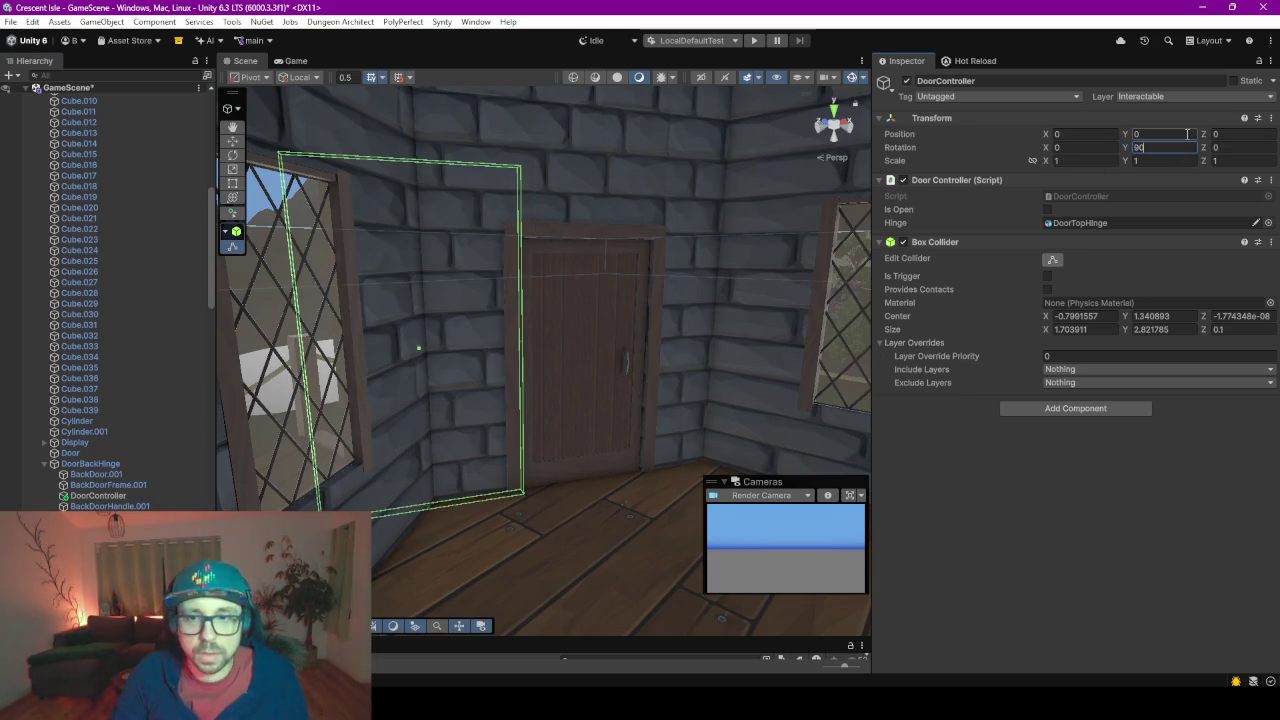
pyautogui.press('Home')
pyautogui.write('-')
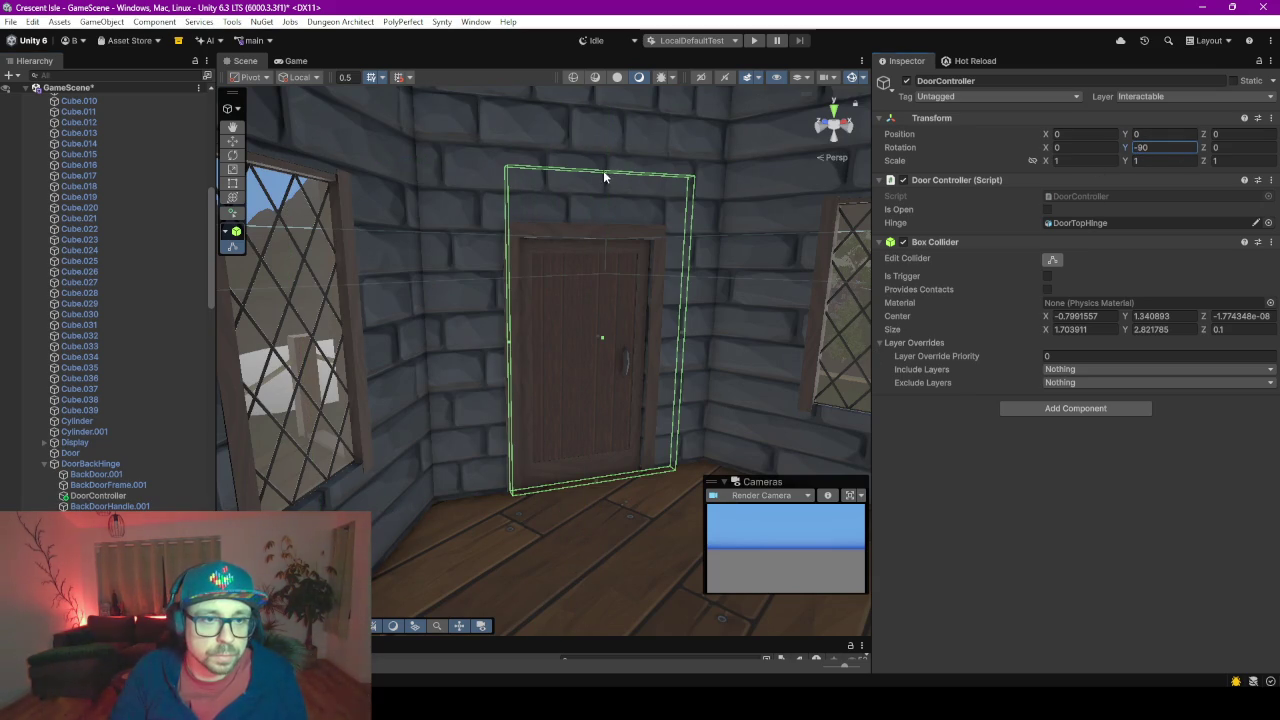
# Shrink the box collider's top and right sides to fit the top door, about 1.35 × 2.25
pyautogui.moveTo(603, 176); pyautogui.dragTo(608, 241)
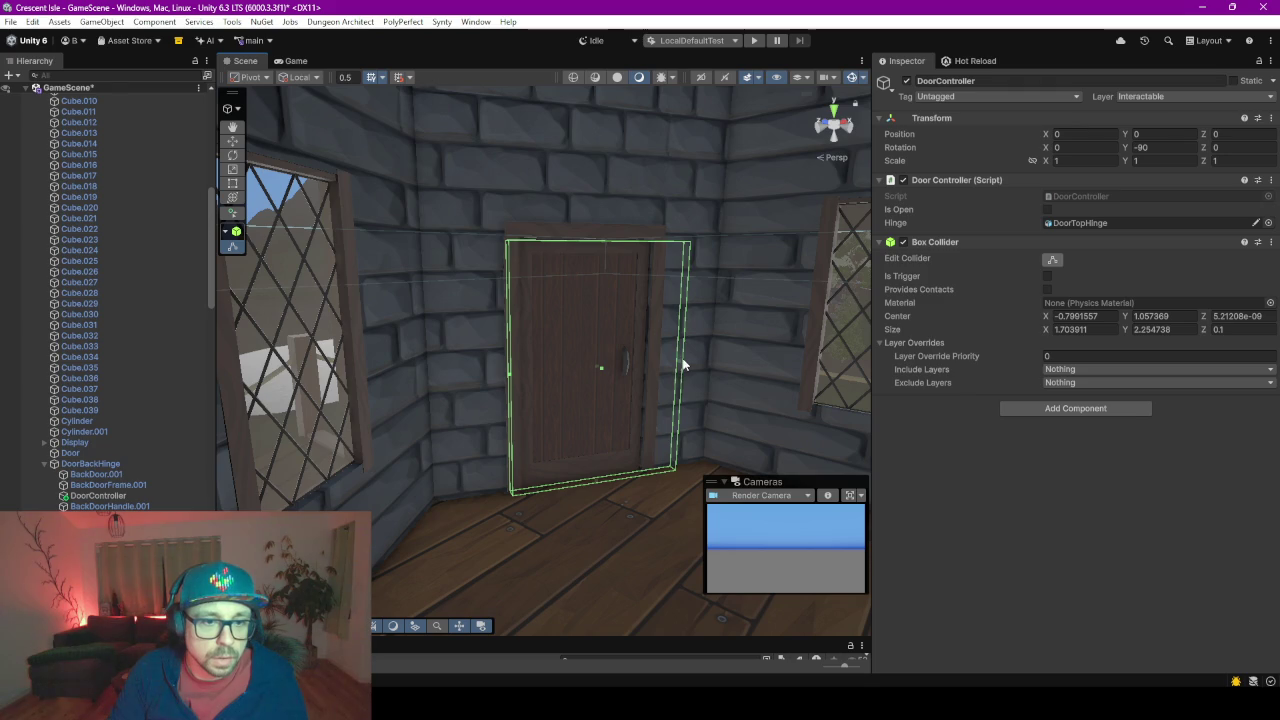
pyautogui.moveTo(683, 365); pyautogui.dragTo(656, 366)
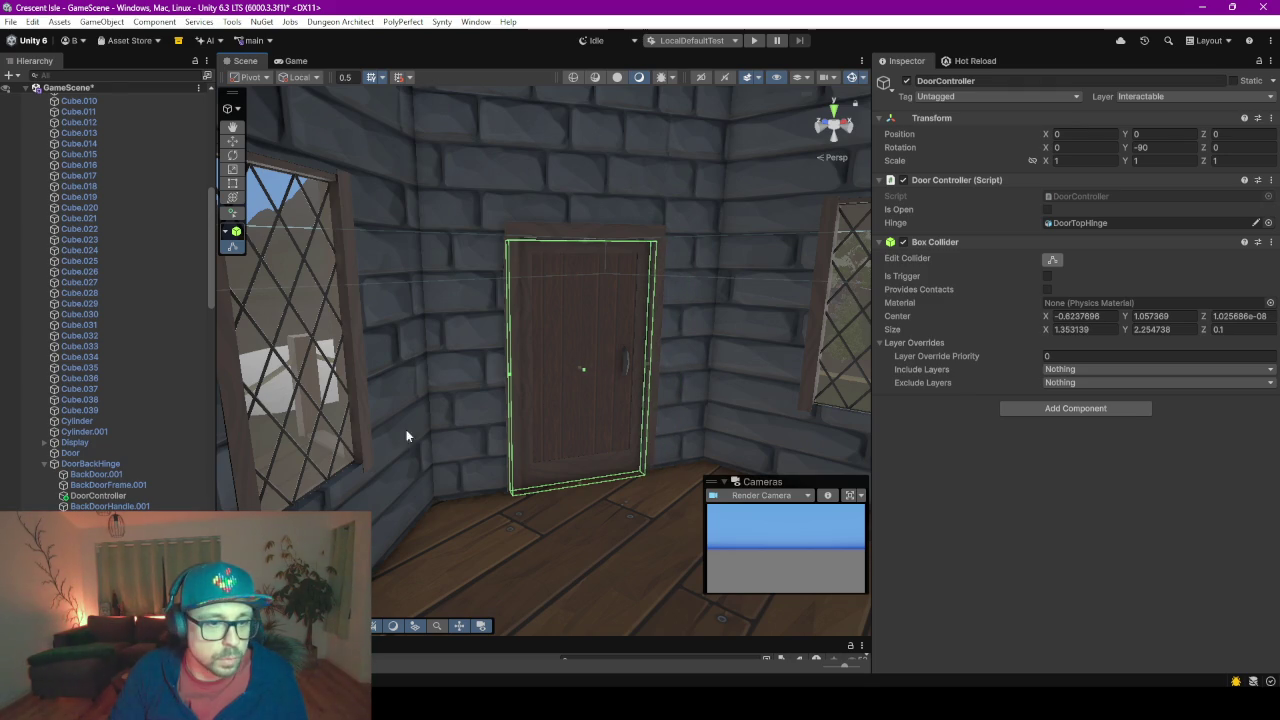
pyautogui.doubleClick(98, 495)
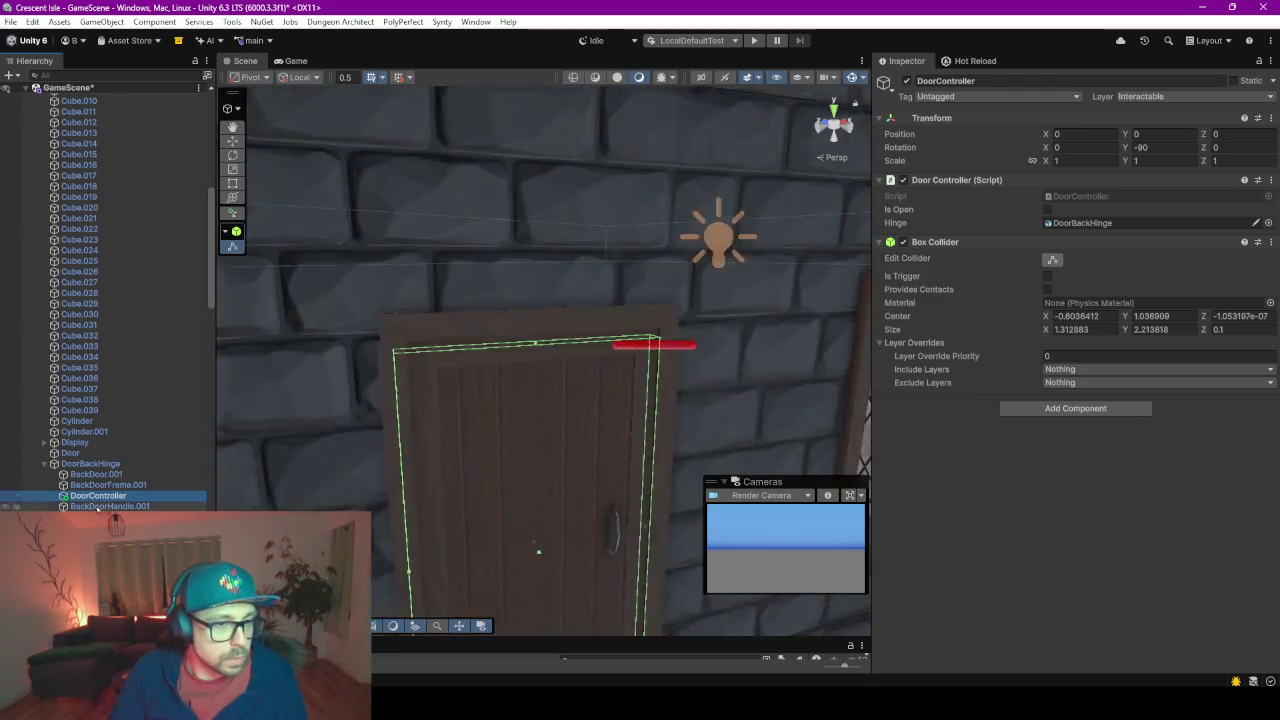
pyautogui.doubleClick(77, 614)
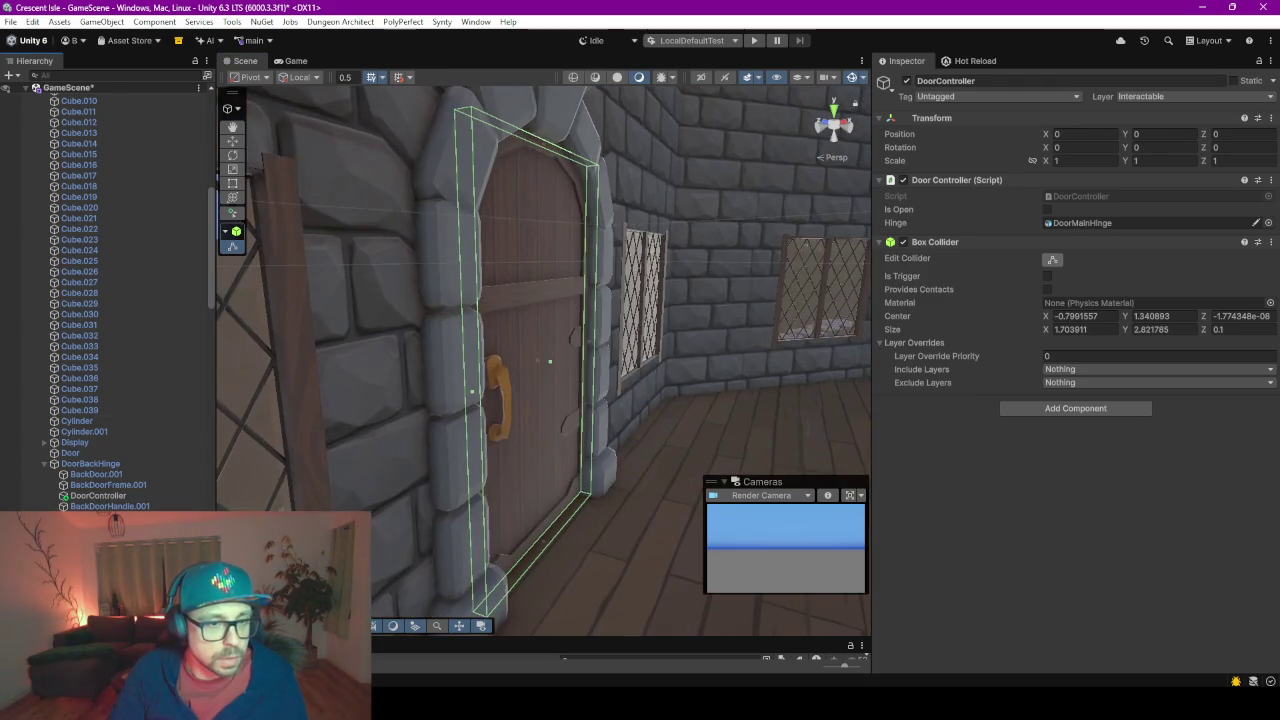
pyautogui.doubleClick(77, 625)
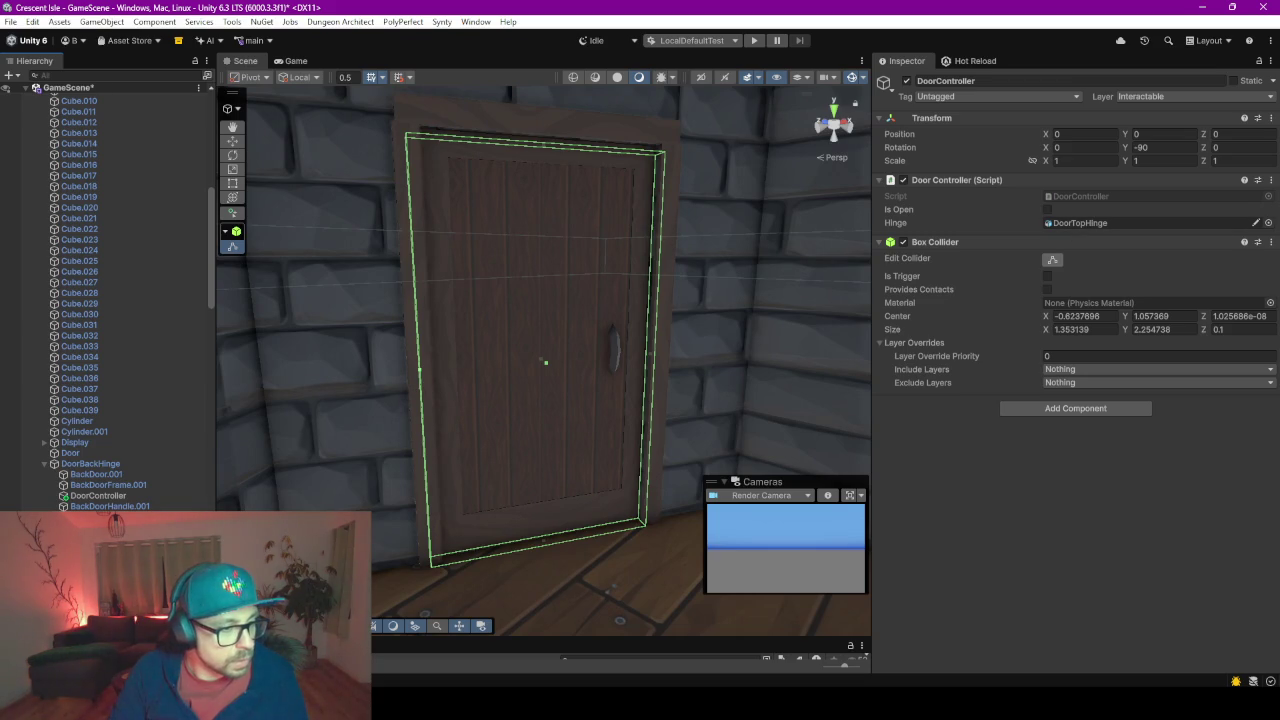
pyautogui.doubleClick(77, 614)
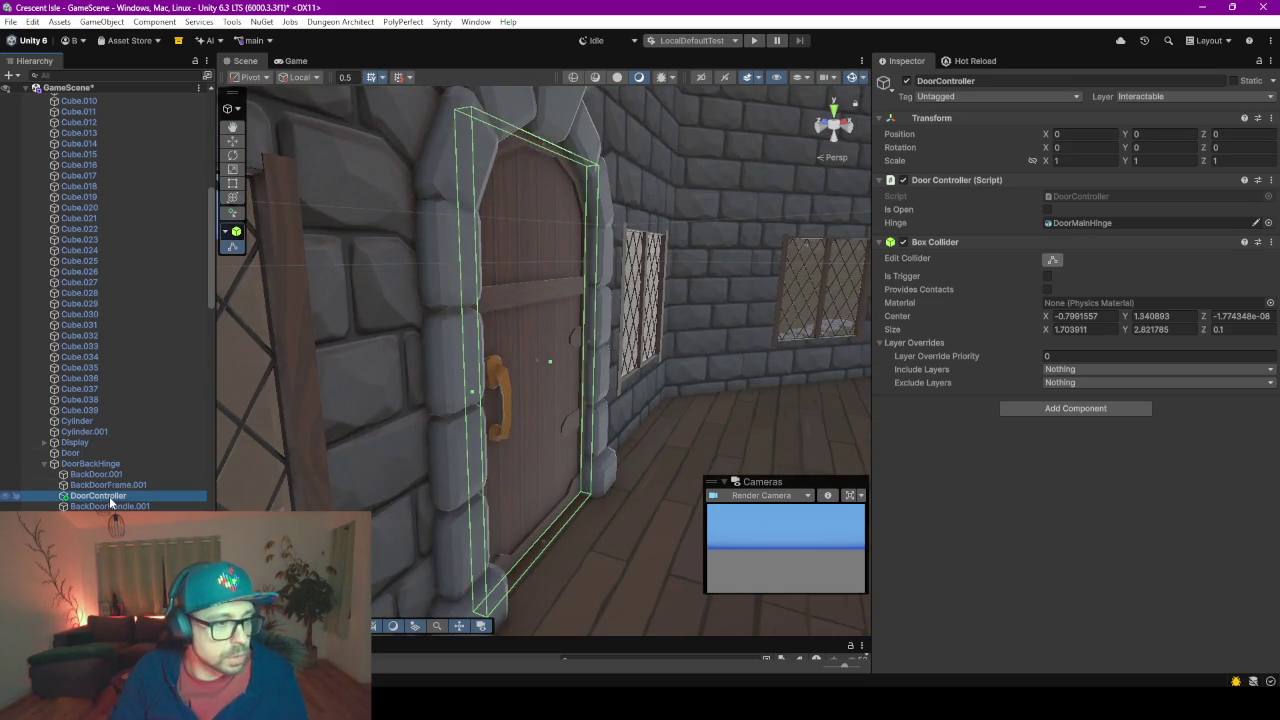
pyautogui.doubleClick(109, 496)
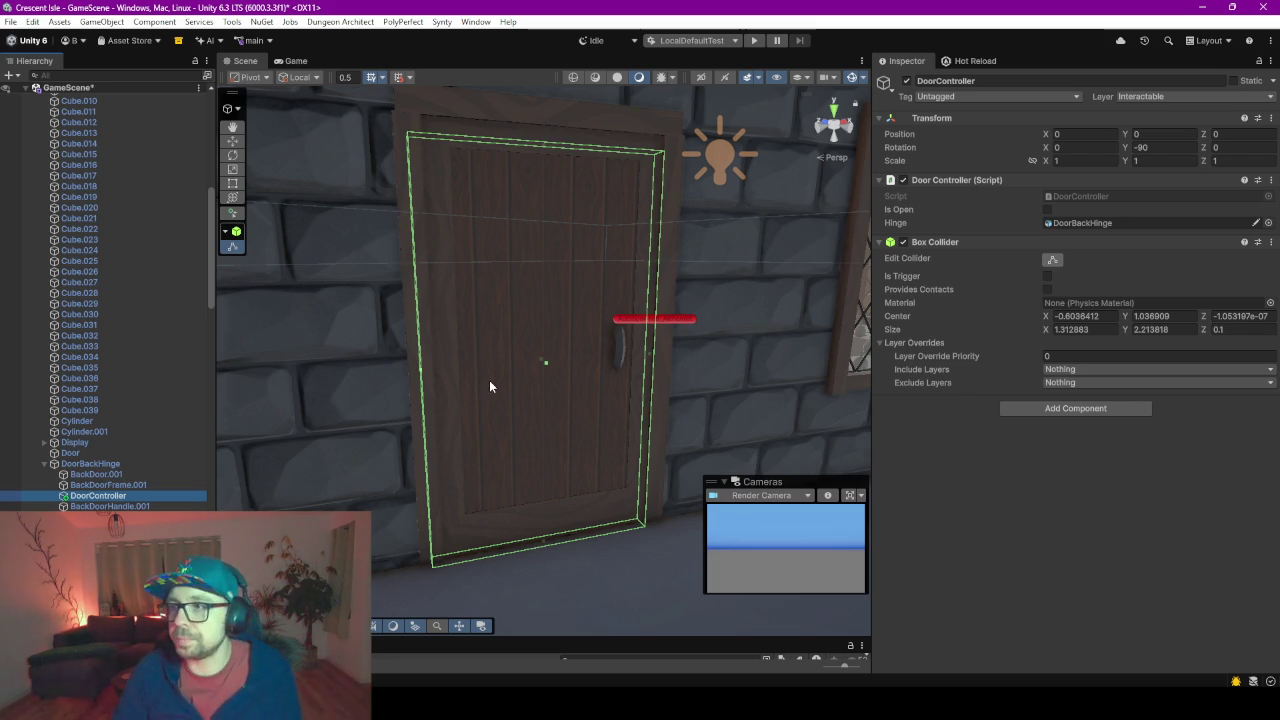
pyautogui.scroll(-3, 494, 368)
pyautogui.scroll(-3, 494, 370)
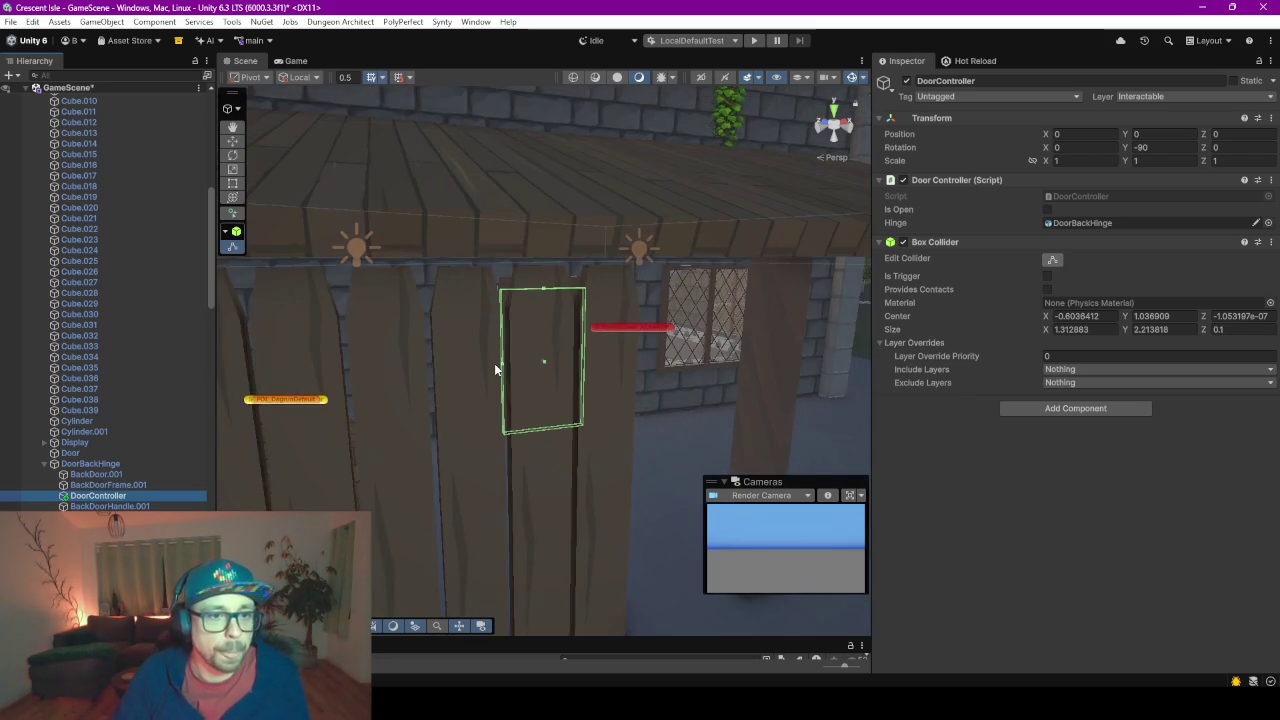
pyautogui.scroll(2, 494, 366)
pyautogui.press('f')
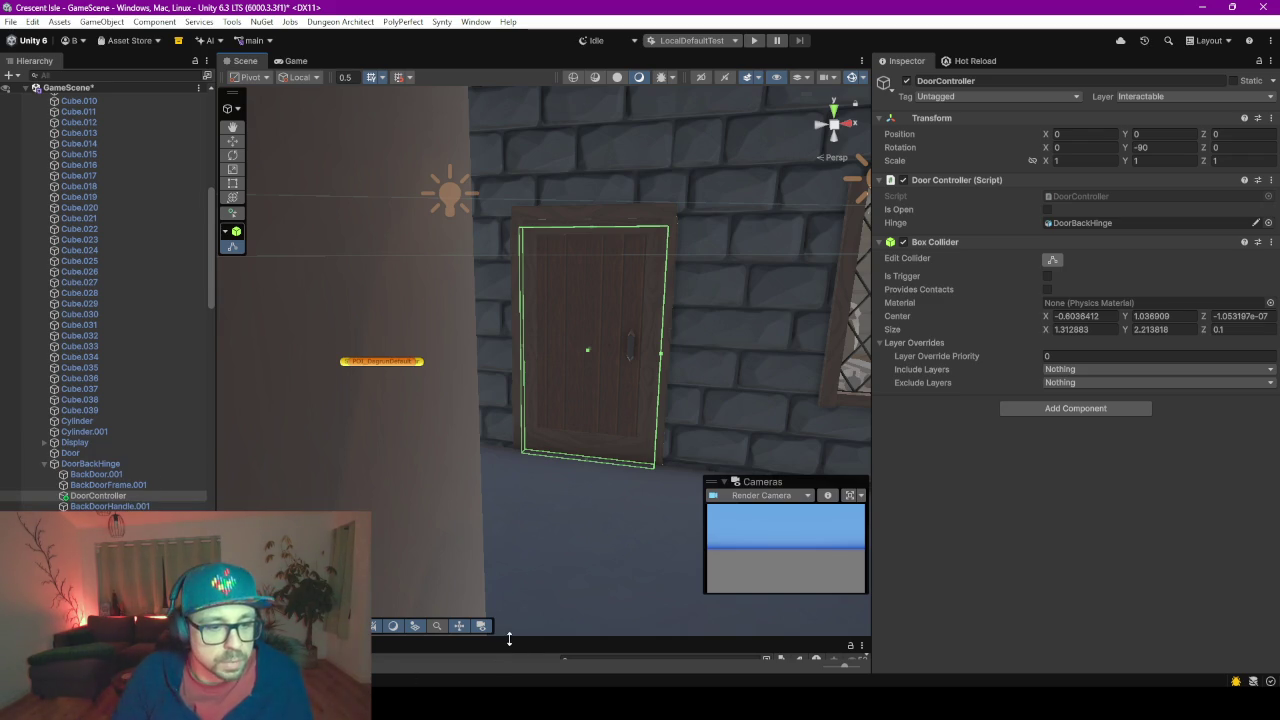
# Show the Project window's Materials folder below the scene and frame the arched door
pyautogui.moveTo(509, 639); pyautogui.dragTo(520, 392)
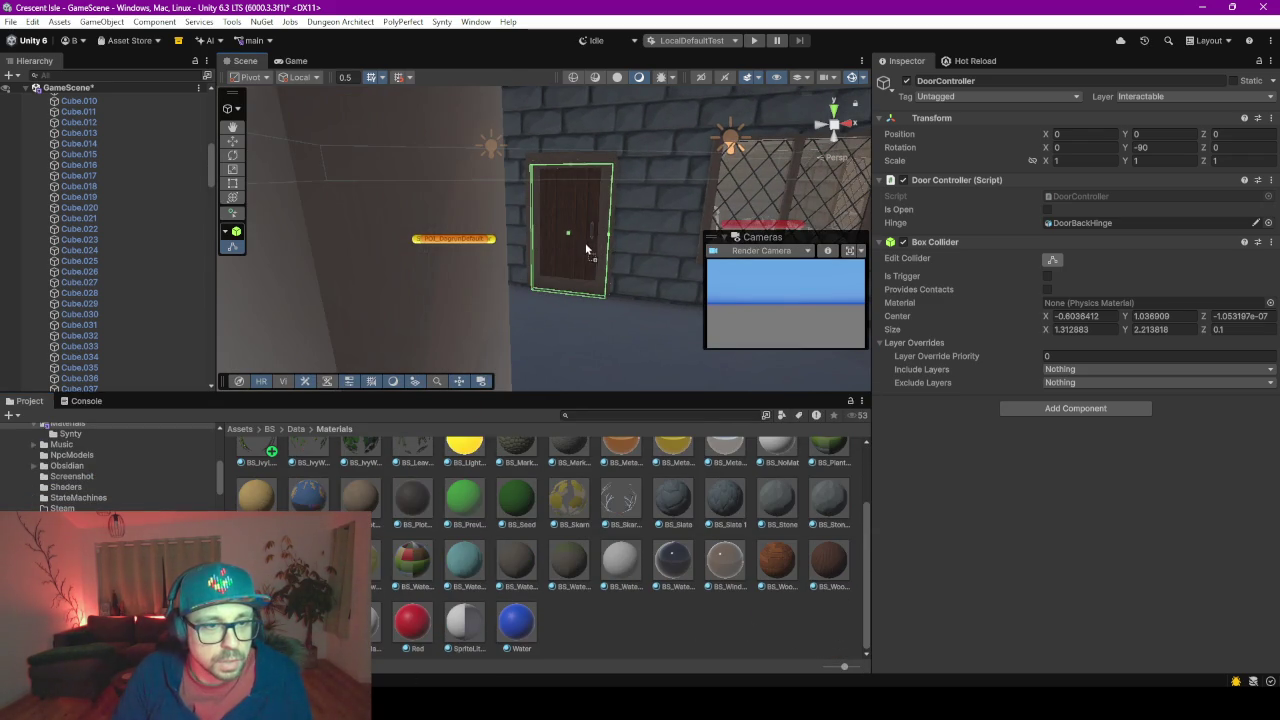
pyautogui.scroll(2, 583, 246)
pyautogui.scroll(2, 591, 250)
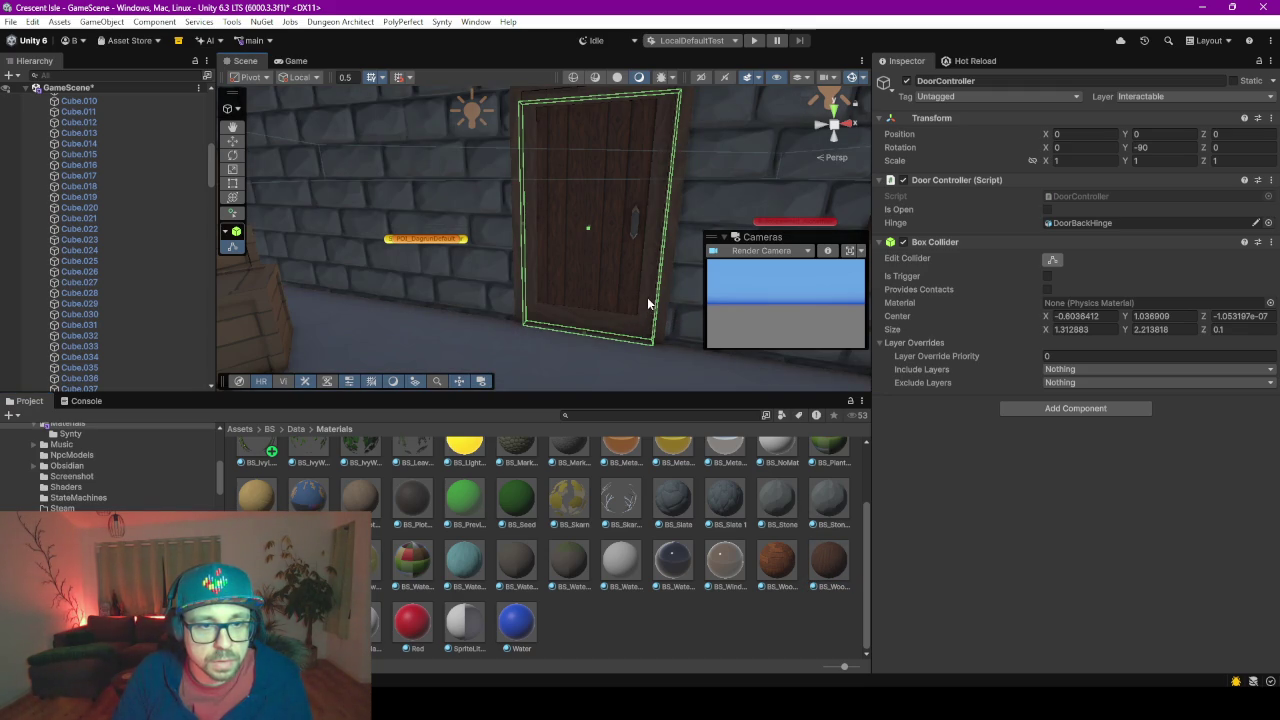
pyautogui.scroll(3, 647, 297)
pyautogui.scroll(3, 647, 297)
pyautogui.scroll(2, 408, 340)
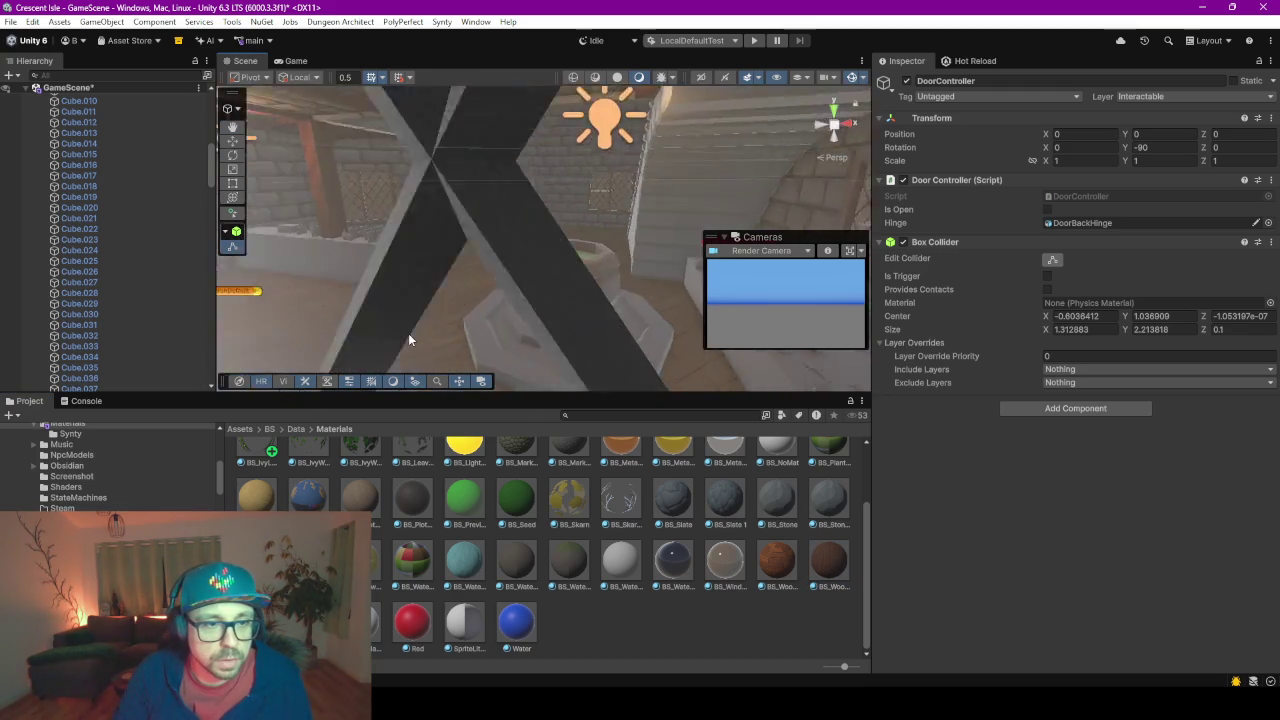
pyautogui.scroll(-3, 408, 340)
pyautogui.scroll(-3, 450, 290)
pyautogui.scroll(-3, 500, 250)
pyautogui.scroll(-2, 517, 237)
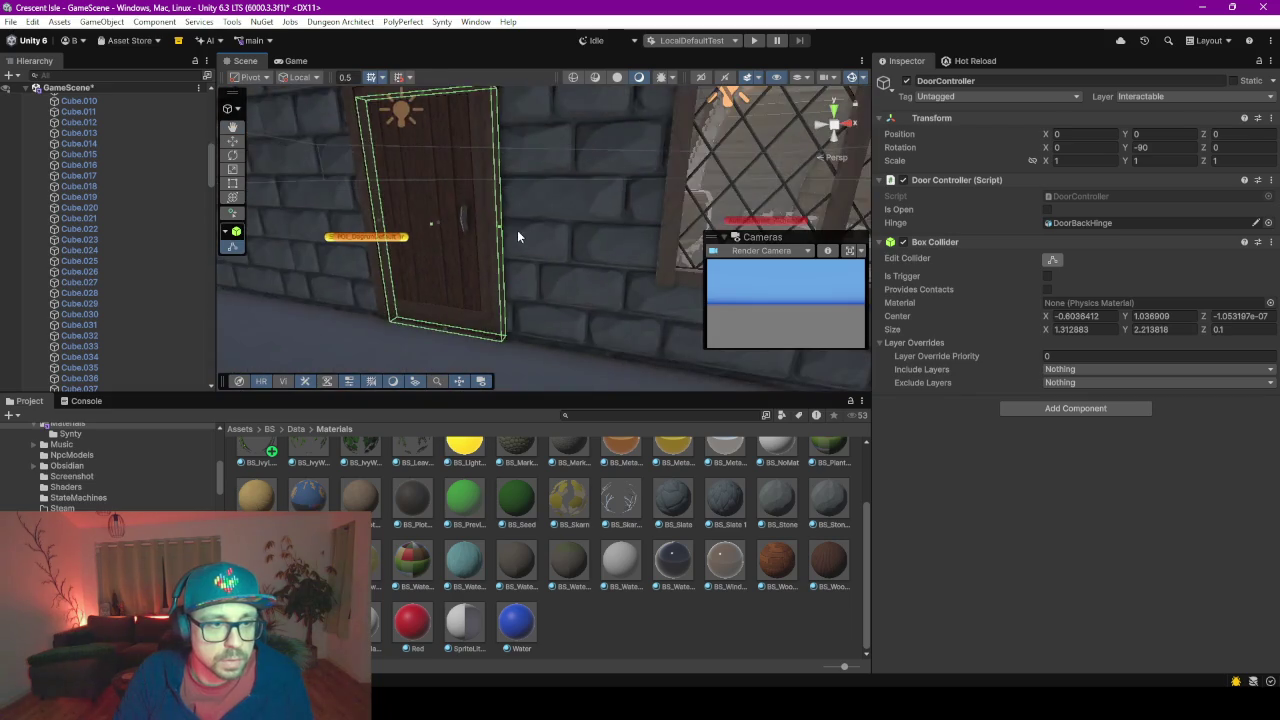
pyautogui.moveTo(517, 237)
pyautogui.mouseDown(button='middle')
pyautogui.moveTo(477, 238)
pyautogui.moveTo(626, 314)
pyautogui.moveTo(608, 297)
pyautogui.moveTo(627, 260)
pyautogui.mouseUp(button='middle')
pyautogui.scroll(3, 530, 585)
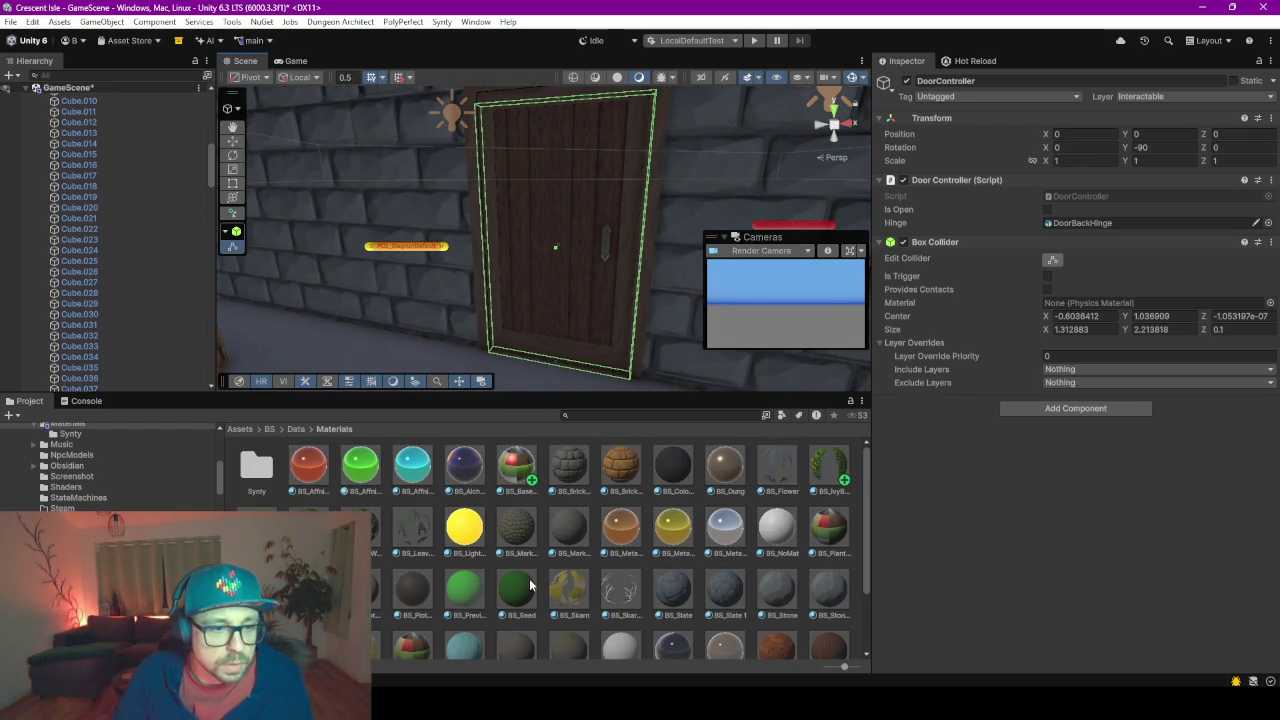
# Try the BS_Base_Metallic material on the arched door
pyautogui.click(516, 468)
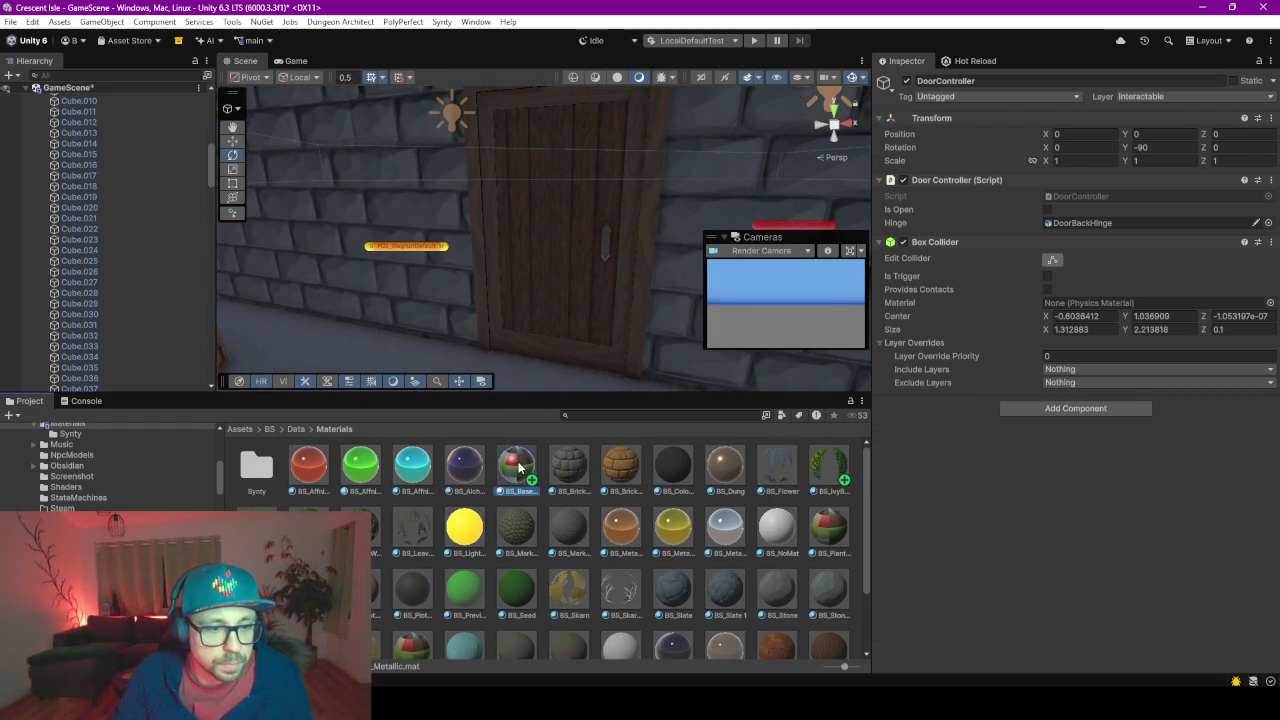
pyautogui.moveTo(513, 473); pyautogui.dragTo(608, 250)
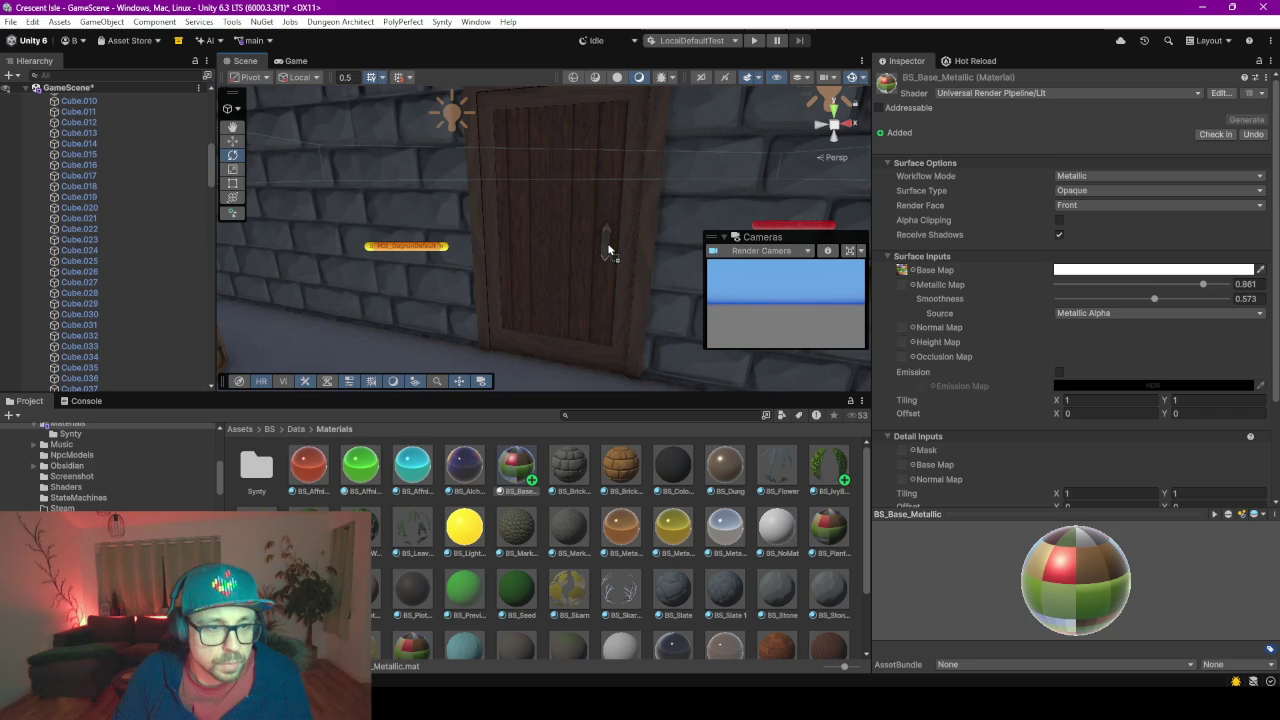
pyautogui.moveTo(608, 246)
pyautogui.mouseDown(button='right')
pyautogui.moveTo(760, 240)
pyautogui.moveTo(817, 316)
pyautogui.mouseUp(button='right')
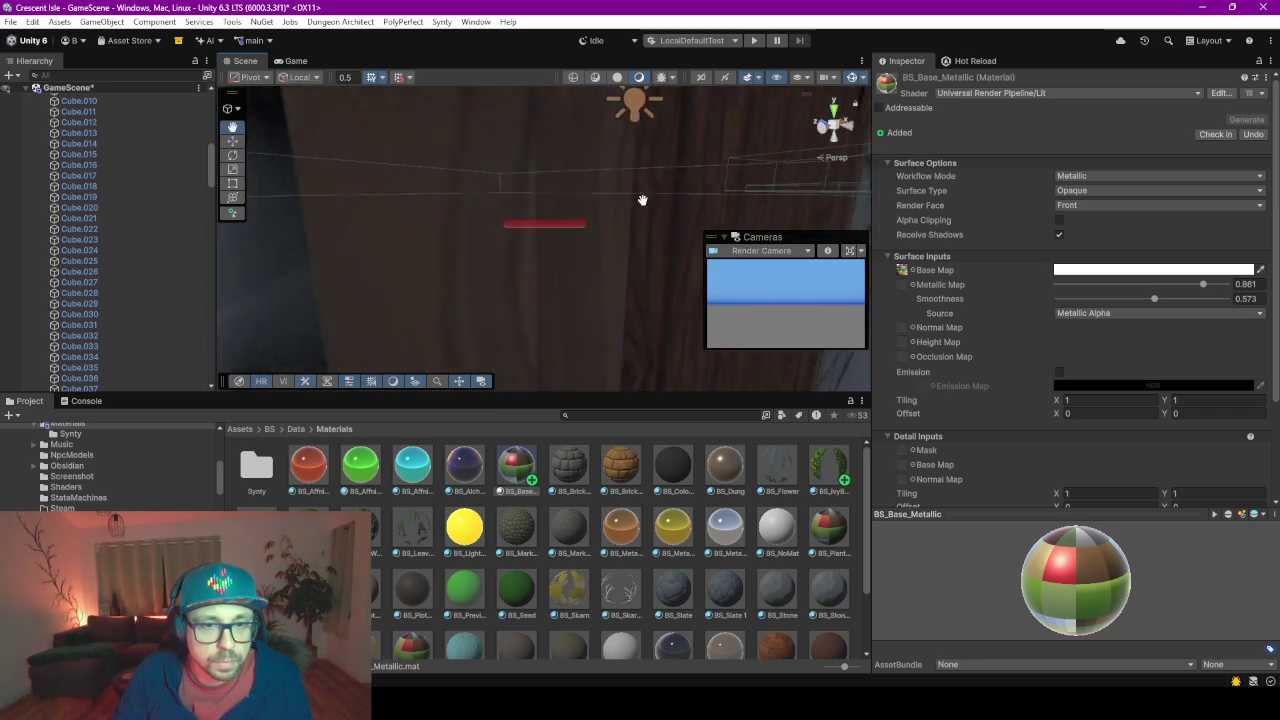
pyautogui.moveTo(474, 263)
pyautogui.mouseDown(button='right')
pyautogui.moveTo(377, 224)
pyautogui.moveTo(221, 297)
pyautogui.moveTo(243, 298)
pyautogui.mouseUp(button='right')
pyautogui.scroll(-3, 620, 557)
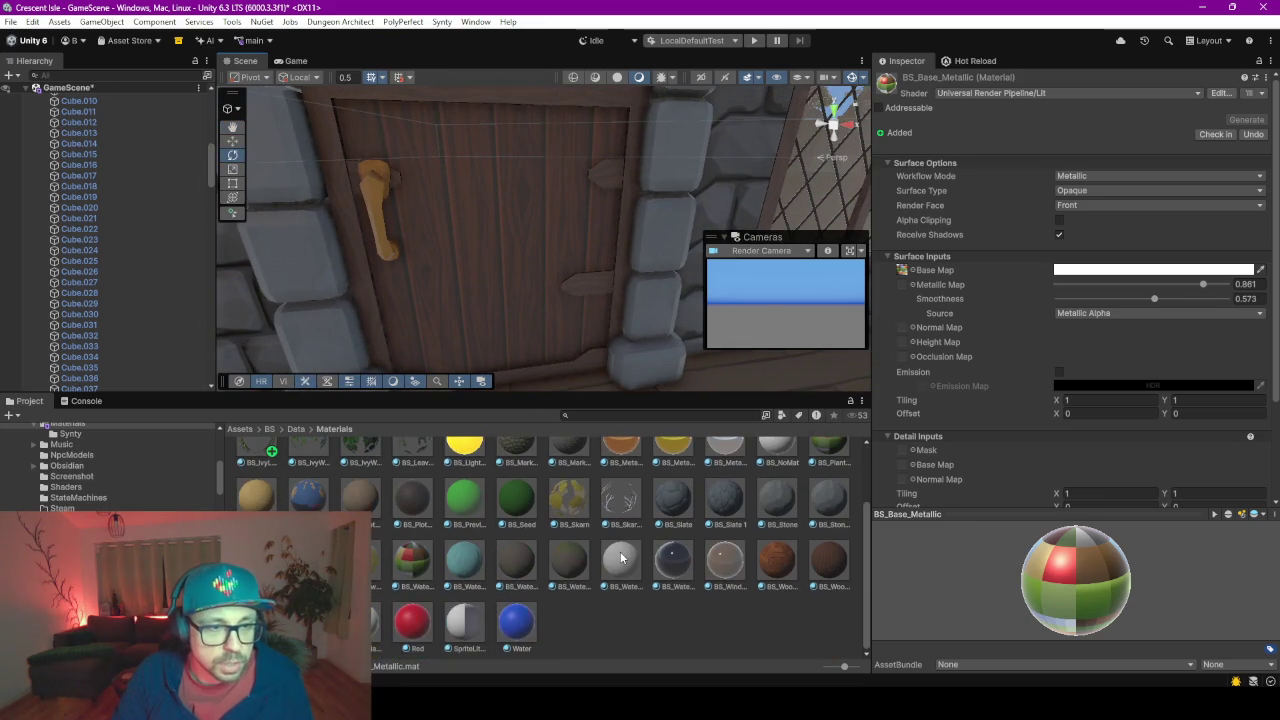
# Try darker wood materials on the door and apply BS_Base_Metallic to its handle
pyautogui.moveTo(828, 558); pyautogui.dragTo(551, 228)
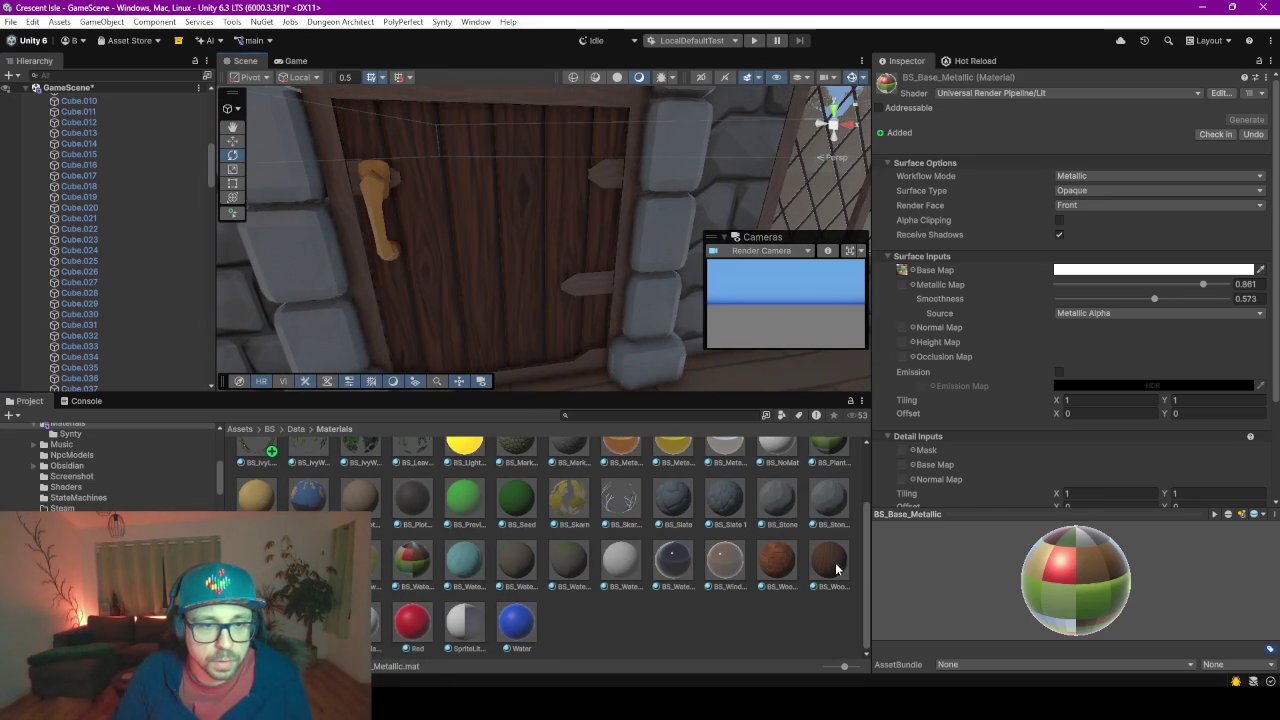
pyautogui.moveTo(836, 568); pyautogui.dragTo(592, 287)
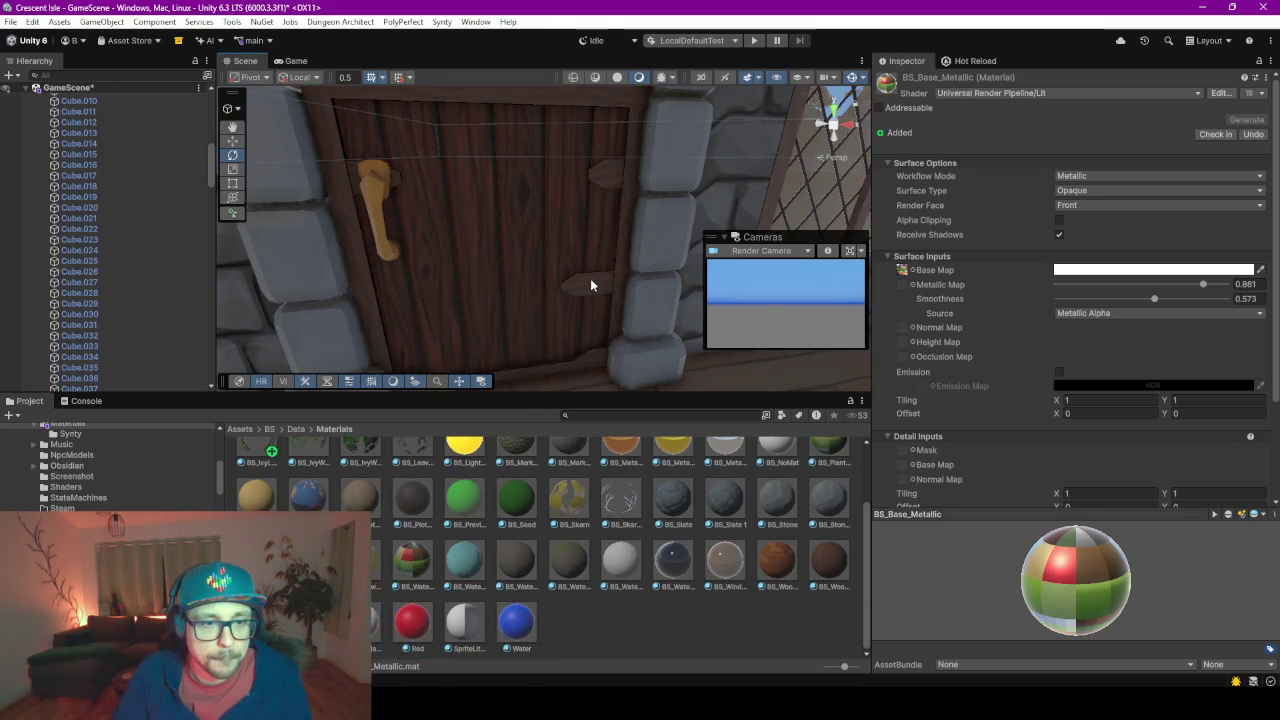
pyautogui.scroll(3, 513, 462)
pyautogui.moveTo(517, 467); pyautogui.dragTo(399, 184)
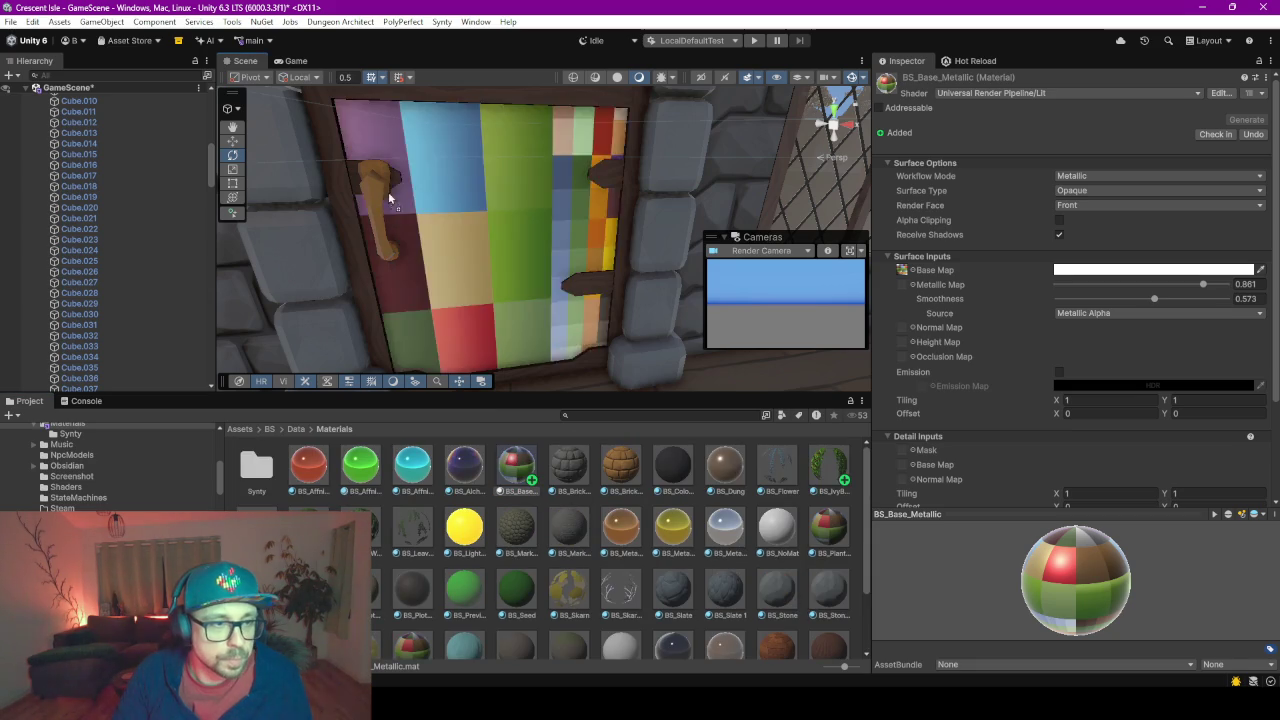
pyautogui.moveTo(399, 184)
pyautogui.mouseDown(button='right')
pyautogui.moveTo(697, 275)
pyautogui.moveTo(443, 316)
pyautogui.moveTo(617, 294)
pyautogui.mouseUp(button='right')
# Give the Cube.033 ornament a lighter grey material and apply a material to the door handle
pyautogui.click(179, 349)
pyautogui.moveTo(568, 244); pyautogui.dragTo(567, 240)
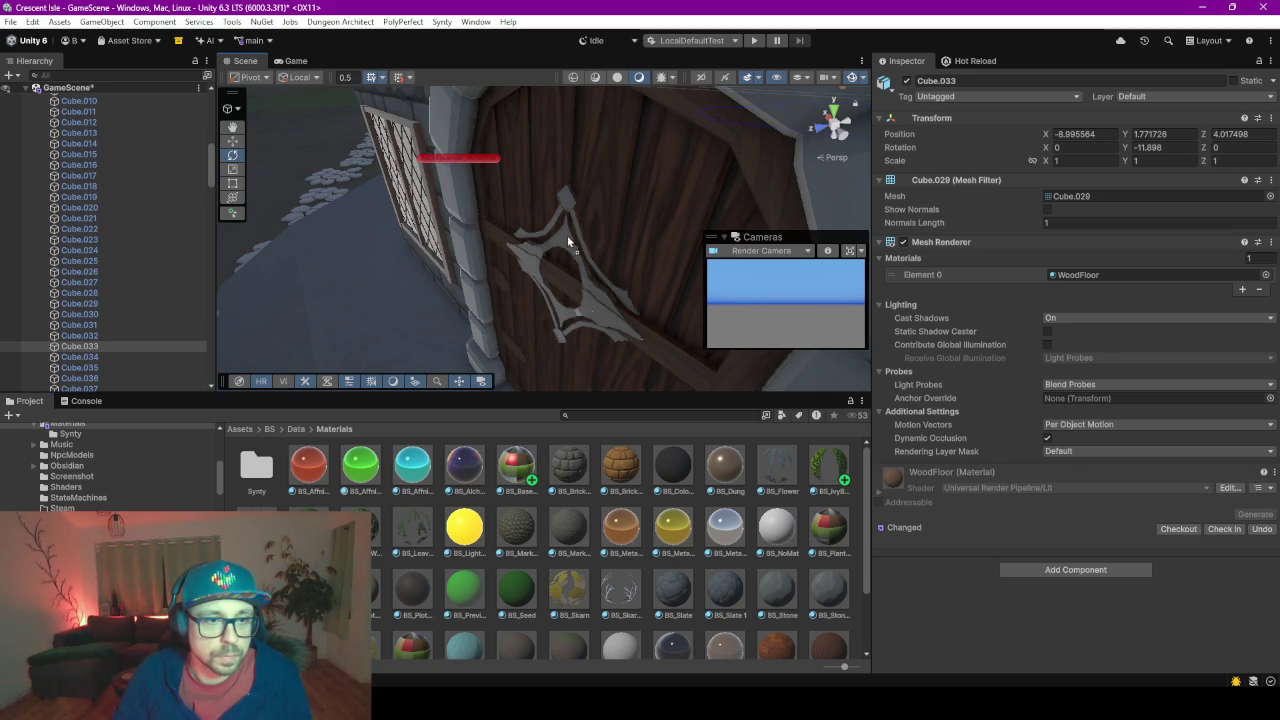
pyautogui.scroll(-5, 453, 290)
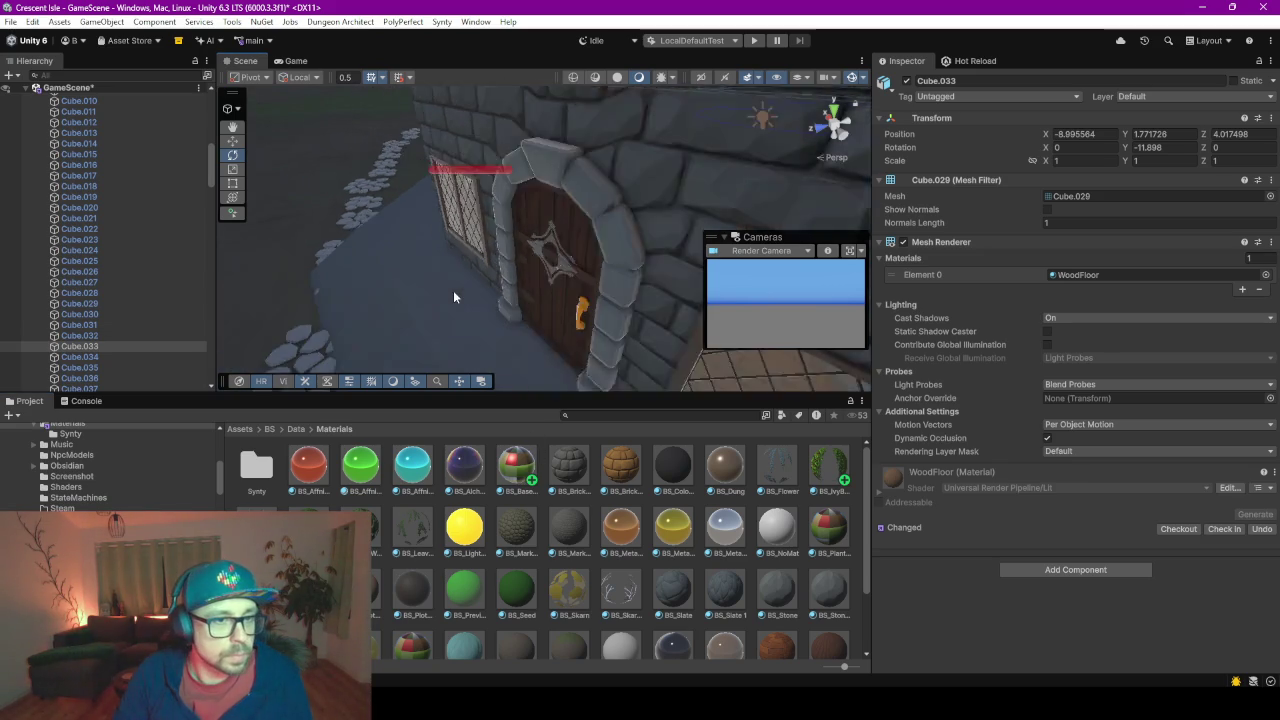
pyautogui.moveTo(453, 290)
pyautogui.mouseDown(button='right')
pyautogui.moveTo(529, 202)
pyautogui.moveTo(630, 184)
pyautogui.moveTo(825, 187)
pyautogui.mouseUp(button='right')
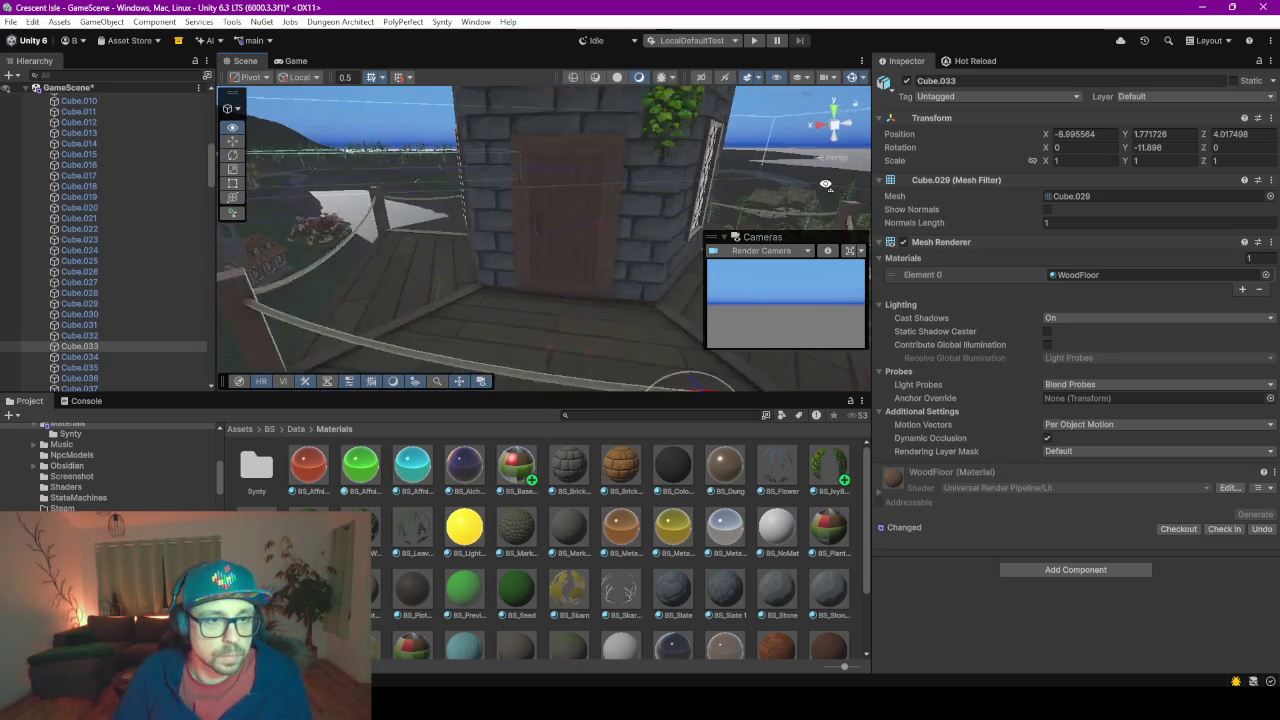
pyautogui.scroll(3, 561, 303)
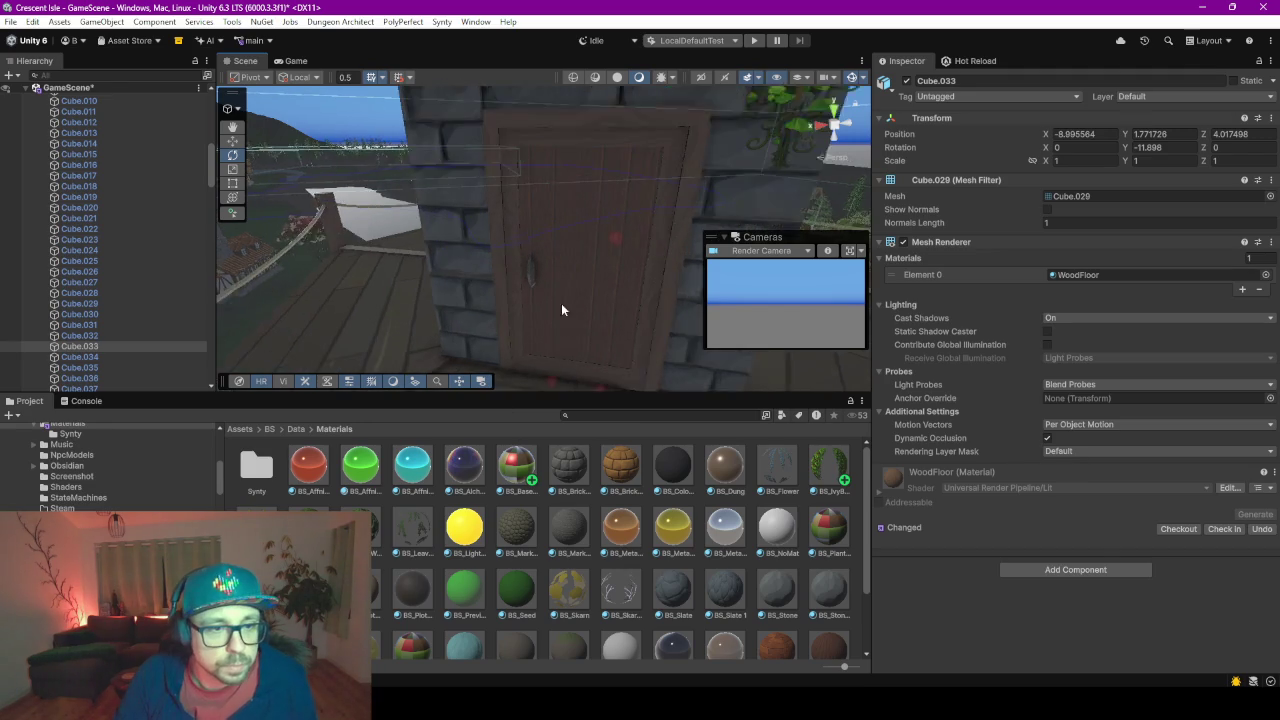
pyautogui.moveTo(511, 458); pyautogui.dragTo(532, 276)
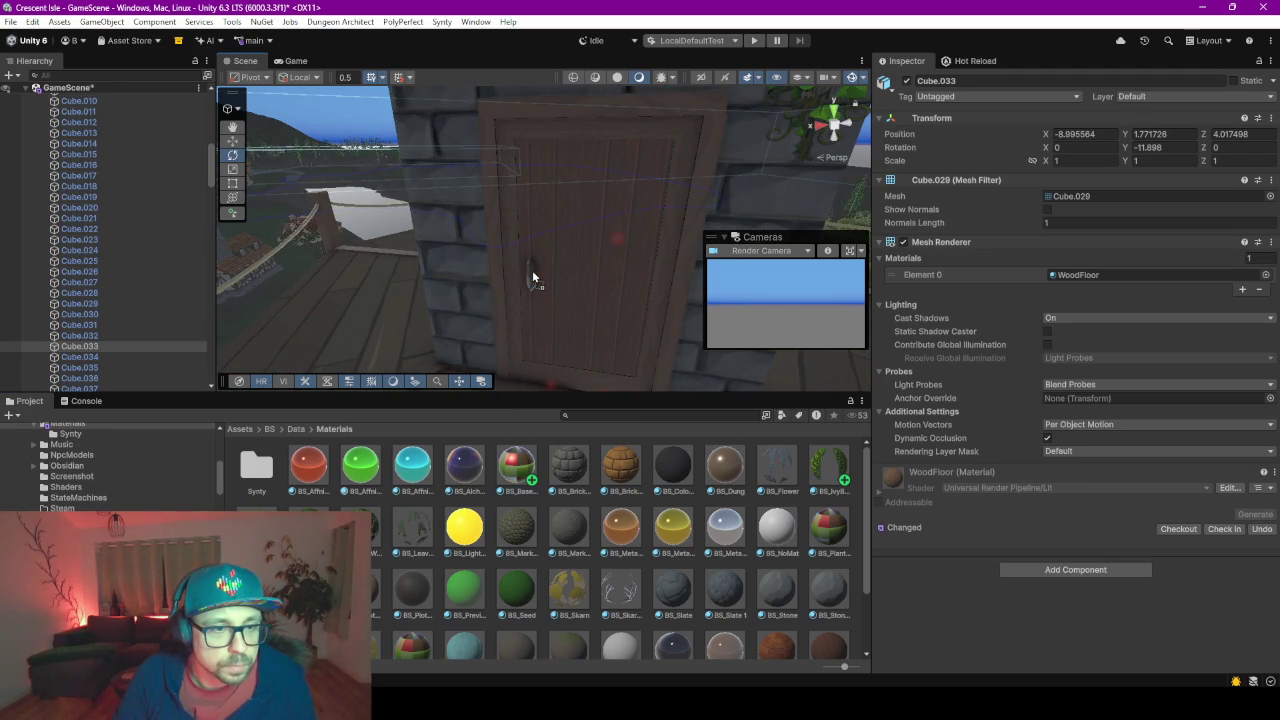
pyautogui.scroll(-3, 659, 525)
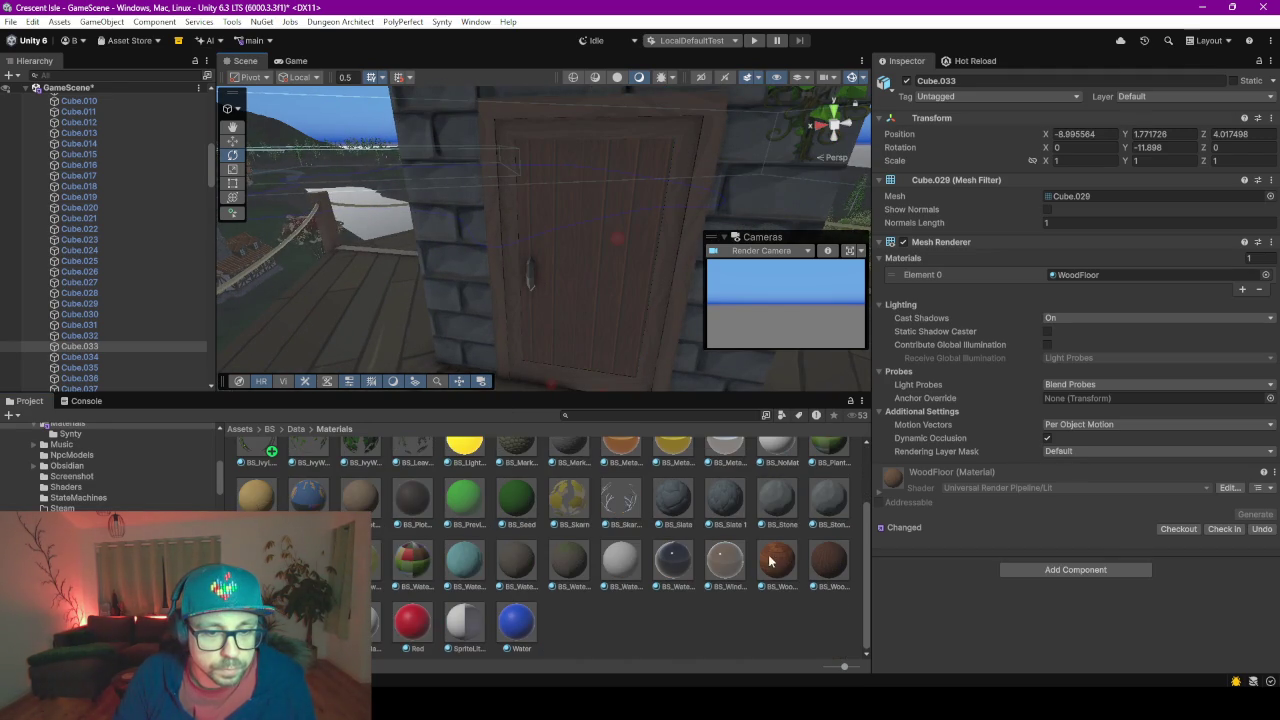
# Try several wood textures on the door planks, settling on the darker wood-plank material
pyautogui.moveTo(822, 567); pyautogui.dragTo(662, 267)
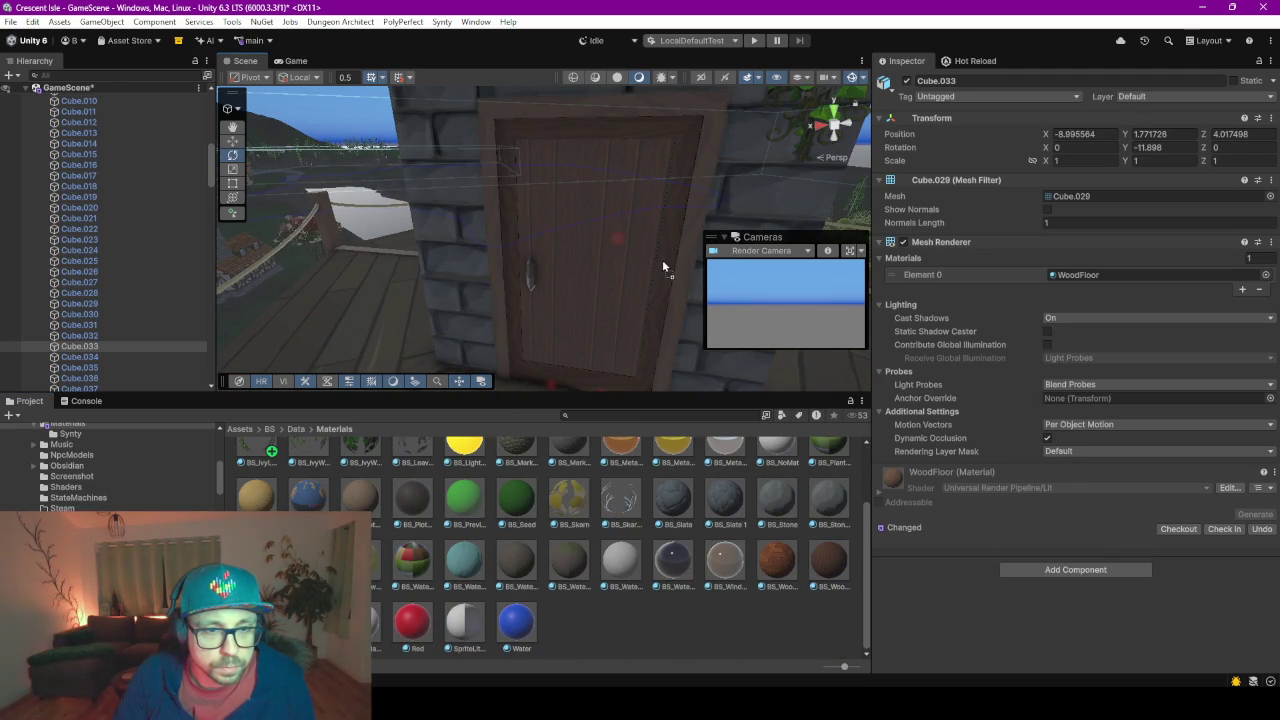
pyautogui.moveTo(822, 566); pyautogui.dragTo(674, 316)
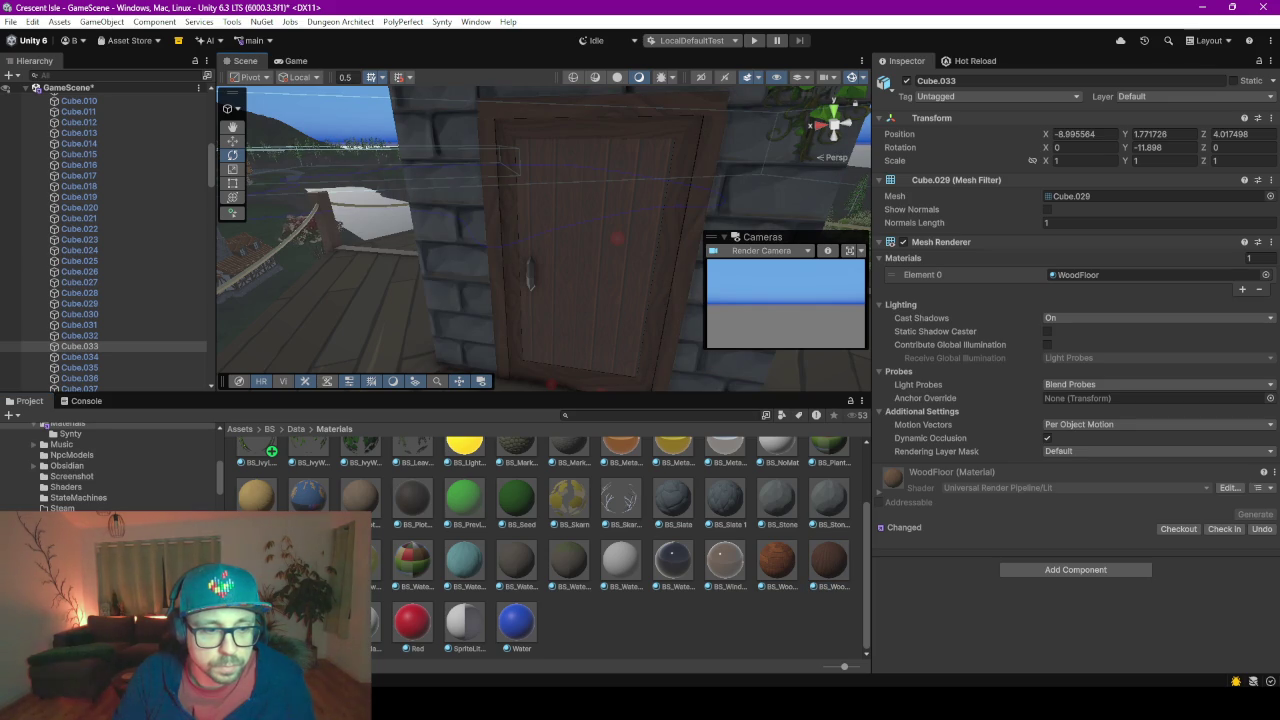
pyautogui.moveTo(822, 566)
pyautogui.mouseDown()
pyautogui.moveTo(604, 242)
pyautogui.moveTo(715, 107)
pyautogui.mouseUp()
pyautogui.scroll(-2, 603, 237)
pyautogui.scroll(-2, 603, 237)
pyautogui.scroll(-2, 588, 254)
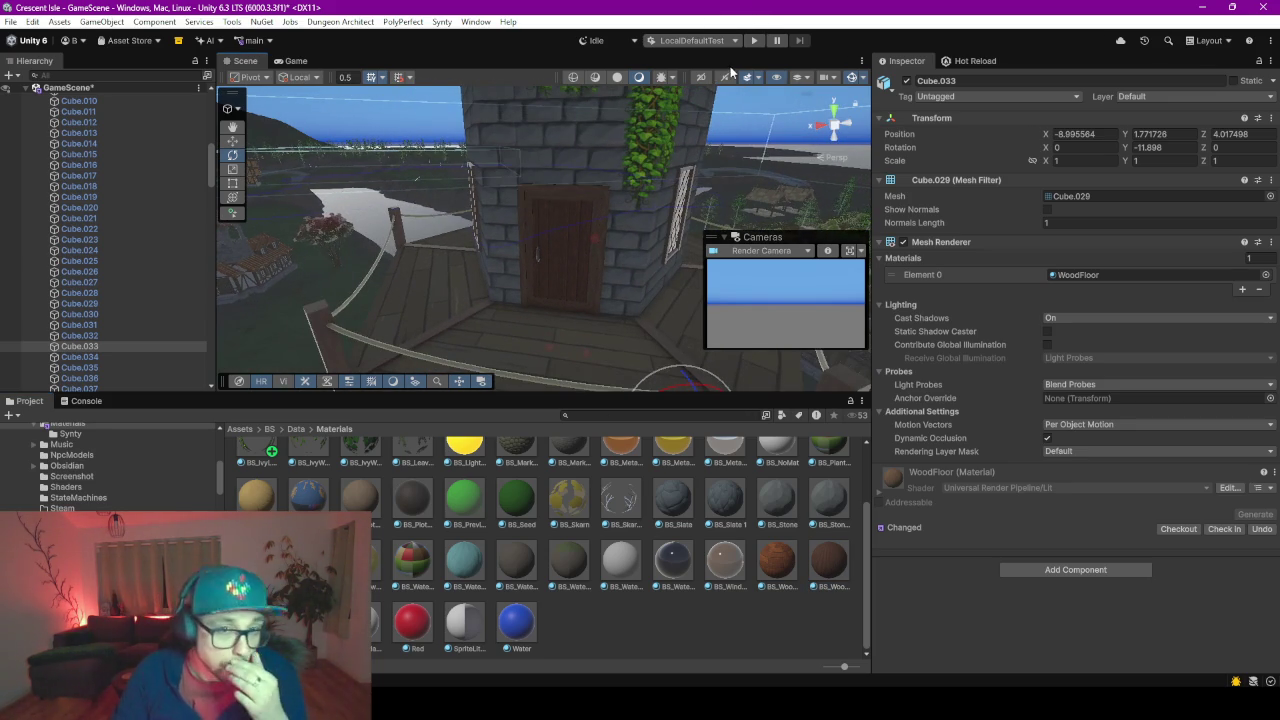
# Start play mode and save the modified scene when prompted
pyautogui.click(755, 42)
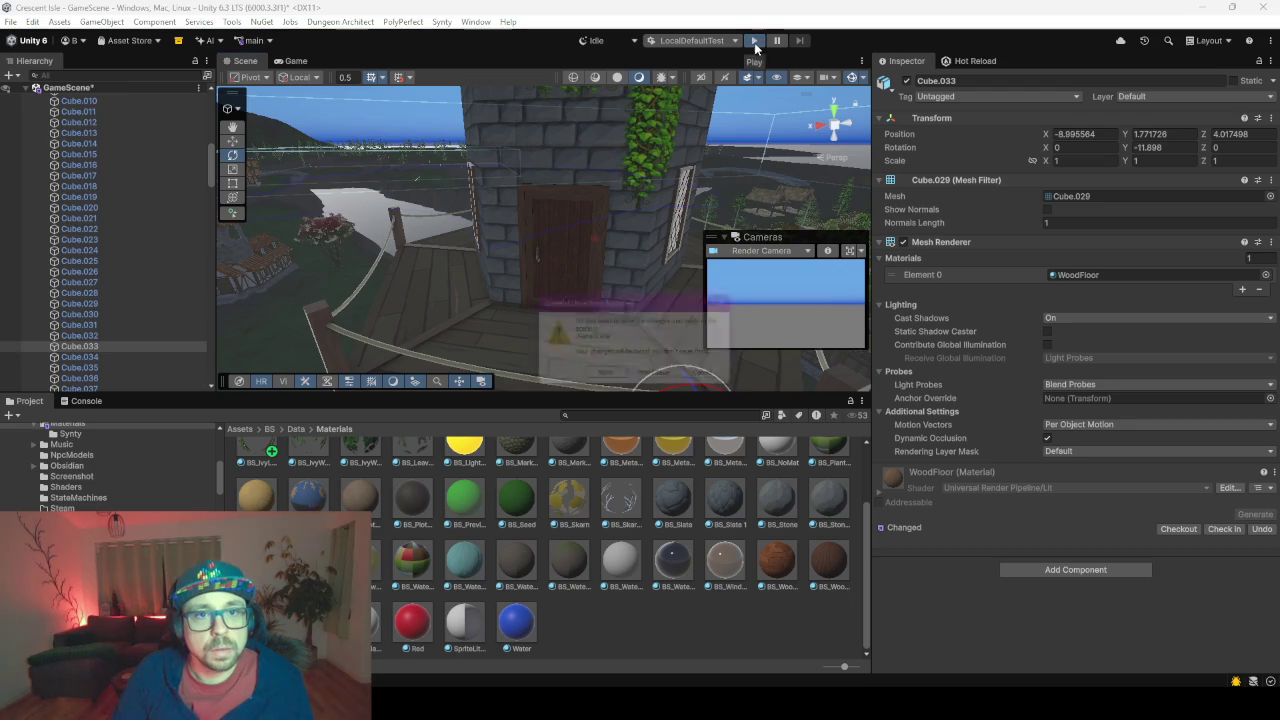
pyautogui.click(607, 381)
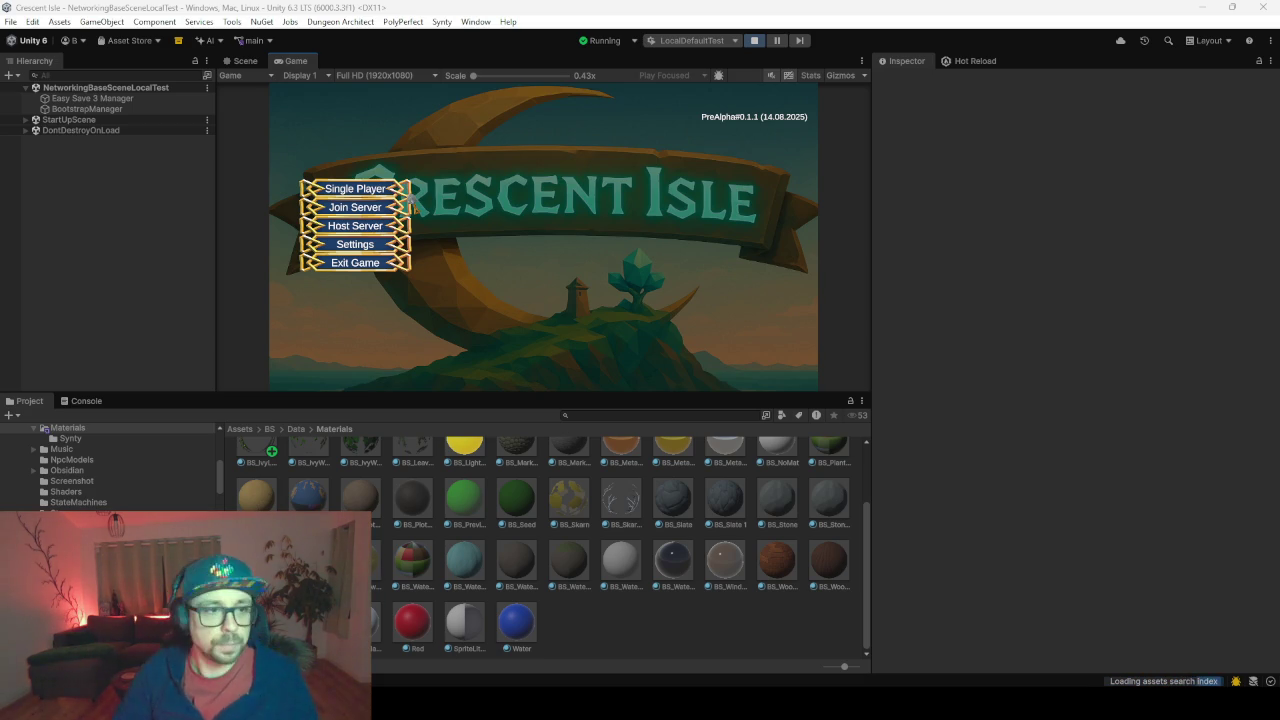
# Choose Single Player, load the save slot, and start the game with the chosen character
pyautogui.click(399, 193)
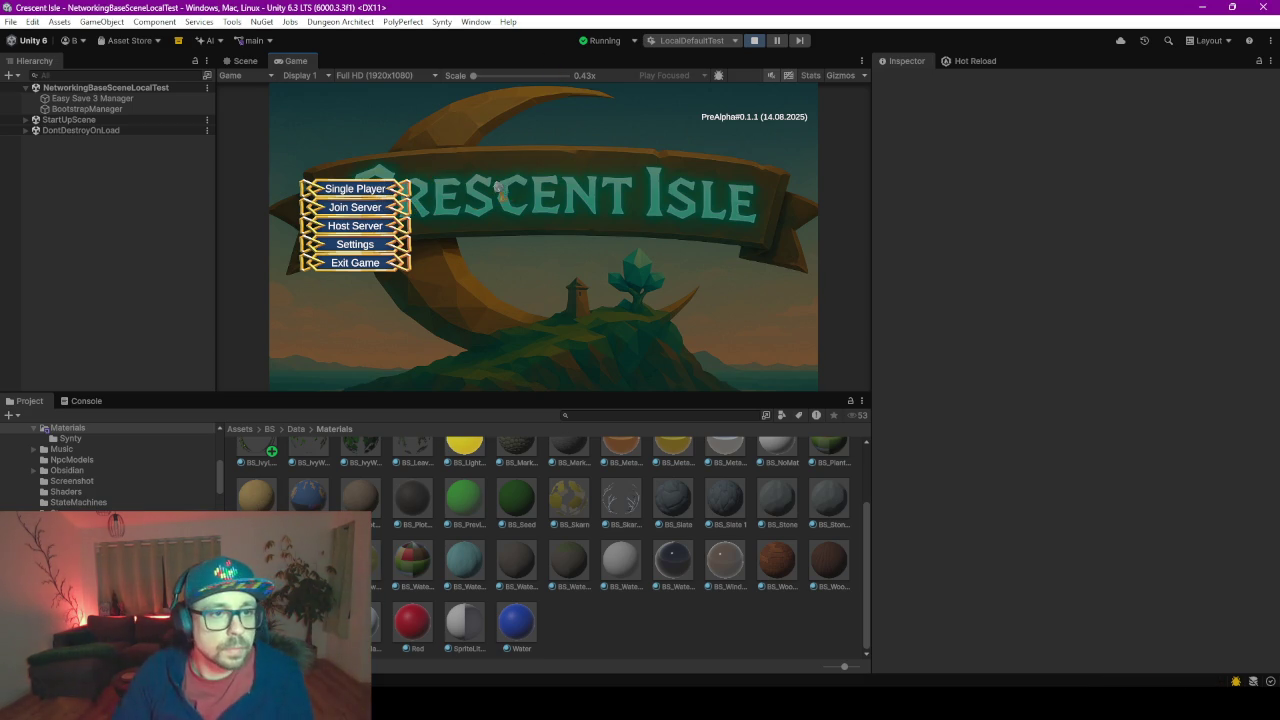
pyautogui.click(370, 192)
pyautogui.click(468, 148)
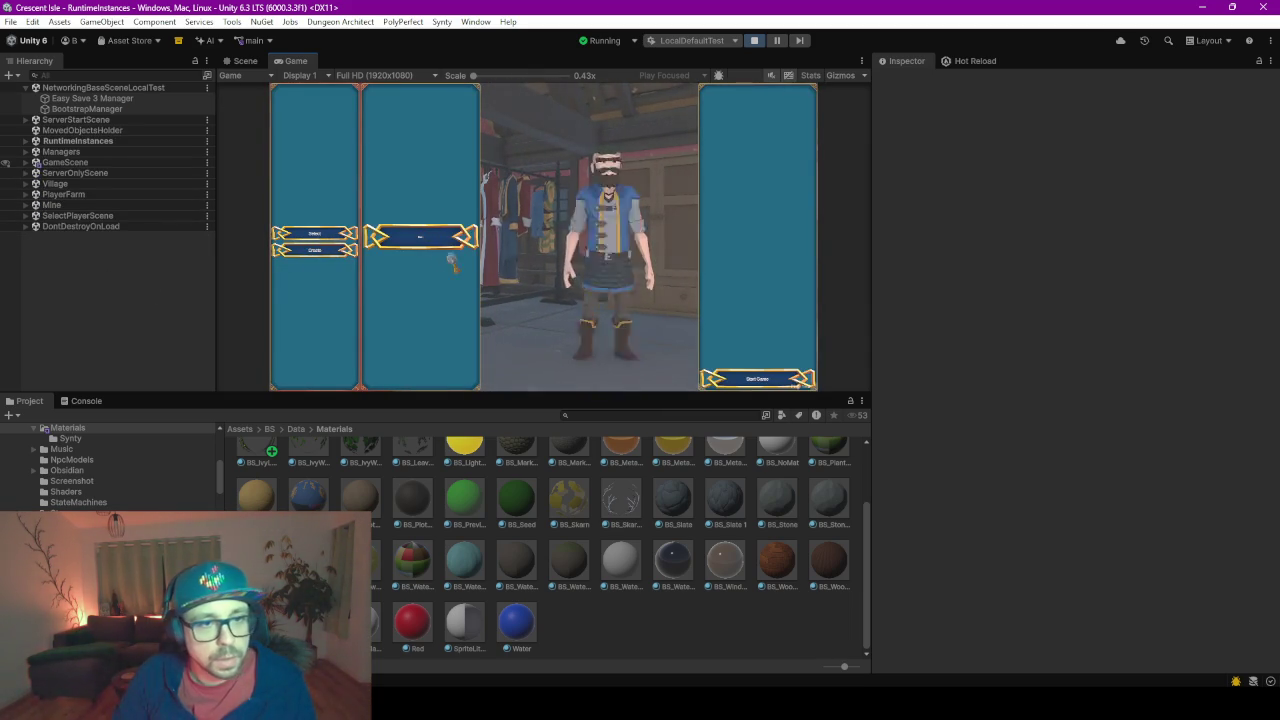
pyautogui.click(770, 382)
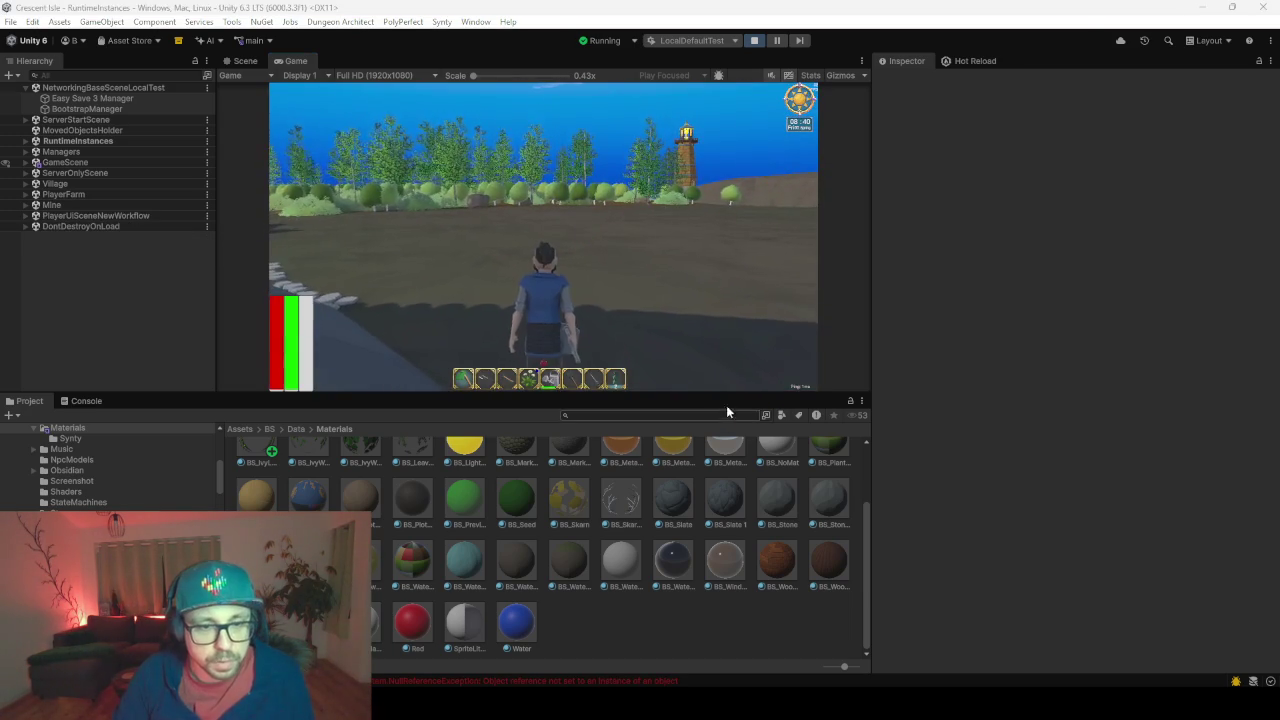
# Enlarge the Game view and walk the character through the house's opening main door
pyautogui.moveTo(726, 405); pyautogui.dragTo(726, 636)
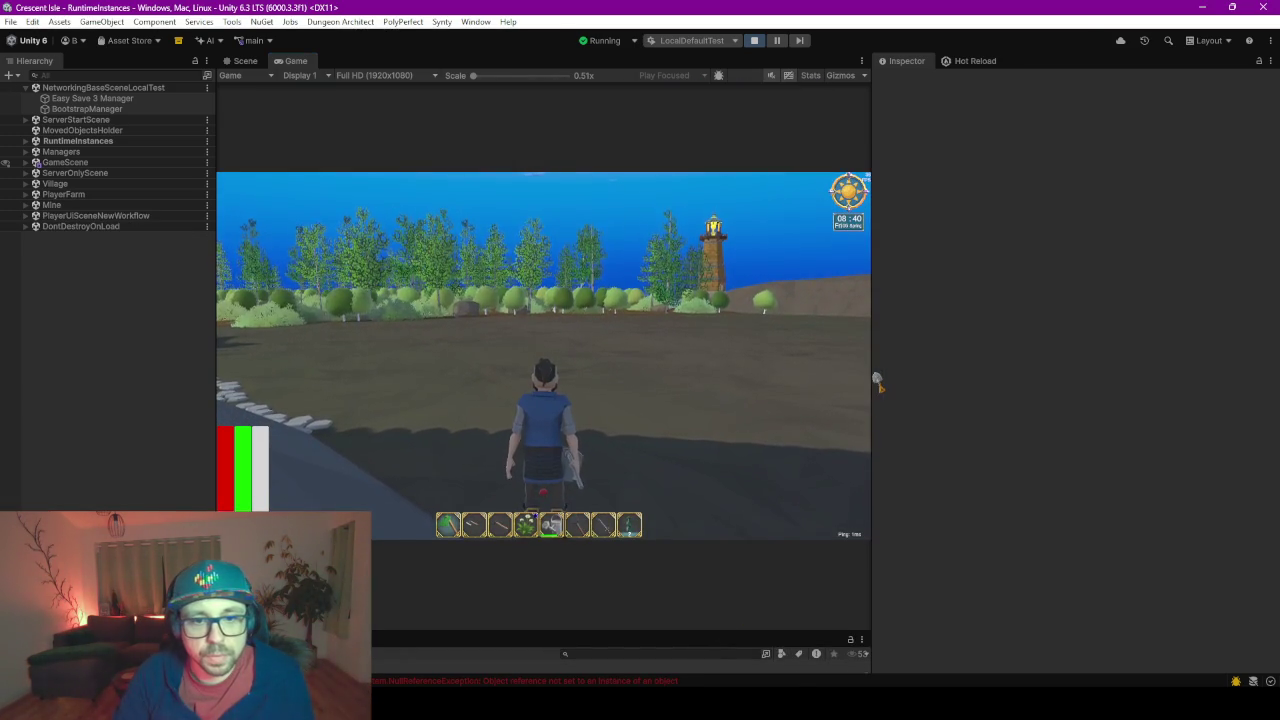
pyautogui.click(866, 380)
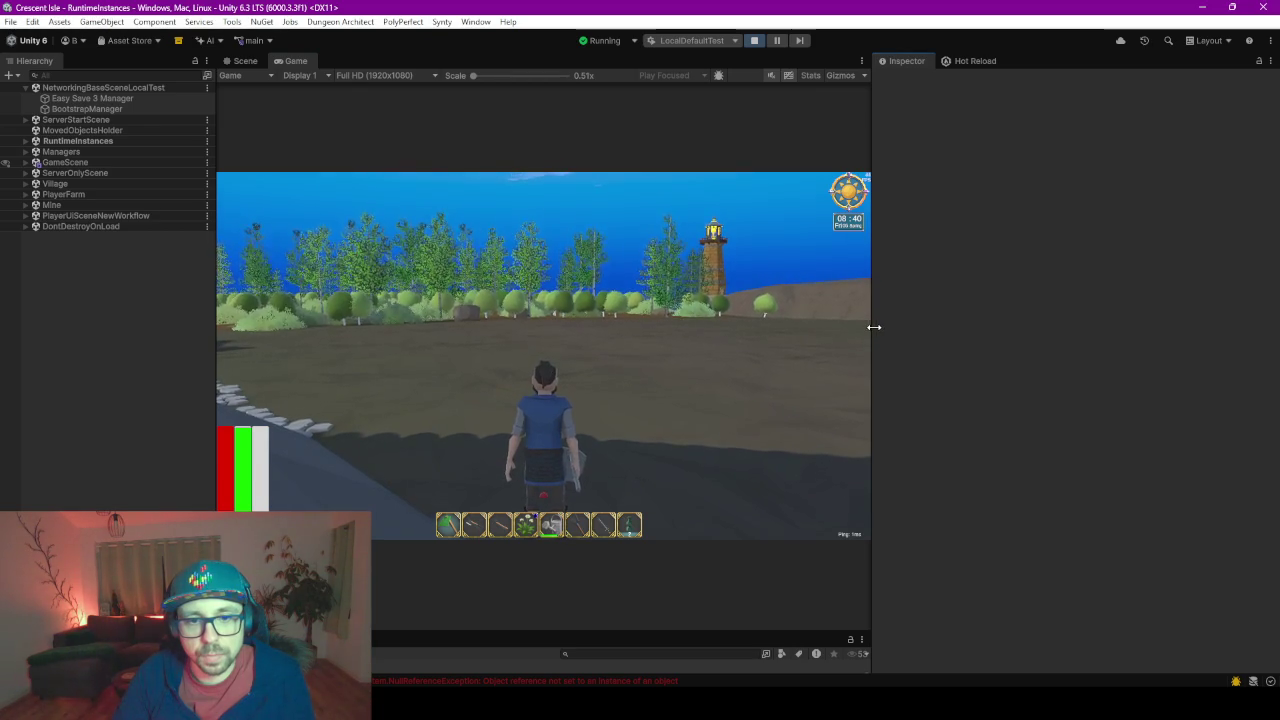
pyautogui.moveTo(874, 336); pyautogui.dragTo(1133, 330)
pyautogui.press('w')
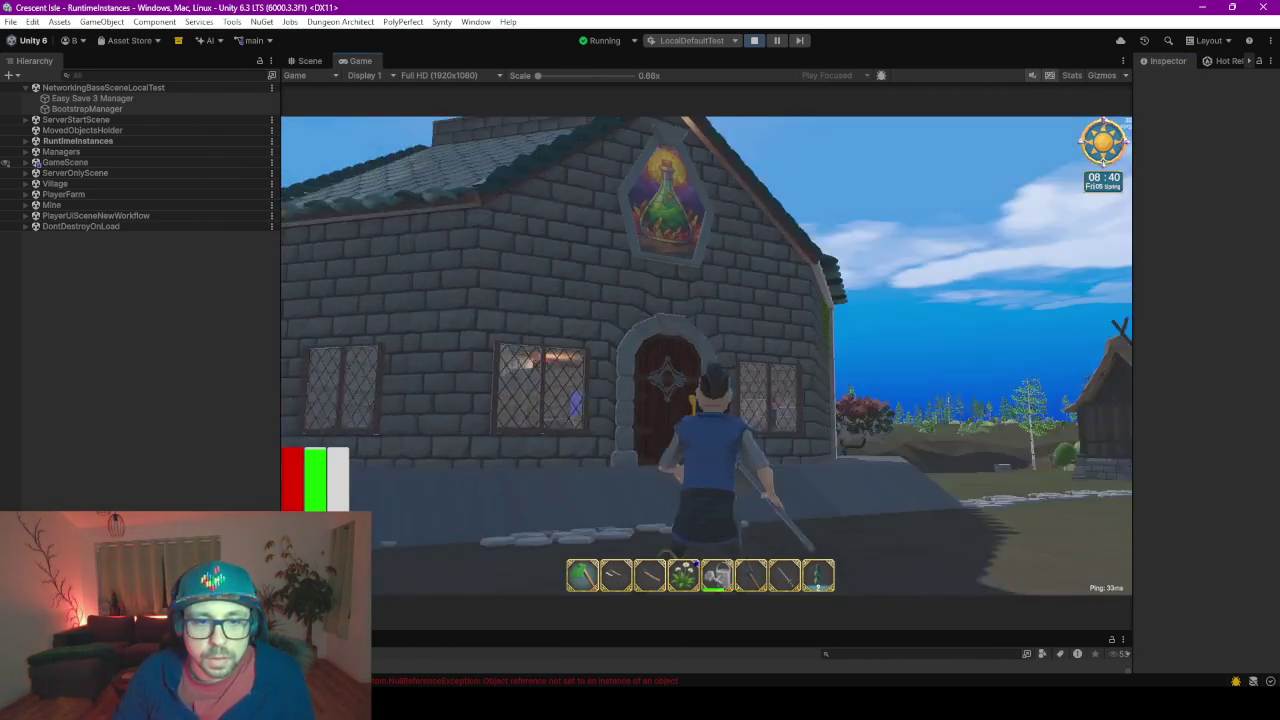
pyautogui.moveTo(1120, 330); pyautogui.dragTo(1120, 300, button='right')
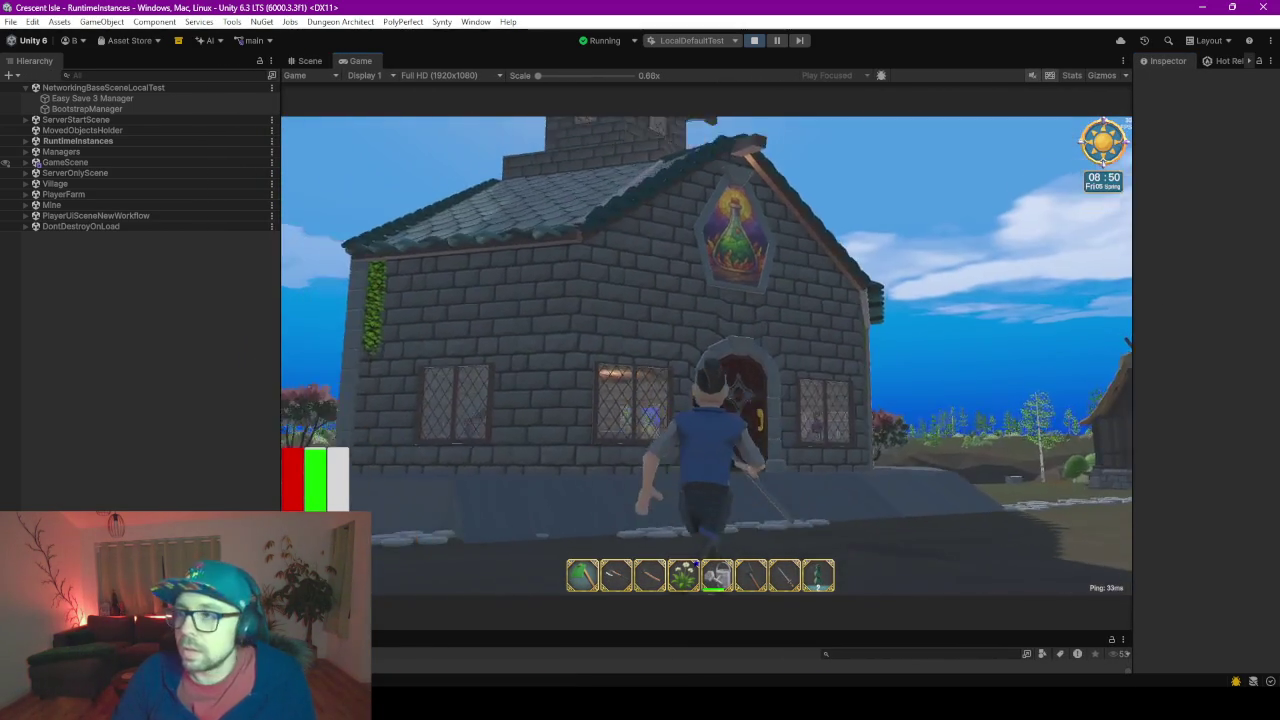
pyautogui.press('w')
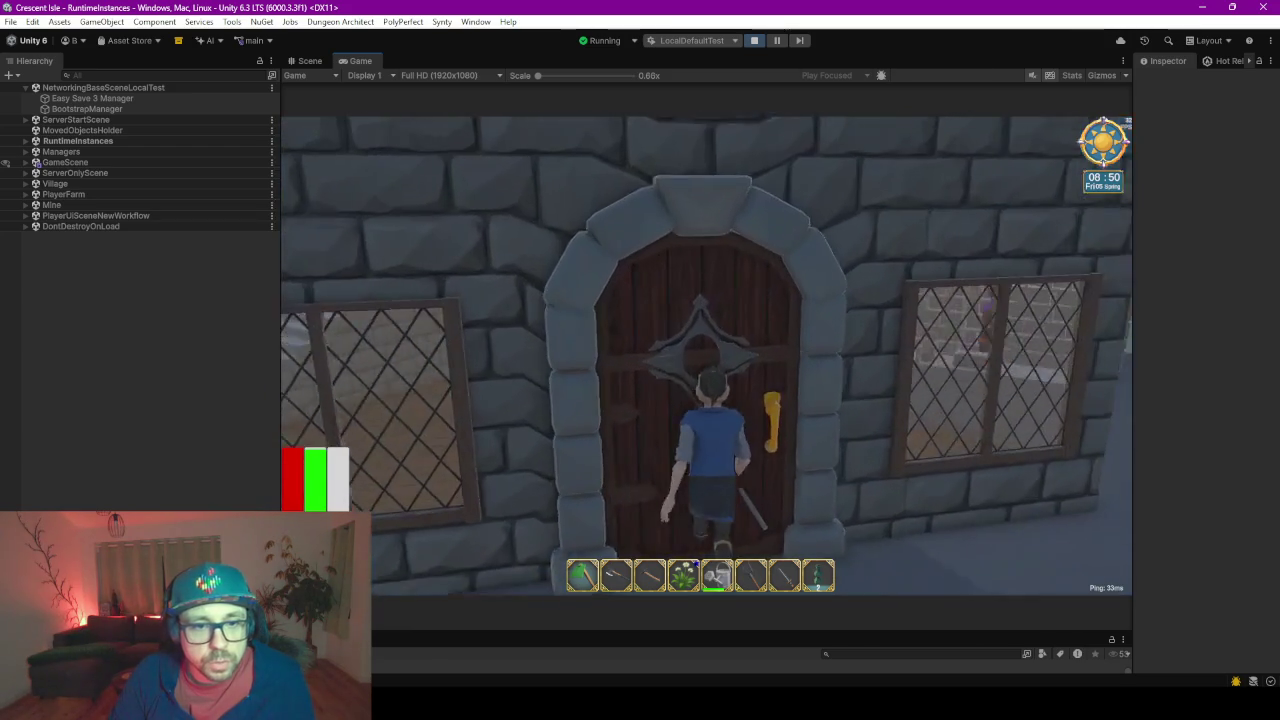
pyautogui.press('e')
# Walk out through the back door as it swings open, then step back inside
pyautogui.press('w')
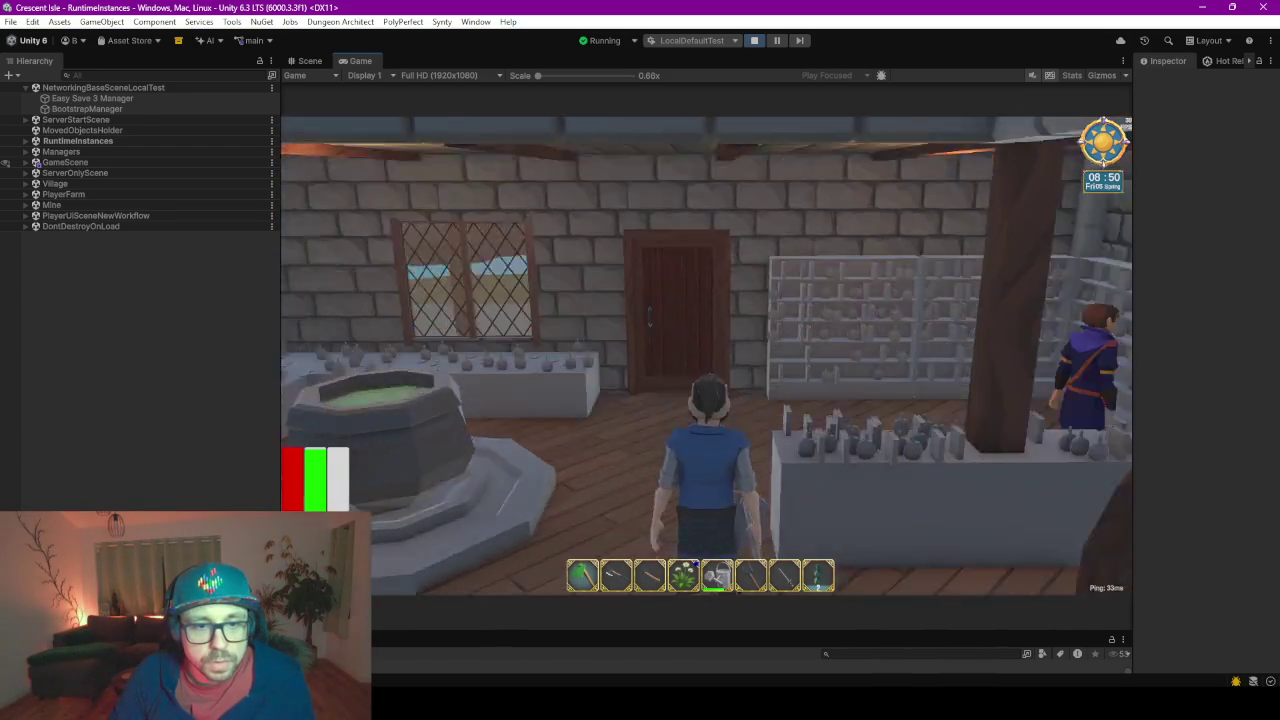
pyautogui.press('e')
pyautogui.press('w')
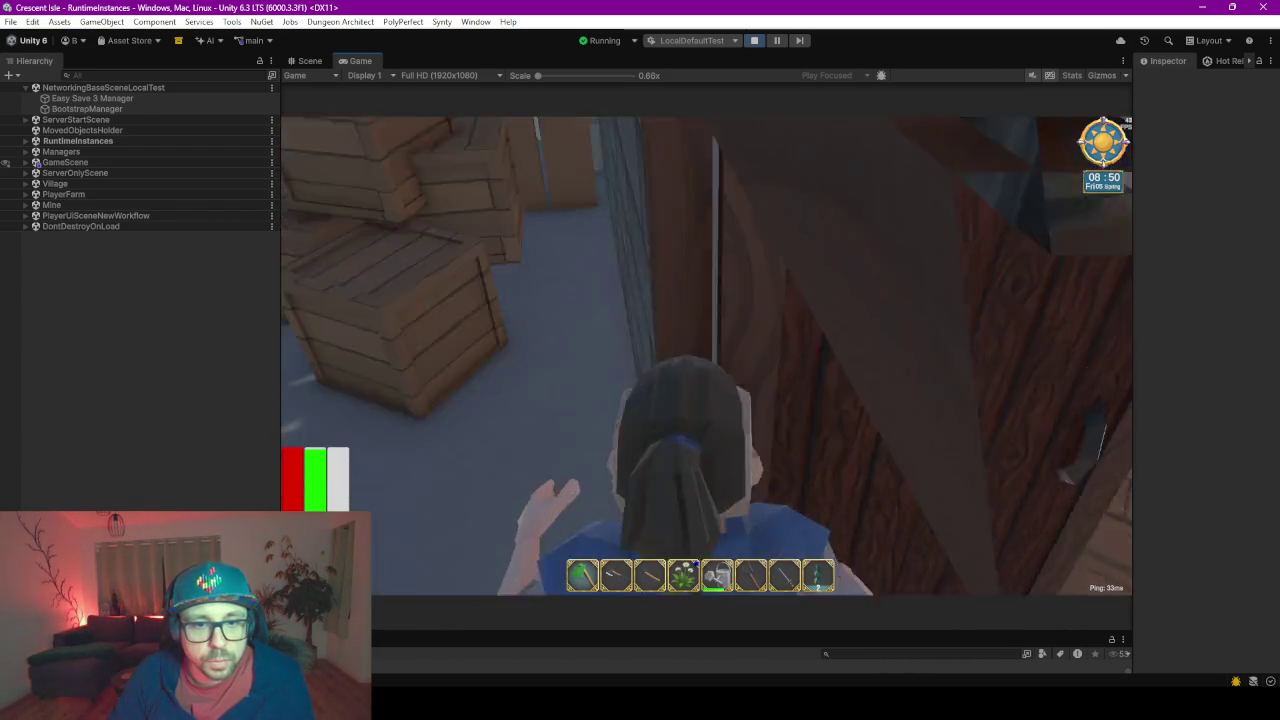
pyautogui.press('w')
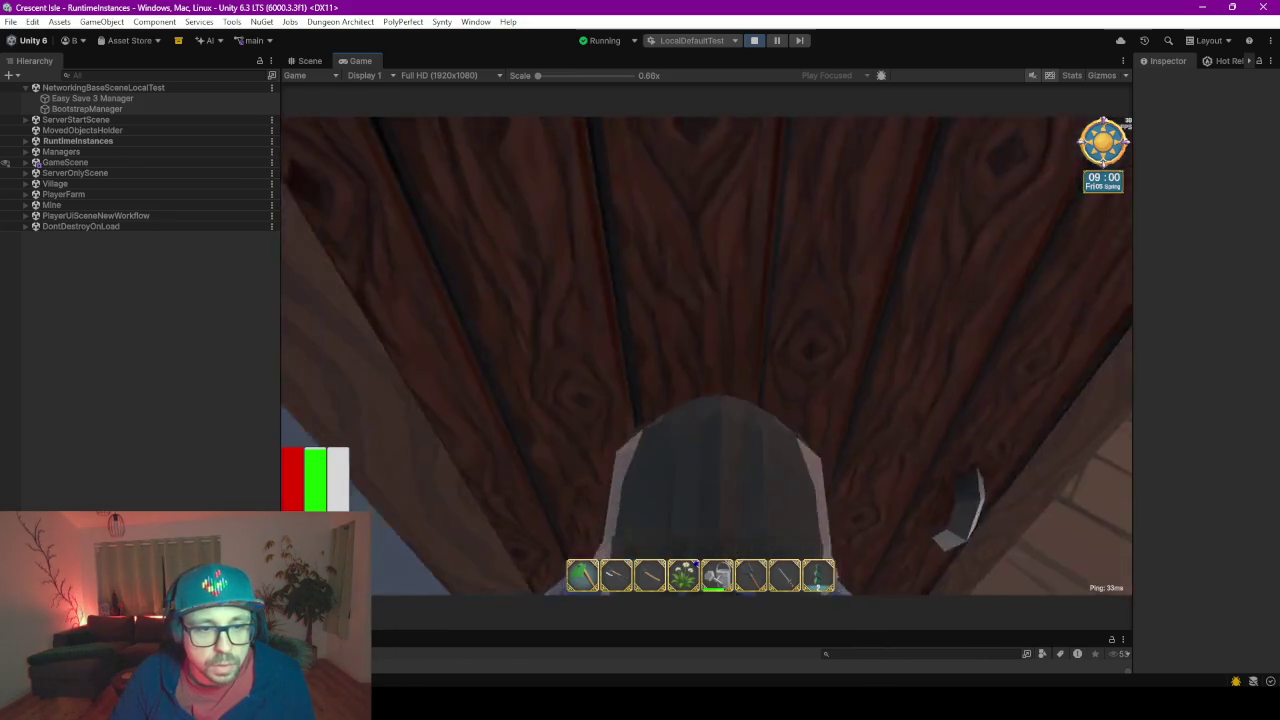
pyautogui.press('w')
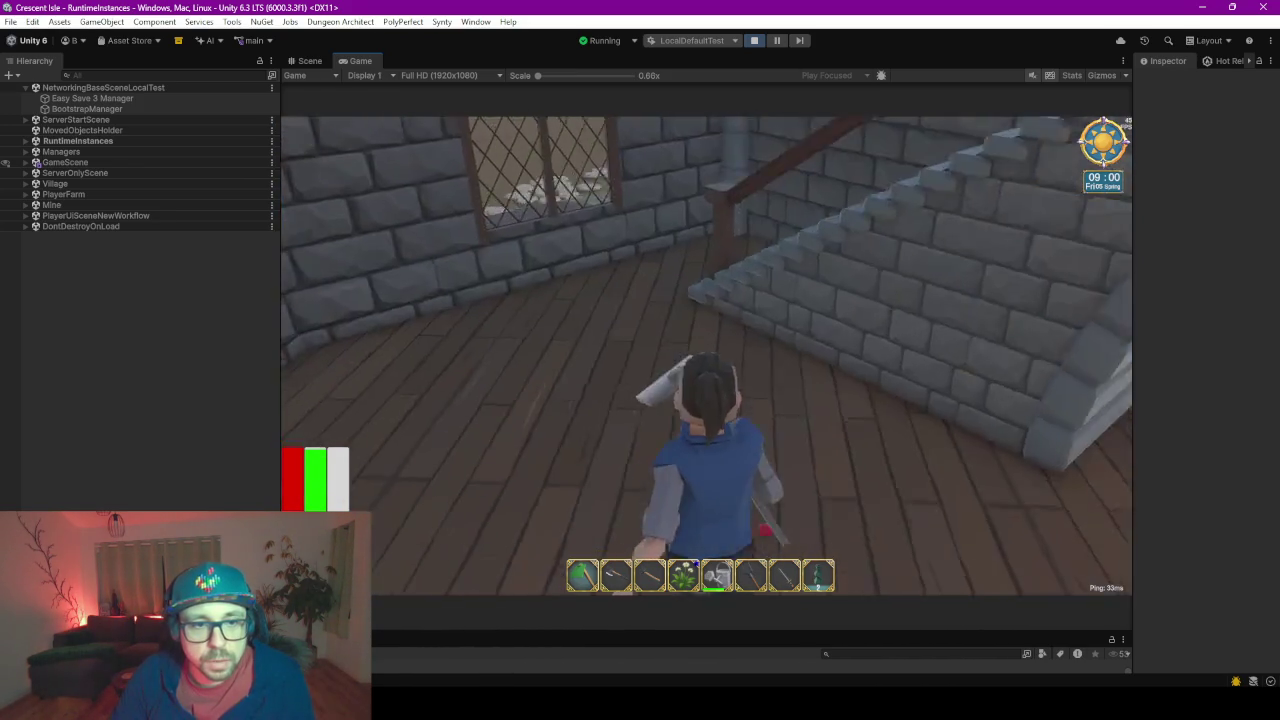
# Climb the stairs to the upper floor and approach the top door so it opens
pyautogui.press('w')
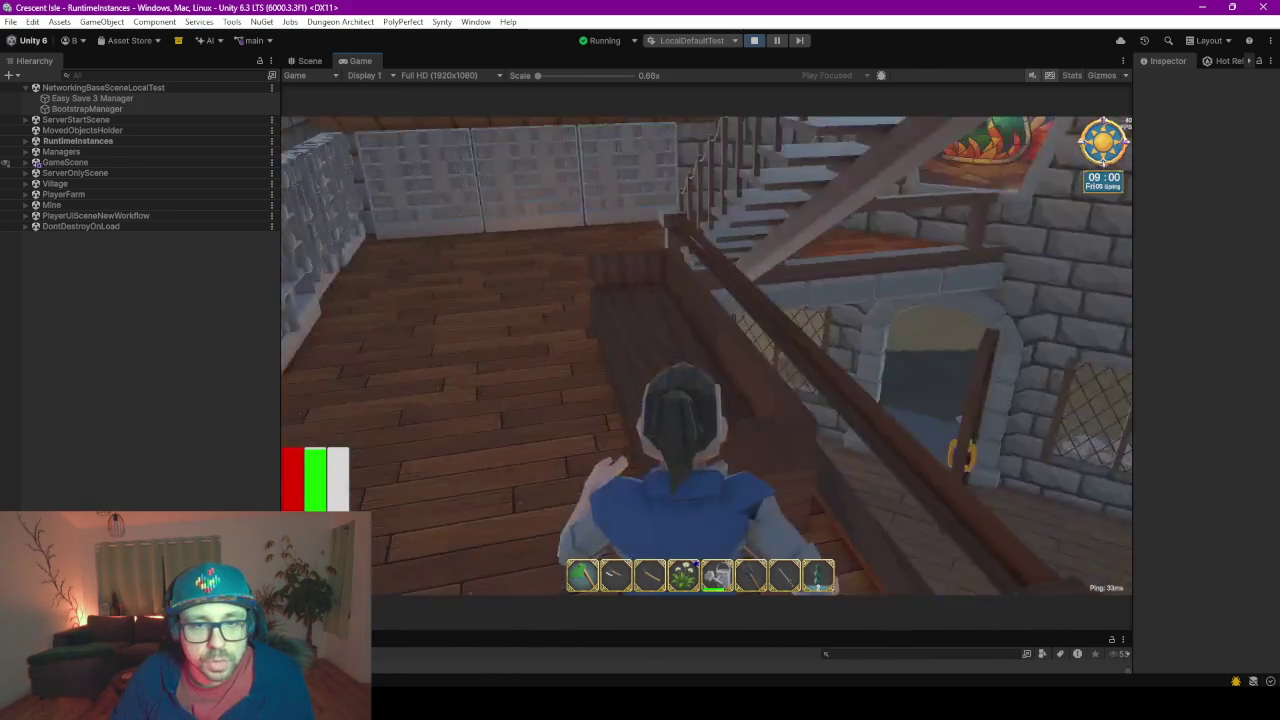
pyautogui.press('w')
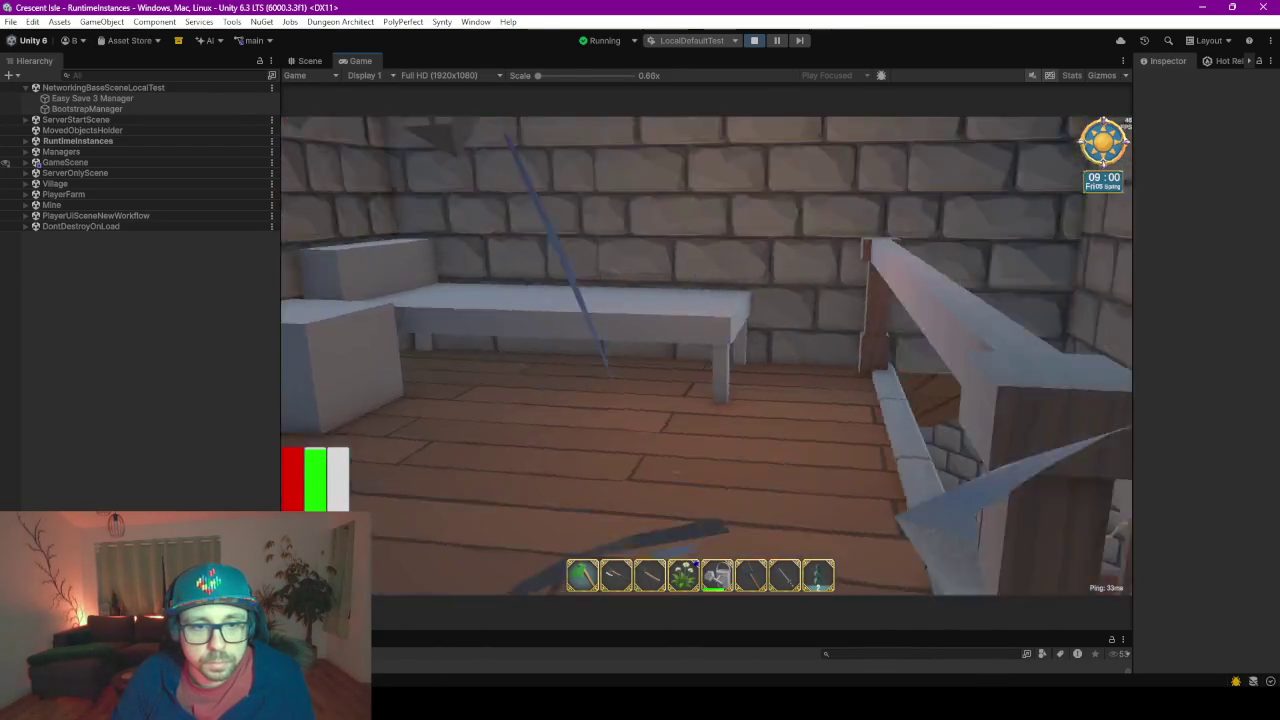
pyautogui.press('w')
pyautogui.press('w')
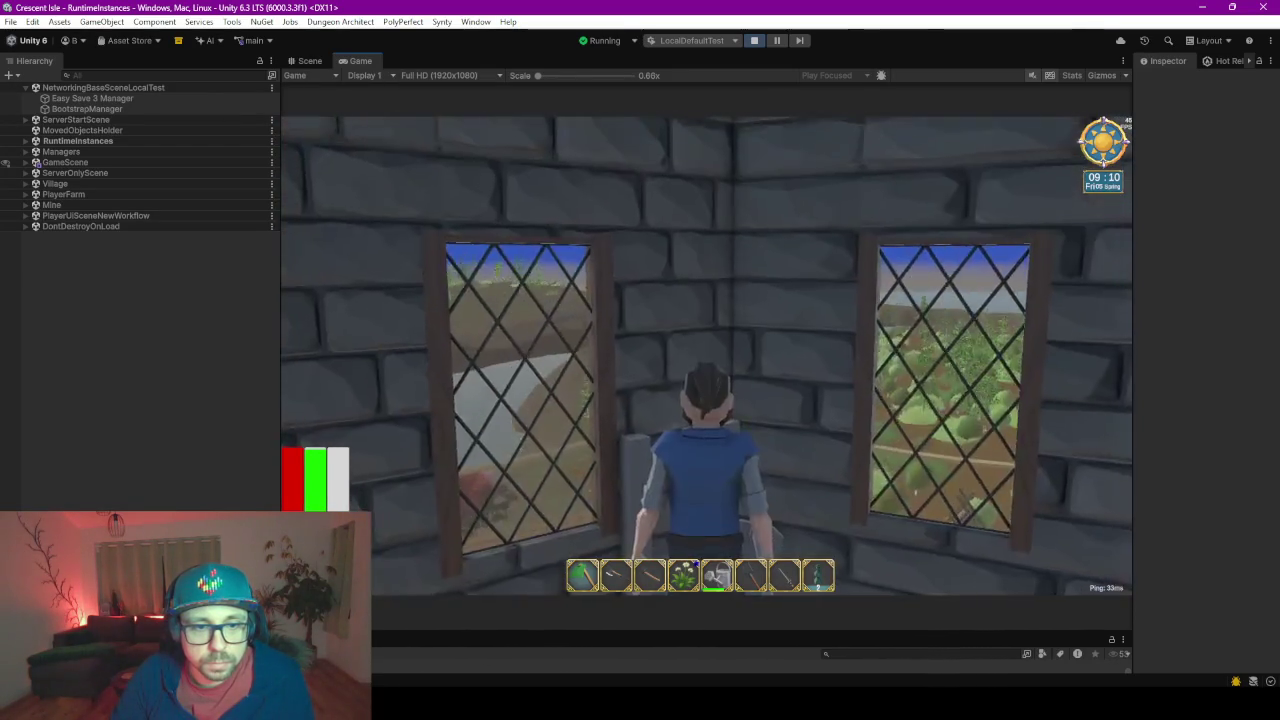
pyautogui.press('s')
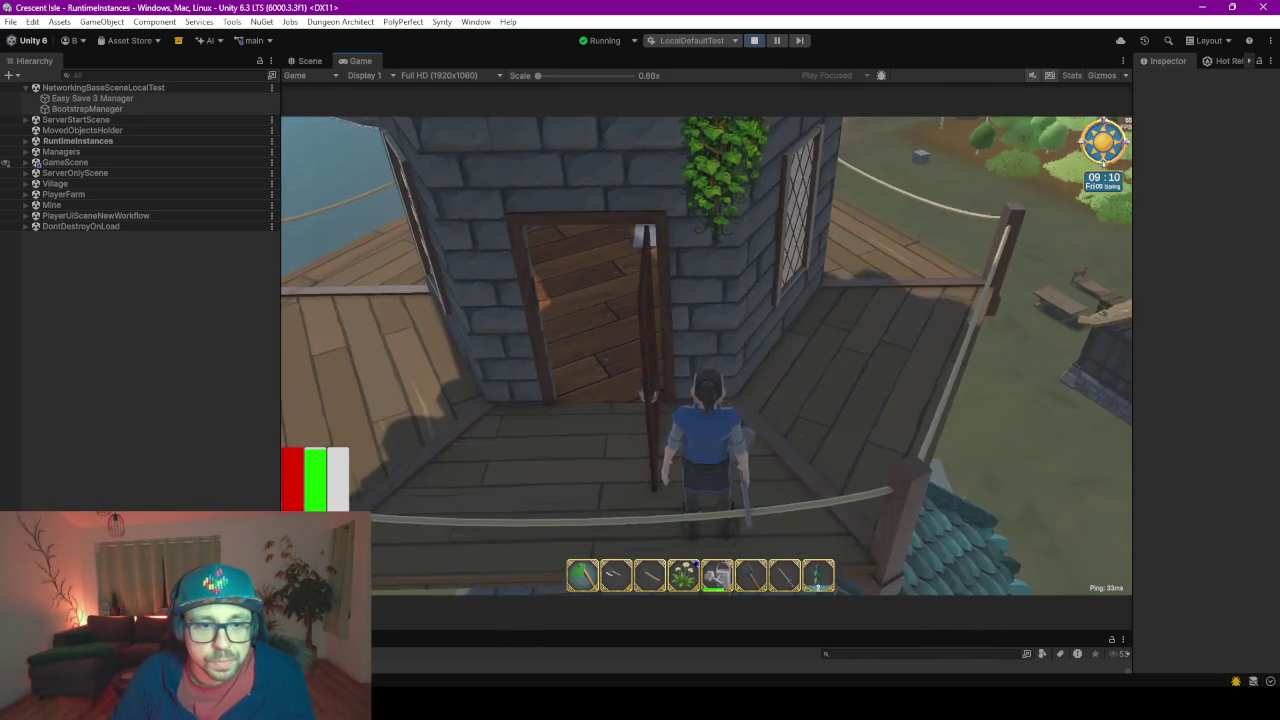
pyautogui.press('w')
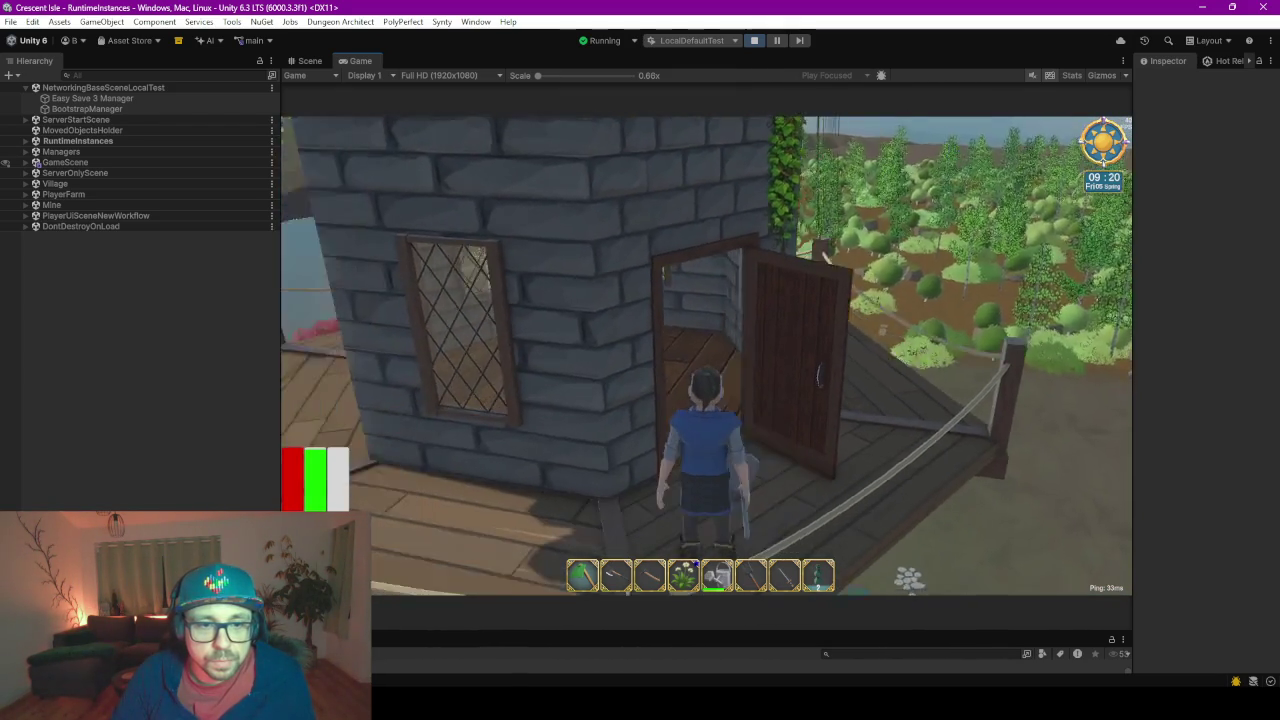